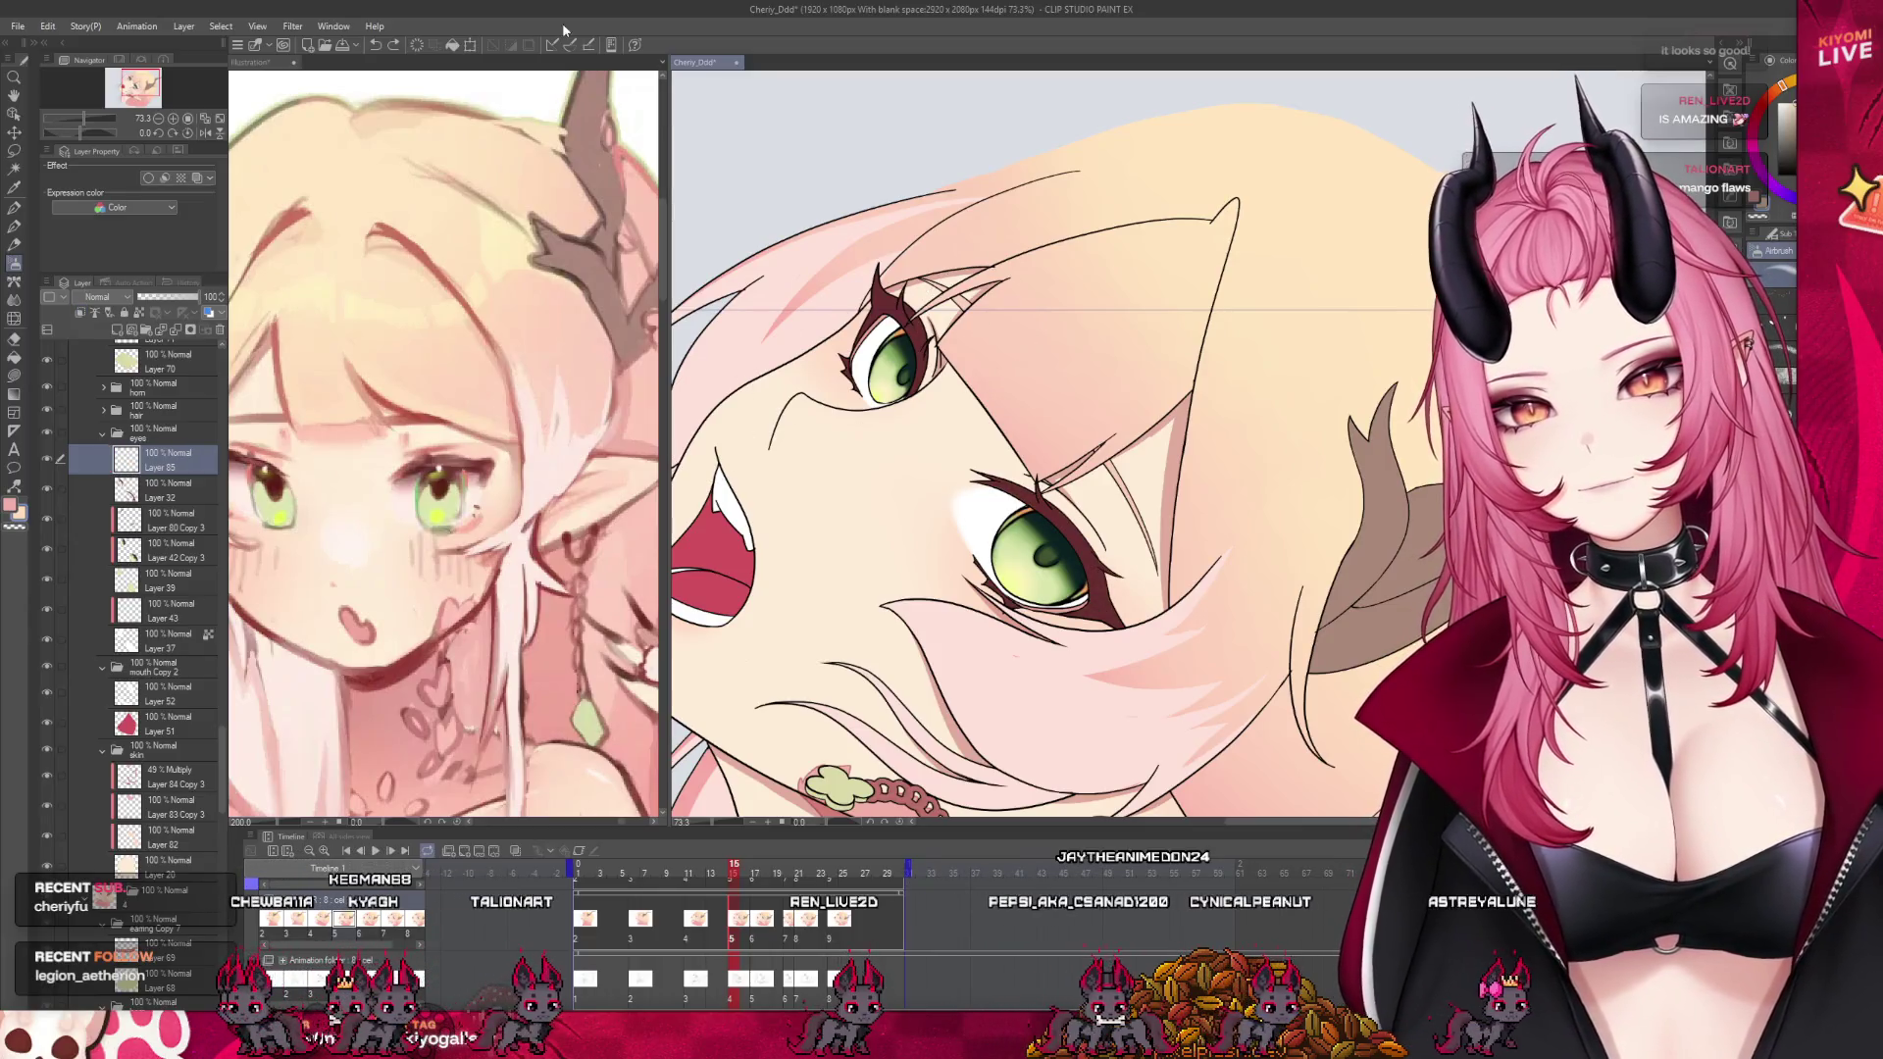
Return to the Cheriy_Ddd animation, pick the pen, and select Layer 85 in the eyes folder
{"action": "left_click", "coordinate": [463, 461]}
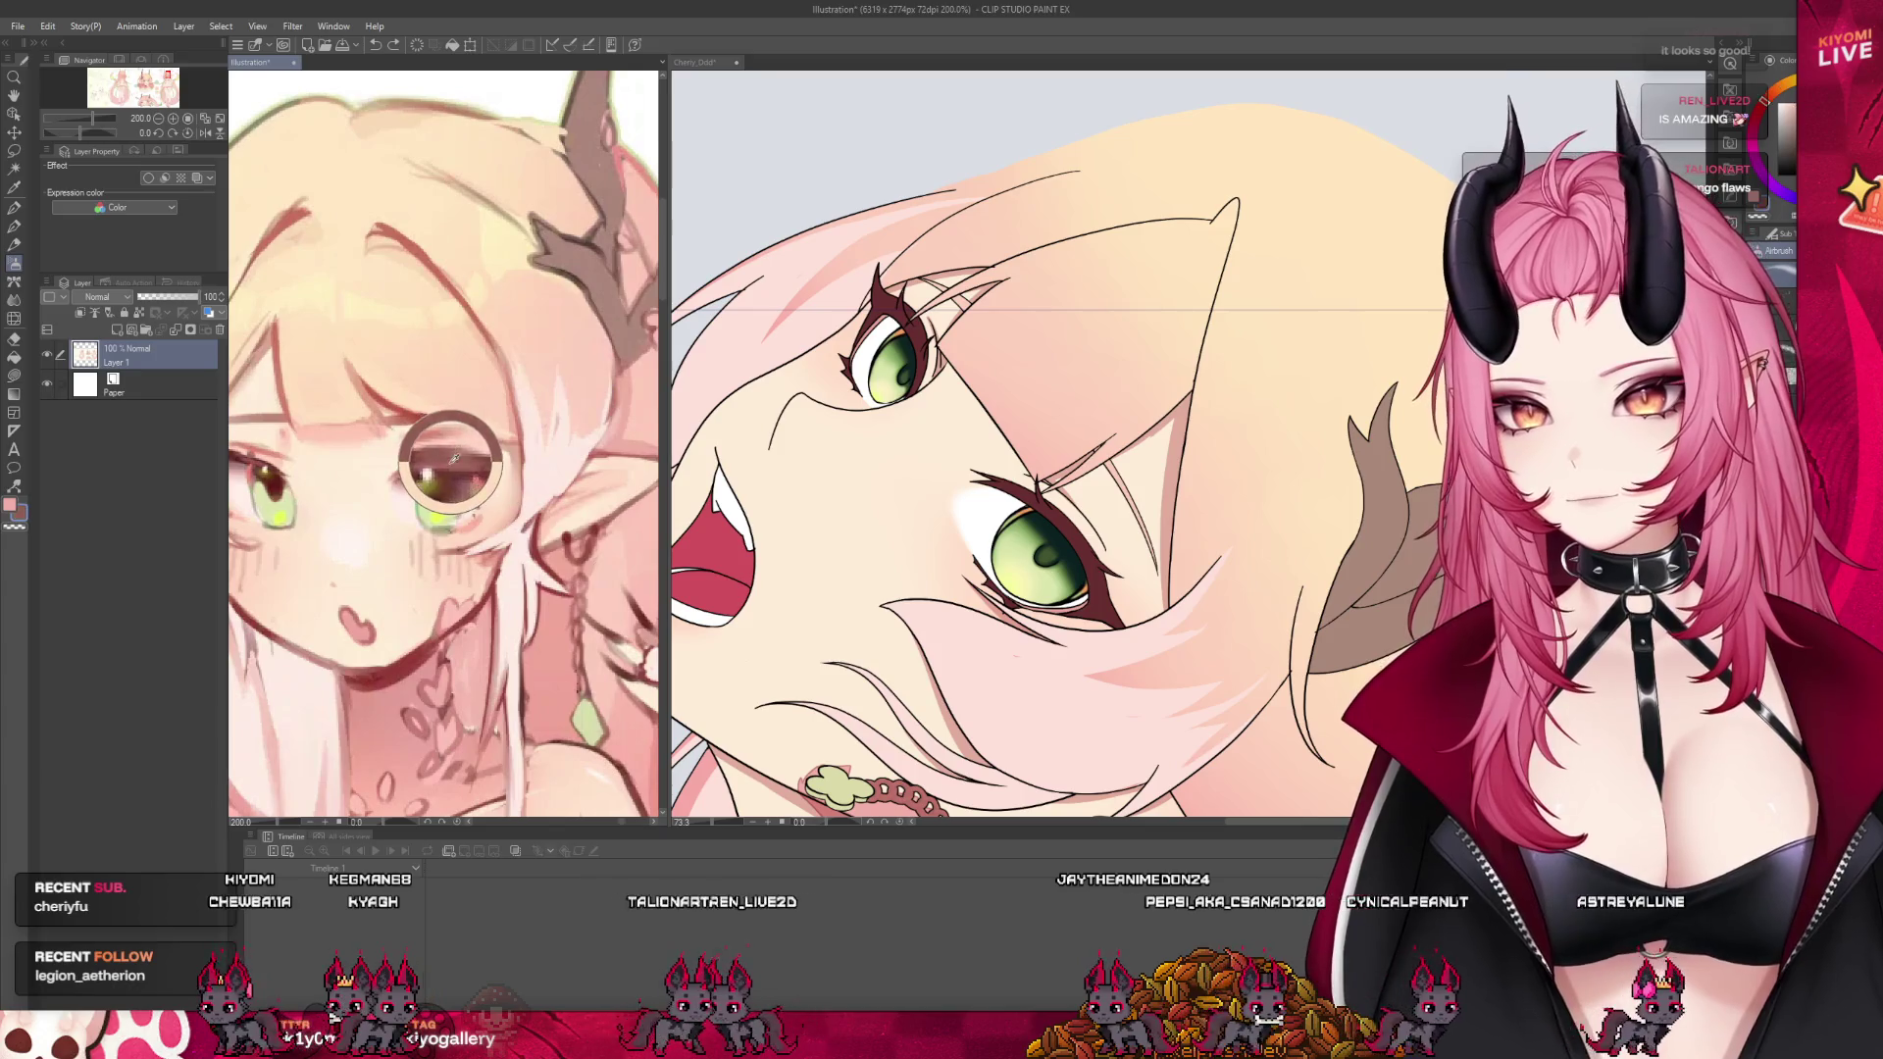
{"action": "left_click", "coordinate": [728, 446]}
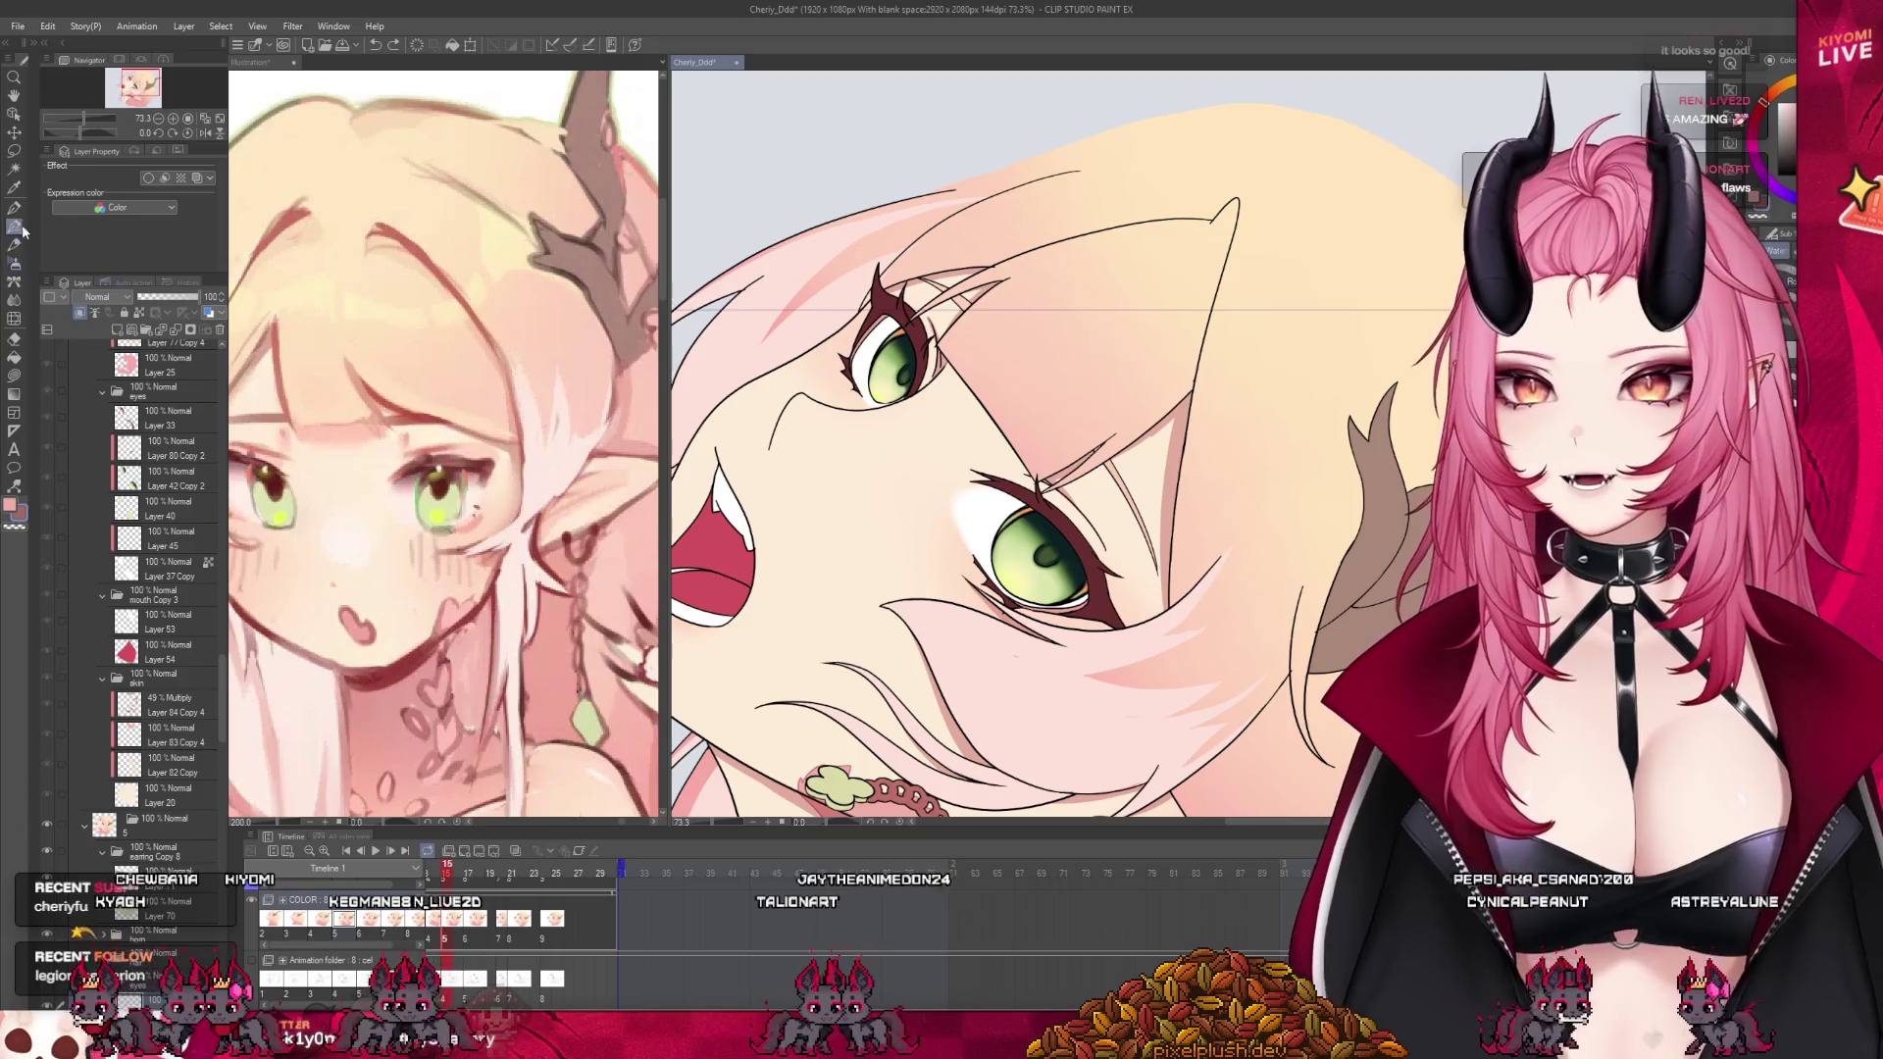
{"action": "key", "text": "p"}
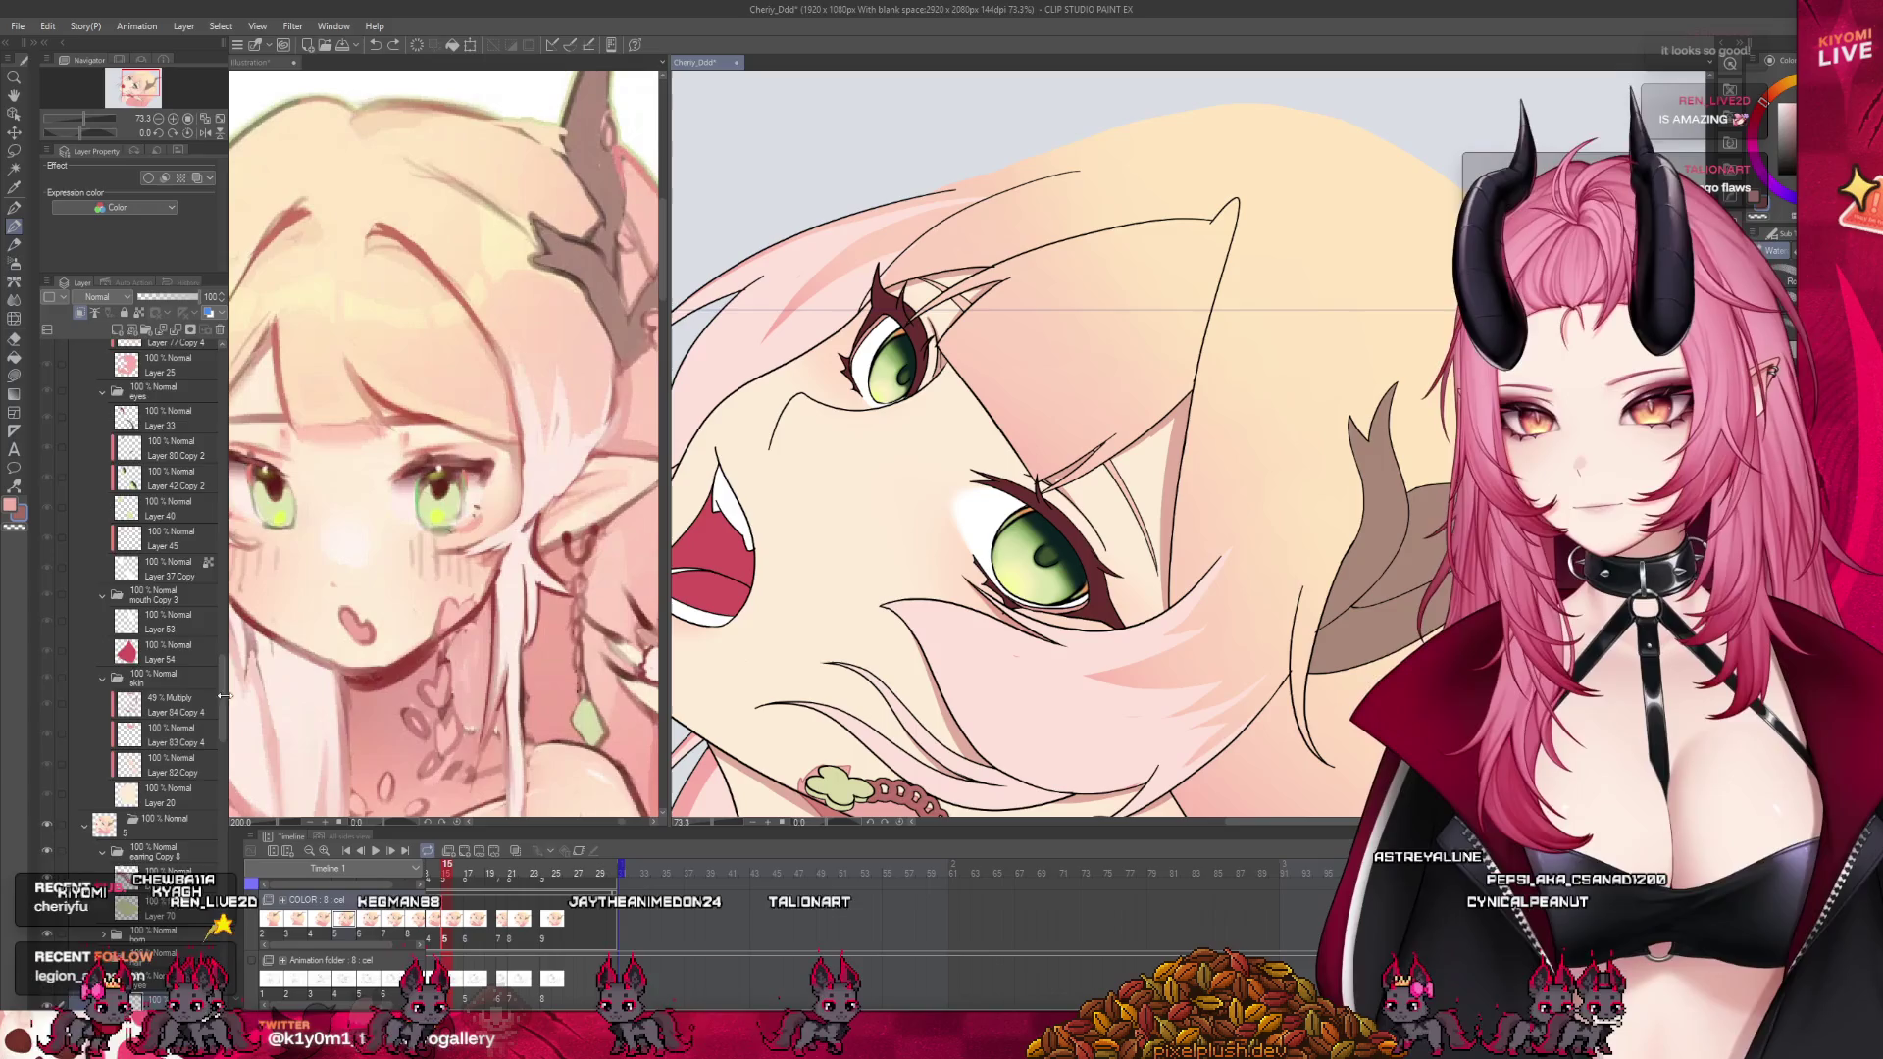
{"action": "left_click", "coordinate": [1055, 523], "text": "ctrl+shift"}
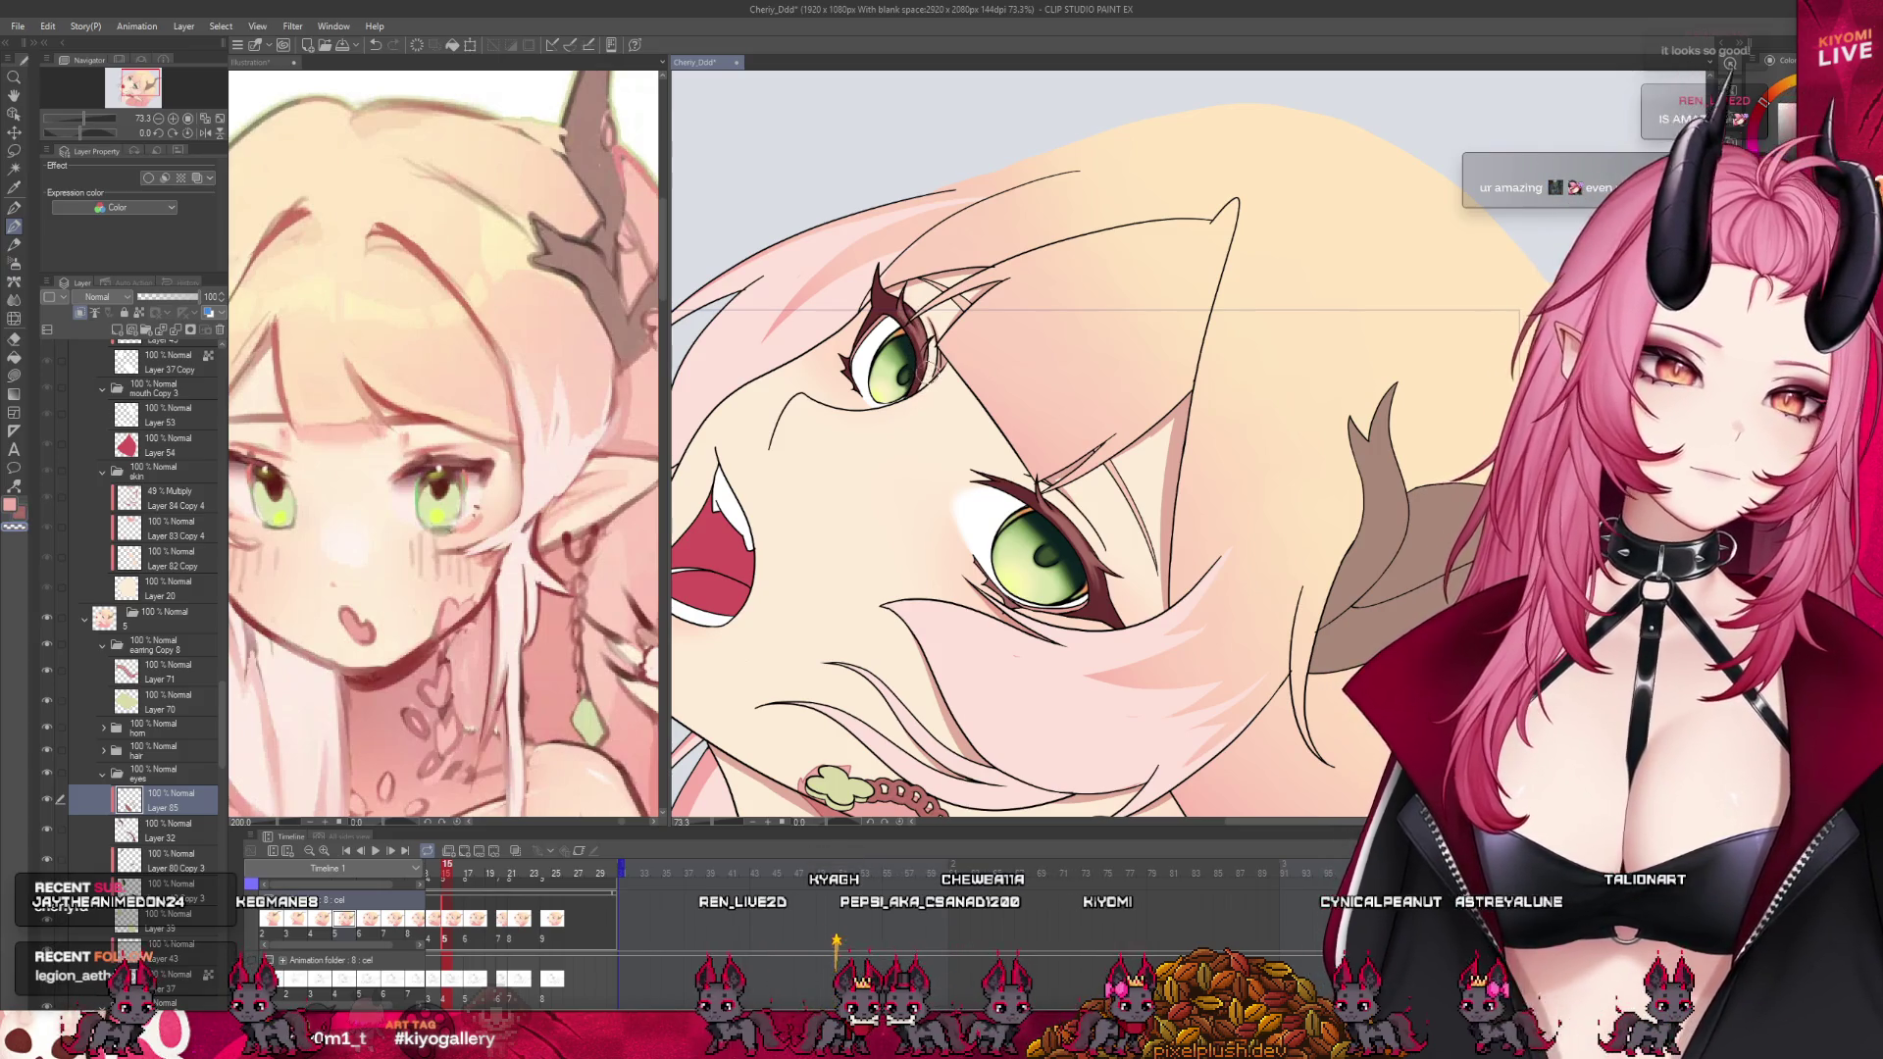
Fit the artwork in view and drag the divider left to widen the canvas pane
{"action": "key", "text": "ctrl+minus"}
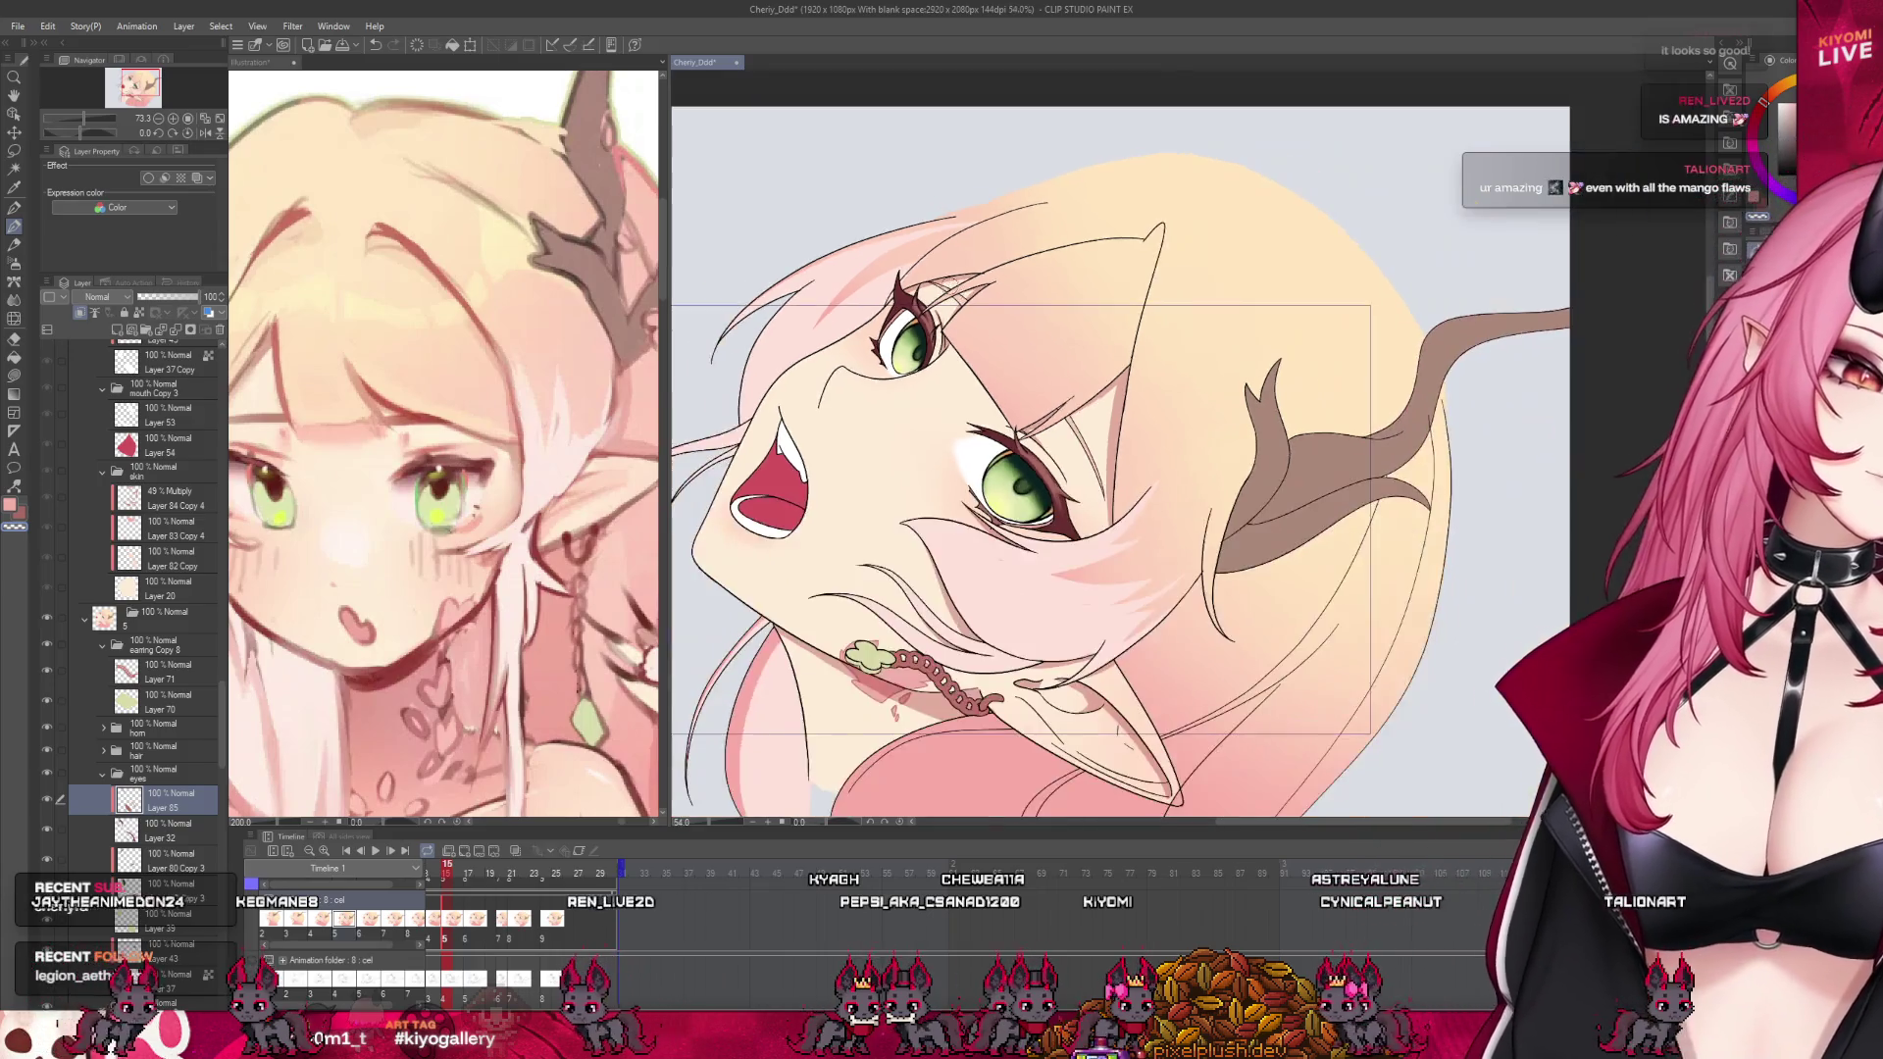
{"action": "key", "text": "ctrl+minus"}
{"action": "key", "text": "ctrl+plus"}
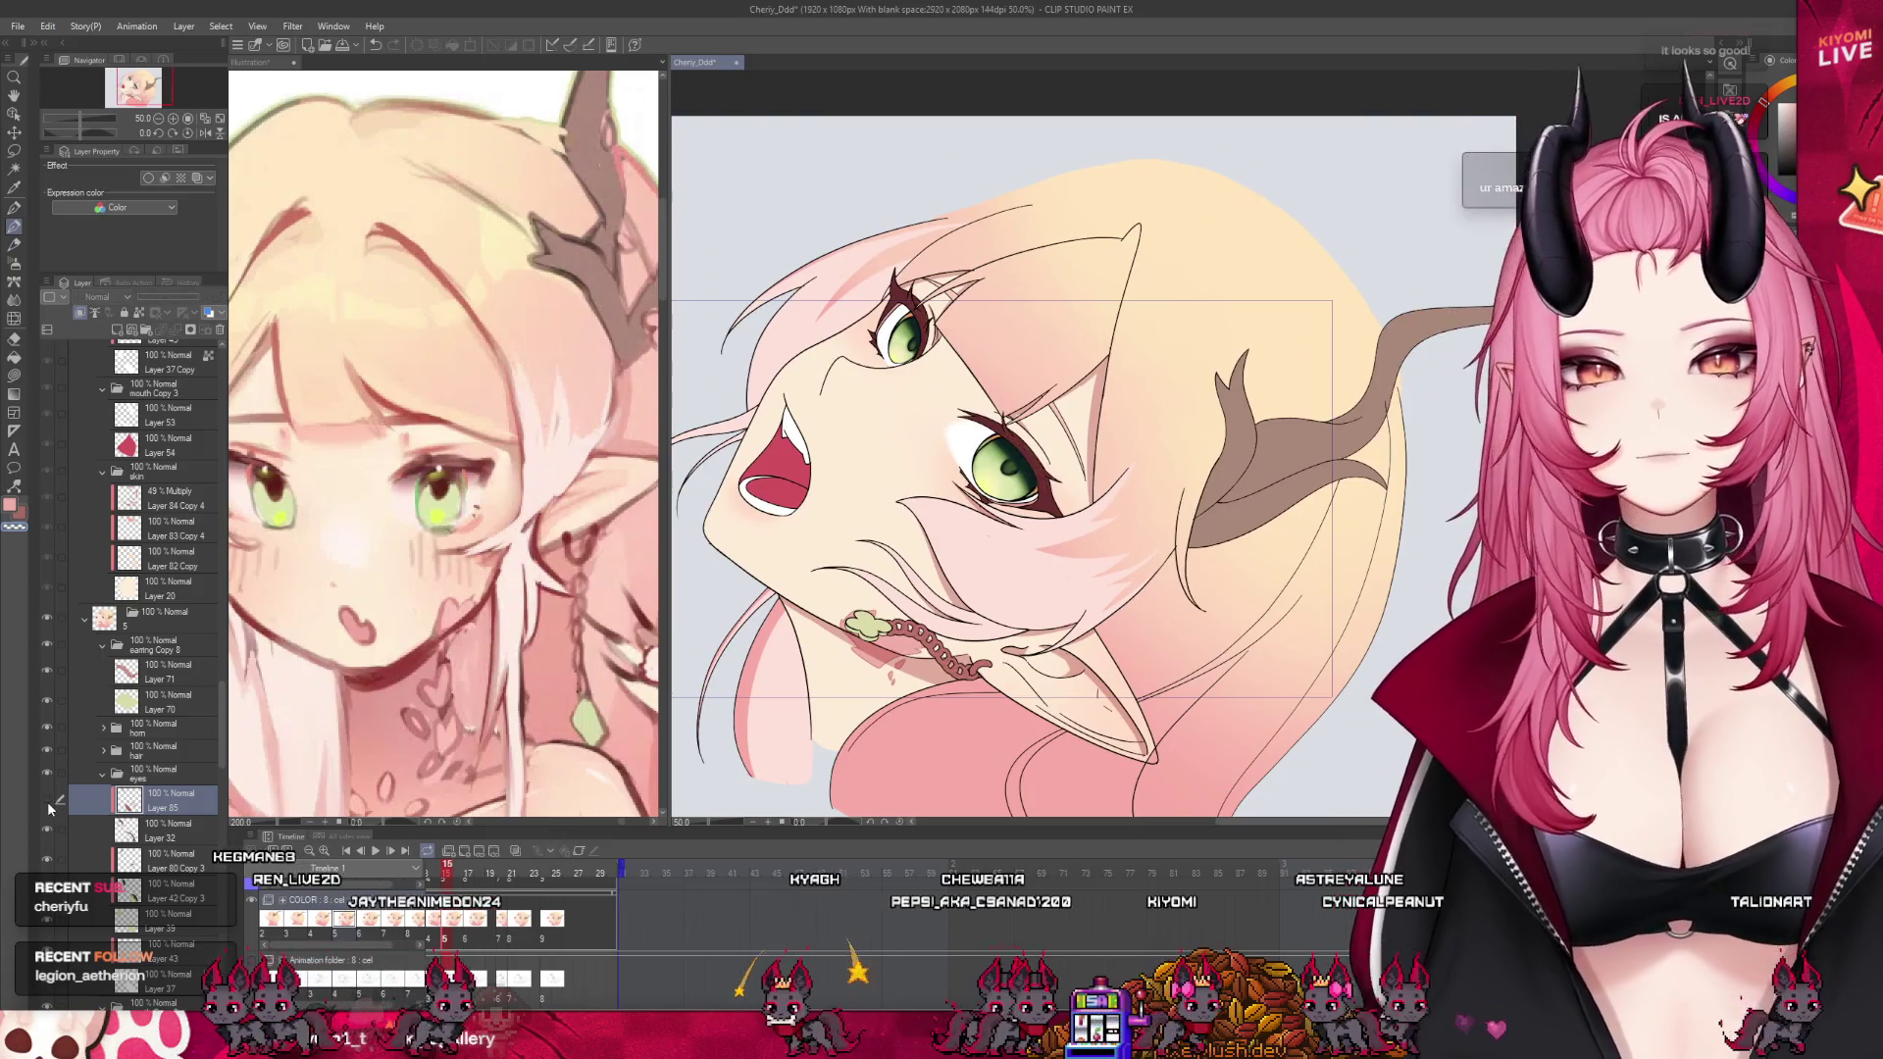
{"action": "key", "text": "ctrl+minus"}
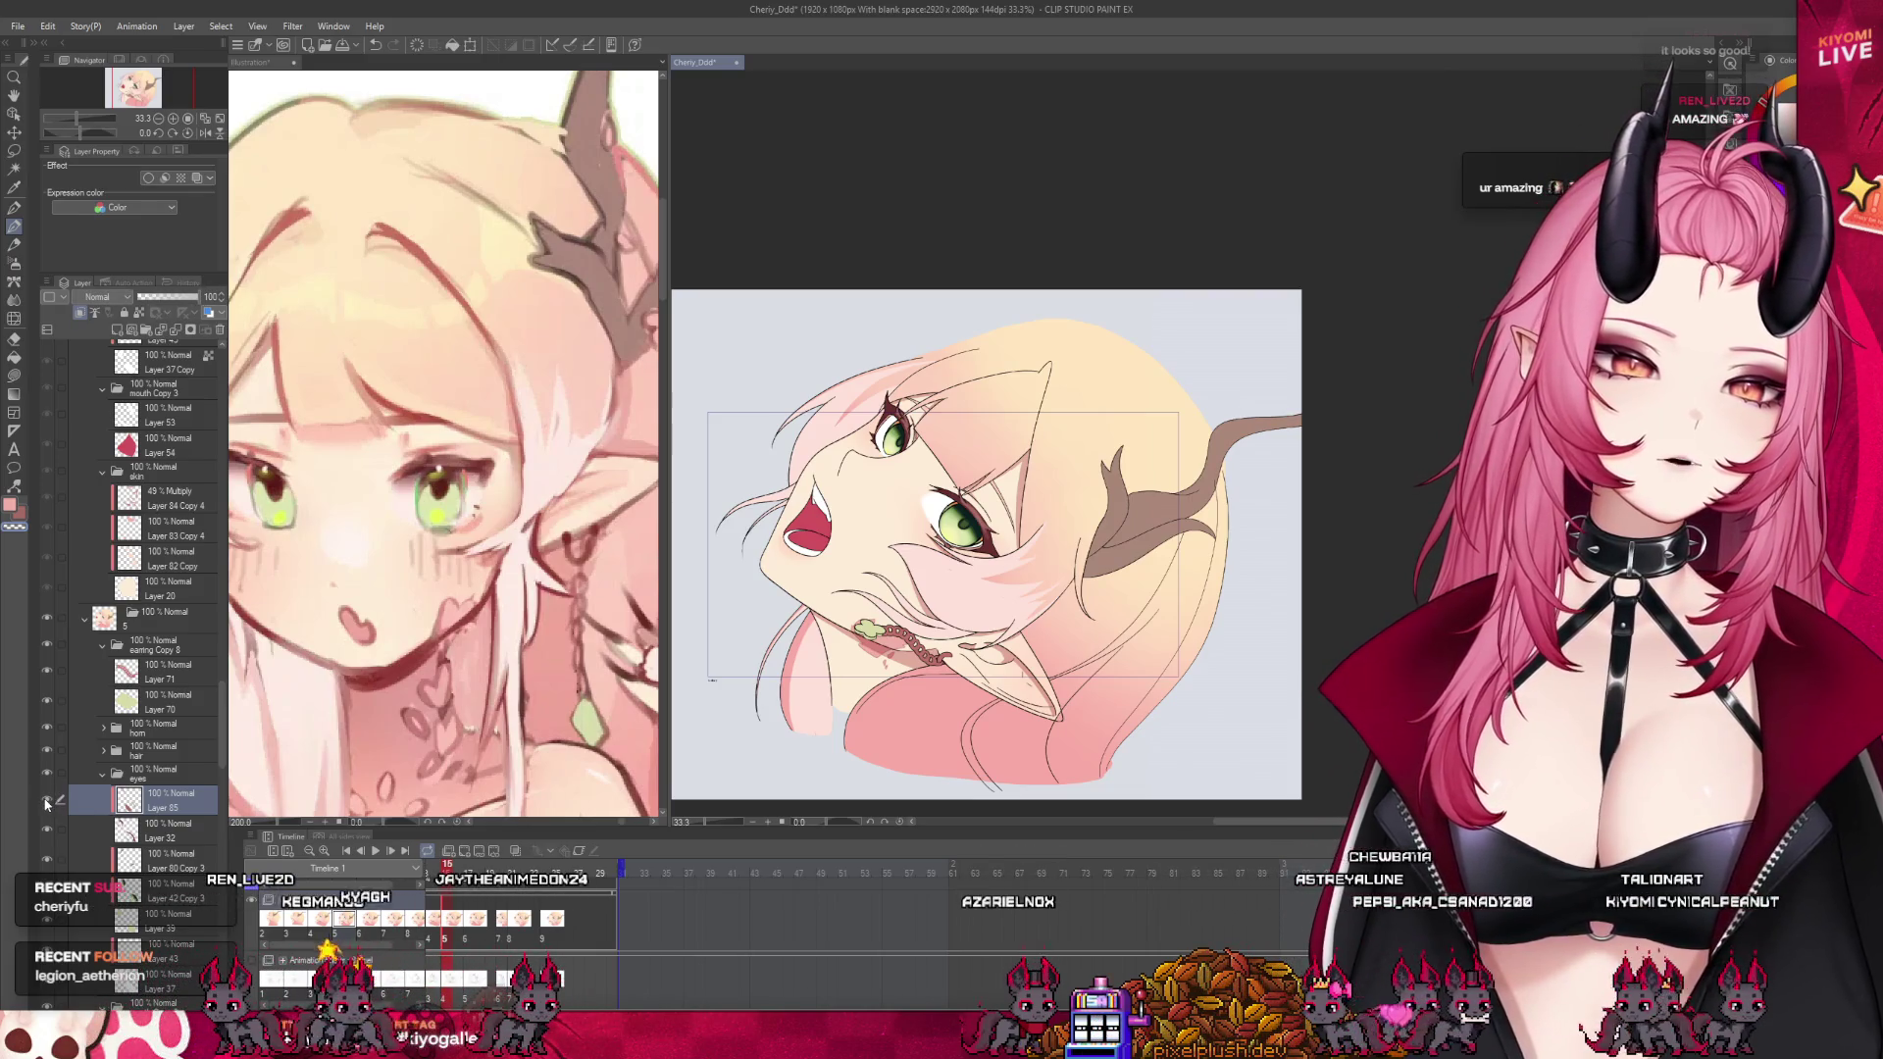
{"action": "scroll", "coordinate": [886, 394], "scroll_direction": "up", "scroll_amount": 2}
{"action": "scroll", "coordinate": [886, 395], "scroll_direction": "up", "scroll_amount": 2}
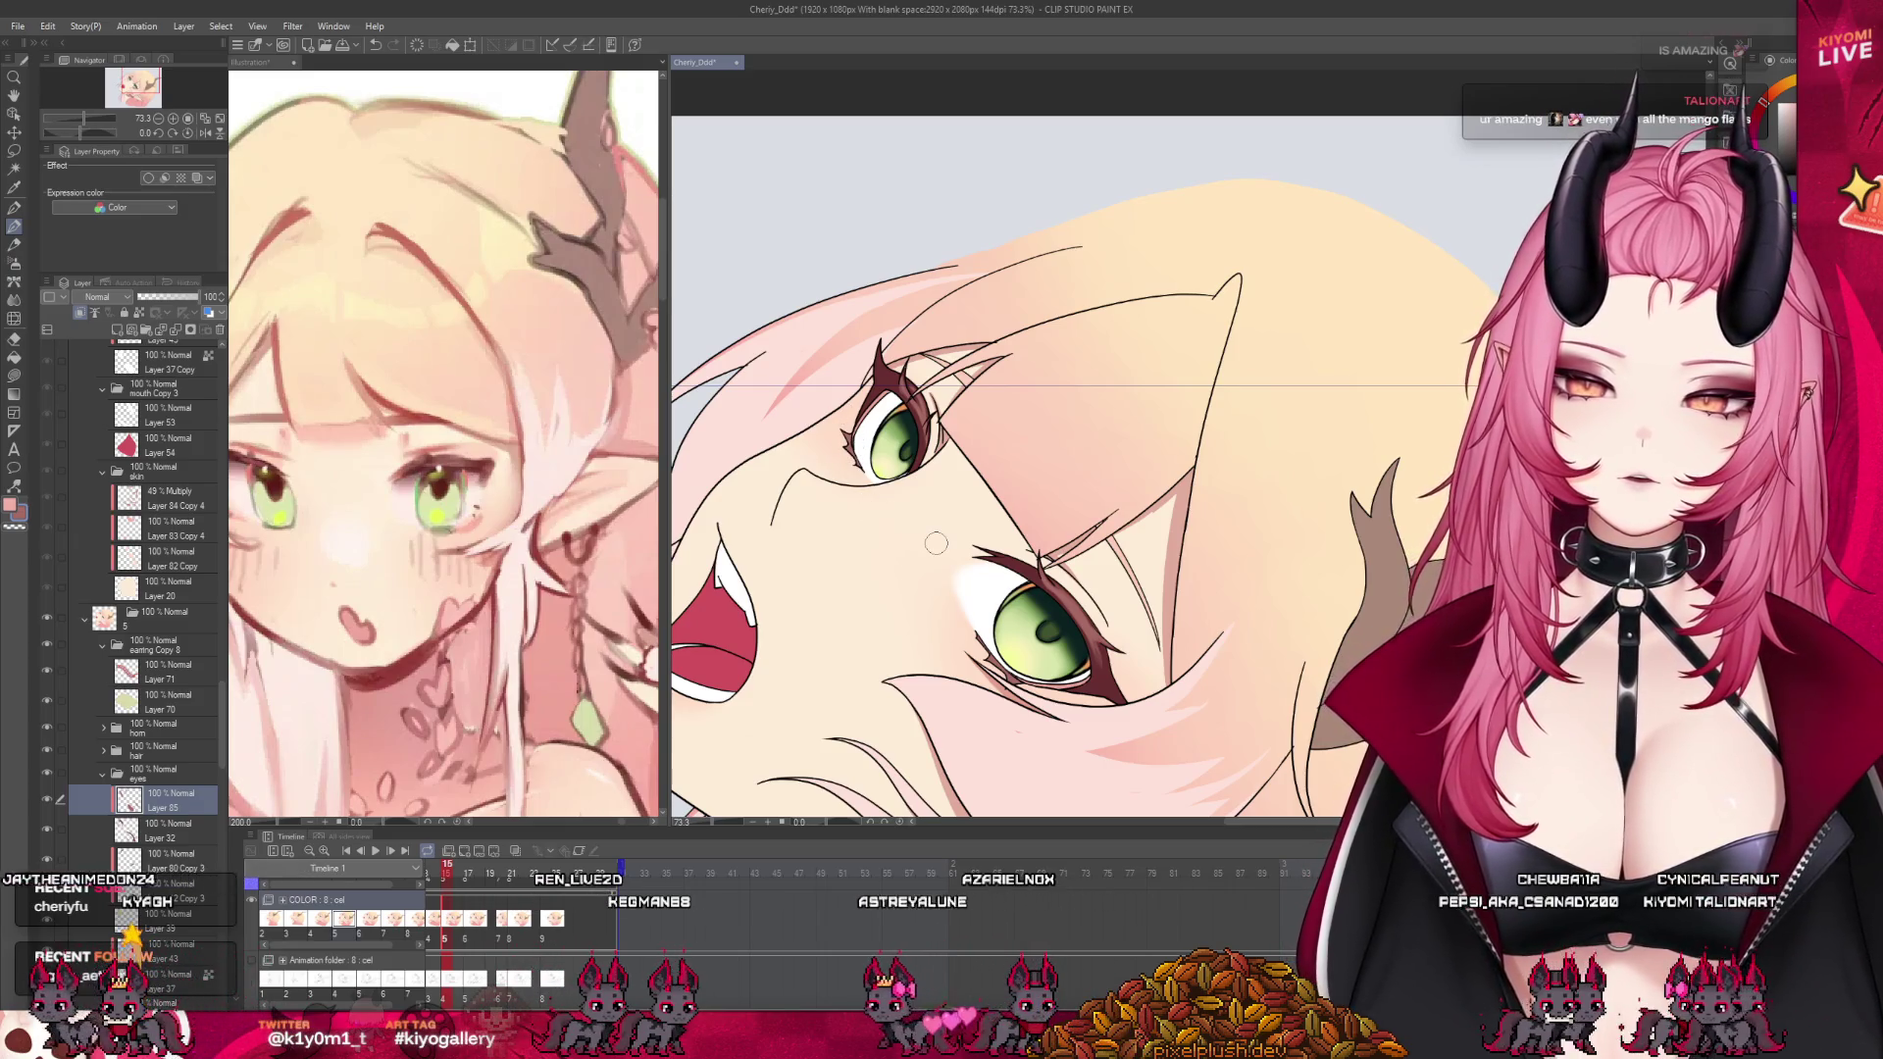
{"action": "scroll", "coordinate": [936, 543], "scroll_direction": "down", "scroll_amount": 2}
{"action": "scroll", "coordinate": [871, 432], "scroll_direction": "up", "scroll_amount": 1}
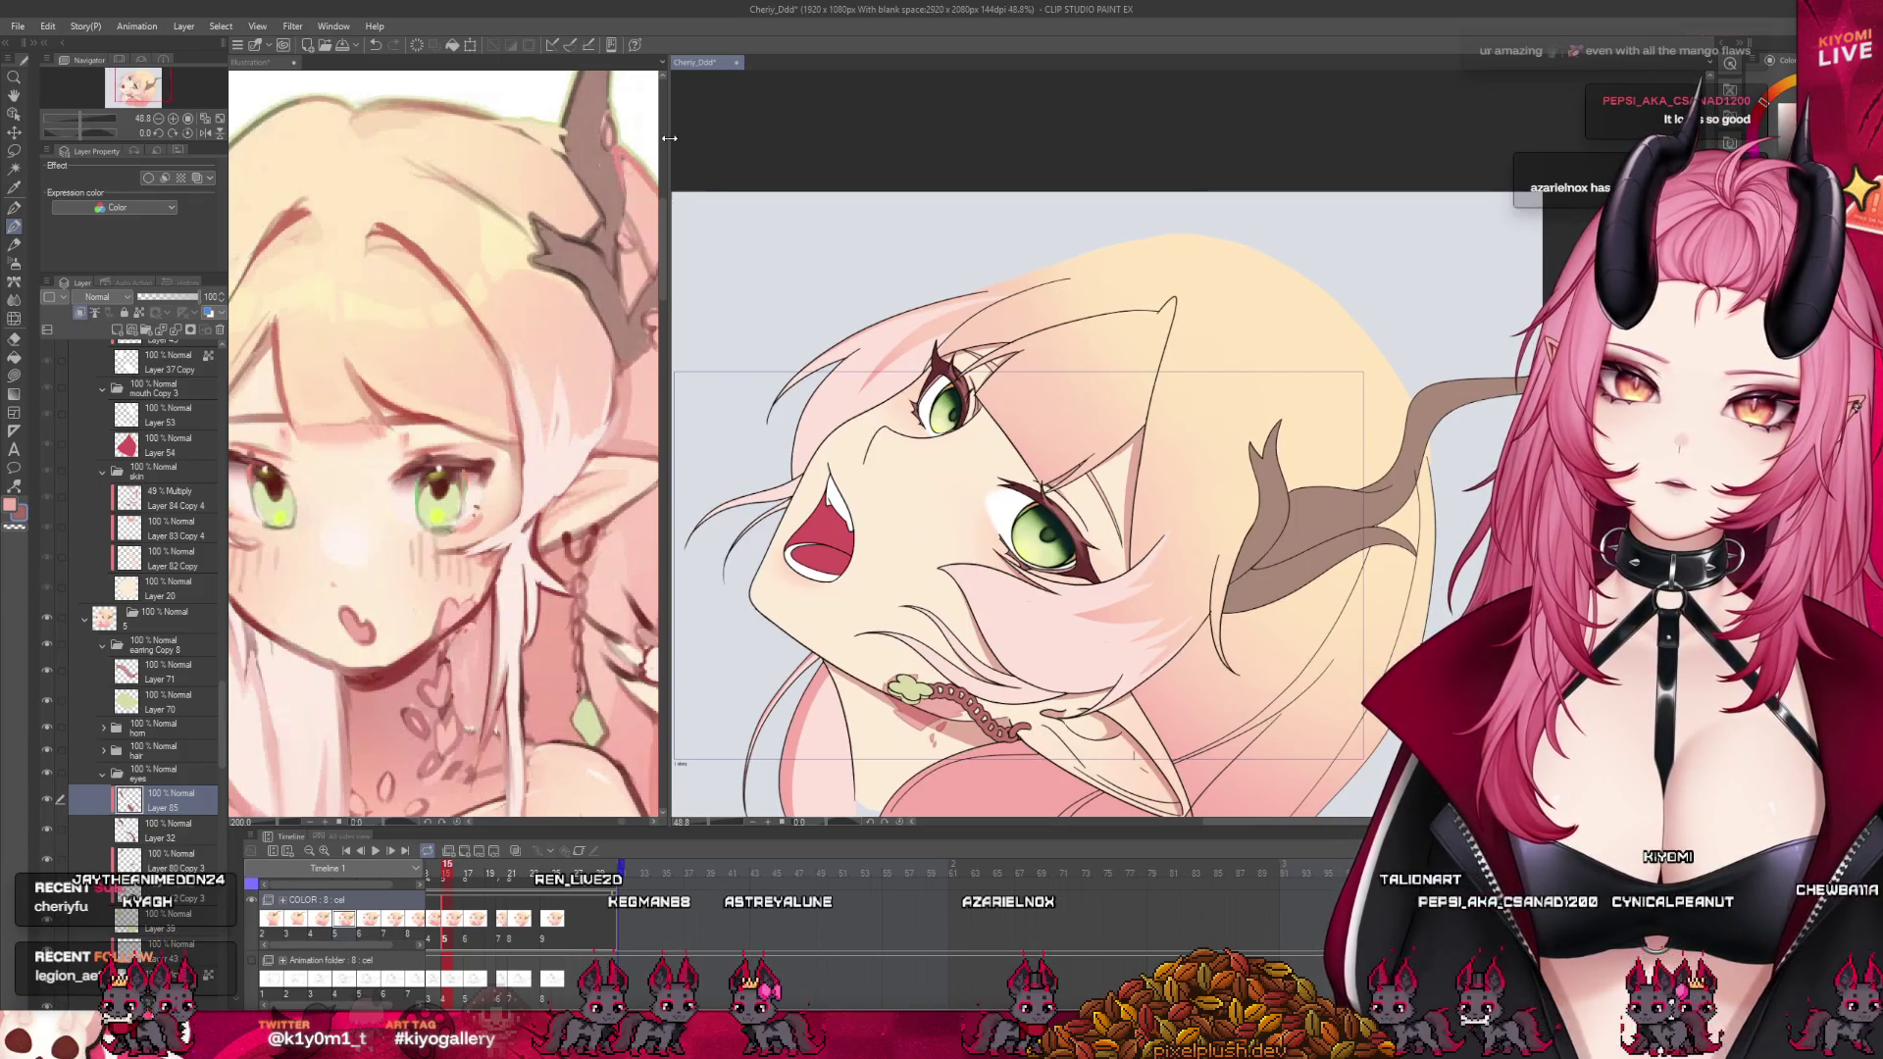
{"action": "left_click_drag", "start_coordinate": [669, 138], "coordinate": [408, 132]}
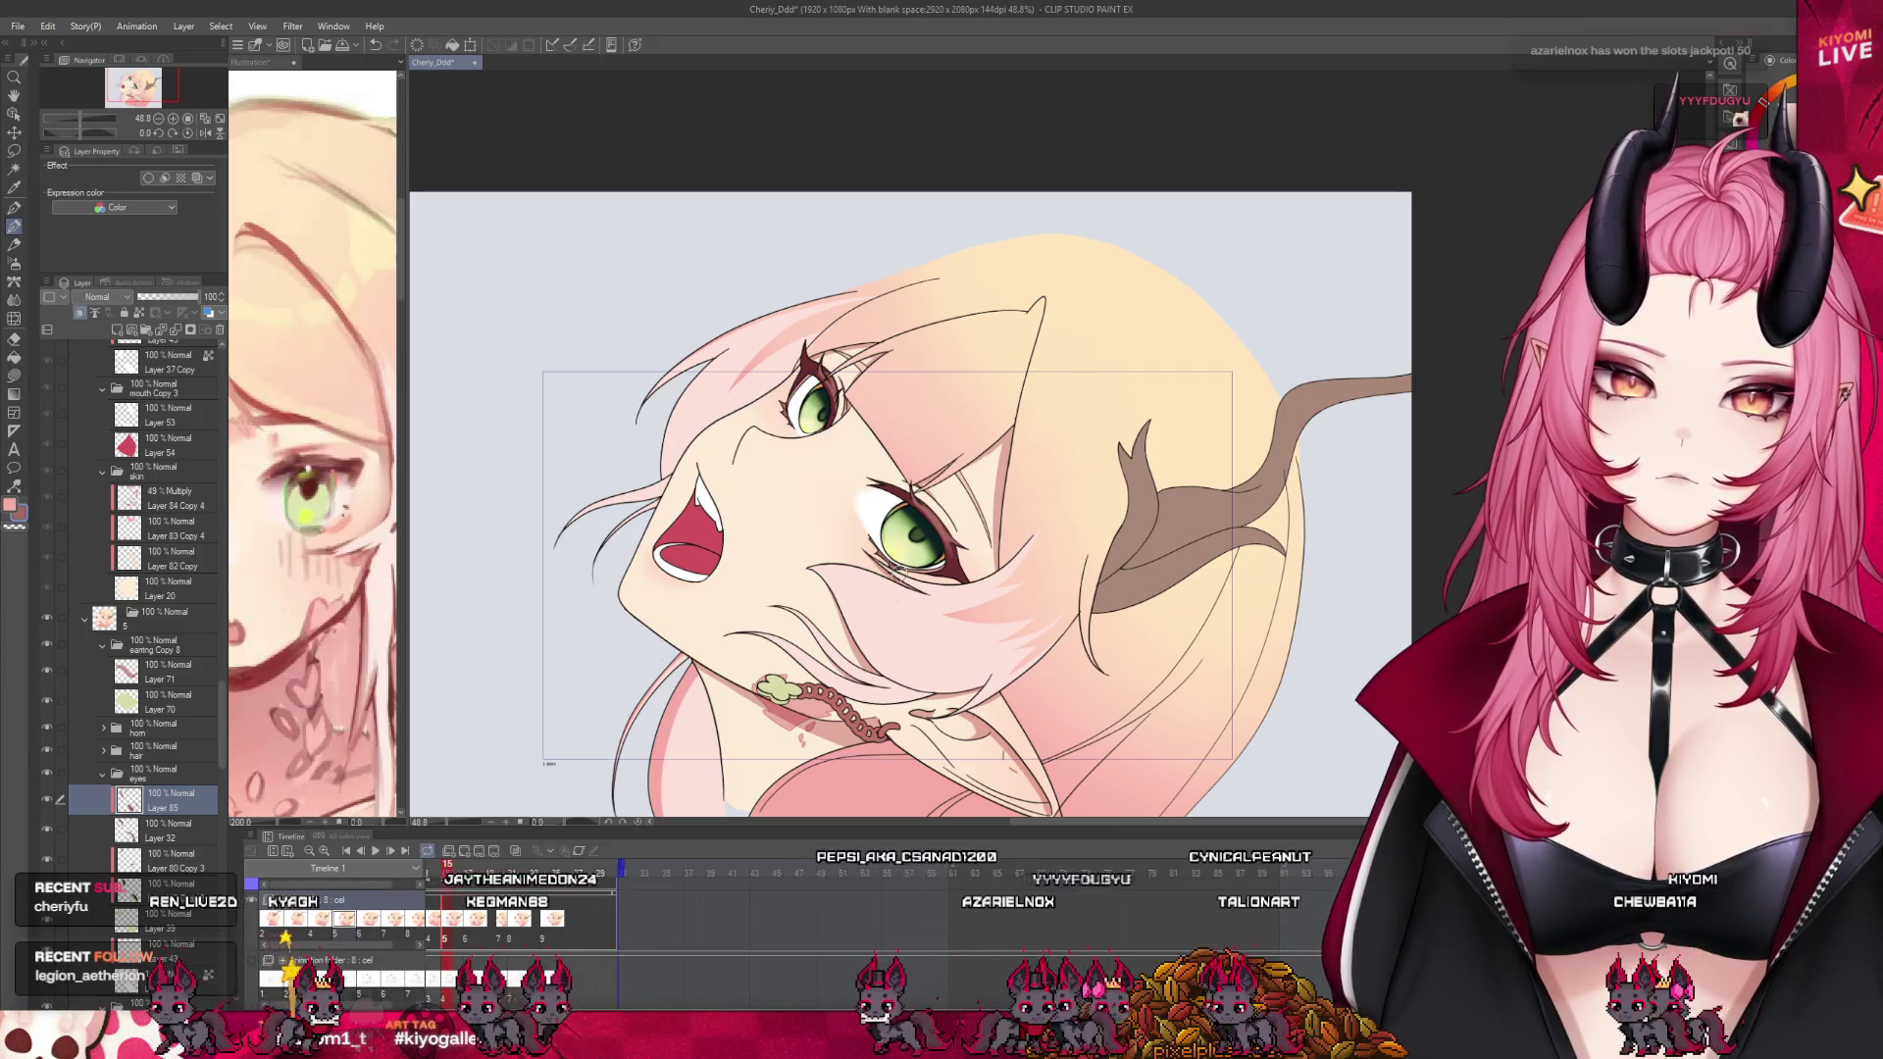
{"action": "scroll", "coordinate": [722, 662], "scroll_direction": "down", "scroll_amount": 4}
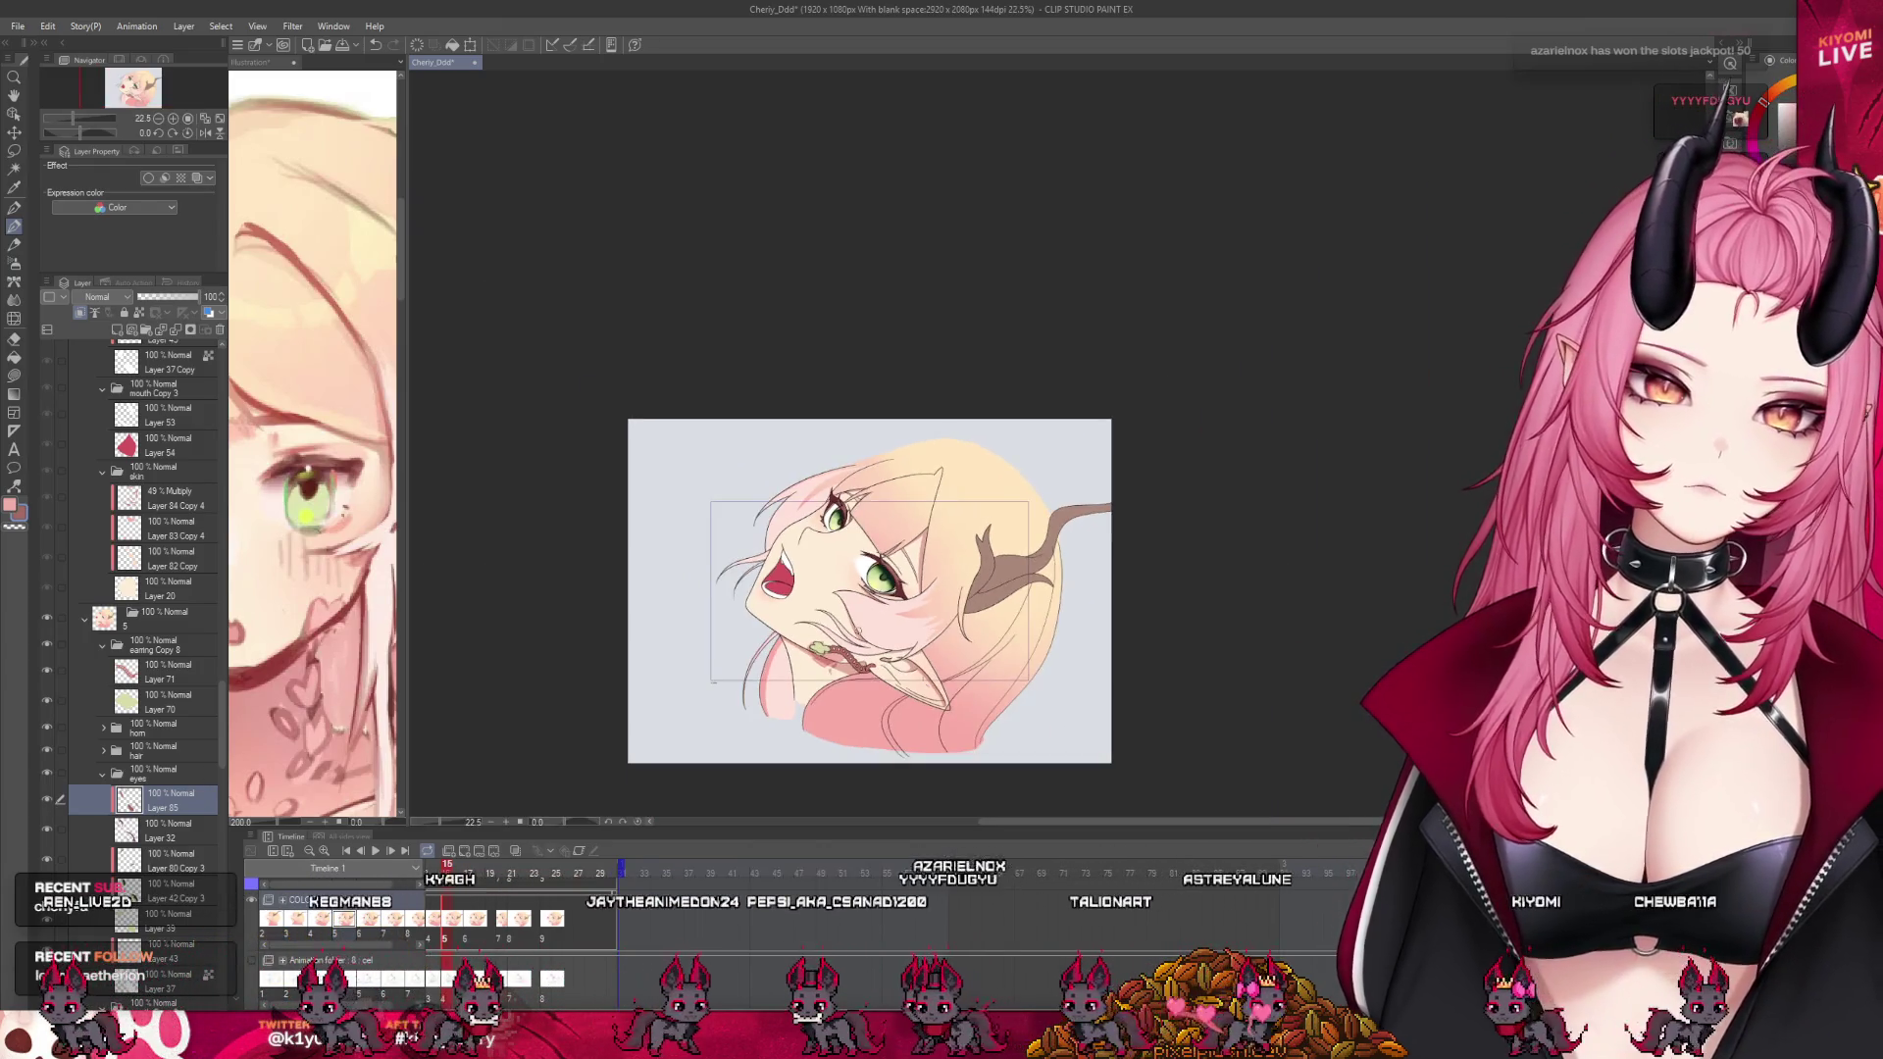
{"action": "scroll", "coordinate": [838, 597], "scroll_direction": "up", "scroll_amount": 2}
{"action": "scroll", "coordinate": [876, 604], "scroll_direction": "up", "scroll_amount": 2}
{"action": "scroll", "coordinate": [876, 603], "scroll_direction": "up", "scroll_amount": 1}
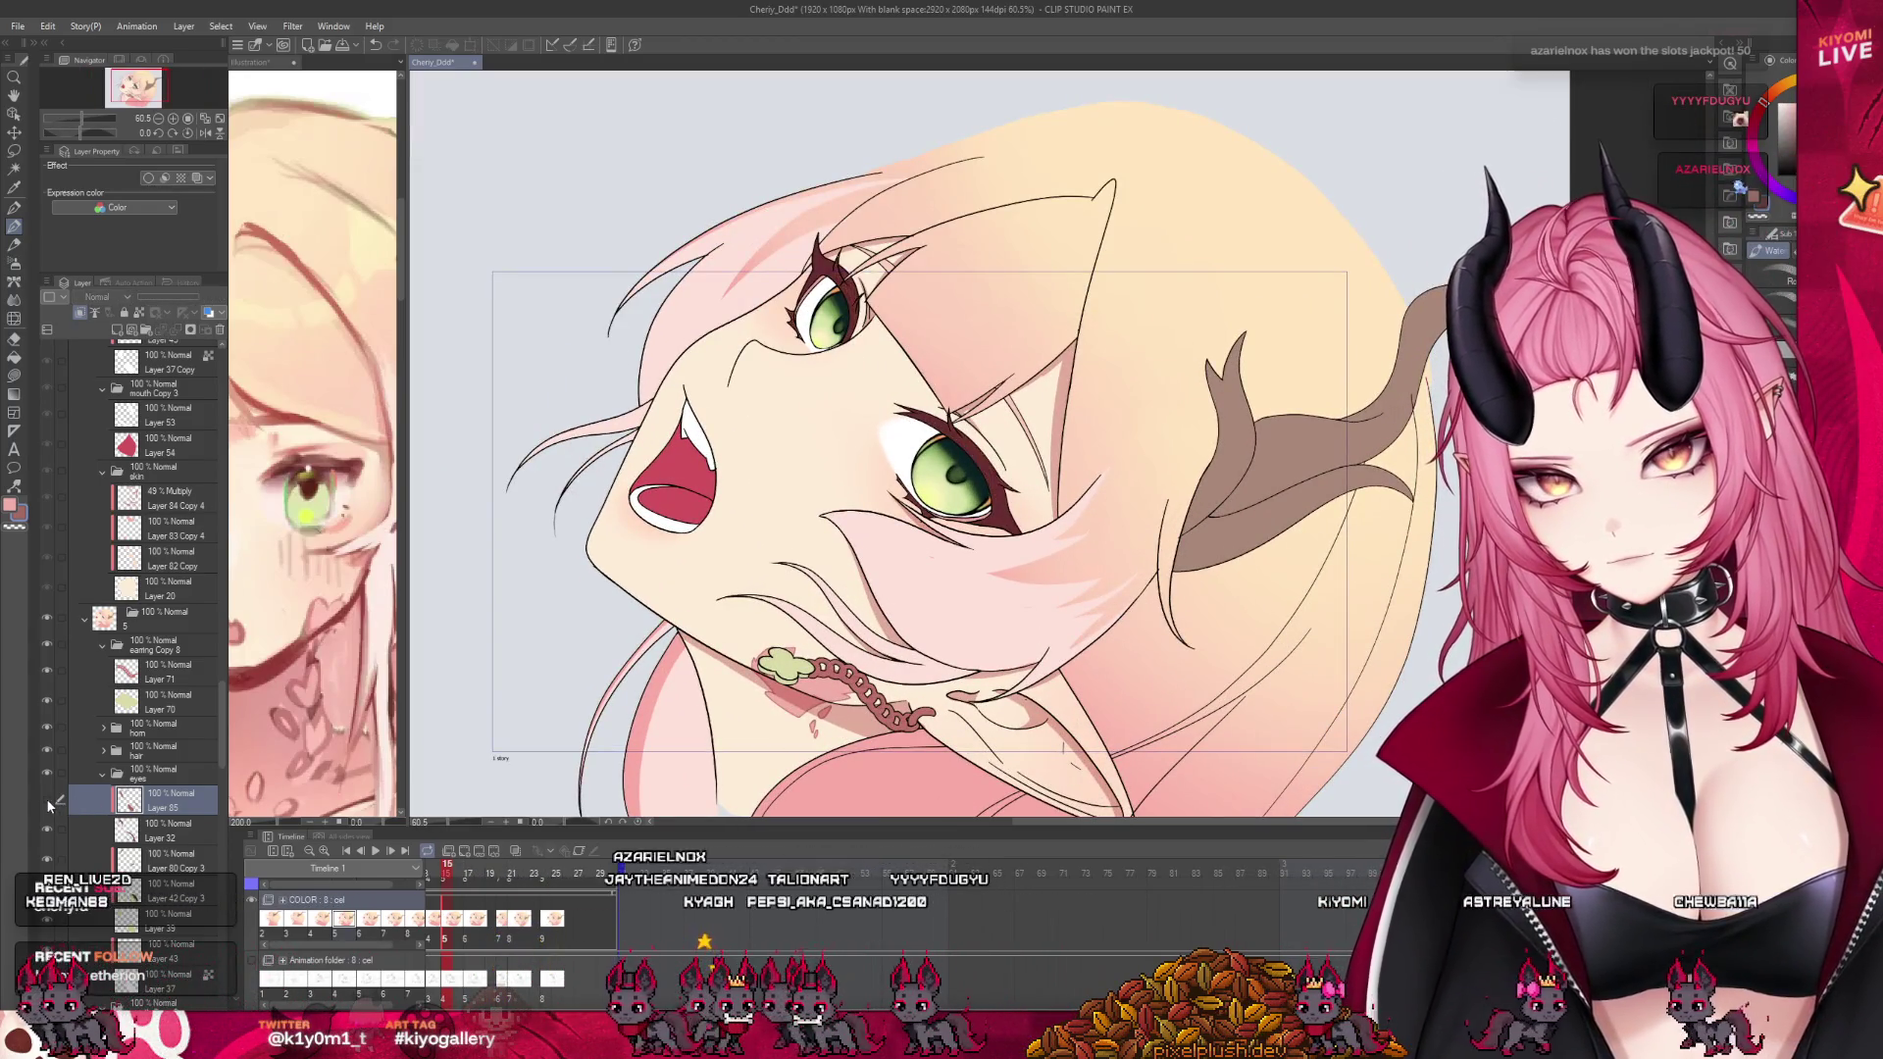
{"action": "scroll", "coordinate": [1018, 447], "scroll_direction": "up", "scroll_amount": 2}
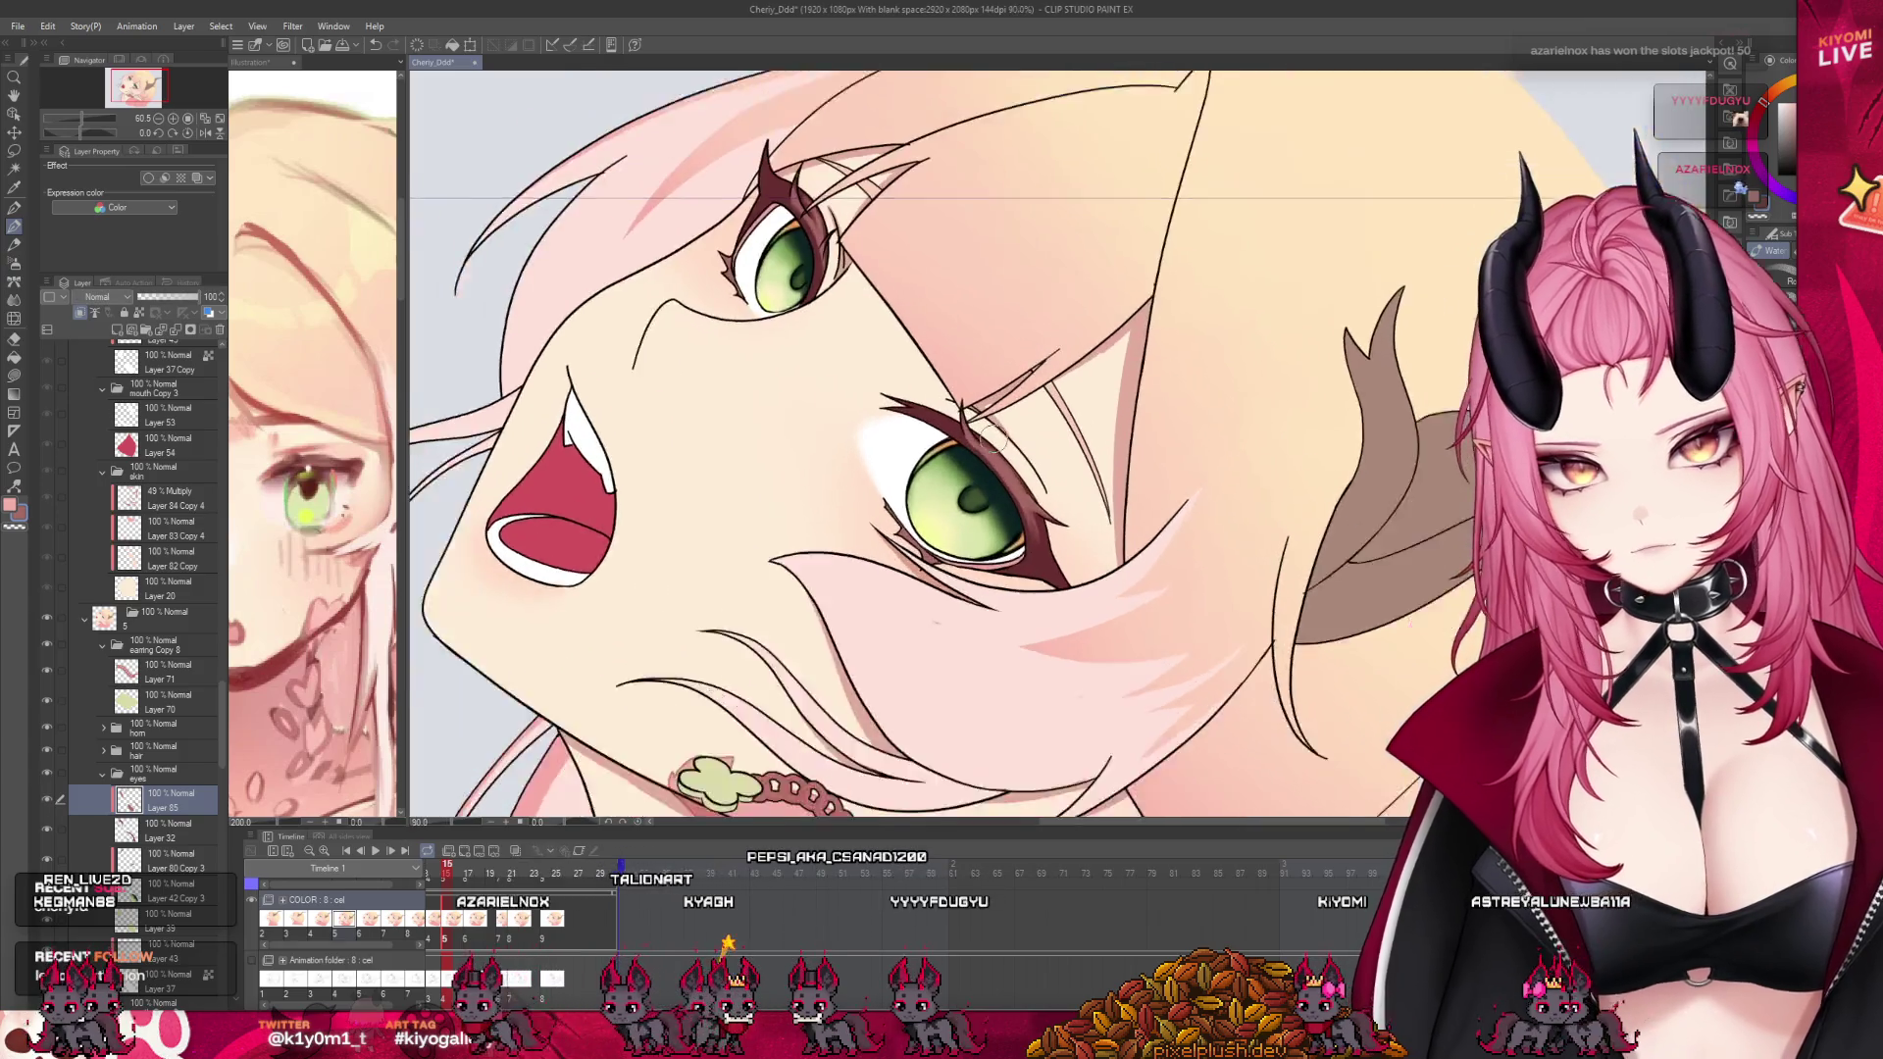
{"action": "scroll", "coordinate": [1018, 447], "scroll_direction": "up", "scroll_amount": 2}
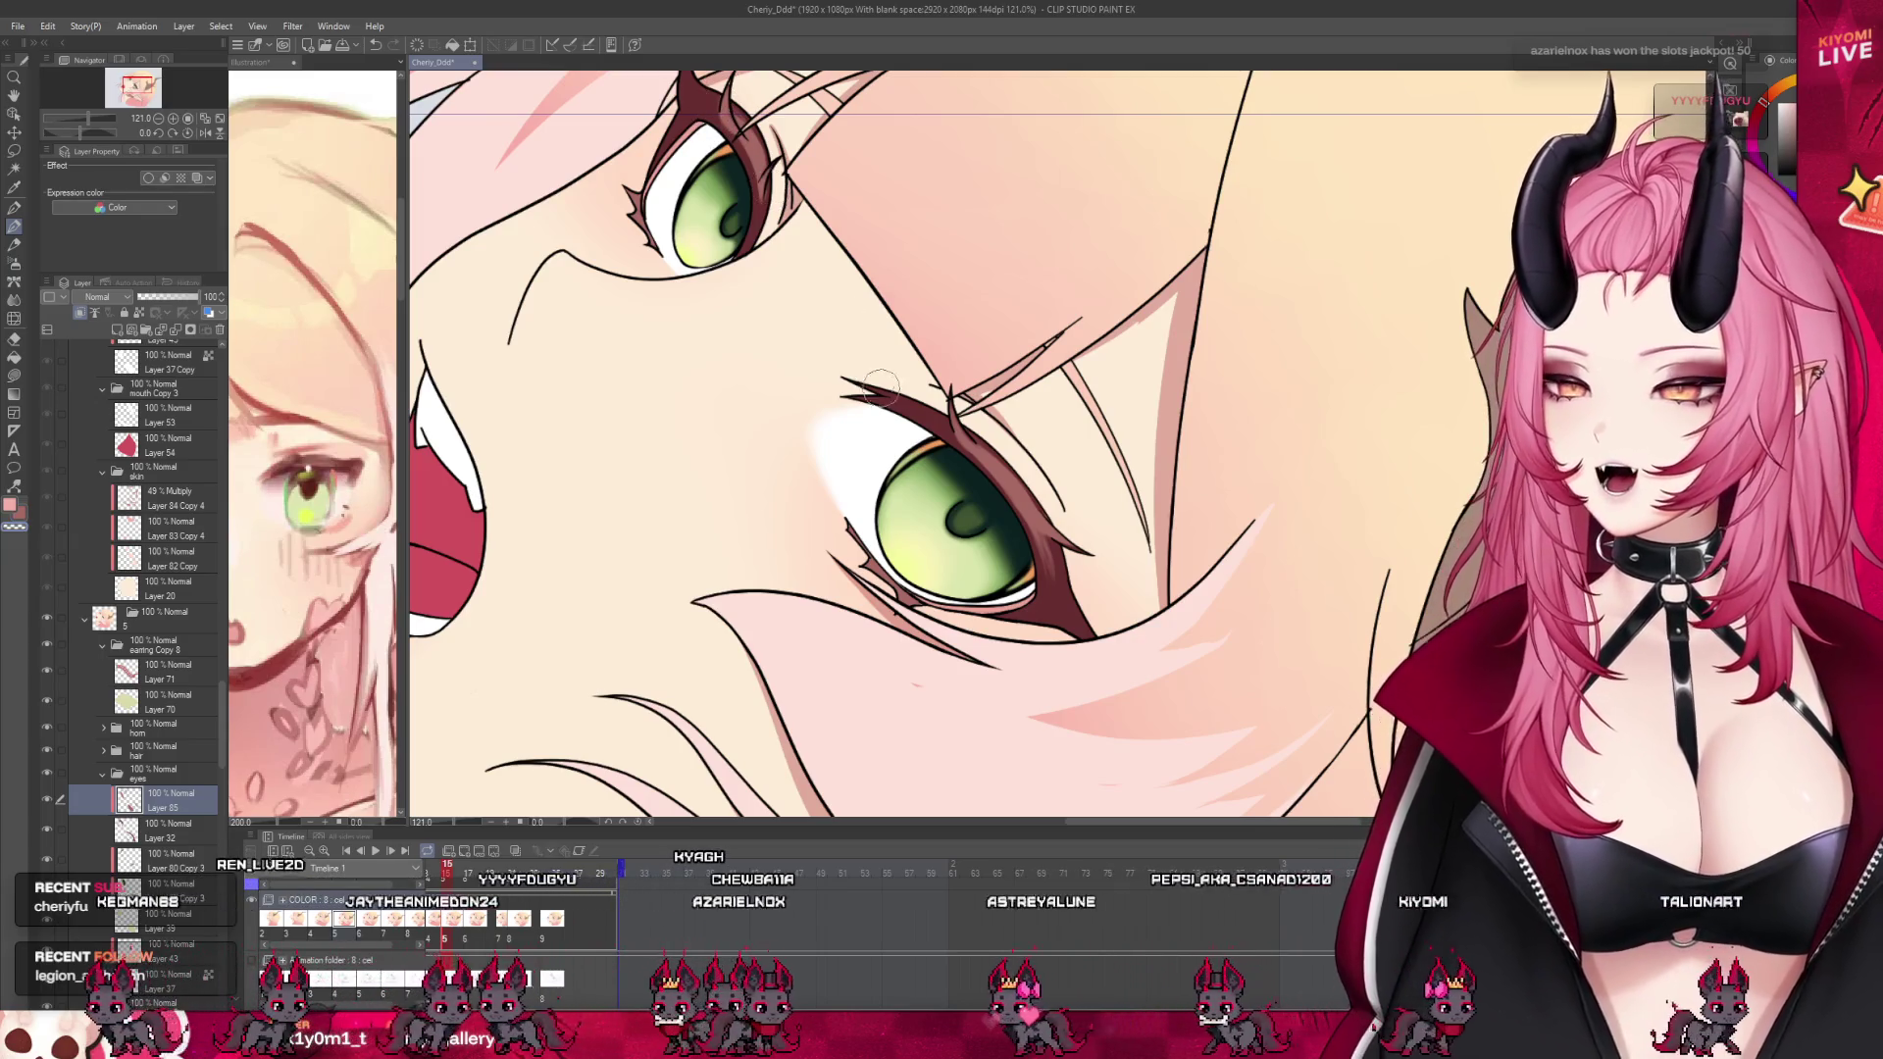
{"action": "scroll", "coordinate": [880, 387], "scroll_direction": "down", "scroll_amount": 3}
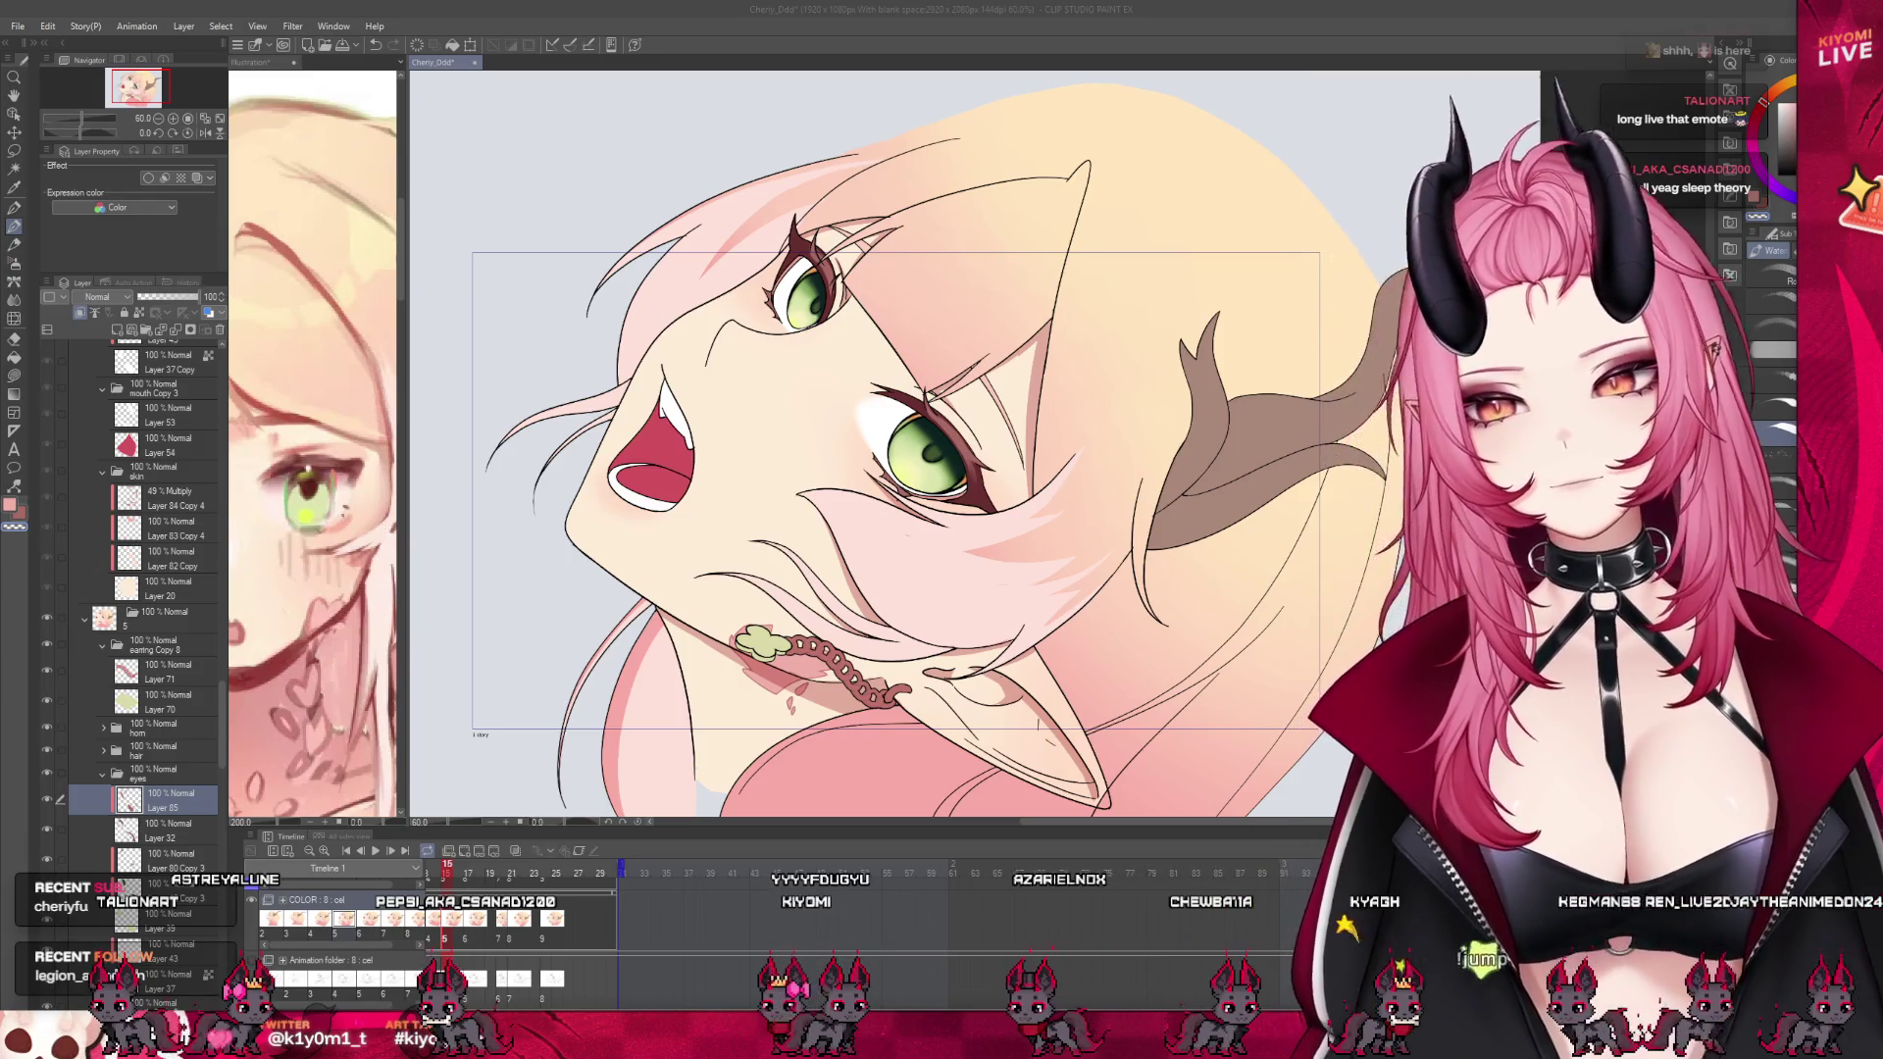
{"action": "key", "text": "ctrl+0"}
{"action": "scroll", "coordinate": [961, 574], "scroll_direction": "up", "scroll_amount": 2}
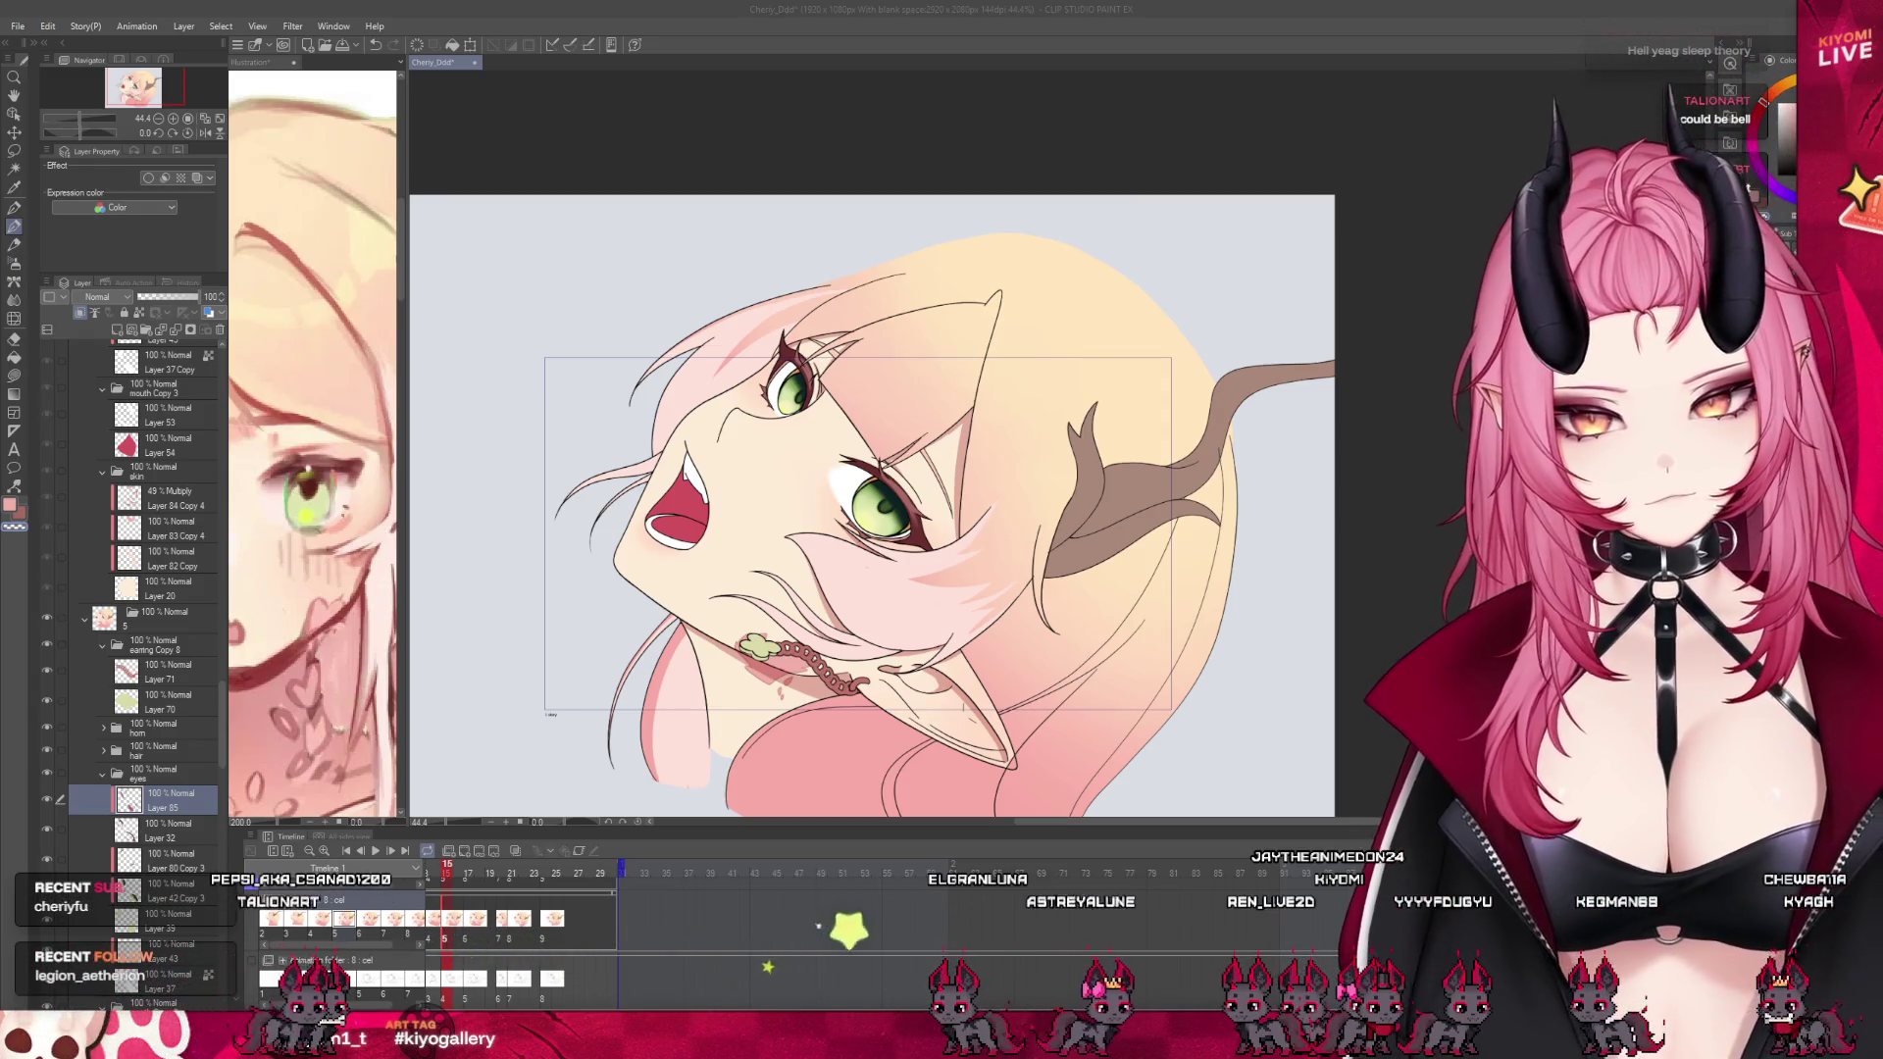
{"action": "scroll", "coordinate": [824, 520], "scroll_direction": "up", "scroll_amount": 1}
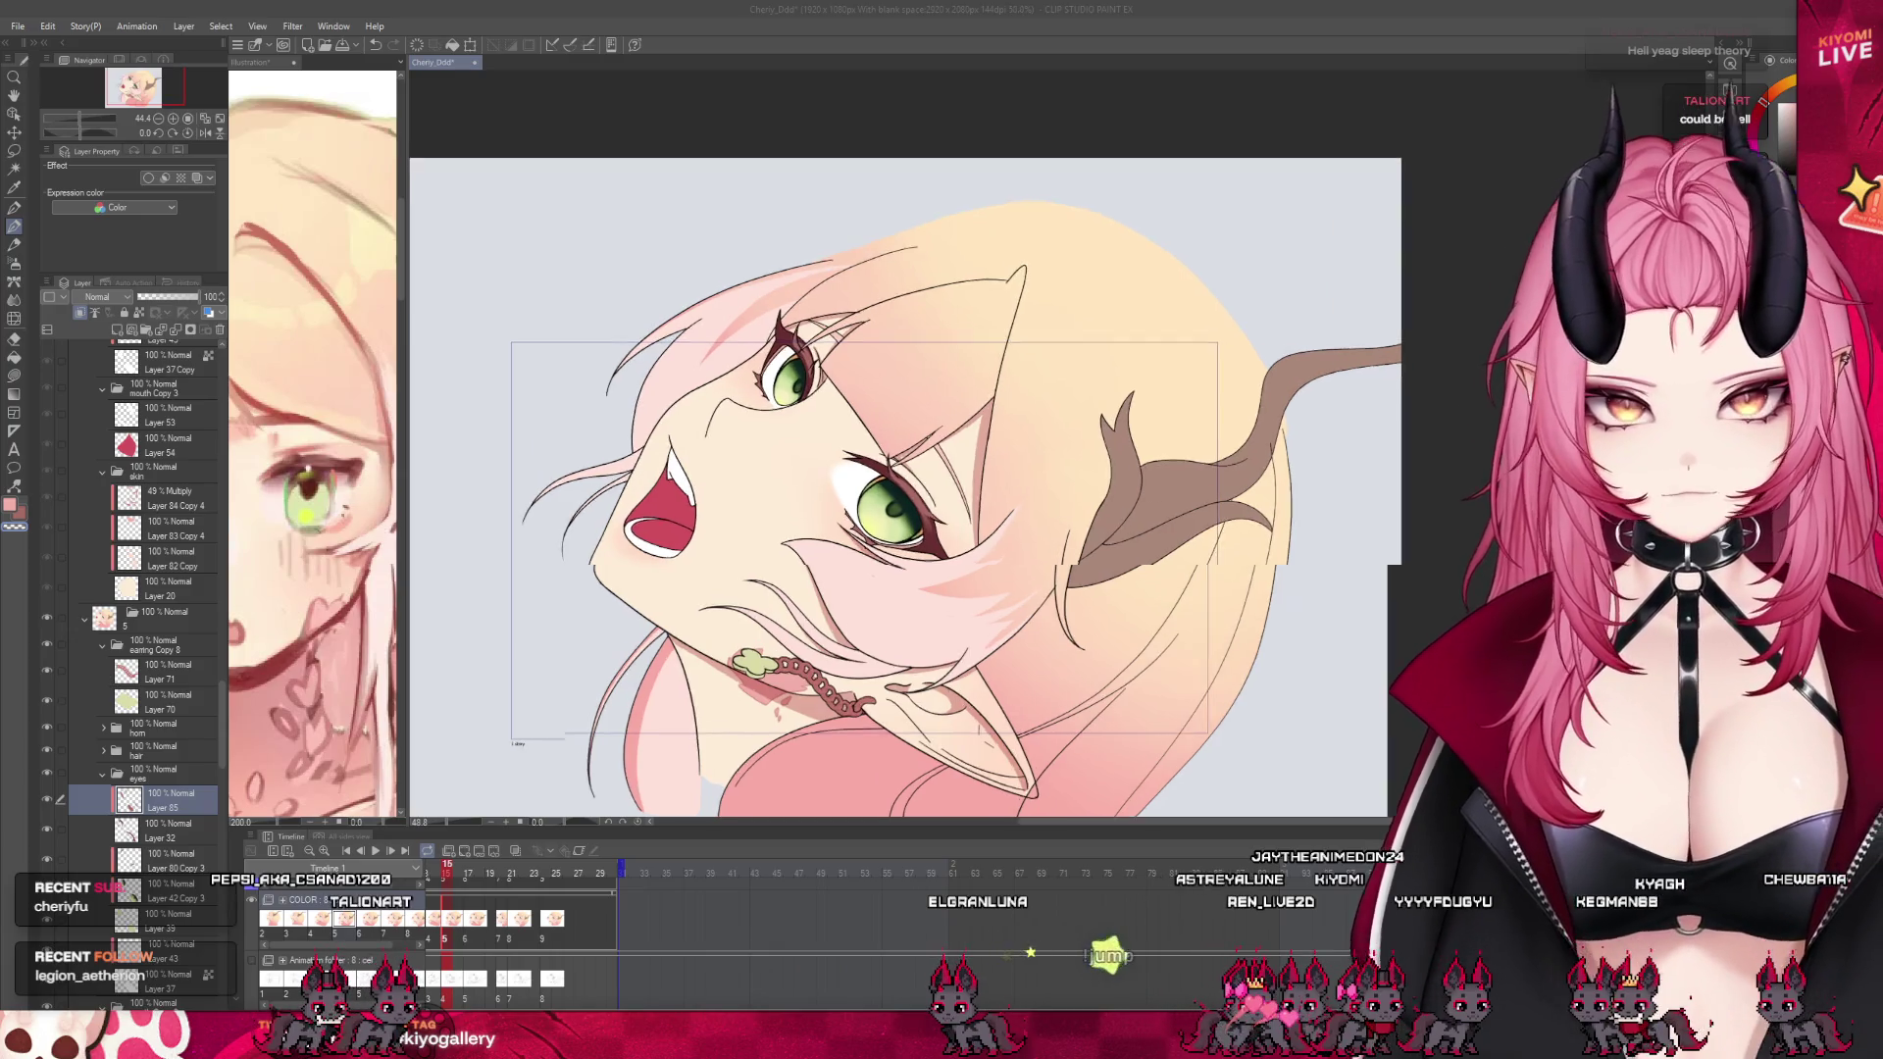
{"action": "scroll", "coordinate": [824, 520], "scroll_direction": "up", "scroll_amount": 1}
{"action": "scroll", "coordinate": [824, 520], "scroll_direction": "up", "scroll_amount": 1}
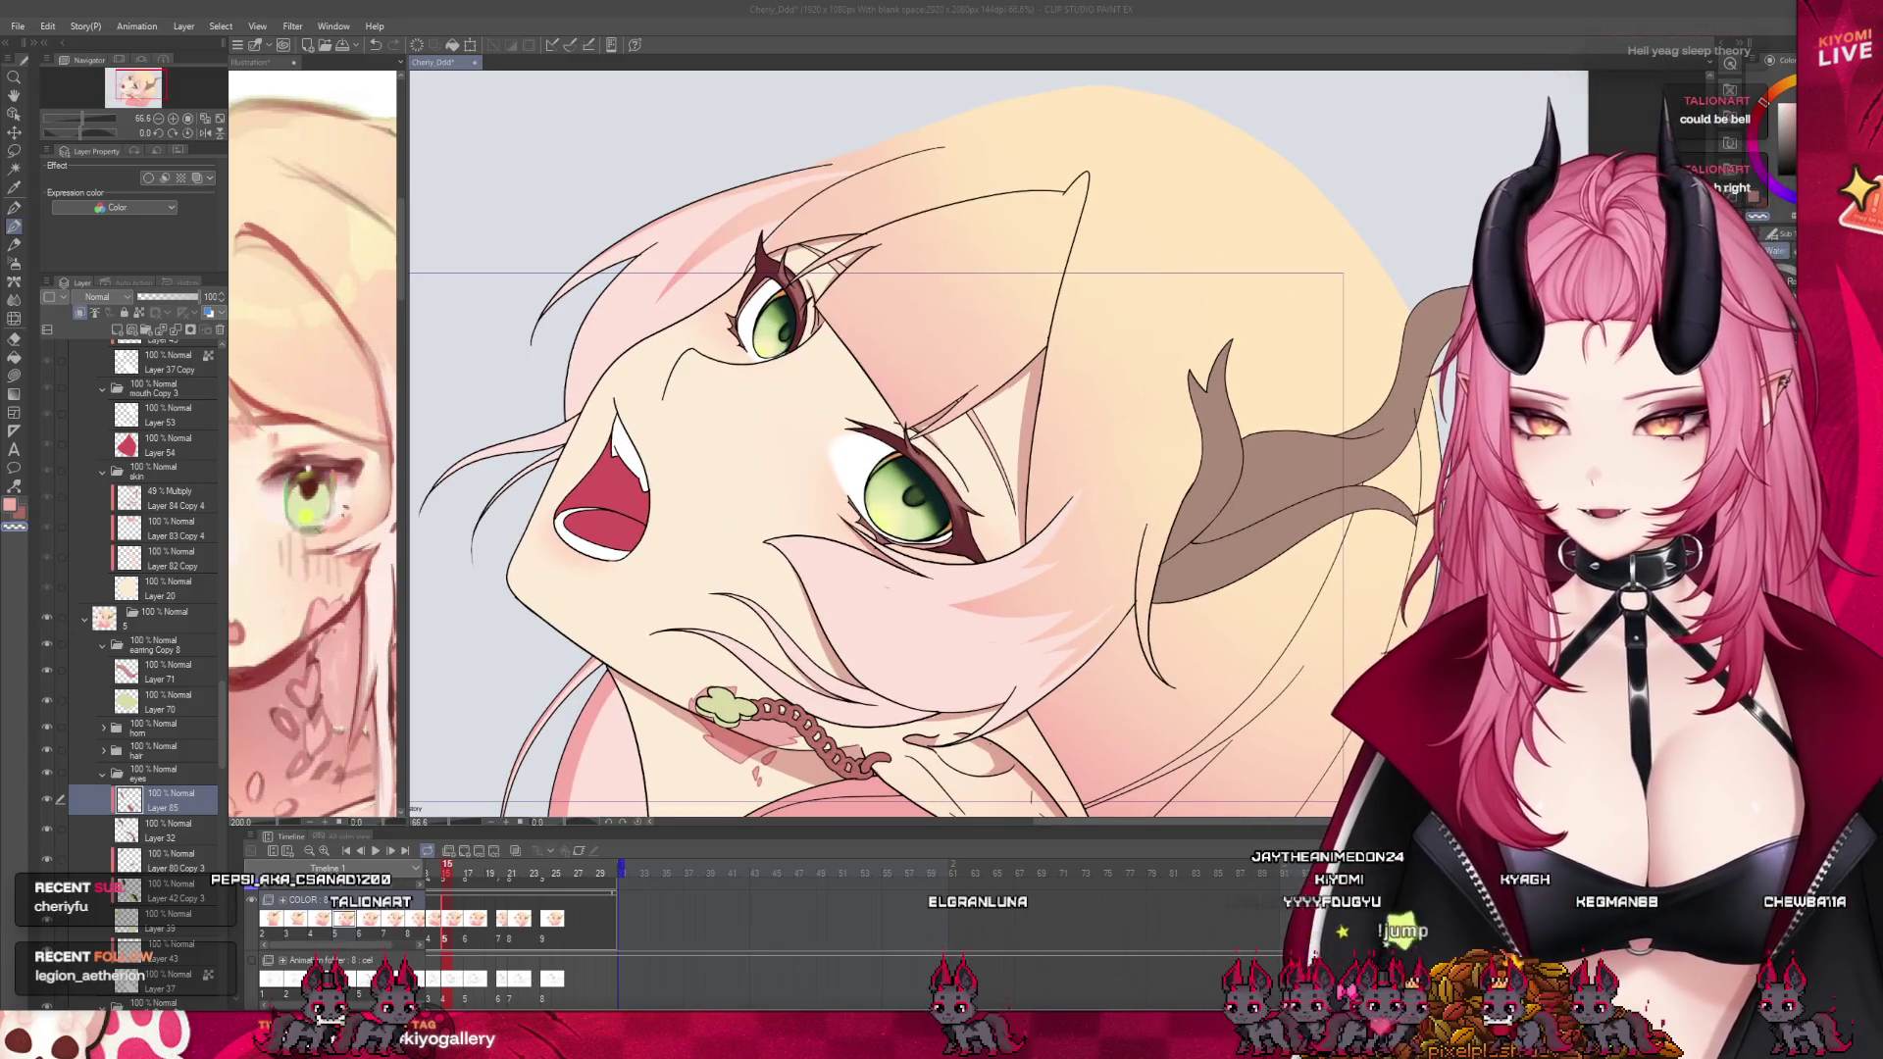
{"action": "key", "text": "Right"}
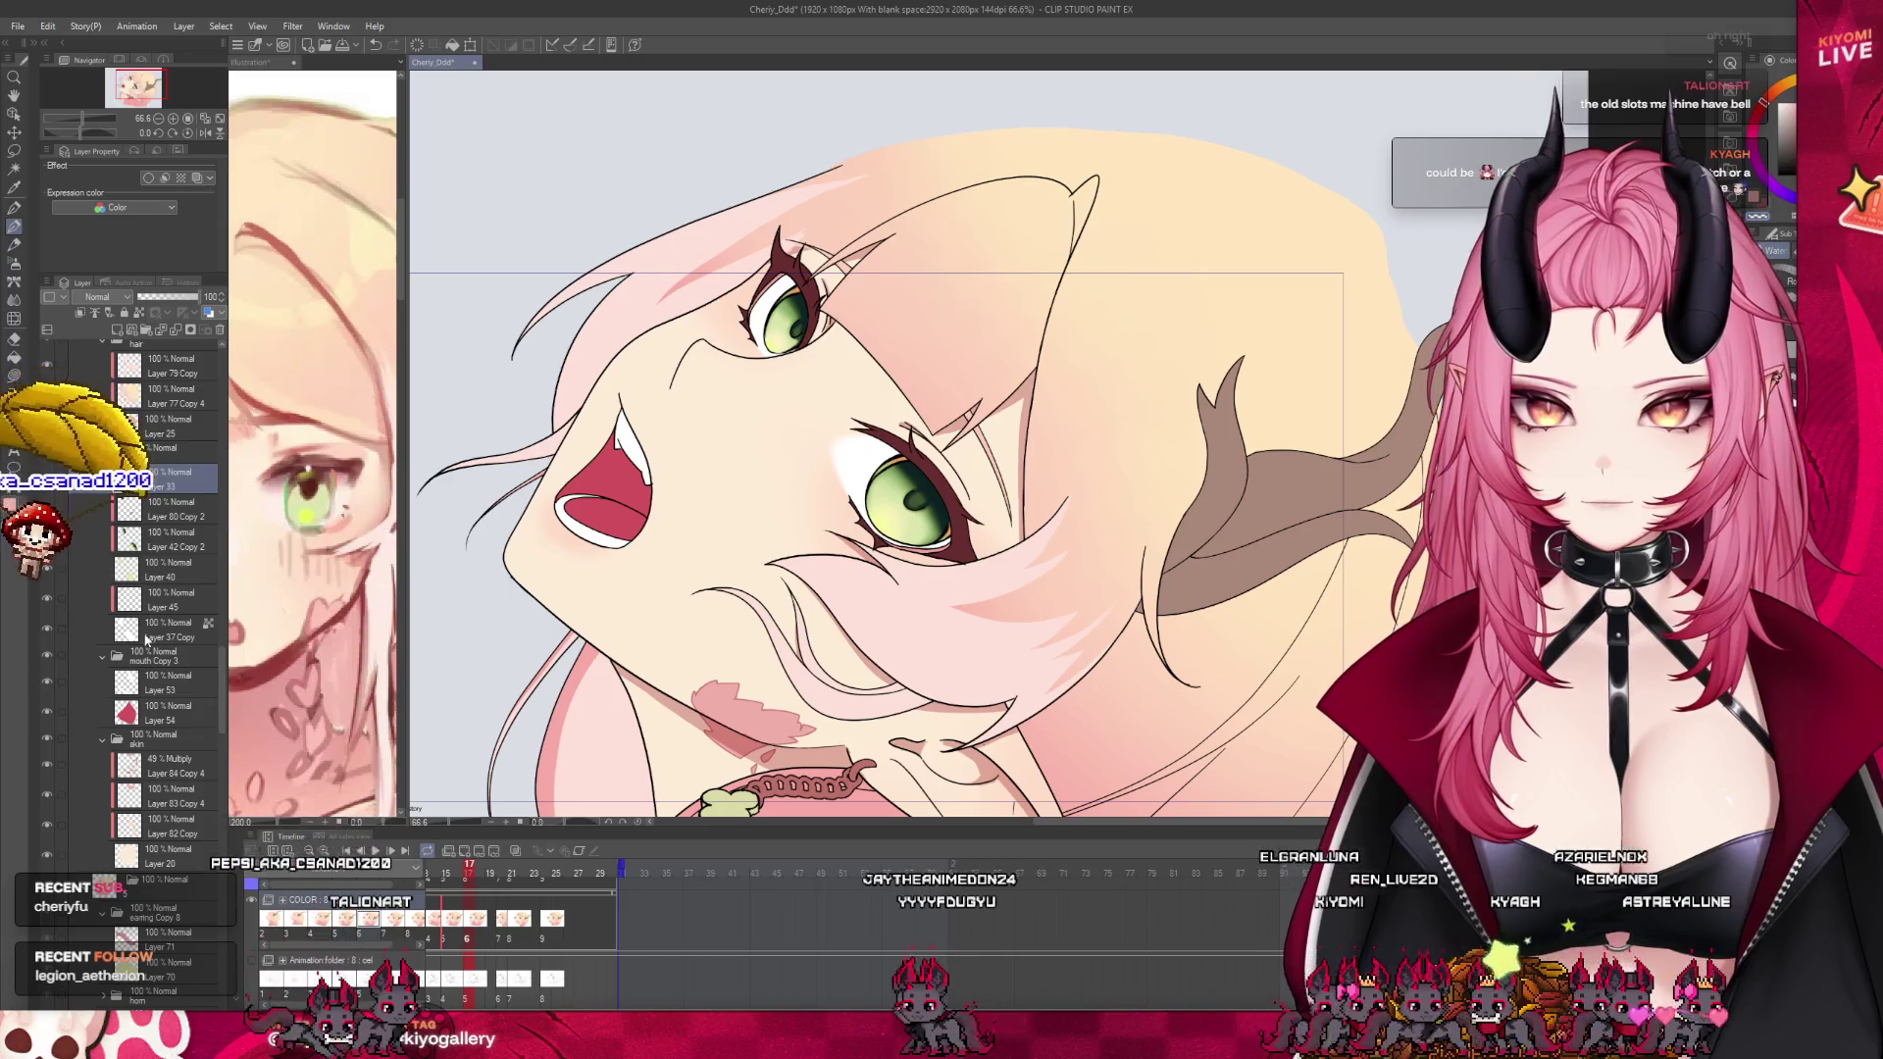
{"action": "key", "text": "Left"}
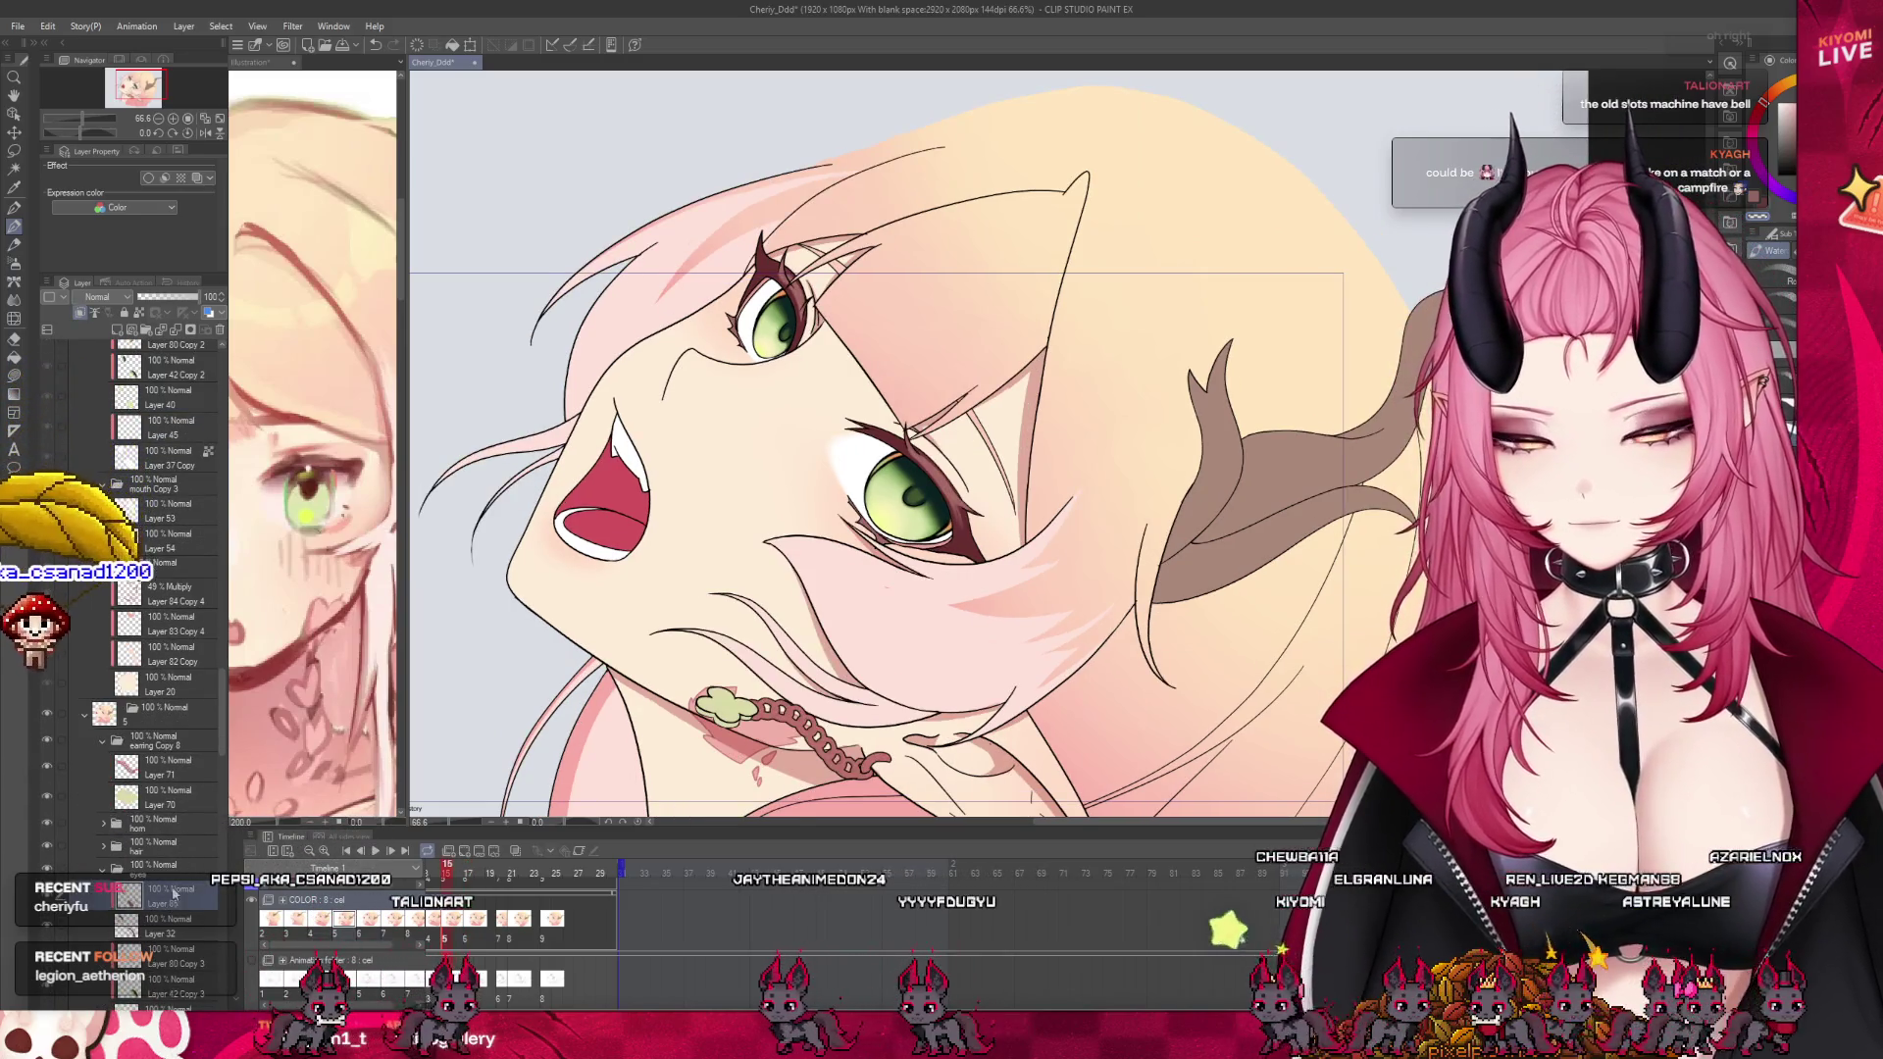
{"action": "key", "text": "Right"}
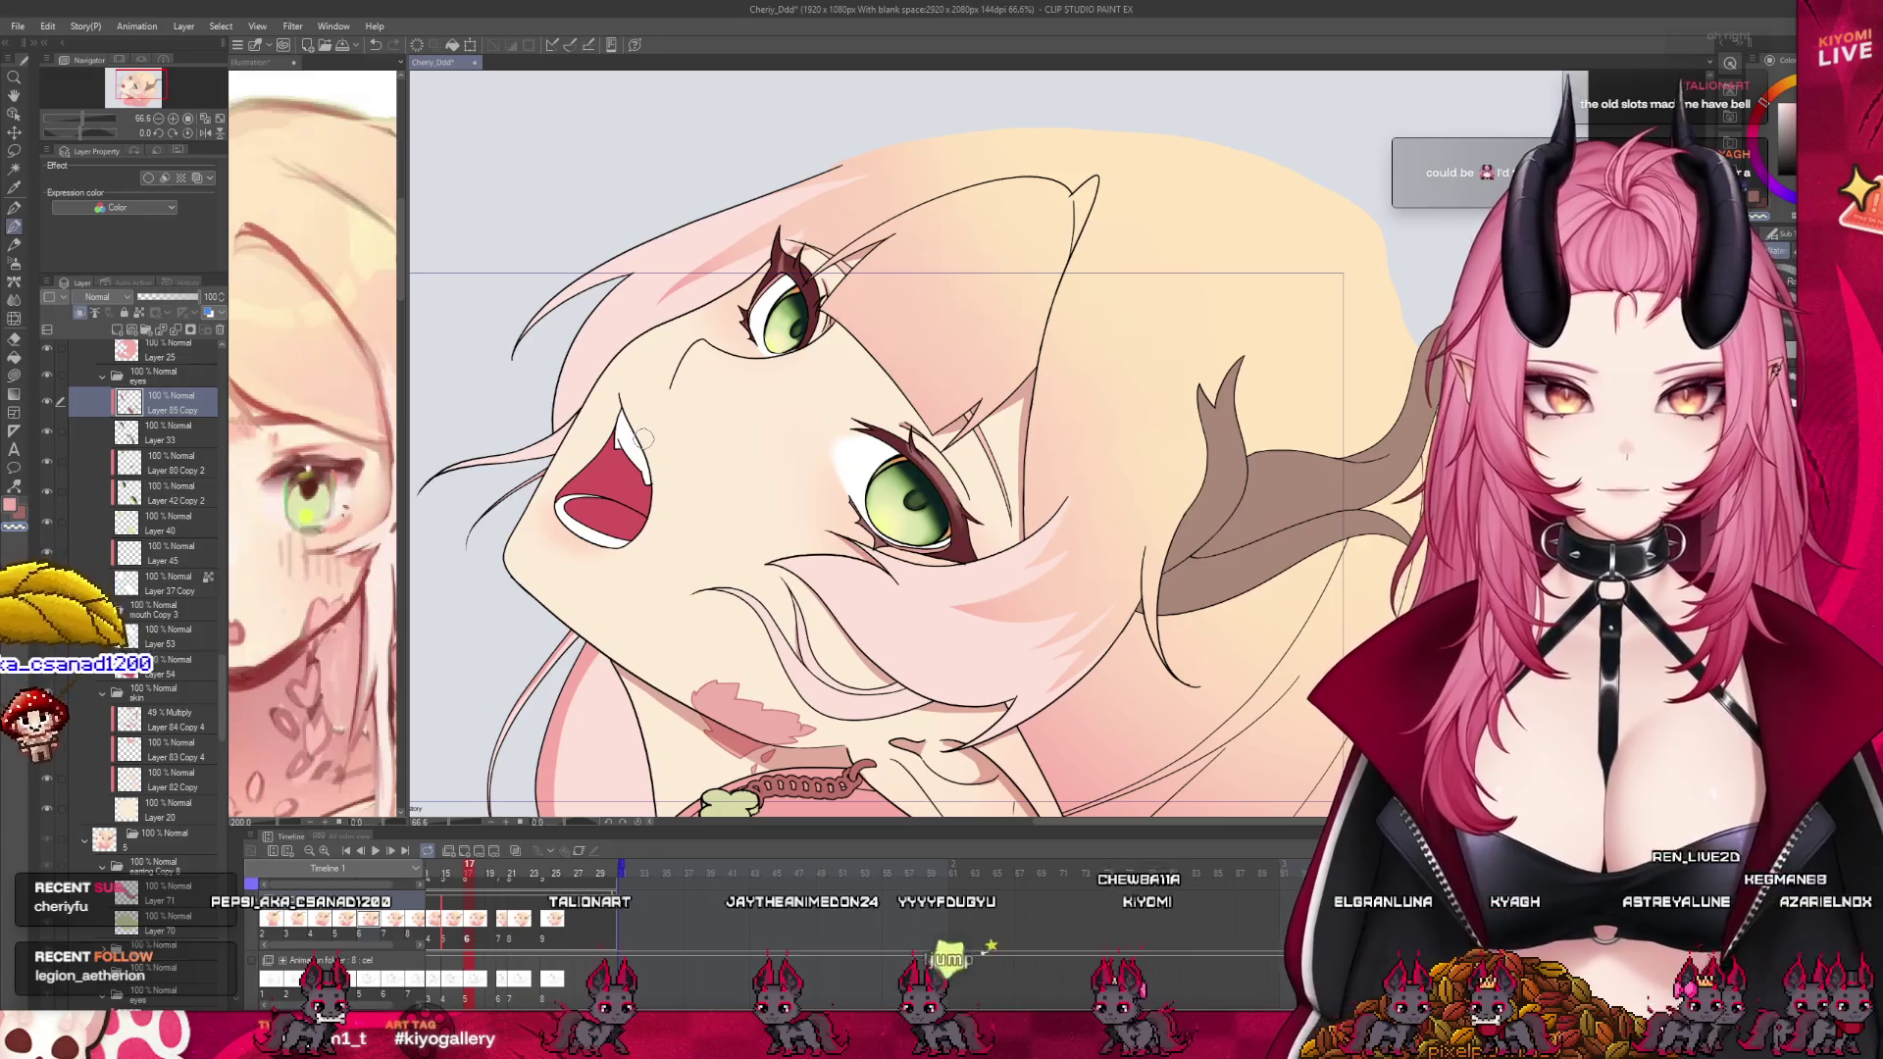
{"action": "key", "text": "k"}
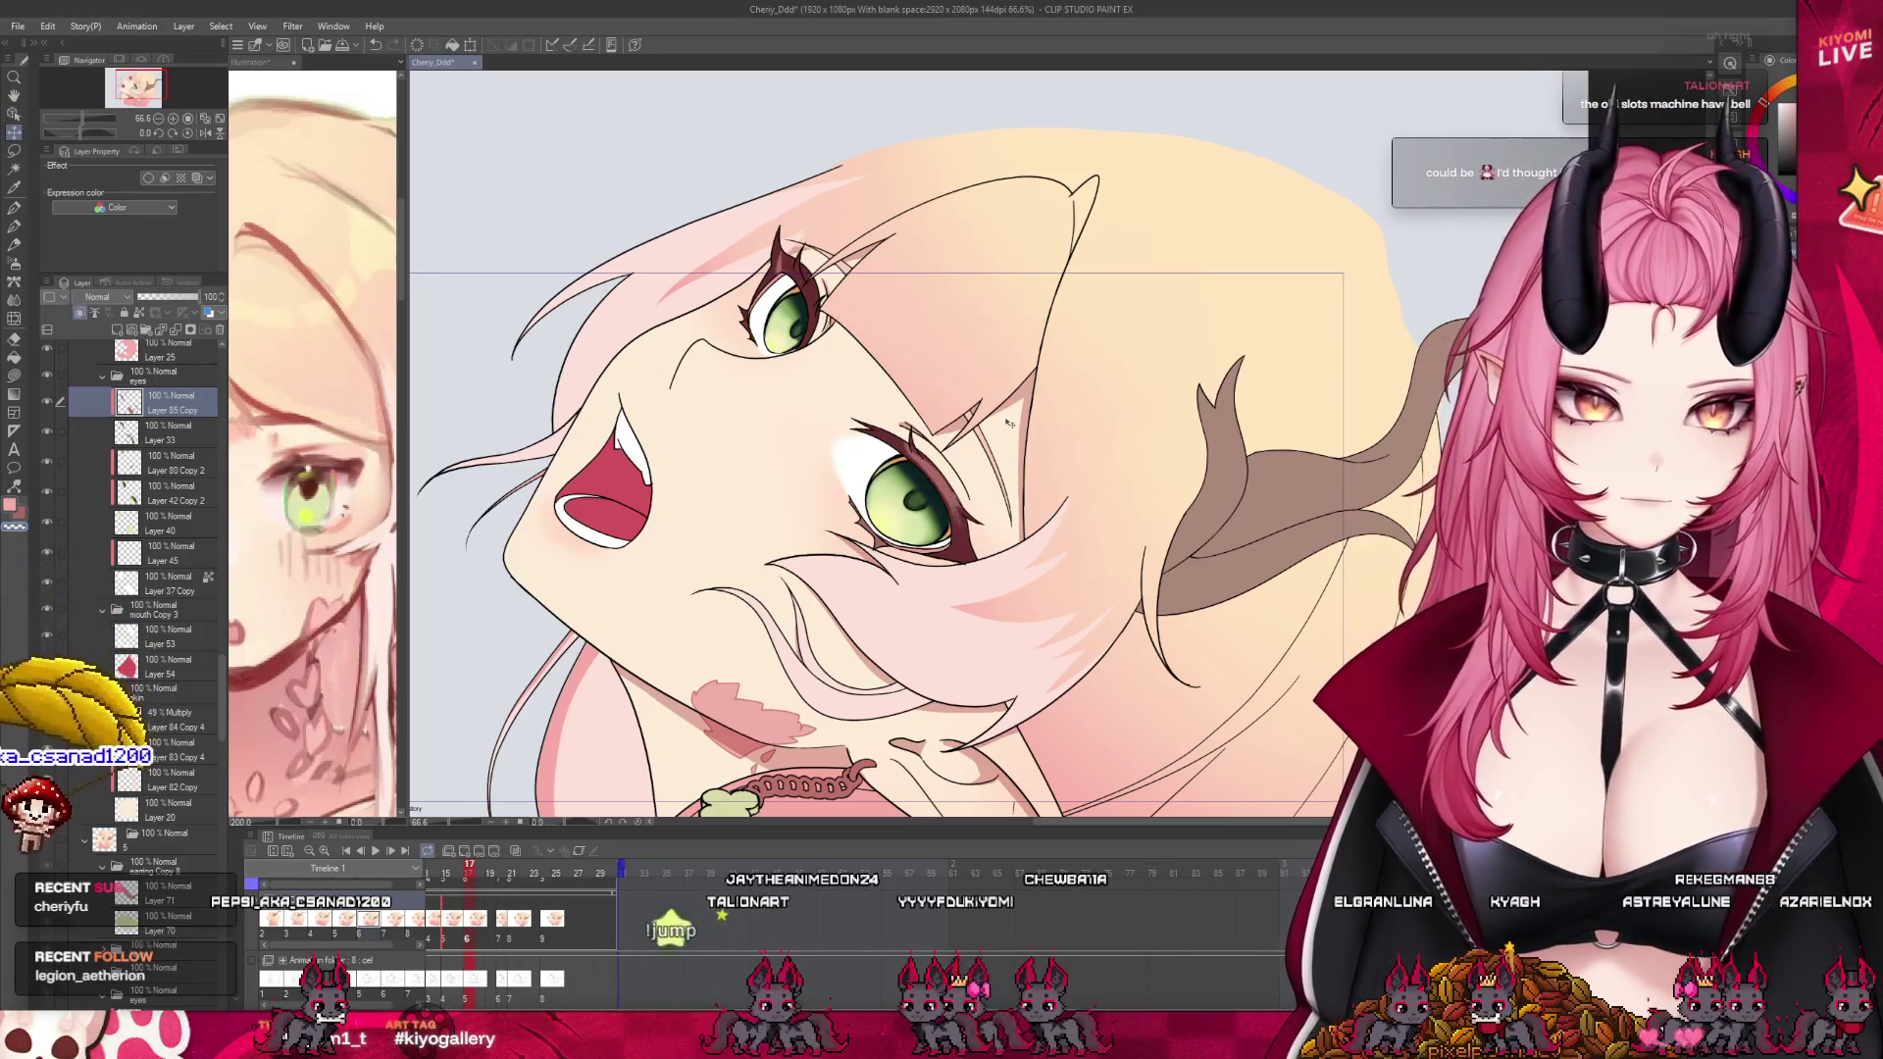
{"action": "key", "text": "ctrl+t"}
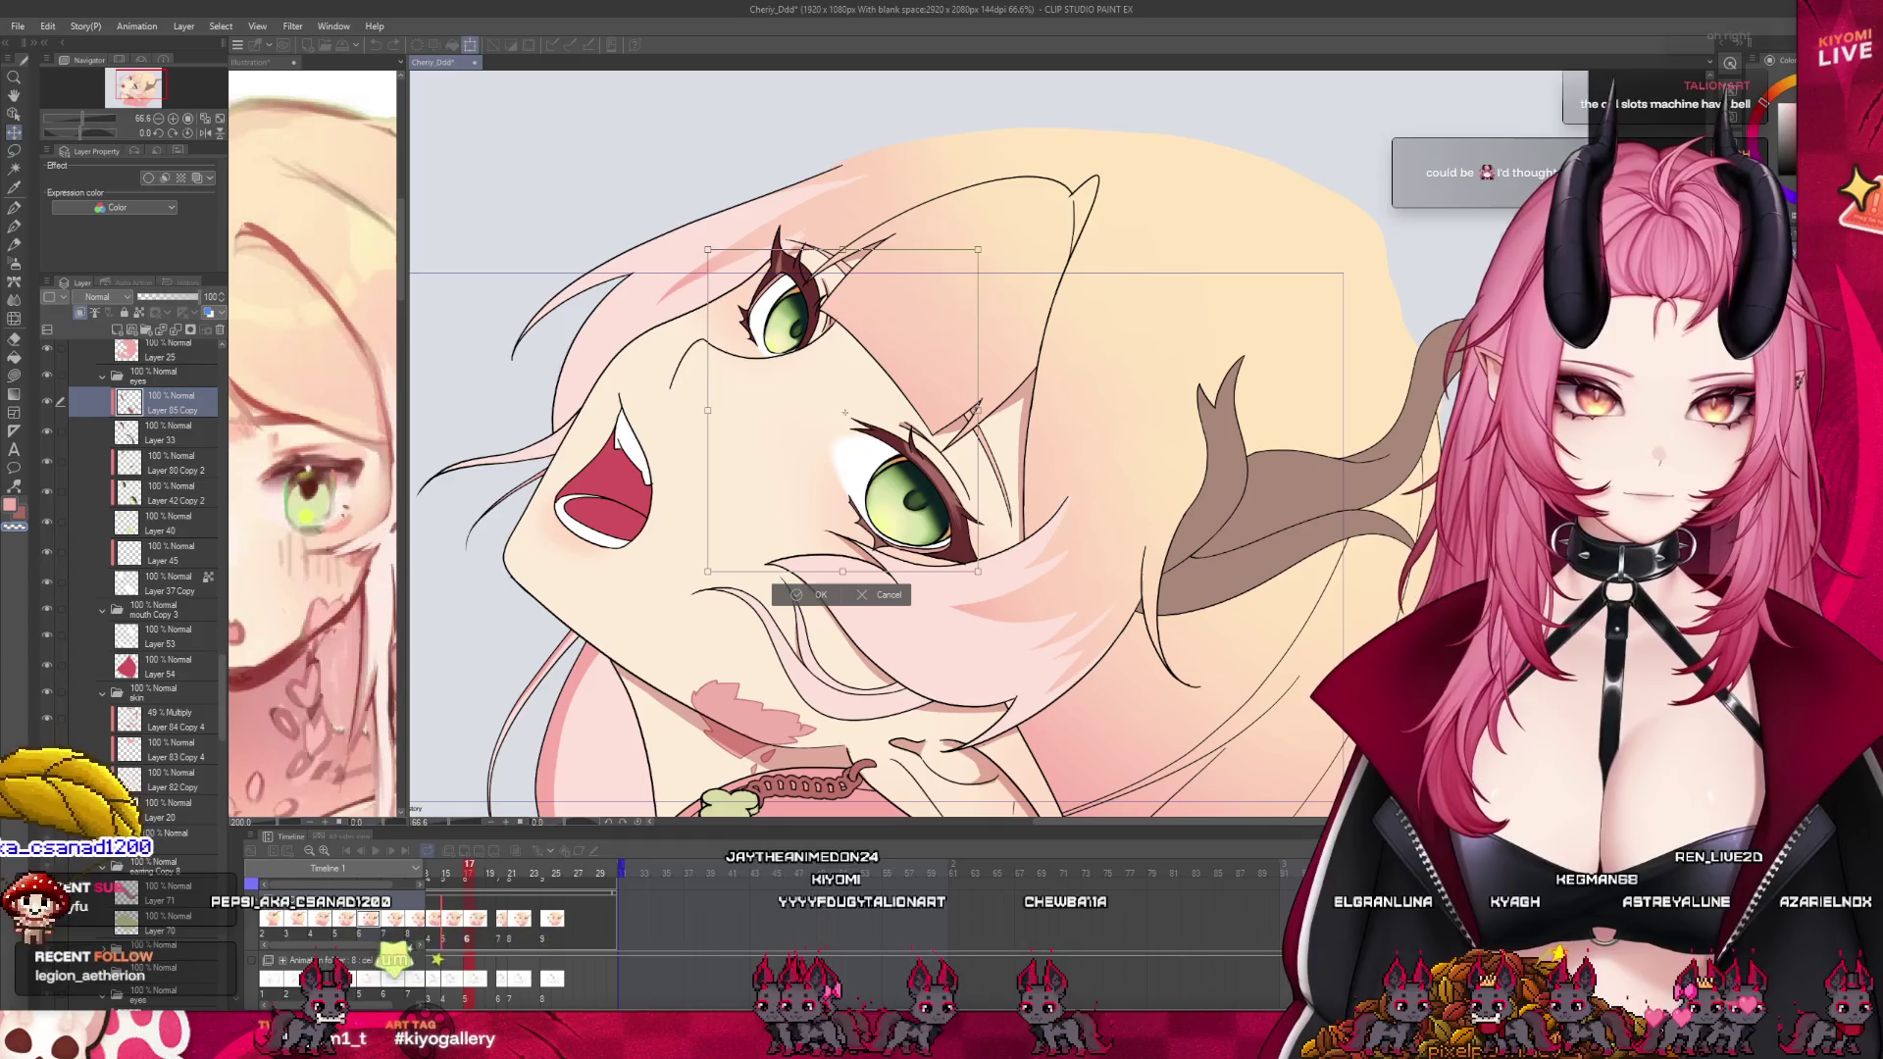
{"action": "left_click_drag", "start_coordinate": [1079, 510], "coordinate": [1079, 523]}
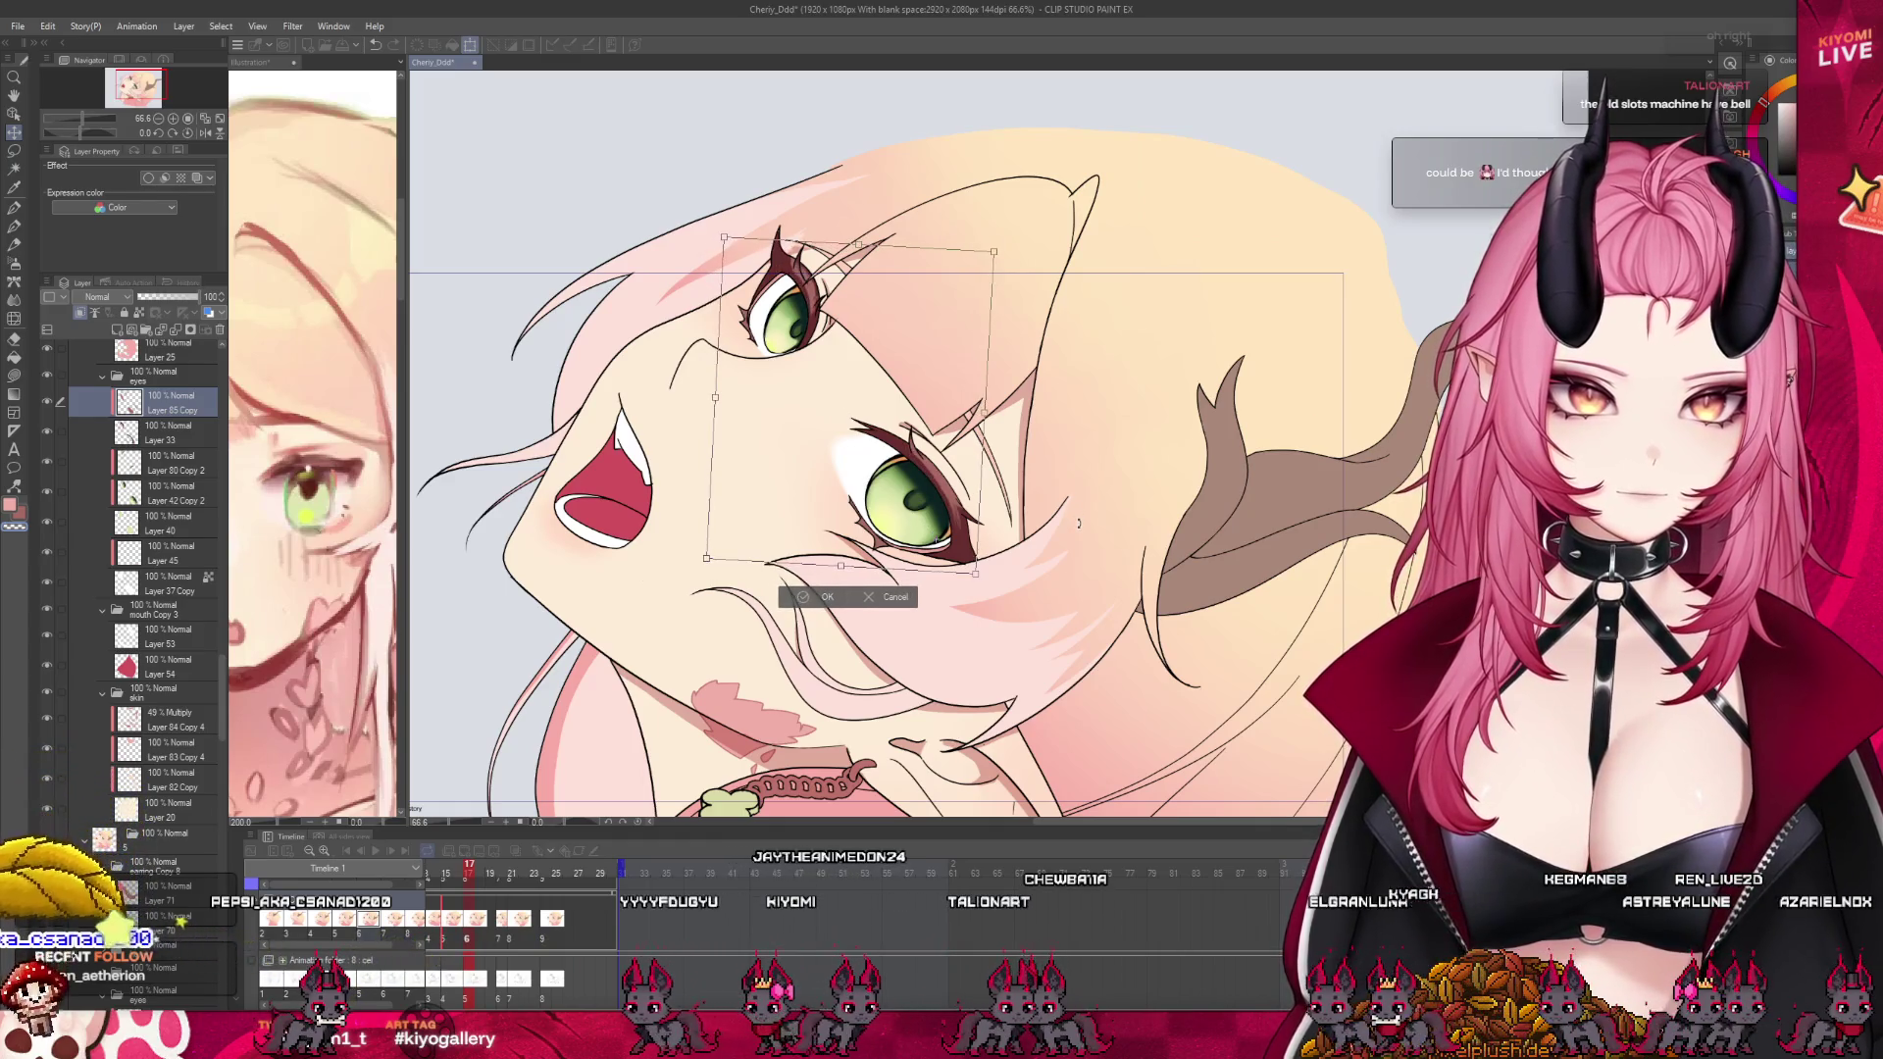
{"action": "left_click", "coordinate": [827, 596]}
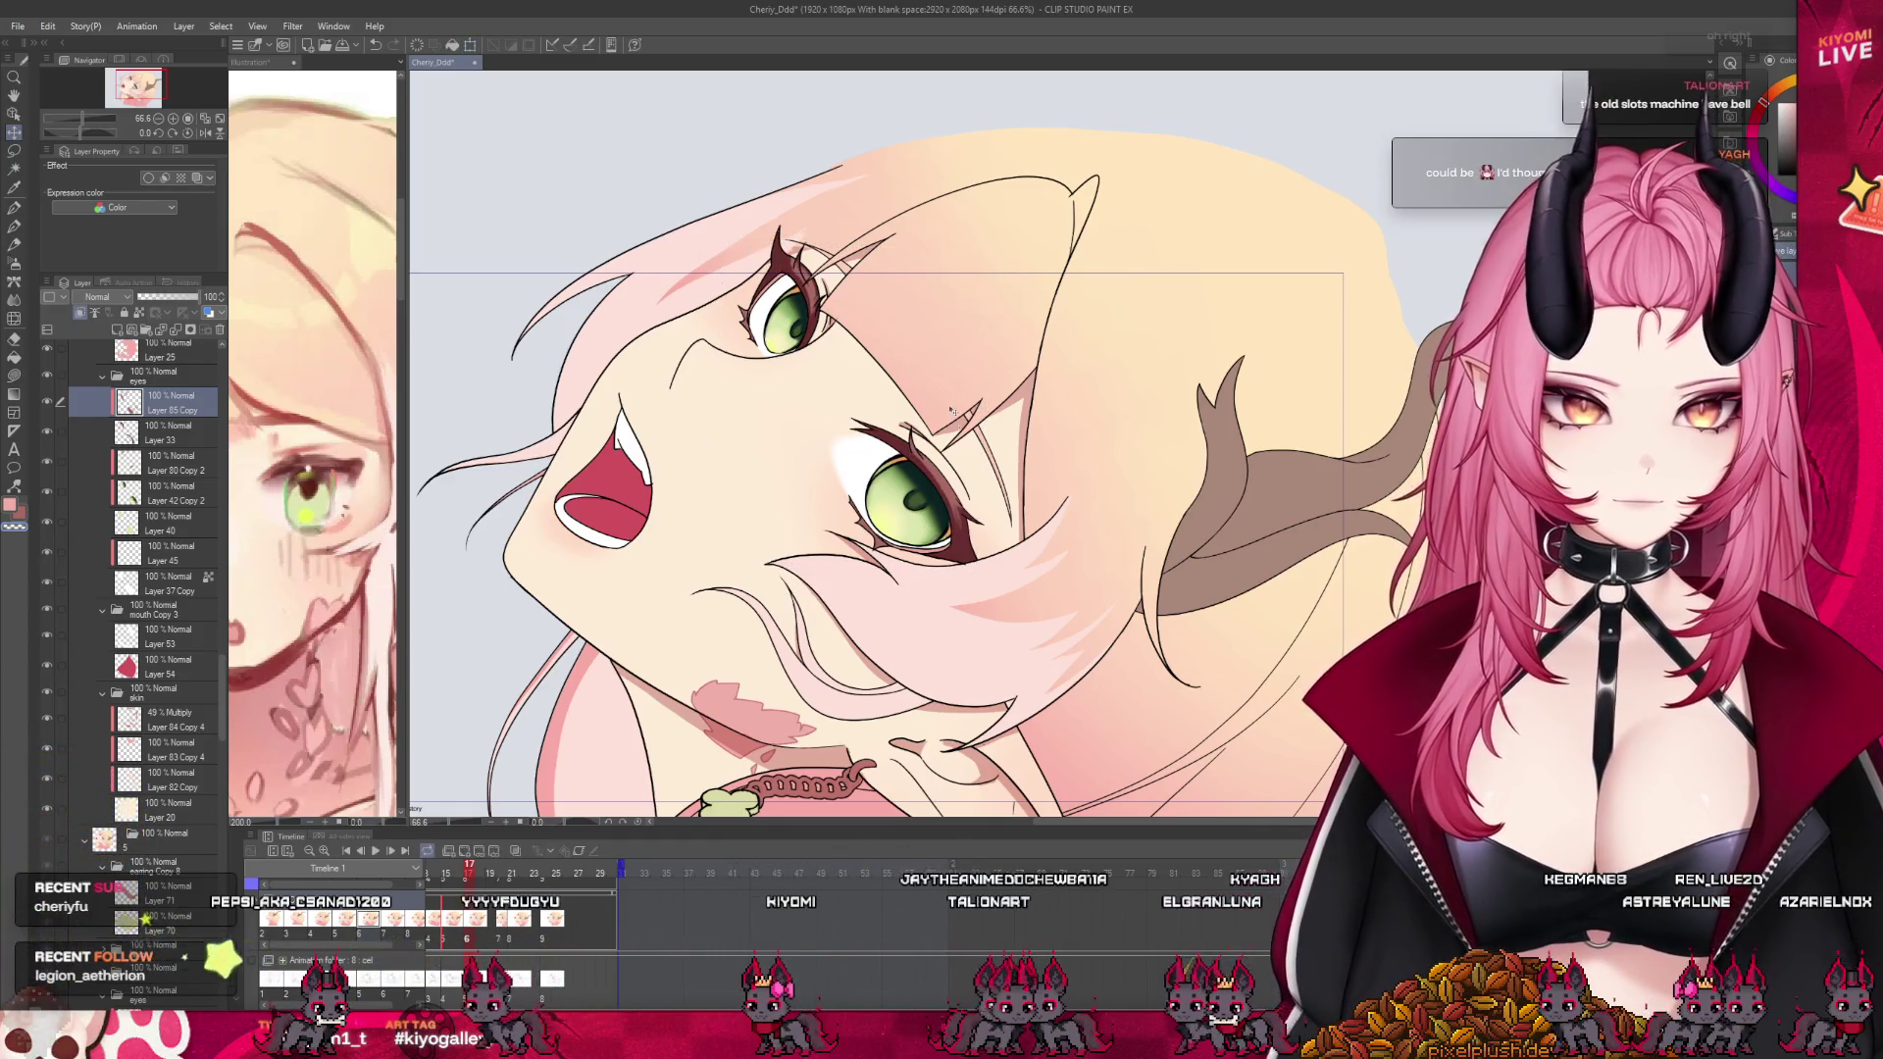
{"action": "scroll", "coordinate": [980, 491], "scroll_direction": "up", "scroll_amount": 1}
{"action": "scroll", "coordinate": [1020, 476], "scroll_direction": "up", "scroll_amount": 1}
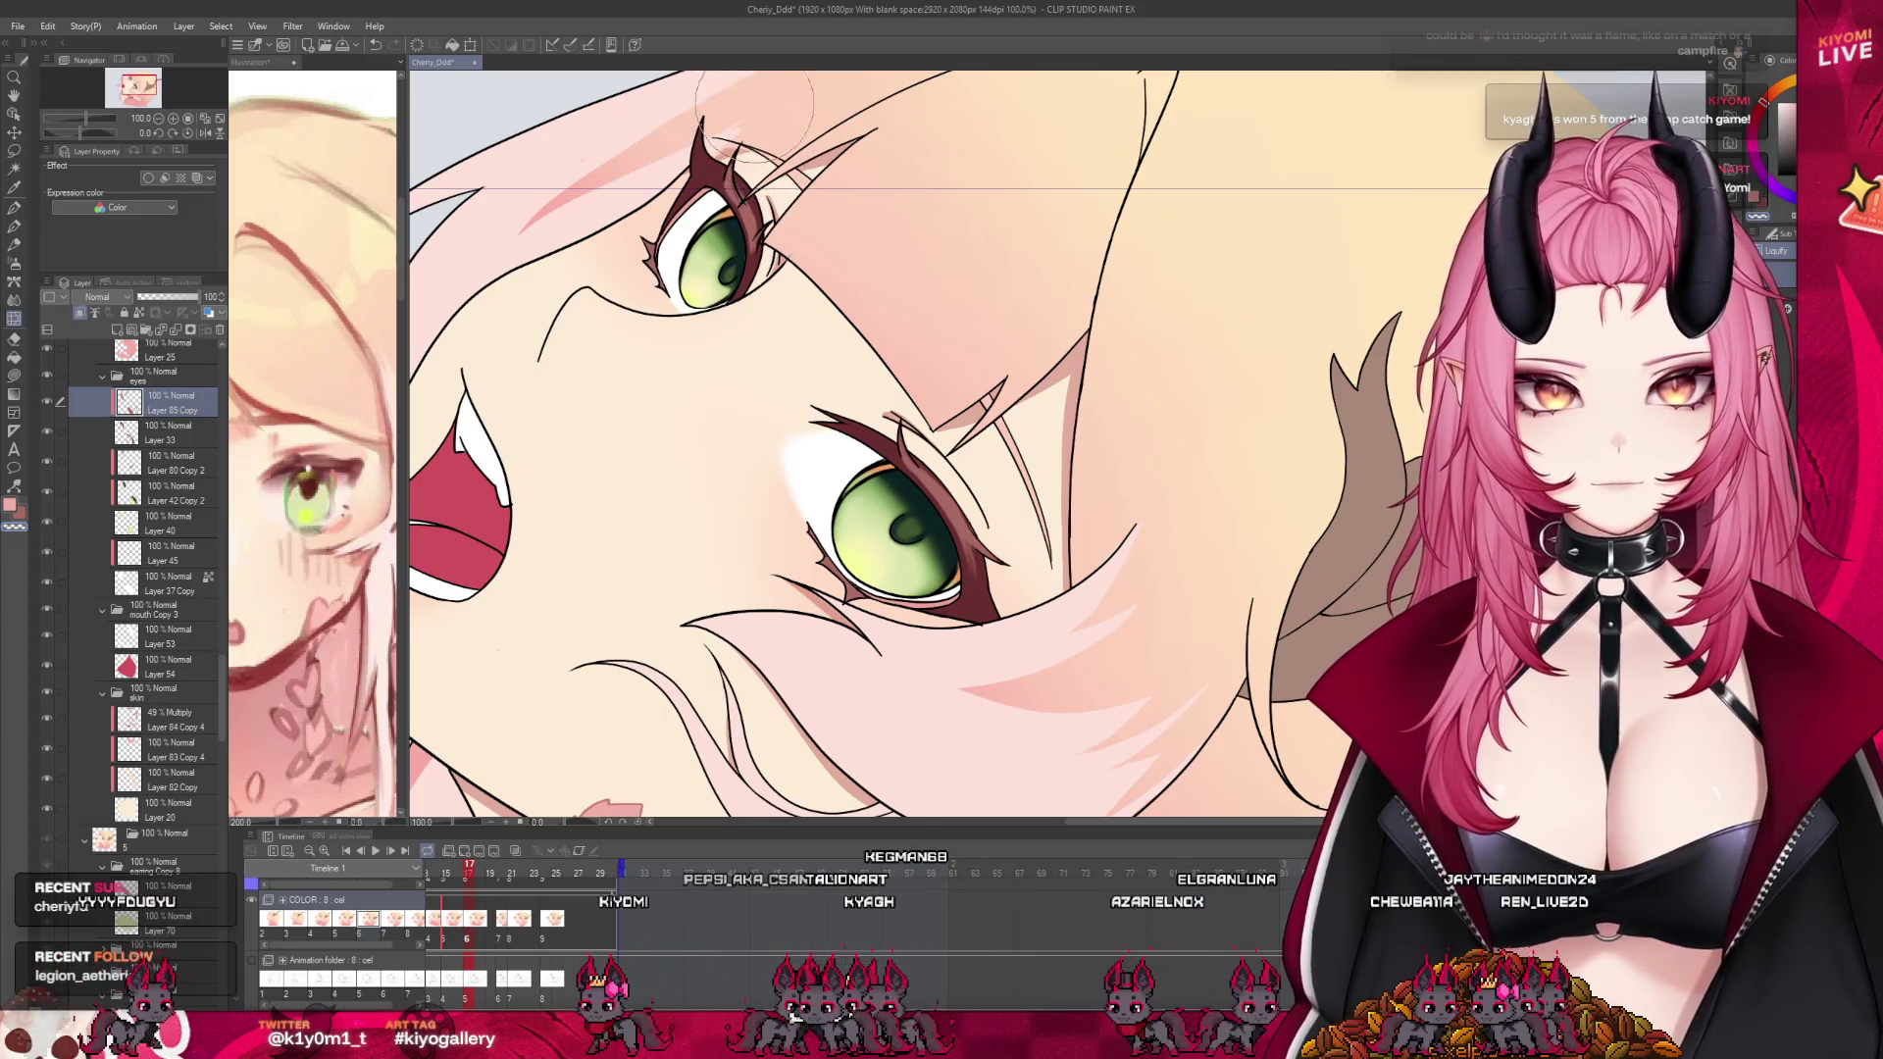
{"action": "scroll", "coordinate": [775, 137], "scroll_direction": "up", "scroll_amount": 3}
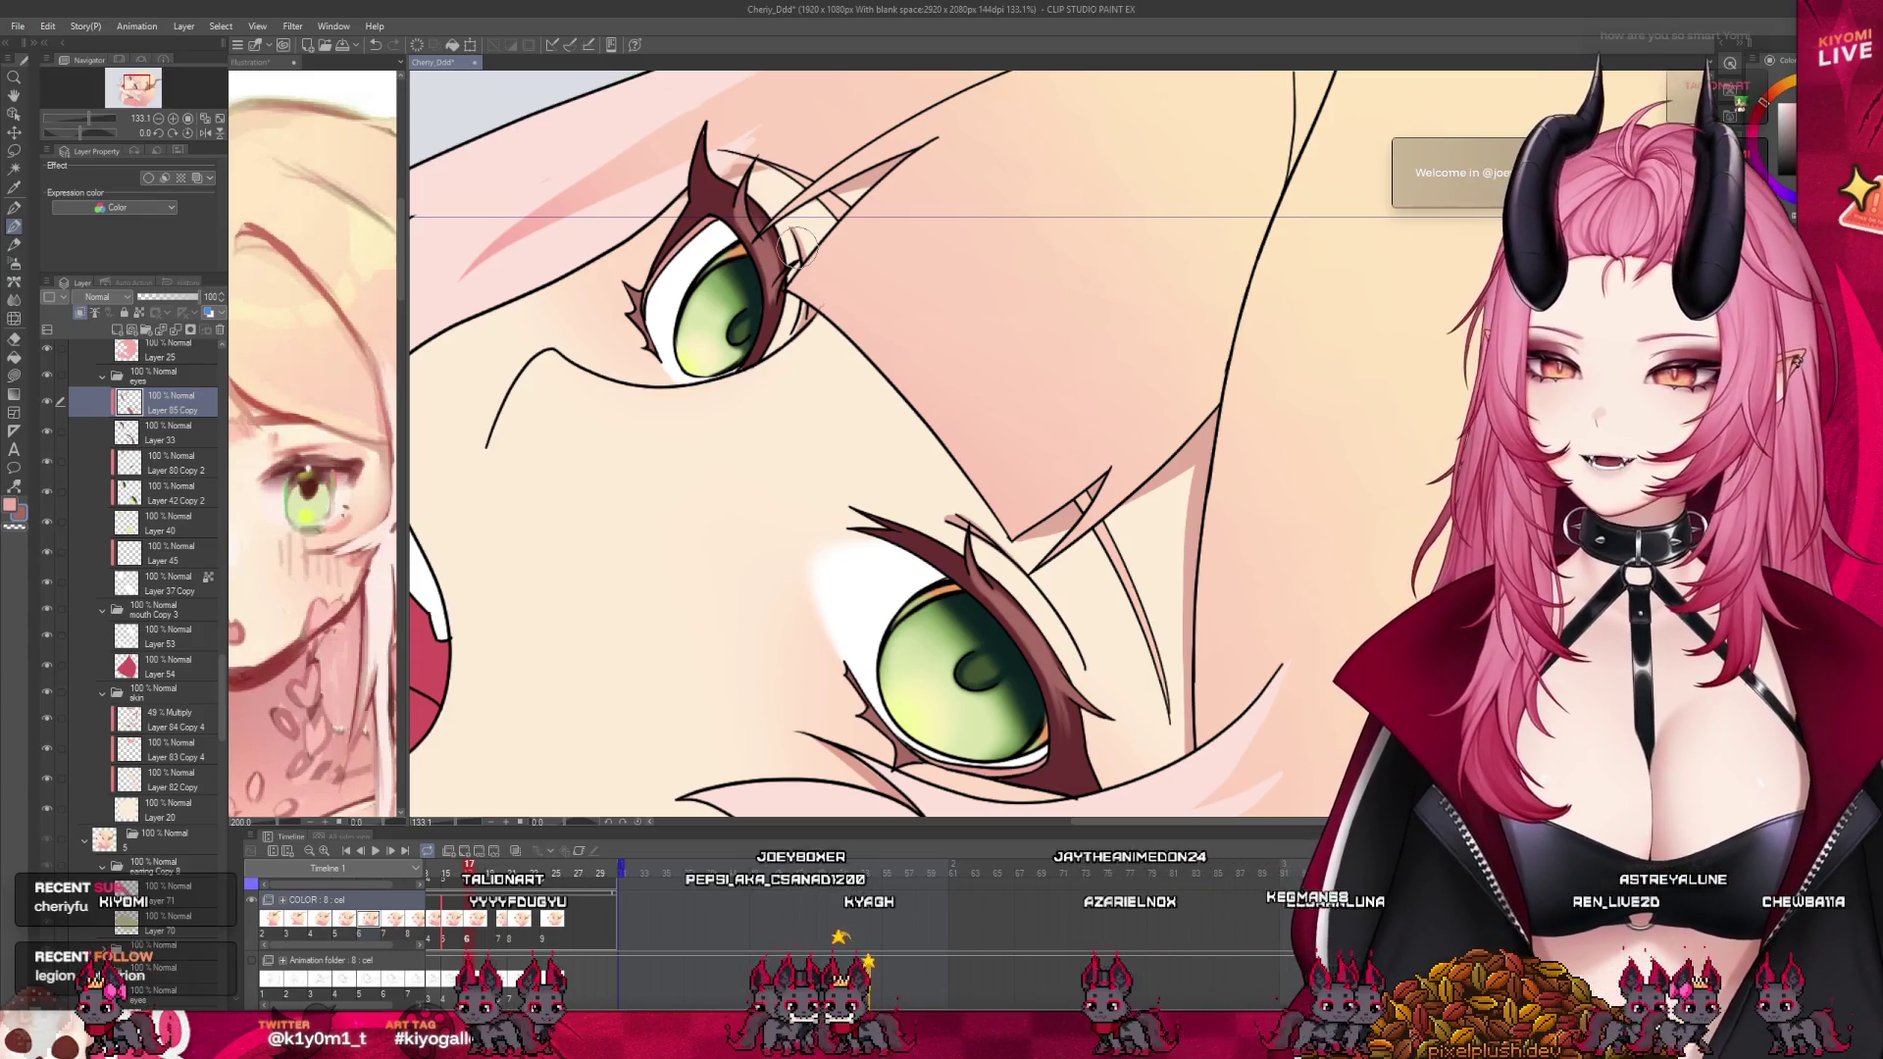
{"action": "scroll", "coordinate": [796, 248], "scroll_direction": "down", "scroll_amount": 3}
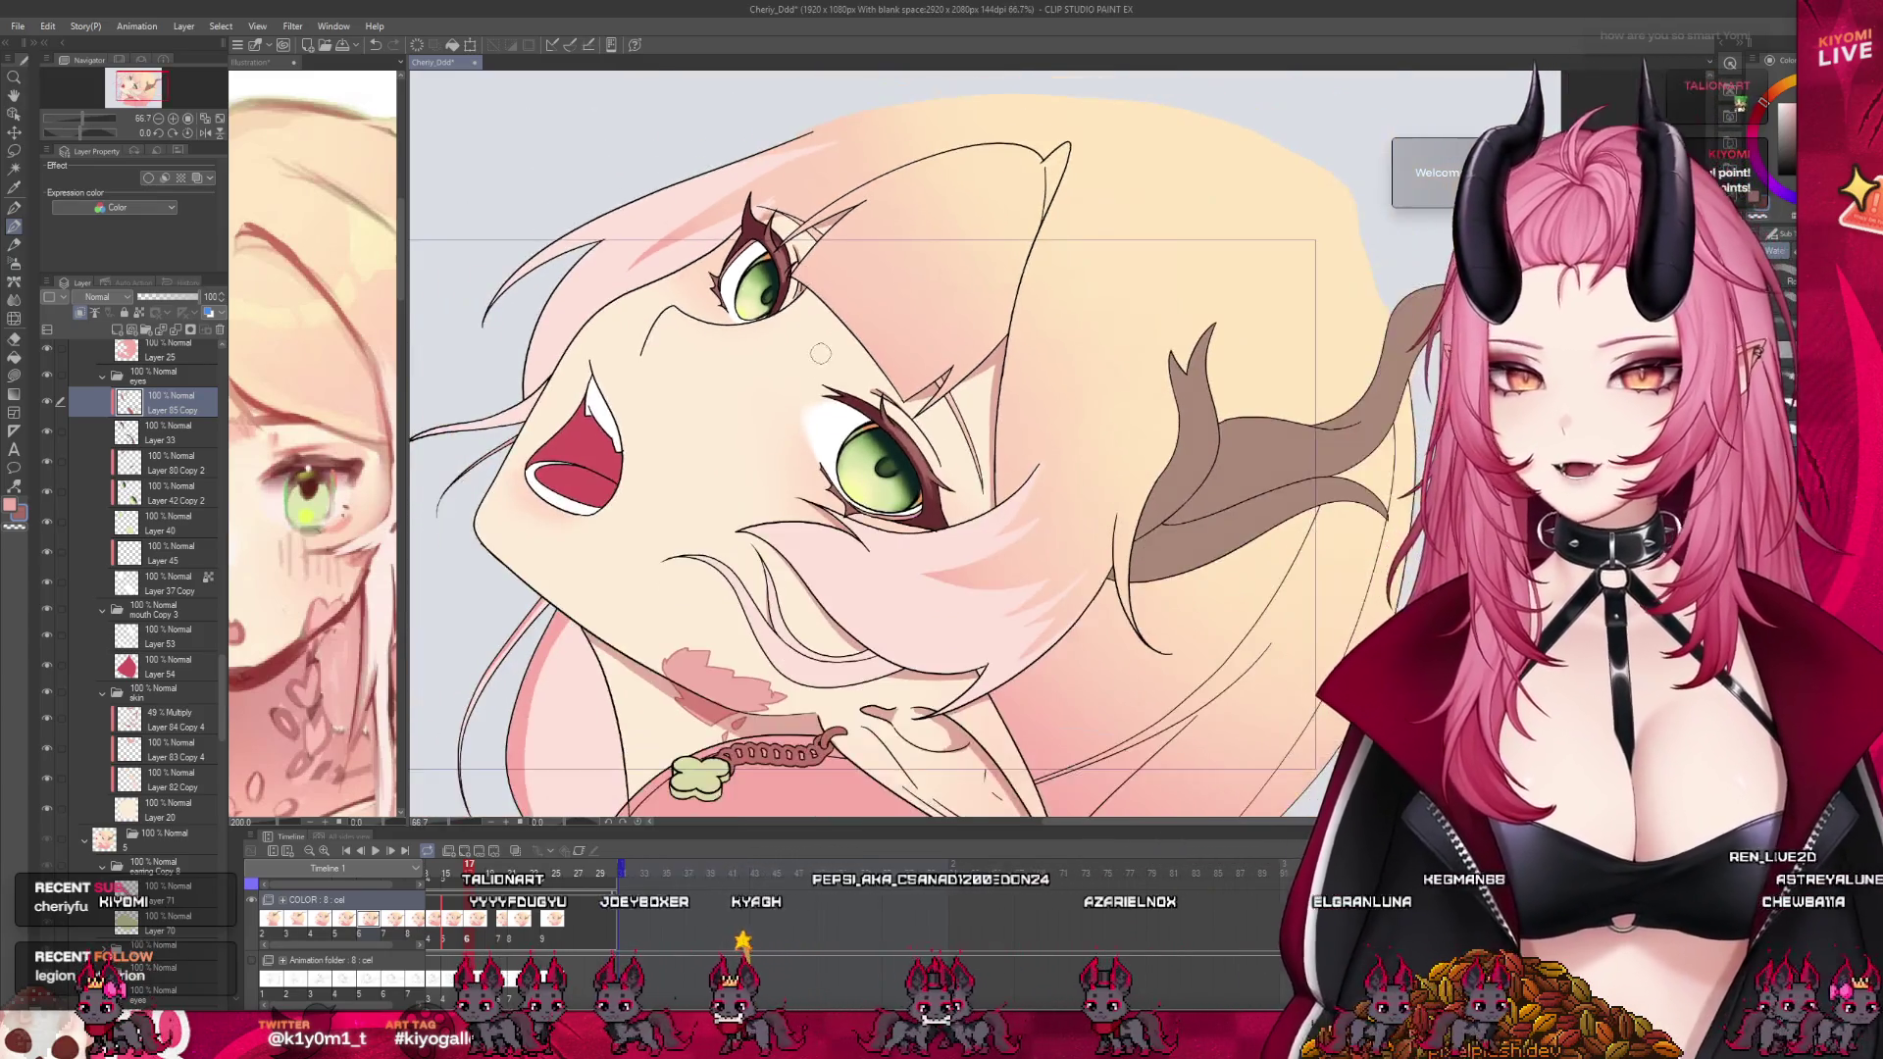
{"action": "scroll", "coordinate": [869, 370], "scroll_direction": "up", "scroll_amount": 3}
{"action": "scroll", "coordinate": [869, 371], "scroll_direction": "up", "scroll_amount": 3}
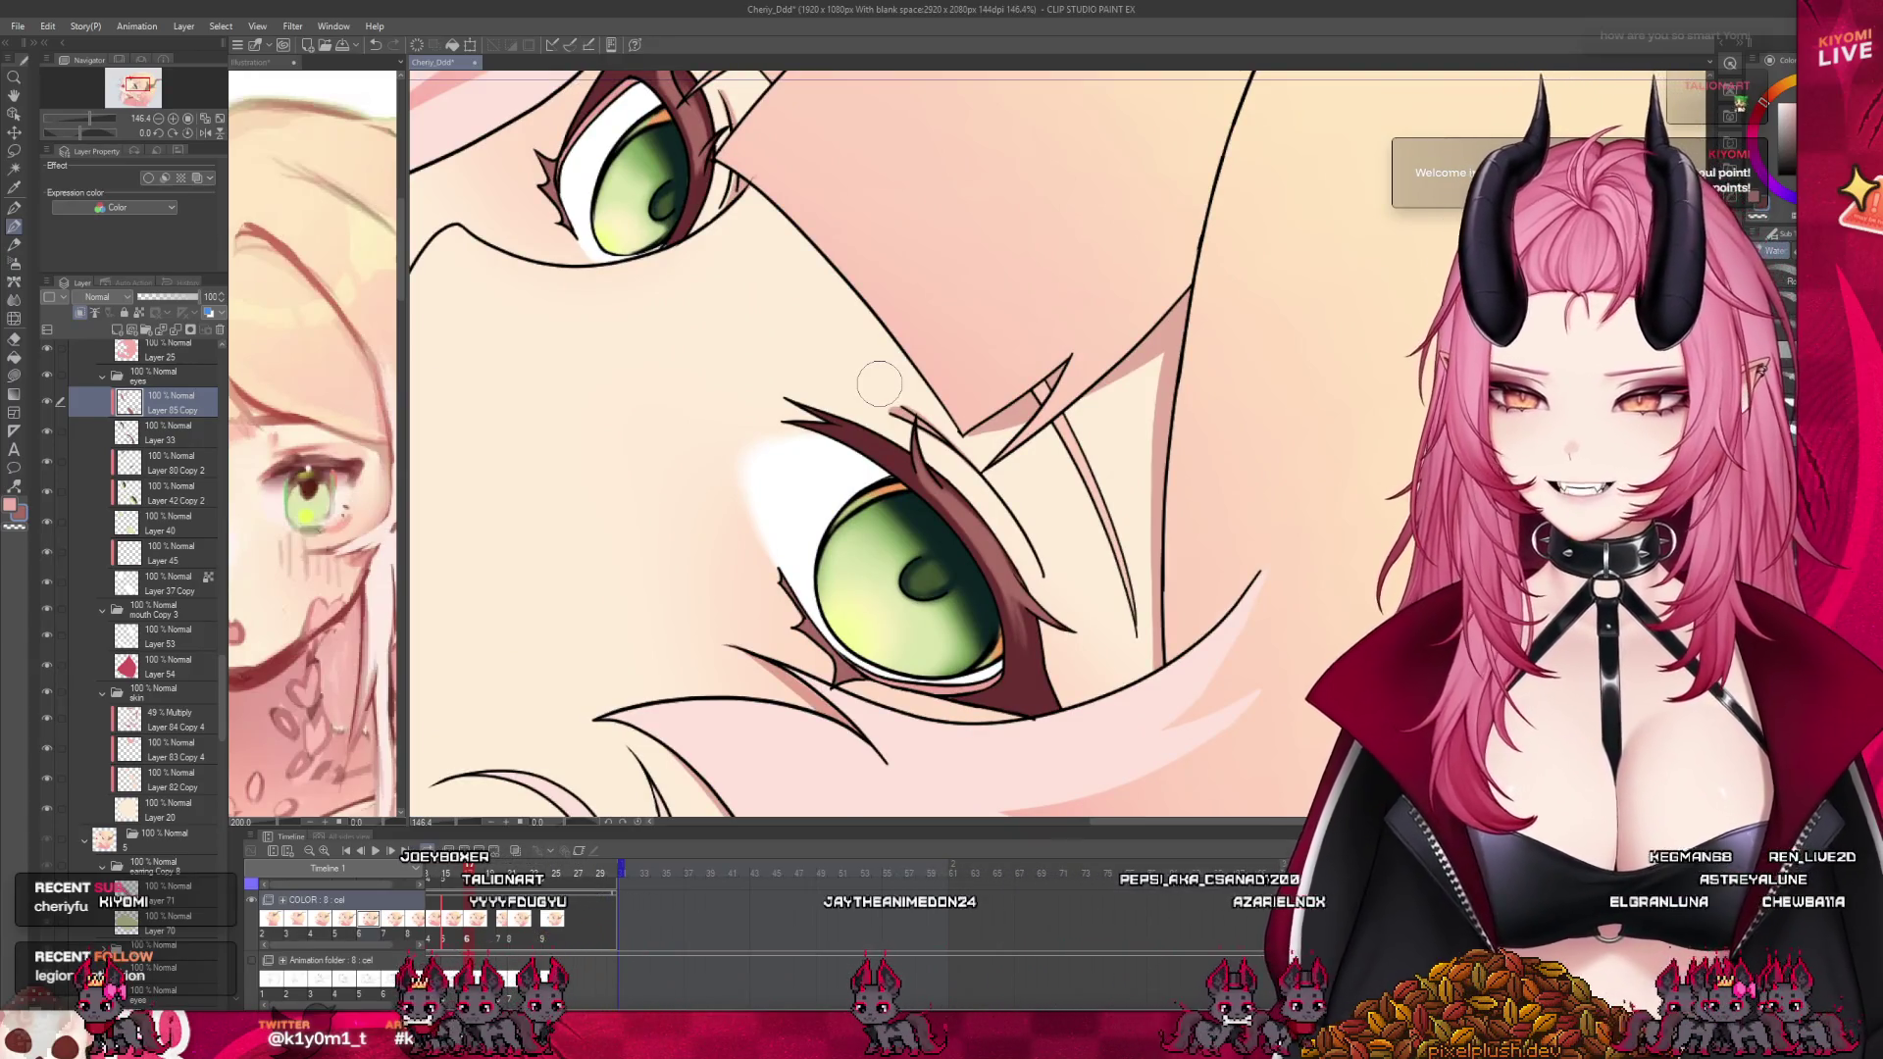
{"action": "scroll", "coordinate": [890, 346], "scroll_direction": "down", "scroll_amount": 5}
{"action": "scroll", "coordinate": [892, 294], "scroll_direction": "up", "scroll_amount": 1}
{"action": "scroll", "coordinate": [892, 284], "scroll_direction": "down", "scroll_amount": 1}
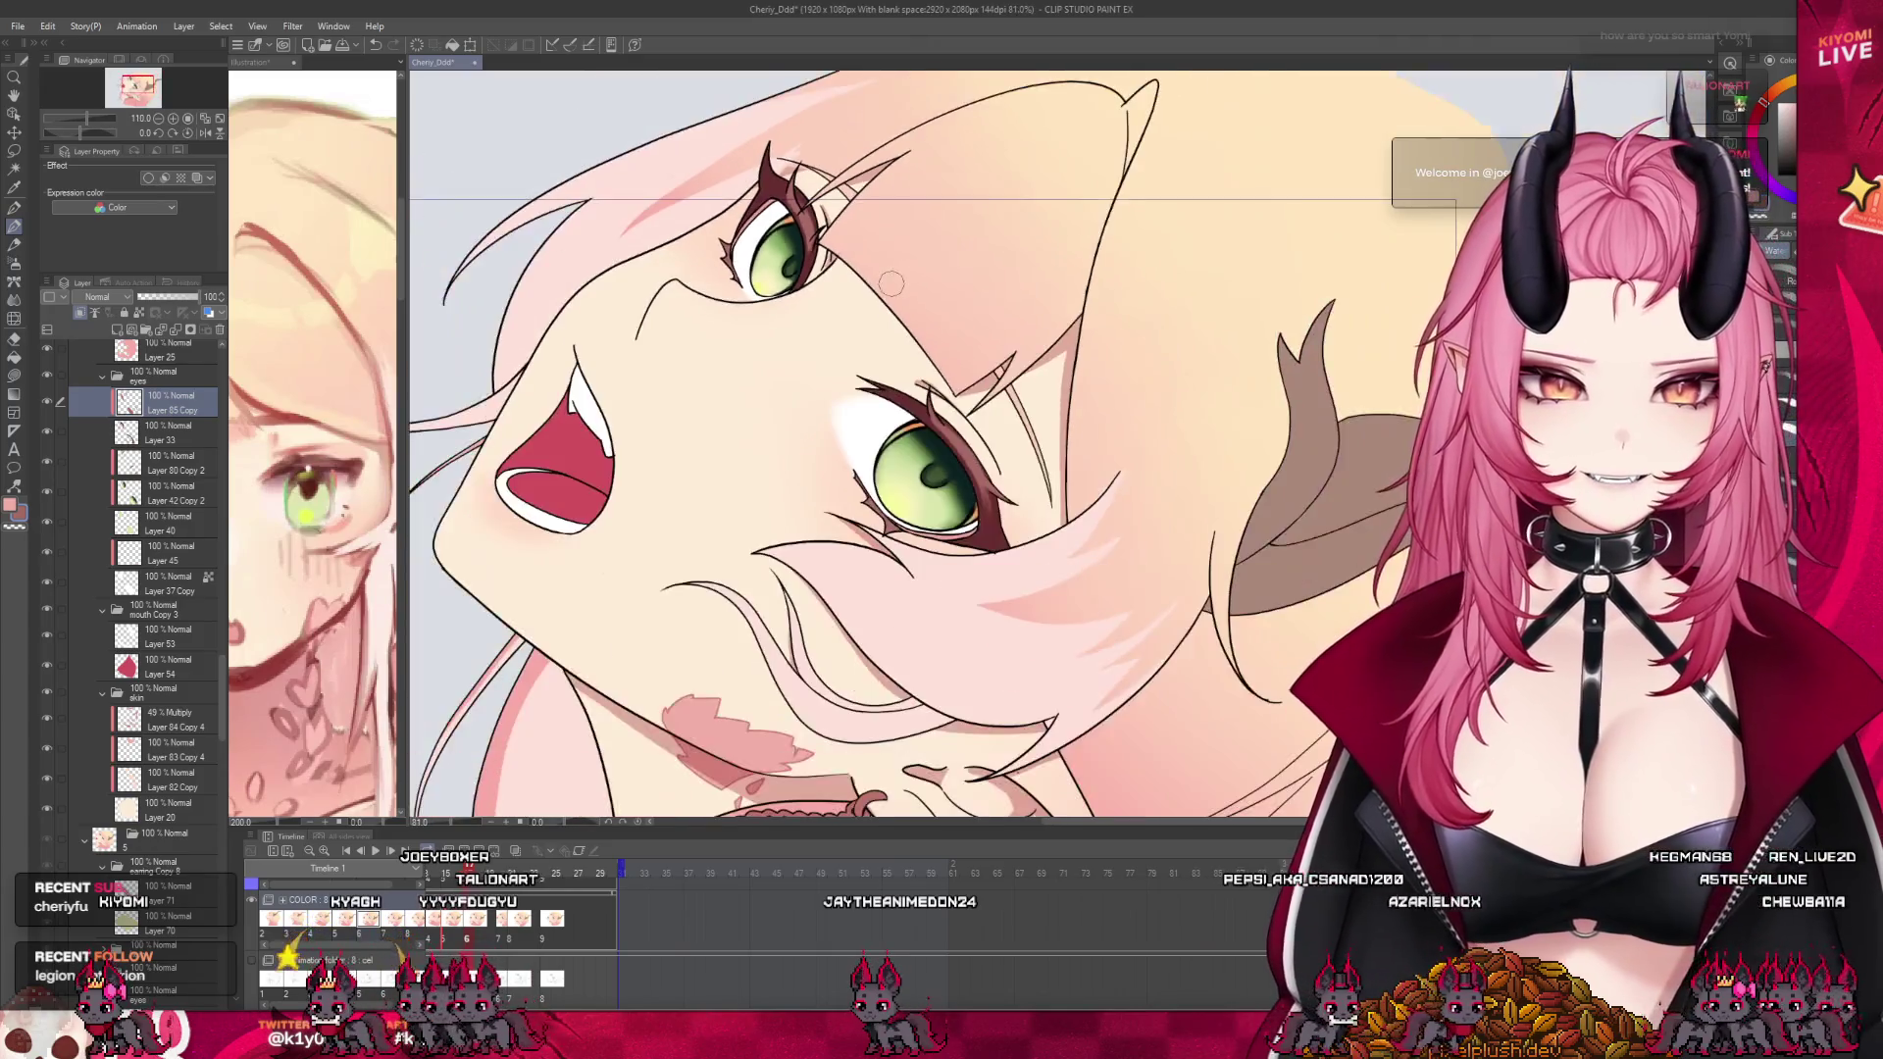
{"action": "scroll", "coordinate": [891, 282], "scroll_direction": "down", "scroll_amount": 1}
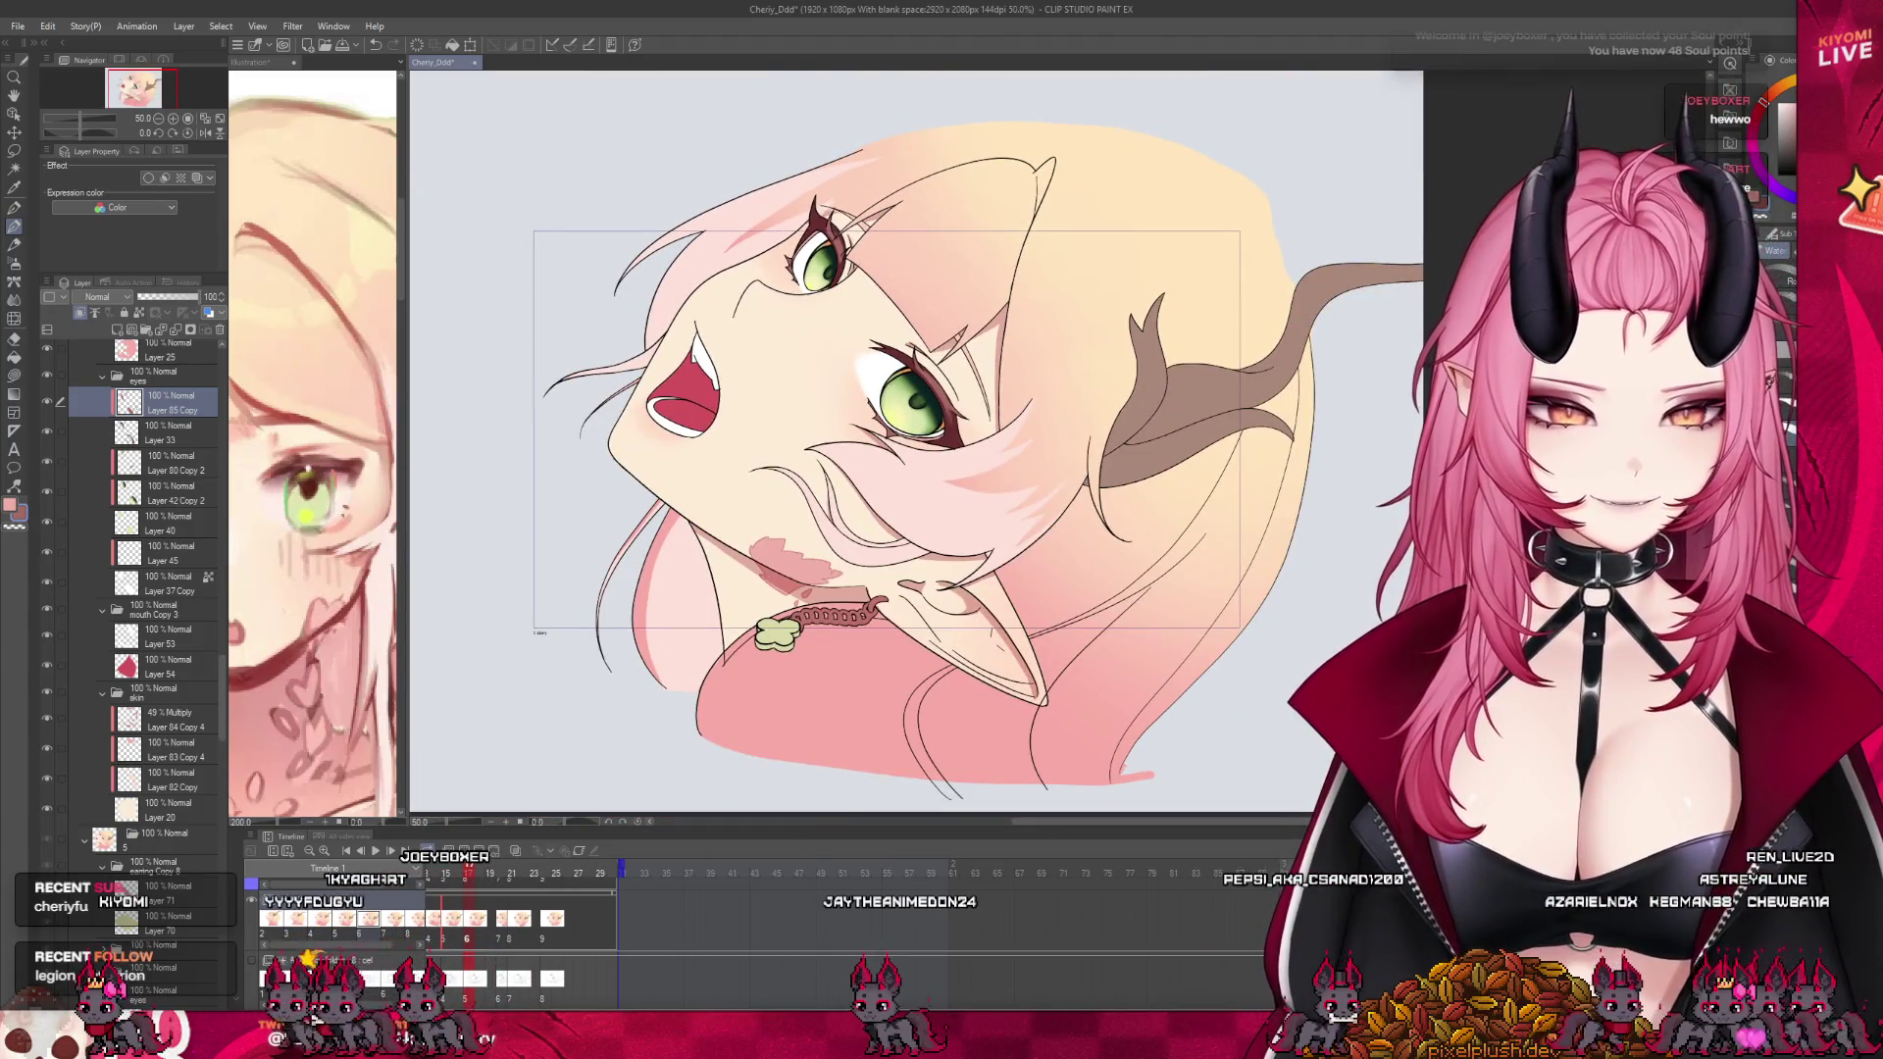
Scrub past frames 17 and 18 to the next cel on the timeline
{"action": "scroll", "coordinate": [510, 917], "scroll_direction": "up", "scroll_amount": 2}
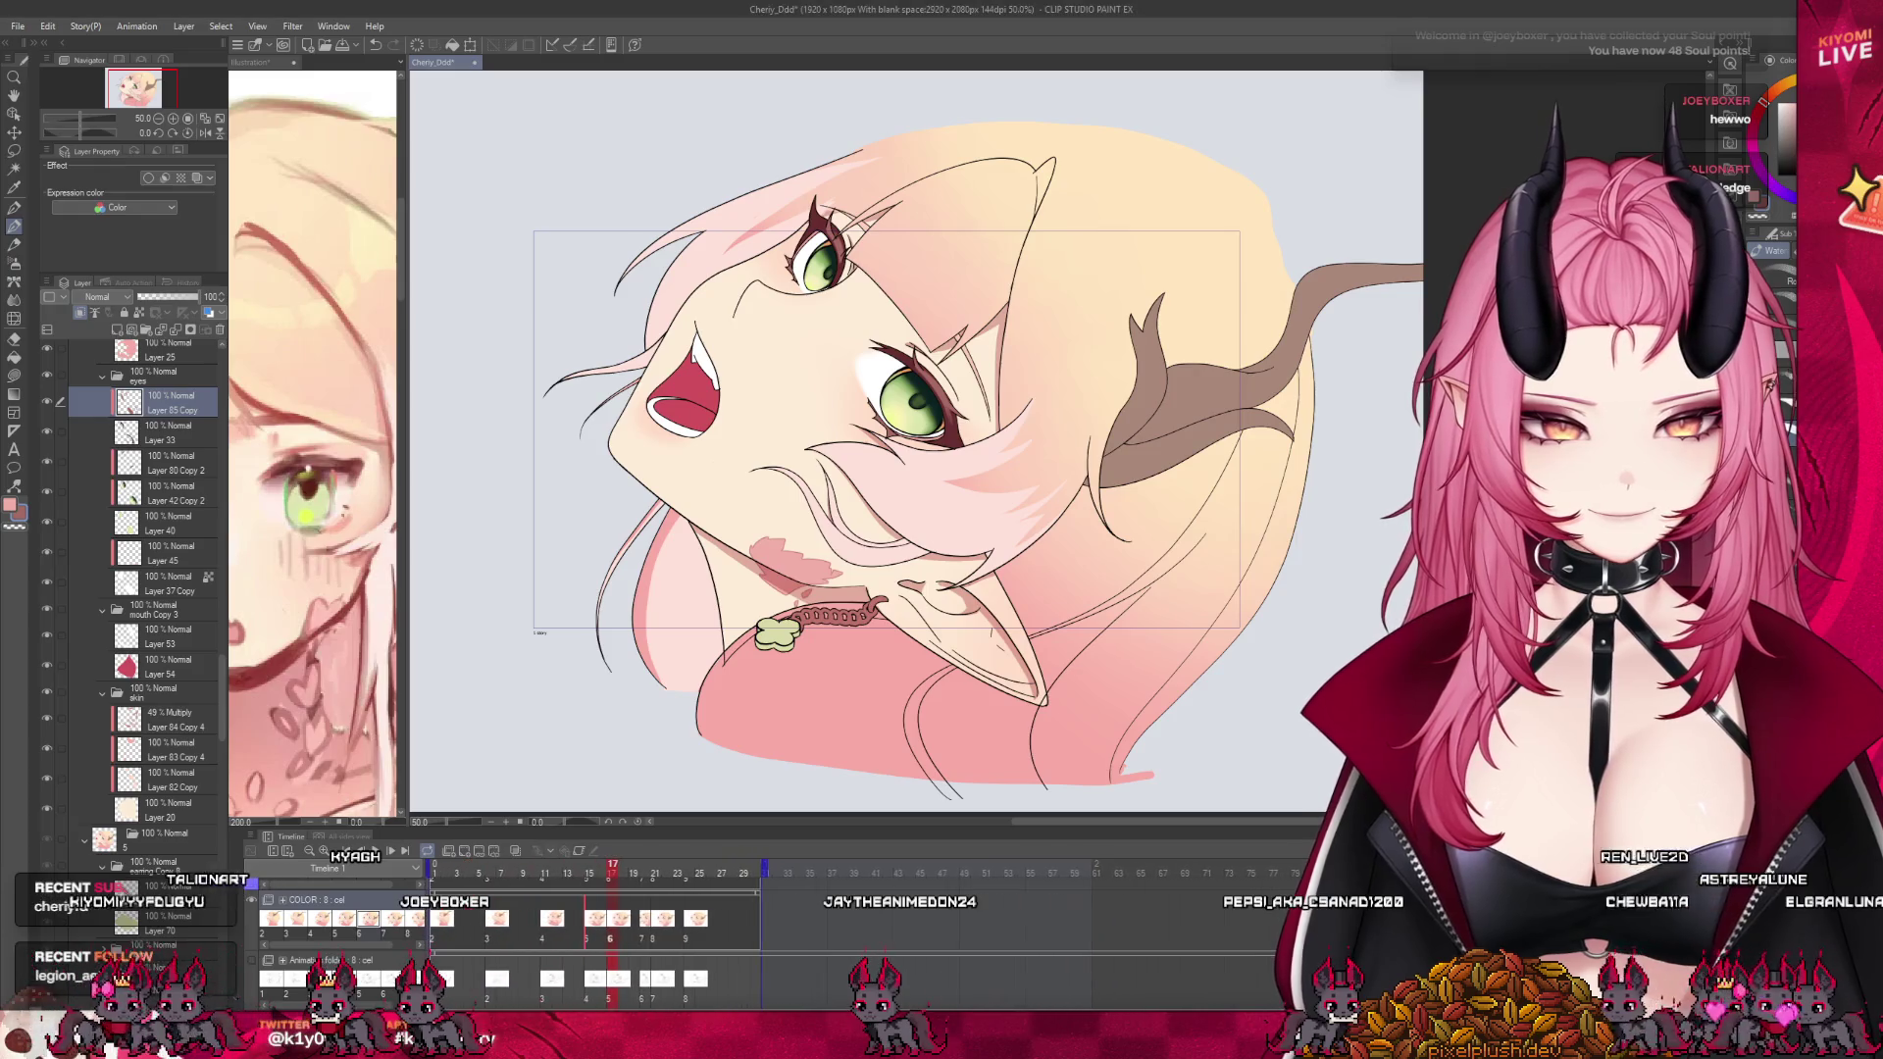
{"action": "left_click_drag", "start_coordinate": [613, 876], "coordinate": [613, 886]}
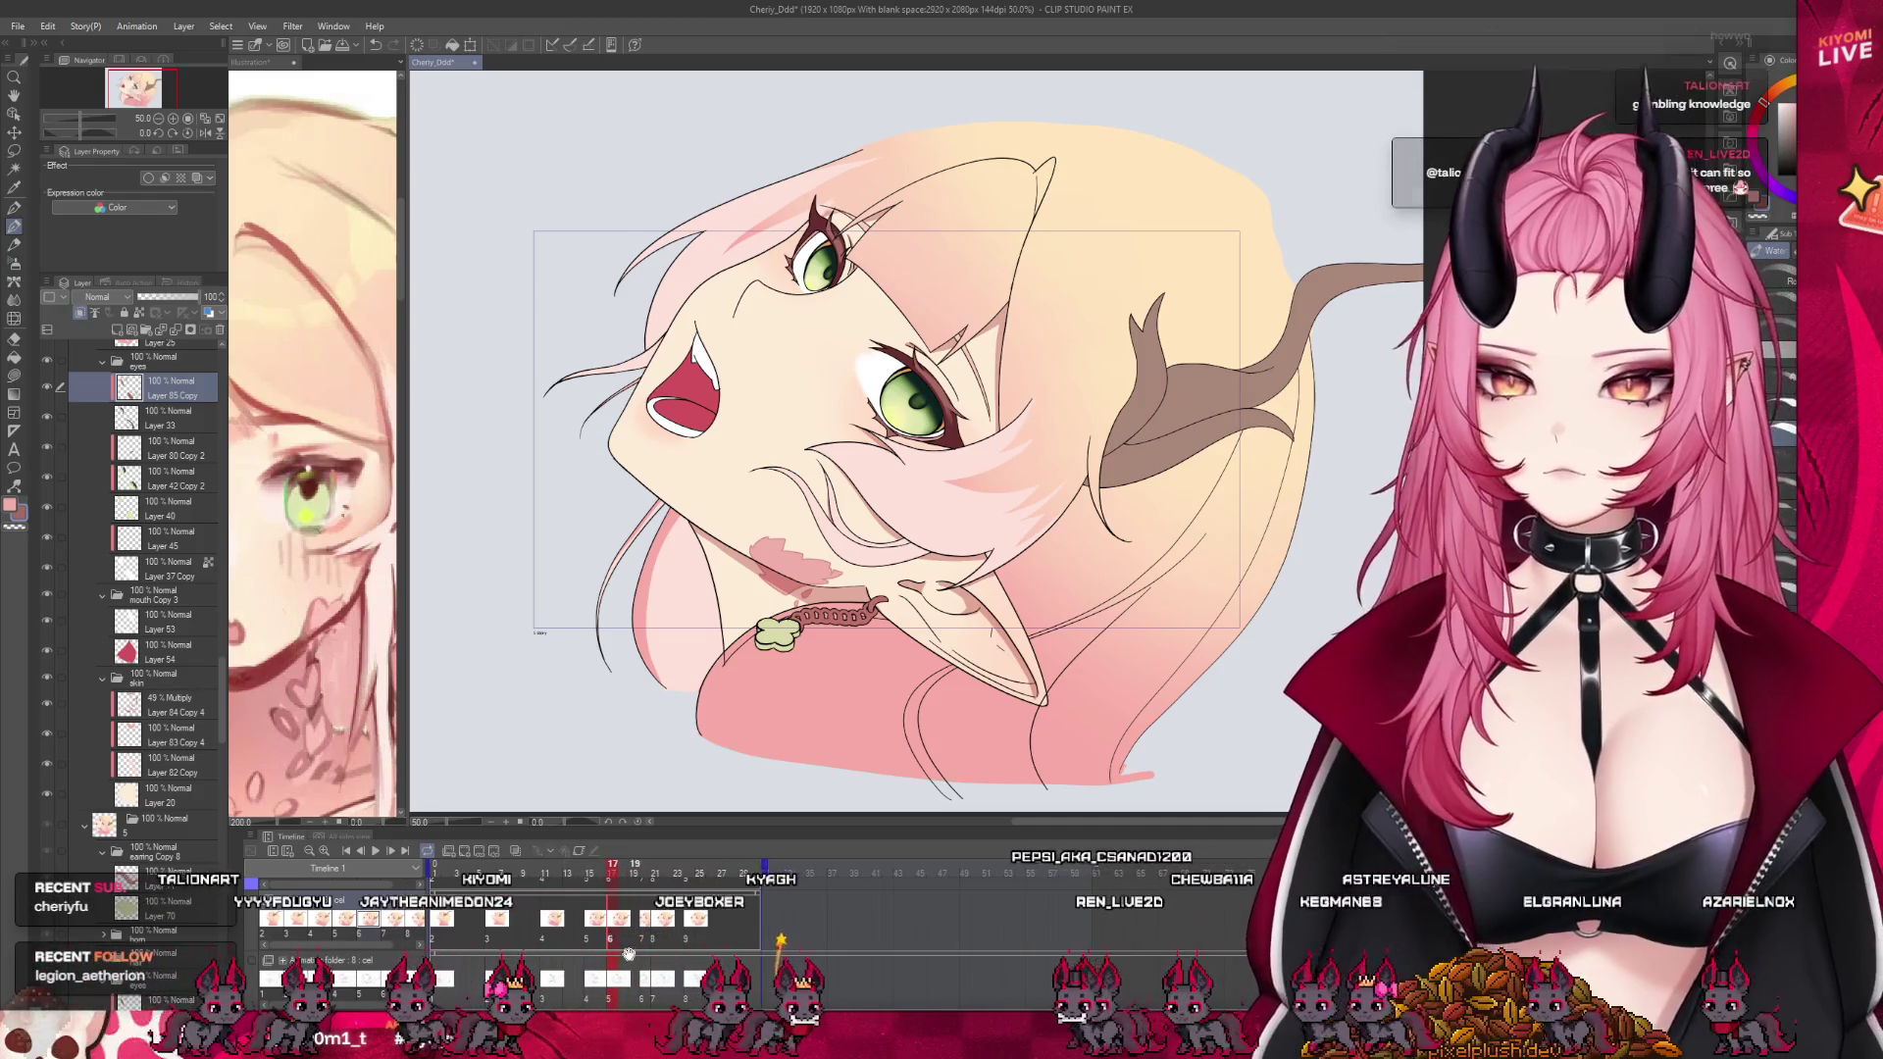
{"action": "key", "text": "Right"}
{"action": "key", "text": "Right"}
{"action": "scroll", "coordinate": [171, 554], "scroll_direction": "up", "scroll_amount": 10}
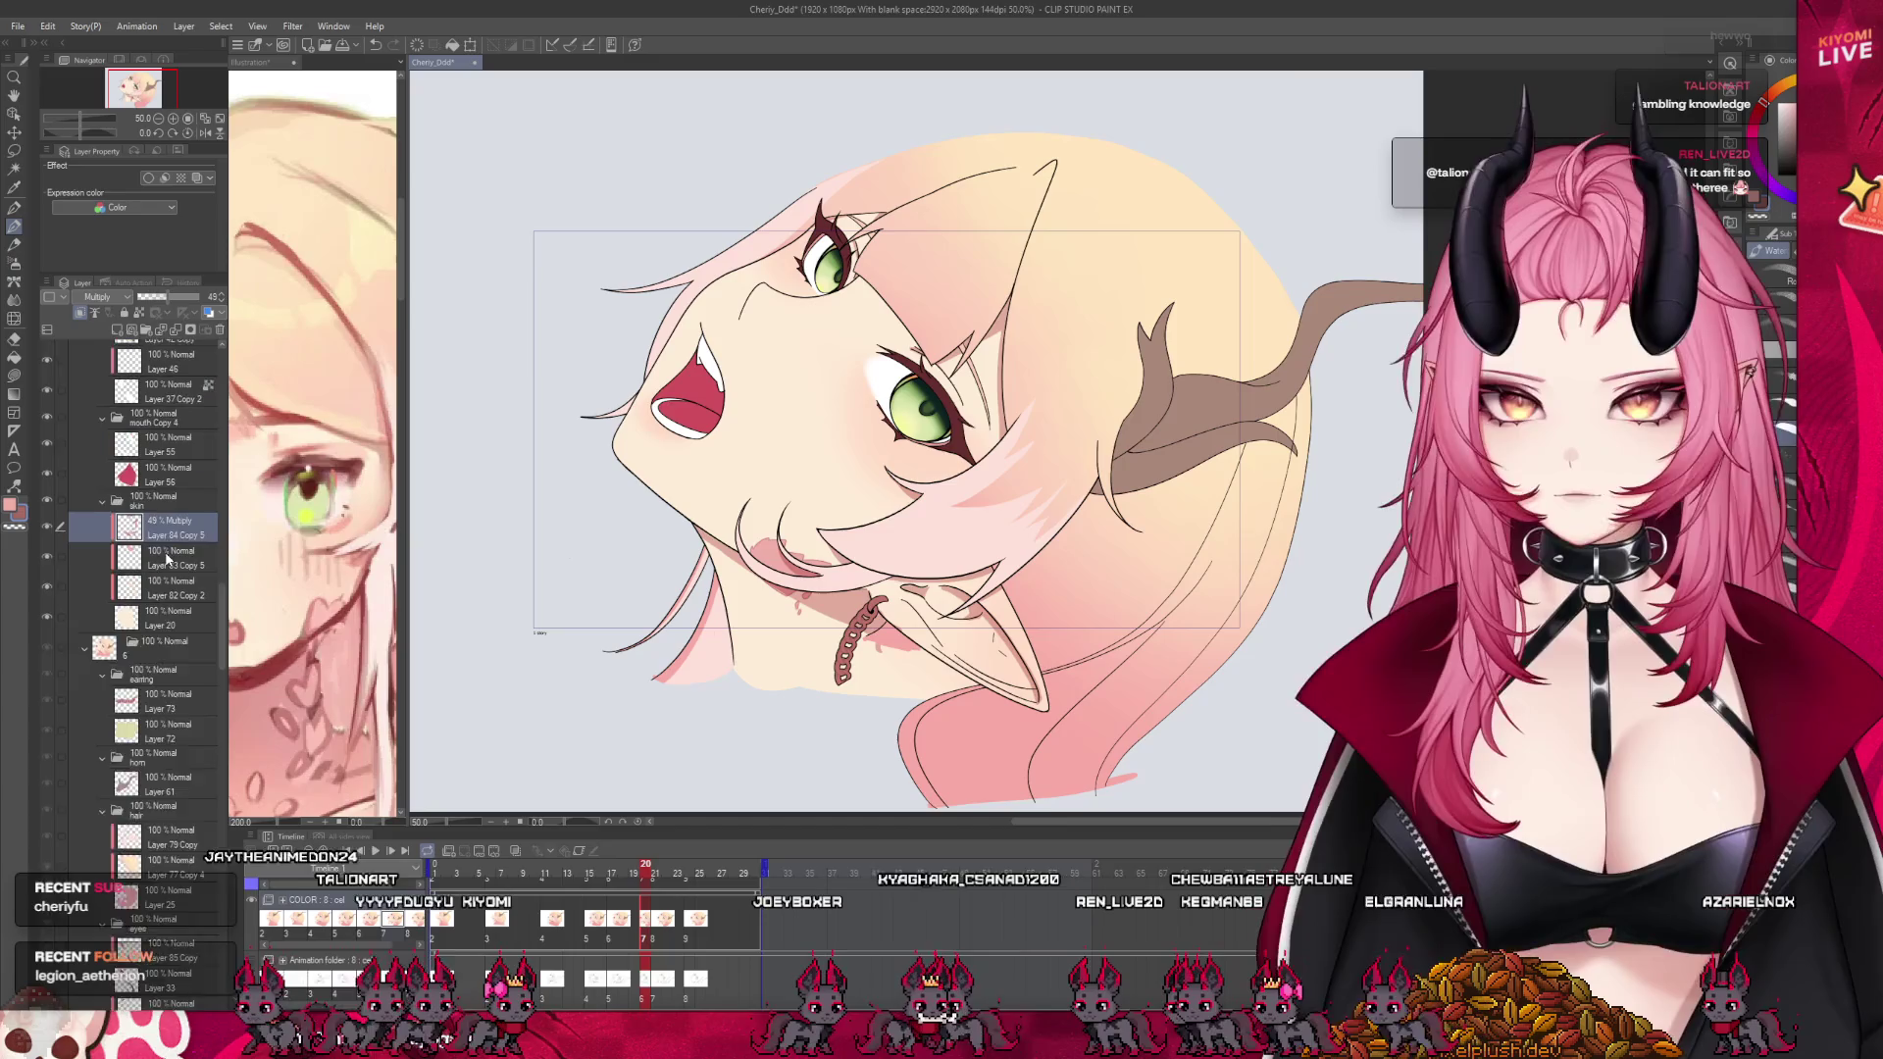
Paste the copied eyes above Layer 34 and transform them into place over her eyes
{"action": "left_click", "coordinate": [157, 508]}
{"action": "key", "text": "ctrl+v"}
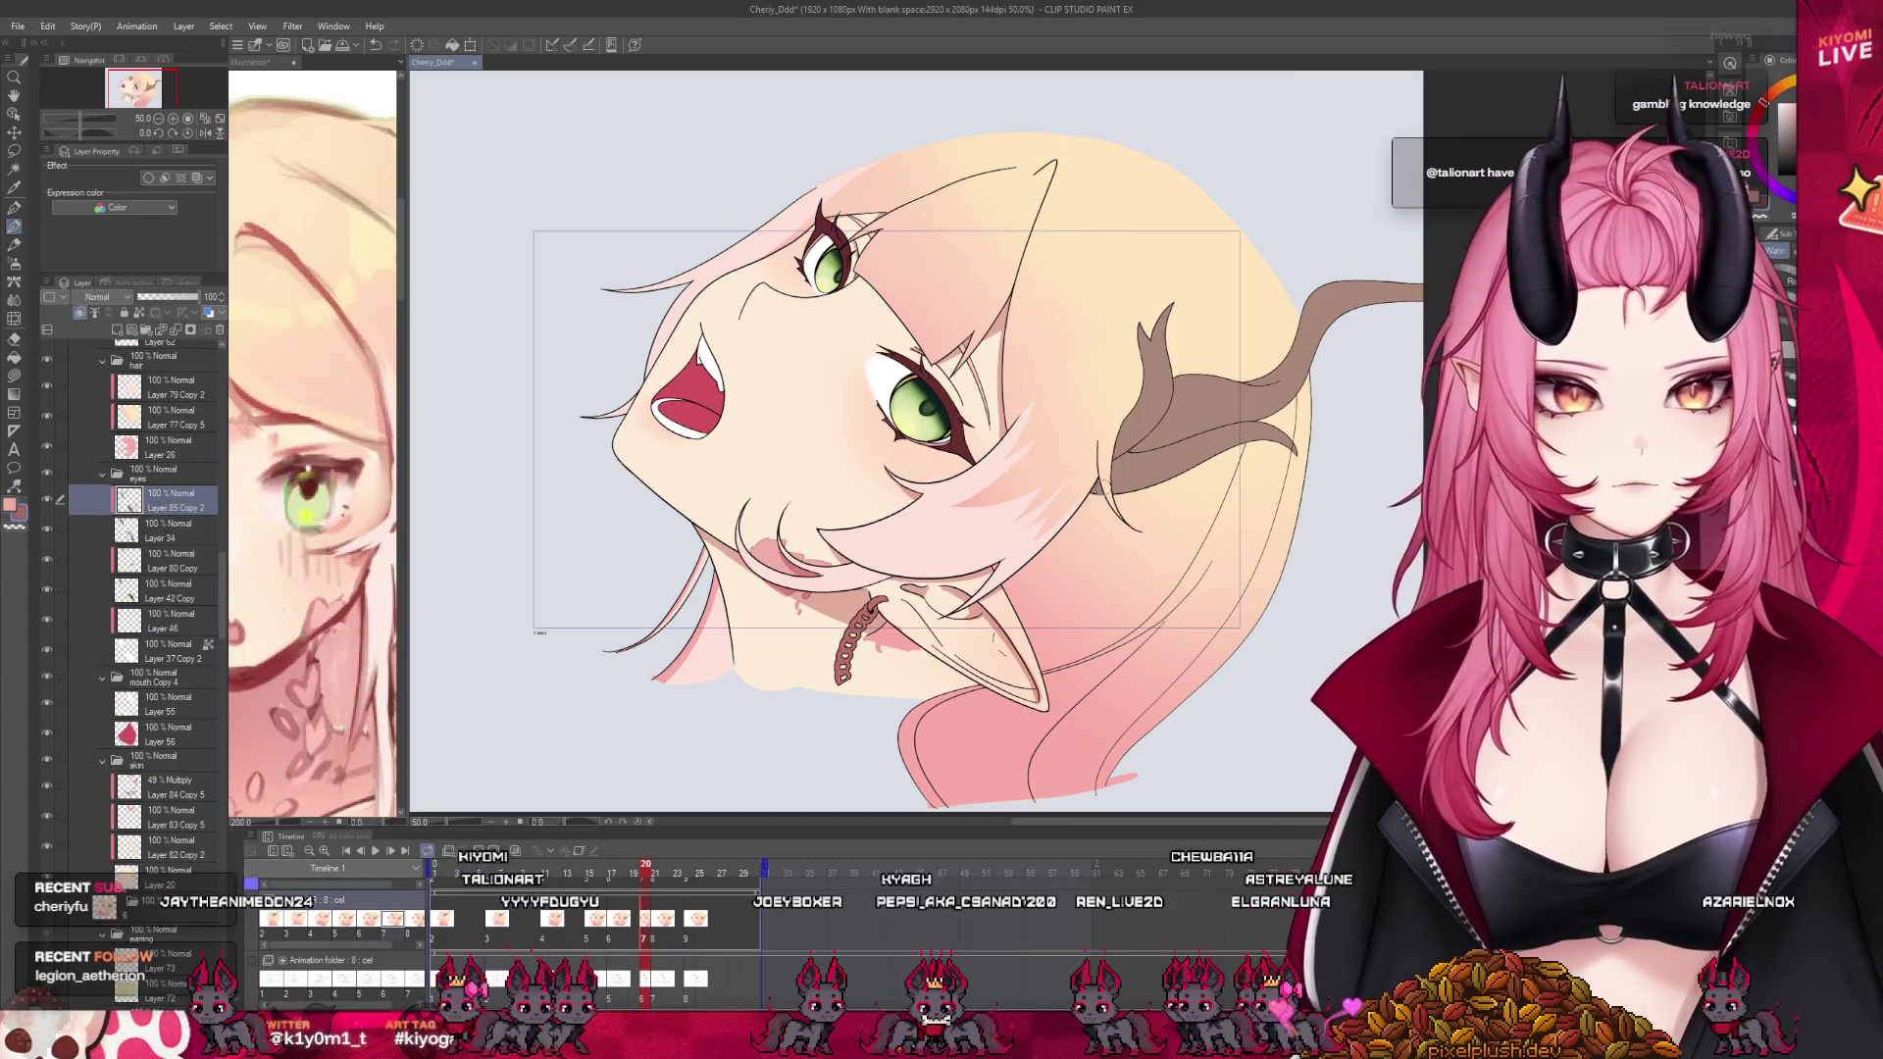
{"action": "scroll", "coordinate": [958, 385], "scroll_direction": "up", "scroll_amount": 4}
{"action": "scroll", "coordinate": [958, 384], "scroll_direction": "up", "scroll_amount": 1}
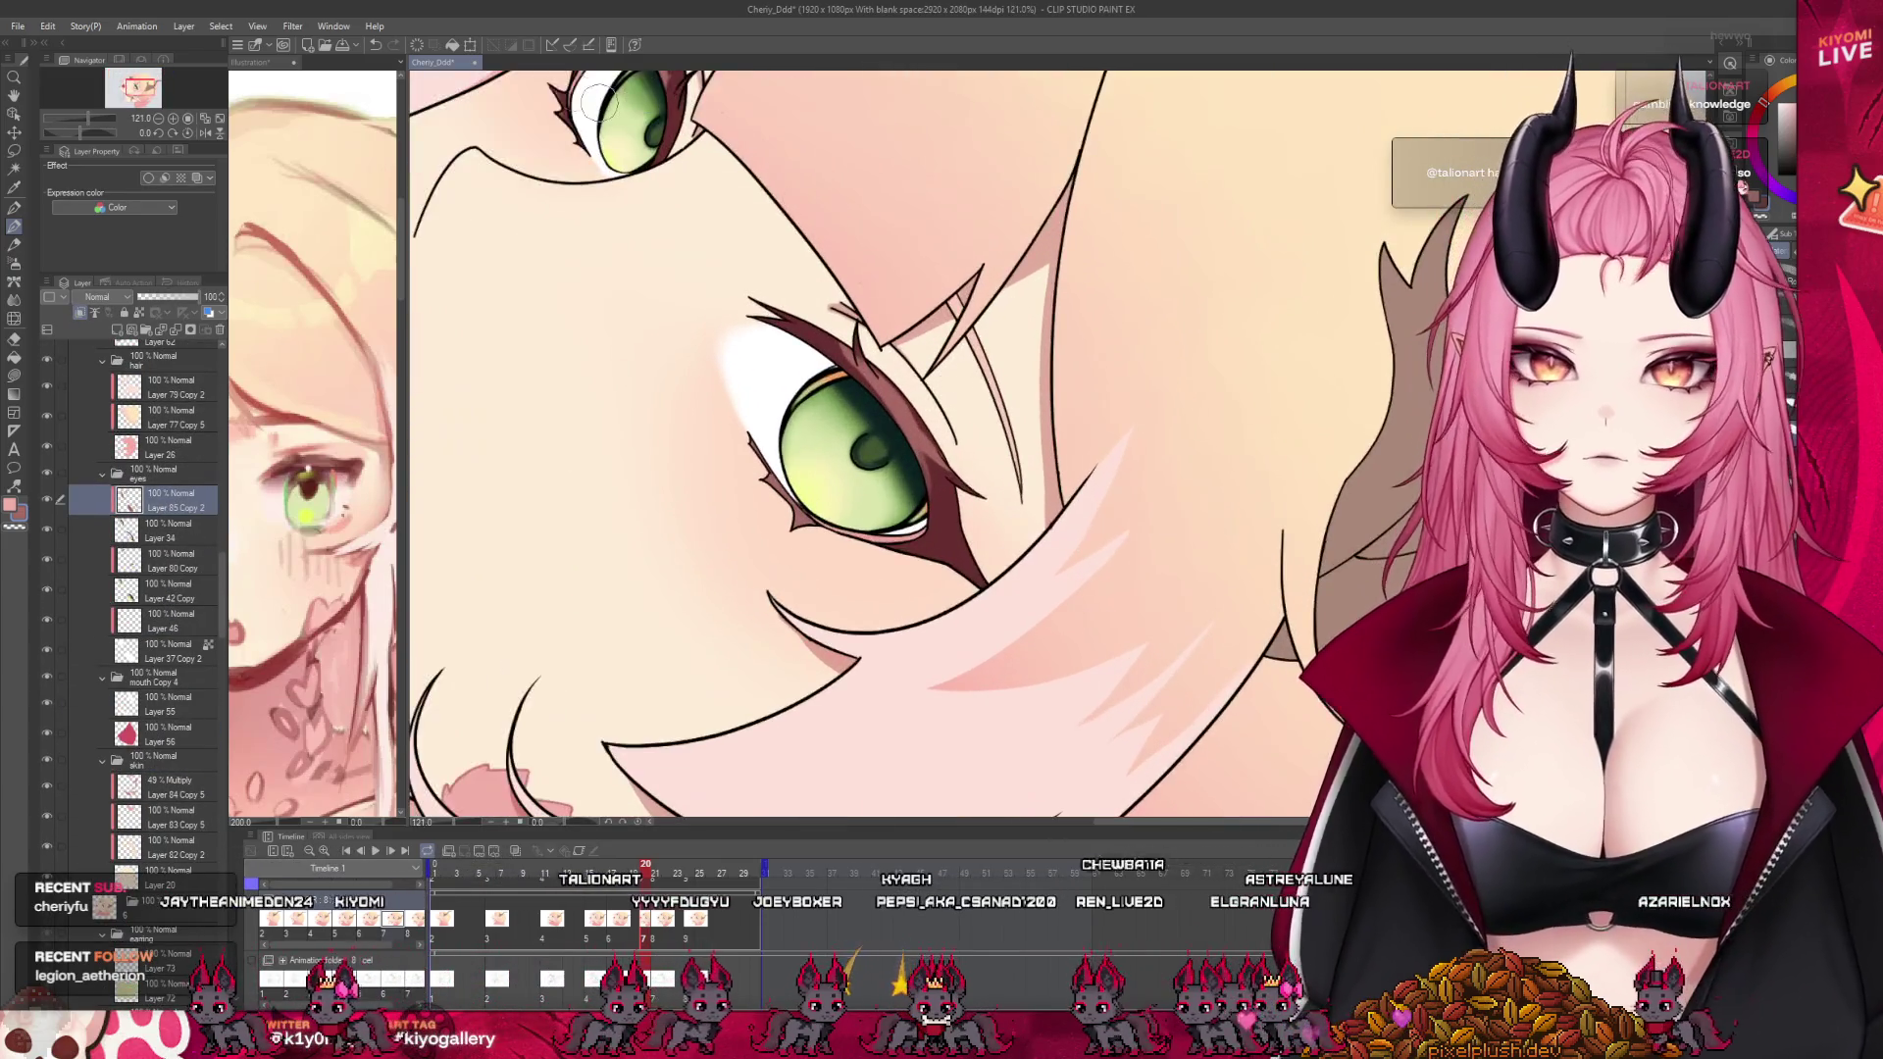
{"action": "left_click", "coordinate": [468, 45]}
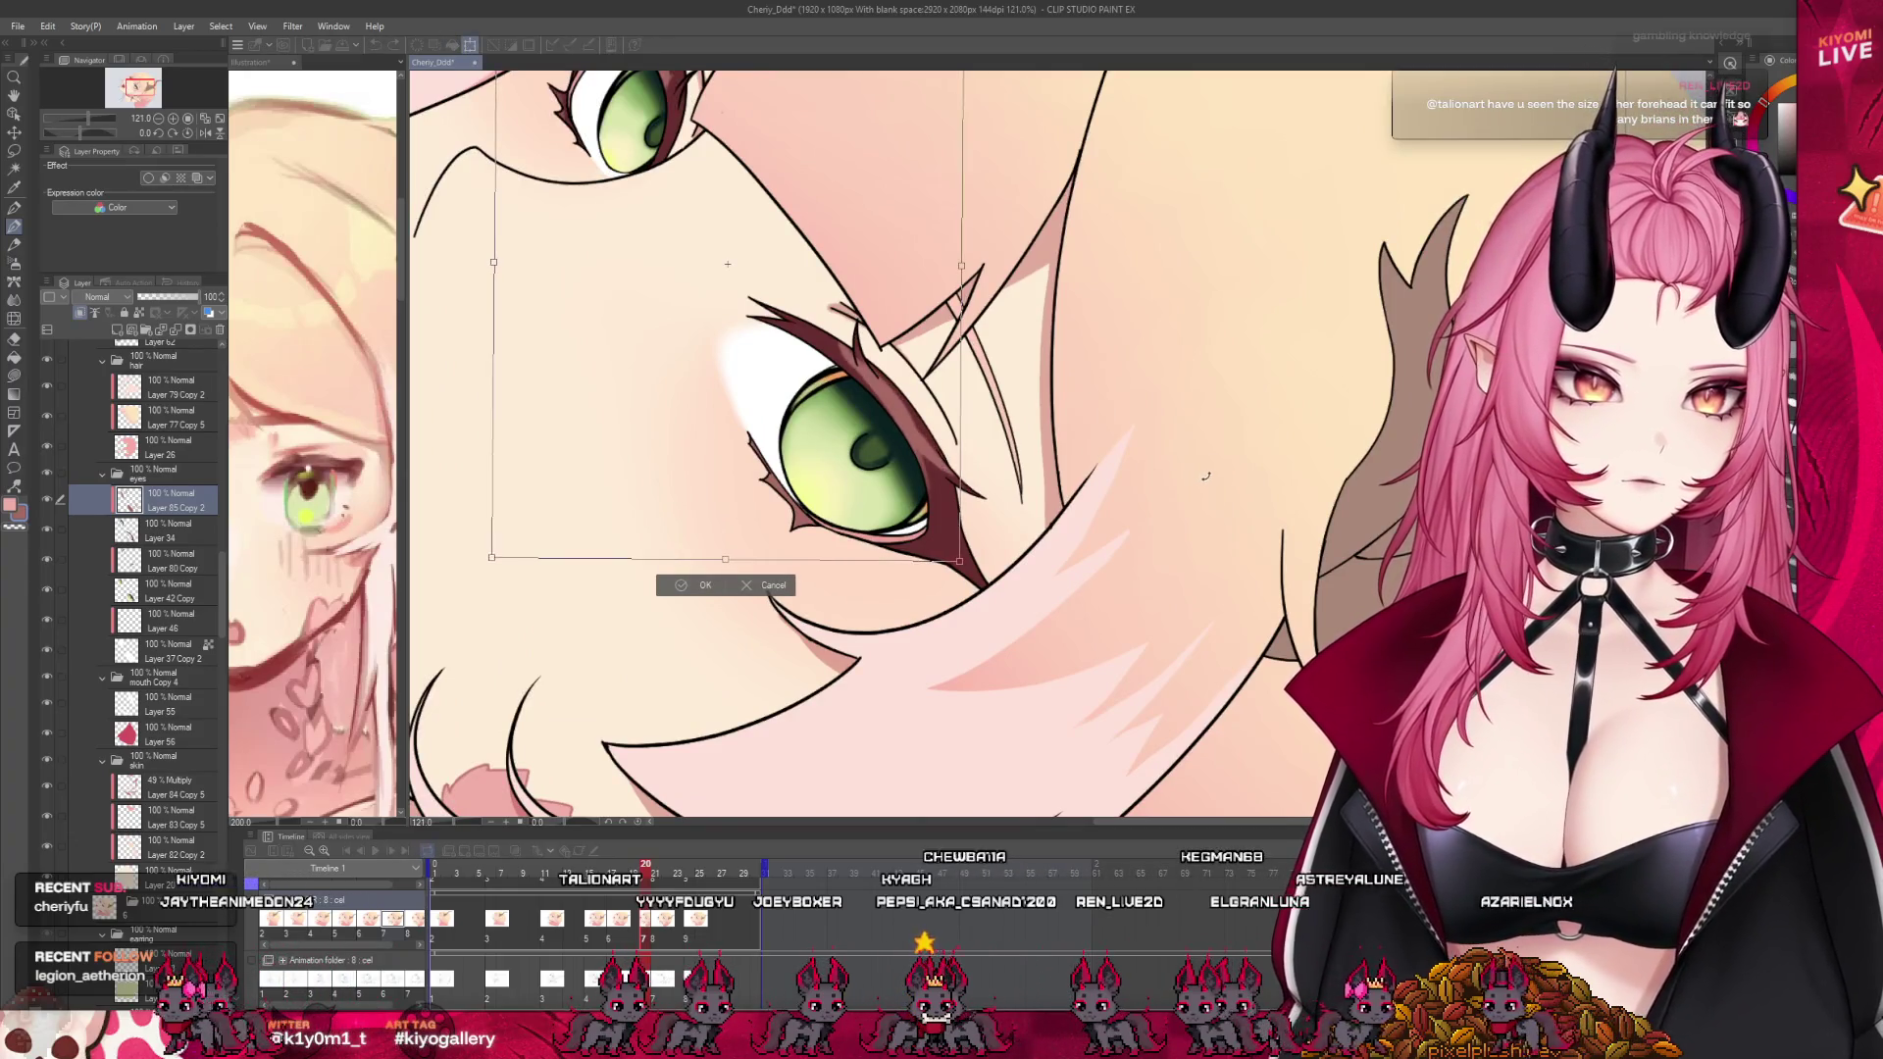
{"action": "scroll", "coordinate": [814, 464], "scroll_direction": "down", "scroll_amount": 2}
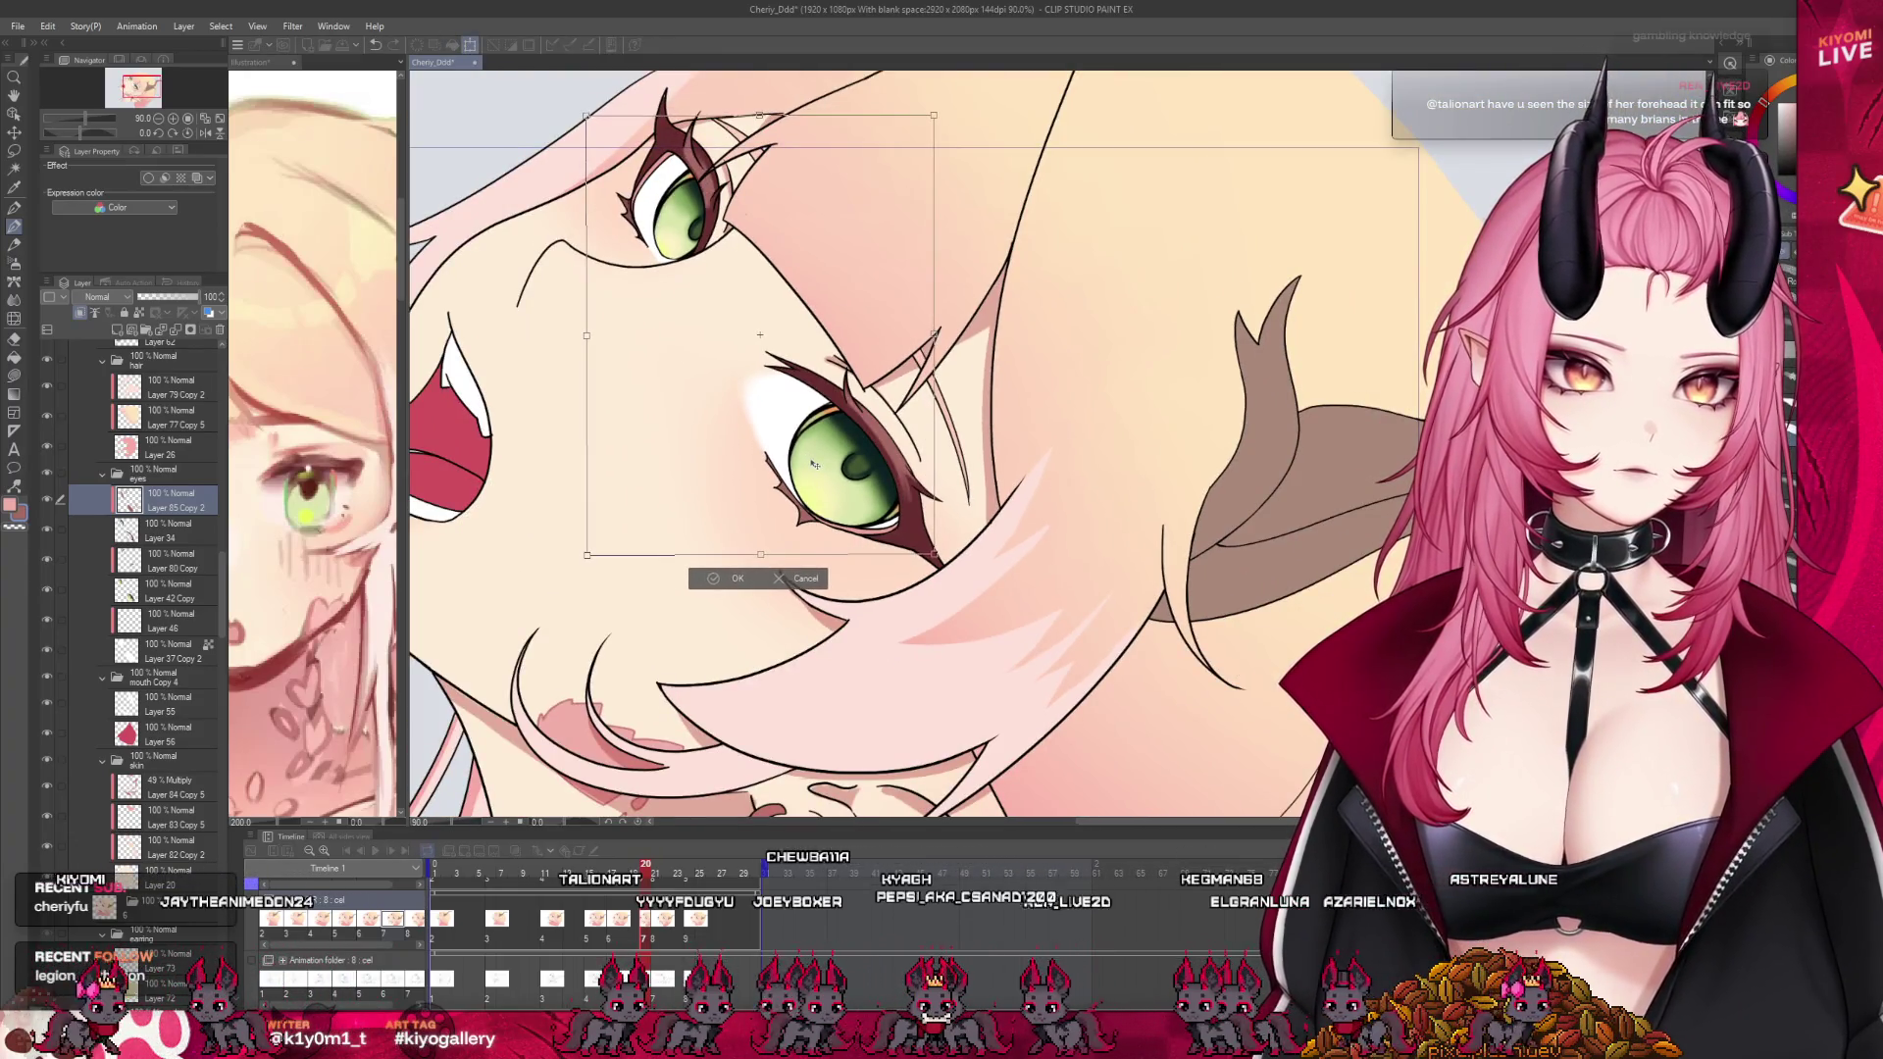
{"action": "left_click", "coordinate": [709, 579]}
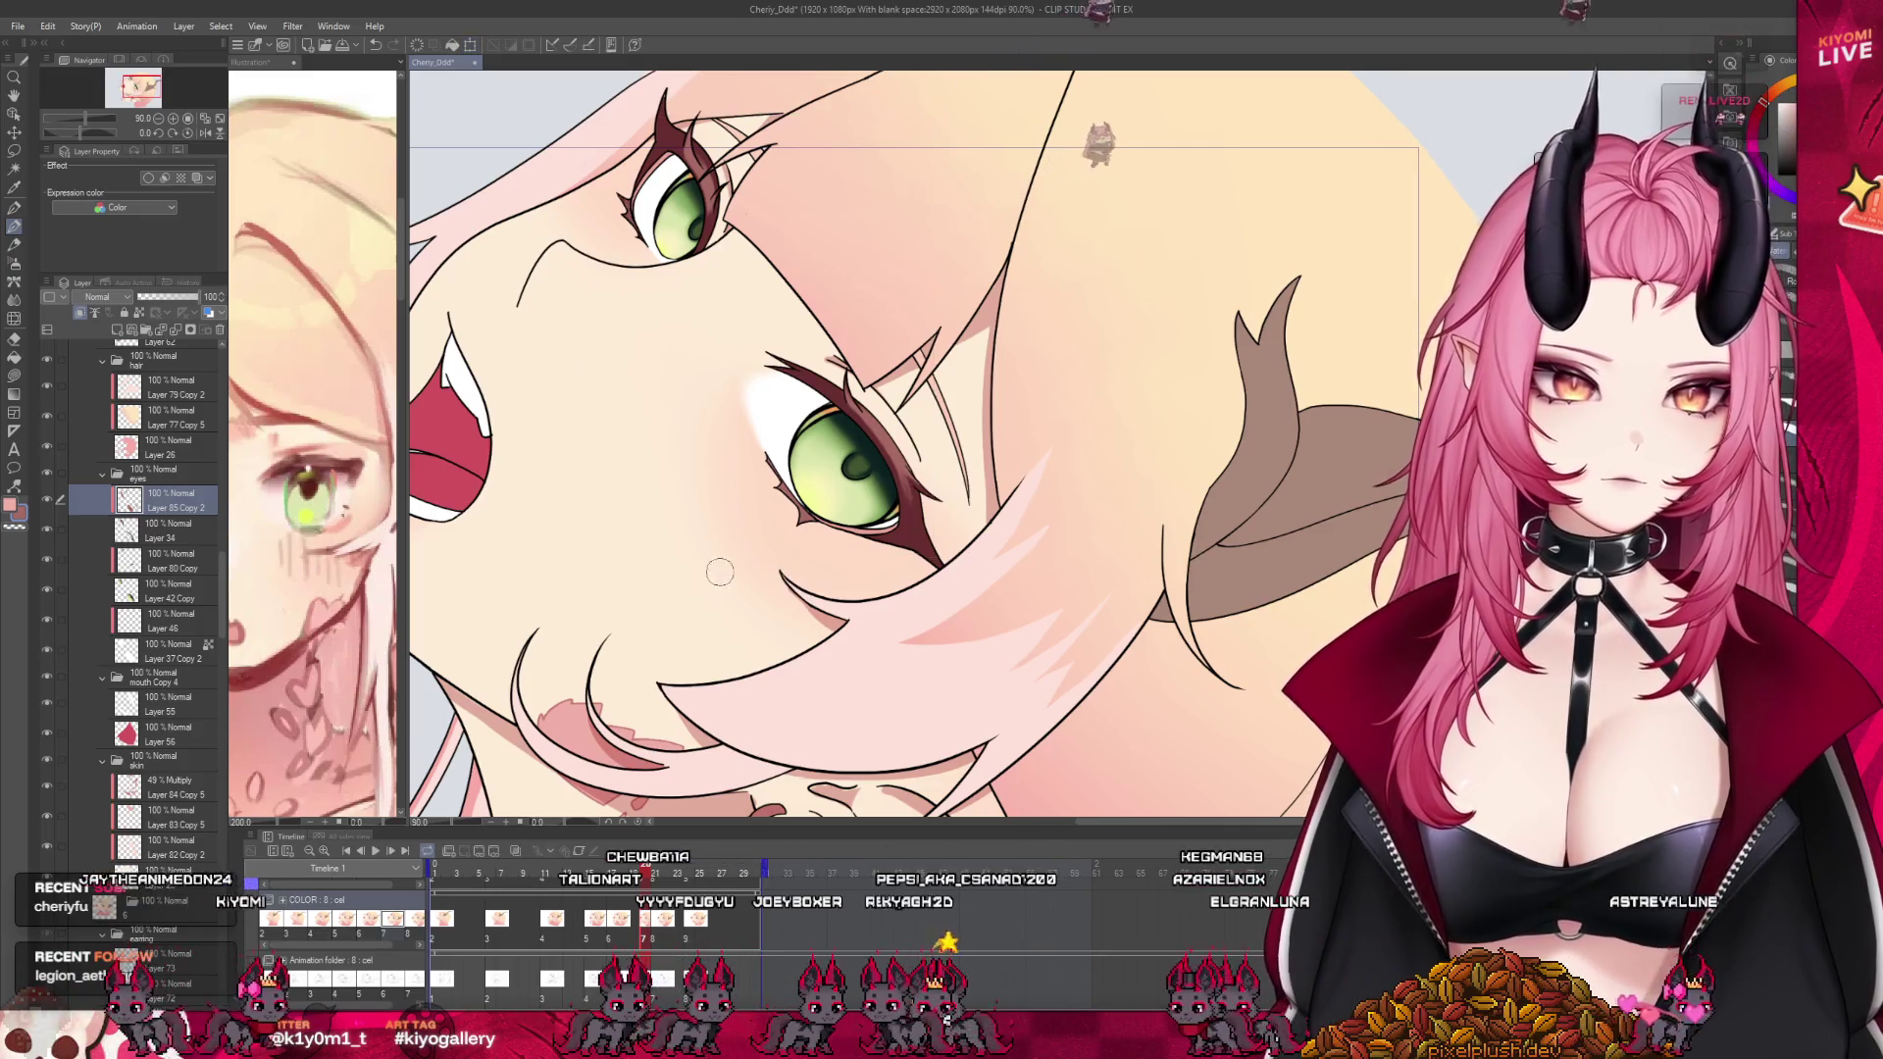
{"action": "scroll", "coordinate": [685, 315], "scroll_direction": "up", "scroll_amount": 1}
{"action": "scroll", "coordinate": [686, 315], "scroll_direction": "up", "scroll_amount": 1}
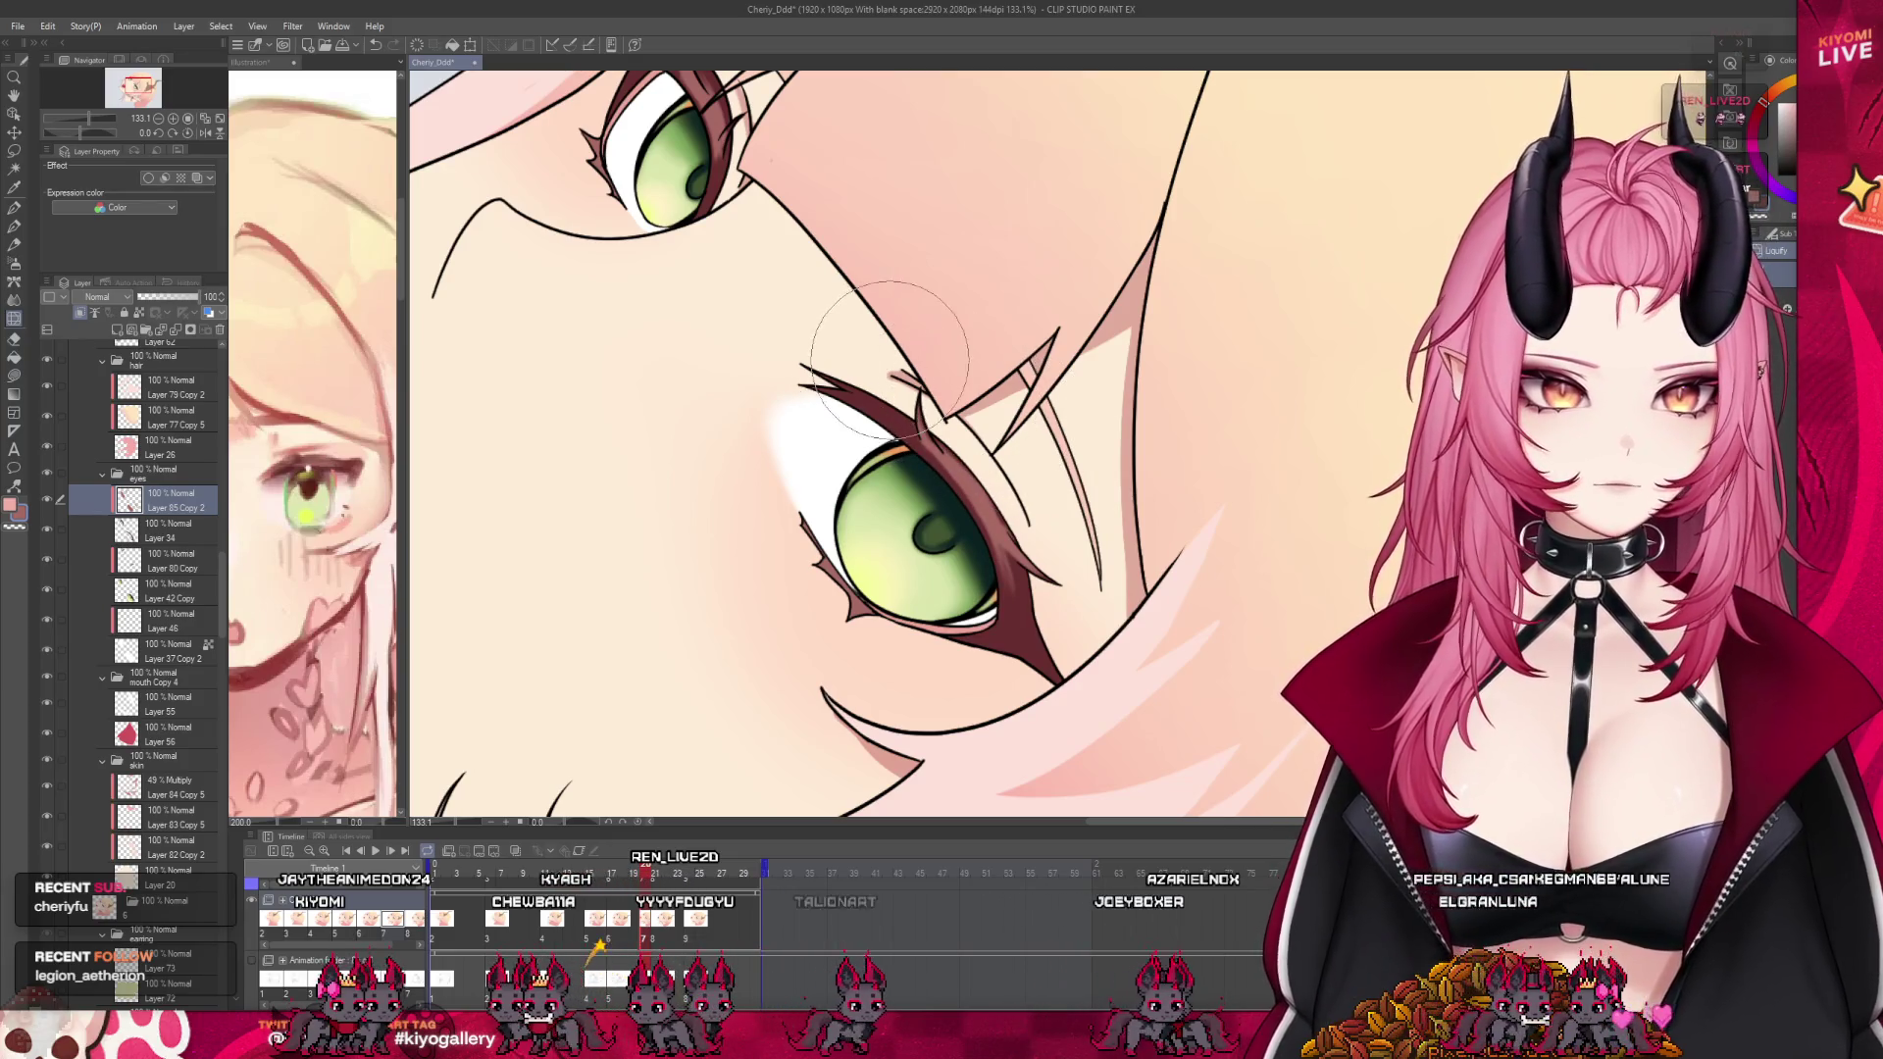
{"action": "scroll", "coordinate": [961, 559], "scroll_direction": "down", "scroll_amount": 2}
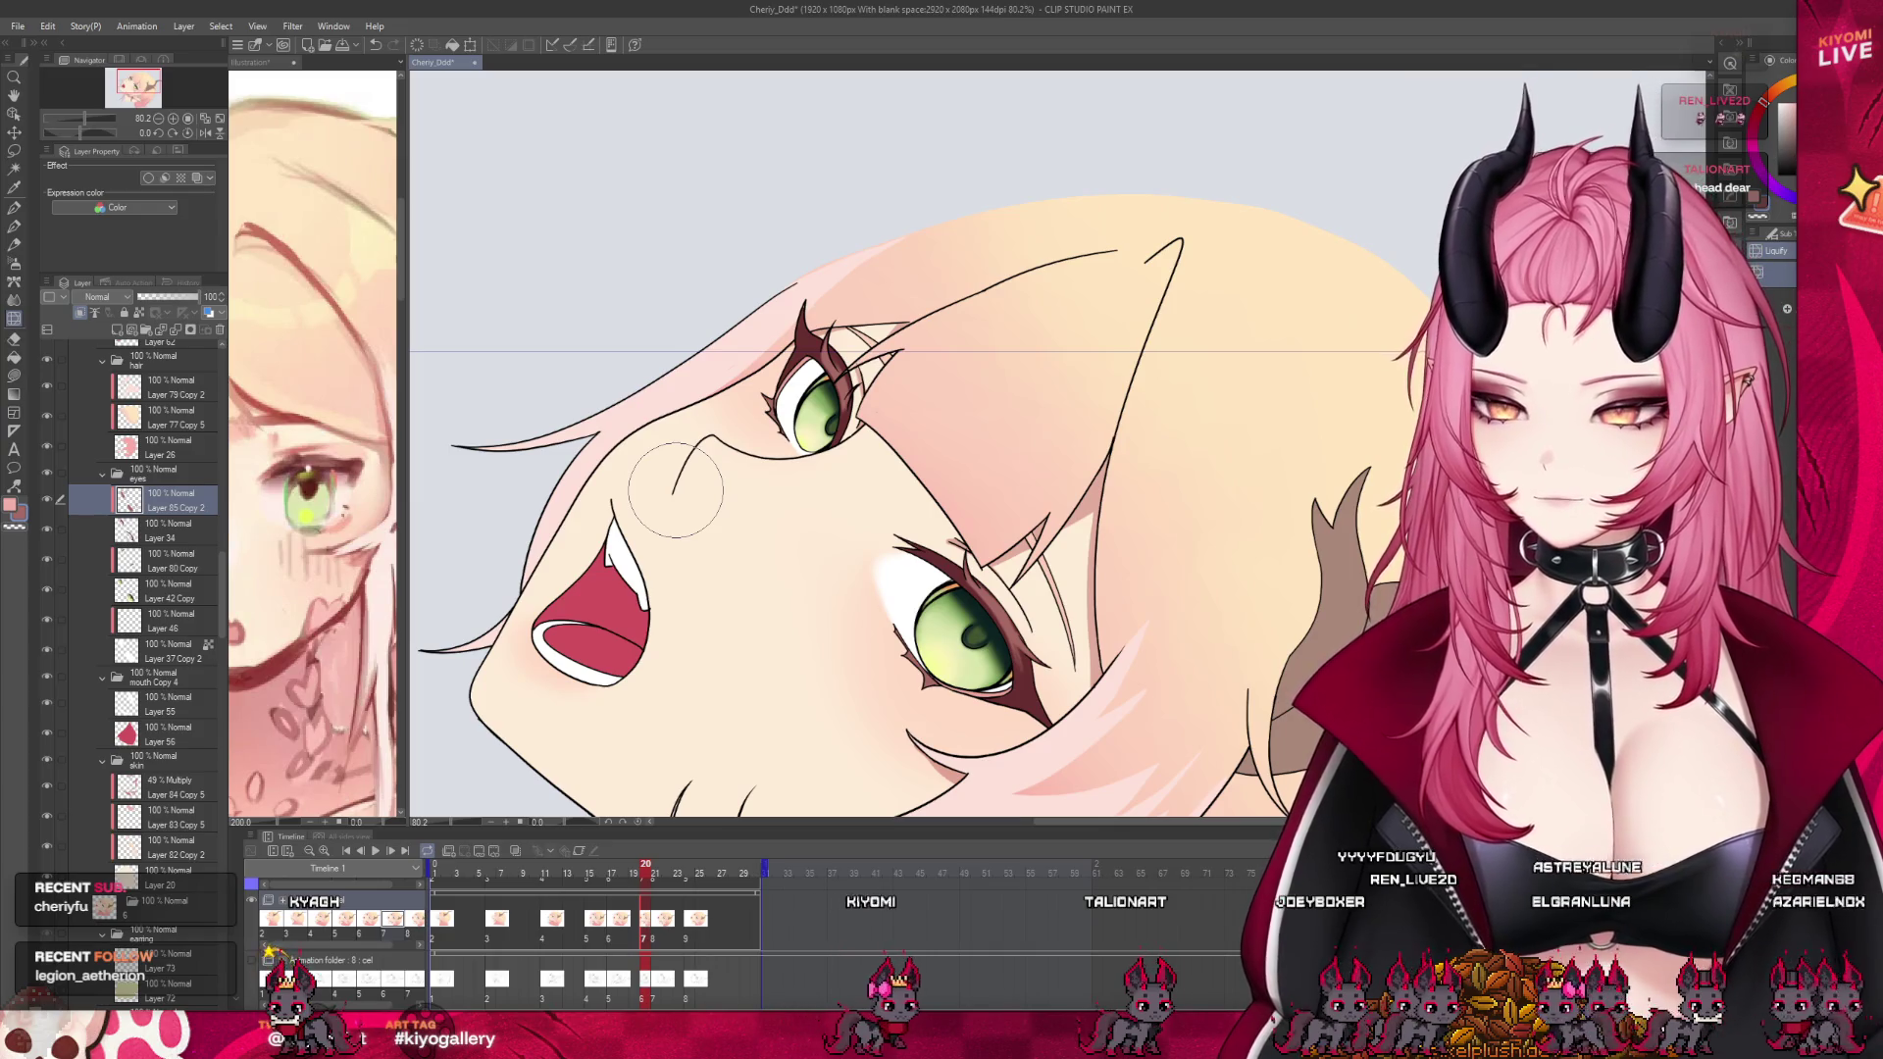
{"action": "scroll", "coordinate": [843, 373], "scroll_direction": "up", "scroll_amount": 2}
{"action": "scroll", "coordinate": [868, 313], "scroll_direction": "up", "scroll_amount": 2}
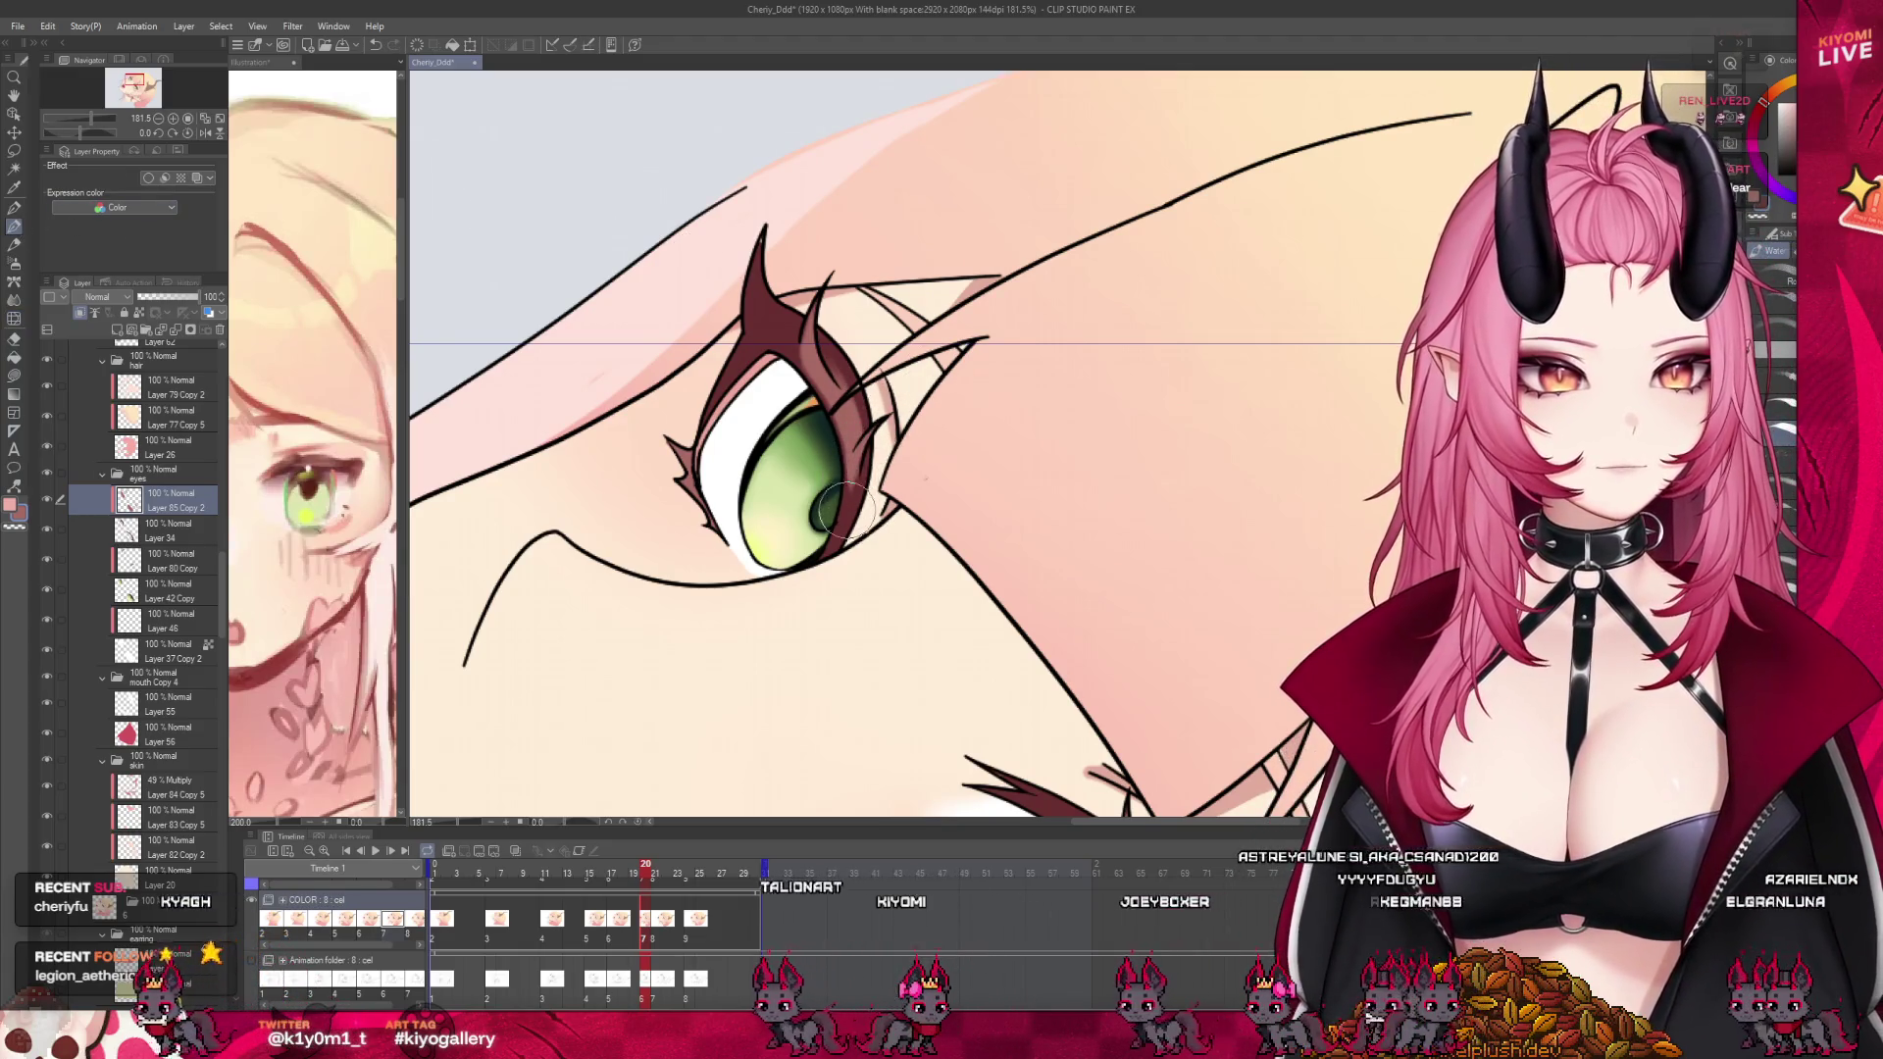
{"action": "left_click", "coordinate": [642, 880]}
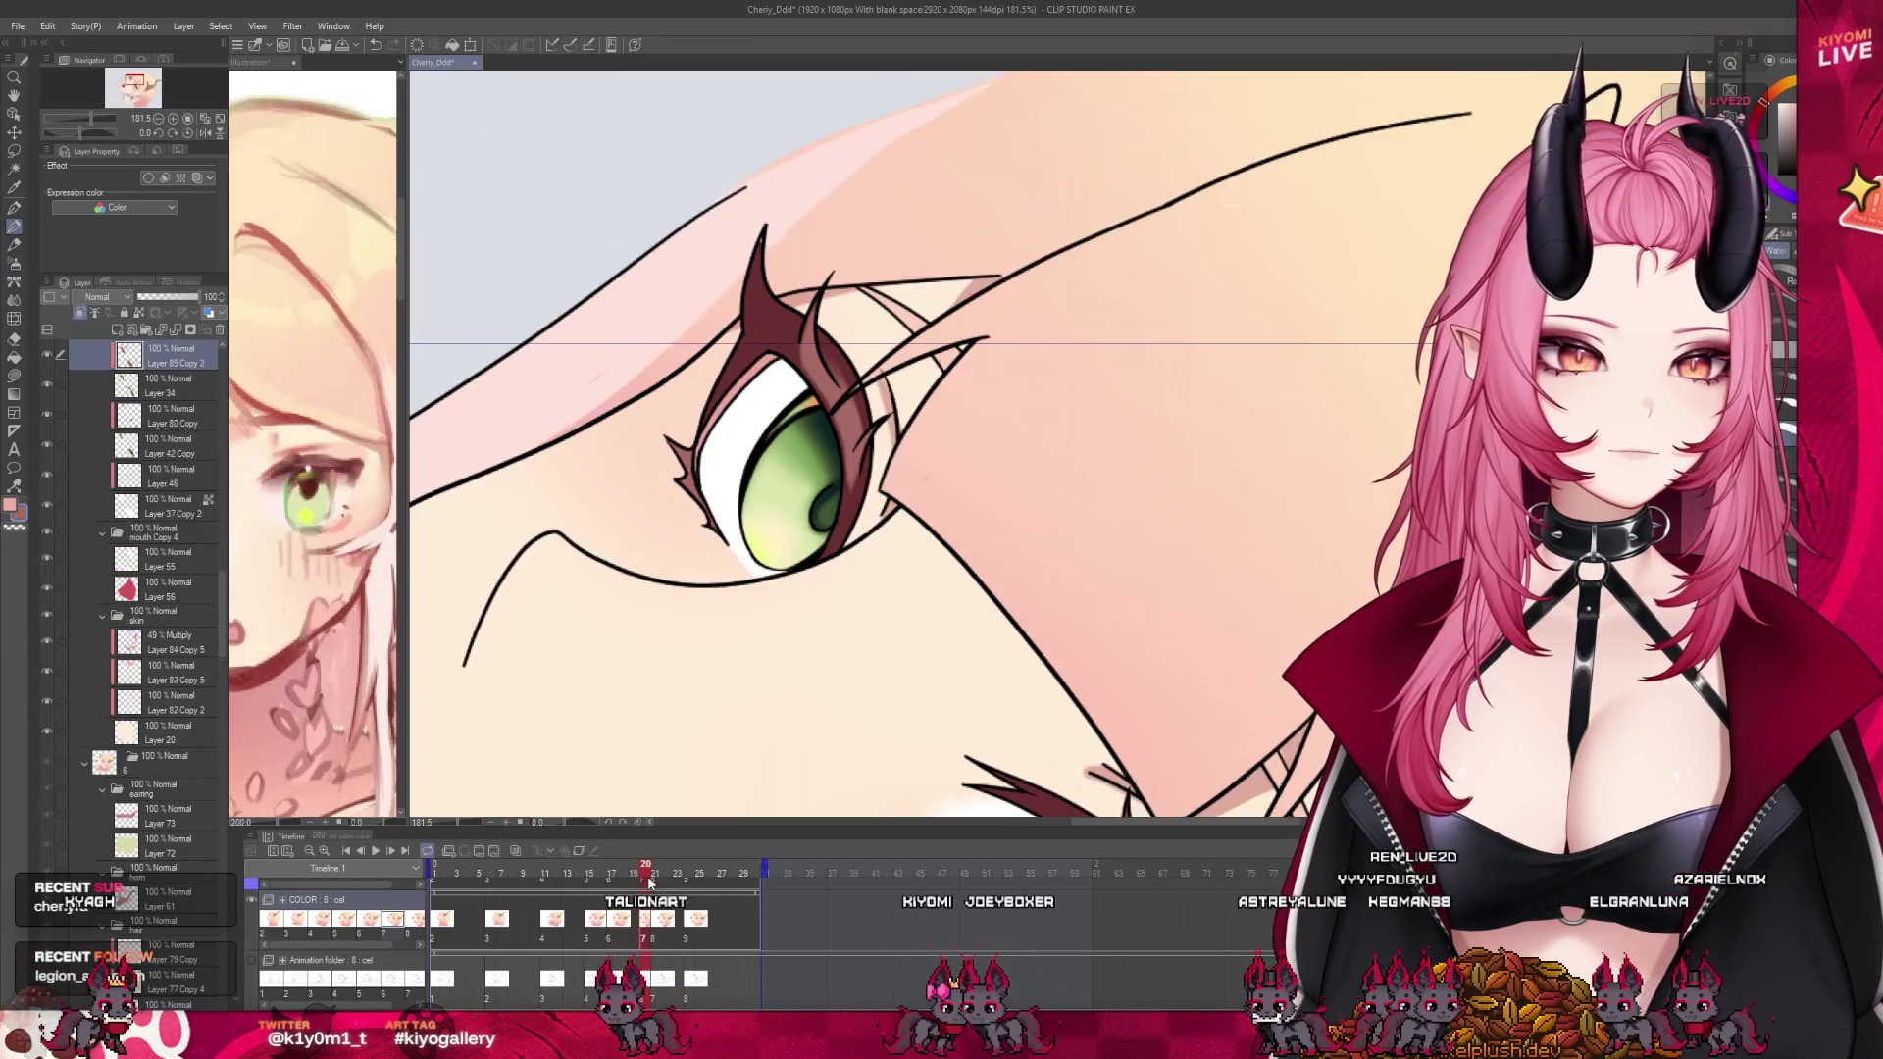
{"action": "left_click_drag", "start_coordinate": [642, 880], "coordinate": [616, 885]}
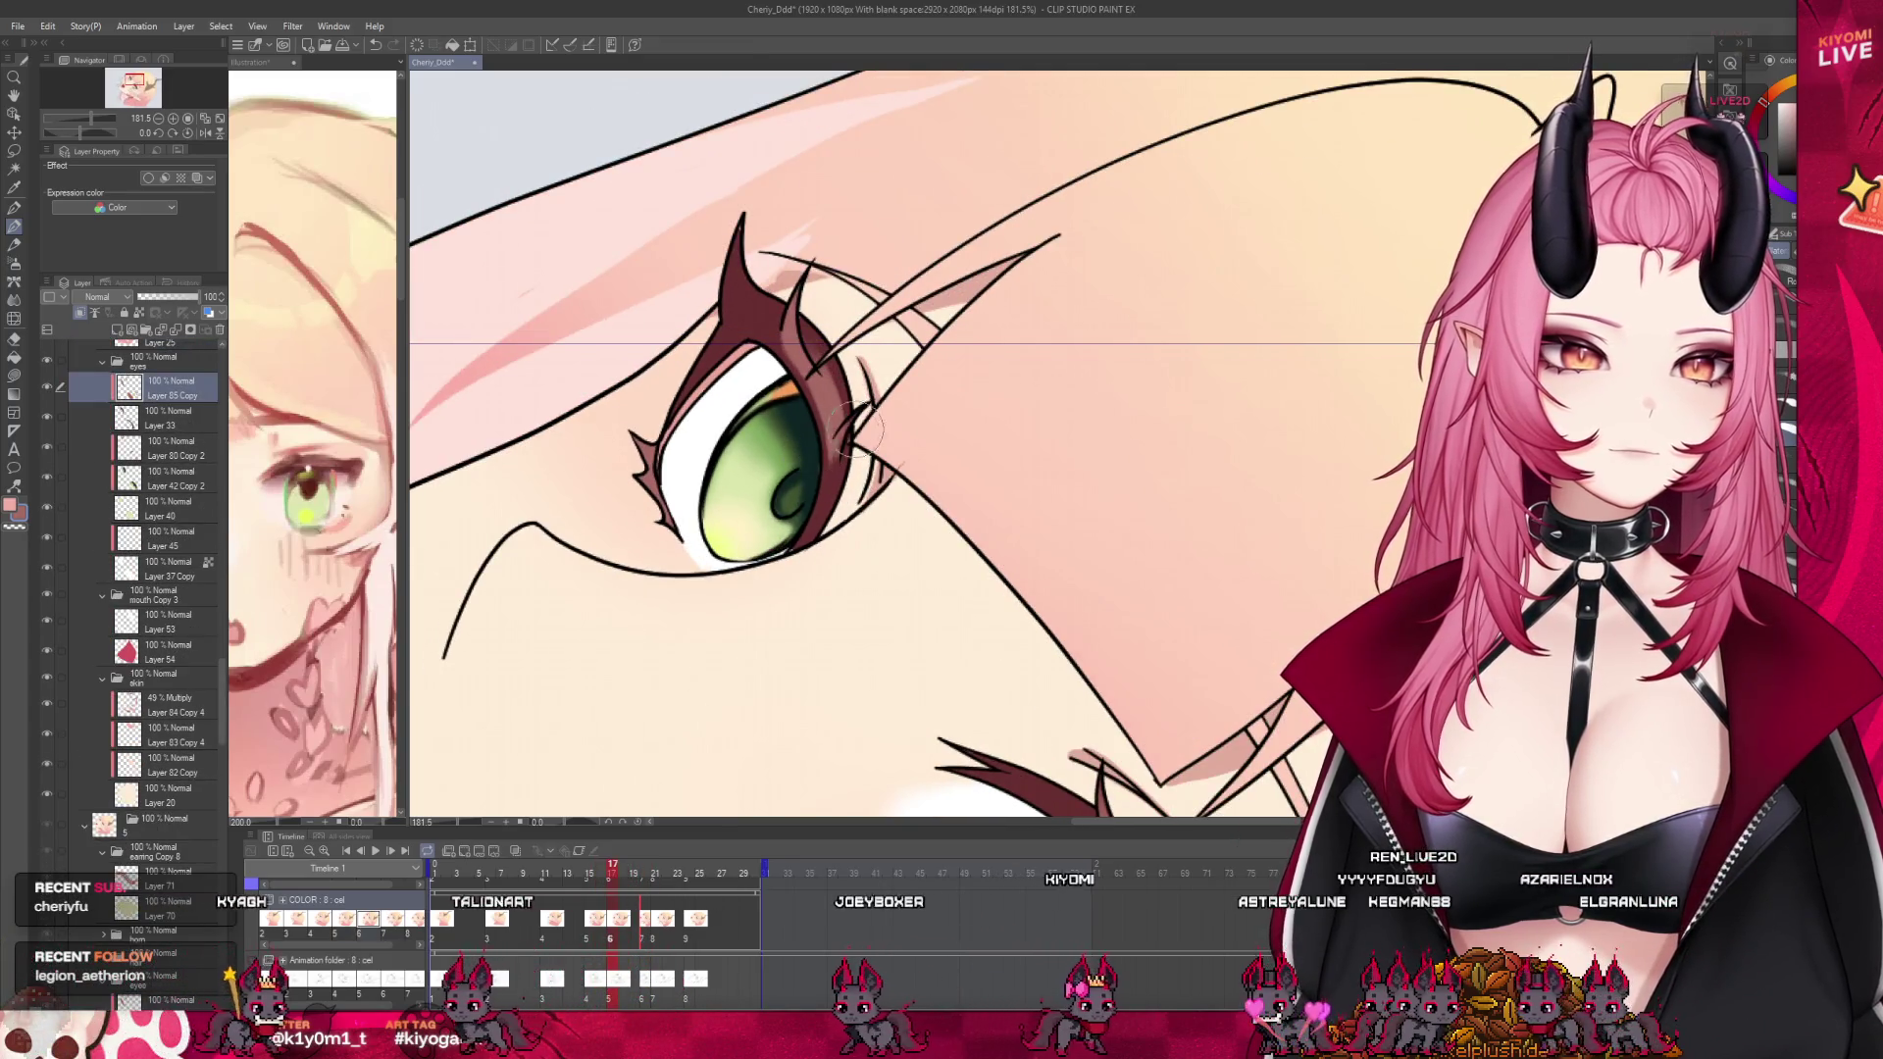
{"action": "left_click", "coordinate": [644, 942]}
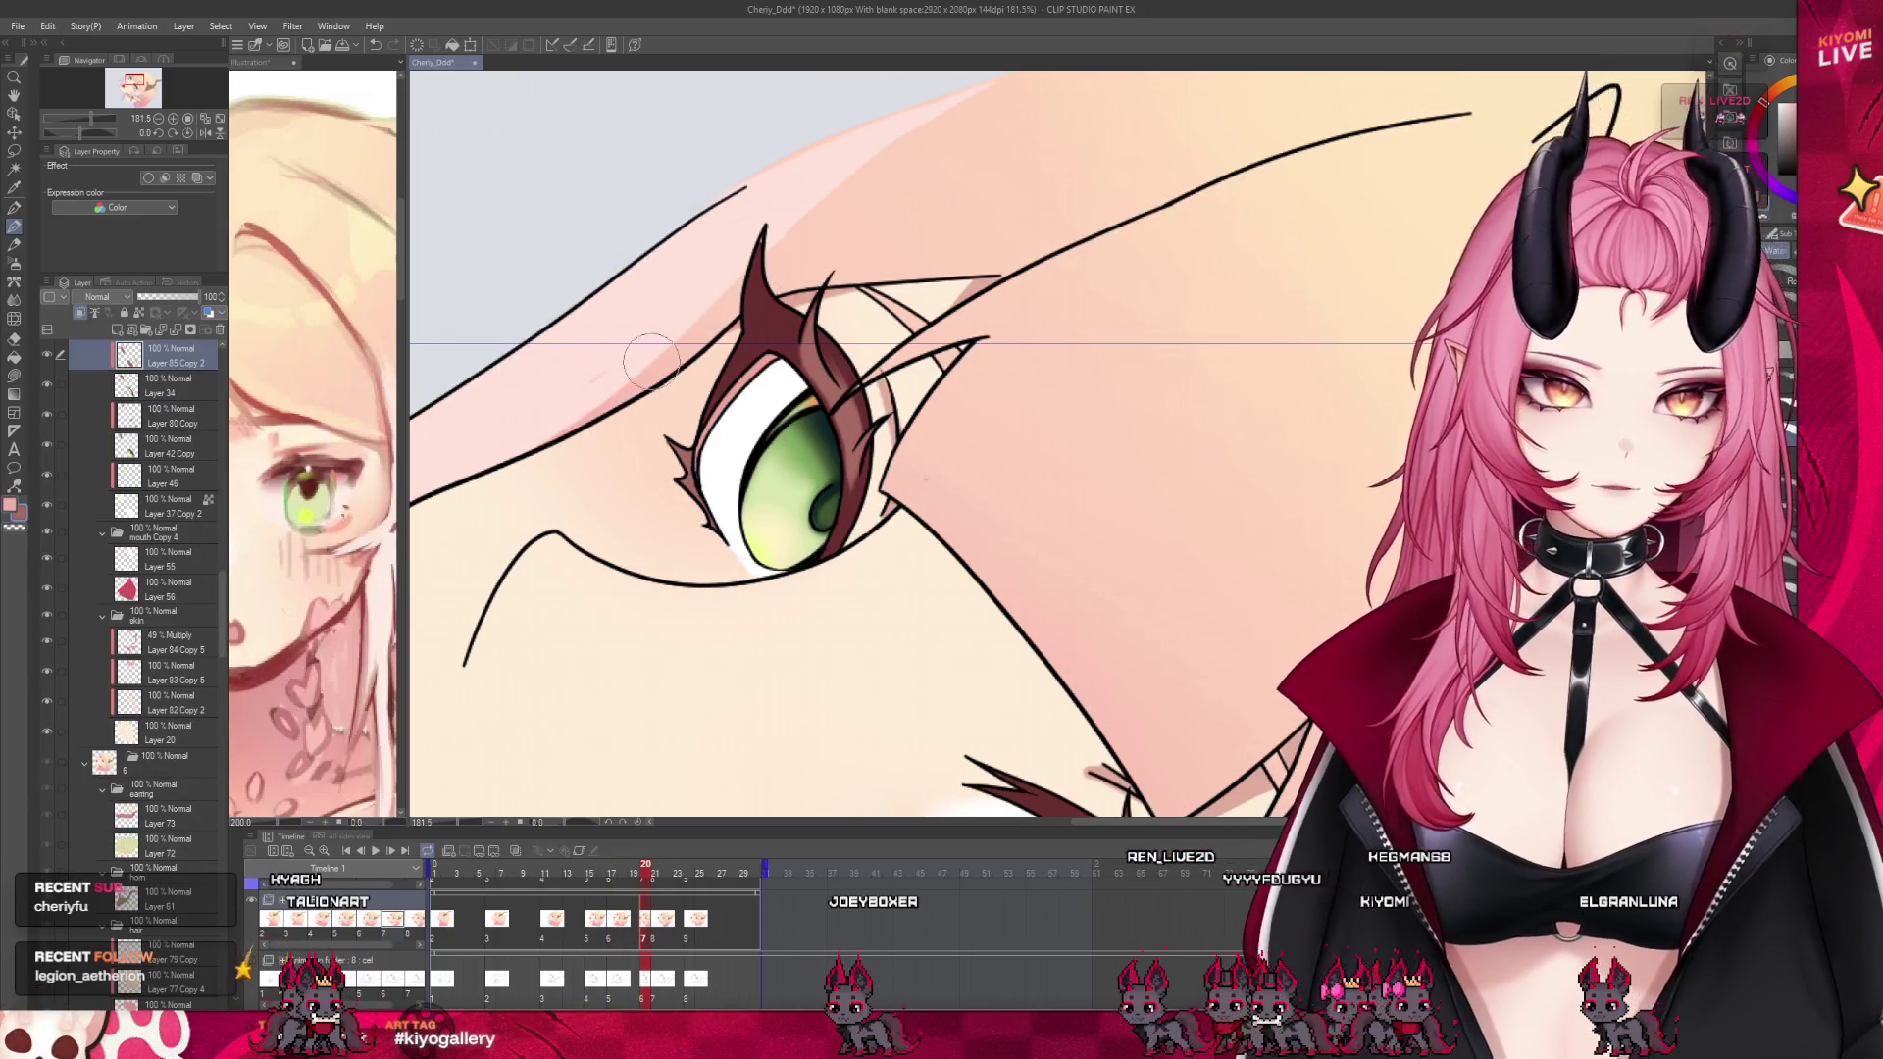
{"action": "scroll", "coordinate": [650, 361], "scroll_direction": "down", "scroll_amount": 5}
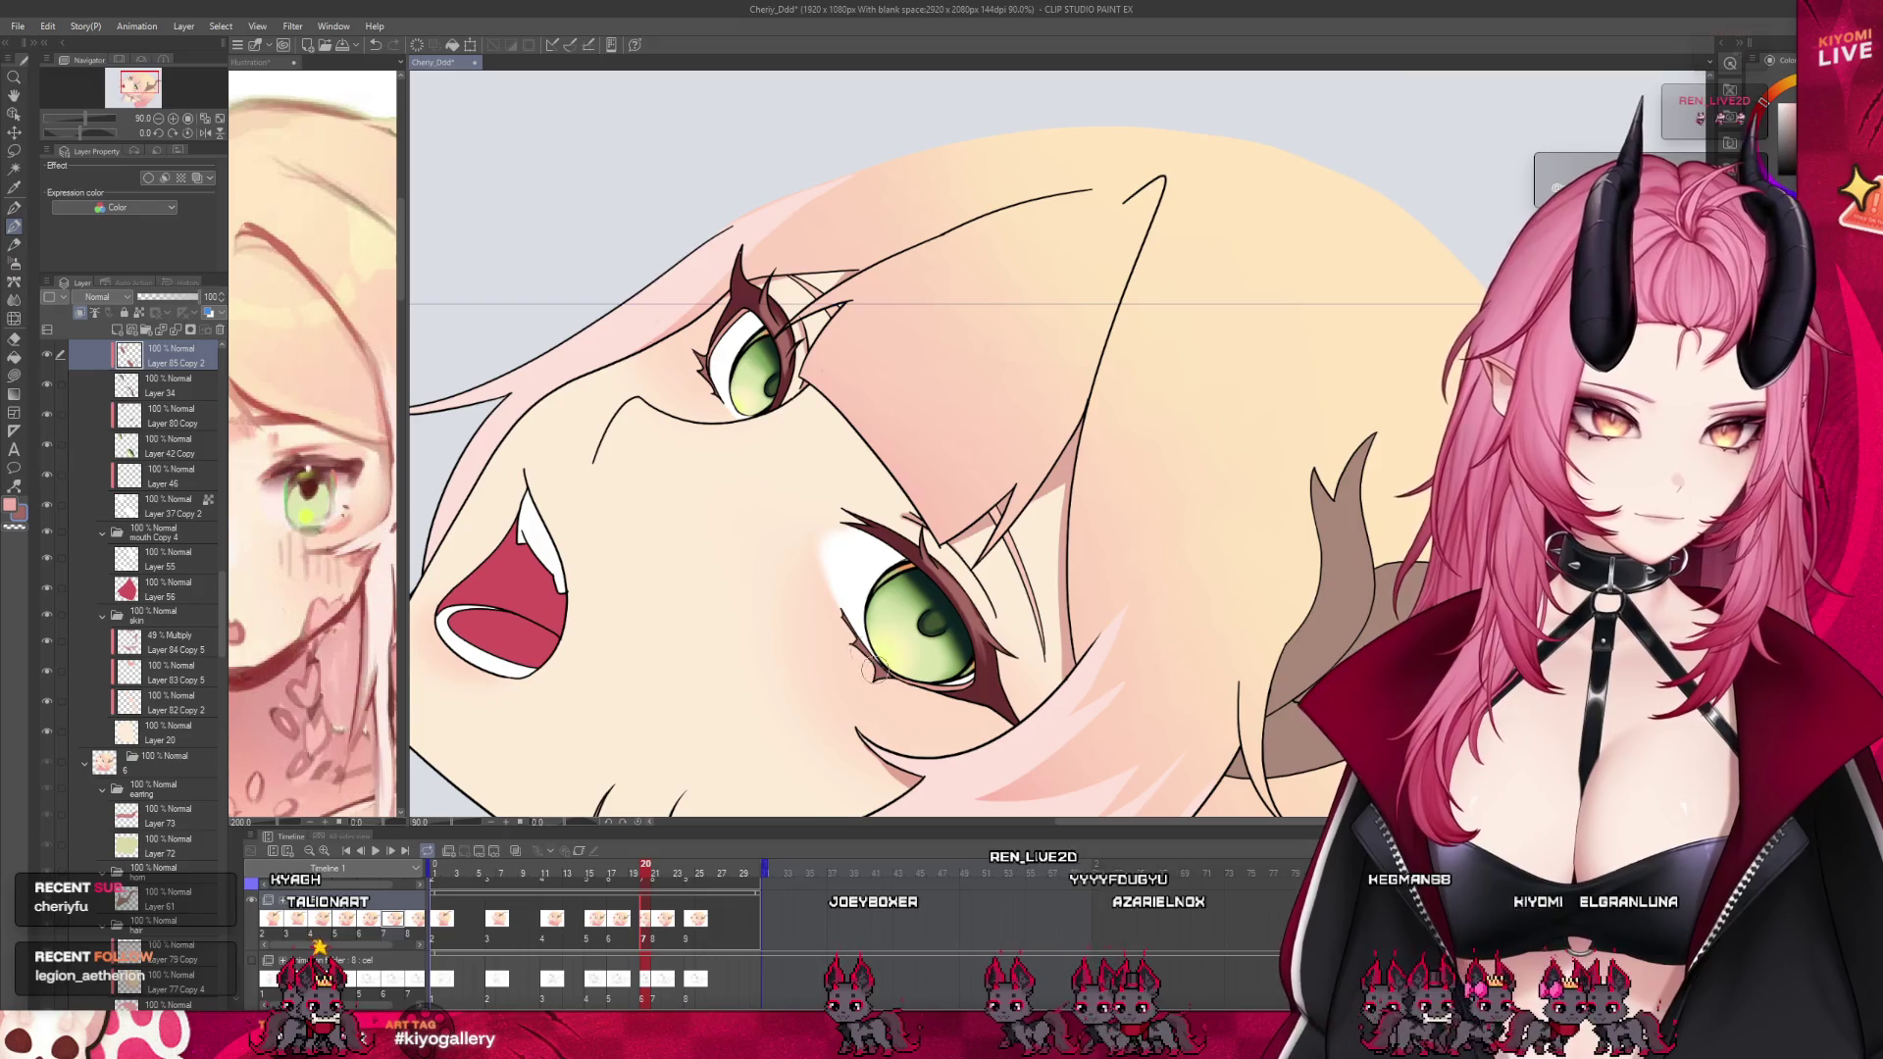
{"action": "scroll", "coordinate": [813, 506], "scroll_direction": "down", "scroll_amount": 2}
{"action": "scroll", "coordinate": [816, 529], "scroll_direction": "down", "scroll_amount": 1}
{"action": "scroll", "coordinate": [822, 589], "scroll_direction": "up", "scroll_amount": 2}
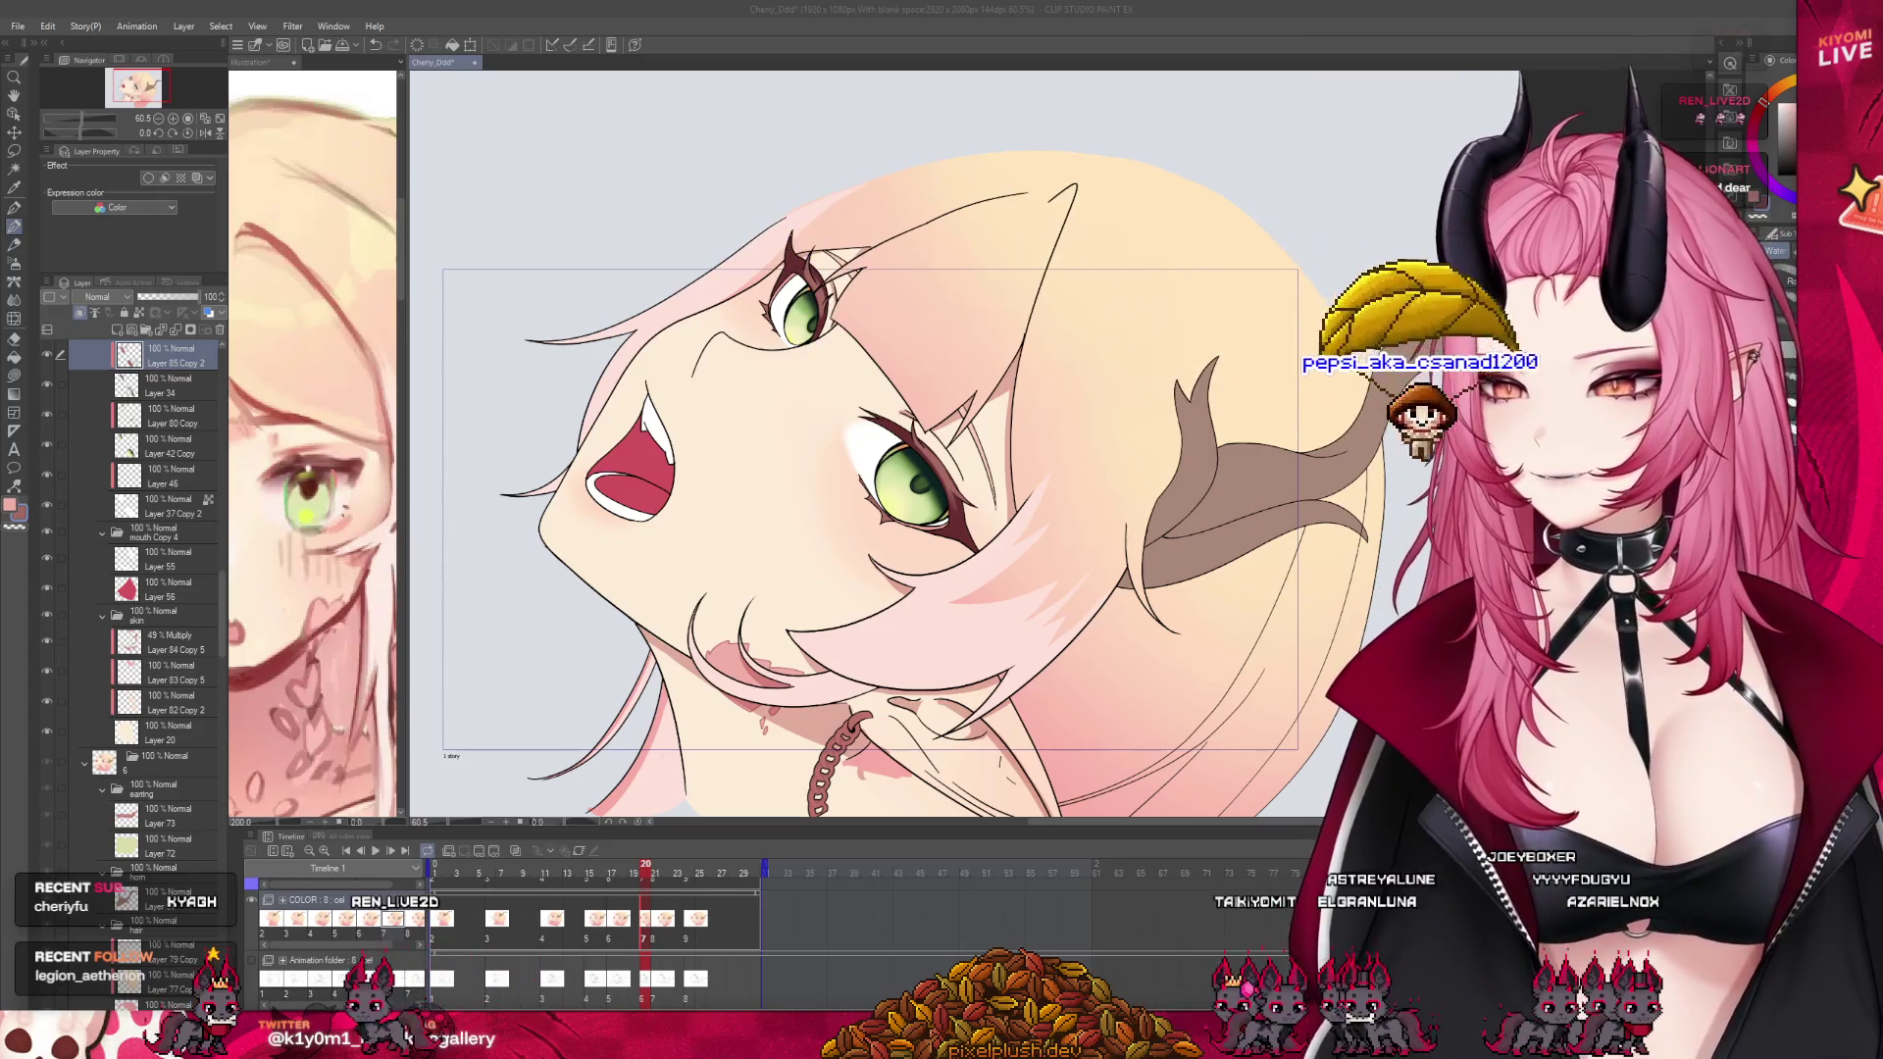
Step forward two cels and select Layer 85 Copy 3 inside the expanded eyes folder
{"action": "key", "text": "Right"}
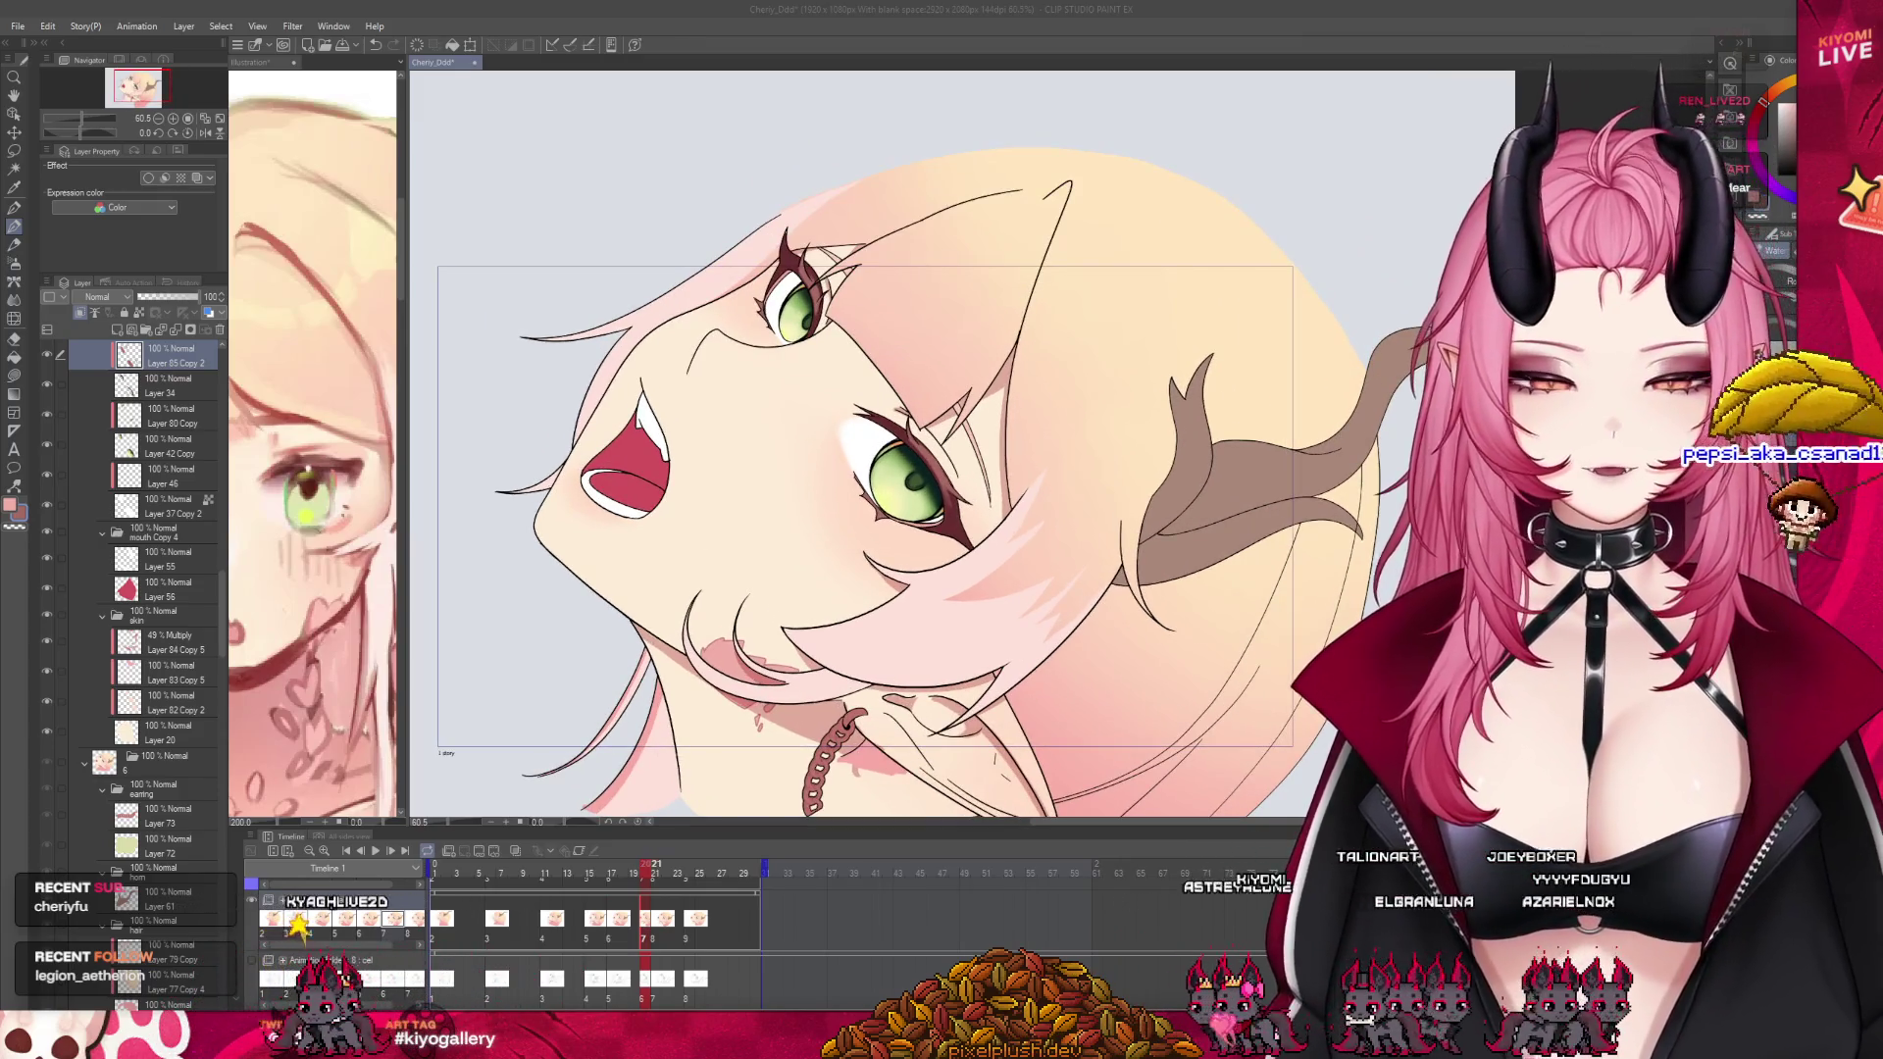
{"action": "key", "text": "Right"}
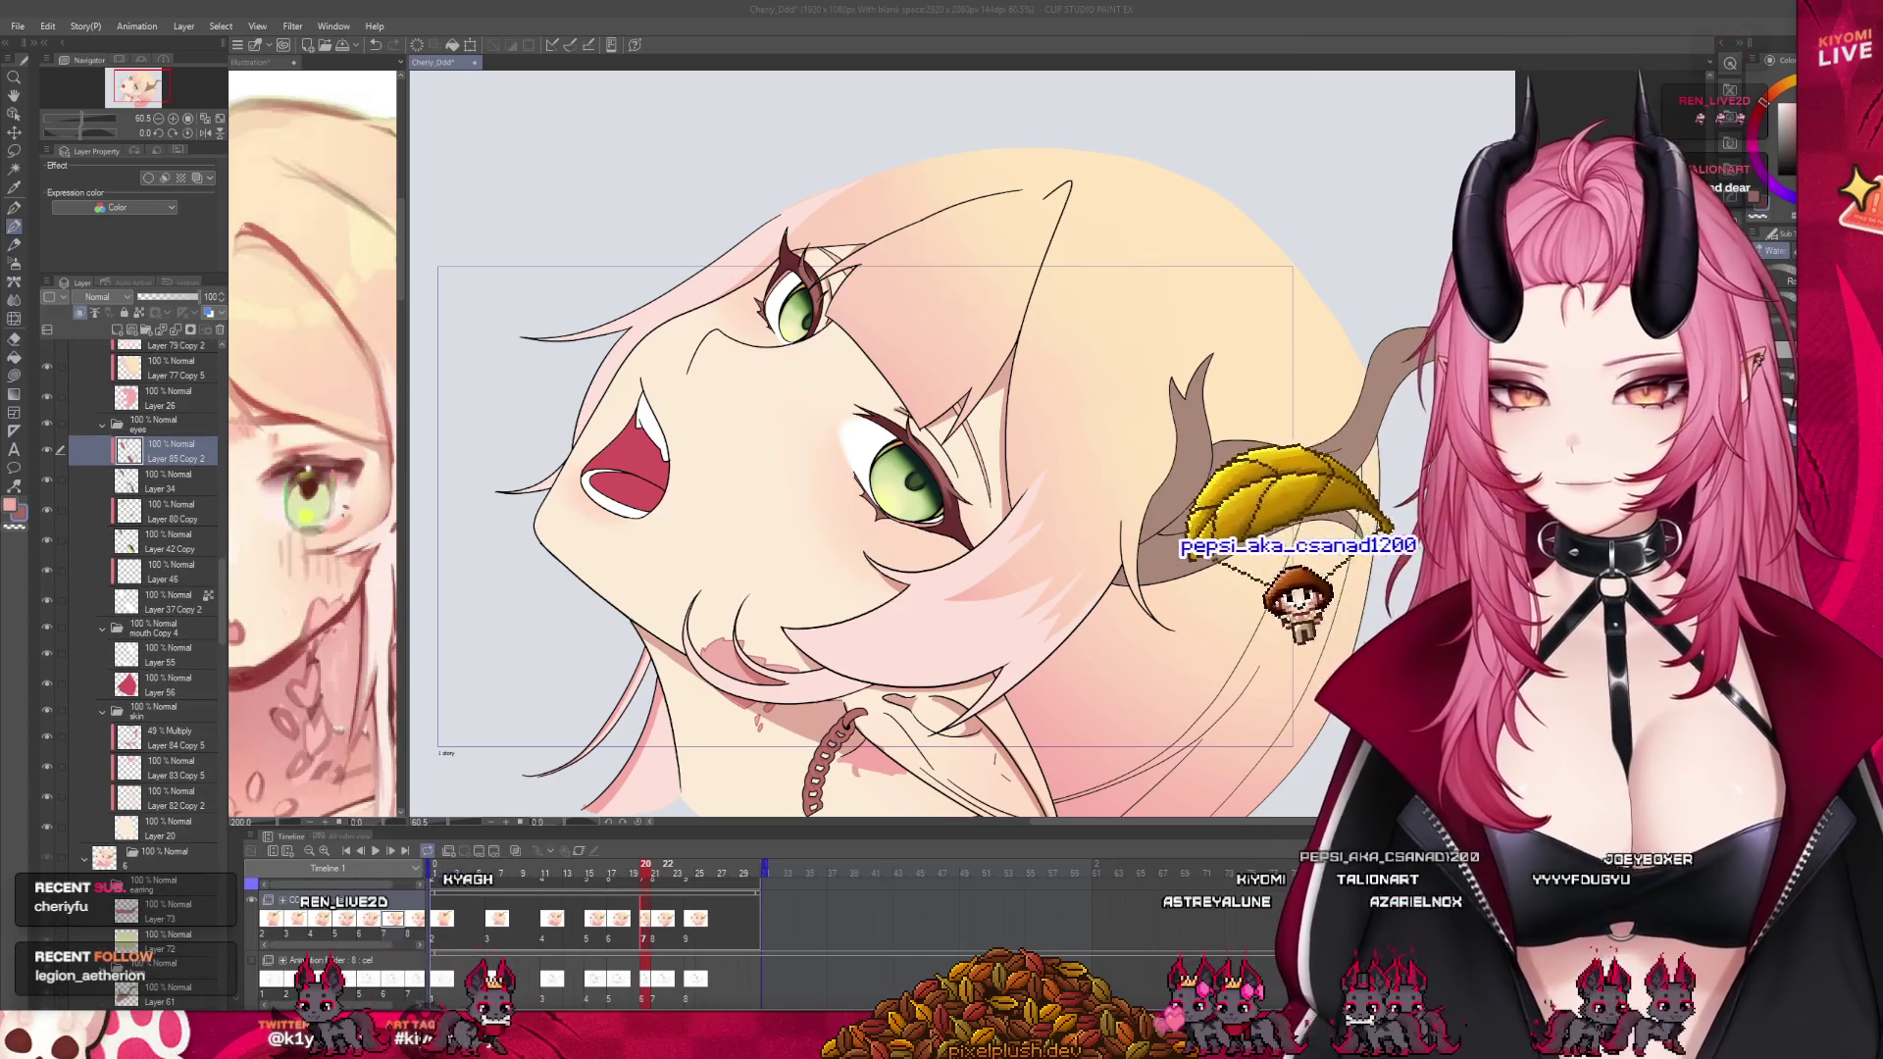
{"action": "scroll", "coordinate": [200, 481], "scroll_direction": "up", "scroll_amount": 2}
{"action": "scroll", "coordinate": [177, 485], "scroll_direction": "up", "scroll_amount": 2}
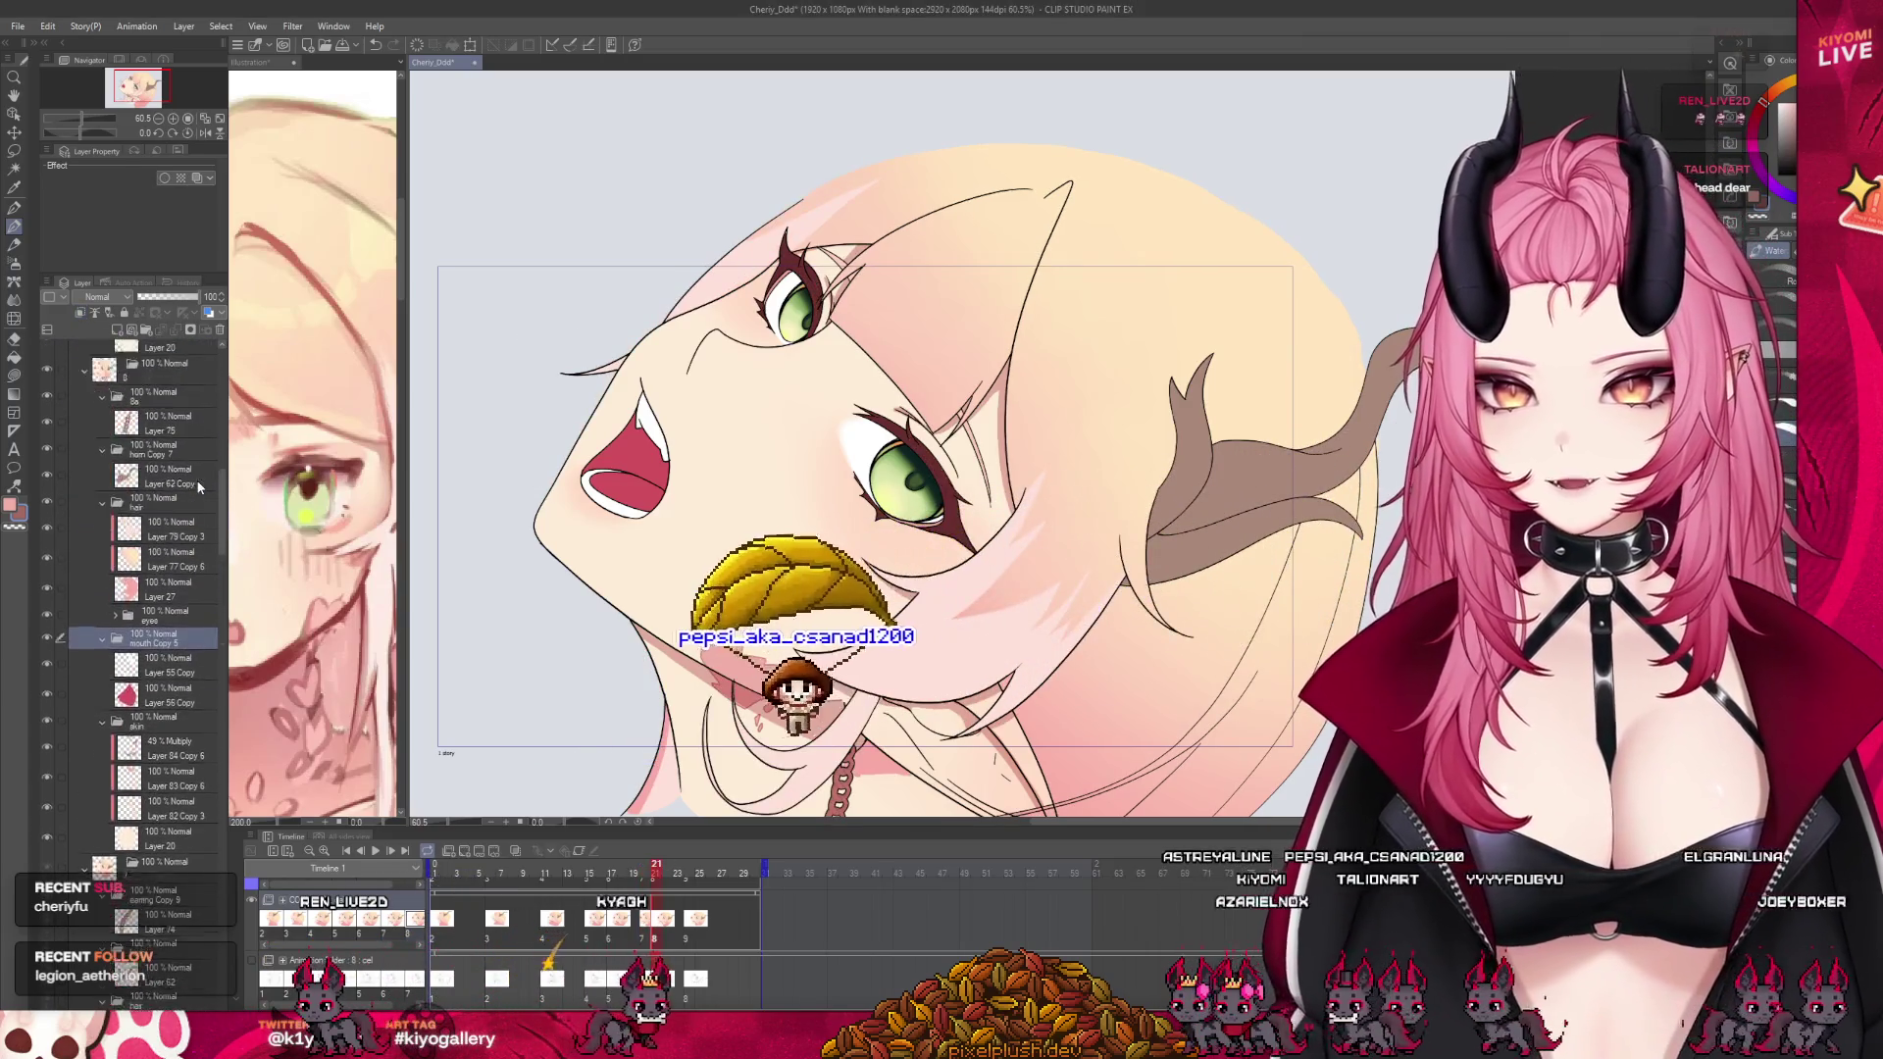
{"action": "scroll", "coordinate": [162, 490], "scroll_direction": "up", "scroll_amount": 2}
{"action": "scroll", "coordinate": [157, 490], "scroll_direction": "up", "scroll_amount": 2}
{"action": "scroll", "coordinate": [157, 490], "scroll_direction": "up", "scroll_amount": 1}
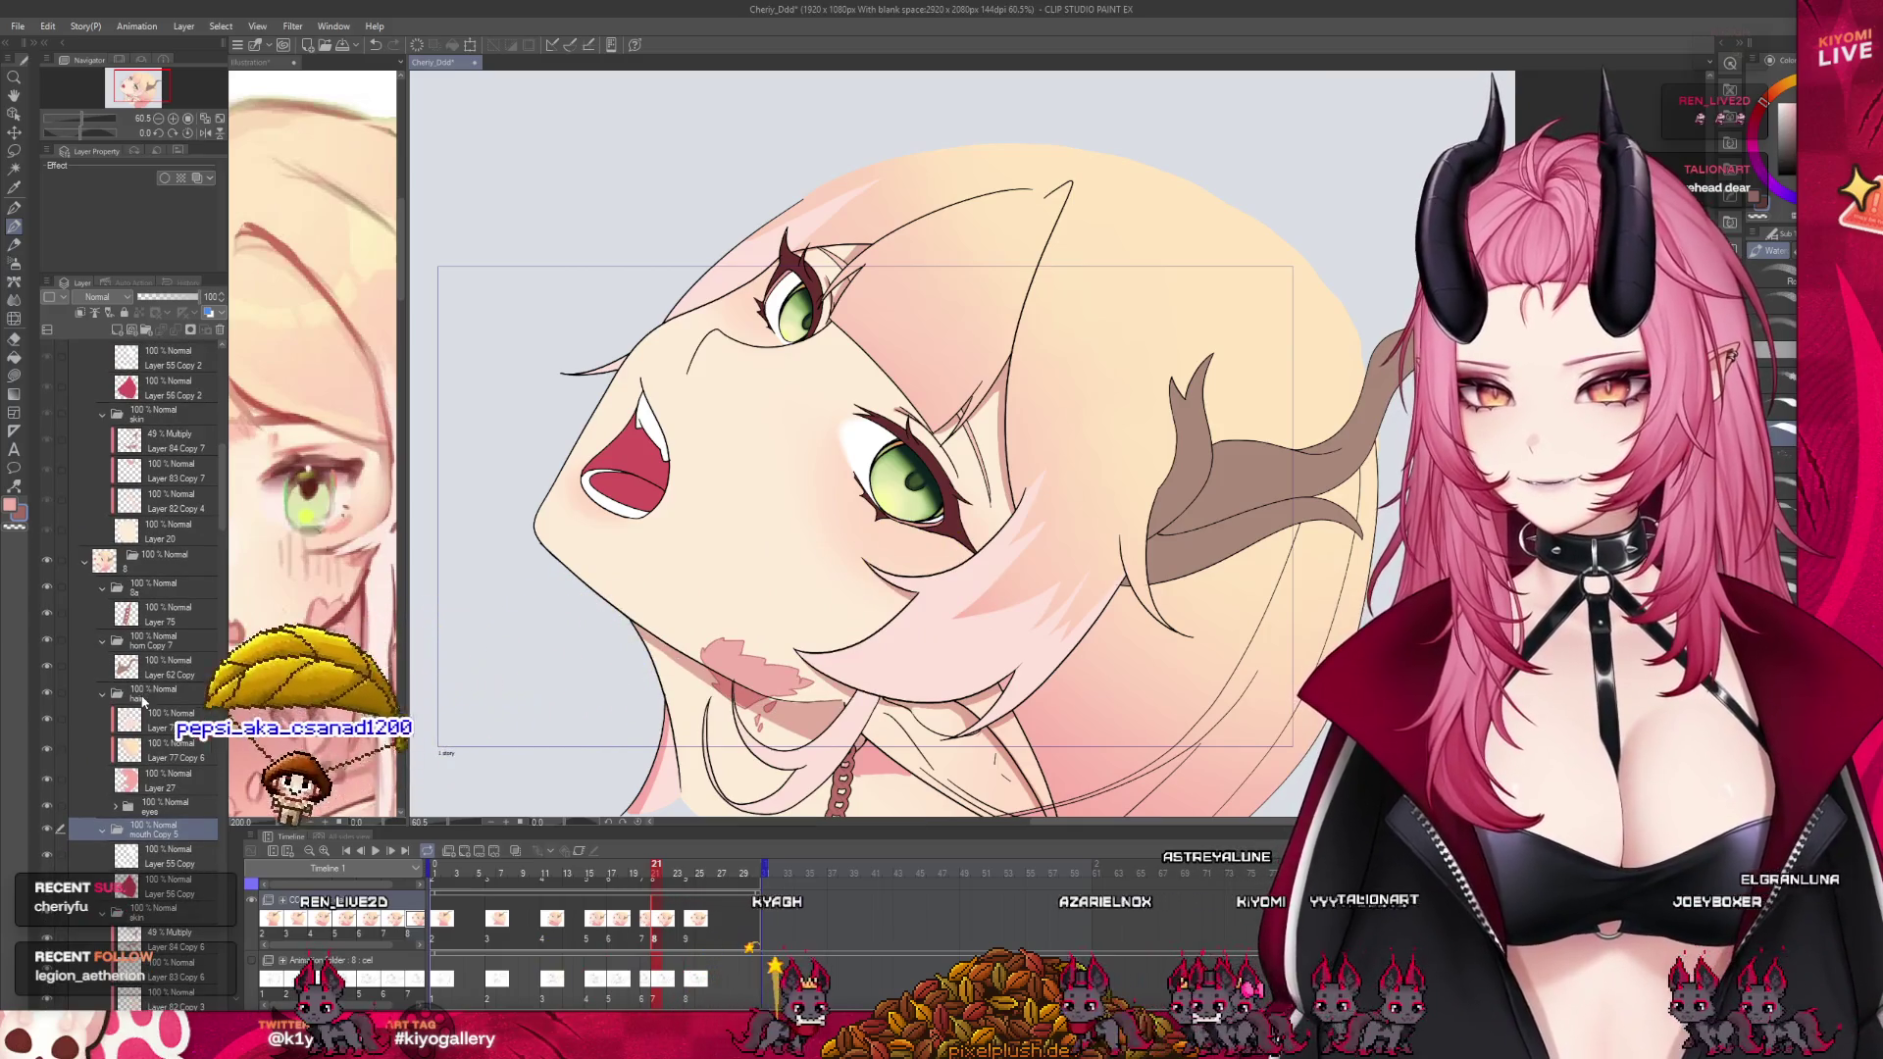
{"action": "left_click", "coordinate": [116, 807]}
{"action": "left_click", "coordinate": [115, 806]}
{"action": "left_click", "coordinate": [177, 834]}
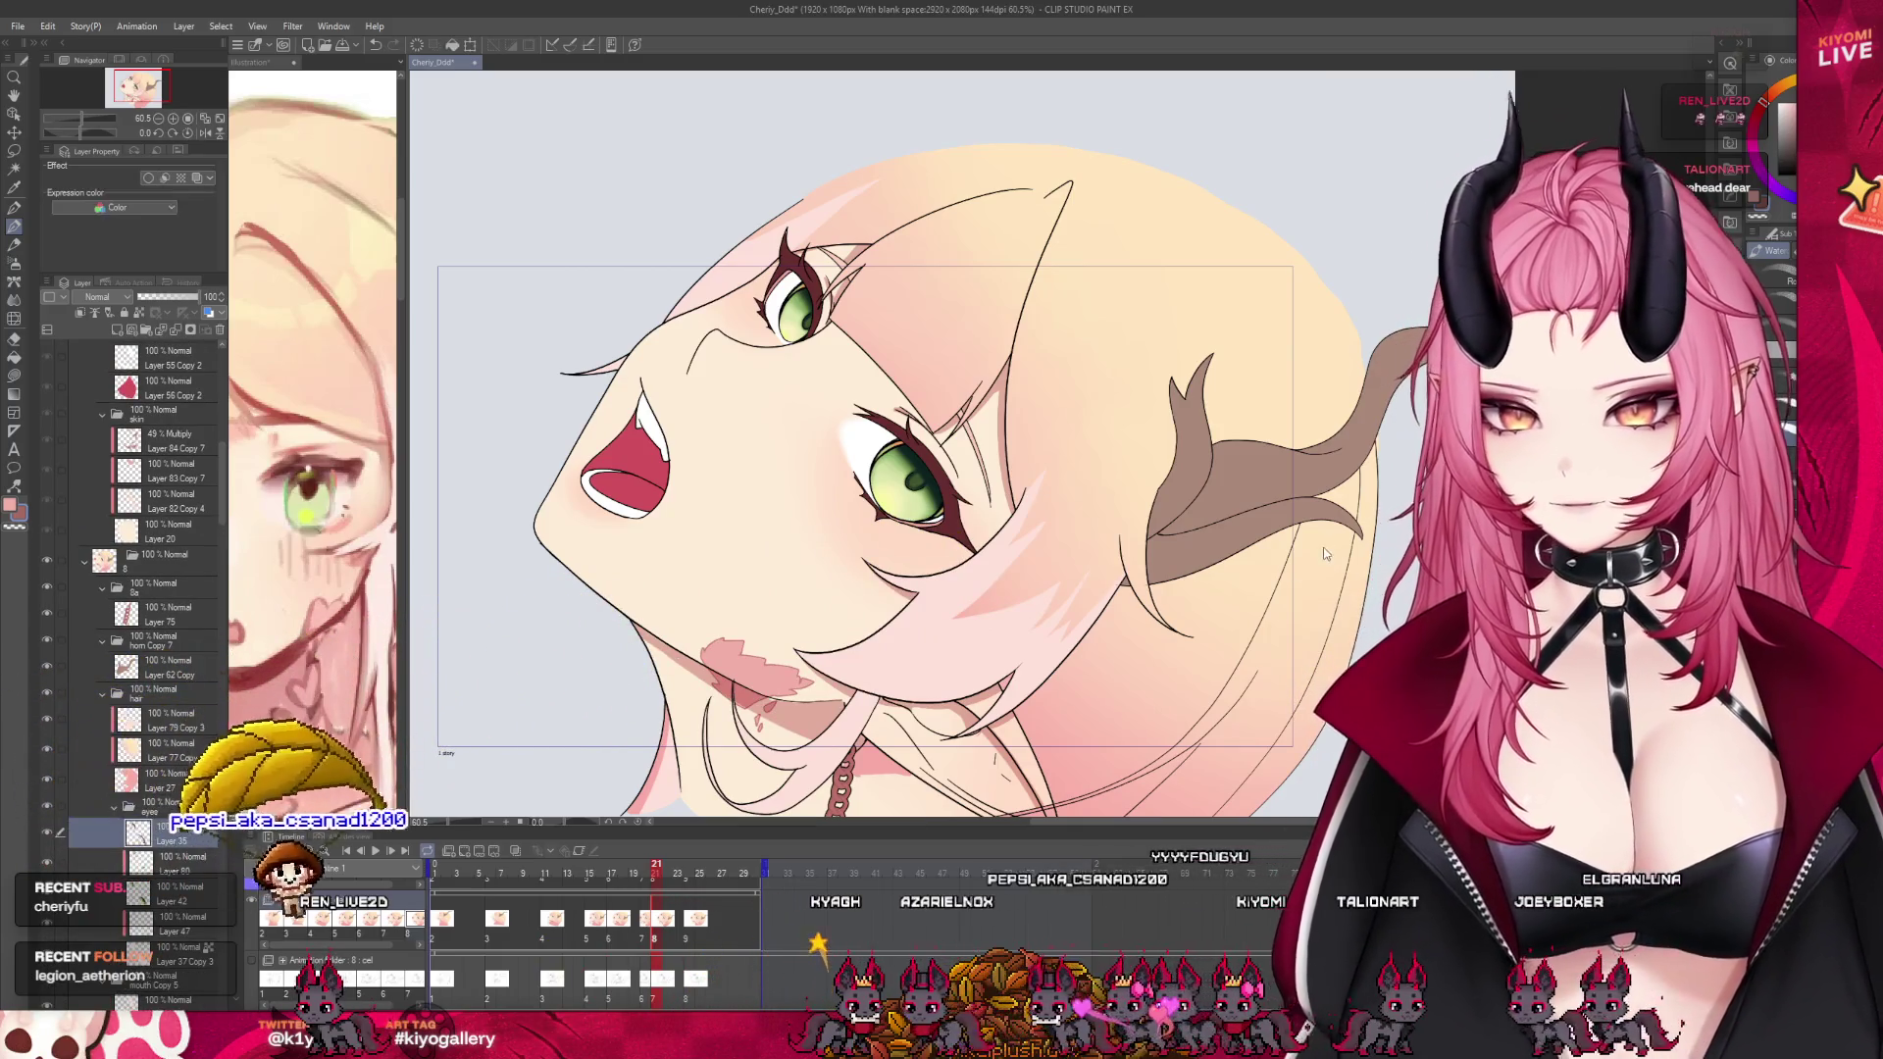
{"action": "scroll", "coordinate": [1044, 477], "scroll_direction": "up", "scroll_amount": 1}
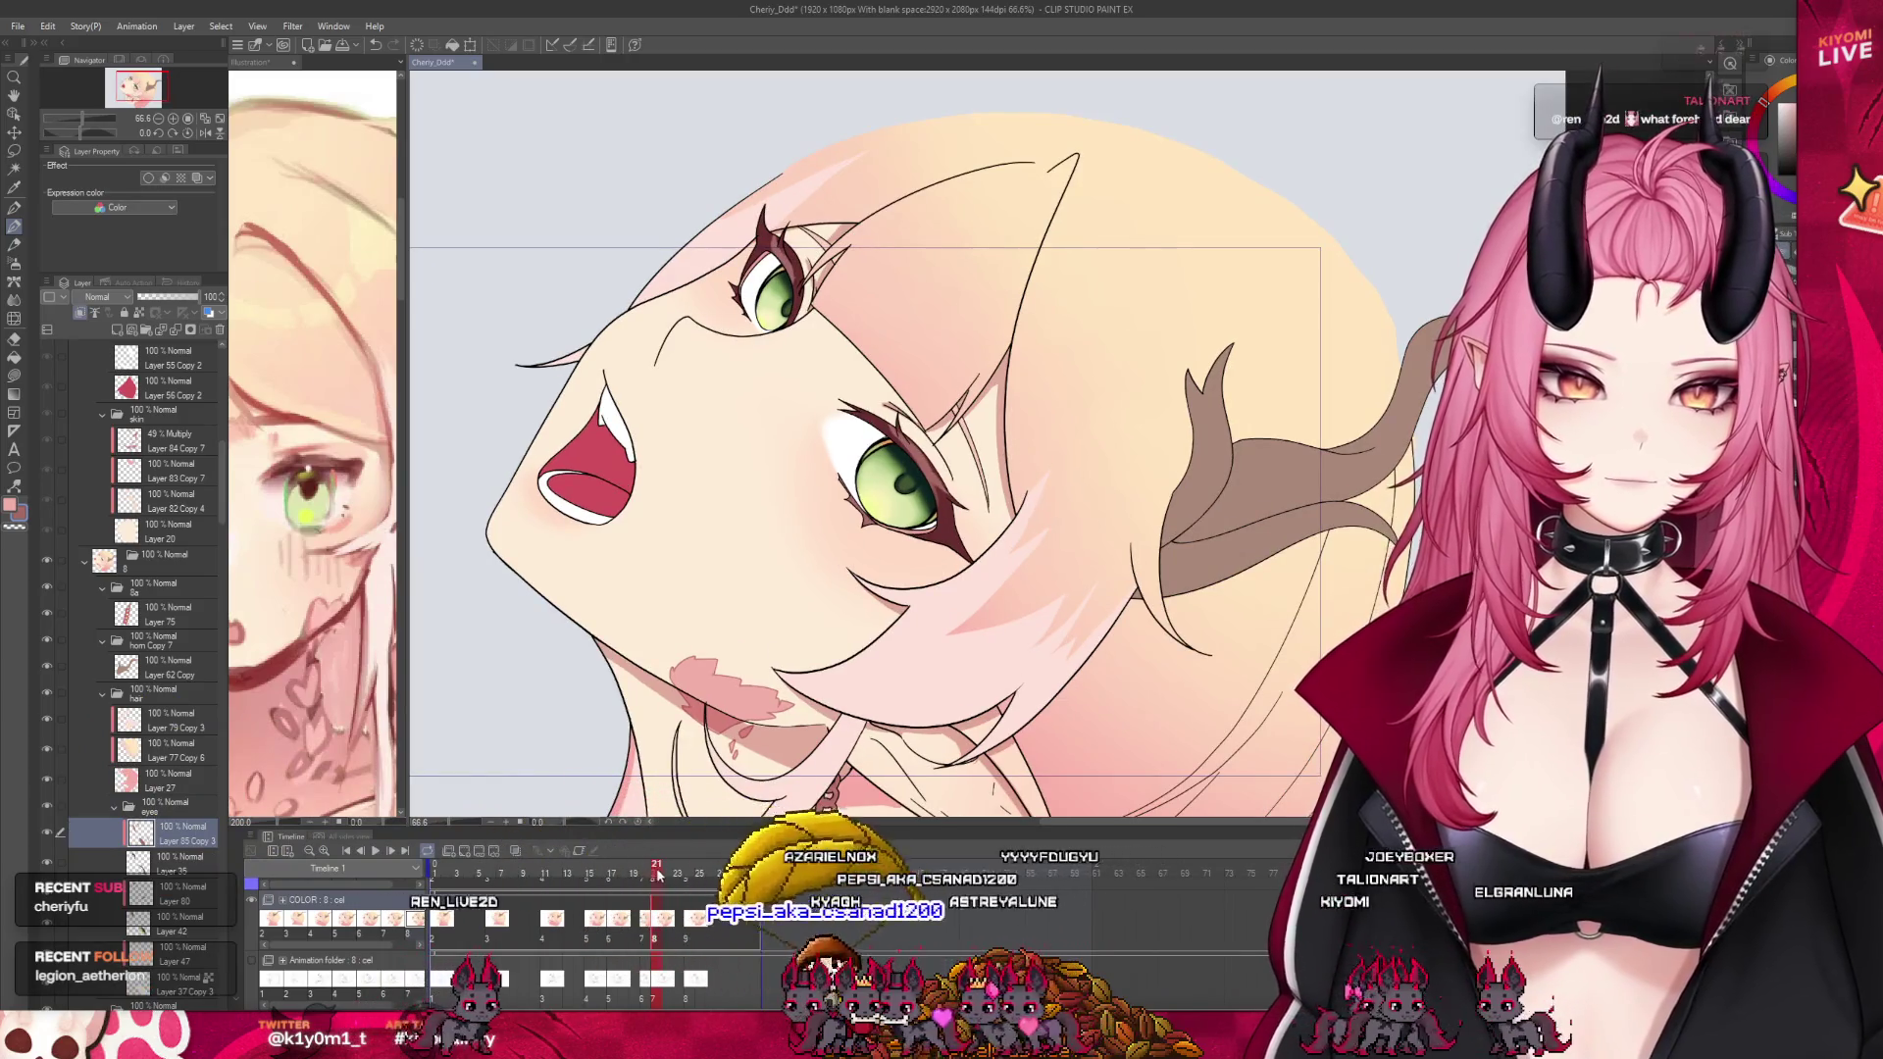
Go back to frame 20, reselect Layer 85 Copy 3, then jump to frame 12
{"action": "left_click", "coordinate": [645, 874]}
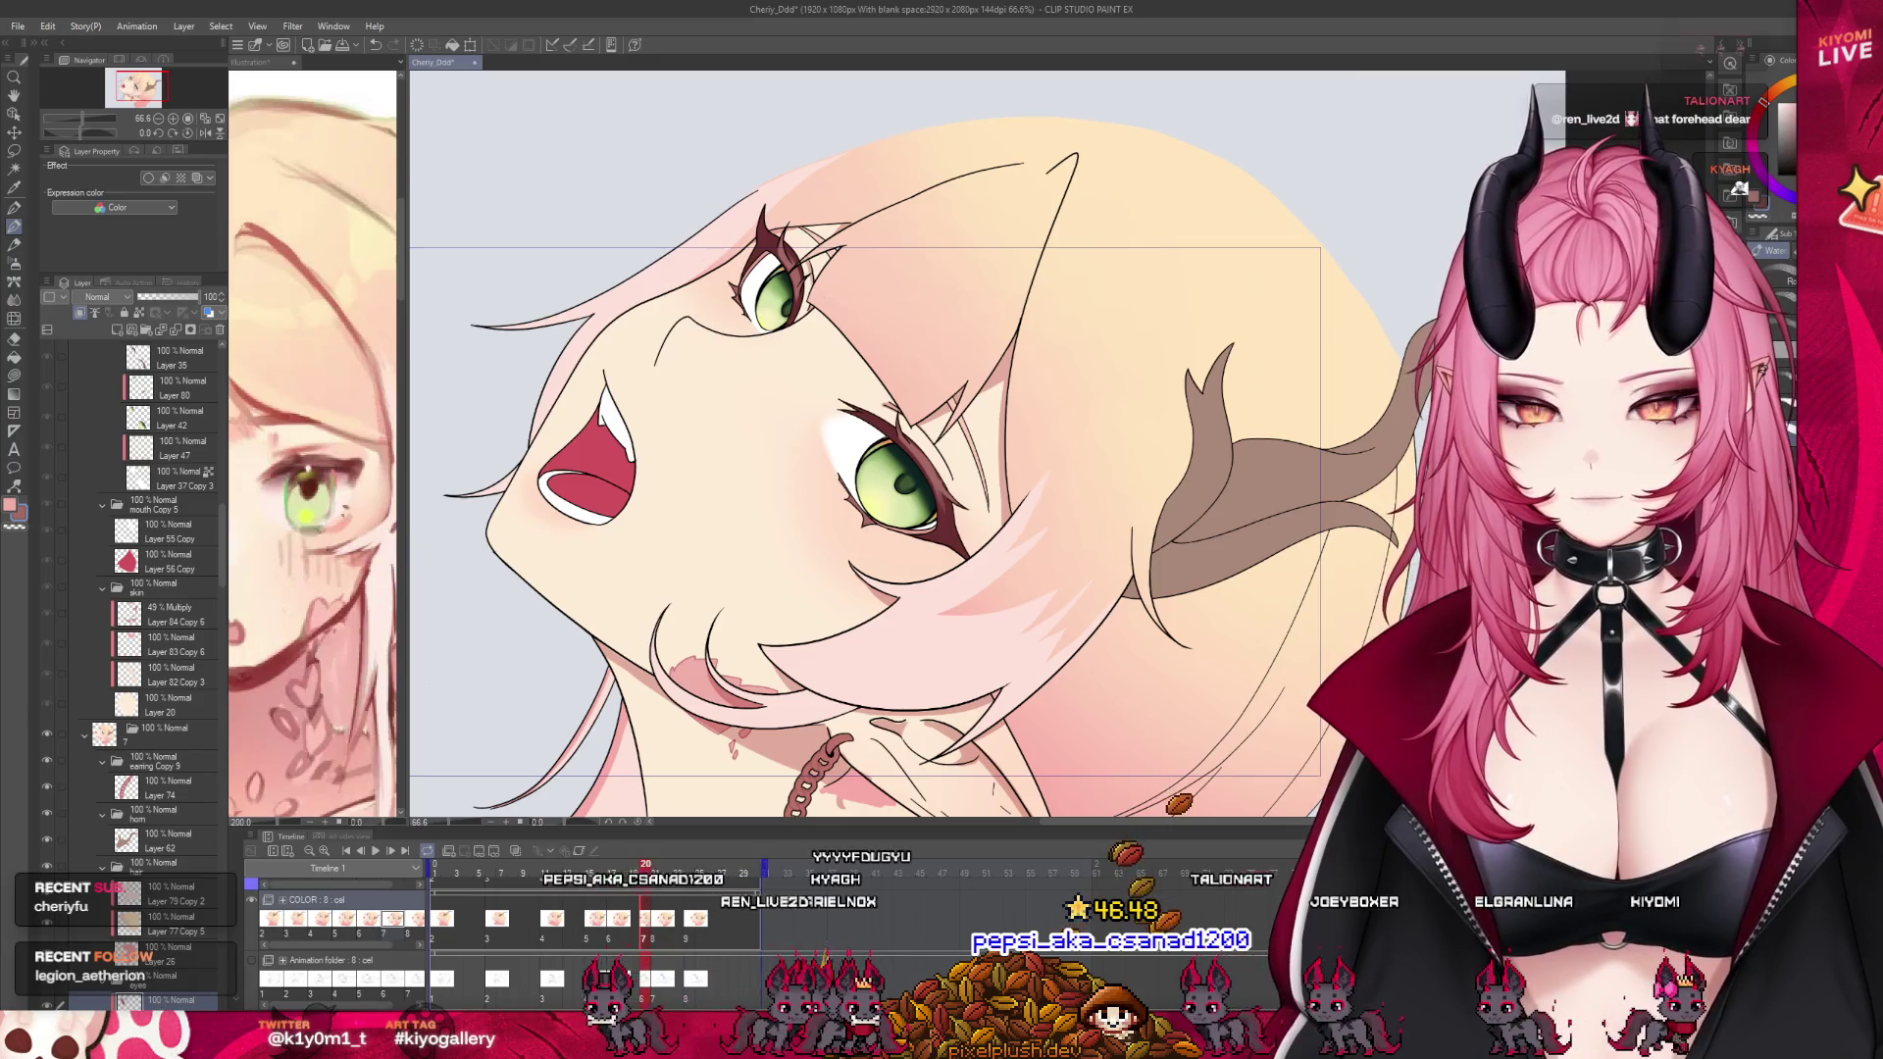
{"action": "left_click", "coordinate": [144, 622]}
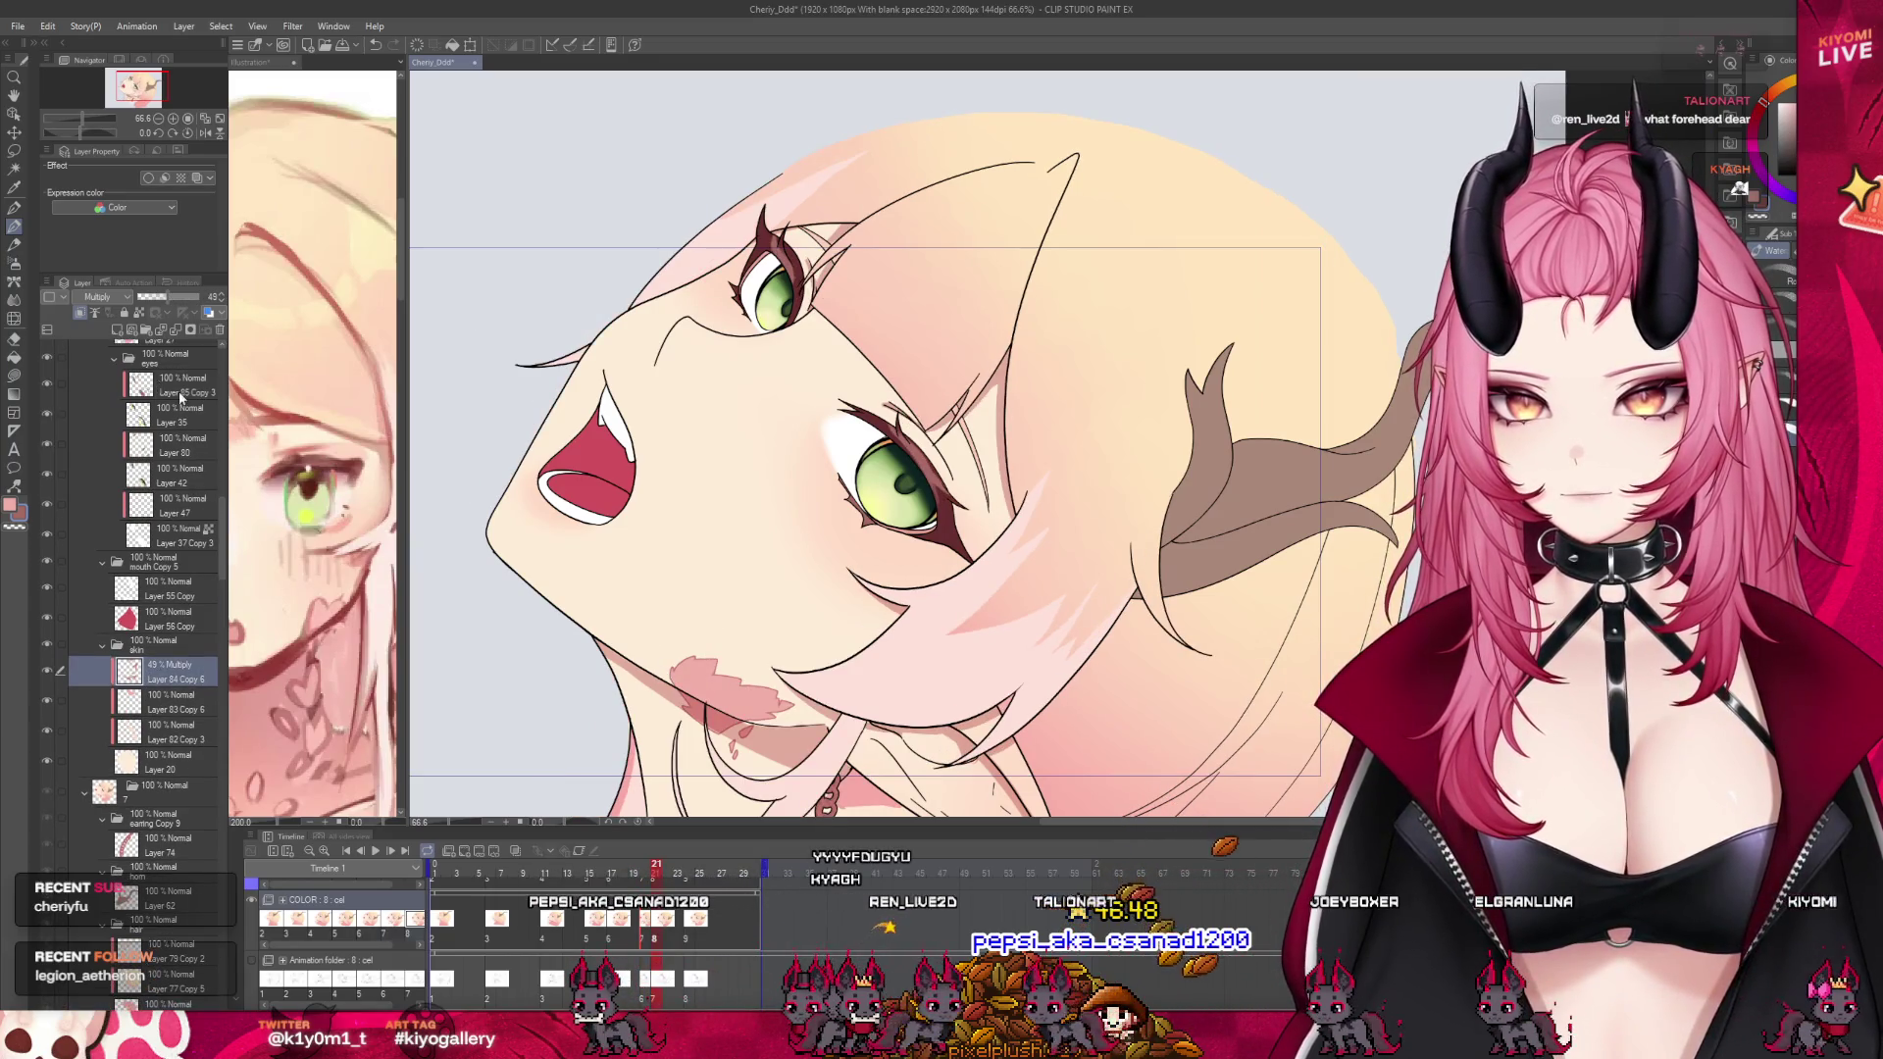
{"action": "left_click", "coordinate": [180, 392]}
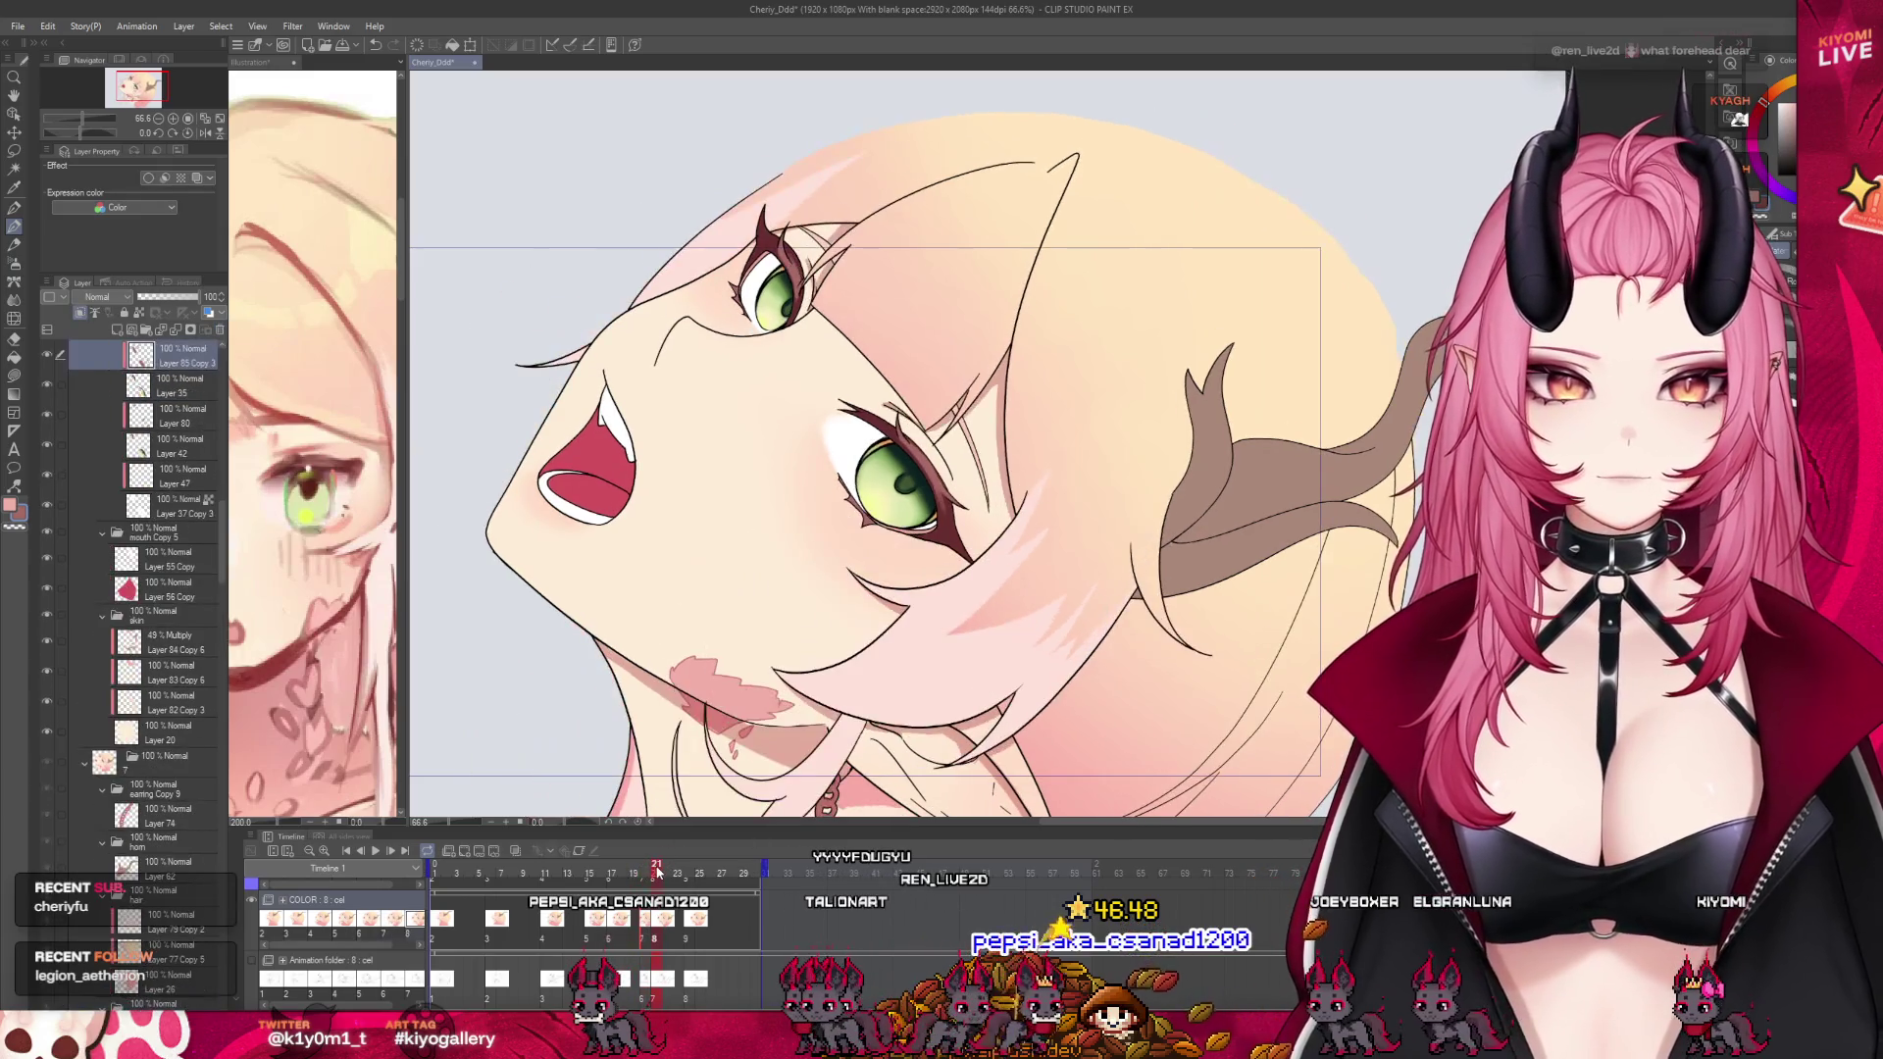
{"action": "scroll", "coordinate": [91, 573], "scroll_direction": "down", "scroll_amount": 10}
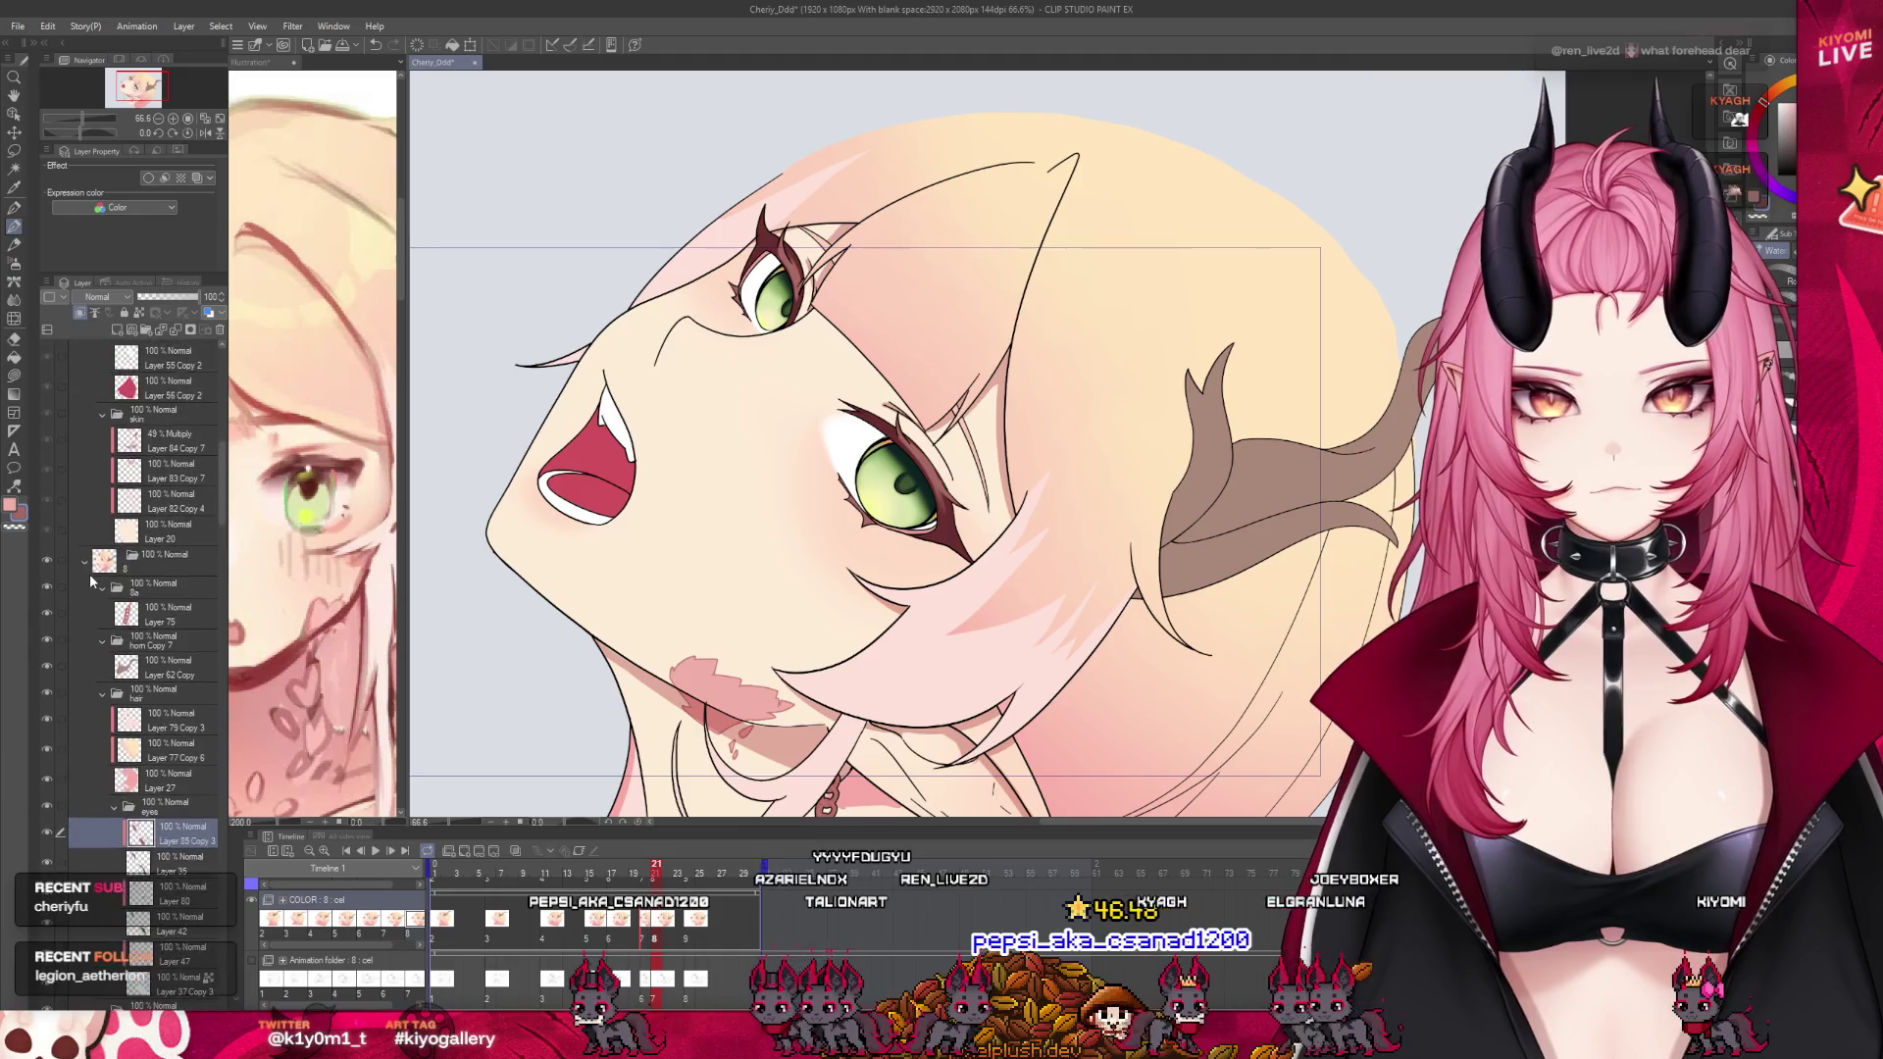
{"action": "scroll", "coordinate": [90, 573], "scroll_direction": "up", "scroll_amount": 4}
{"action": "scroll", "coordinate": [173, 708], "scroll_direction": "up", "scroll_amount": 4}
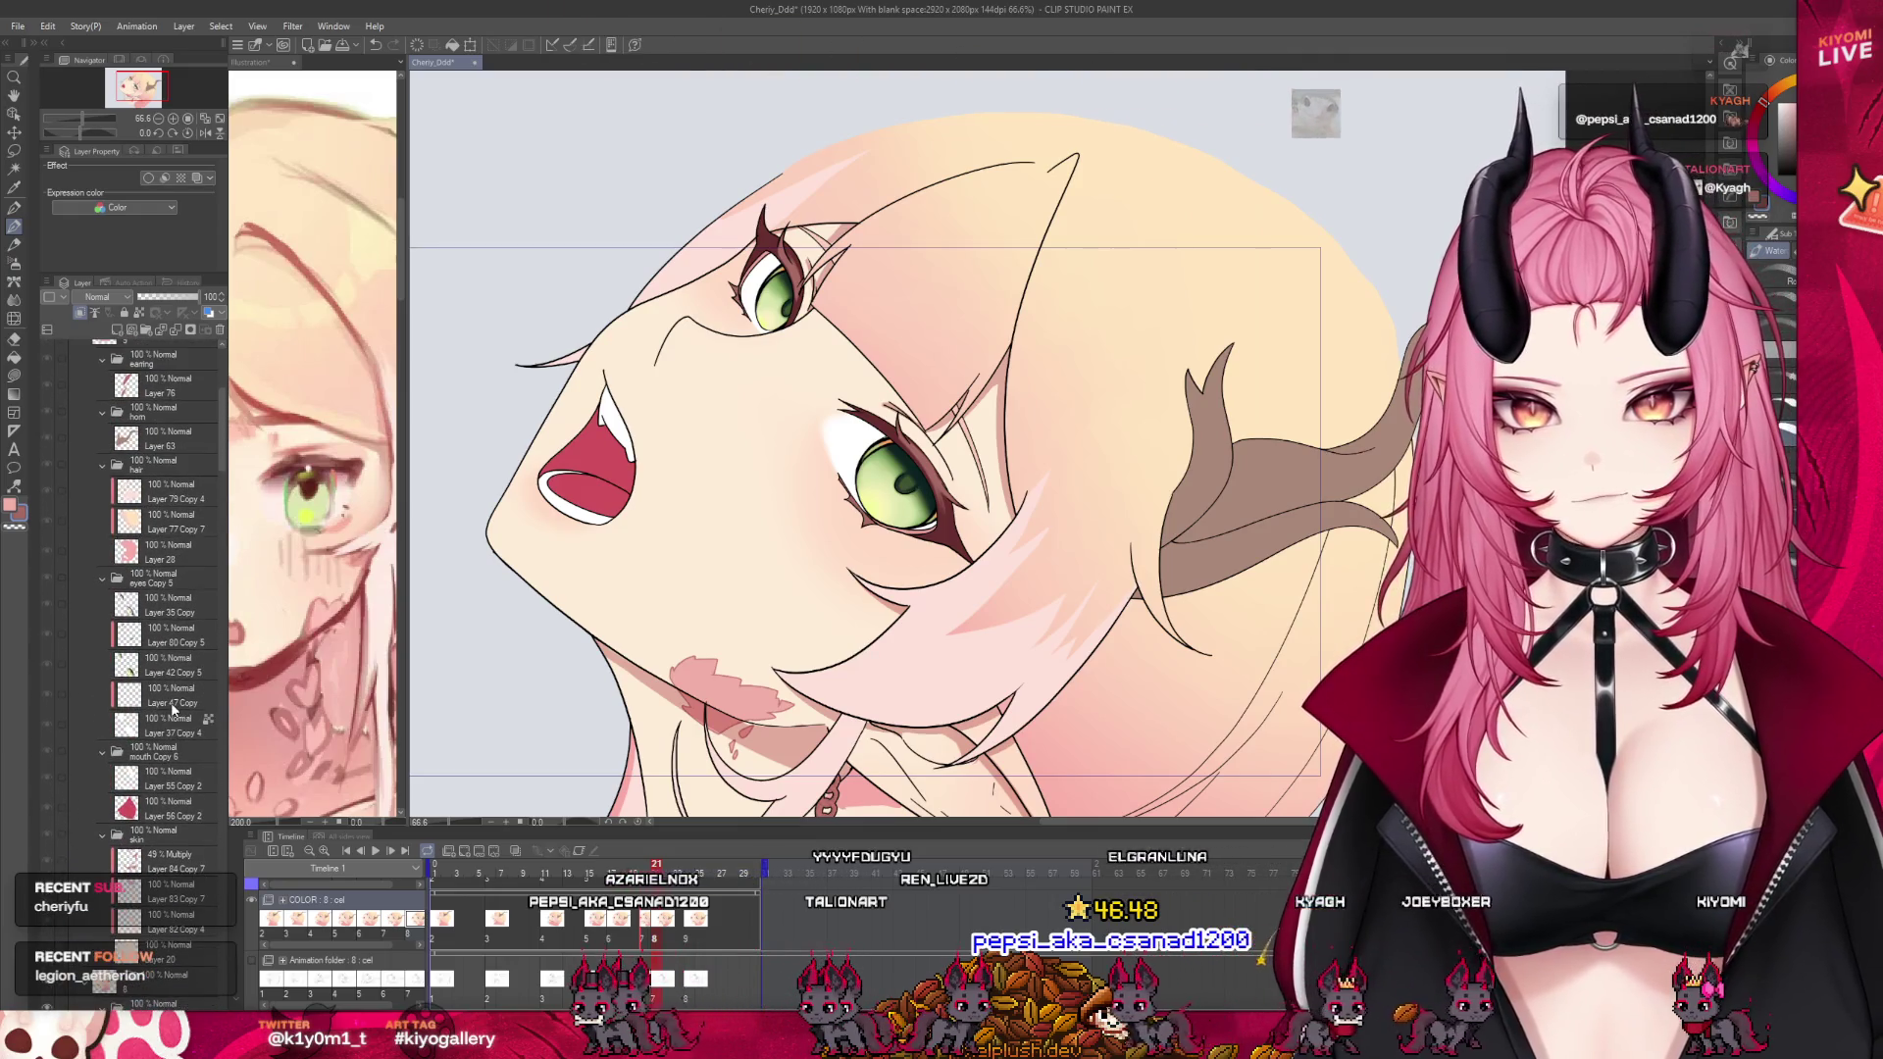
{"action": "scroll", "coordinate": [793, 603], "scroll_direction": "down", "scroll_amount": 3}
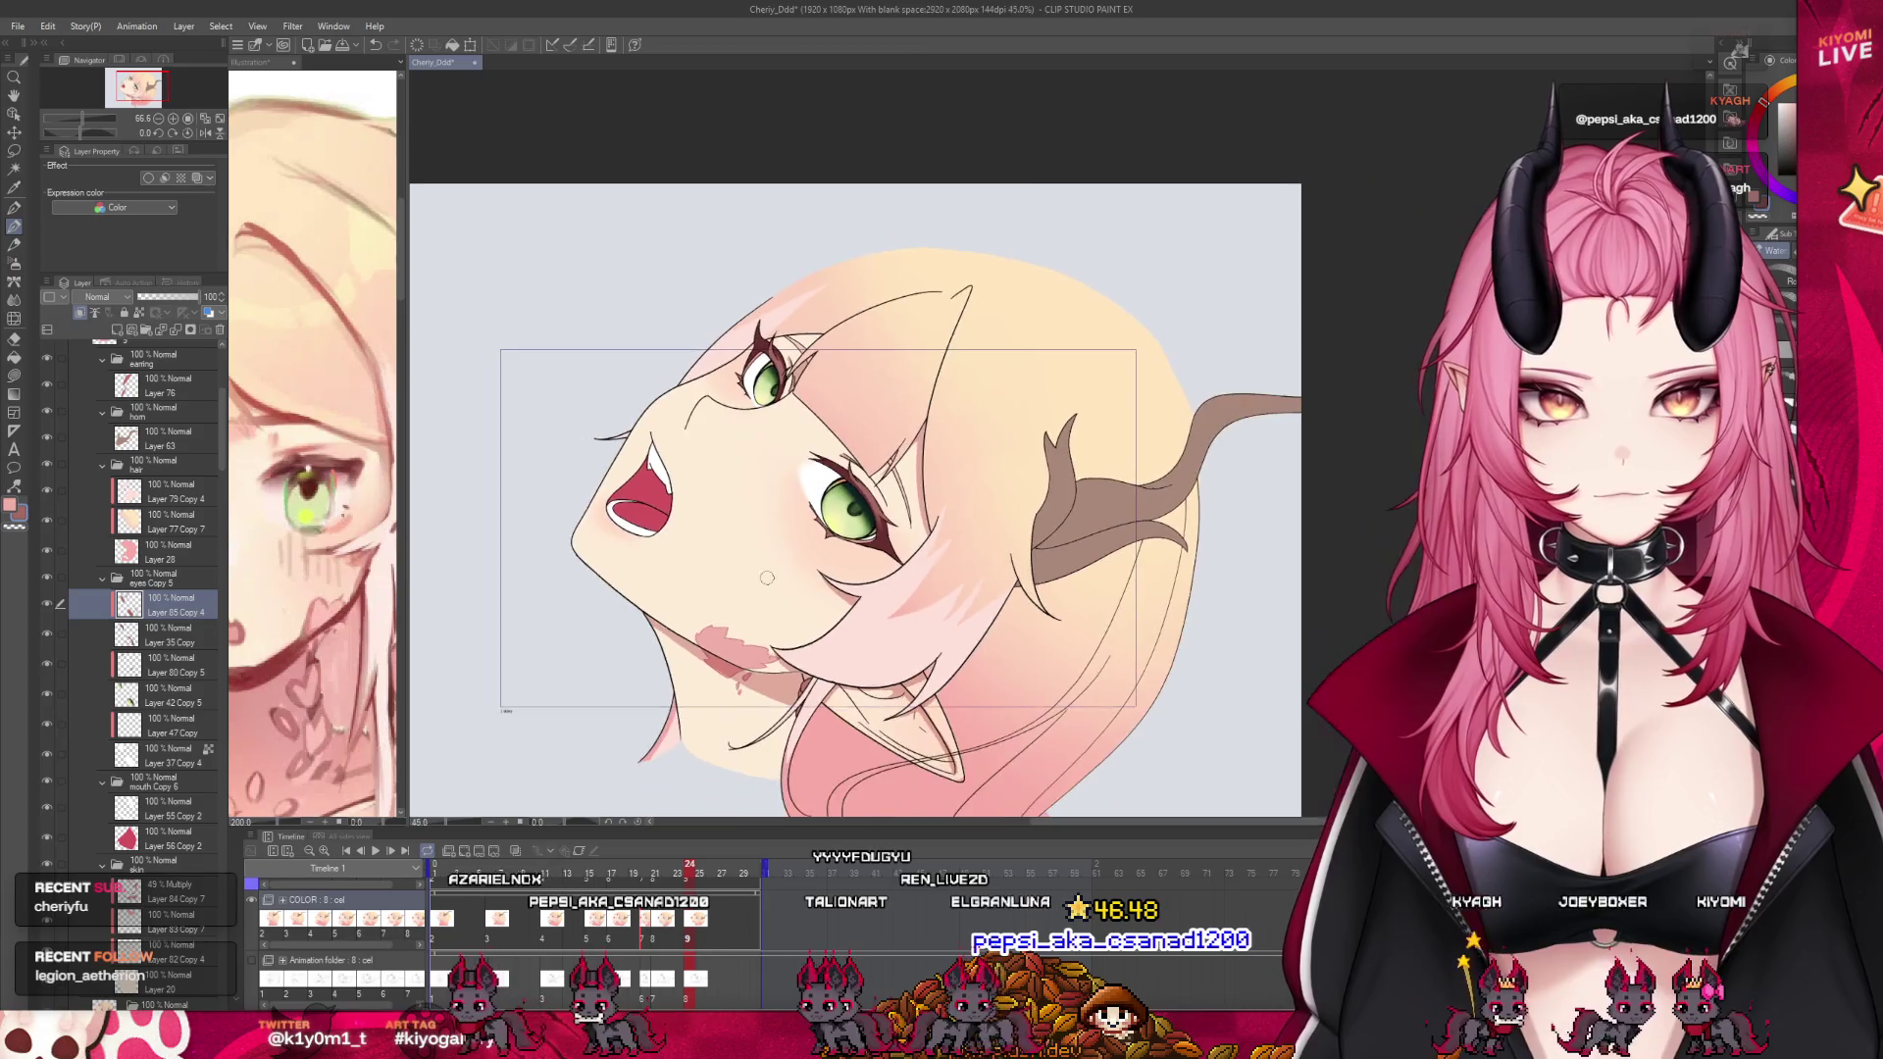
{"action": "scroll", "coordinate": [793, 603], "scroll_direction": "up", "scroll_amount": 2}
{"action": "left_click", "coordinate": [557, 876]}
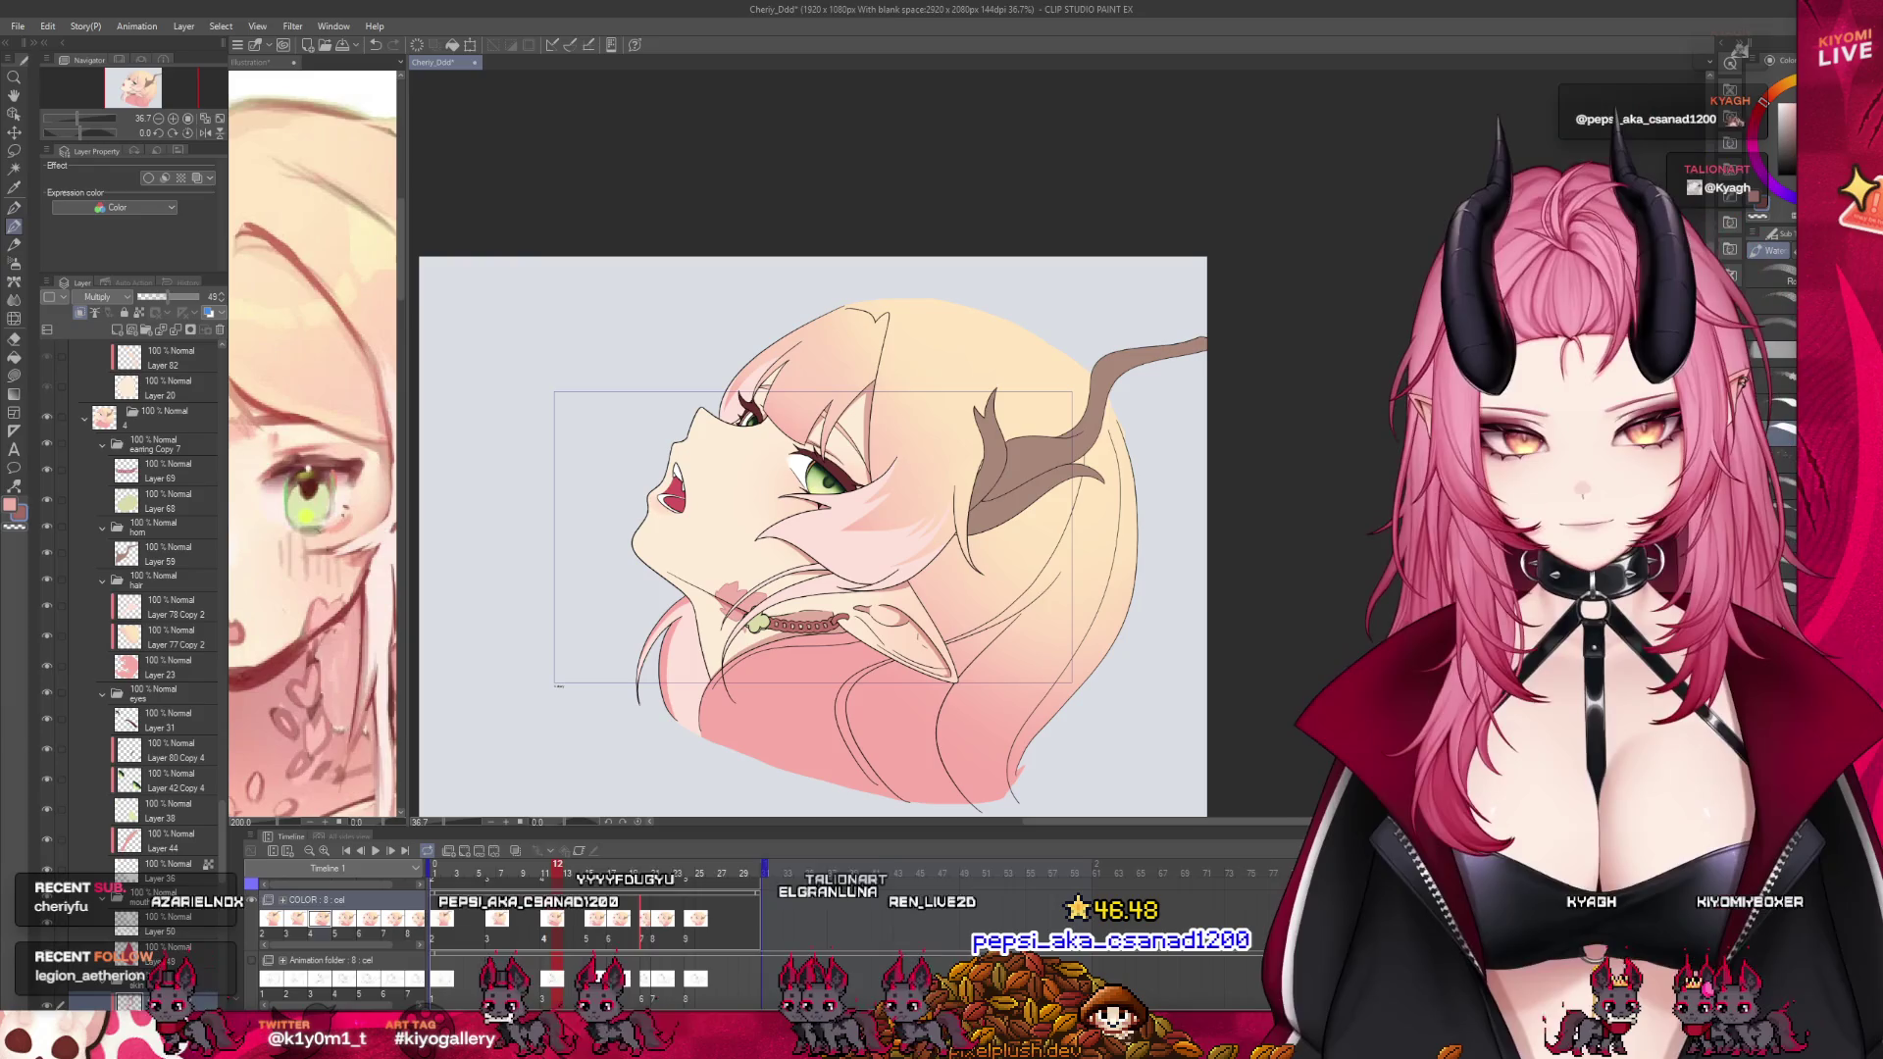
{"action": "scroll", "coordinate": [557, 876], "scroll_direction": "left", "scroll_amount": 3}
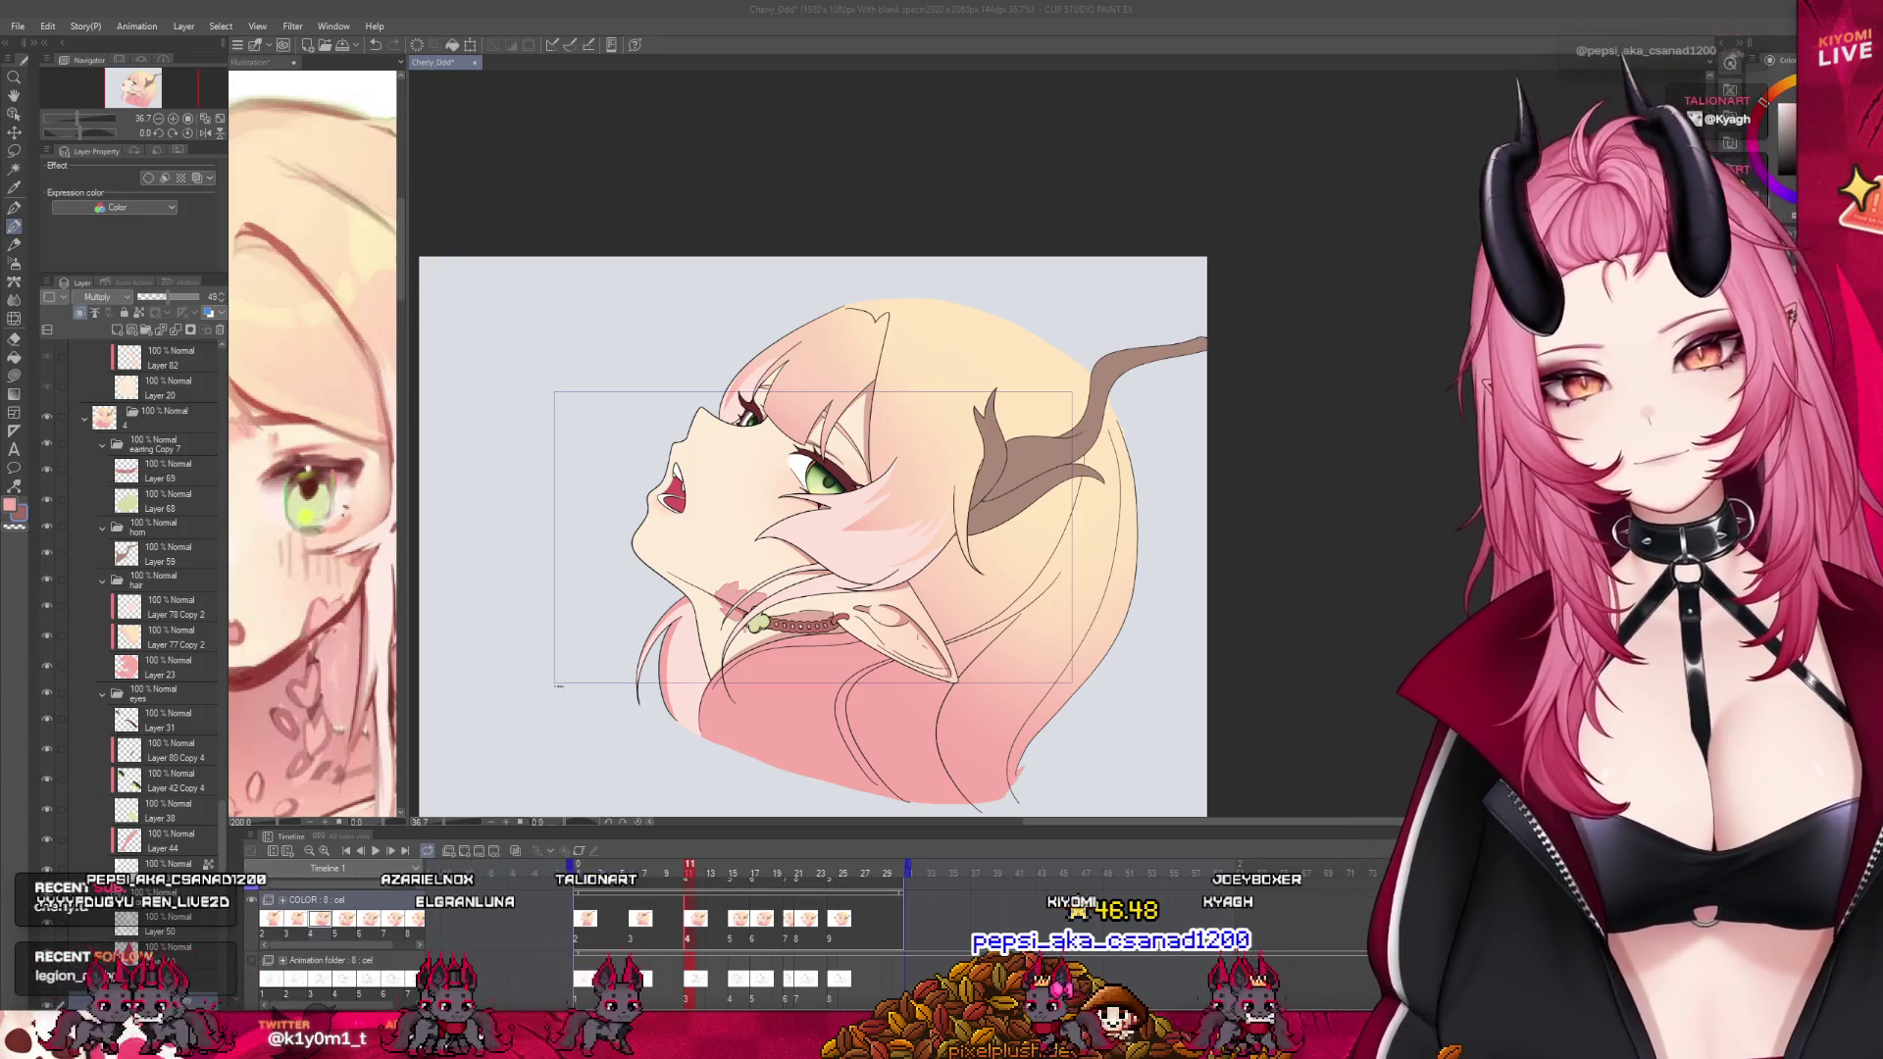
{"action": "key", "text": "ctrl+plus"}
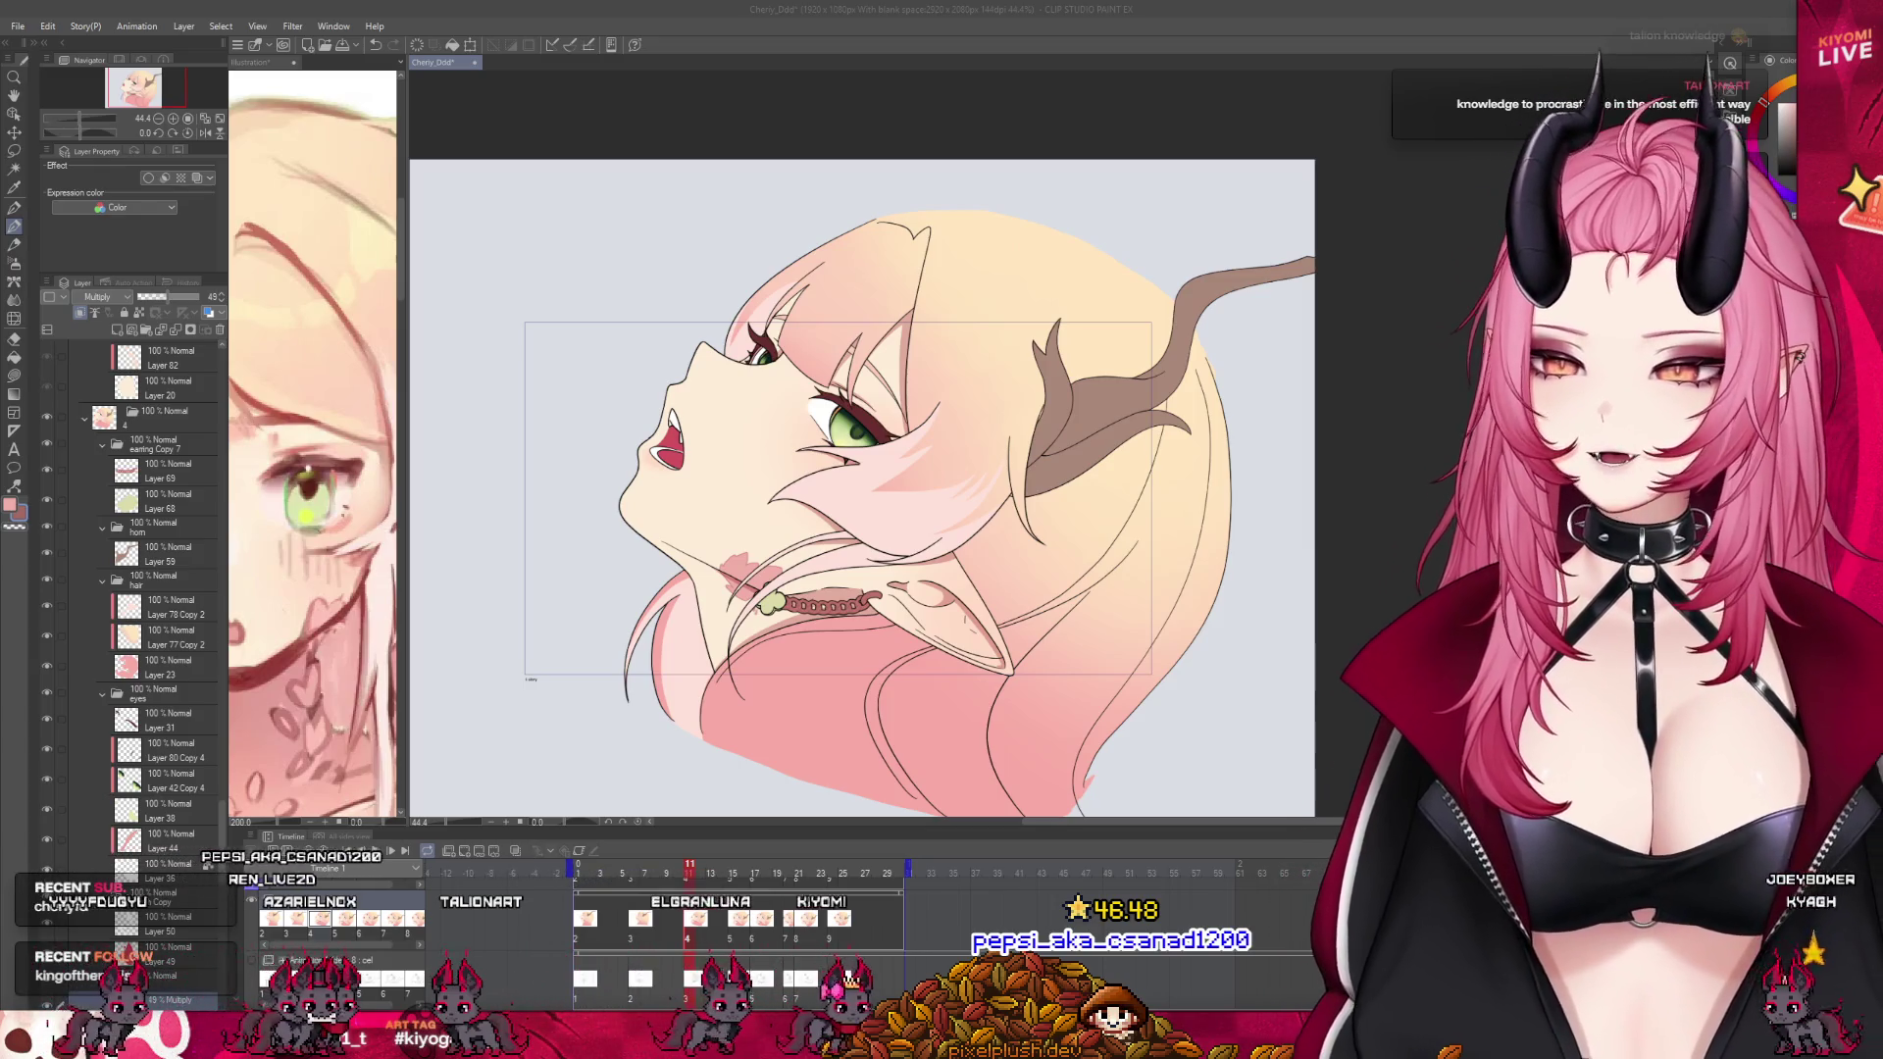
{"action": "scroll", "coordinate": [686, 510], "scroll_direction": "up", "scroll_amount": 2}
{"action": "scroll", "coordinate": [883, 569], "scroll_direction": "up", "scroll_amount": 1}
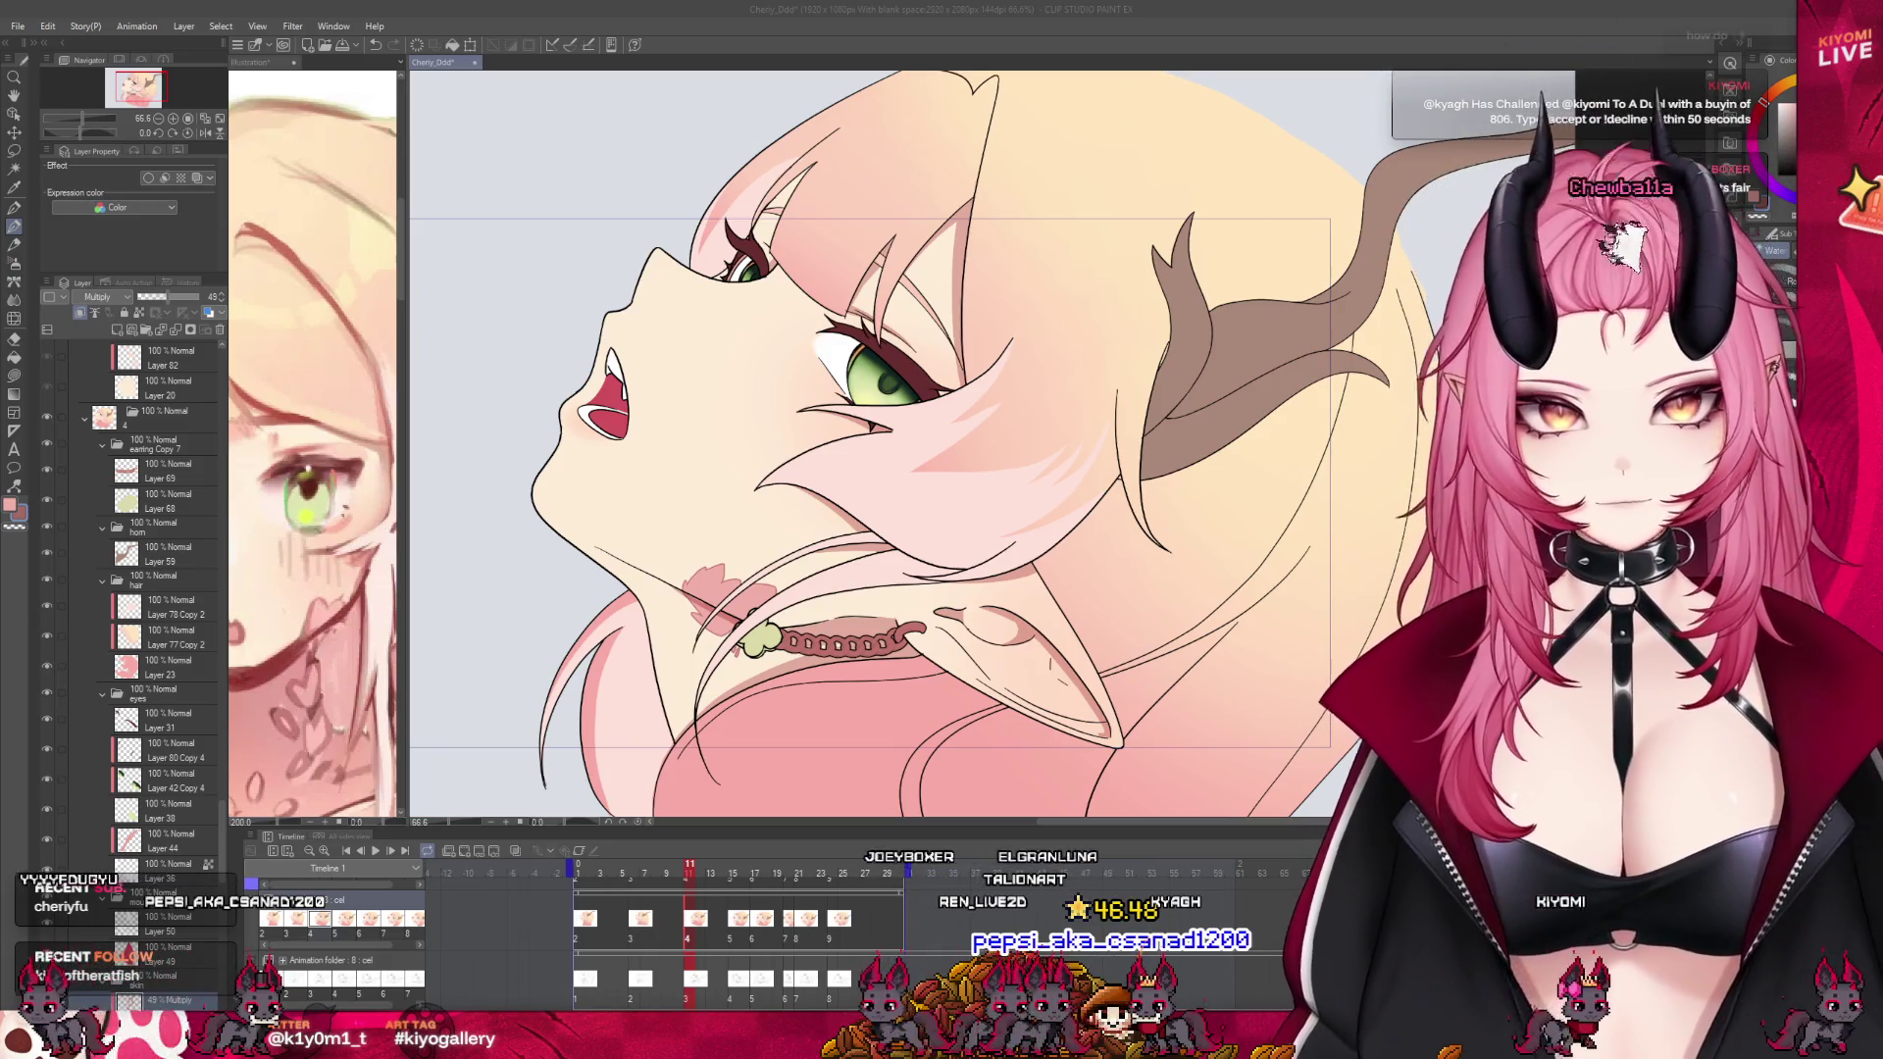
Create a new layer, Layer 86, above Layer 31 in the eyes folder
{"action": "scroll", "coordinate": [840, 231], "scroll_direction": "up", "scroll_amount": 3}
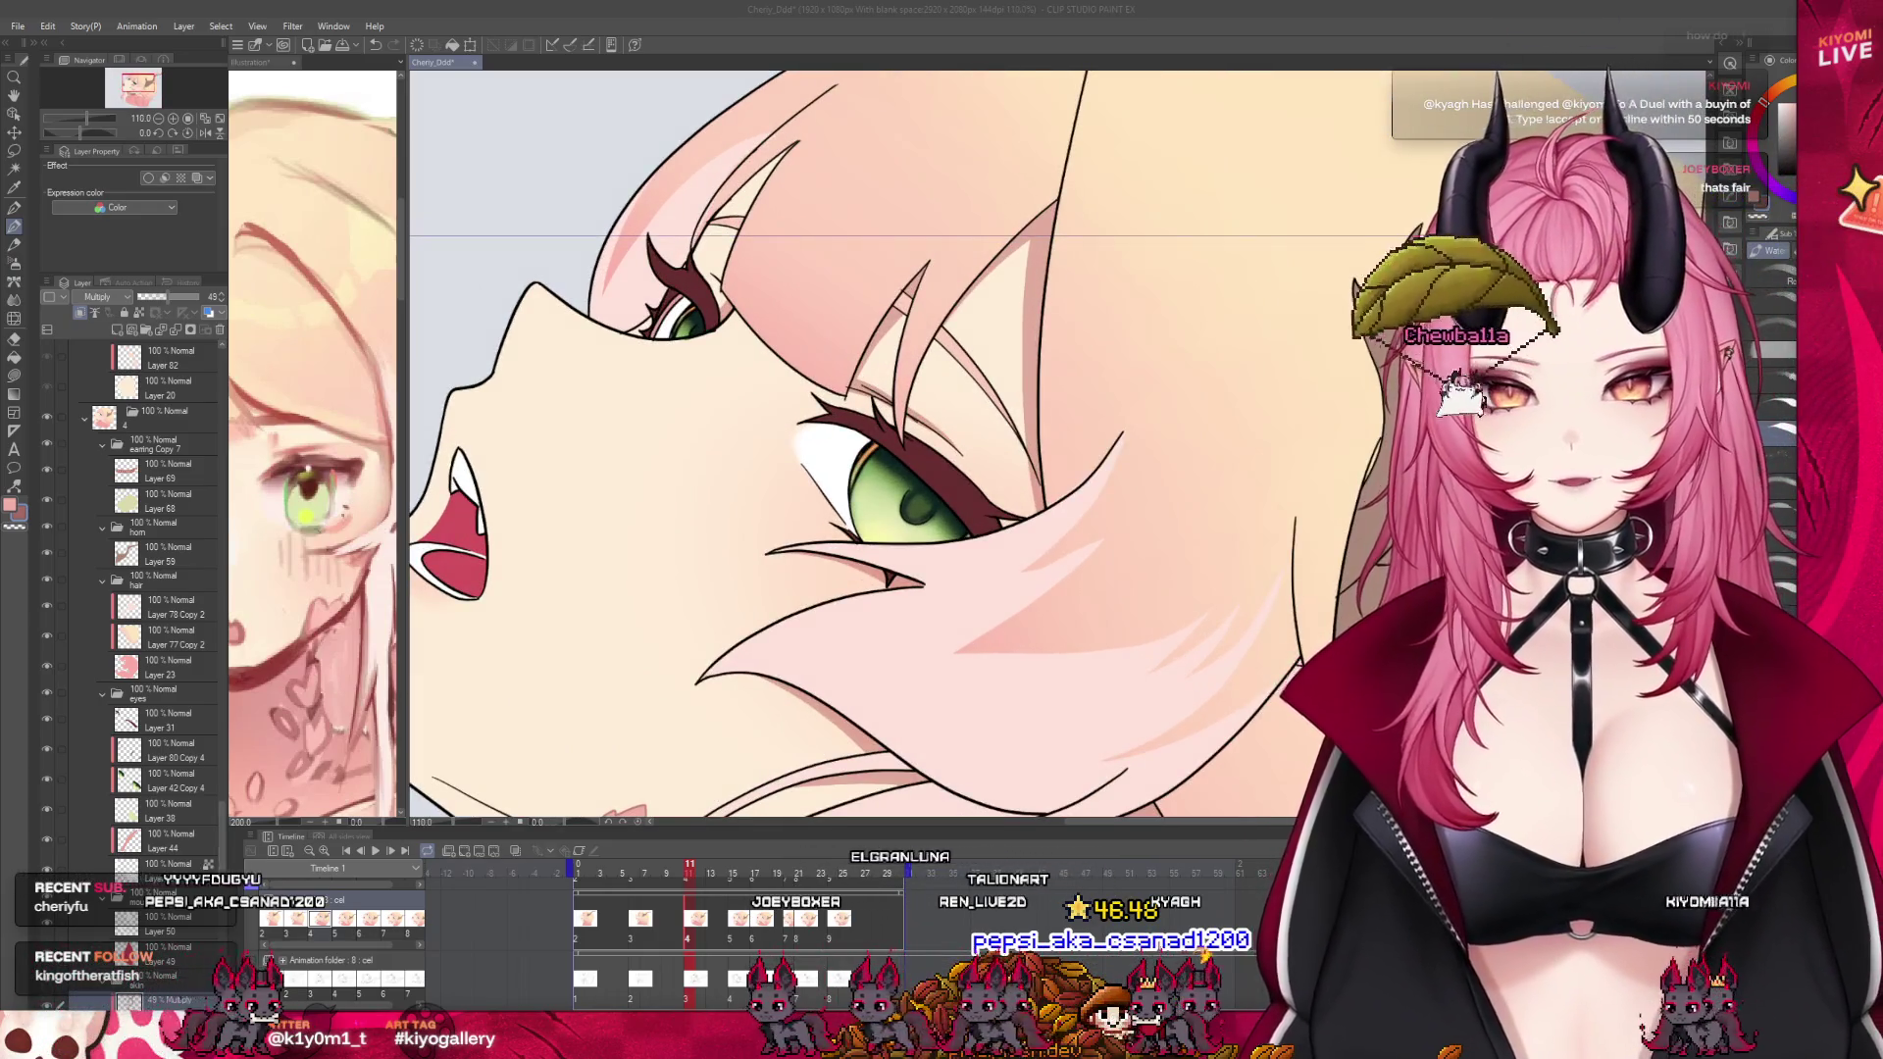
{"action": "scroll", "coordinate": [150, 627], "scroll_direction": "down", "scroll_amount": 2}
{"action": "left_click", "coordinate": [149, 623]}
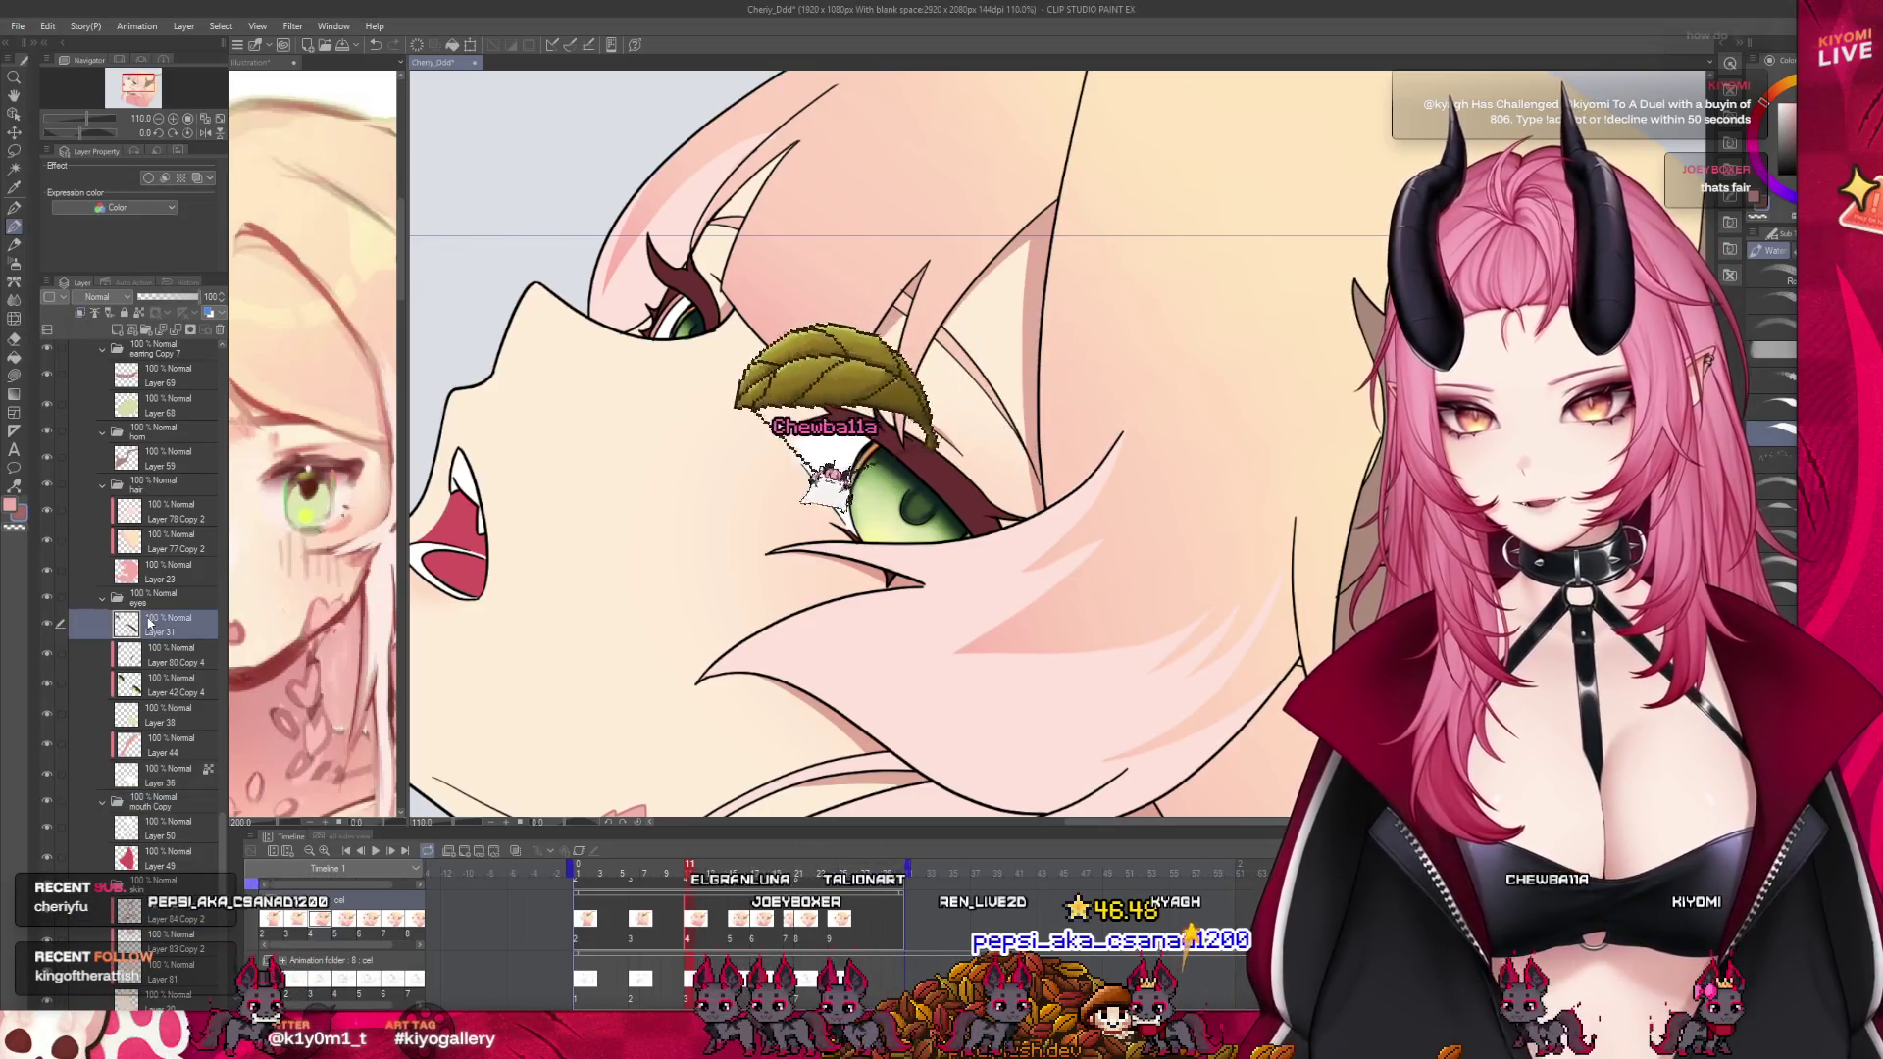
{"action": "key", "text": "ctrl+shift+n"}
{"action": "scroll", "coordinate": [917, 366], "scroll_direction": "up", "scroll_amount": 3}
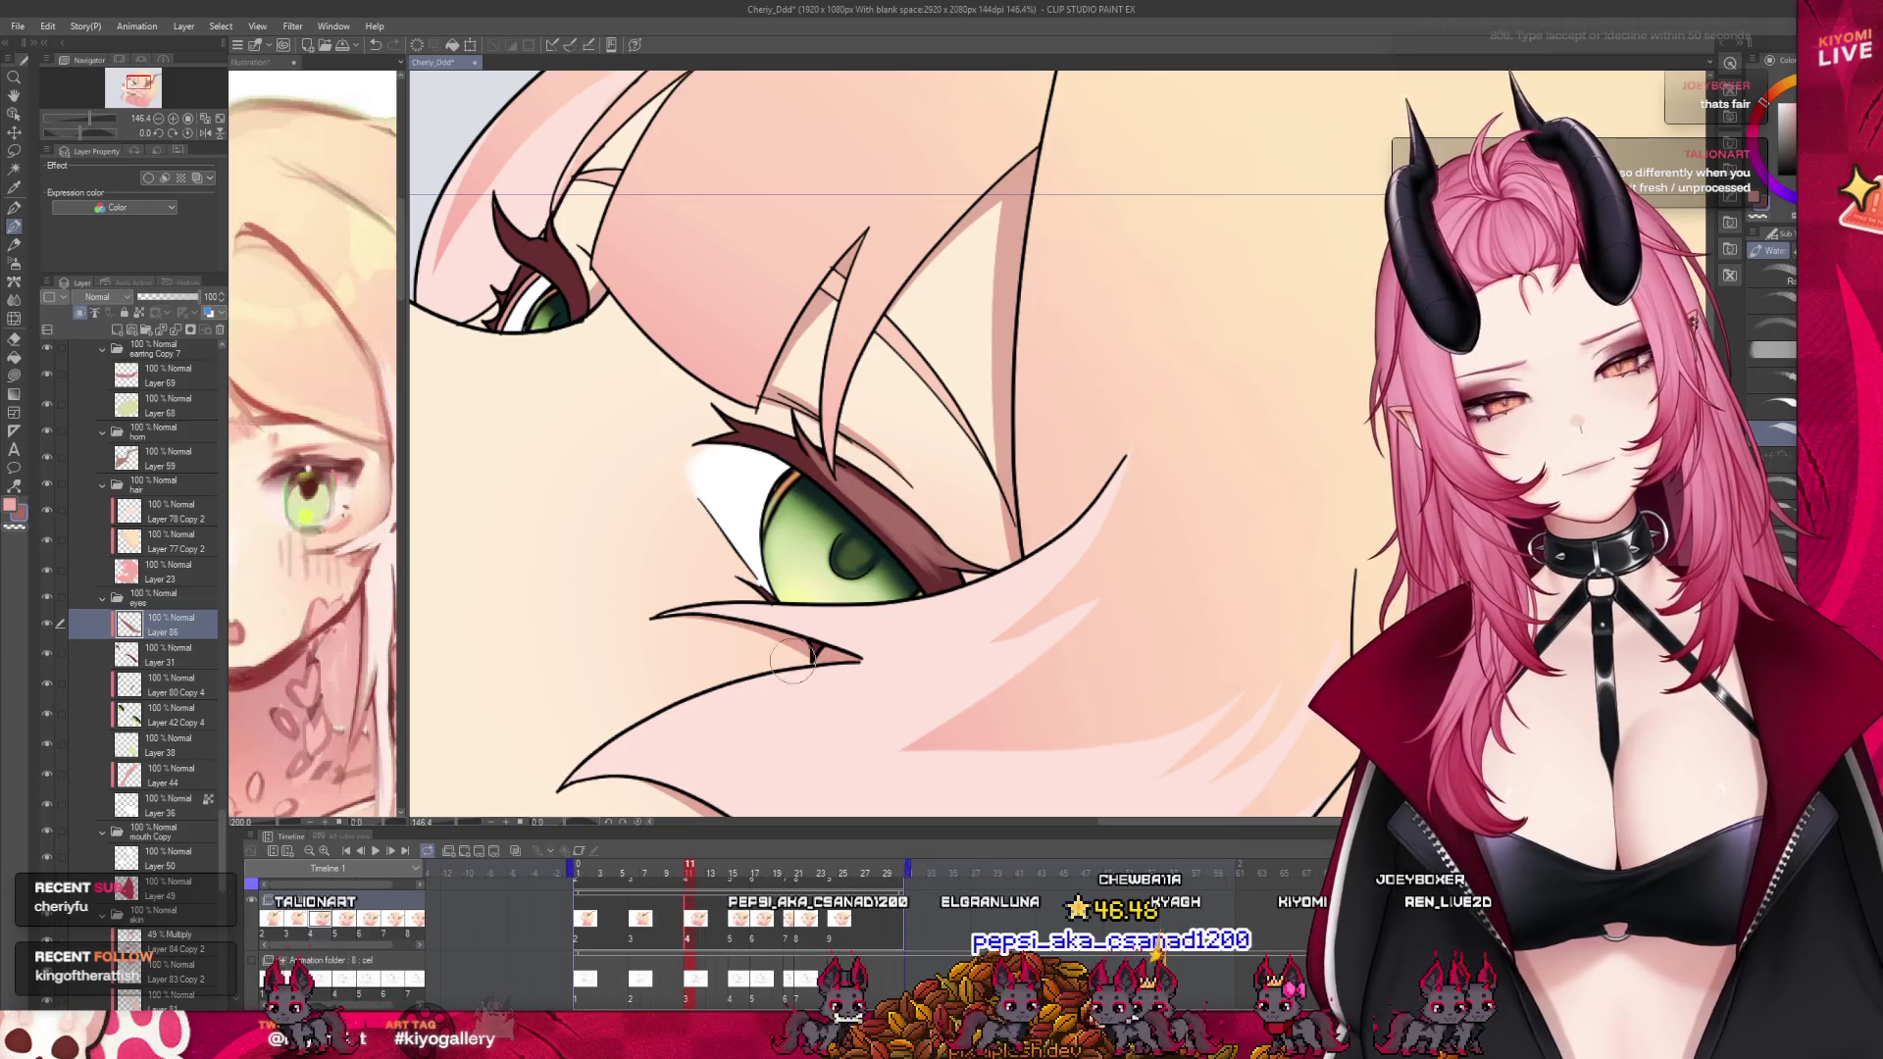
Check the eye on frames 17, 14 and 16, then return to frame 12
{"action": "left_click", "coordinate": [743, 876]}
{"action": "mouse_move", "coordinate": [742, 876]}
{"action": "left_mouse_down"}
{"action": "mouse_move", "coordinate": [727, 873]}
{"action": "mouse_move", "coordinate": [748, 874]}
{"action": "left_mouse_up"}
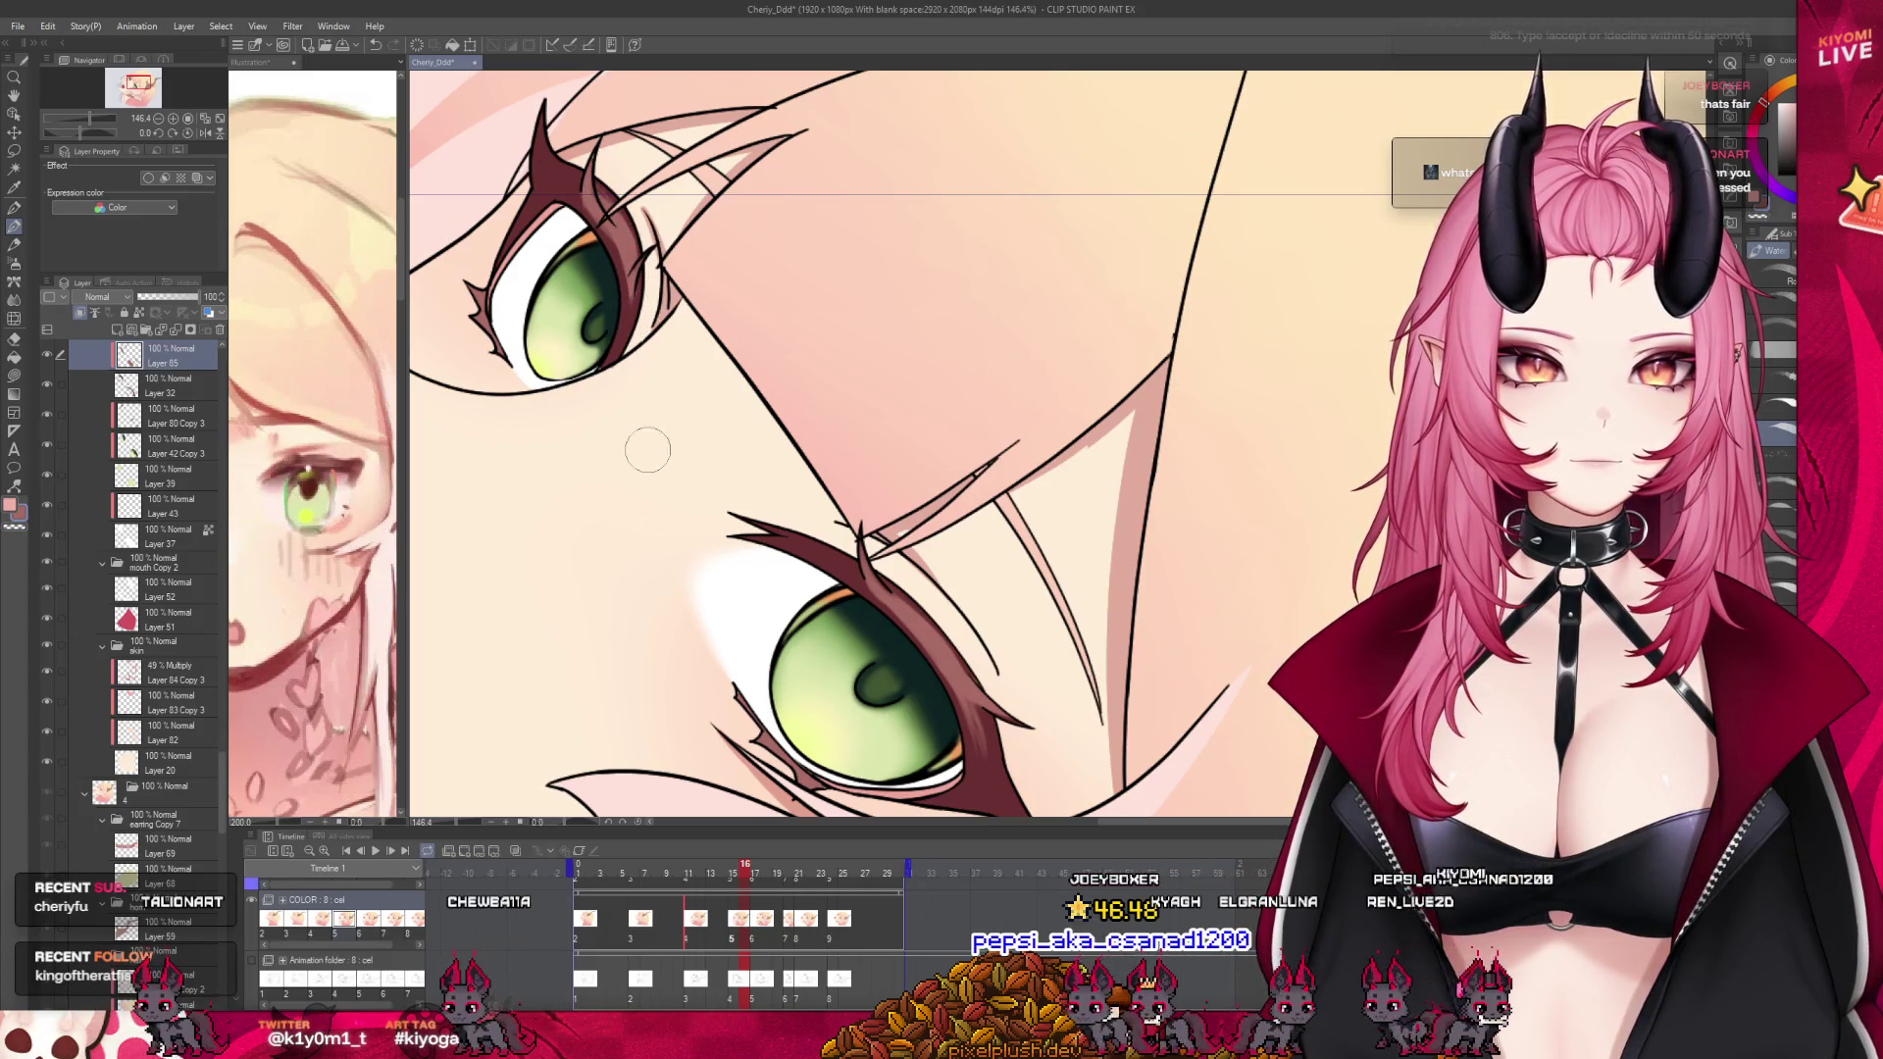
{"action": "left_click_drag", "start_coordinate": [760, 944], "coordinate": [746, 935]}
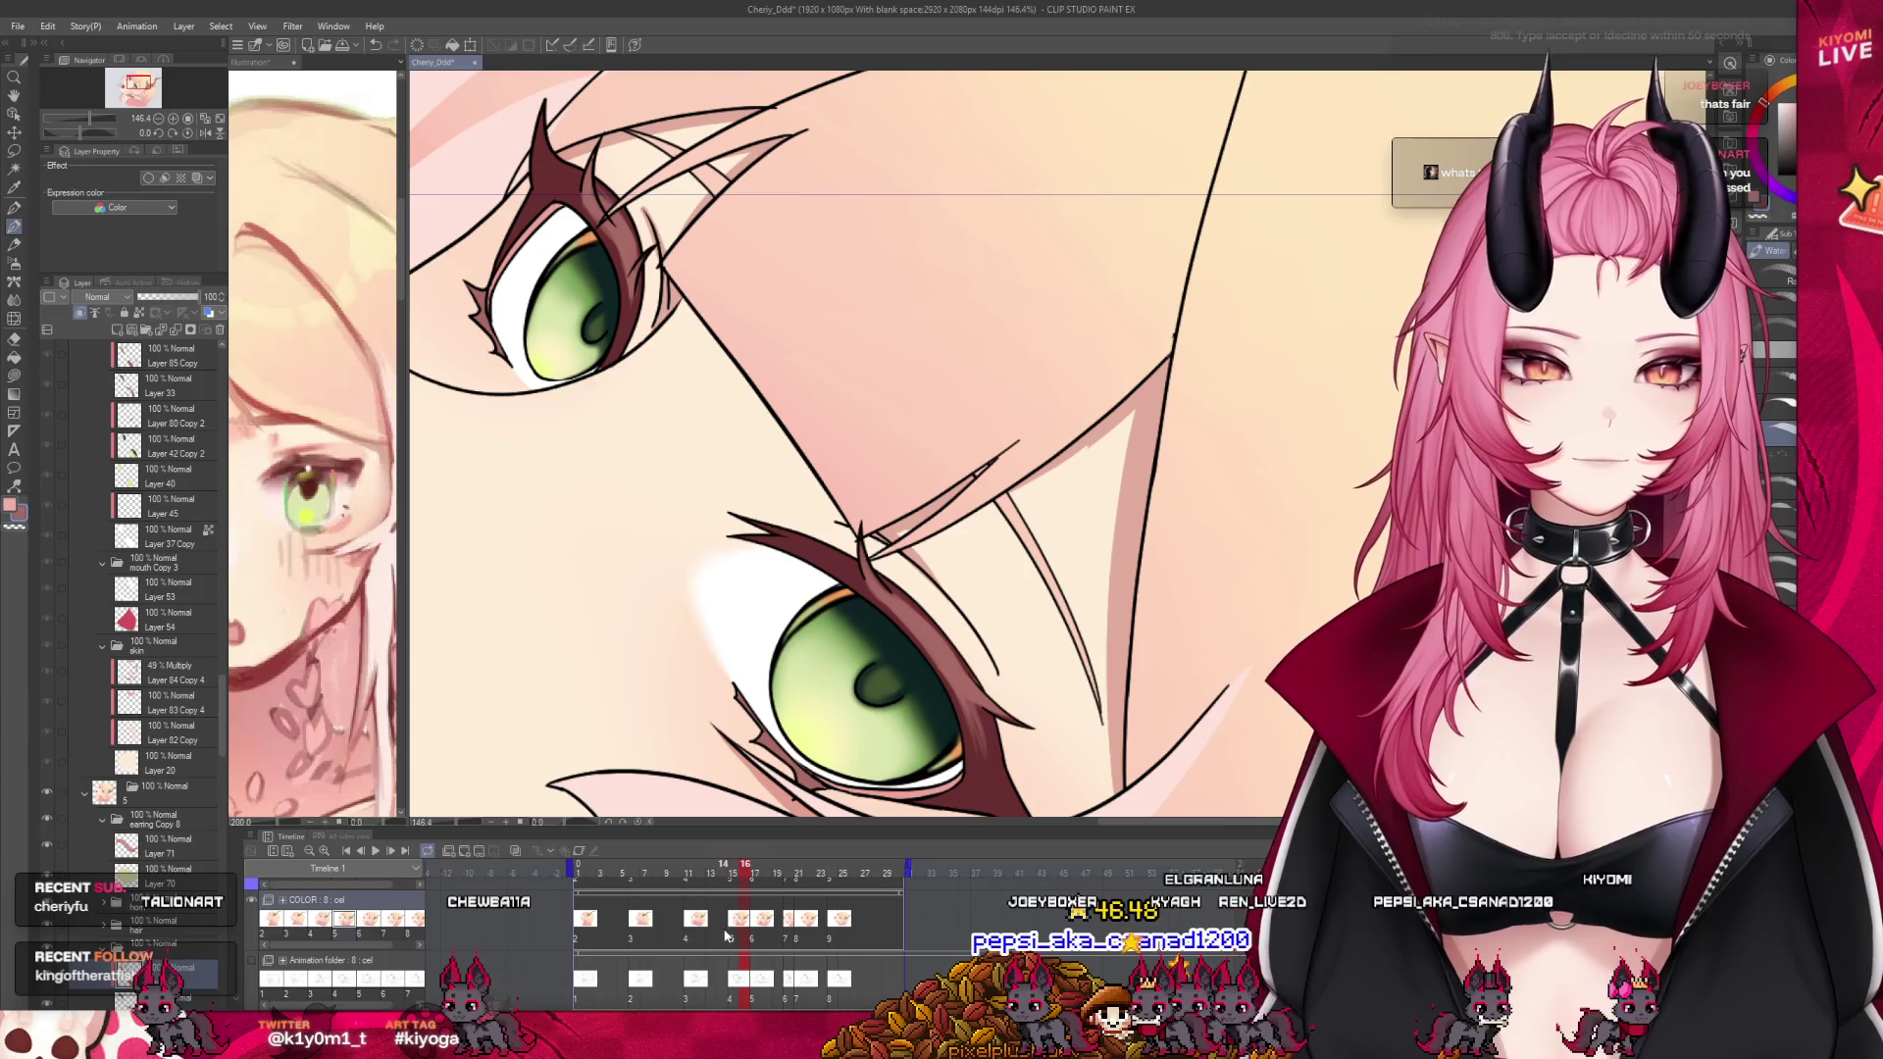
{"action": "left_click", "coordinate": [702, 927]}
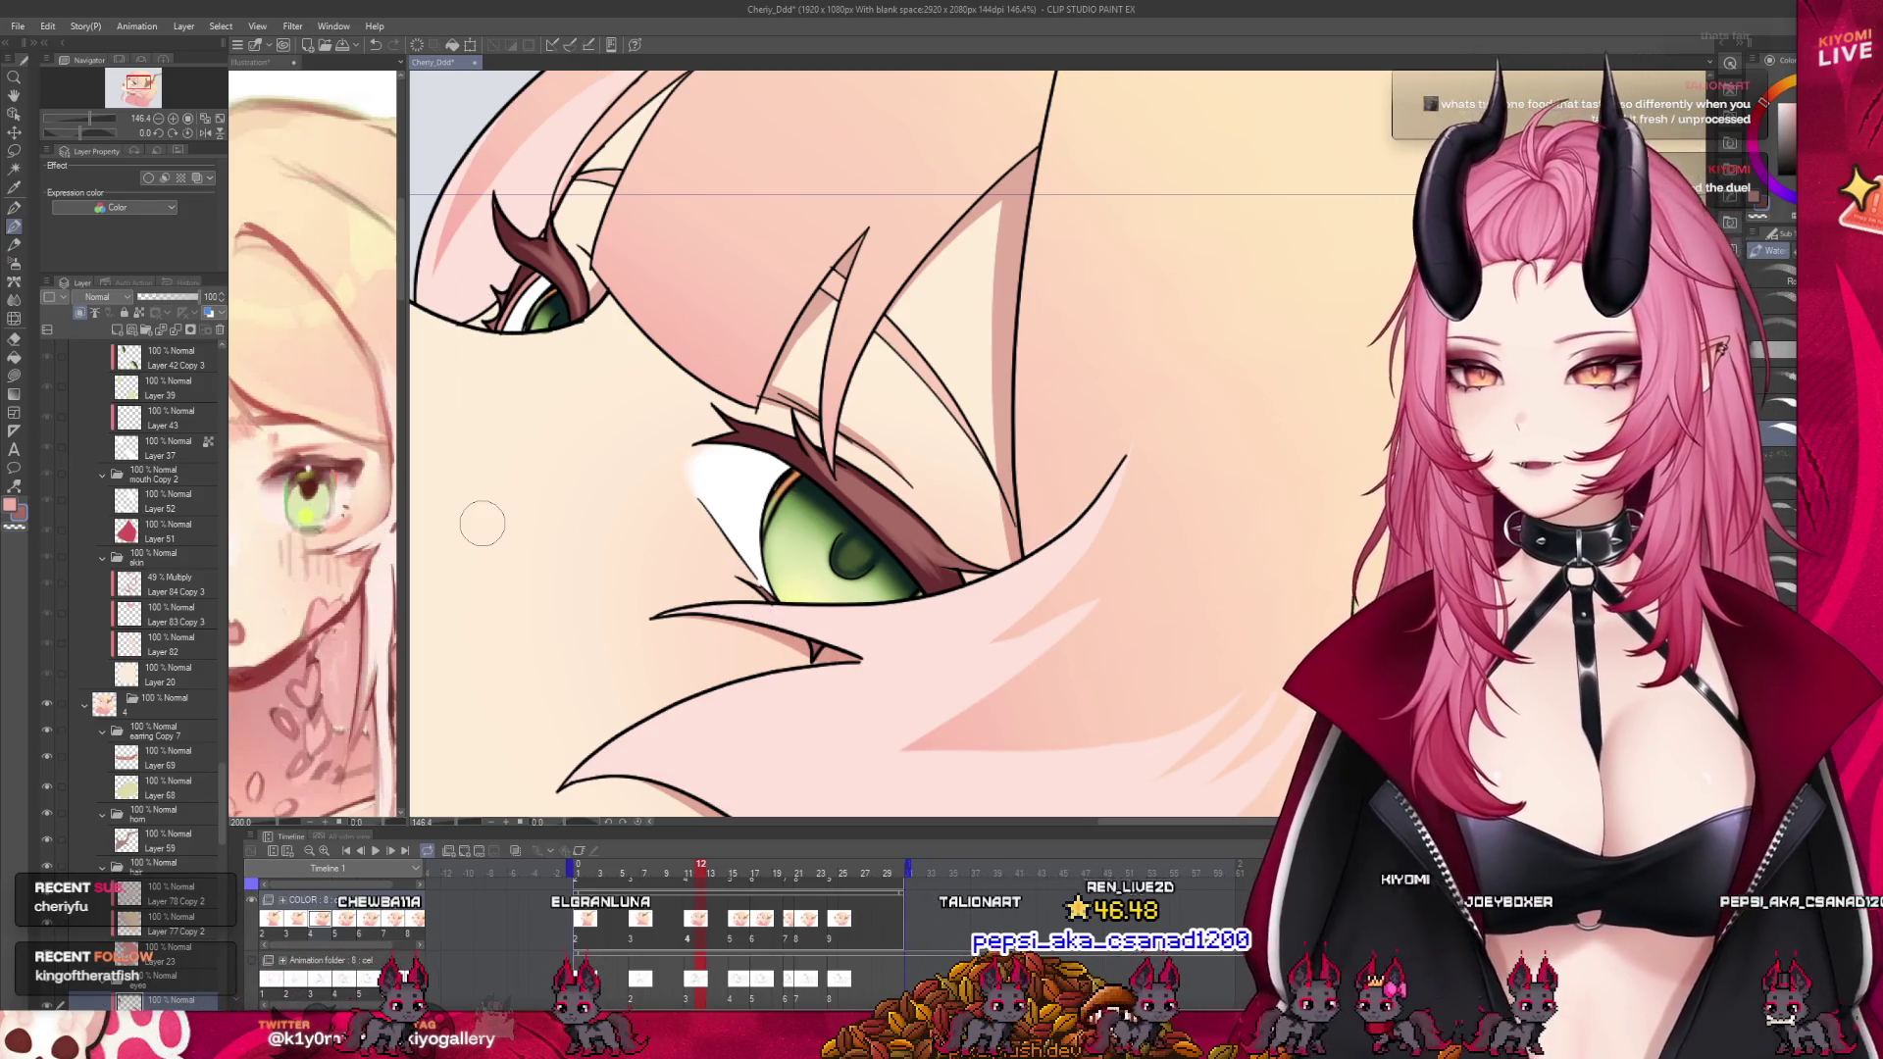
Jump to frame 7, where the elf's eyes are closed
{"action": "scroll", "coordinate": [483, 525], "scroll_direction": "down", "scroll_amount": 3}
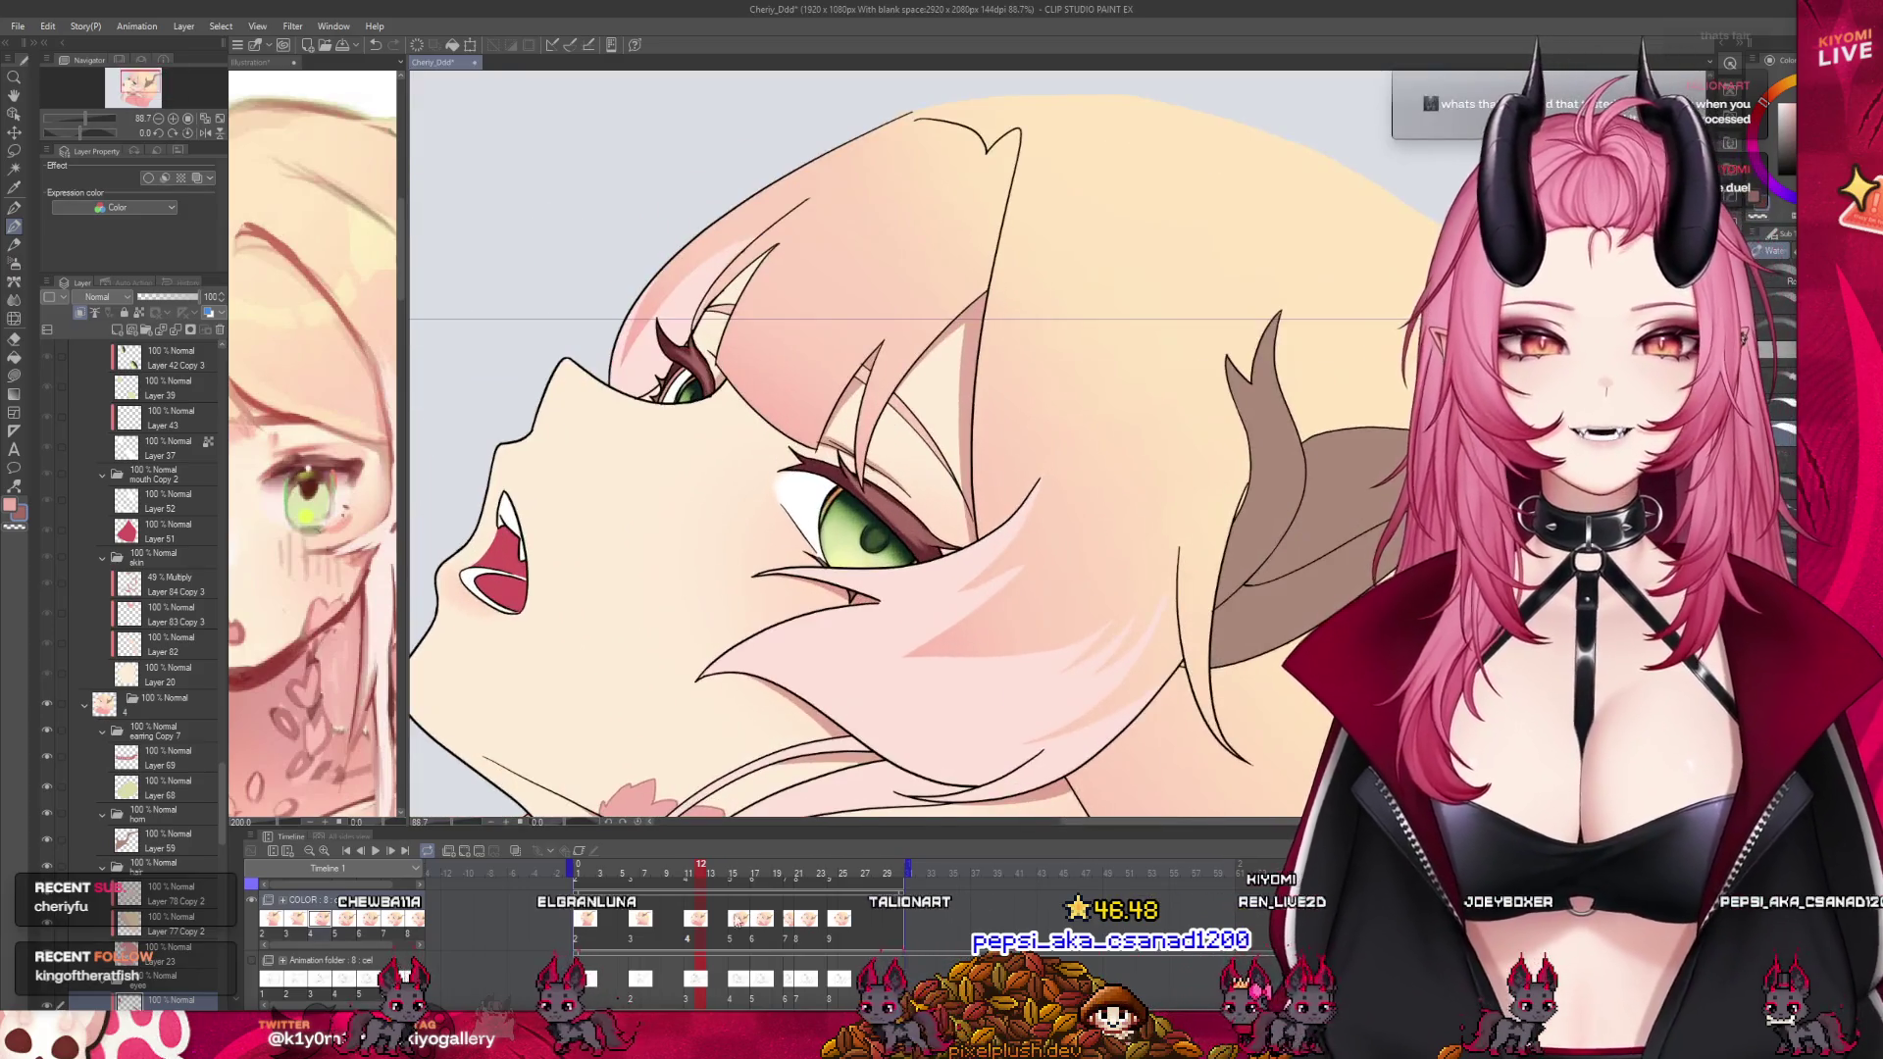
{"action": "left_click", "coordinate": [642, 937]}
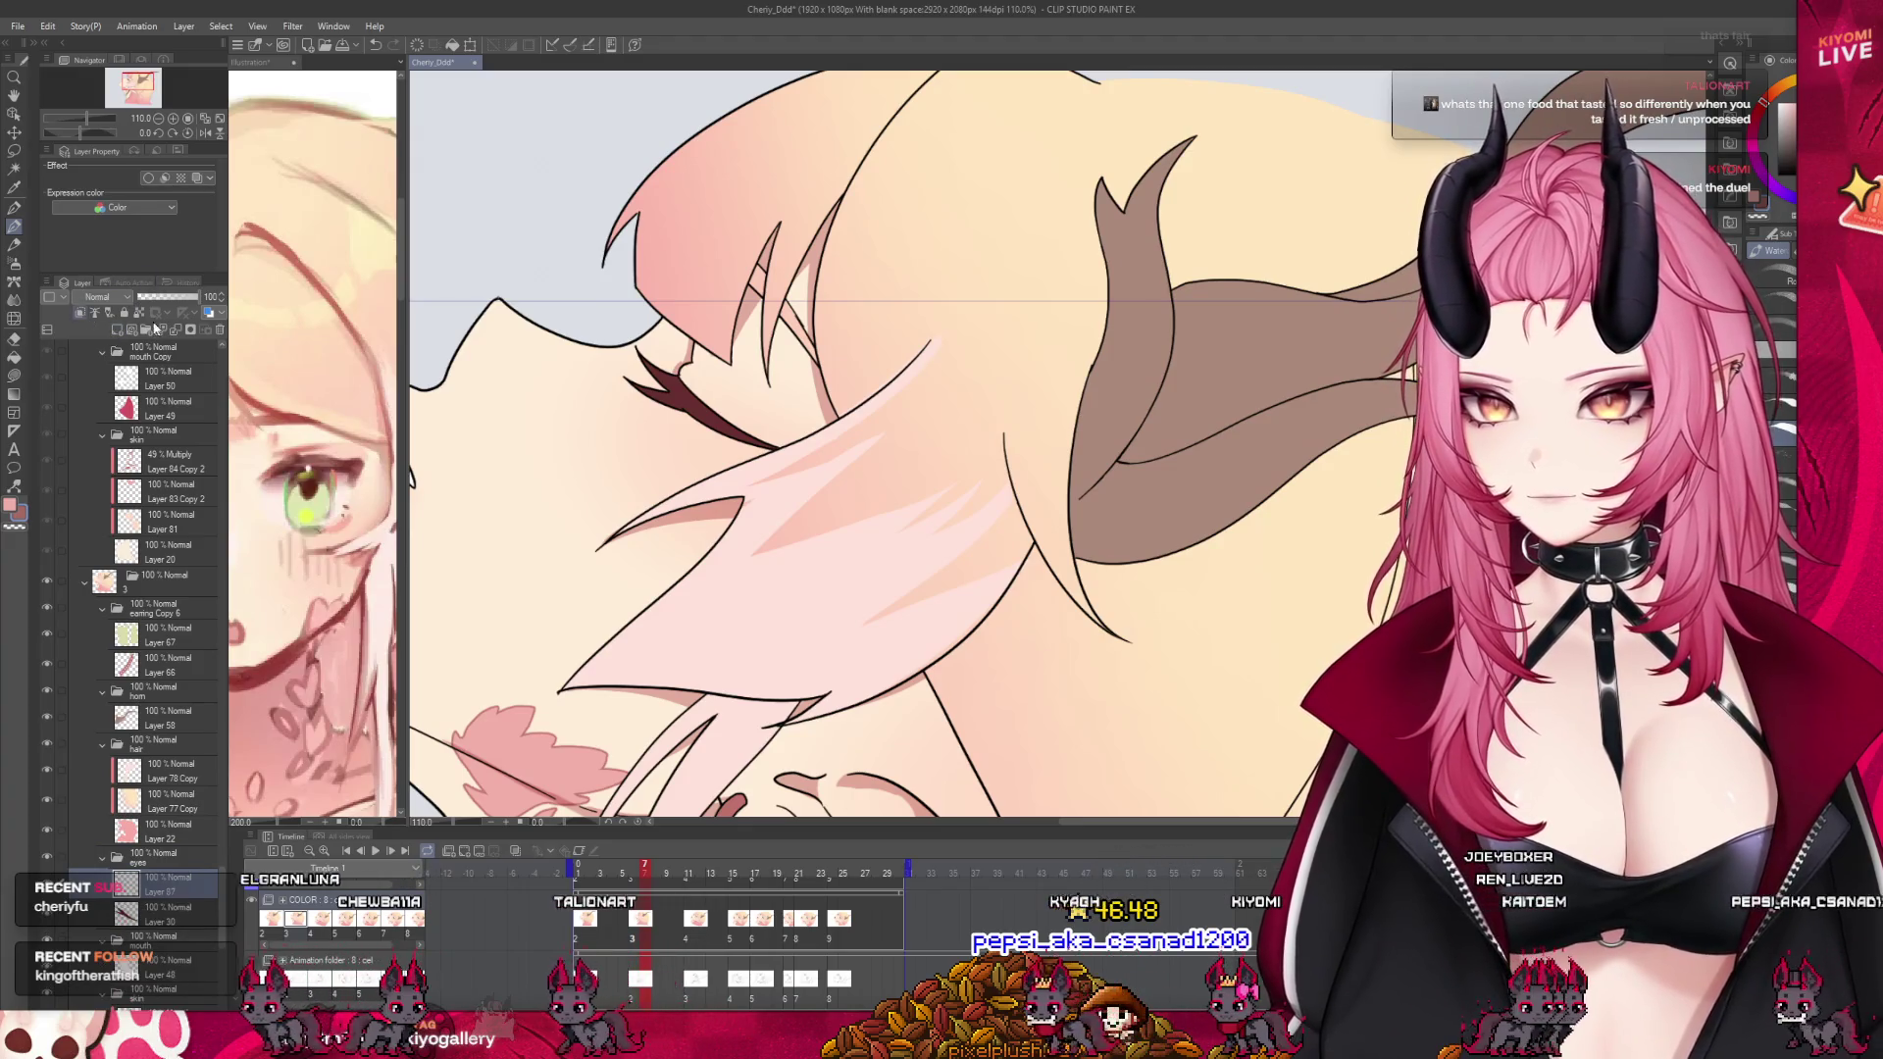
{"action": "scroll", "coordinate": [657, 365], "scroll_direction": "up", "scroll_amount": 2}
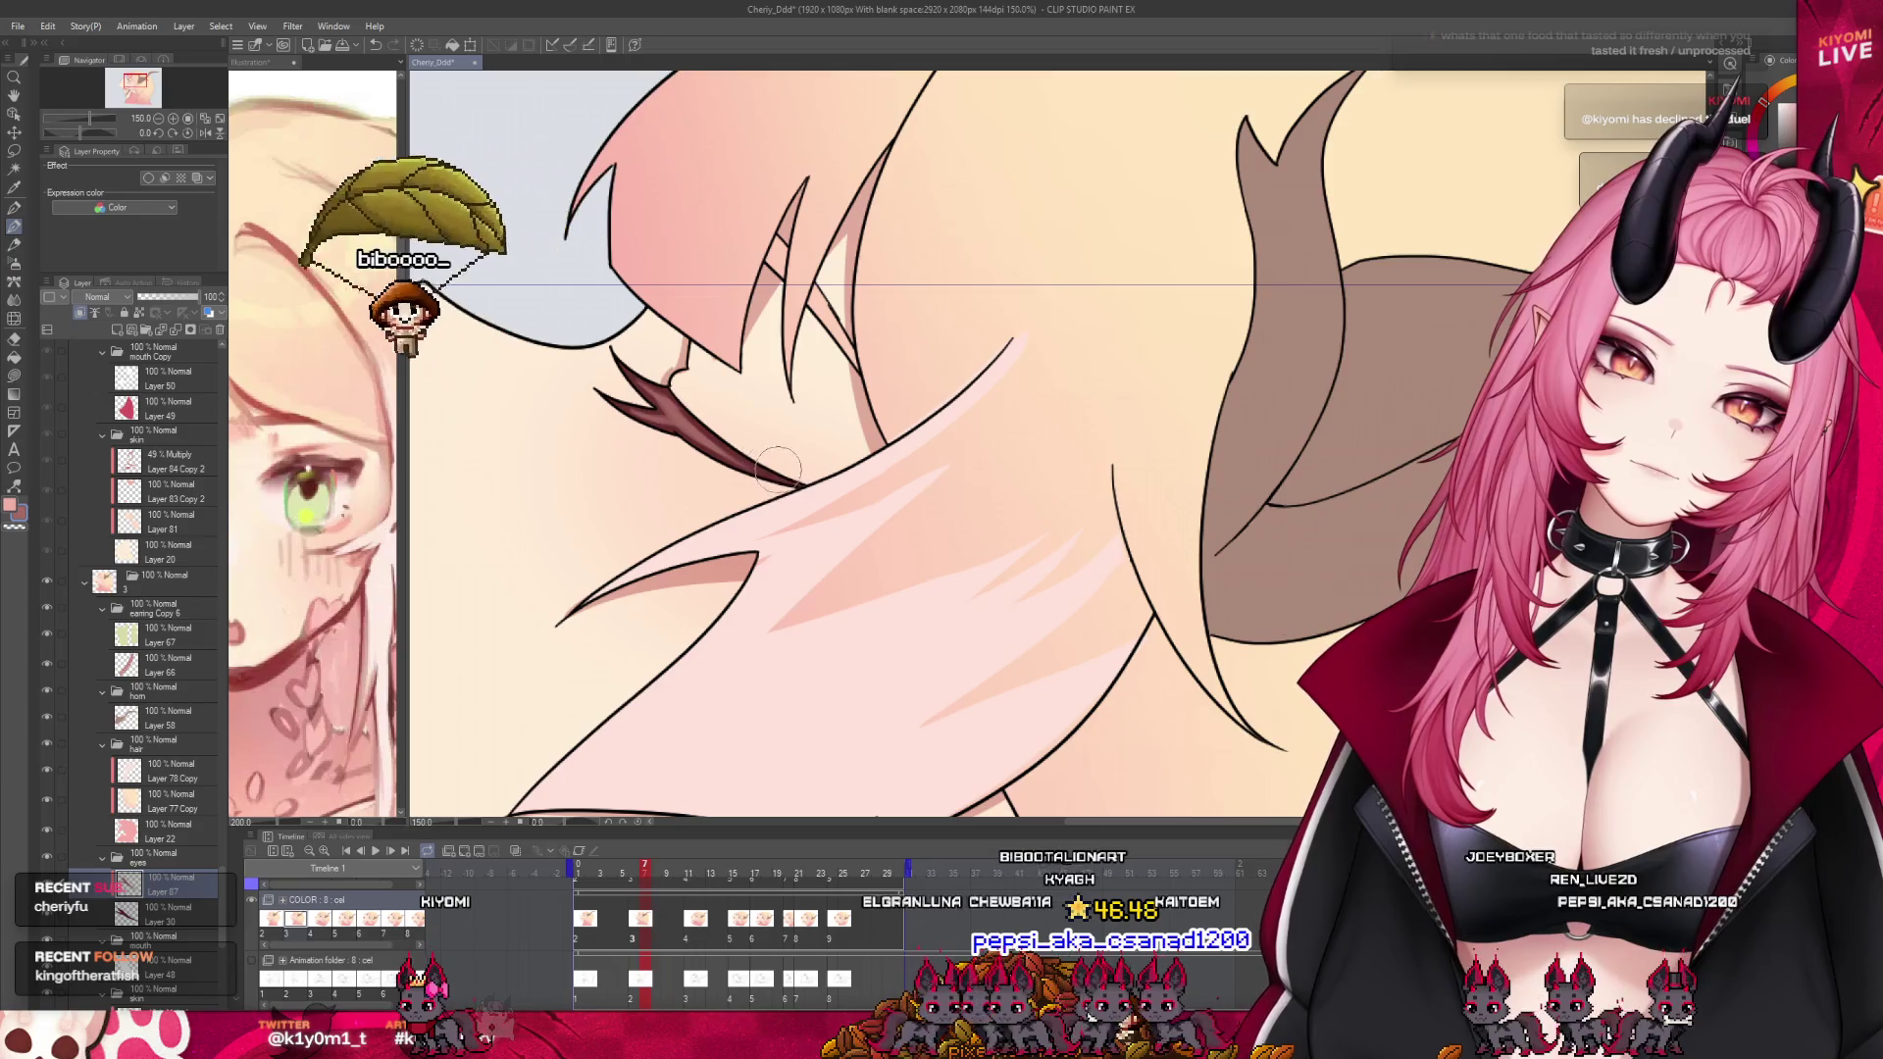
Select the closed eyes' eyelash layer near Layer 57 in the Layer panel
{"action": "scroll", "coordinate": [812, 361], "scroll_direction": "down", "scroll_amount": 1}
{"action": "scroll", "coordinate": [812, 361], "scroll_direction": "down", "scroll_amount": 1}
{"action": "scroll", "coordinate": [816, 441], "scroll_direction": "down", "scroll_amount": 1}
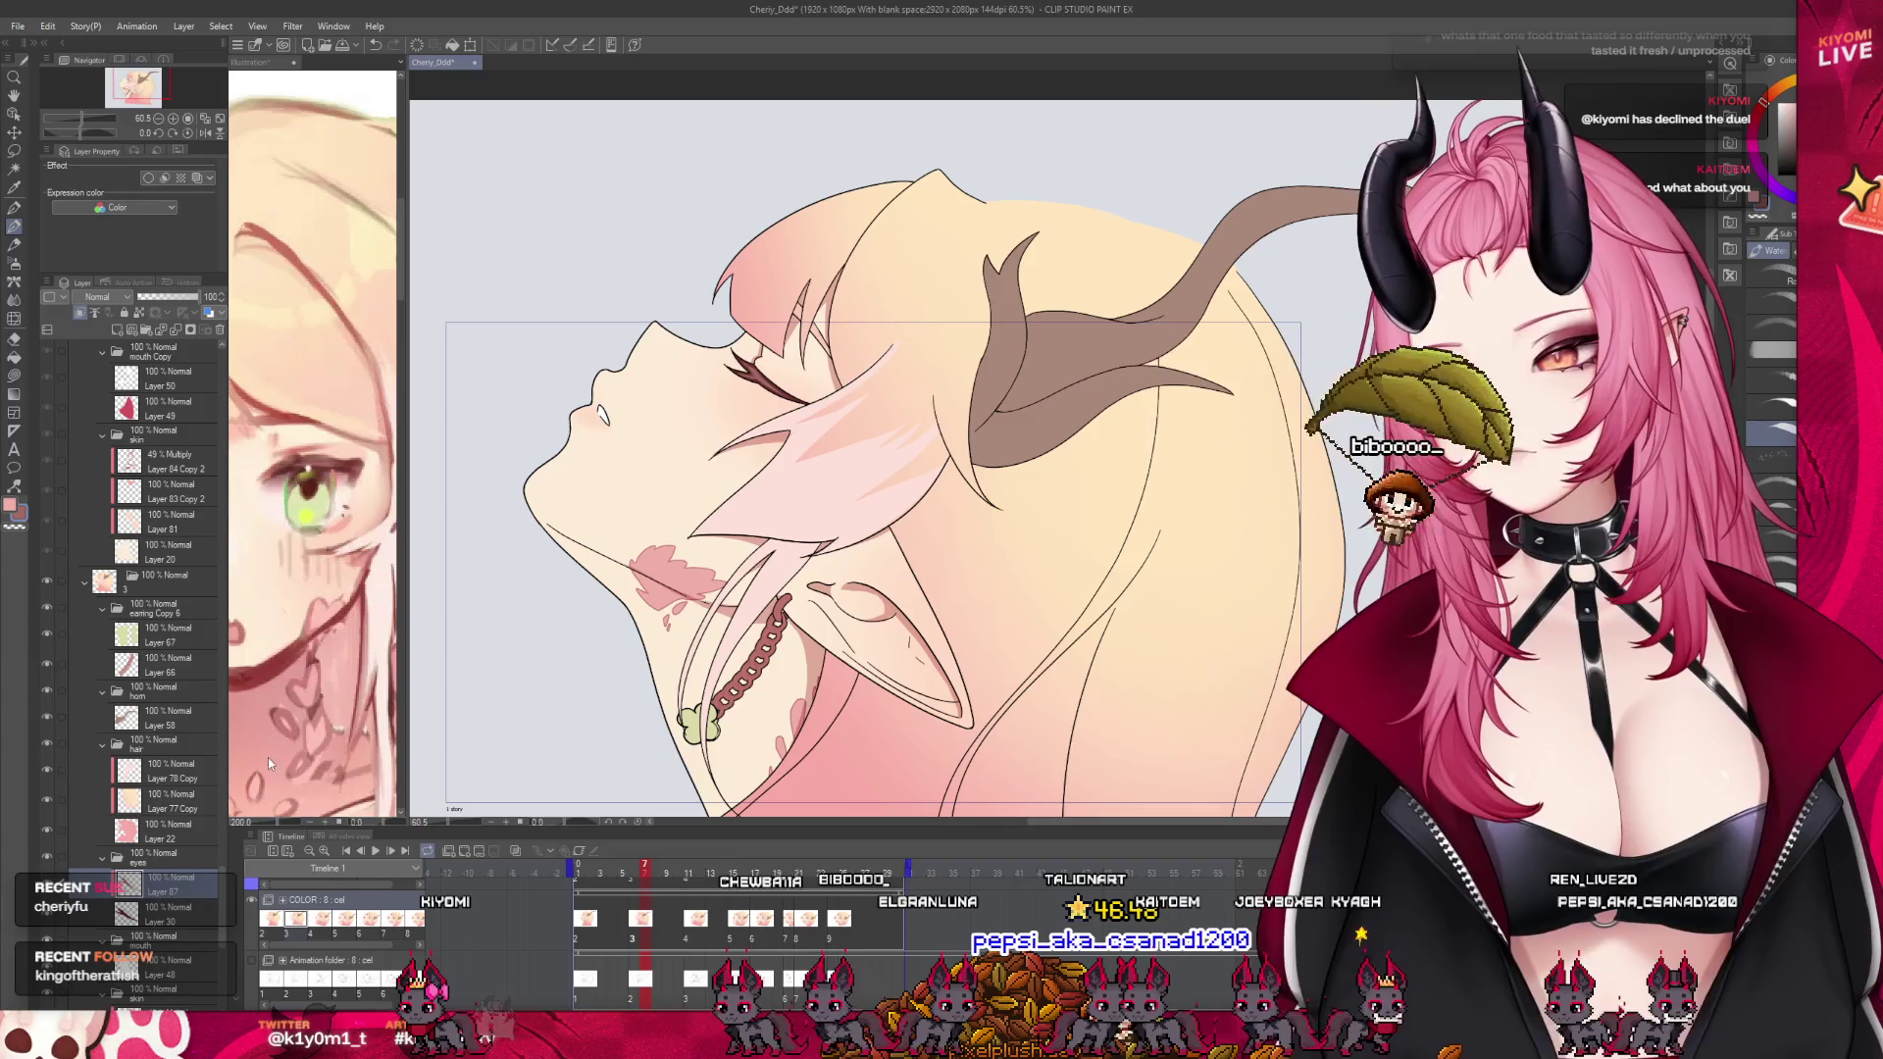
{"action": "scroll", "coordinate": [209, 714], "scroll_direction": "down", "scroll_amount": 2}
{"action": "scroll", "coordinate": [210, 711], "scroll_direction": "down", "scroll_amount": 3}
{"action": "scroll", "coordinate": [210, 709], "scroll_direction": "down", "scroll_amount": 3}
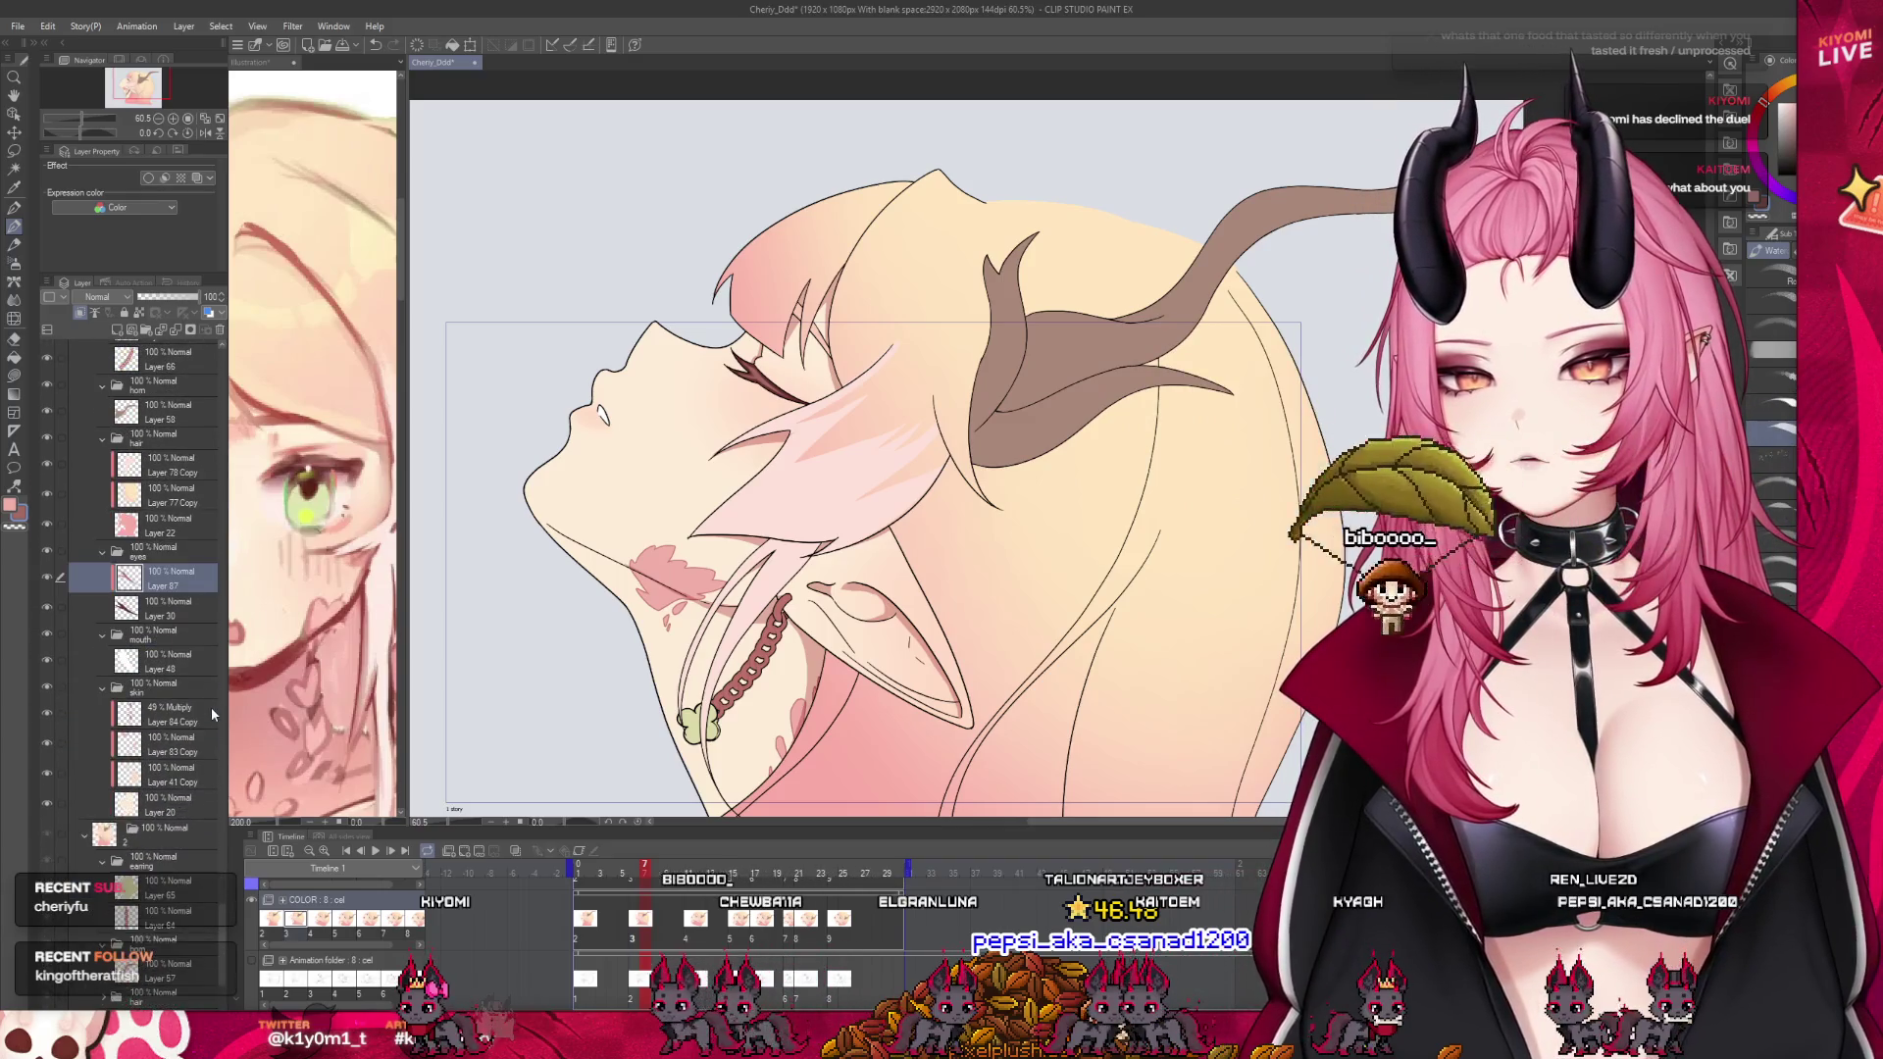
{"action": "left_click", "coordinate": [184, 917]}
{"action": "scroll", "coordinate": [184, 918], "scroll_direction": "down", "scroll_amount": 2}
{"action": "left_click", "coordinate": [183, 911]}
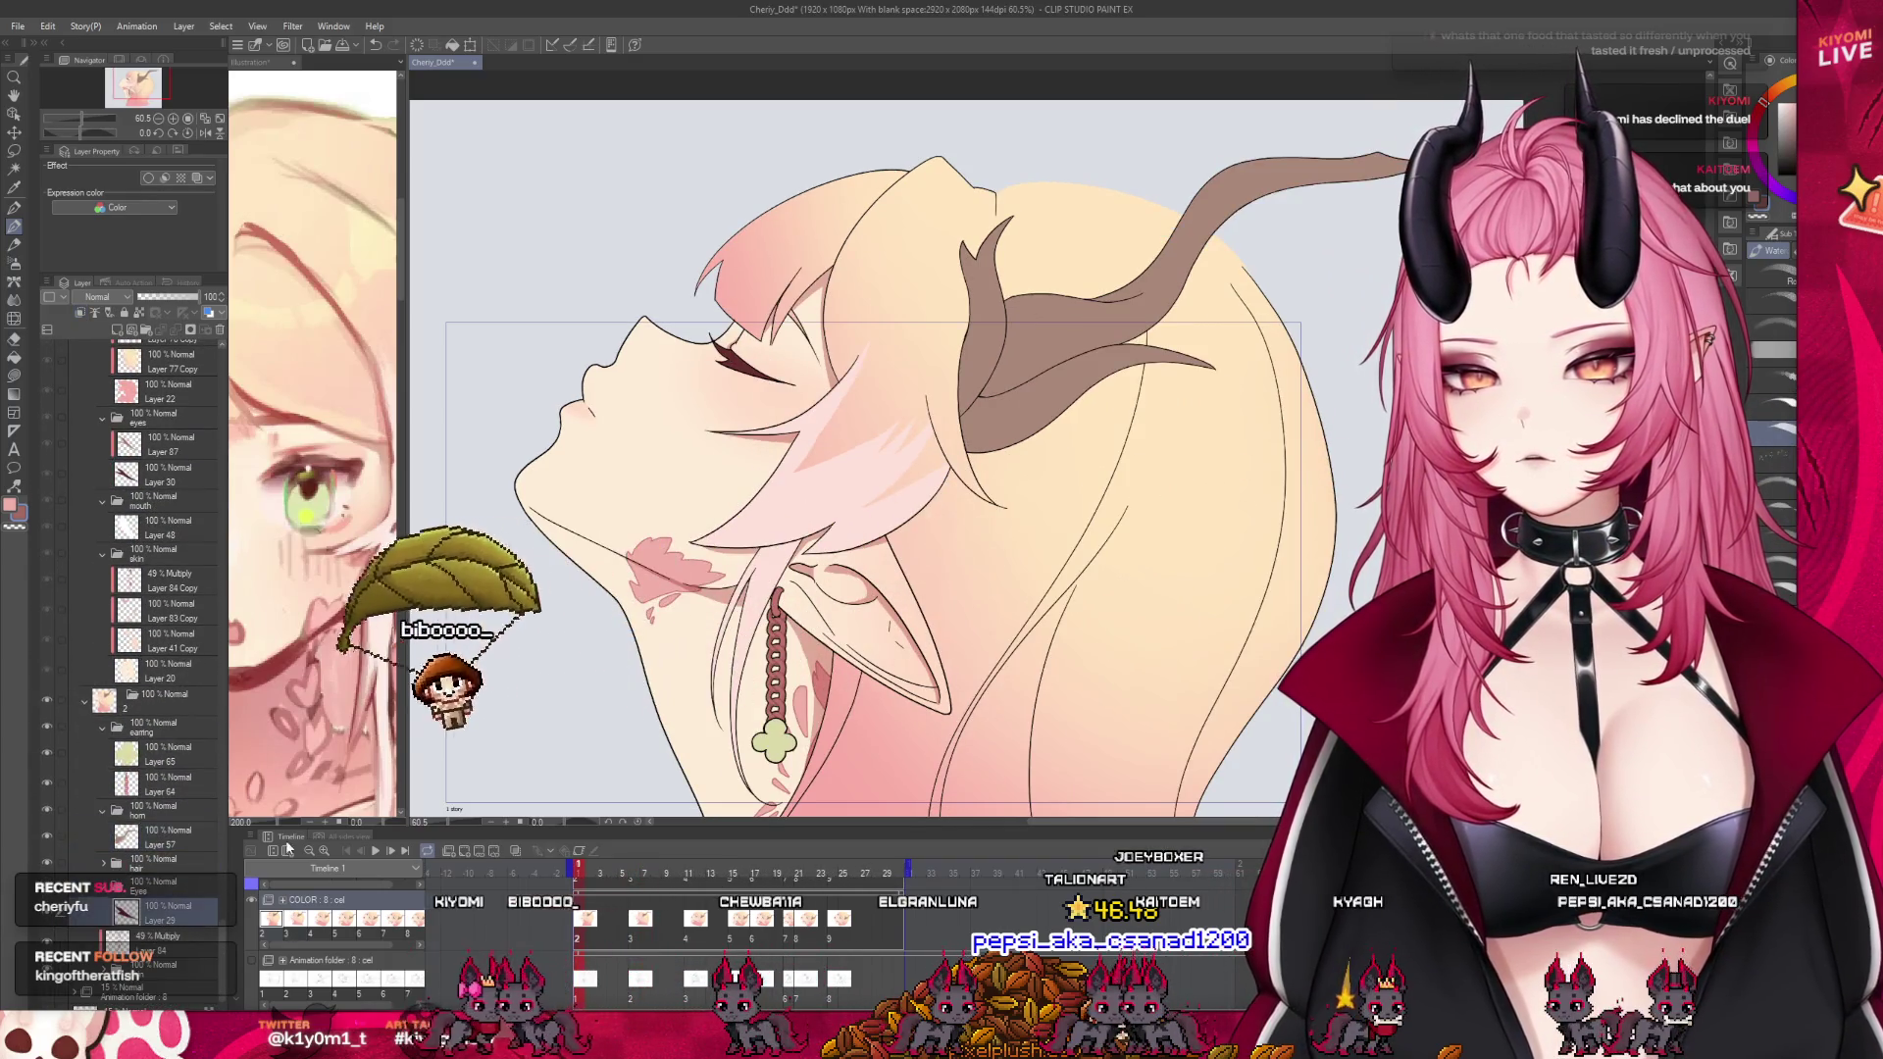
{"action": "scroll", "coordinate": [751, 175], "scroll_direction": "up", "scroll_amount": 1}
Nudge the closed eyelash a few pixels up and right with Ctrl+T and confirm
{"action": "key", "text": "k"}
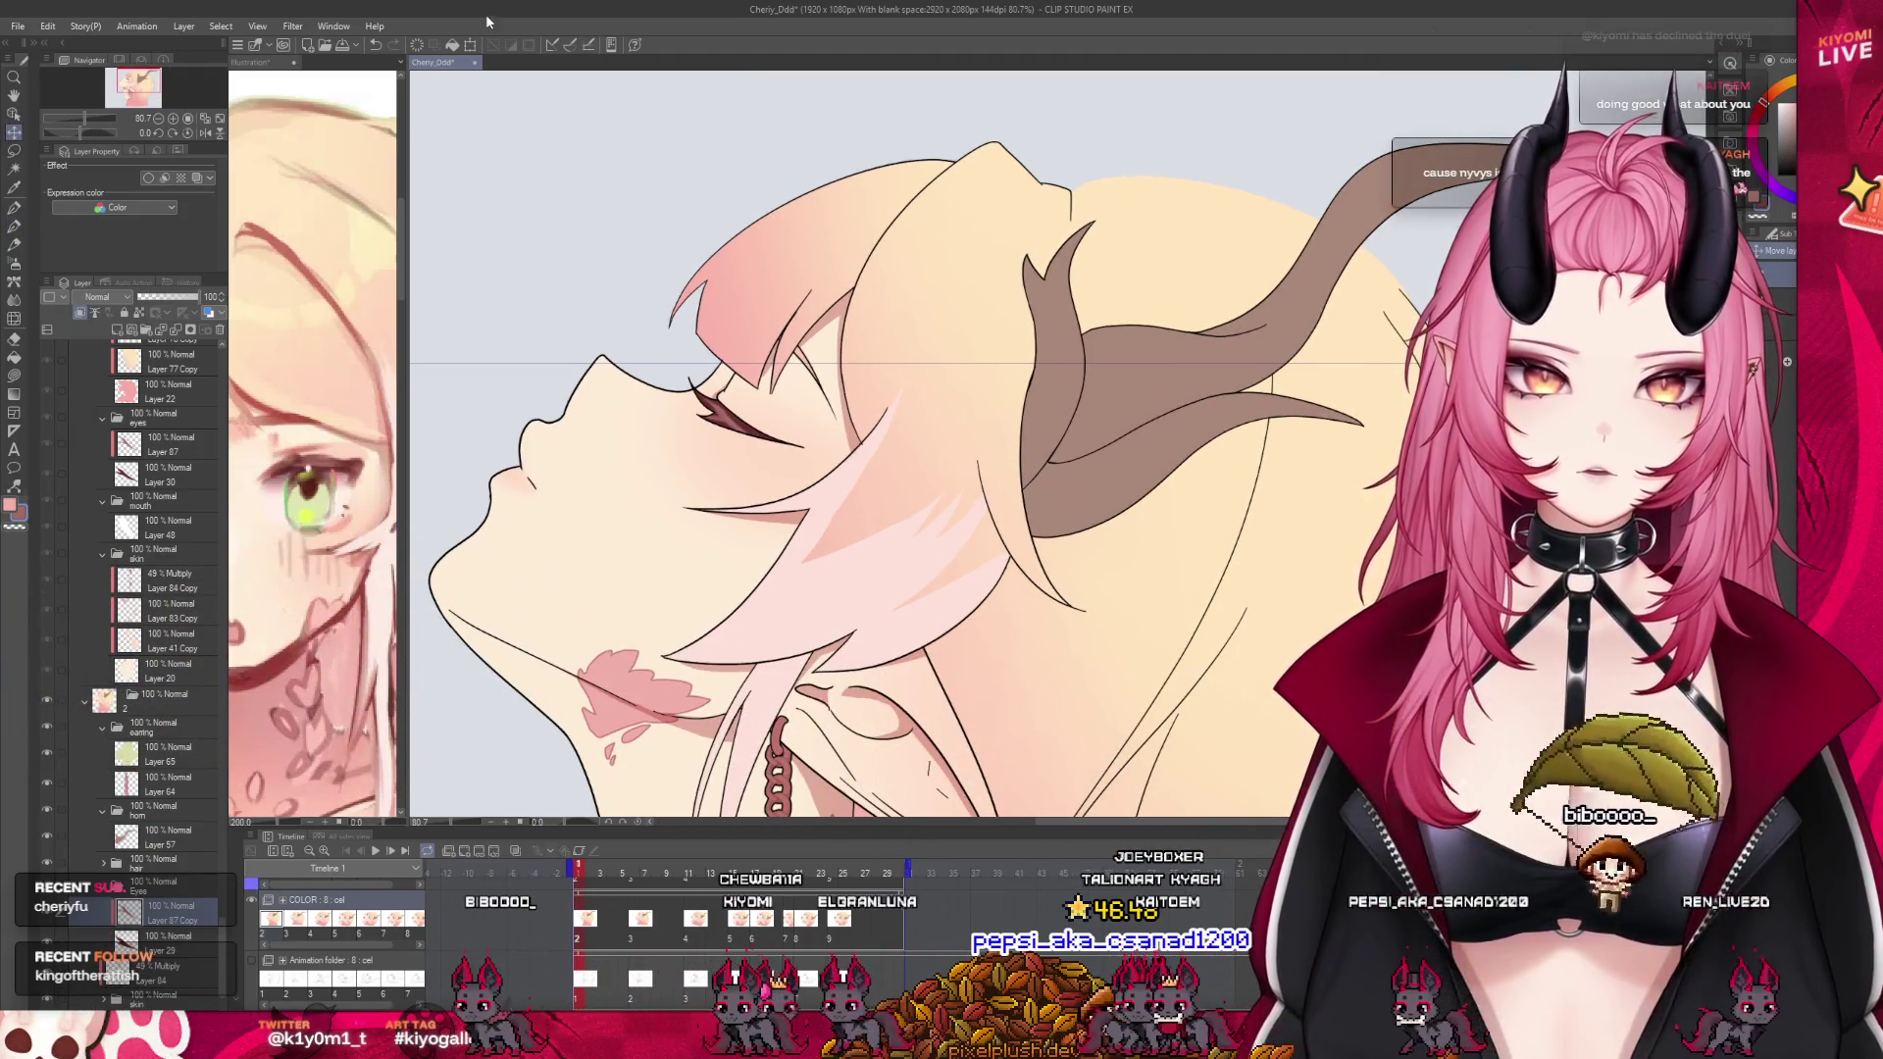
{"action": "key", "text": "ctrl+t"}
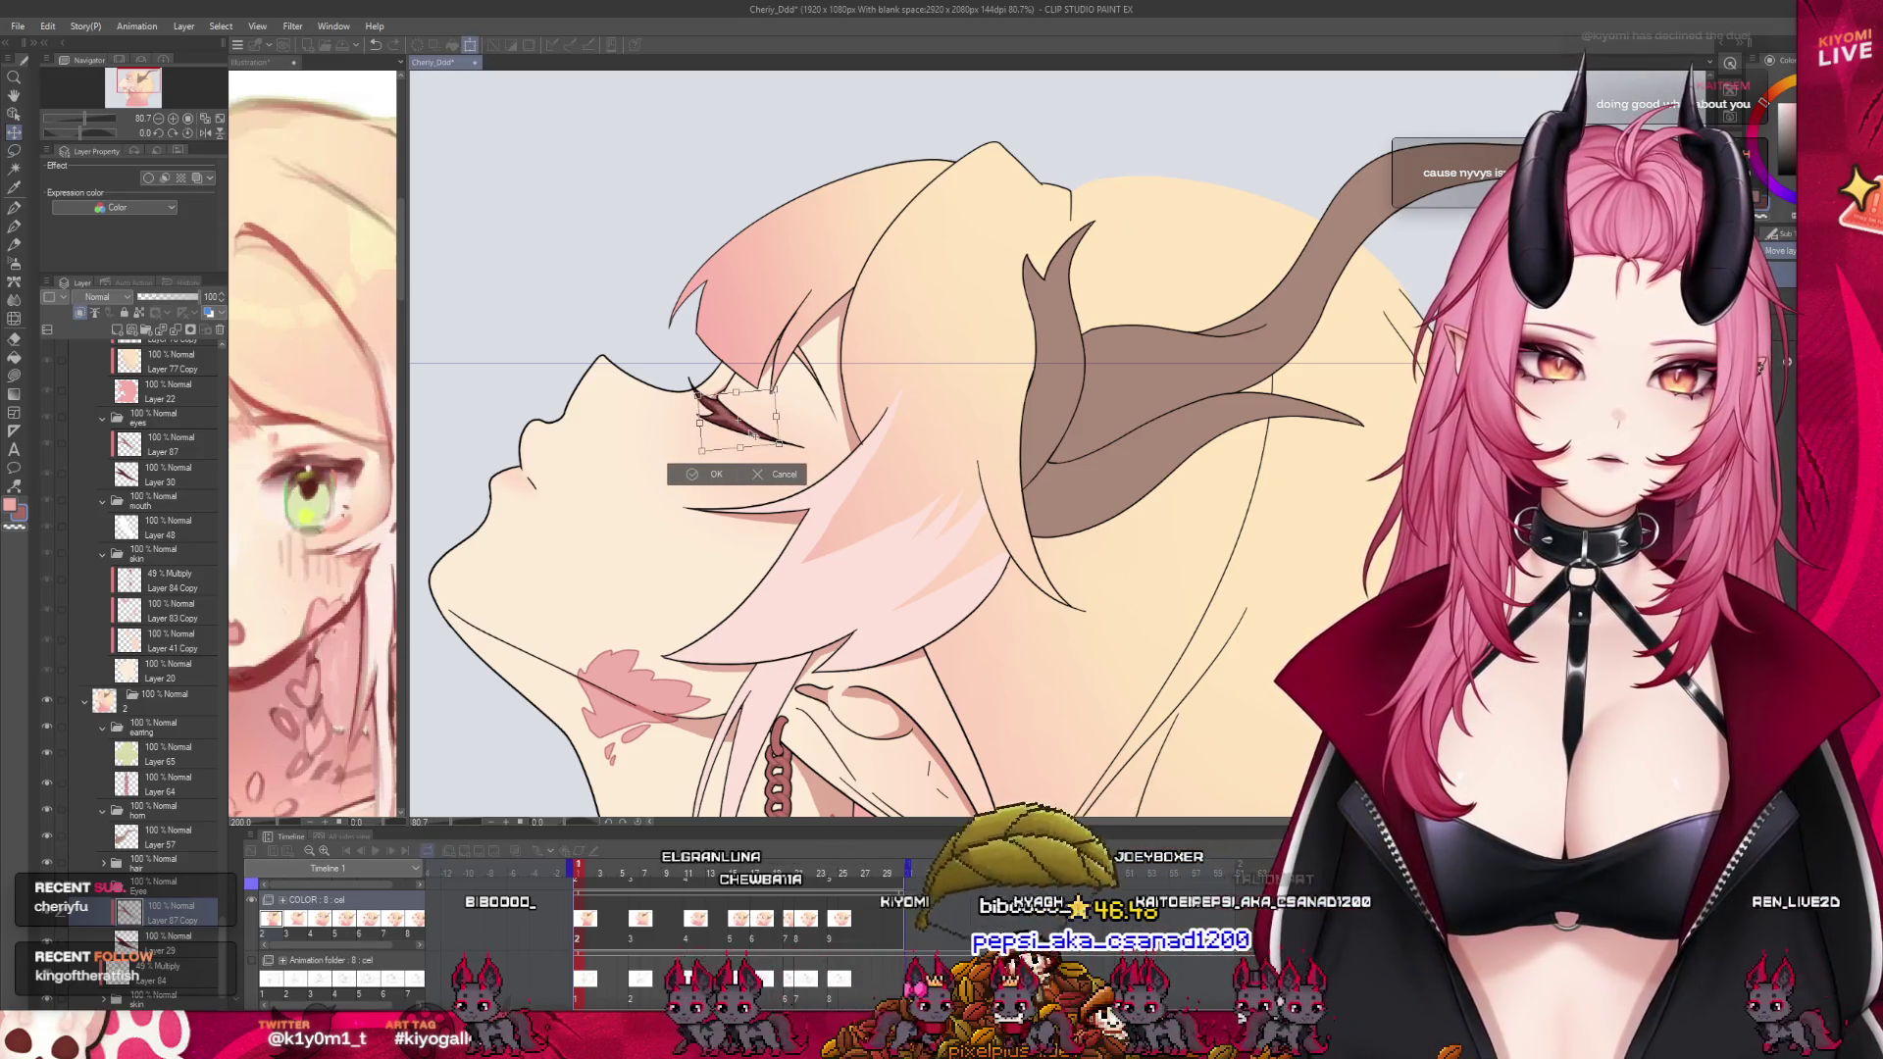
{"action": "left_click_drag", "start_coordinate": [761, 428], "coordinate": [756, 436]}
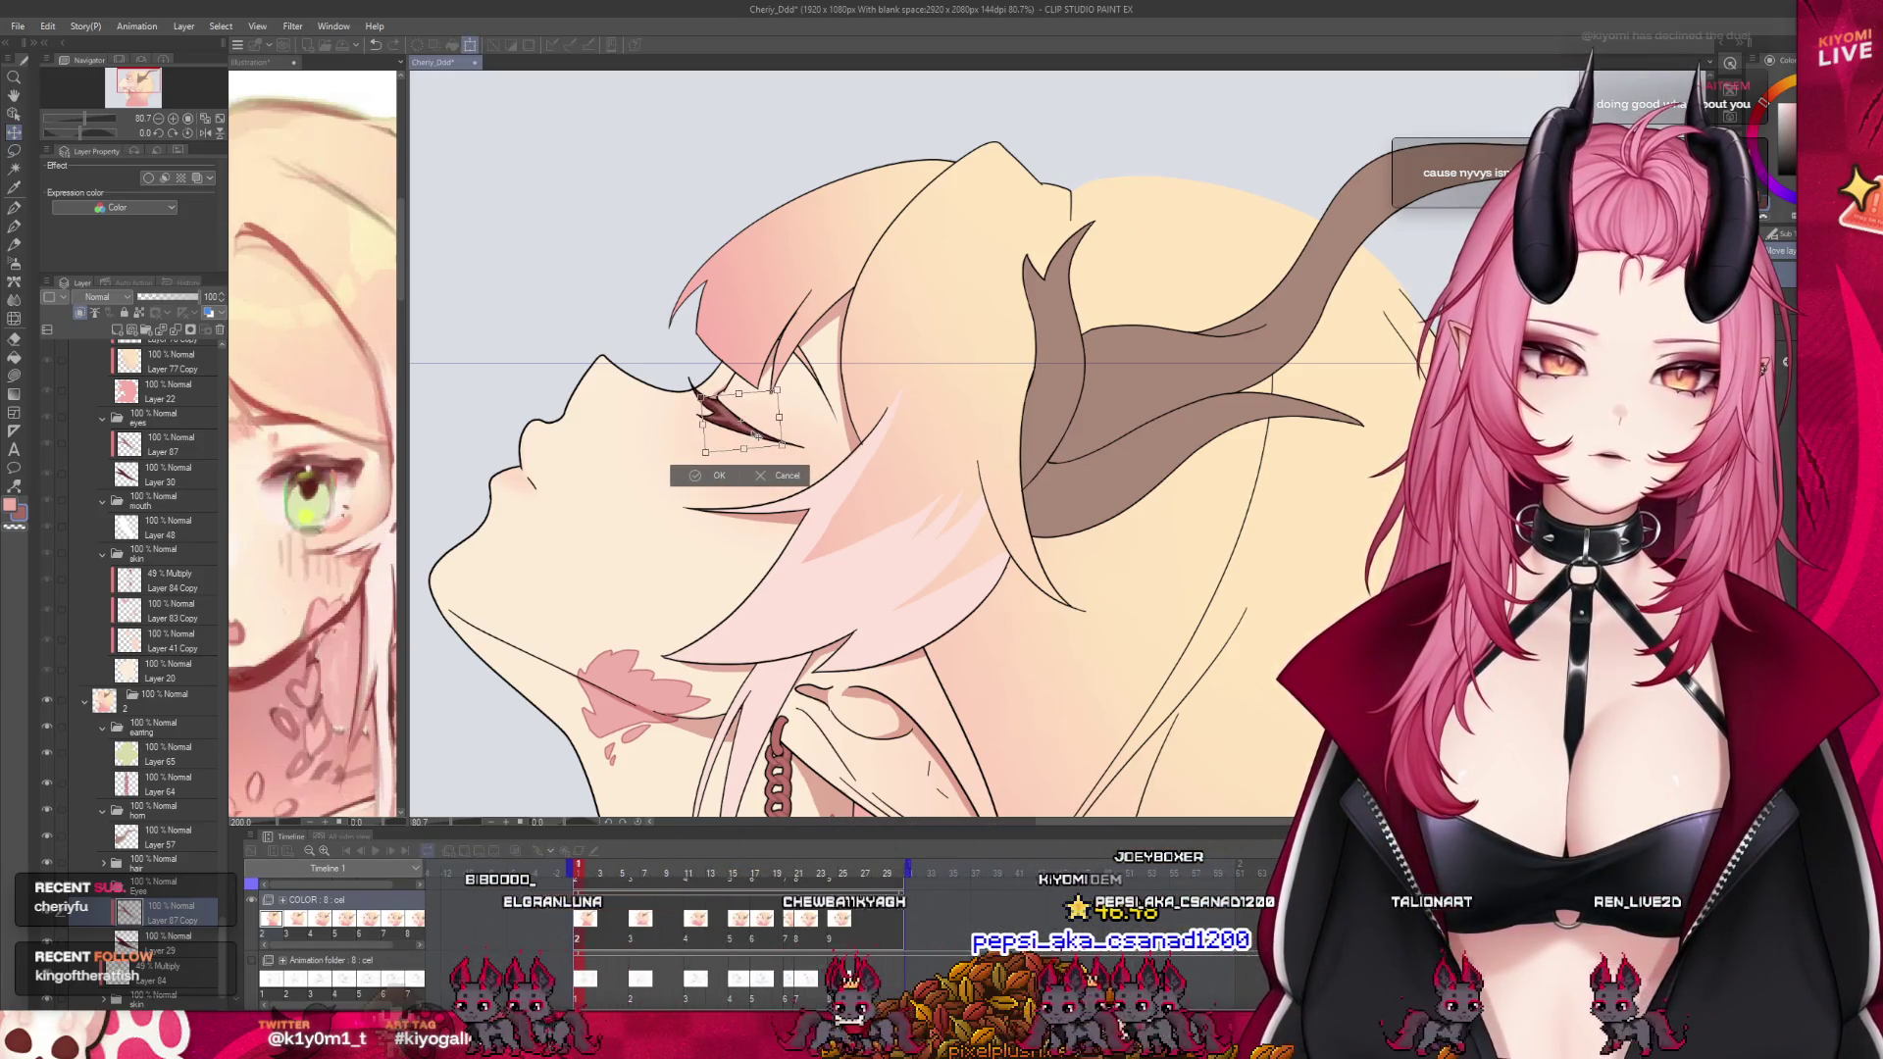
{"action": "key", "text": "Return"}
{"action": "scroll", "coordinate": [731, 392], "scroll_direction": "up", "scroll_amount": 1}
{"action": "scroll", "coordinate": [726, 363], "scroll_direction": "up", "scroll_amount": 2}
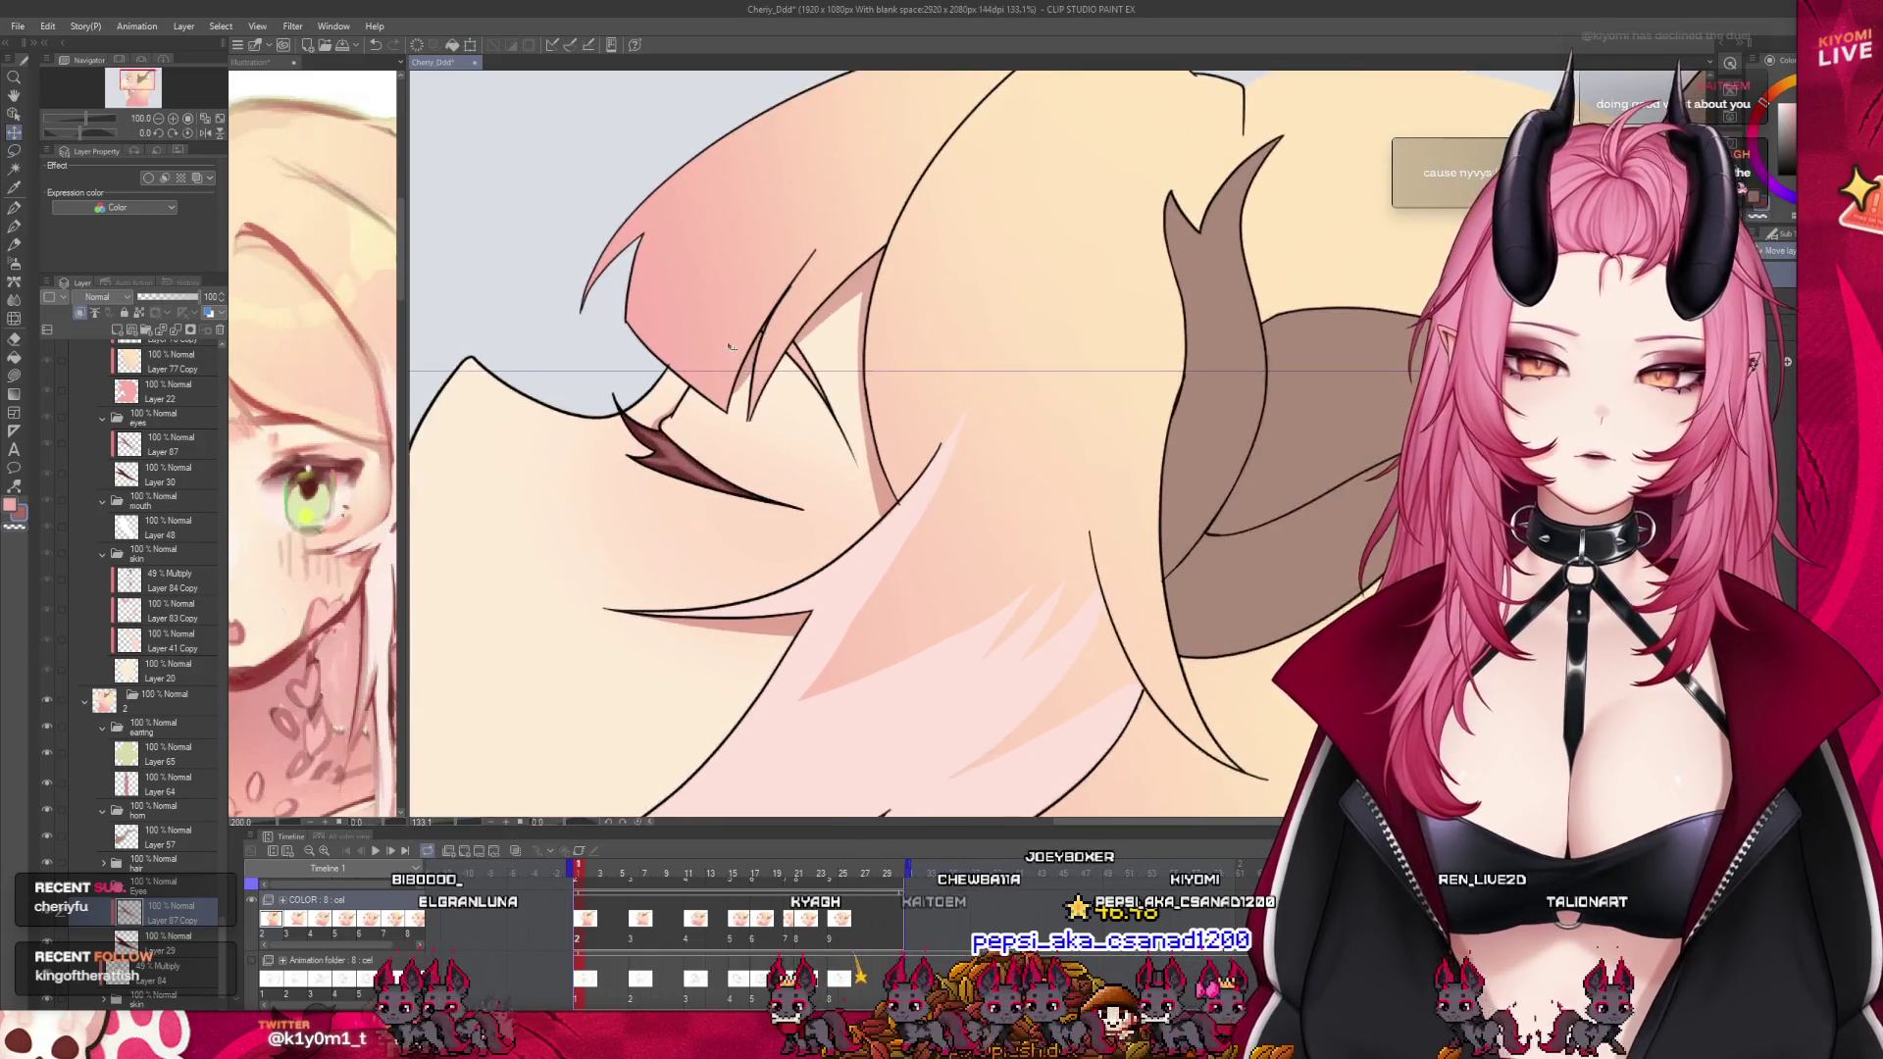
{"action": "scroll", "coordinate": [724, 345], "scroll_direction": "up", "scroll_amount": 2}
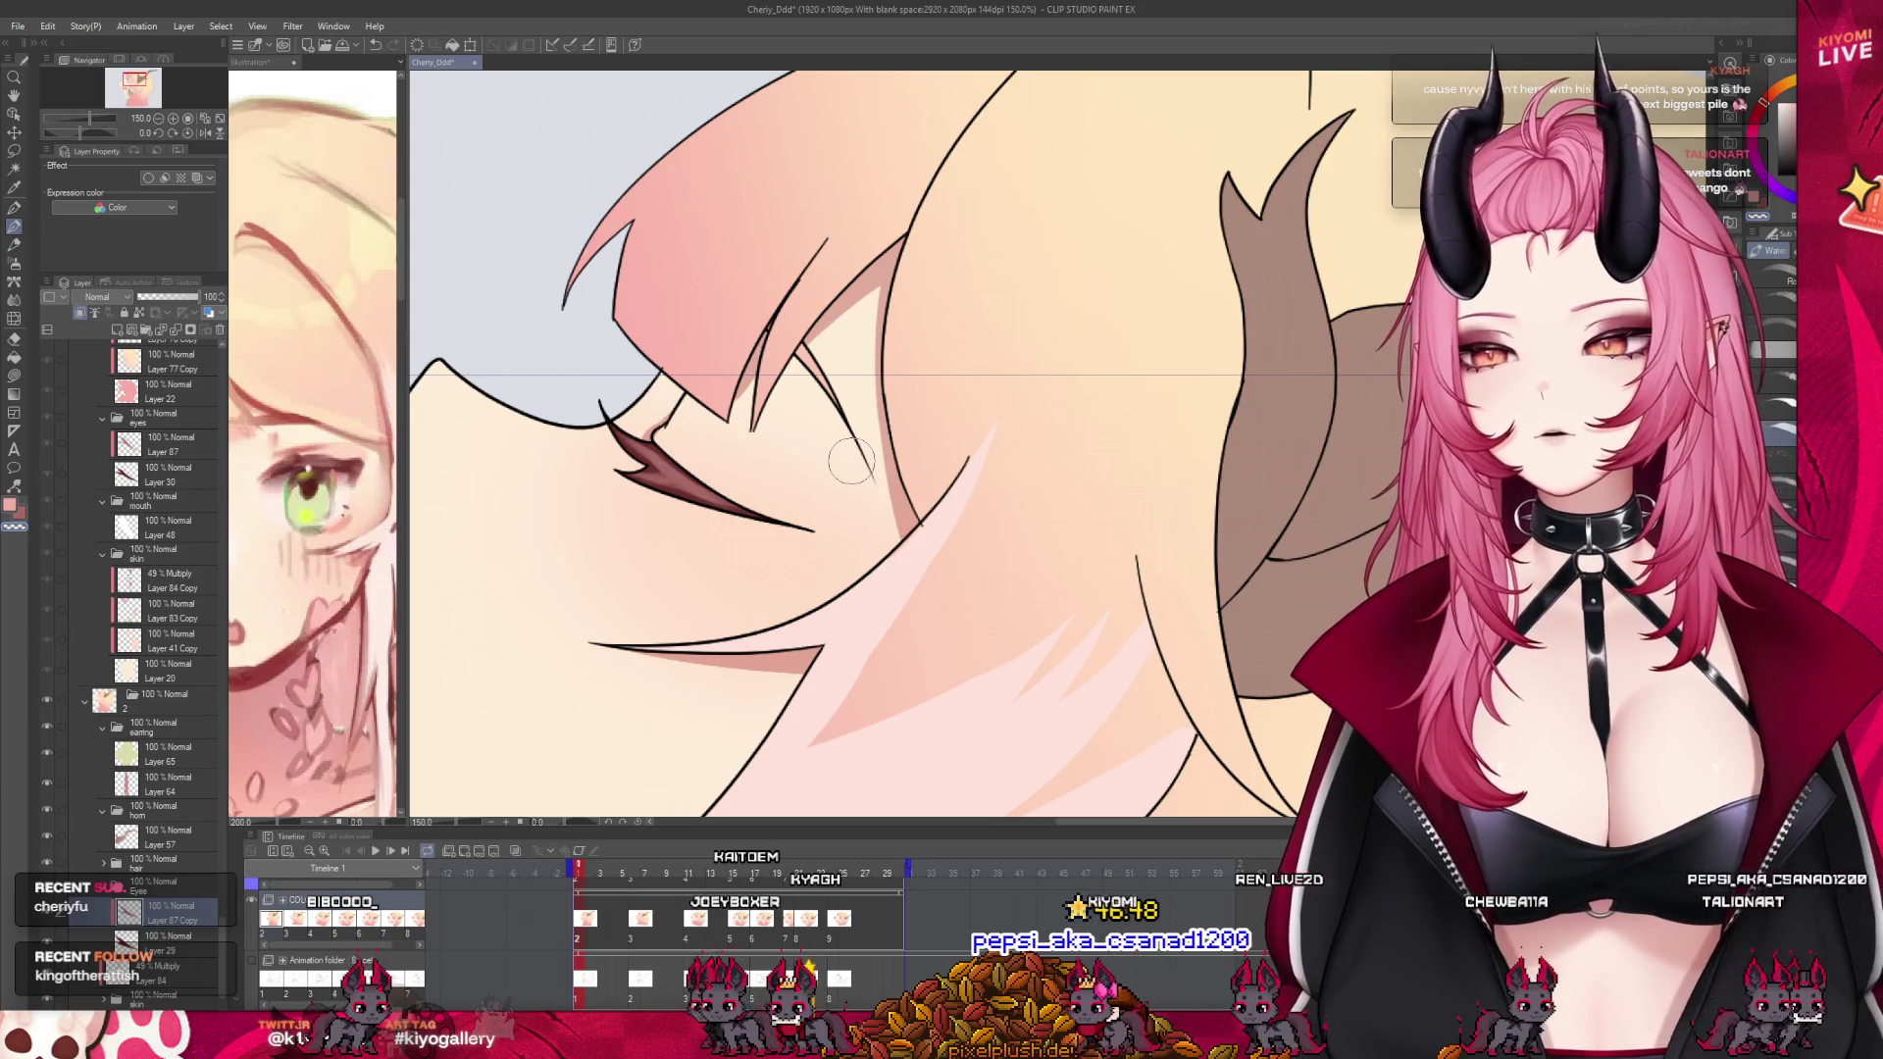
{"action": "scroll", "coordinate": [851, 461], "scroll_direction": "down", "scroll_amount": 2}
{"action": "scroll", "coordinate": [804, 432], "scroll_direction": "down", "scroll_amount": 2}
{"action": "scroll", "coordinate": [746, 402], "scroll_direction": "down", "scroll_amount": 2}
Scrub to frame 28, rewind to frame 1, and start playback of the cels
{"action": "scroll", "coordinate": [700, 376], "scroll_direction": "down", "scroll_amount": 1}
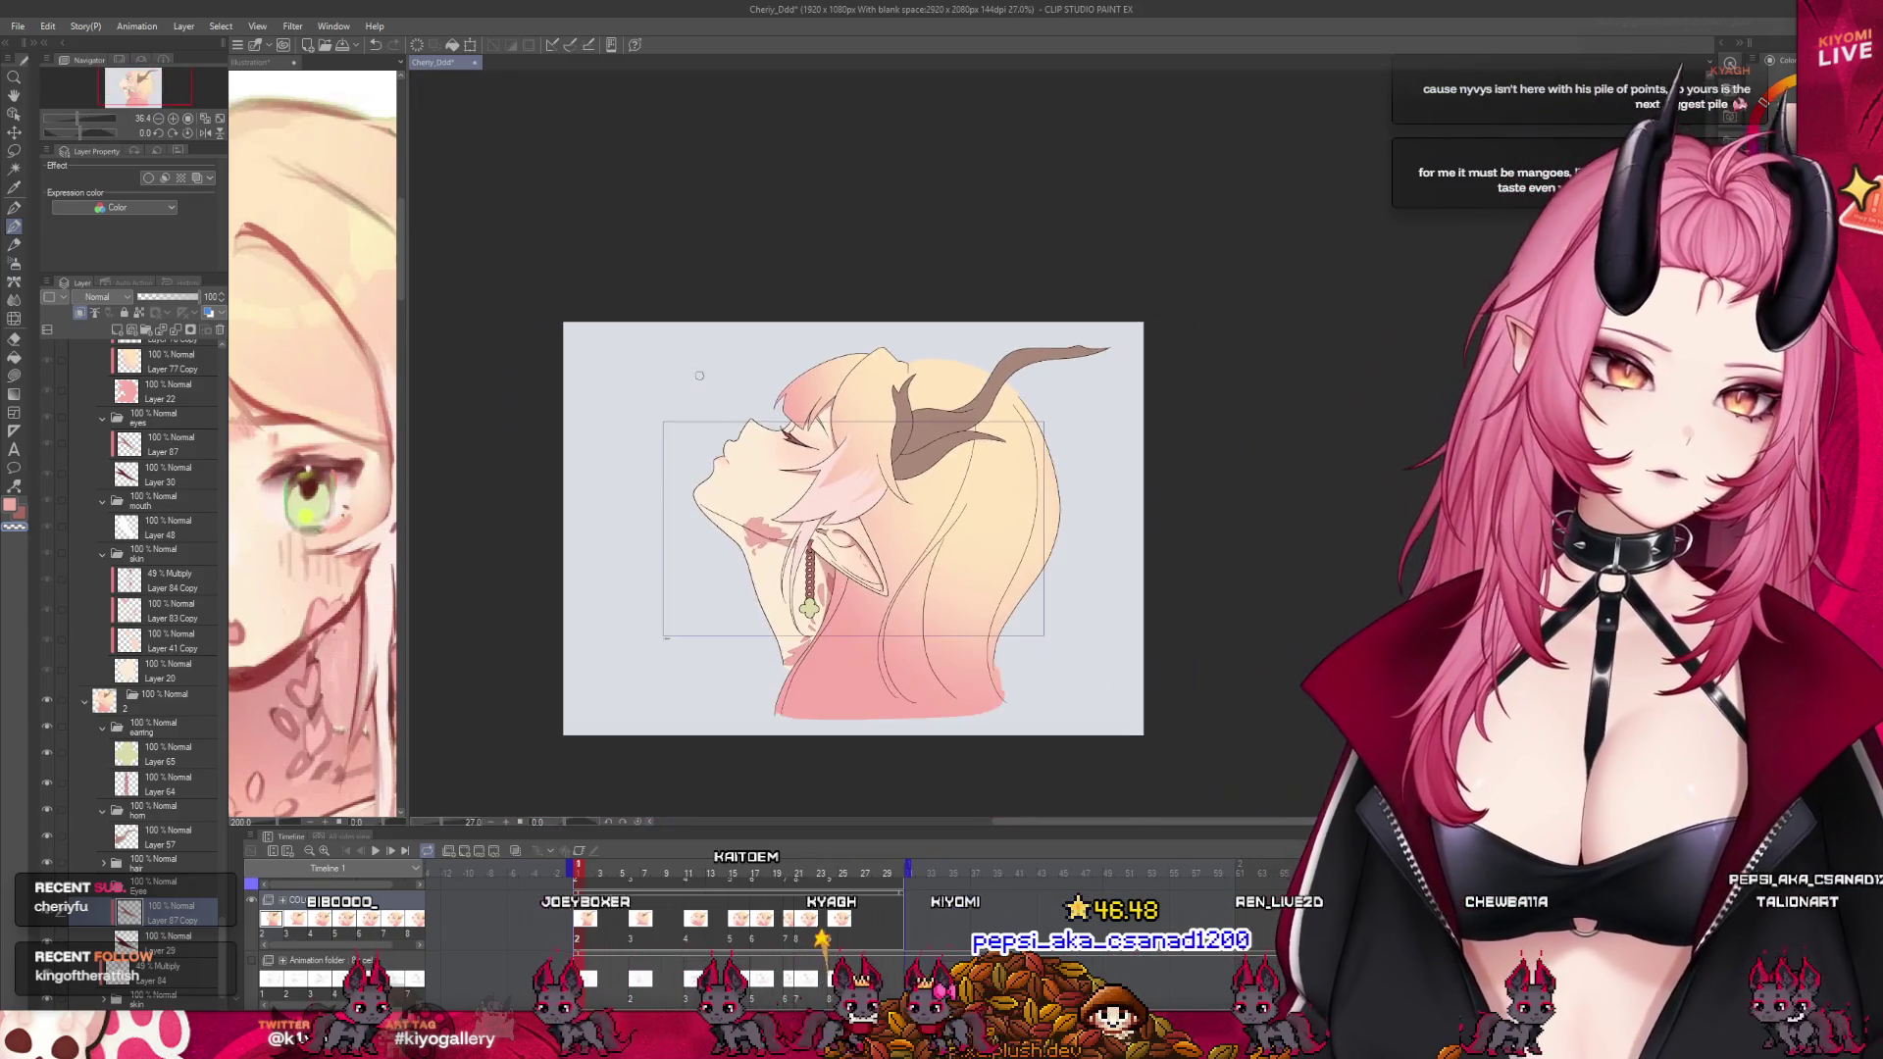
{"action": "scroll", "coordinate": [863, 472], "scroll_direction": "up", "scroll_amount": 1}
{"action": "scroll", "coordinate": [863, 473], "scroll_direction": "up", "scroll_amount": 1}
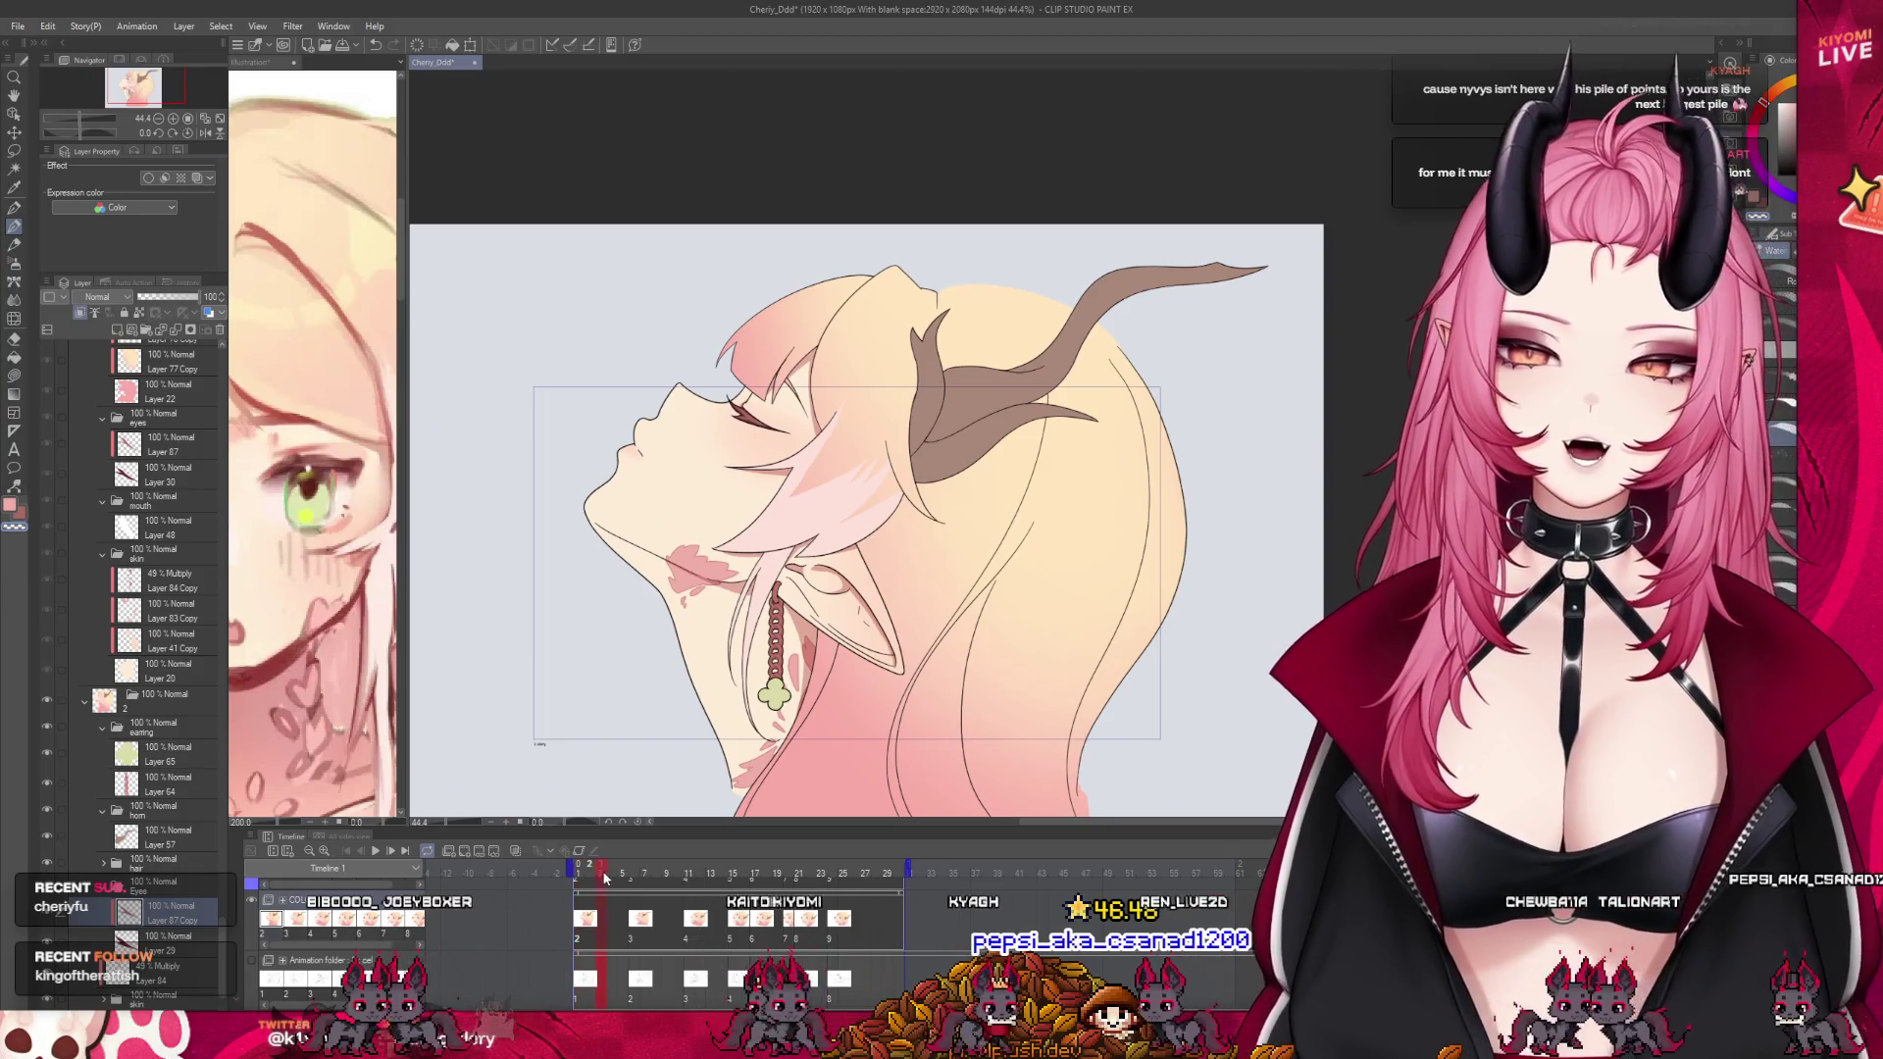
{"action": "left_click_drag", "start_coordinate": [605, 878], "coordinate": [824, 891]}
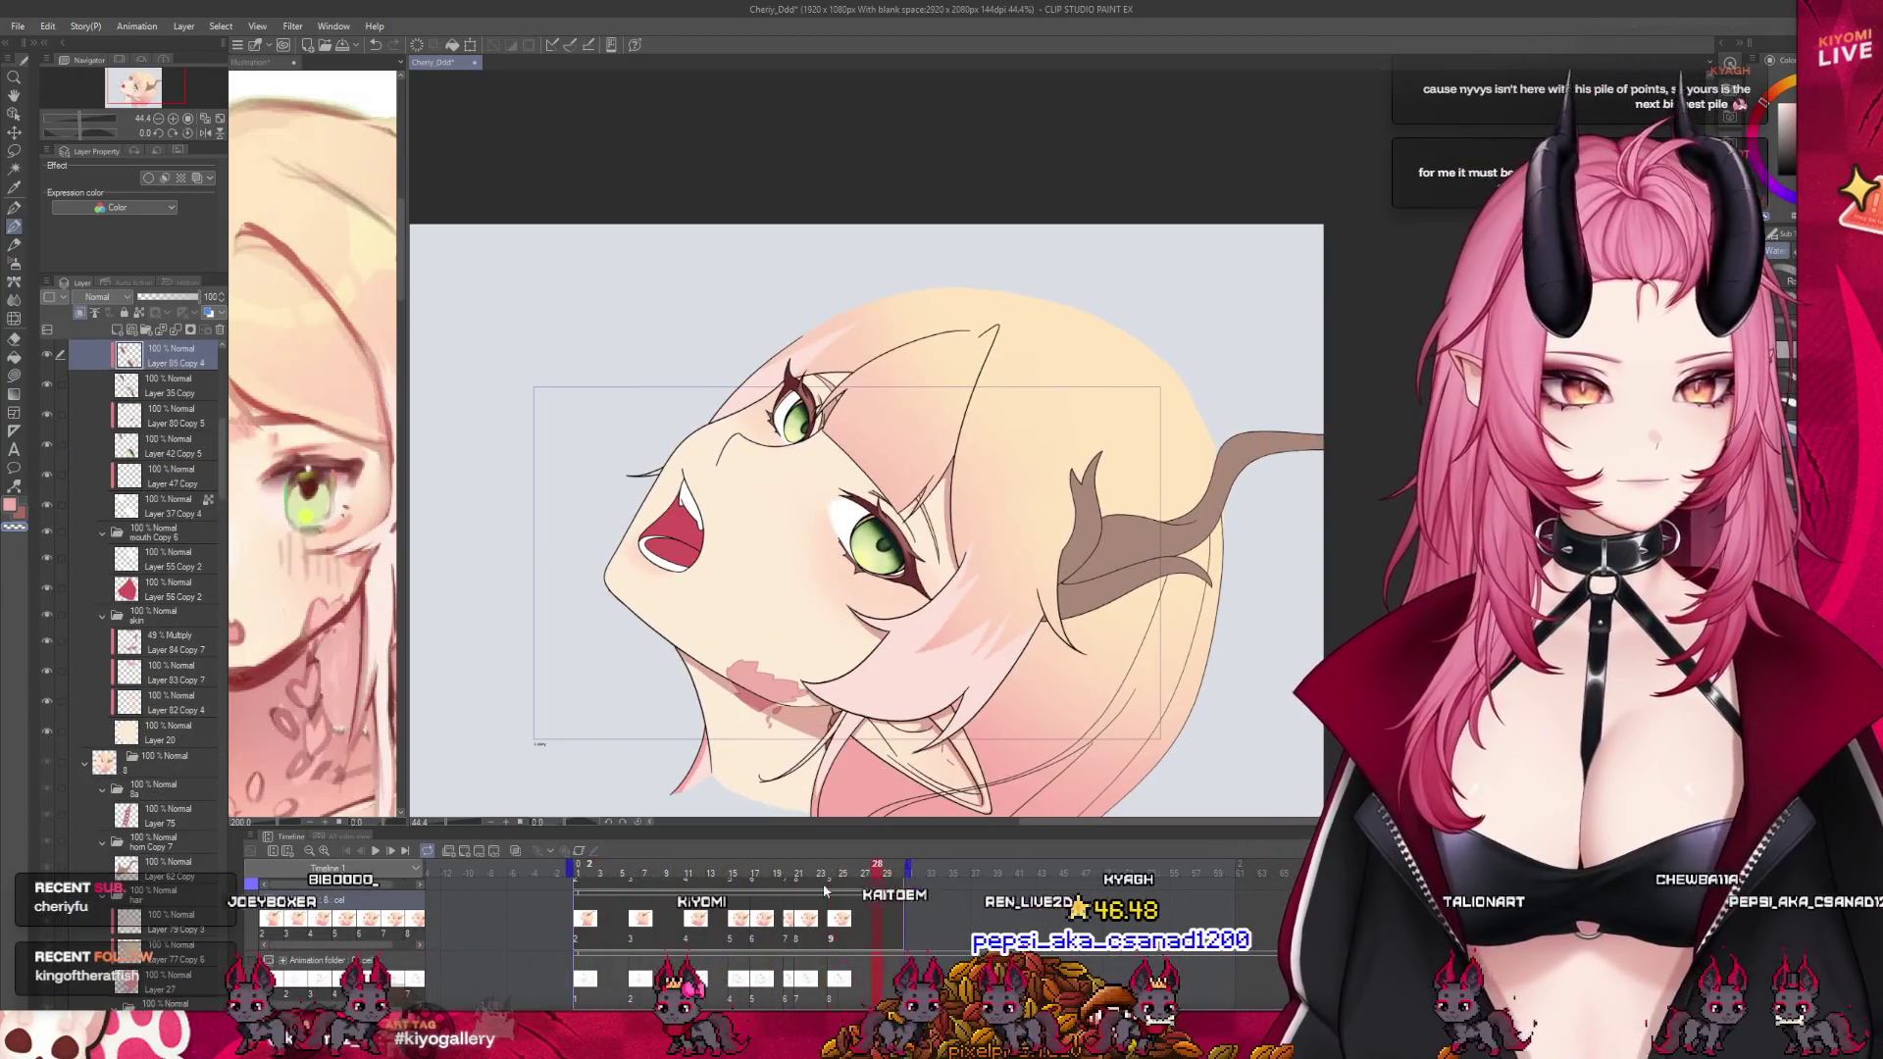
{"action": "left_click", "coordinate": [577, 873]}
{"action": "scroll", "coordinate": [780, 515], "scroll_direction": "up", "scroll_amount": 1}
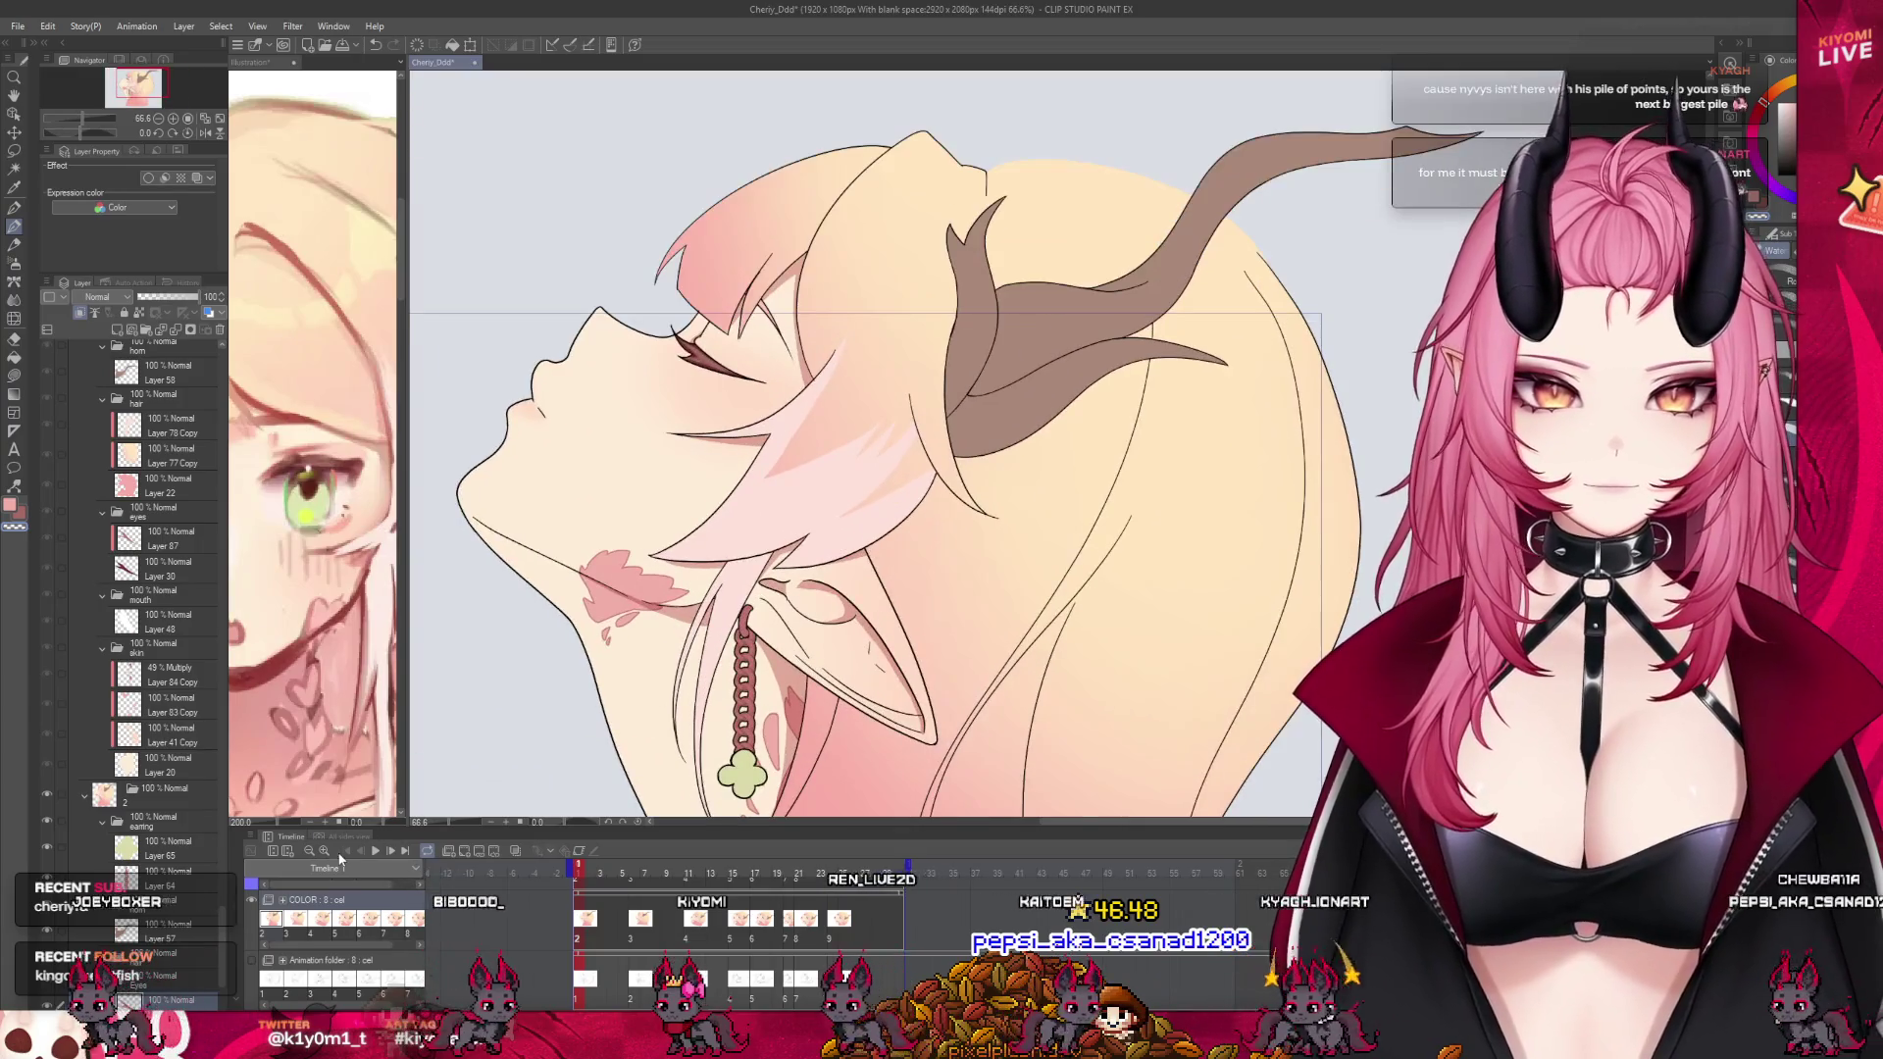
{"action": "left_click", "coordinate": [376, 850]}
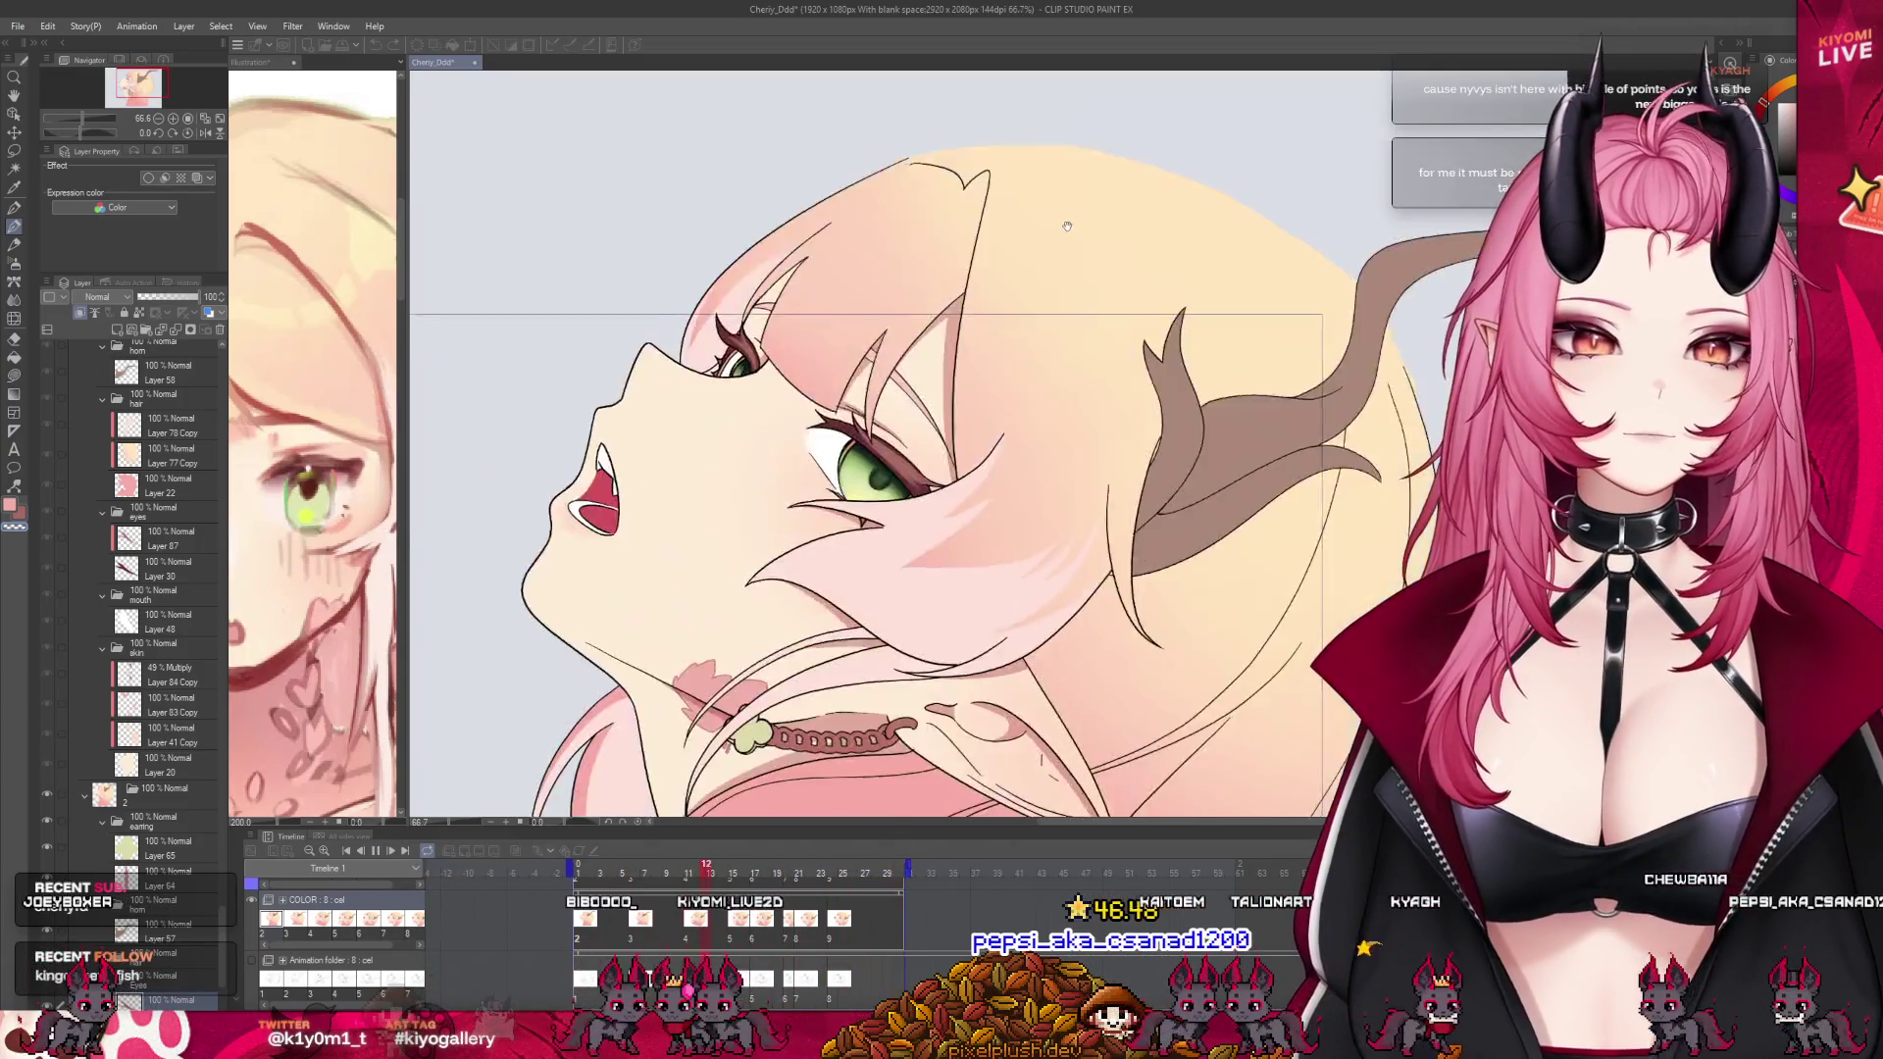
{"action": "scroll", "coordinate": [1068, 227], "scroll_direction": "down", "scroll_amount": 2}
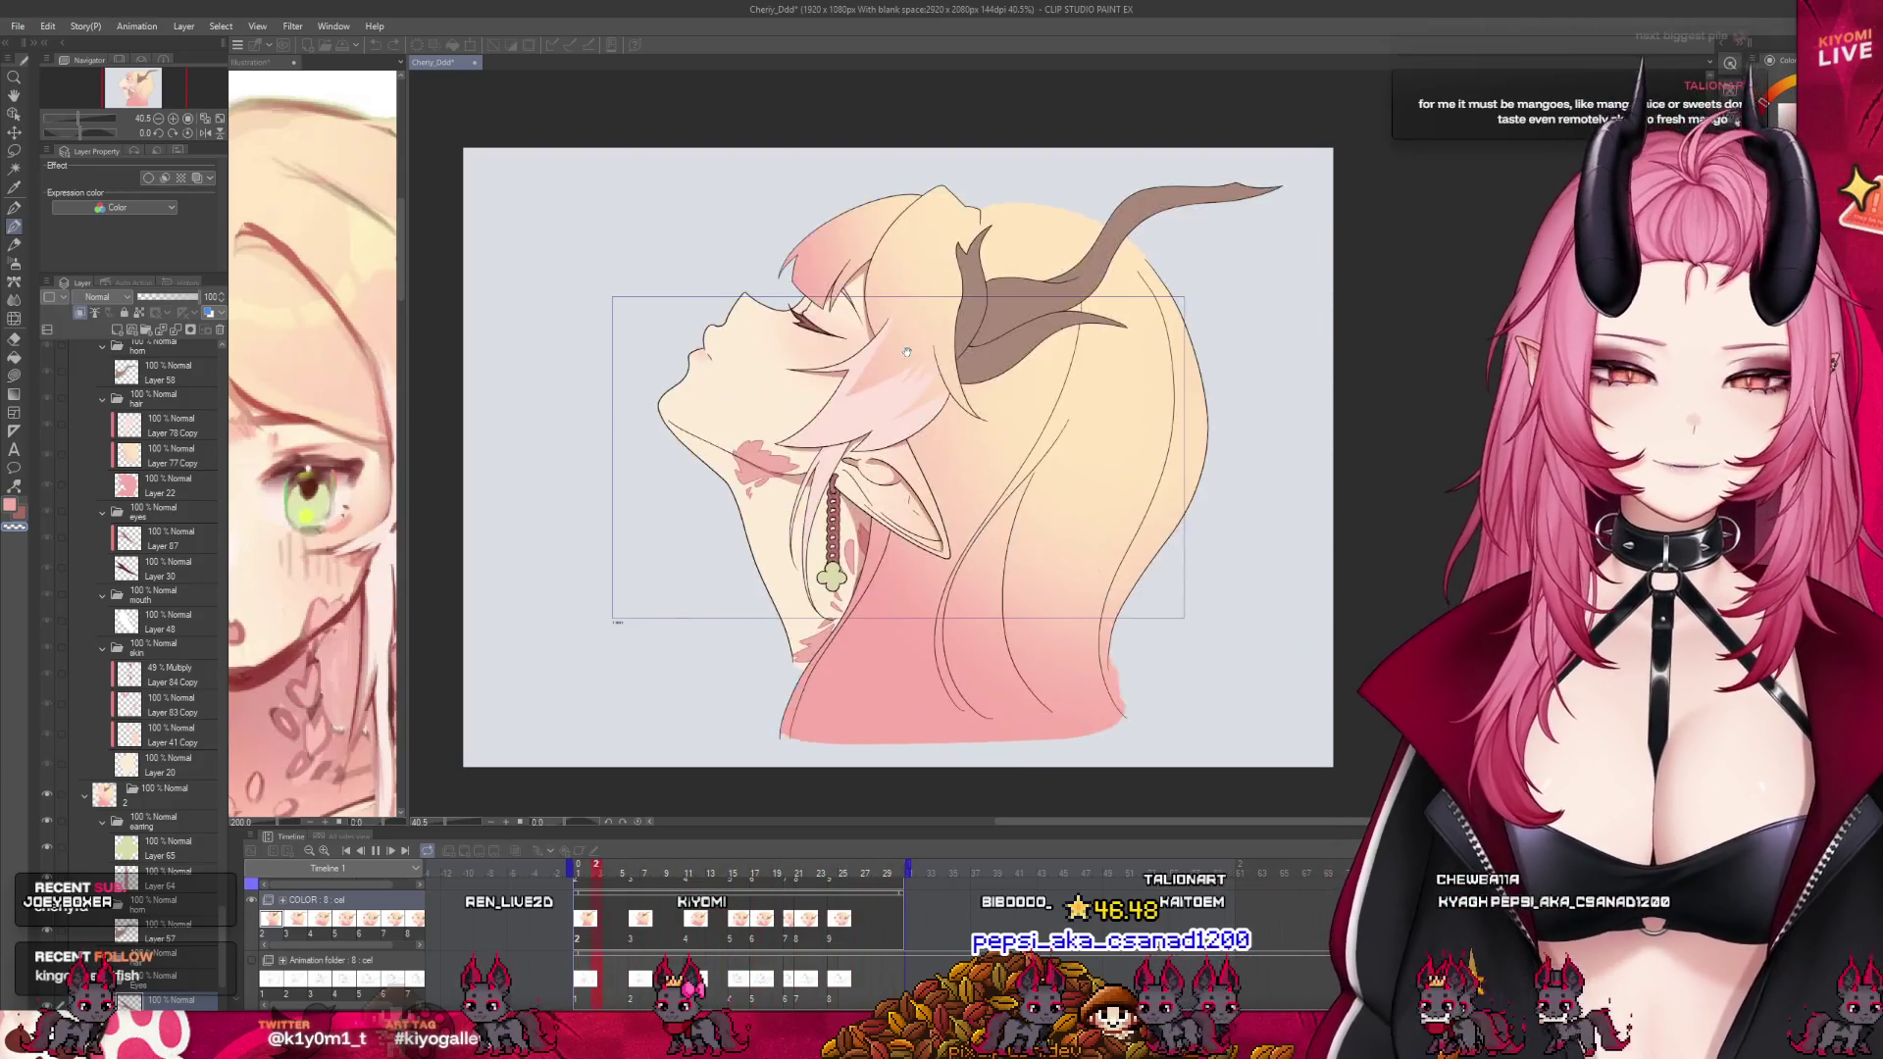
{"action": "scroll", "coordinate": [907, 351], "scroll_direction": "up", "scroll_amount": 2}
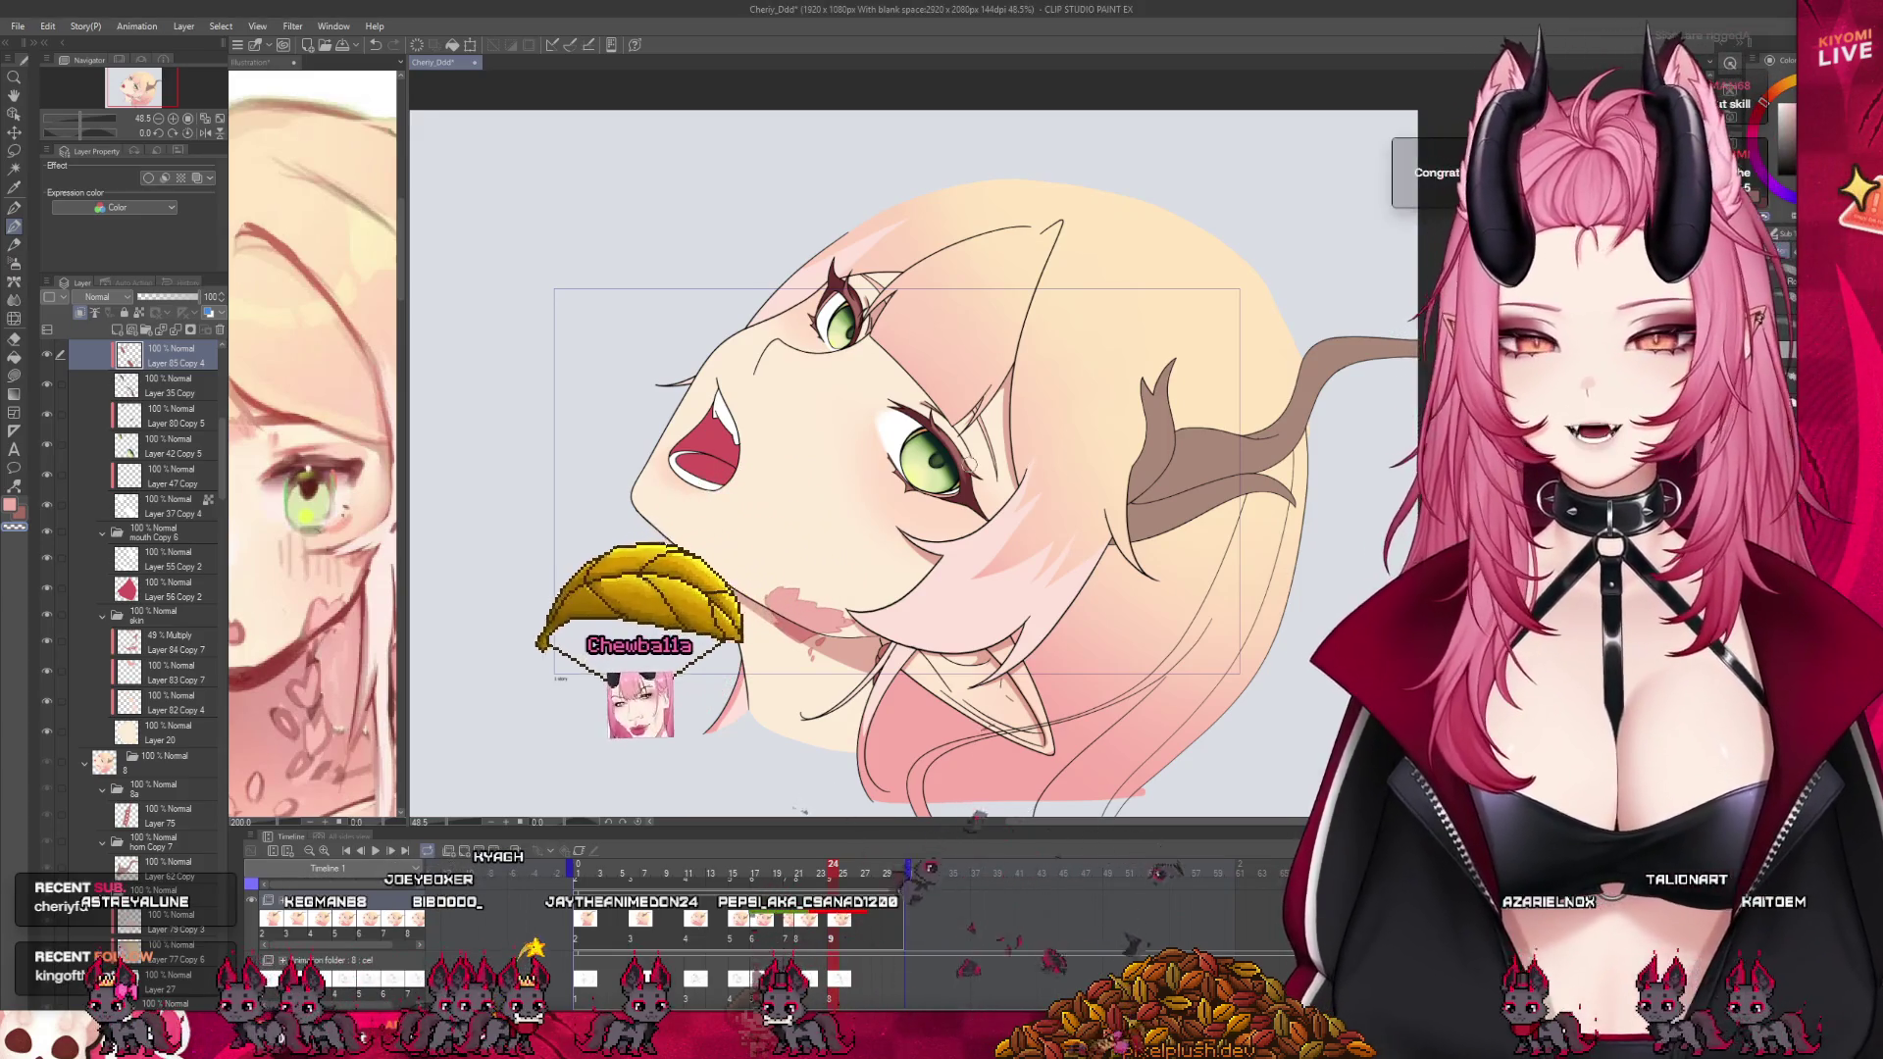
Stop playback and scrub back to the opening frame where the elf looks up with eyes closed
{"action": "key", "text": "ctrl+plus"}
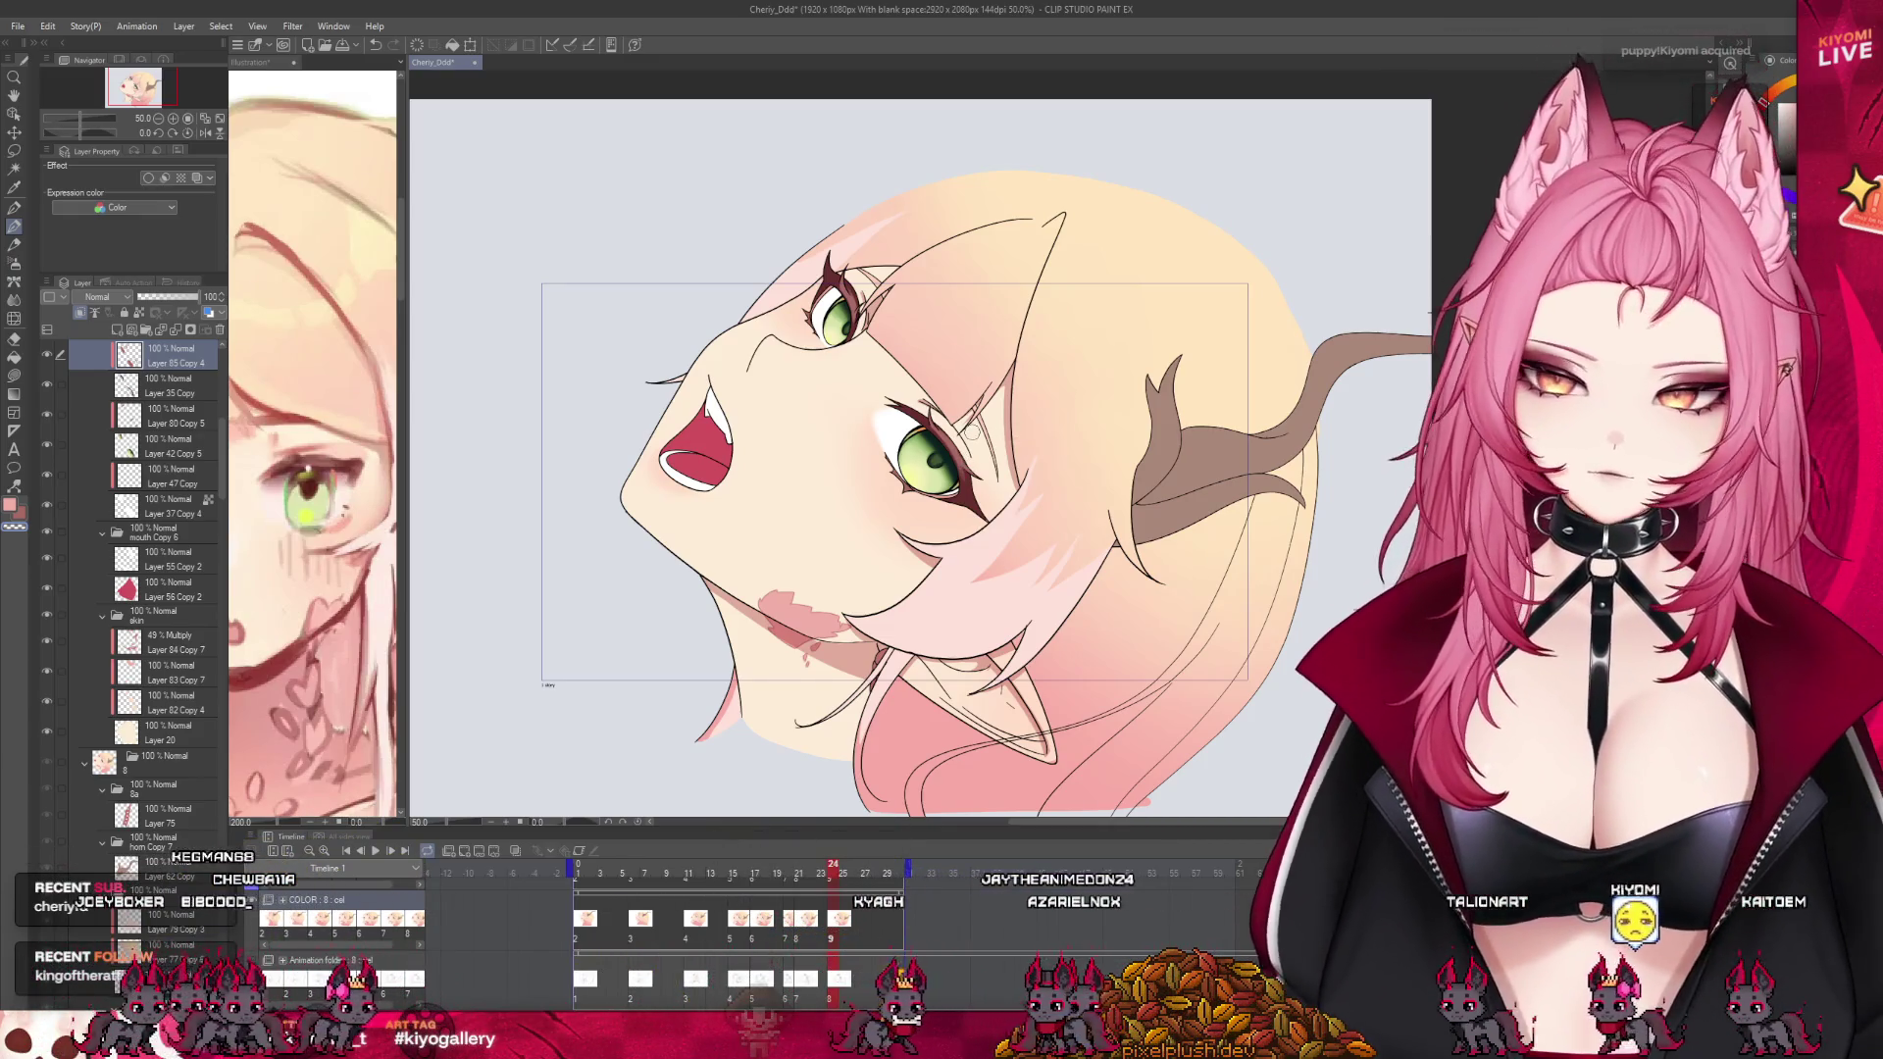
{"action": "left_click", "coordinate": [755, 876]}
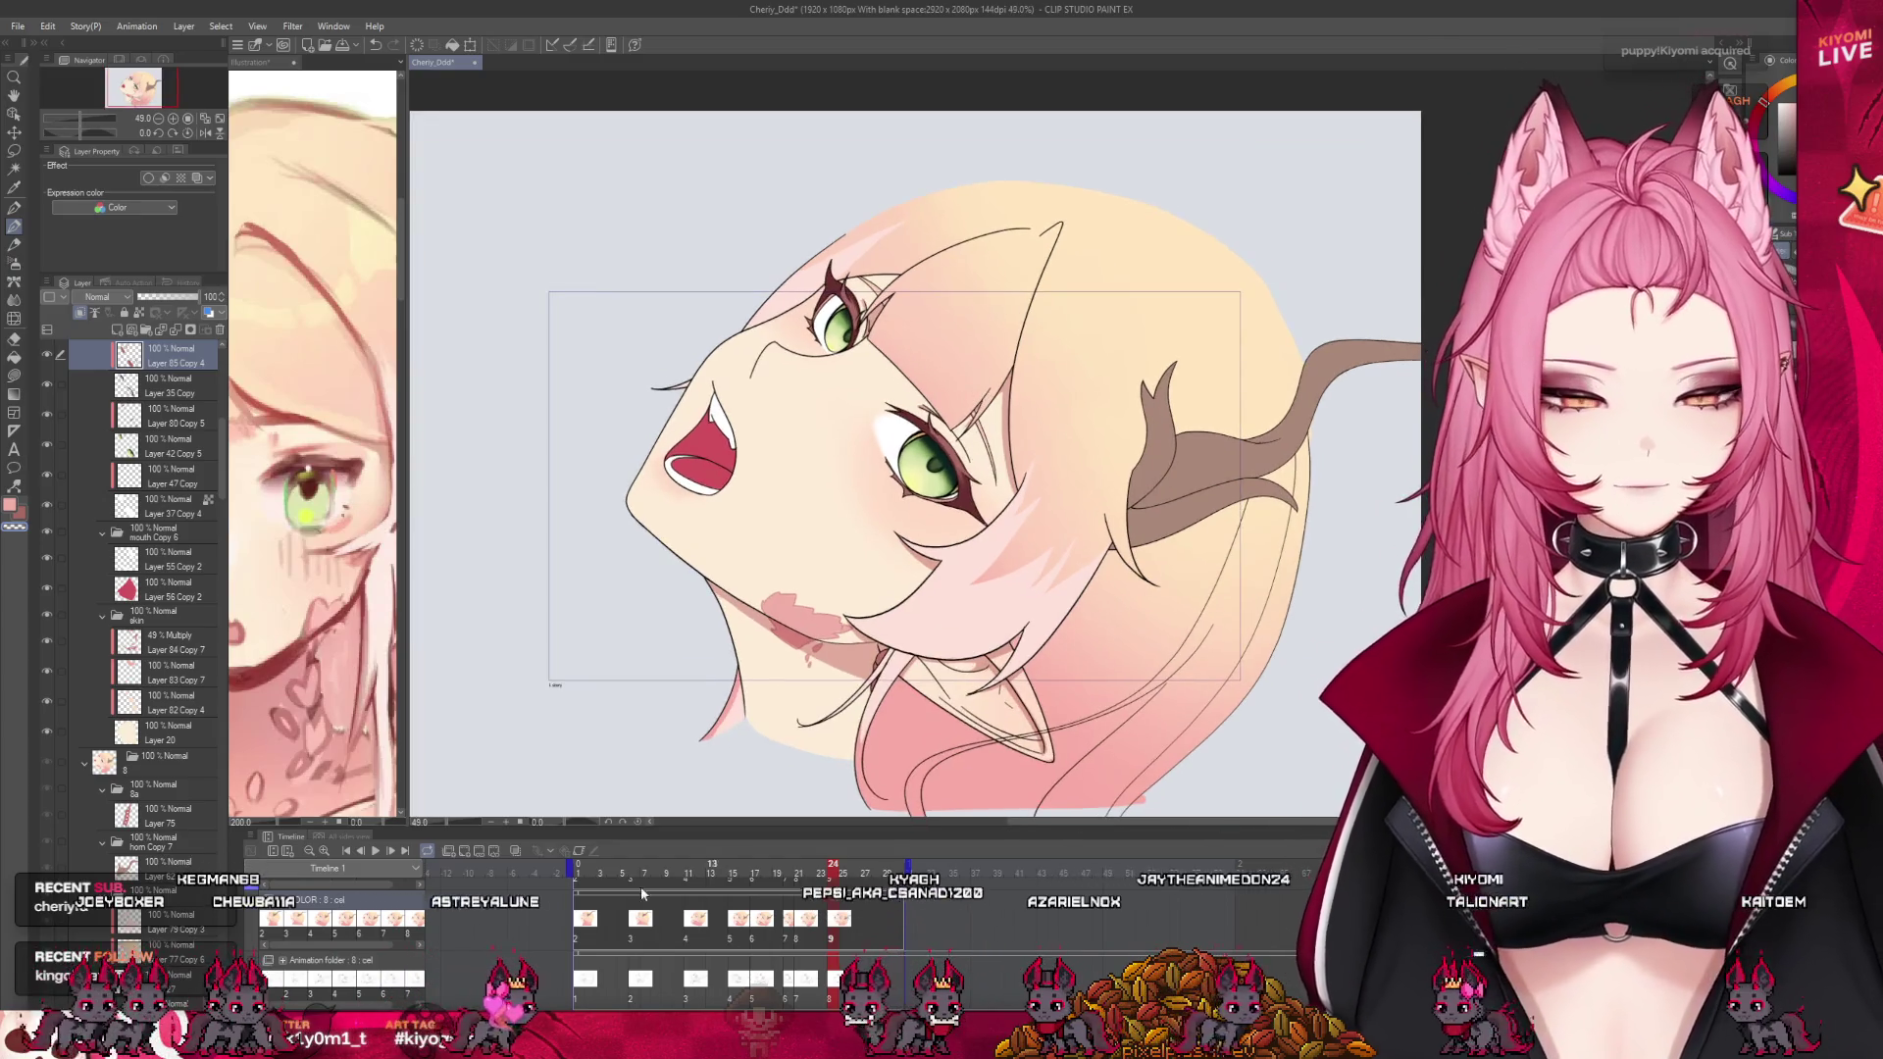
{"action": "mouse_move", "coordinate": [755, 876]}
{"action": "left_mouse_down"}
{"action": "mouse_move", "coordinate": [850, 900]}
{"action": "mouse_move", "coordinate": [578, 887]}
{"action": "left_mouse_up"}
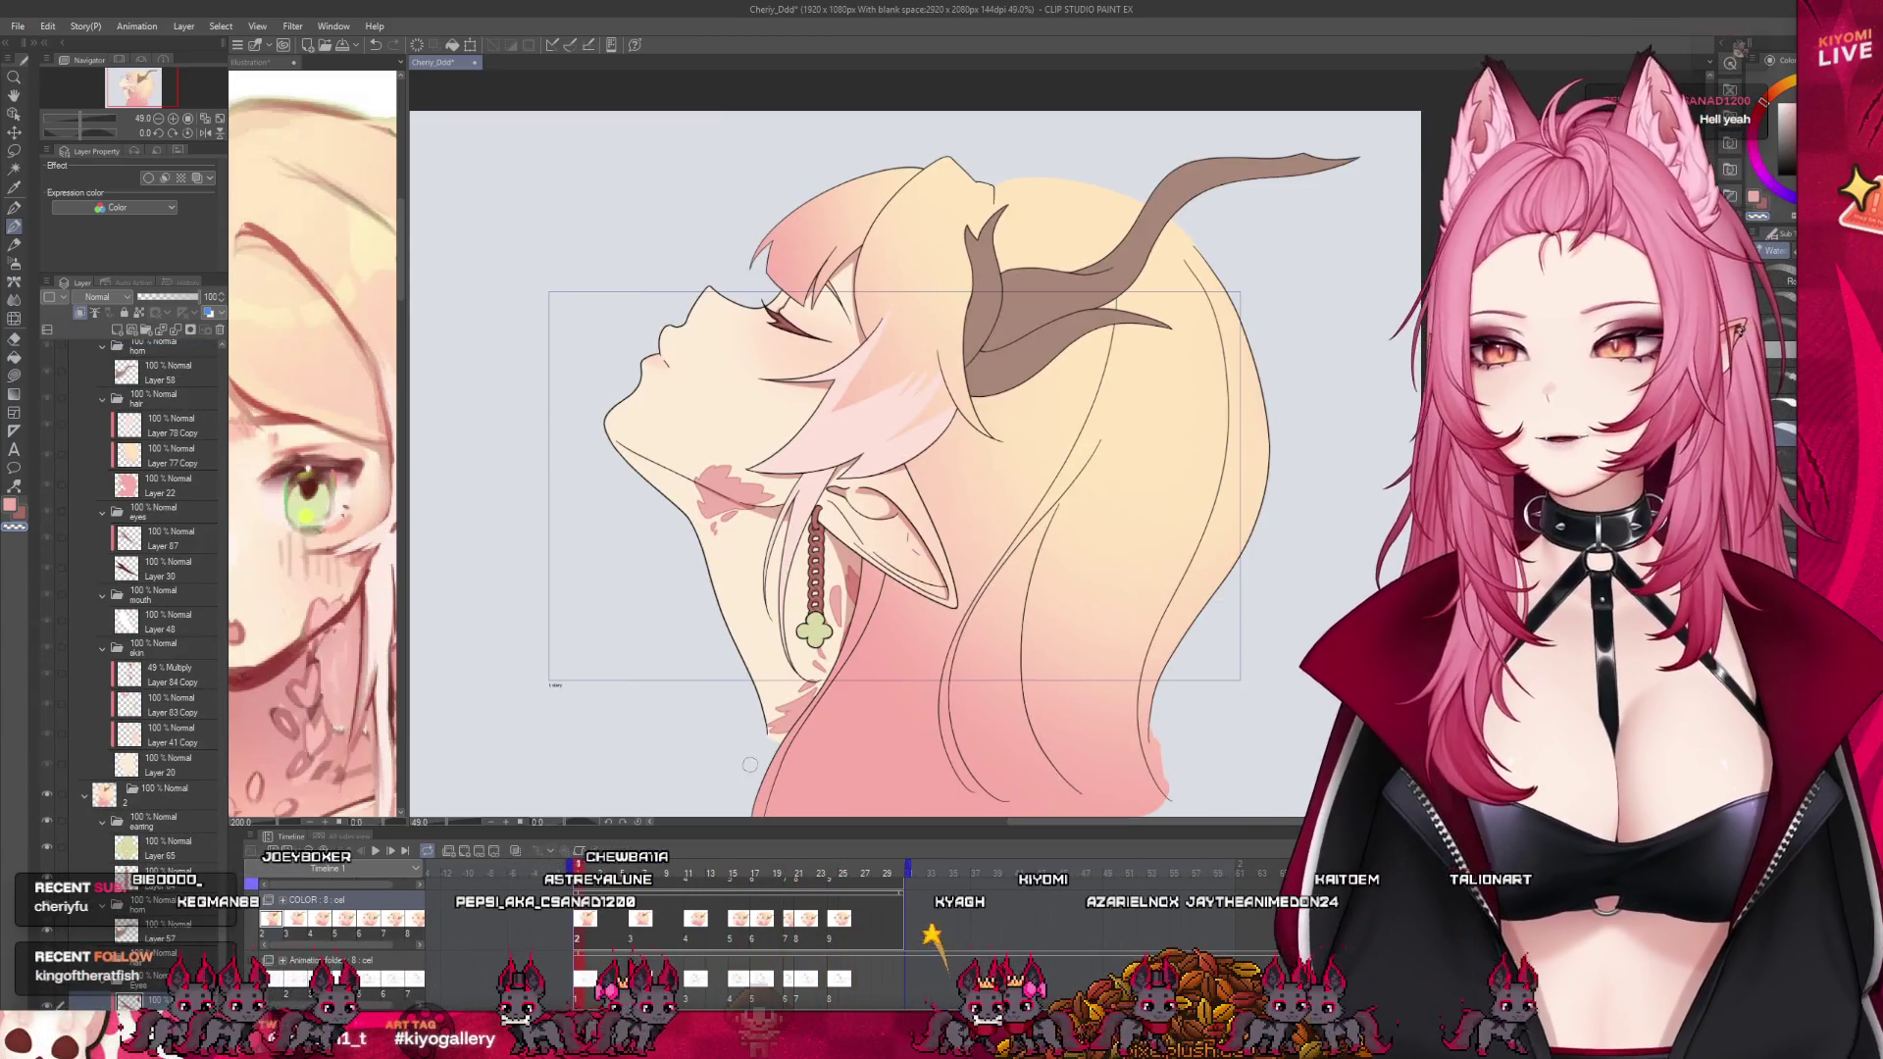
{"action": "scroll", "coordinate": [147, 790], "scroll_direction": "down", "scroll_amount": 3}
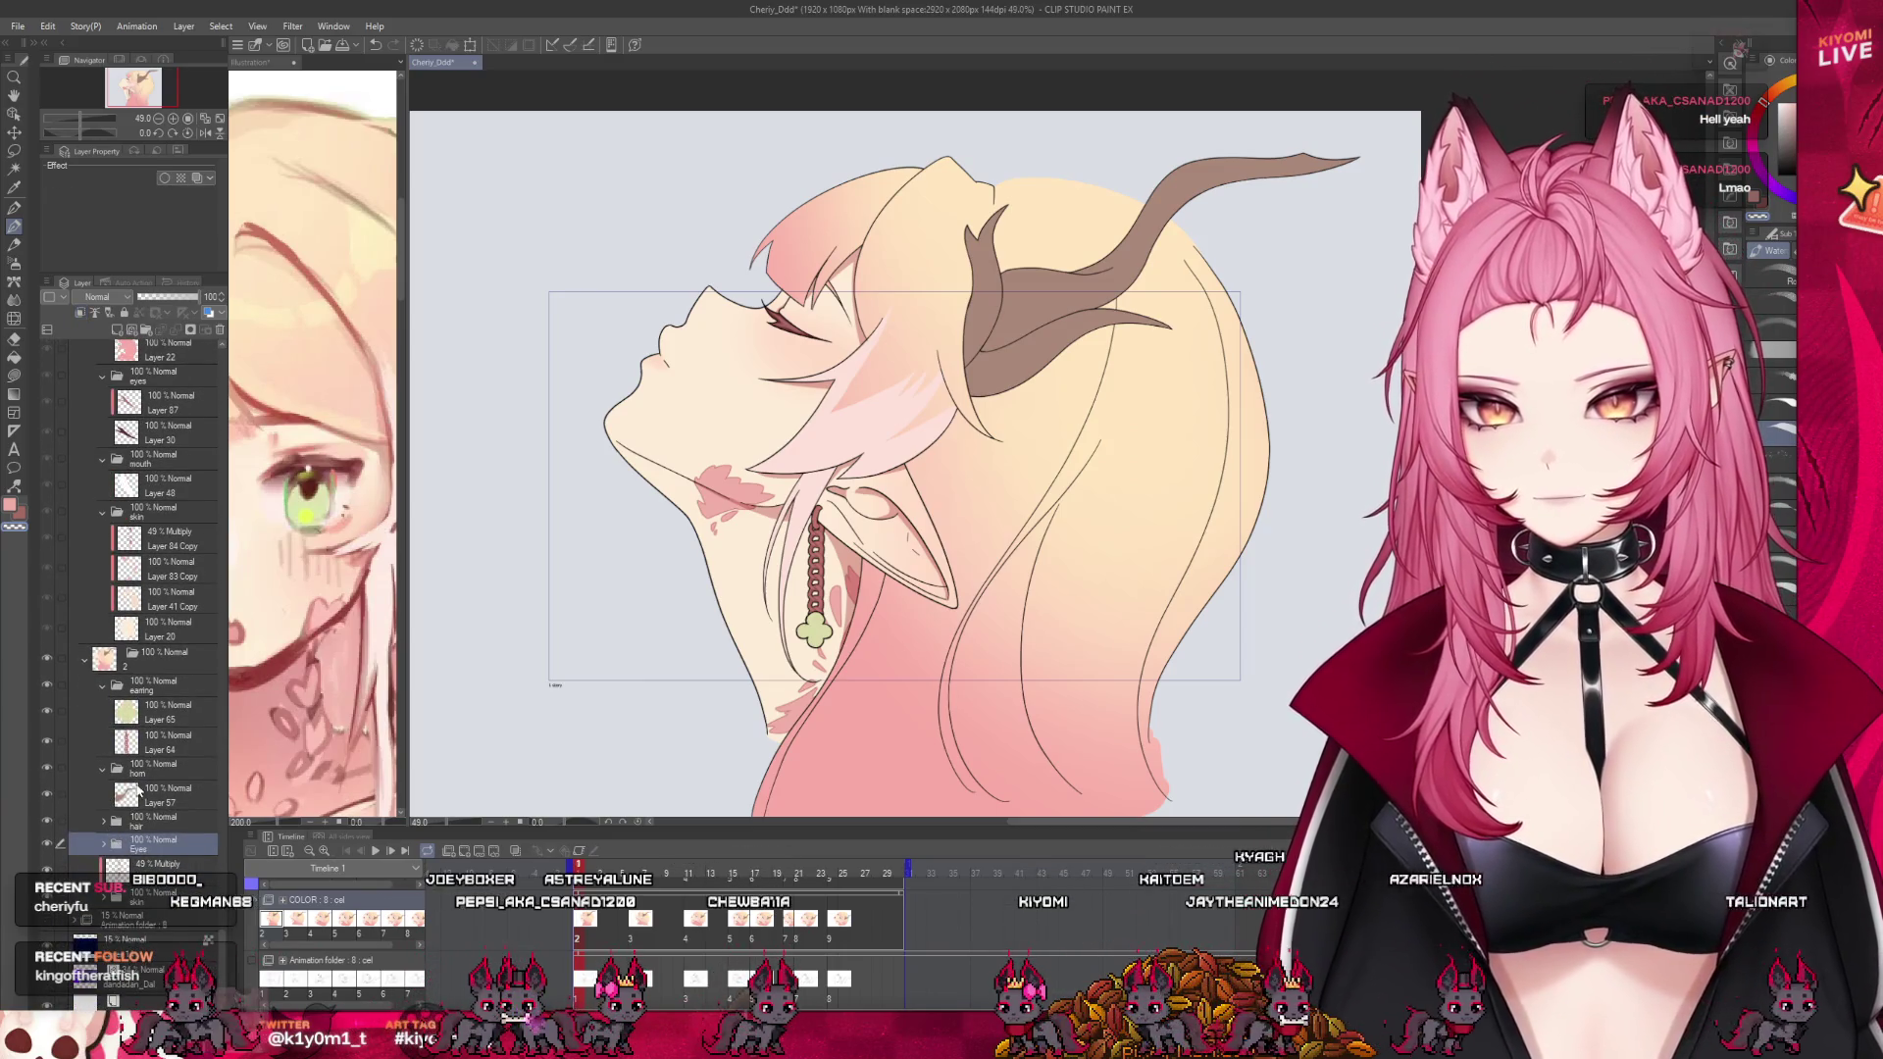
Add a new Multiply layer above the looking-up cel's hair and switch to the Blend tool
{"action": "left_click", "coordinate": [138, 791]}
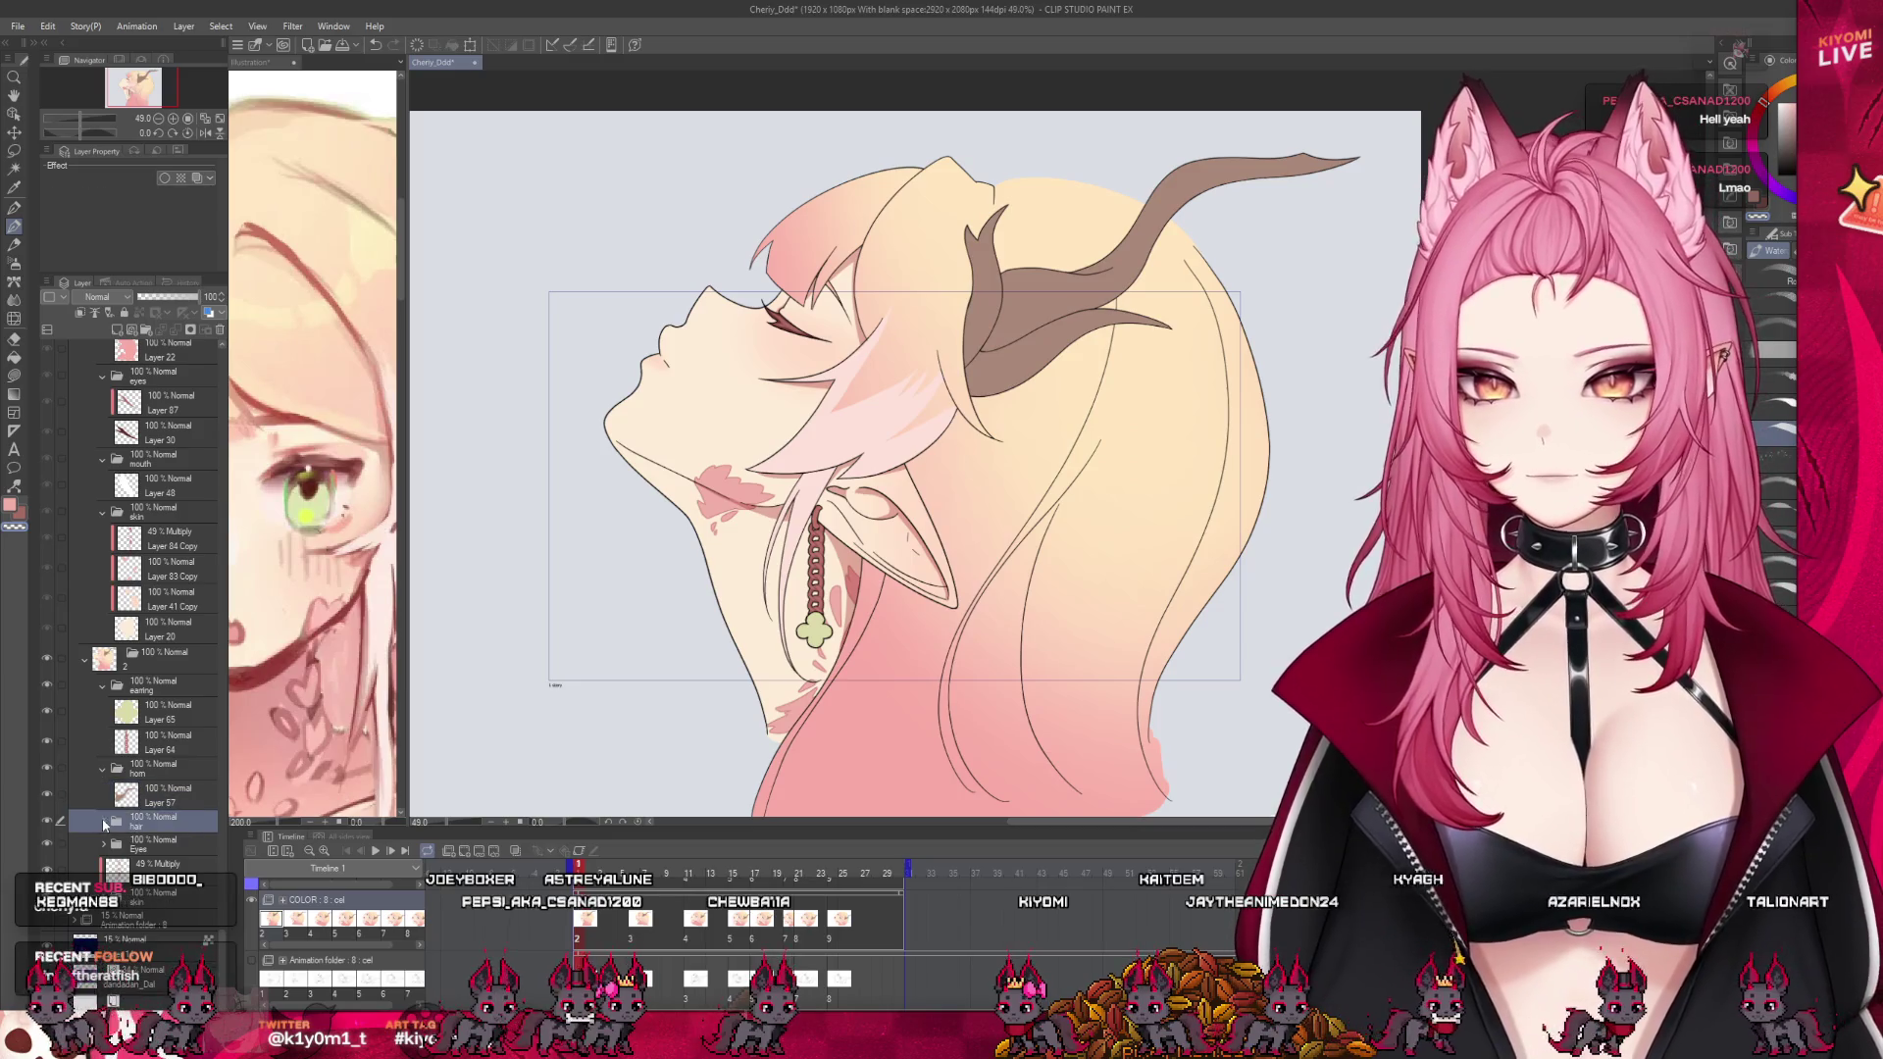
{"action": "left_click", "coordinate": [118, 330]}
{"action": "left_click", "coordinate": [98, 296]}
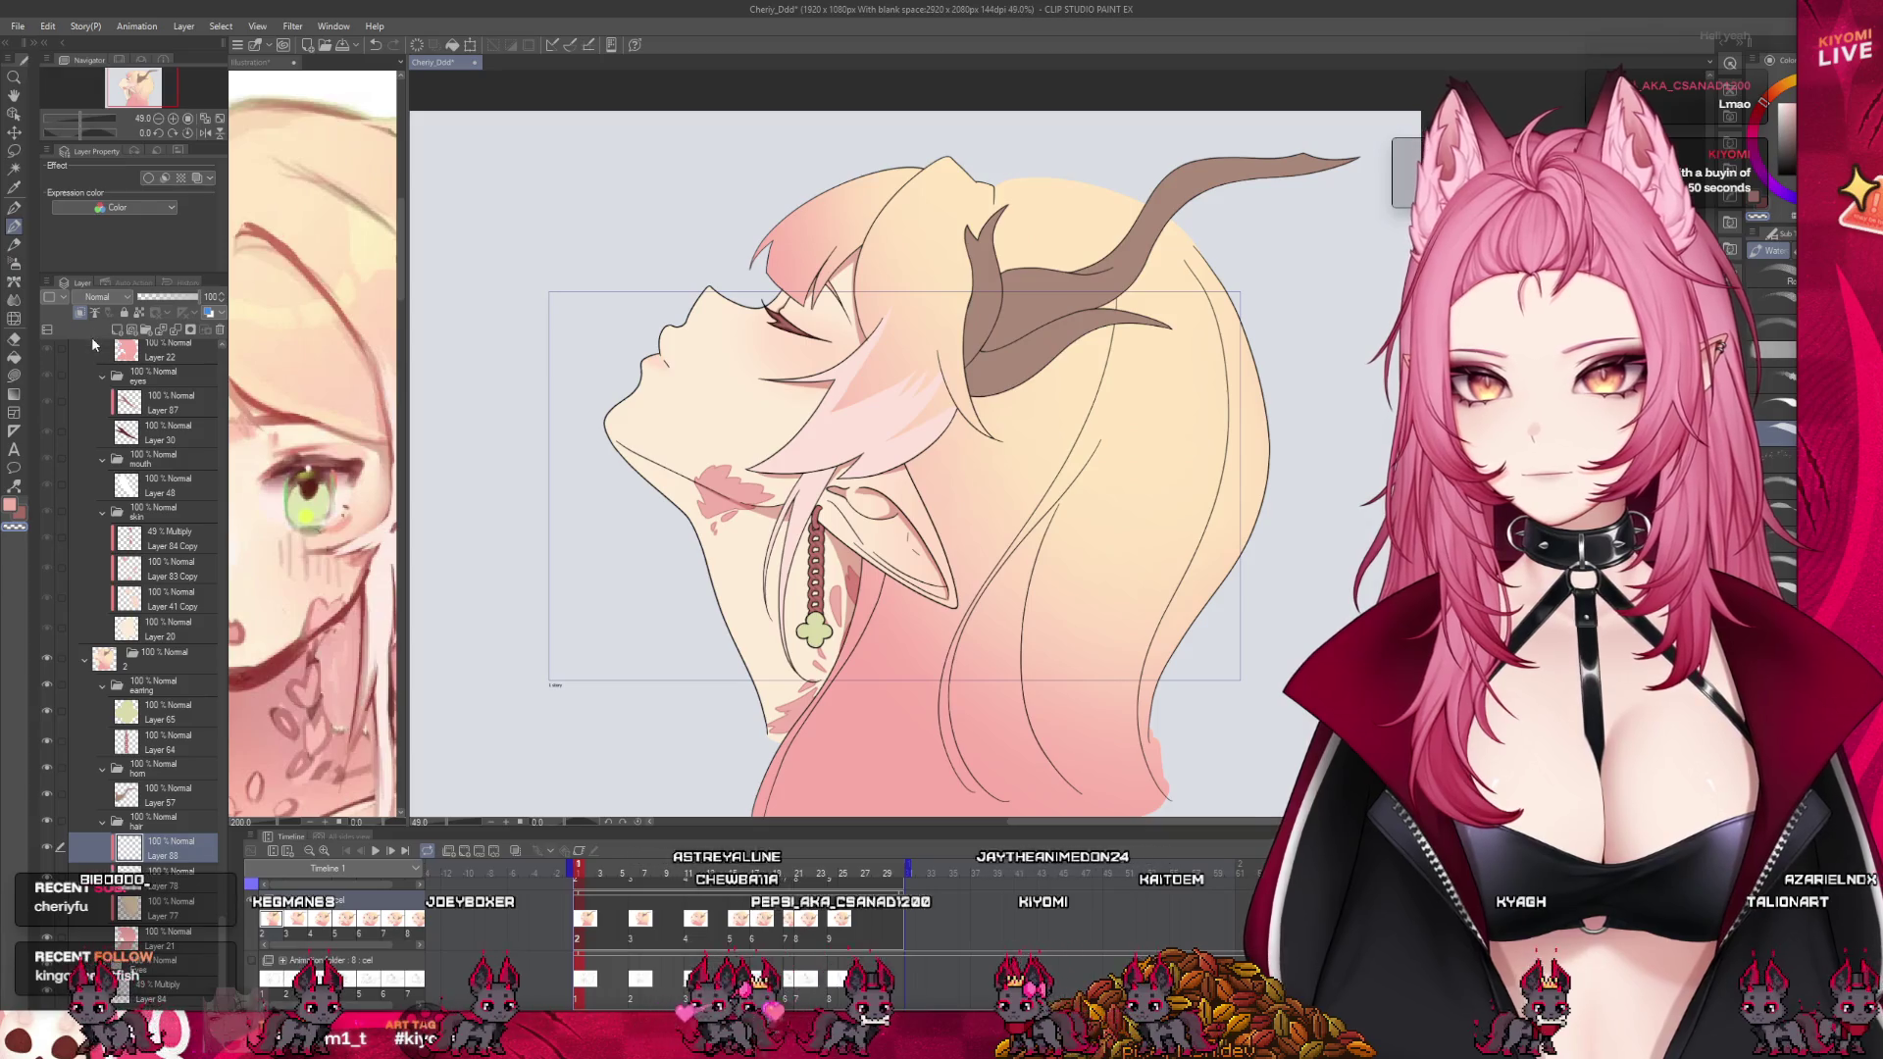
{"action": "left_click", "coordinate": [98, 343]}
{"action": "scroll", "coordinate": [913, 191], "scroll_direction": "up", "scroll_amount": 2}
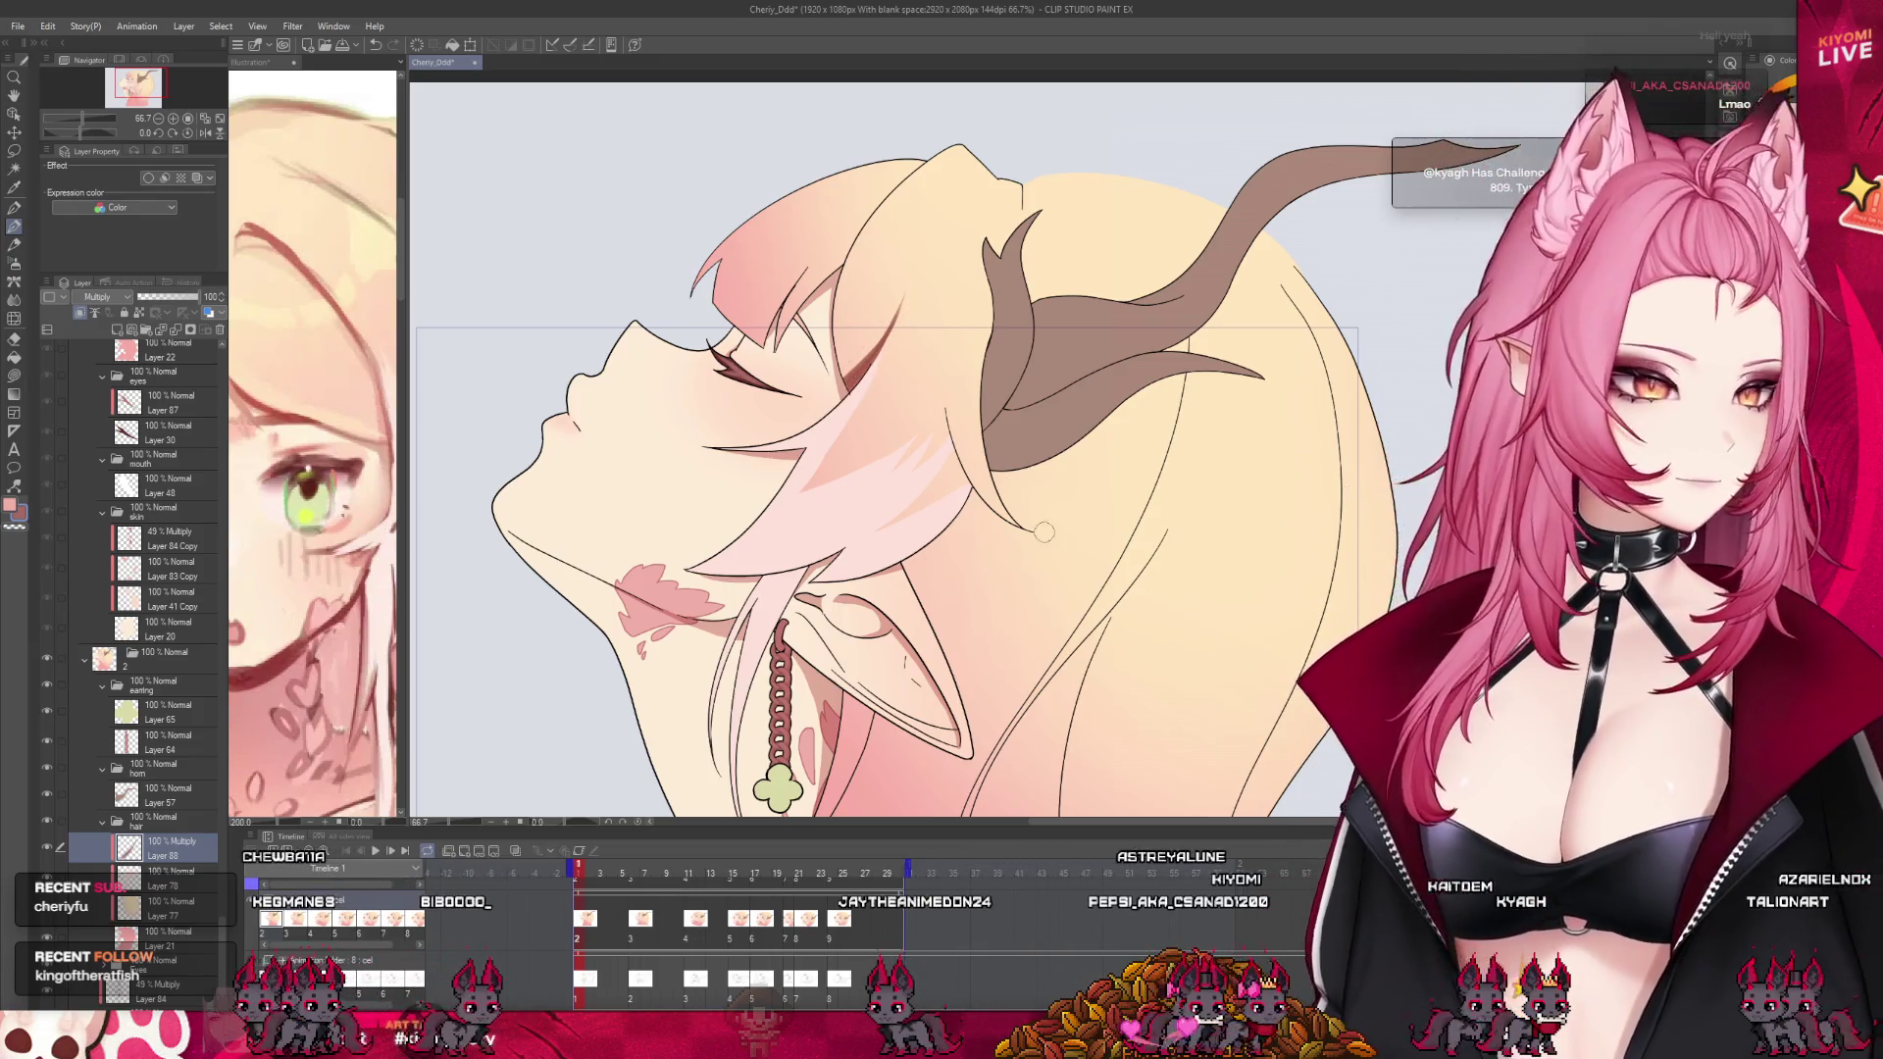
{"action": "key", "text": "j"}
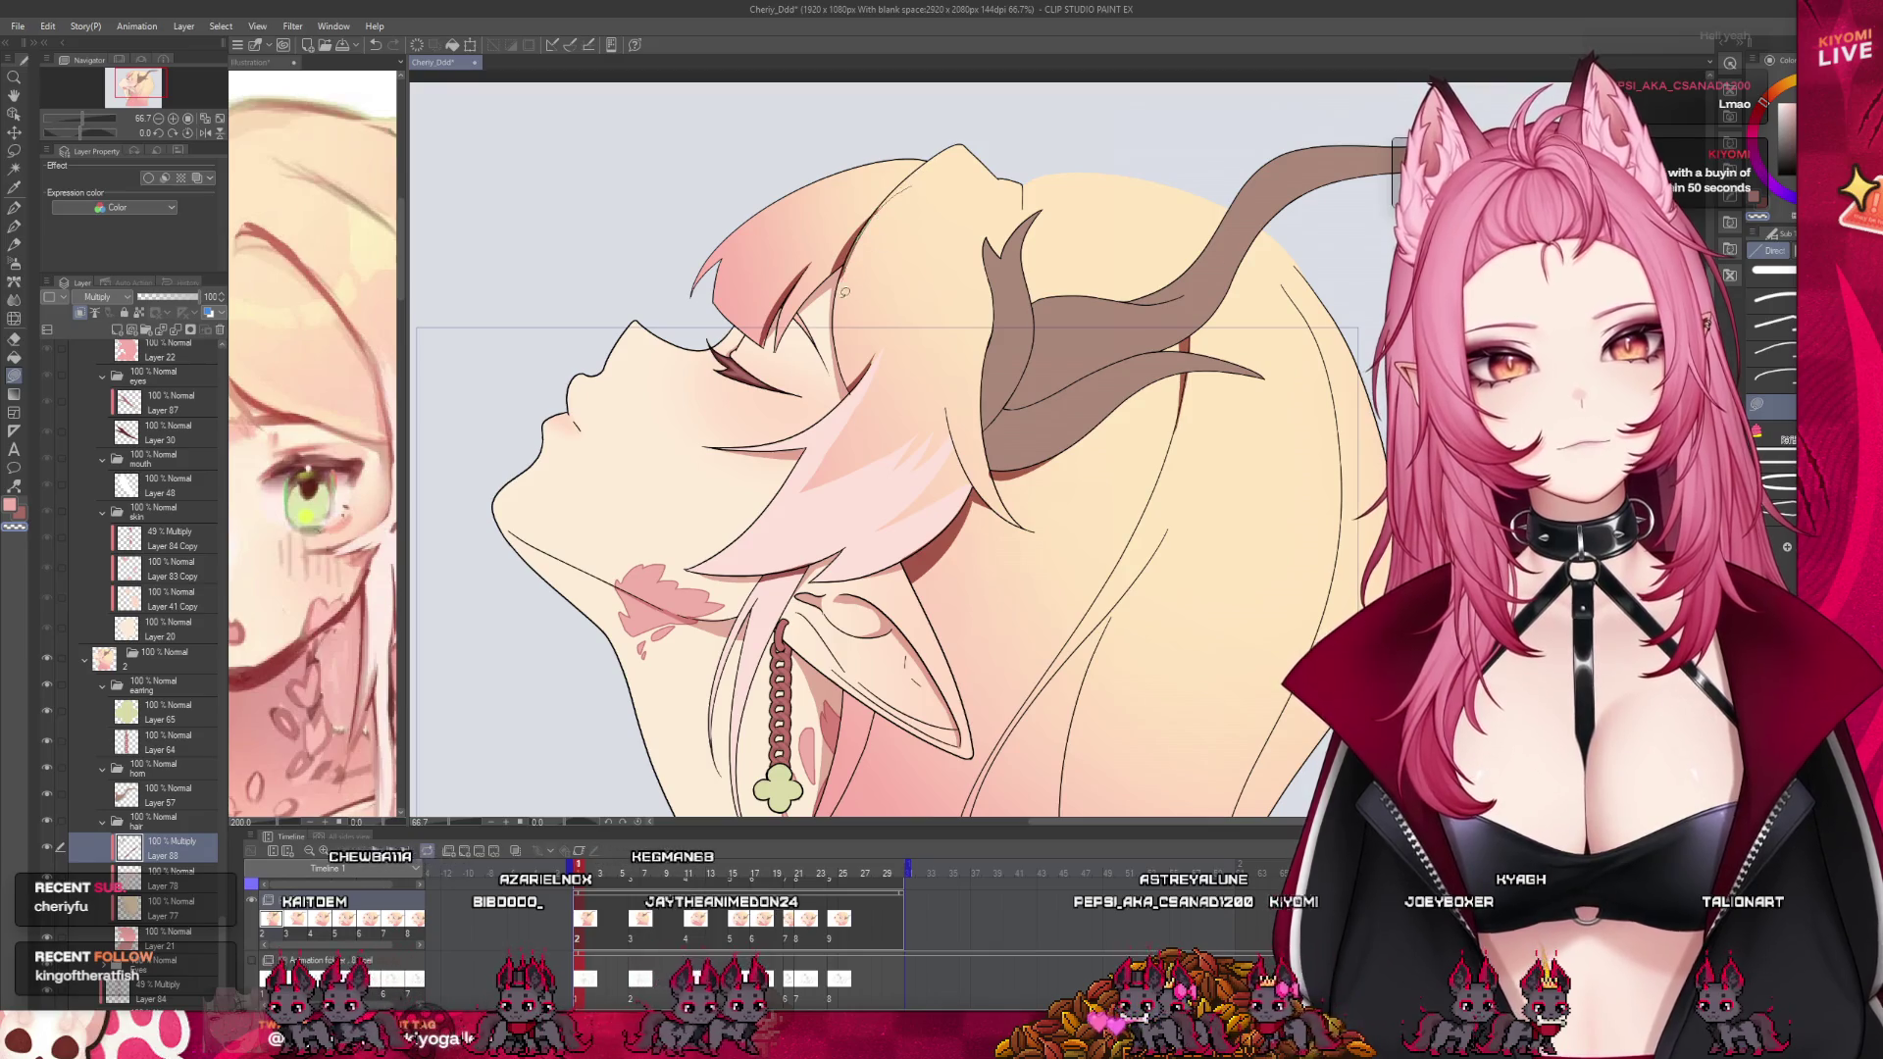
Set the hair Multiply shading layer to 55% opacity and zoom out to view the whole cel
{"action": "left_click", "coordinate": [173, 297]}
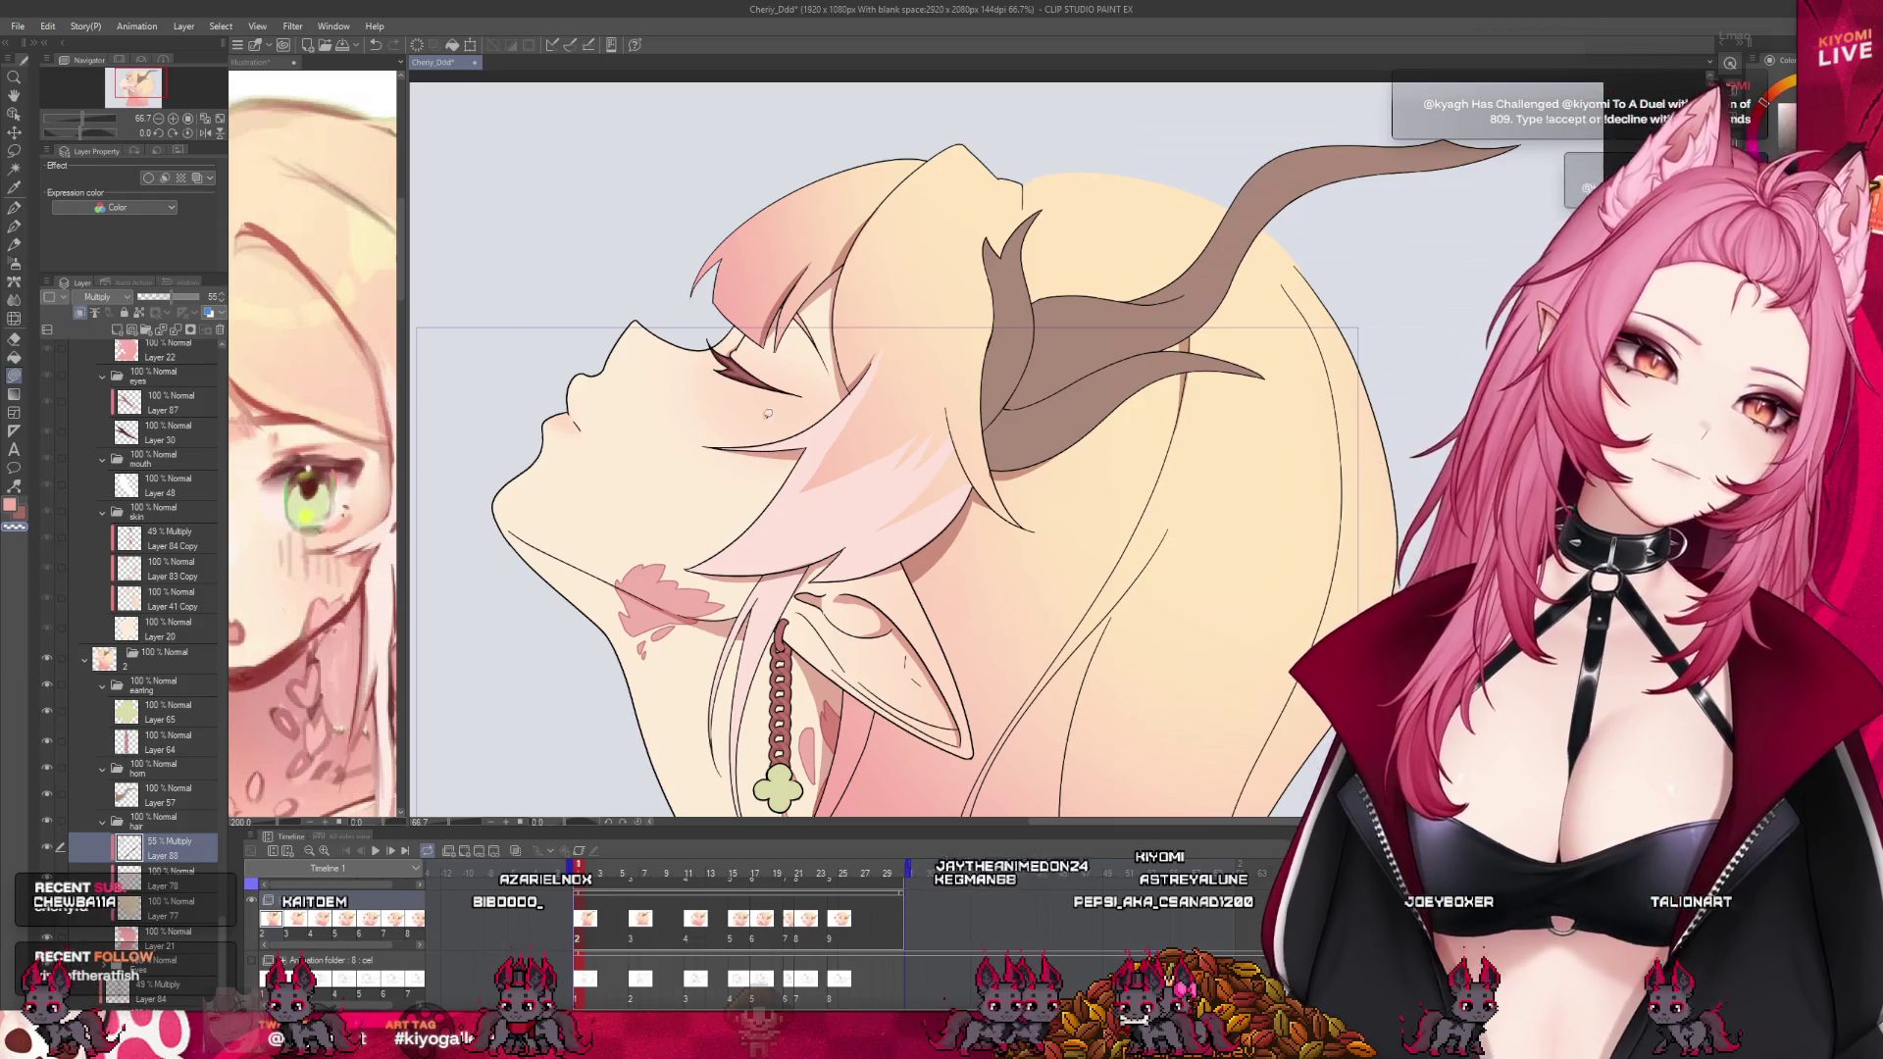
{"action": "scroll", "coordinate": [845, 509], "scroll_direction": "down", "scroll_amount": 2}
{"action": "scroll", "coordinate": [846, 510], "scroll_direction": "up", "scroll_amount": 1}
{"action": "scroll", "coordinate": [846, 509], "scroll_direction": "up", "scroll_amount": 1}
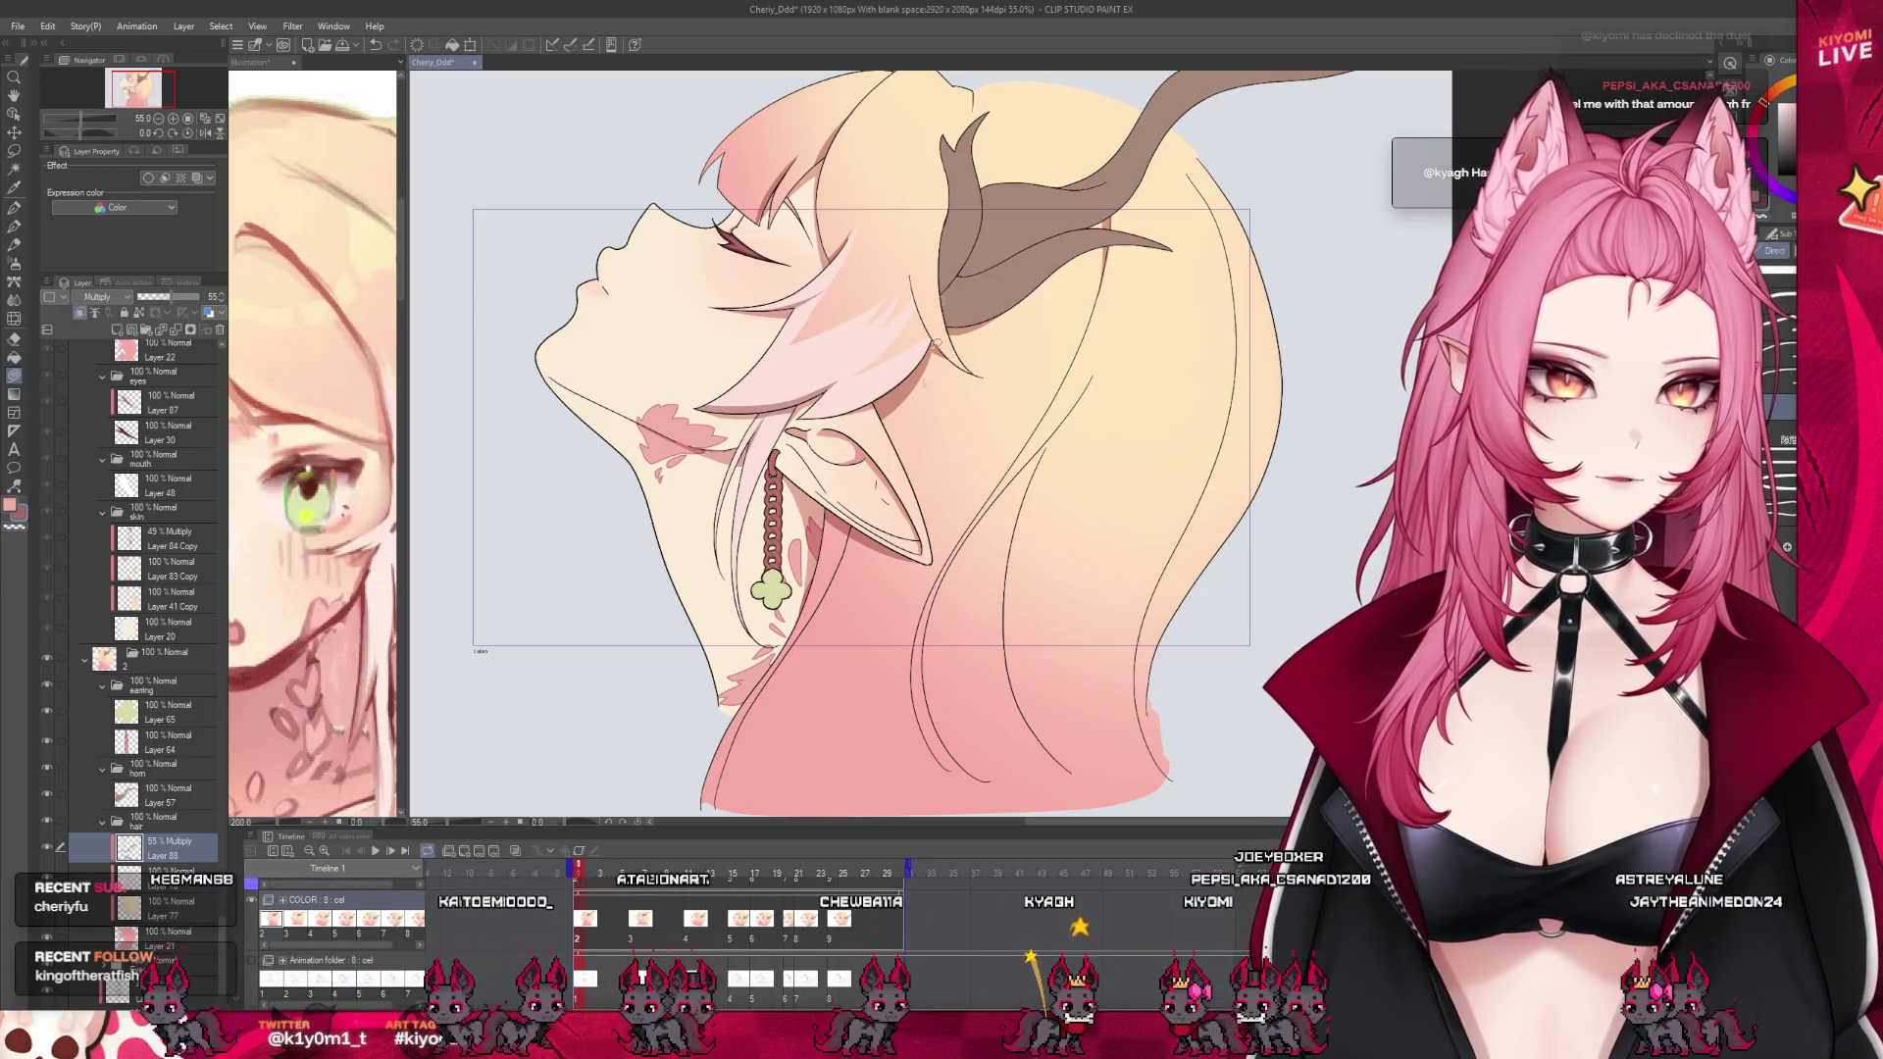
{"action": "scroll", "coordinate": [1040, 451], "scroll_direction": "down", "scroll_amount": 3}
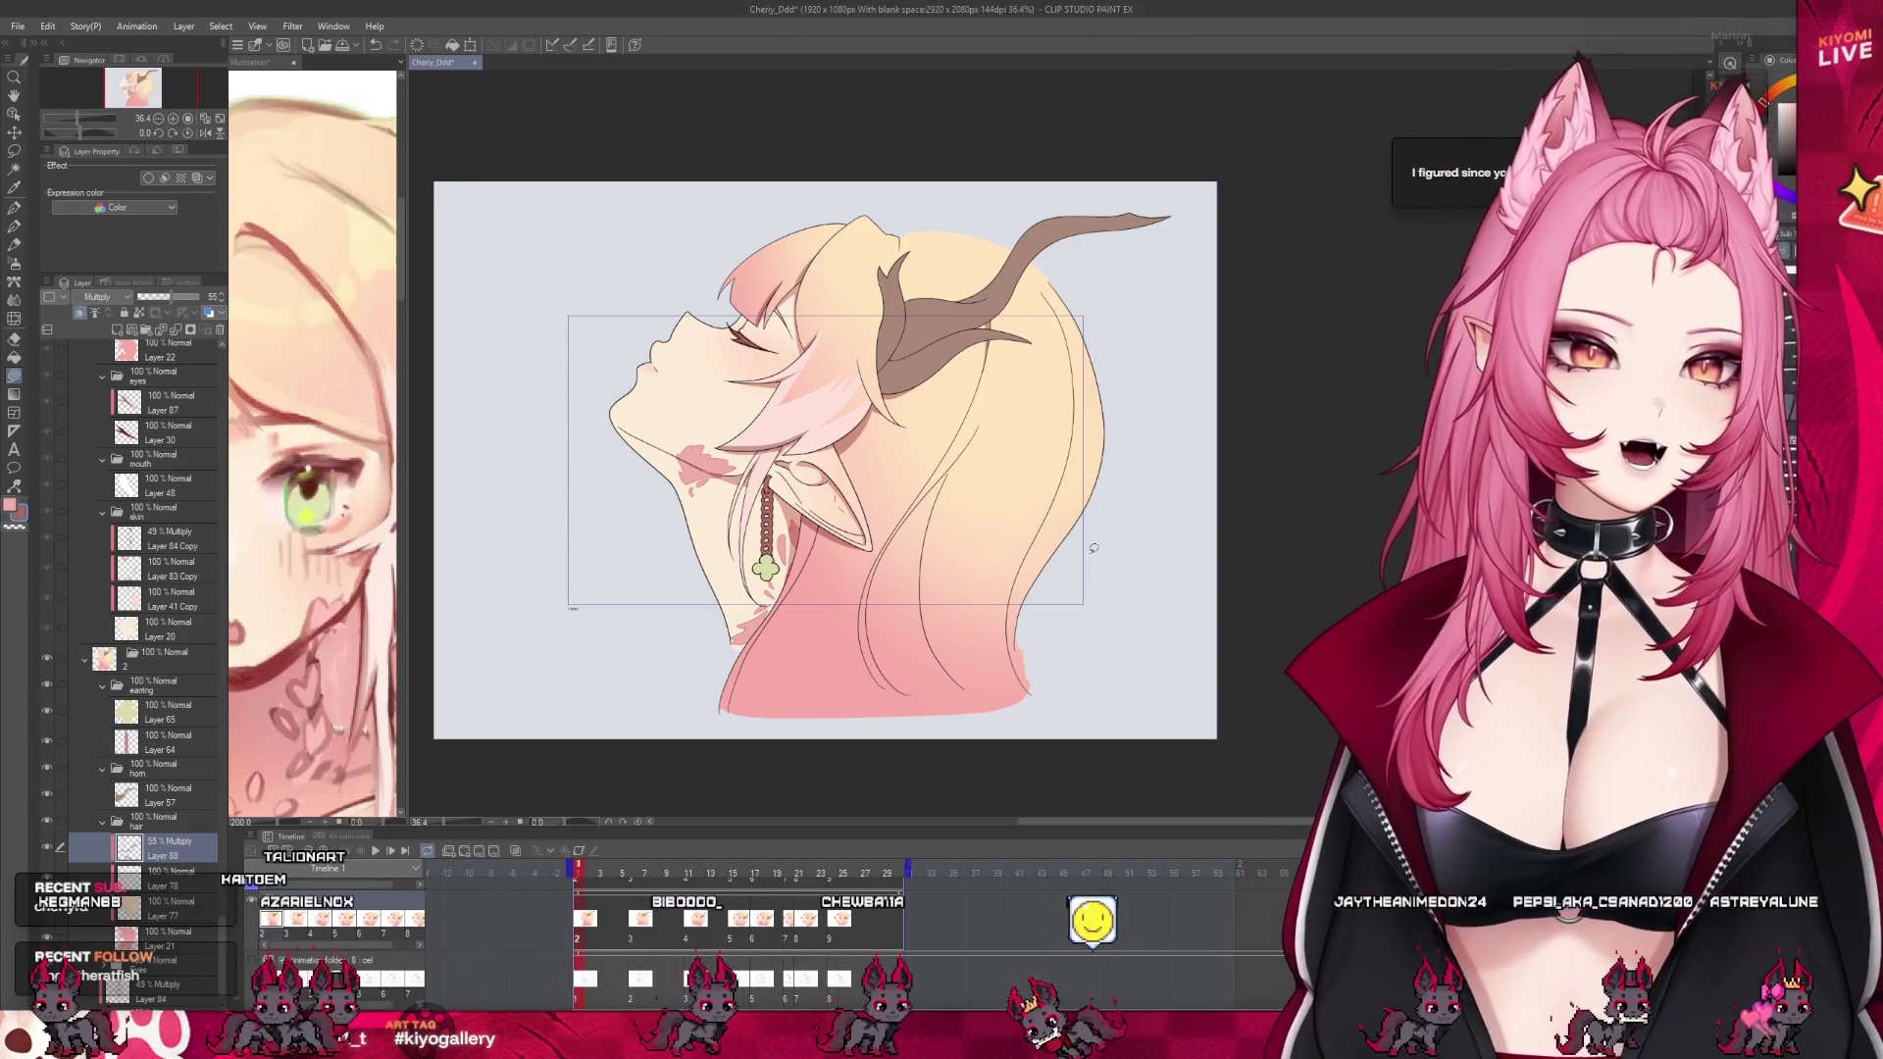
Zoom in and out around the elf's front hair strands near her brow and ear to check the soft pink shading
{"action": "scroll", "coordinate": [800, 556], "scroll_direction": "up", "scroll_amount": 3}
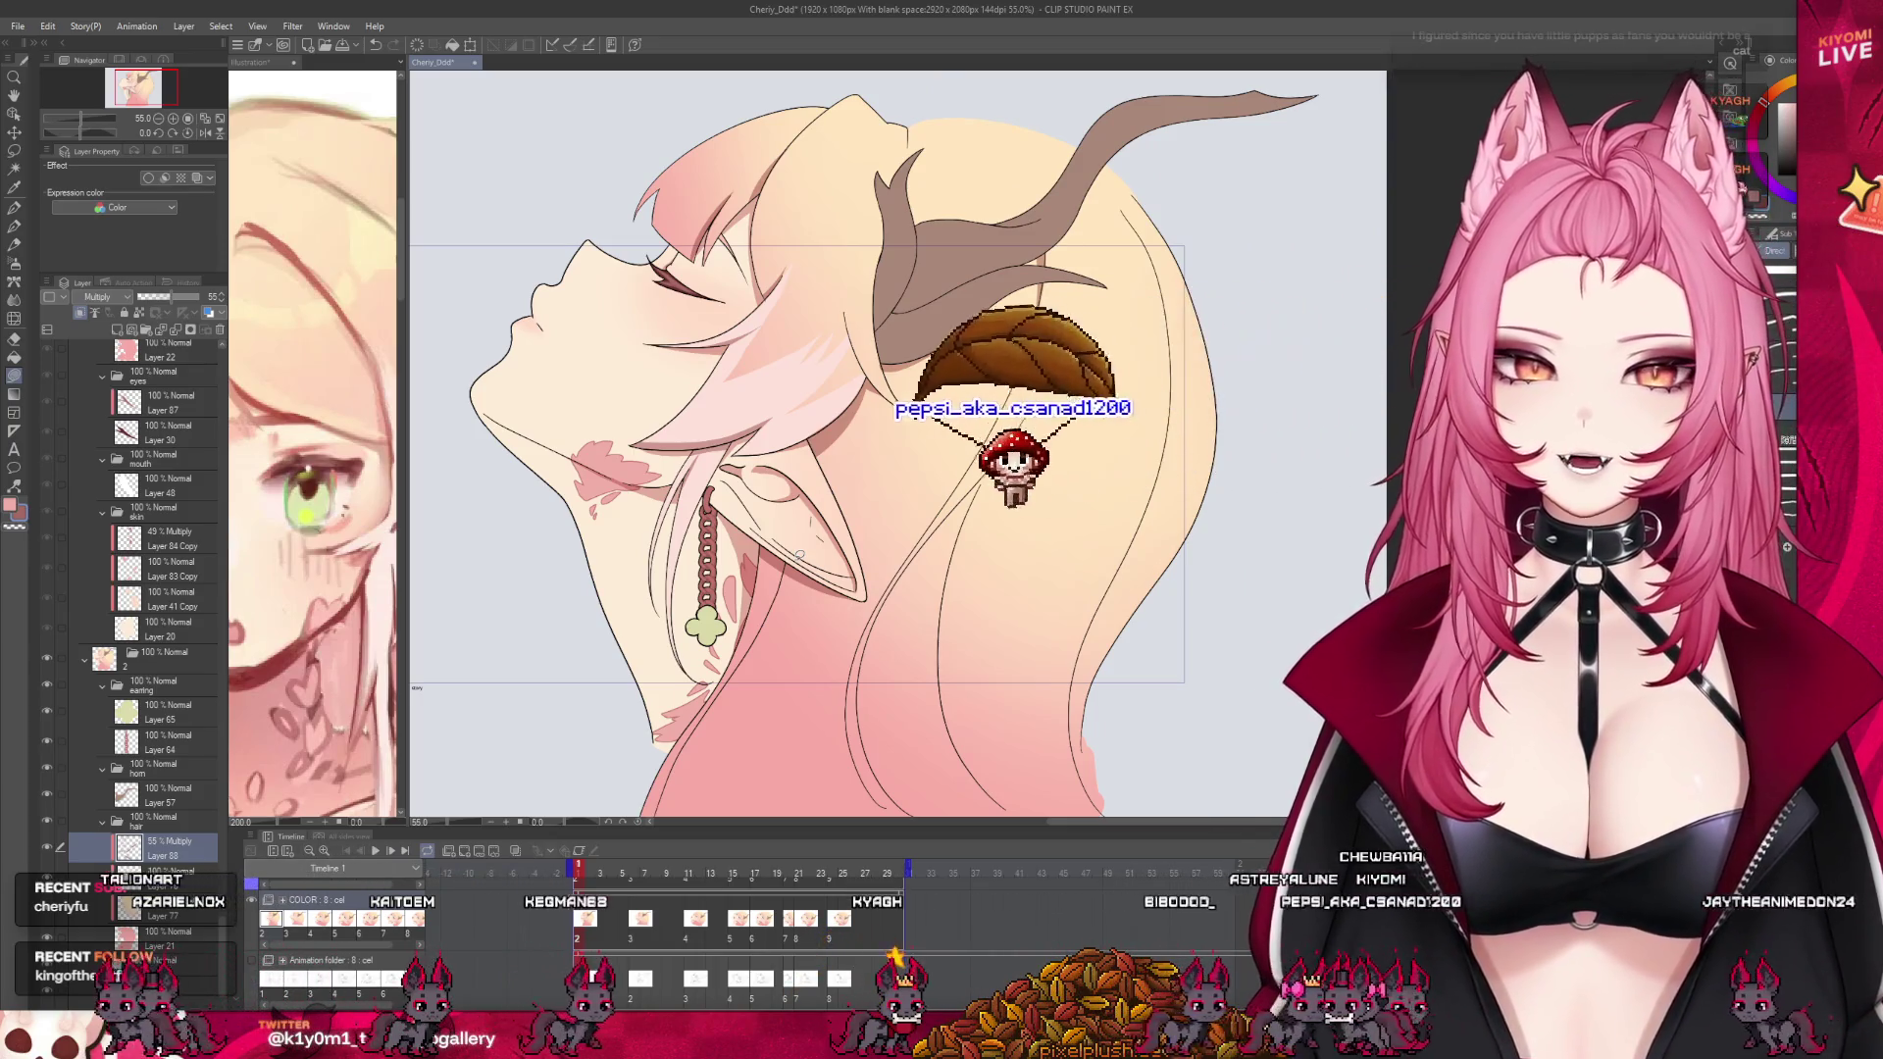
{"action": "scroll", "coordinate": [731, 452], "scroll_direction": "up", "scroll_amount": 4}
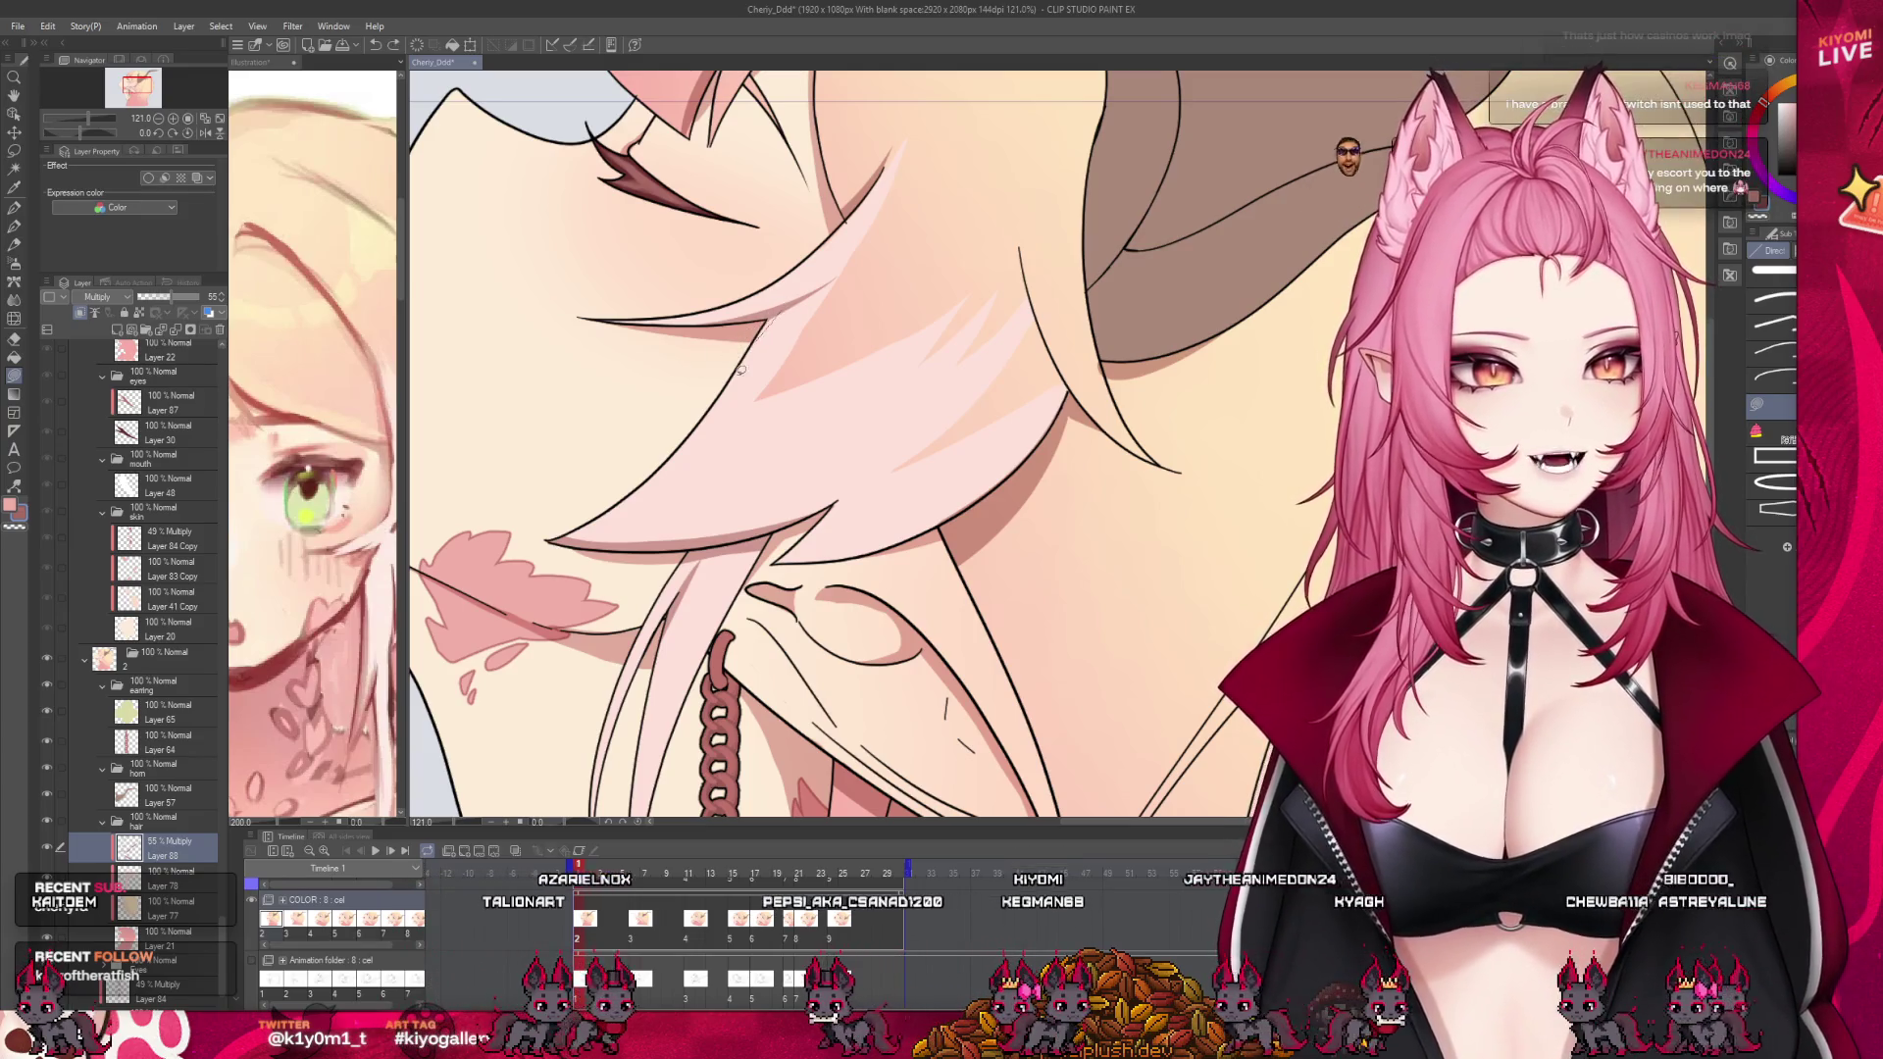
{"action": "scroll", "coordinate": [860, 307], "scroll_direction": "down", "scroll_amount": 2}
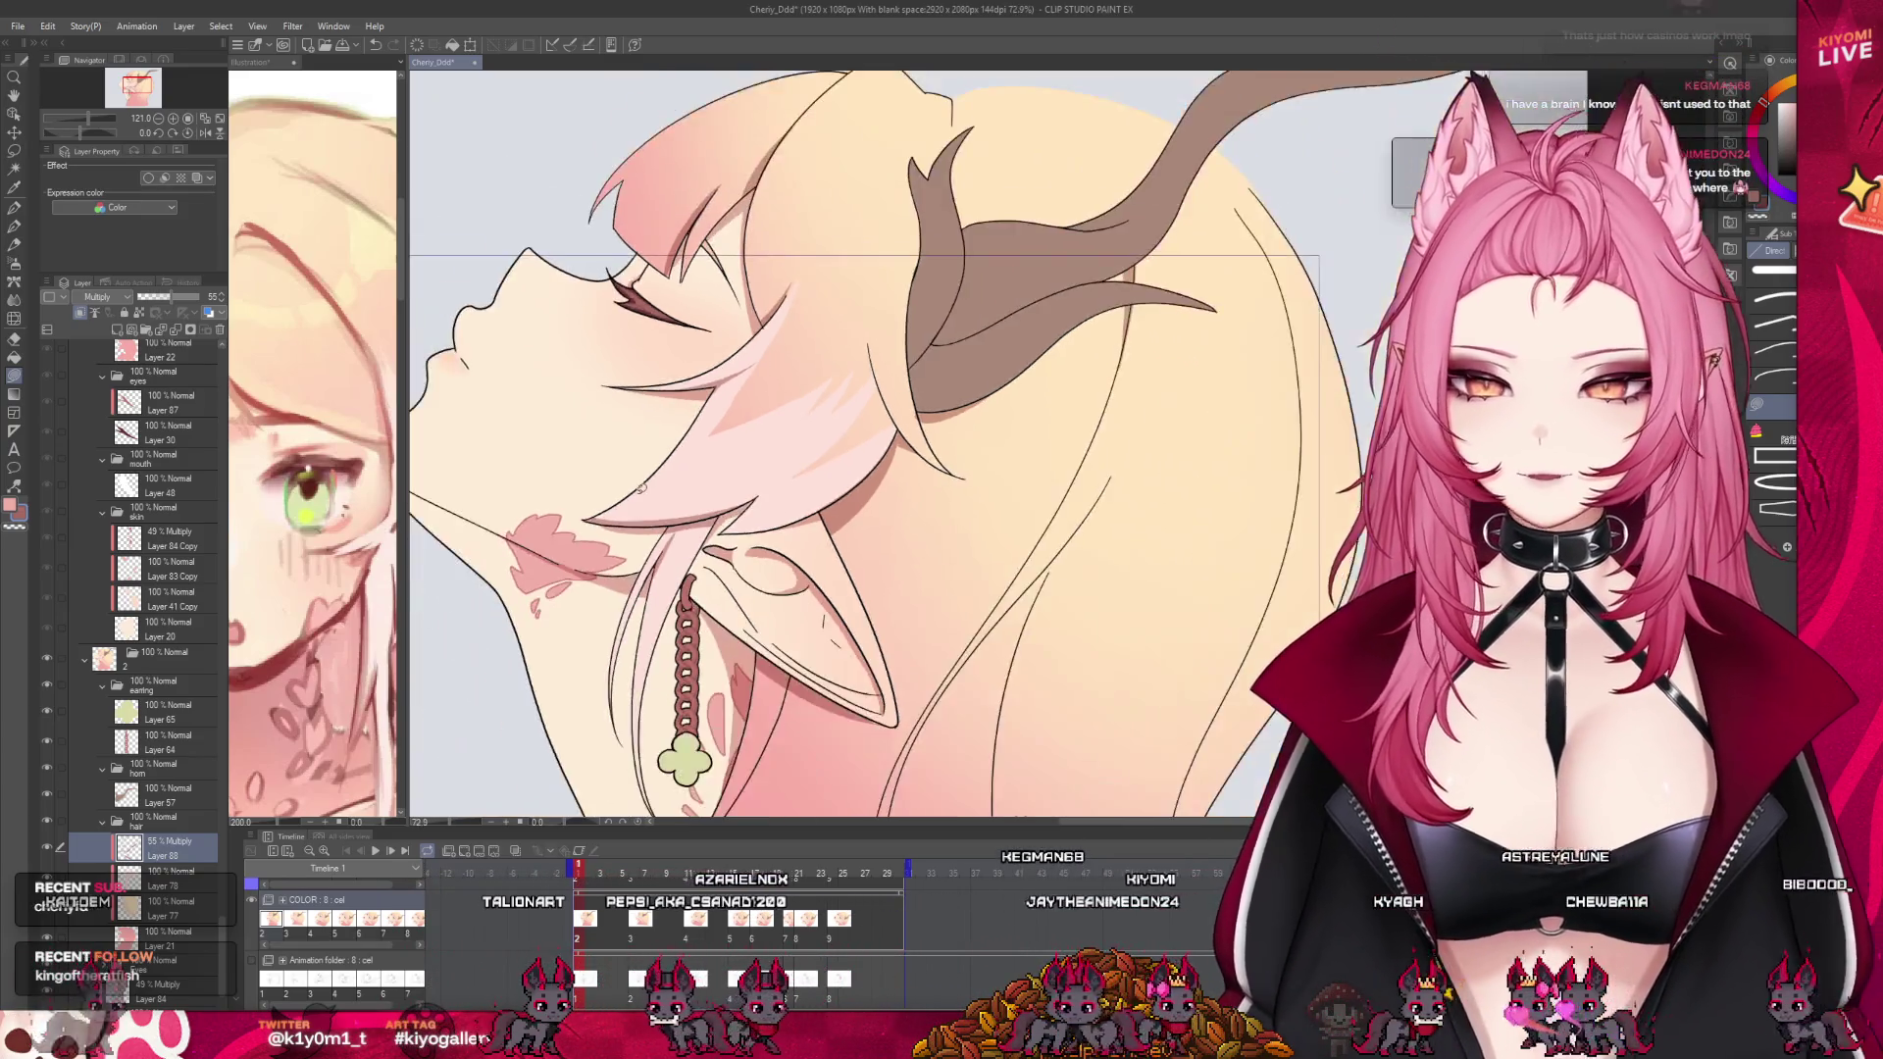
{"action": "scroll", "coordinate": [785, 392], "scroll_direction": "down", "scroll_amount": 2}
{"action": "scroll", "coordinate": [731, 477], "scroll_direction": "down", "scroll_amount": 1}
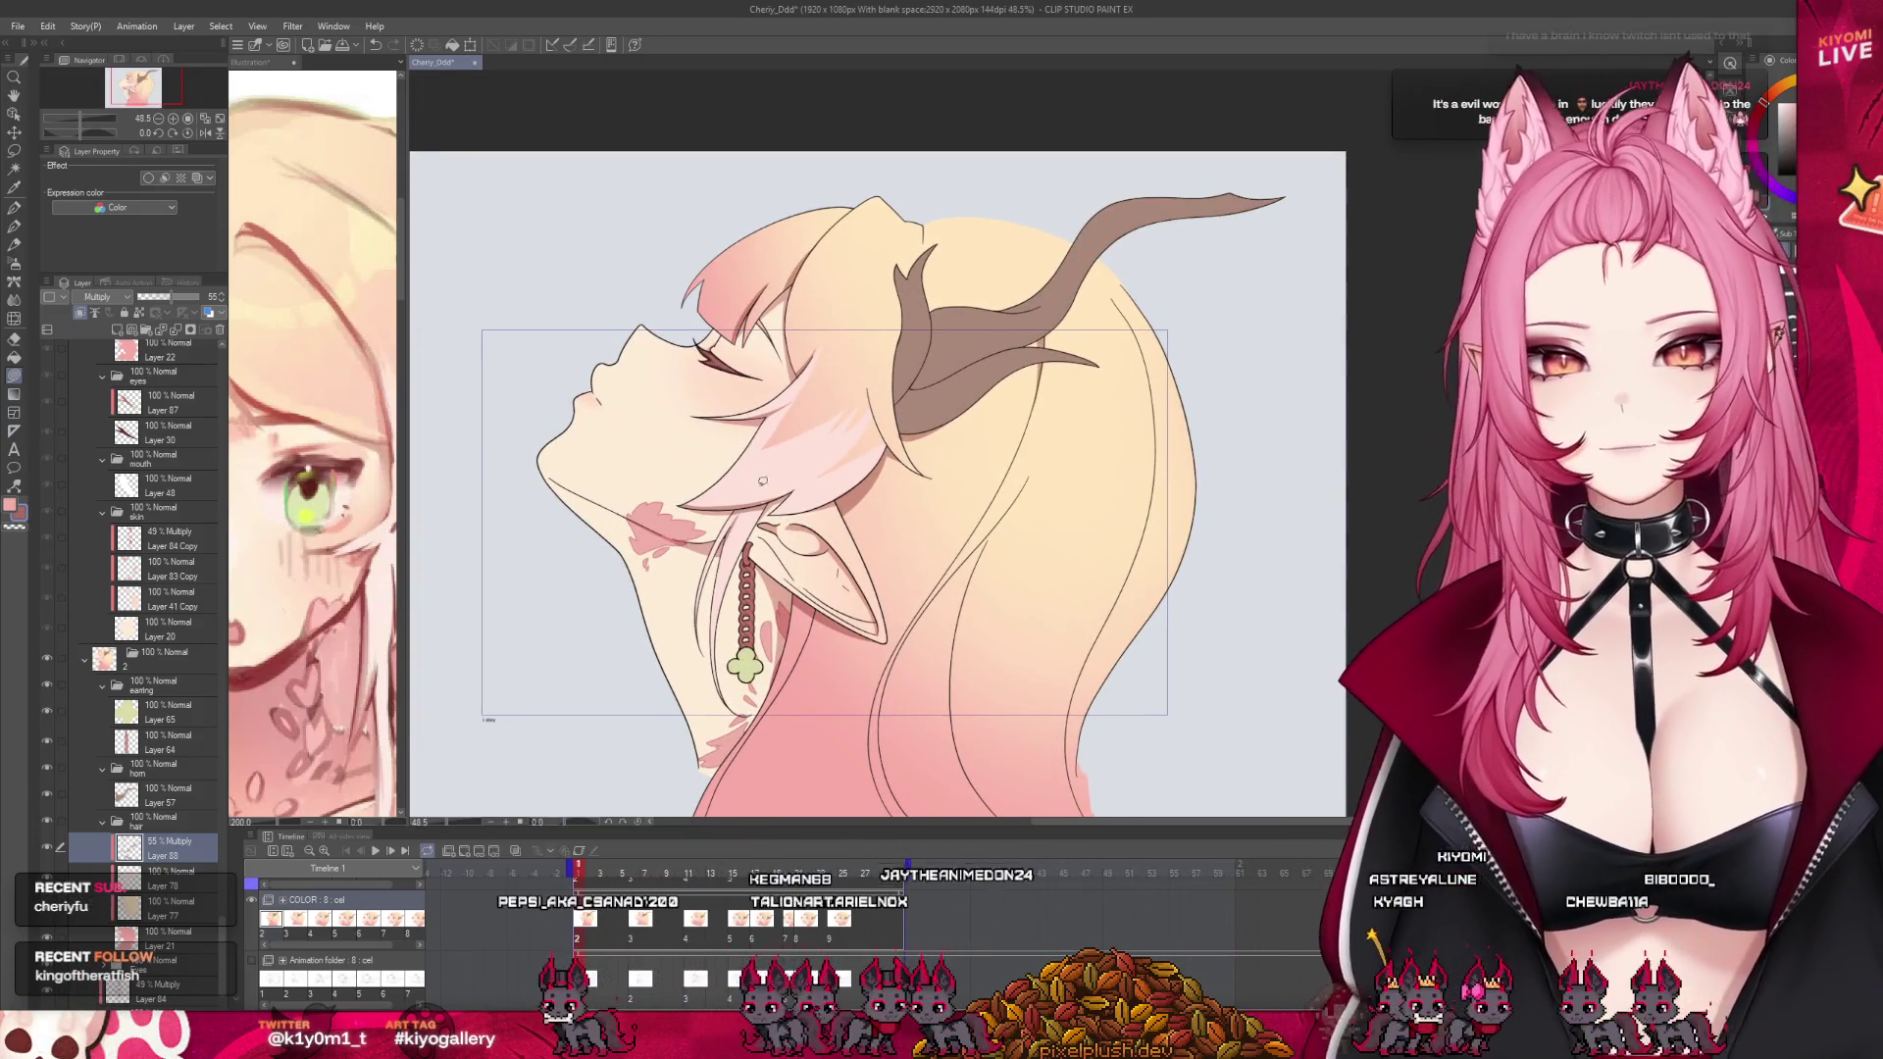
{"action": "scroll", "coordinate": [762, 480], "scroll_direction": "up", "scroll_amount": 1}
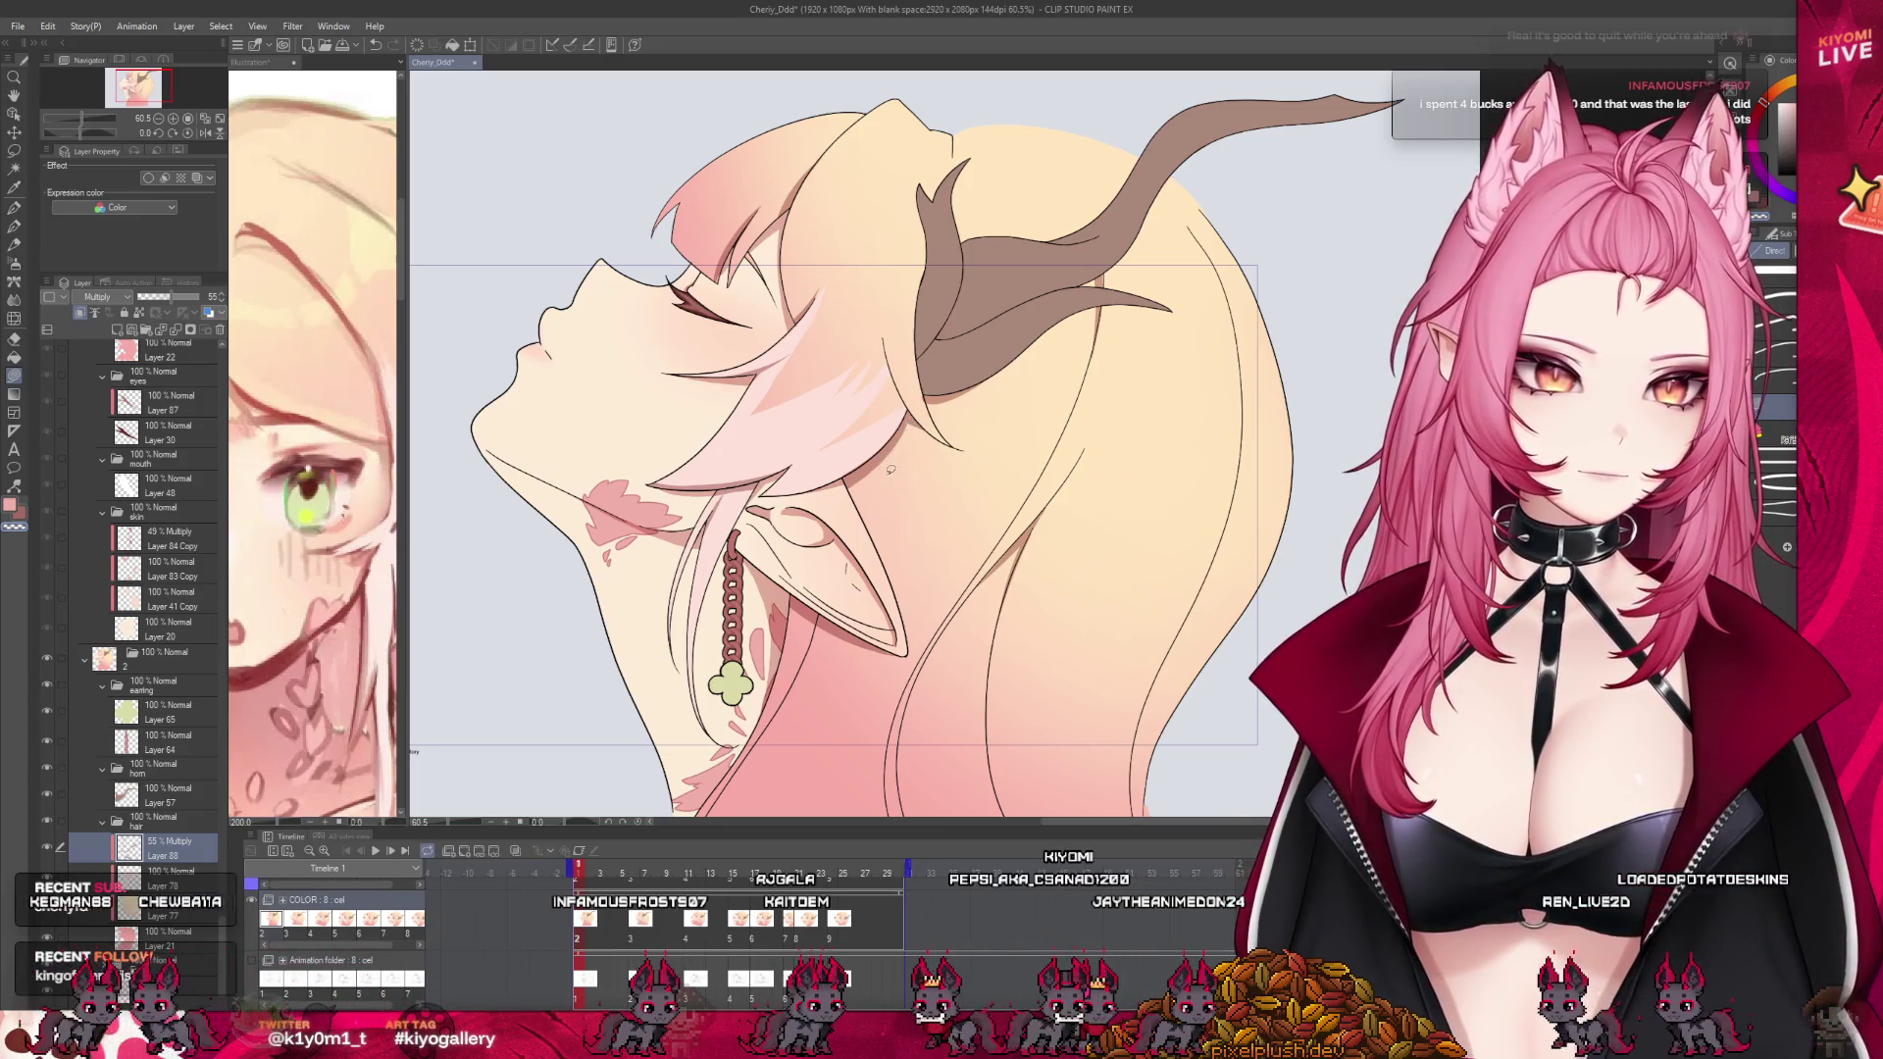
{"action": "scroll", "coordinate": [907, 413], "scroll_direction": "down", "scroll_amount": 1}
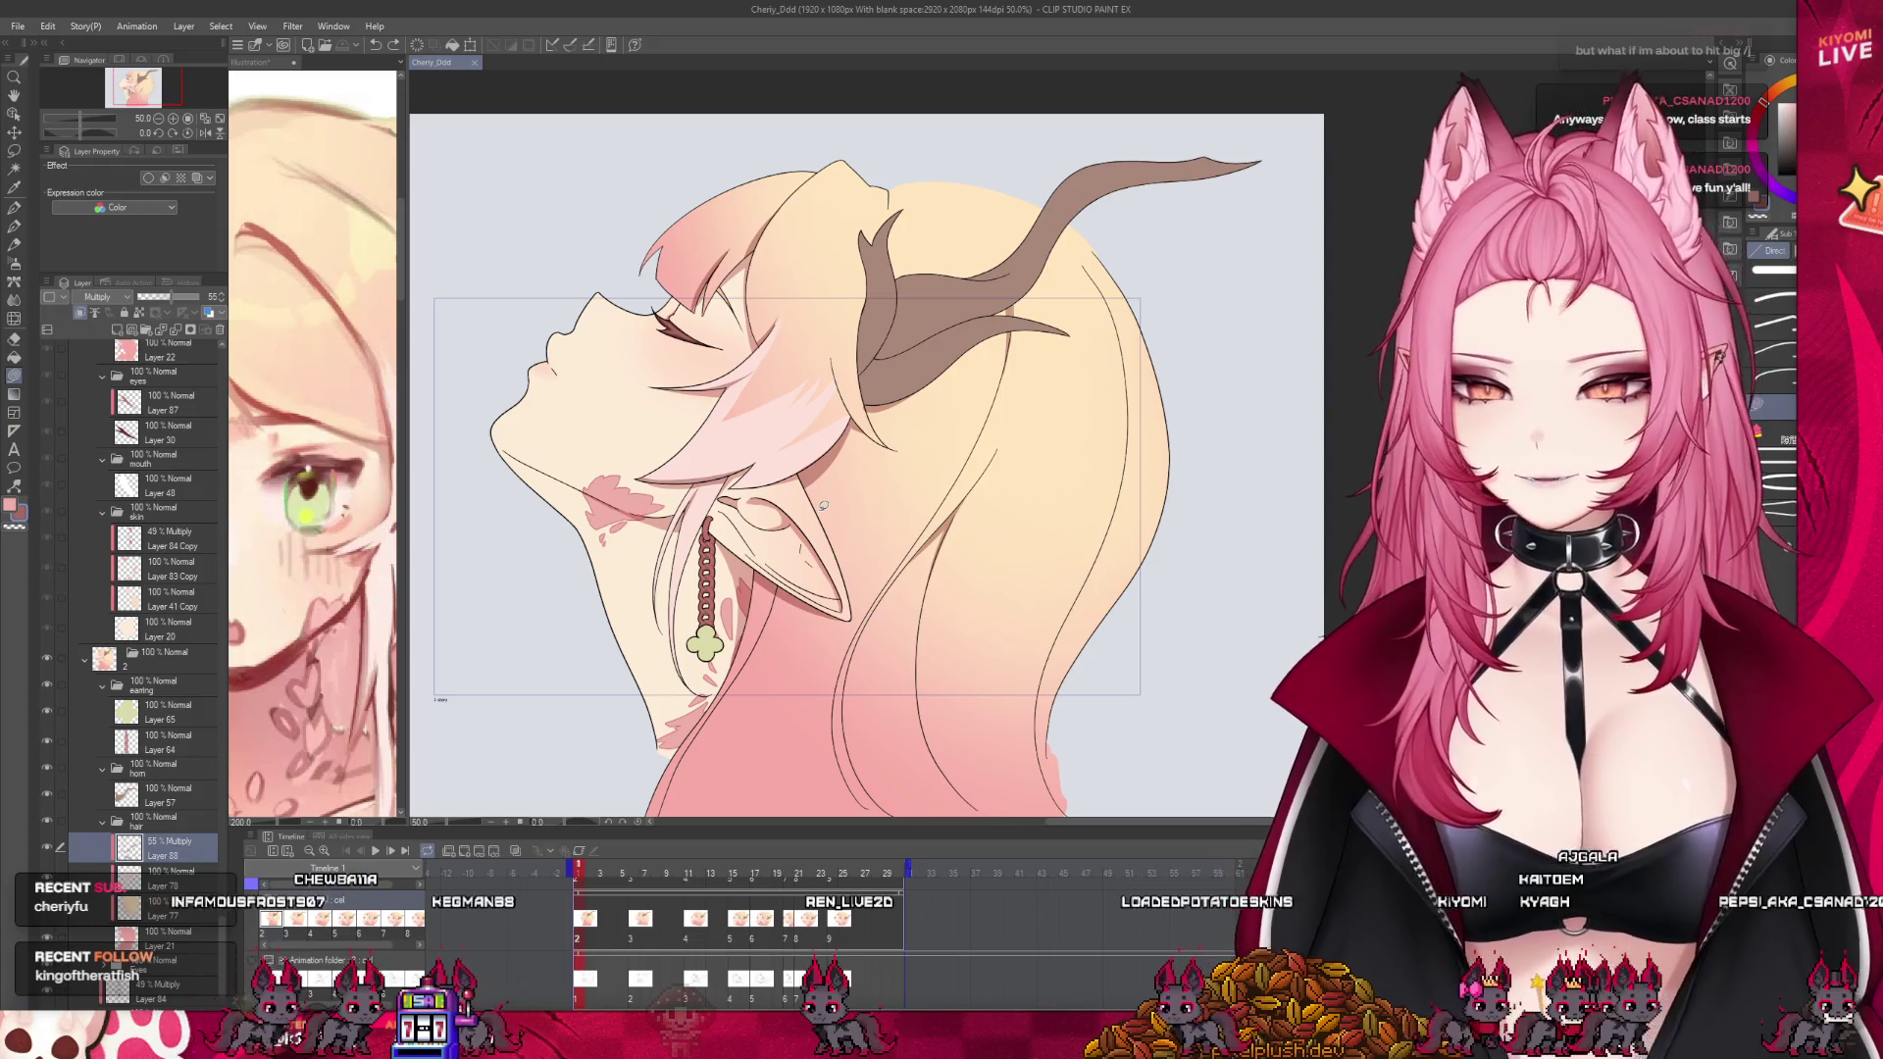
{"action": "scroll", "coordinate": [801, 483], "scroll_direction": "up", "scroll_amount": 3}
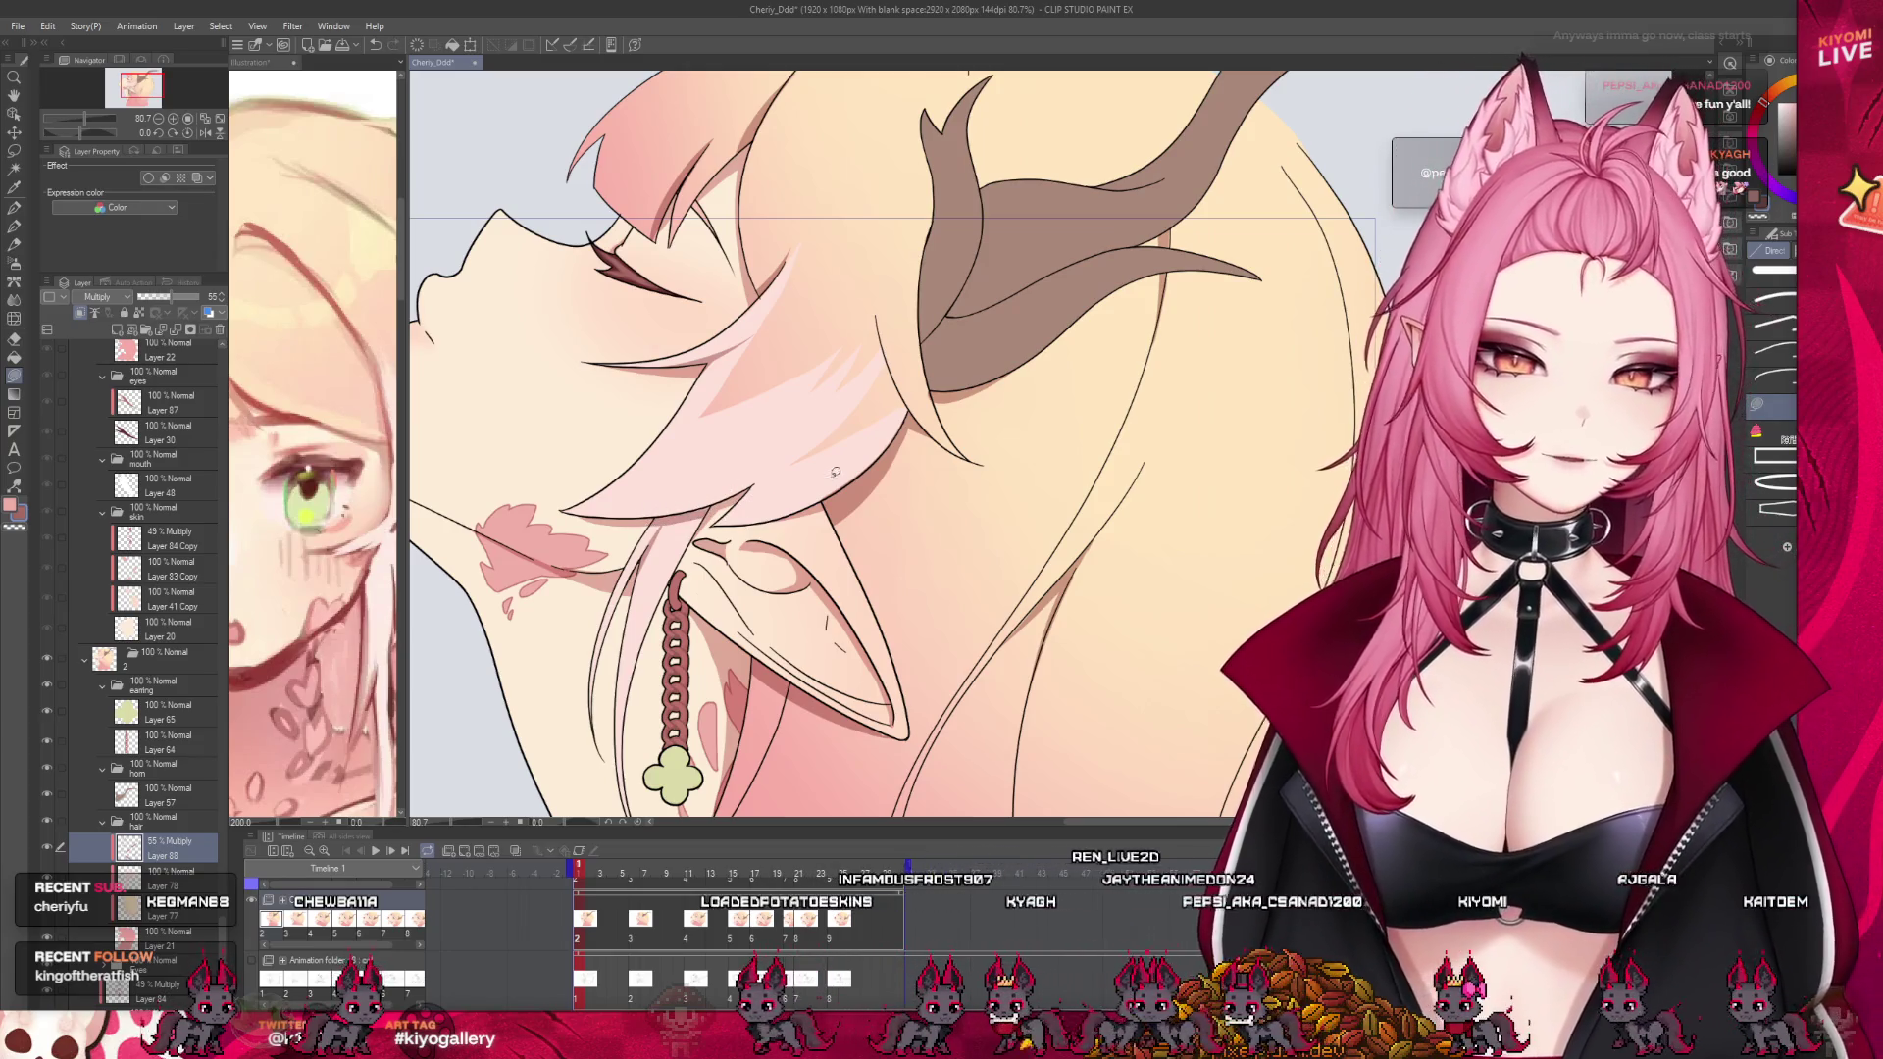
{"action": "key", "text": "ctrl+0"}
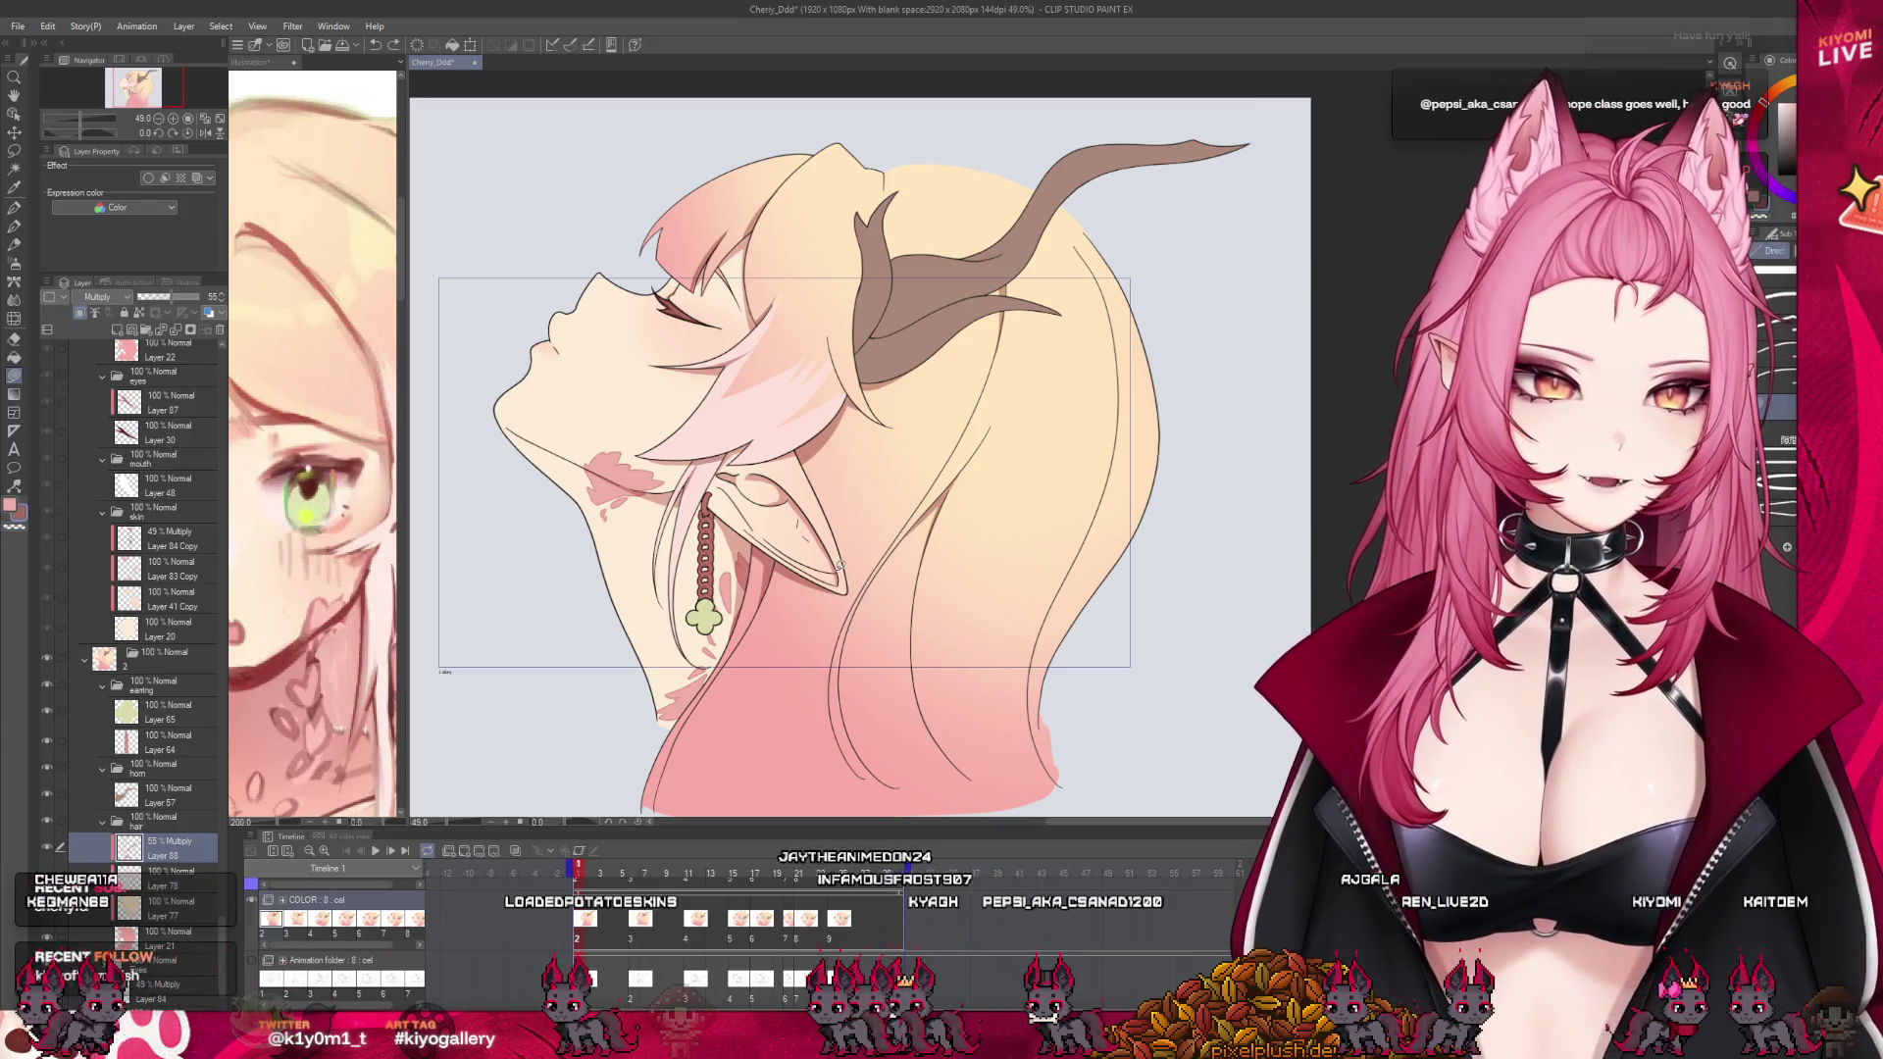
{"action": "scroll", "coordinate": [697, 435], "scroll_direction": "down", "scroll_amount": 1}
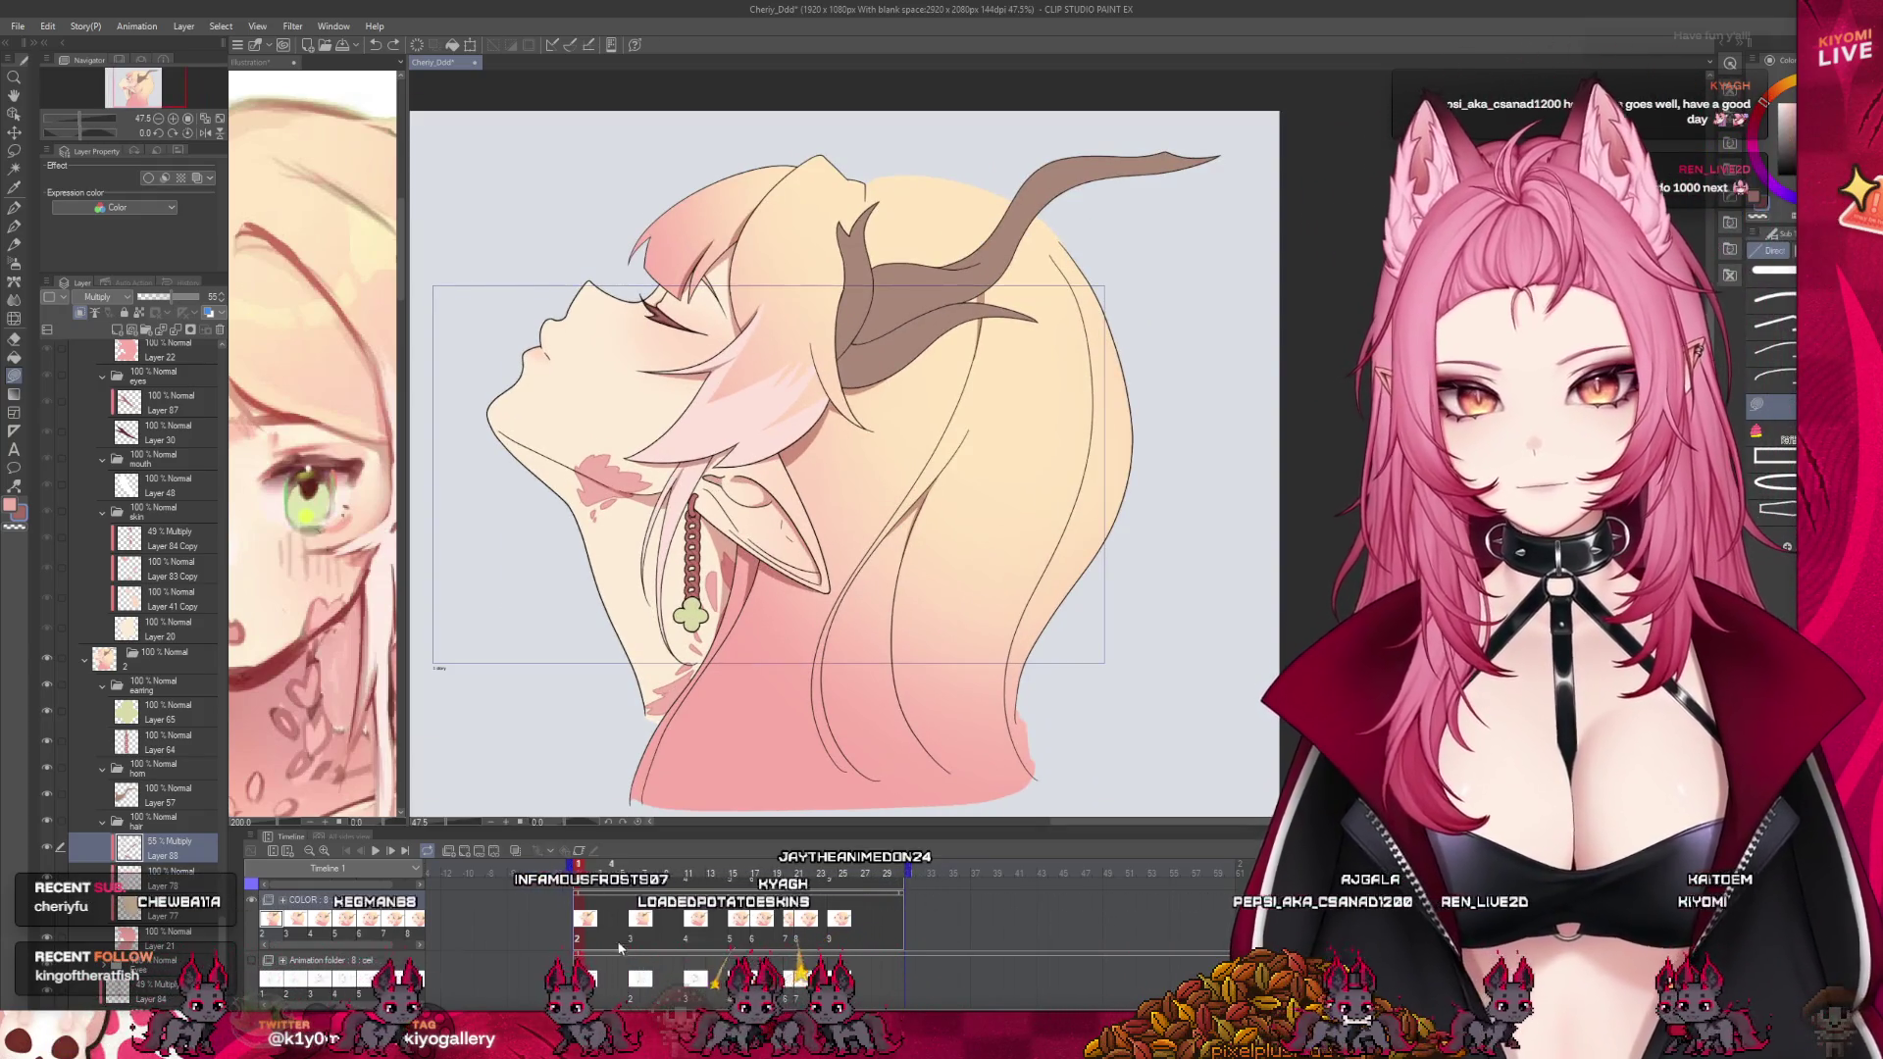
Step between animation frames and settle on frame 3
{"action": "left_click", "coordinate": [633, 933]}
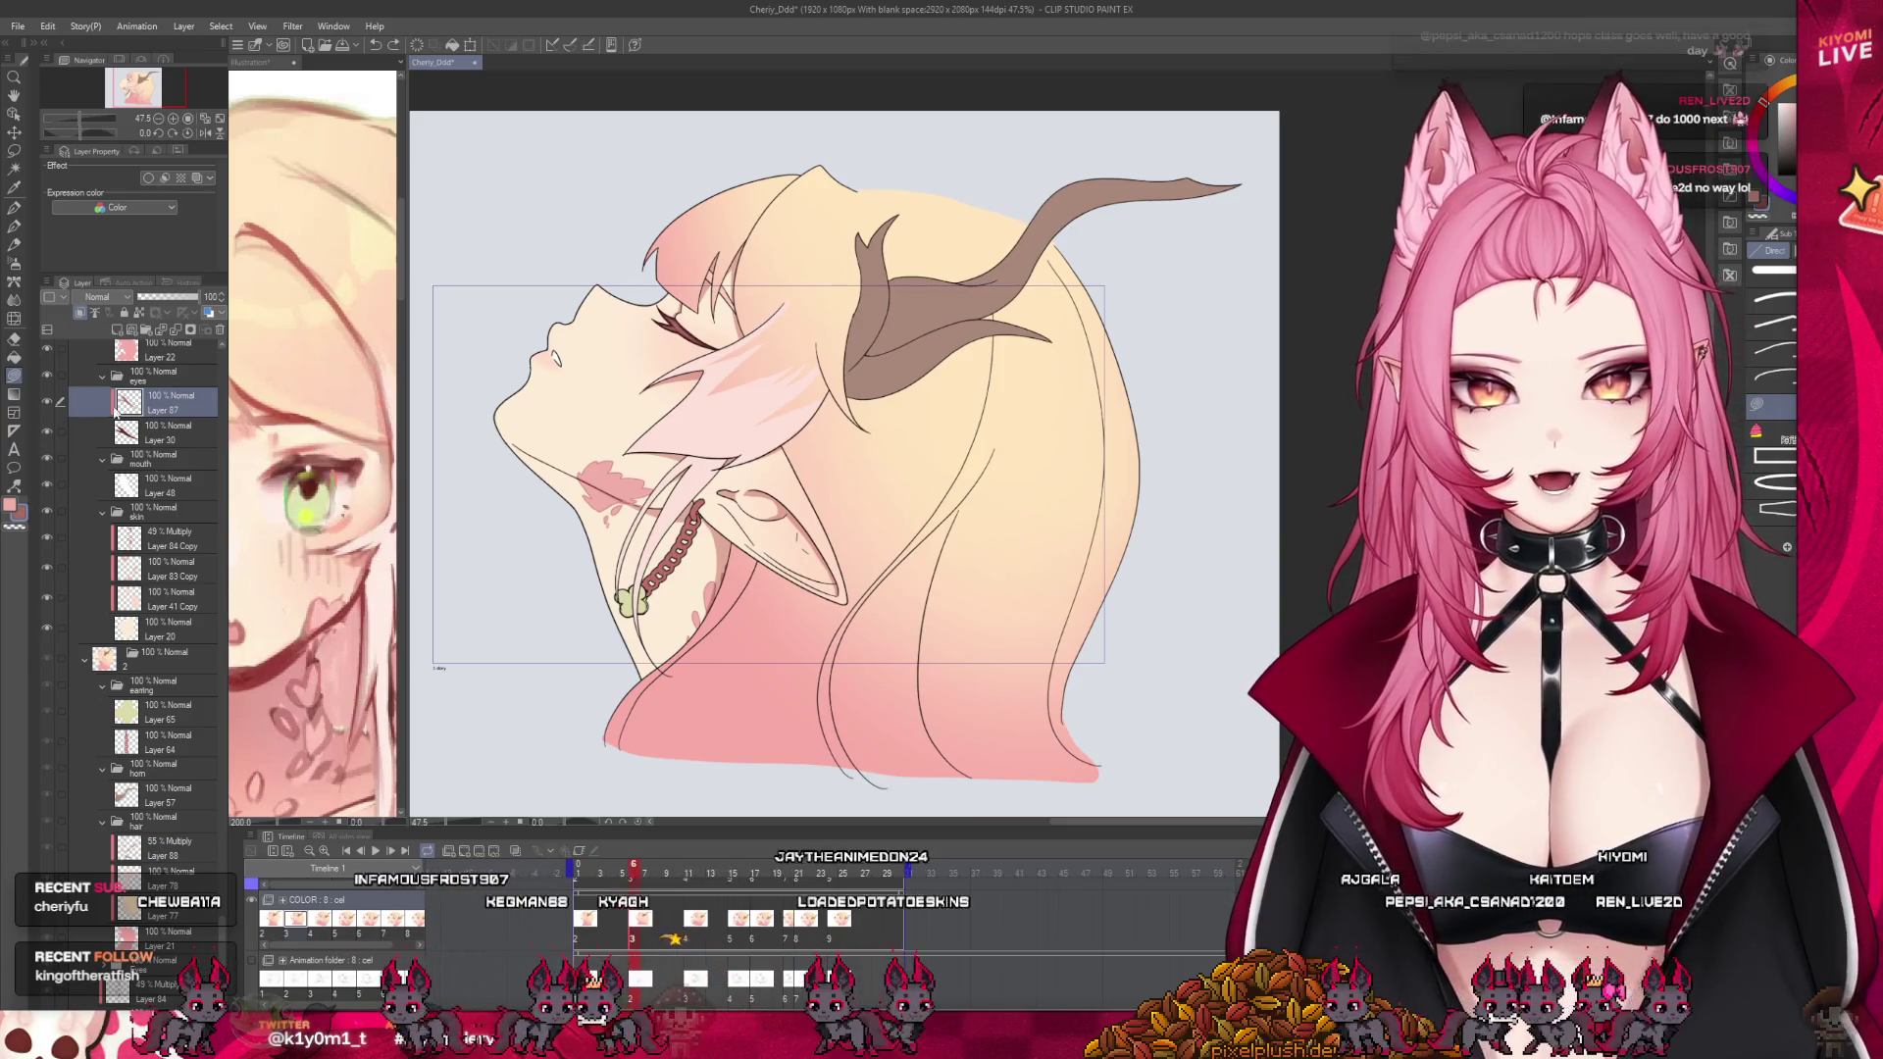
{"action": "scroll", "coordinate": [145, 439], "scroll_direction": "up", "scroll_amount": 1}
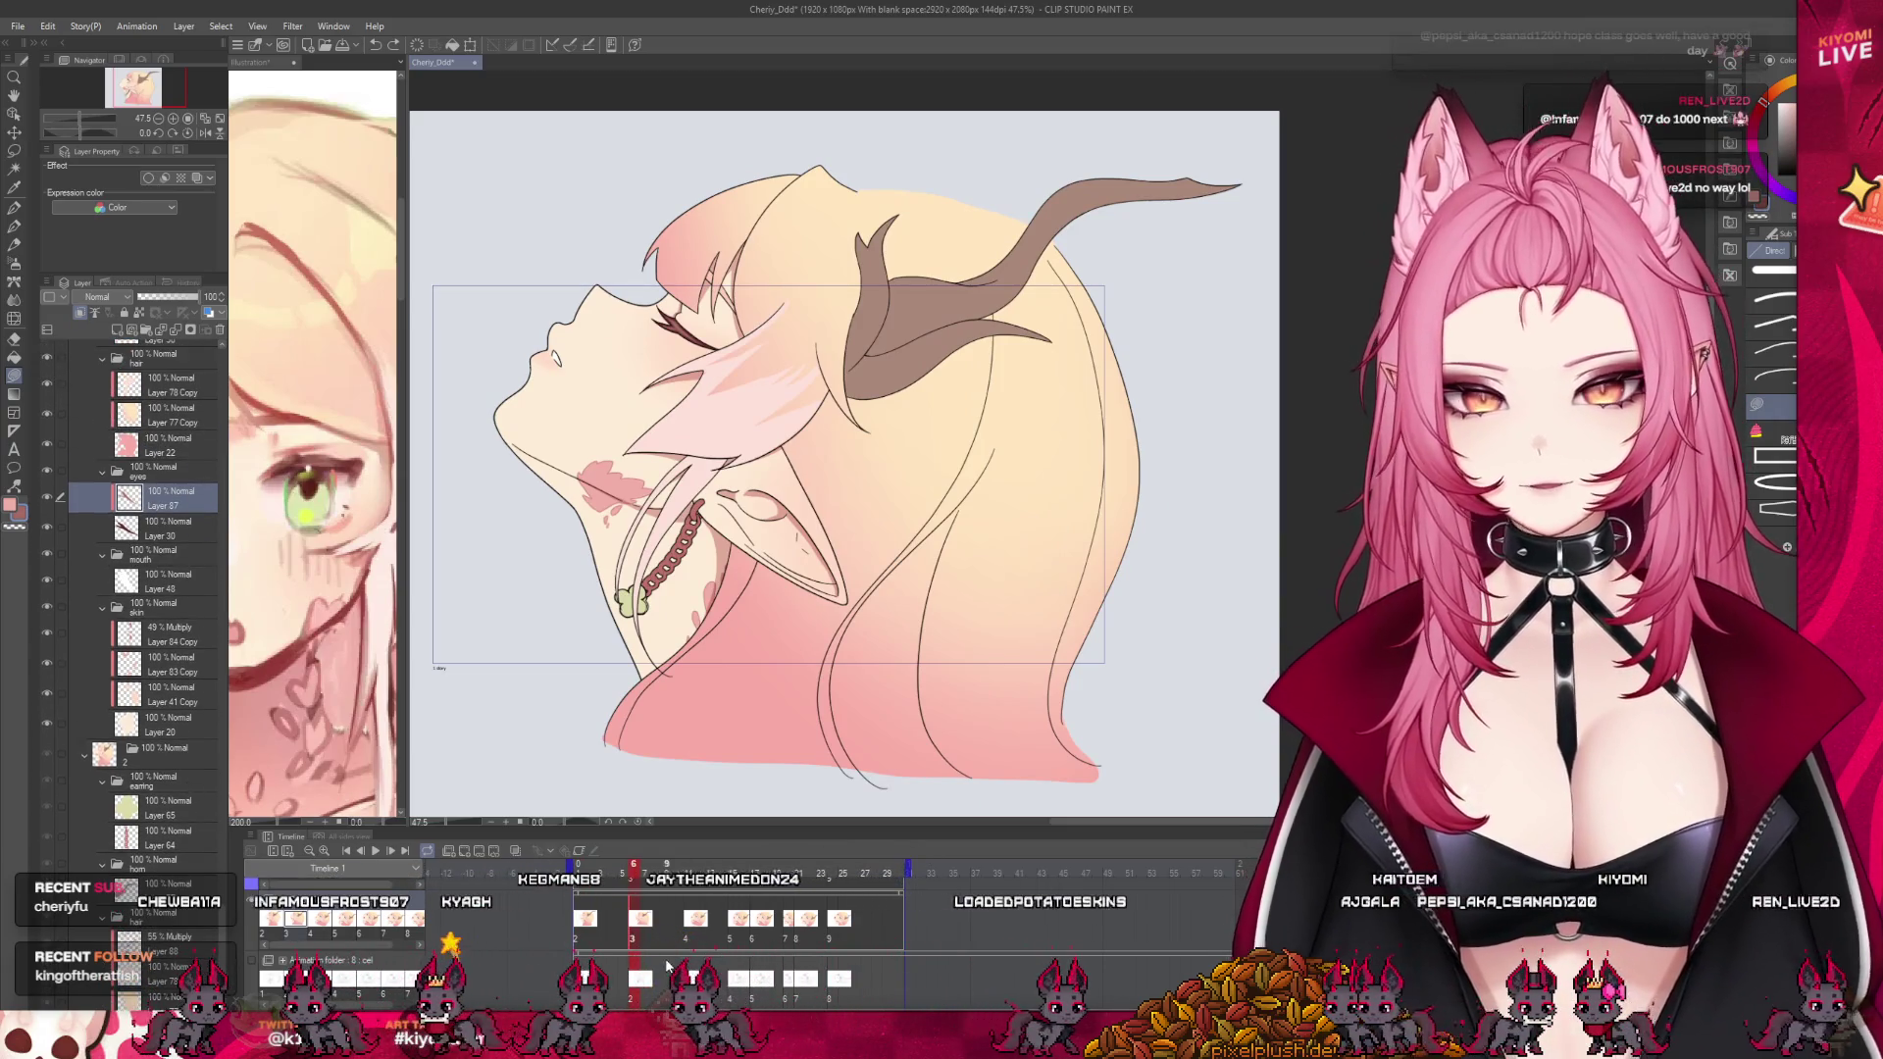
{"action": "left_click", "coordinate": [584, 940]}
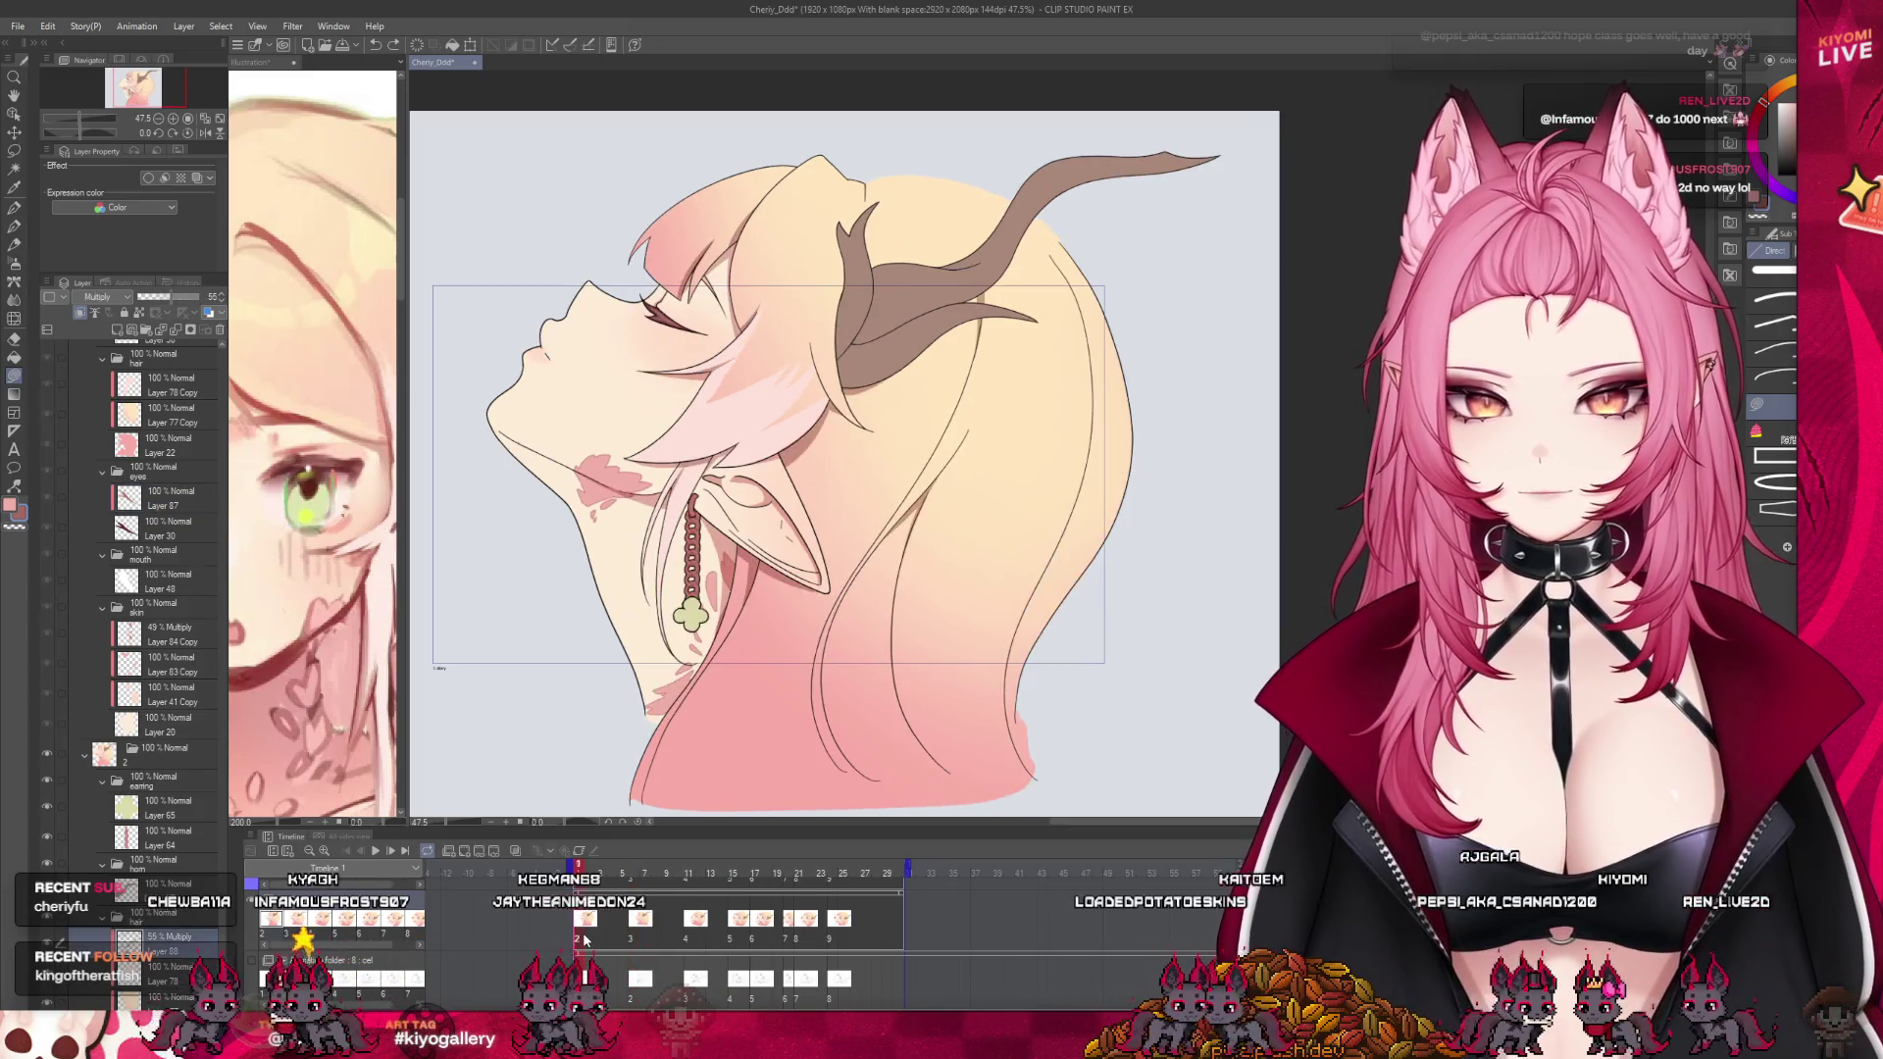
{"action": "left_click", "coordinate": [639, 944]}
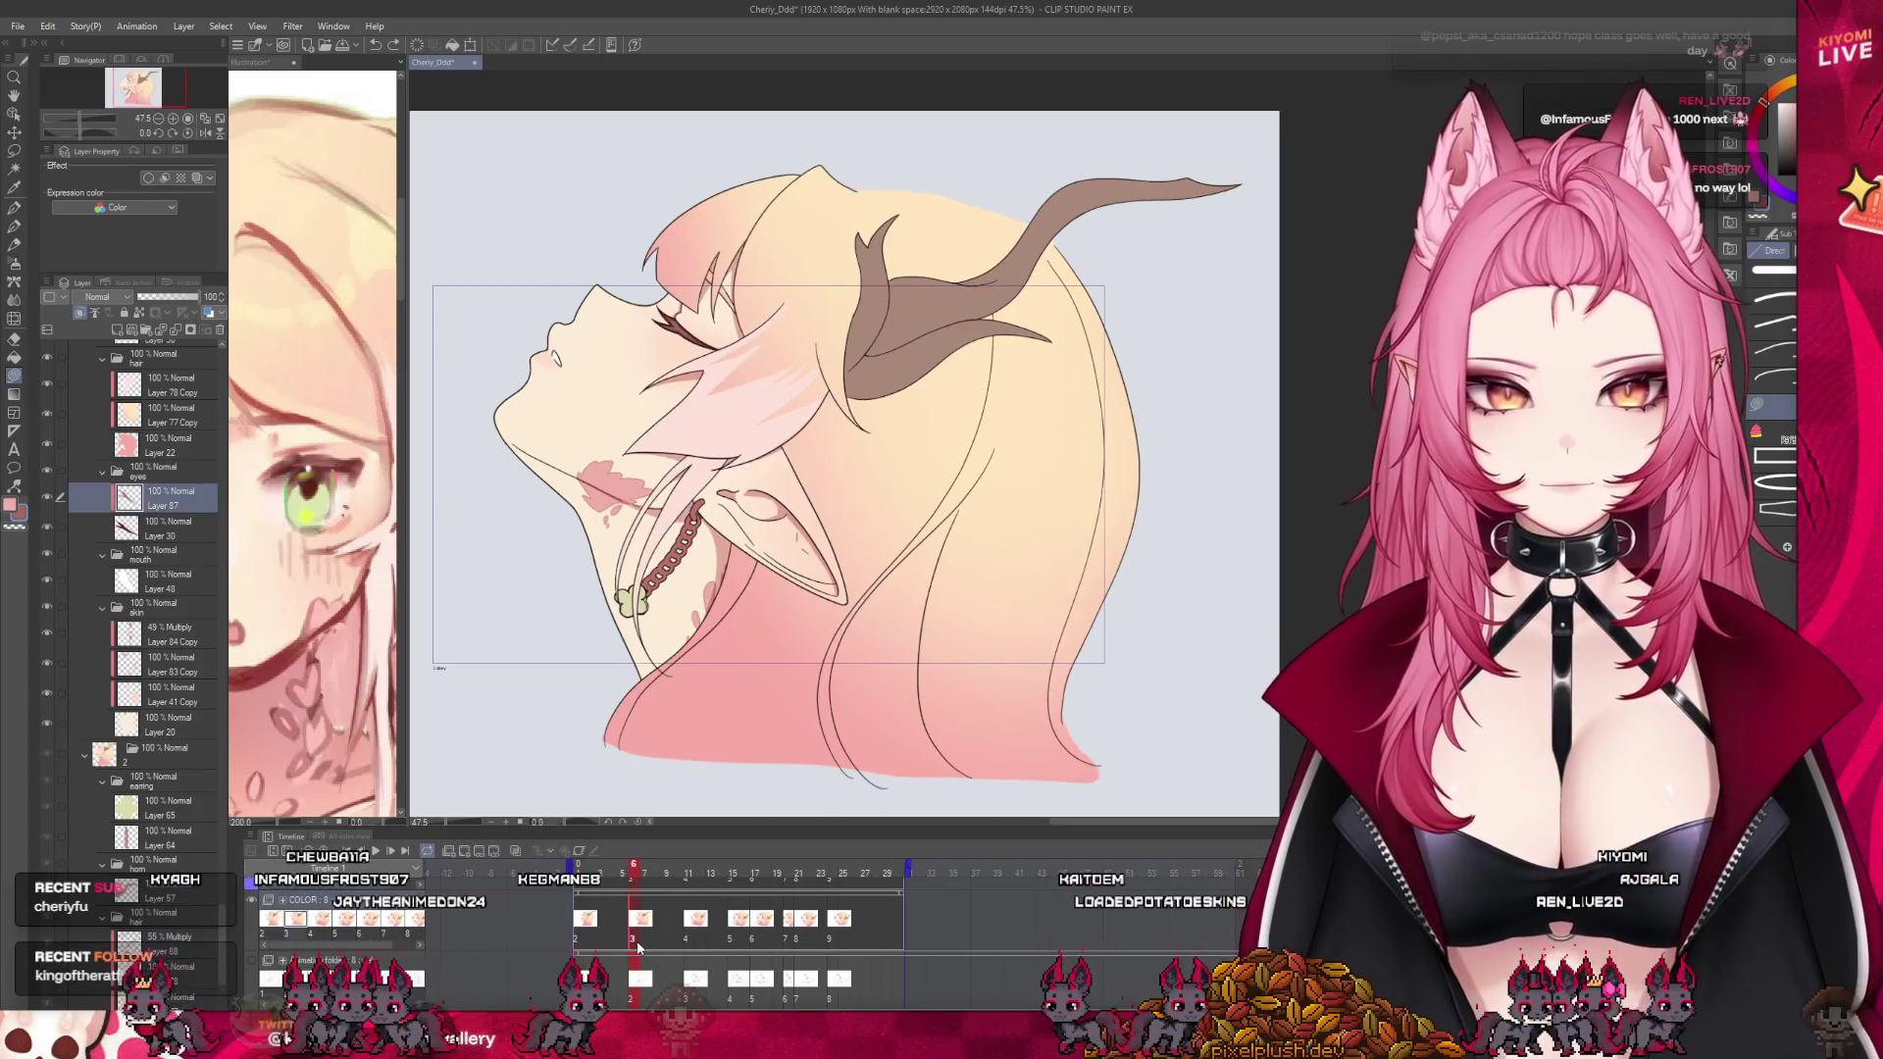
Duplicate the 55% Multiply hair shading layer into the hair folder and zoom in on the head
{"action": "key", "text": "ctrl+v"}
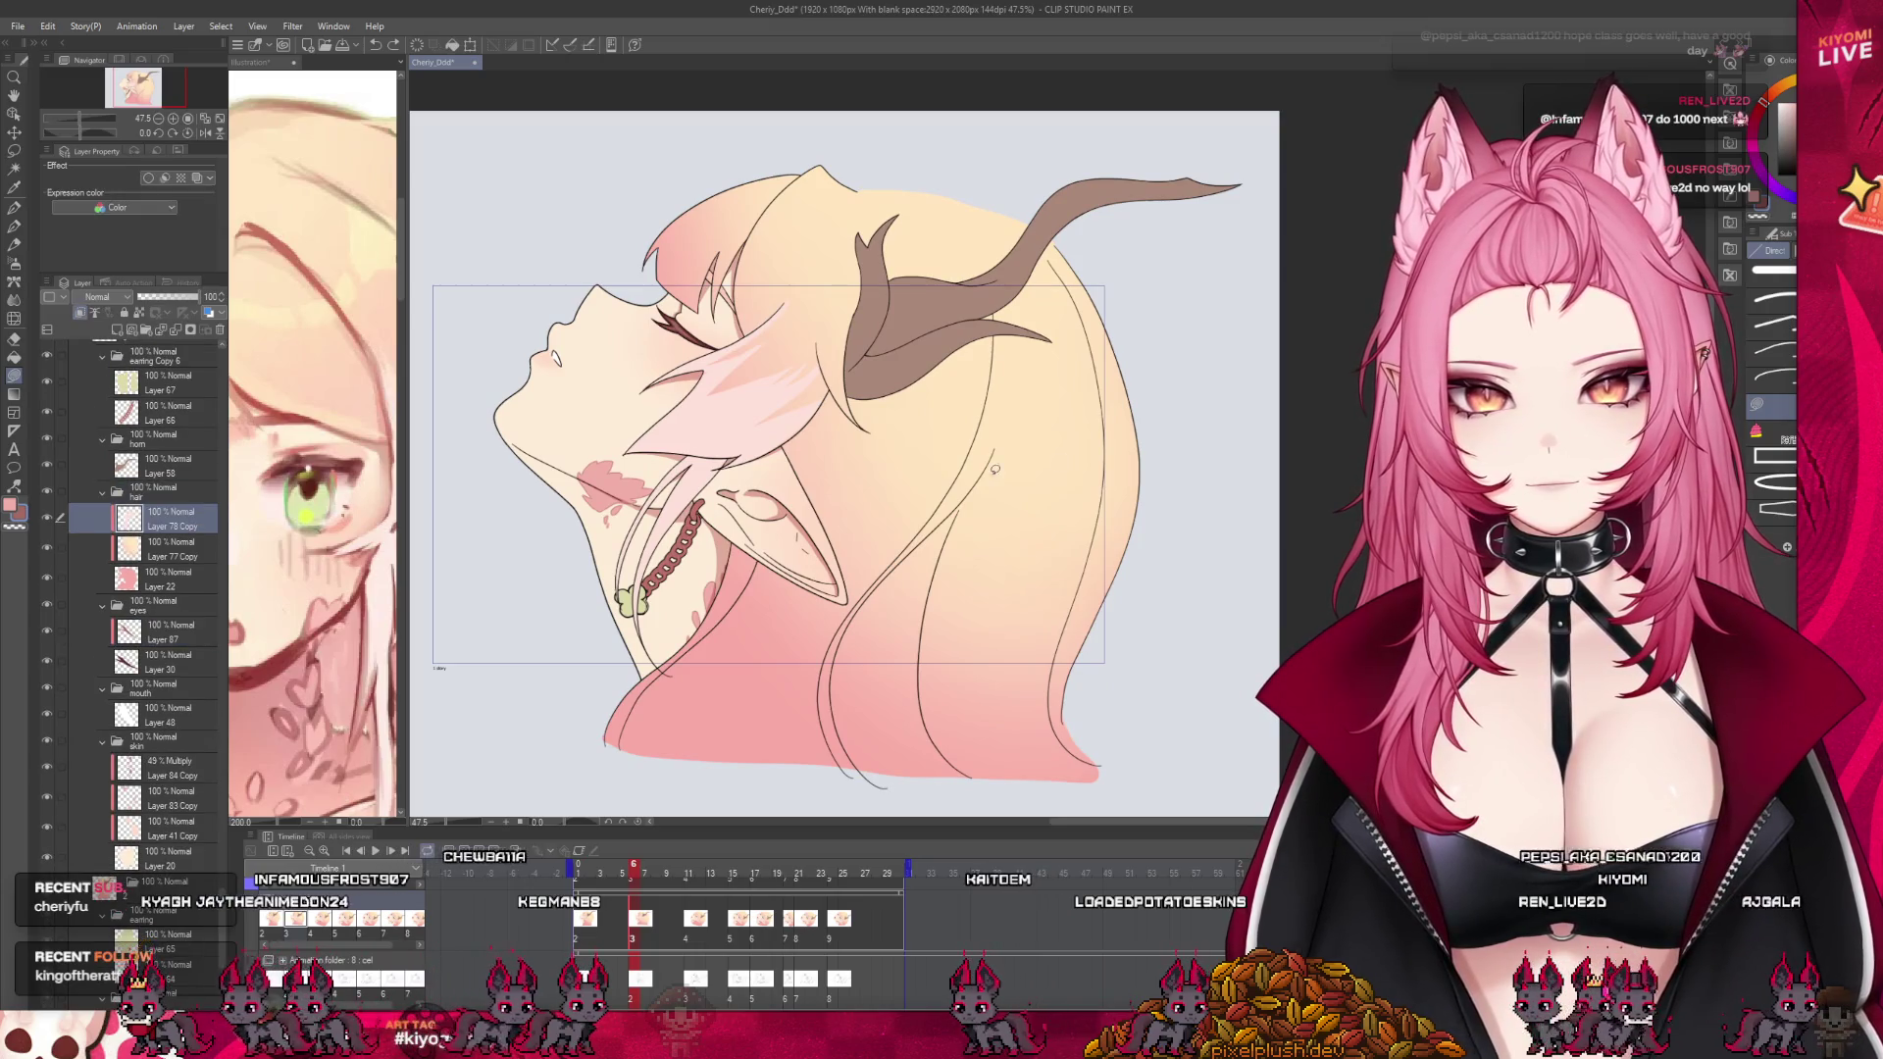
{"action": "key", "text": "ctrl+plus"}
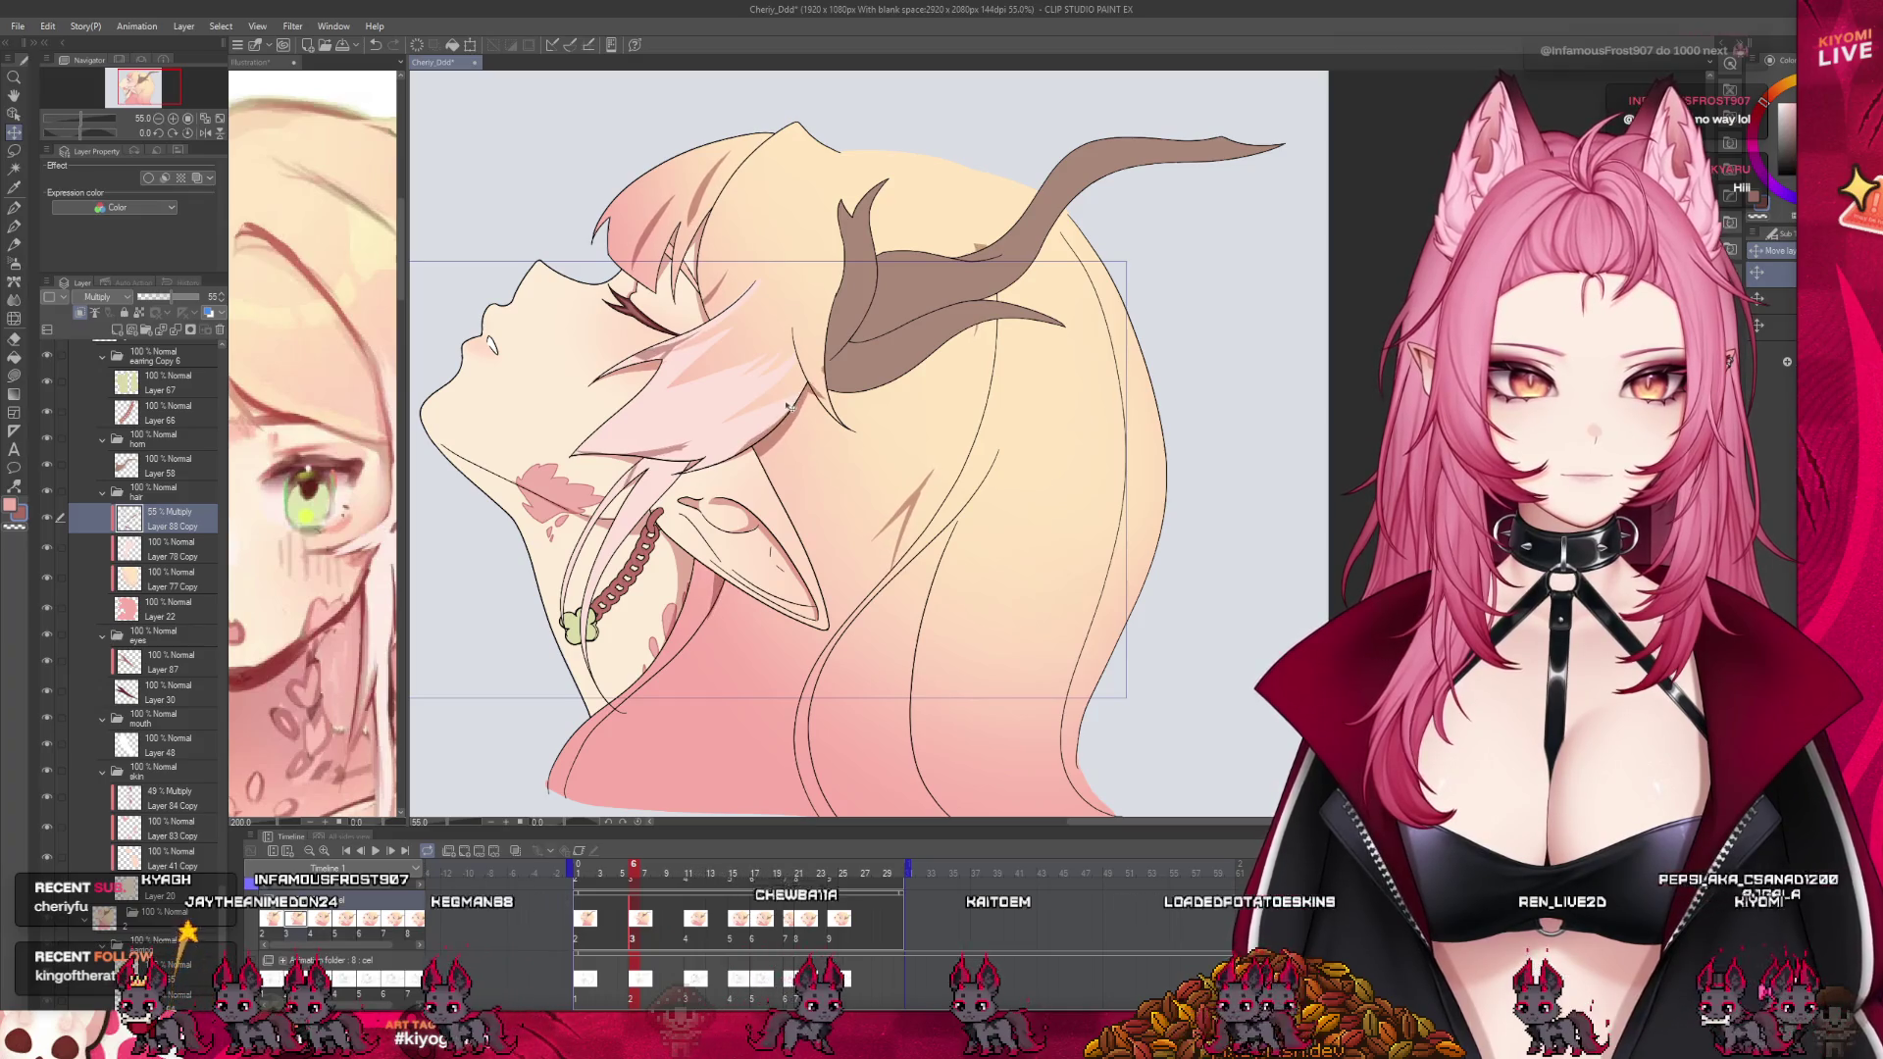
{"action": "scroll", "coordinate": [518, 131], "scroll_direction": "up", "scroll_amount": 1}
{"action": "scroll", "coordinate": [518, 131], "scroll_direction": "up", "scroll_amount": 1}
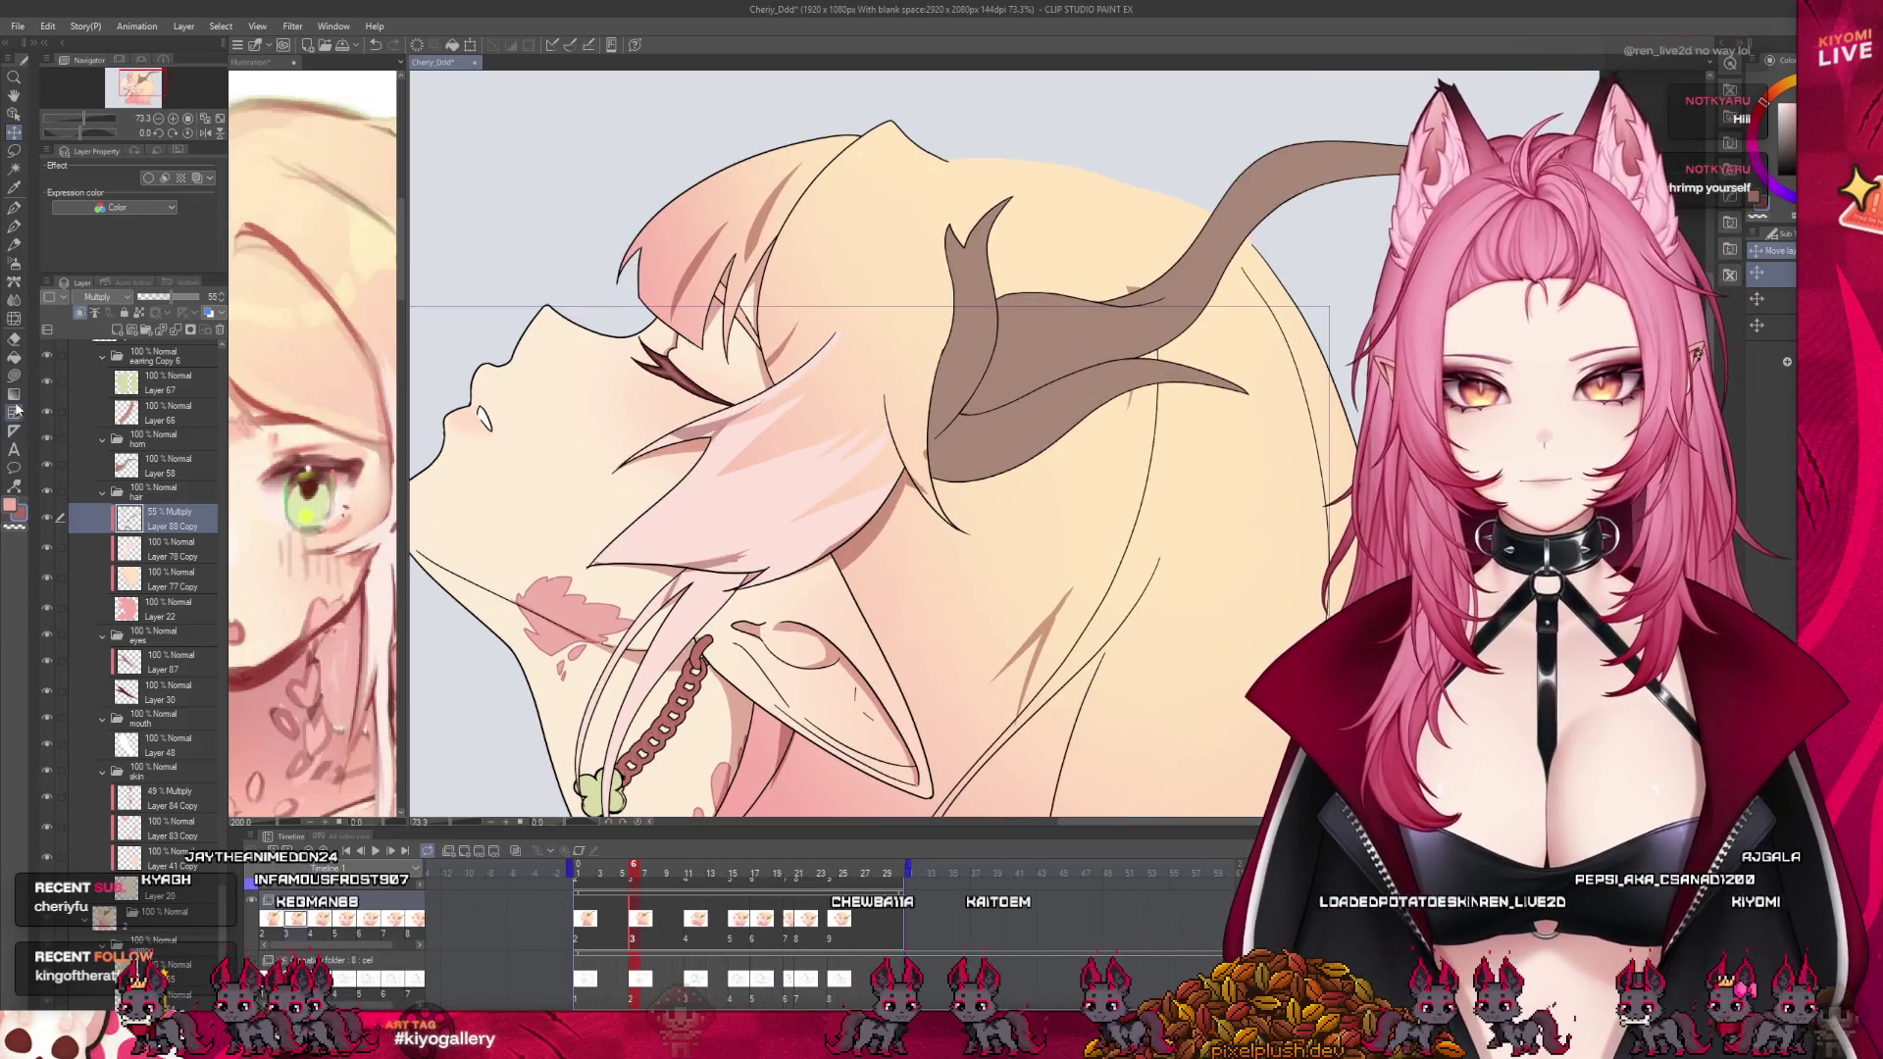
{"action": "left_click", "coordinate": [16, 410]}
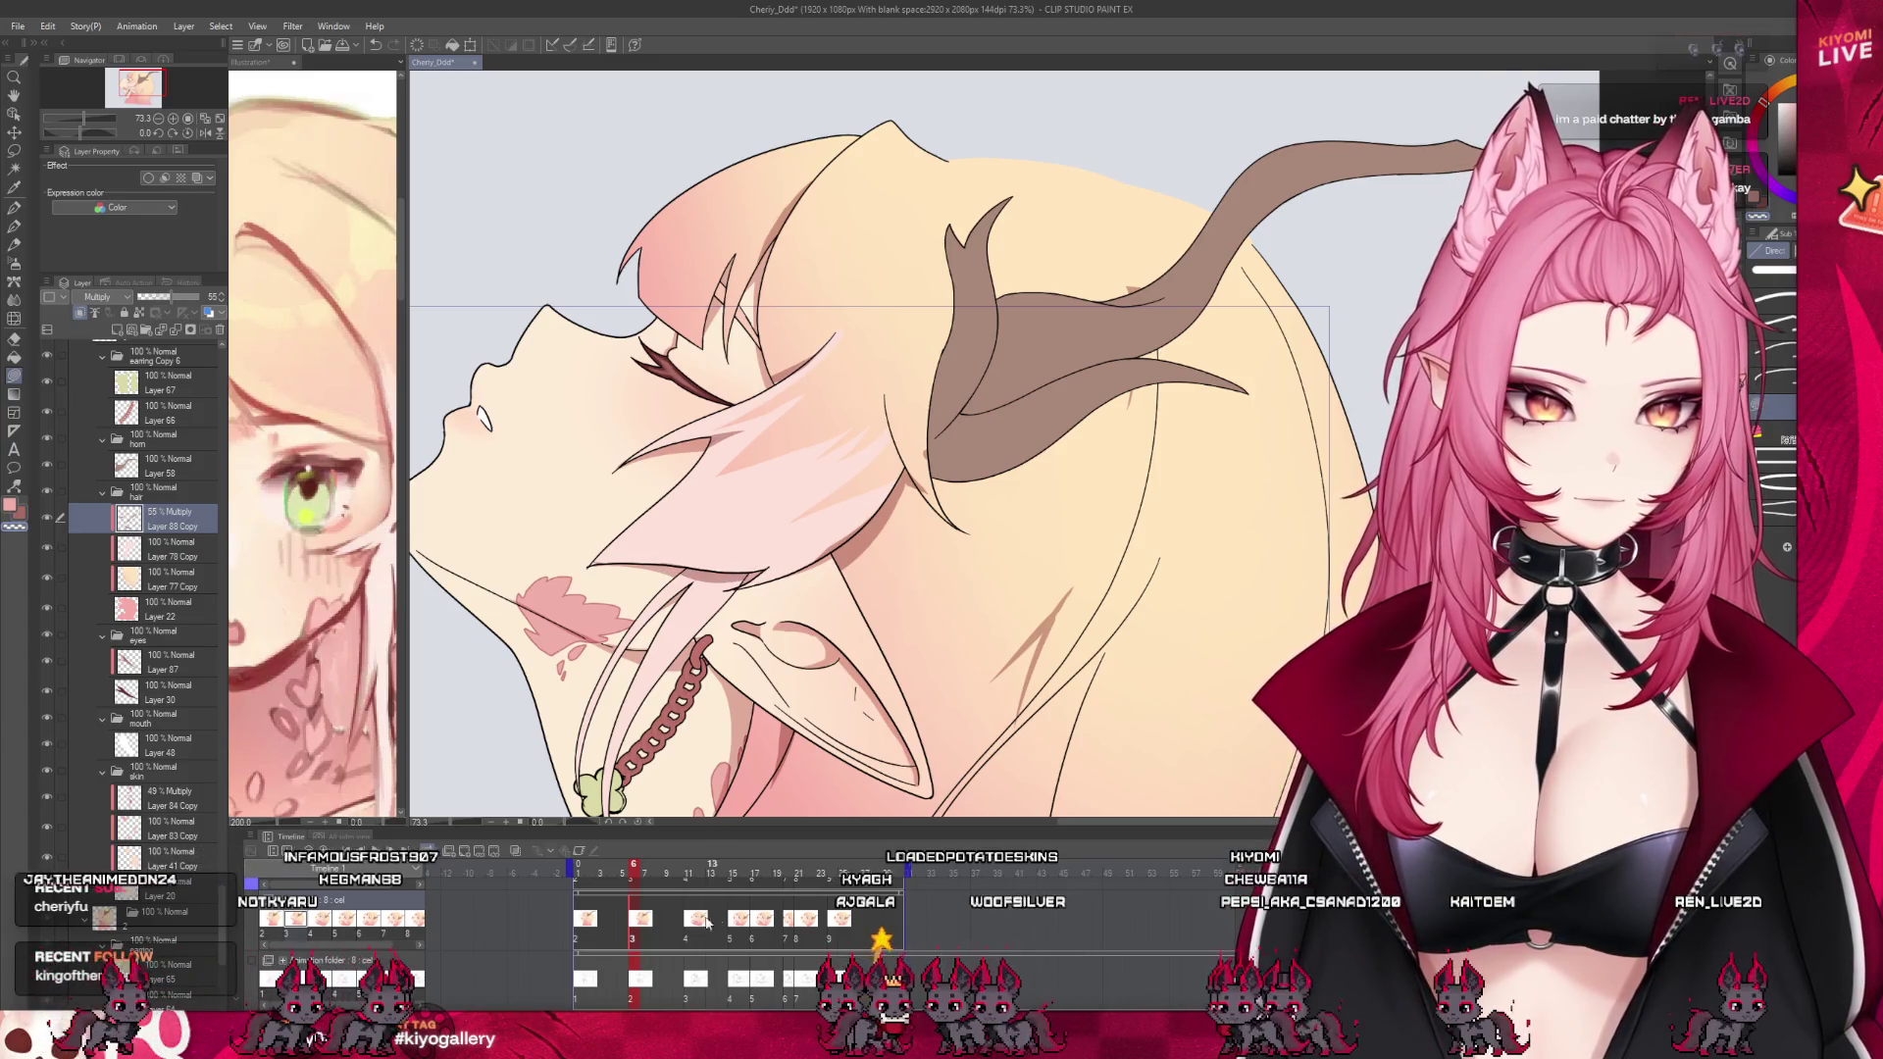
{"action": "scroll", "coordinate": [148, 588], "scroll_direction": "down", "scroll_amount": 2}
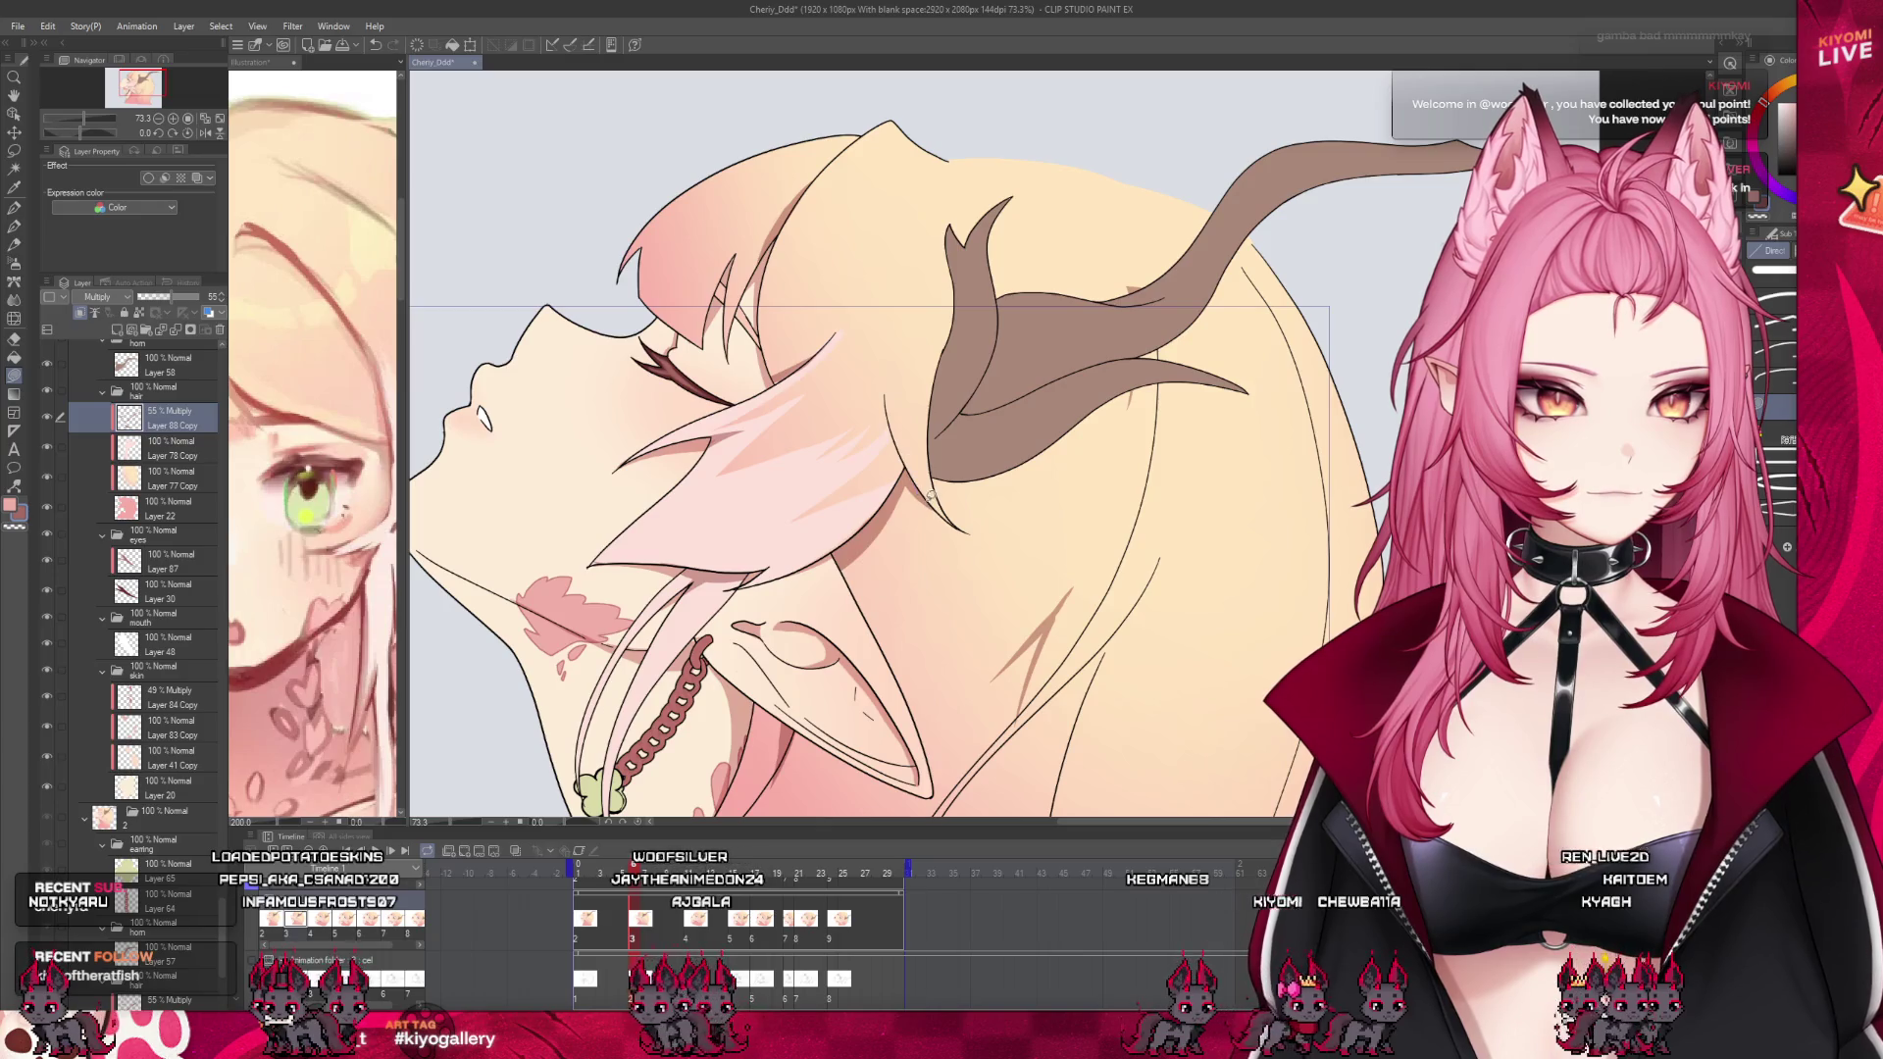
Scrub back and forth through the animation frames to compare the hair shading
{"action": "scroll", "coordinate": [755, 363], "scroll_direction": "down", "scroll_amount": 2}
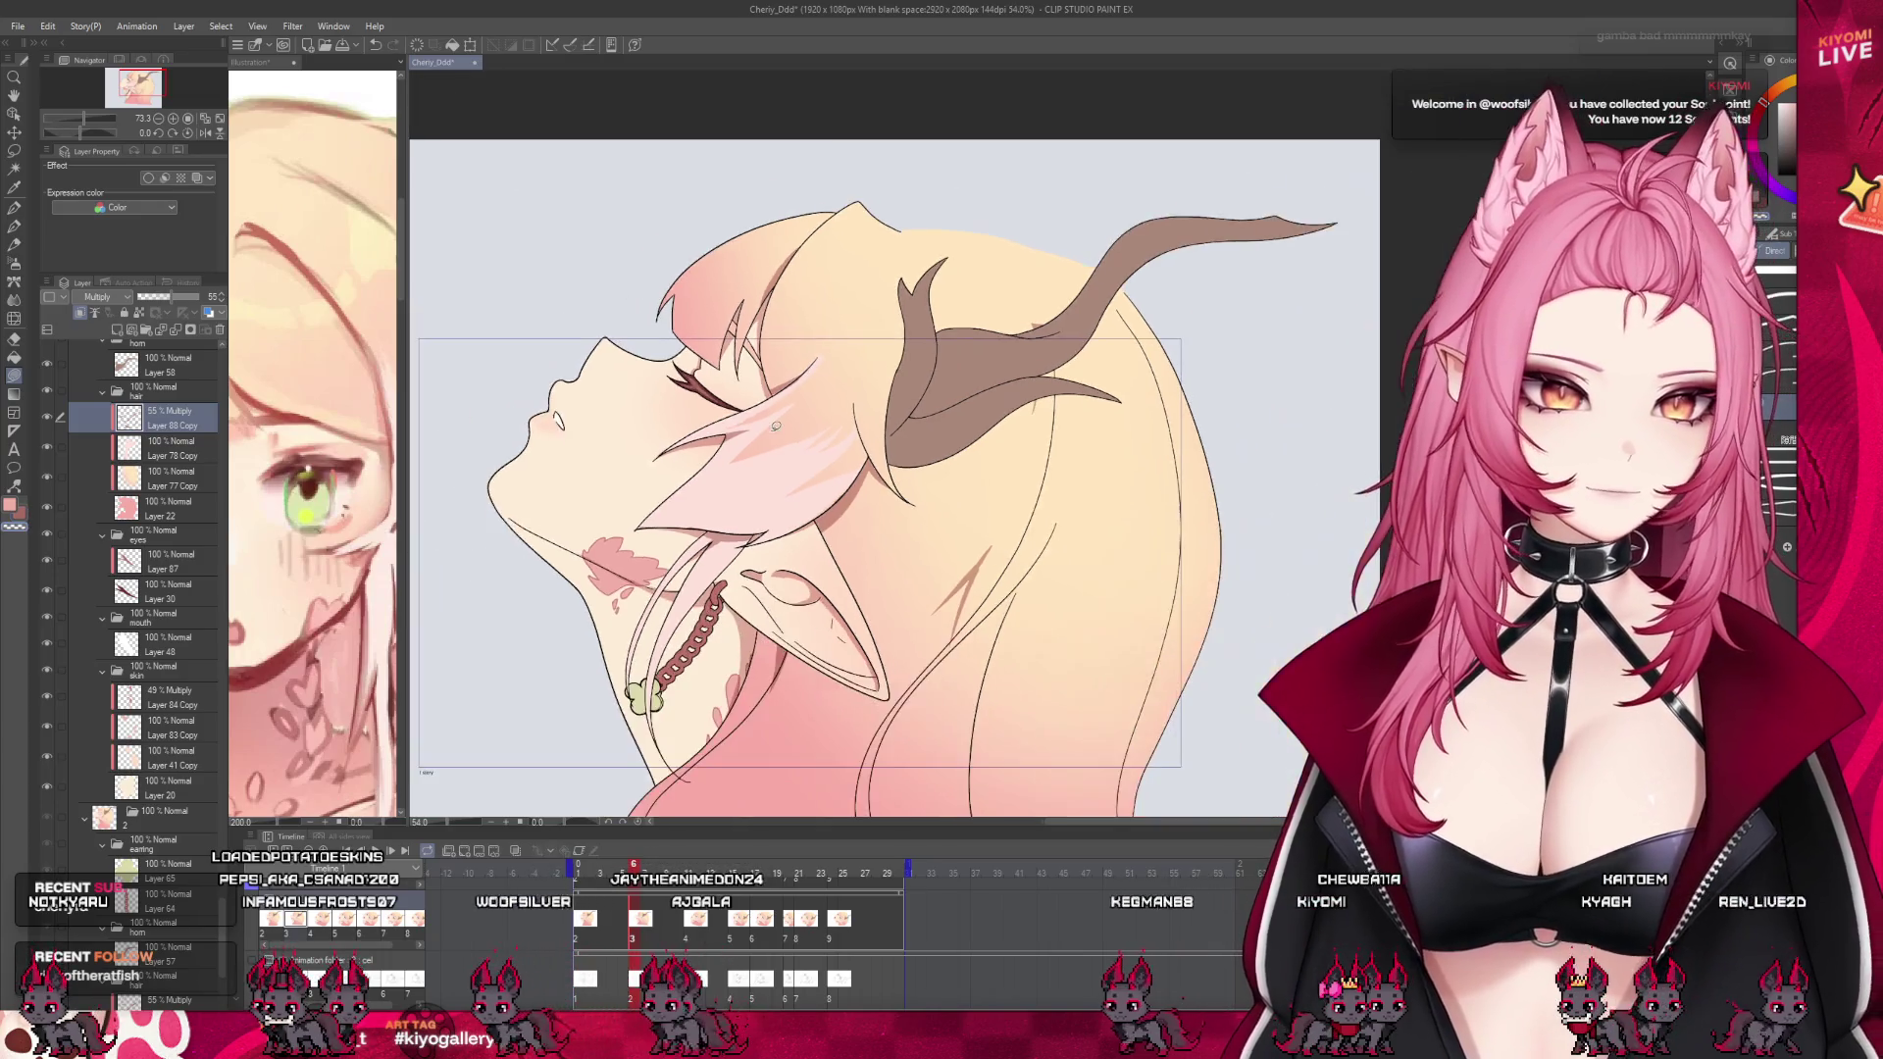
{"action": "left_click_drag", "start_coordinate": [628, 871], "coordinate": [636, 882]}
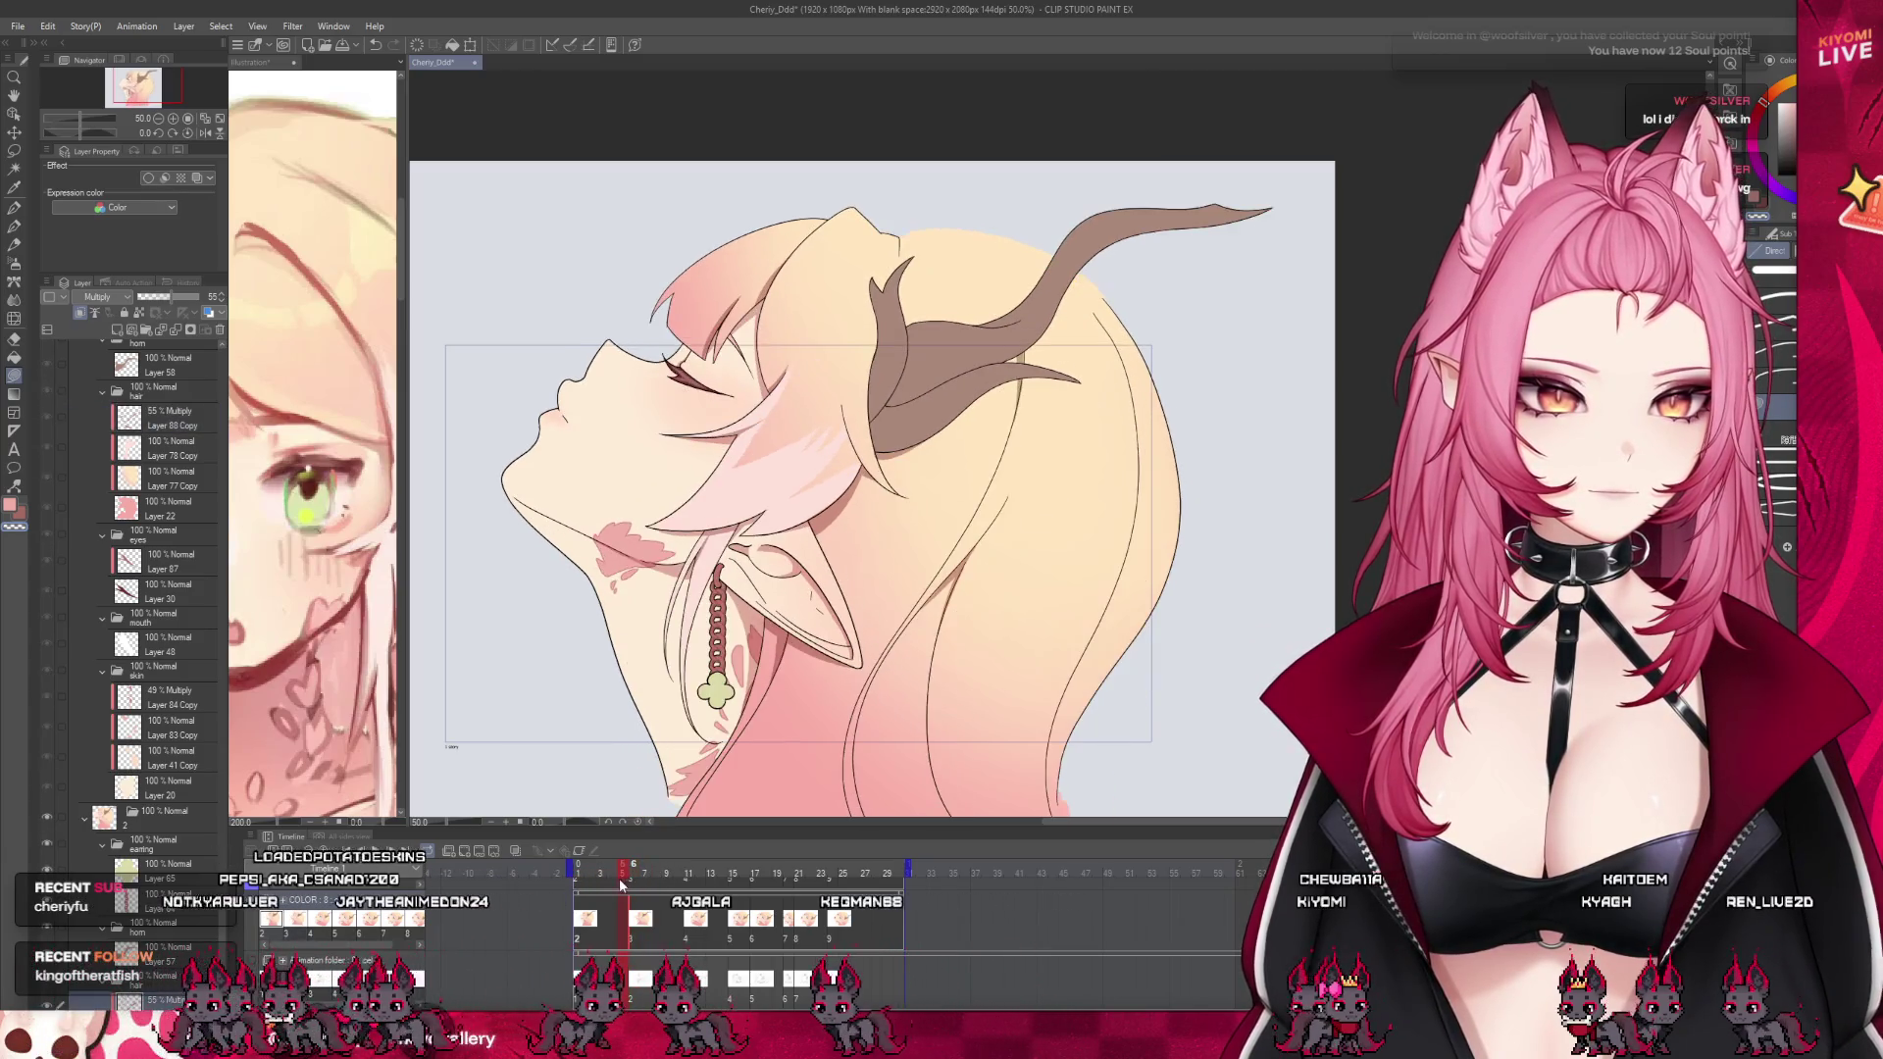
{"action": "left_click_drag", "start_coordinate": [636, 883], "coordinate": [634, 879]}
{"action": "scroll", "coordinate": [849, 687], "scroll_direction": "up", "scroll_amount": 2}
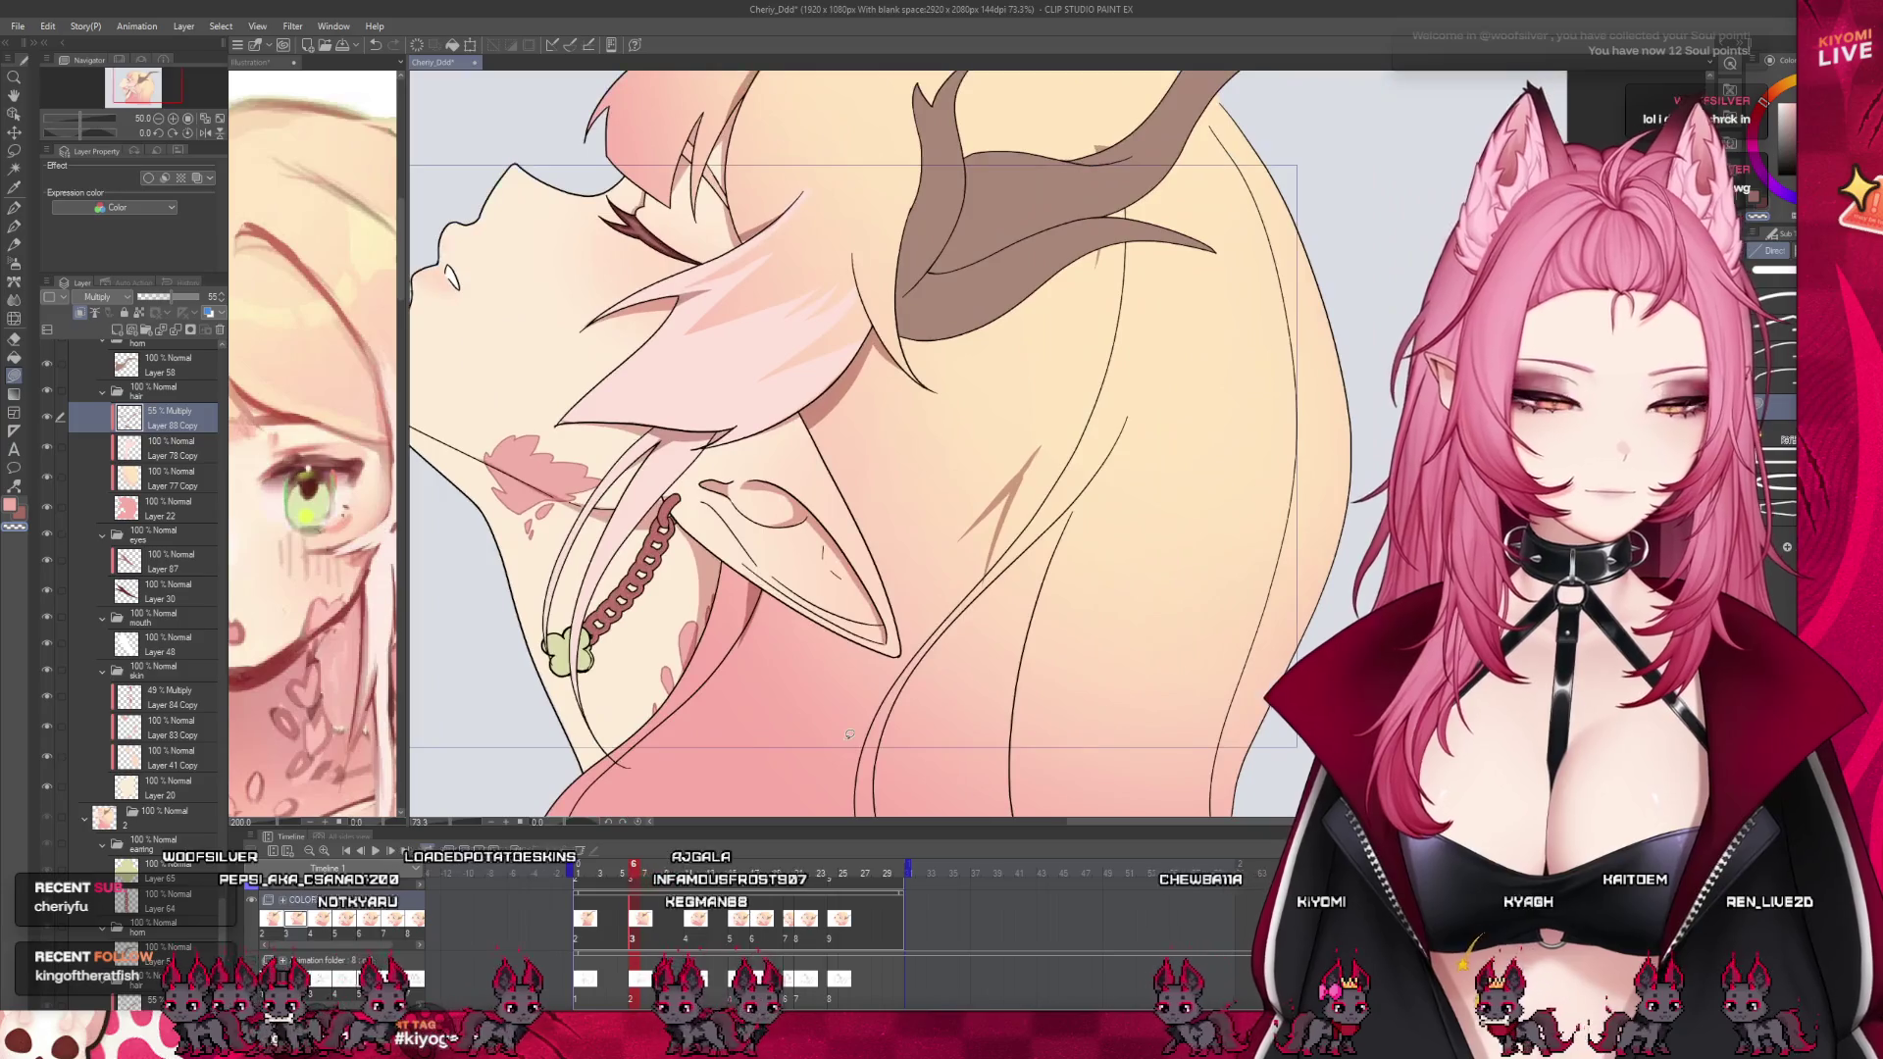
Lasso the shading patch below the ear and rotate it slightly clockwise
{"action": "key", "text": "m"}
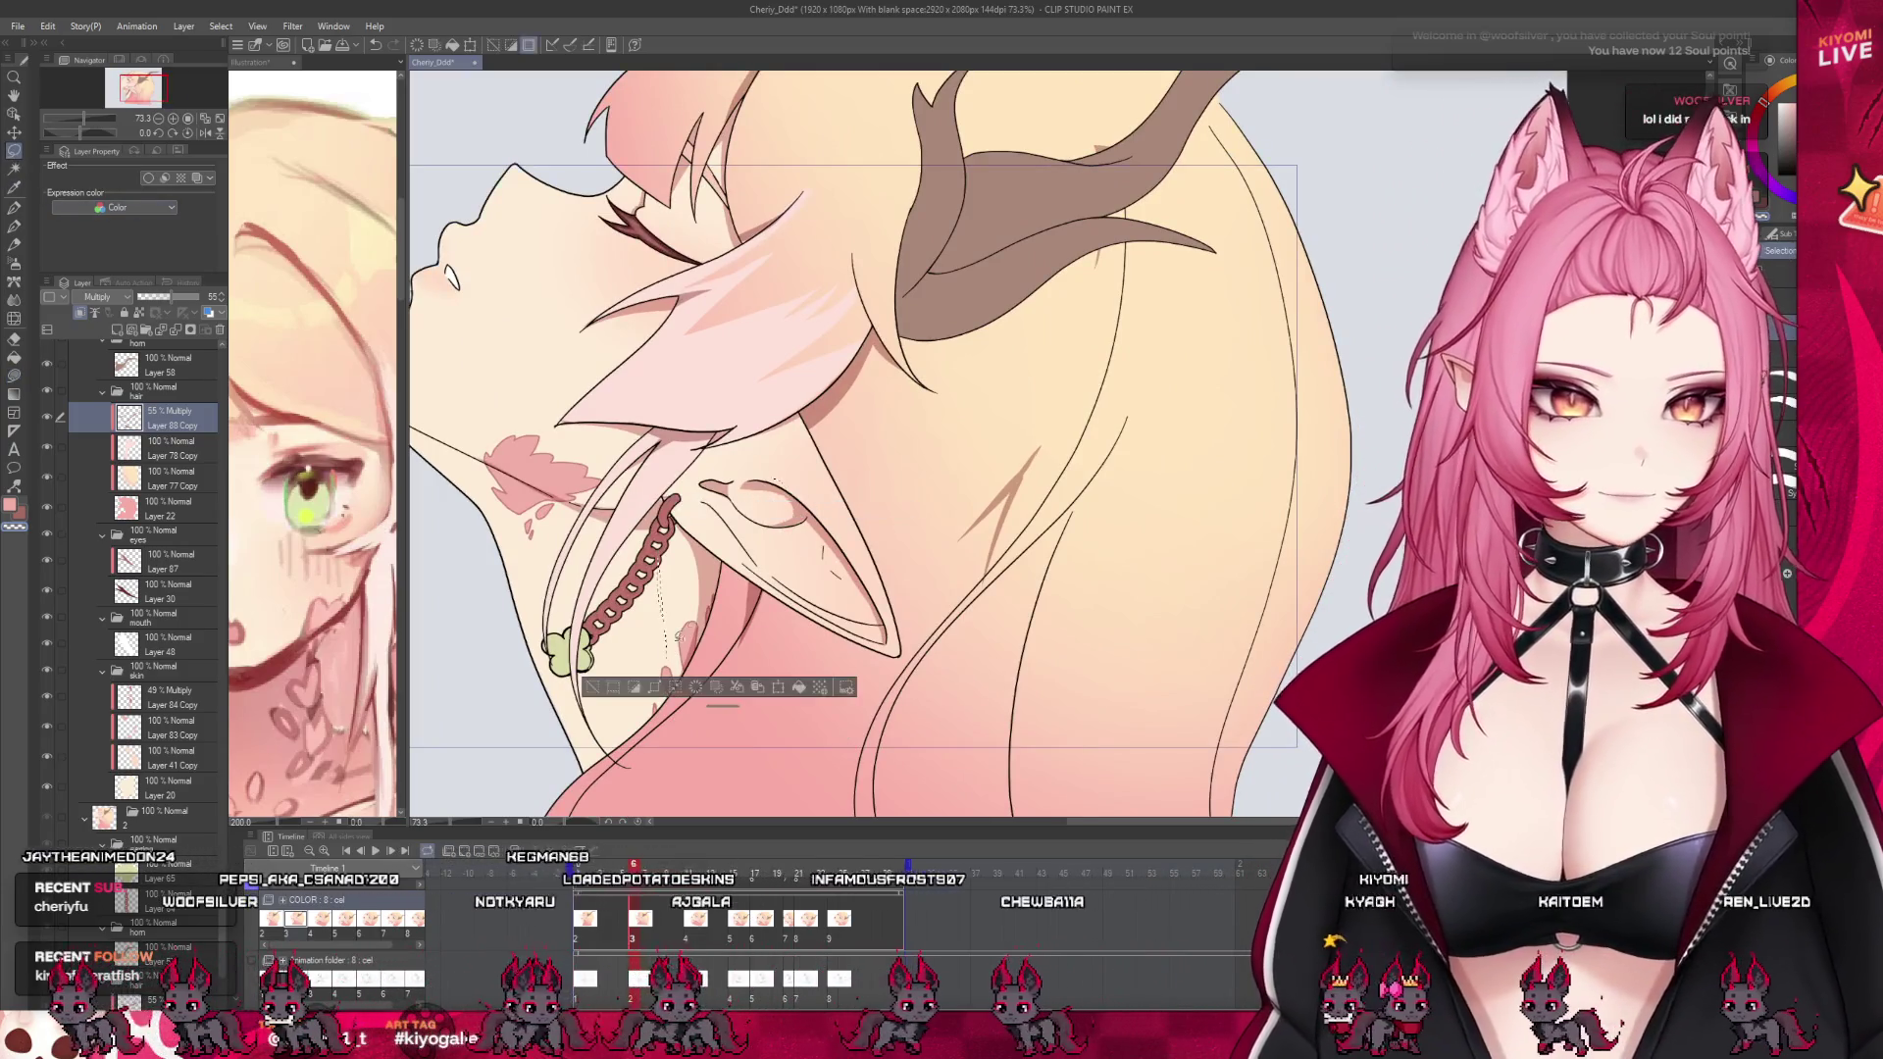
{"action": "mouse_move", "coordinate": [781, 474]}
{"action": "left_mouse_down"}
{"action": "mouse_move", "coordinate": [825, 735]}
{"action": "mouse_move", "coordinate": [784, 476]}
{"action": "left_mouse_up"}
{"action": "key", "text": "ctrl+t"}
{"action": "left_click_drag", "start_coordinate": [841, 758], "coordinate": [1017, 700]}
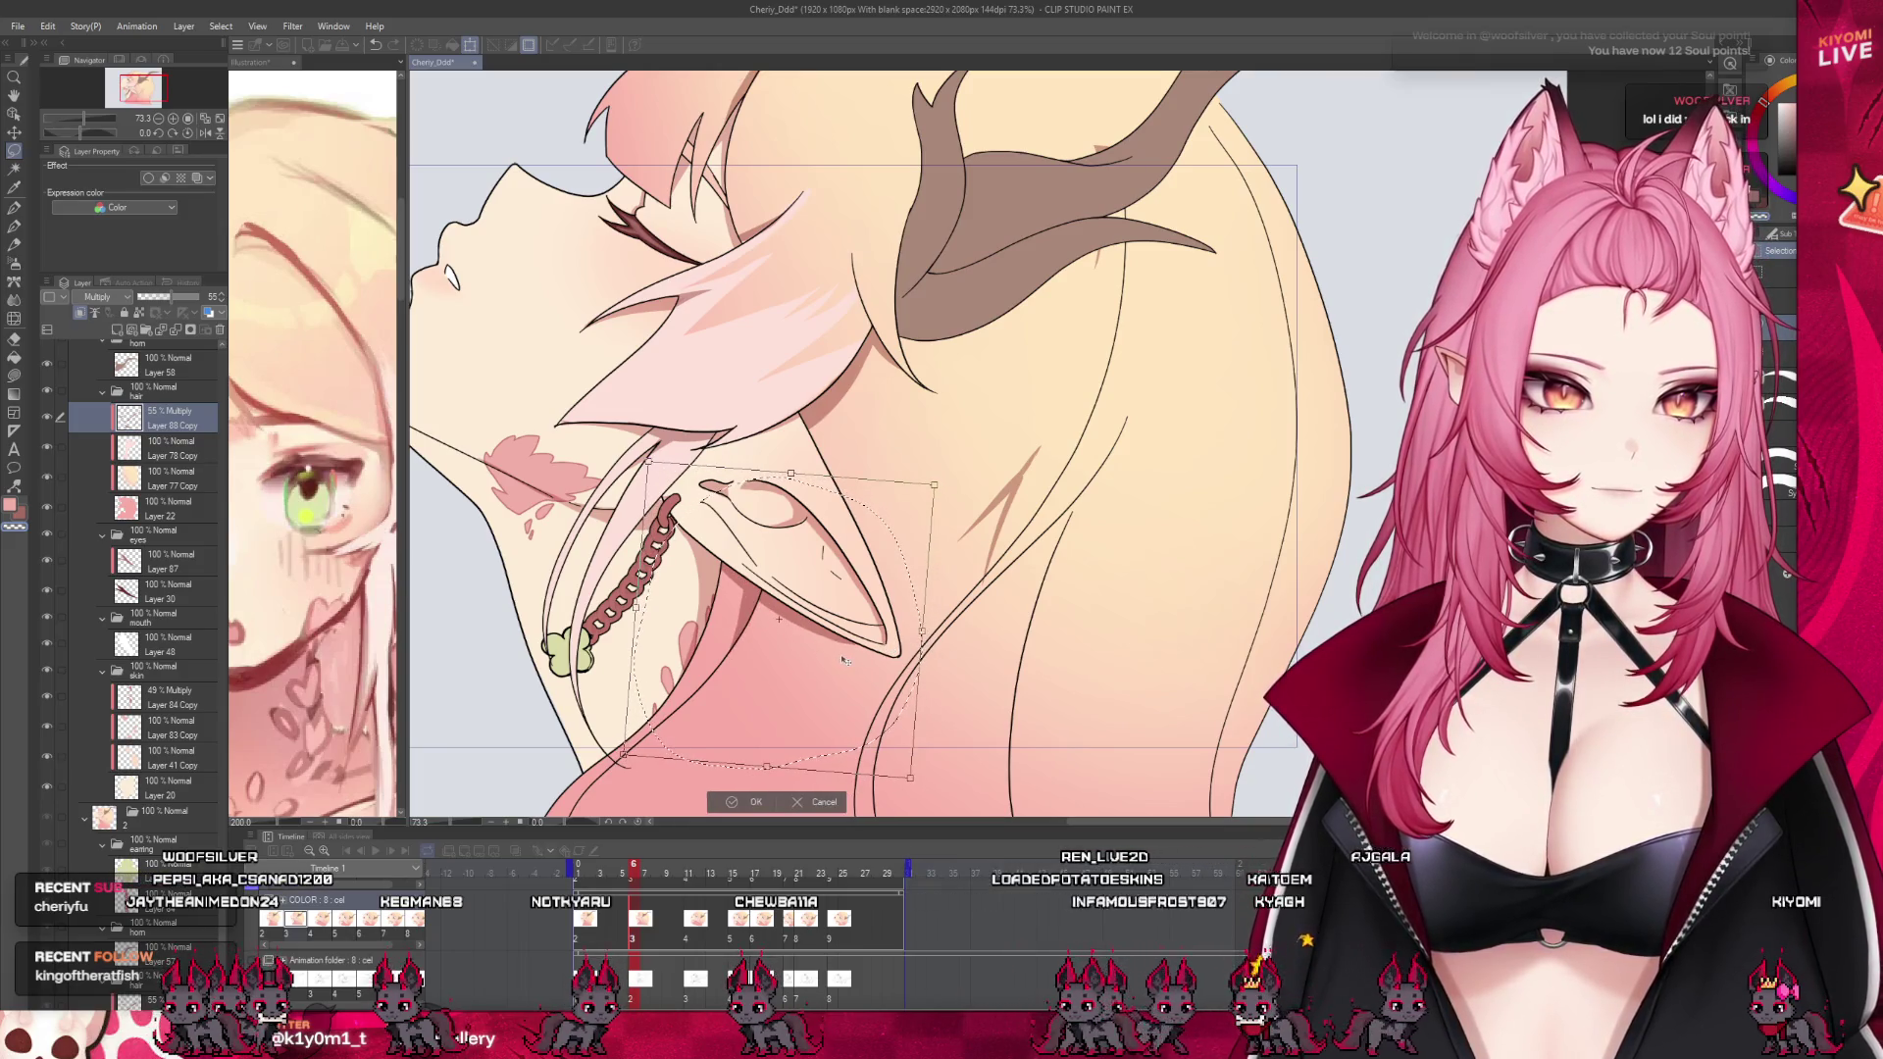
{"action": "left_click", "coordinate": [720, 811]}
{"action": "key", "text": "ctrl+d"}
{"action": "key", "text": "p"}
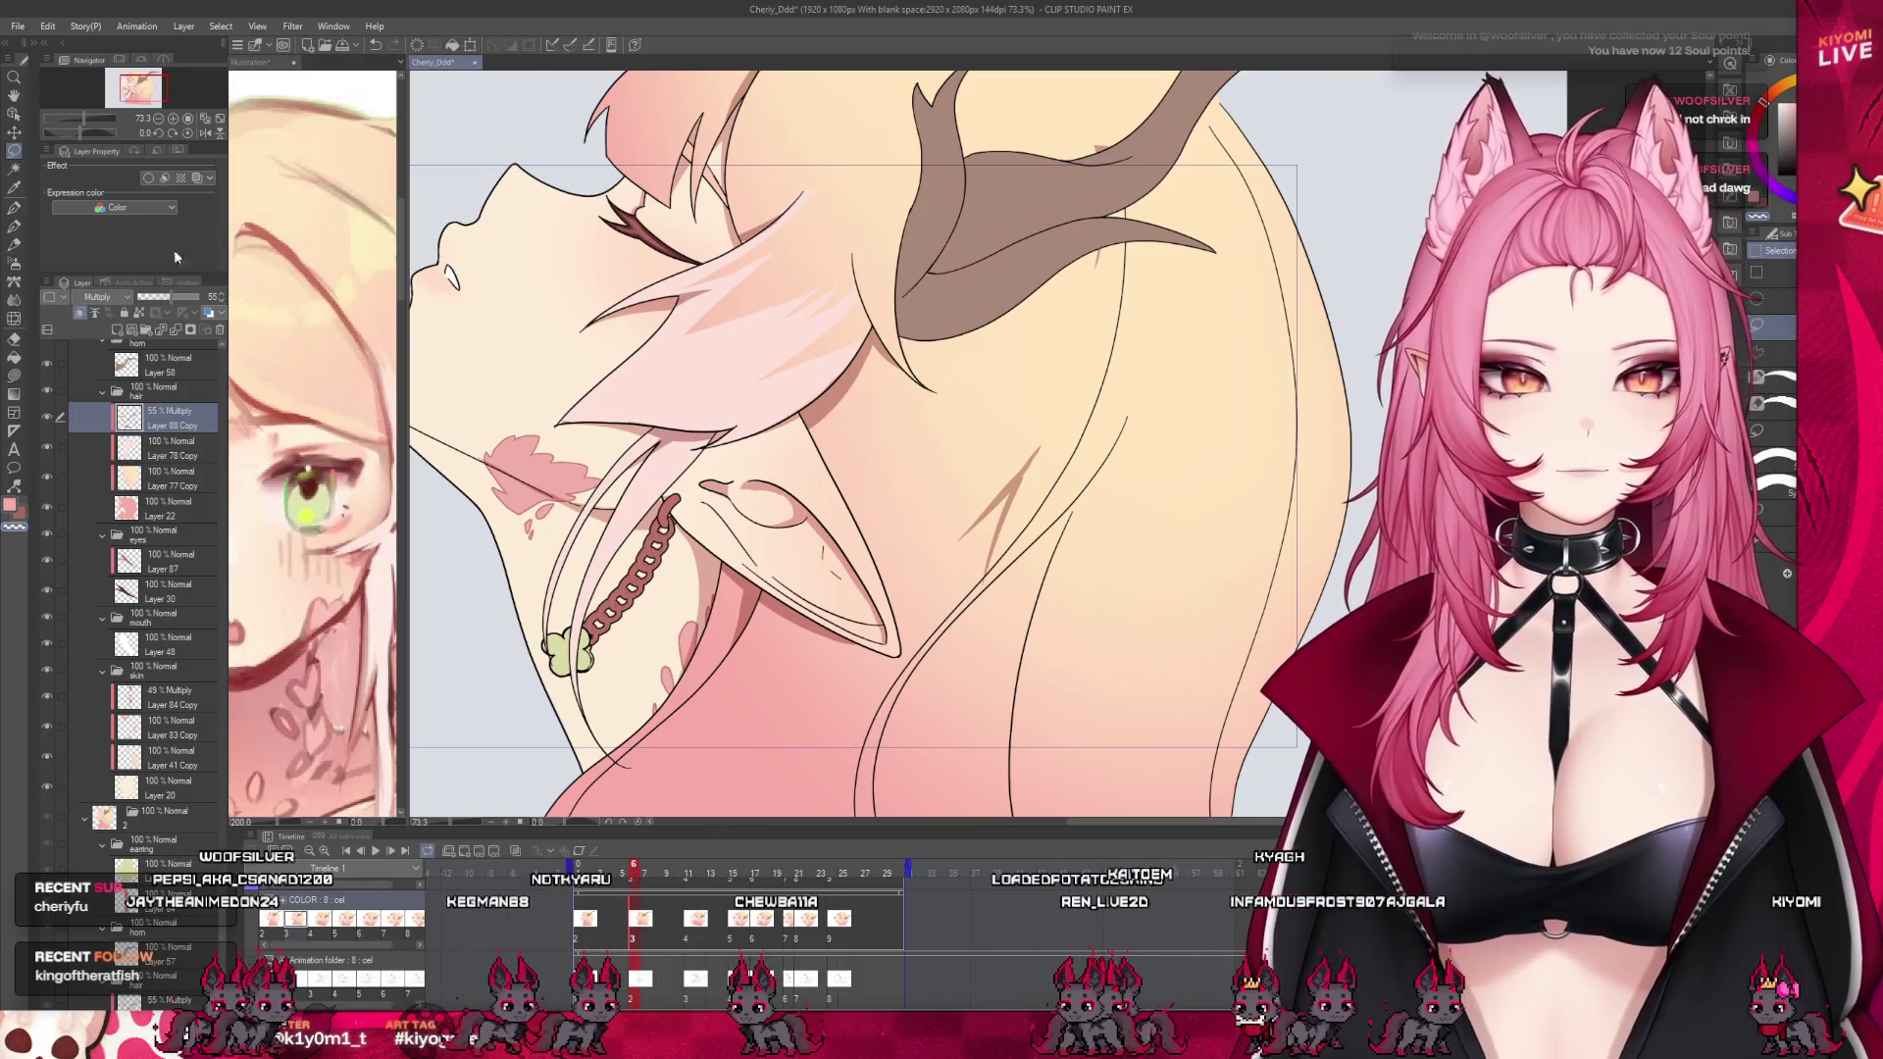
{"action": "key", "text": "u"}
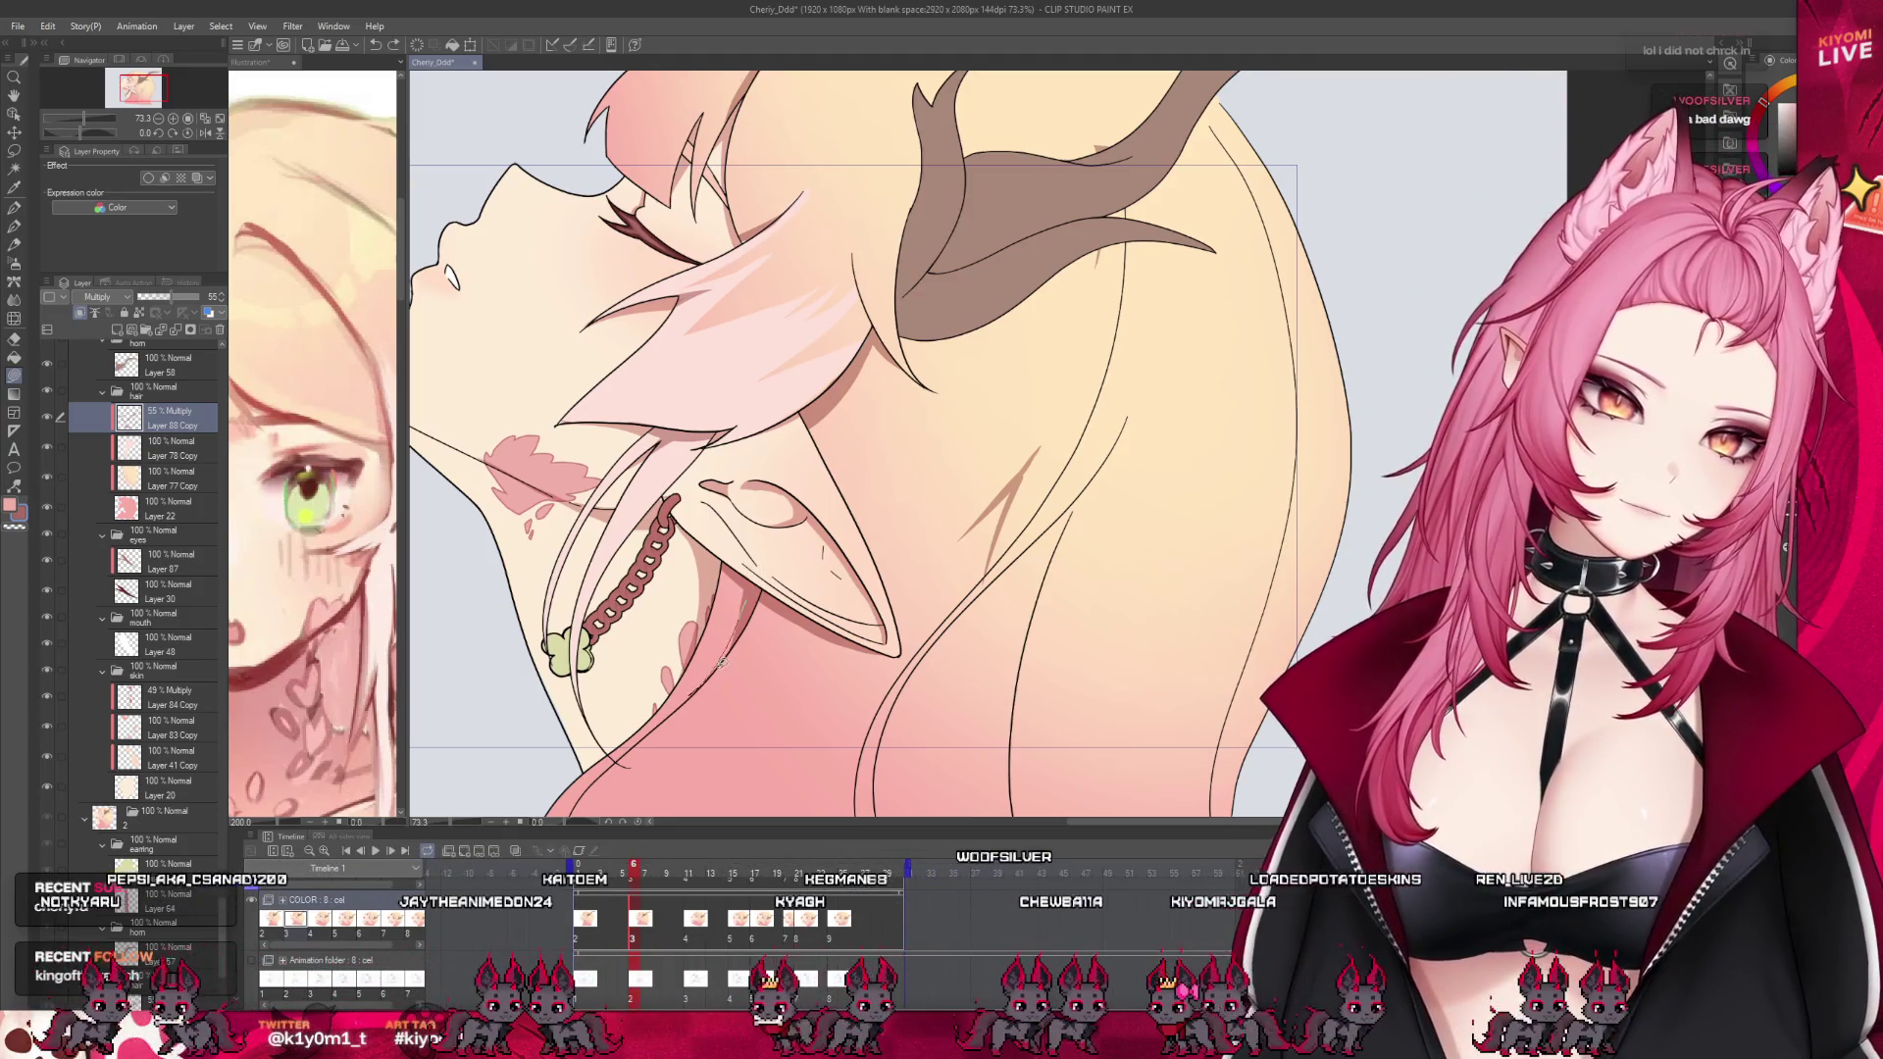
Scrub the timeline forward to frame 7
{"action": "left_click_drag", "start_coordinate": [634, 879], "coordinate": [644, 880]}
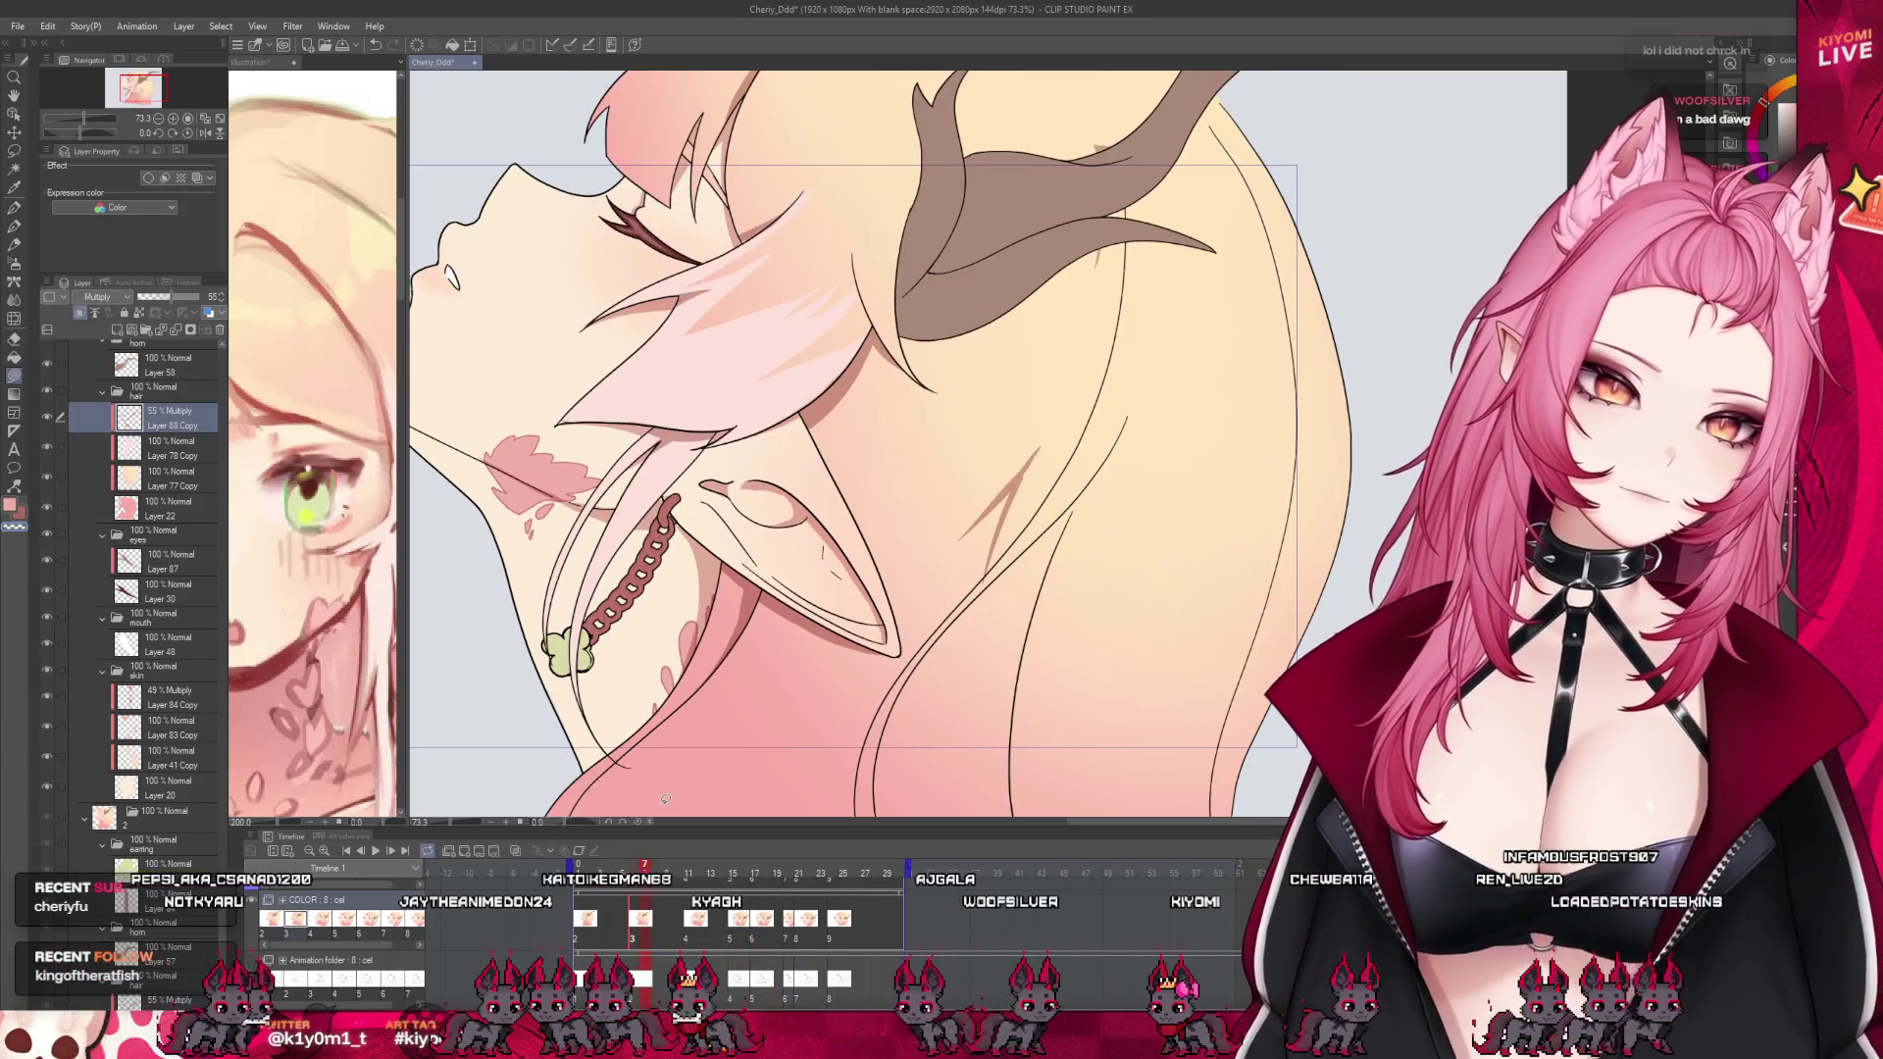
{"action": "key", "text": "ctrl+minus"}
{"action": "key", "text": "ctrl+minus"}
{"action": "scroll", "coordinate": [717, 569], "scroll_direction": "up", "scroll_amount": 2}
{"action": "scroll", "coordinate": [746, 583], "scroll_direction": "up", "scroll_amount": 2}
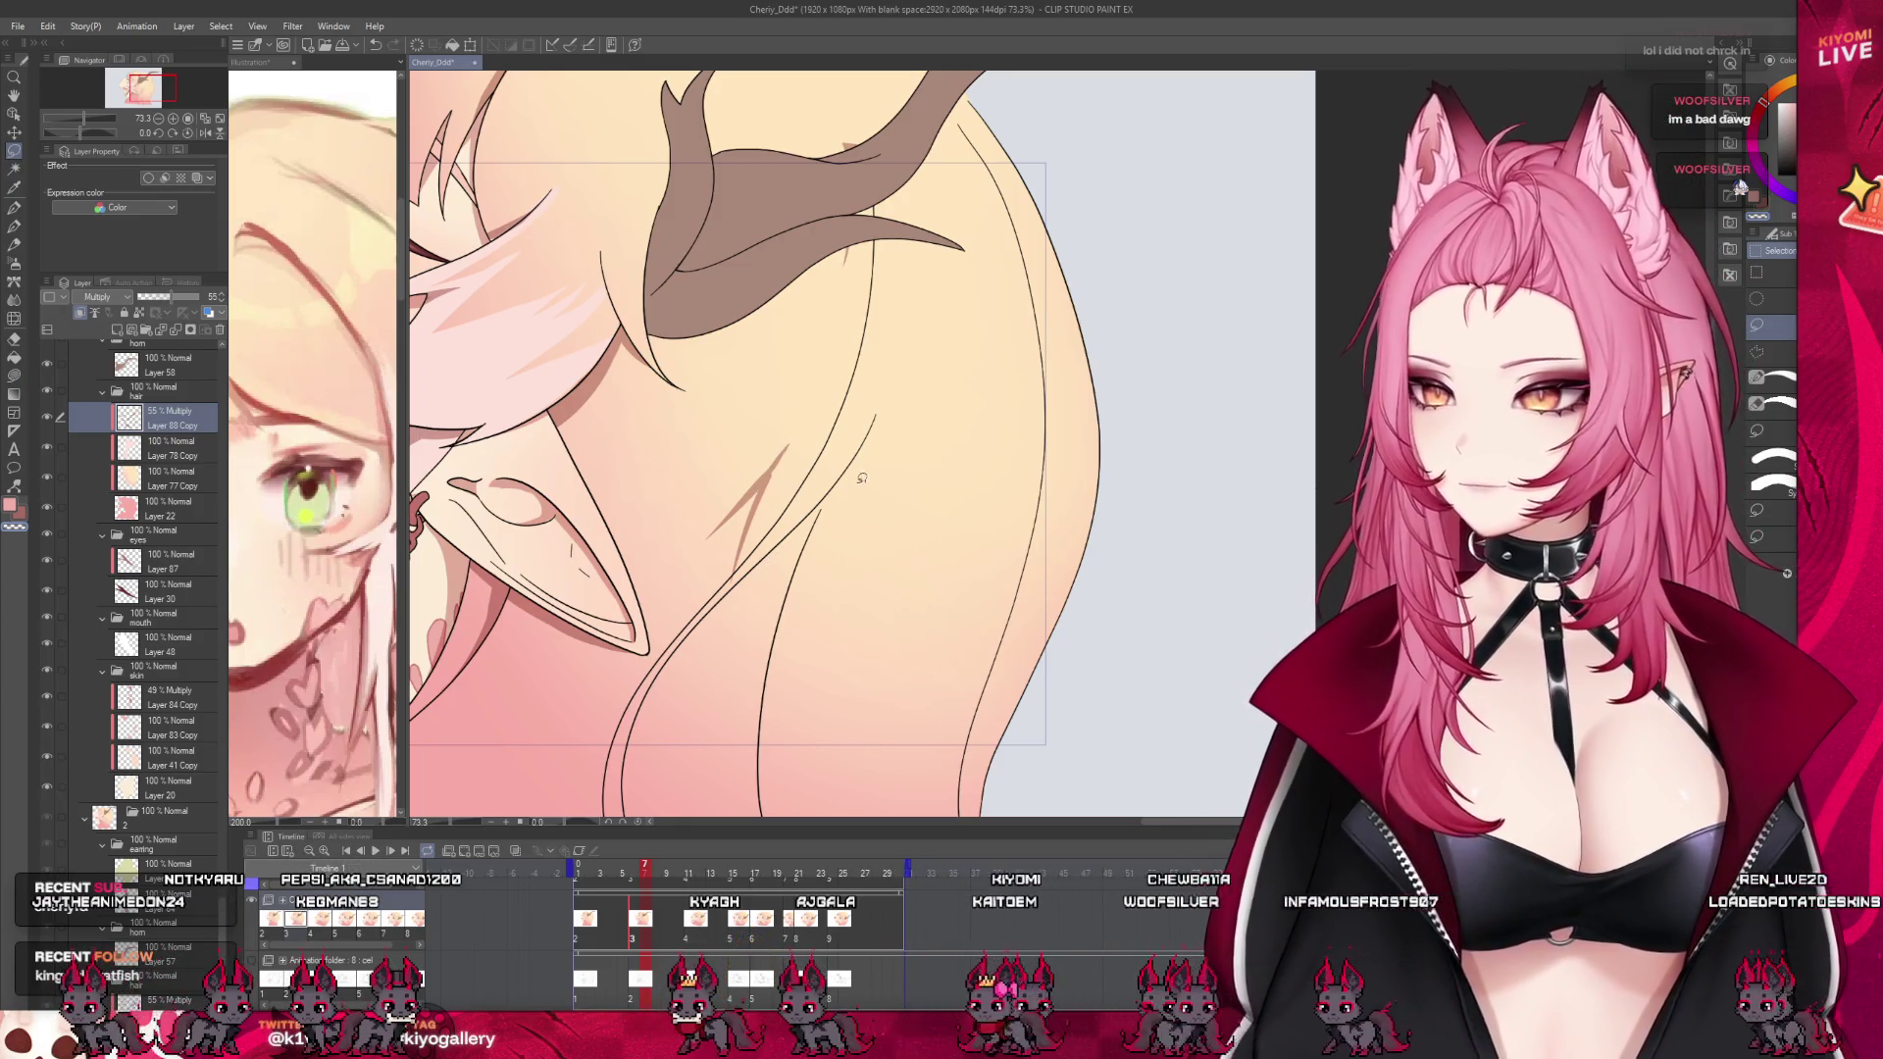
Lasso the shading behind the ear, rotate it slightly clockwise and shift it up and right along the strands
{"action": "left_click_drag", "start_coordinate": [861, 477], "coordinate": [853, 451]}
{"action": "key", "text": "ctrl+t"}
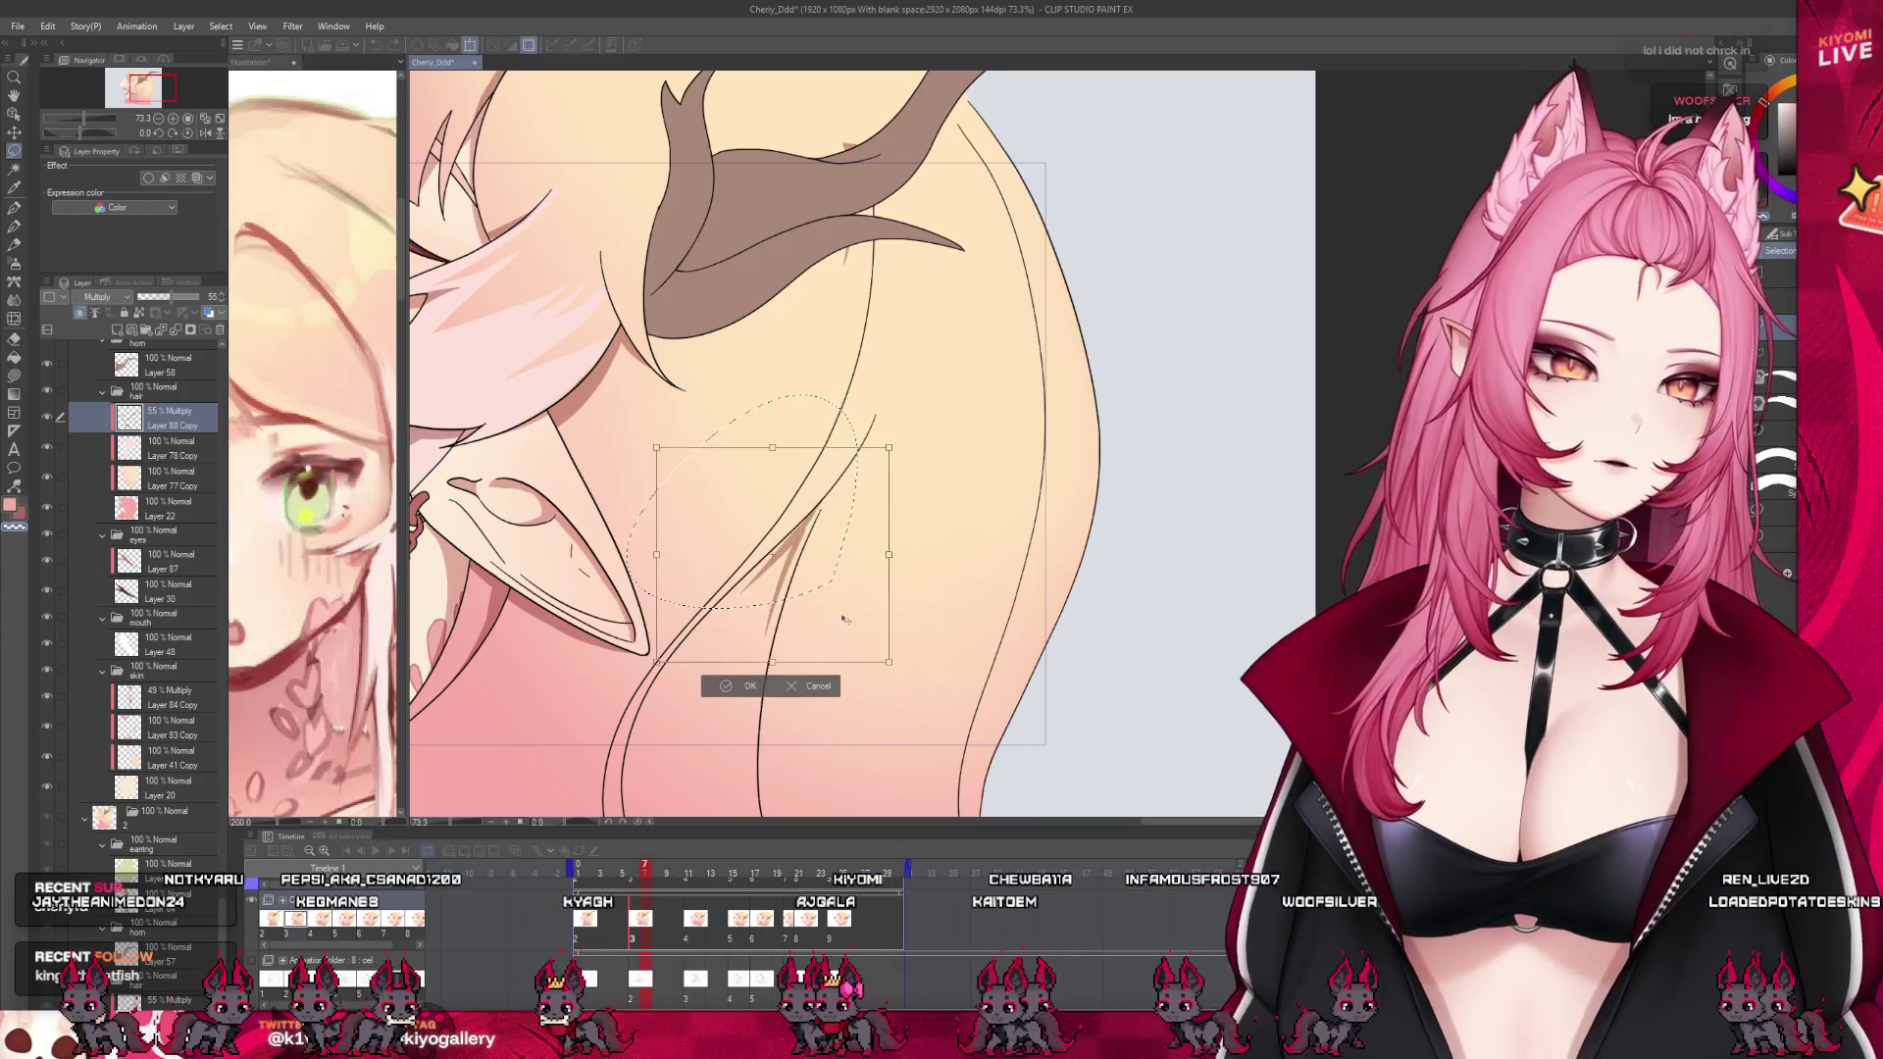
{"action": "left_click_drag", "start_coordinate": [845, 619], "coordinate": [991, 574]}
{"action": "left_click_drag", "start_coordinate": [870, 578], "coordinate": [877, 530]}
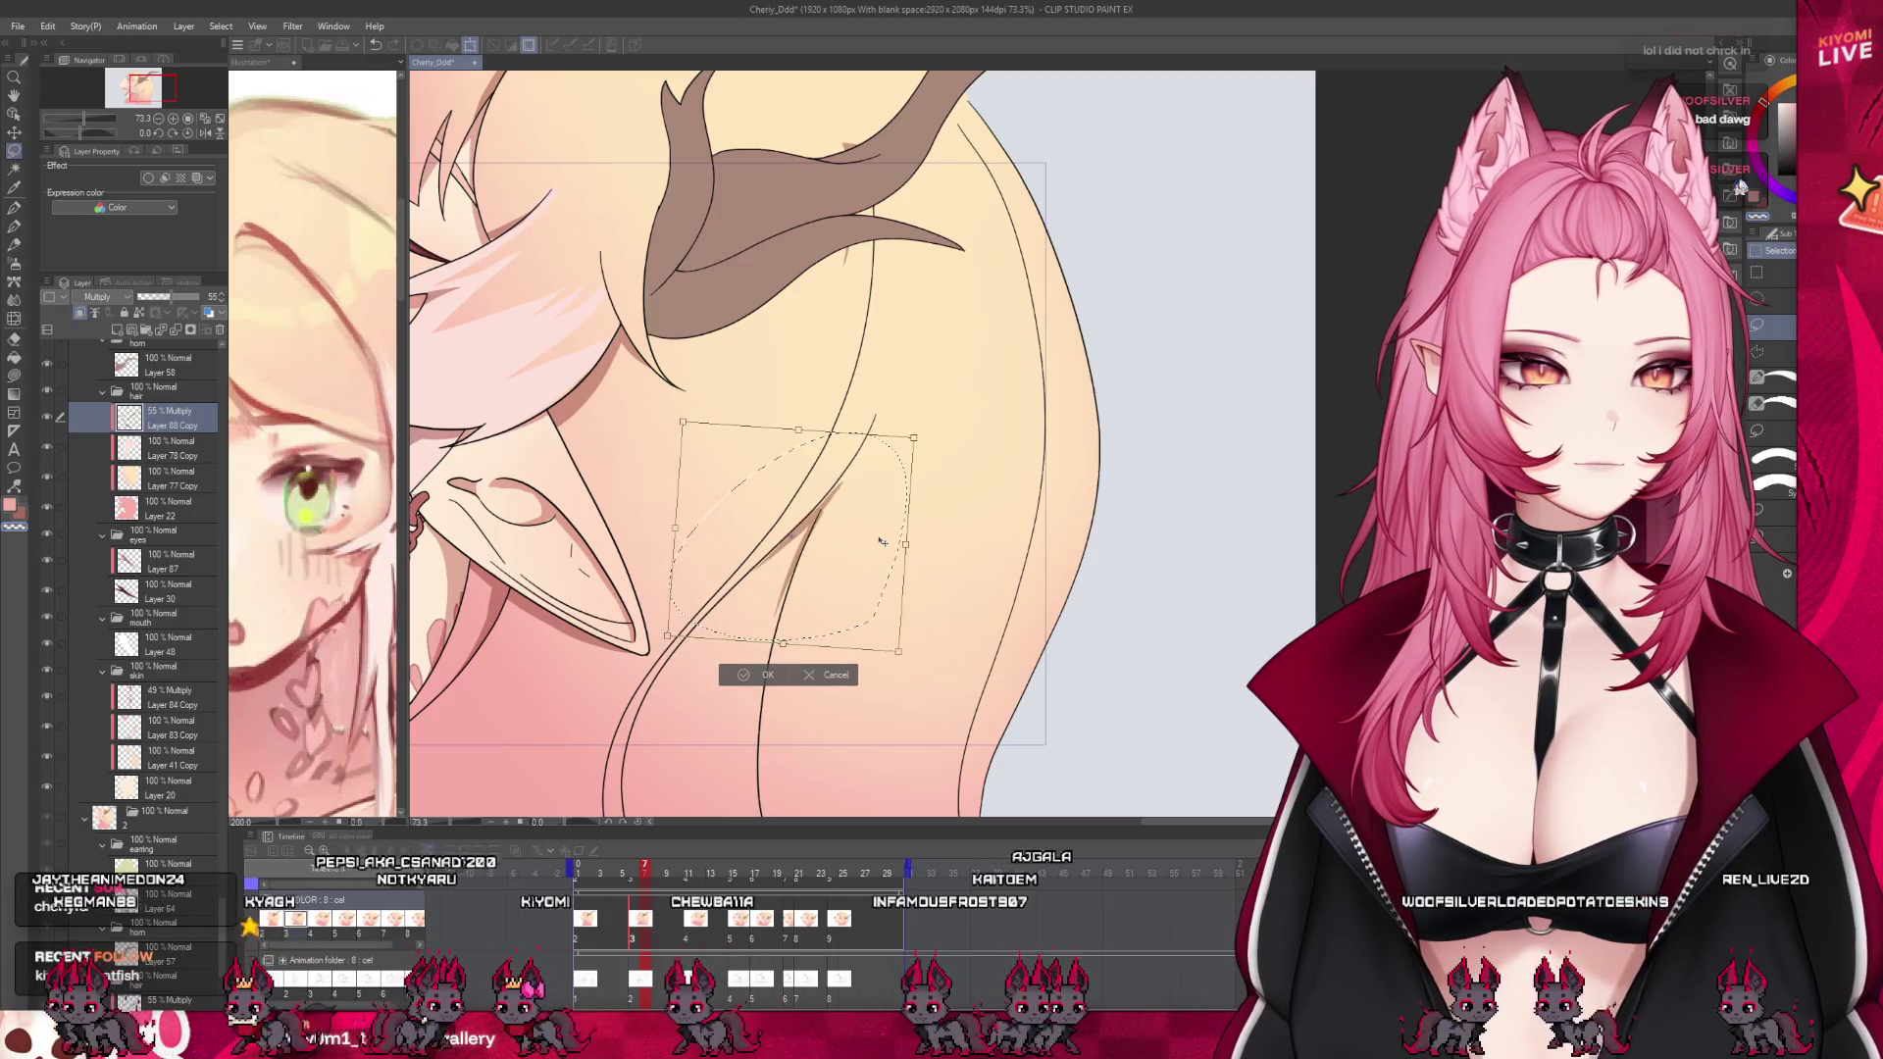
{"action": "key", "text": "Return"}
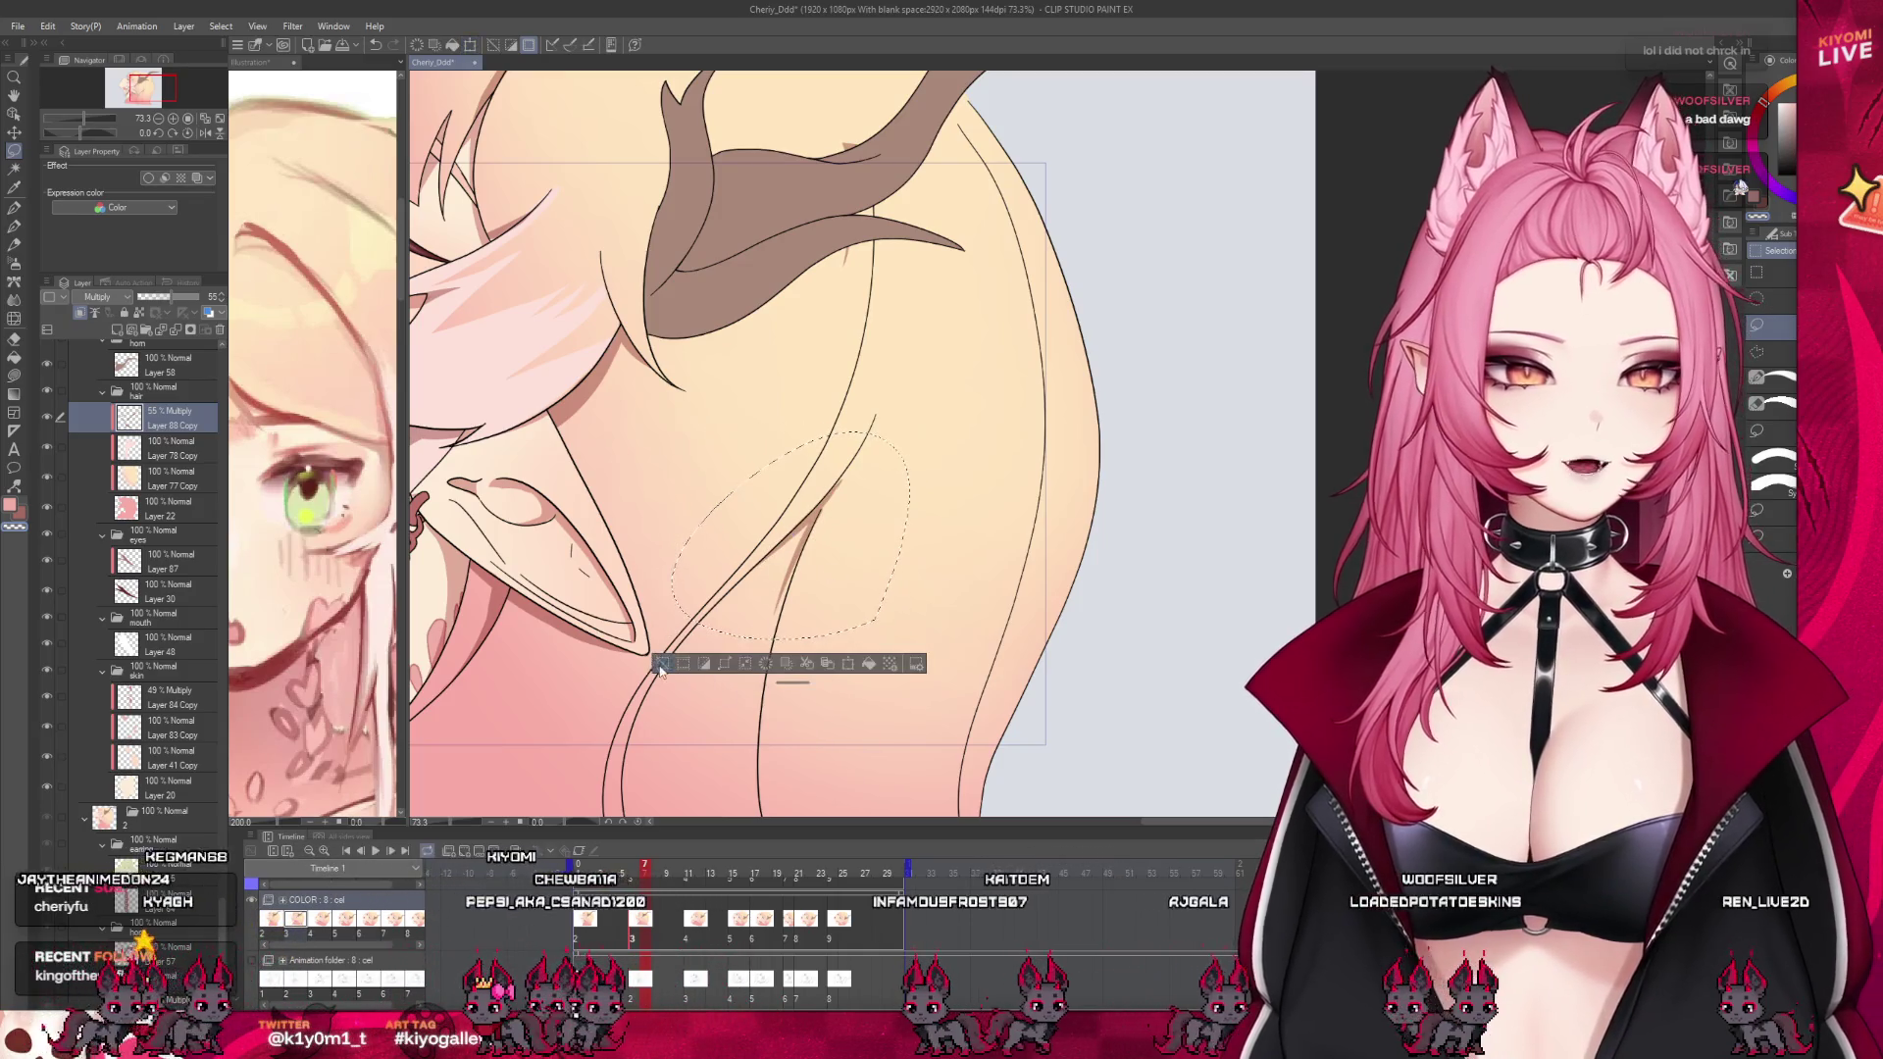
{"action": "key", "text": "e"}
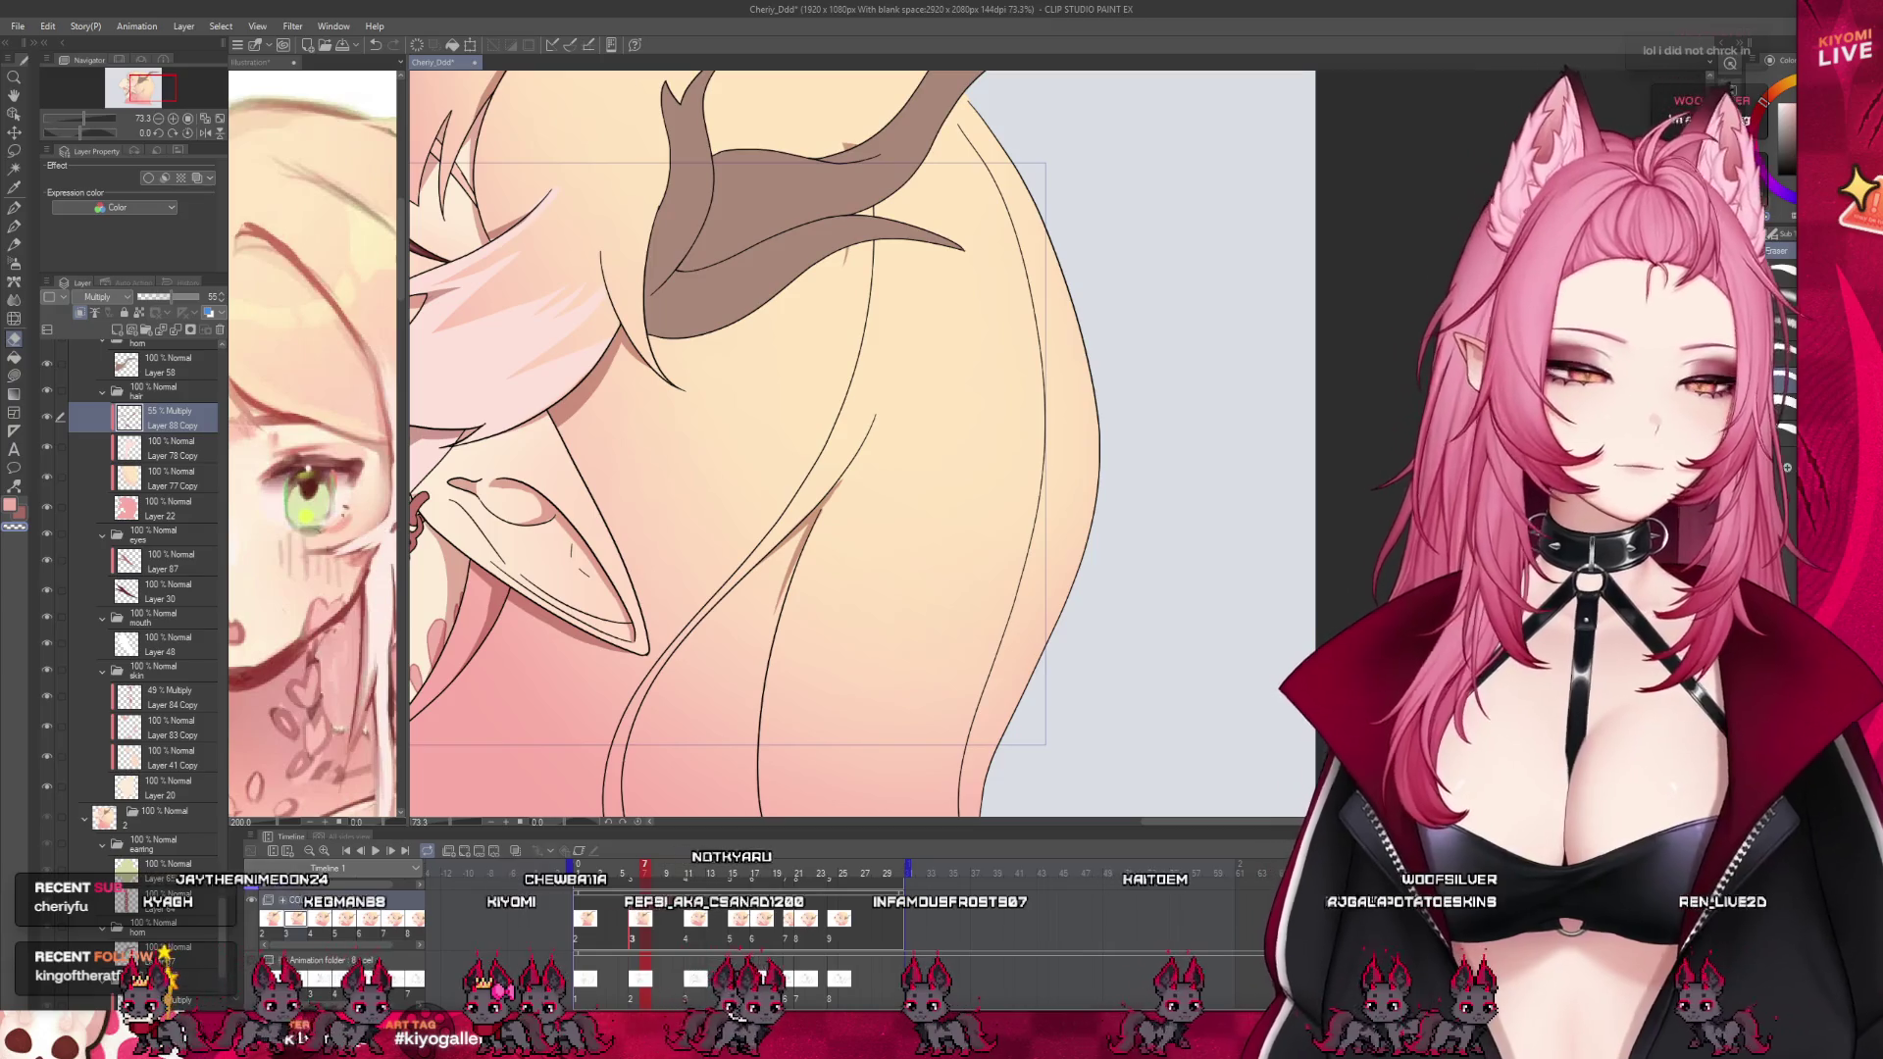
{"action": "left_click", "coordinate": [14, 319]}
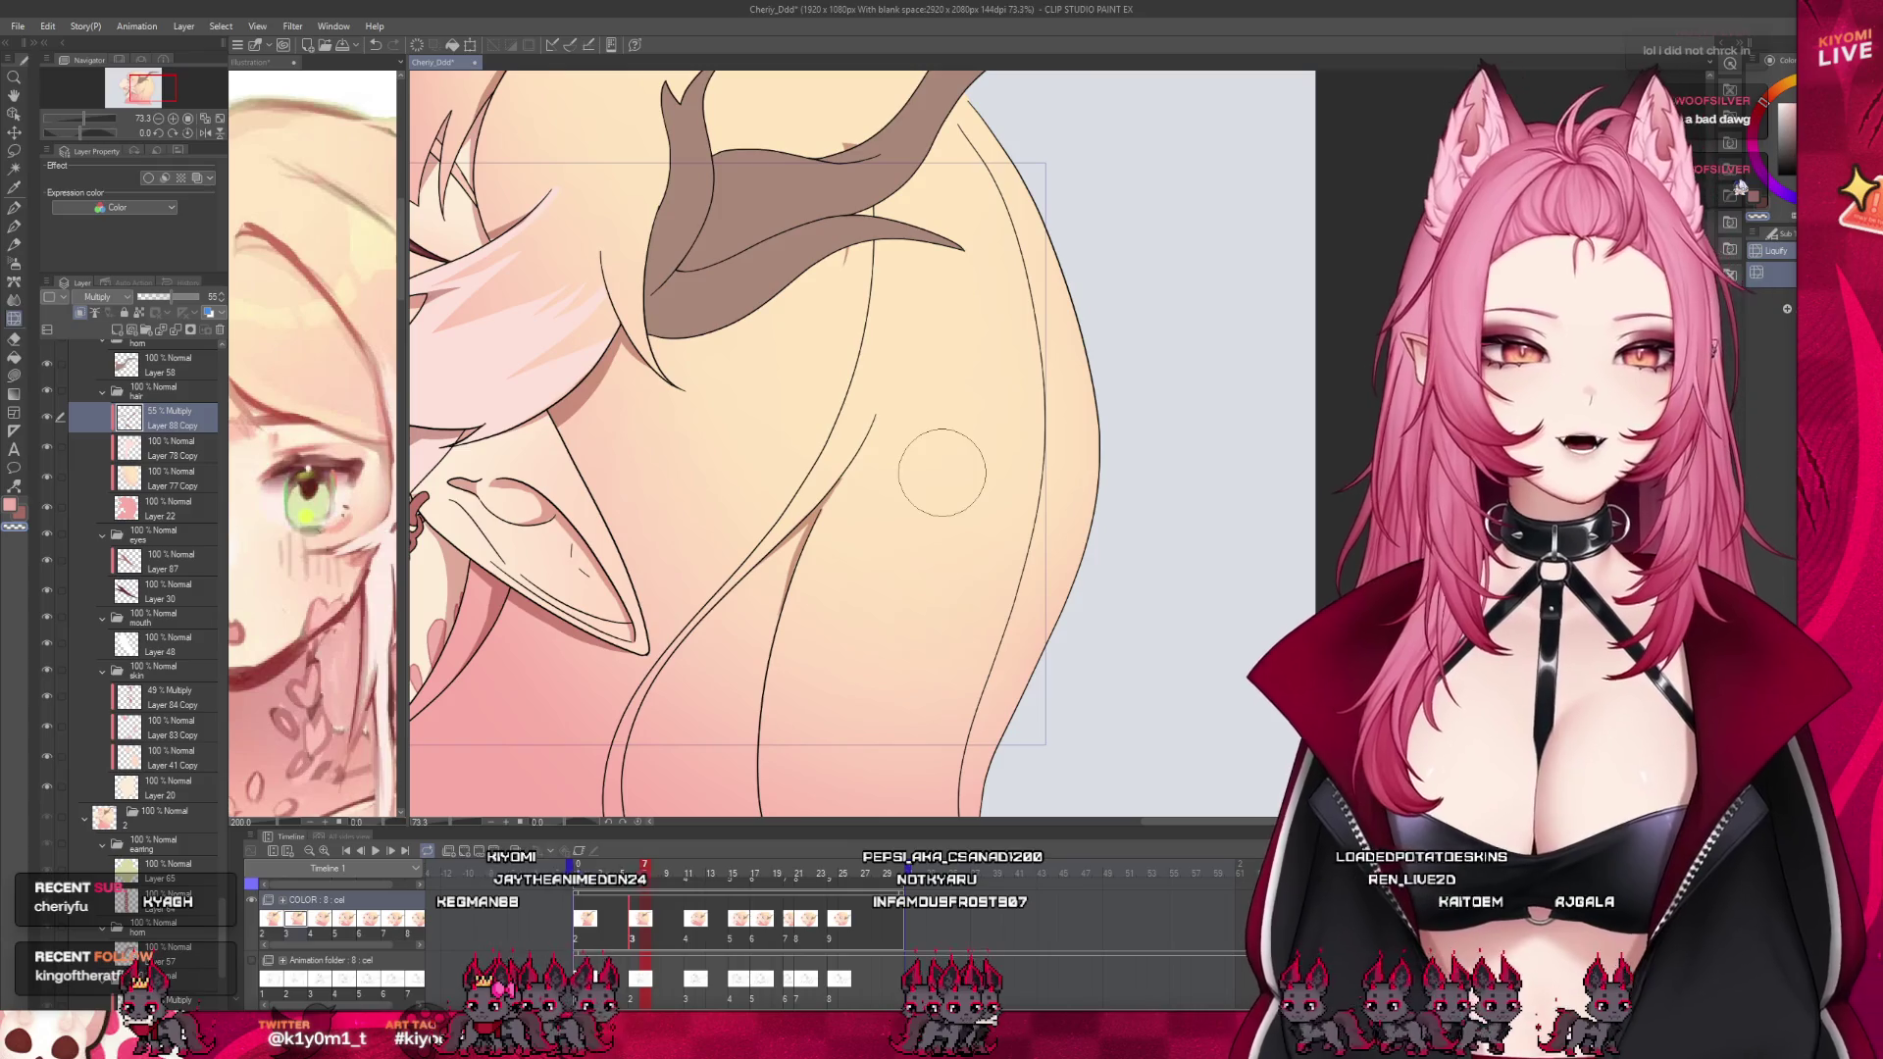
{"action": "scroll", "coordinate": [857, 474], "scroll_direction": "down", "scroll_amount": 2}
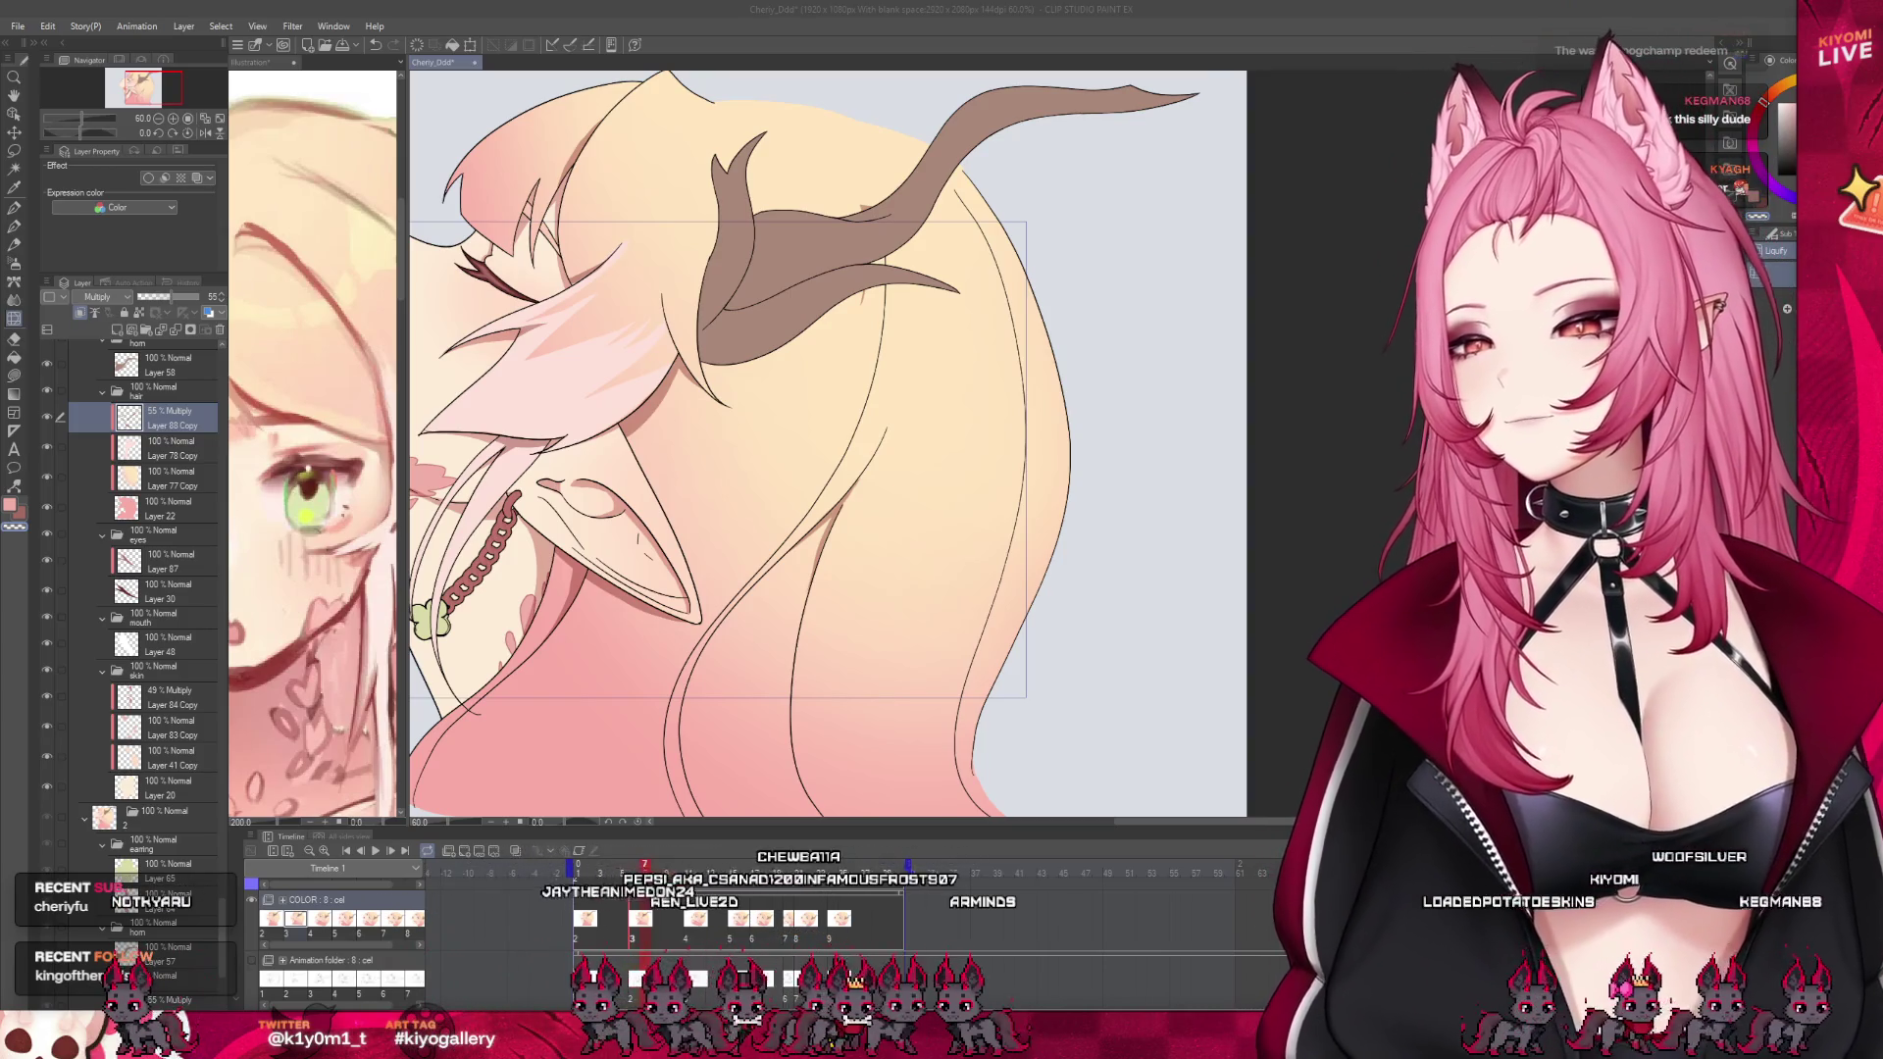
Zoom around the canvas and advance to the next animation frame
{"action": "scroll", "coordinate": [827, 443], "scroll_direction": "down", "scroll_amount": 3}
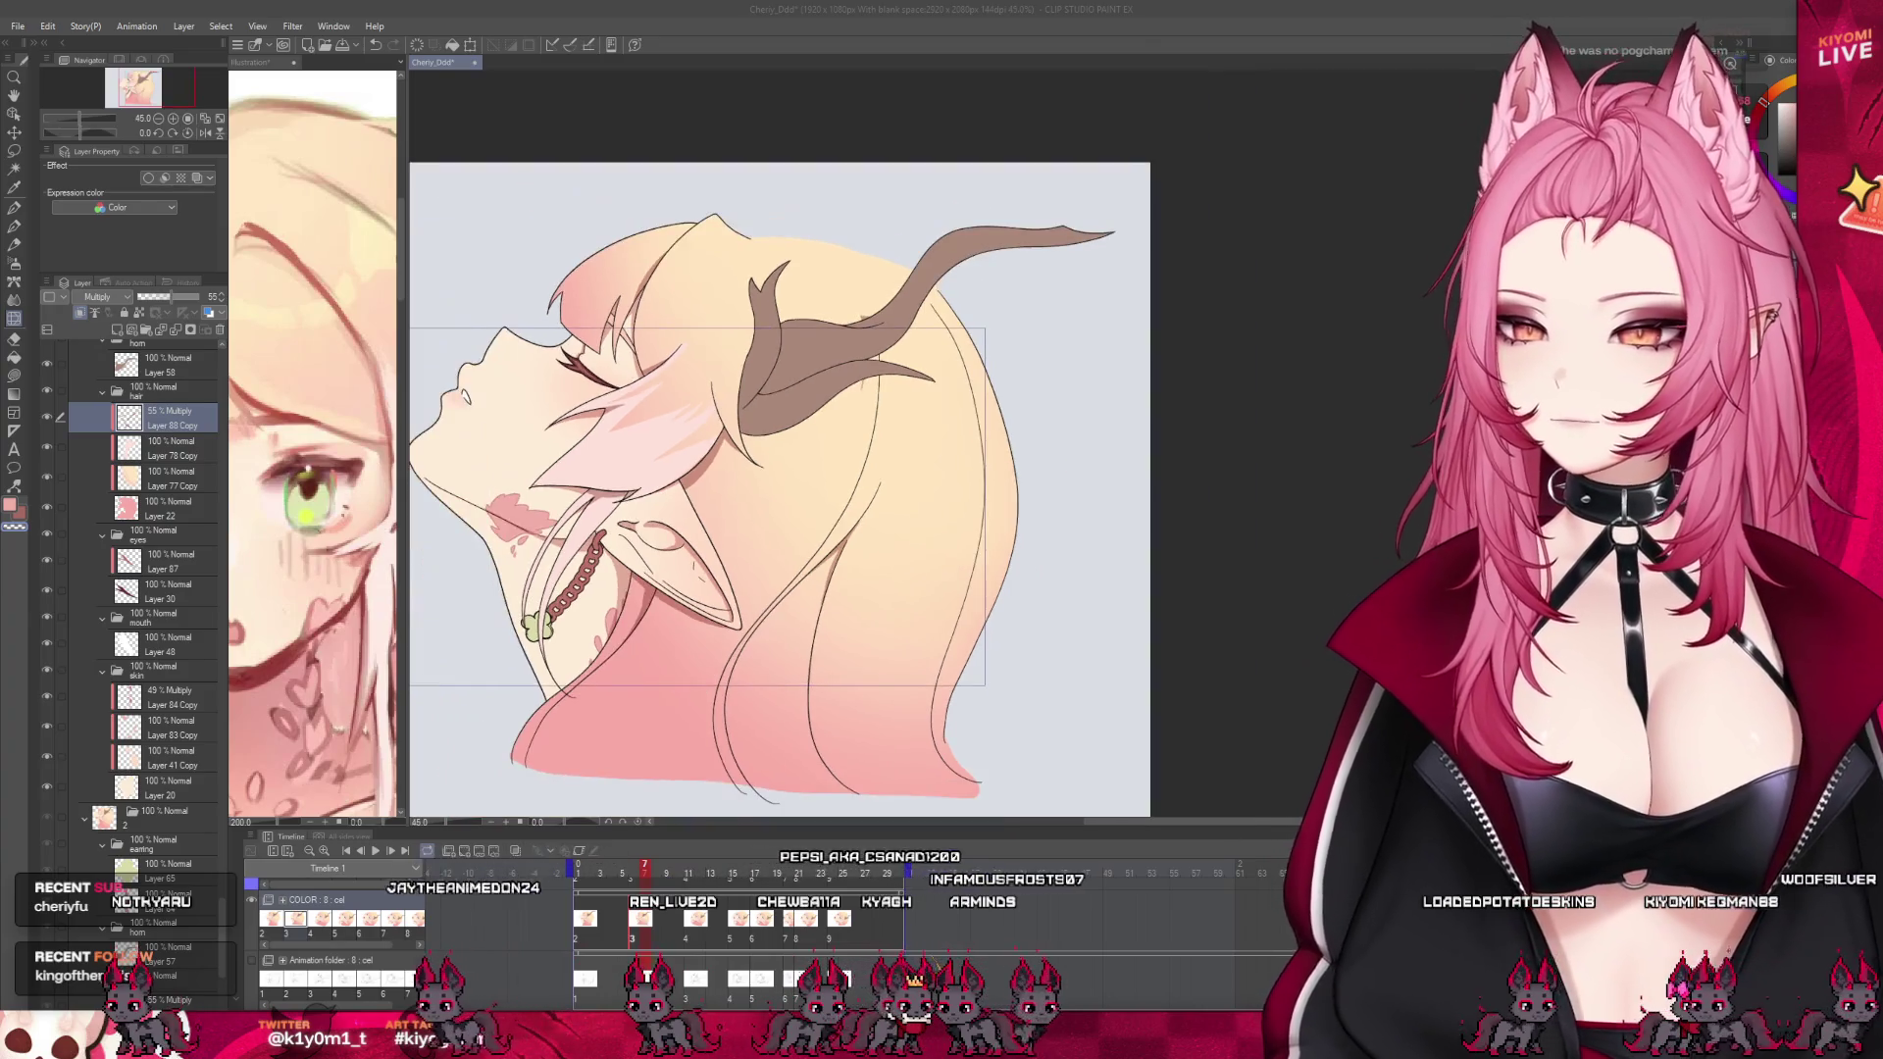
{"action": "scroll", "coordinate": [827, 443], "scroll_direction": "up", "scroll_amount": 3}
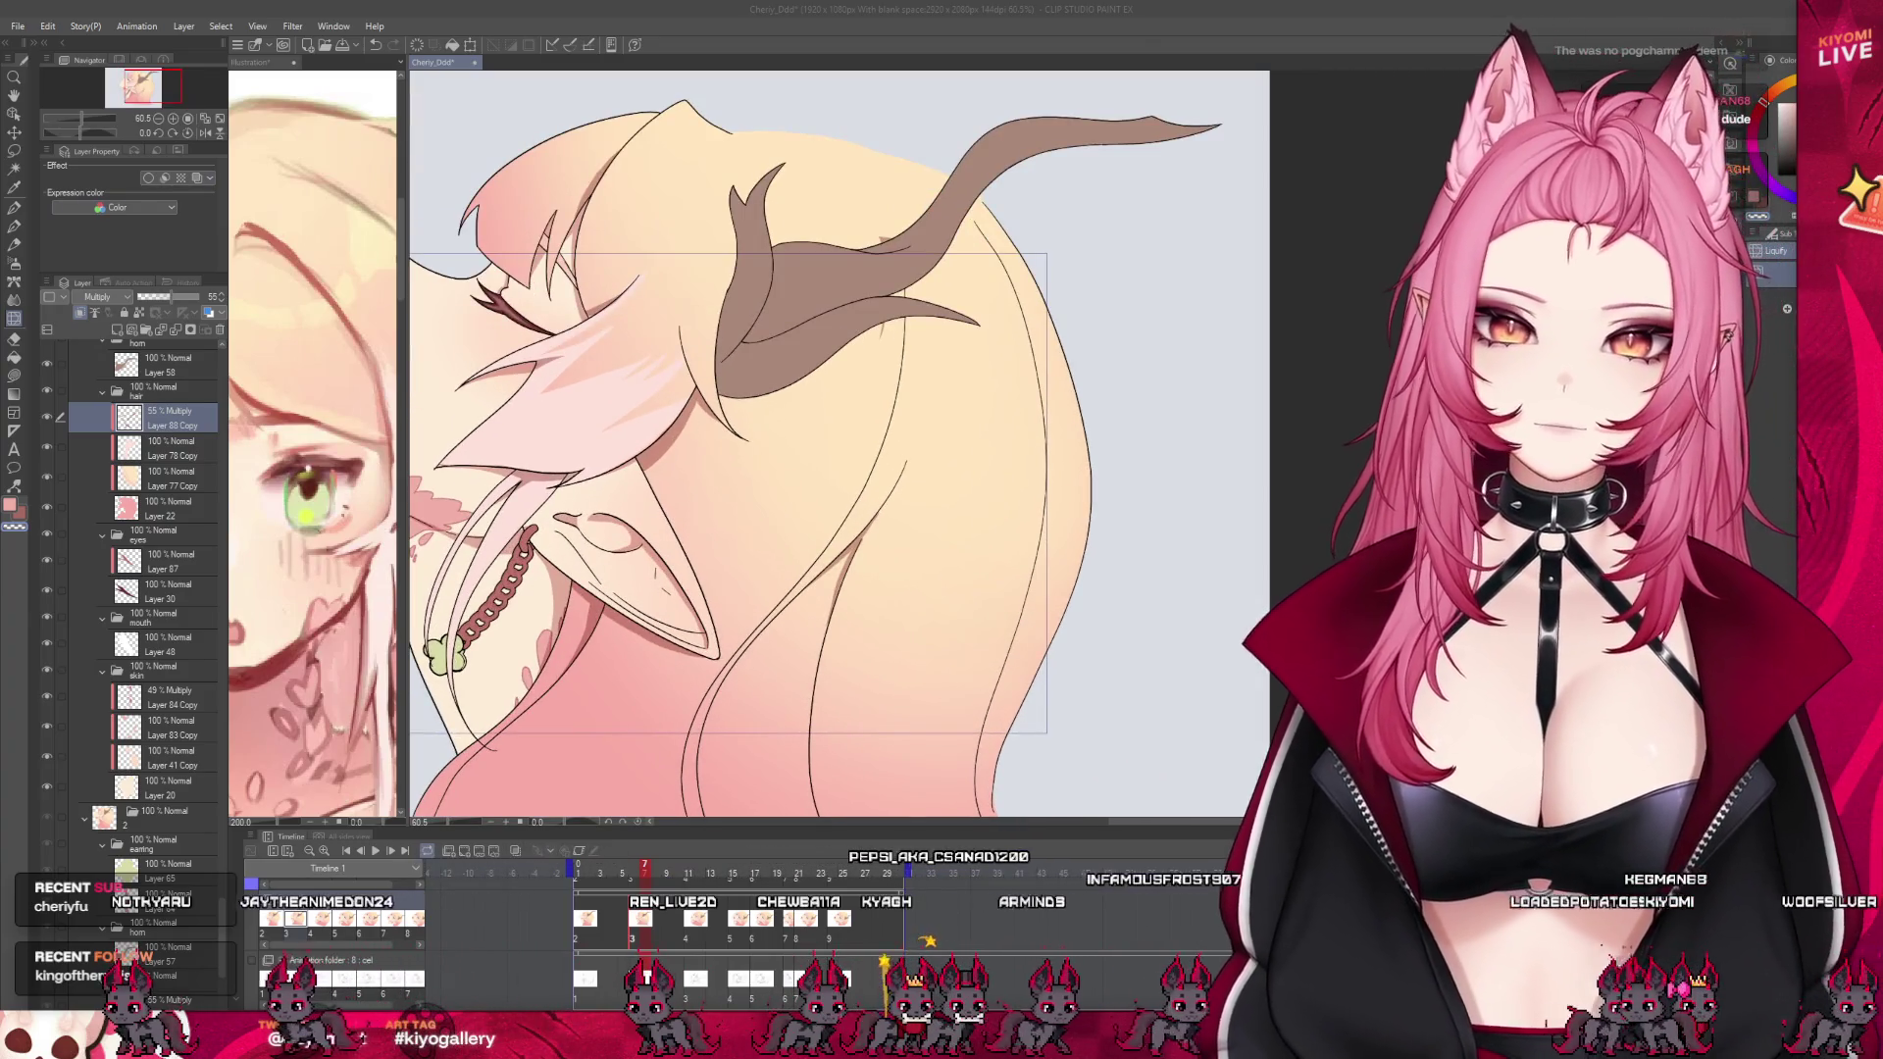
{"action": "key", "text": "p"}
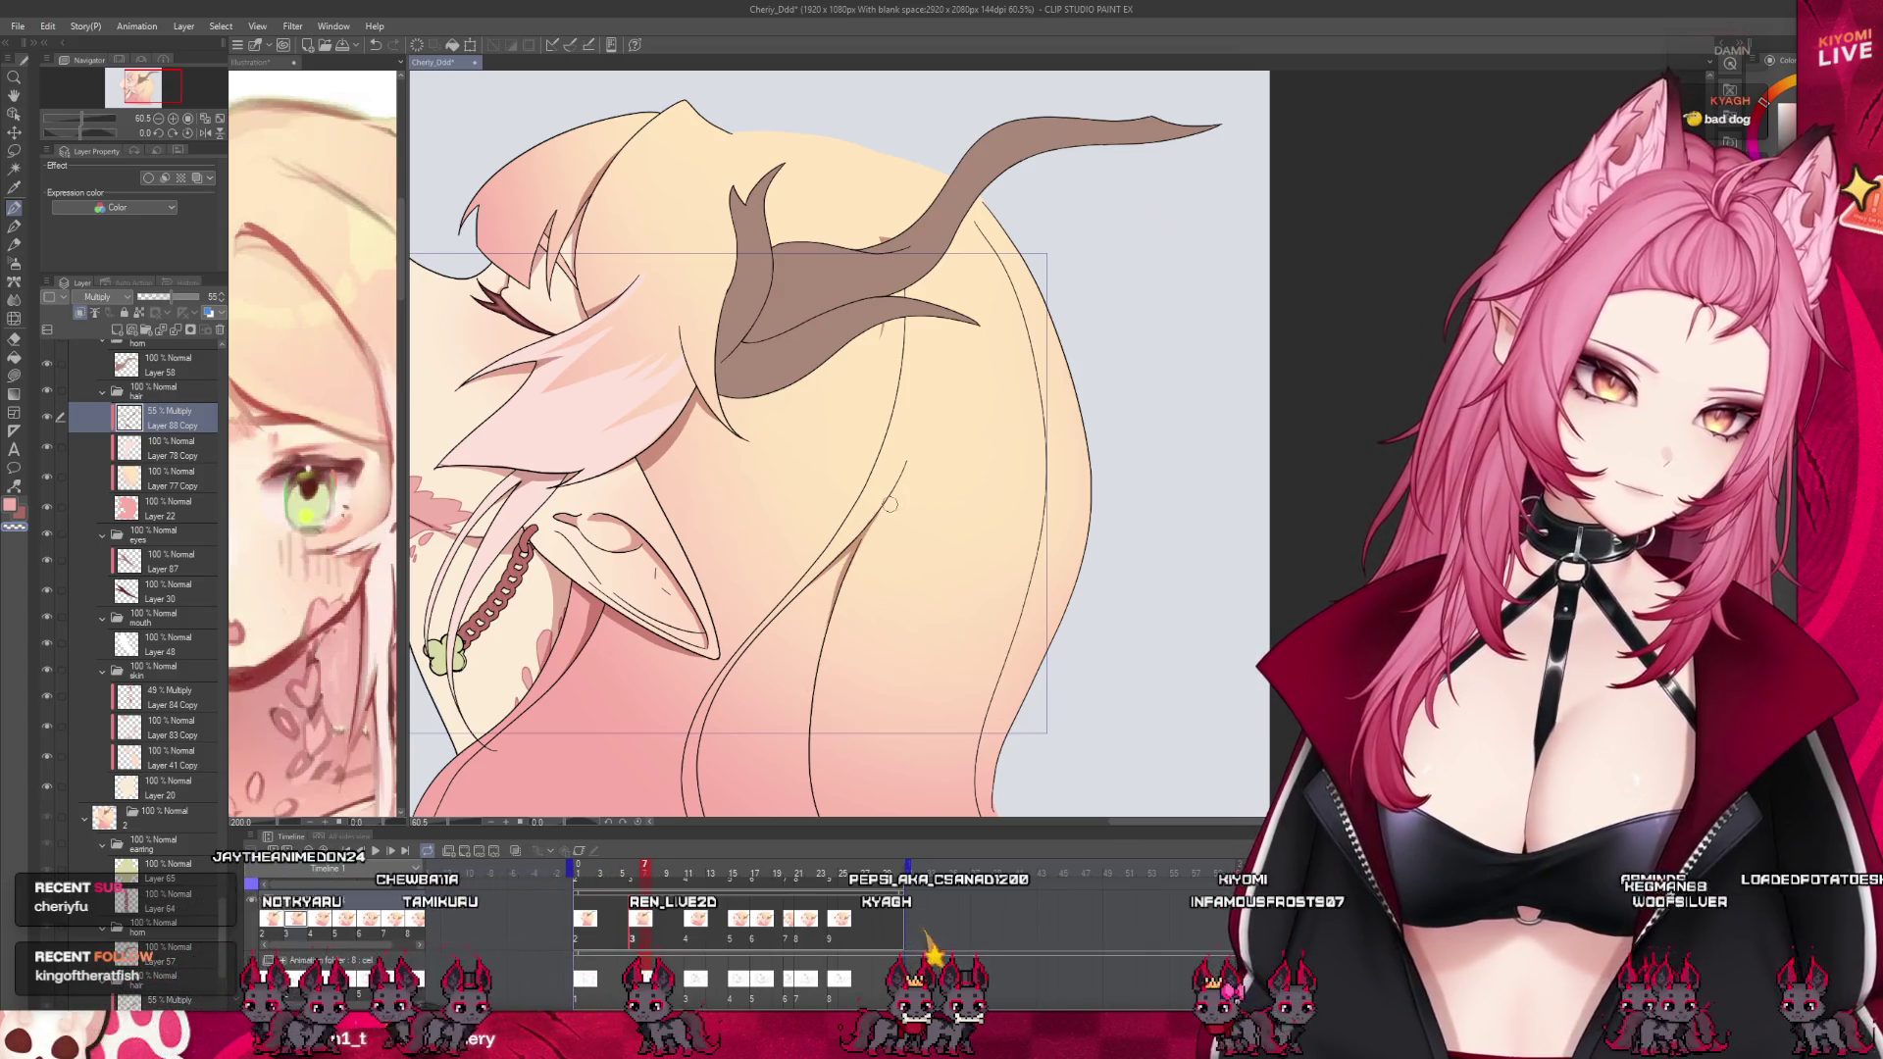
{"action": "scroll", "coordinate": [982, 546], "scroll_direction": "down", "scroll_amount": 2}
{"action": "scroll", "coordinate": [915, 491], "scroll_direction": "up", "scroll_amount": 1}
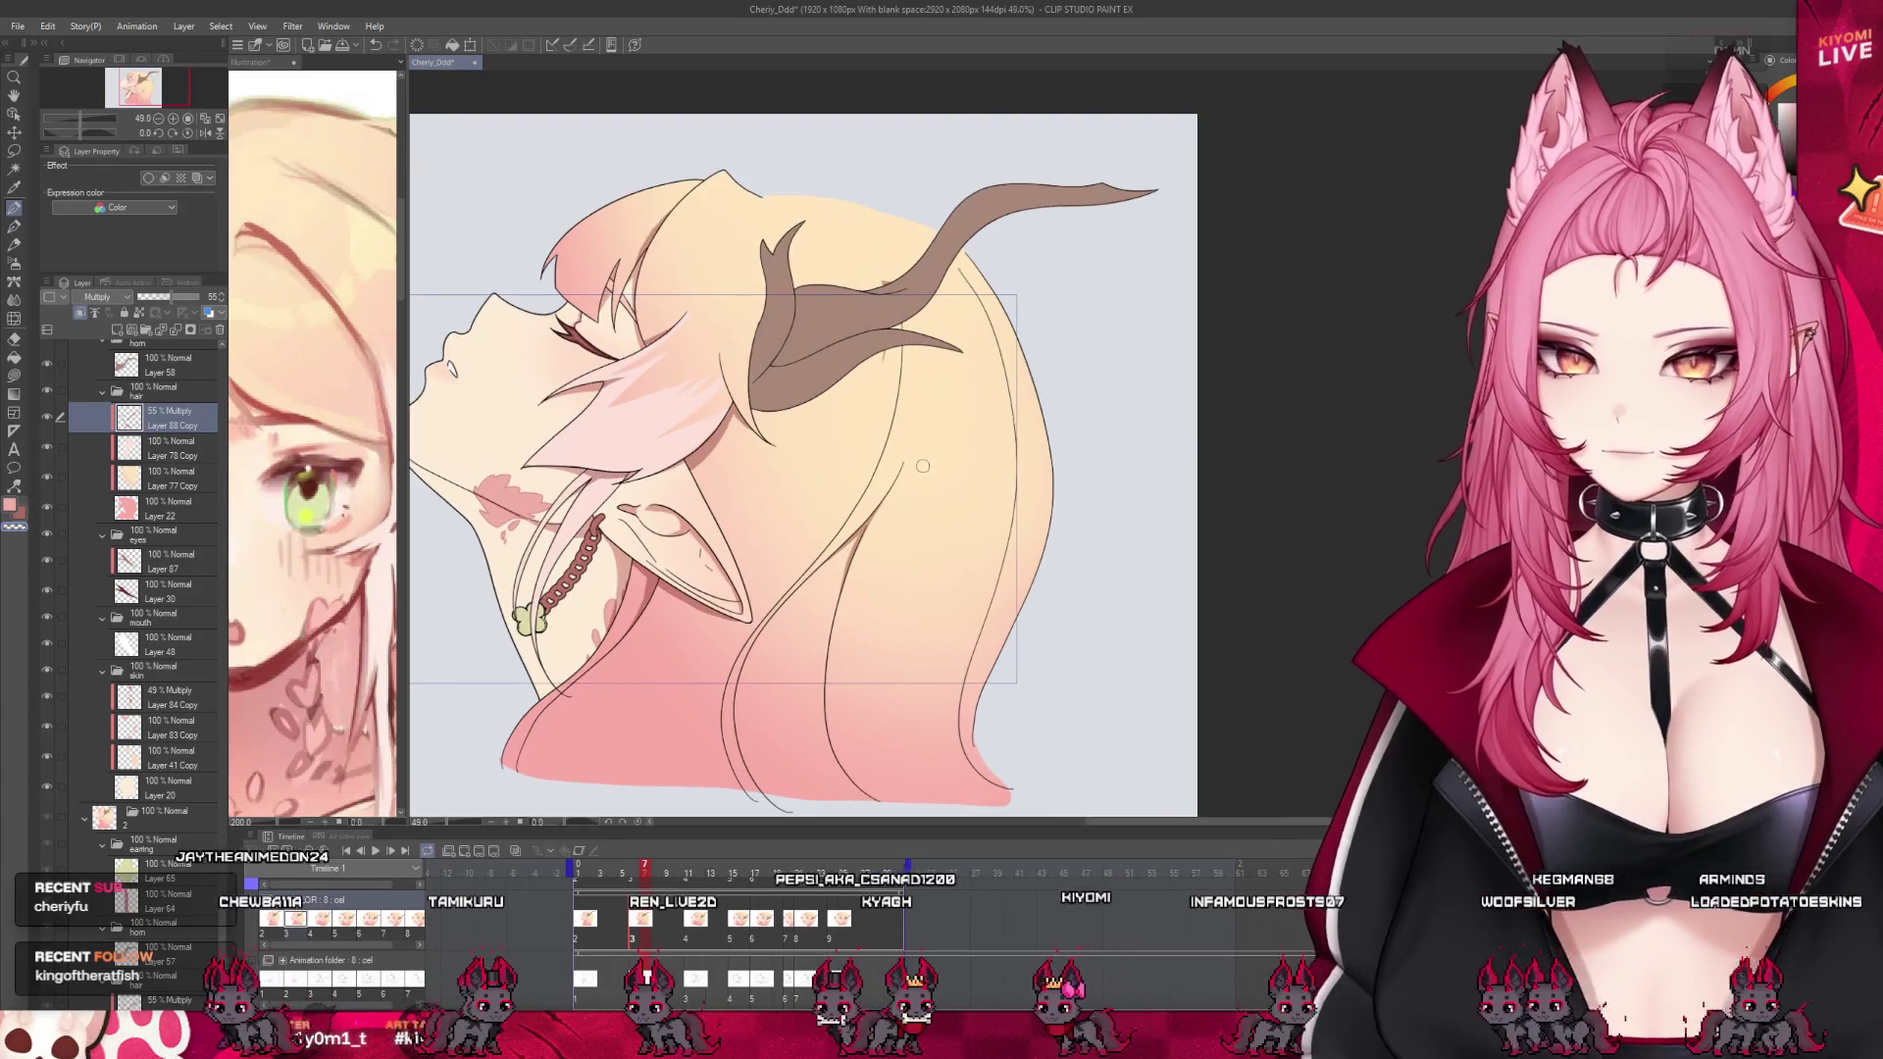
{"action": "scroll", "coordinate": [914, 314], "scroll_direction": "up", "scroll_amount": 1}
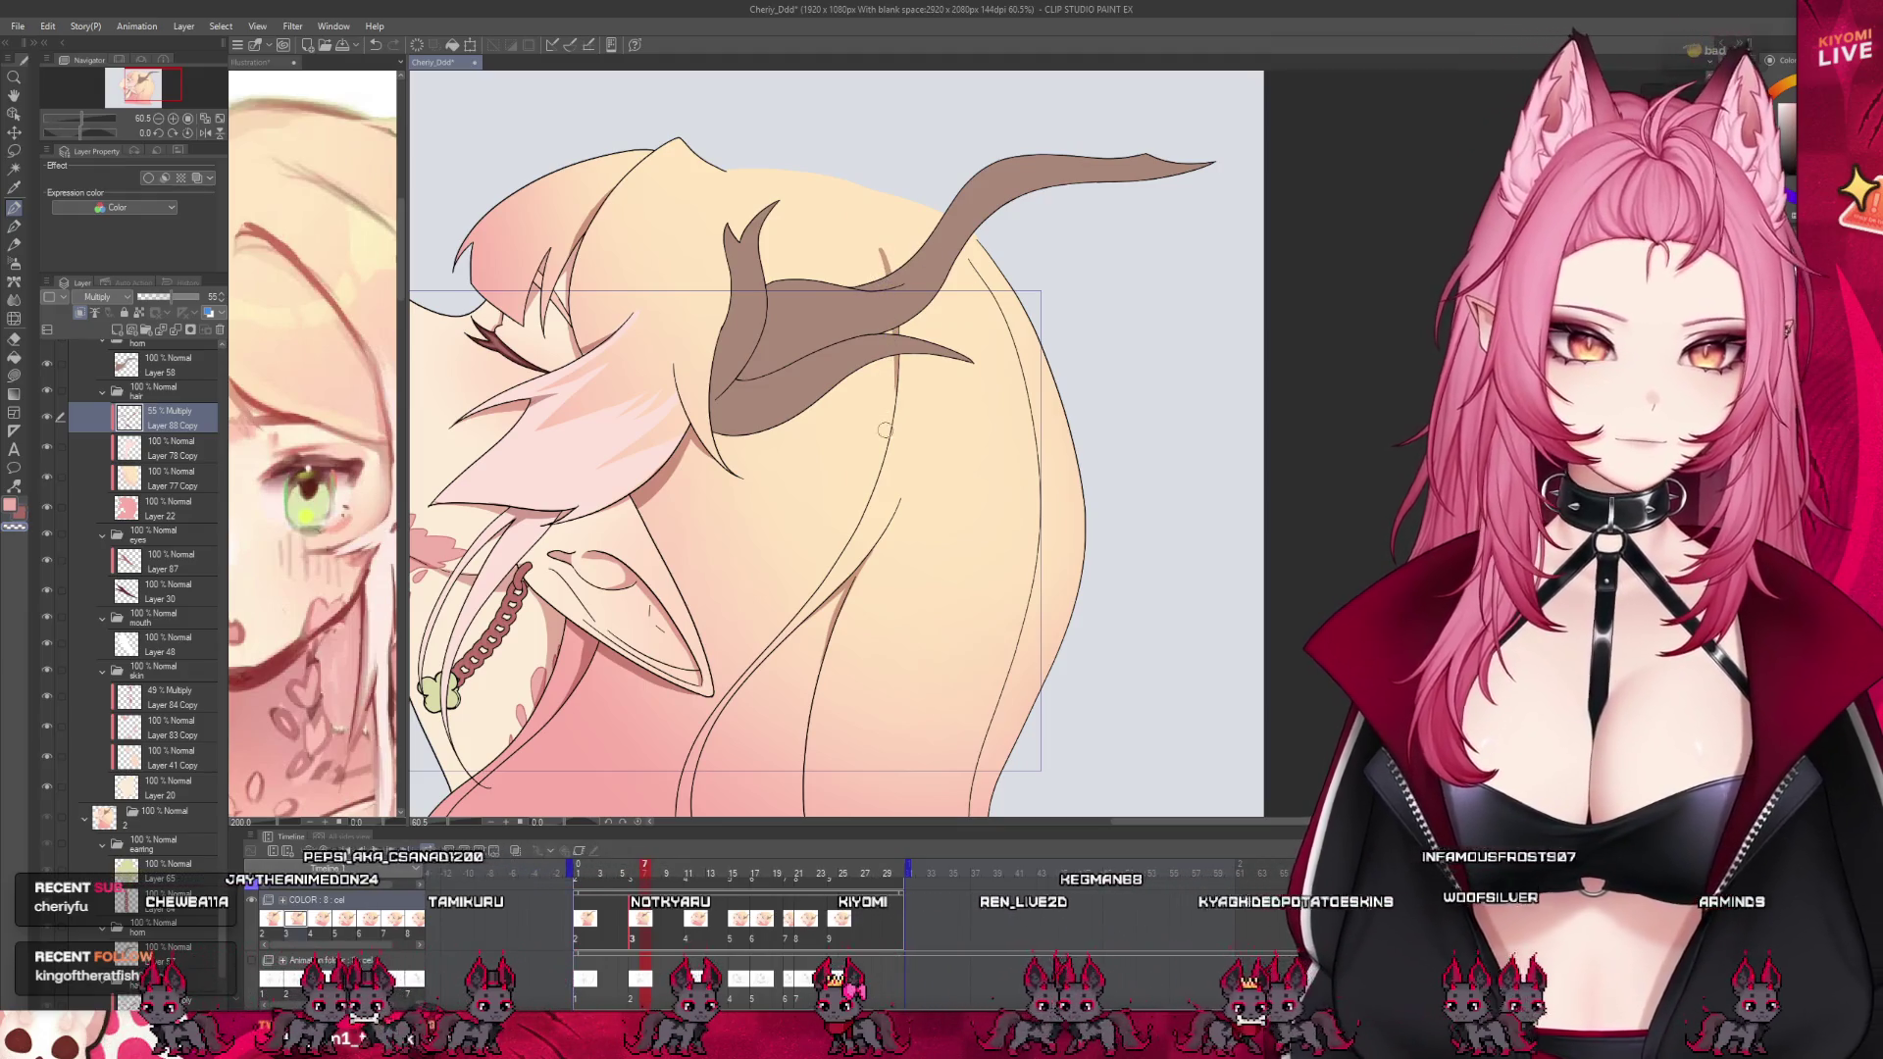
{"action": "left_click_drag", "start_coordinate": [624, 874], "coordinate": [643, 879]}
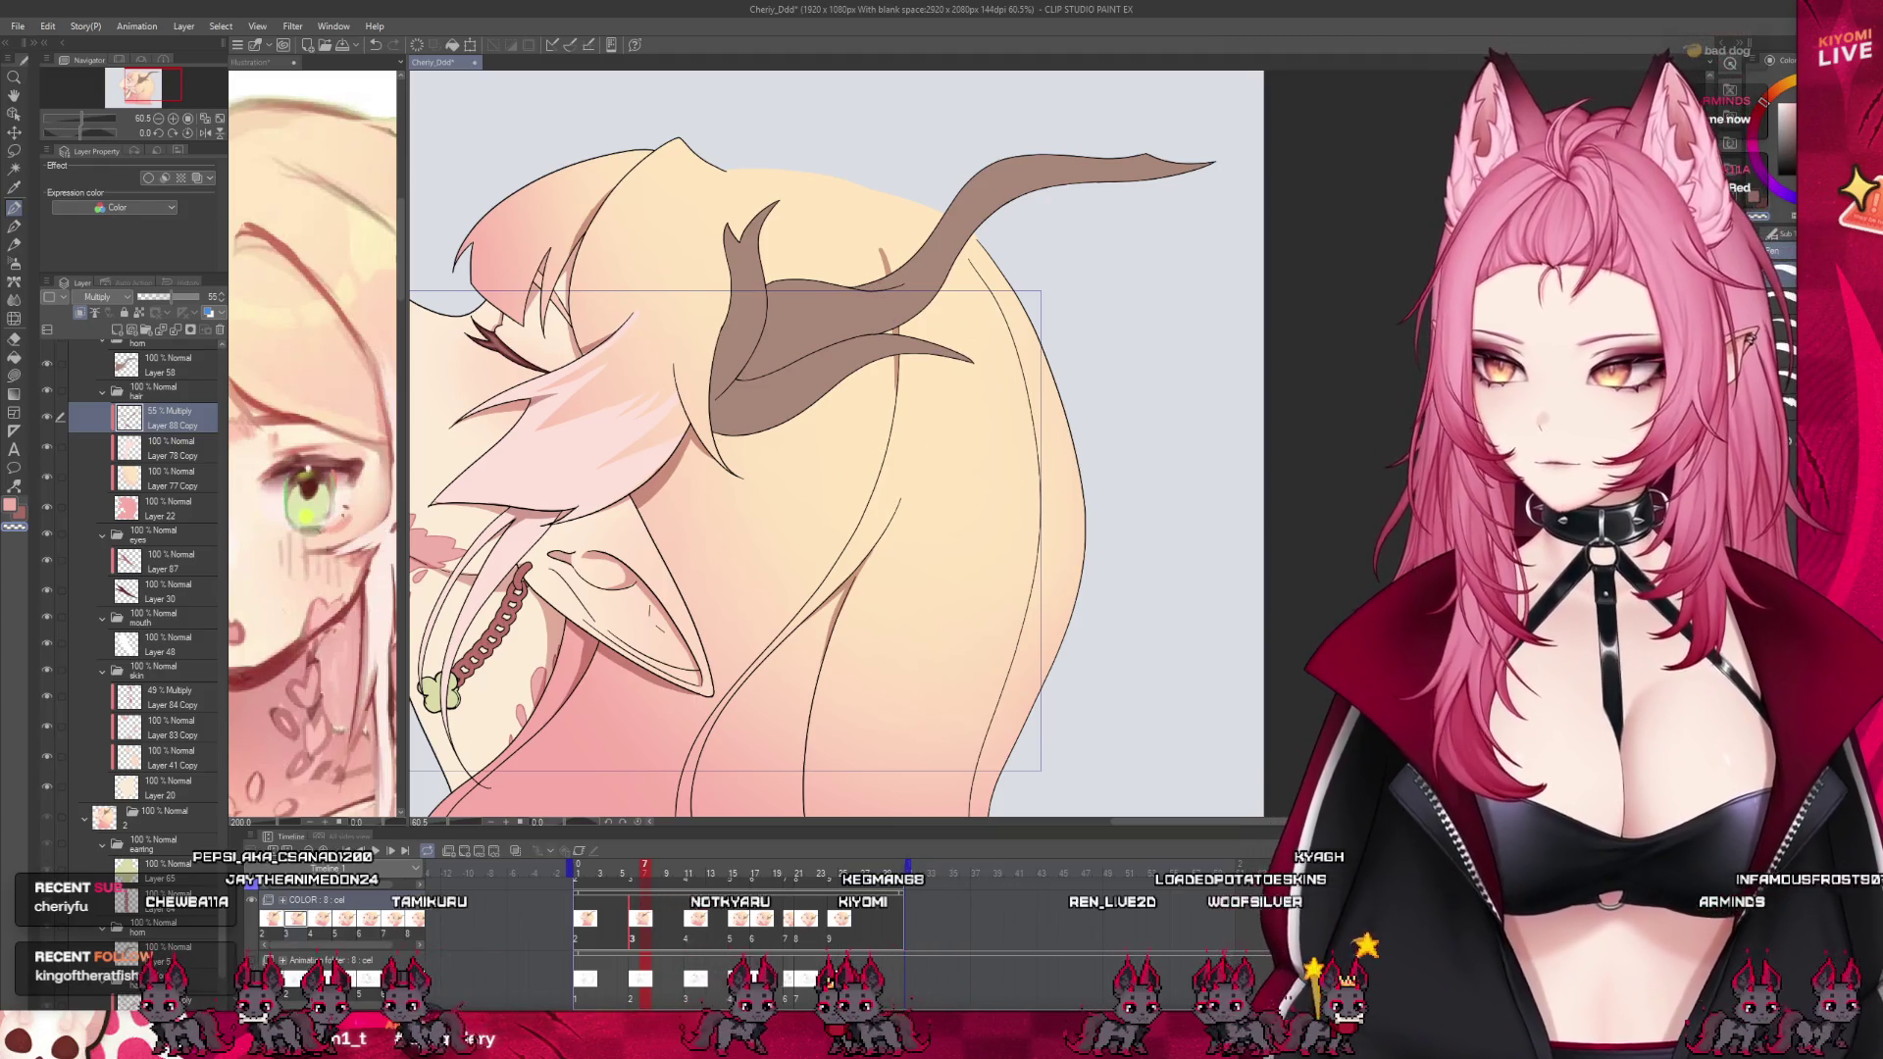
{"action": "key", "text": "alt+Tab"}
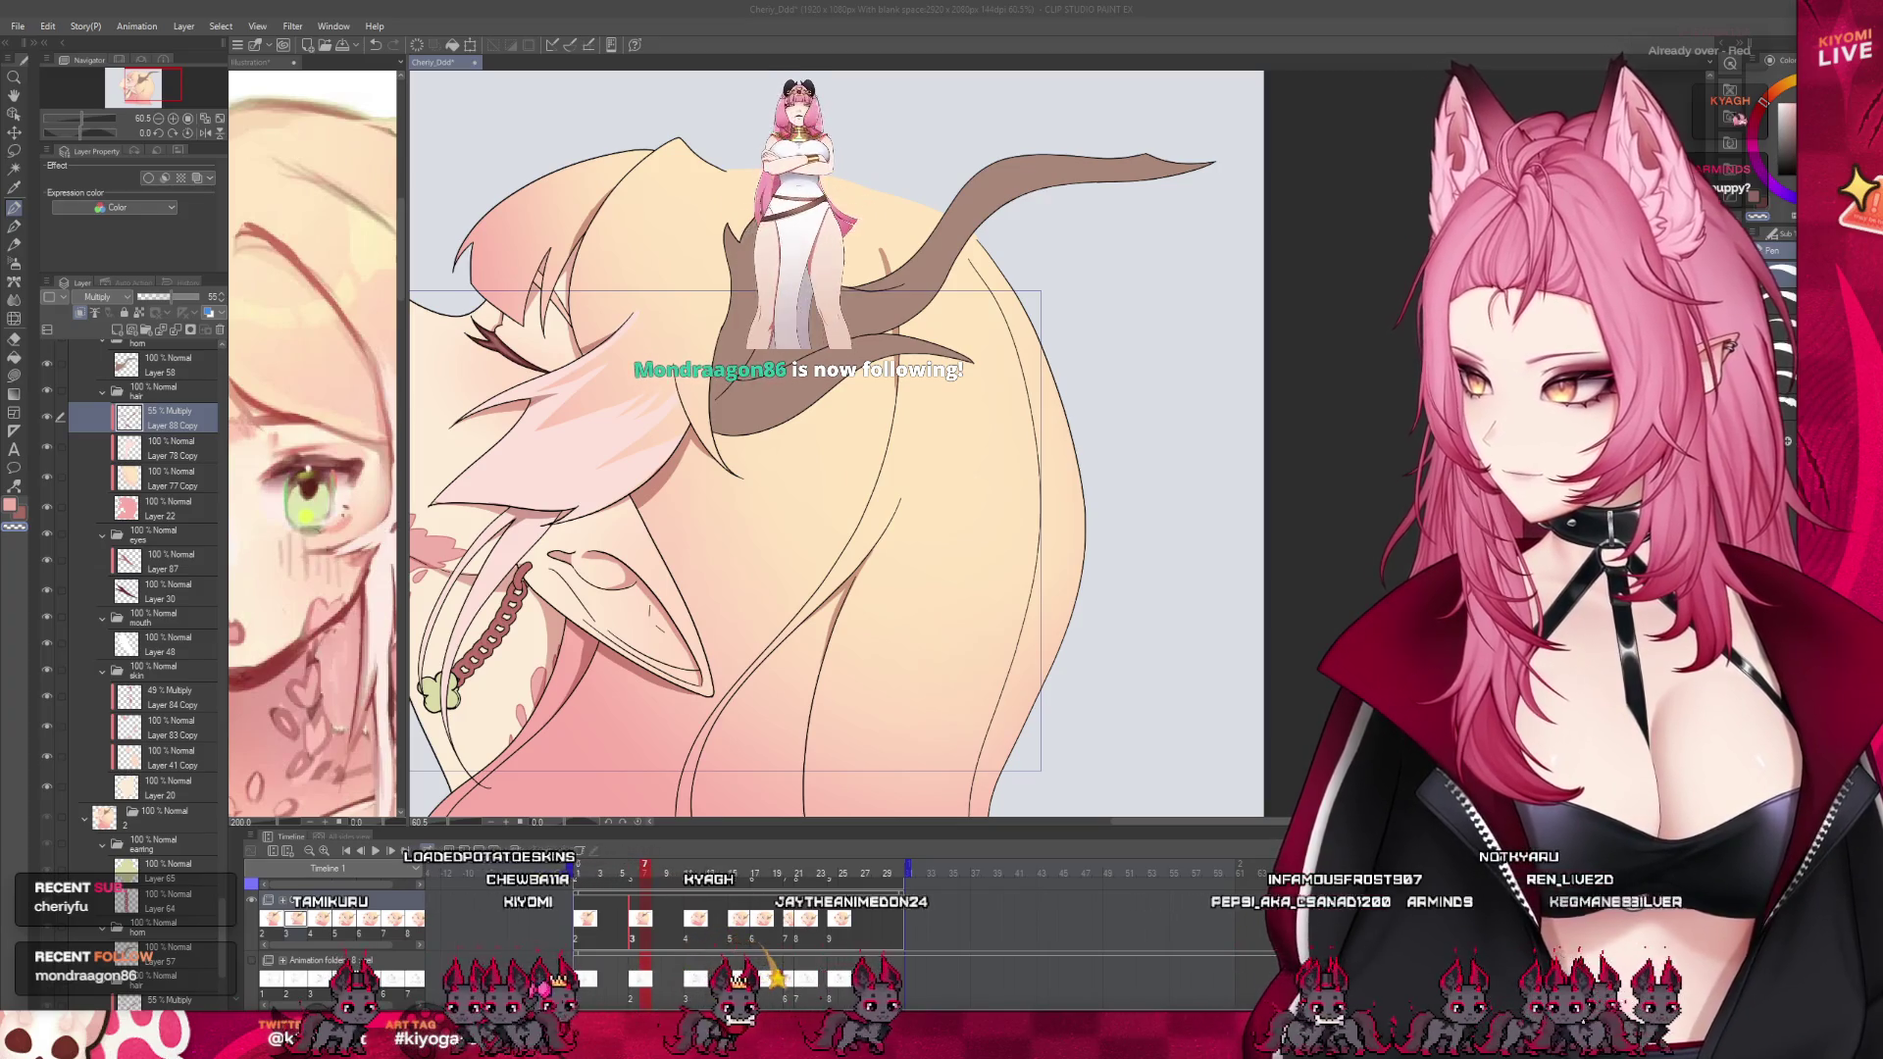
Zoom out to fit the canvas and scrub the timeline back and forth through the cels
{"action": "key", "text": "ctrl+minus"}
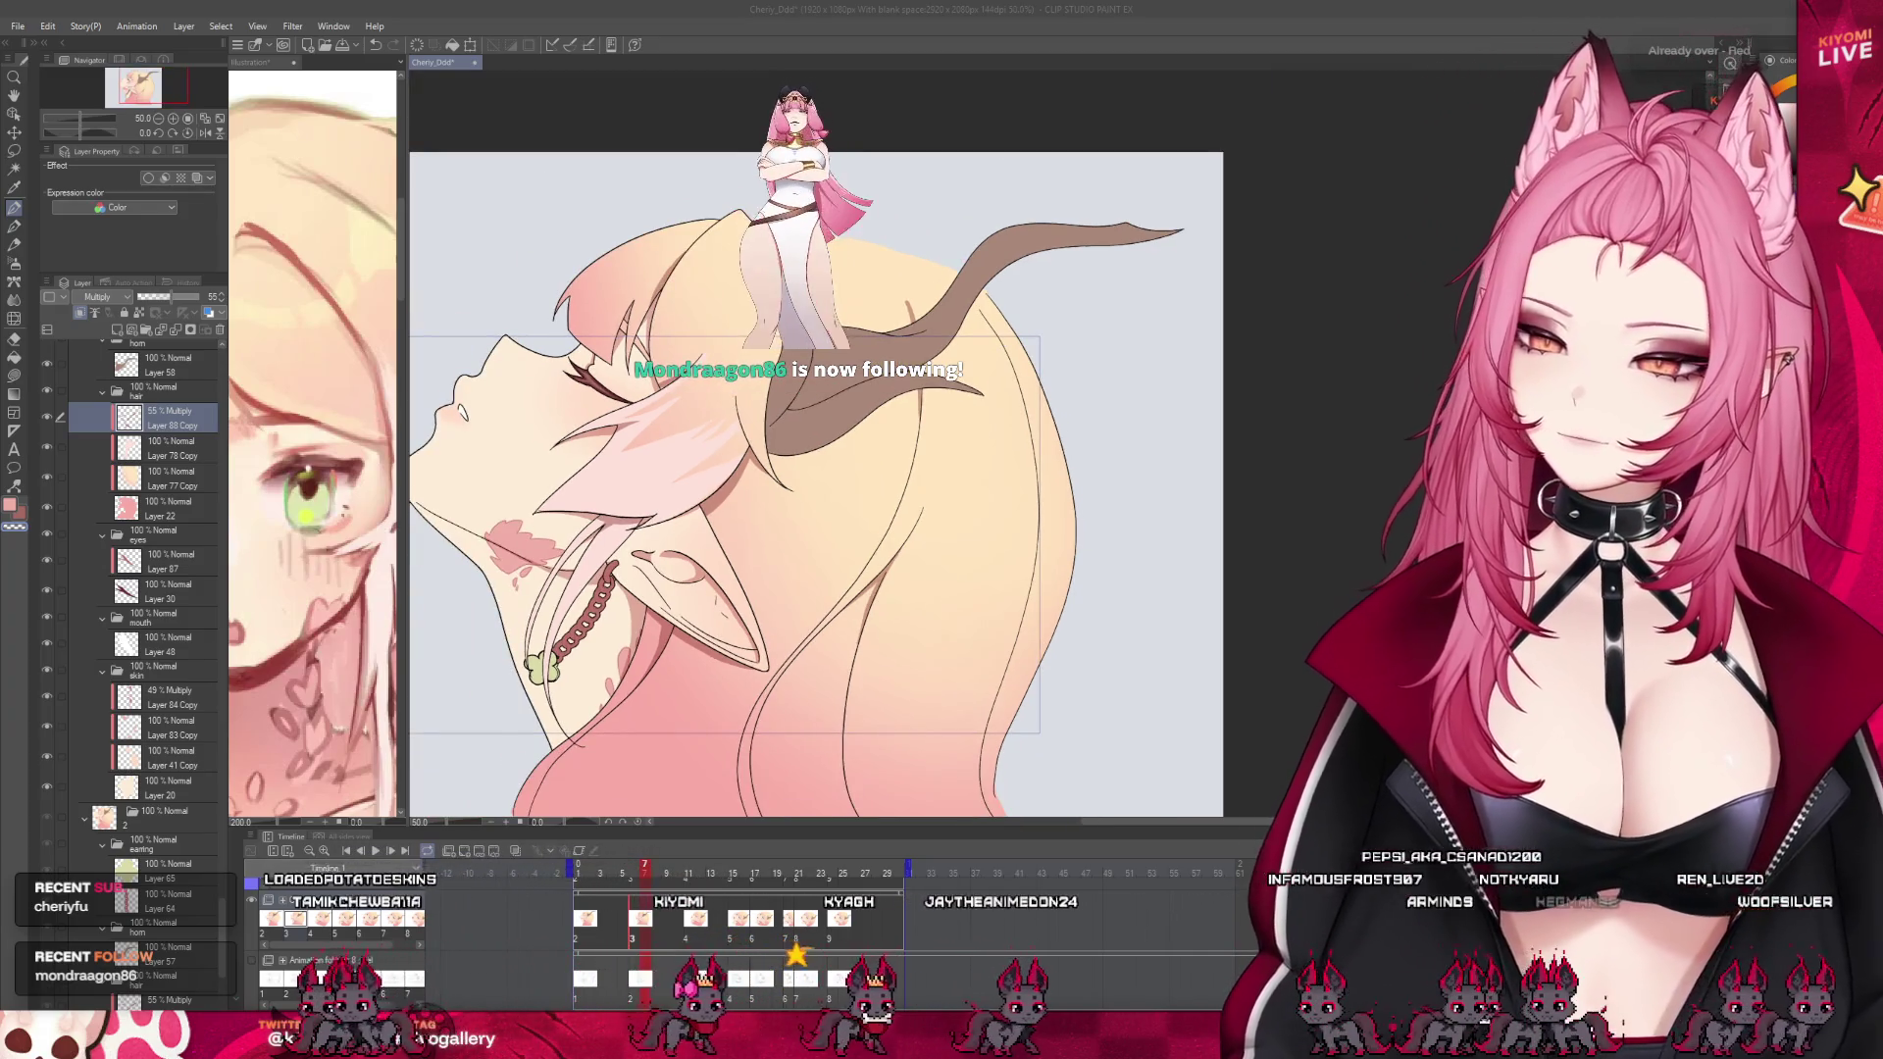
{"action": "key", "text": "ctrl+minus"}
{"action": "key", "text": "ctrl+0"}
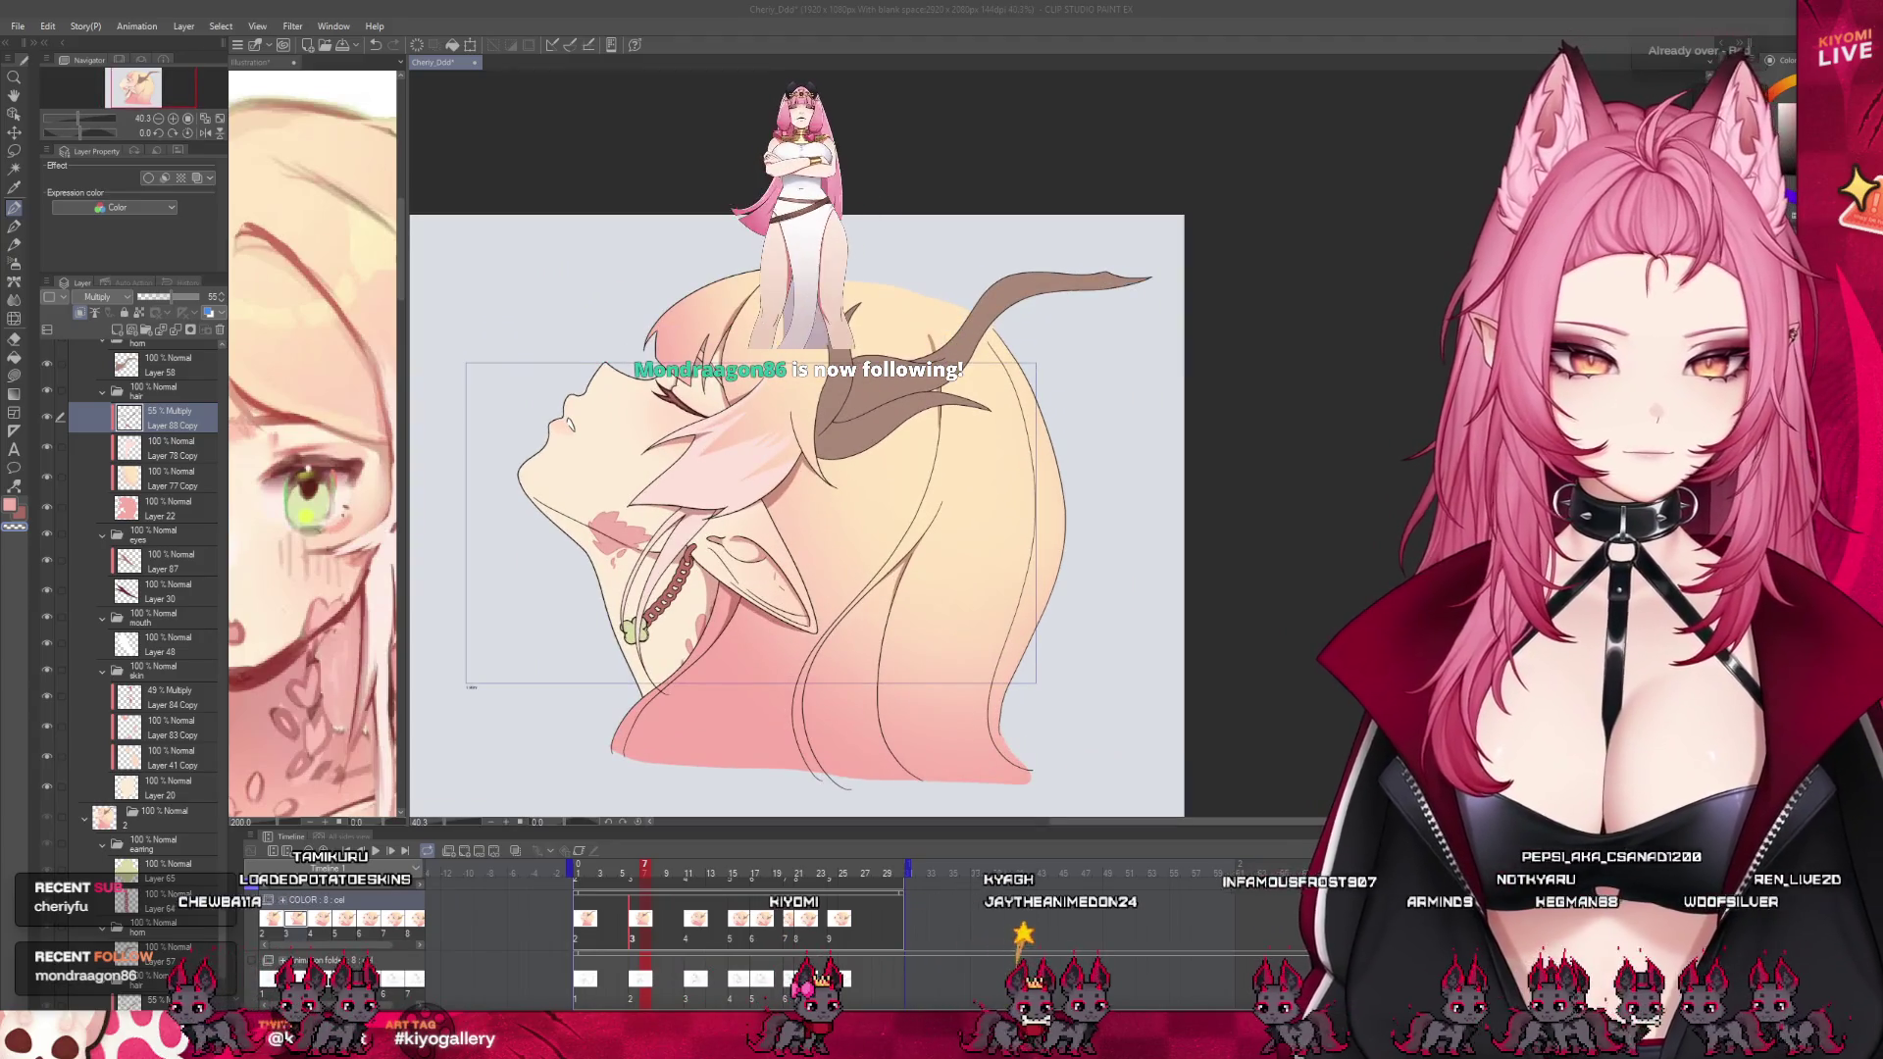
{"action": "left_click", "coordinate": [629, 871]}
{"action": "mouse_move", "coordinate": [629, 876]}
{"action": "left_mouse_down"}
{"action": "mouse_move", "coordinate": [607, 877]}
{"action": "mouse_move", "coordinate": [634, 881]}
{"action": "left_mouse_up"}
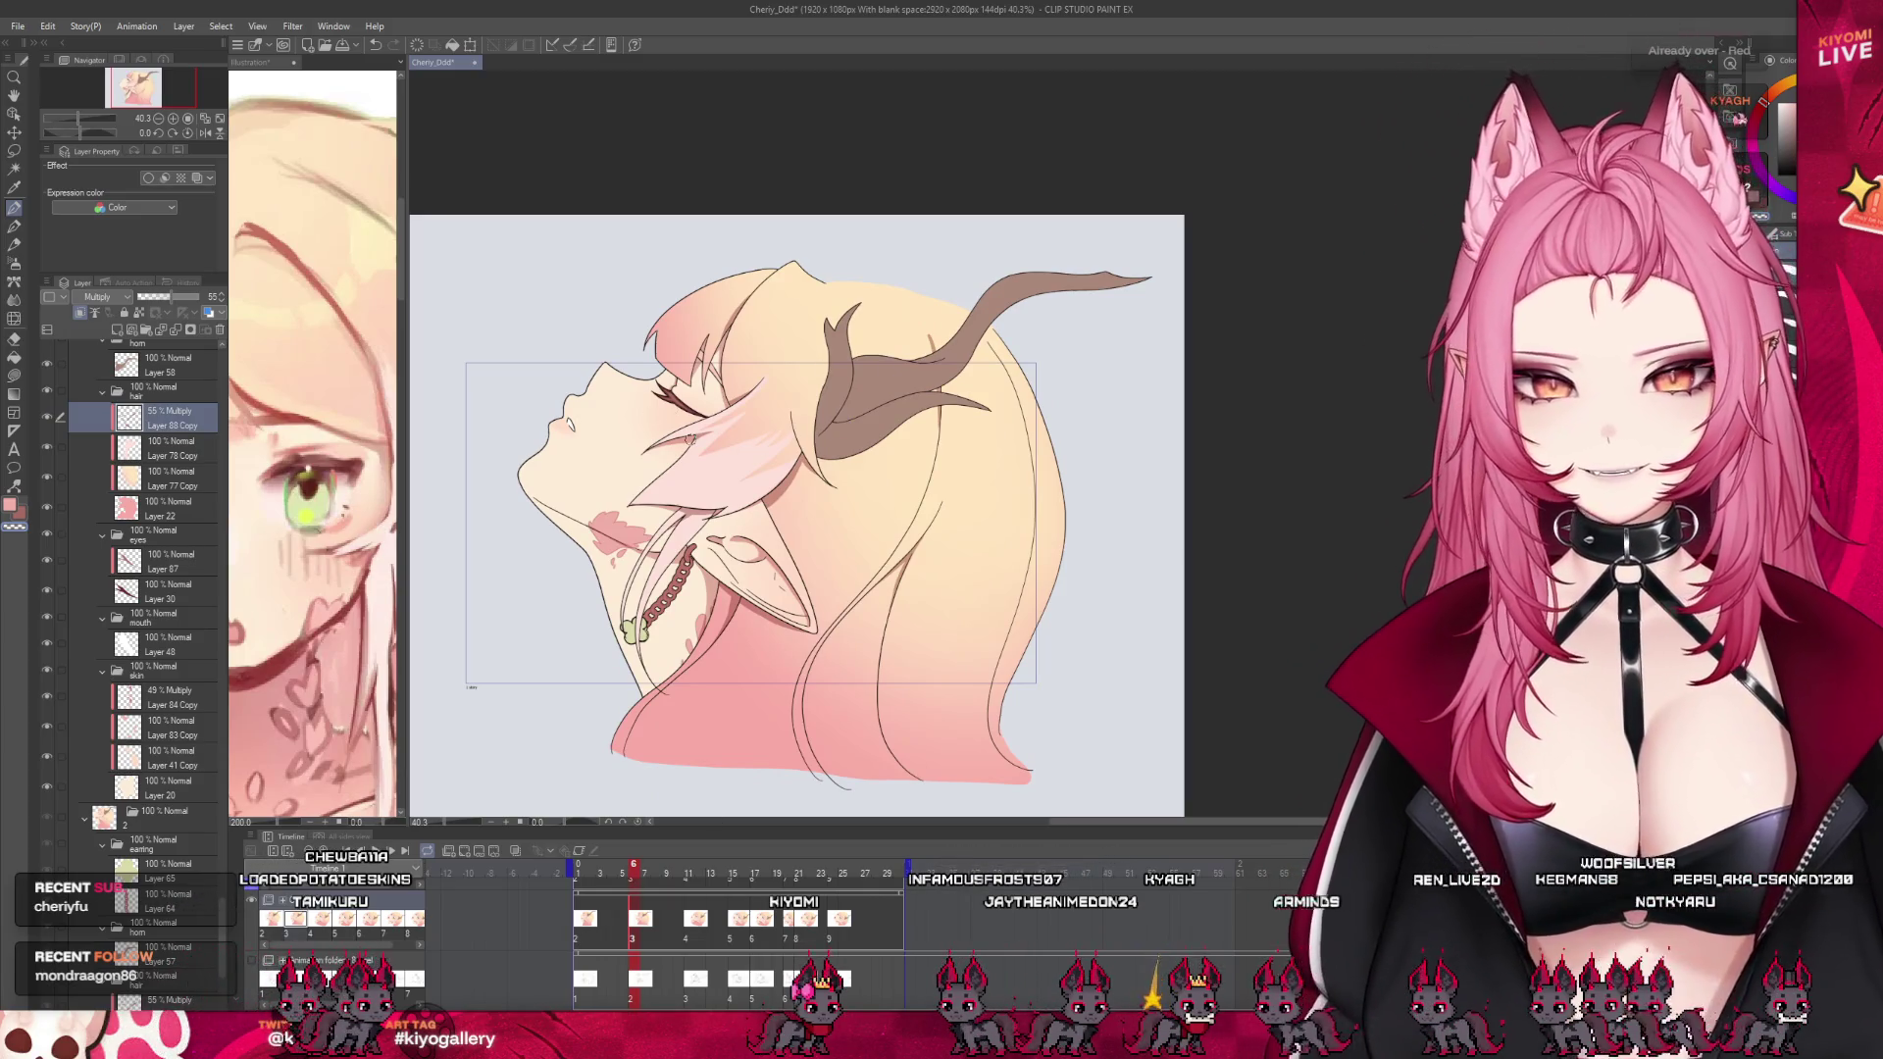
{"action": "scroll", "coordinate": [608, 511], "scroll_direction": "up", "scroll_amount": 1}
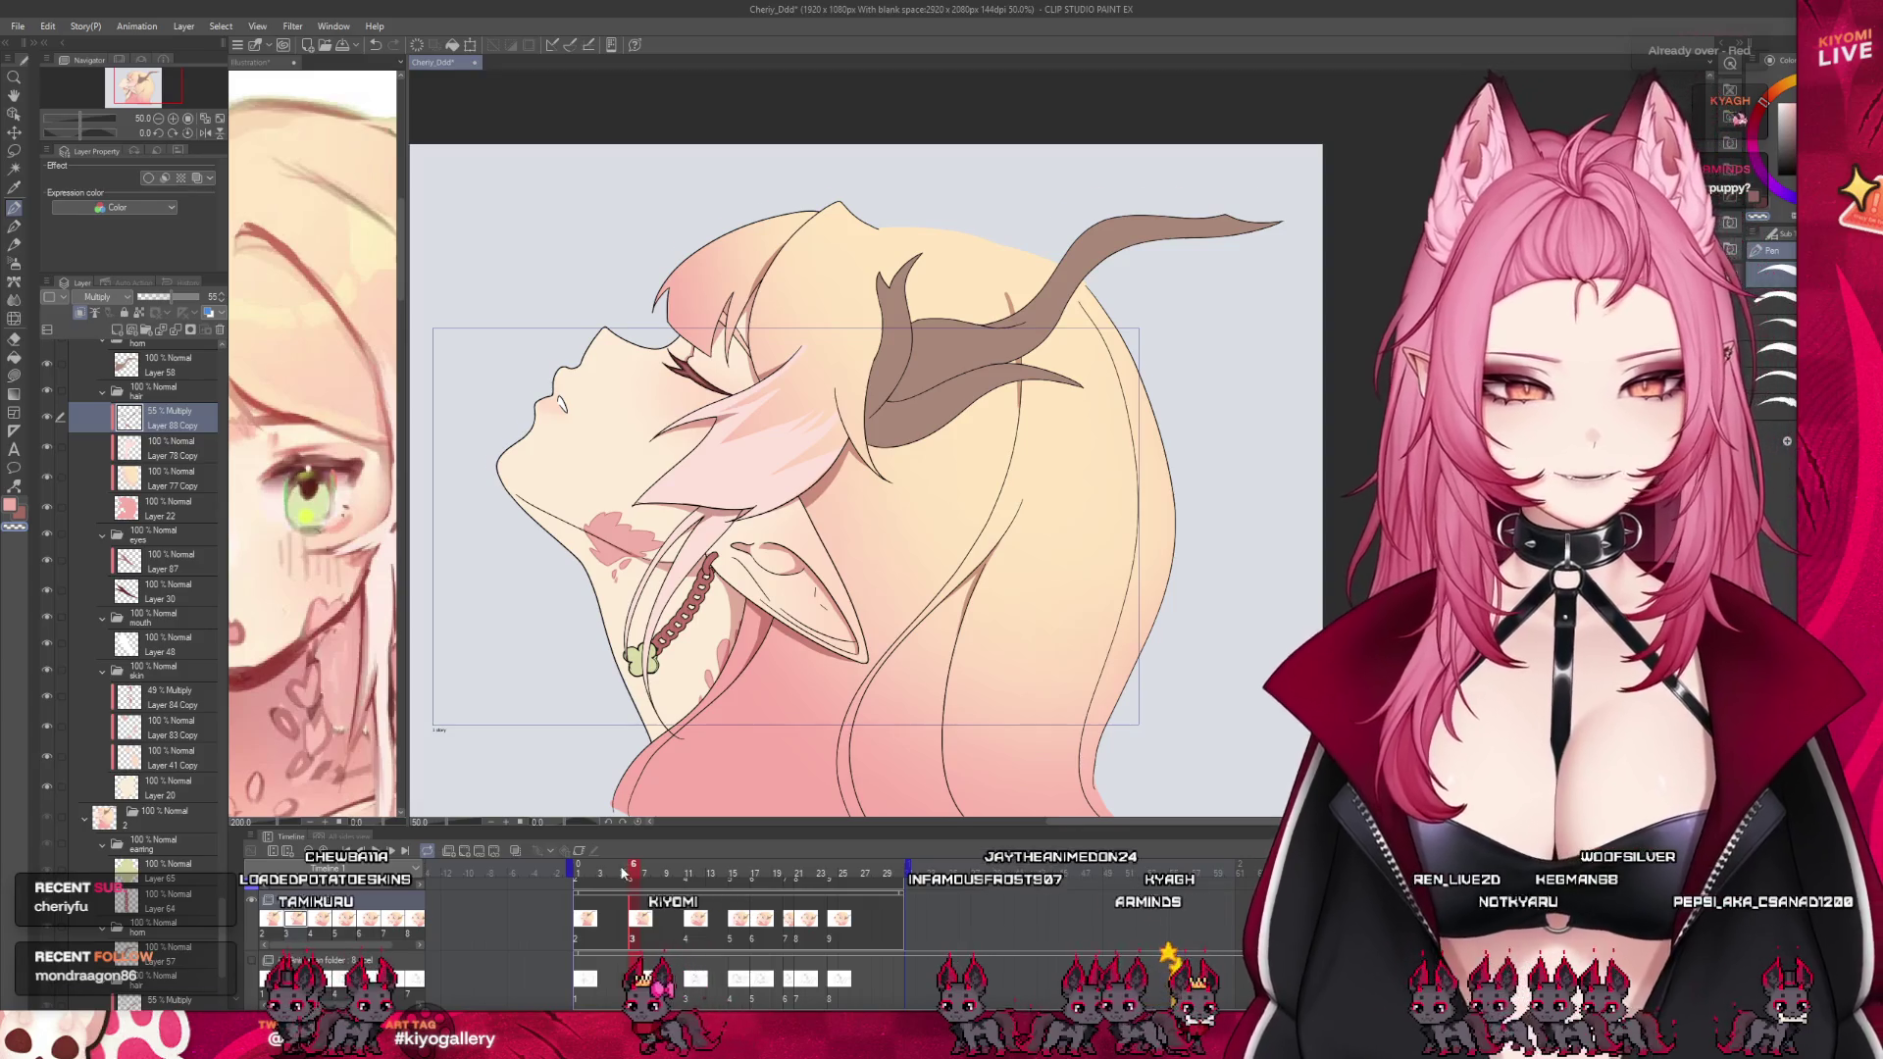
{"action": "left_click_drag", "start_coordinate": [624, 874], "coordinate": [691, 885]}
Jump to frame 1, play the animation loop, and pause on frame 17
{"action": "left_click", "coordinate": [581, 876]}
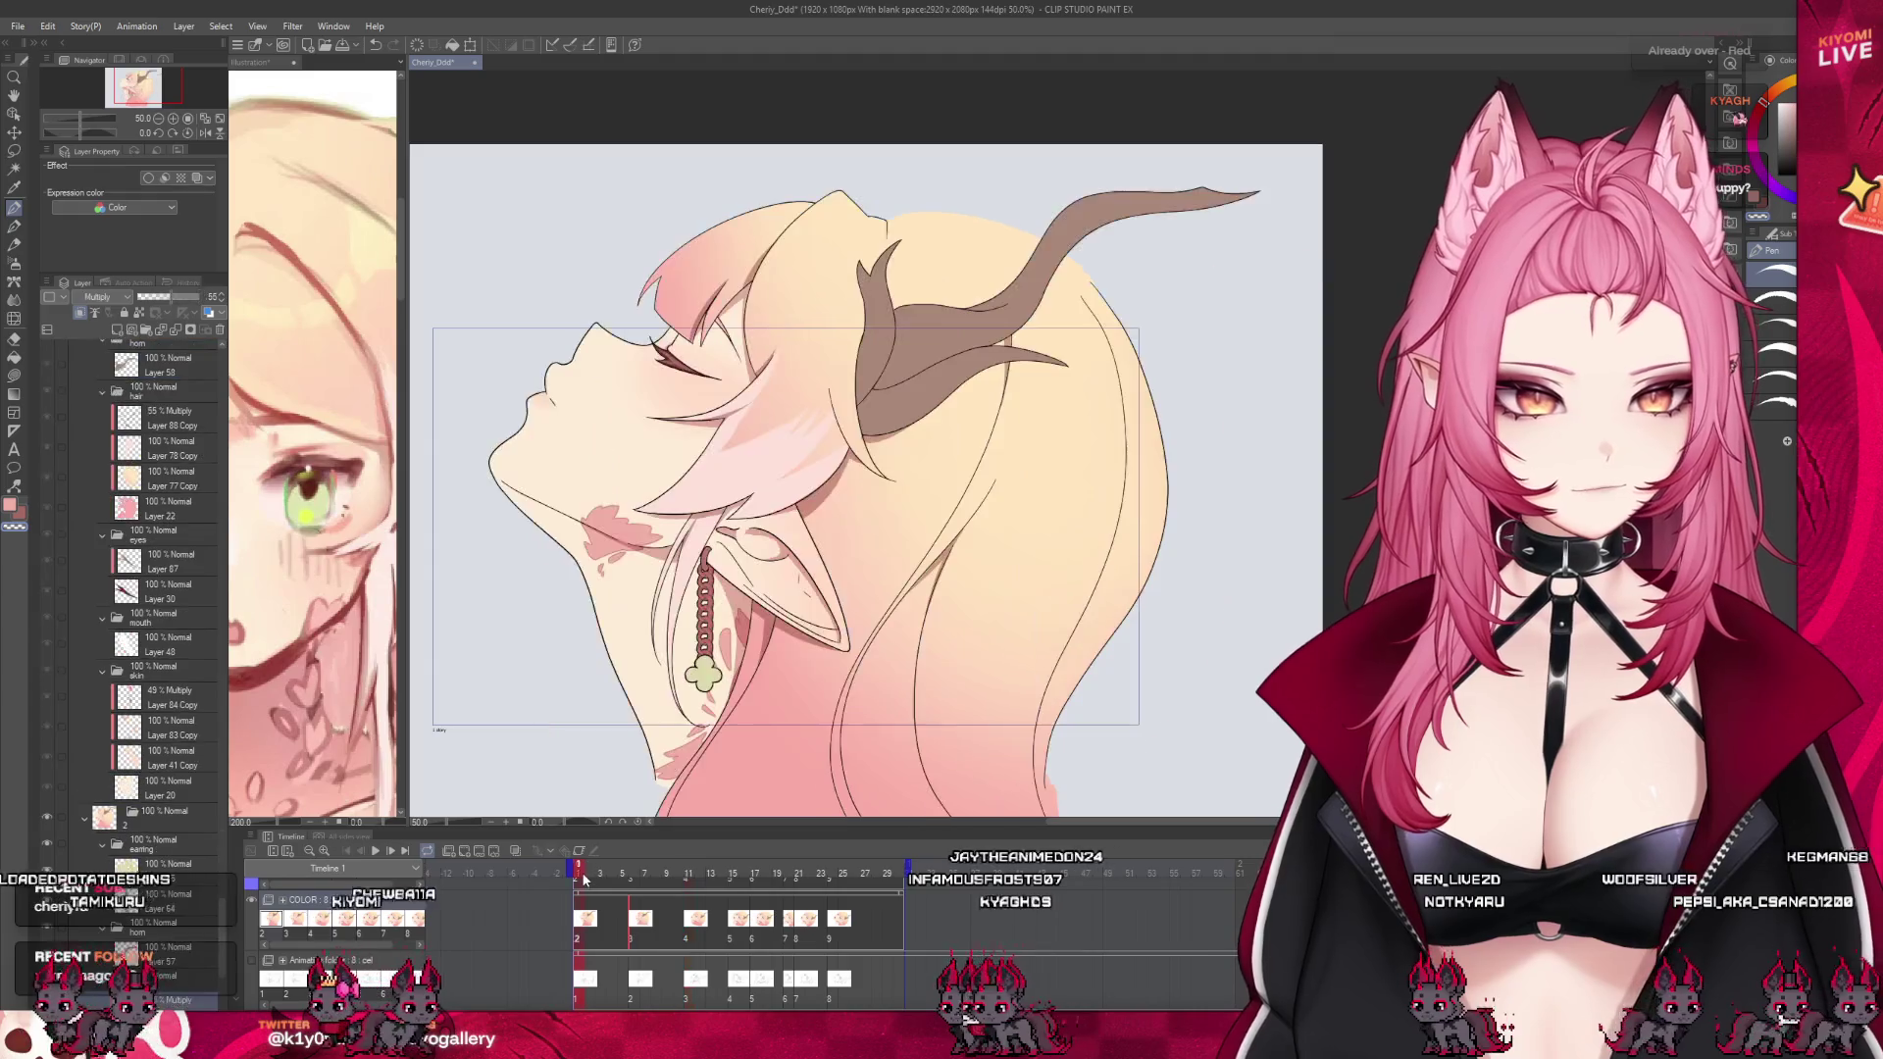
{"action": "left_click", "coordinate": [375, 852]}
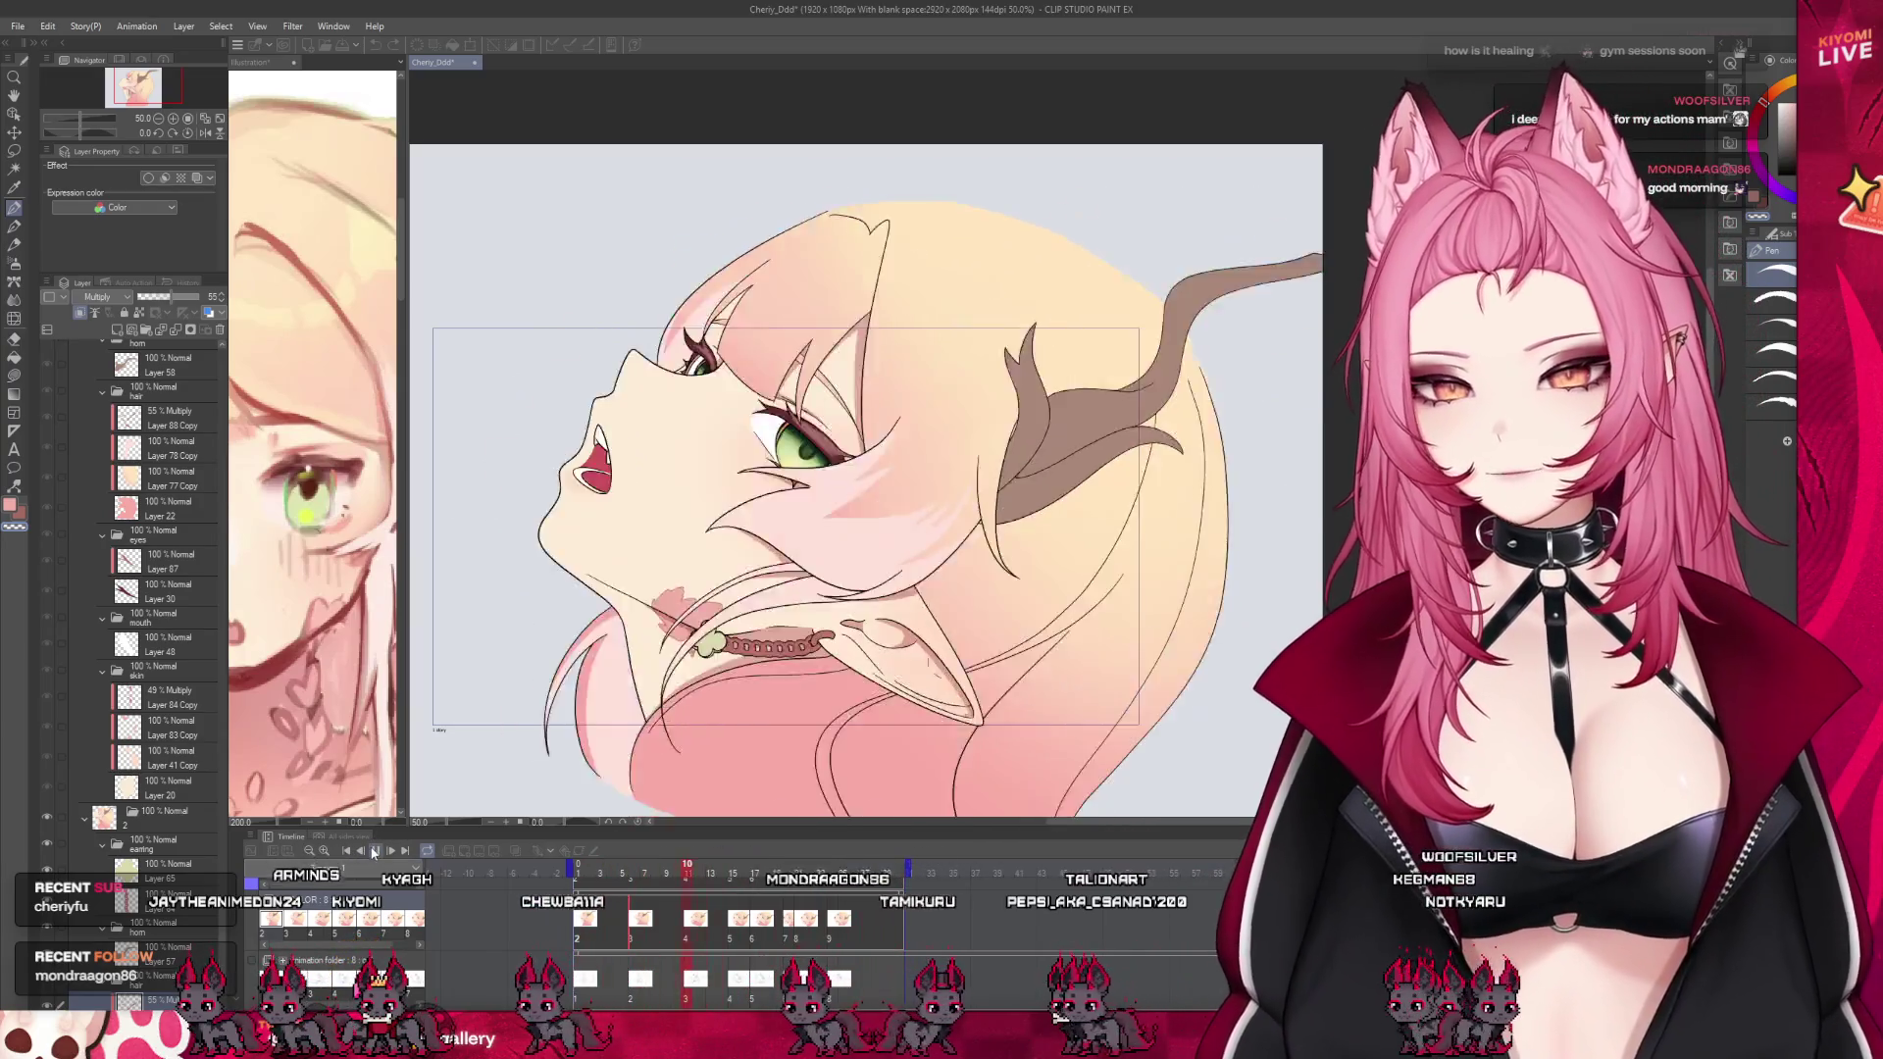
{"action": "left_click", "coordinate": [374, 853]}
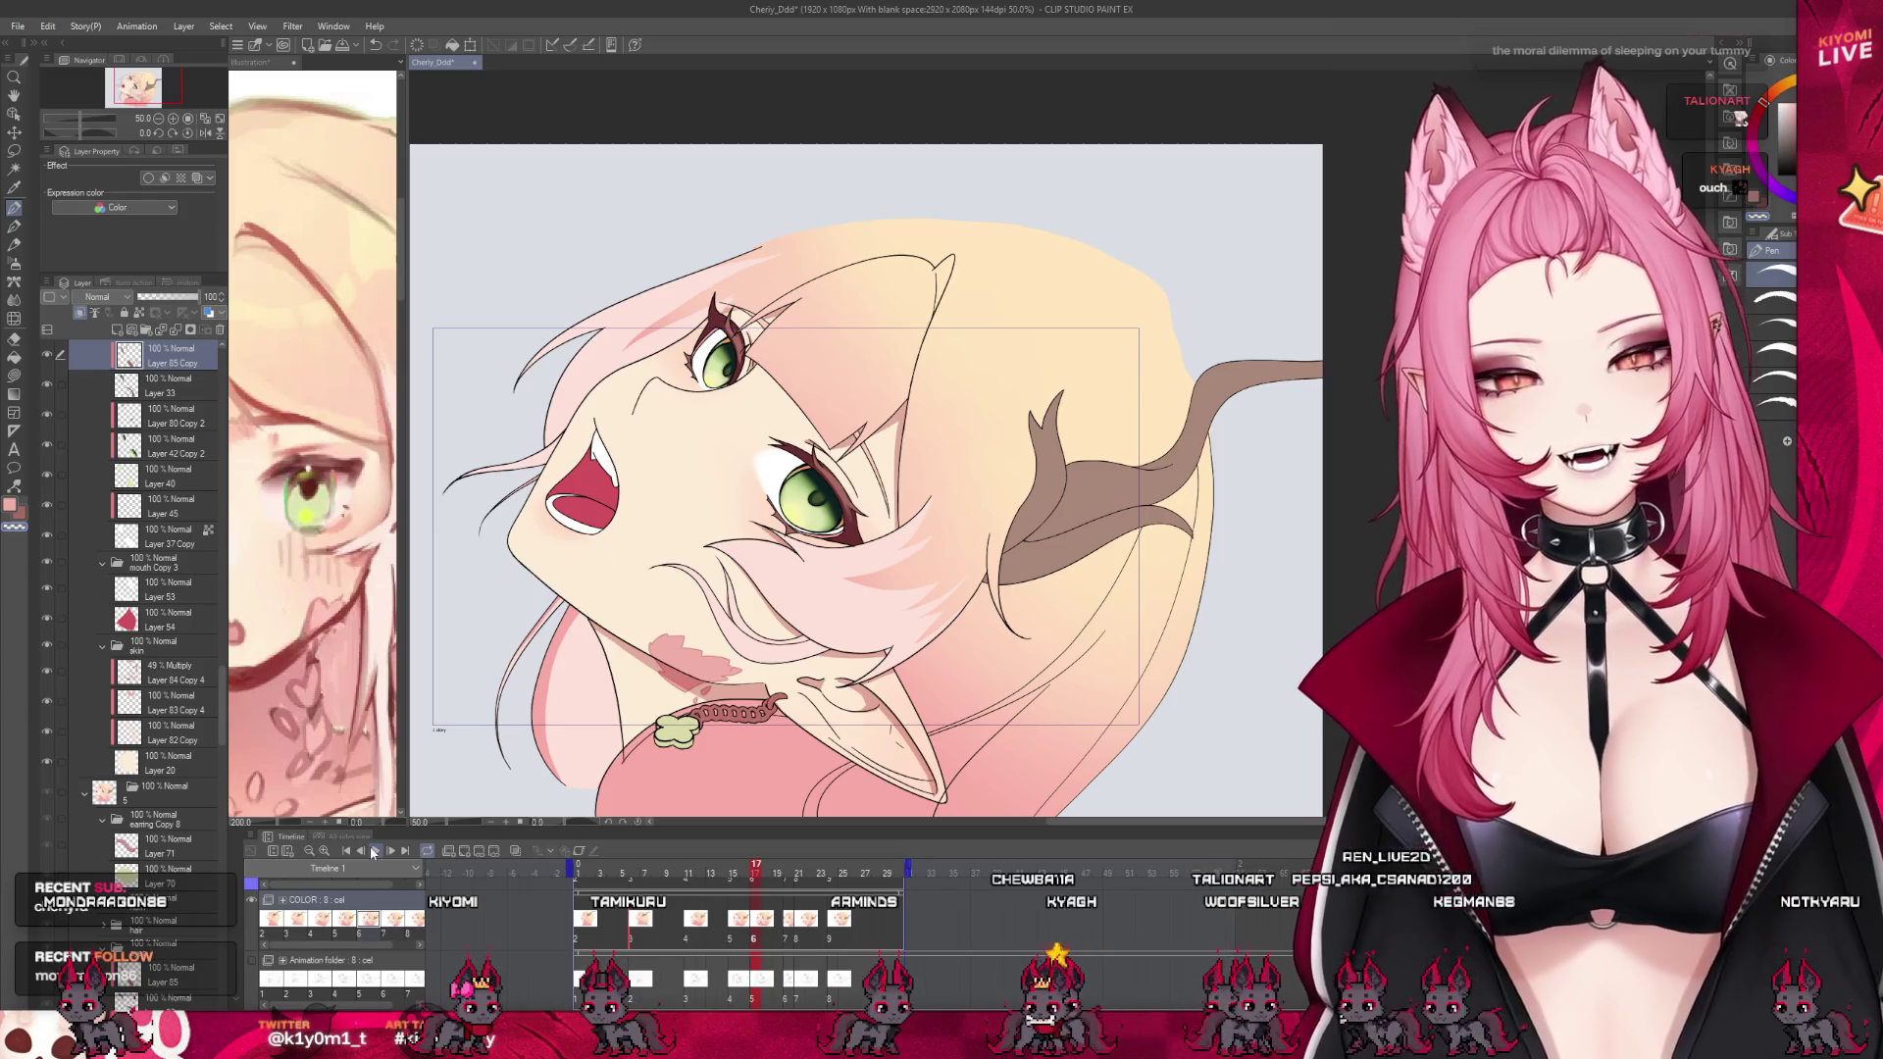
Zoom in on the open-eyed cel's hair, scrub back to about frame 16, and load that cel's layers
{"action": "scroll", "coordinate": [834, 559], "scroll_direction": "up", "scroll_amount": 1}
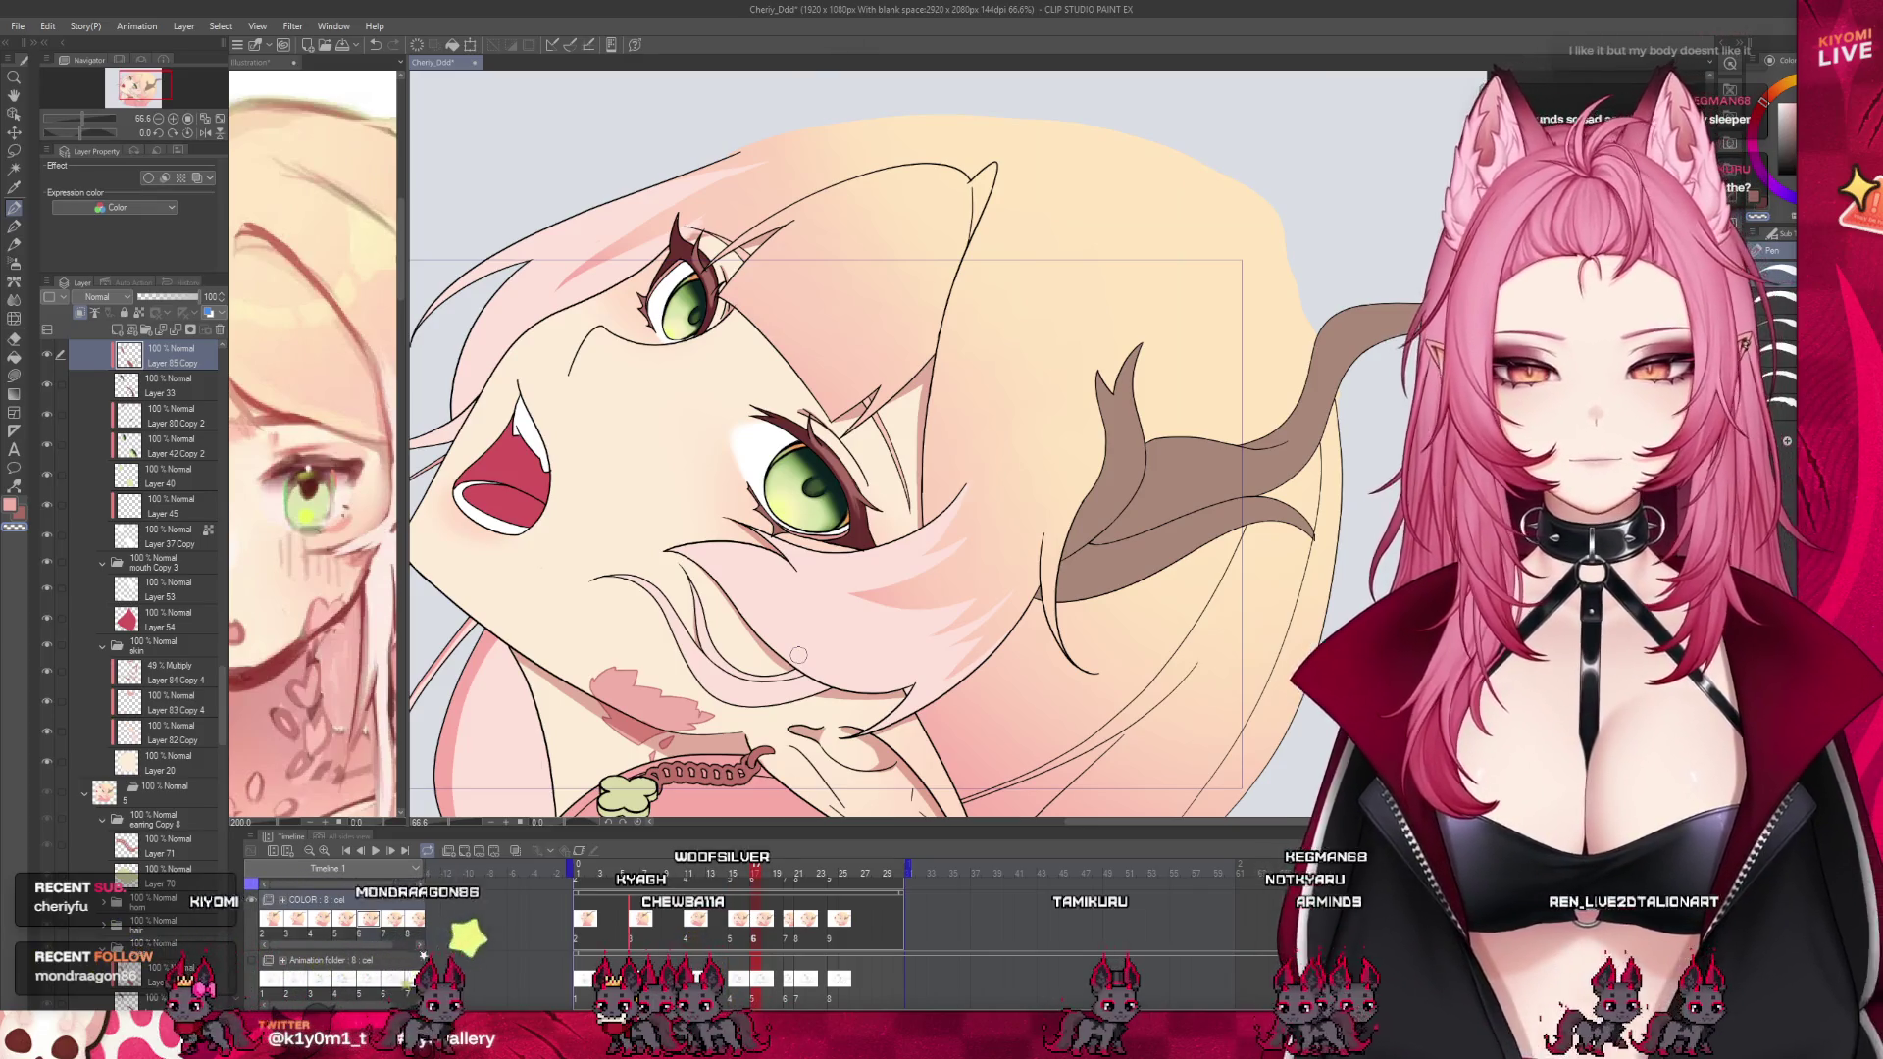
{"action": "scroll", "coordinate": [789, 550], "scroll_direction": "down", "scroll_amount": 2}
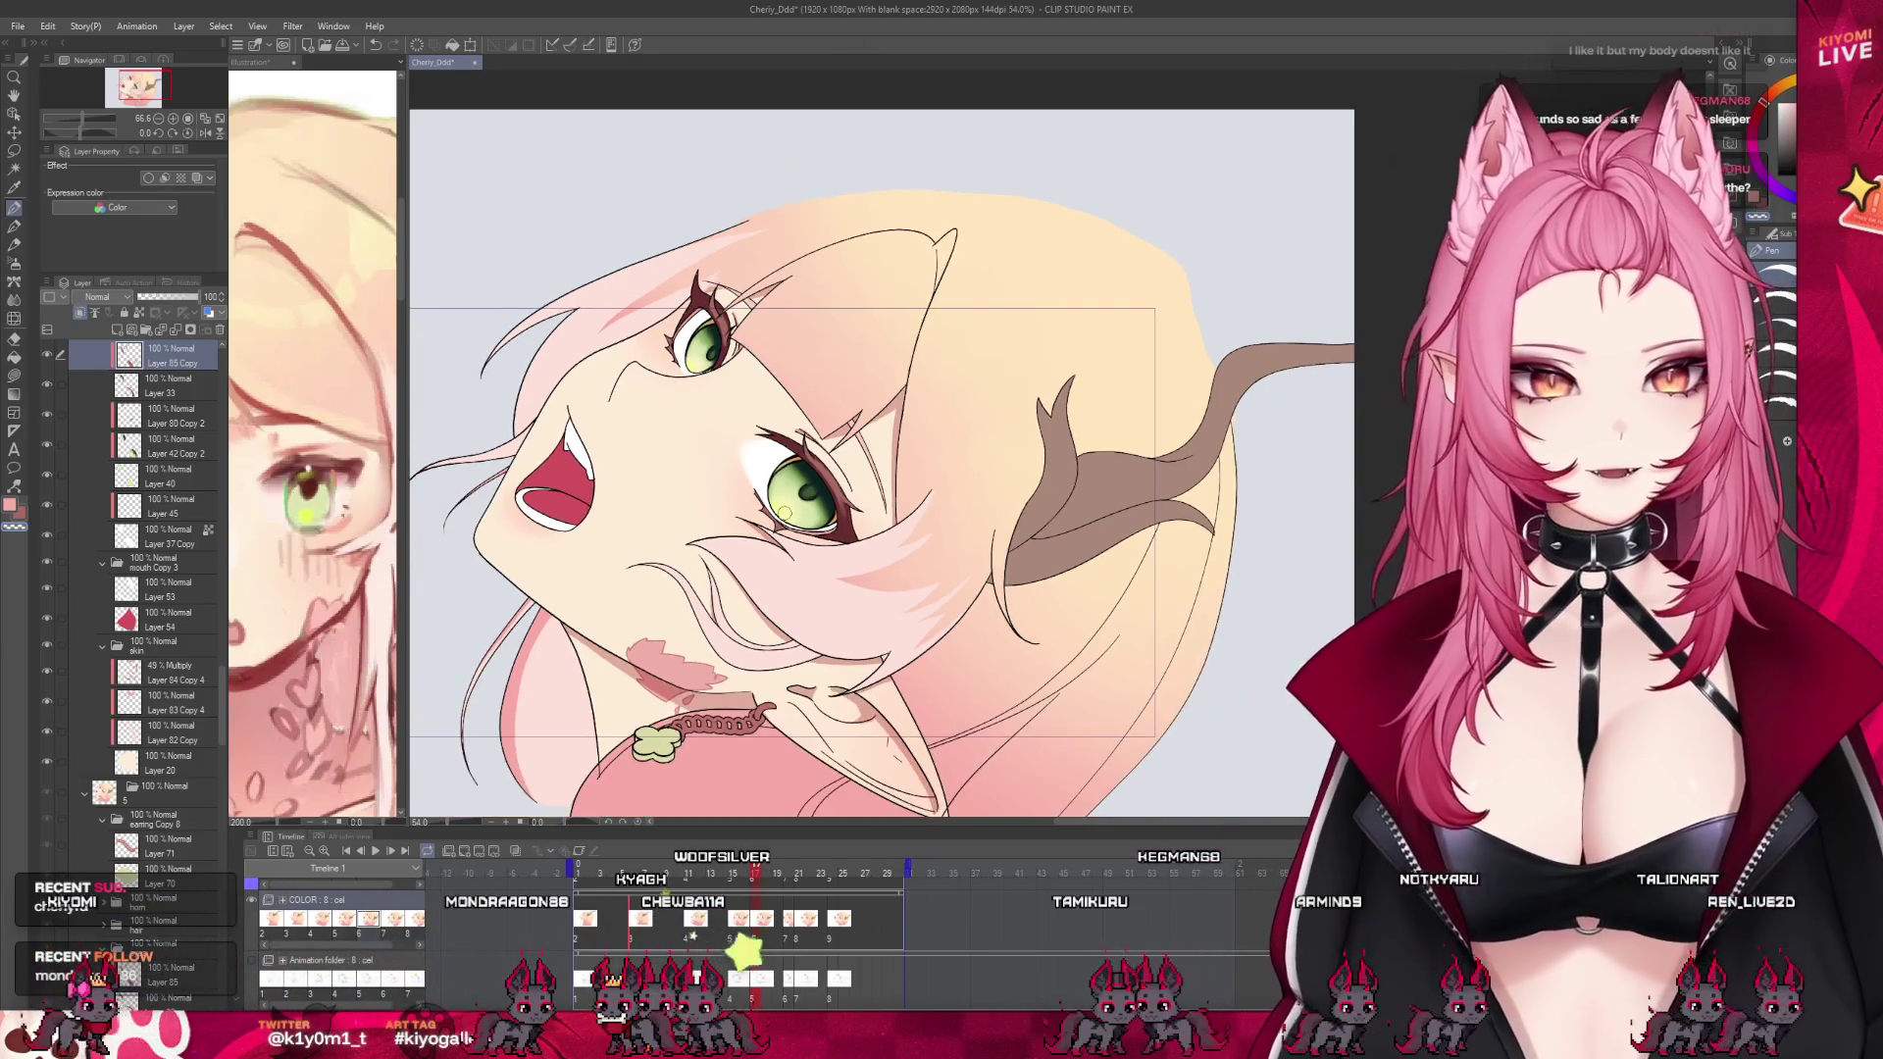
{"action": "scroll", "coordinate": [784, 522], "scroll_direction": "up", "scroll_amount": 1}
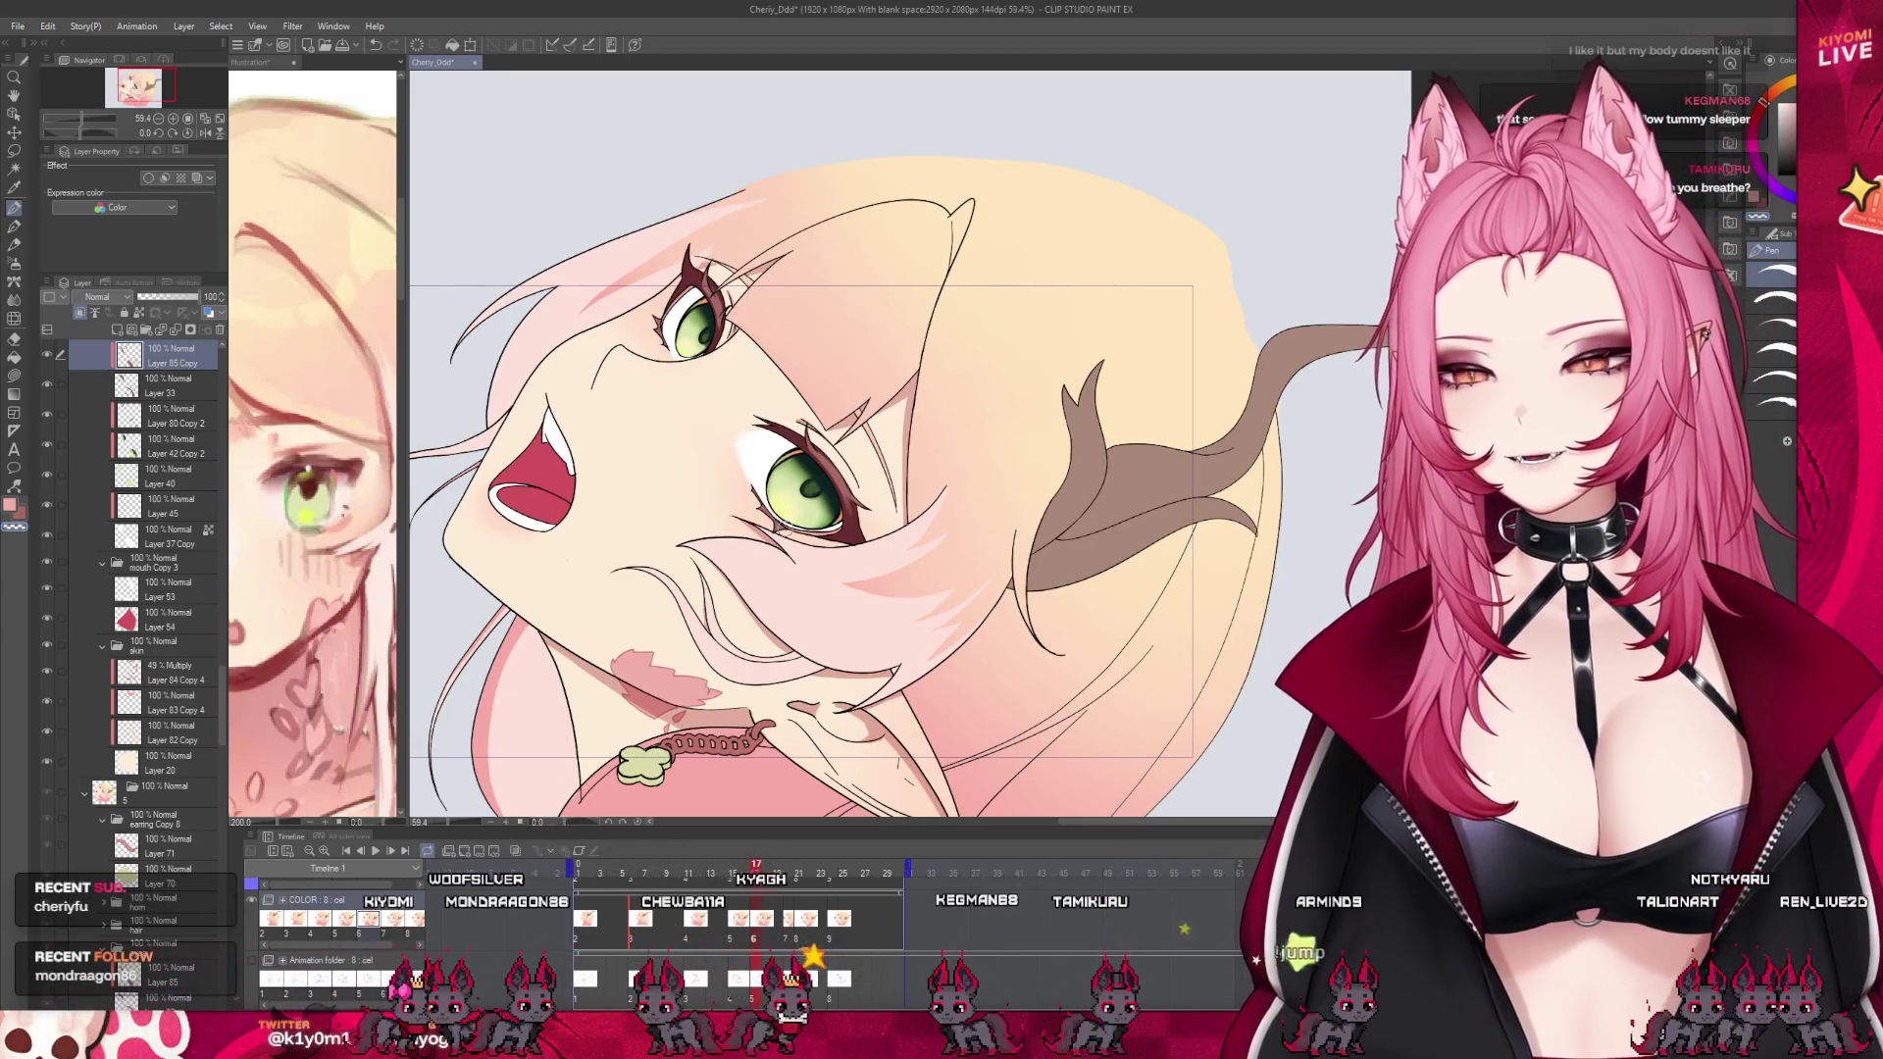
{"action": "scroll", "coordinate": [804, 487], "scroll_direction": "down", "scroll_amount": 2}
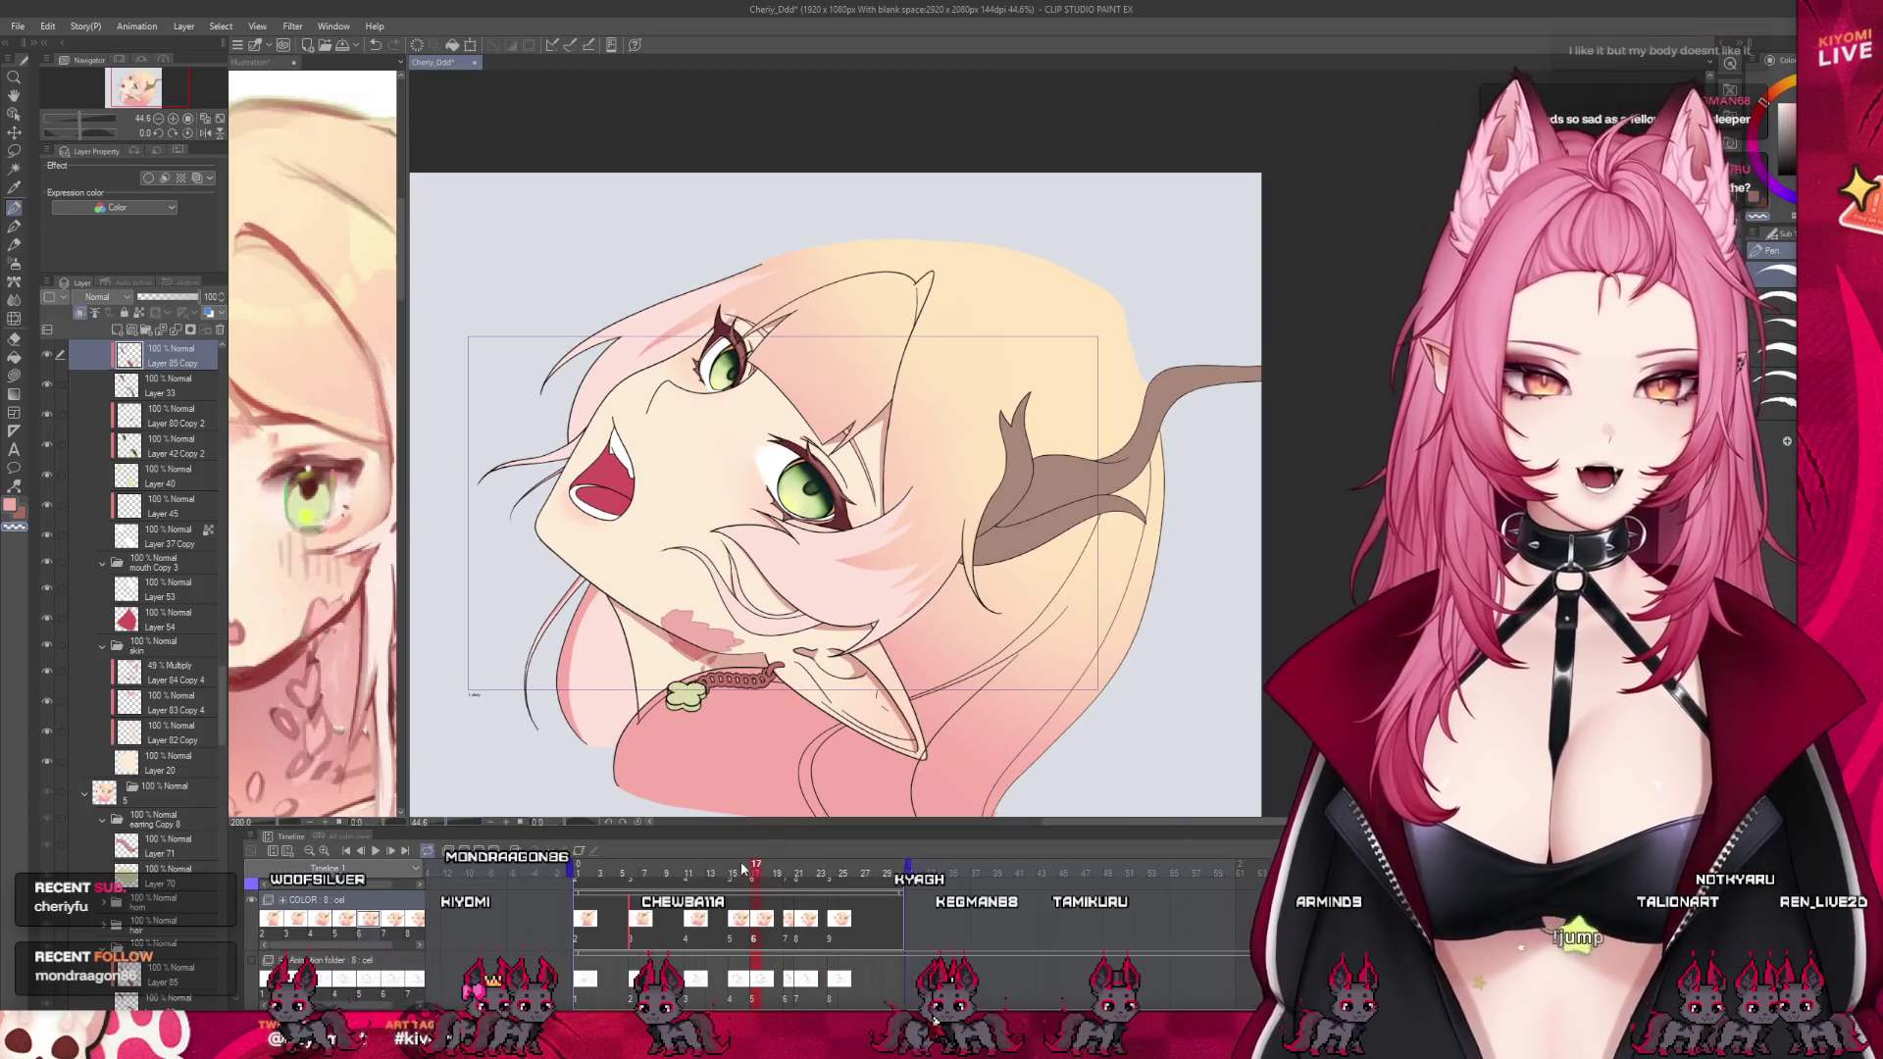
{"action": "left_click_drag", "start_coordinate": [751, 867], "coordinate": [754, 867]}
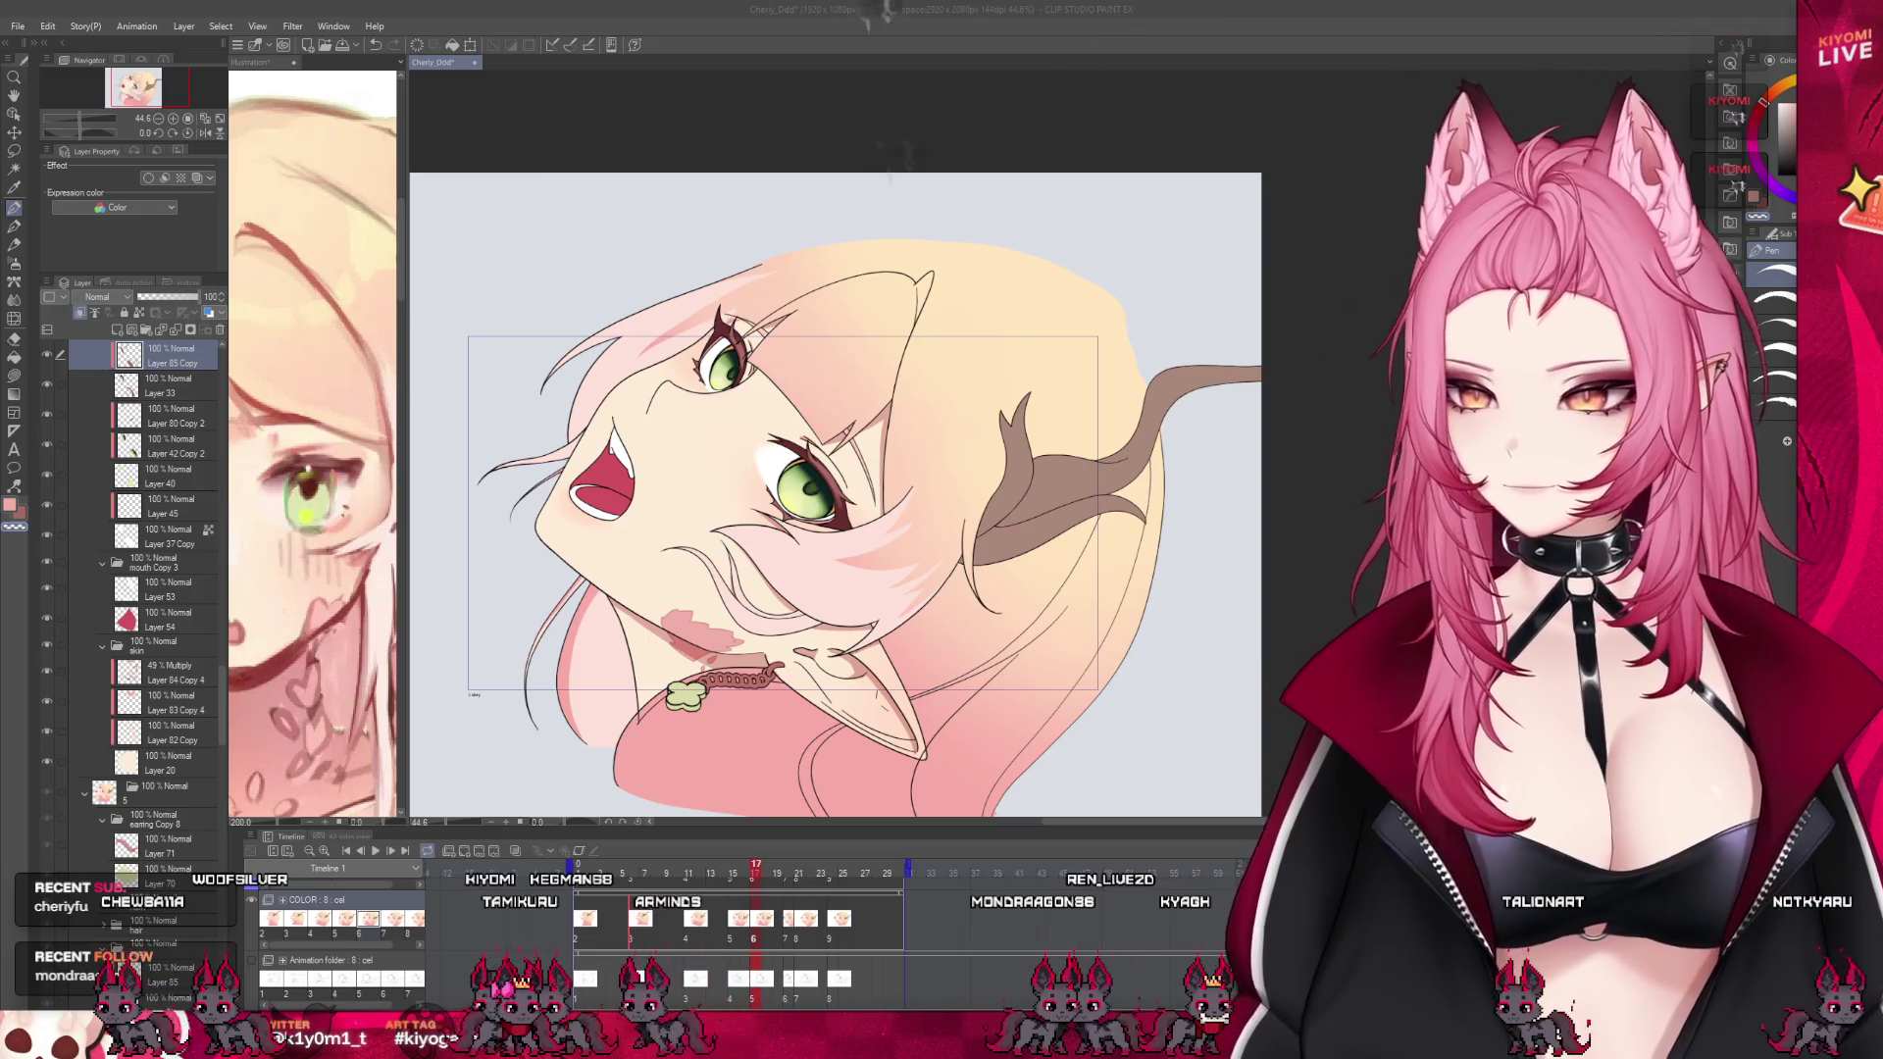
{"action": "mouse_move", "coordinate": [755, 871]}
{"action": "left_mouse_down"}
{"action": "mouse_move", "coordinate": [640, 876]}
{"action": "mouse_move", "coordinate": [649, 893]}
{"action": "left_mouse_up"}
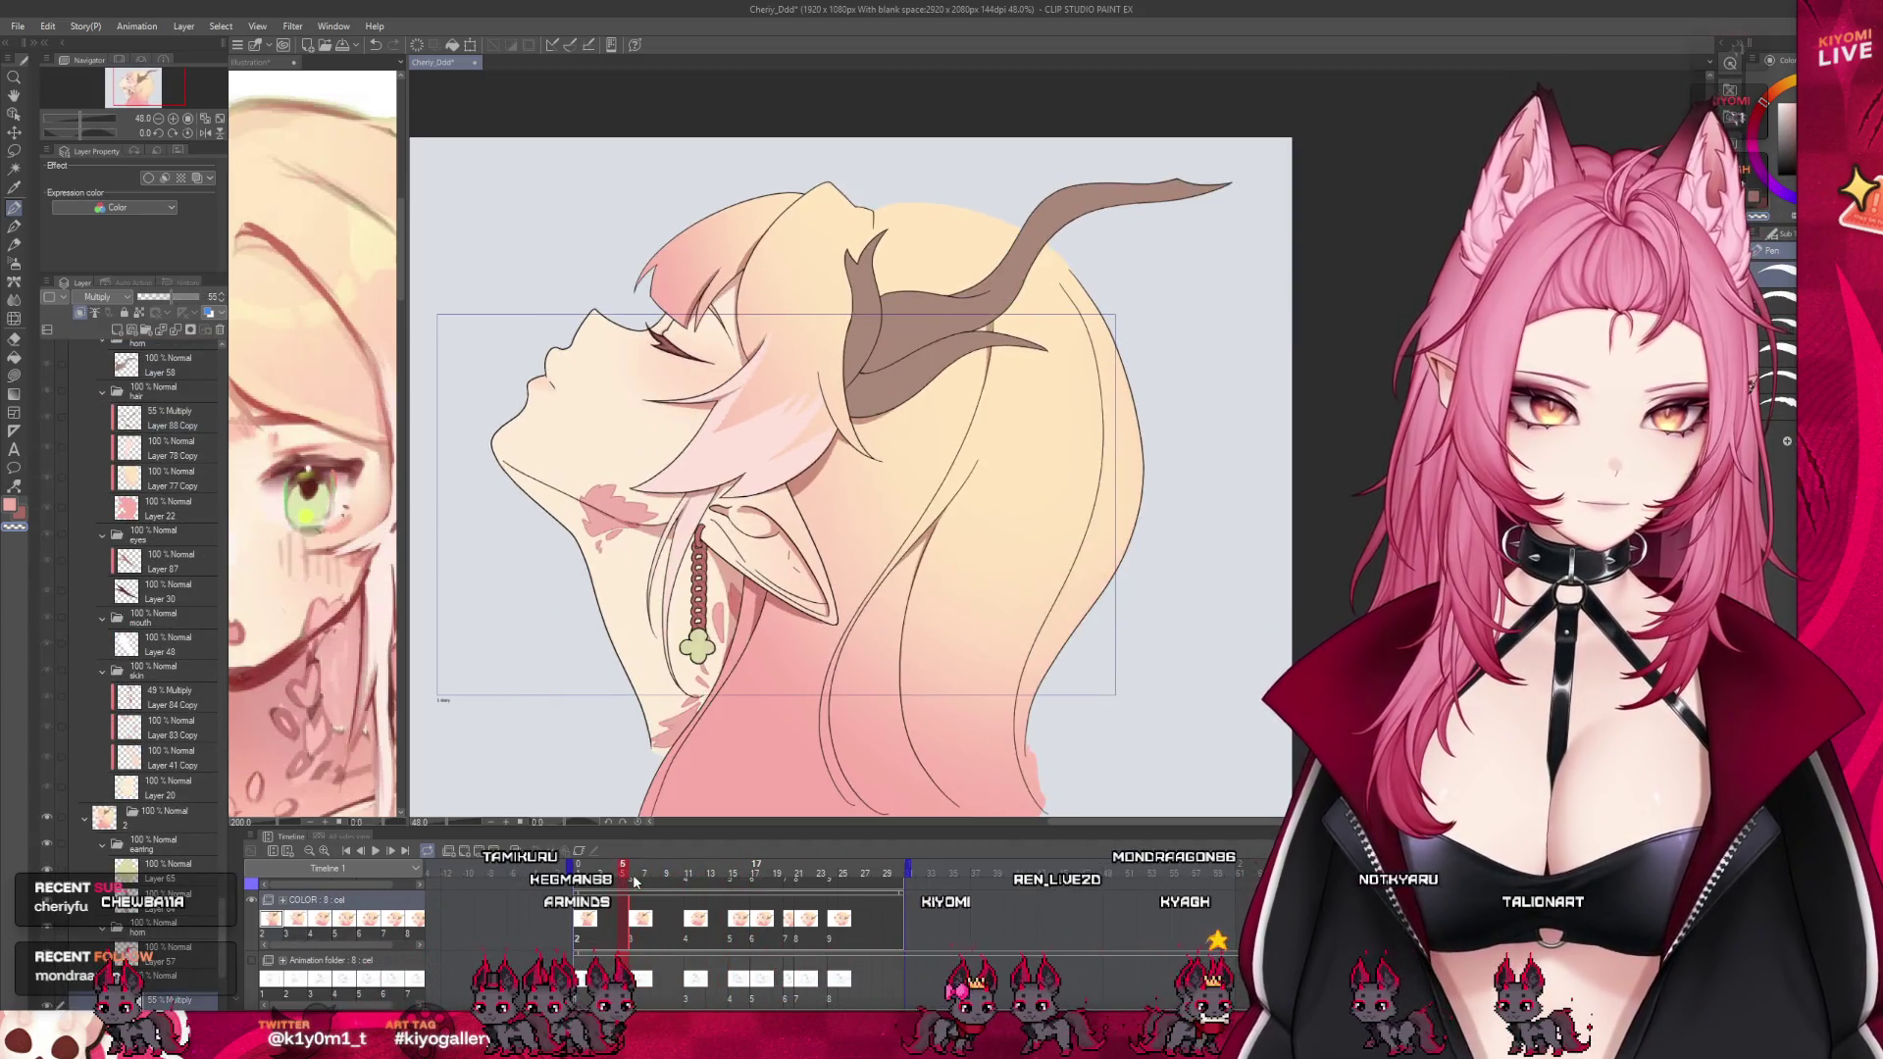
{"action": "left_click", "coordinate": [692, 922]}
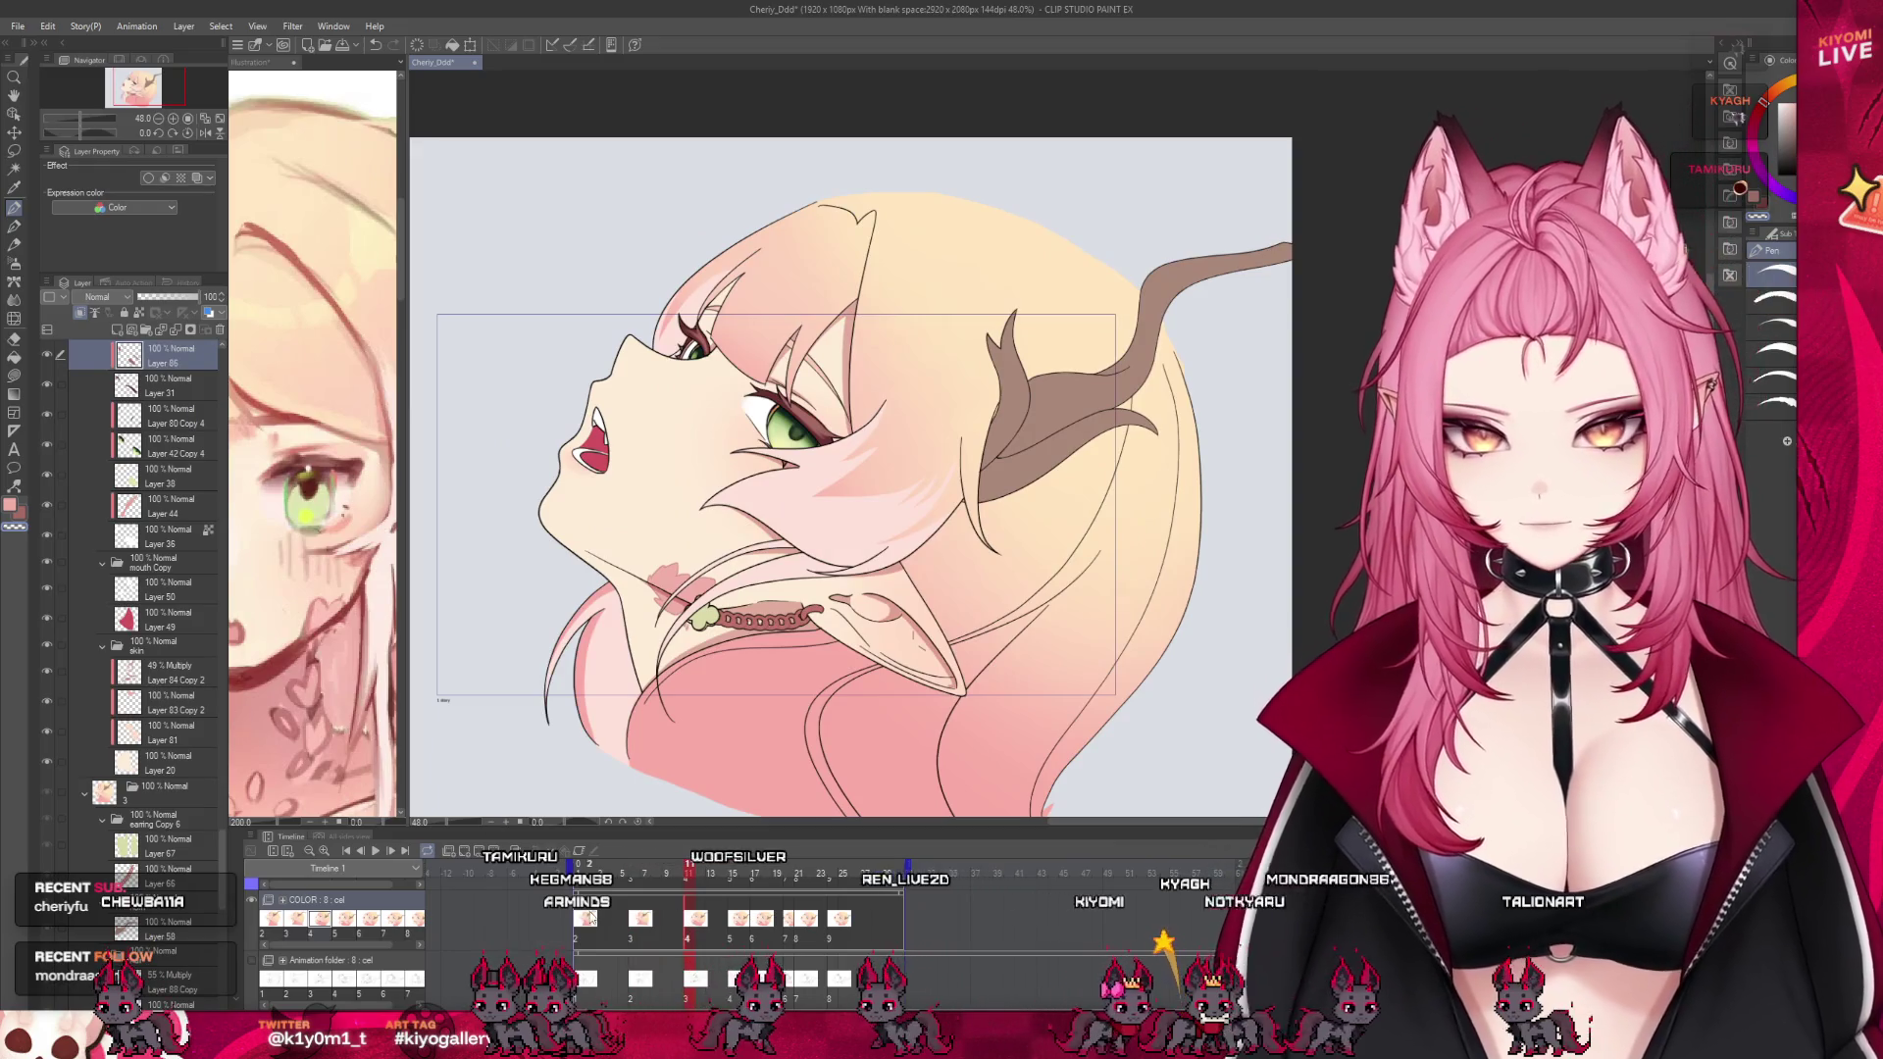
Go to the frame-4 cel and select the hair shadow layer Layer 88 Copy 2
{"action": "scroll", "coordinate": [112, 764], "scroll_direction": "down", "scroll_amount": 3}
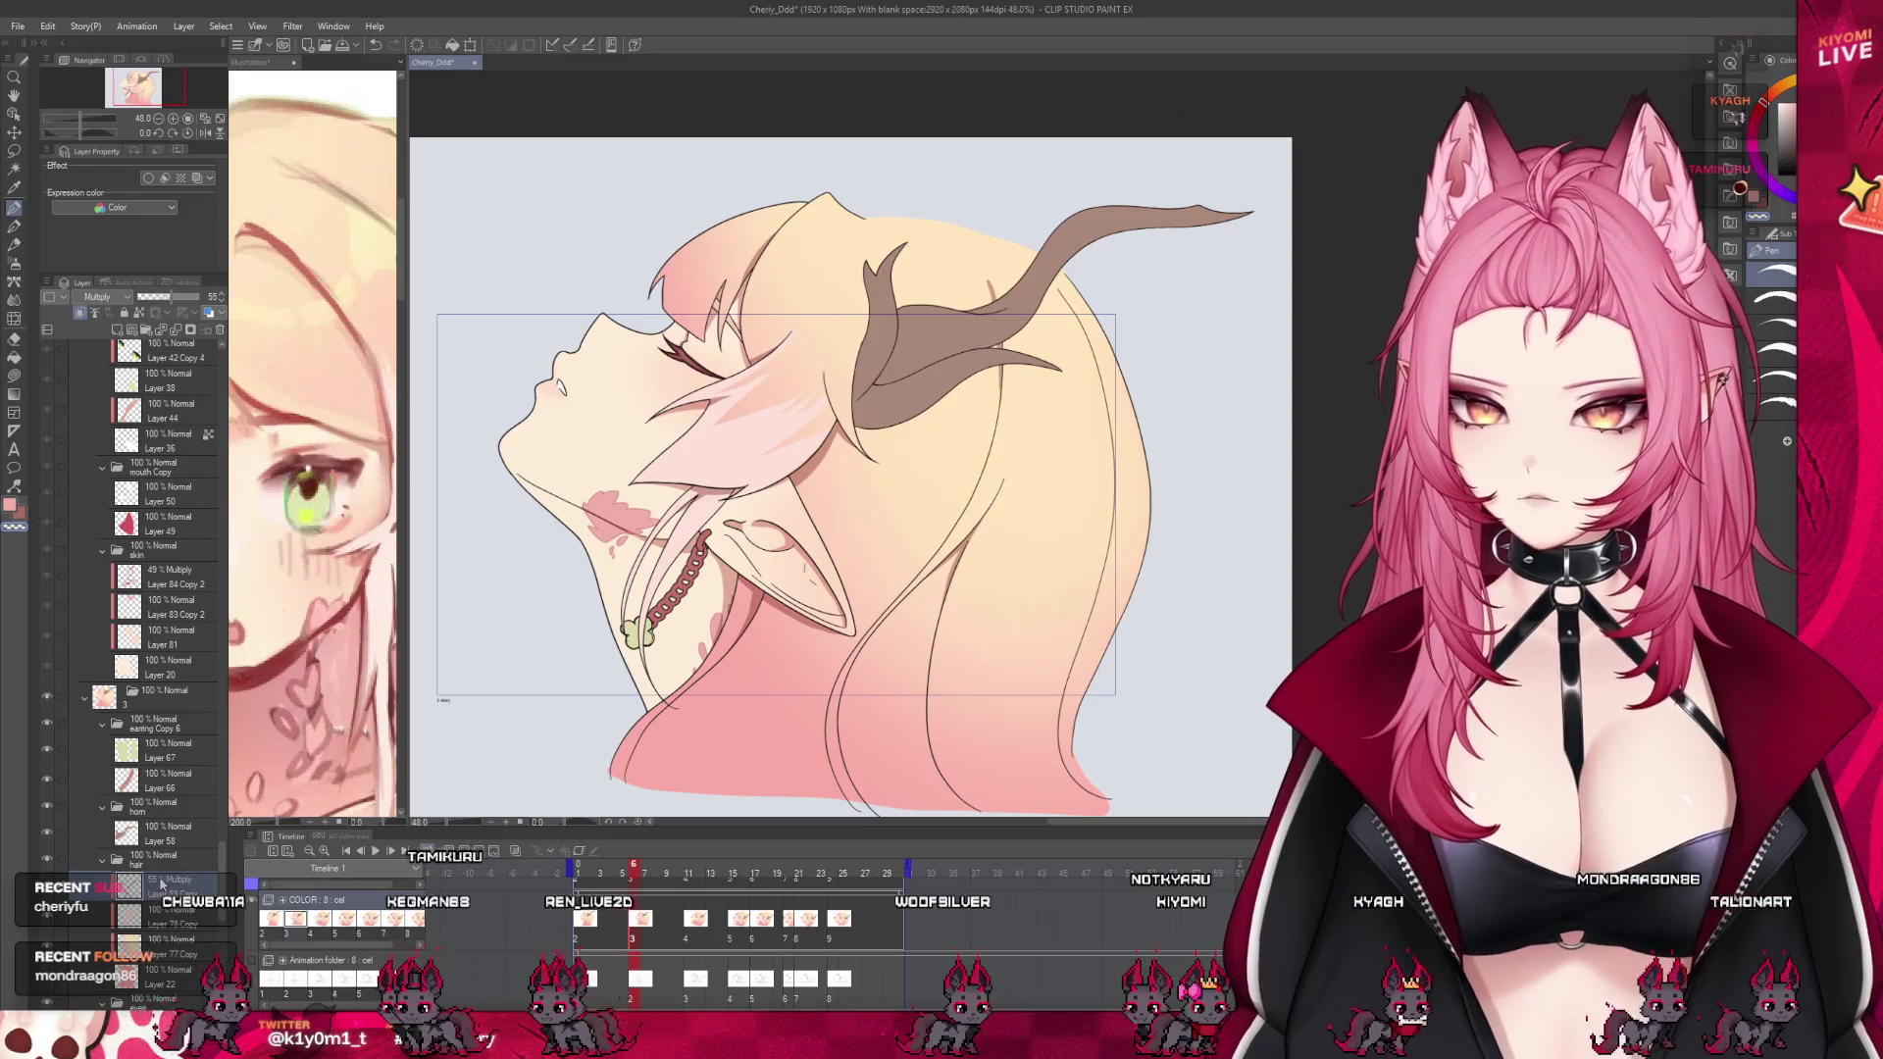
{"action": "scroll", "coordinate": [162, 883], "scroll_direction": "up", "scroll_amount": 1}
{"action": "left_click", "coordinate": [692, 939]}
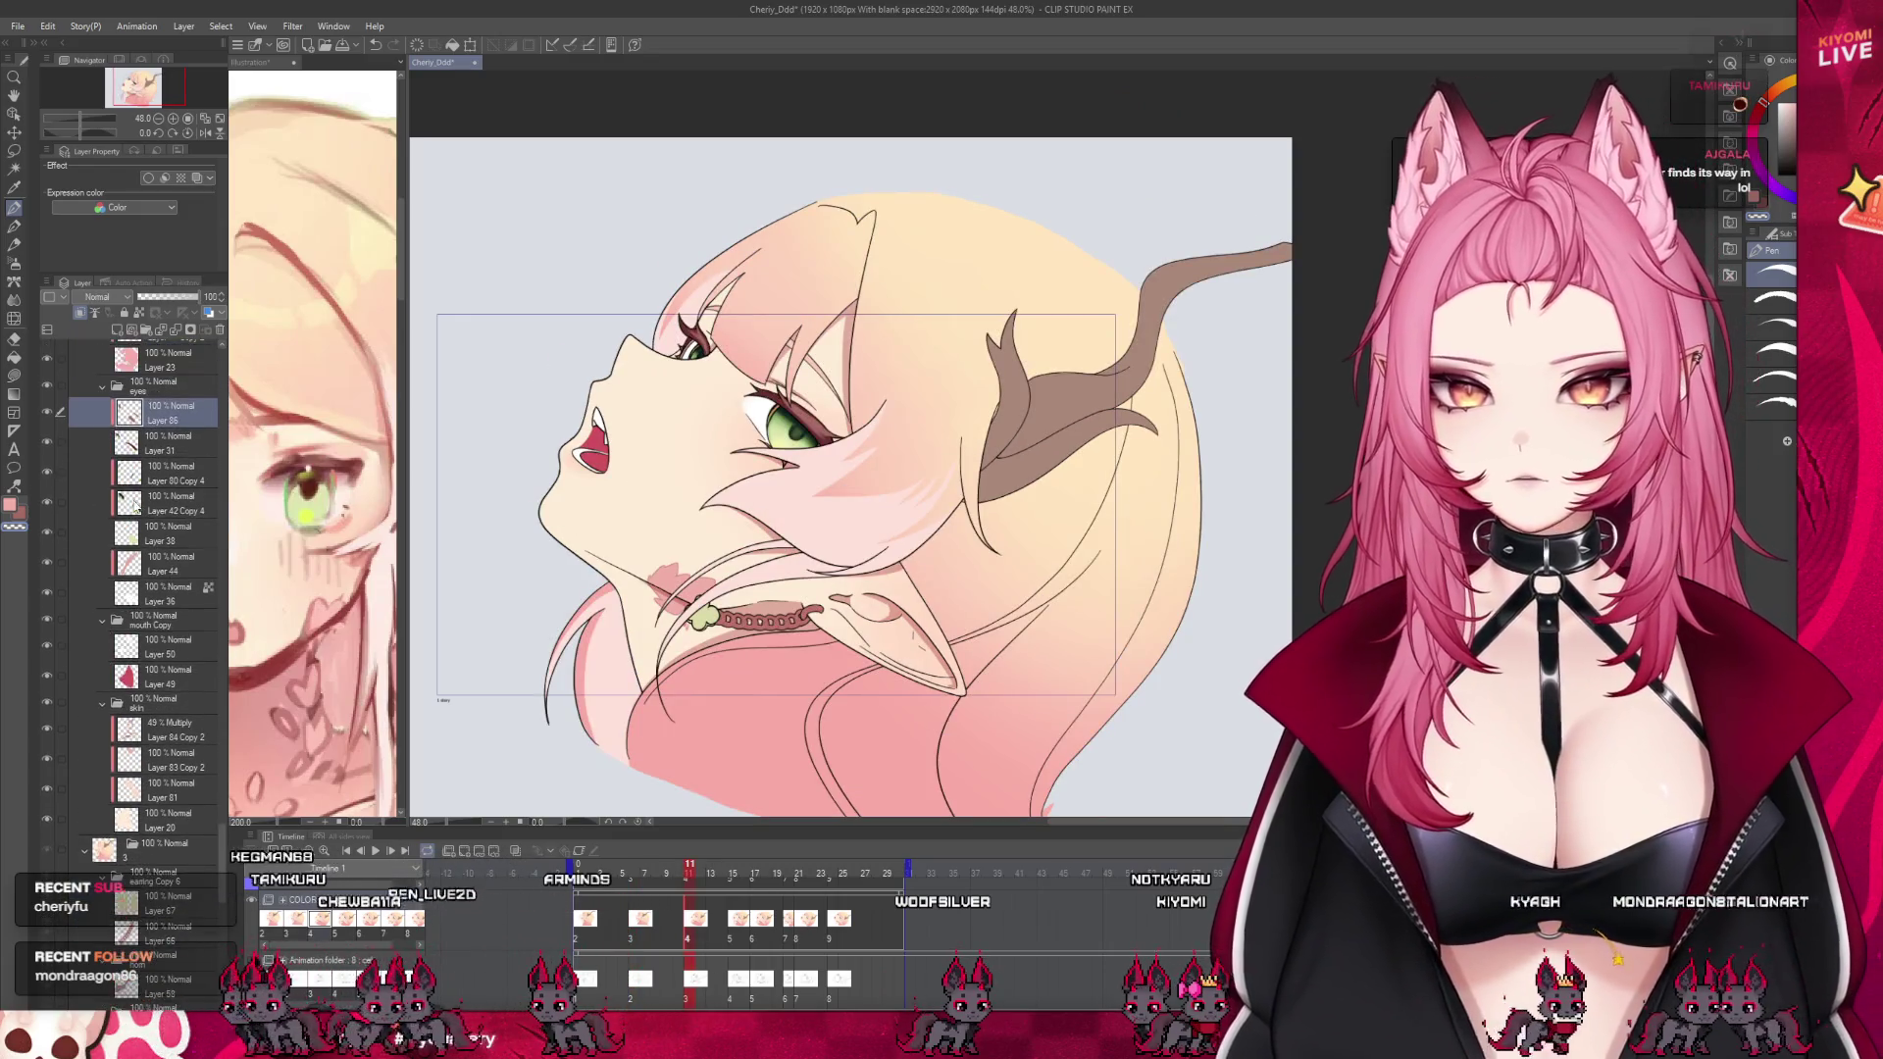
{"action": "scroll", "coordinate": [105, 451], "scroll_direction": "up", "scroll_amount": 4}
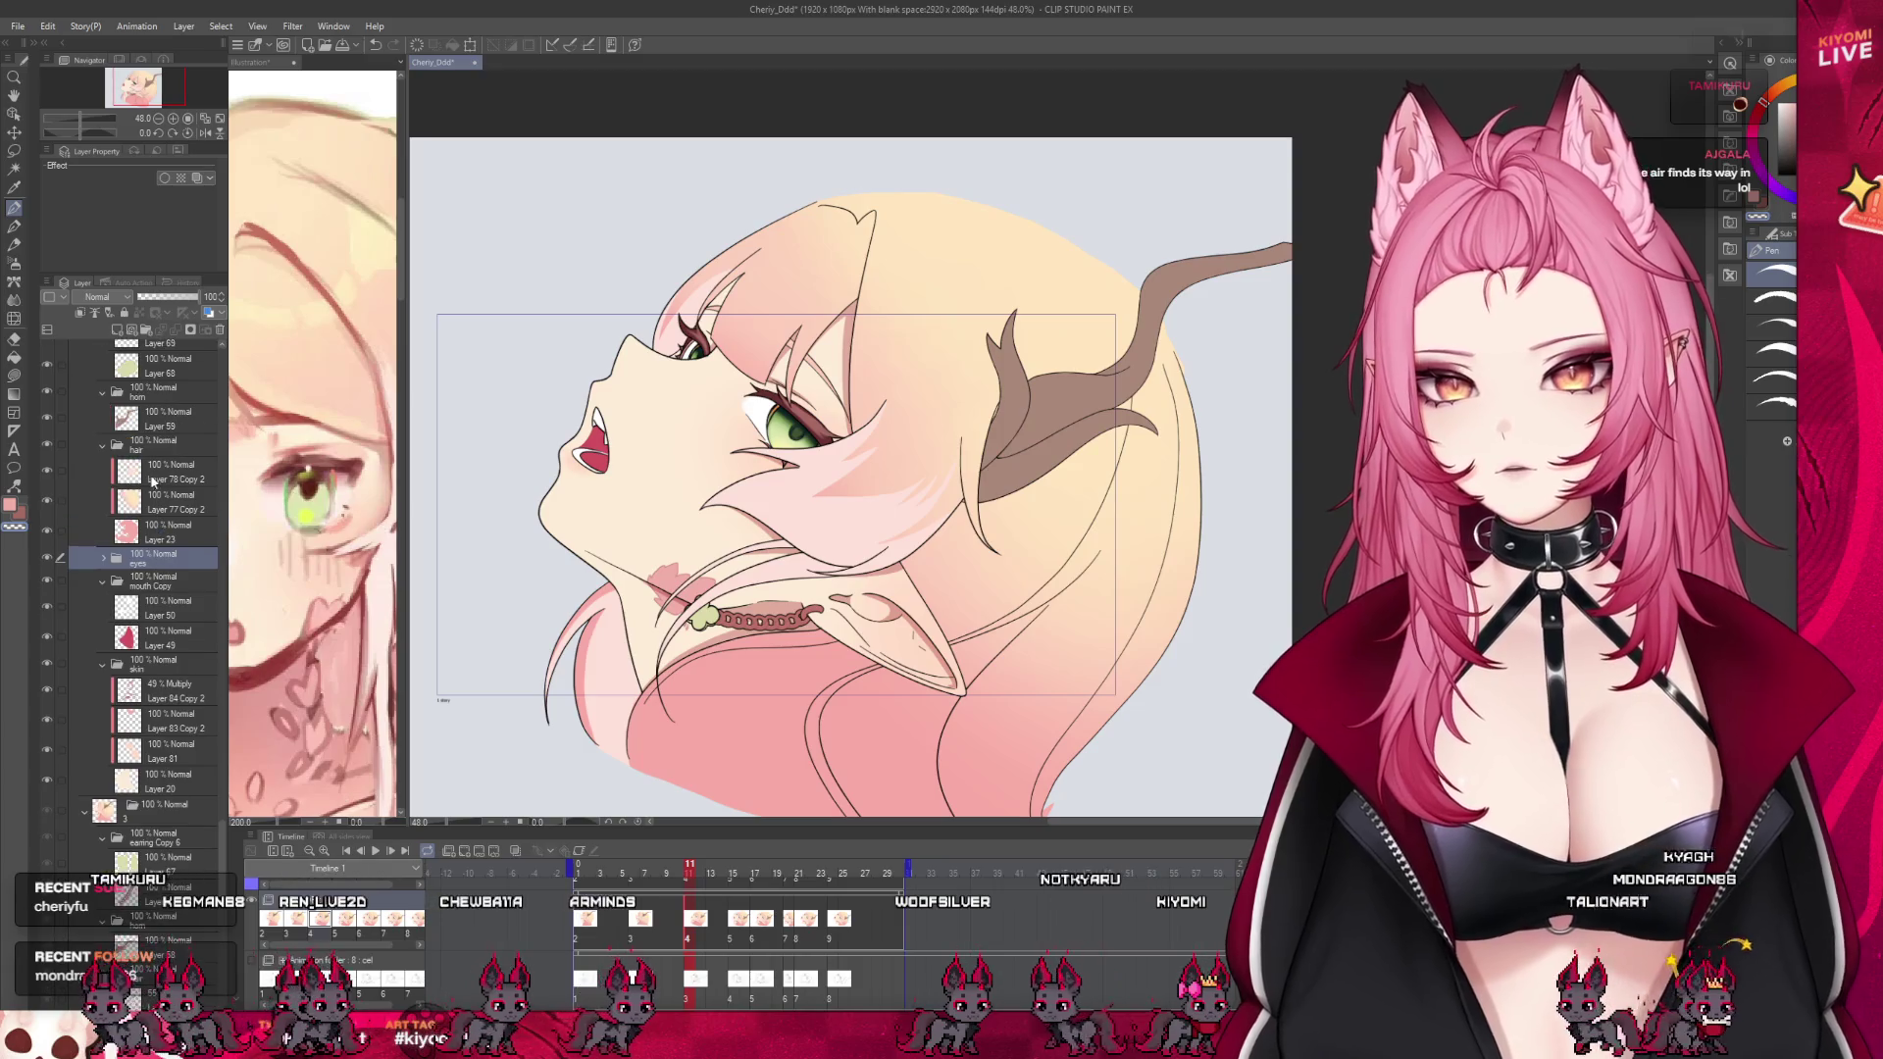
{"action": "left_click", "coordinate": [172, 472]}
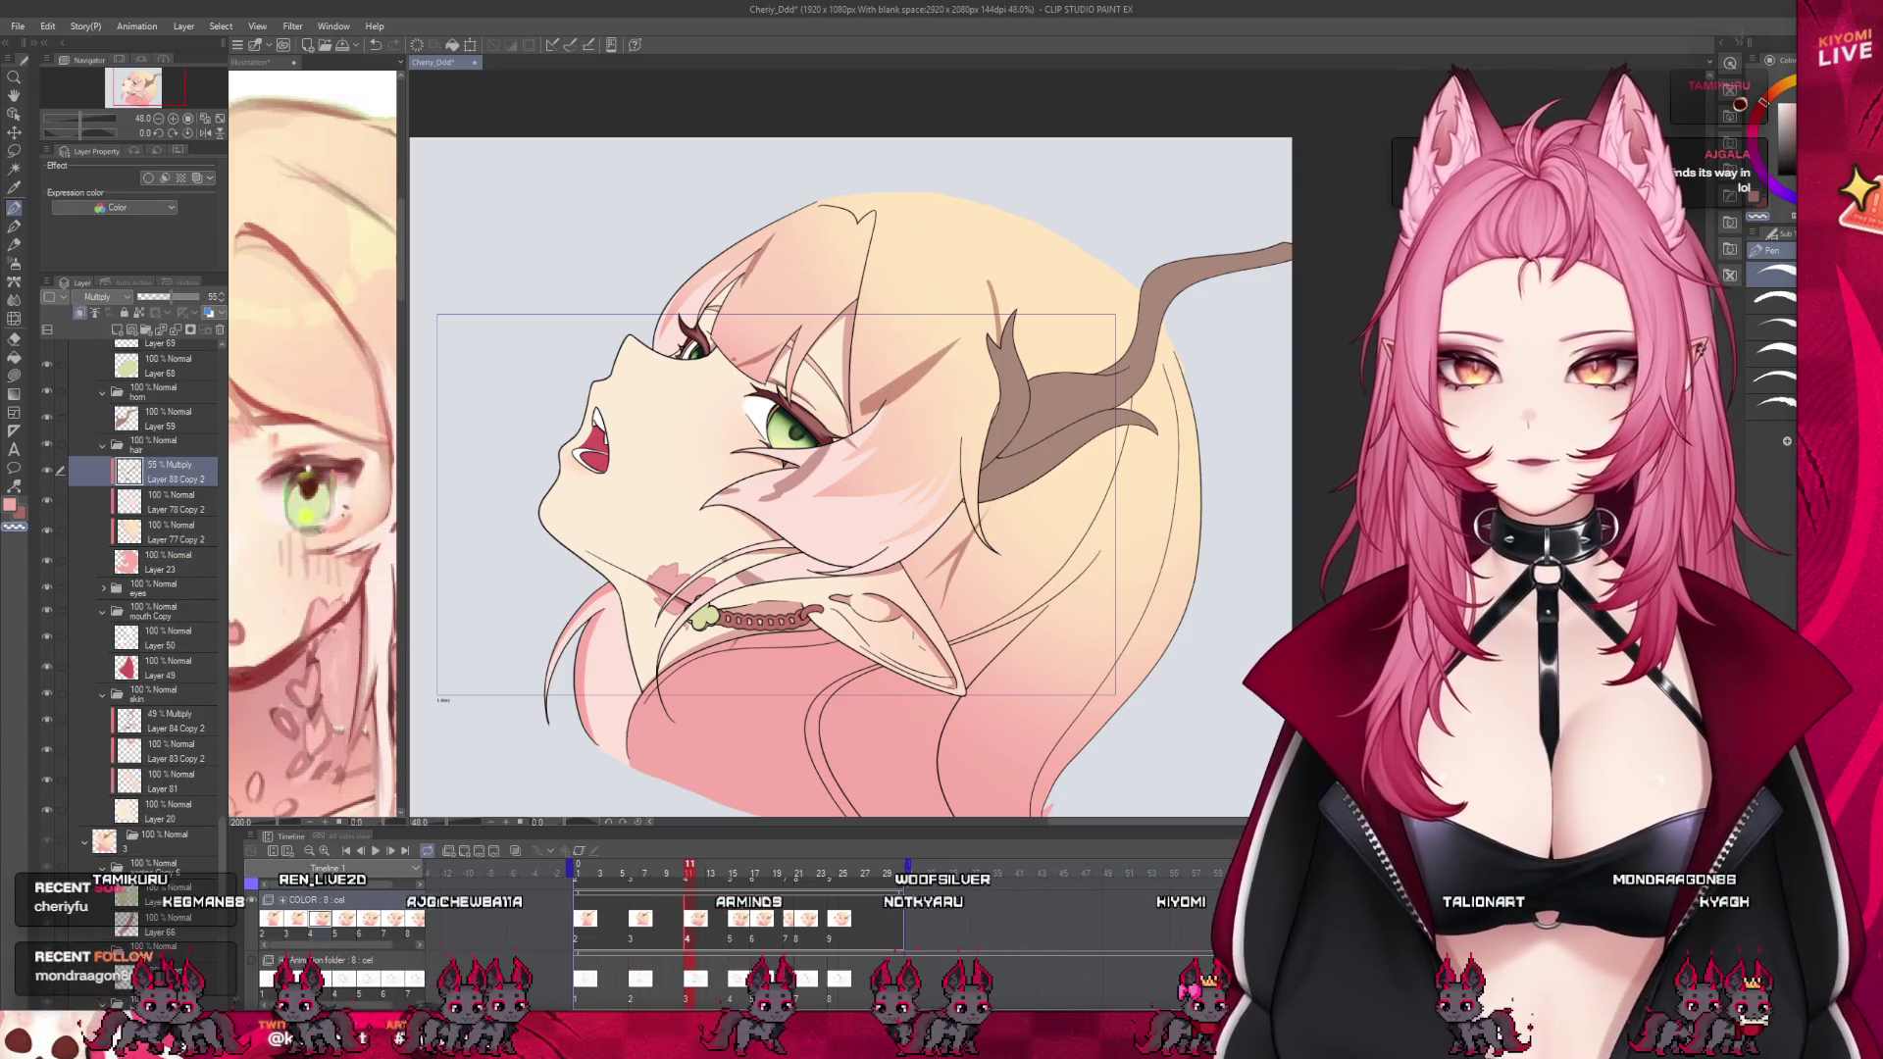
Clear the old shadow near the eye, paint new shadow strokes, and undo the stray arc
{"action": "key", "text": "ctrl+z"}
{"action": "left_click_drag", "start_coordinate": [822, 470], "coordinate": [907, 547]}
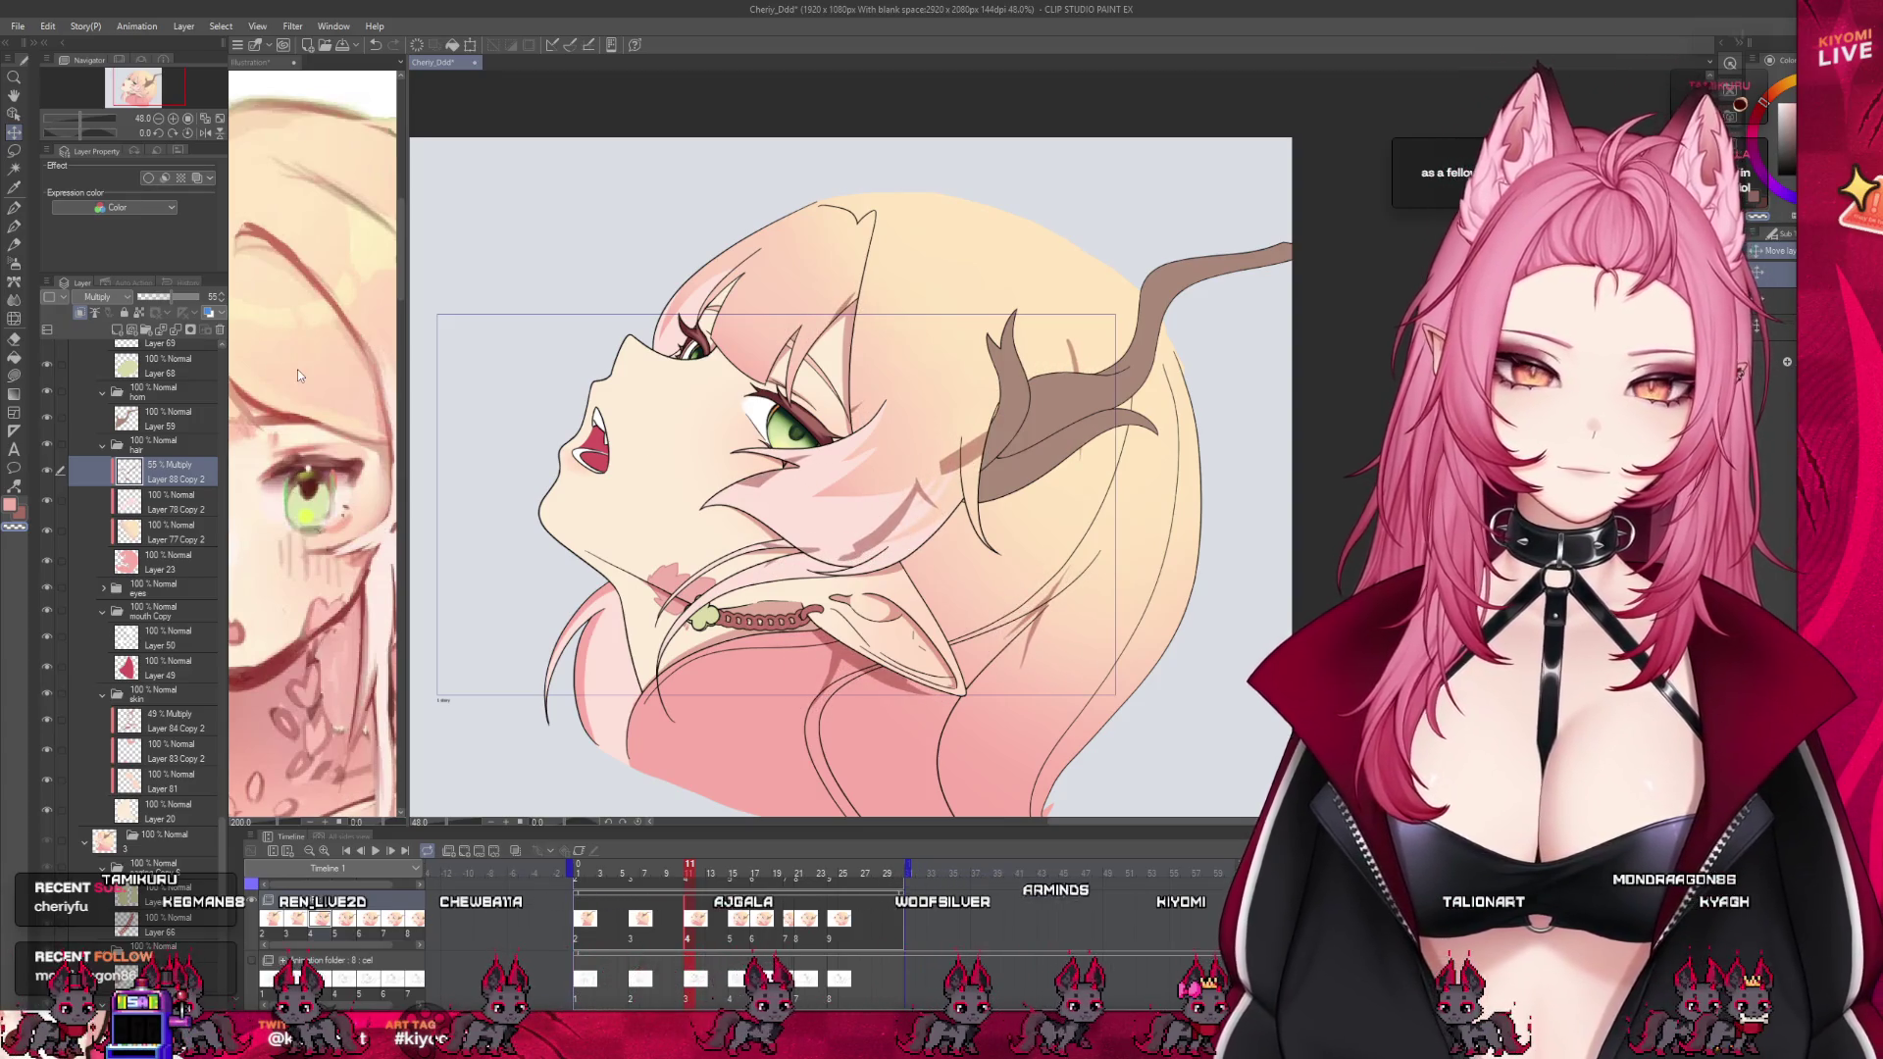
{"action": "left_click_drag", "start_coordinate": [1216, 368], "coordinate": [530, 257]}
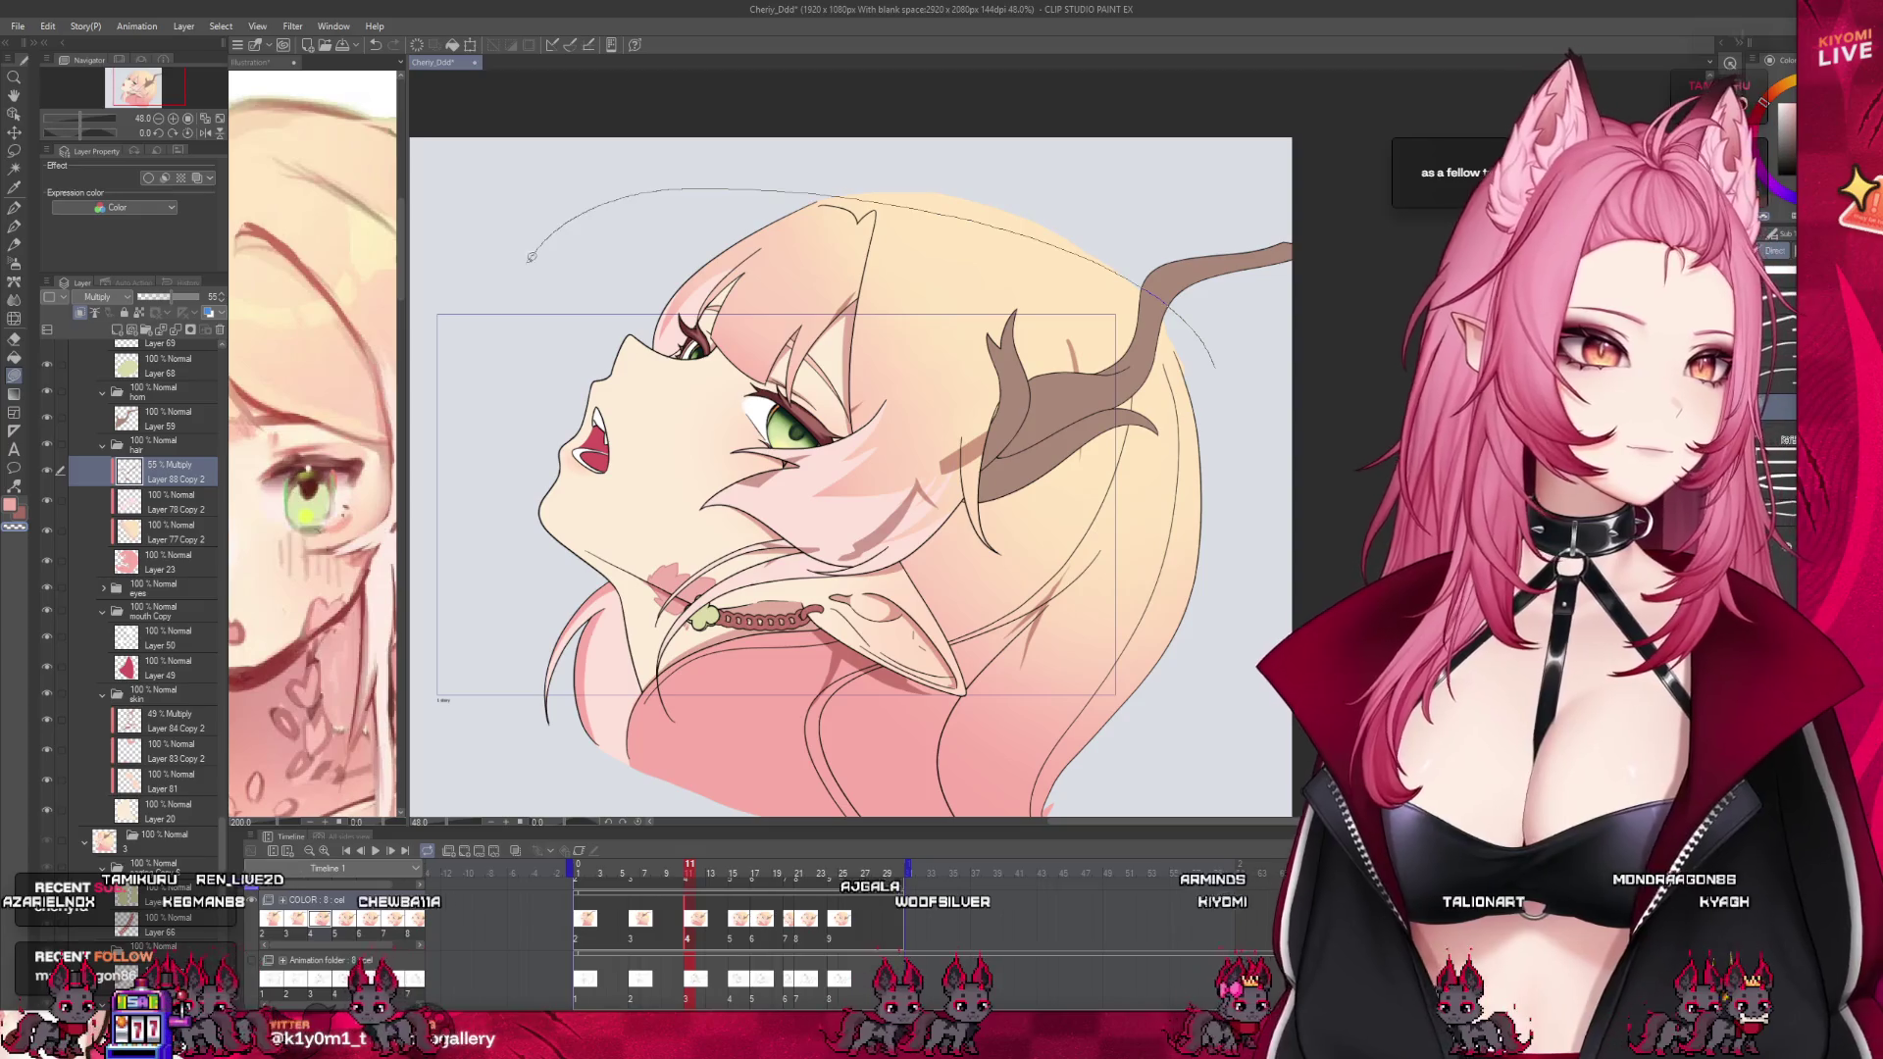
{"action": "key", "text": "ctrl+z"}
{"action": "scroll", "coordinate": [871, 531], "scroll_direction": "down", "scroll_amount": 5}
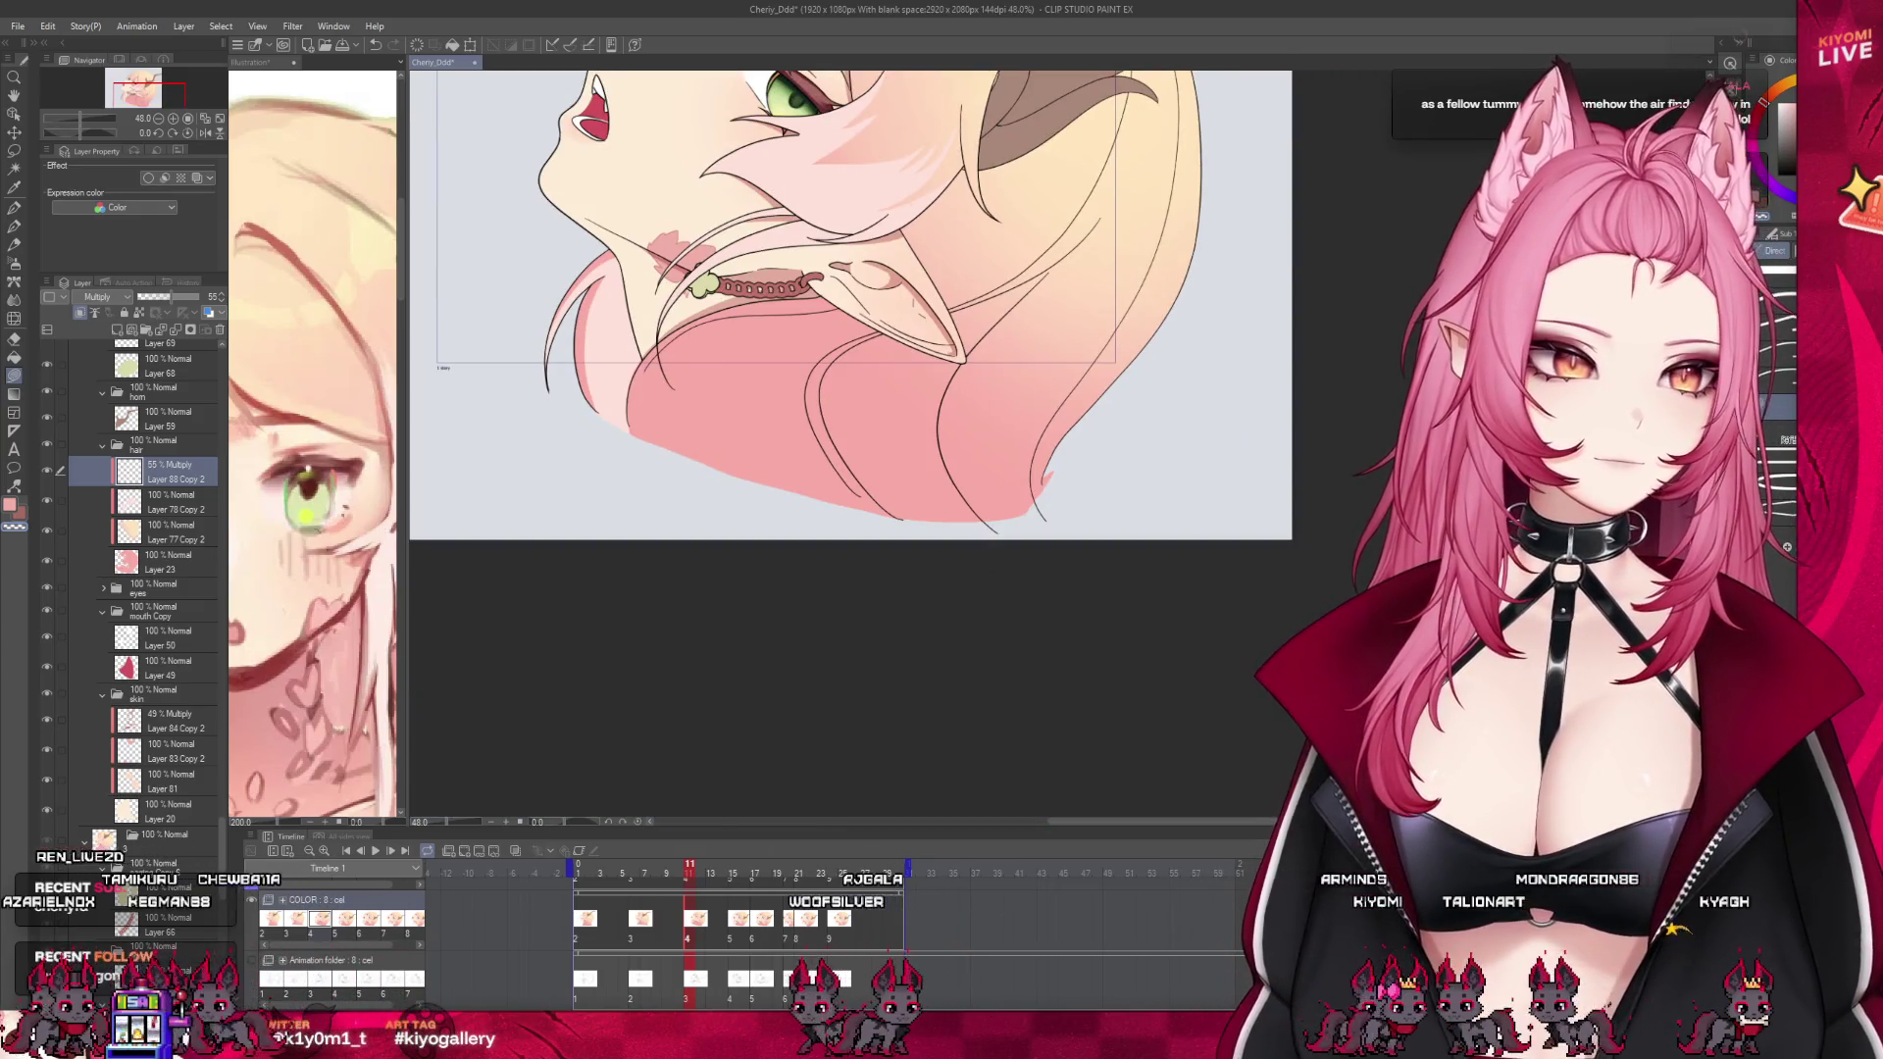
{"action": "scroll", "coordinate": [824, 381], "scroll_direction": "up", "scroll_amount": 5}
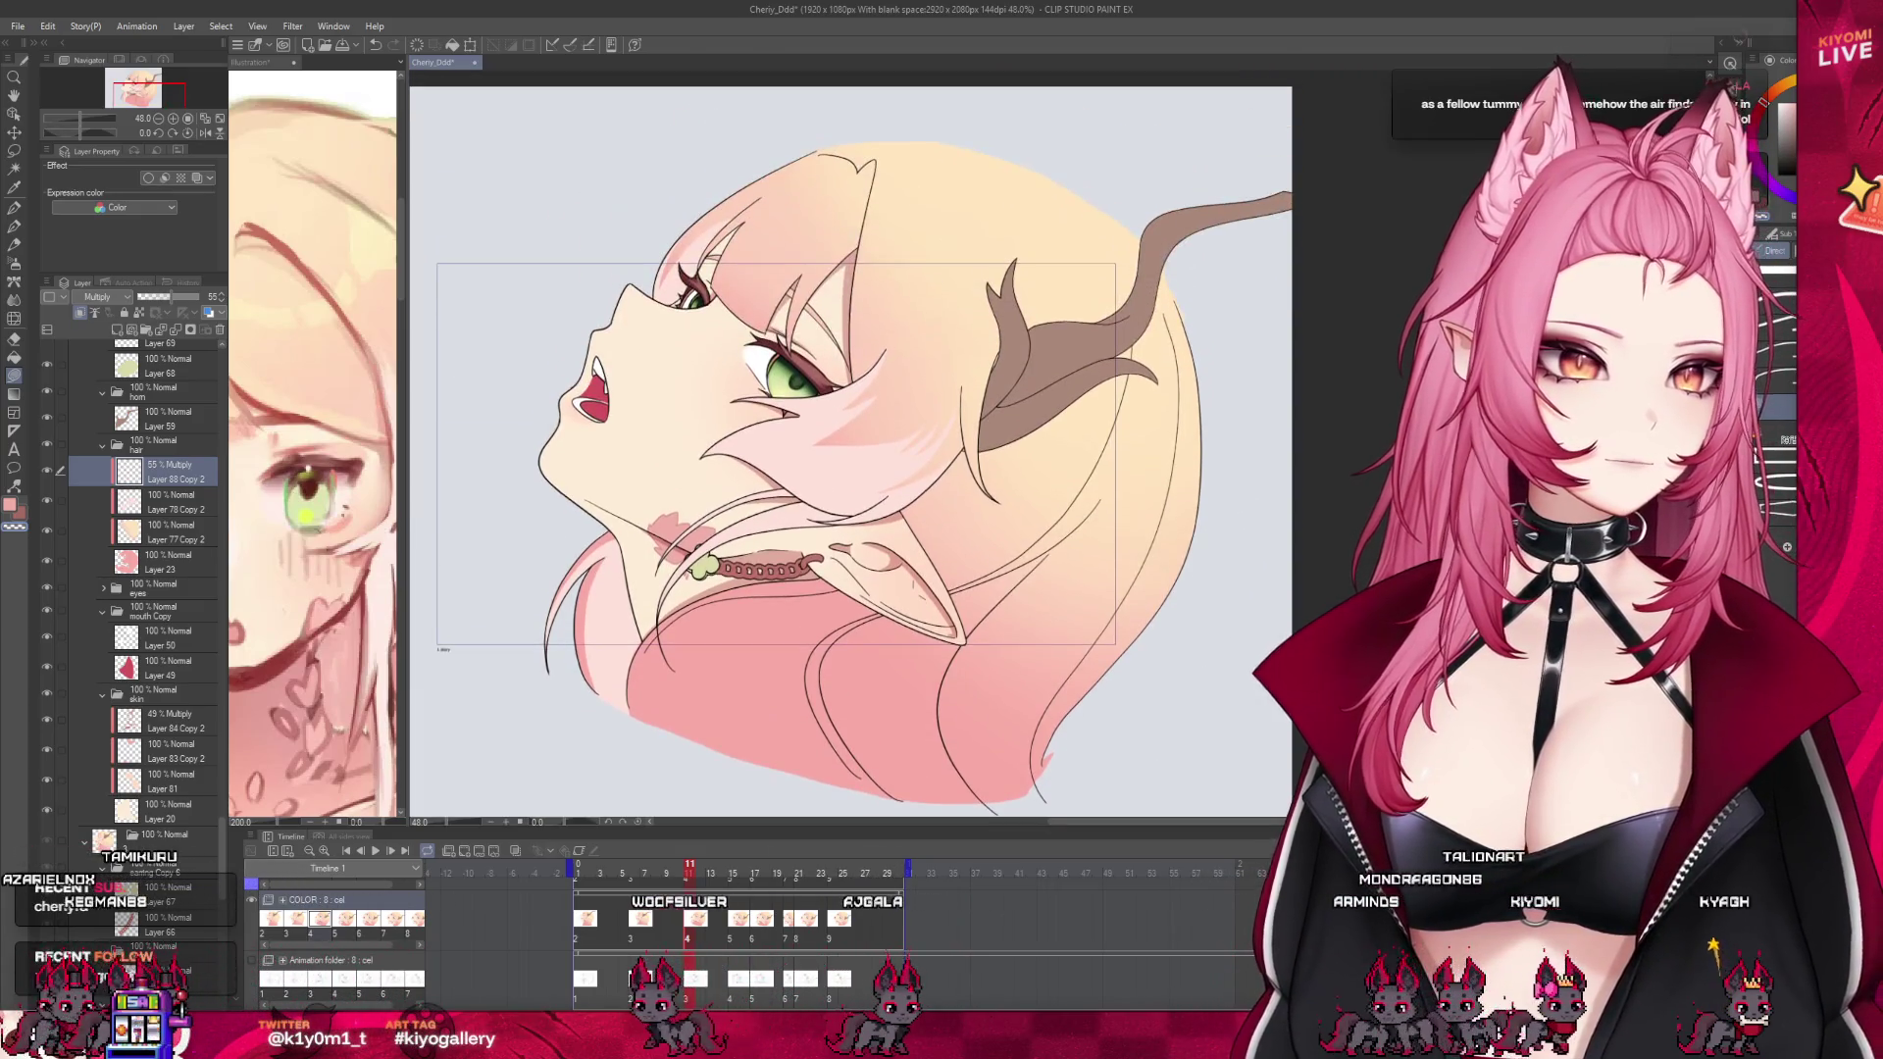
{"action": "scroll", "coordinate": [824, 380], "scroll_direction": "up", "scroll_amount": 2}
{"action": "key", "text": "p"}
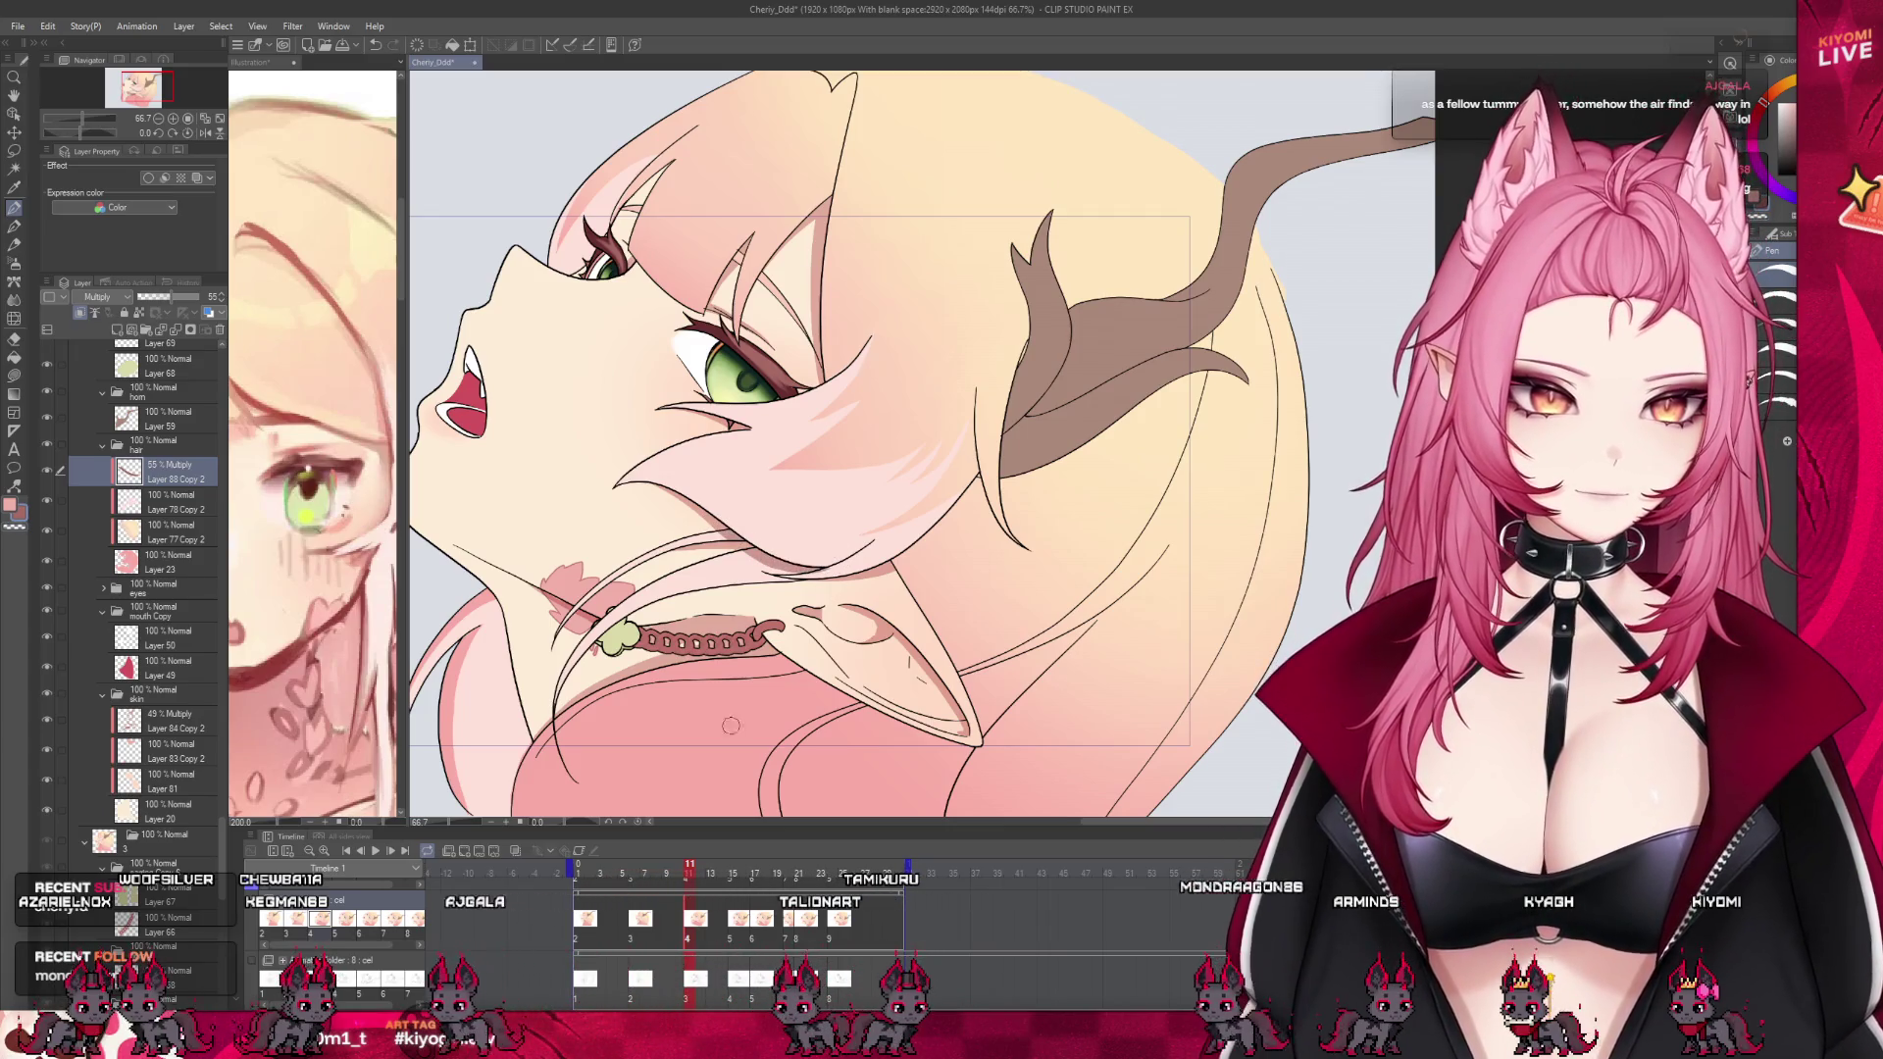
{"action": "left_click_drag", "start_coordinate": [687, 872], "coordinate": [676, 869]}
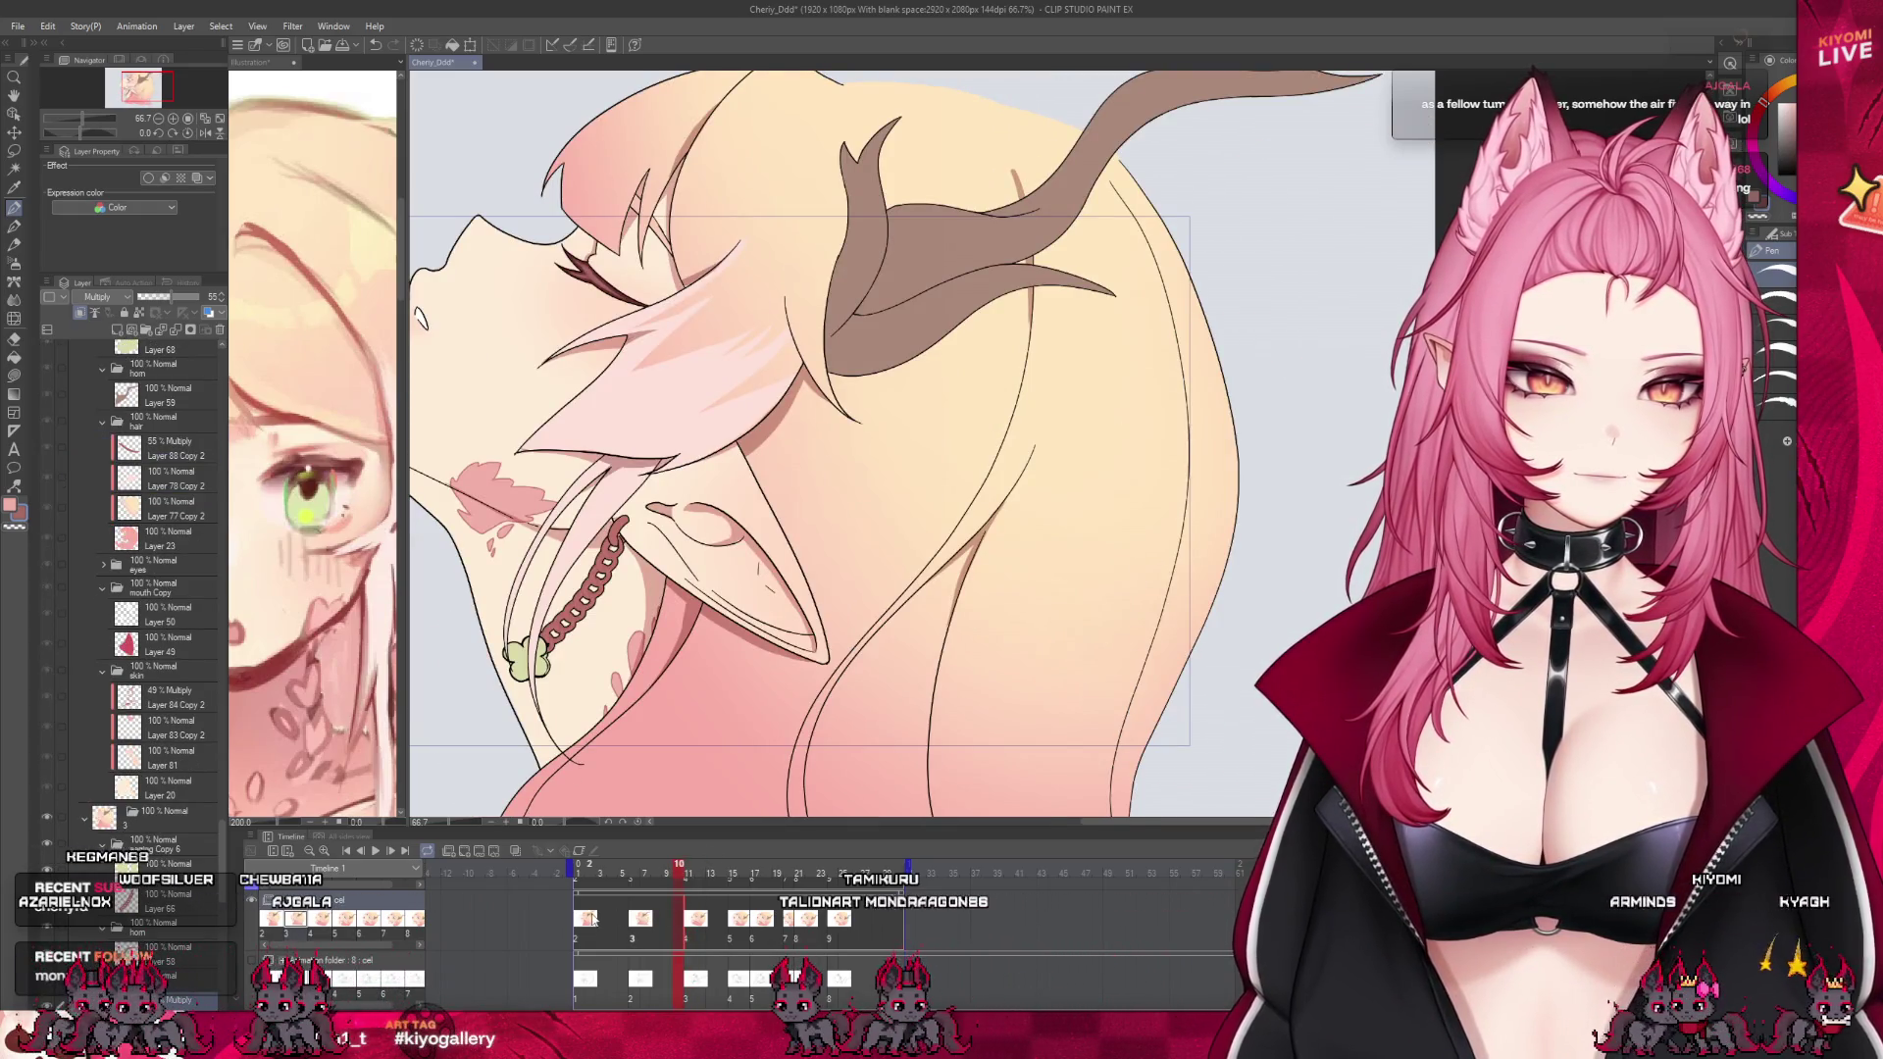
{"action": "left_click", "coordinate": [645, 924]}
{"action": "left_click", "coordinate": [691, 922]}
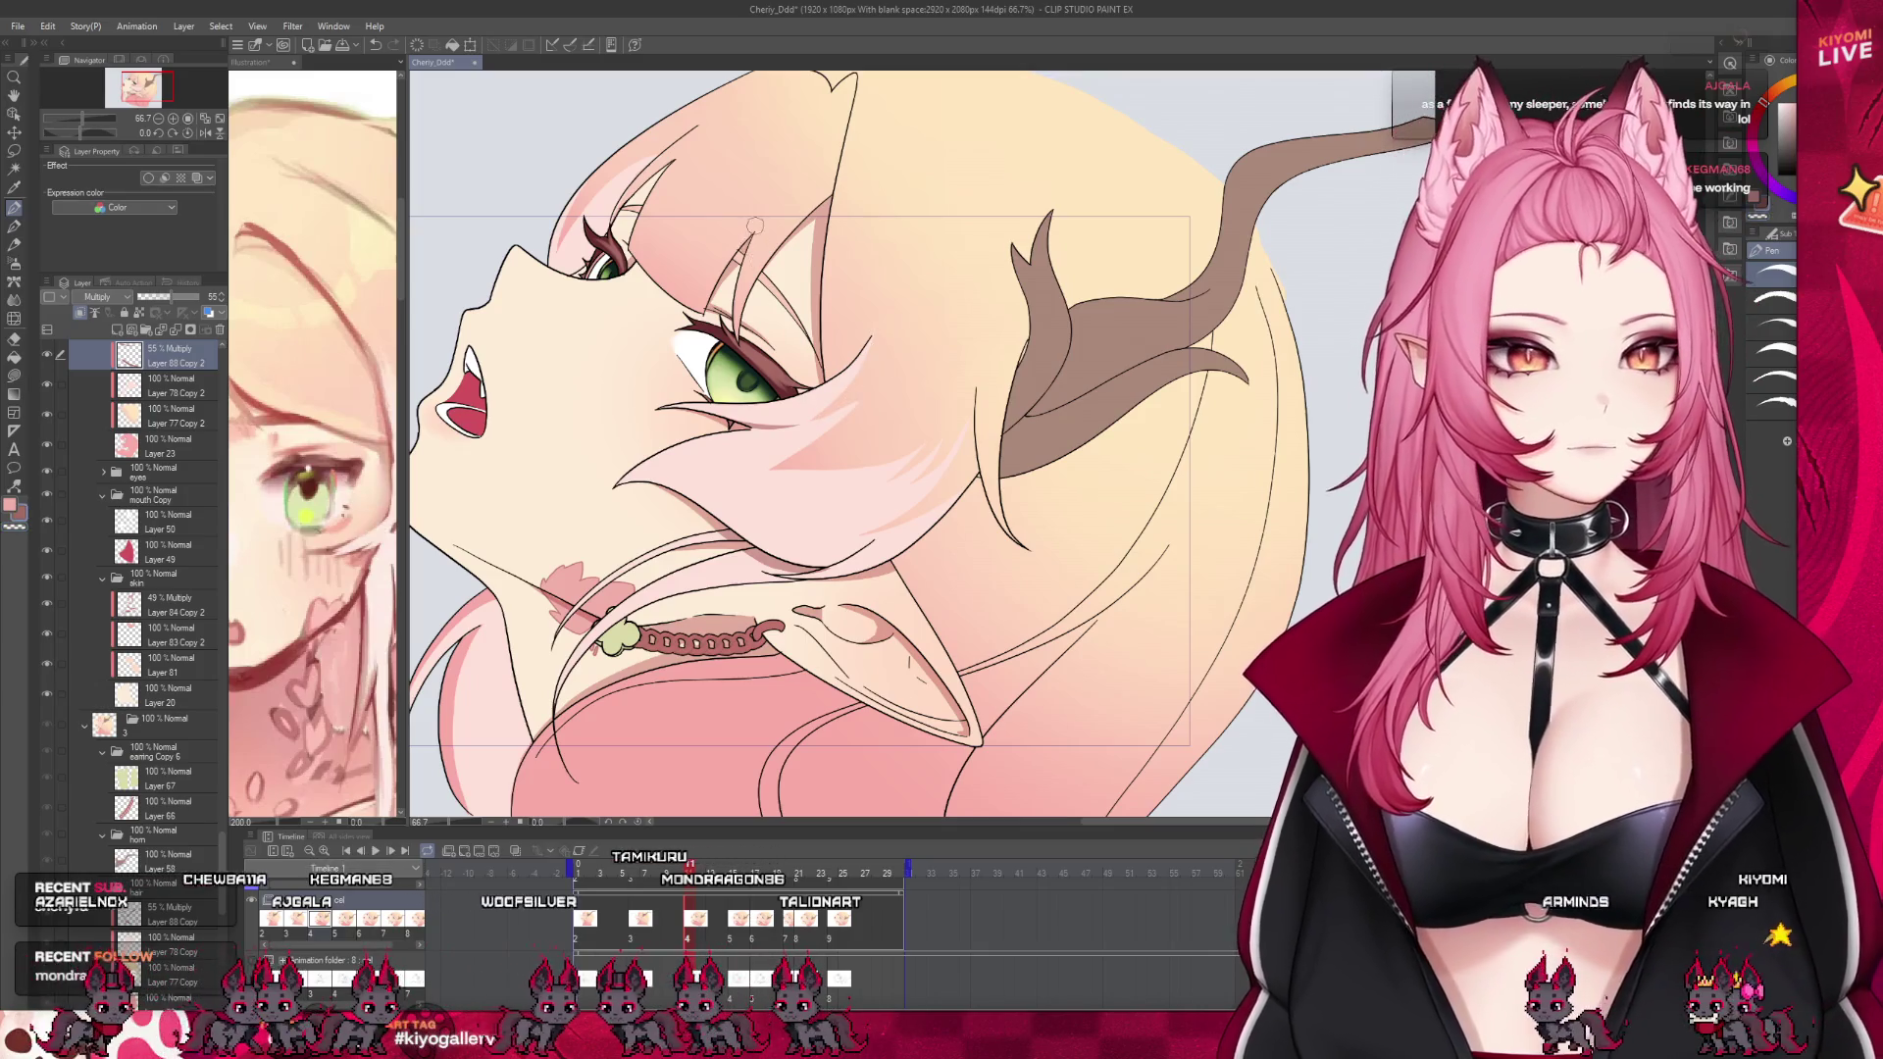
{"action": "key", "text": "ctrl+Left"}
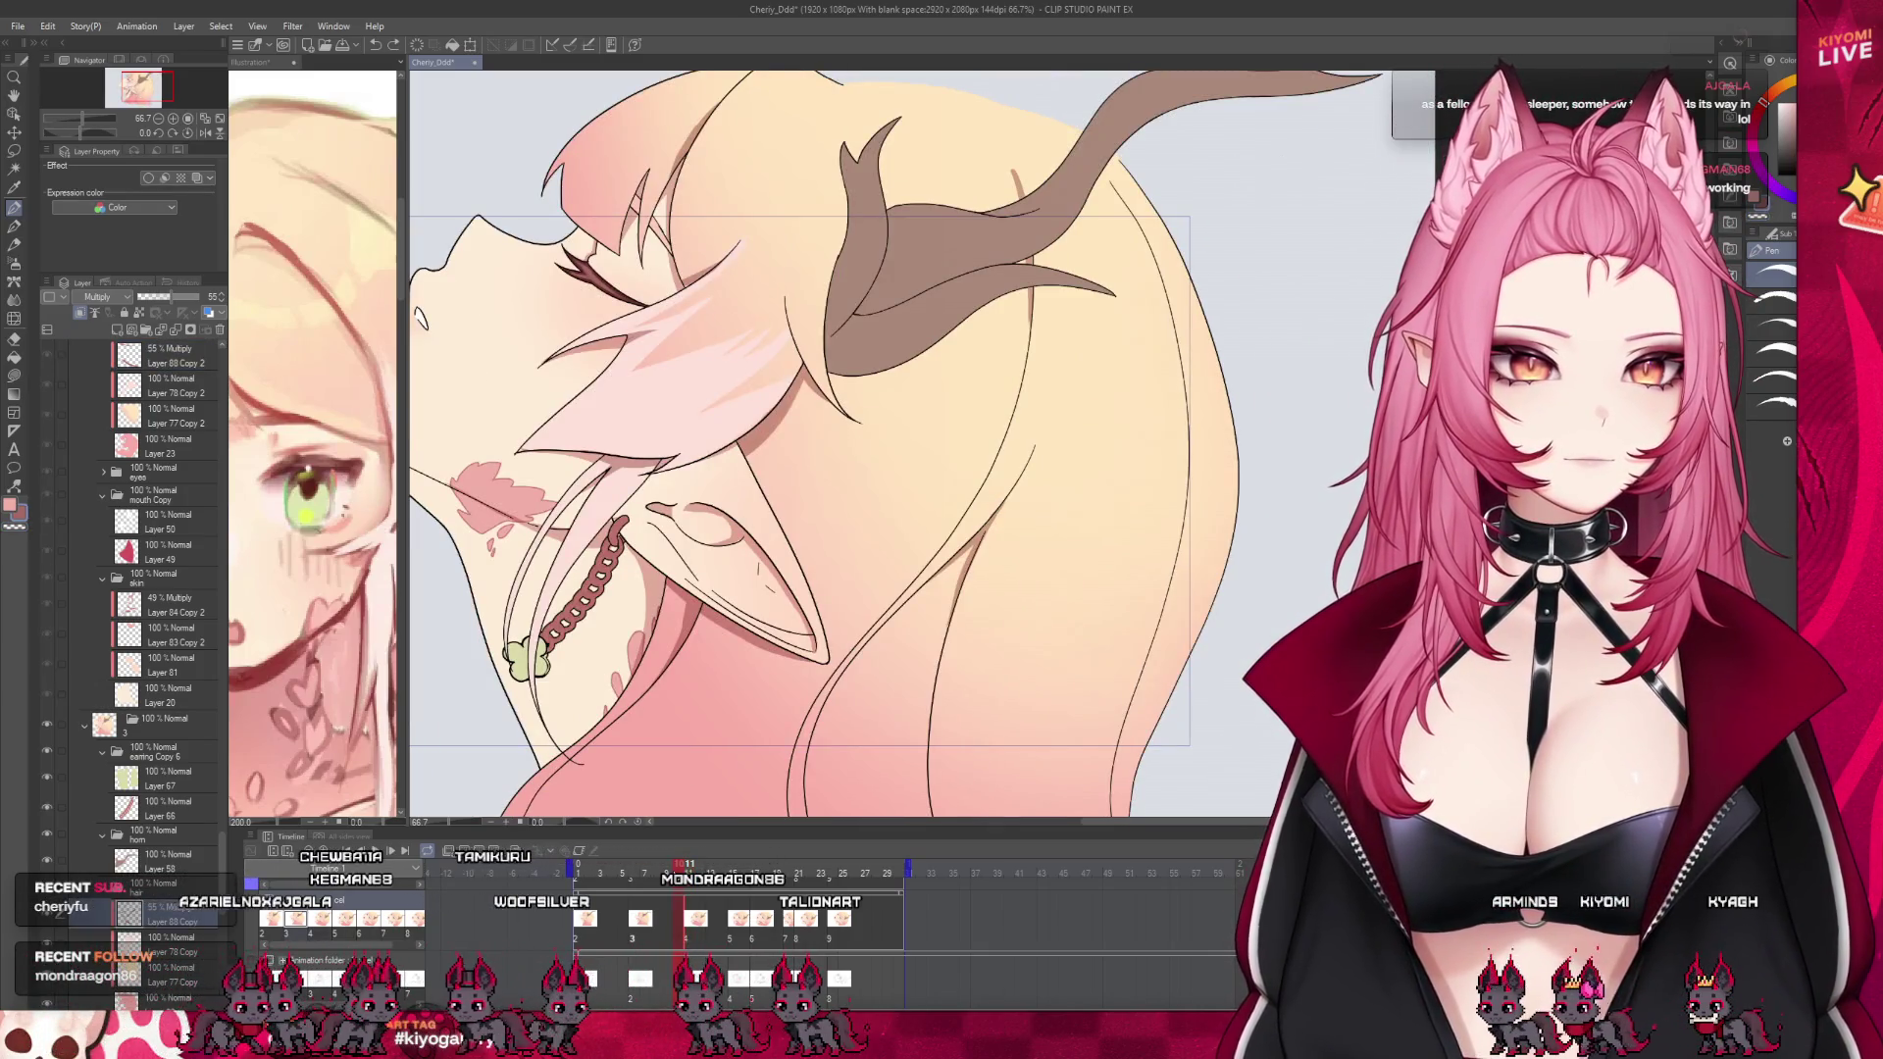
{"action": "left_click", "coordinate": [655, 872]}
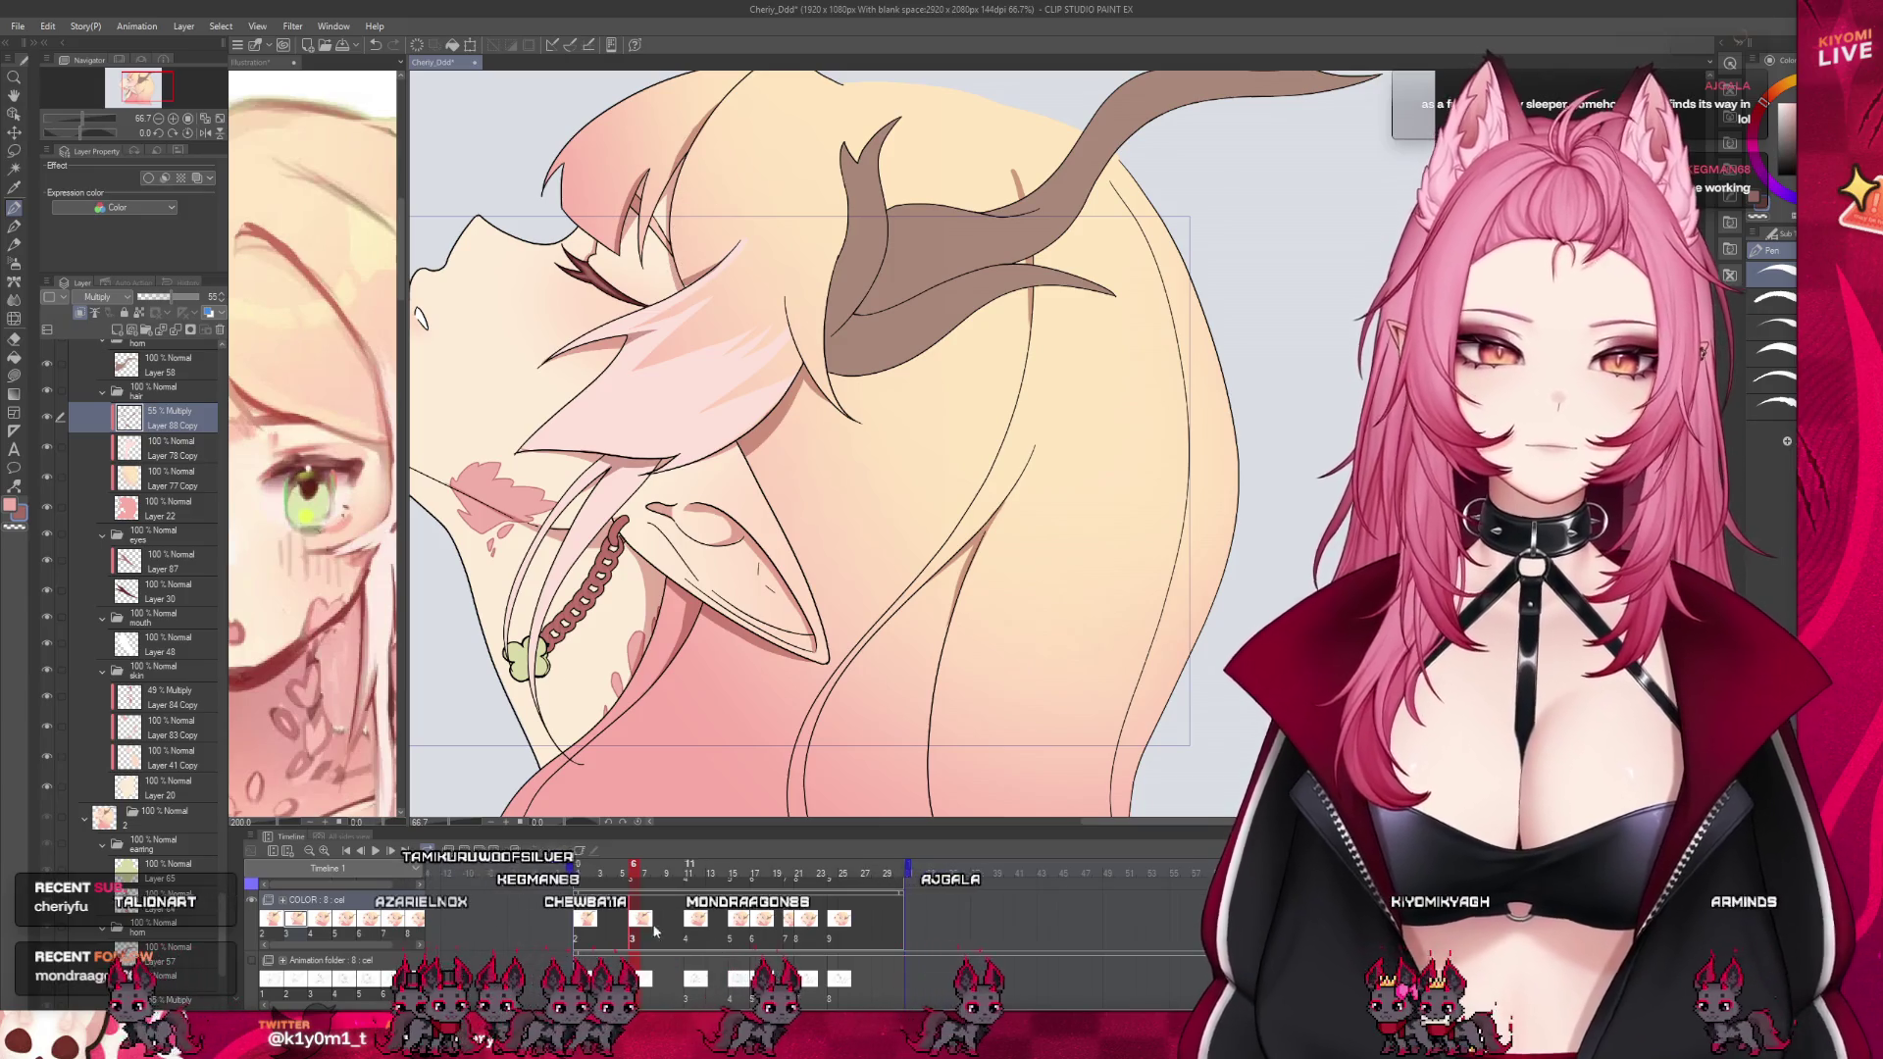
{"action": "left_click", "coordinate": [600, 872]}
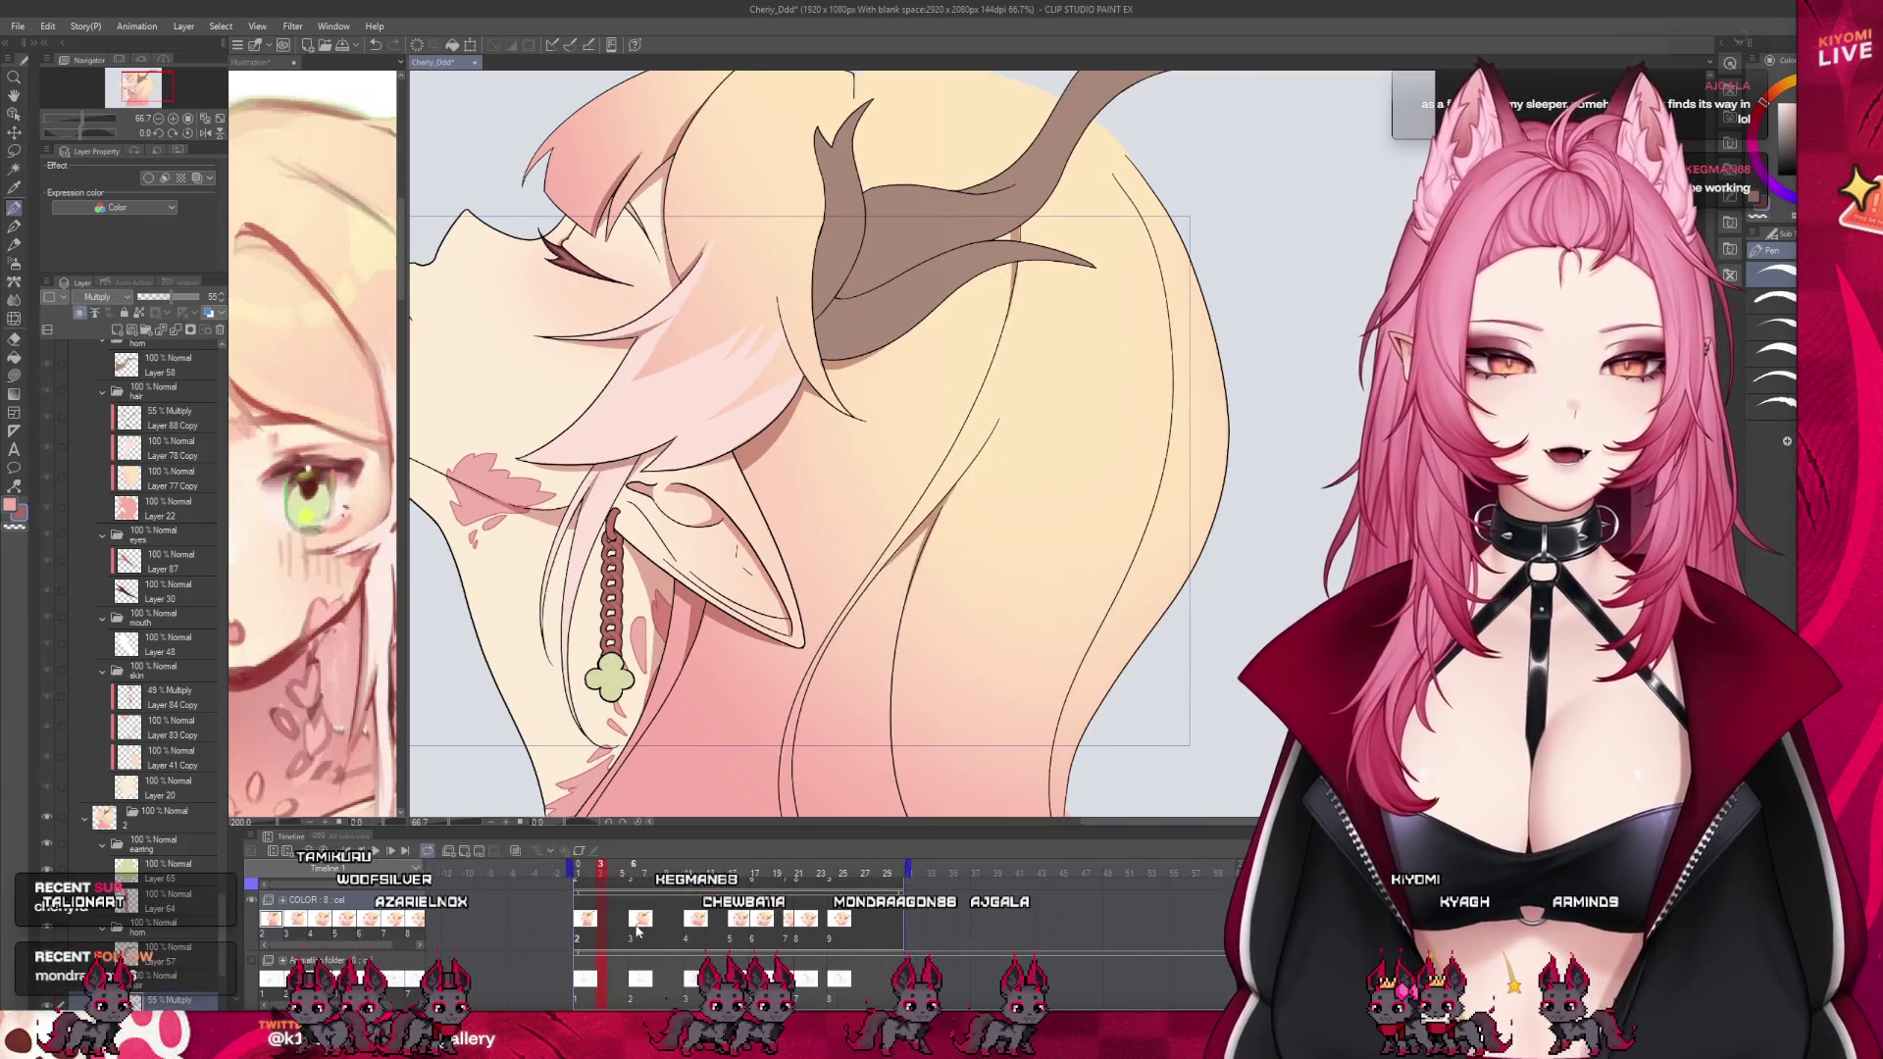
{"action": "left_click", "coordinate": [692, 920]}
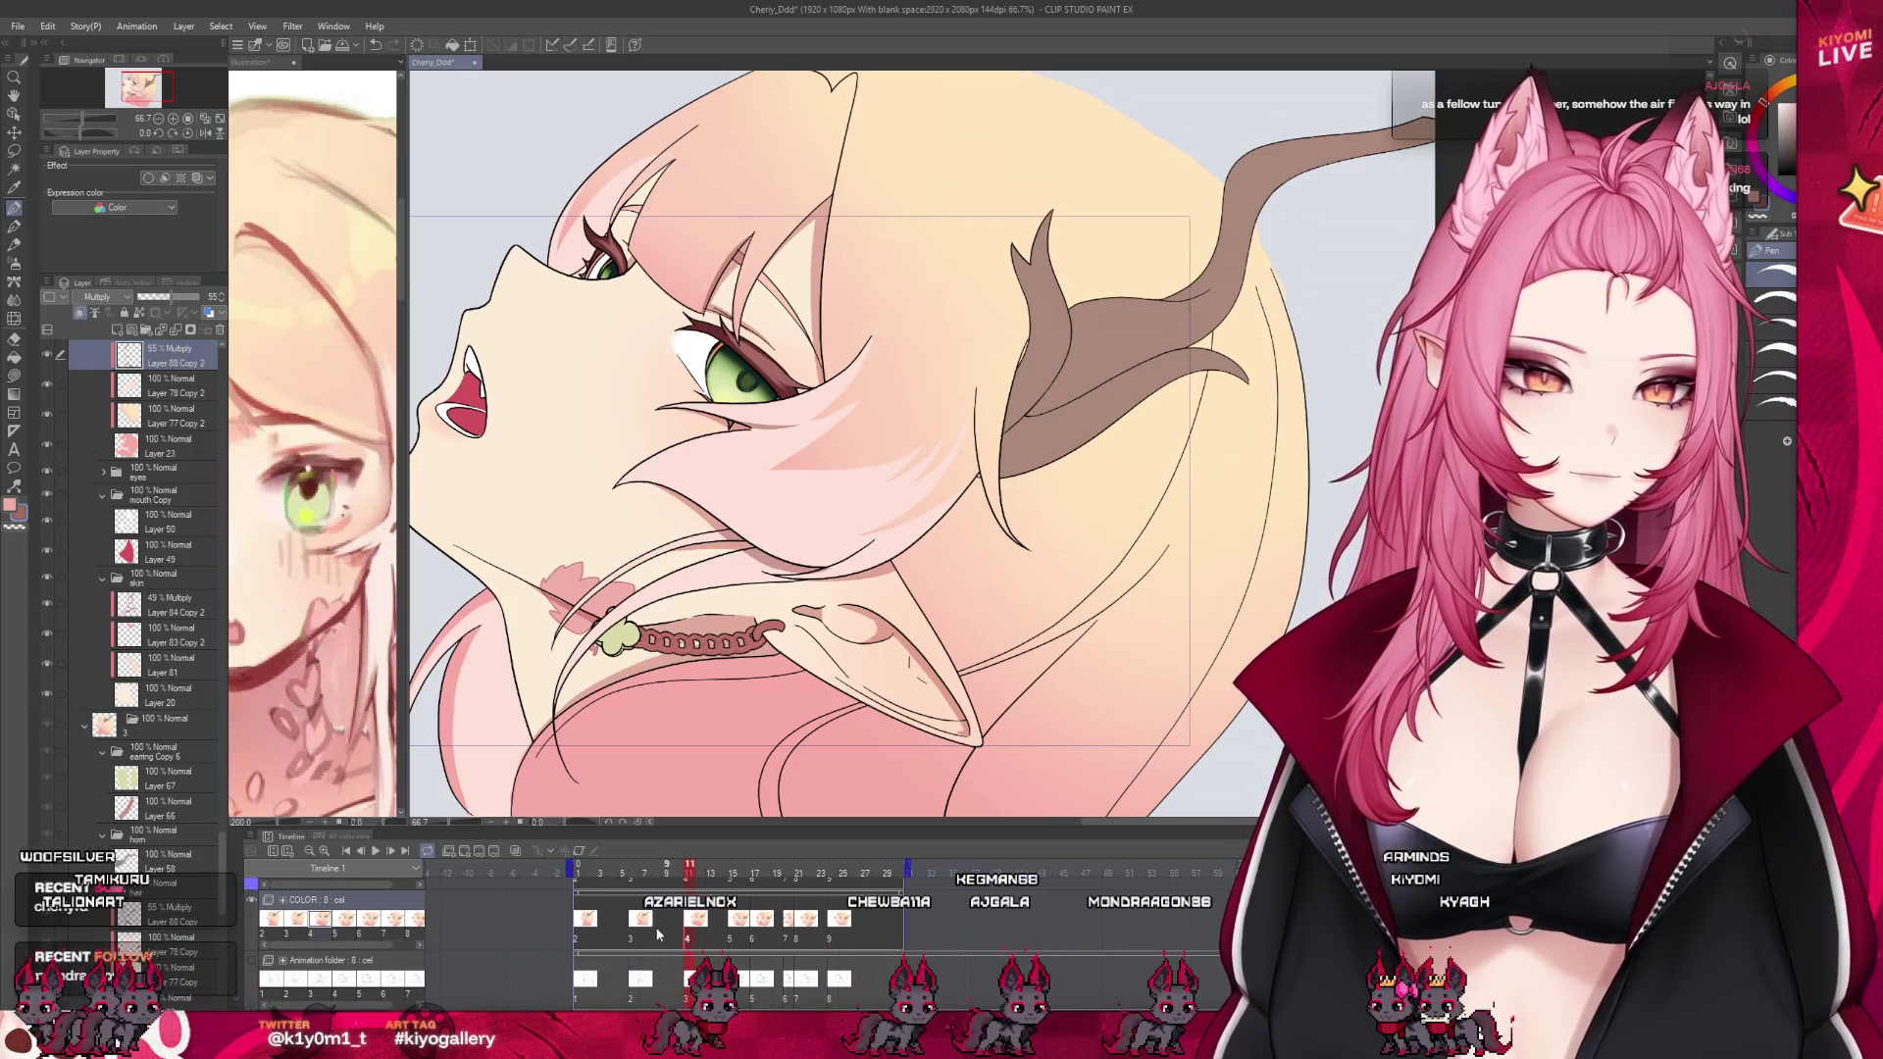
{"action": "key", "text": "Right"}
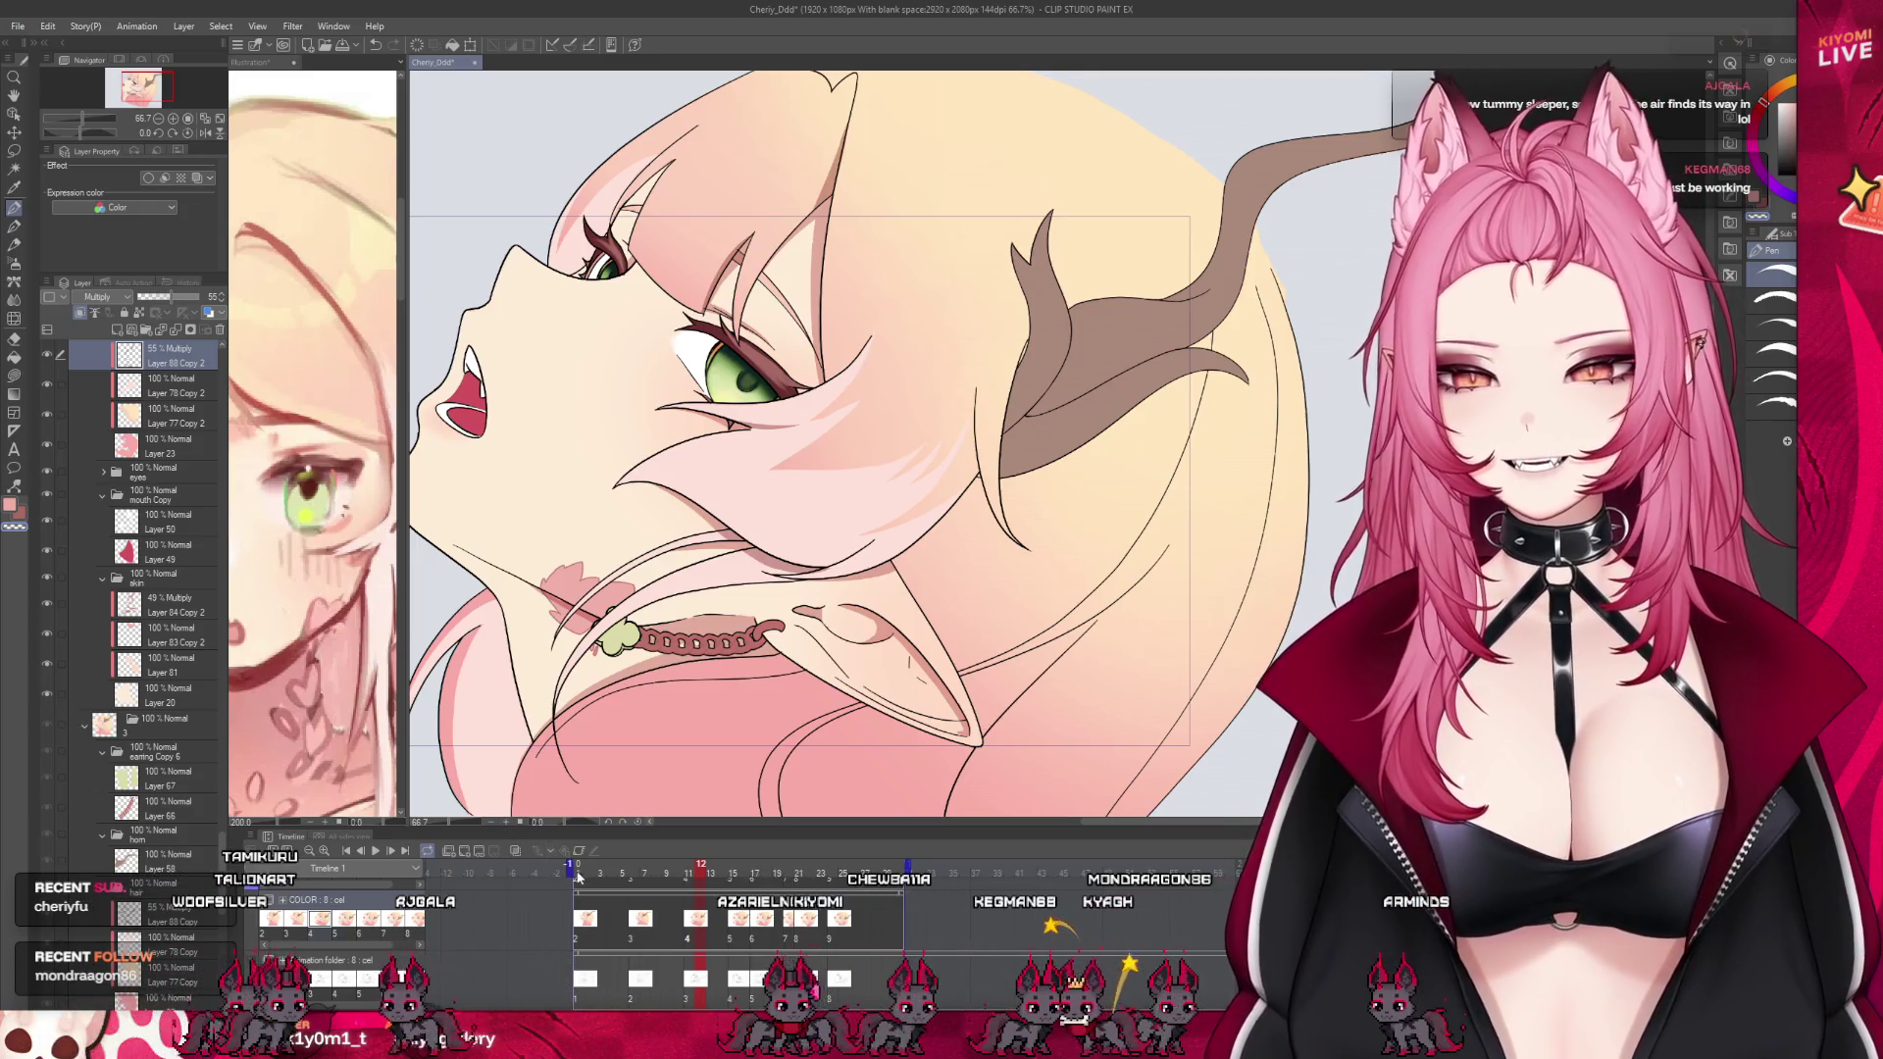
{"action": "left_click", "coordinate": [671, 876]}
{"action": "key", "text": "Left"}
{"action": "key", "text": "Left"}
{"action": "key", "text": "Left"}
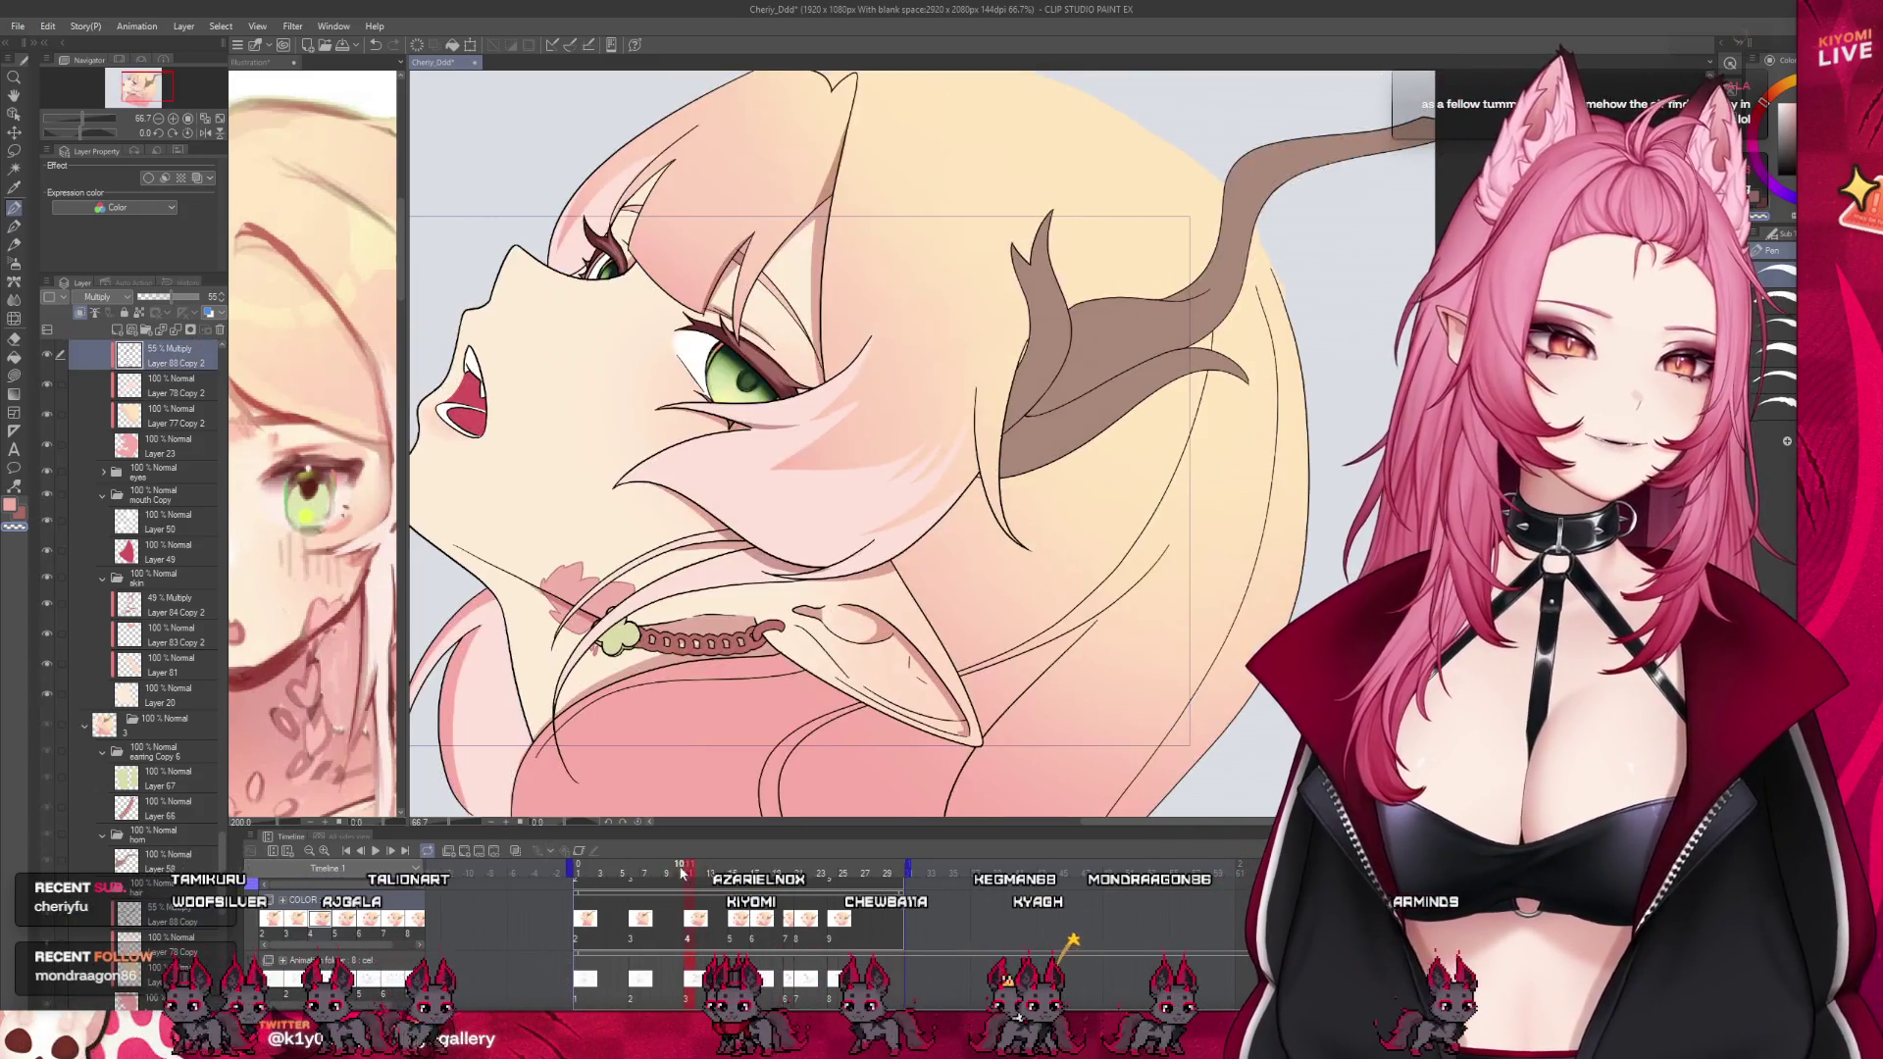
{"action": "key", "text": "Right"}
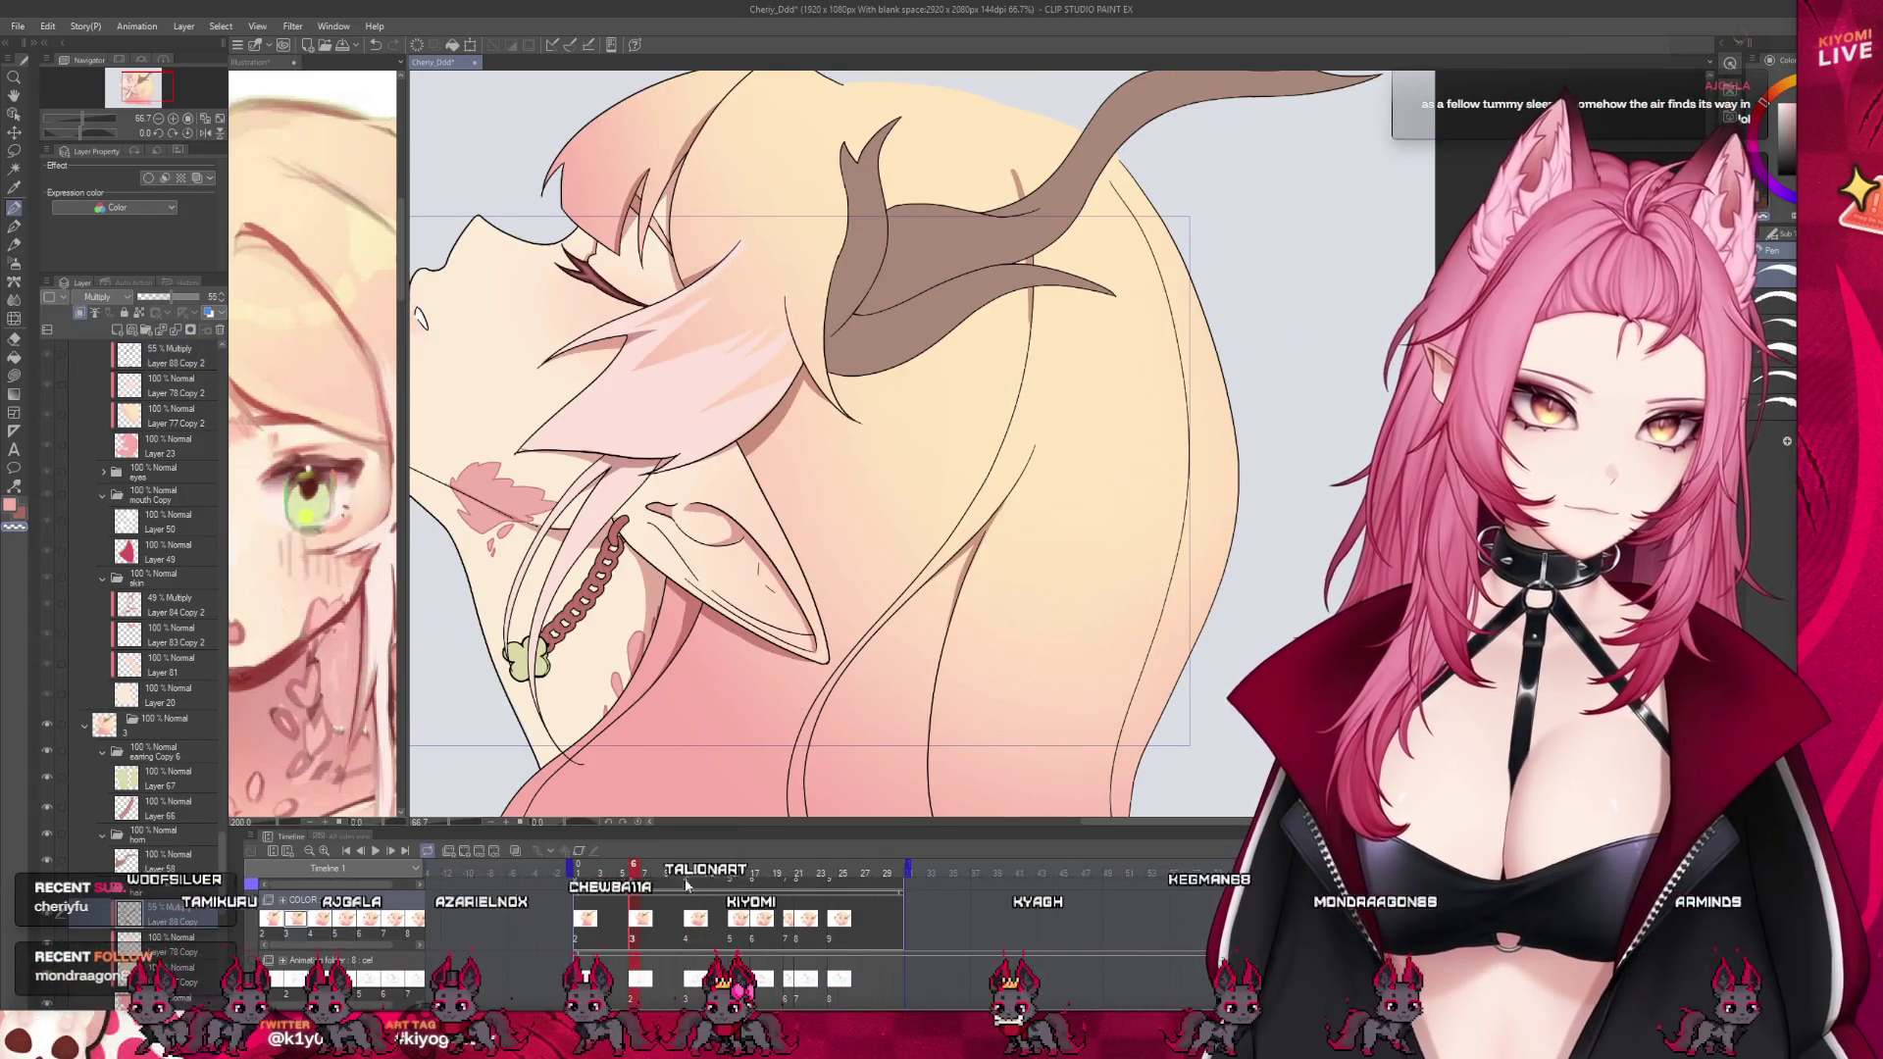
{"action": "key", "text": "Right"}
{"action": "key", "text": "Right"}
{"action": "key", "text": "Right"}
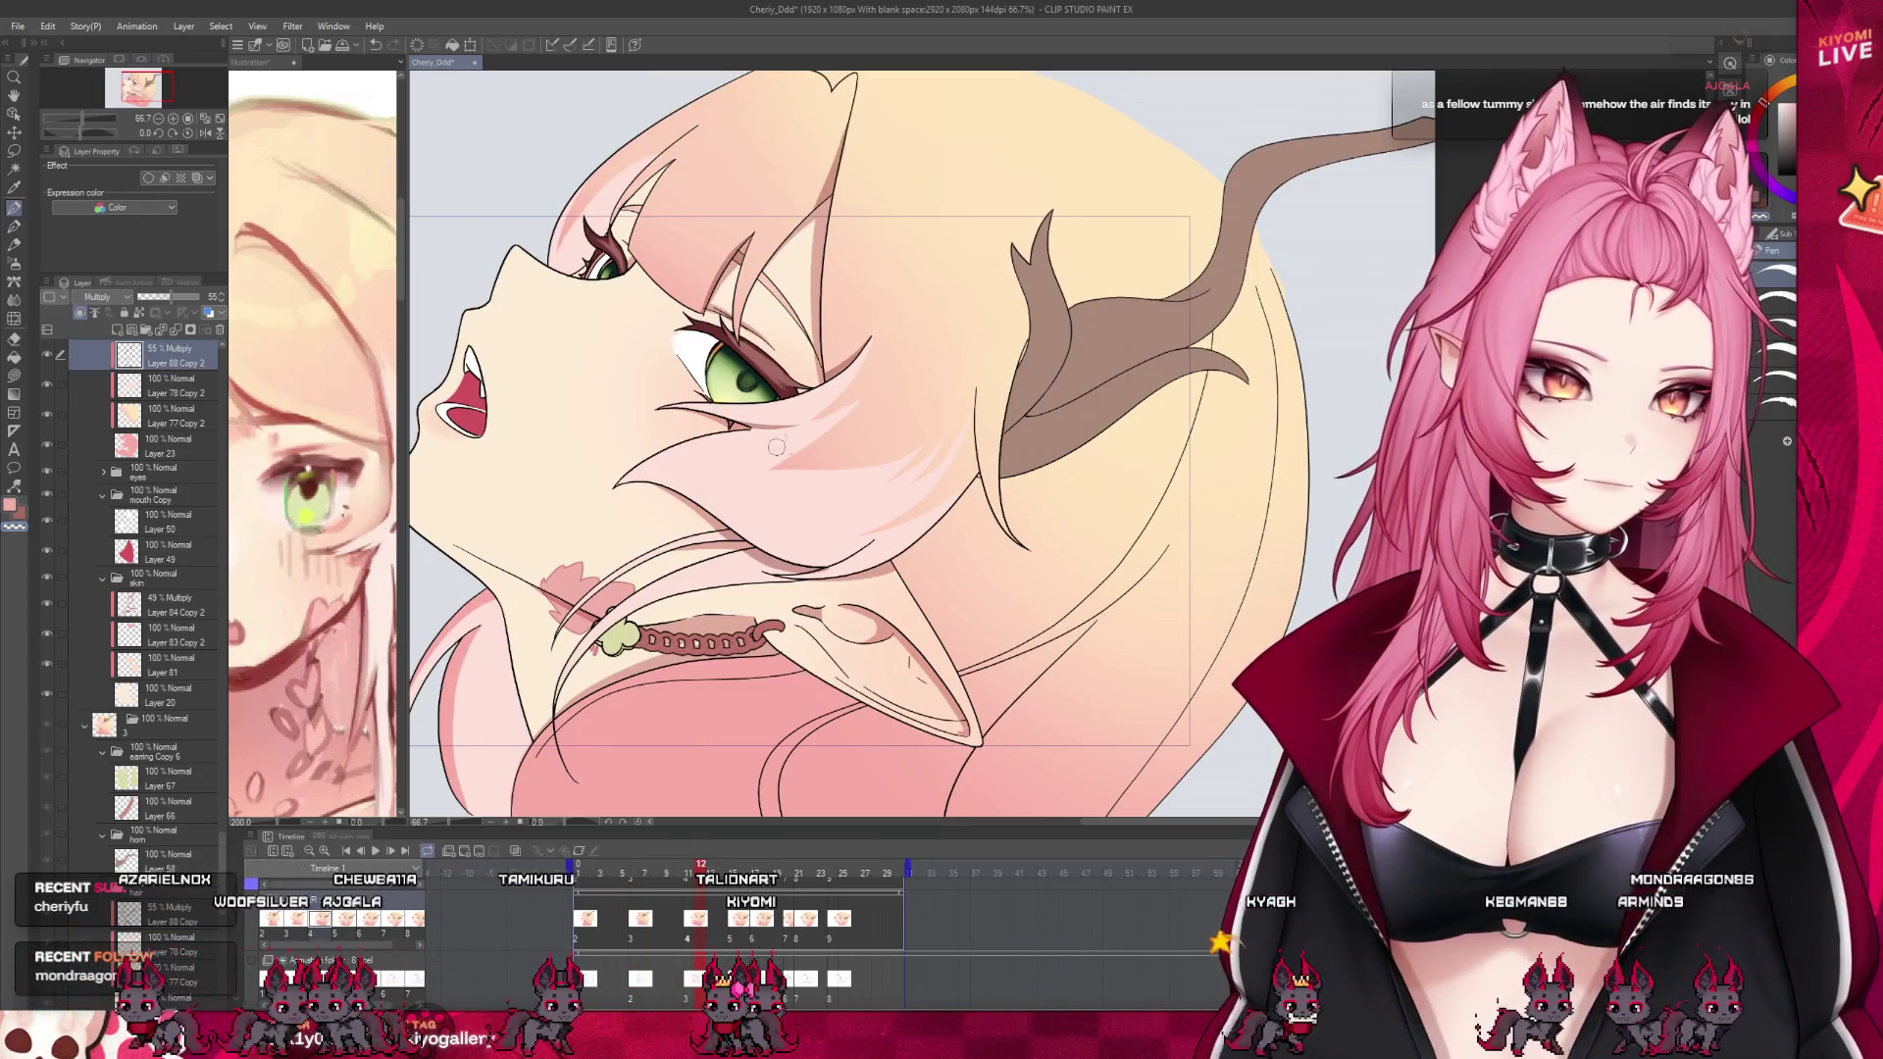
{"action": "key", "text": "Left"}
{"action": "key", "text": "Left"}
{"action": "key", "text": "Left"}
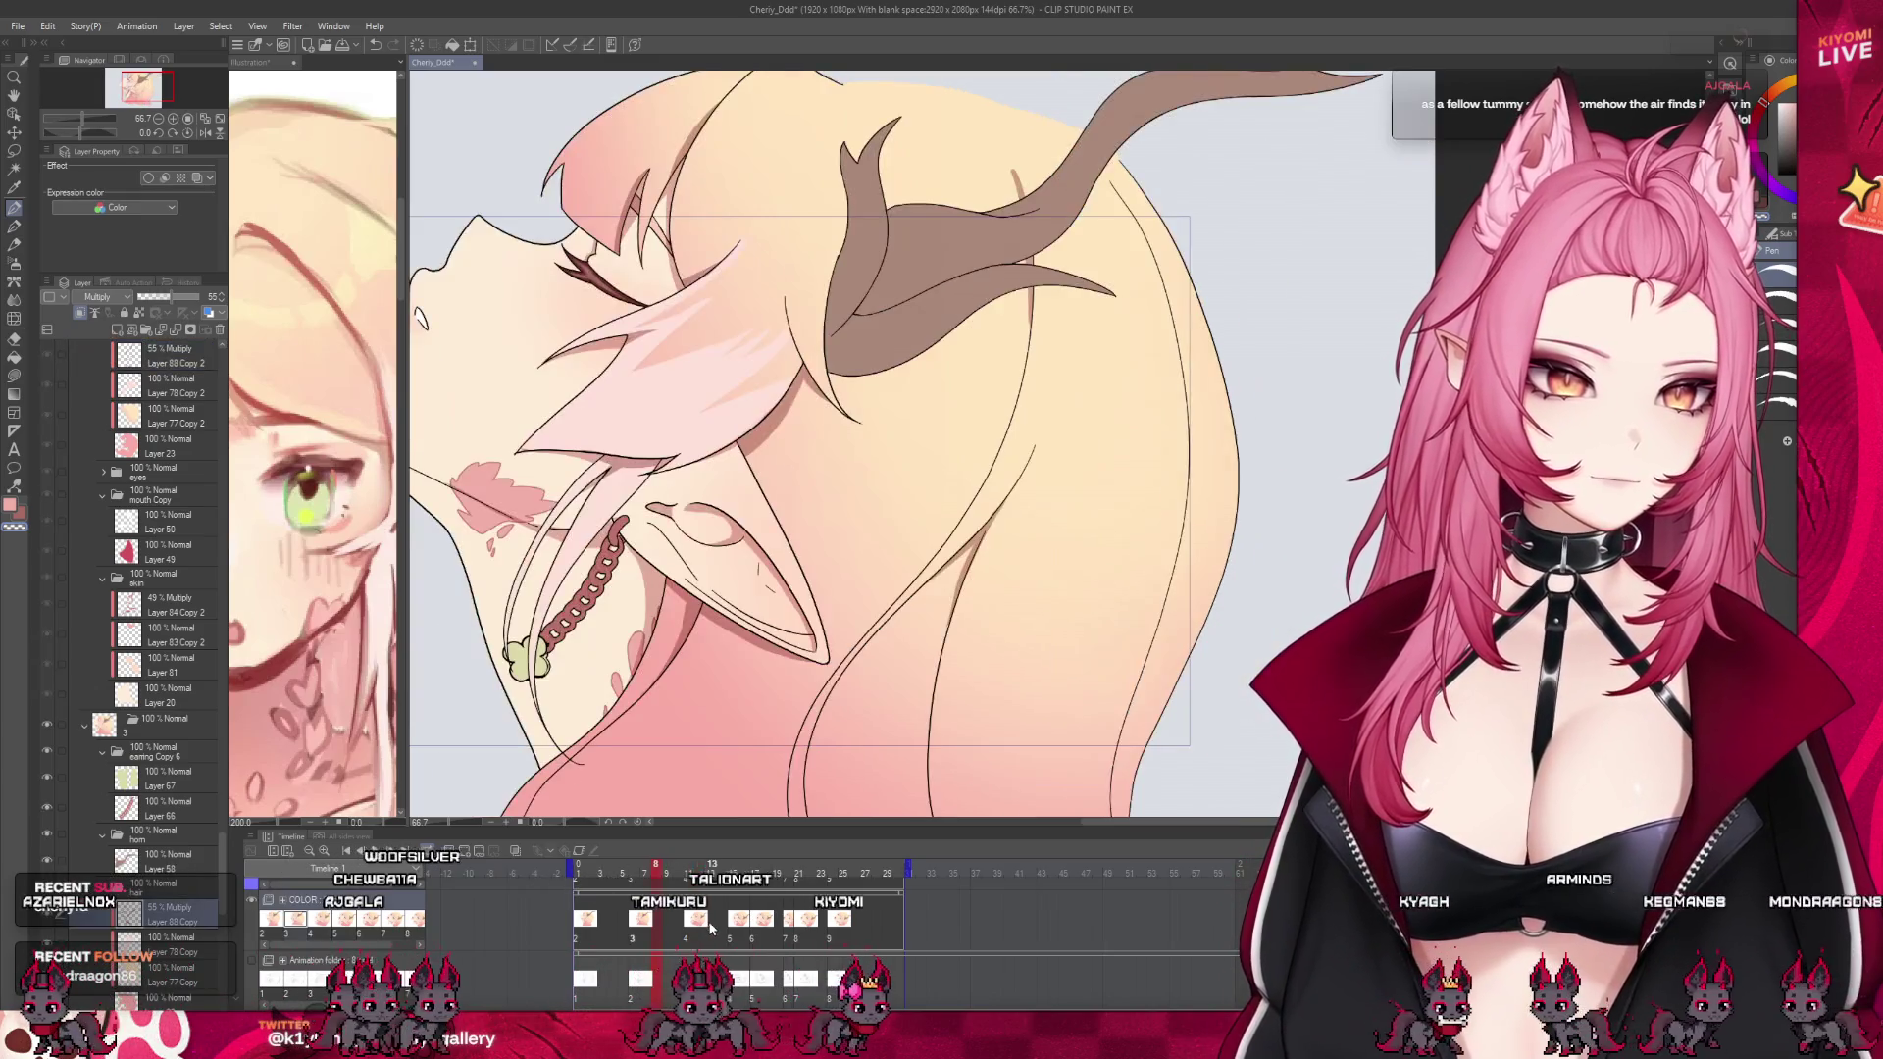
{"action": "left_click", "coordinate": [713, 934]}
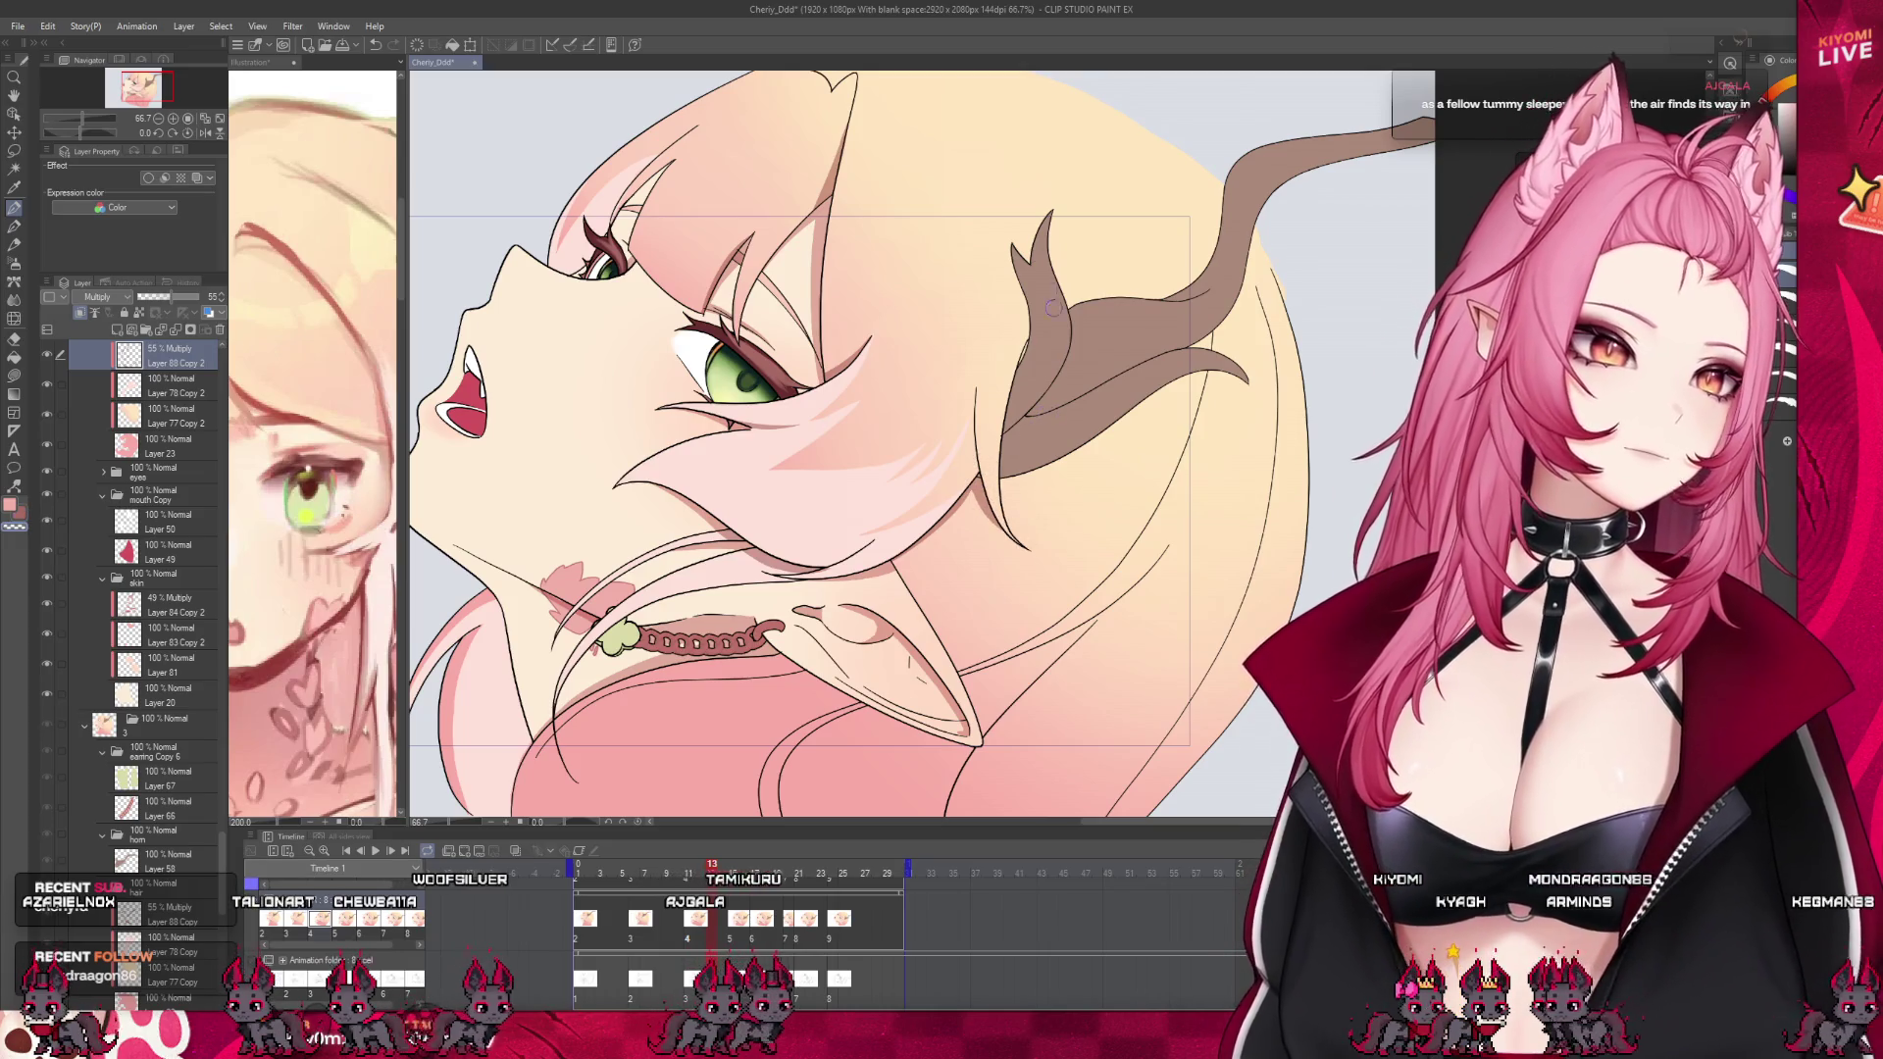
{"action": "scroll", "coordinate": [1052, 308], "scroll_direction": "down", "scroll_amount": 1}
{"action": "scroll", "coordinate": [981, 294], "scroll_direction": "down", "scroll_amount": 1}
{"action": "scroll", "coordinate": [932, 393], "scroll_direction": "up", "scroll_amount": 1}
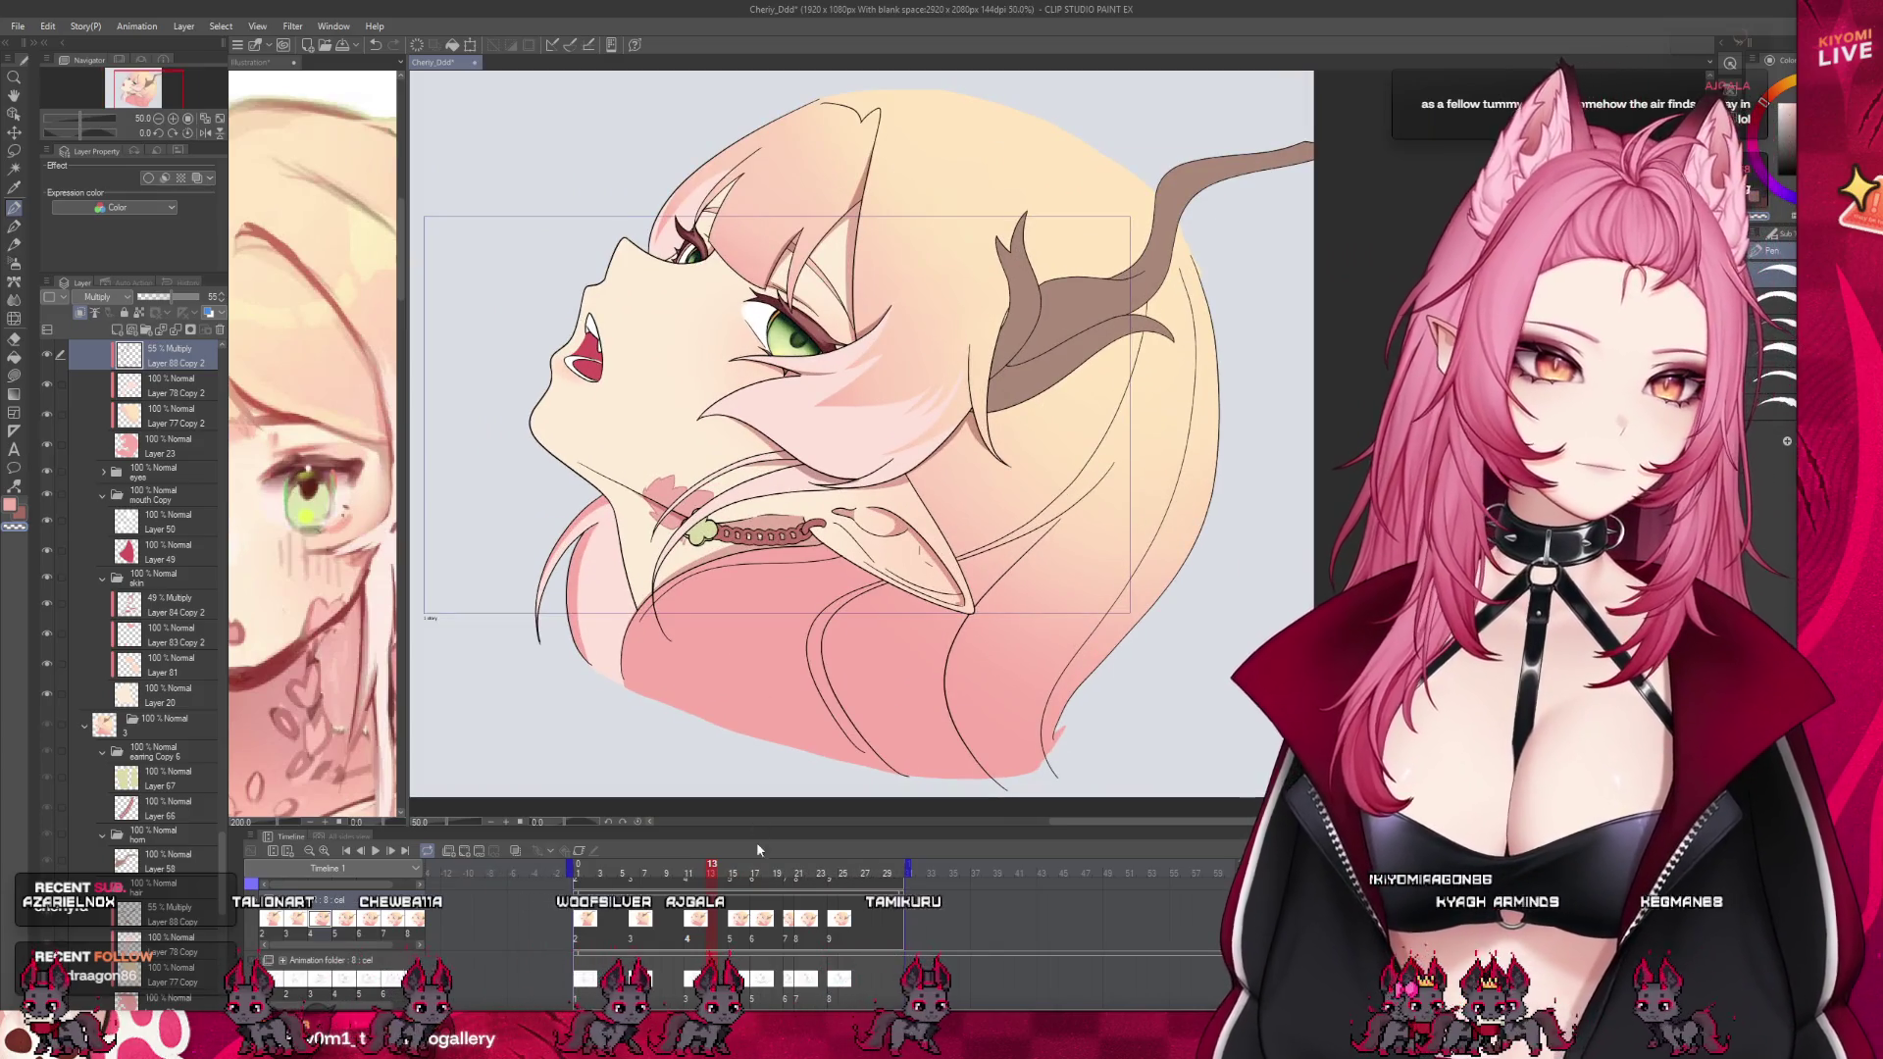
Scrub the timeline through frames 9–13 to review the motion
{"action": "left_click_drag", "start_coordinate": [757, 869], "coordinate": [711, 868]}
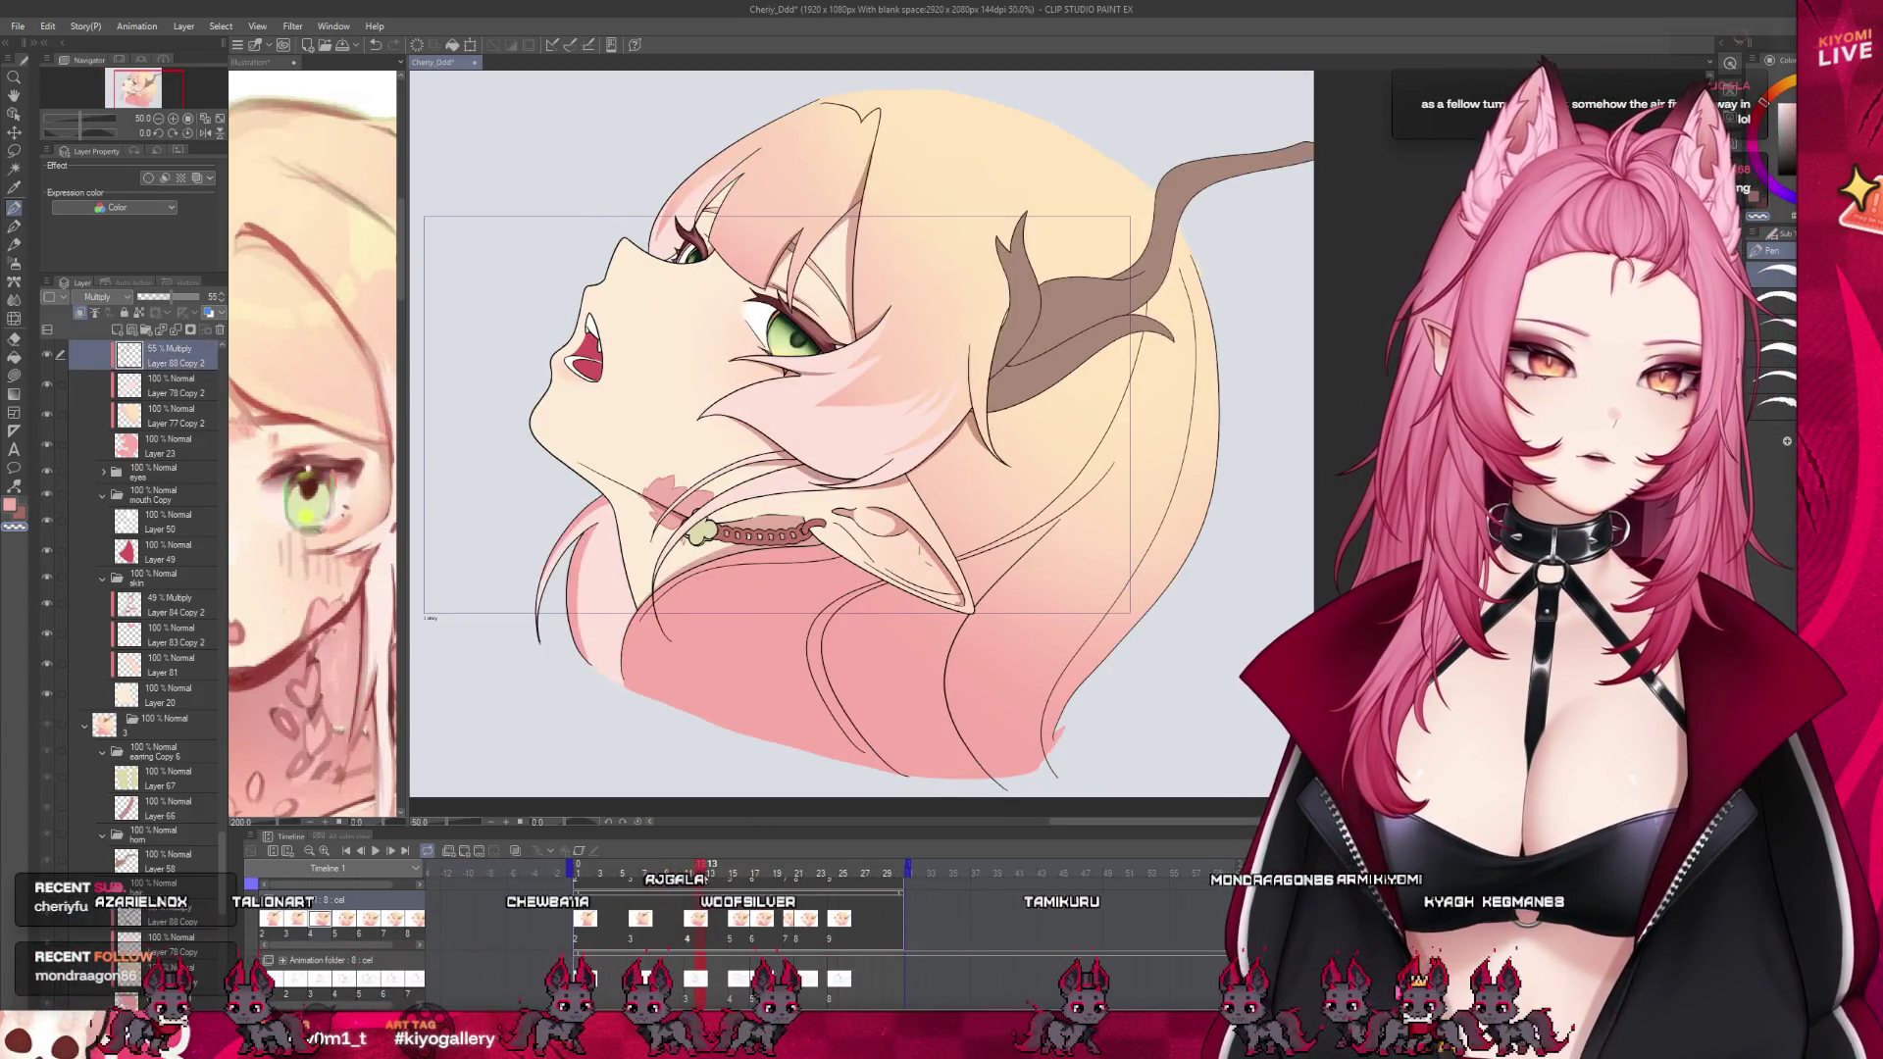
{"action": "scroll", "coordinate": [573, 549], "scroll_direction": "up", "scroll_amount": 1}
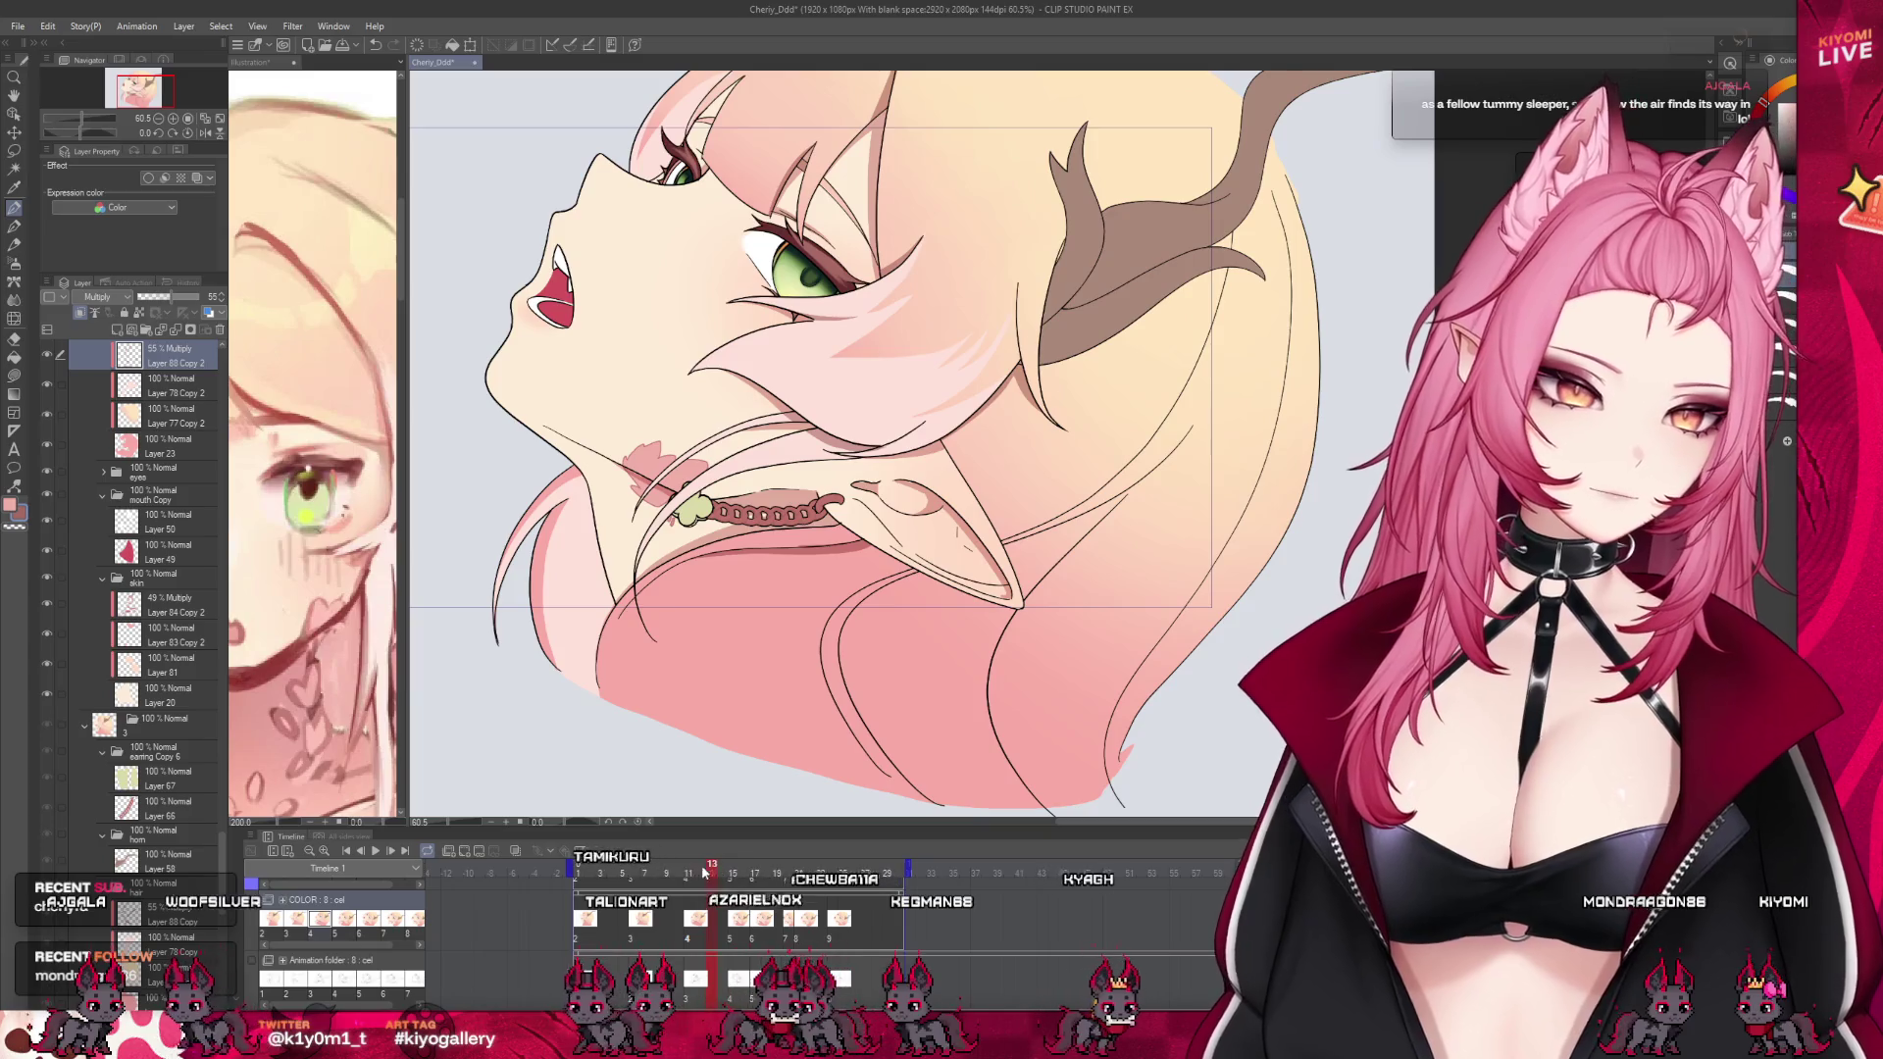
{"action": "left_click", "coordinate": [669, 871]}
{"action": "left_click_drag", "start_coordinate": [669, 873], "coordinate": [689, 871]}
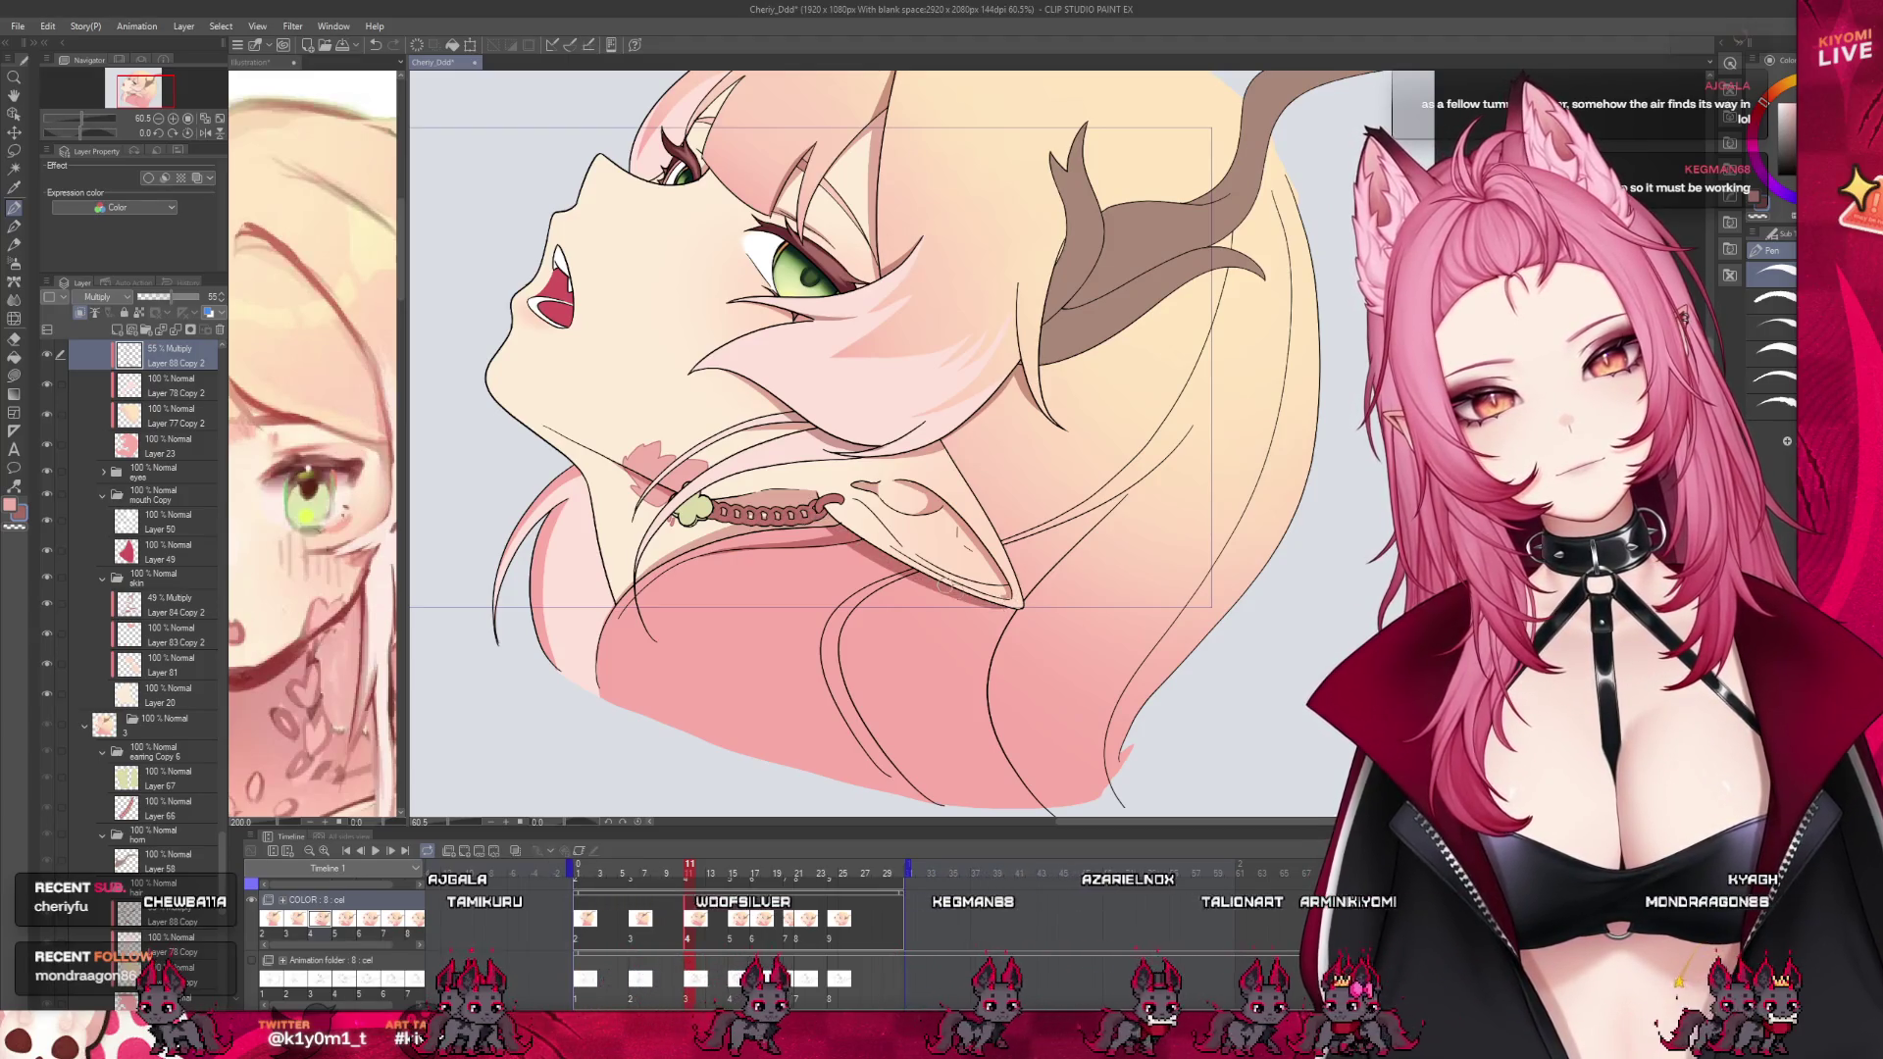
{"action": "mouse_move", "coordinate": [700, 883]}
{"action": "left_mouse_down"}
{"action": "mouse_move", "coordinate": [671, 878]}
{"action": "mouse_move", "coordinate": [690, 884]}
{"action": "left_mouse_up"}
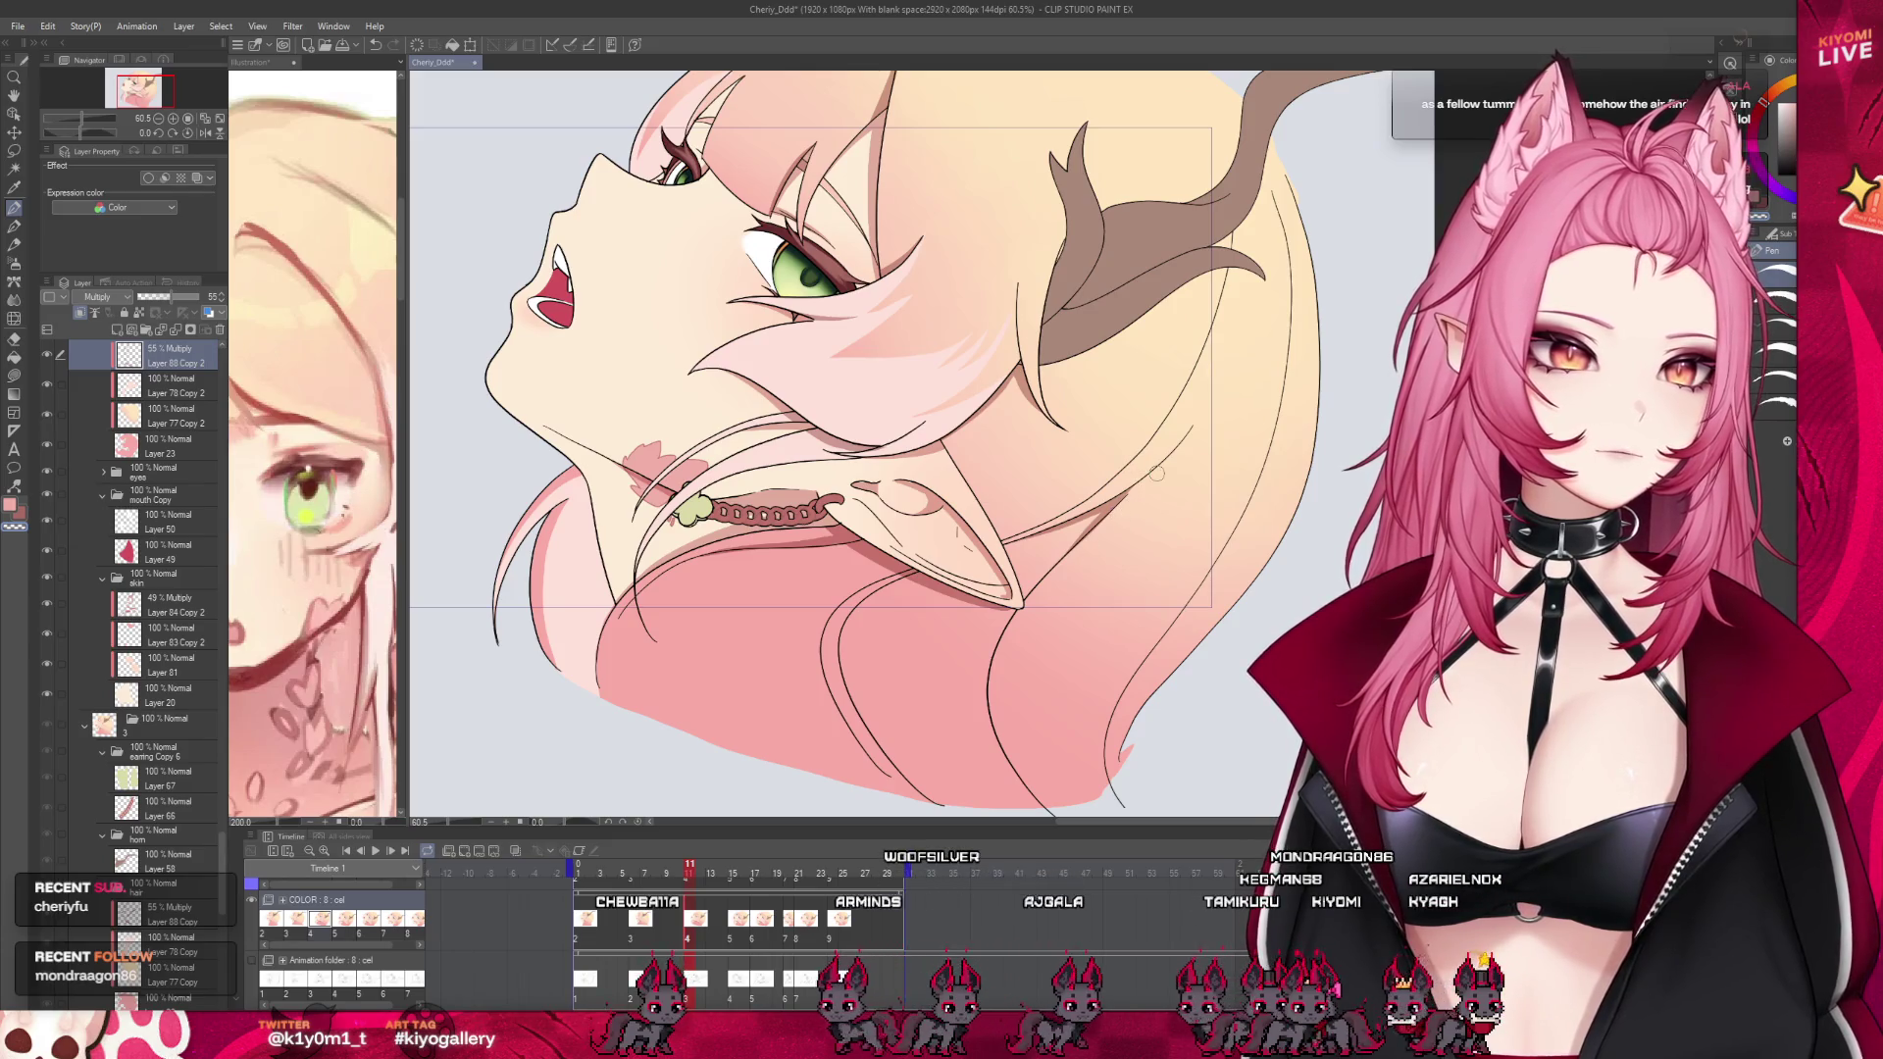
Zoom around the cel and save the animation document
{"action": "scroll", "coordinate": [1157, 473], "scroll_direction": "down", "scroll_amount": 3}
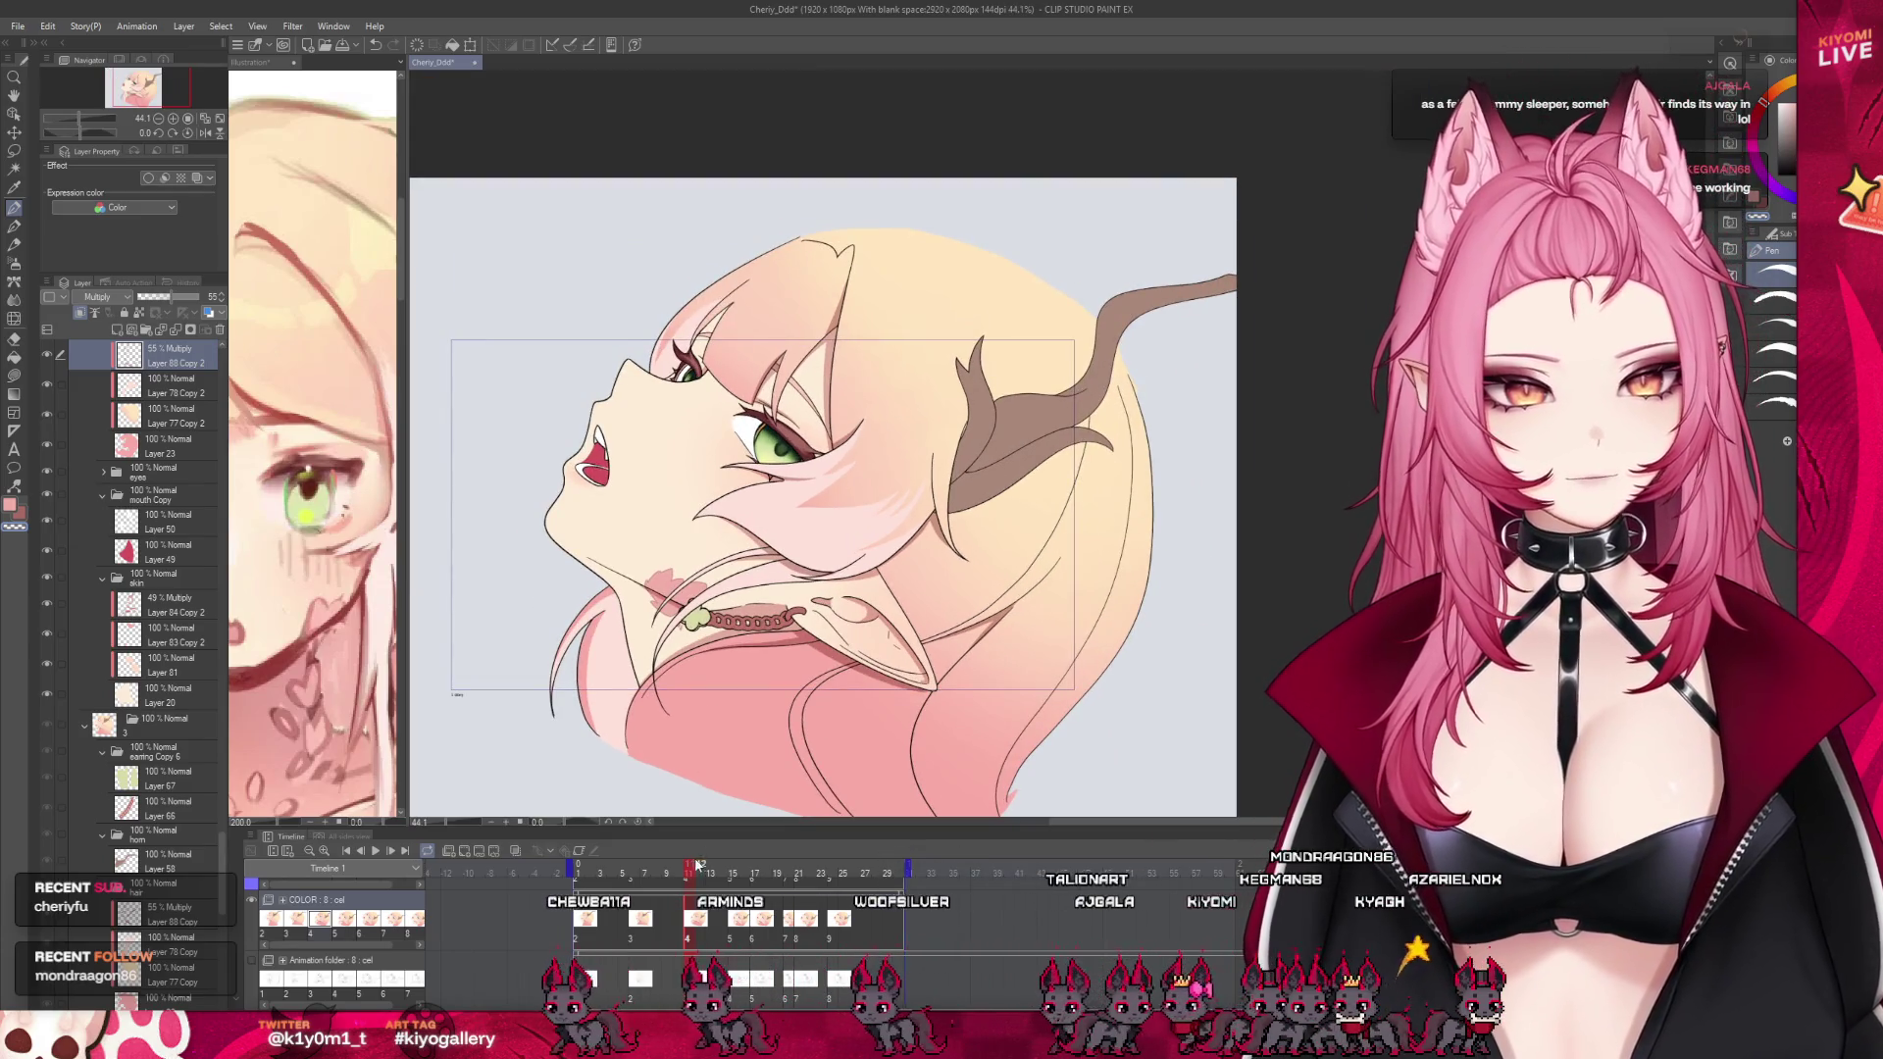
{"action": "scroll", "coordinate": [715, 247], "scroll_direction": "up", "scroll_amount": 2}
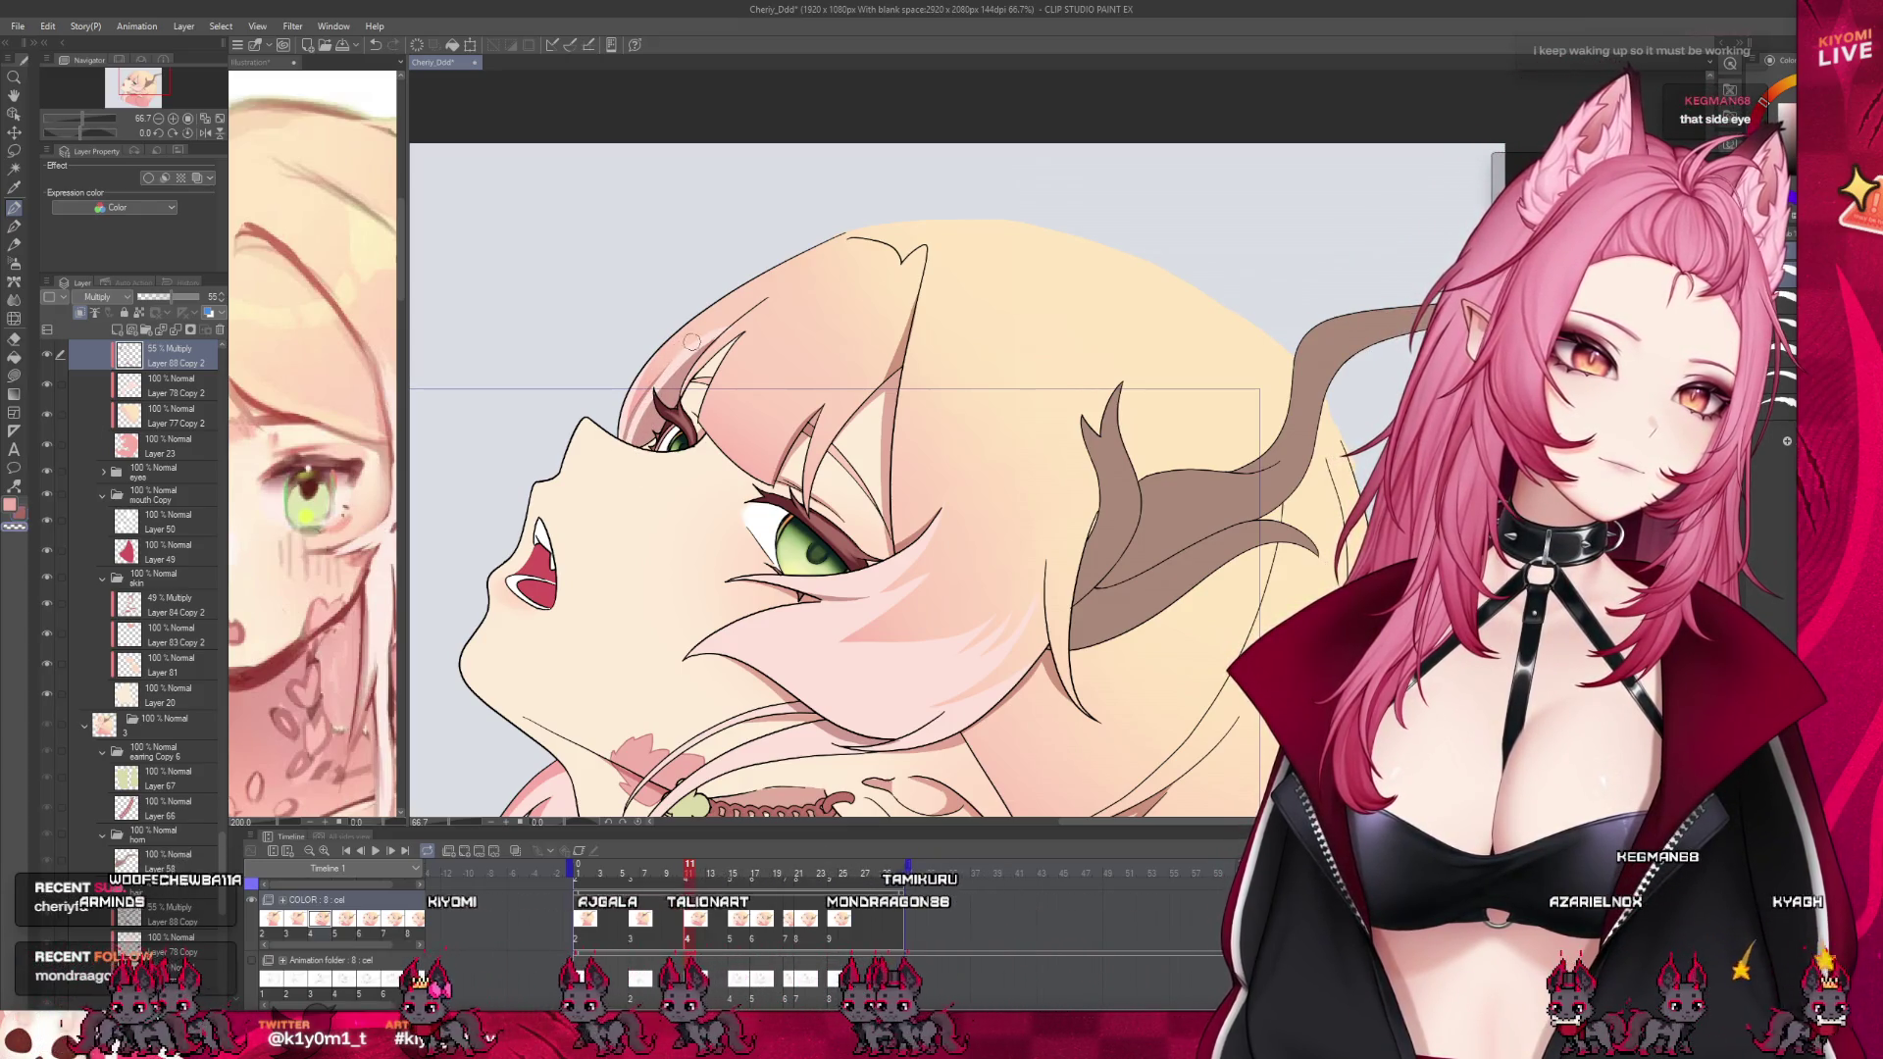
{"action": "scroll", "coordinate": [708, 387], "scroll_direction": "down", "scroll_amount": 1}
{"action": "scroll", "coordinate": [702, 383], "scroll_direction": "down", "scroll_amount": 1}
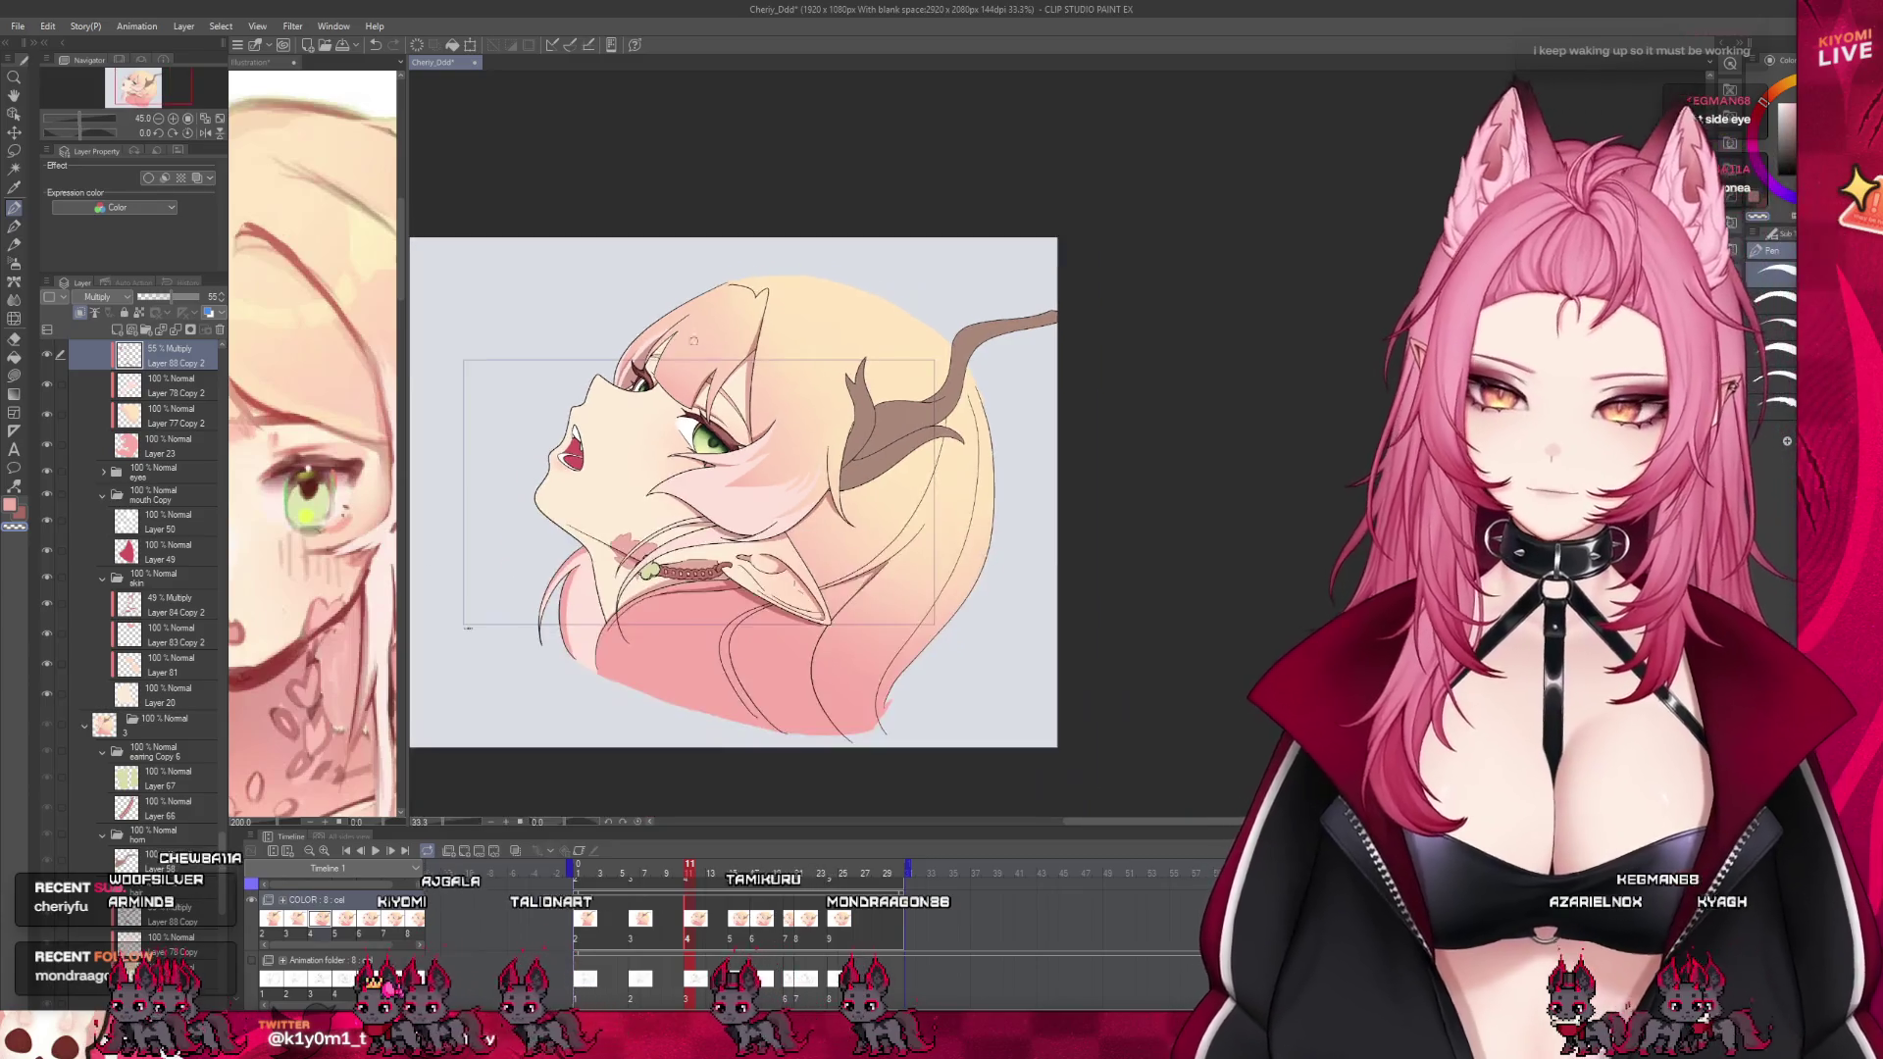
{"action": "scroll", "coordinate": [696, 380], "scroll_direction": "down", "scroll_amount": 1}
{"action": "scroll", "coordinate": [690, 376], "scroll_direction": "up", "scroll_amount": 1}
{"action": "key", "text": "ctrl+s"}
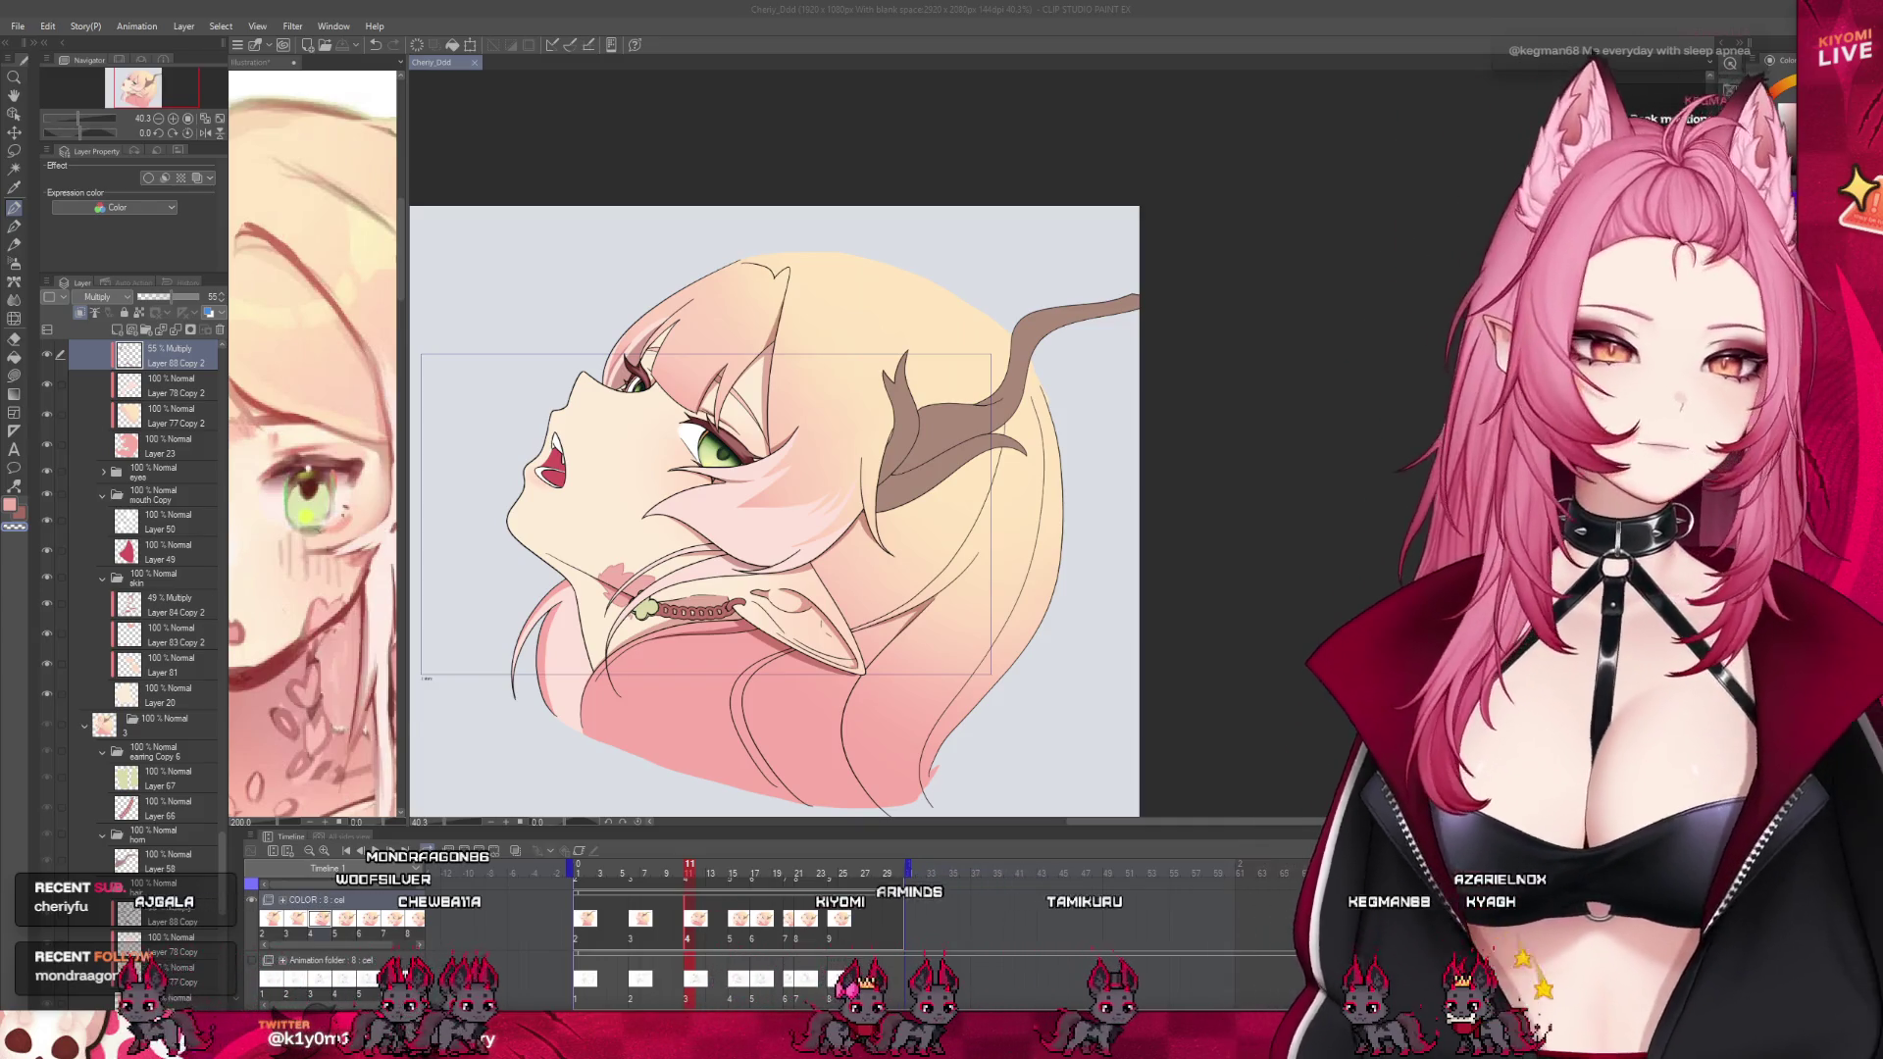
{"action": "scroll", "coordinate": [578, 624], "scroll_direction": "up", "scroll_amount": 2}
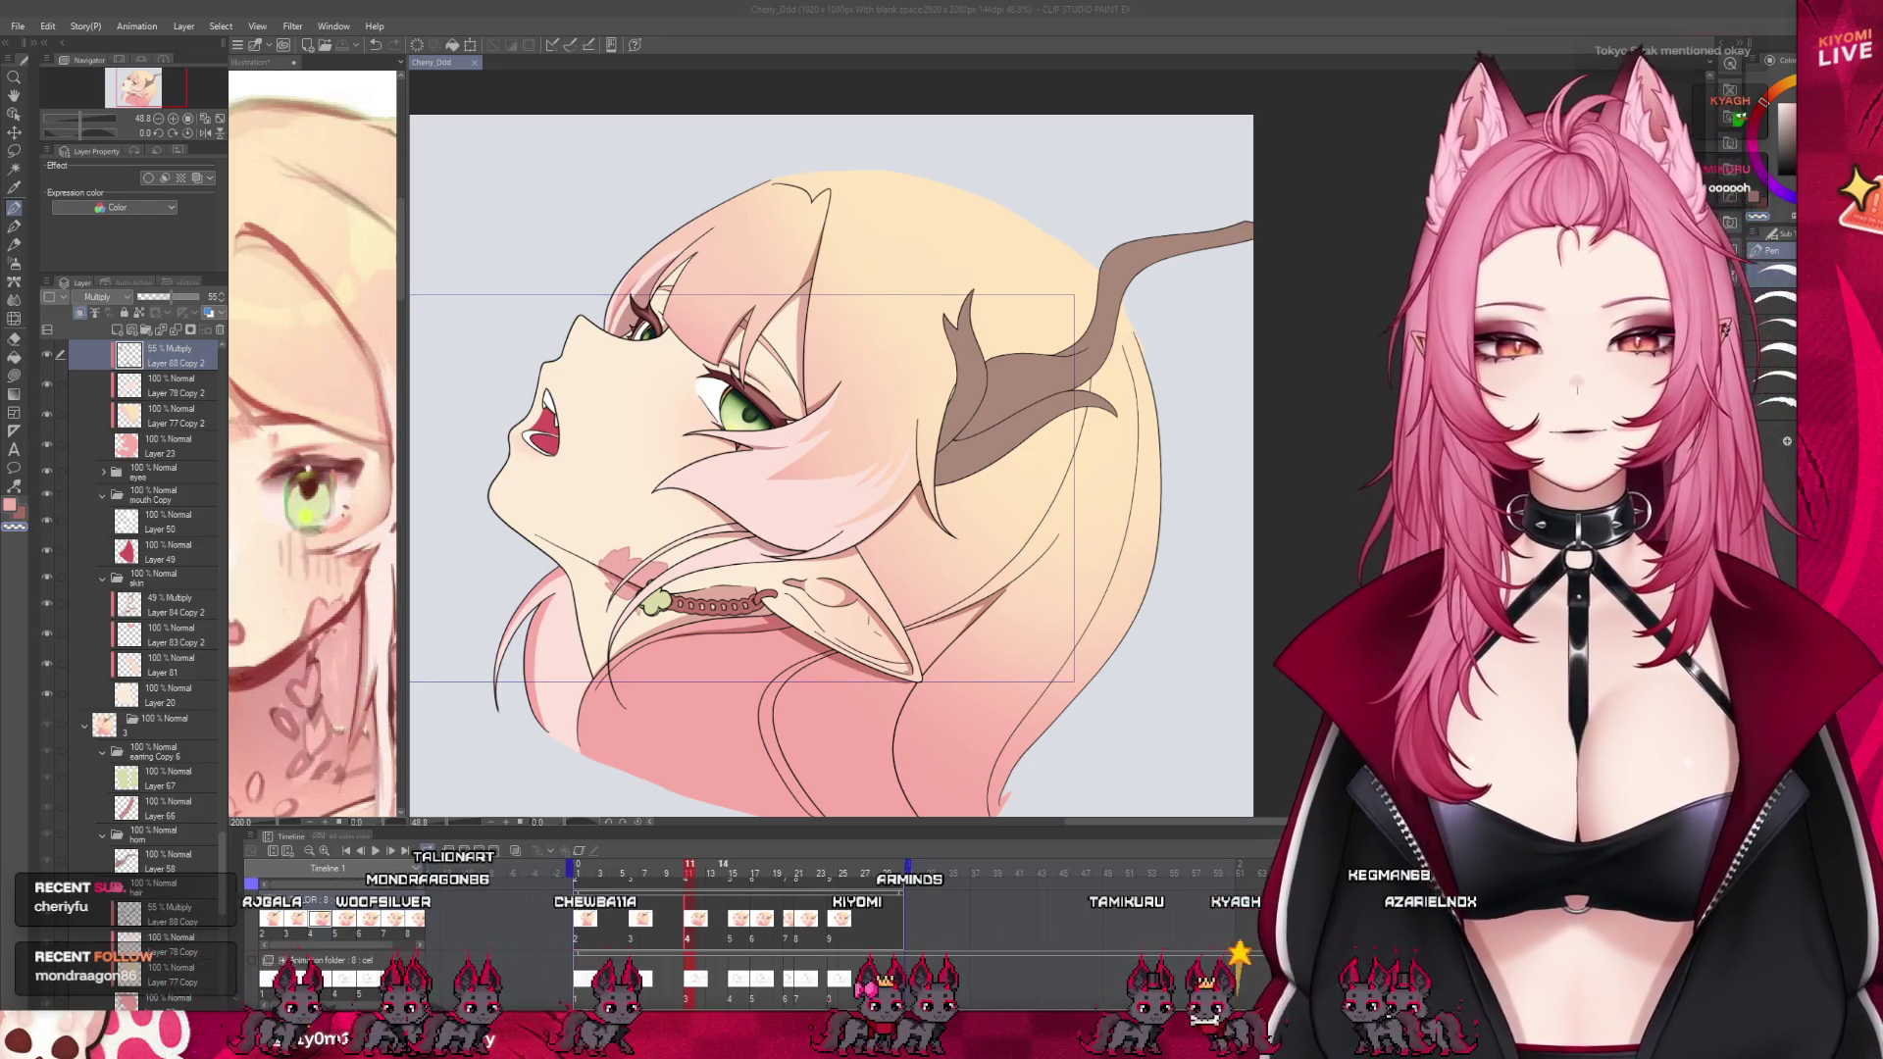
Flip between frames 11, 13 and 15 on the Timeline to compare the cels
{"action": "left_click", "coordinate": [738, 938]}
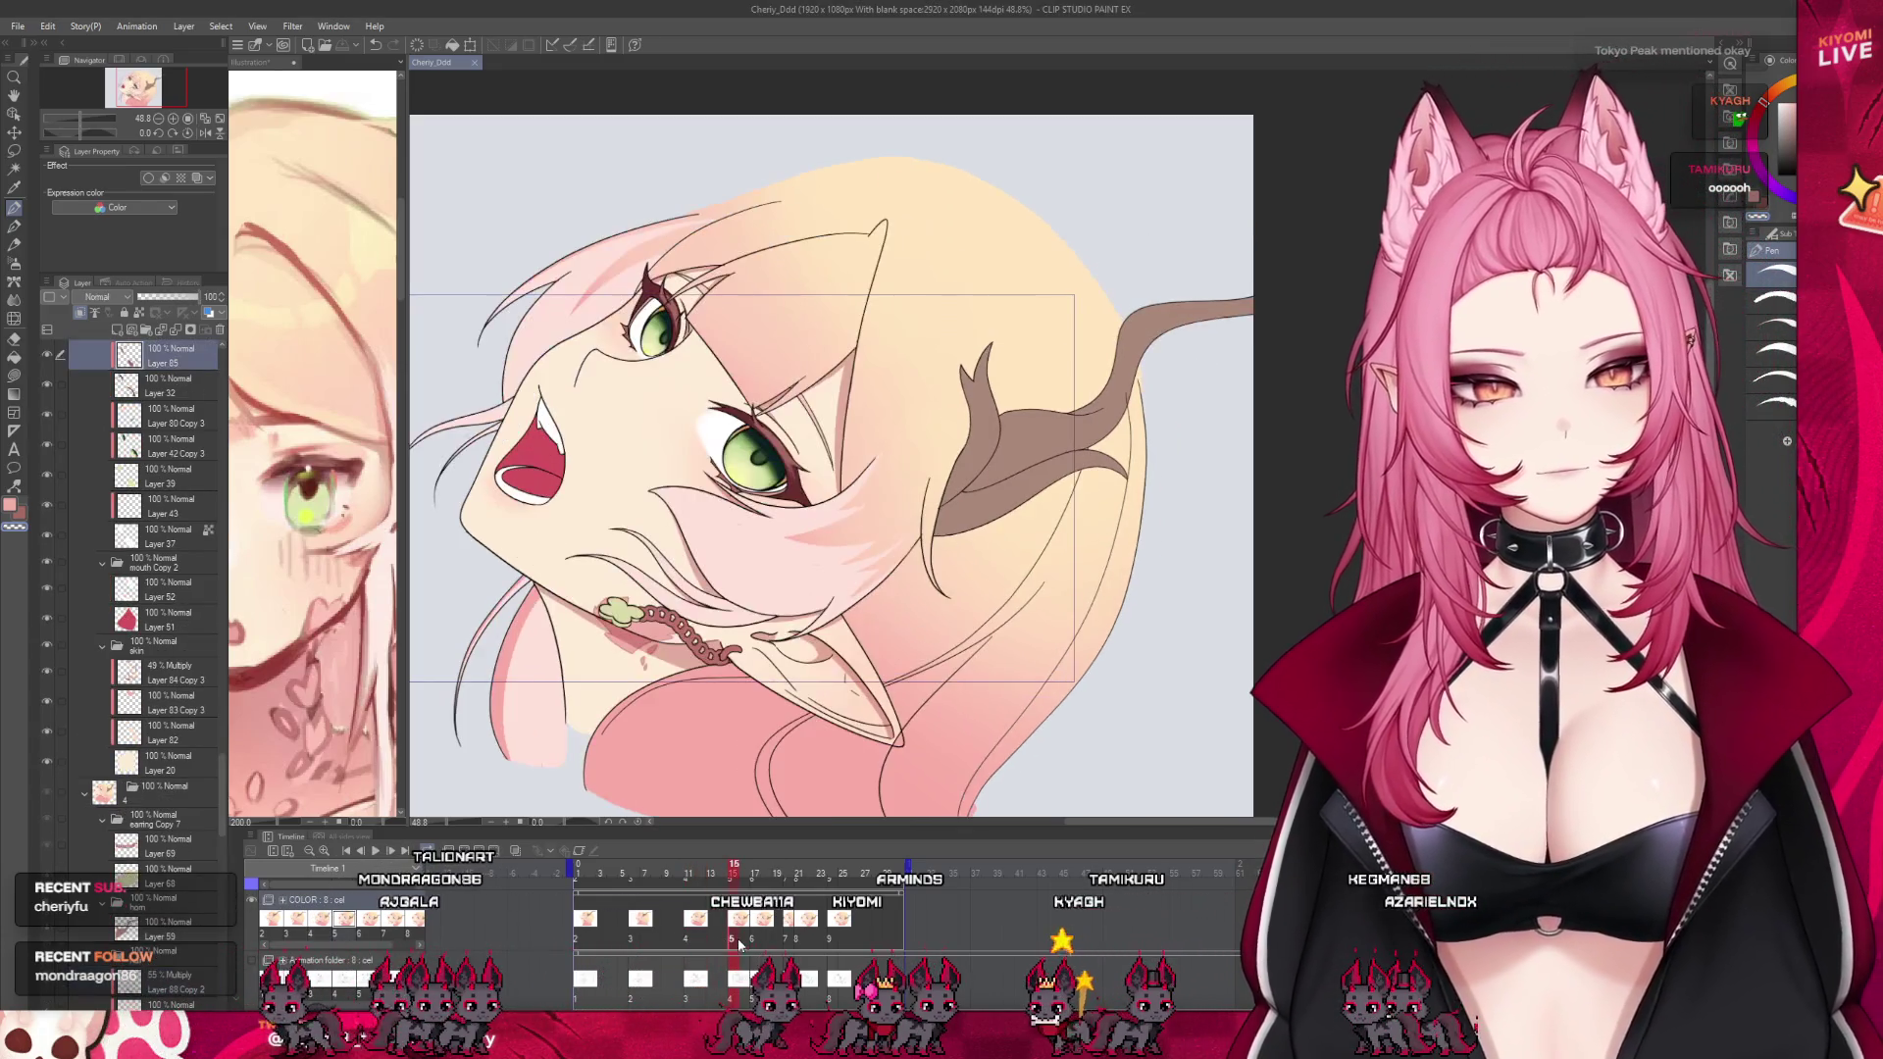
{"action": "left_click", "coordinate": [693, 955]}
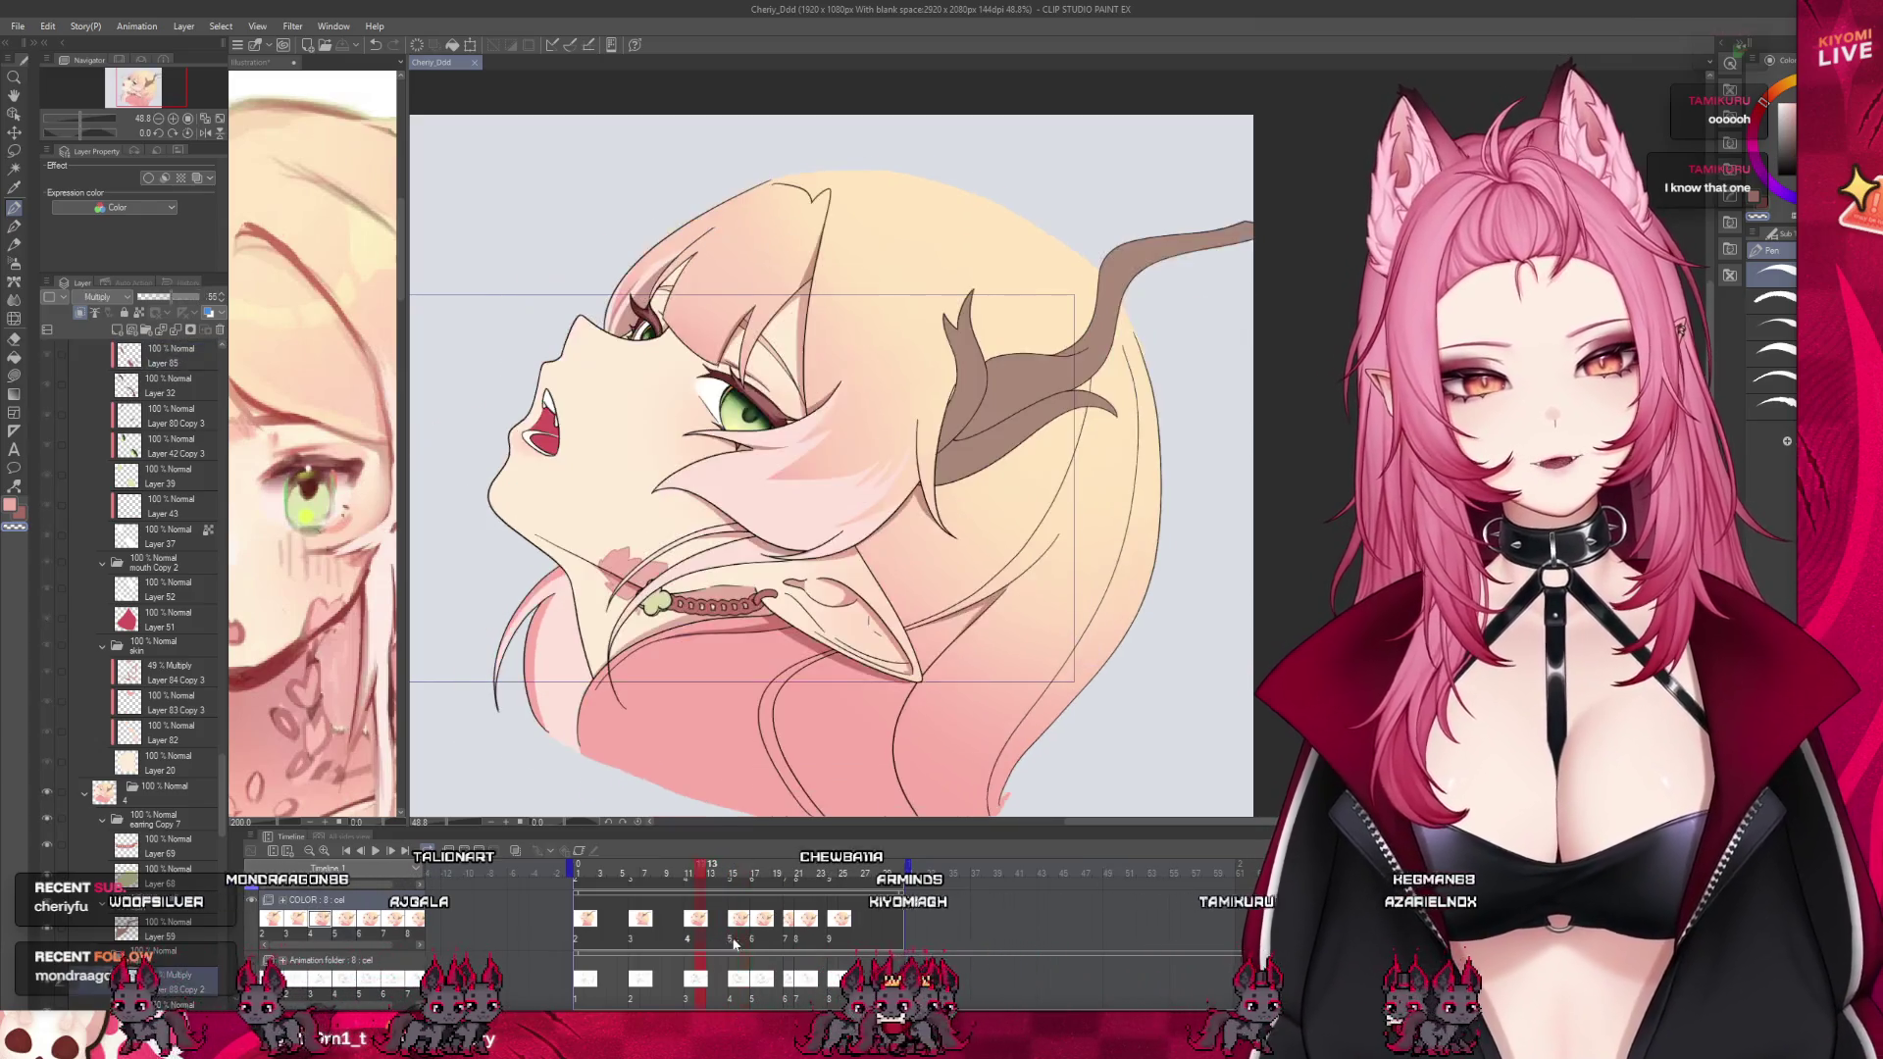
{"action": "left_click", "coordinate": [733, 944]}
{"action": "left_click", "coordinate": [692, 955]}
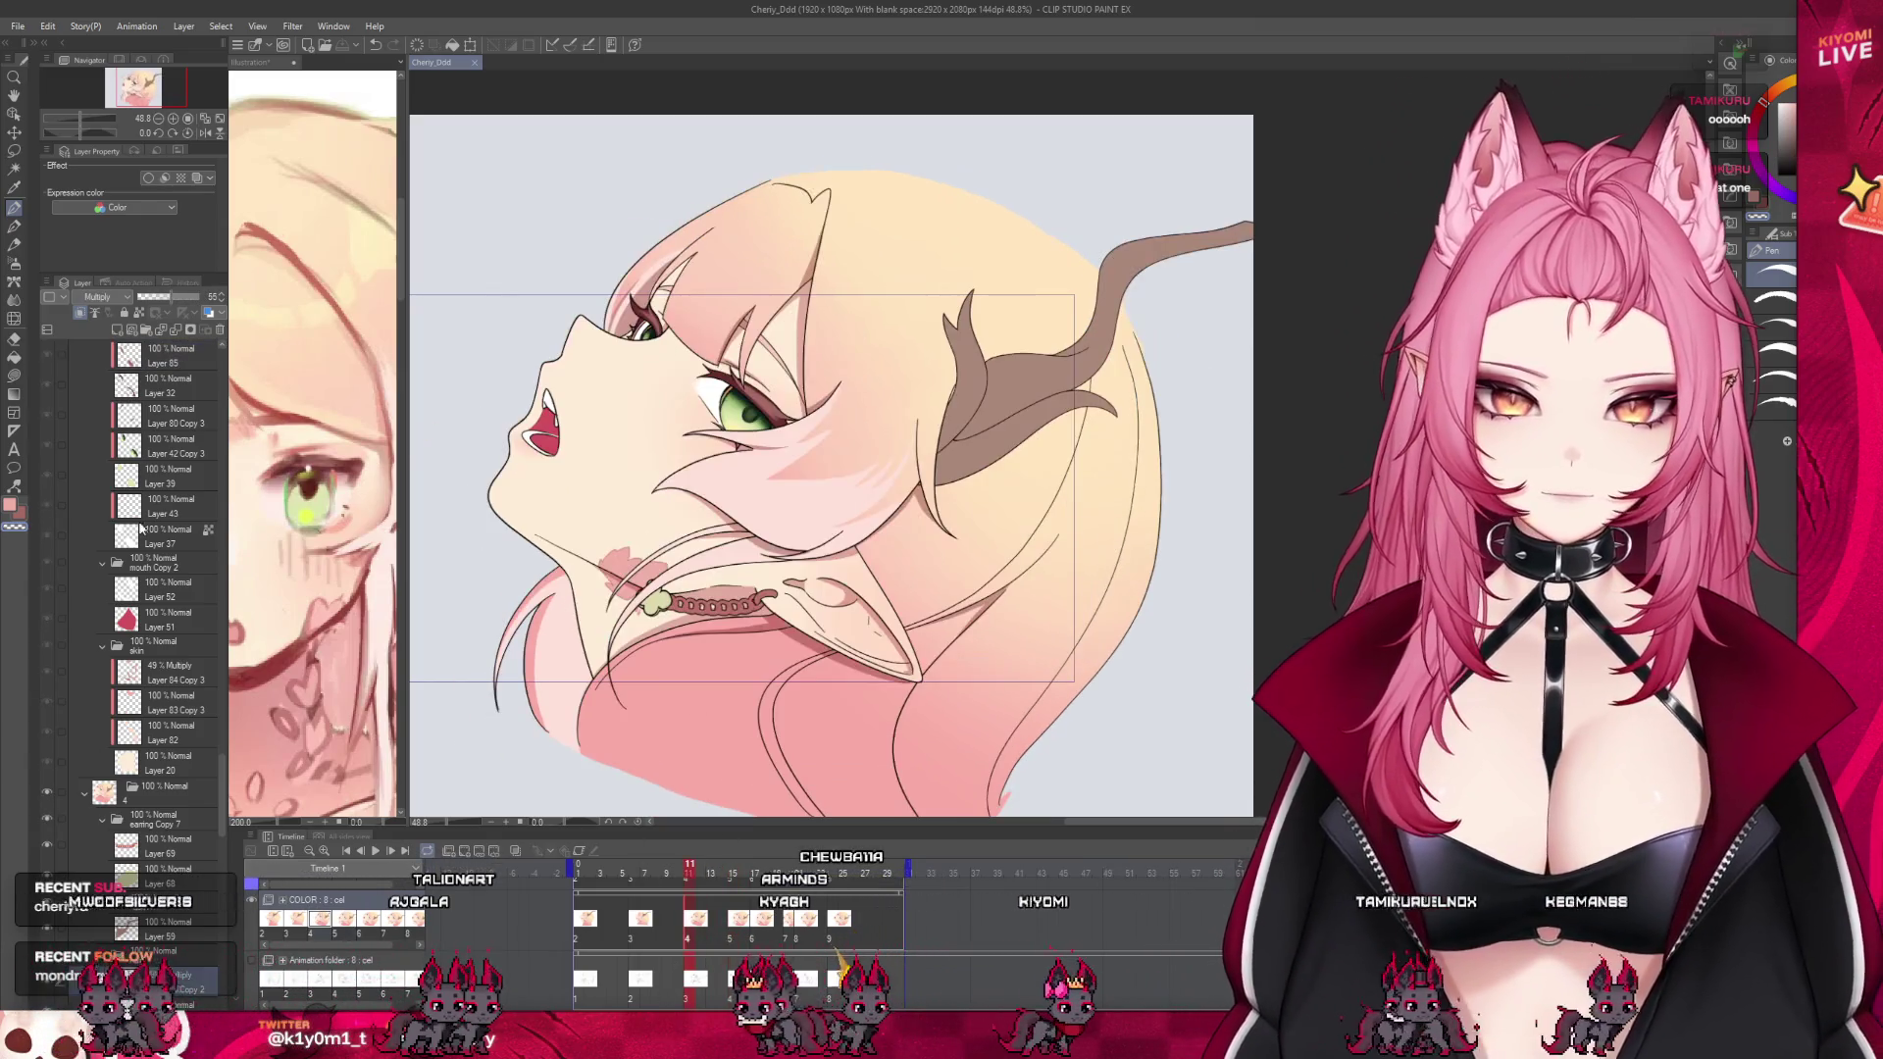
{"action": "scroll", "coordinate": [140, 530], "scroll_direction": "down", "scroll_amount": 2}
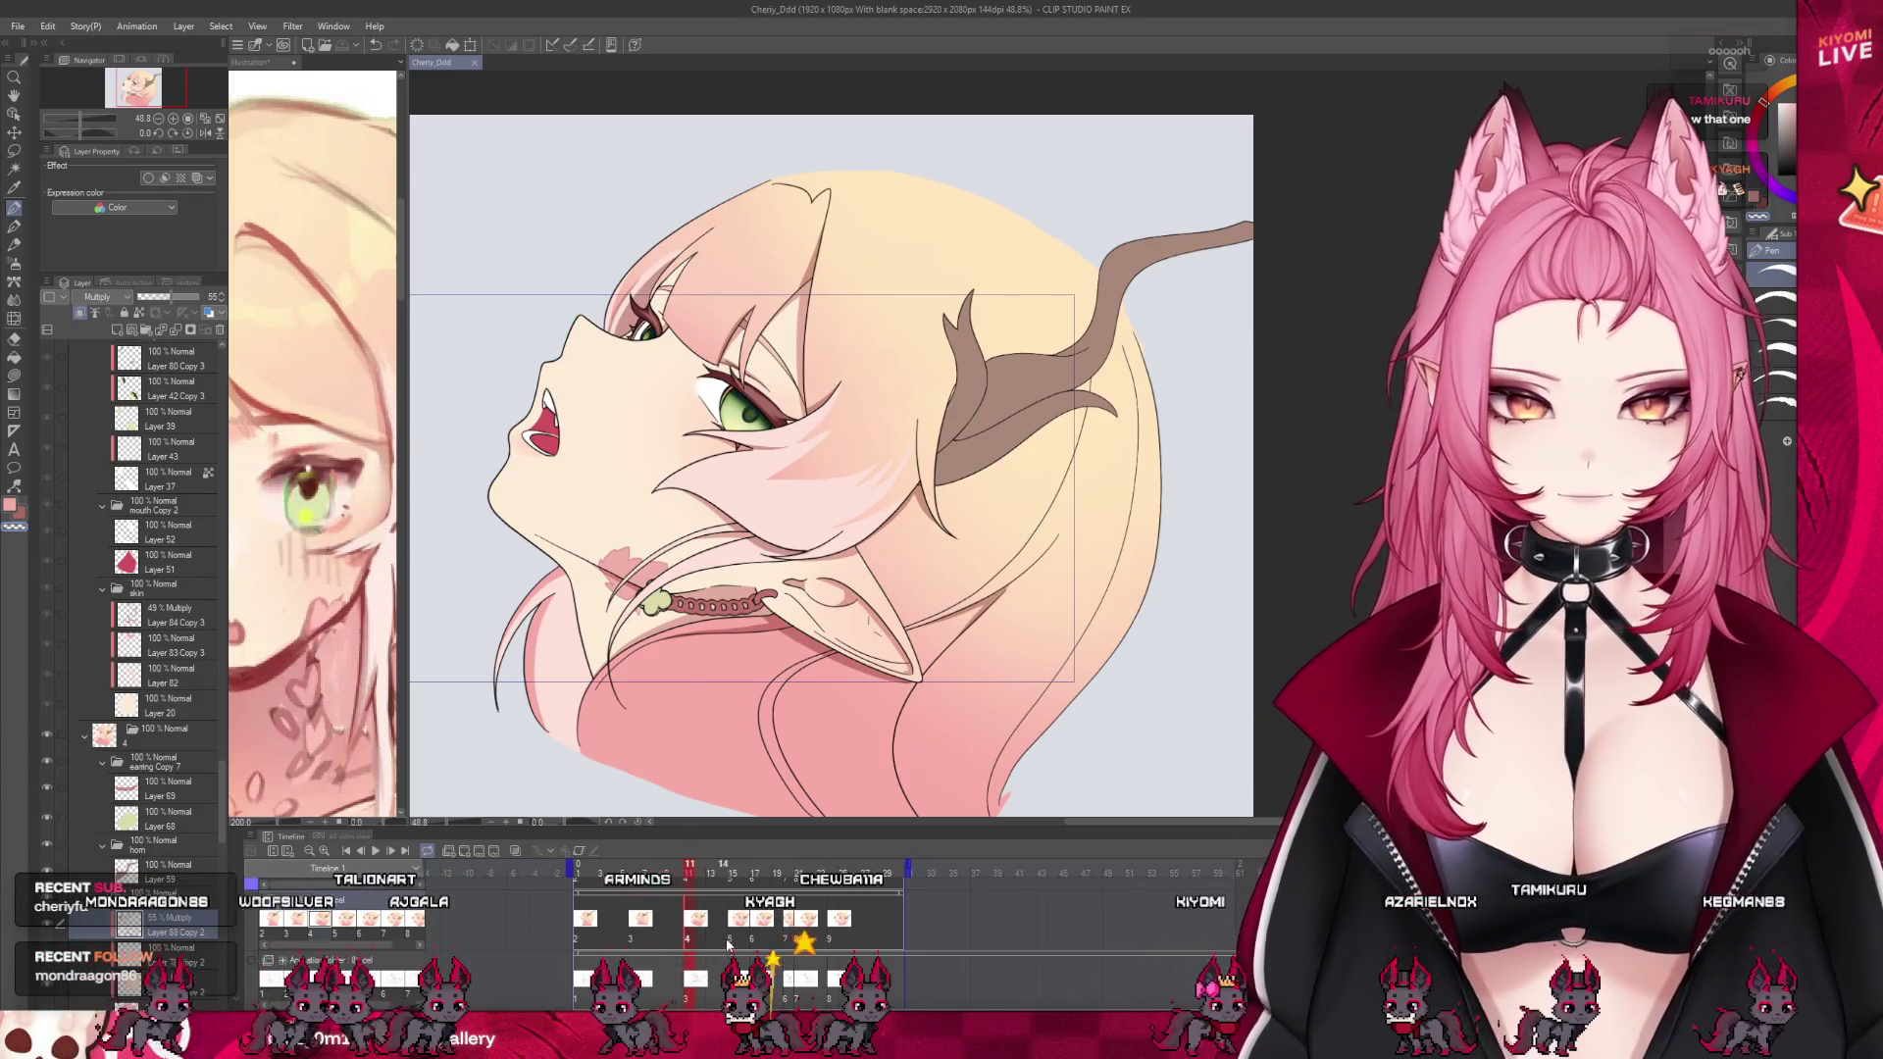
{"action": "left_click", "coordinate": [731, 944]}
{"action": "scroll", "coordinate": [128, 490], "scroll_direction": "up", "scroll_amount": 5}
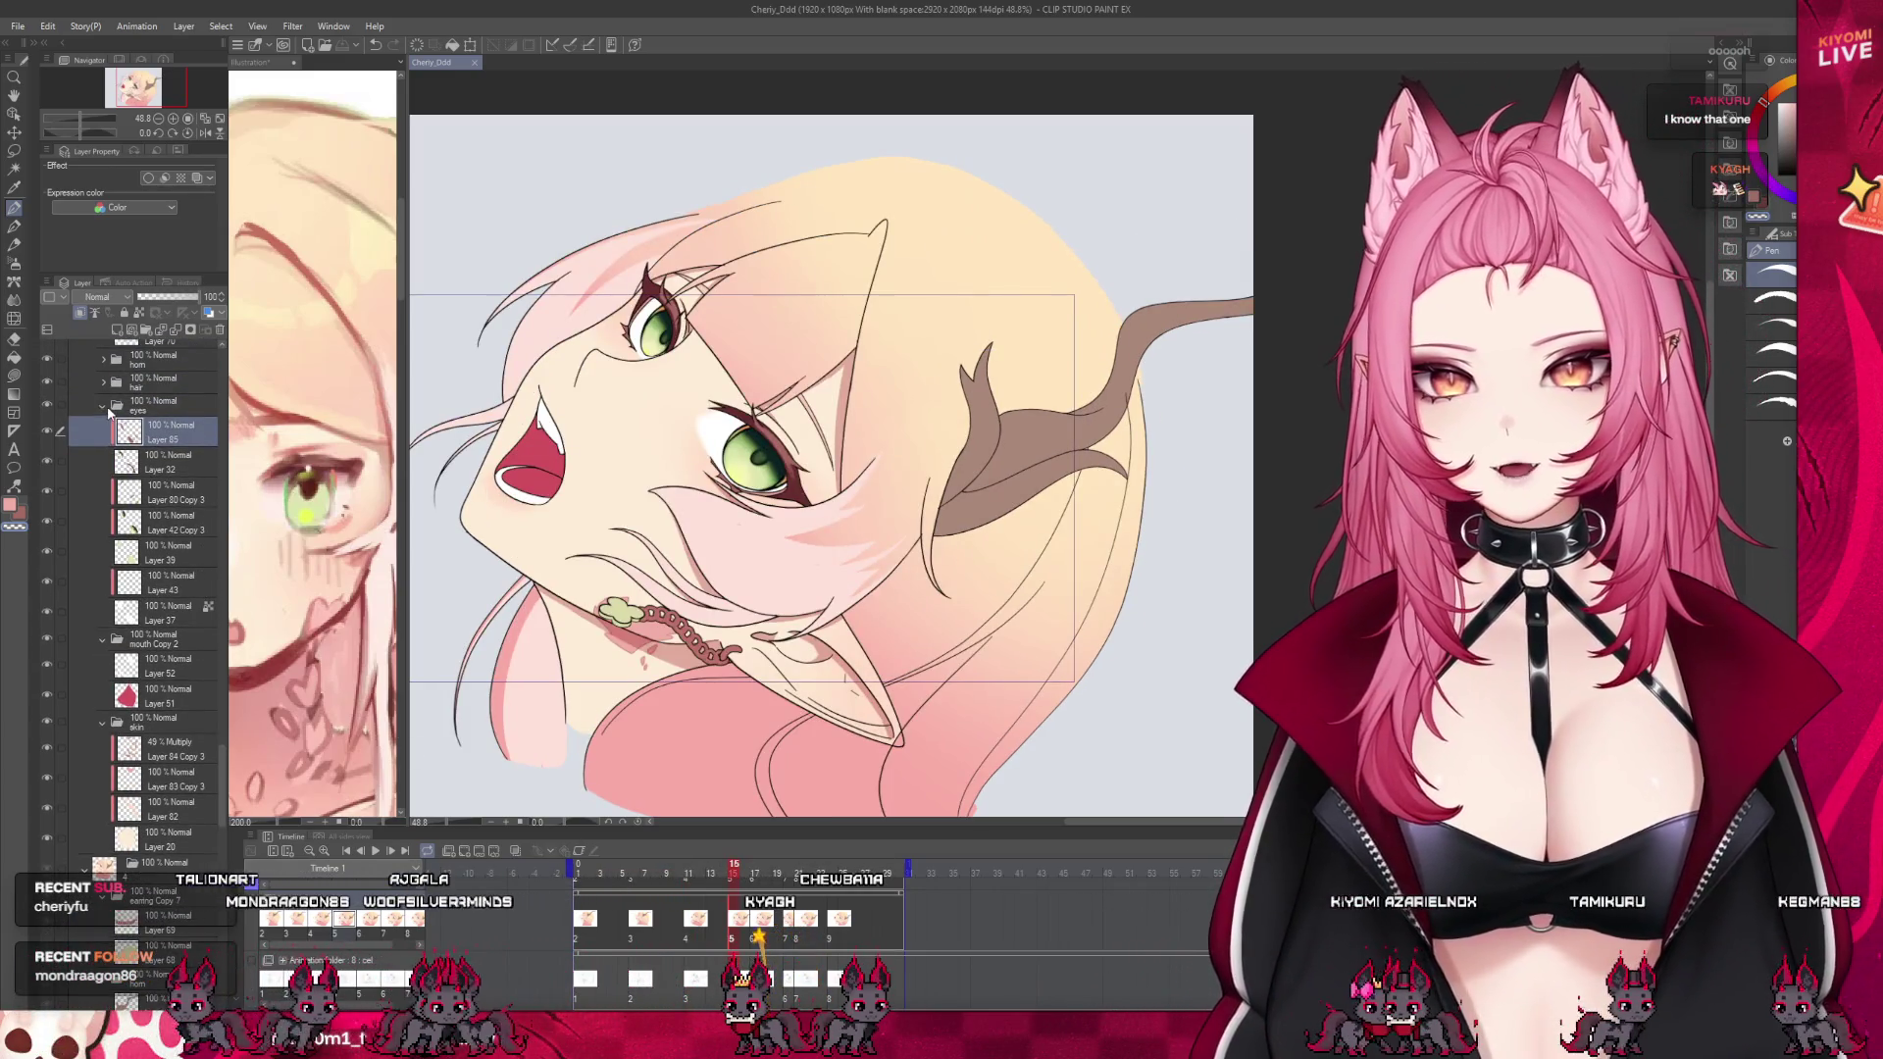
On the hair's Layer 88 Copy 3 Multiply layer, draw a freehand curve around the lower-left head
{"action": "left_click", "coordinate": [104, 405]}
{"action": "left_click", "coordinate": [103, 382]}
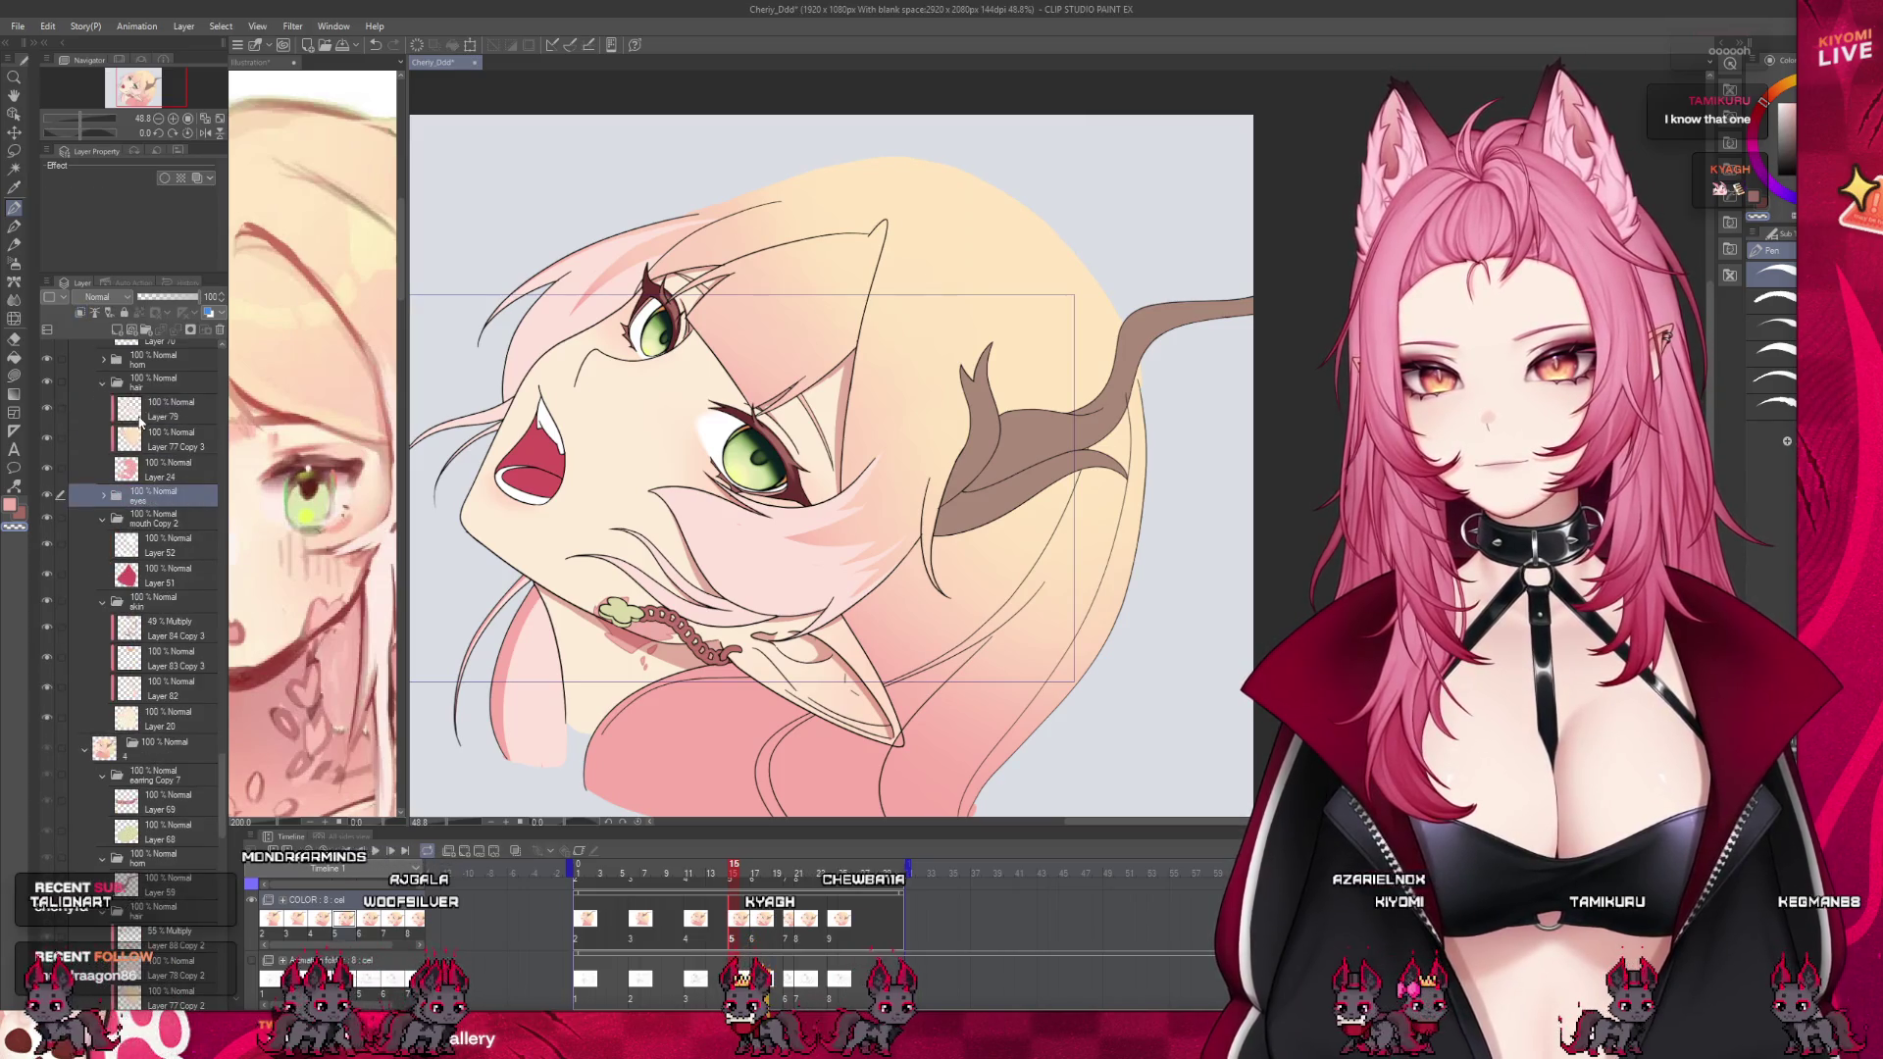
{"action": "left_click", "coordinate": [171, 409]}
{"action": "key", "text": "ctrl+minus"}
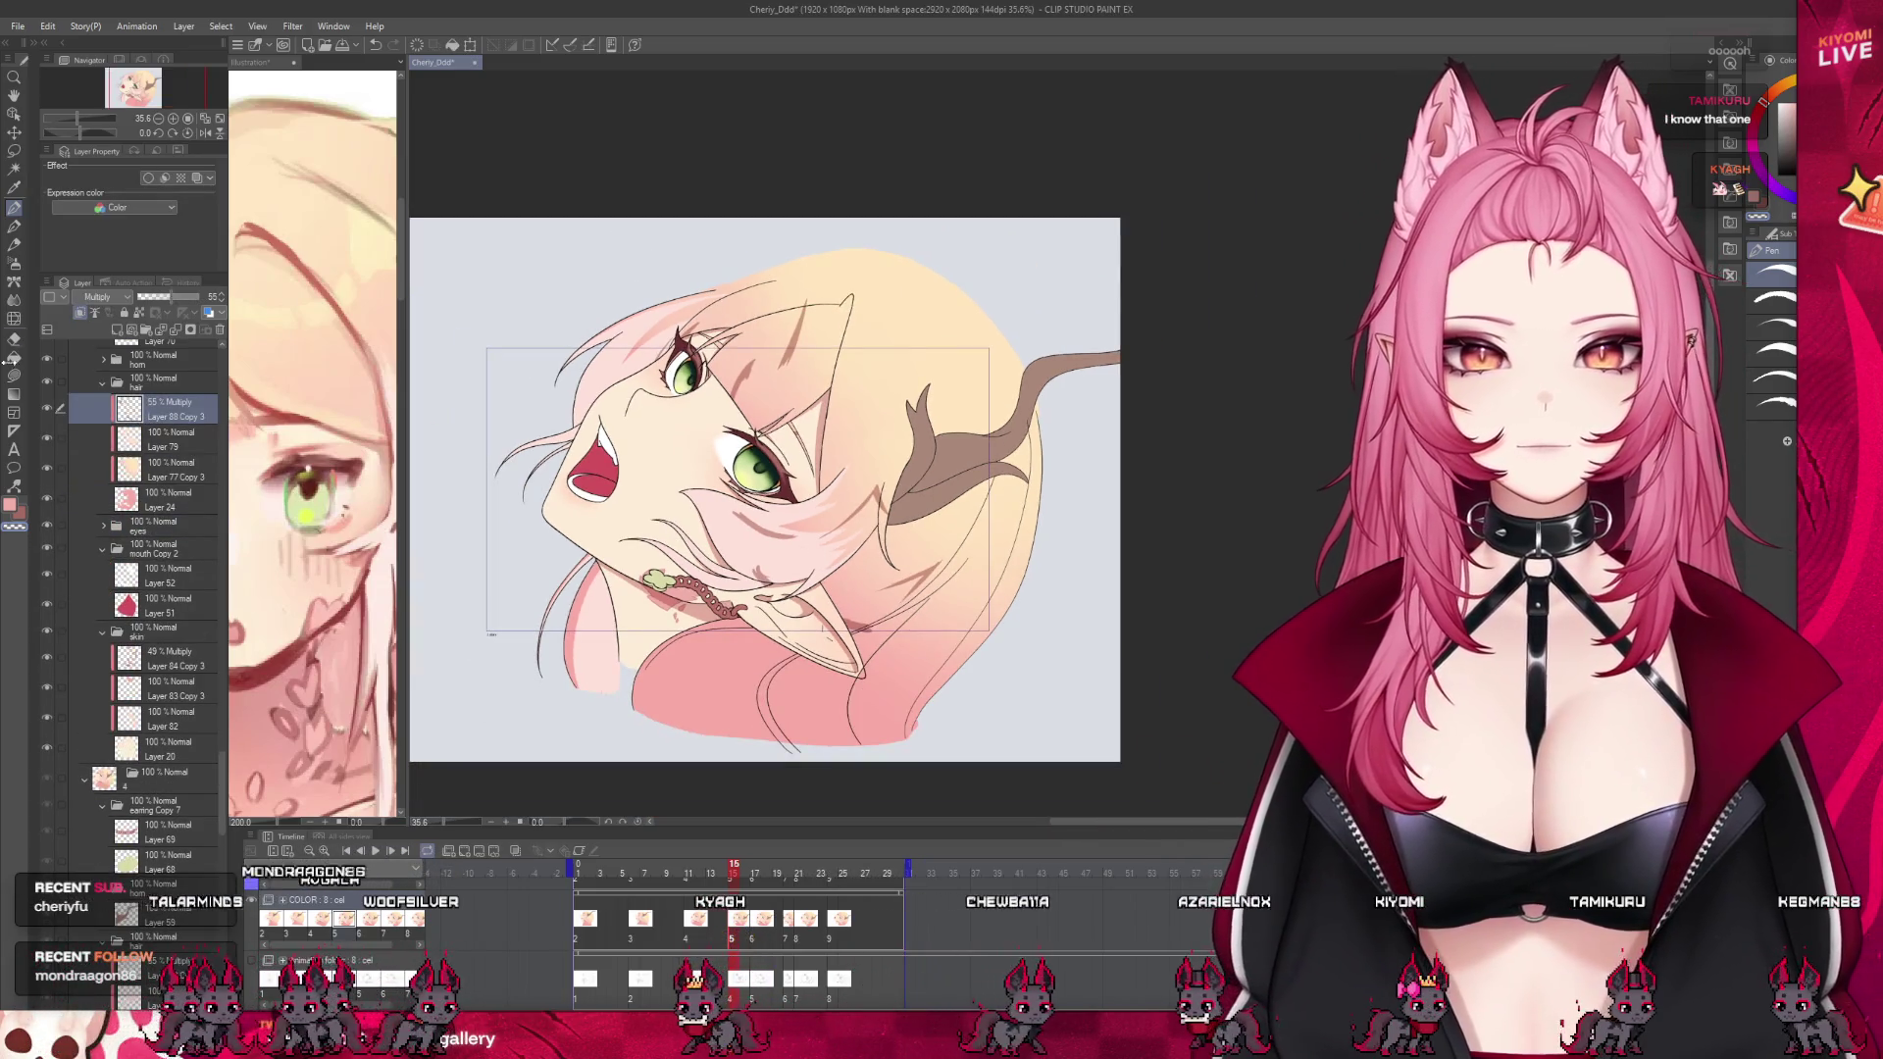
{"action": "key", "text": "u"}
{"action": "key", "text": "ctrl+z"}
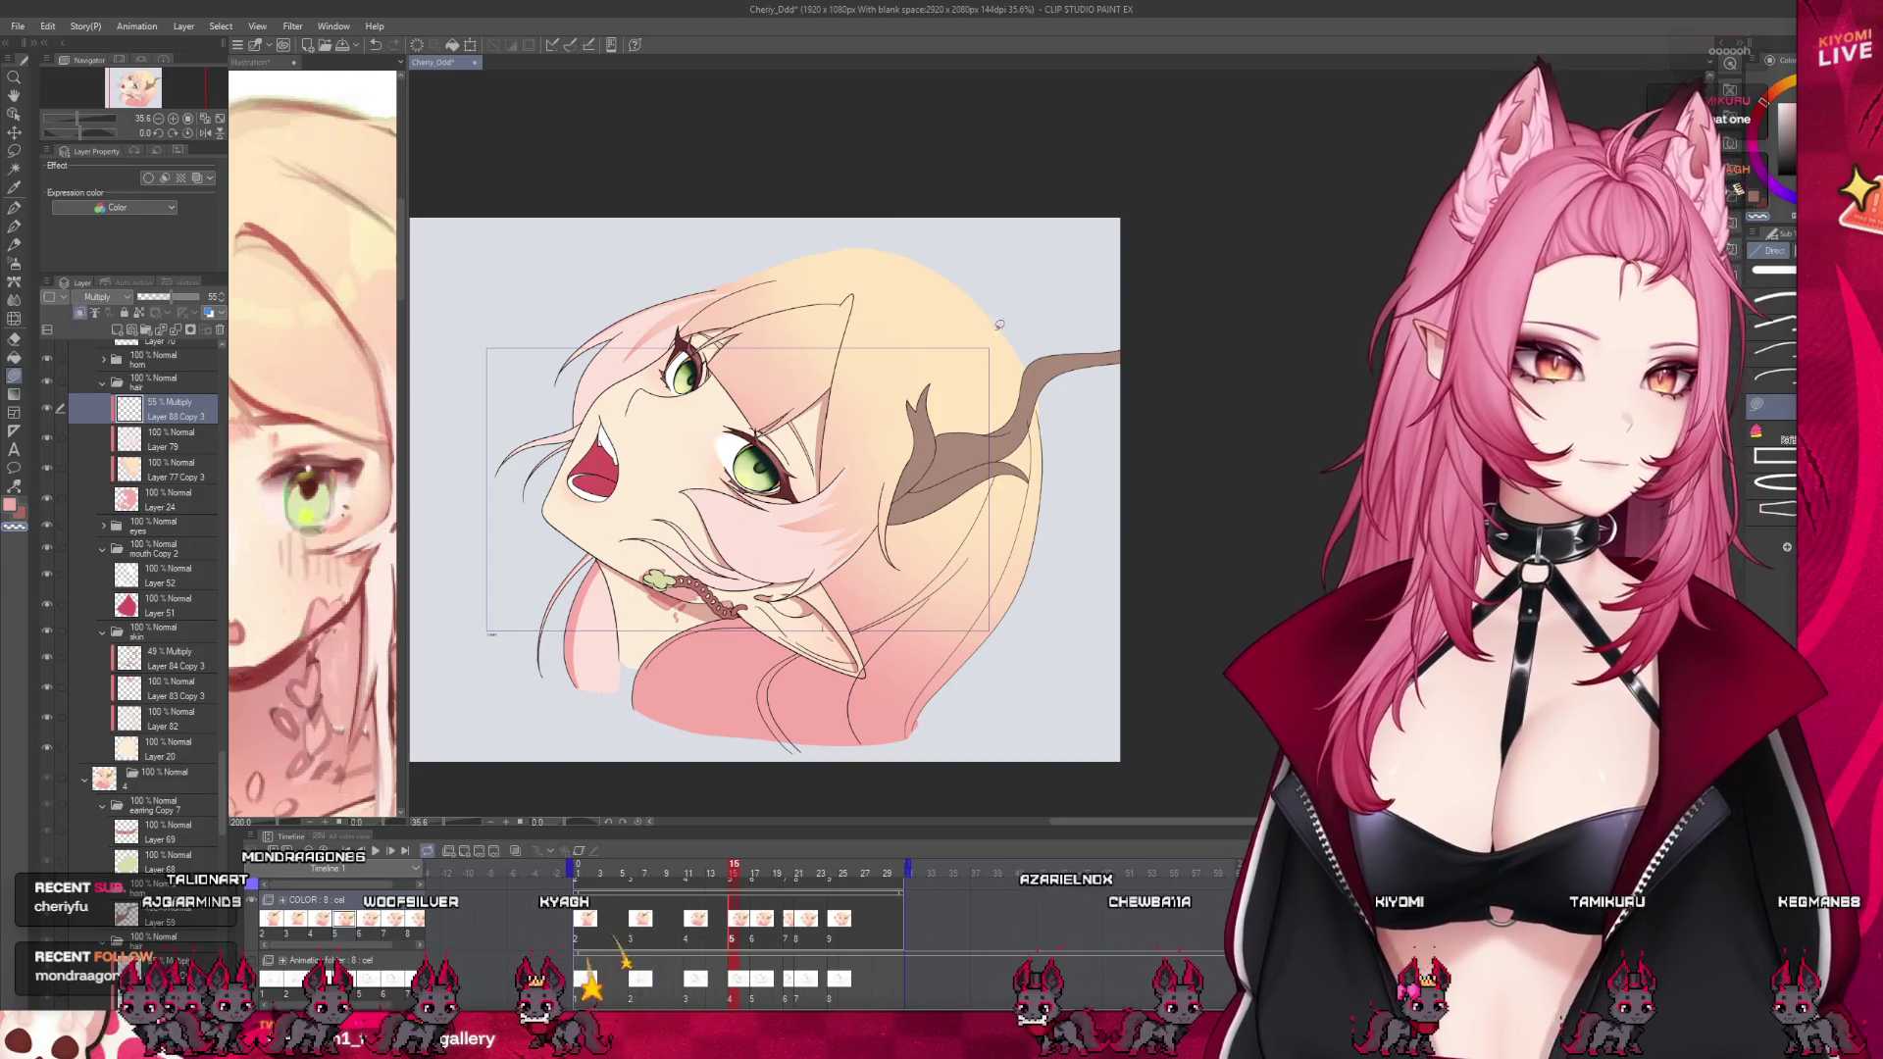
{"action": "left_click_drag", "start_coordinate": [490, 412], "coordinate": [951, 462]}
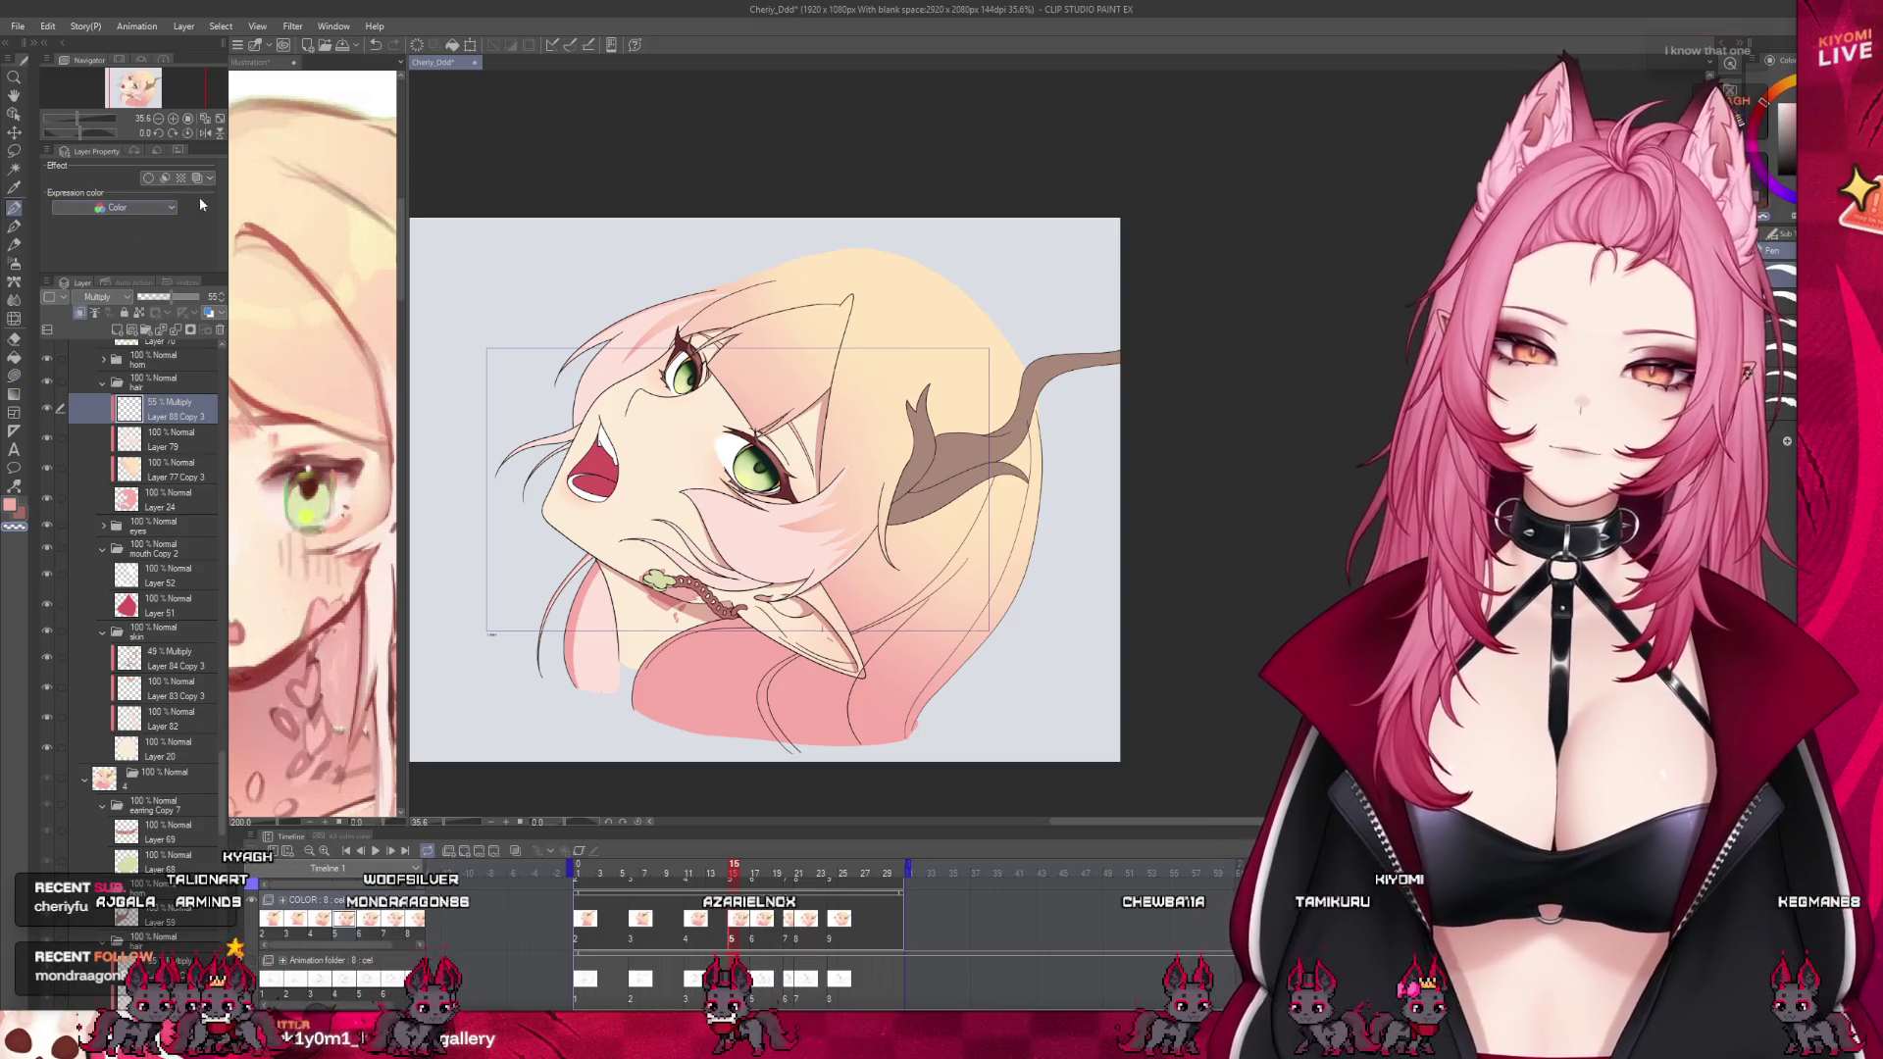
{"action": "scroll", "coordinate": [697, 294], "scroll_direction": "up", "scroll_amount": 2}
{"action": "scroll", "coordinate": [802, 274], "scroll_direction": "up", "scroll_amount": 1}
{"action": "scroll", "coordinate": [802, 273], "scroll_direction": "up", "scroll_amount": 1}
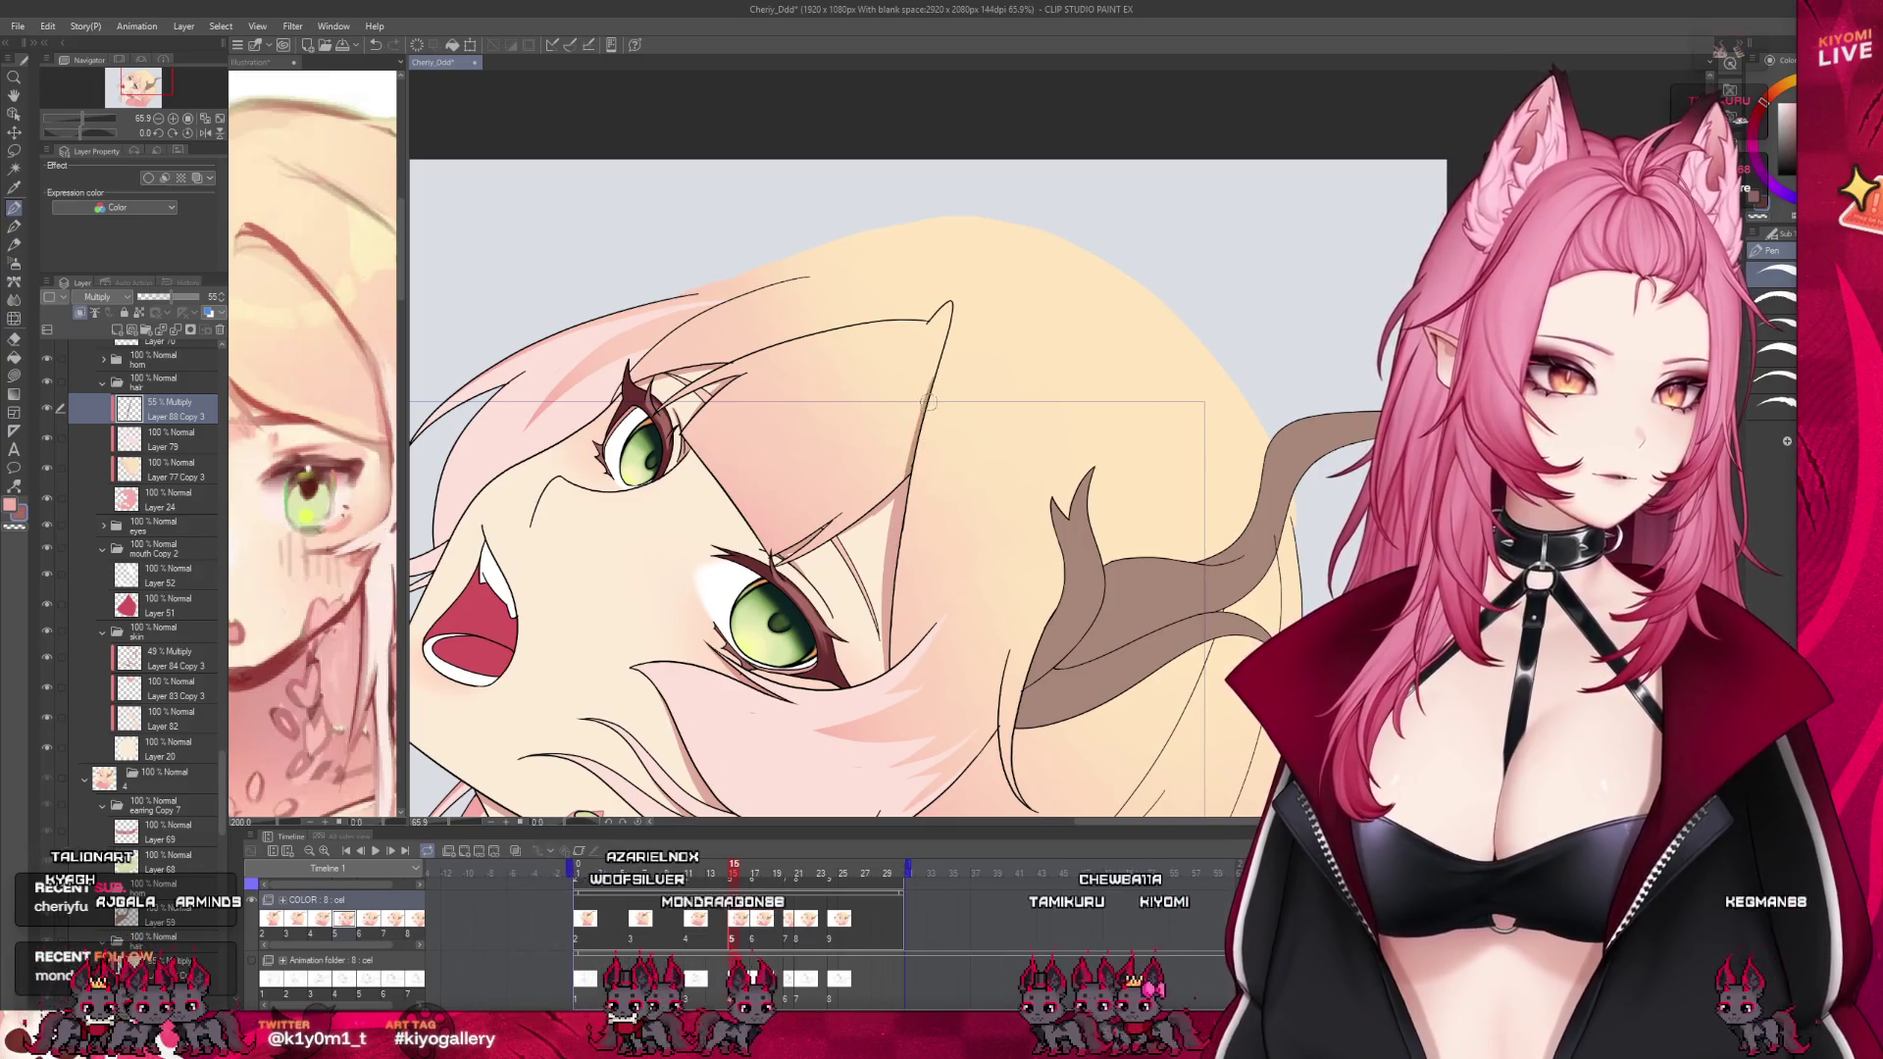
Compare frames 14 and 15, then paint a darker pink stroke along the hair strand
{"action": "left_click", "coordinate": [726, 873]}
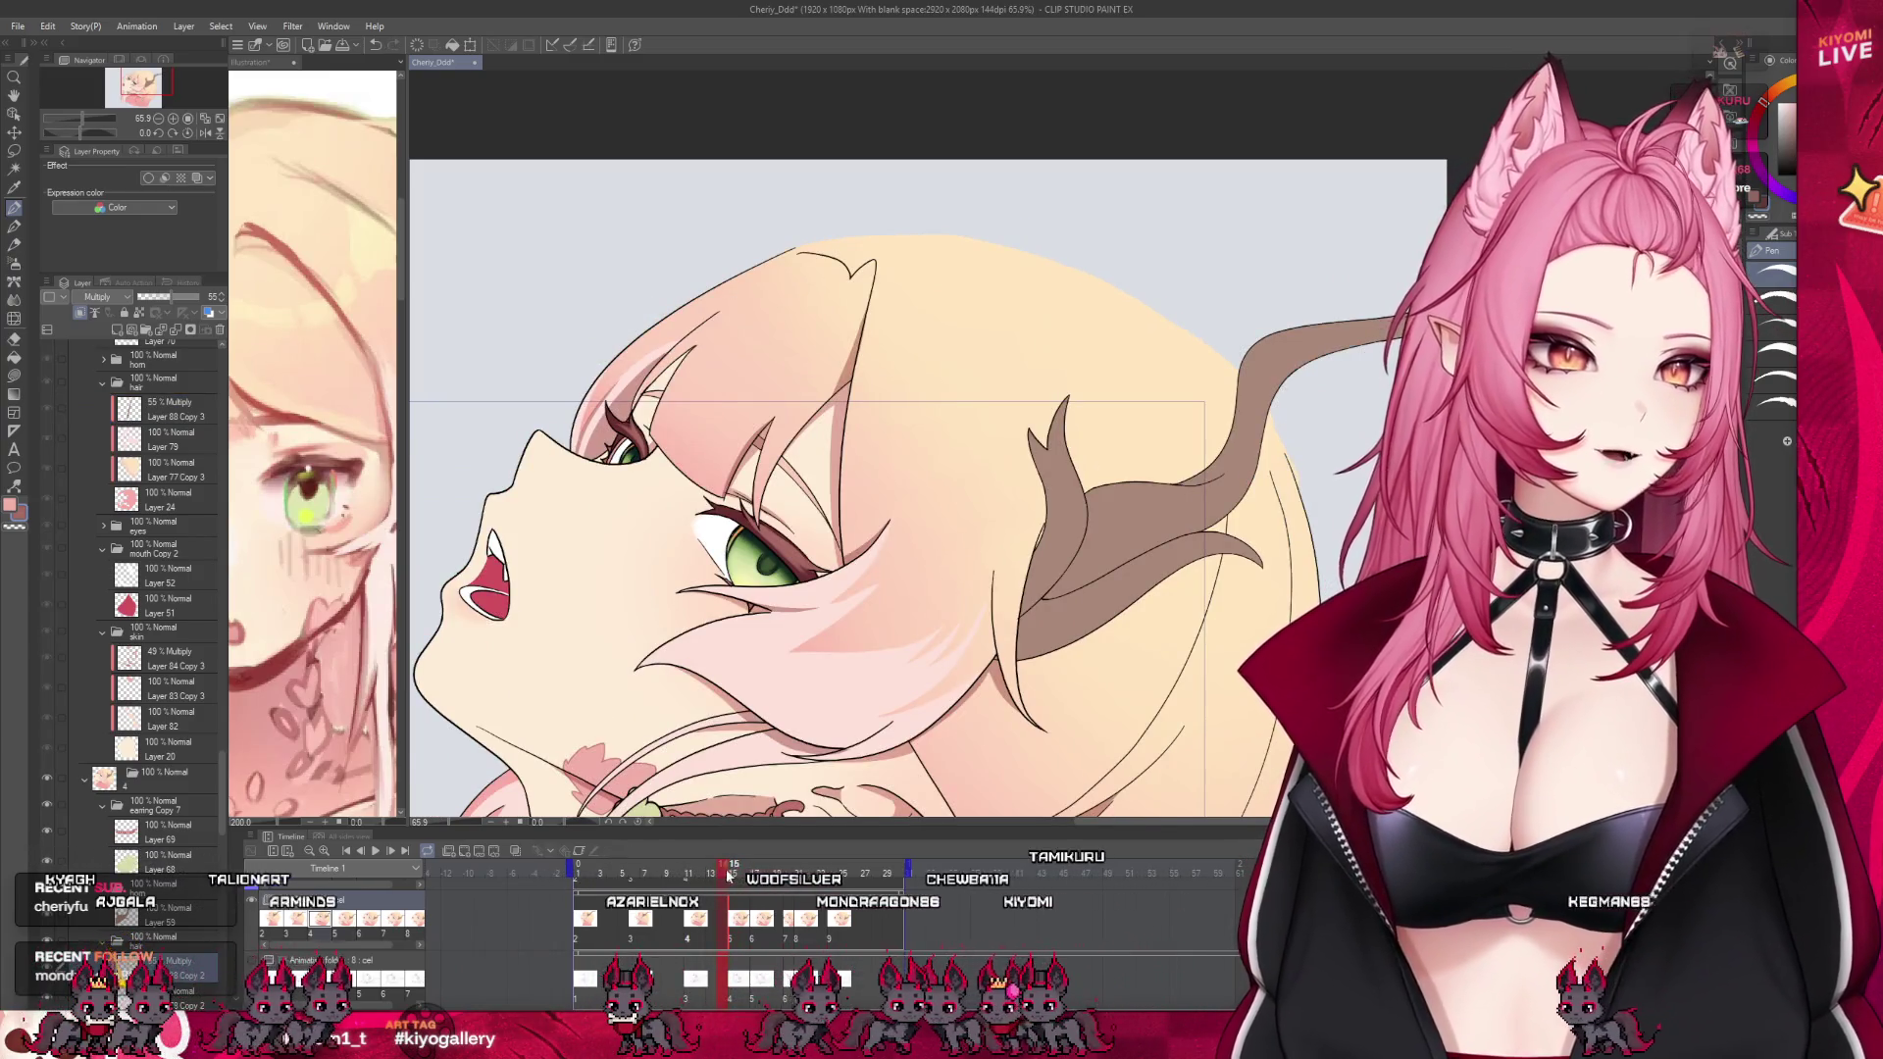
{"action": "left_click", "coordinate": [733, 873]}
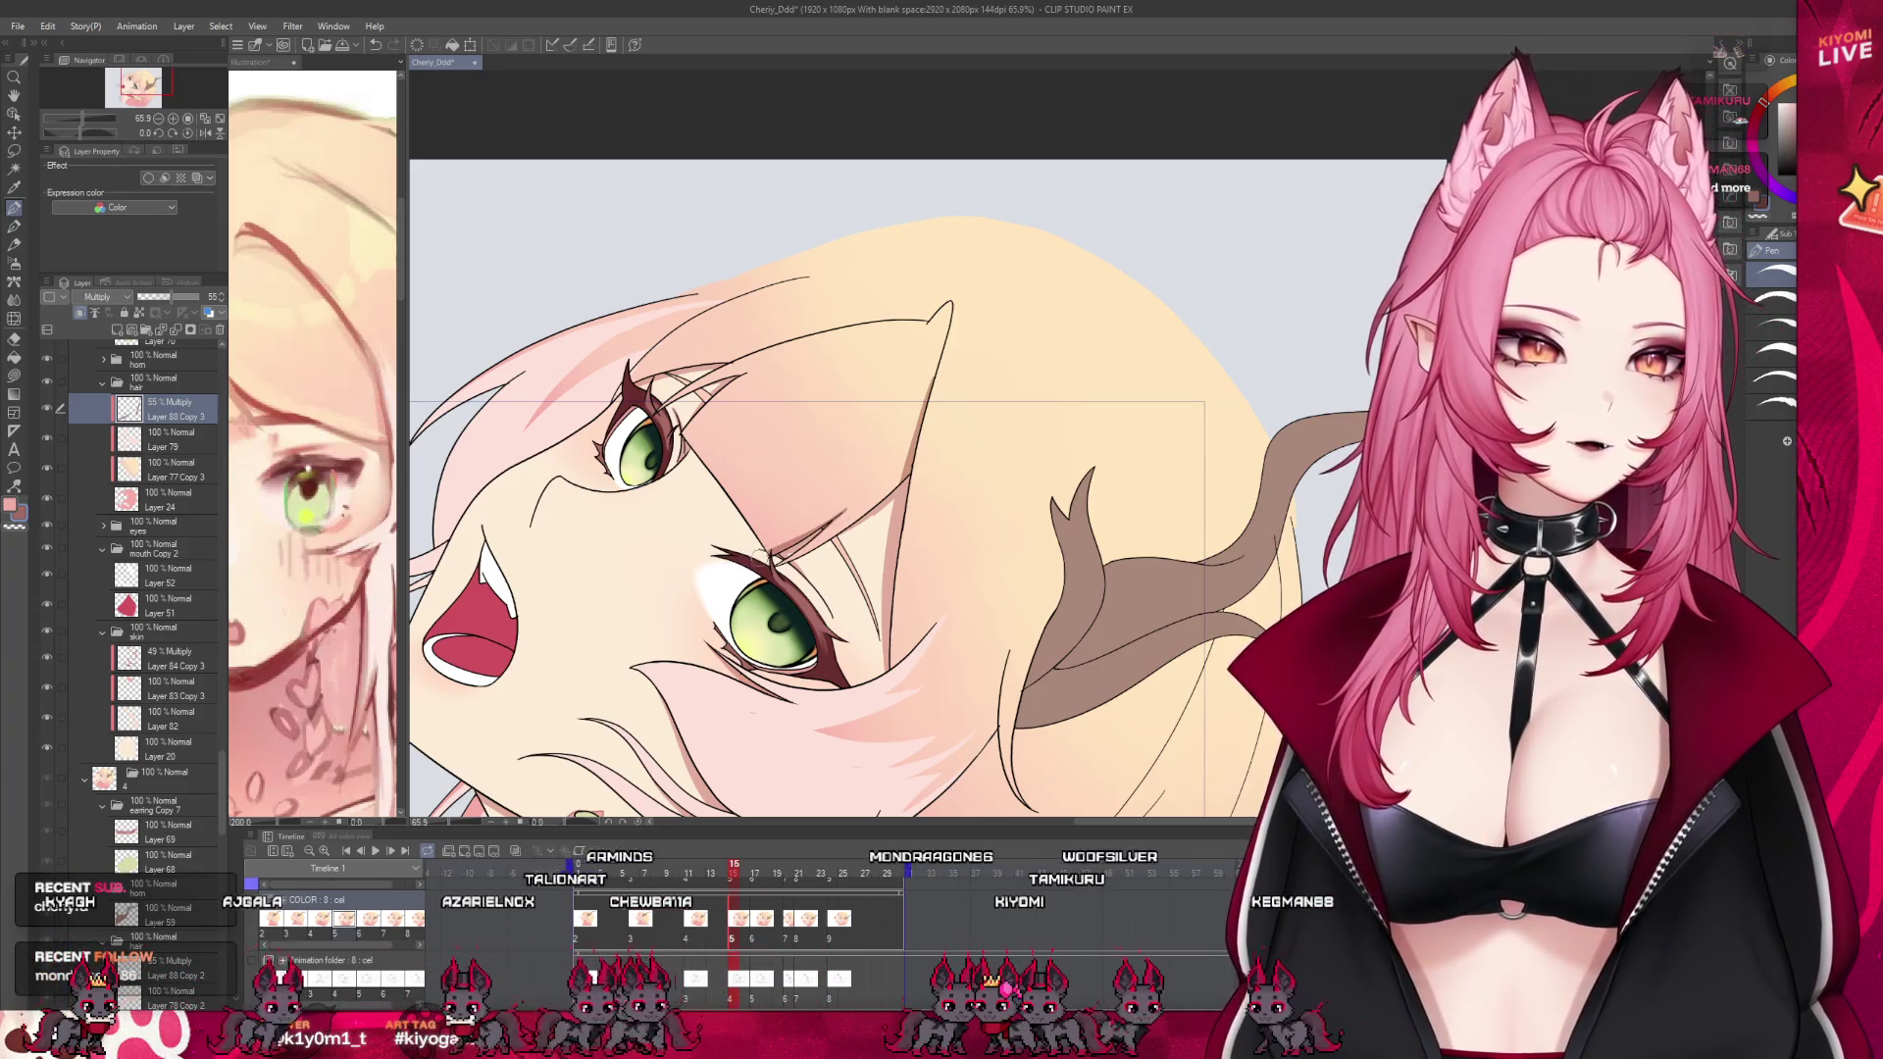
{"action": "left_click", "coordinate": [725, 873]}
{"action": "left_click", "coordinate": [733, 873]}
{"action": "left_click", "coordinate": [726, 873]}
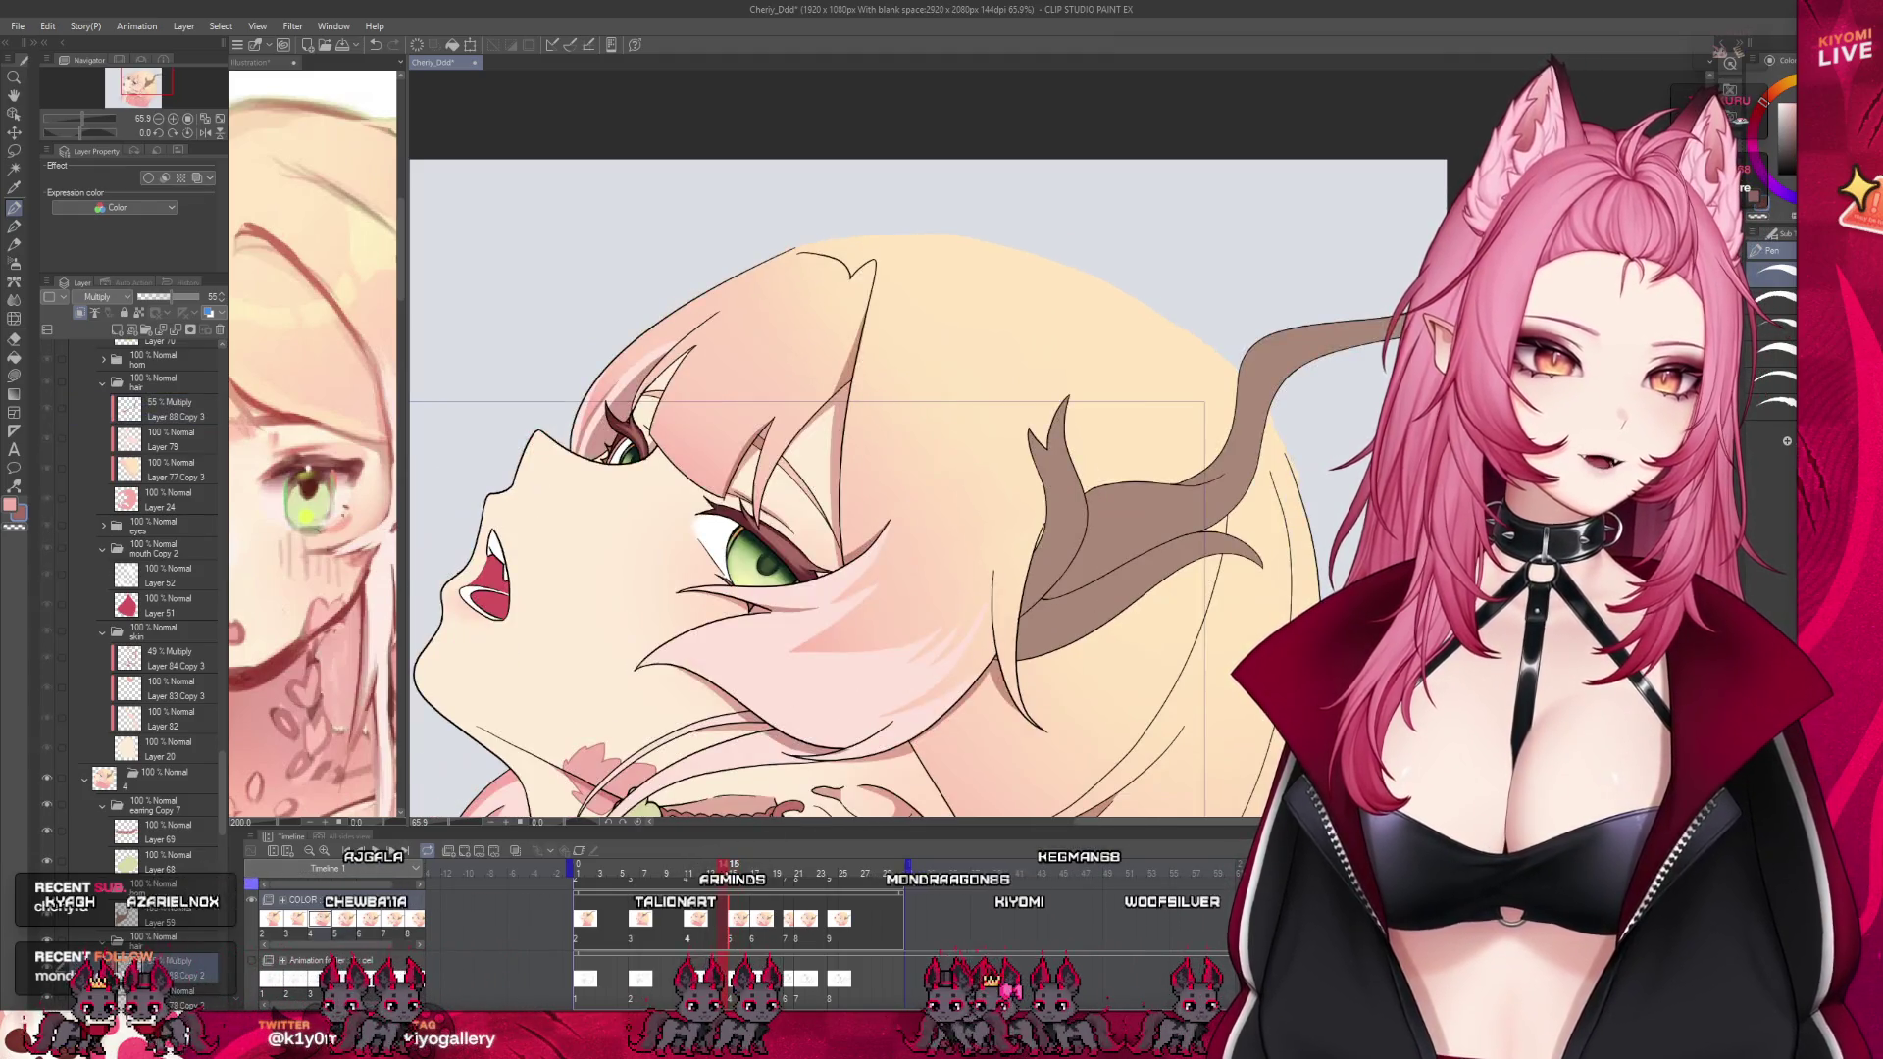
{"action": "left_click", "coordinate": [733, 873]}
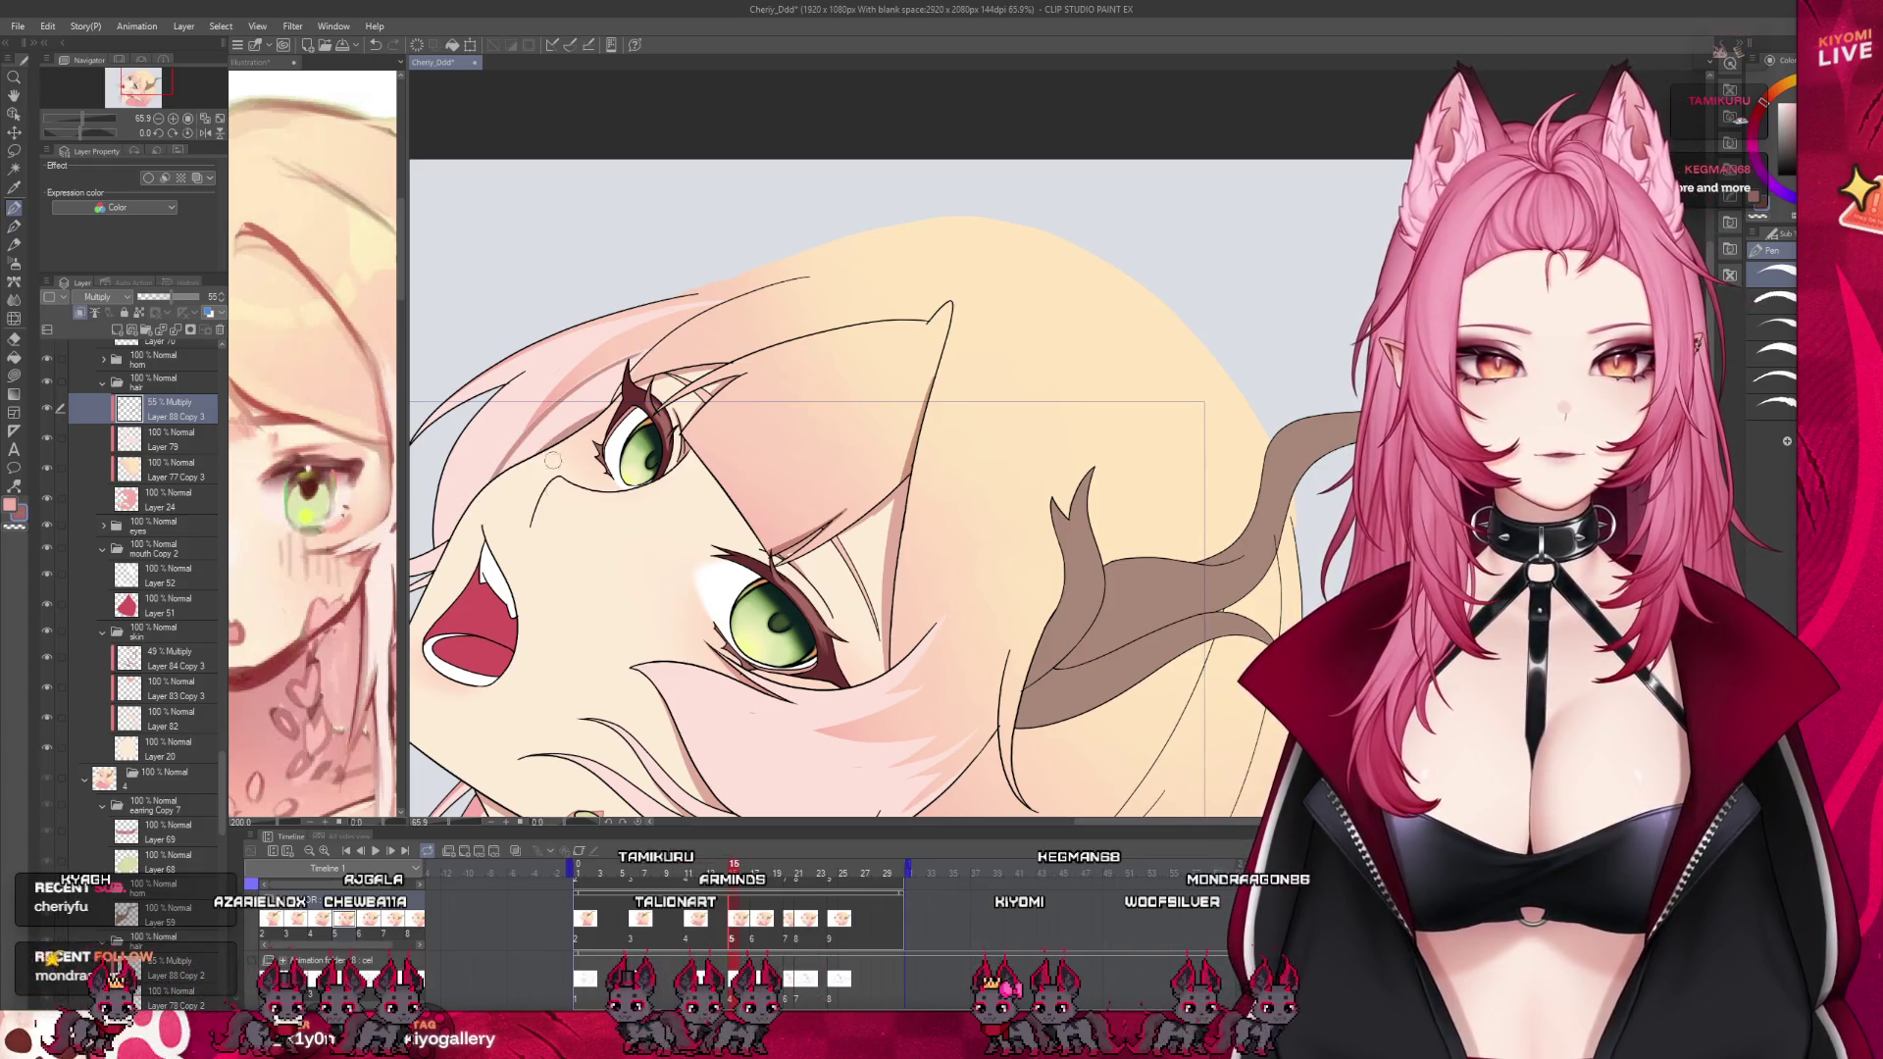
{"action": "left_click", "coordinate": [726, 873]}
{"action": "left_click", "coordinate": [733, 873]}
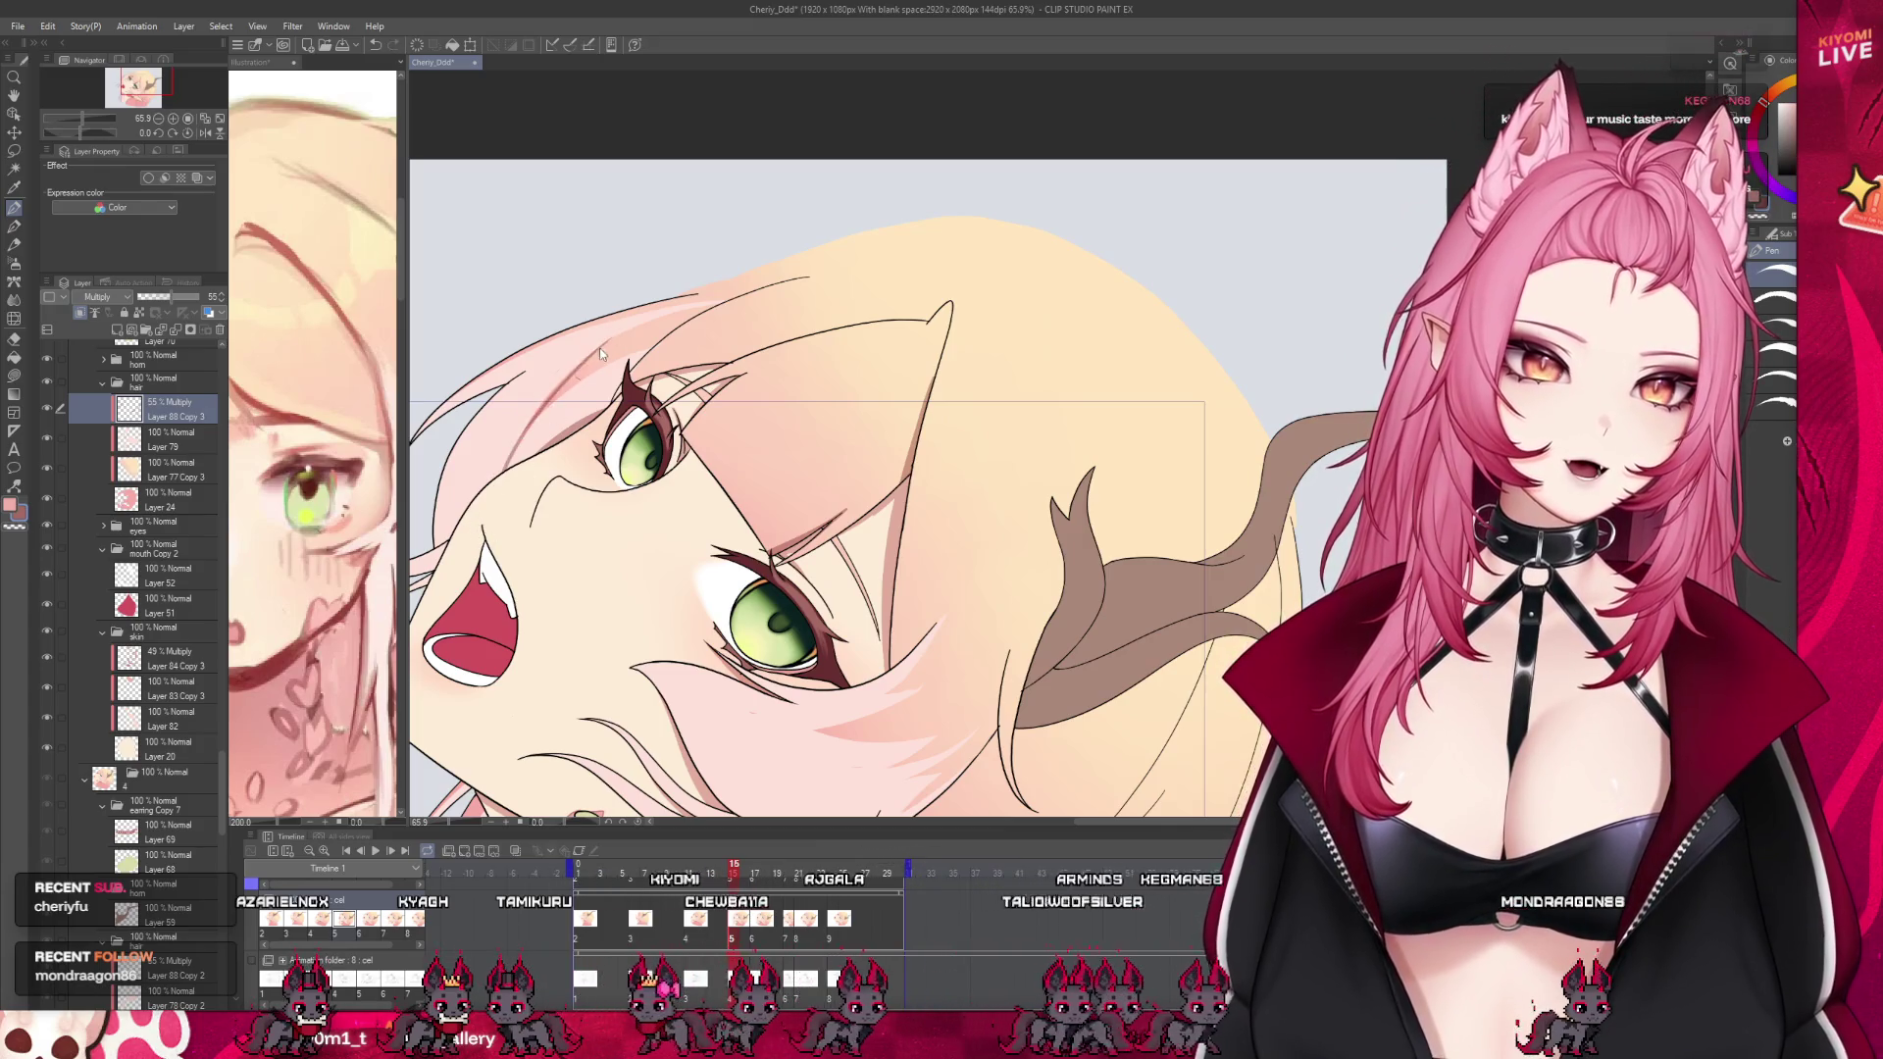
{"action": "left_click_drag", "start_coordinate": [600, 354], "coordinate": [527, 415]}
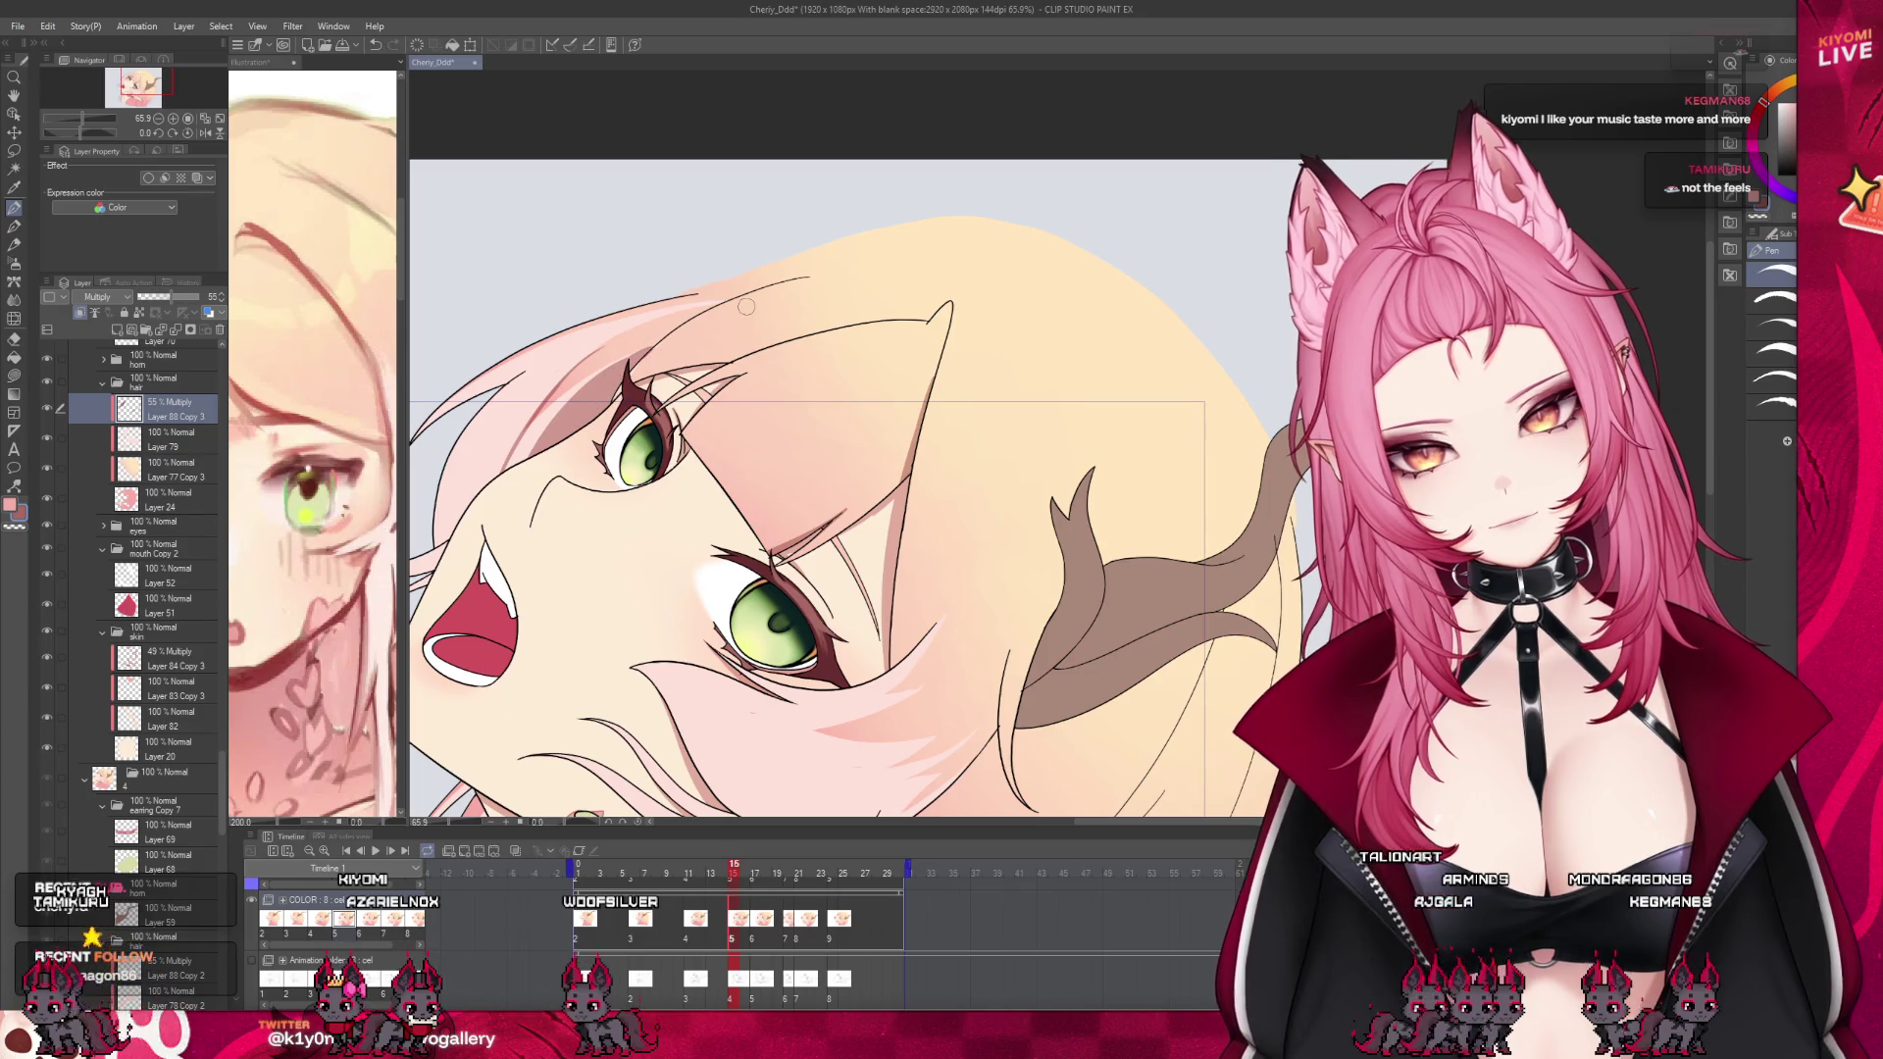
{"action": "scroll", "coordinate": [830, 376], "scroll_direction": "down", "scroll_amount": 2}
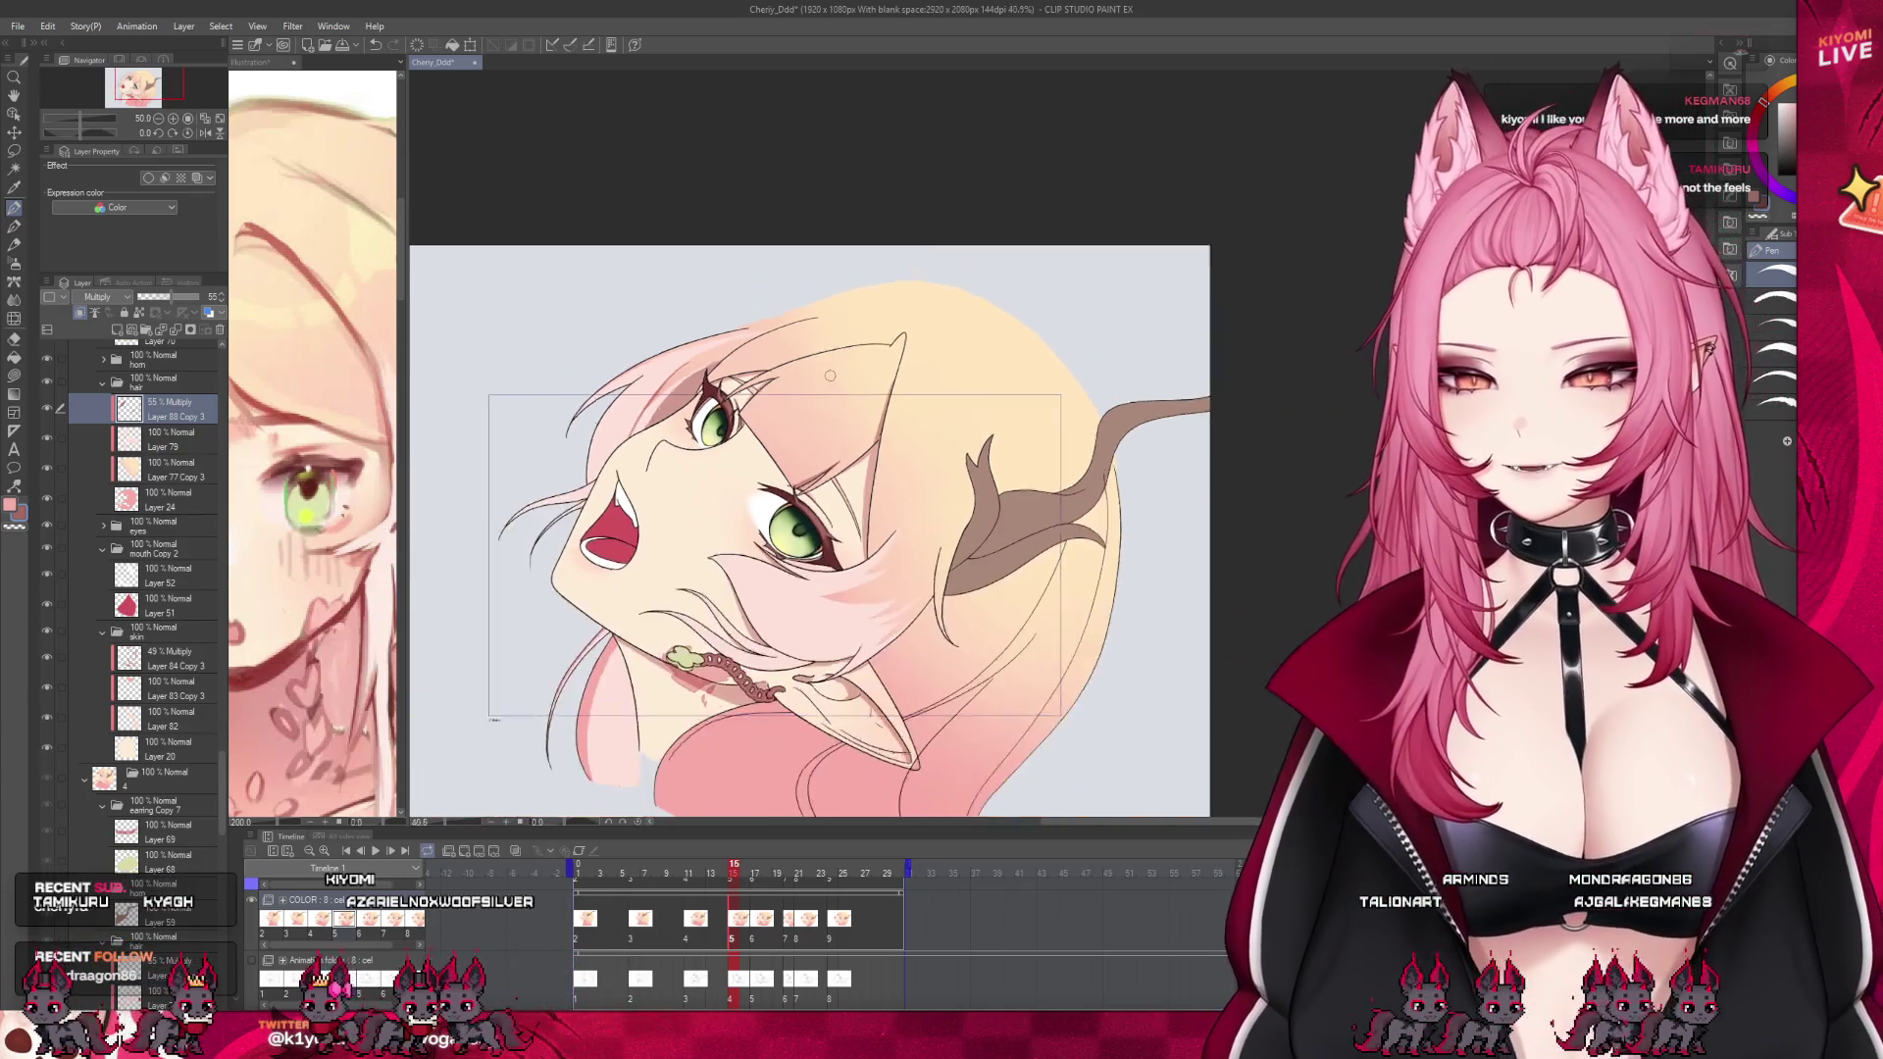
{"action": "scroll", "coordinate": [804, 785], "scroll_direction": "up", "scroll_amount": 1}
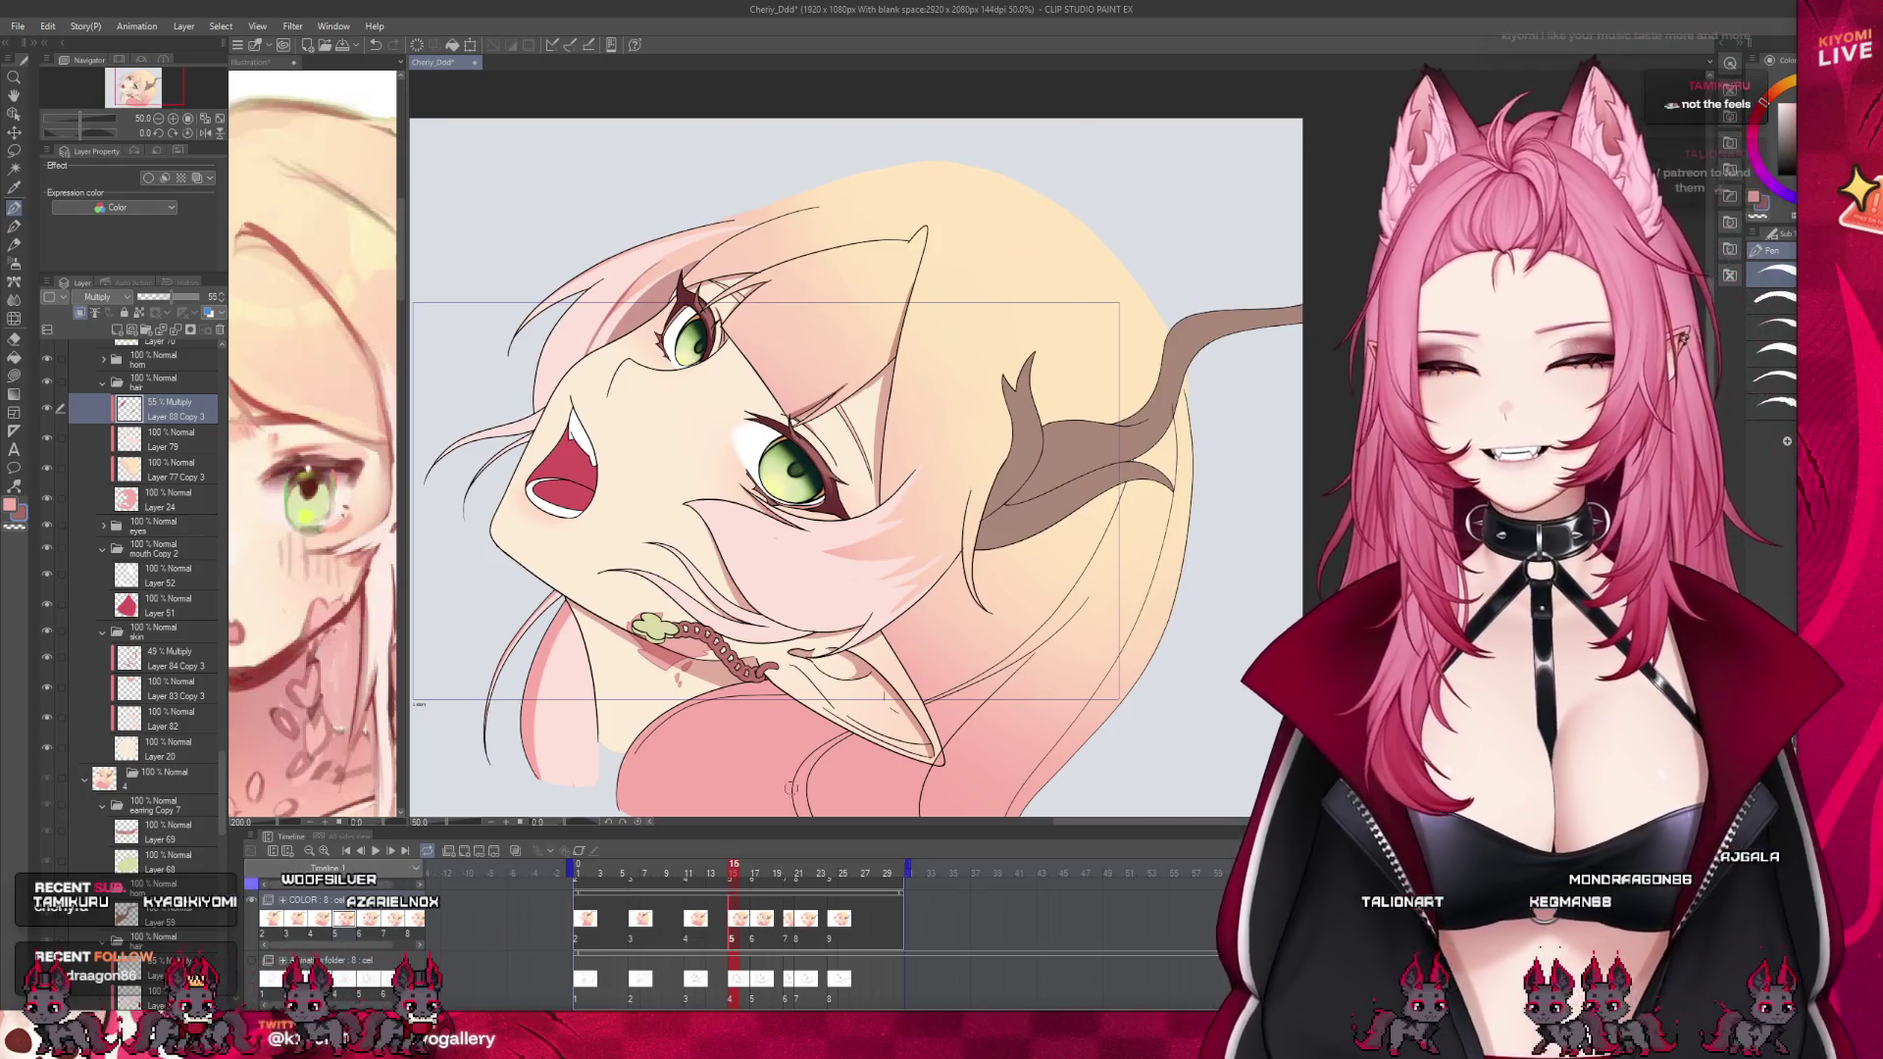
{"action": "left_click", "coordinate": [711, 875]}
{"action": "left_click", "coordinate": [731, 875]}
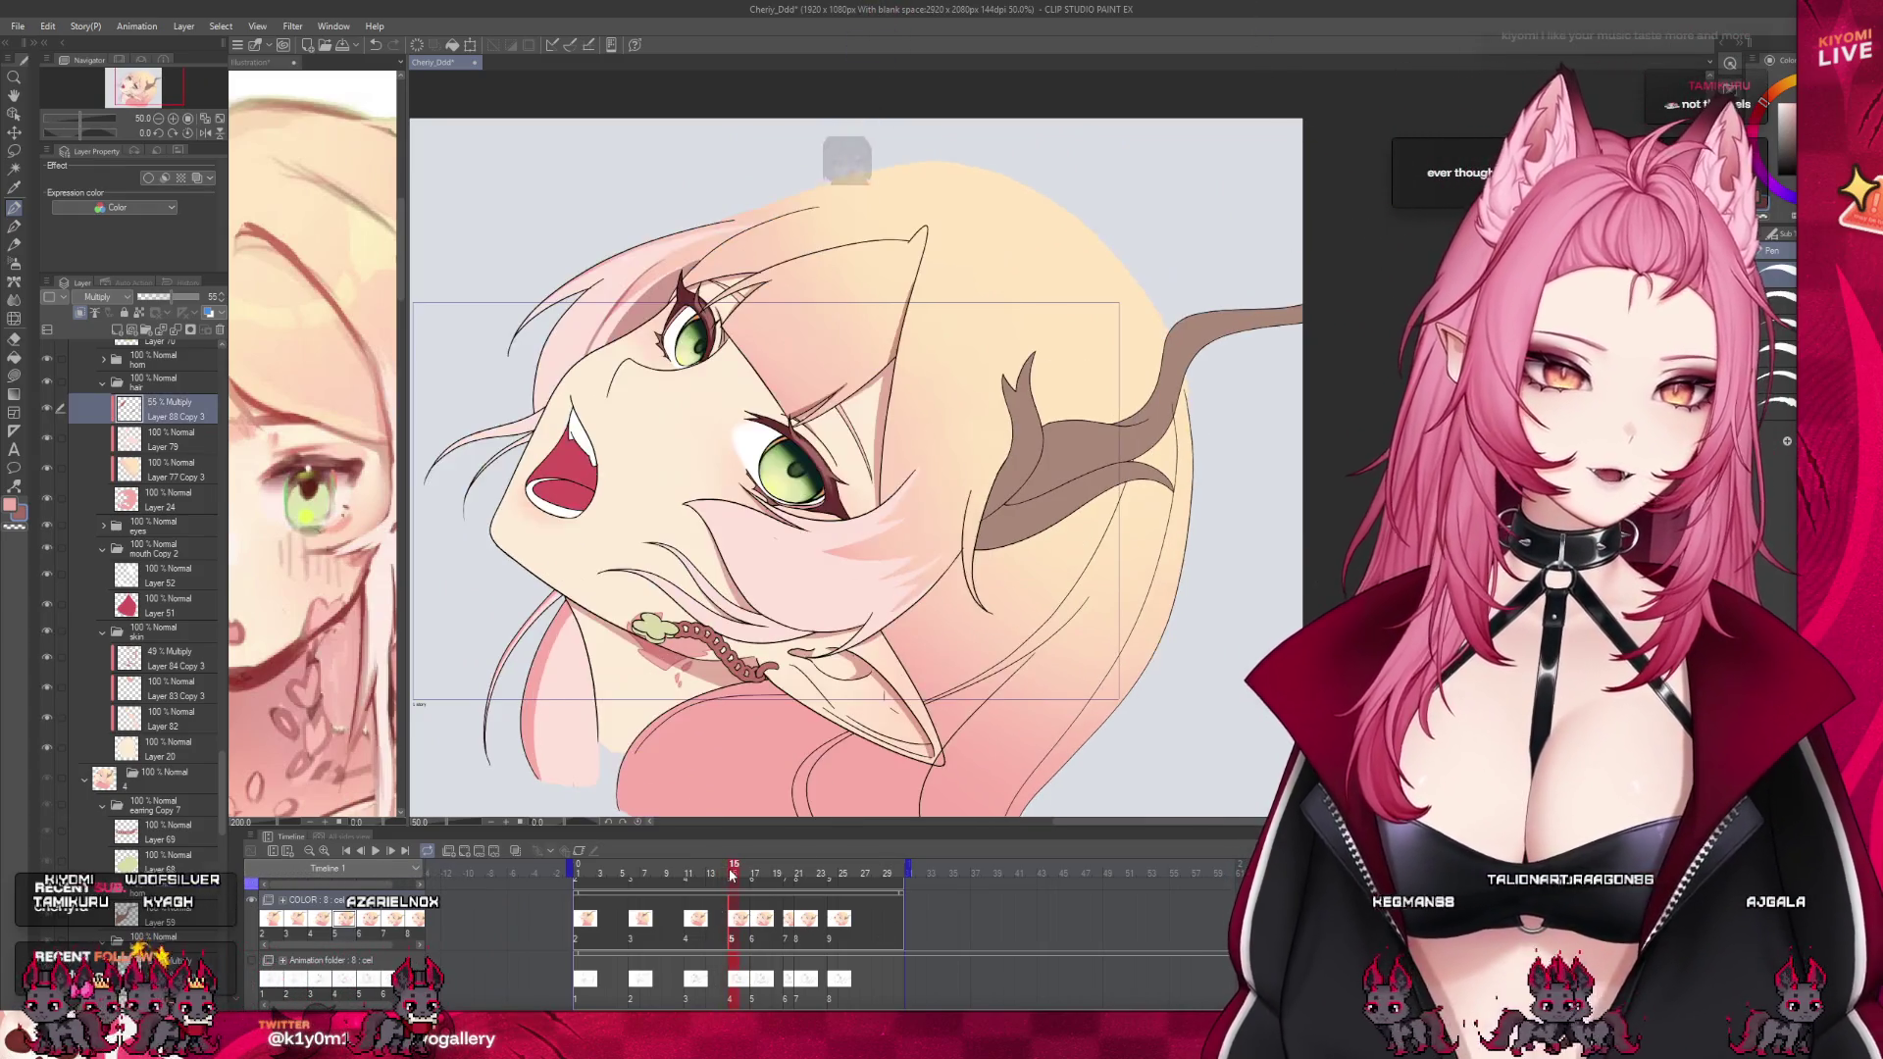
{"action": "left_click_drag", "start_coordinate": [731, 875], "coordinate": [724, 875]}
{"action": "left_click", "coordinate": [727, 876]}
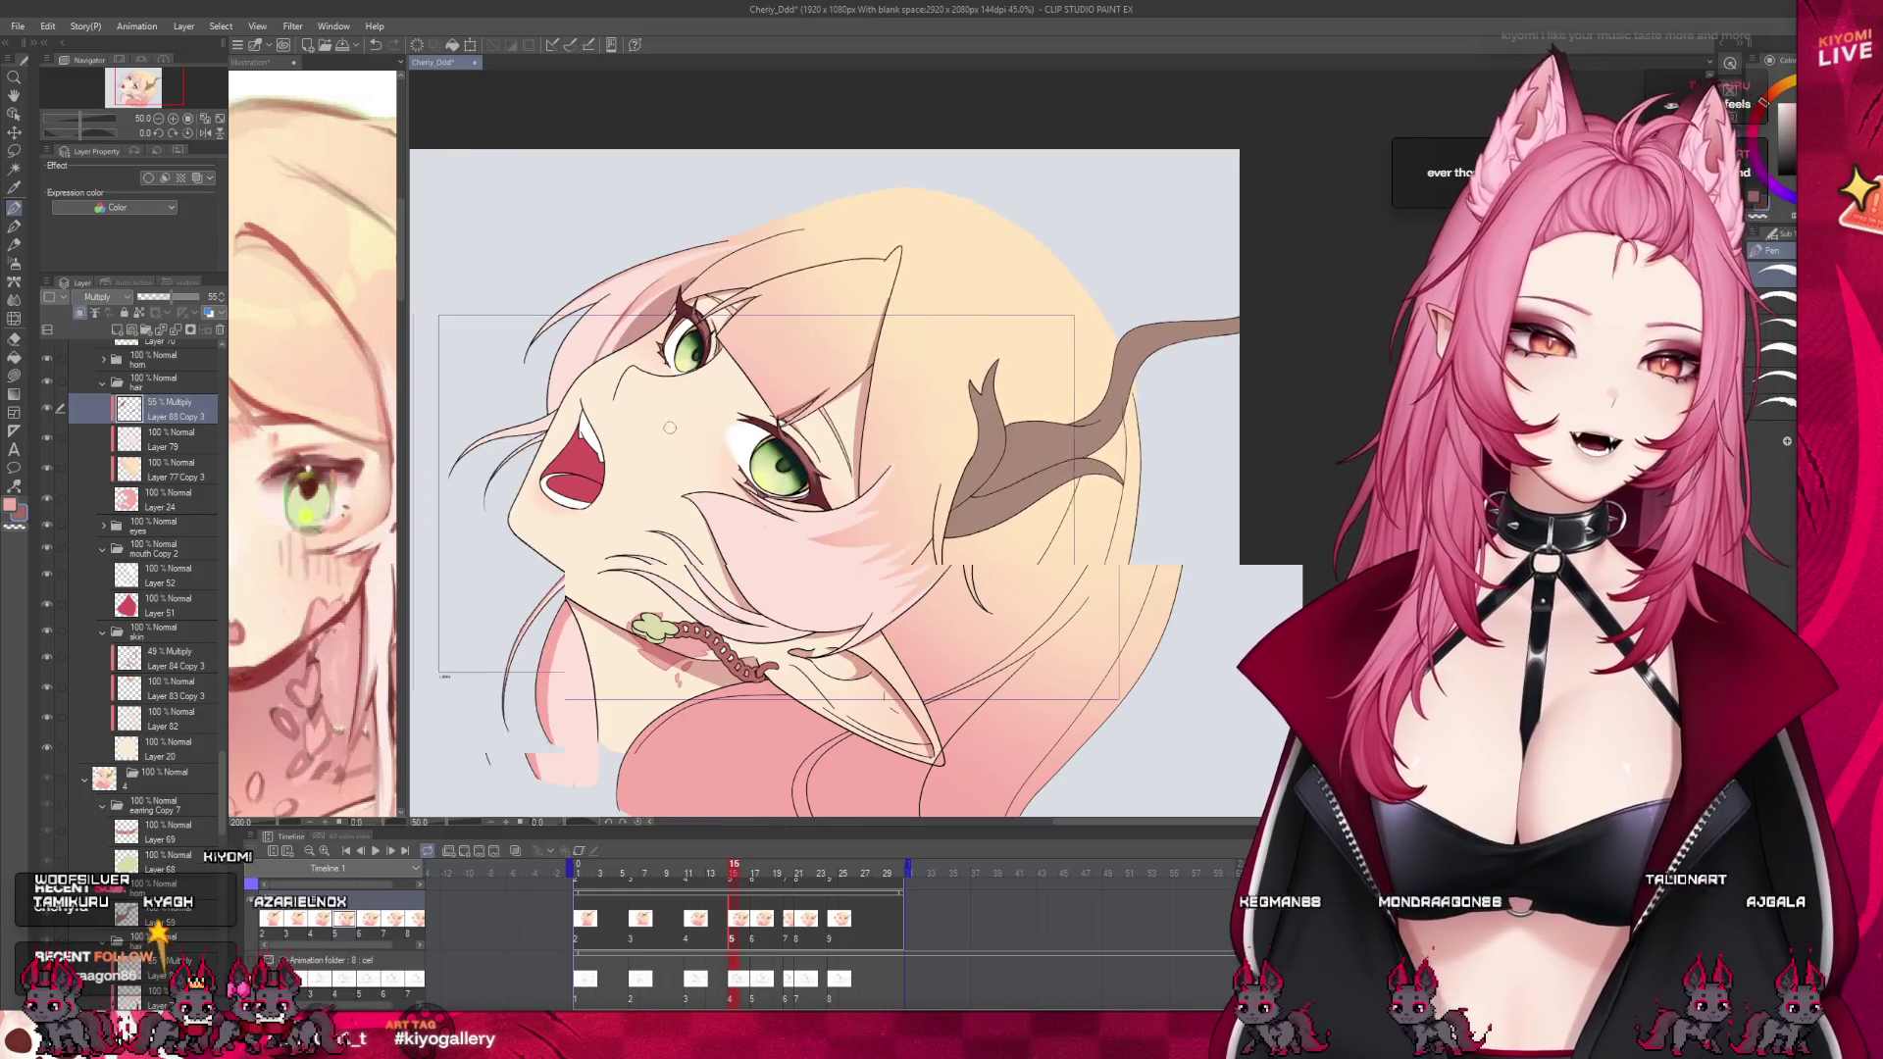
{"action": "scroll", "coordinate": [860, 692], "scroll_direction": "down", "scroll_amount": 1}
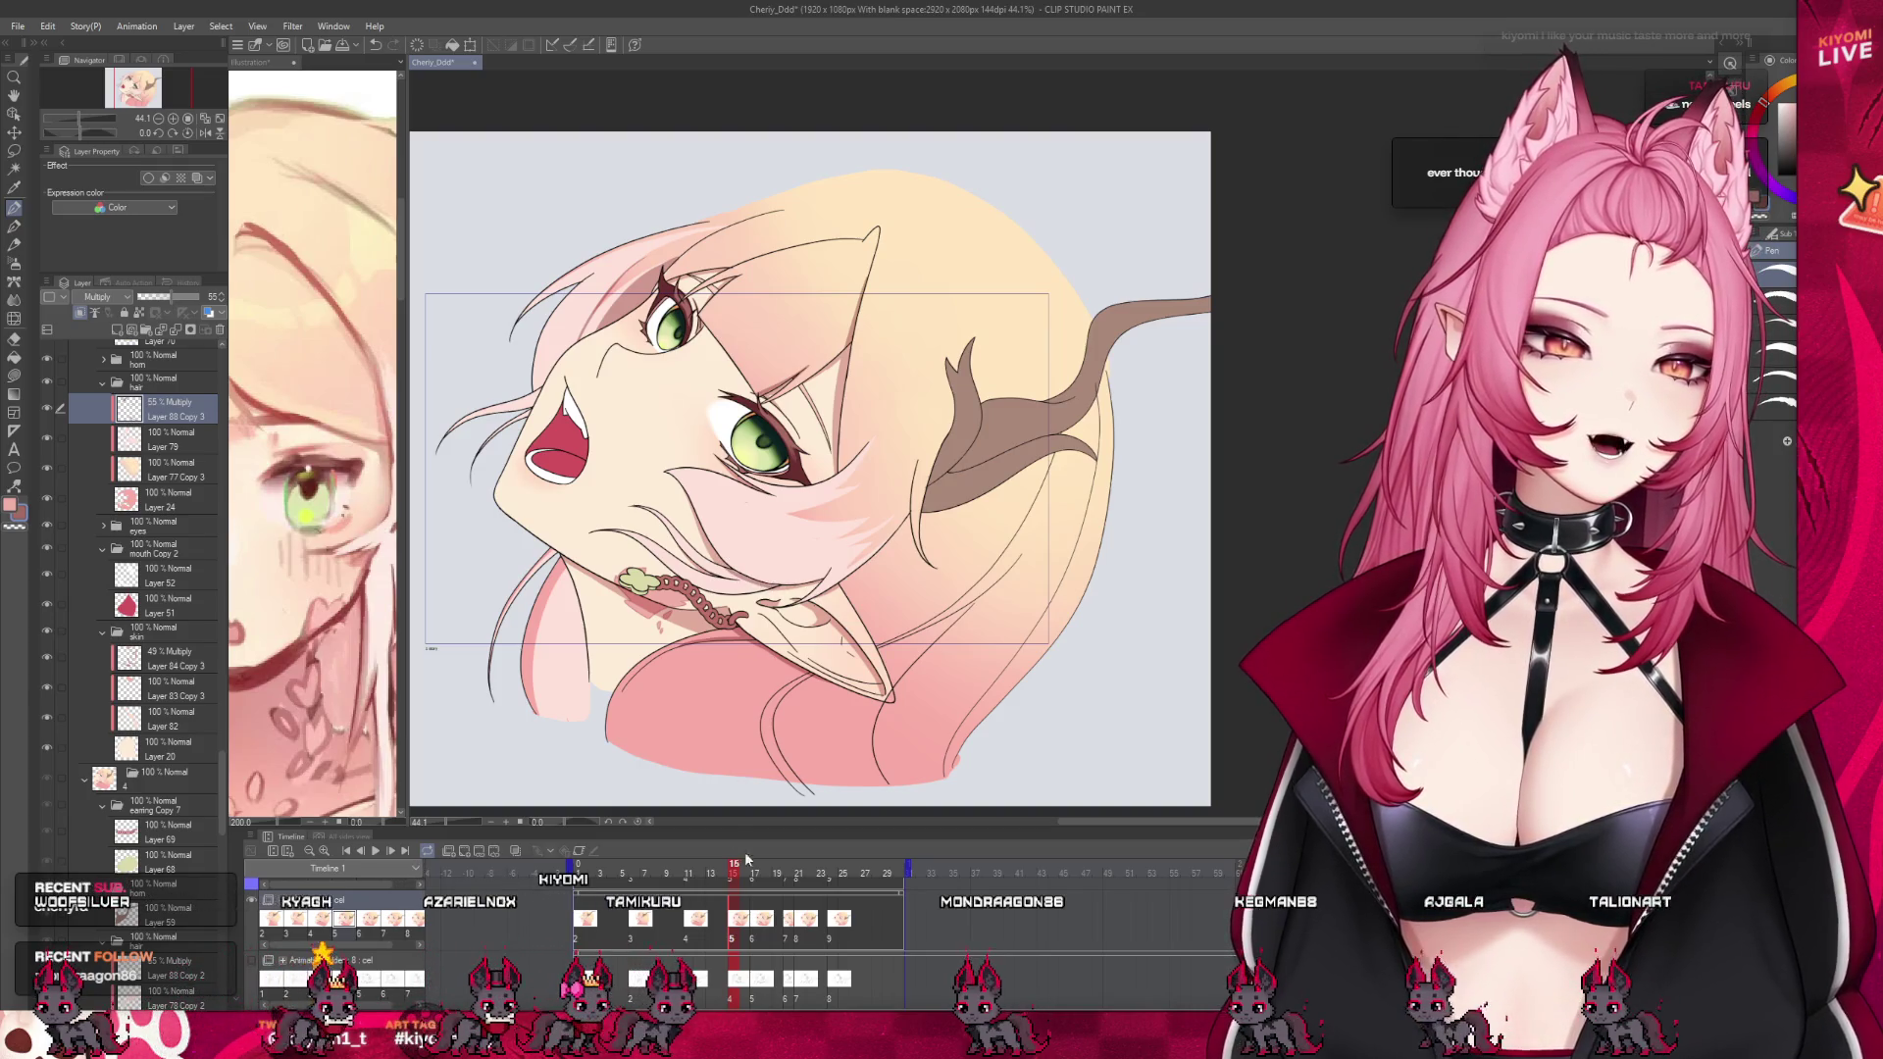
{"action": "left_click_drag", "start_coordinate": [726, 872], "coordinate": [738, 870]}
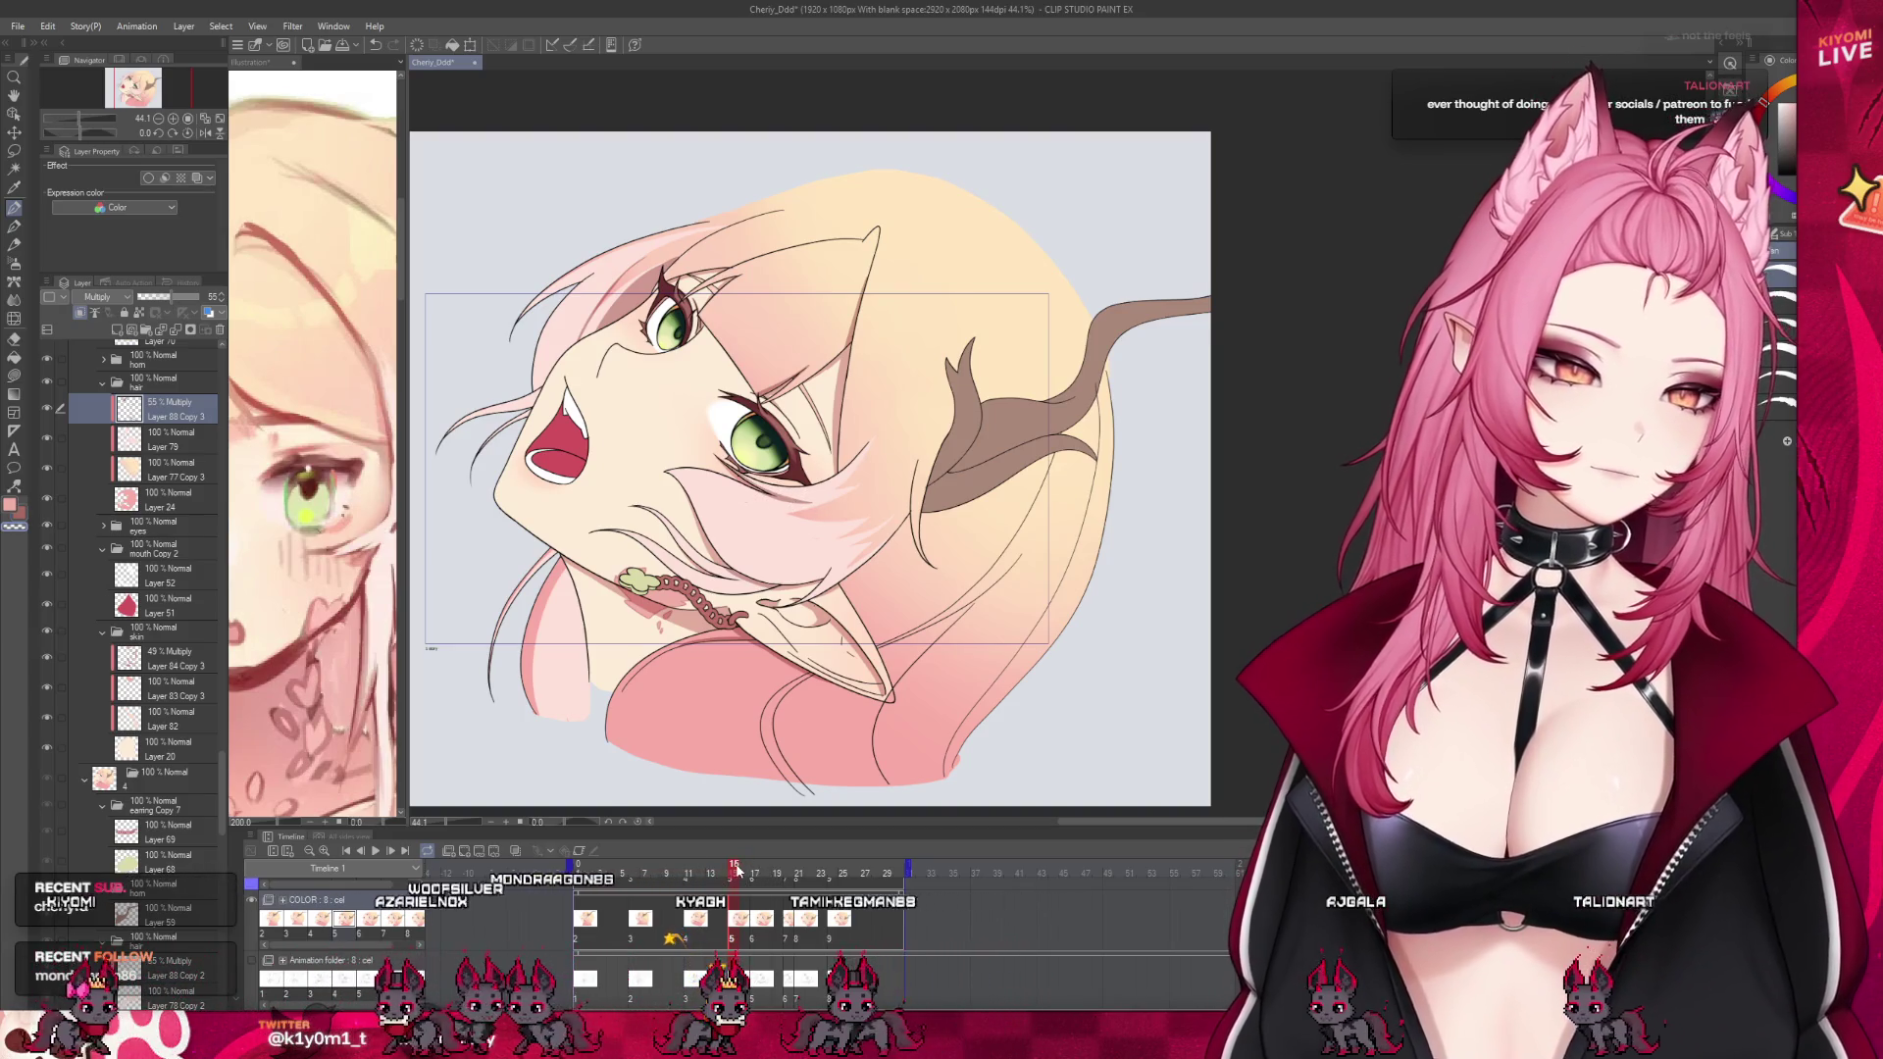
{"action": "left_click", "coordinate": [719, 874]}
{"action": "left_click_drag", "start_coordinate": [719, 876], "coordinate": [732, 878]}
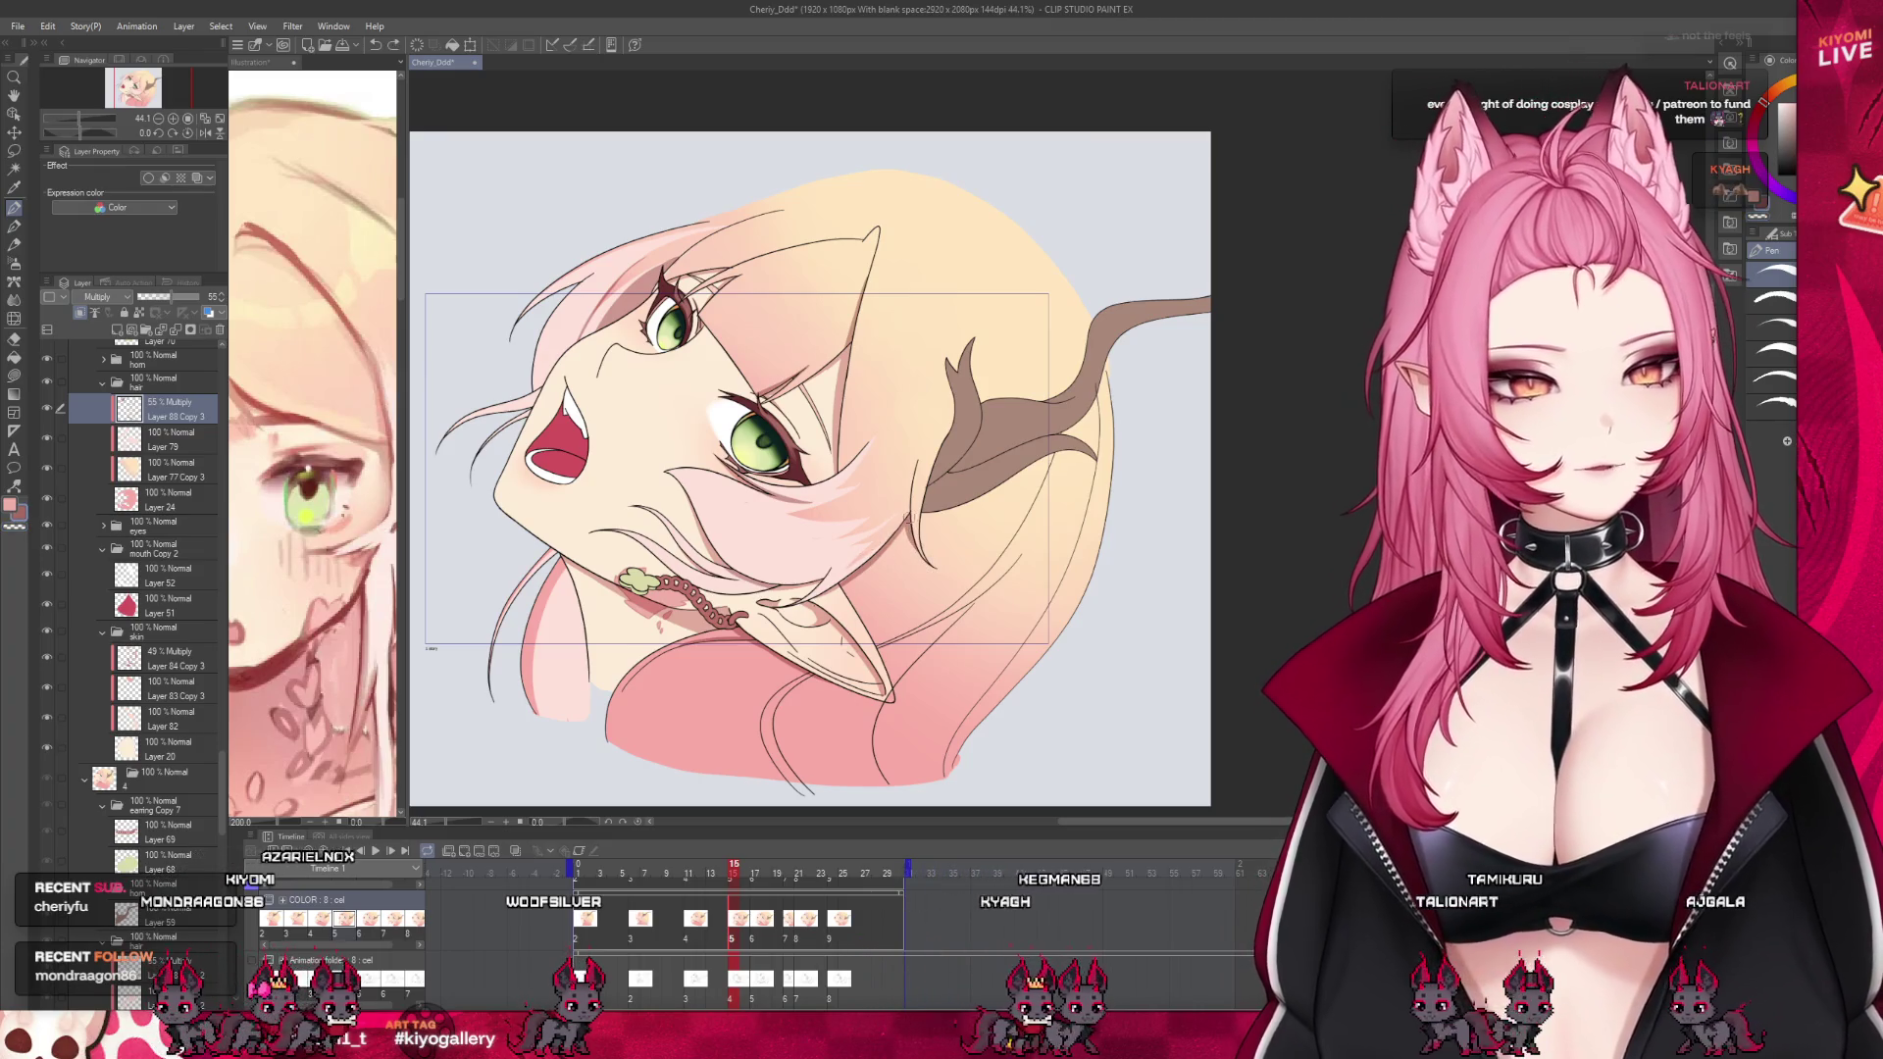
{"action": "left_click_drag", "start_coordinate": [739, 874], "coordinate": [736, 887]}
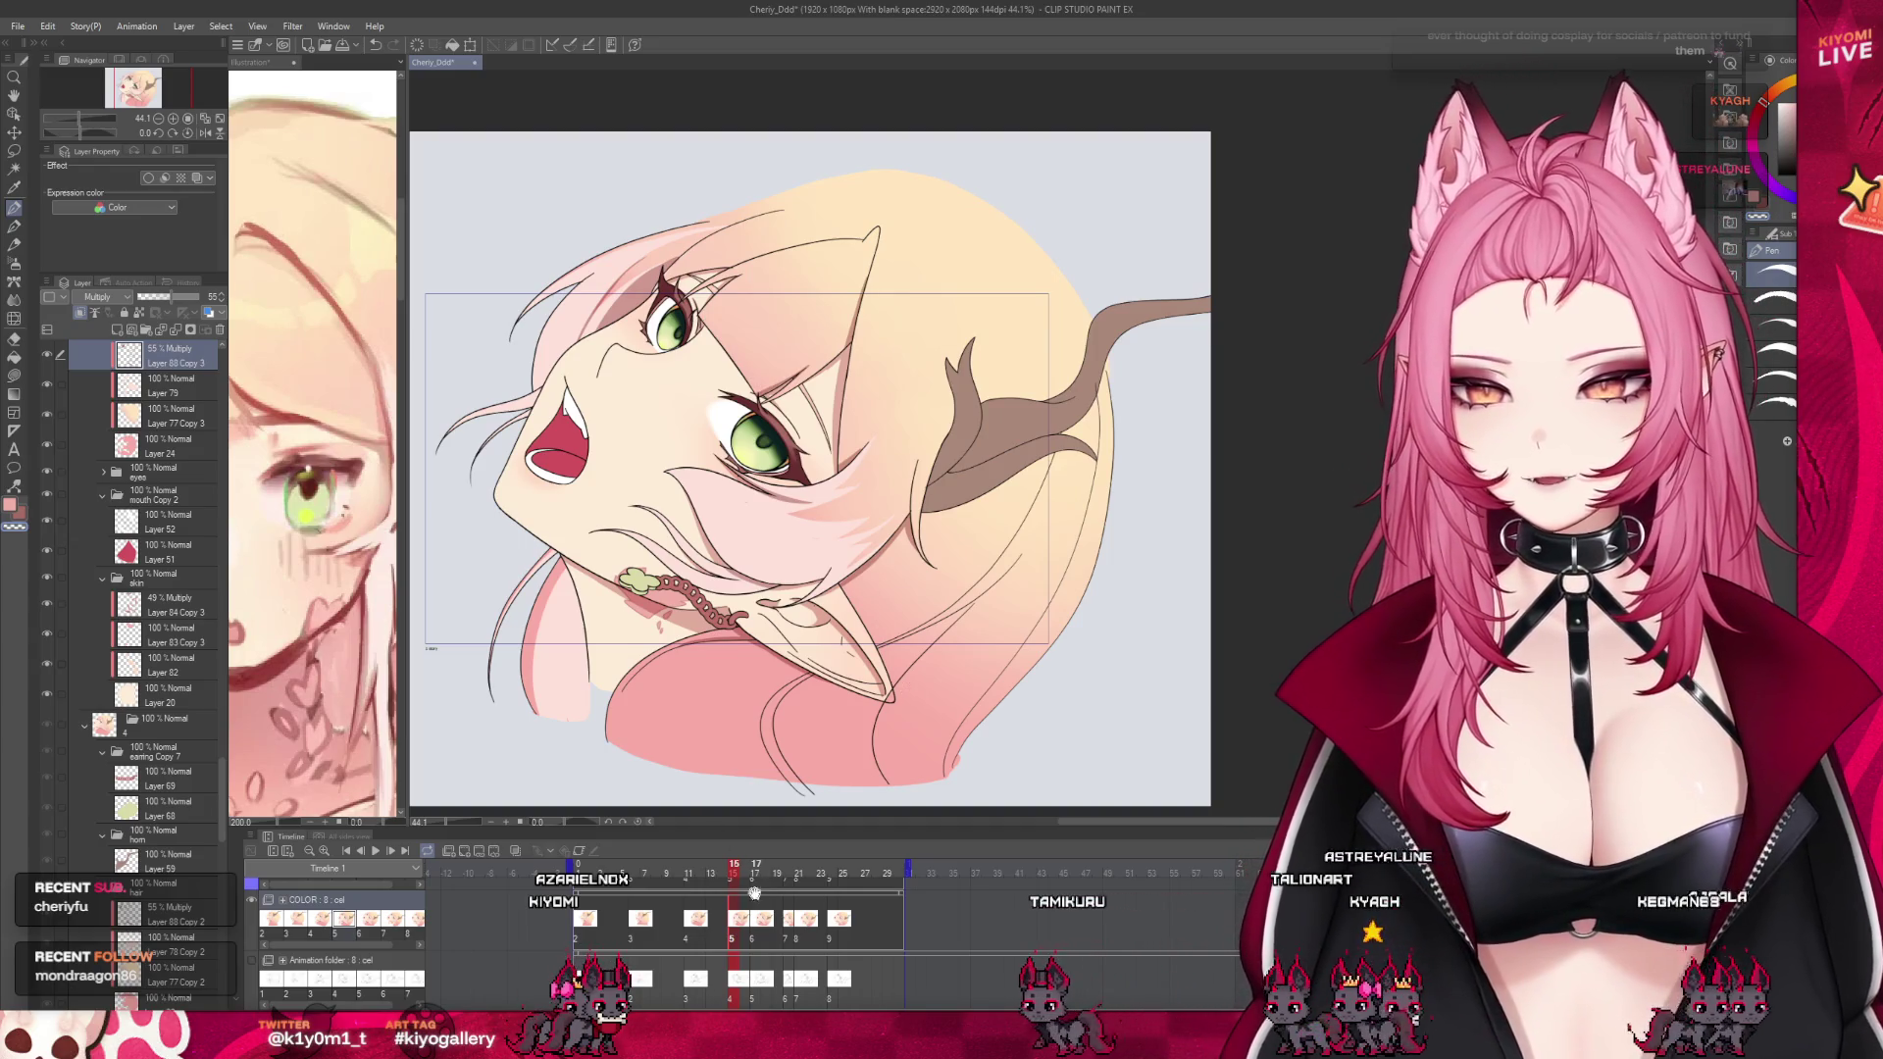
{"action": "left_click", "coordinate": [738, 942]}
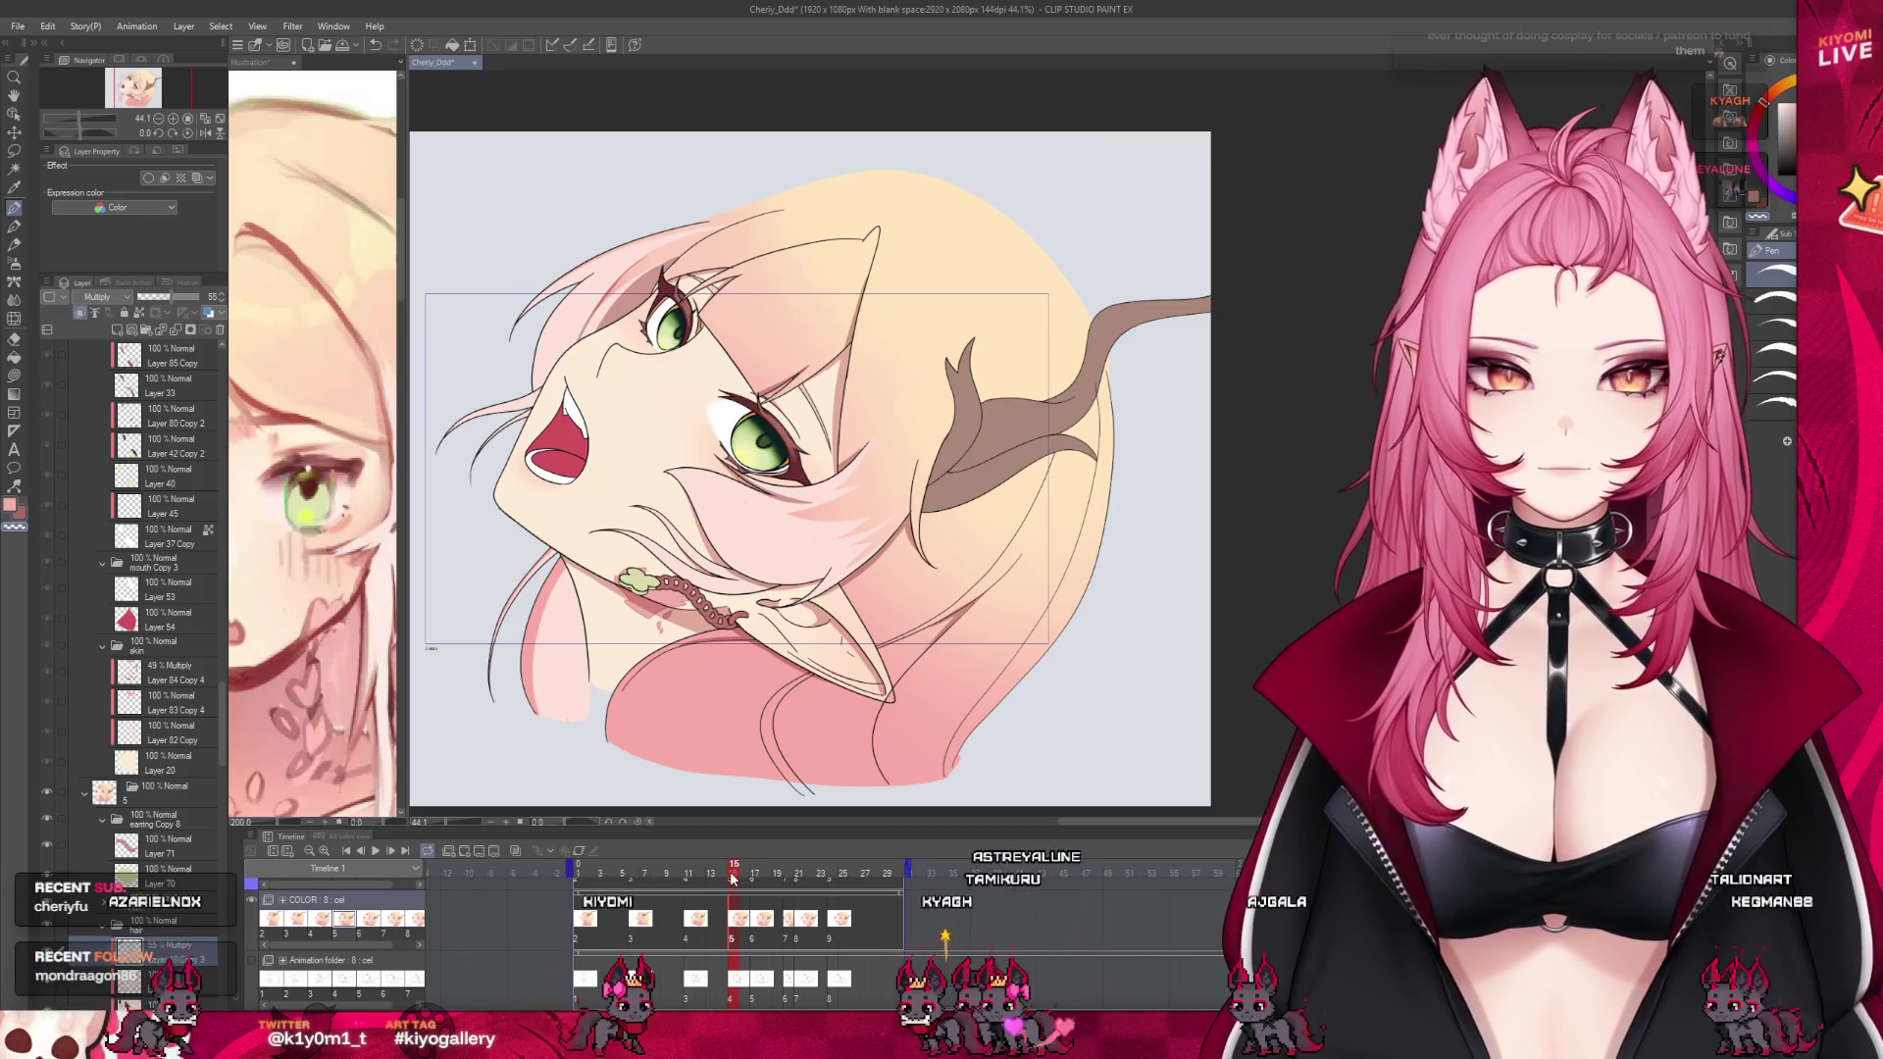
Scrub through frames 10 to 17 to check the animation, zoom out, and settle on frame 17
{"action": "left_click_drag", "start_coordinate": [733, 878], "coordinate": [735, 840]}
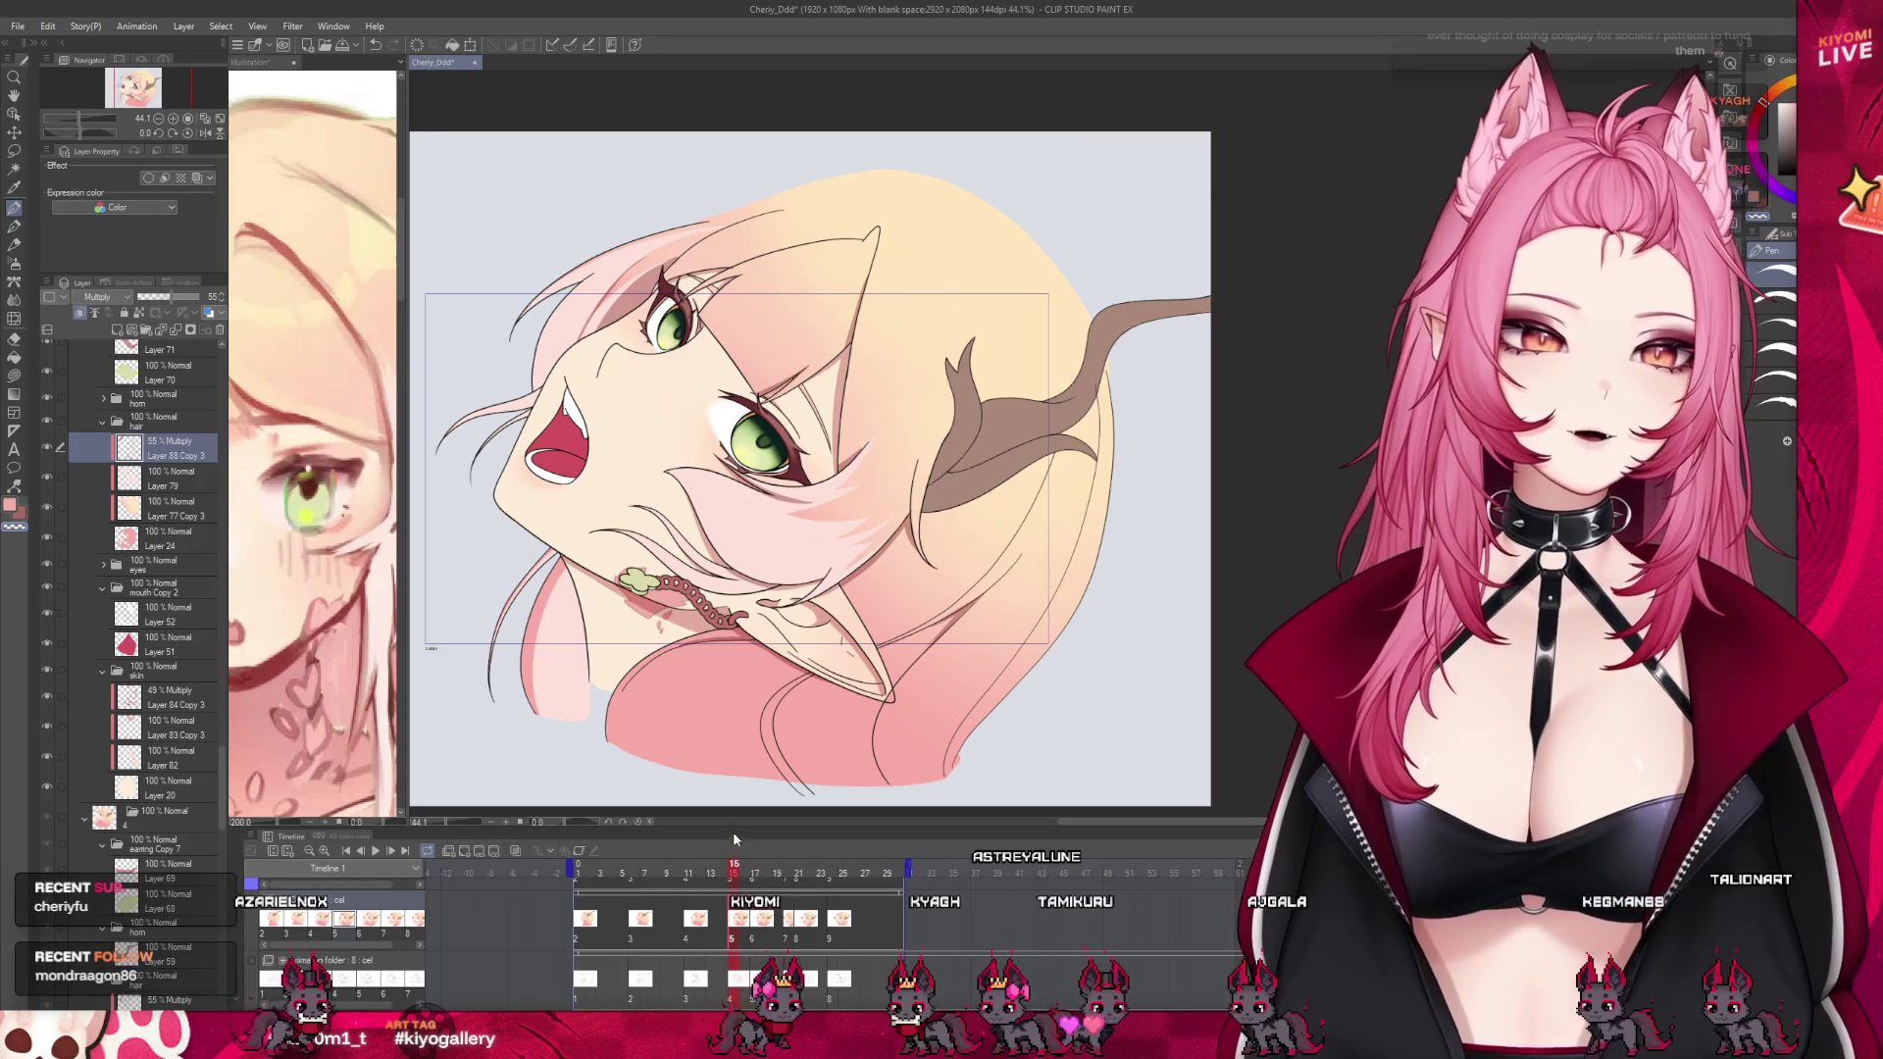
{"action": "left_click_drag", "start_coordinate": [743, 939], "coordinate": [721, 938]}
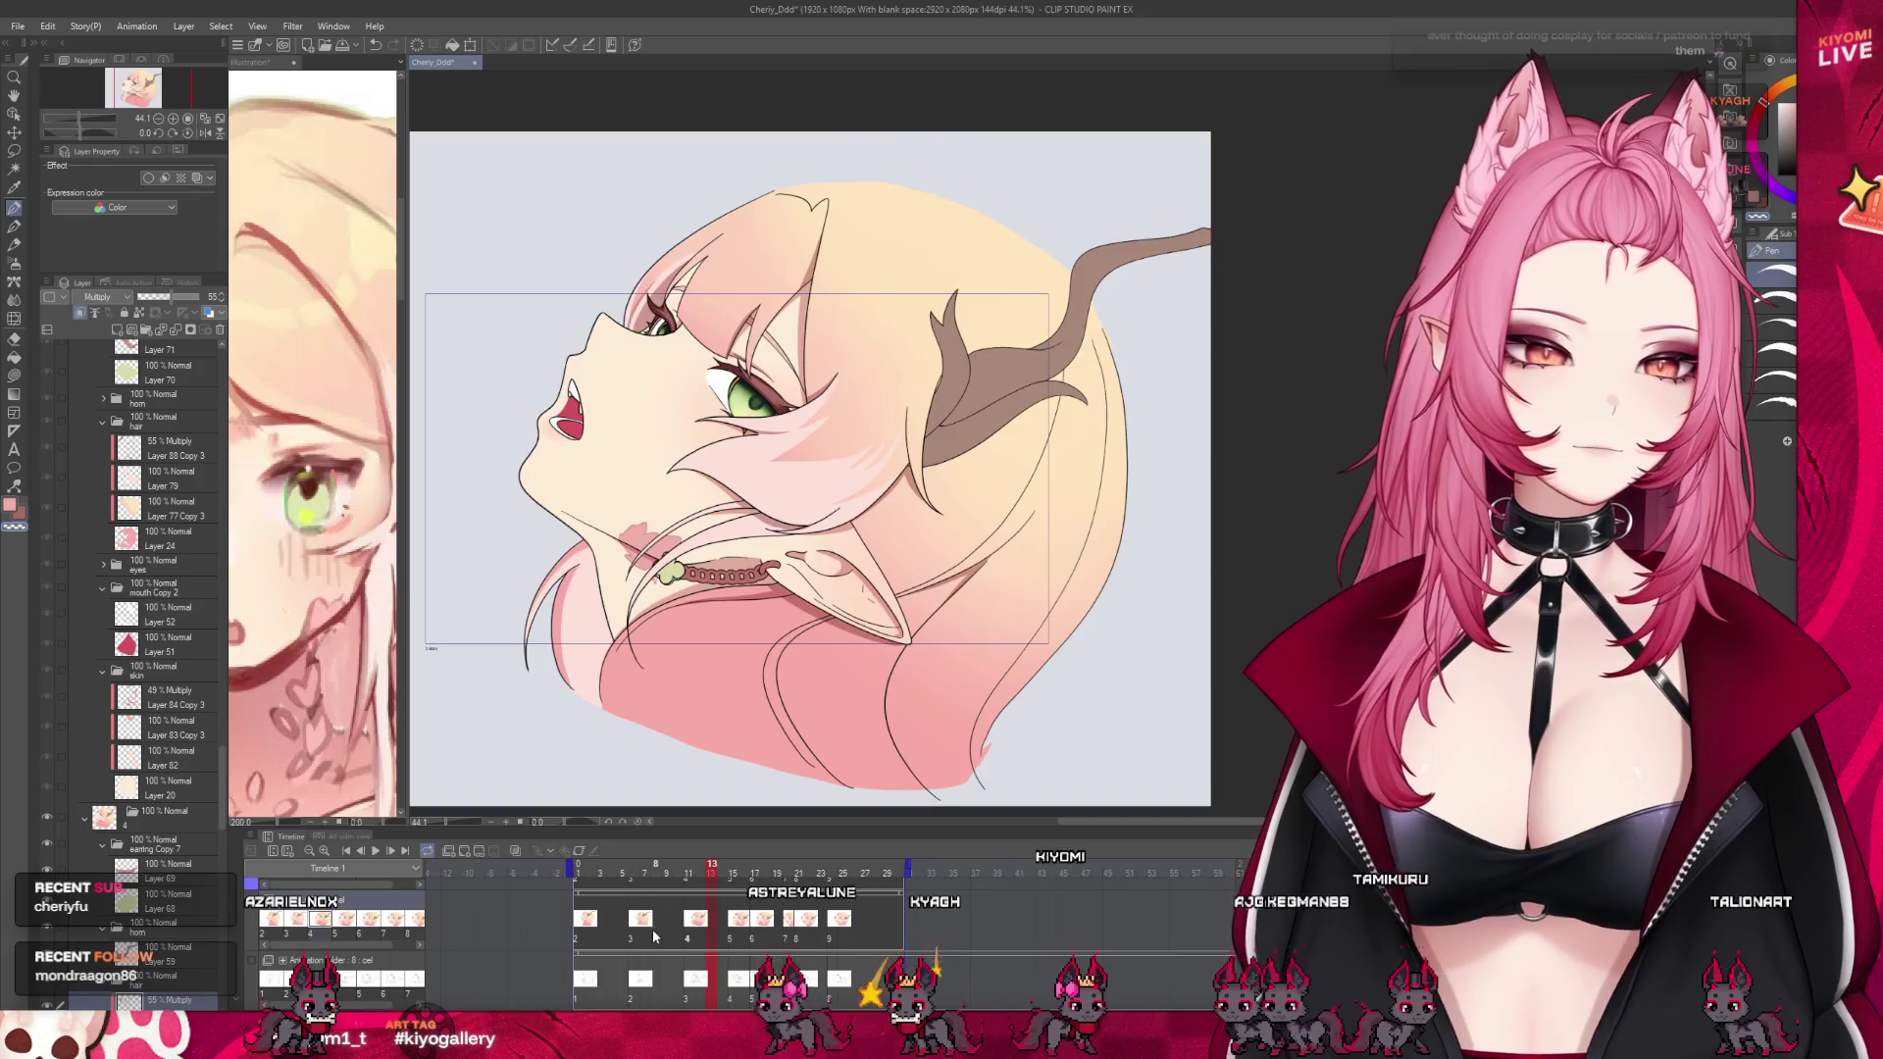
{"action": "left_click", "coordinate": [653, 936]}
{"action": "left_click", "coordinate": [712, 937]}
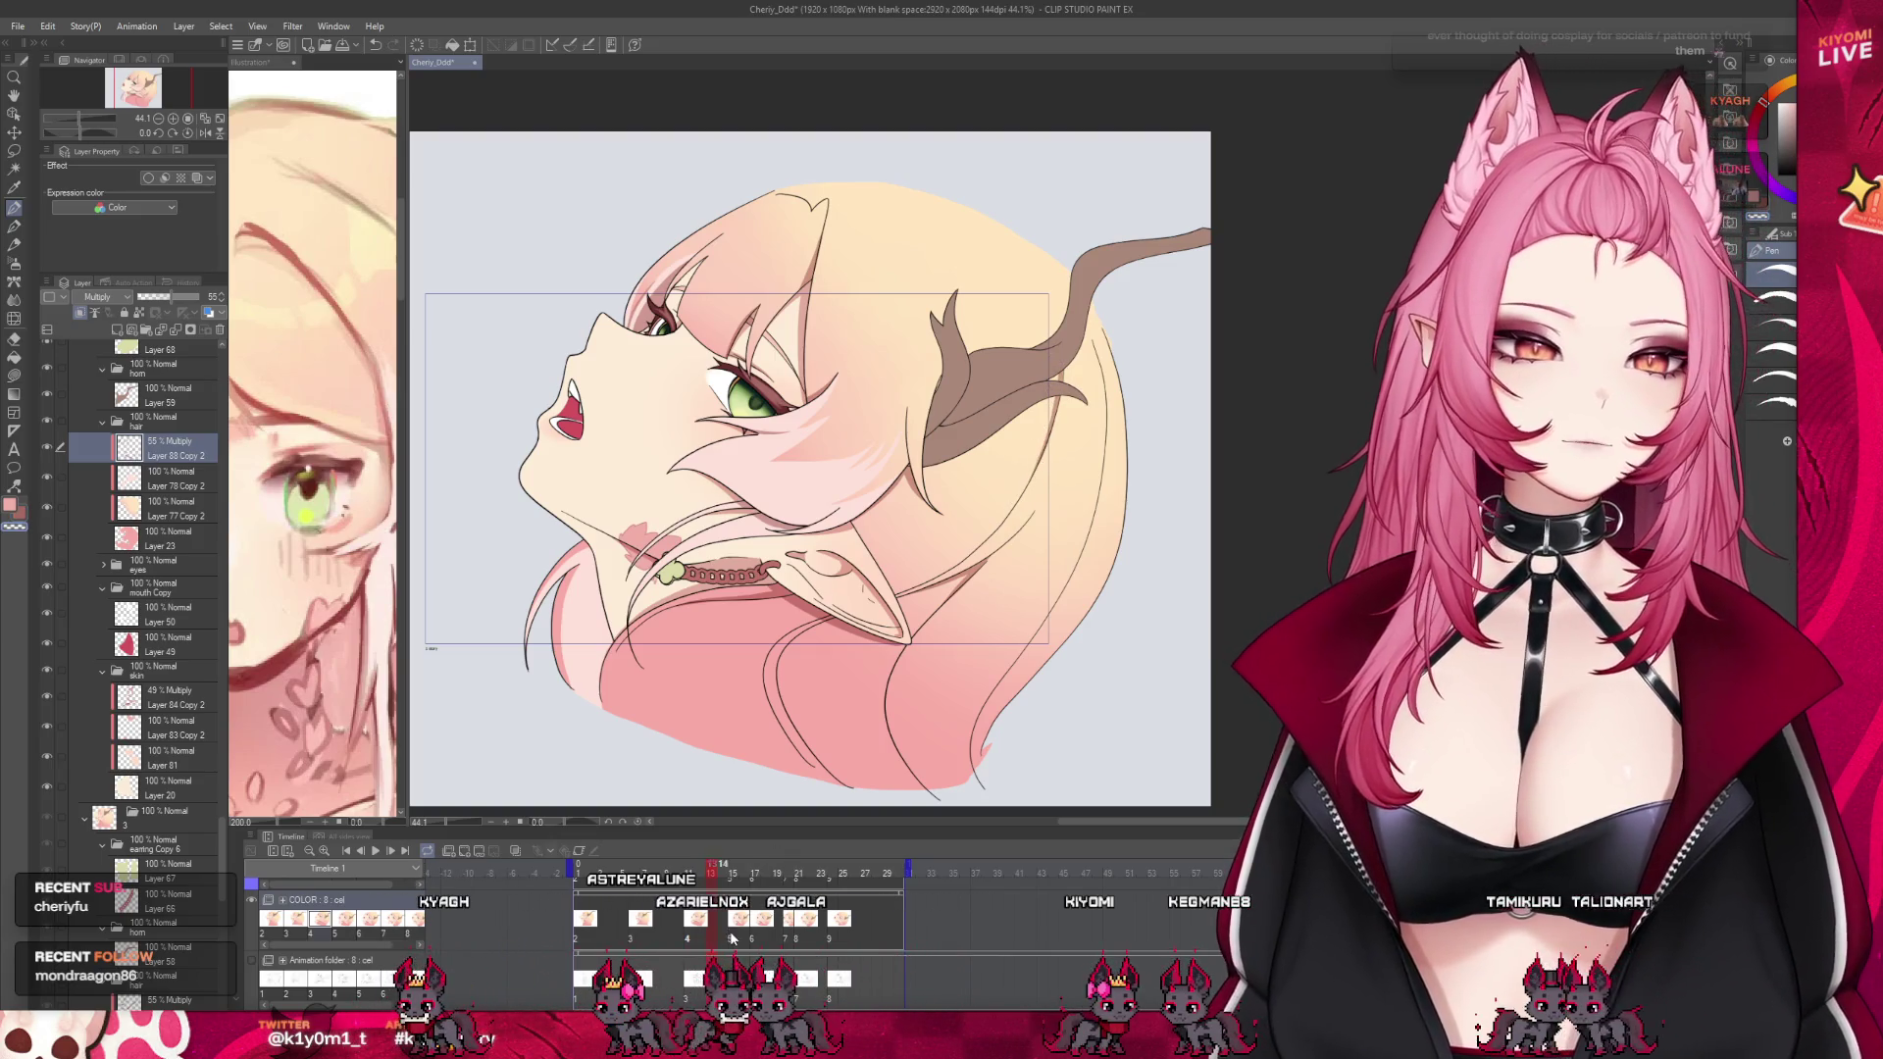
{"action": "left_click", "coordinate": [730, 939]}
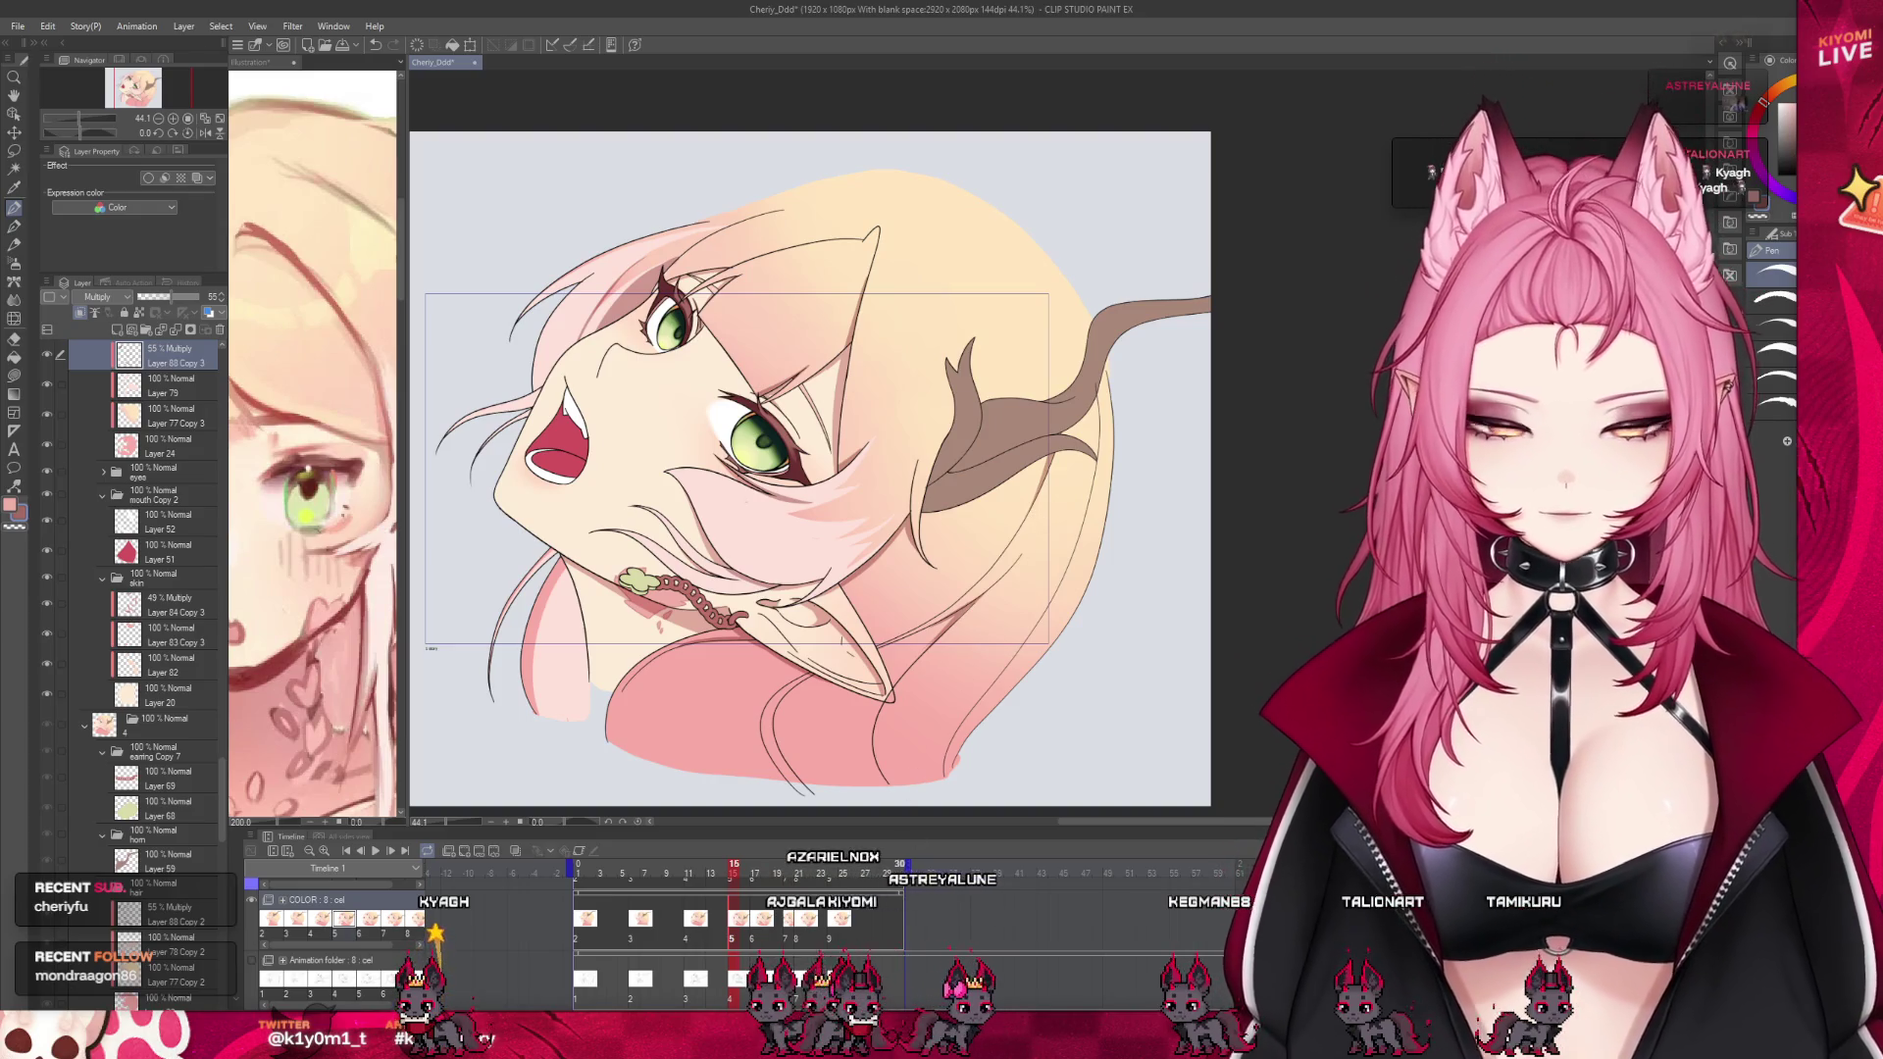
{"action": "left_click", "coordinate": [754, 939]}
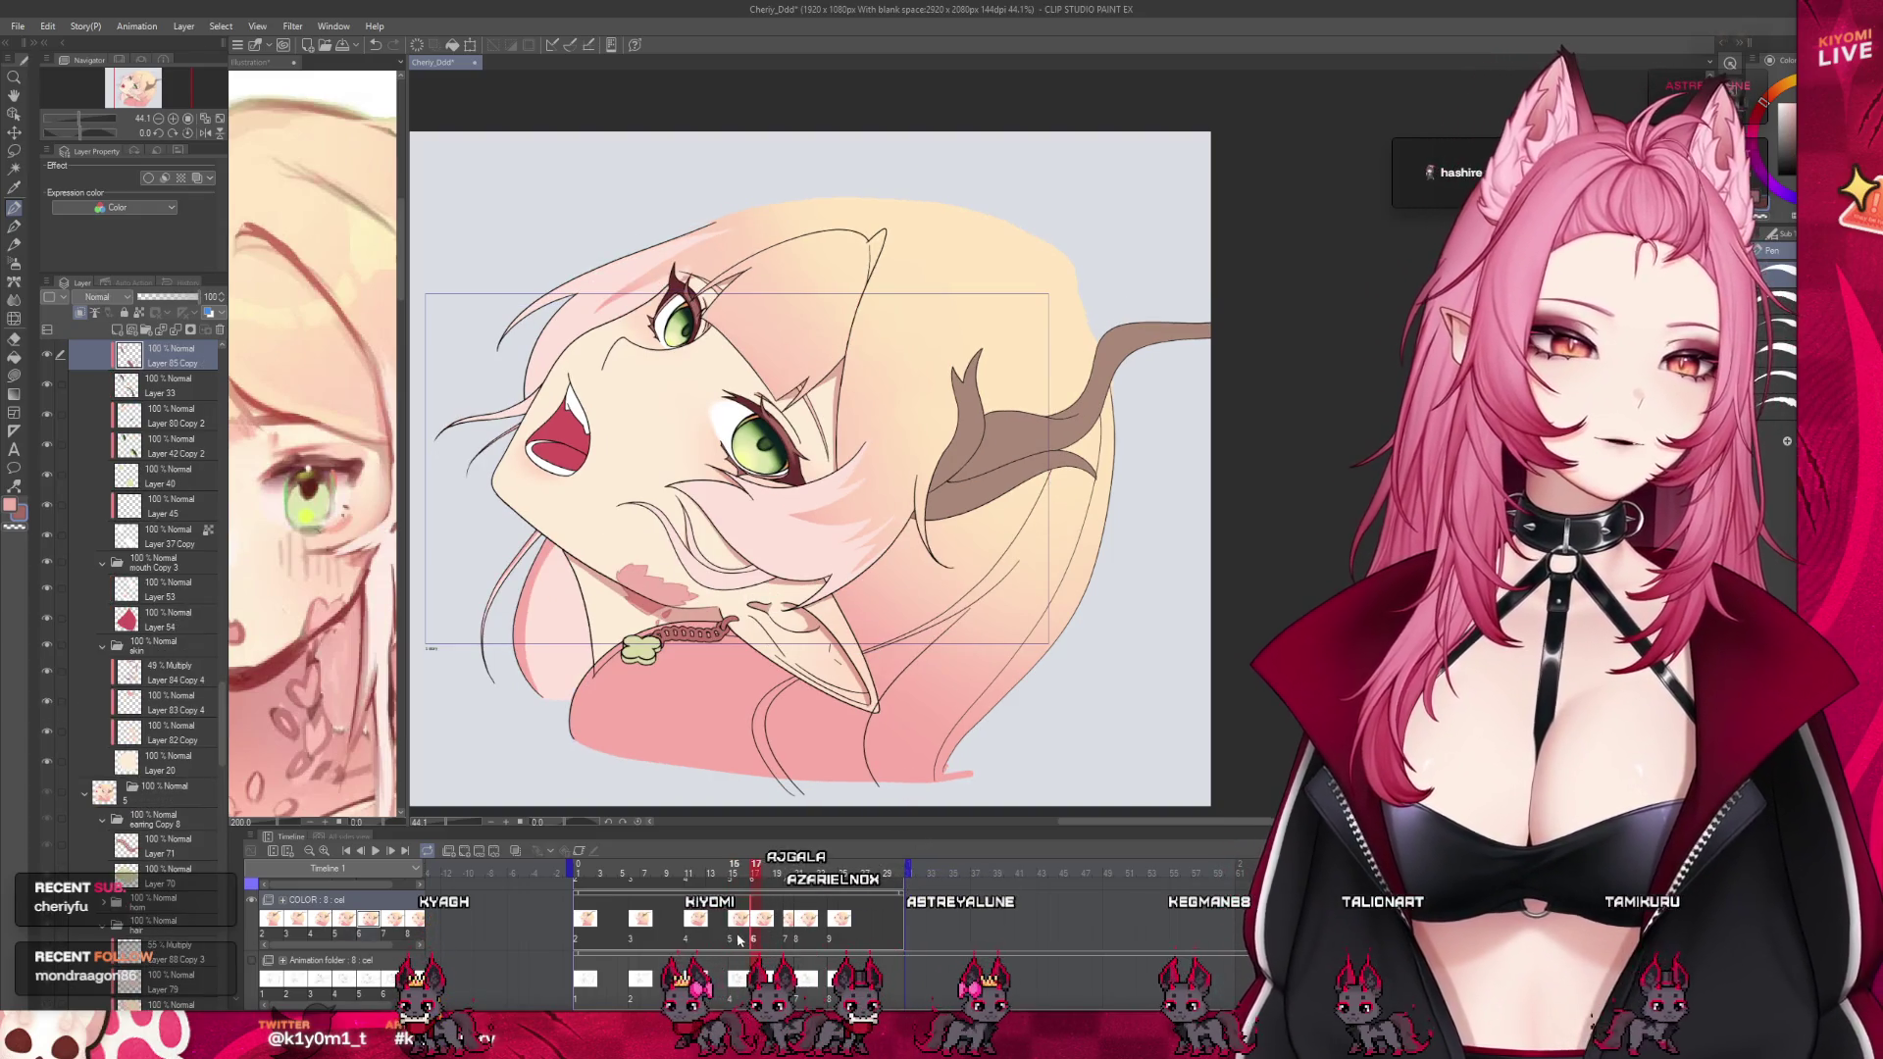
{"action": "left_click", "coordinate": [739, 938]}
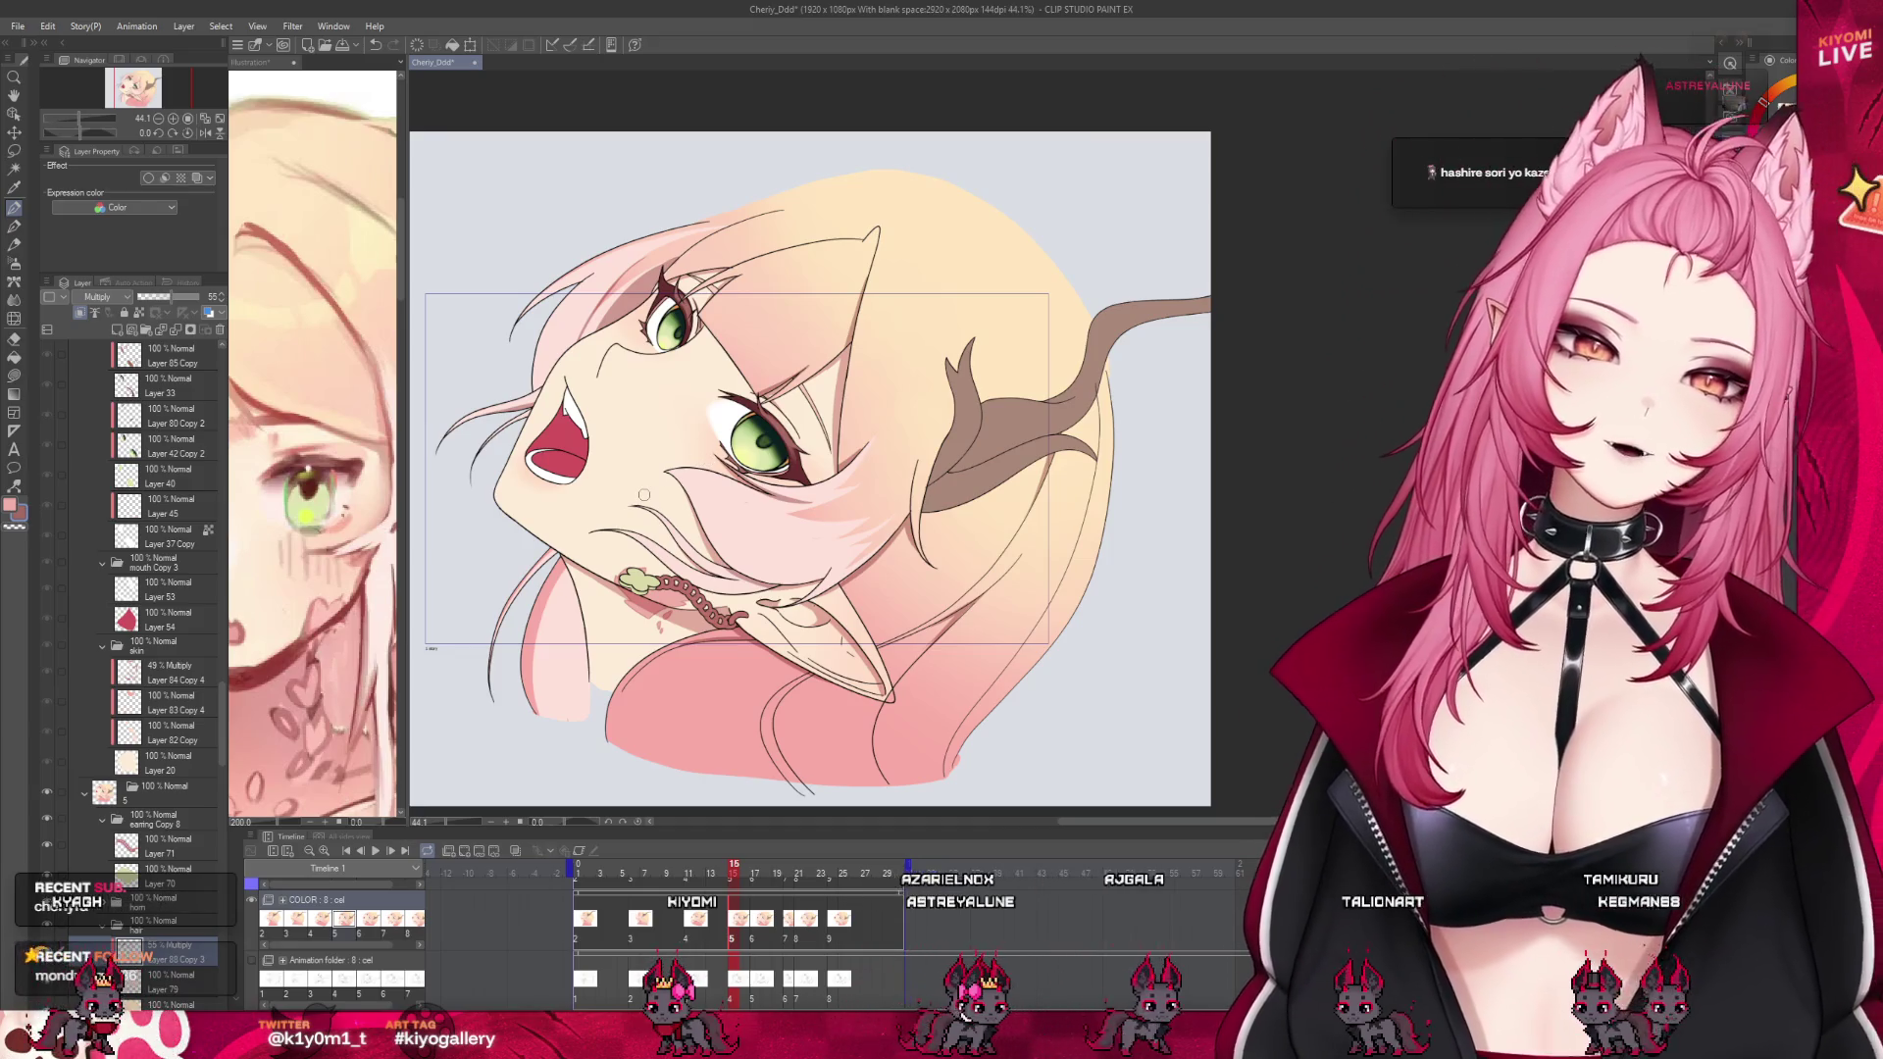
{"action": "key", "text": "ctrl+minus"}
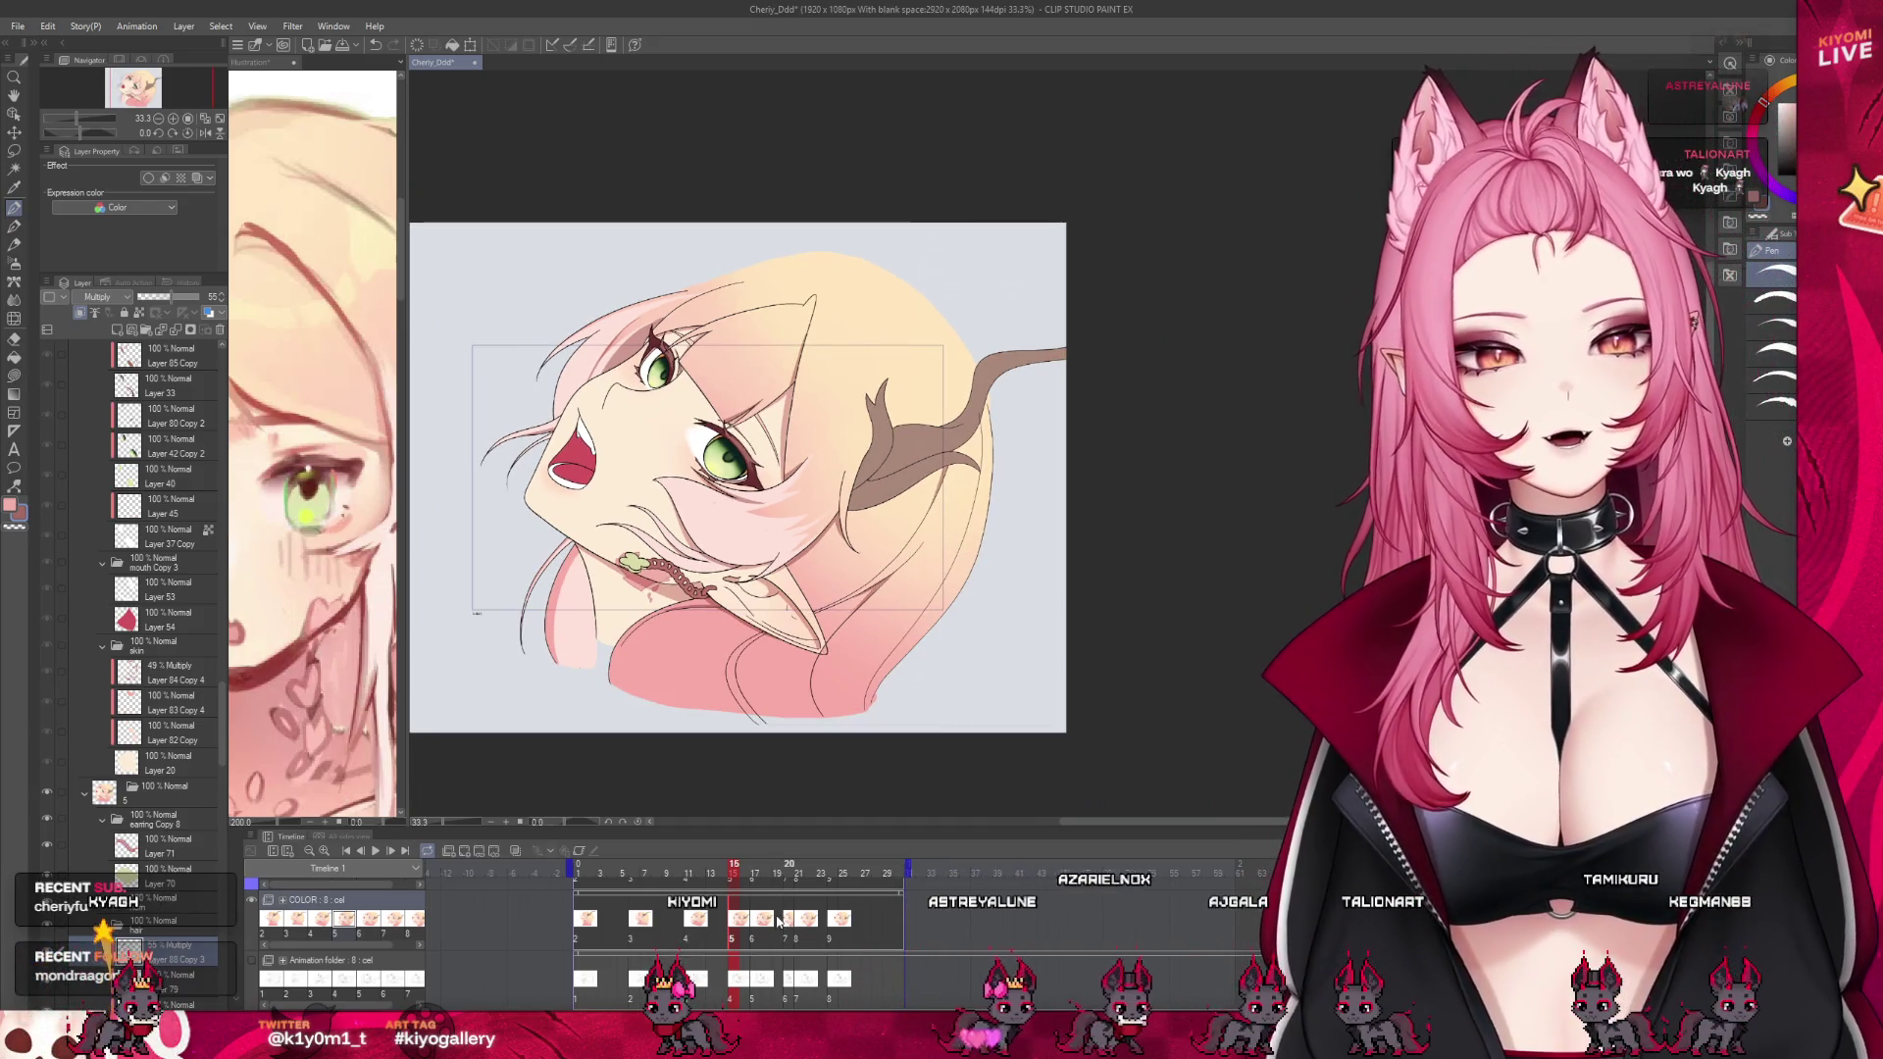
{"action": "mouse_move", "coordinate": [731, 883]}
{"action": "left_mouse_down"}
{"action": "mouse_move", "coordinate": [694, 887]}
{"action": "mouse_move", "coordinate": [742, 886]}
{"action": "left_mouse_up"}
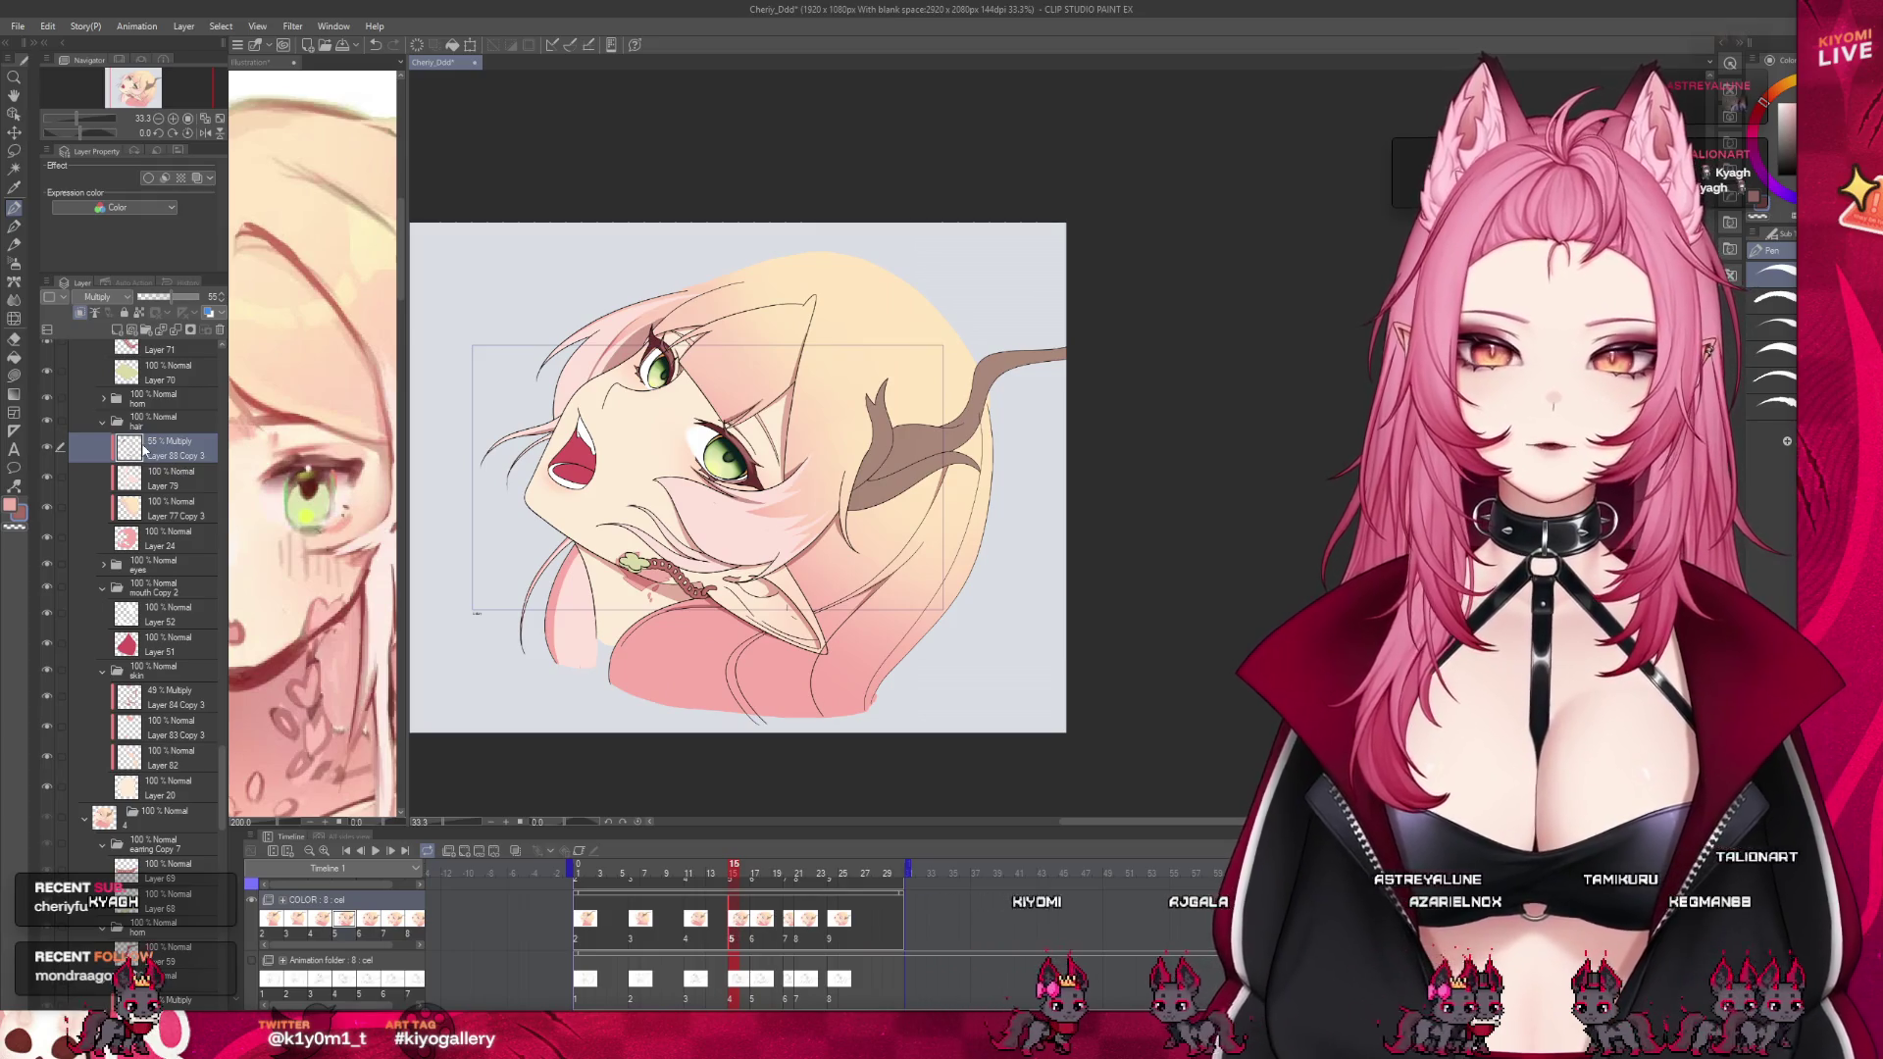
{"action": "left_click", "coordinate": [761, 941]}
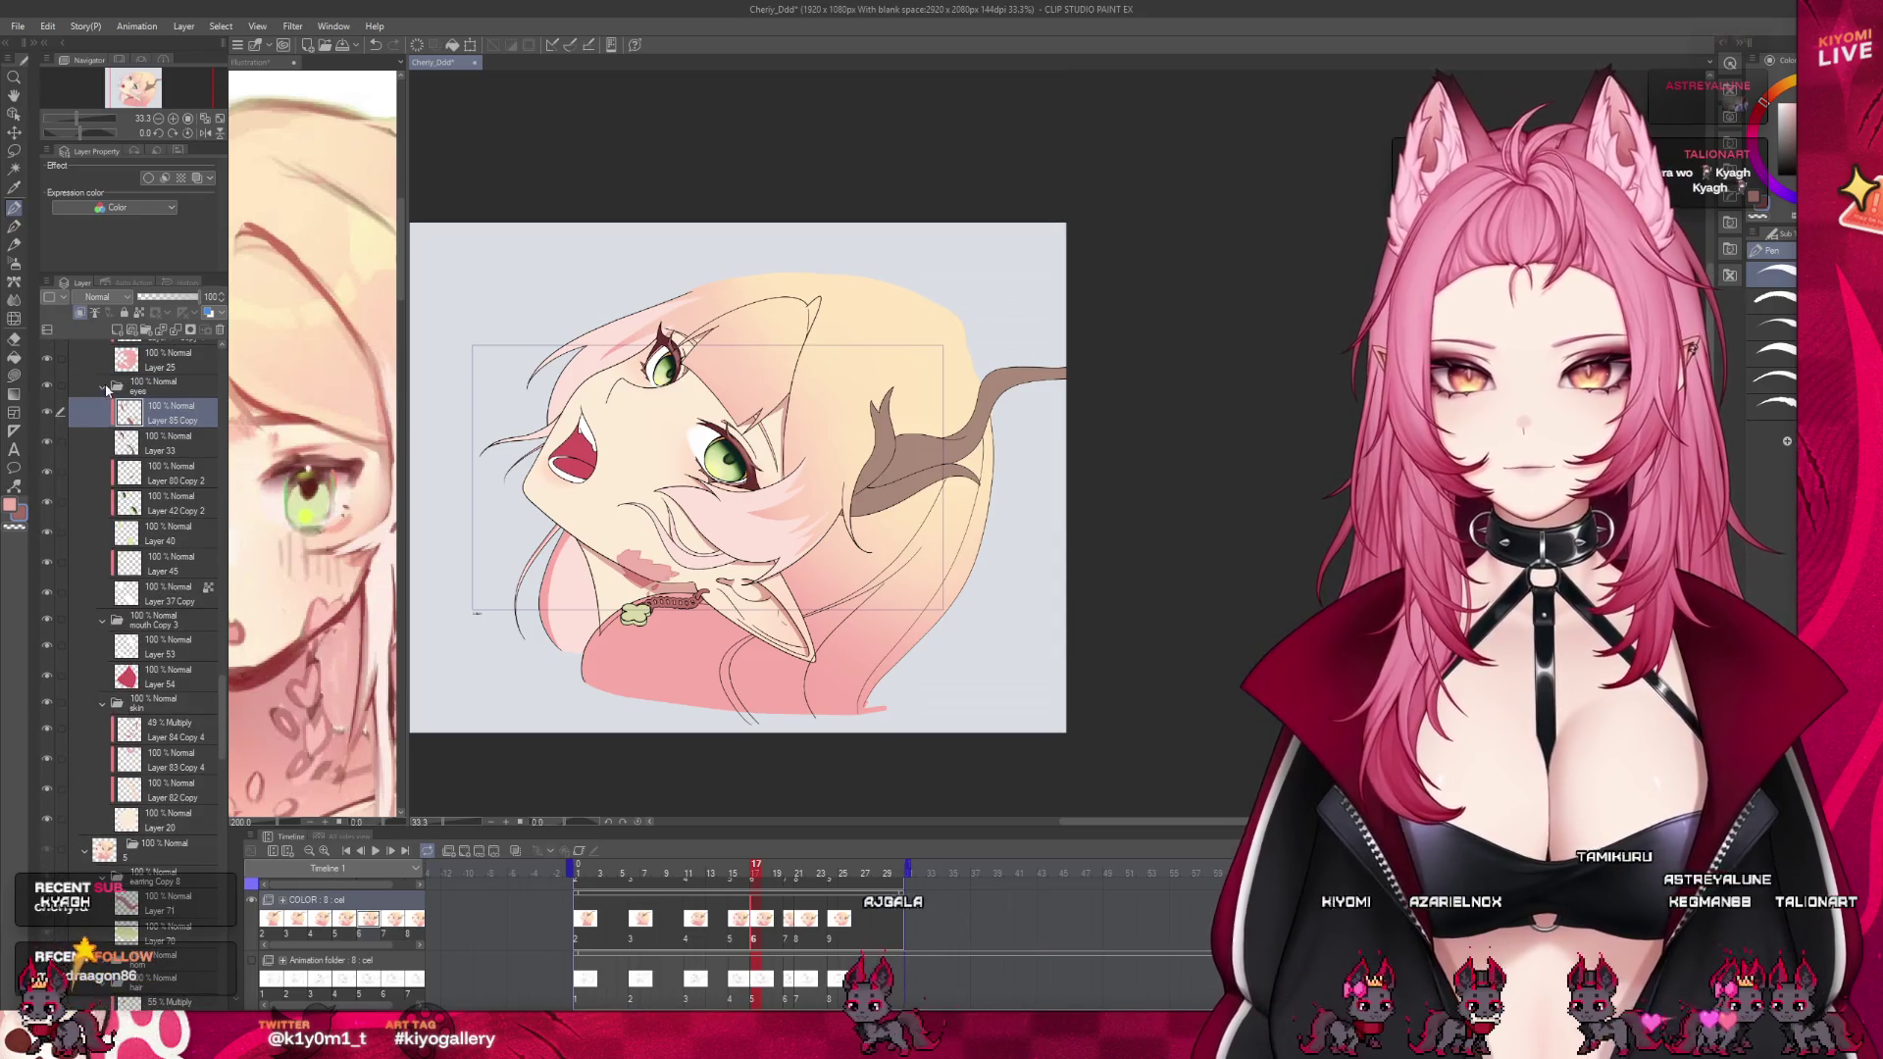
Select Layer 88 Copy 4, the 55% Multiply hair shading layer, and zoom in on the face
{"action": "scroll", "coordinate": [163, 589], "scroll_direction": "down", "scroll_amount": 2}
{"action": "scroll", "coordinate": [163, 530], "scroll_direction": "down", "scroll_amount": 2}
{"action": "scroll", "coordinate": [163, 530], "scroll_direction": "up", "scroll_amount": 5}
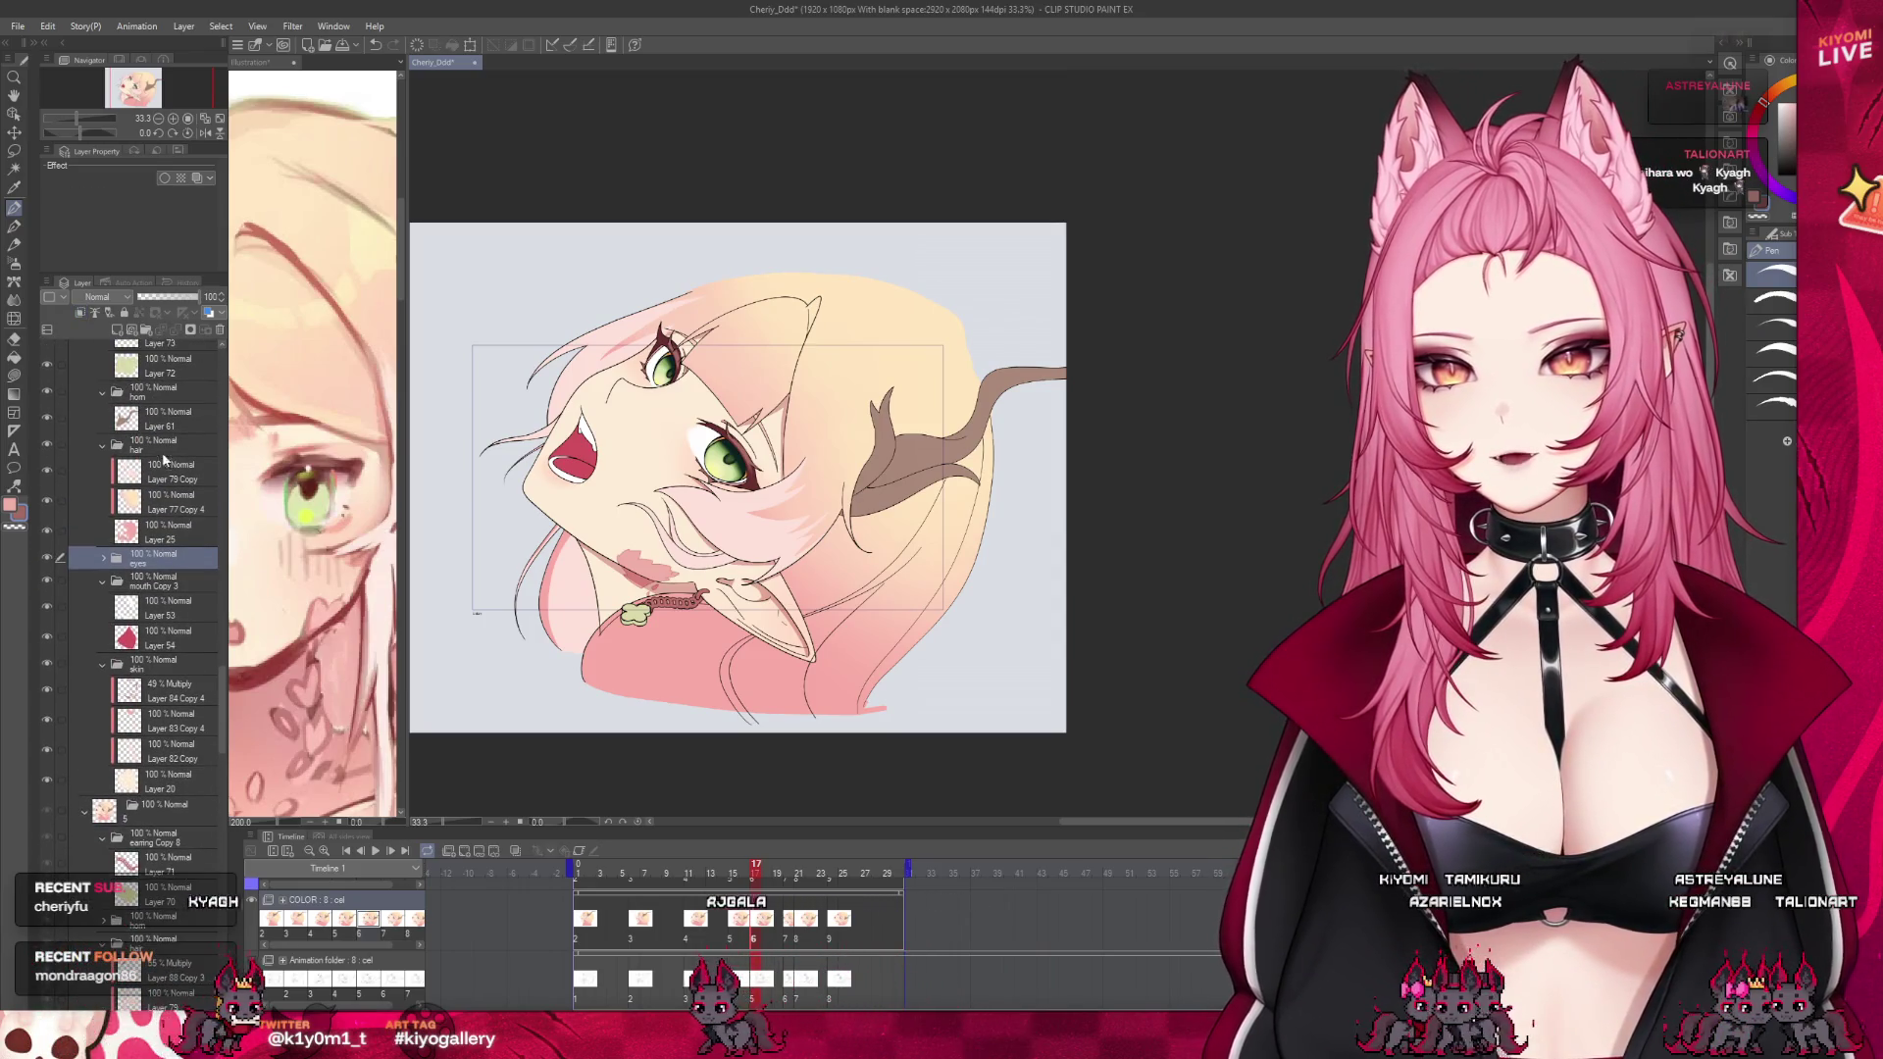
{"action": "left_click", "coordinate": [161, 471]}
{"action": "scroll", "coordinate": [719, 506], "scroll_direction": "up", "scroll_amount": 2}
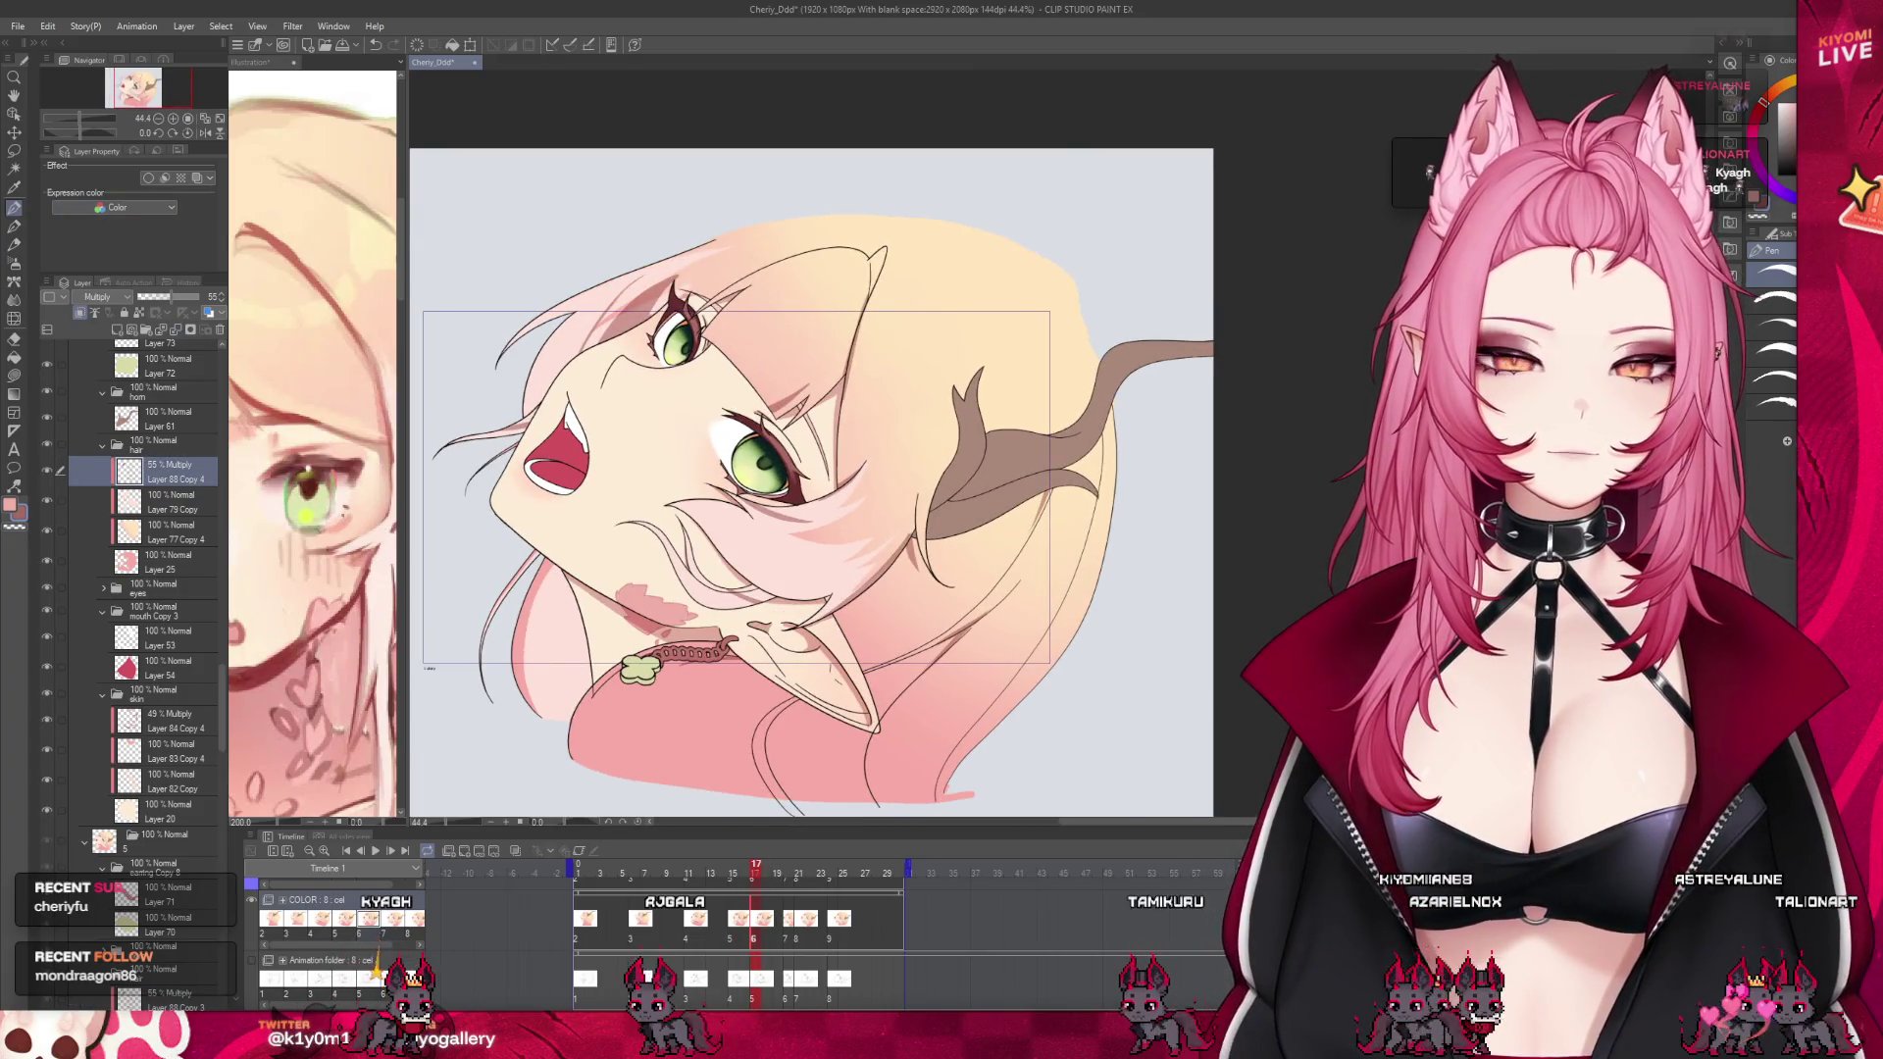
{"action": "scroll", "coordinate": [655, 468], "scroll_direction": "down", "scroll_amount": 1}
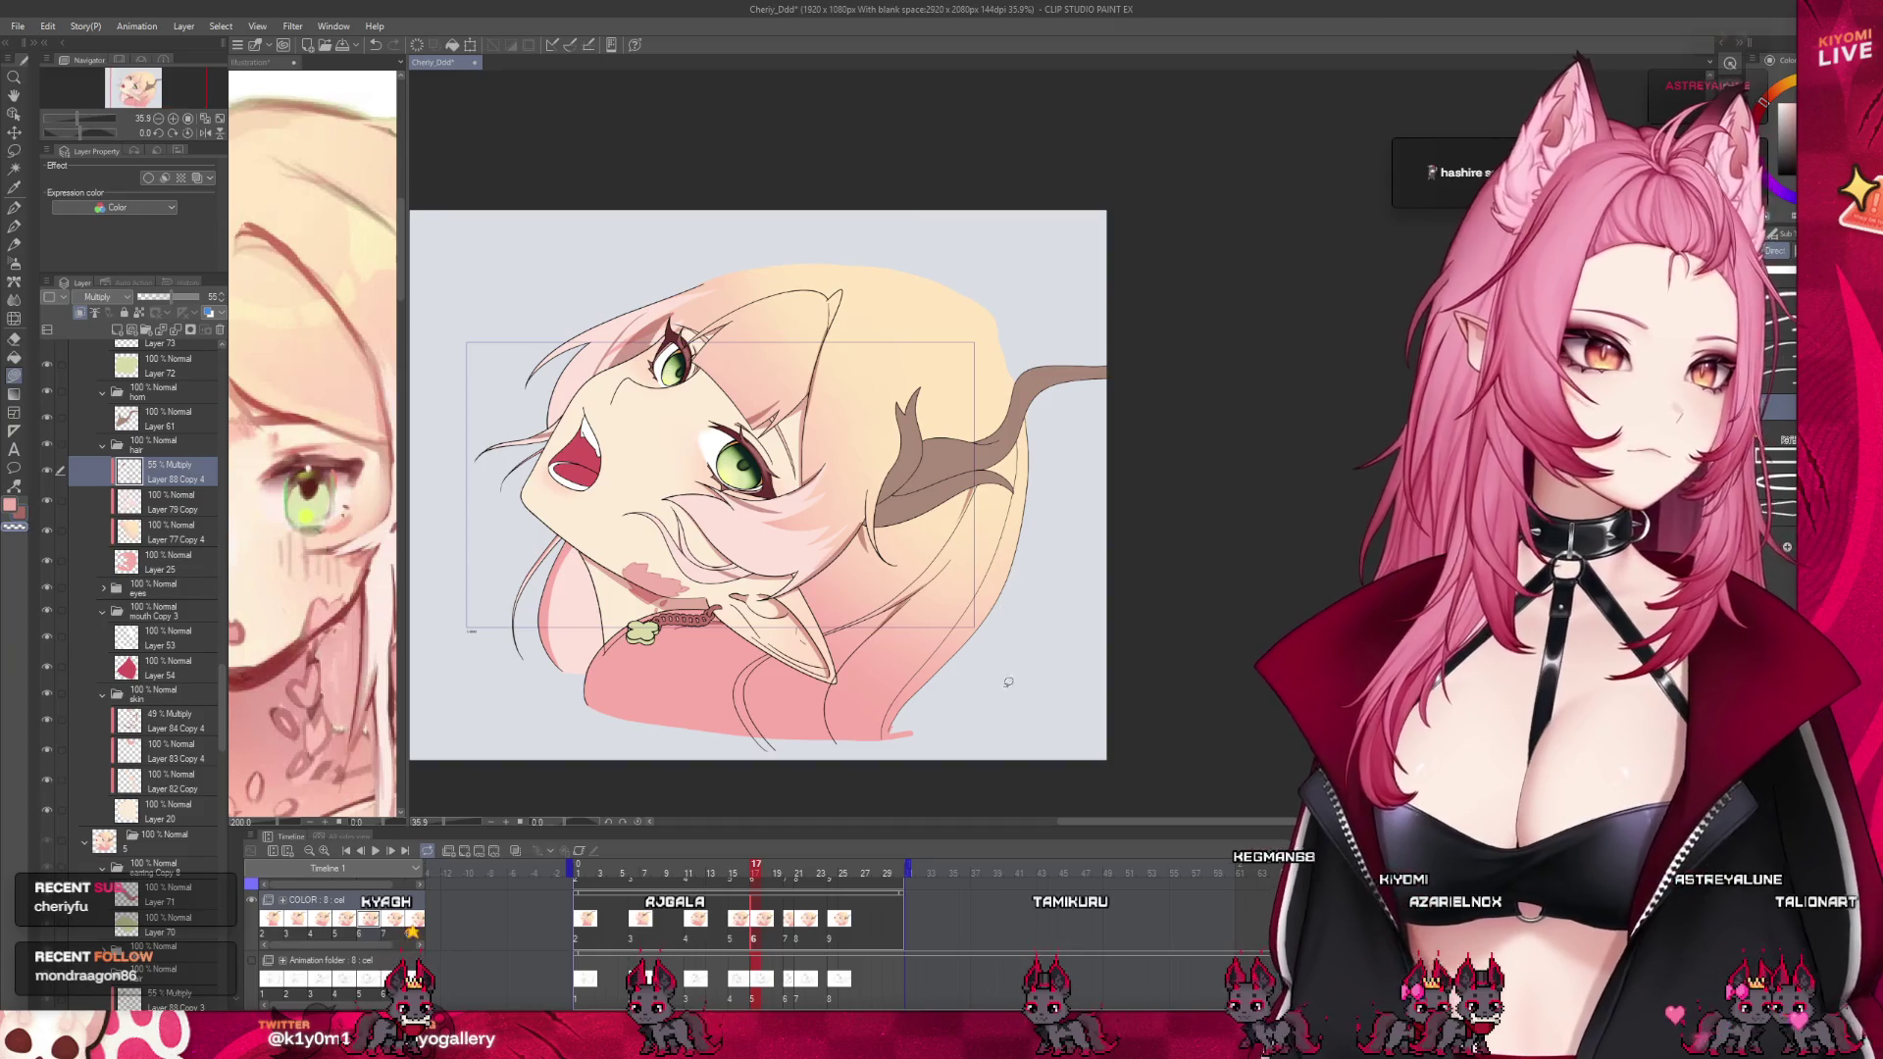
{"action": "left_click_drag", "start_coordinate": [968, 700], "coordinate": [965, 691]}
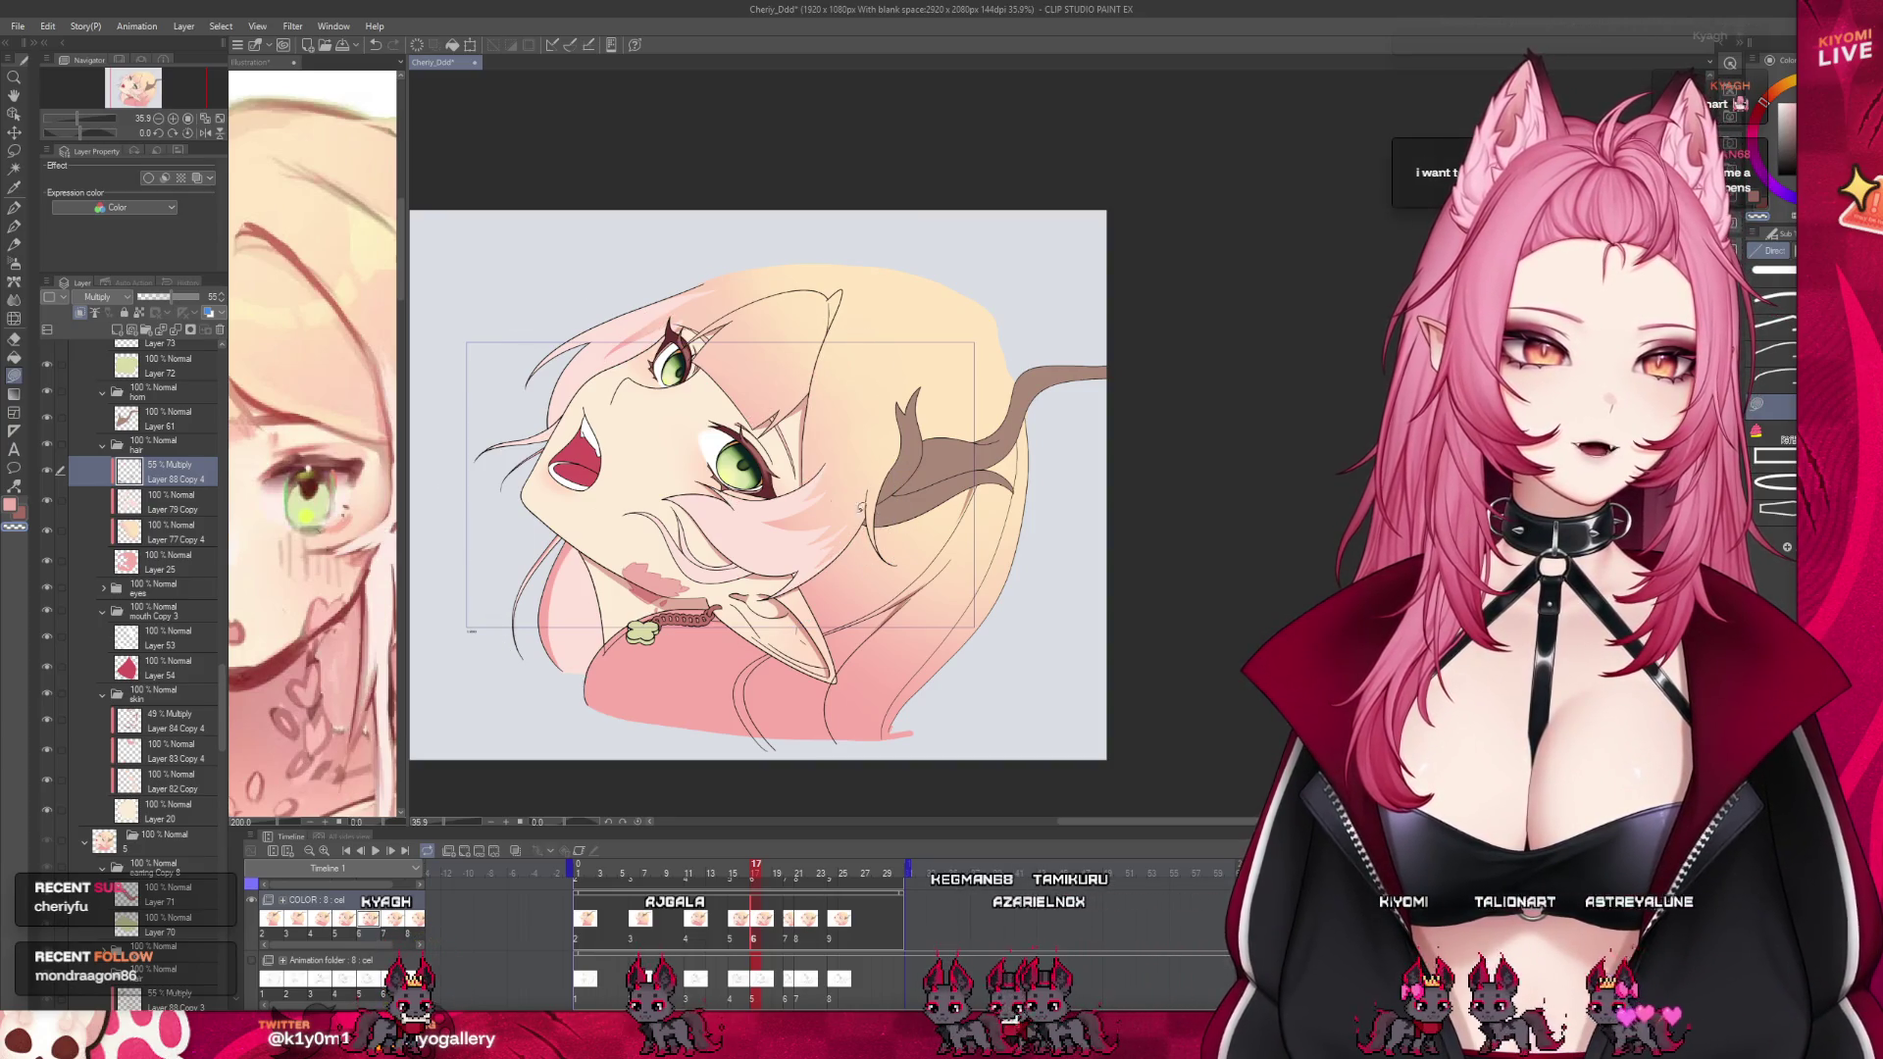
{"action": "key", "text": "ctrl+plus"}
{"action": "scroll", "coordinate": [750, 336], "scroll_direction": "up", "scroll_amount": 2}
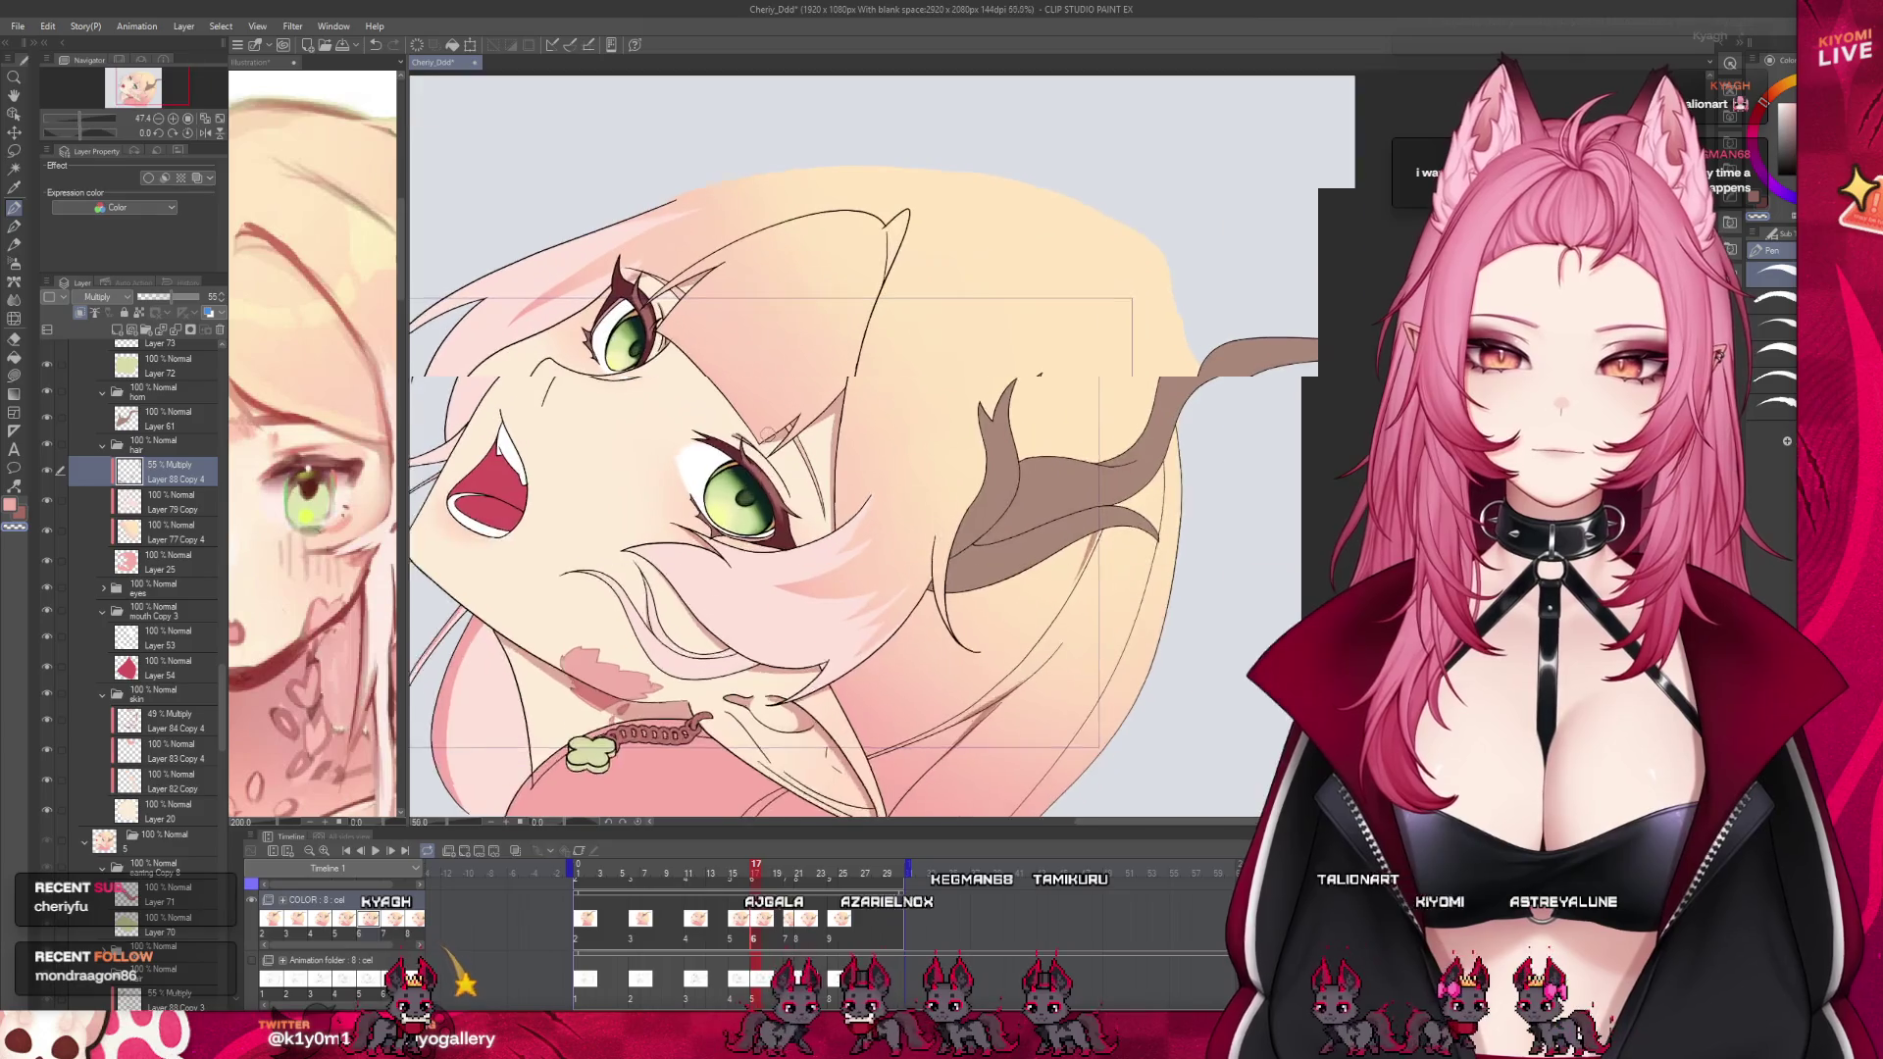
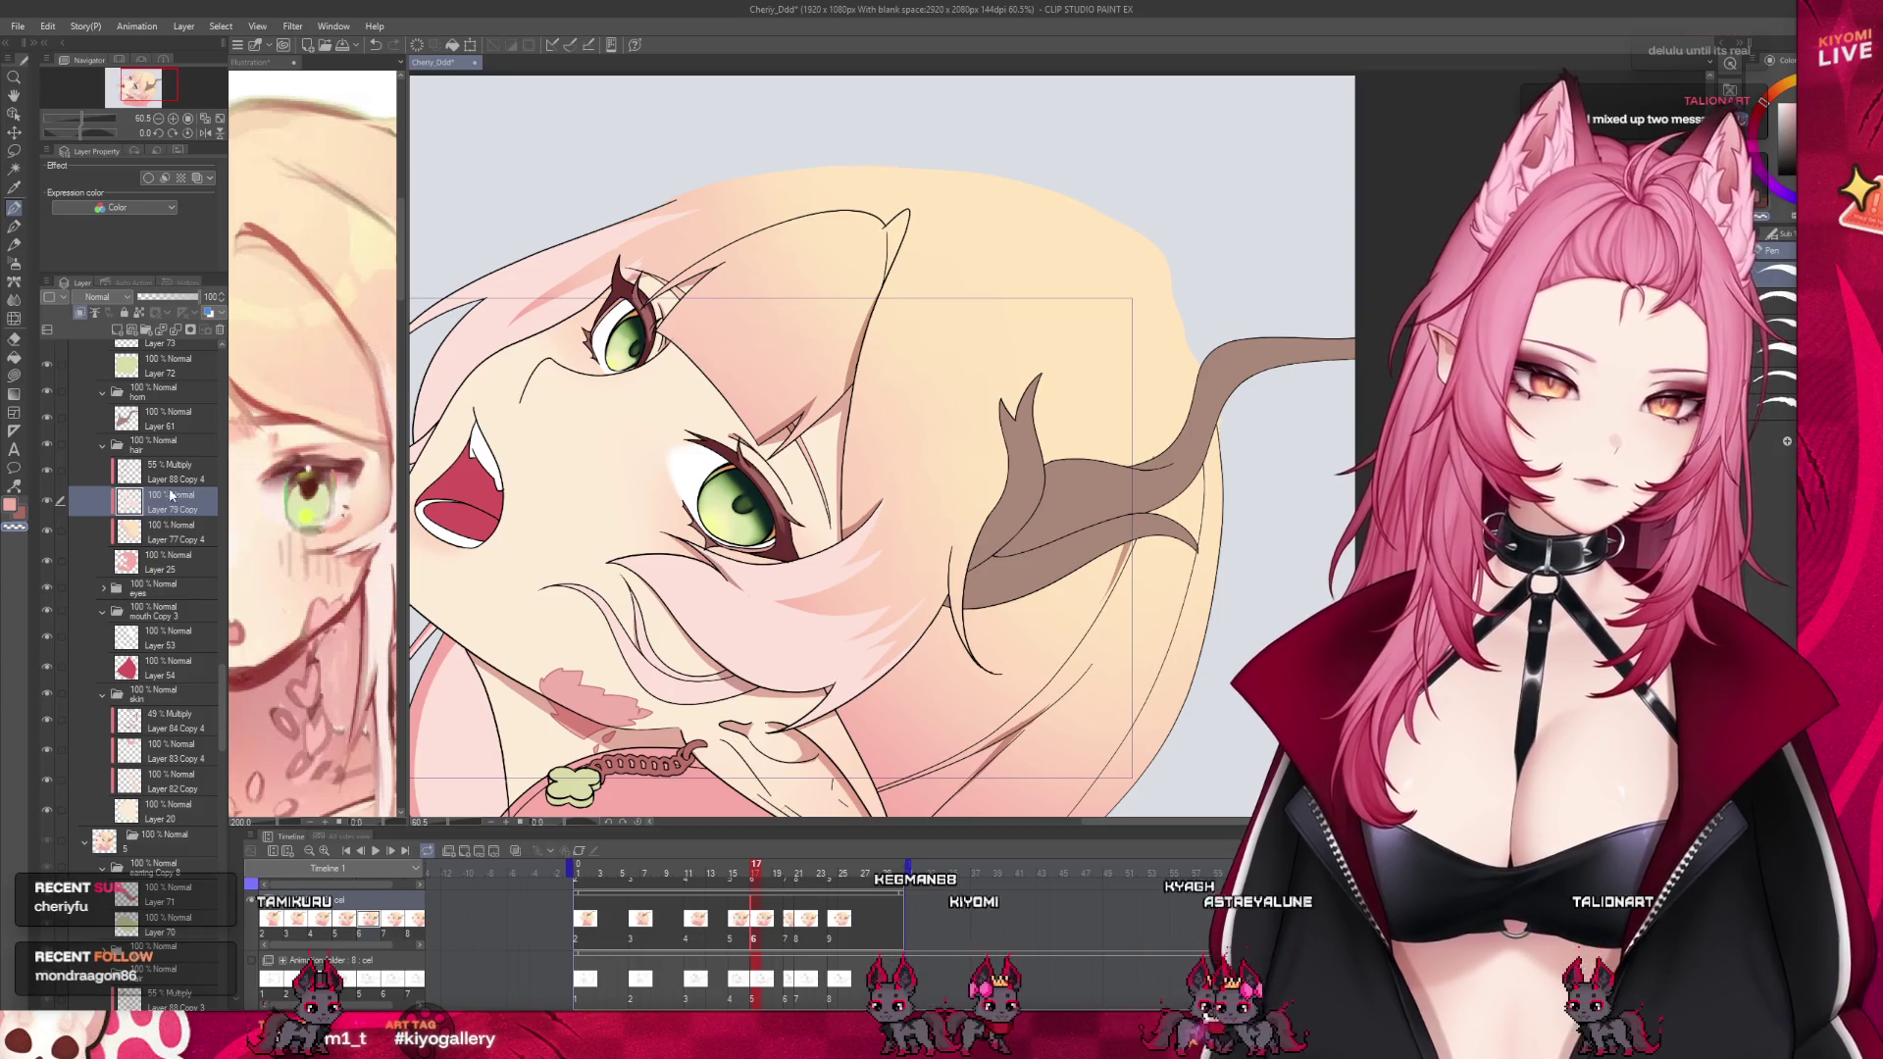
Select the Multiply hair shading layer Layer 88 Copy 4 and check frames 12 and 15
{"action": "key", "text": "alt+bracketright"}
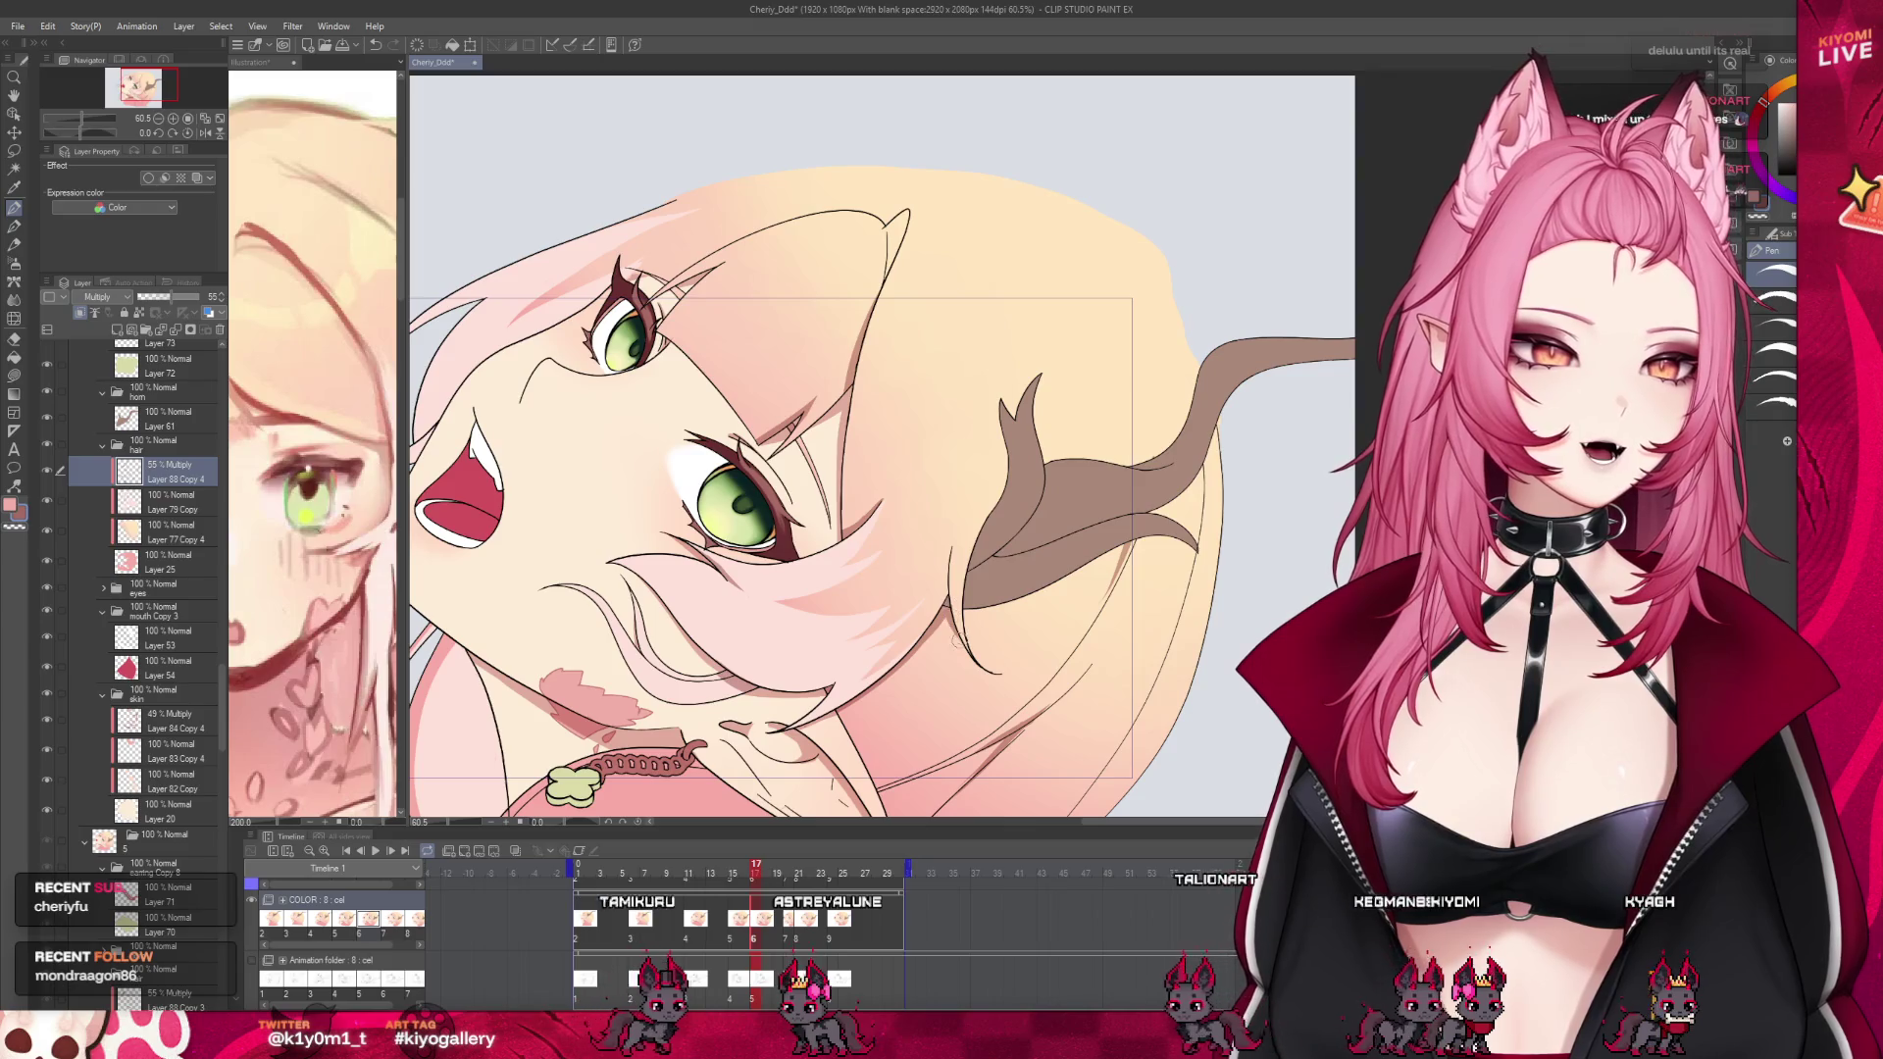
{"action": "scroll", "coordinate": [683, 305], "scroll_direction": "down", "scroll_amount": 2}
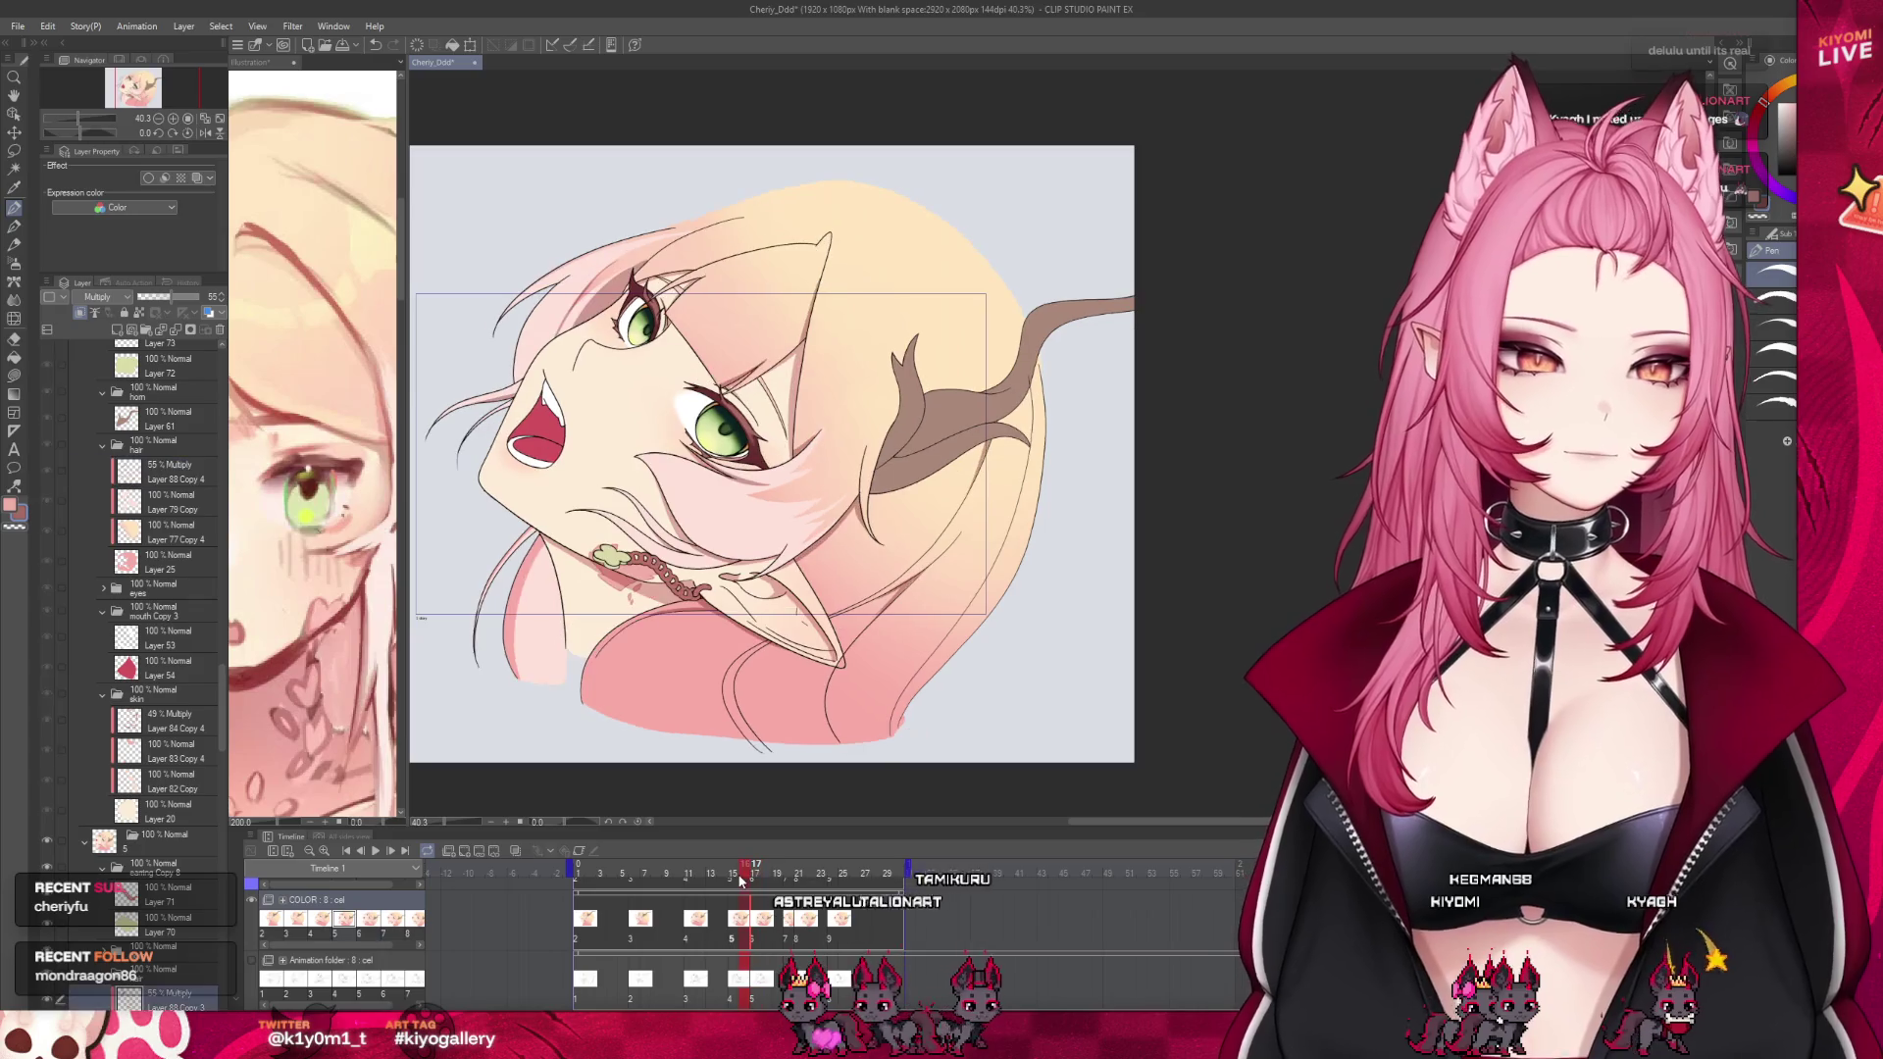
{"action": "mouse_move", "coordinate": [750, 875]}
{"action": "left_mouse_down"}
{"action": "mouse_move", "coordinate": [697, 883]}
{"action": "mouse_move", "coordinate": [758, 888]}
{"action": "left_mouse_up"}
{"action": "scroll", "coordinate": [816, 477], "scroll_direction": "up", "scroll_amount": 1}
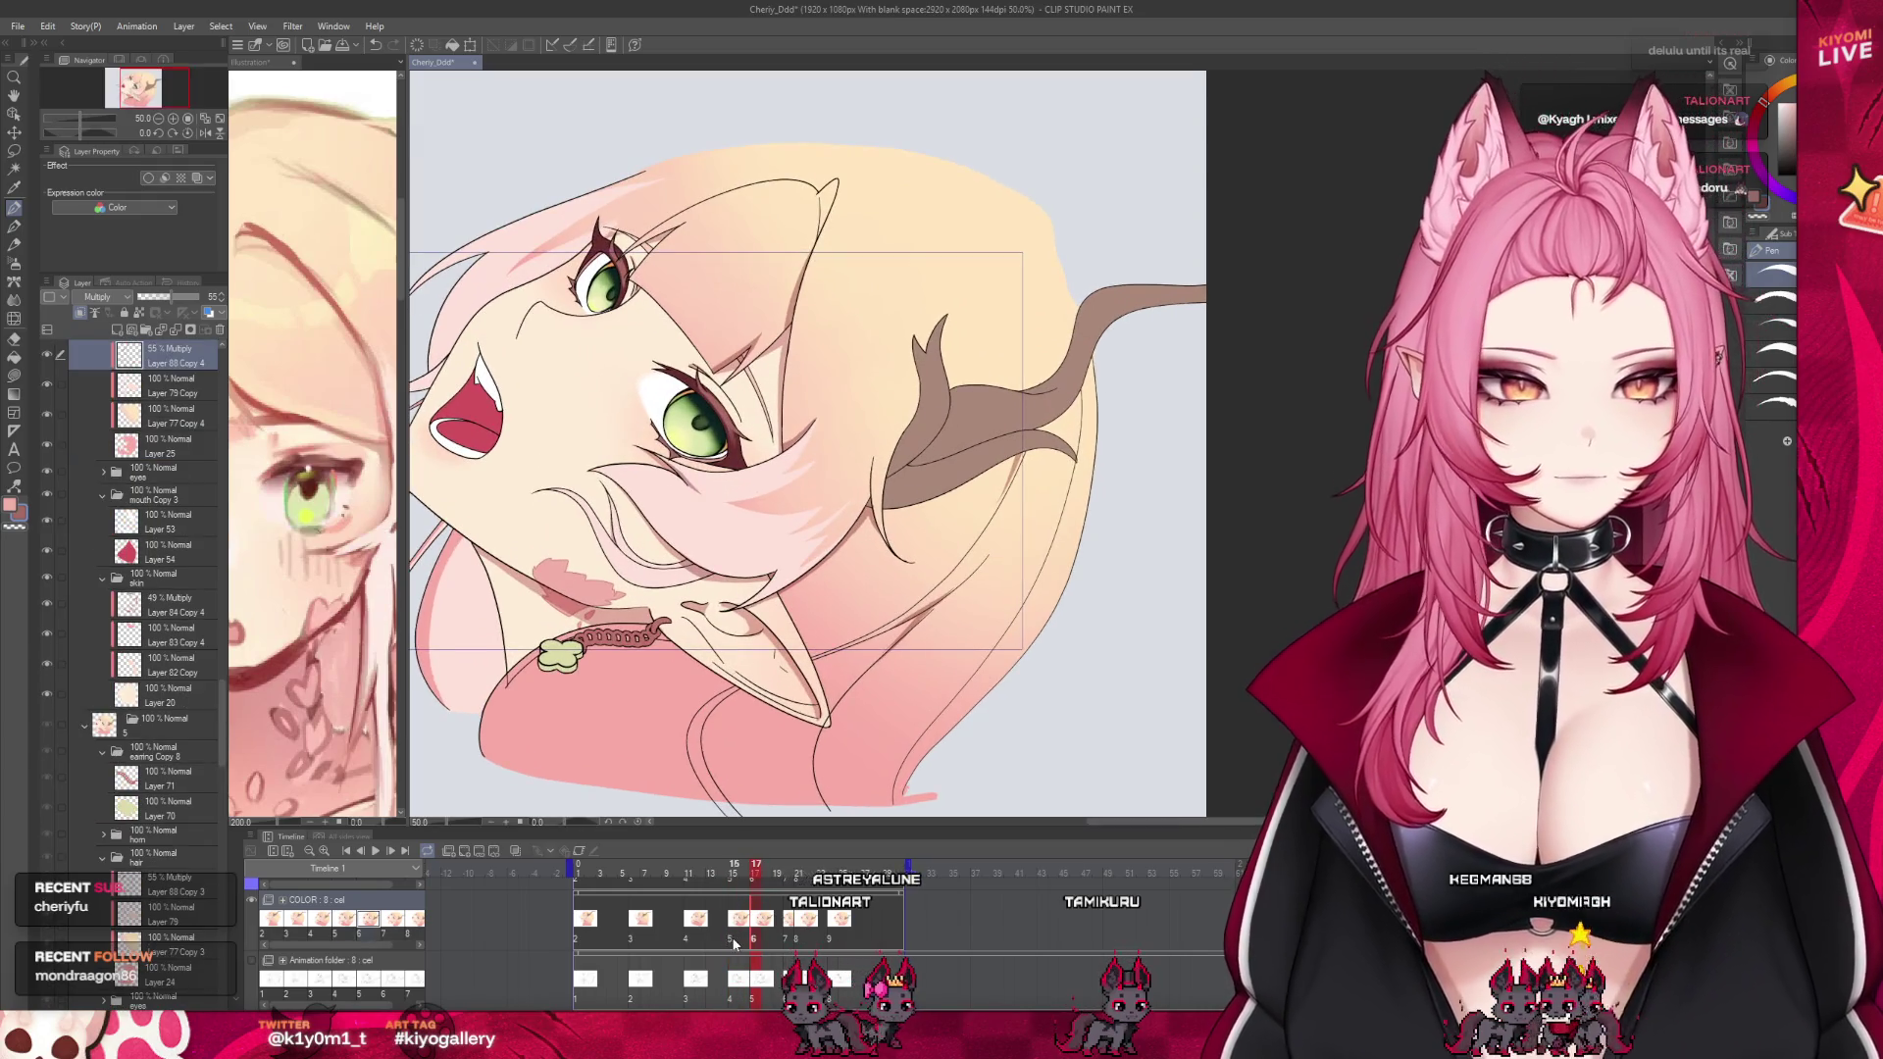
{"action": "left_click", "coordinate": [734, 944]}
{"action": "scroll", "coordinate": [722, 538], "scroll_direction": "up", "scroll_amount": 2}
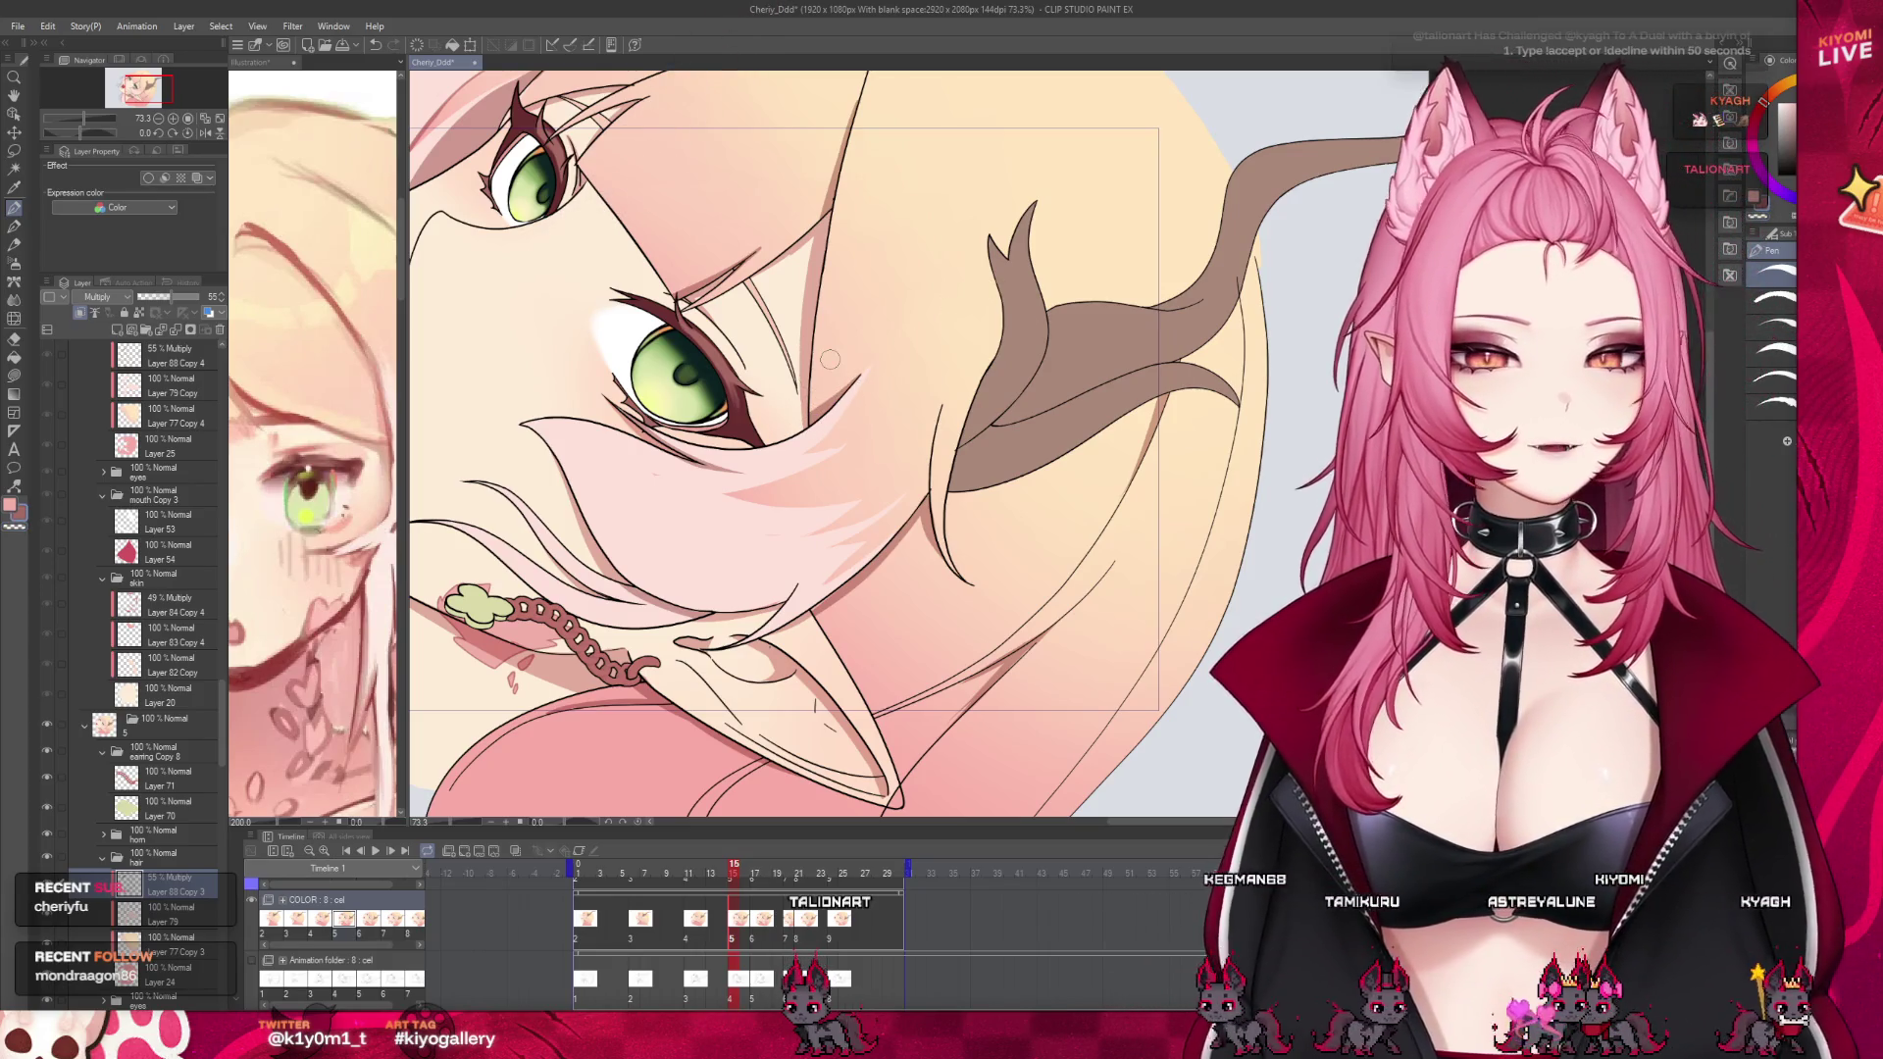
{"action": "scroll", "coordinate": [813, 423], "scroll_direction": "down", "scroll_amount": 3}
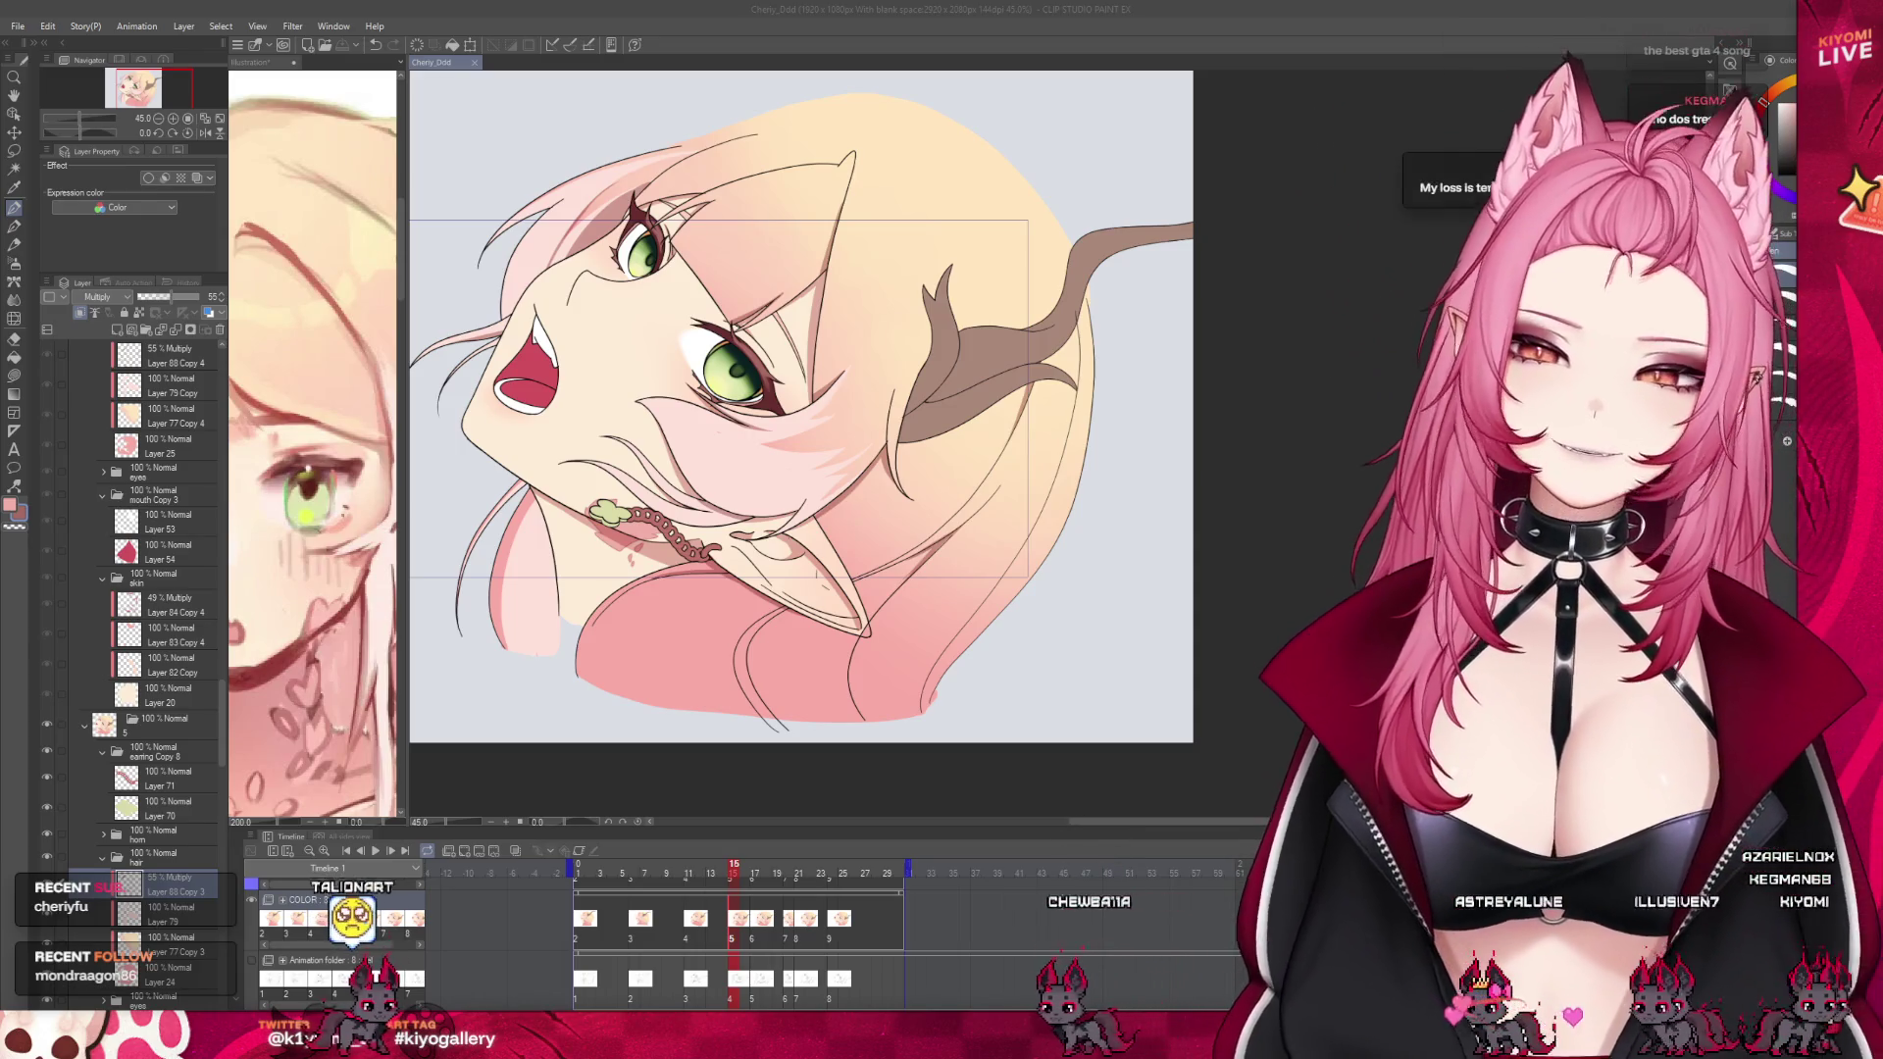
Zoom in slightly and scrub frames 13 through 18 to check the motion
{"action": "key", "text": "ctrl+plus"}
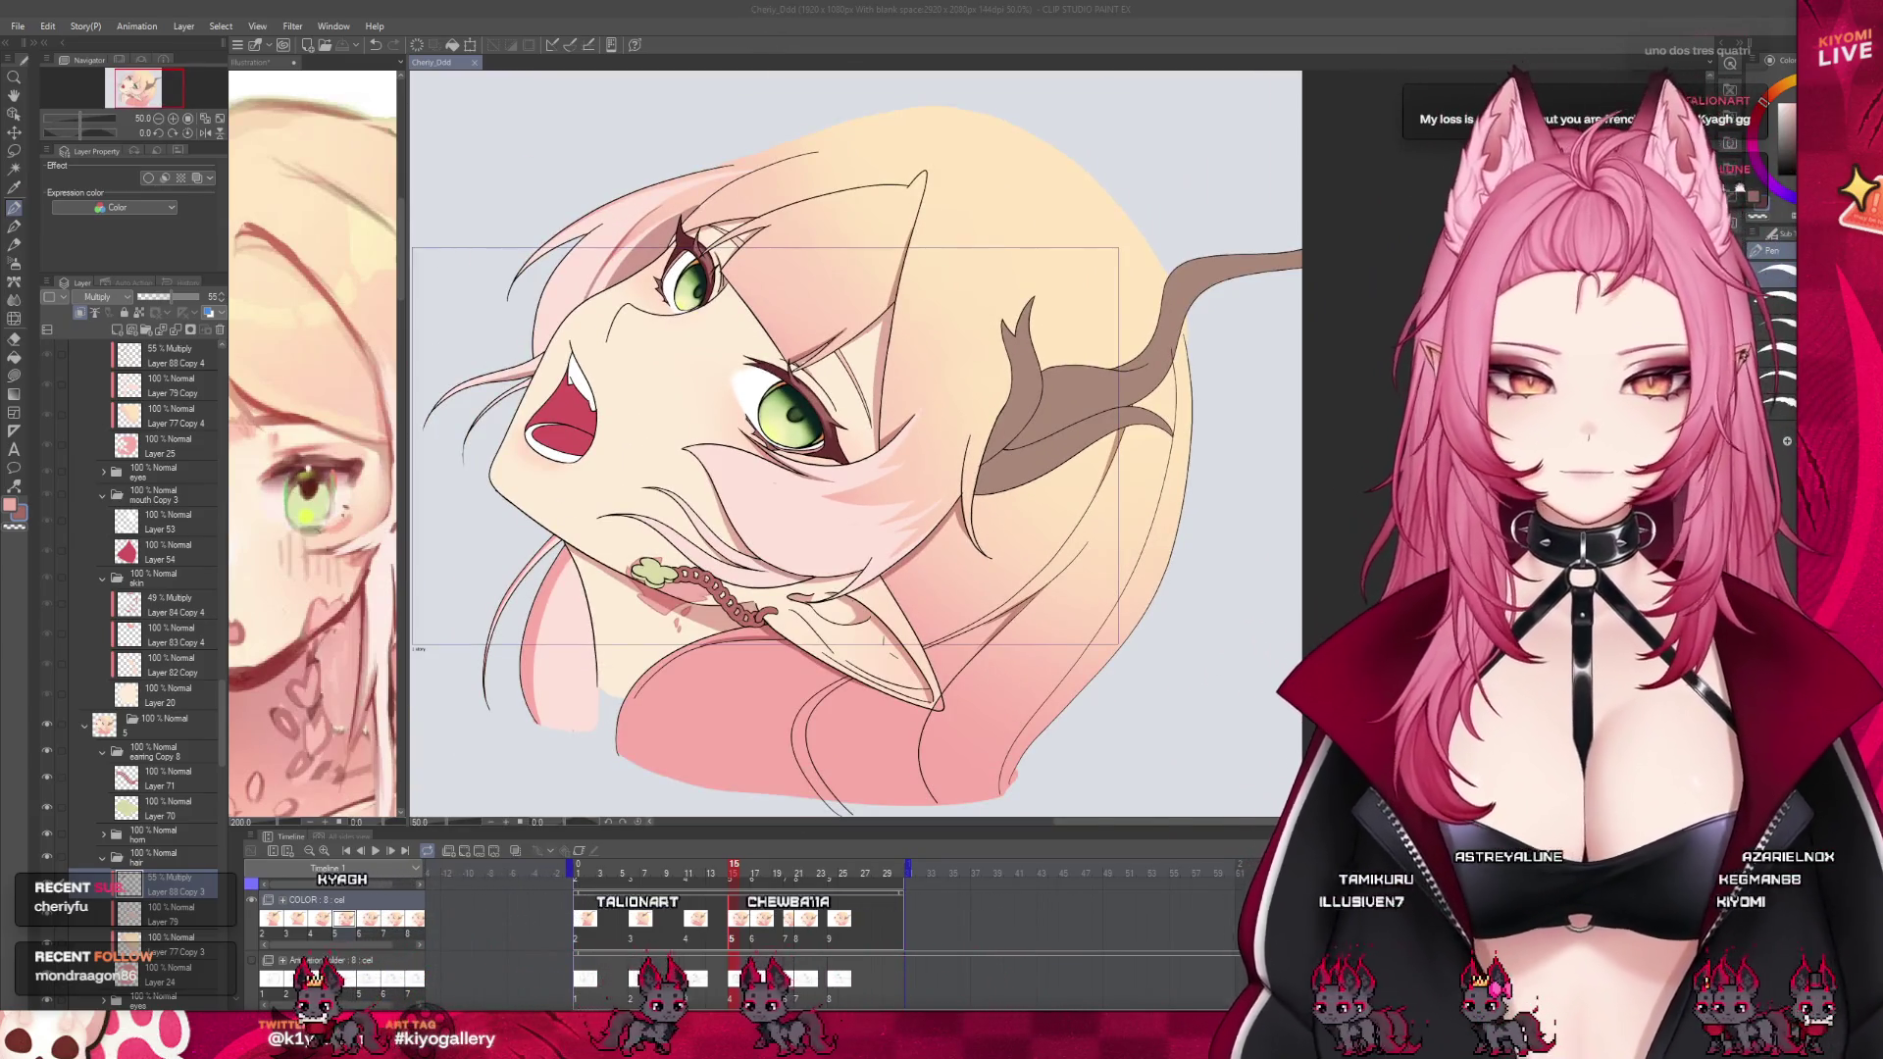
{"action": "left_click", "coordinate": [722, 871]}
{"action": "left_click_drag", "start_coordinate": [722, 871], "coordinate": [735, 883]}
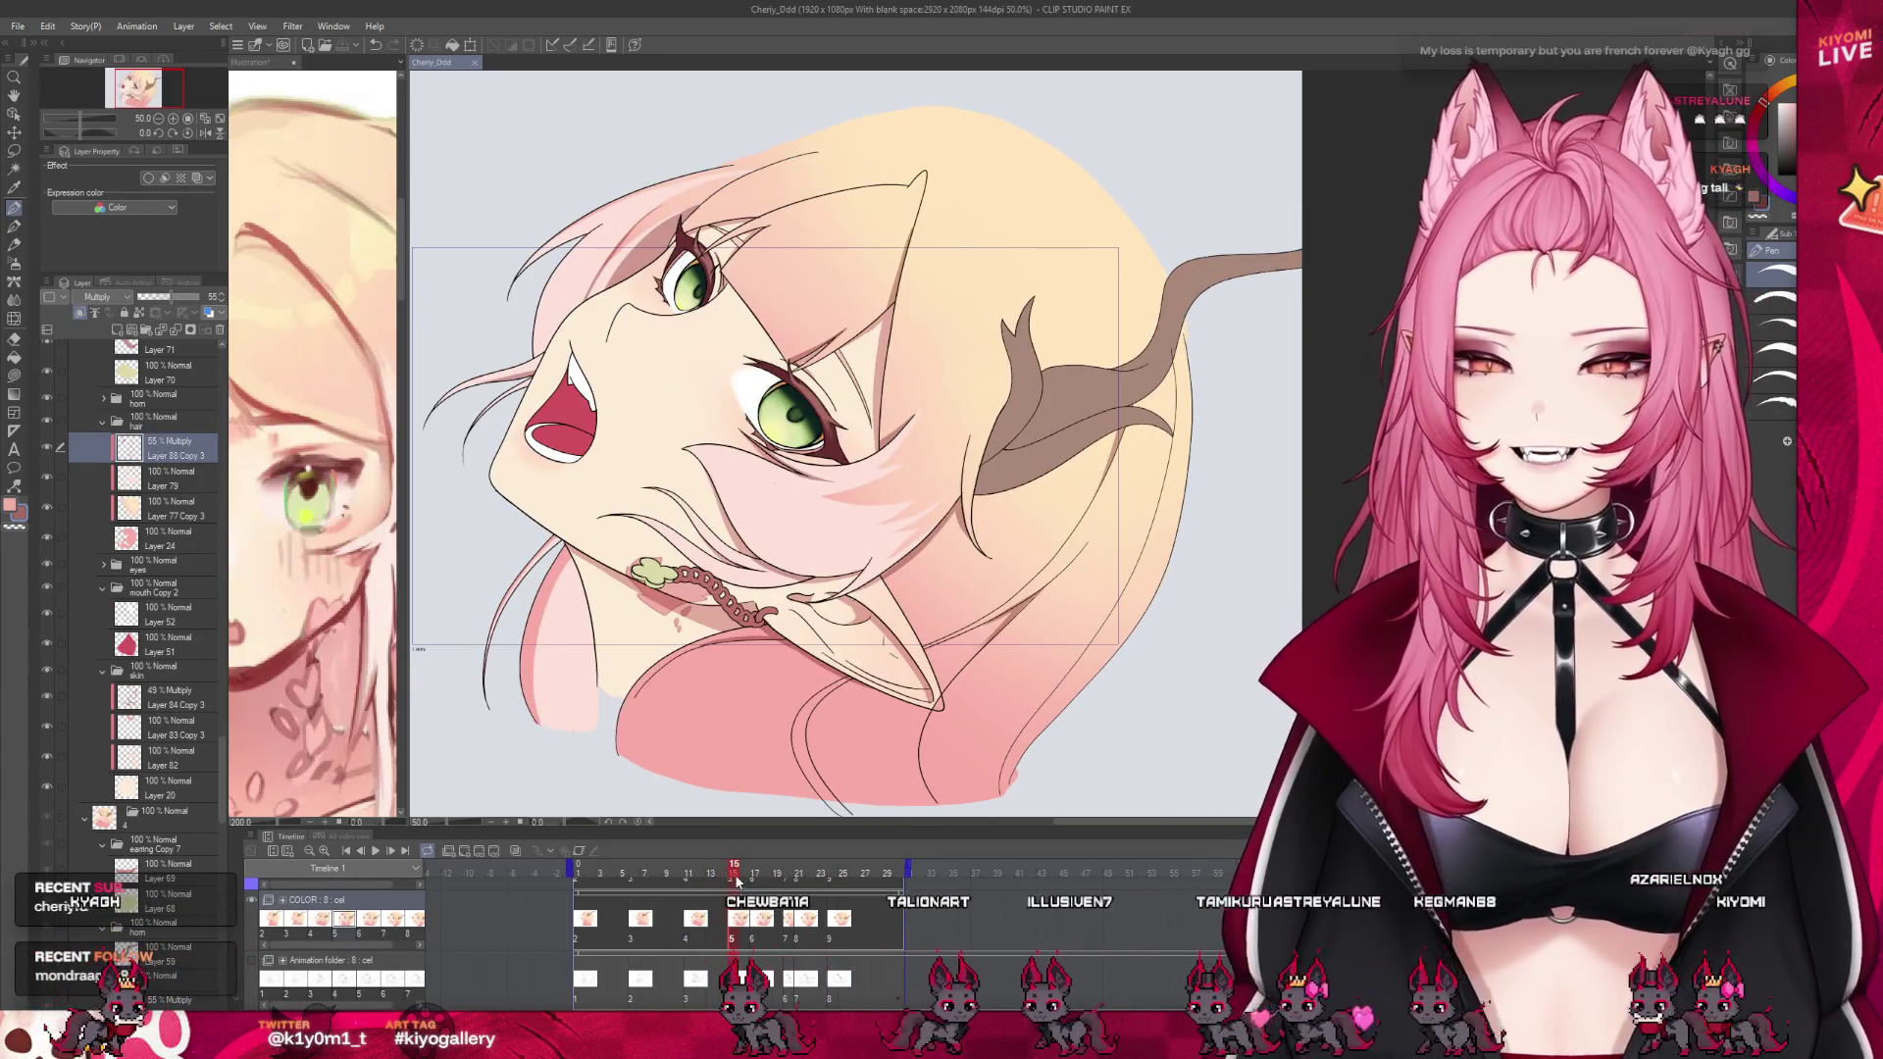
{"action": "scroll", "coordinate": [585, 533], "scroll_direction": "up", "scroll_amount": 1}
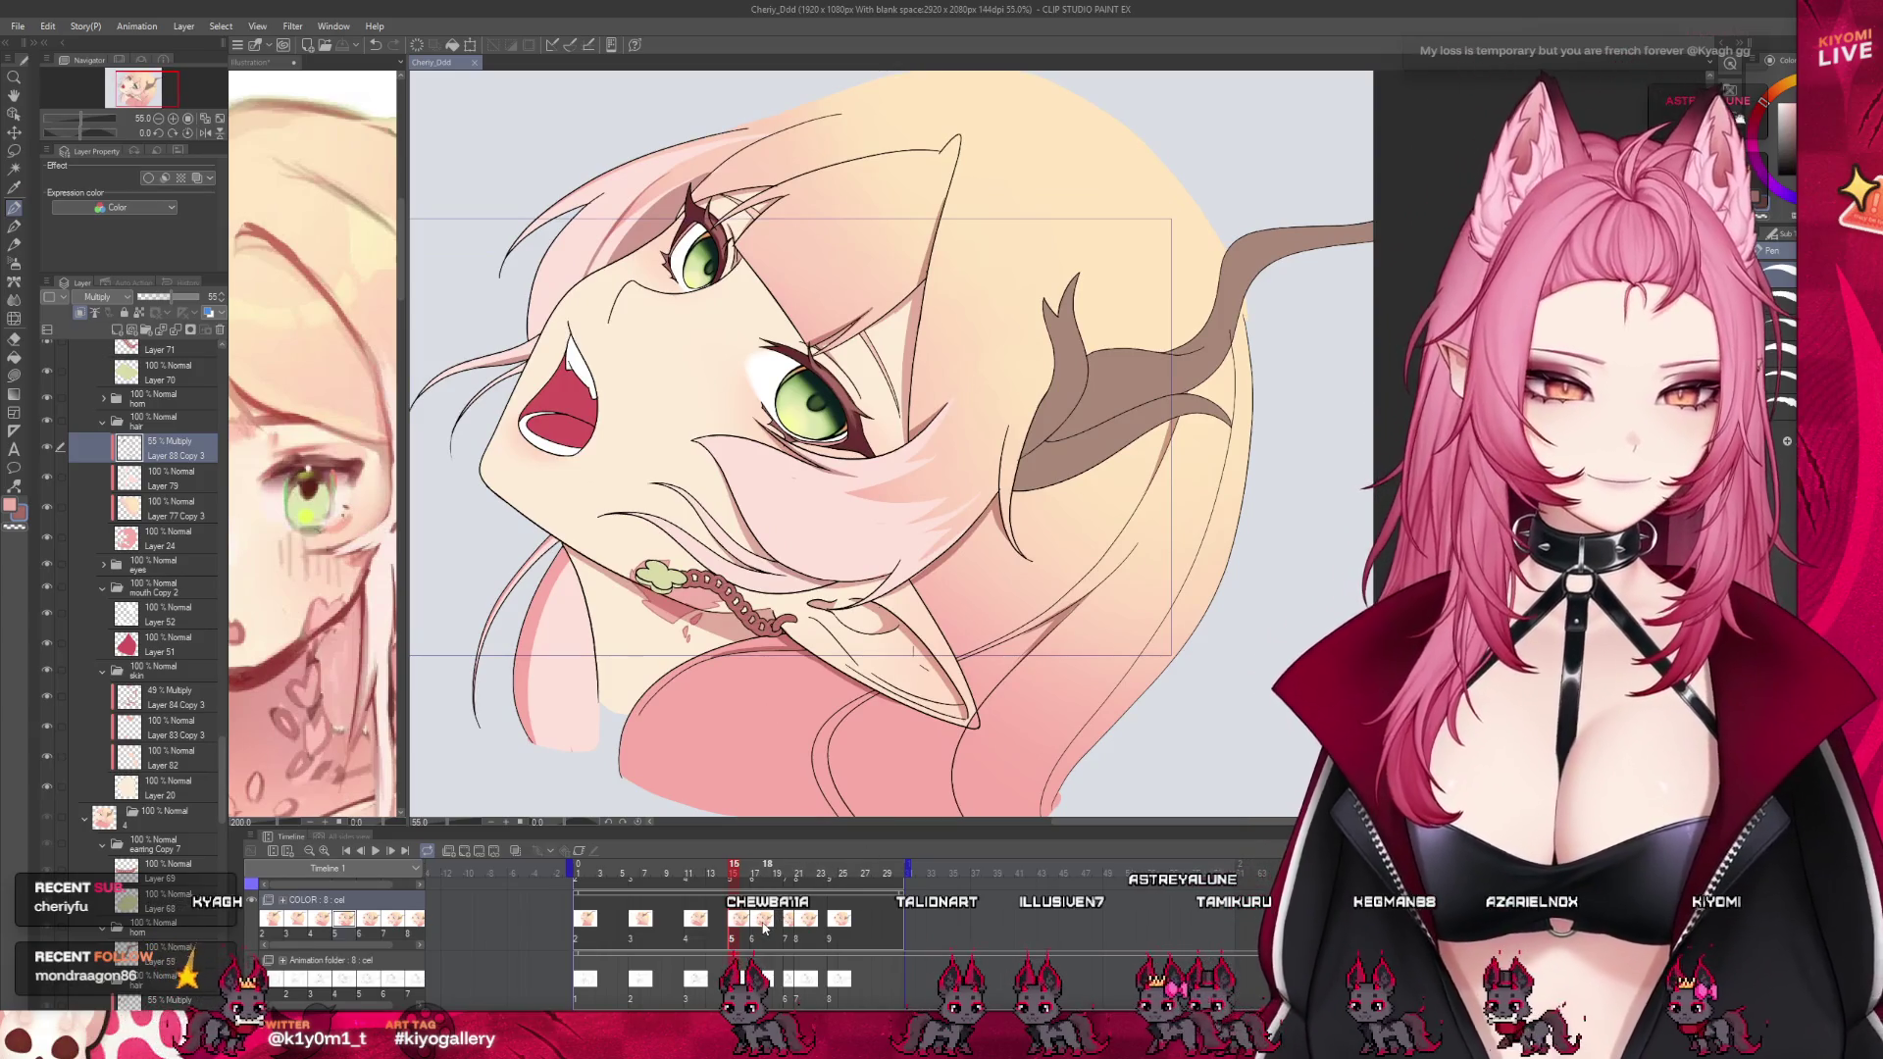
{"action": "left_click", "coordinate": [764, 926]}
{"action": "scroll", "coordinate": [920, 423], "scroll_direction": "up", "scroll_amount": 2}
{"action": "scroll", "coordinate": [920, 423], "scroll_direction": "up", "scroll_amount": 2}
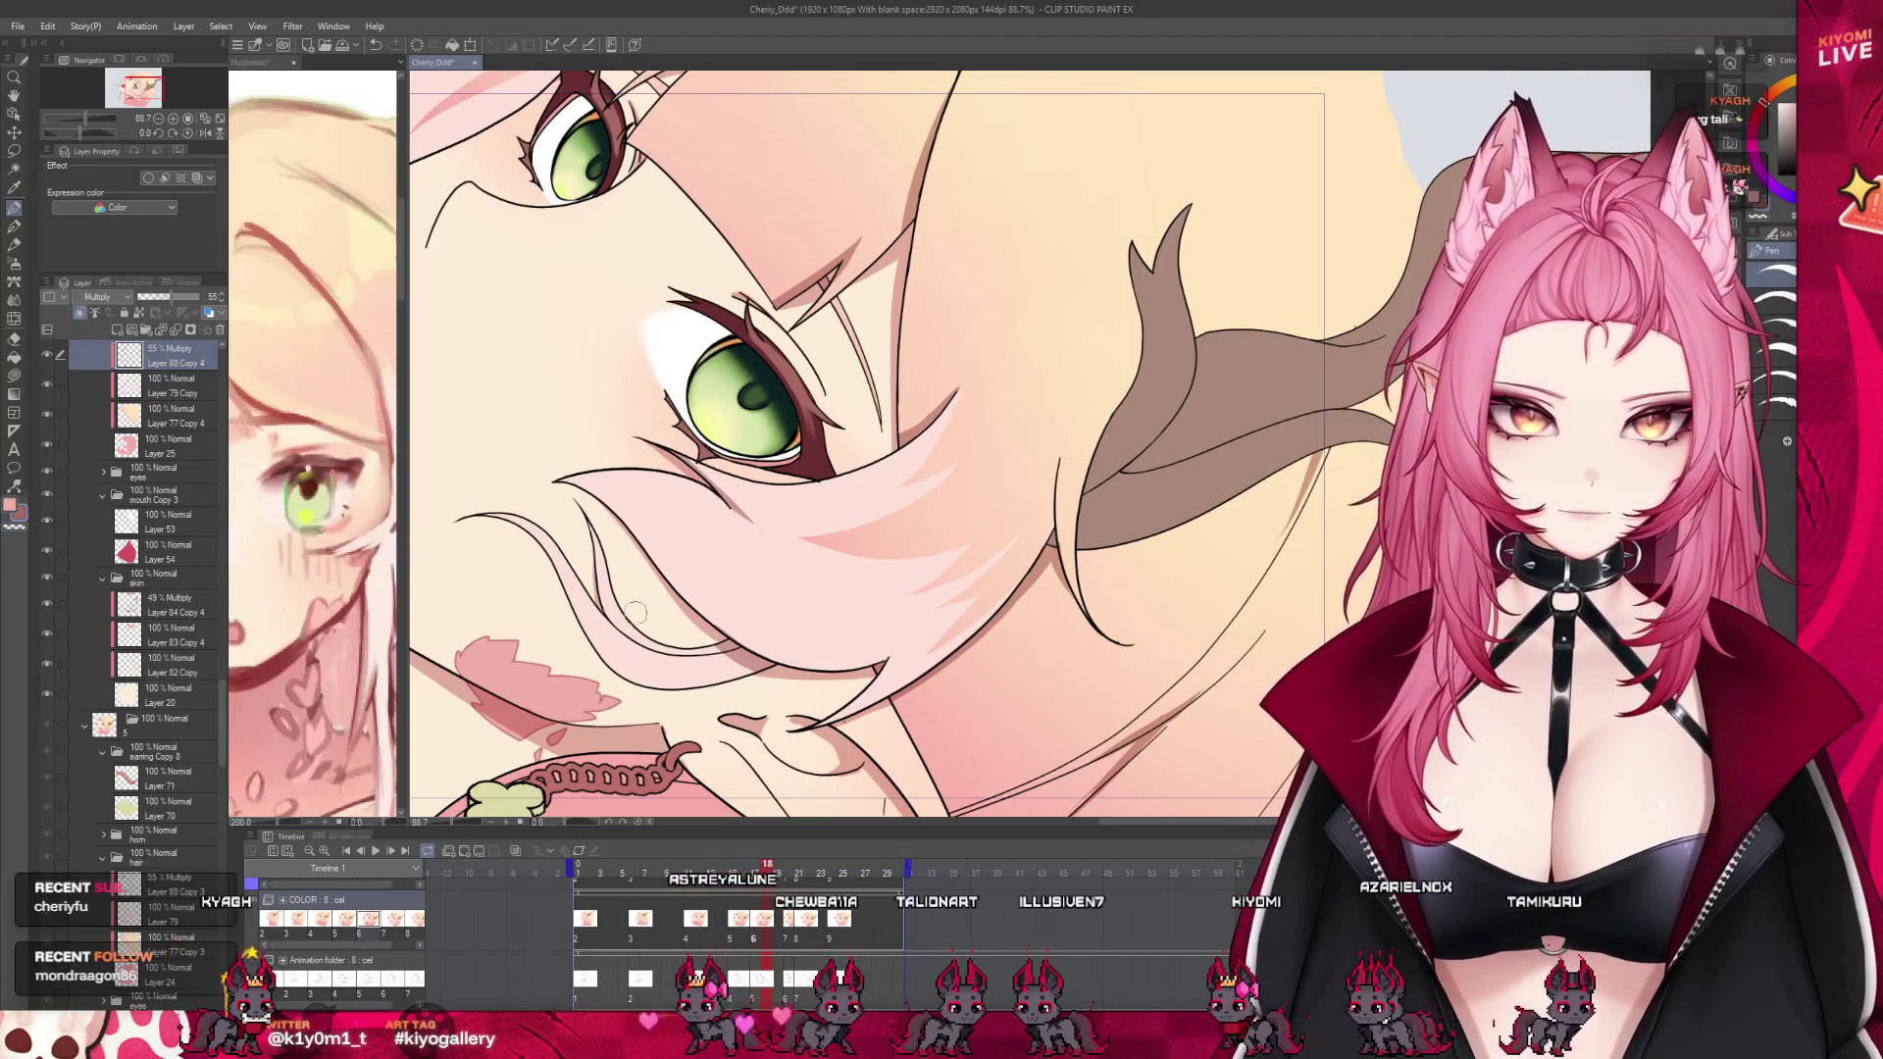
{"action": "left_click_drag", "start_coordinate": [764, 879], "coordinate": [753, 886]}
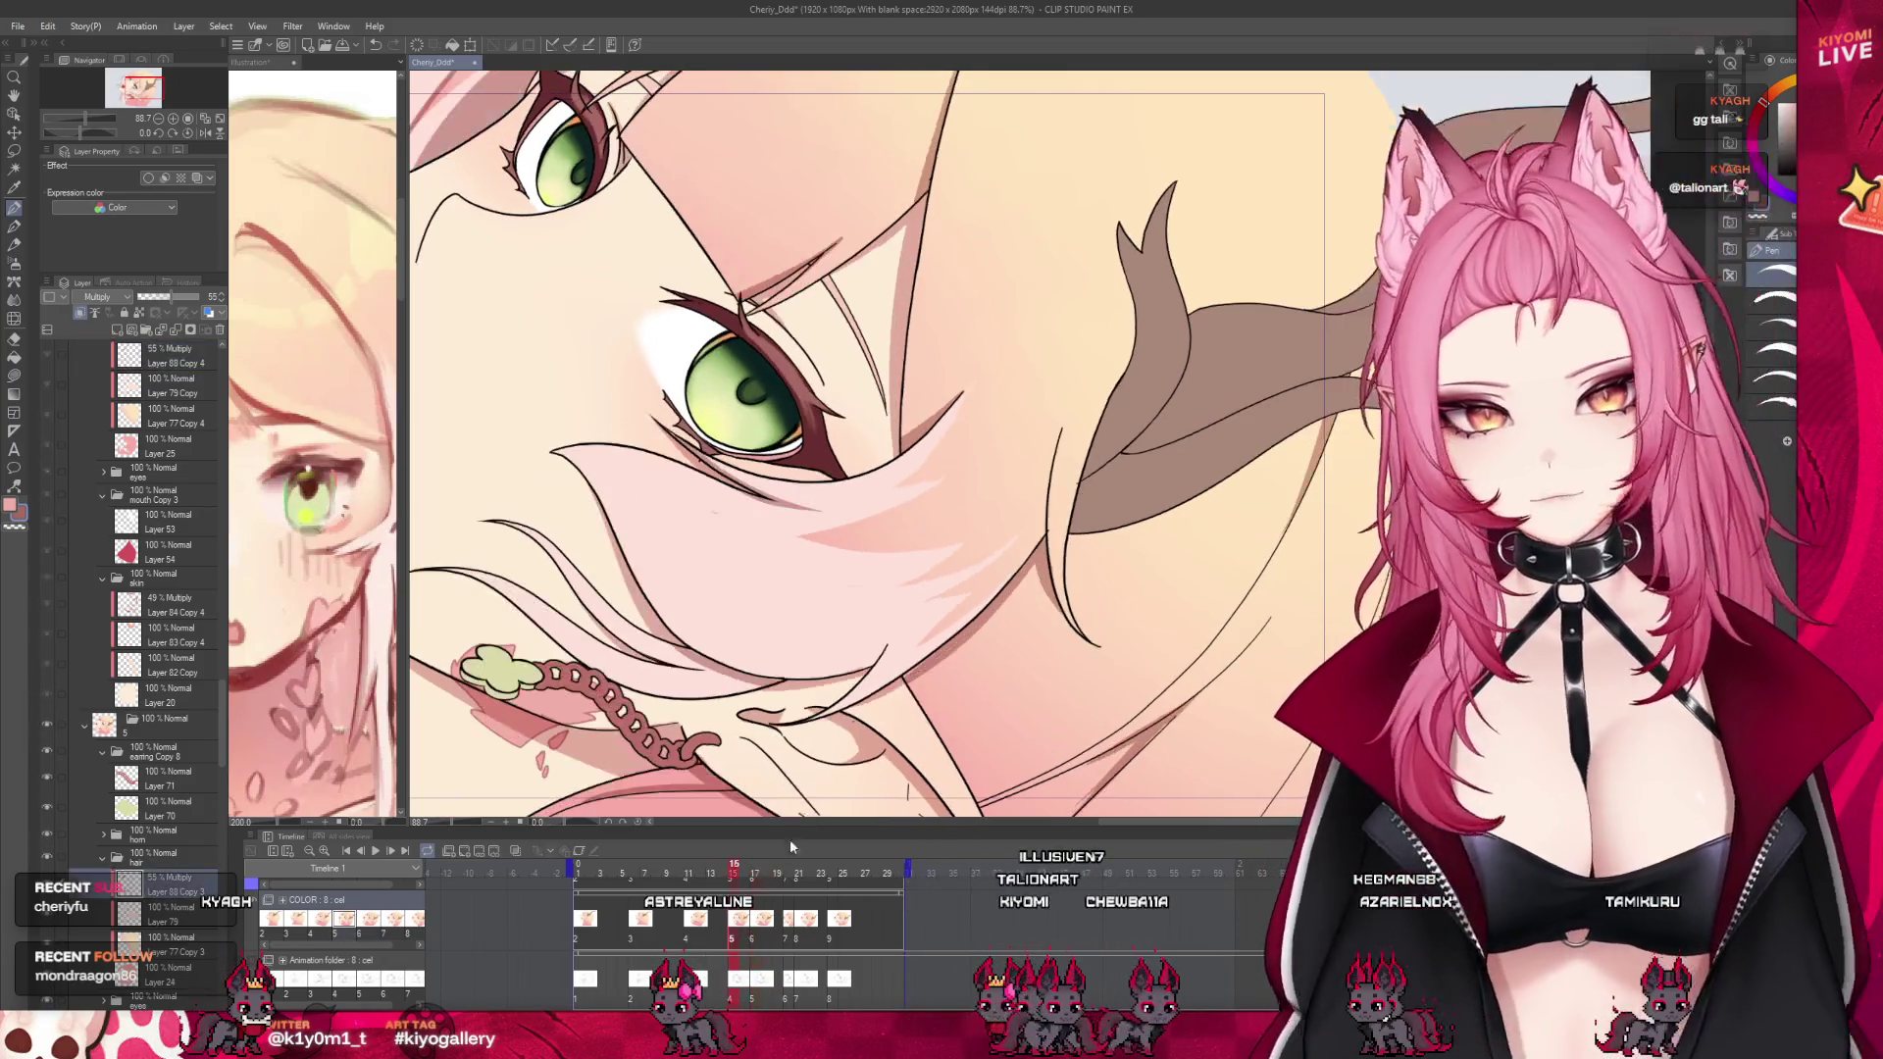
{"action": "left_click_drag", "start_coordinate": [751, 879], "coordinate": [734, 876]}
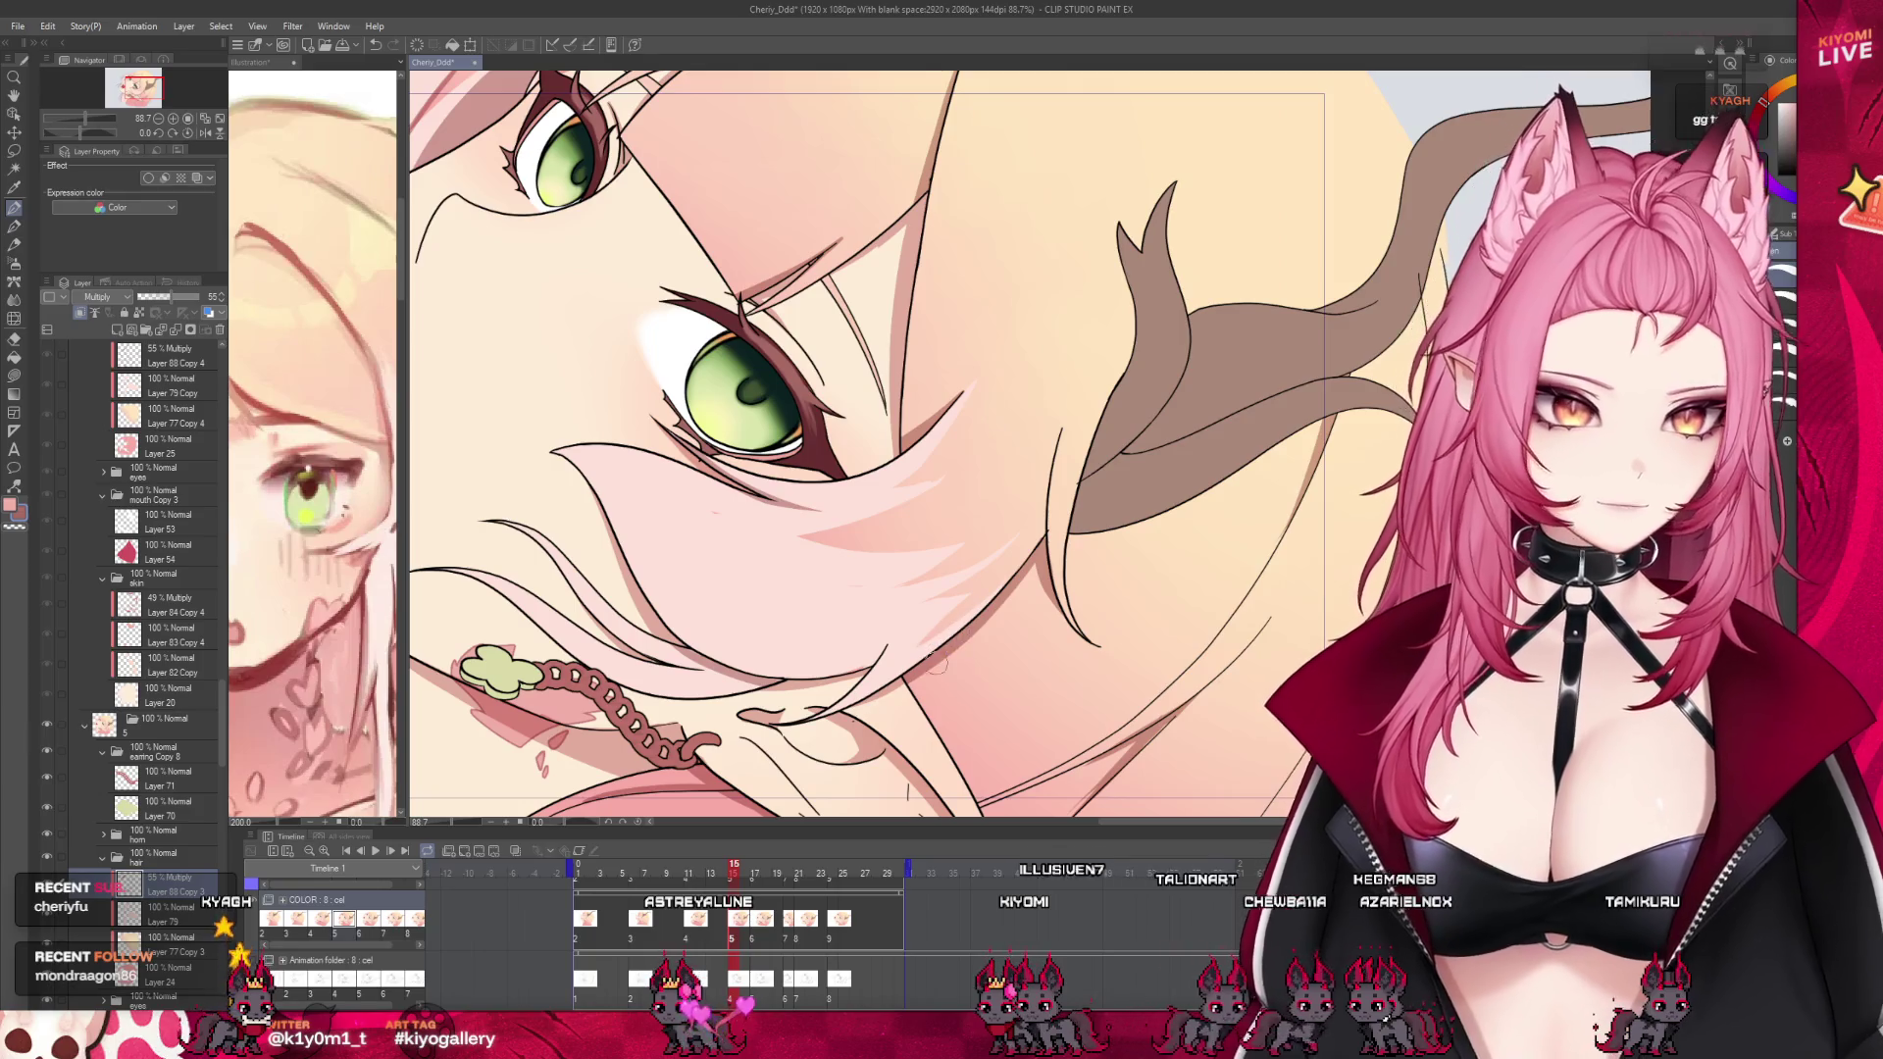
{"action": "scroll", "coordinate": [931, 499], "scroll_direction": "down", "scroll_amount": 3}
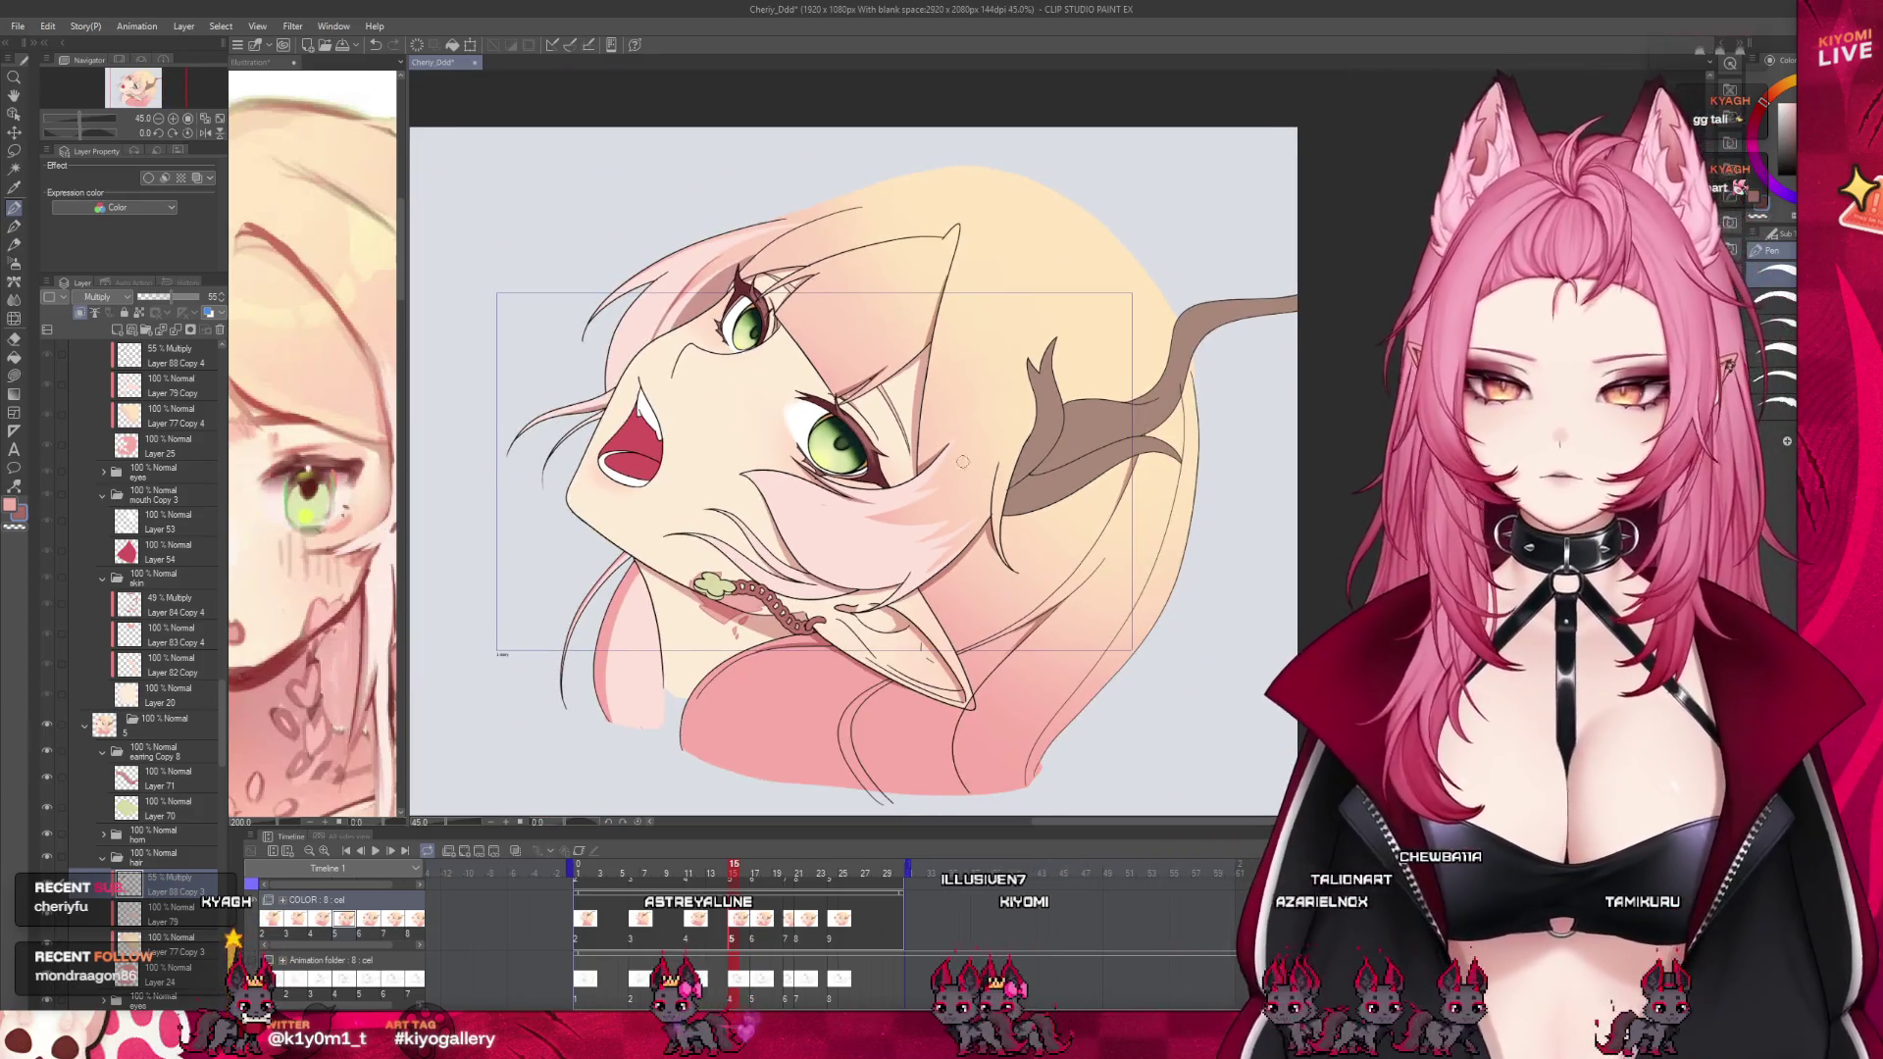
{"action": "scroll", "coordinate": [963, 461], "scroll_direction": "up", "scroll_amount": 1}
{"action": "left_click_drag", "start_coordinate": [738, 893], "coordinate": [757, 876]}
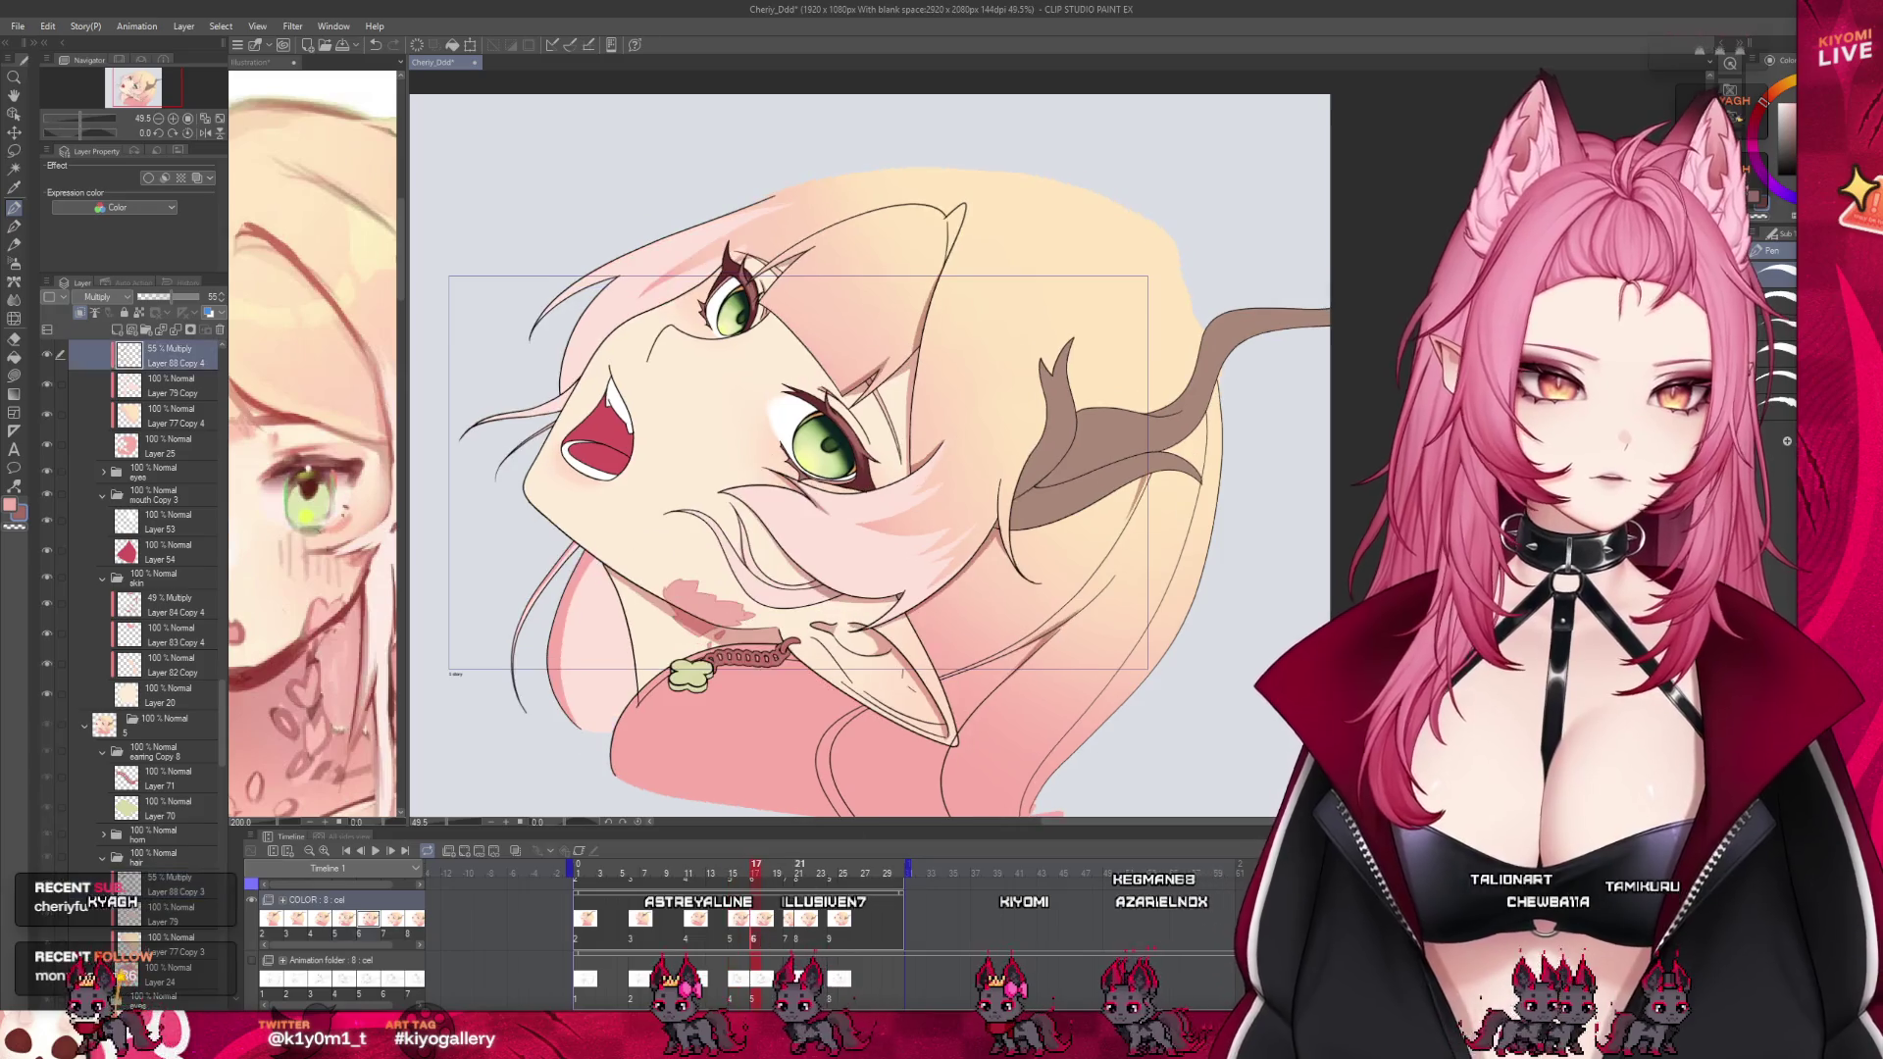
{"action": "scroll", "coordinate": [766, 527], "scroll_direction": "up", "scroll_amount": 3}
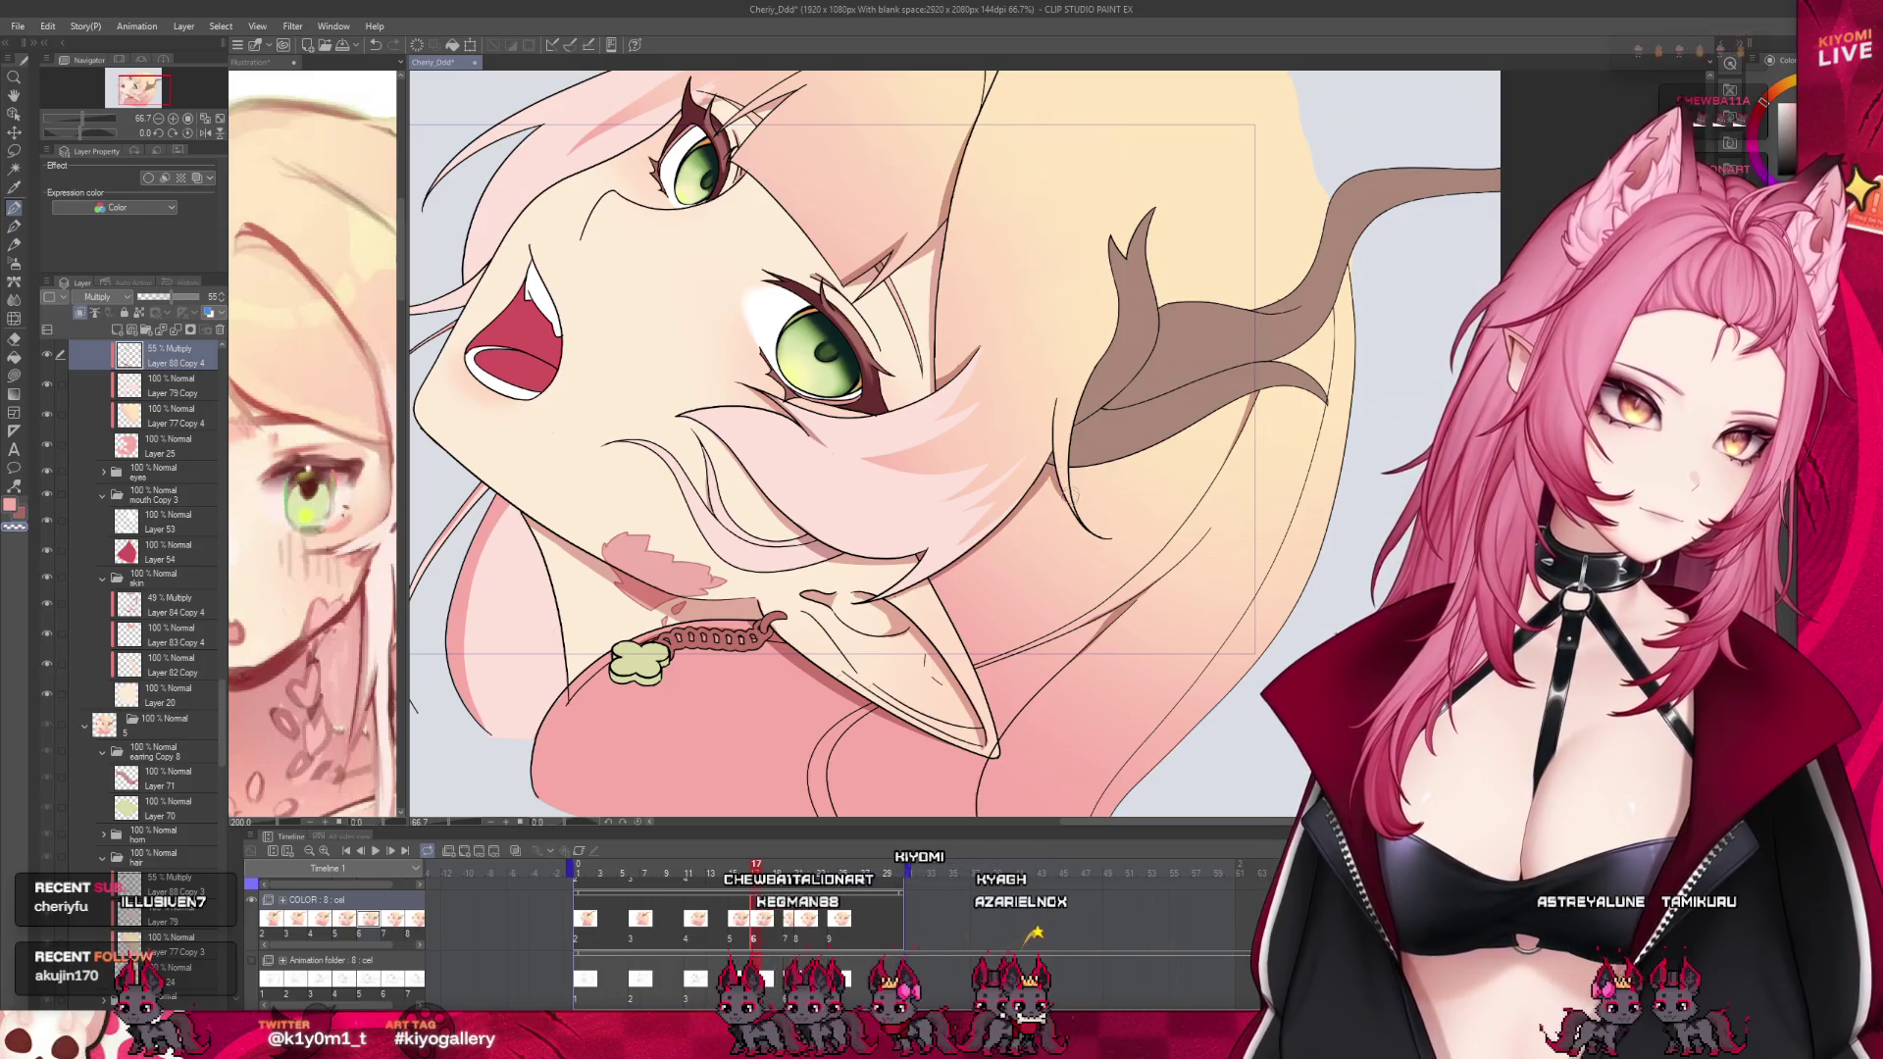
Play through the neighbouring frames, then scrub from frame 10 to 17 to check motion
{"action": "scroll", "coordinate": [726, 552], "scroll_direction": "down", "scroll_amount": 2}
{"action": "scroll", "coordinate": [726, 553], "scroll_direction": "down", "scroll_amount": 1}
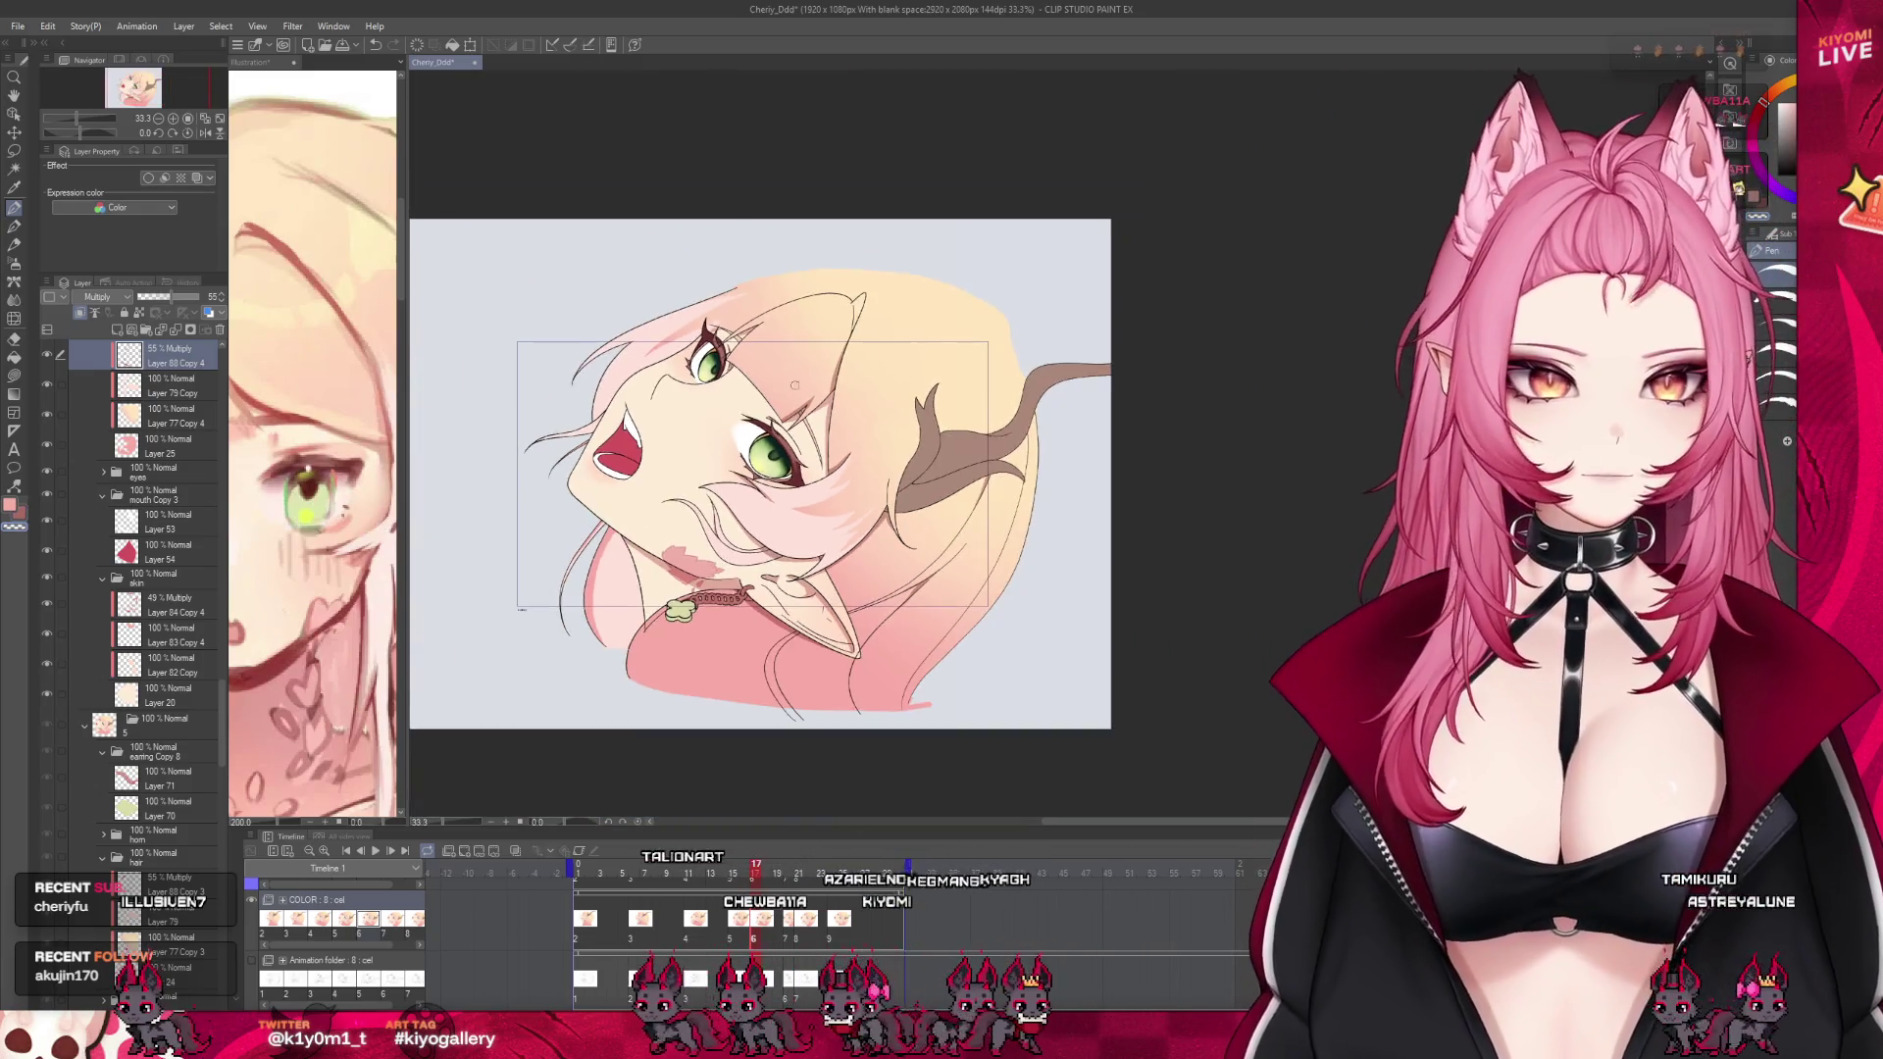
{"action": "scroll", "coordinate": [726, 553], "scroll_direction": "up", "scroll_amount": 1}
{"action": "left_click_drag", "start_coordinate": [748, 887], "coordinate": [748, 888]}
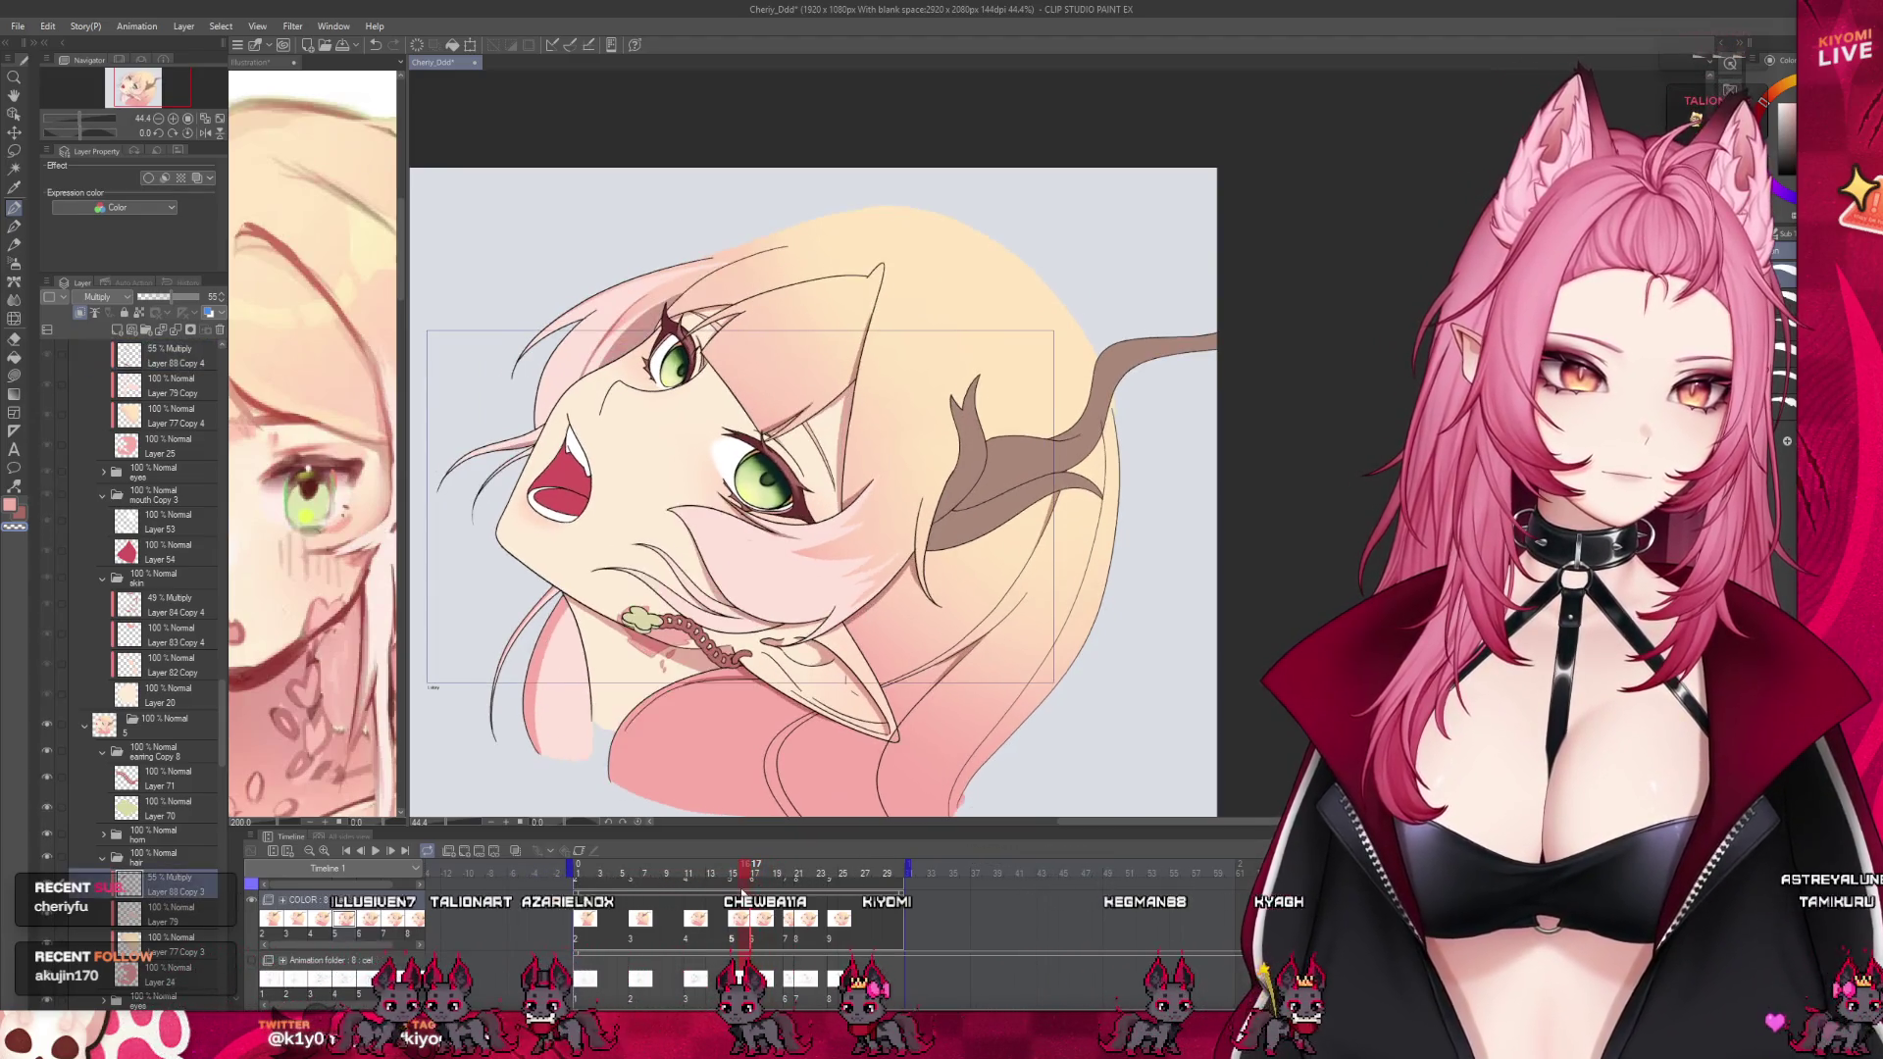
{"action": "scroll", "coordinate": [850, 677], "scroll_direction": "up", "scroll_amount": 2}
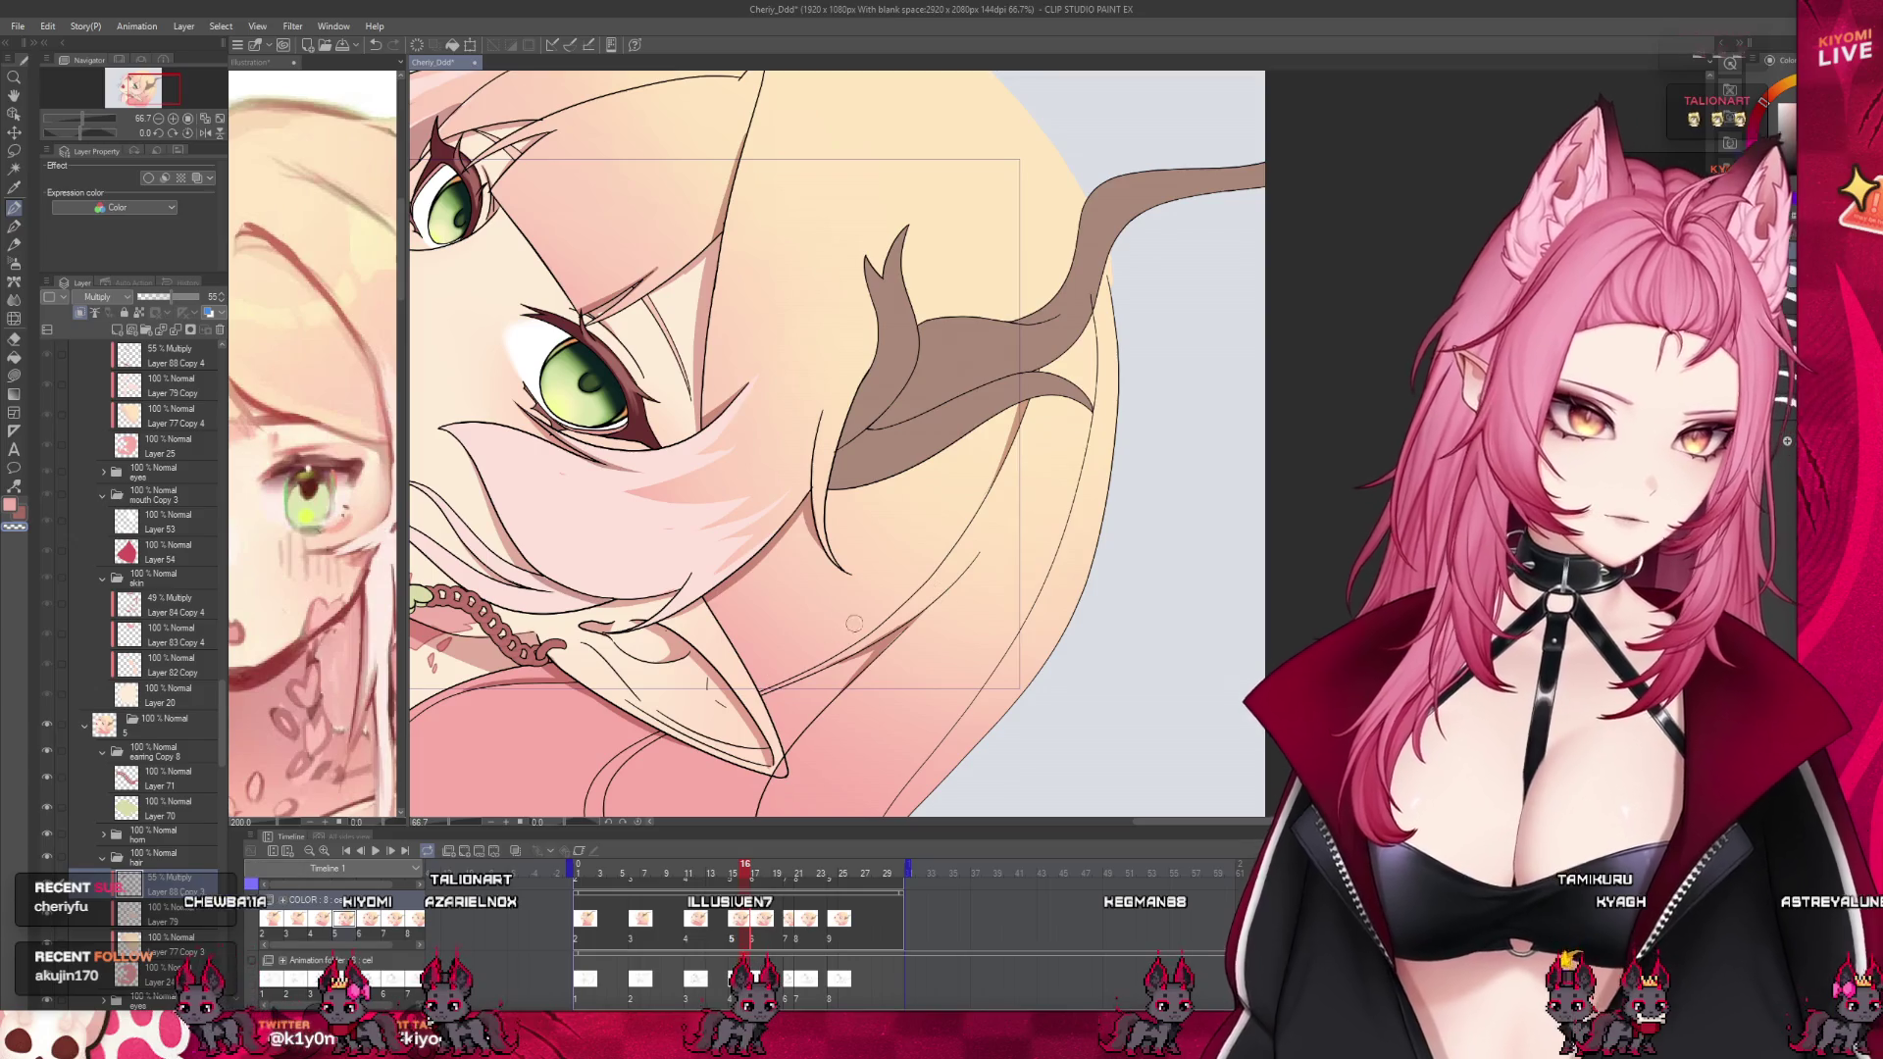
{"action": "scroll", "coordinate": [799, 608], "scroll_direction": "down", "scroll_amount": 2}
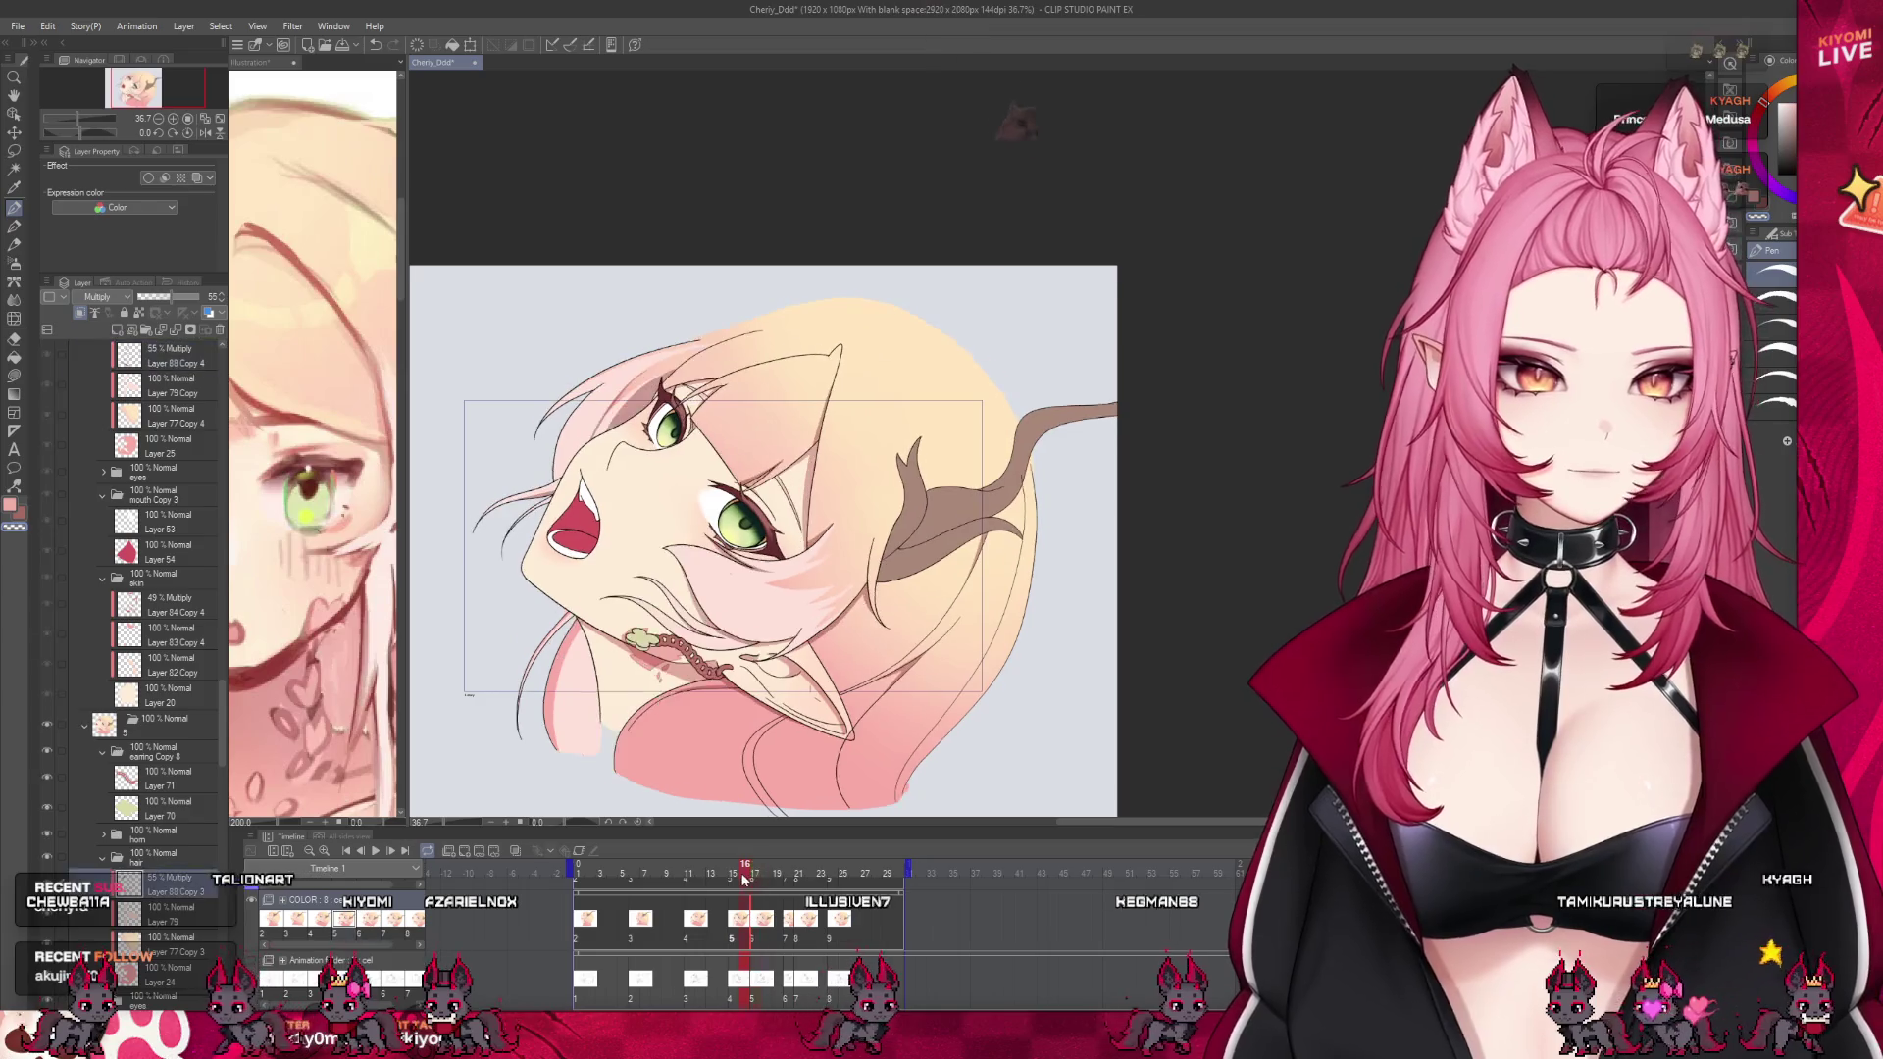
{"action": "scroll", "coordinate": [565, 372], "scroll_direction": "up", "scroll_amount": 2}
{"action": "scroll", "coordinate": [565, 372], "scroll_direction": "up", "scroll_amount": 1}
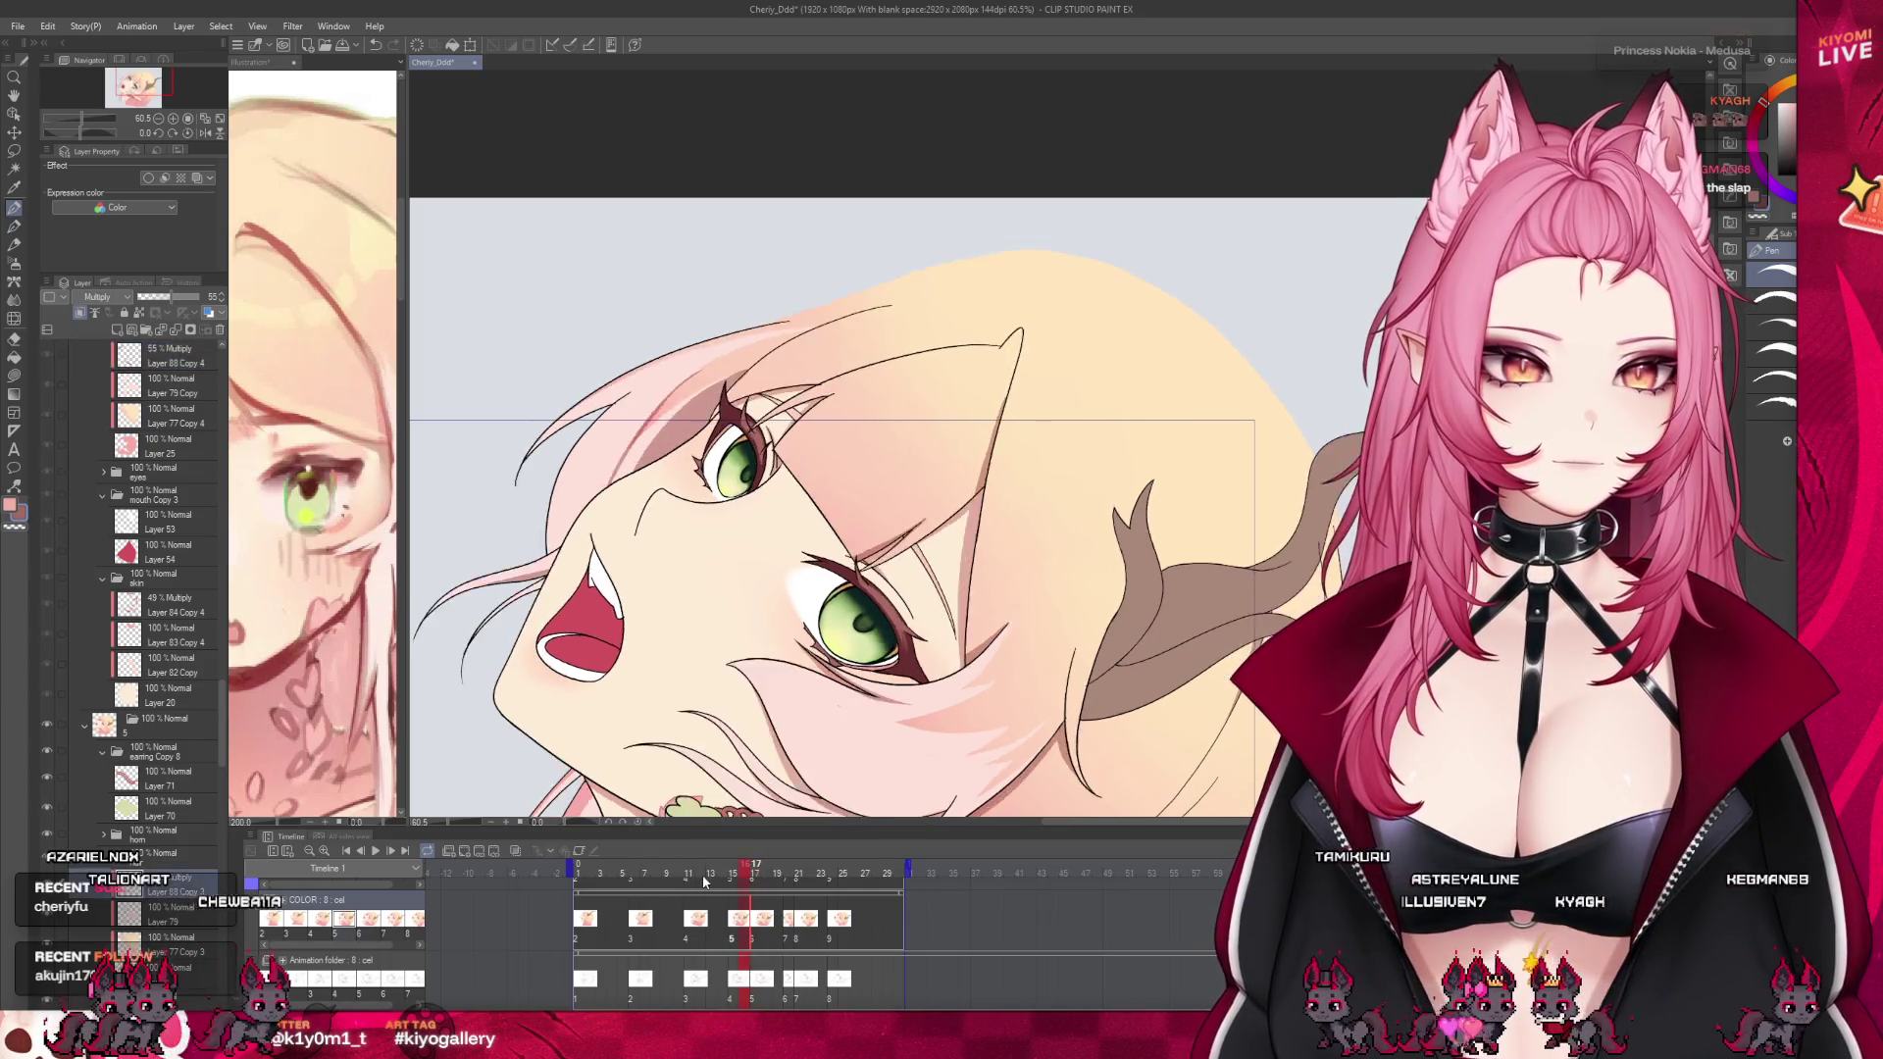
{"action": "left_click", "coordinate": [690, 879]}
{"action": "left_click_drag", "start_coordinate": [691, 883], "coordinate": [757, 875]}
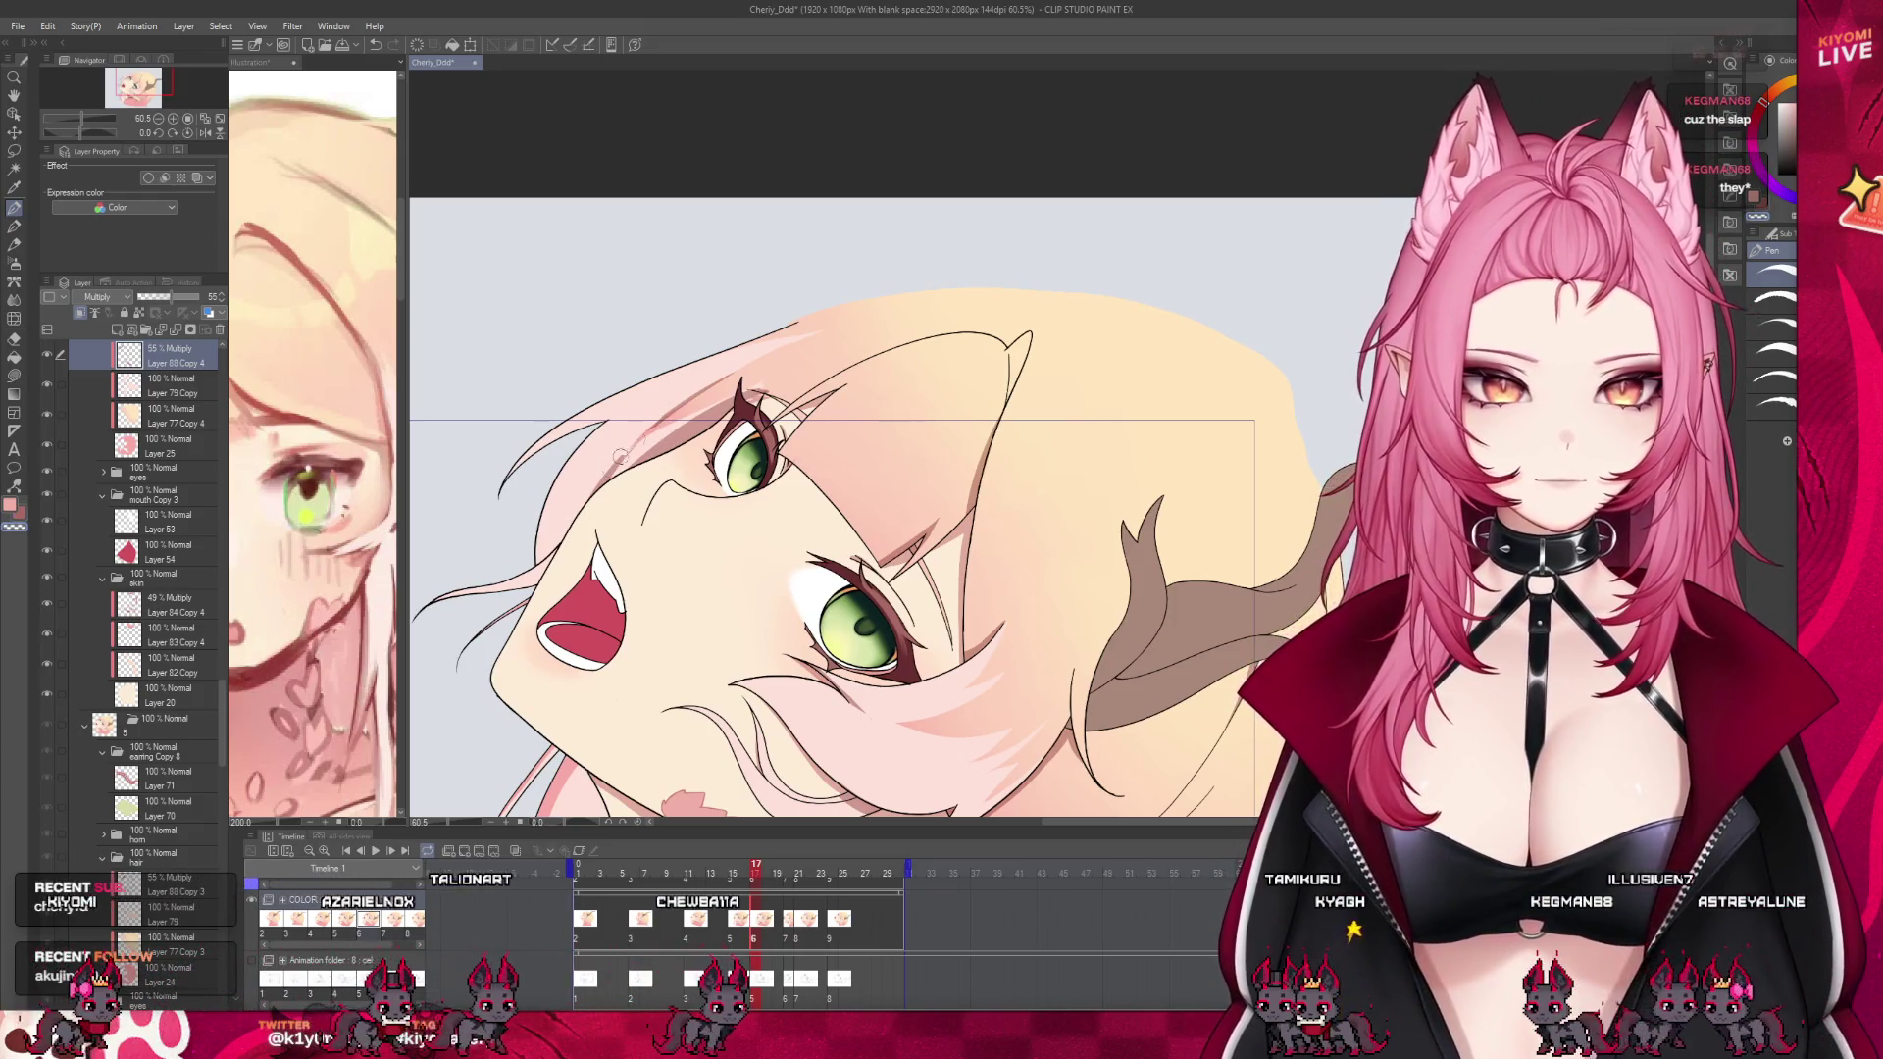
Collapse the reference view to widen the canvas and switch the drawing colour to white
{"action": "mouse_move", "coordinate": [402, 601]}
{"action": "left_mouse_down"}
{"action": "mouse_move", "coordinate": [578, 601]}
{"action": "mouse_move", "coordinate": [256, 601]}
{"action": "left_mouse_up"}
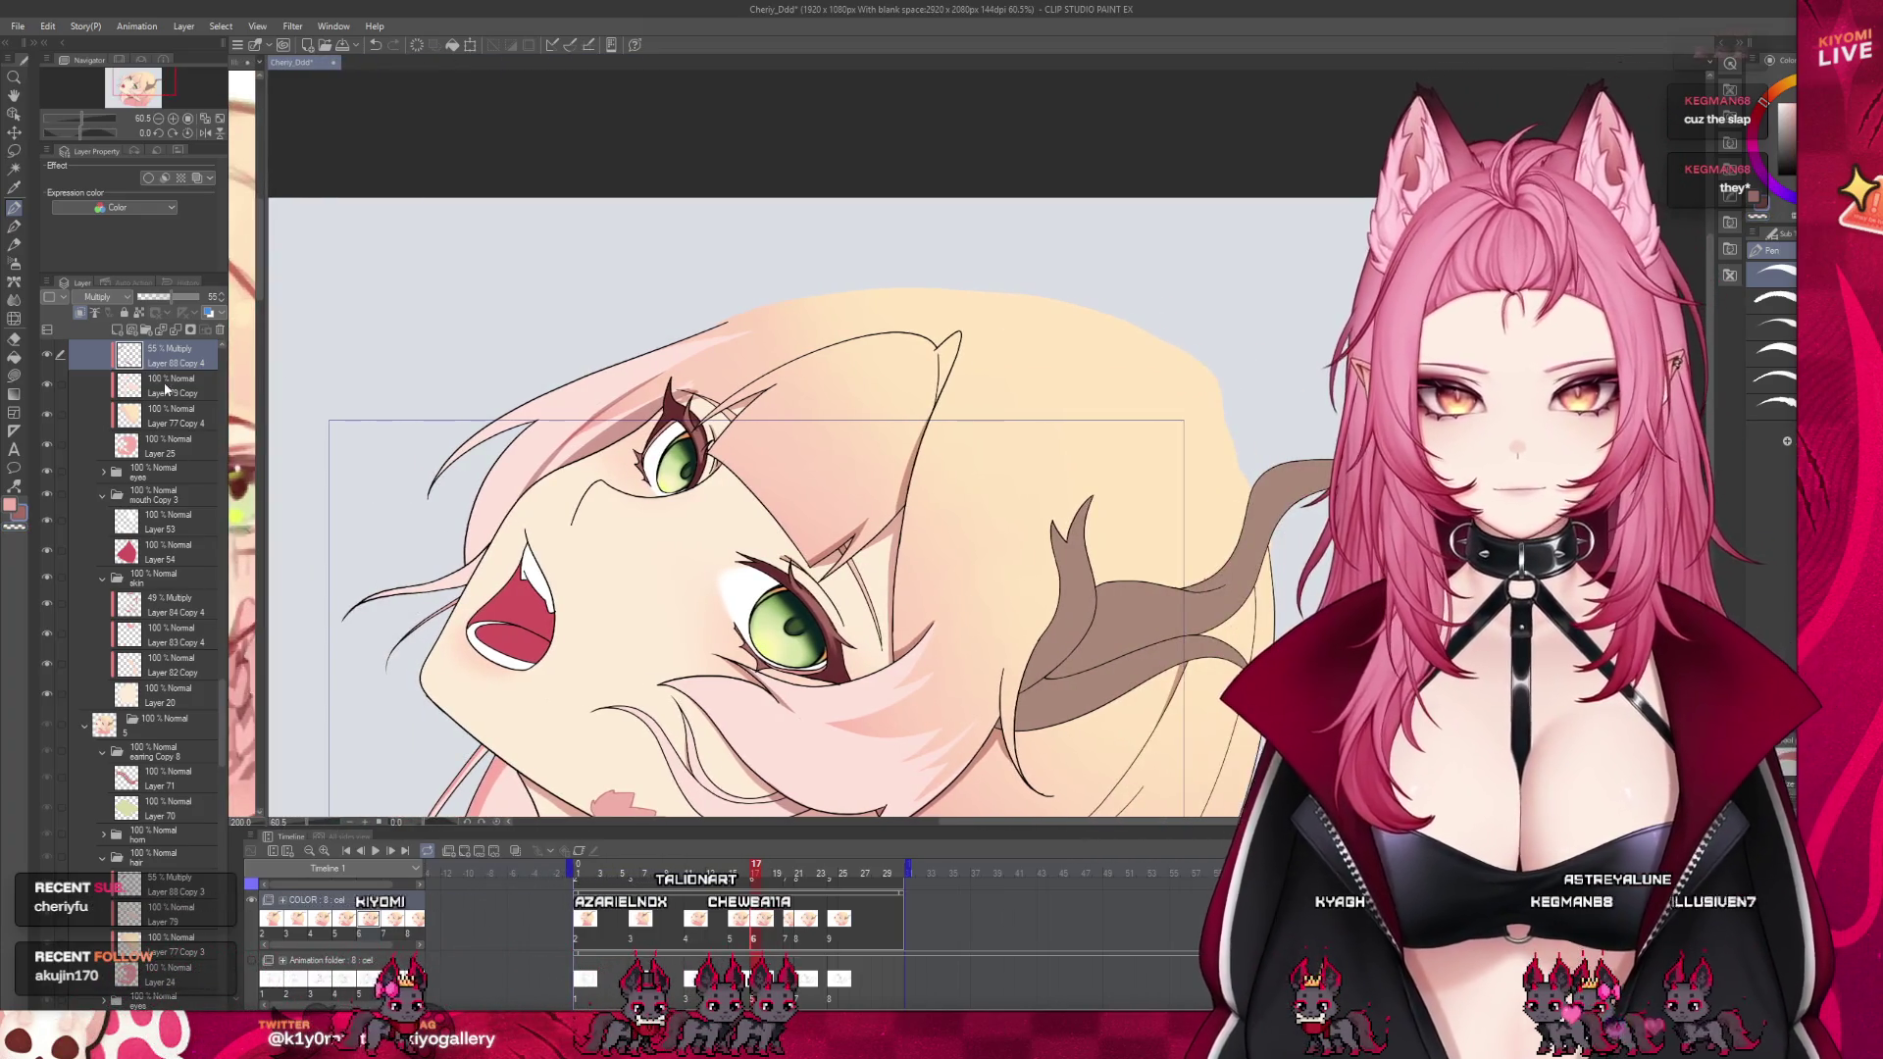
{"action": "left_click", "coordinate": [172, 385]}
{"action": "key", "text": "x"}
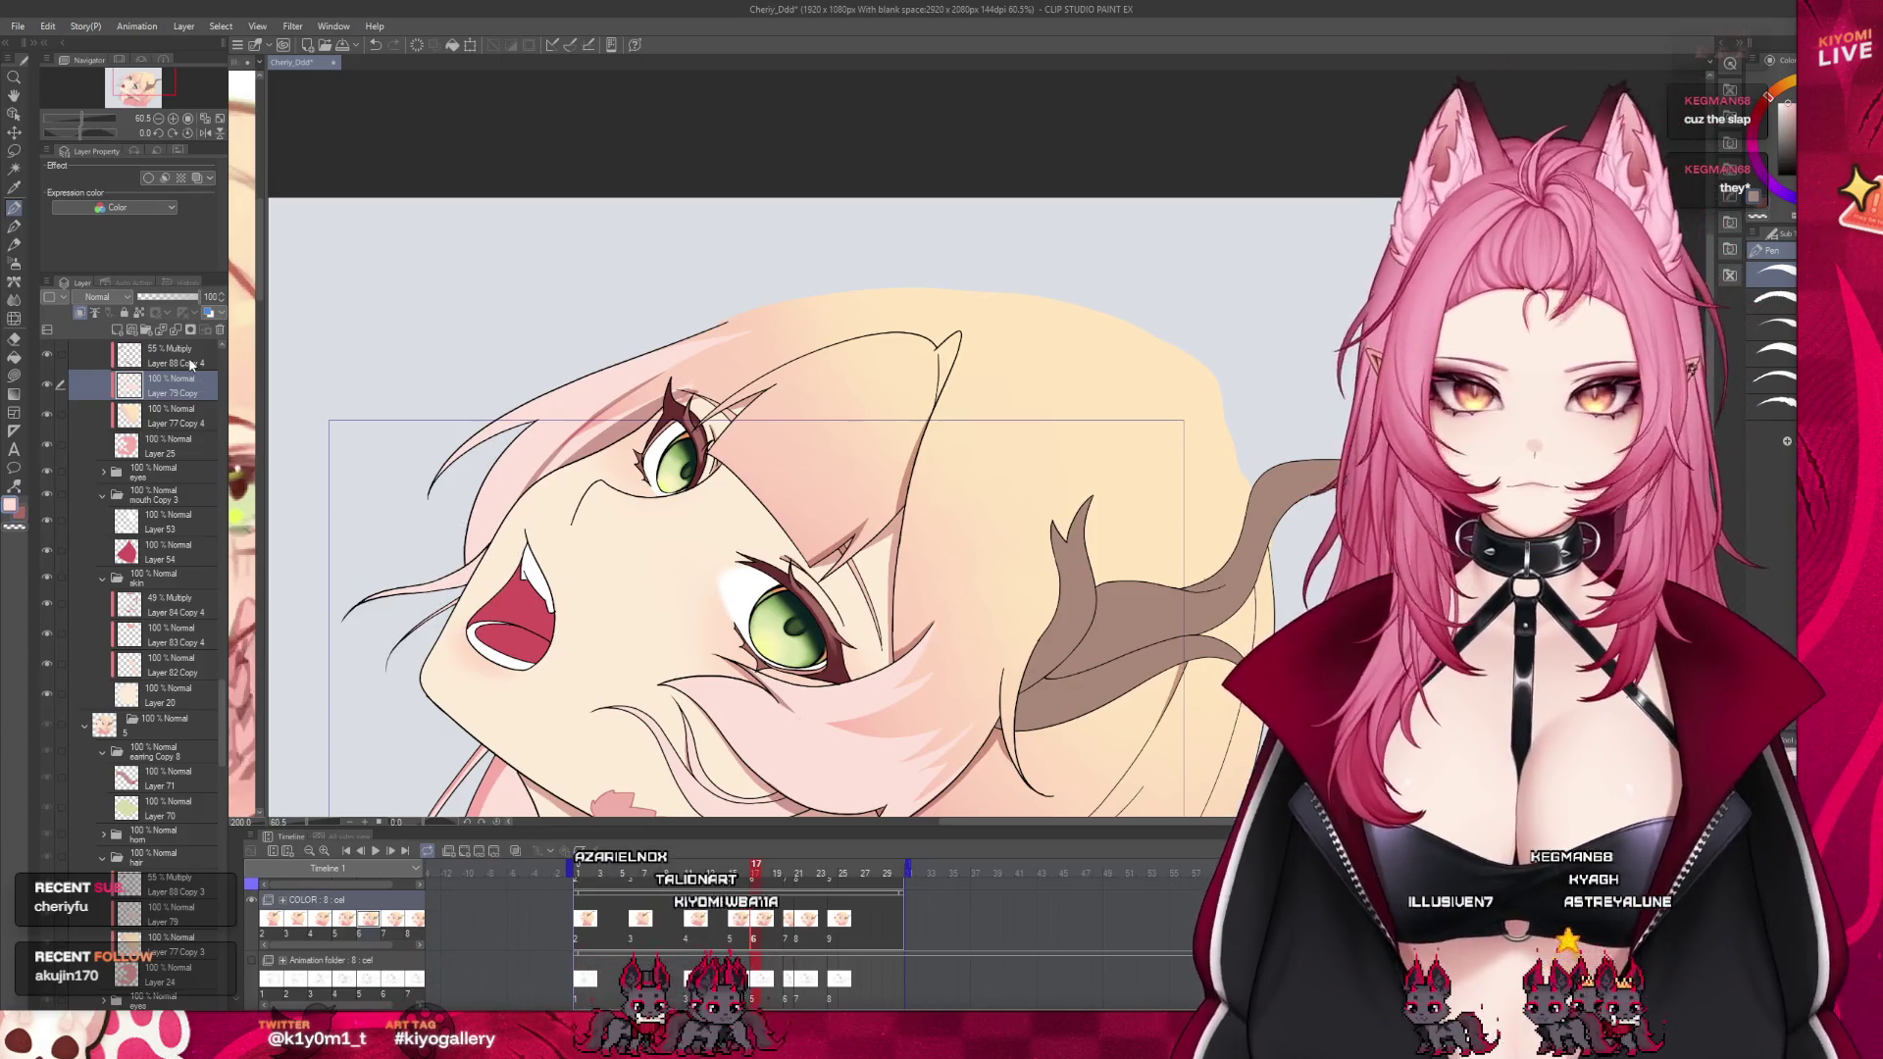
Compare animation frames 16 and 18 on the timeline
{"action": "left_click", "coordinate": [748, 939]}
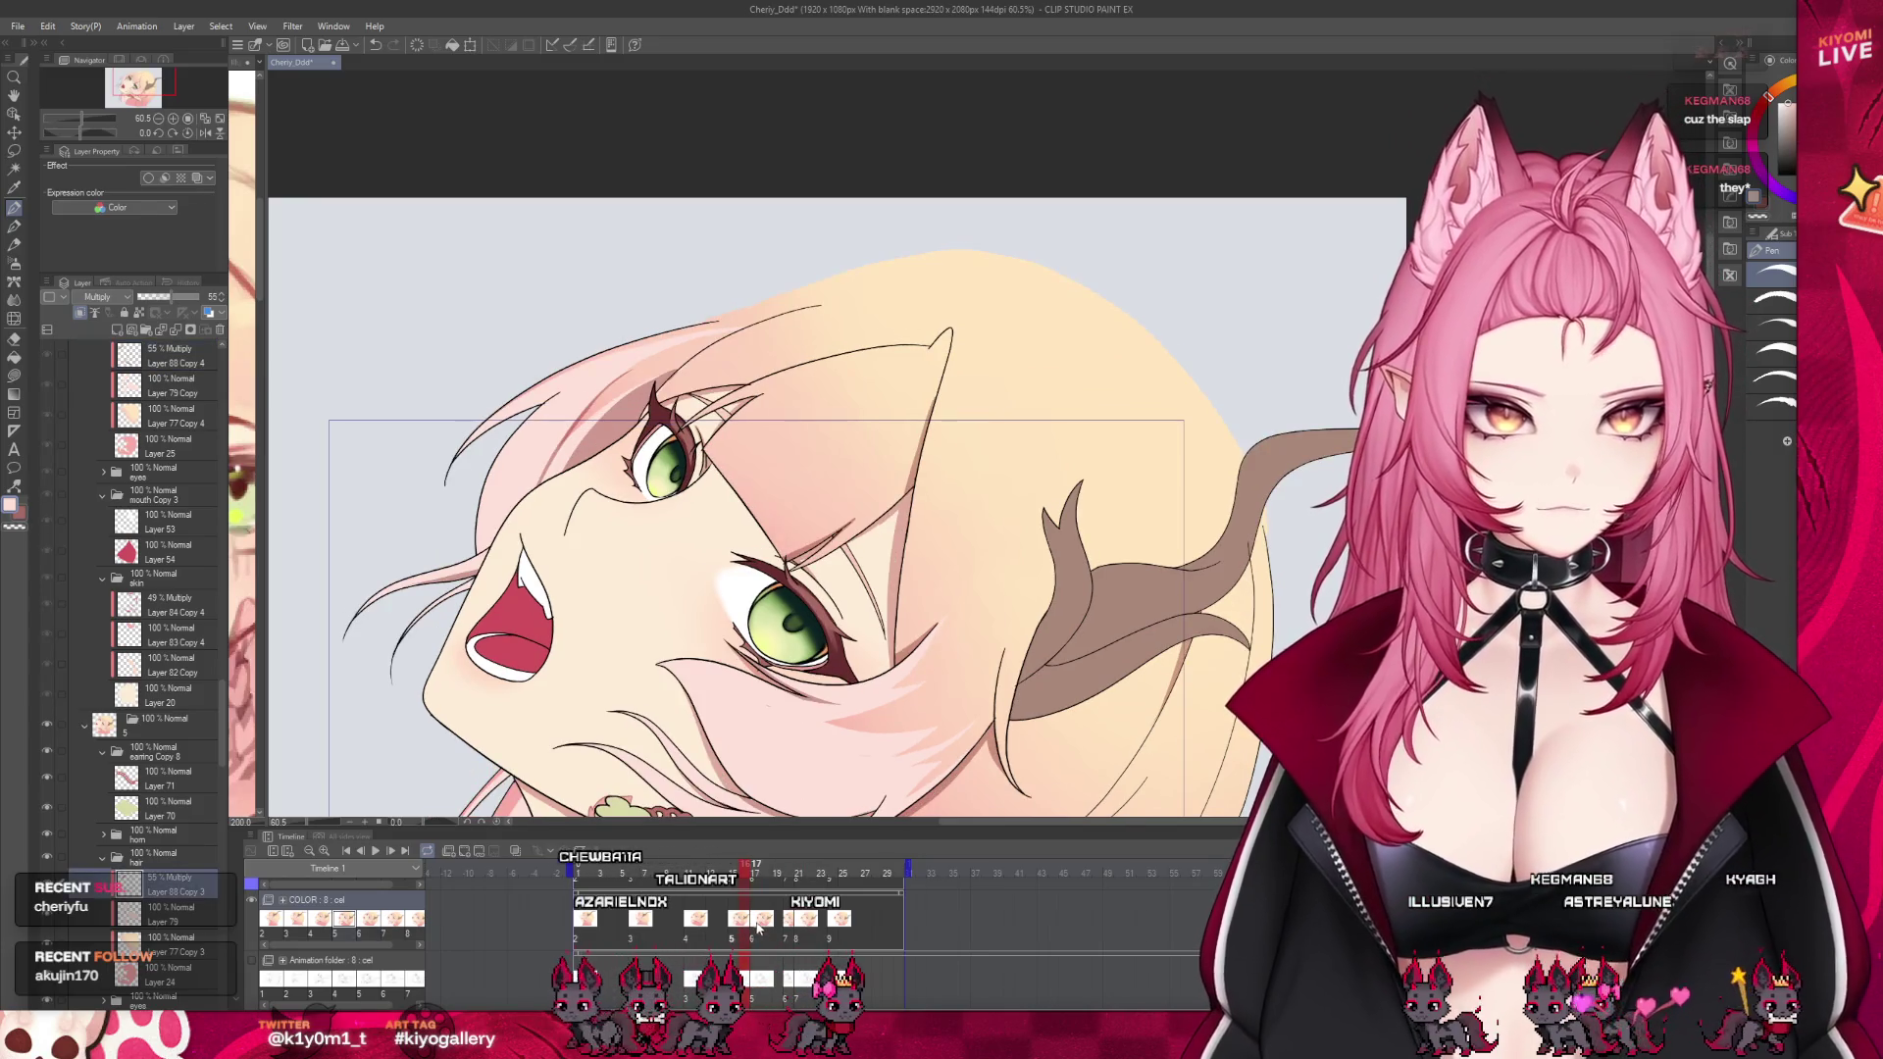
{"action": "left_click", "coordinate": [763, 932]}
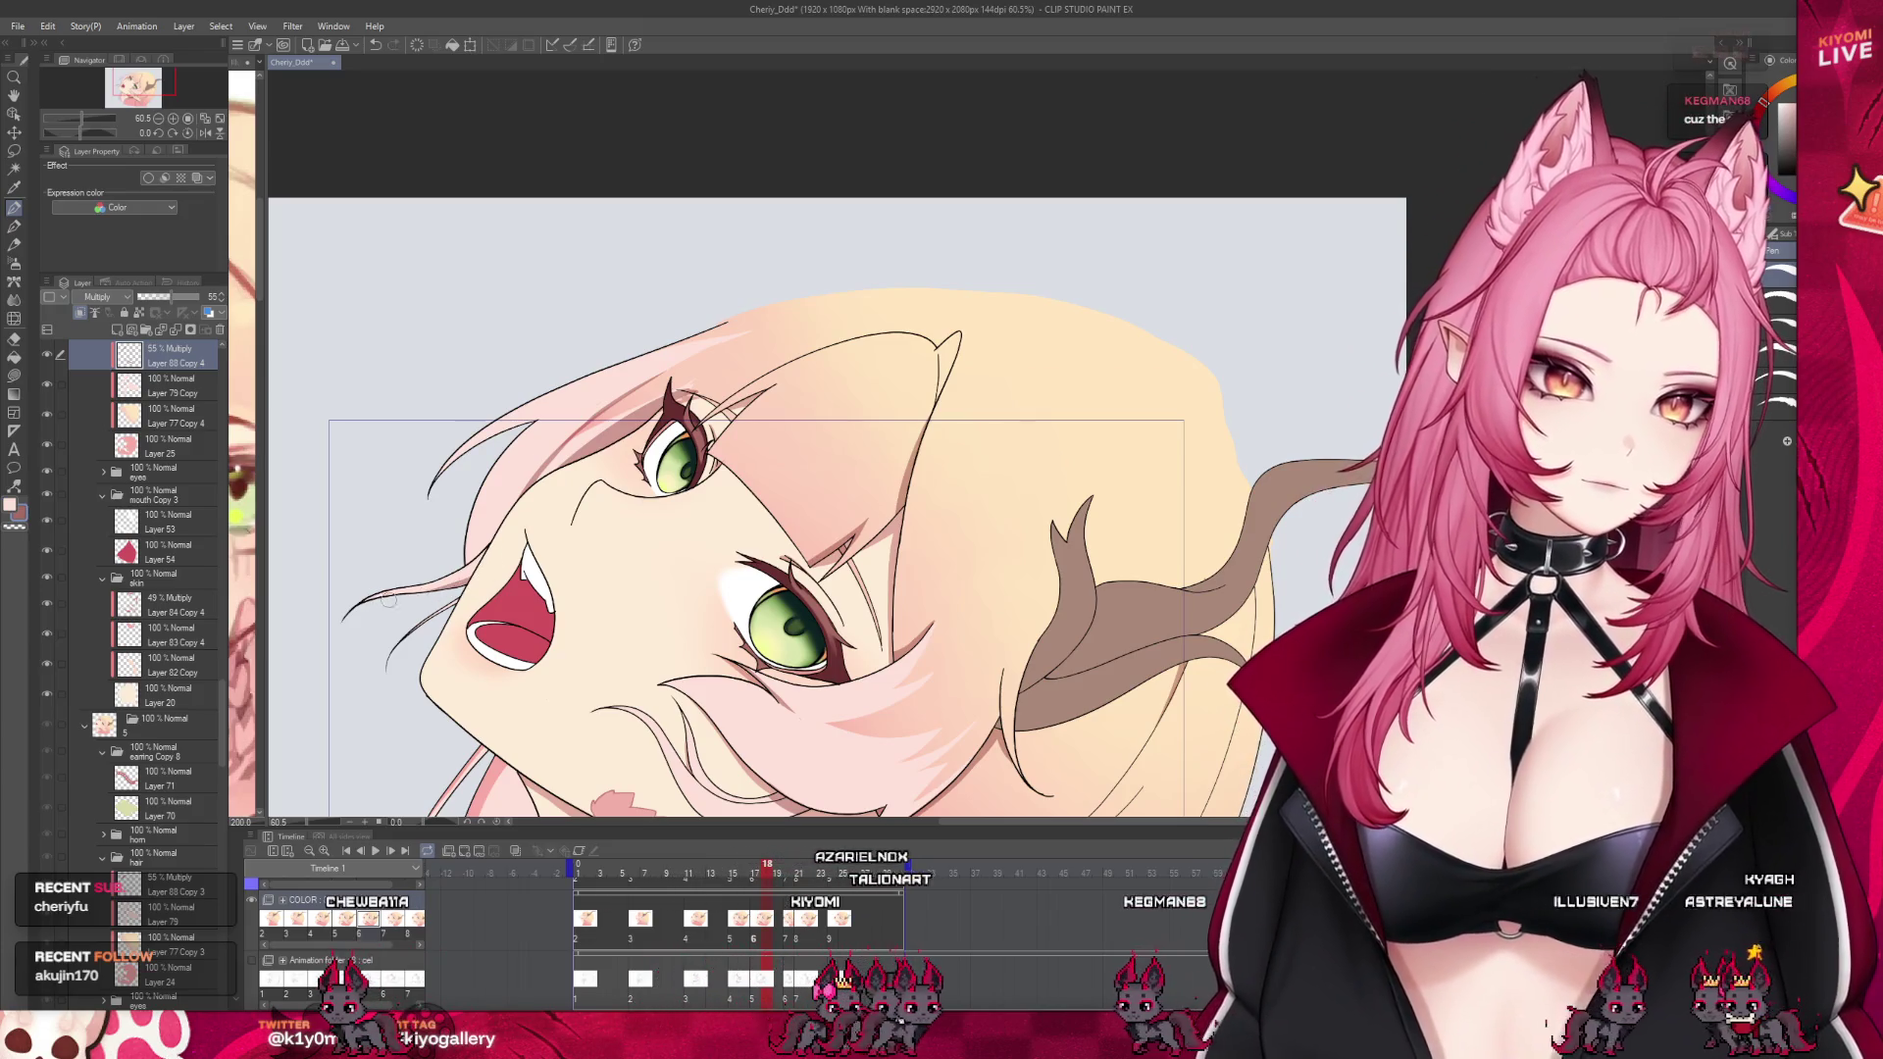
{"action": "scroll", "coordinate": [588, 510], "scroll_direction": "down", "scroll_amount": 3}
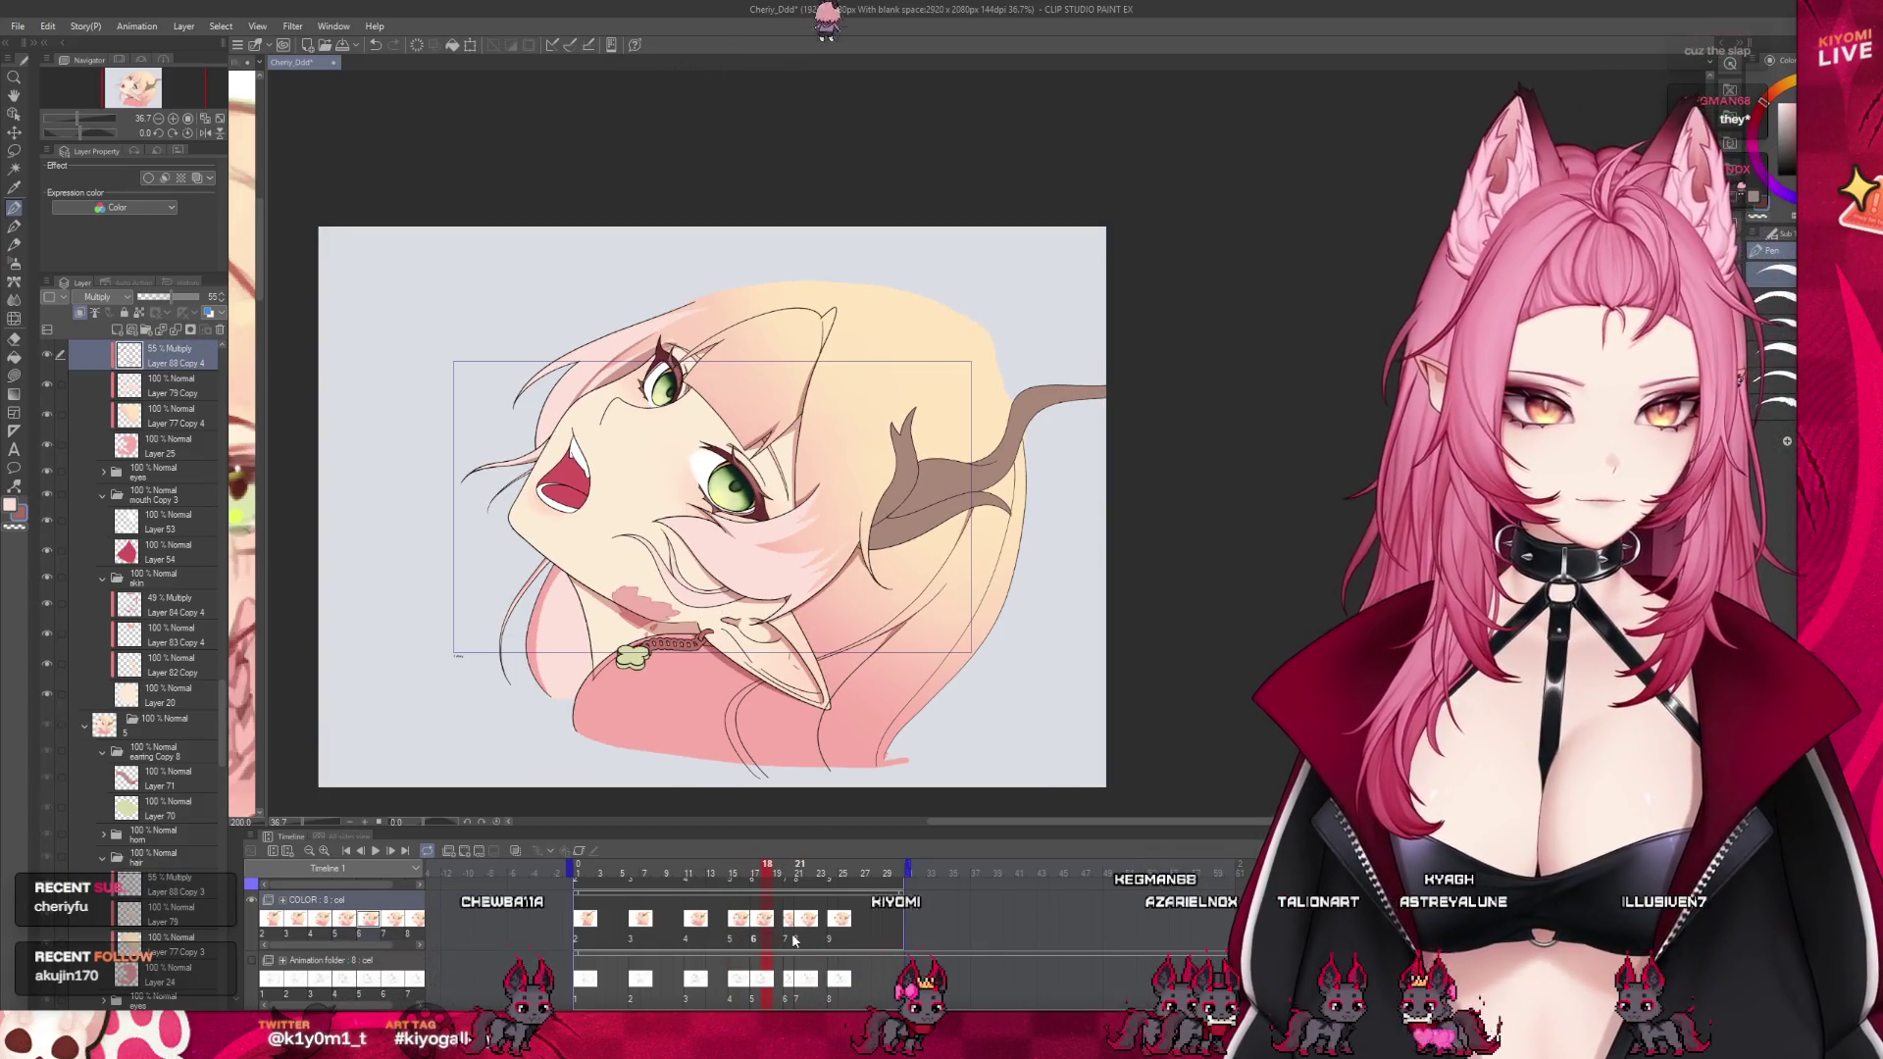
{"action": "left_click", "coordinate": [792, 933]}
{"action": "left_click", "coordinate": [758, 939]}
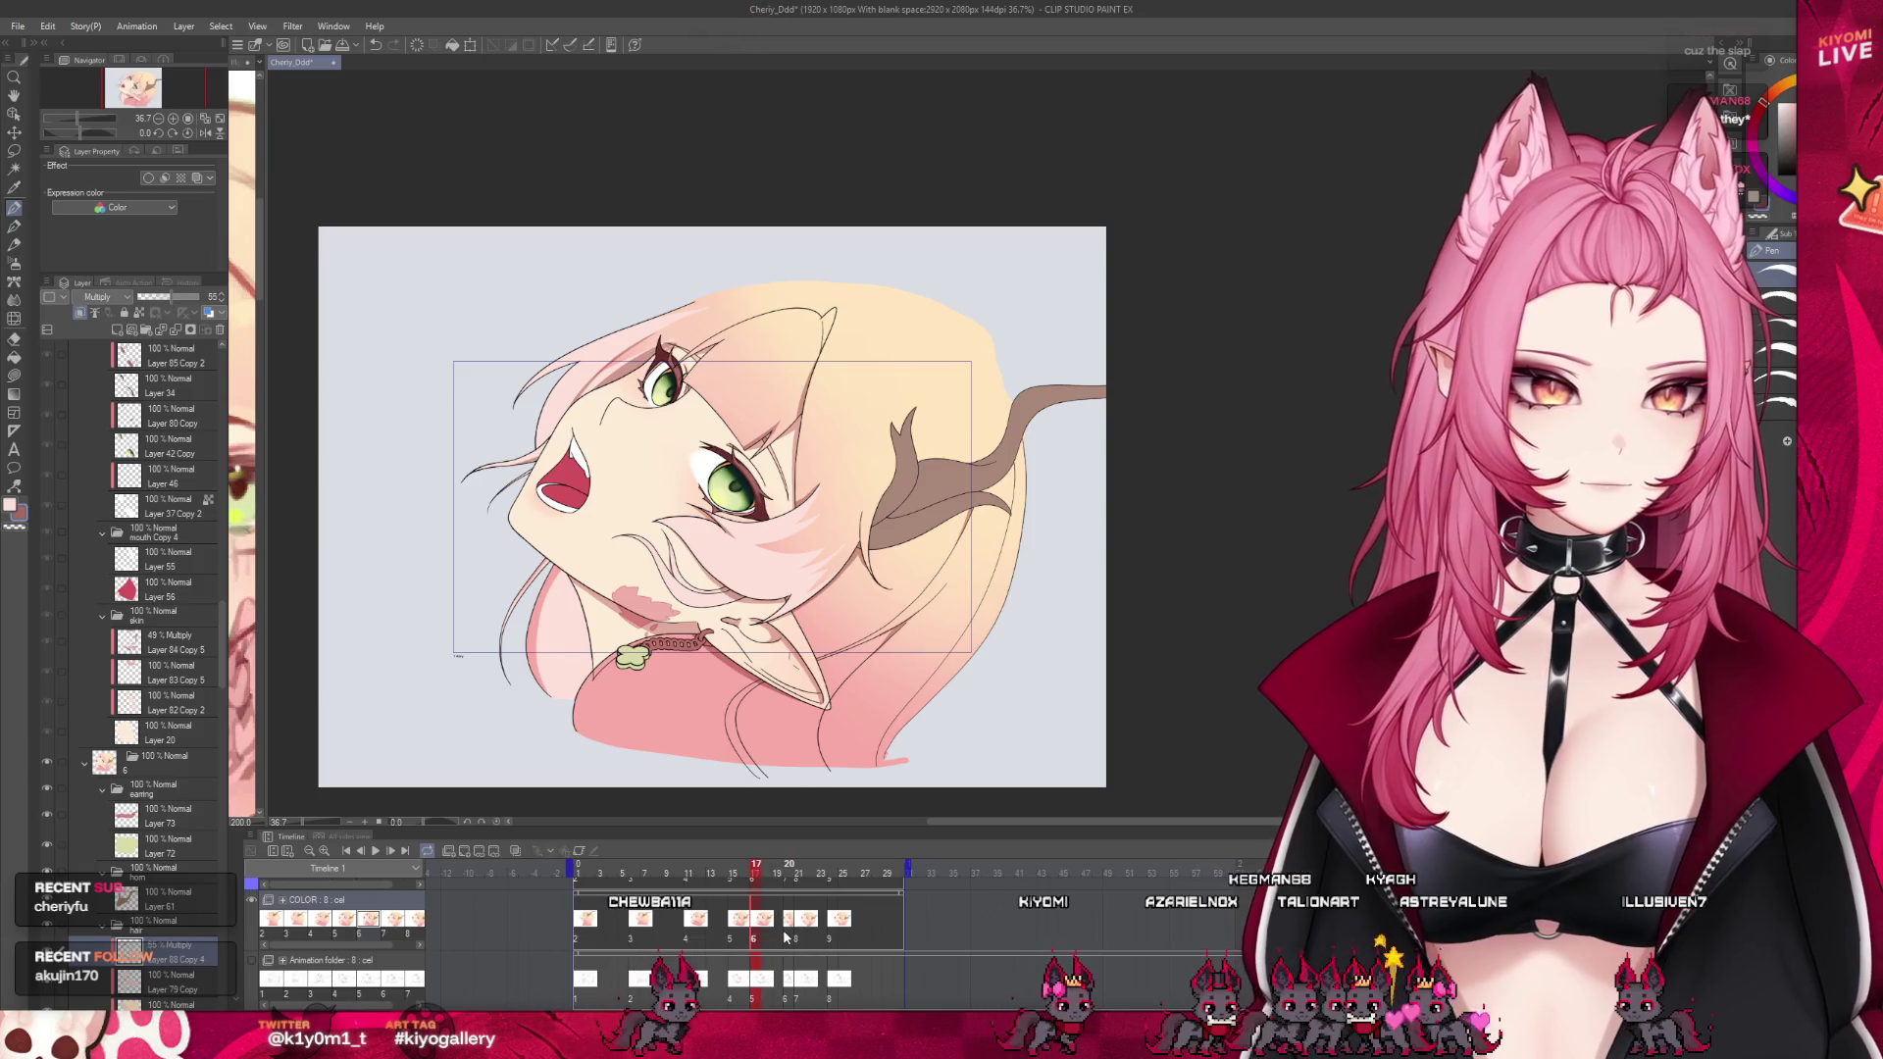
{"action": "left_click", "coordinate": [785, 938]}
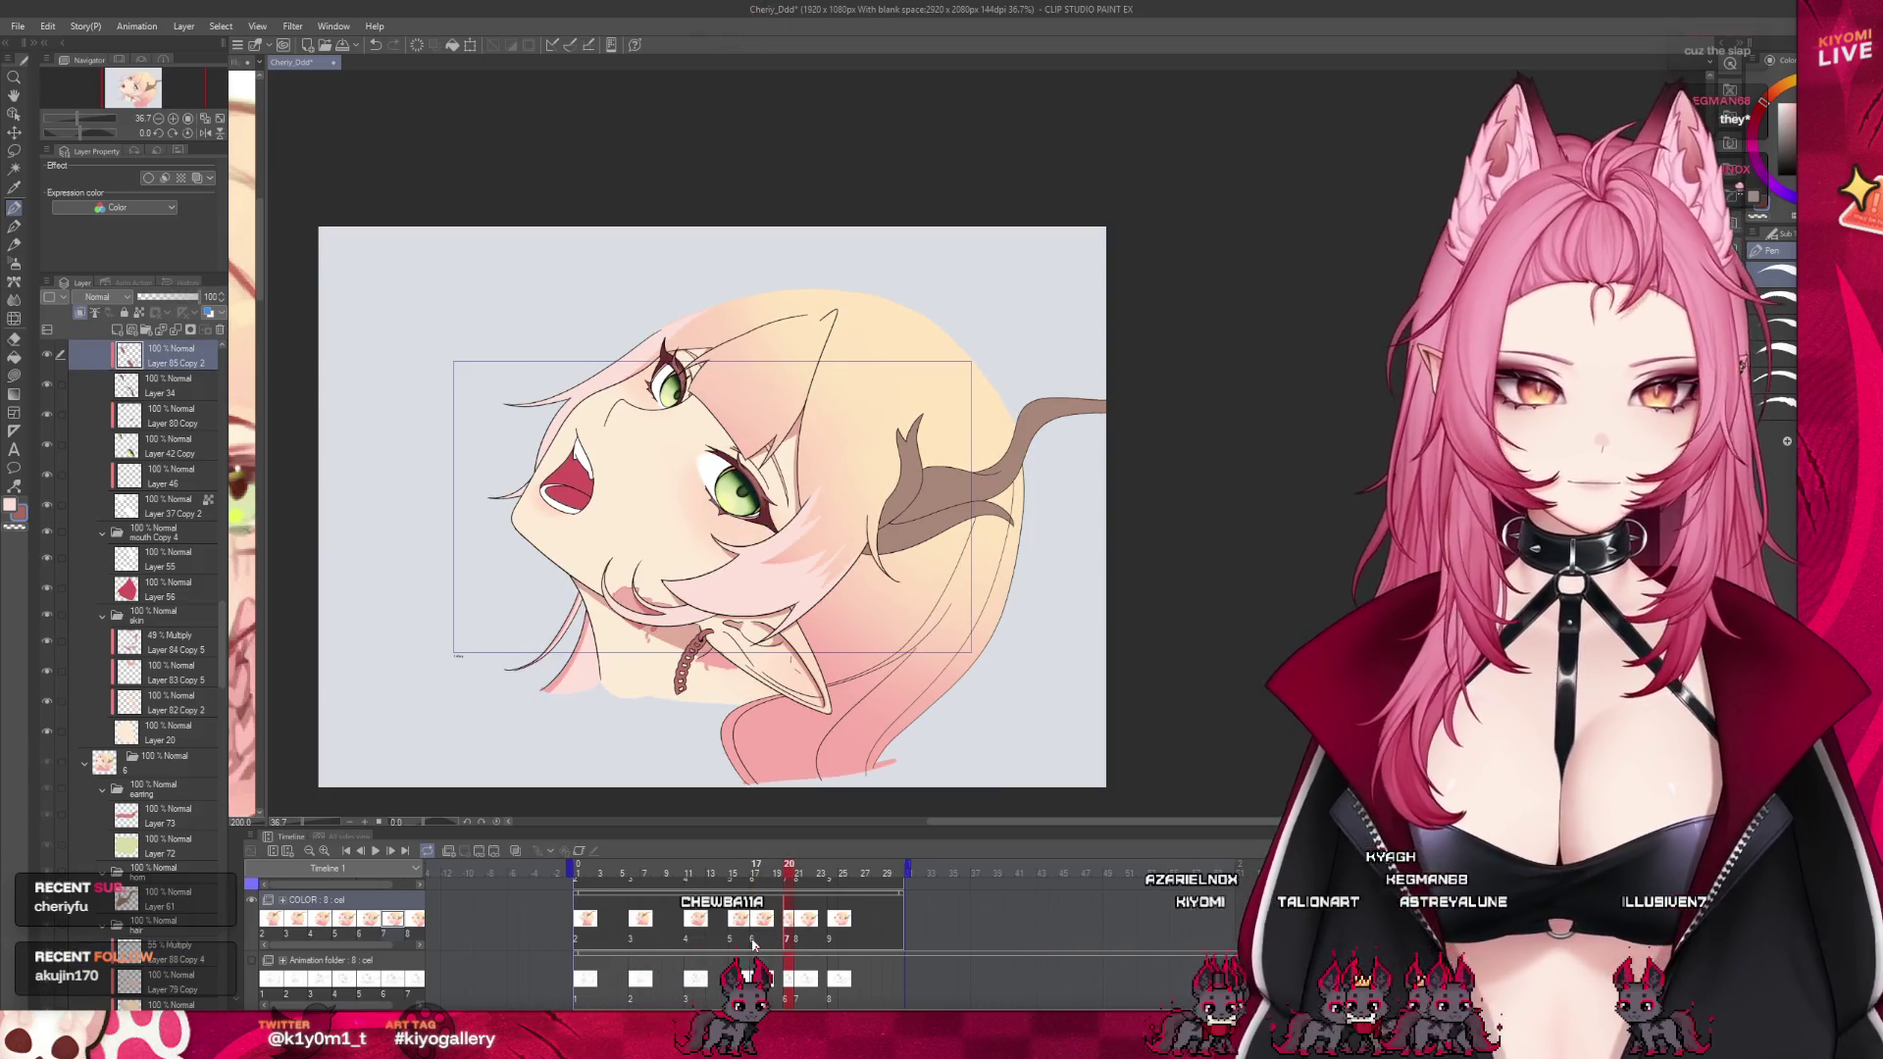
{"action": "left_click", "coordinate": [753, 940]}
{"action": "scroll", "coordinate": [733, 620], "scroll_direction": "up", "scroll_amount": 1}
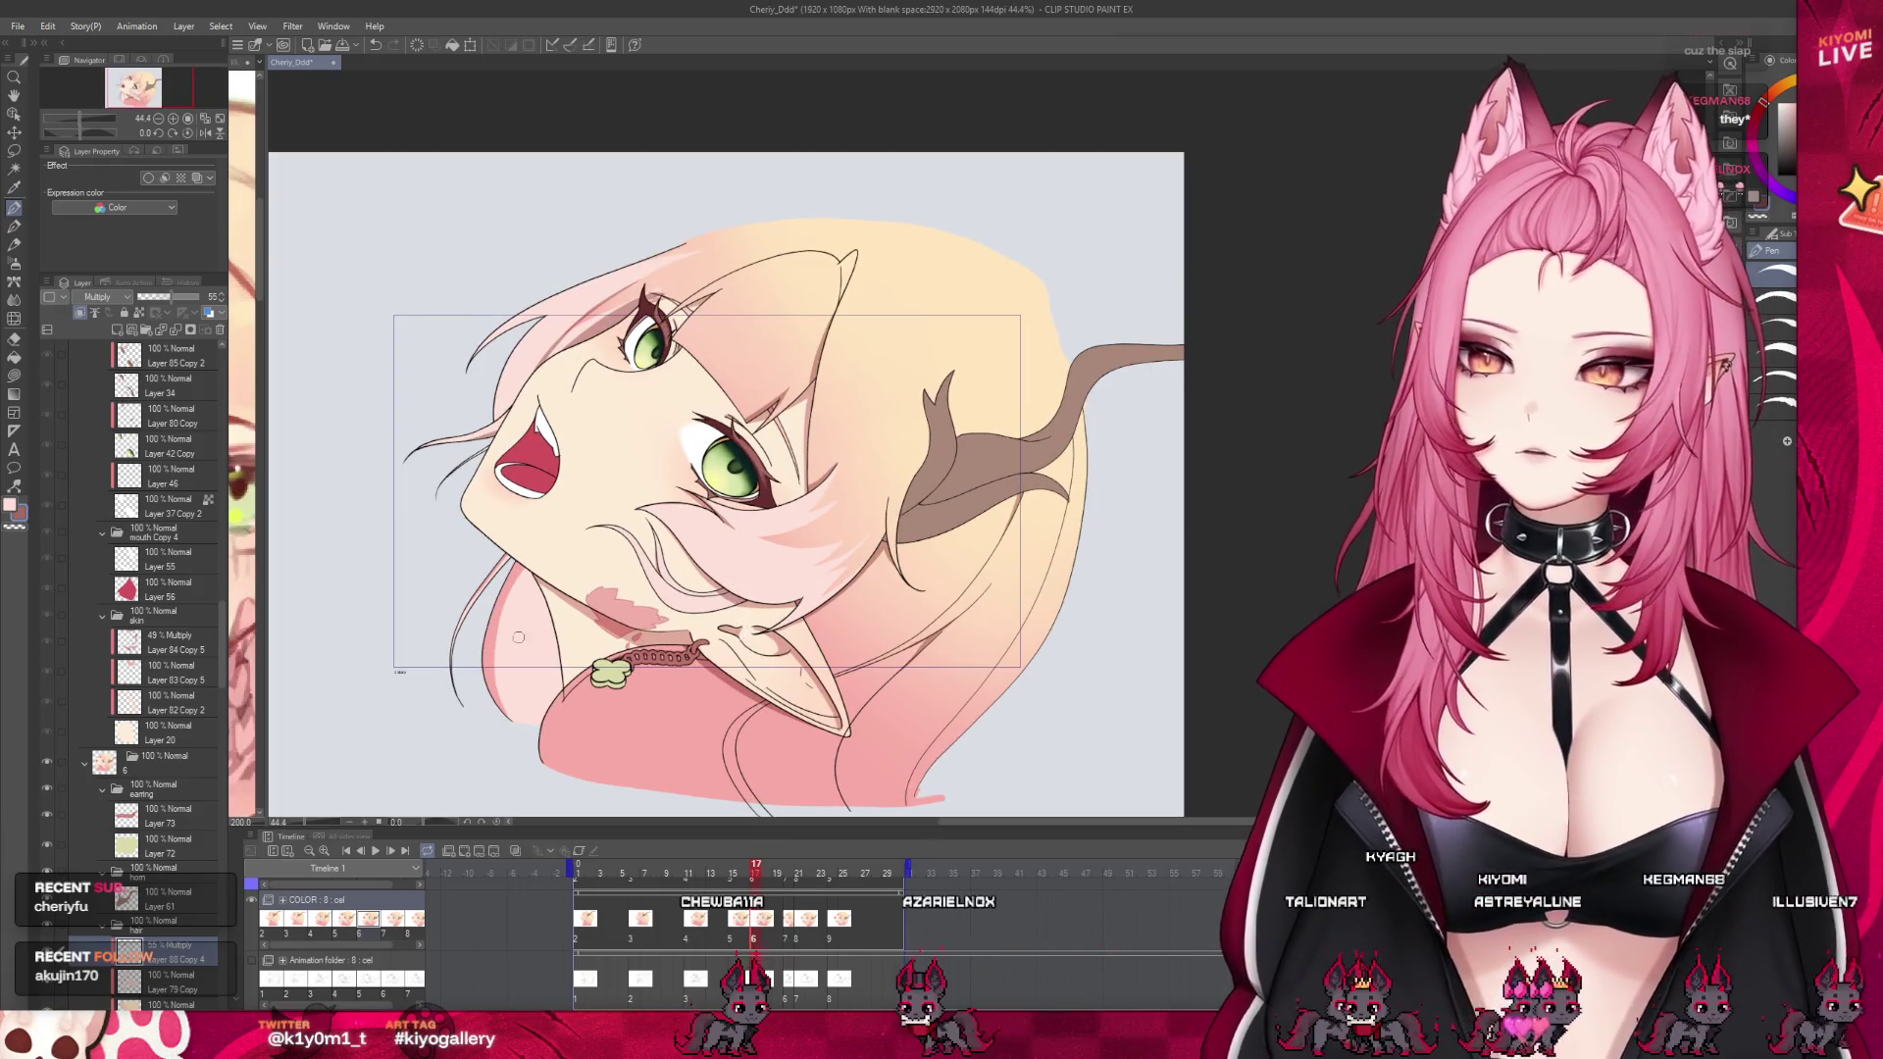
{"action": "left_click", "coordinate": [785, 937]}
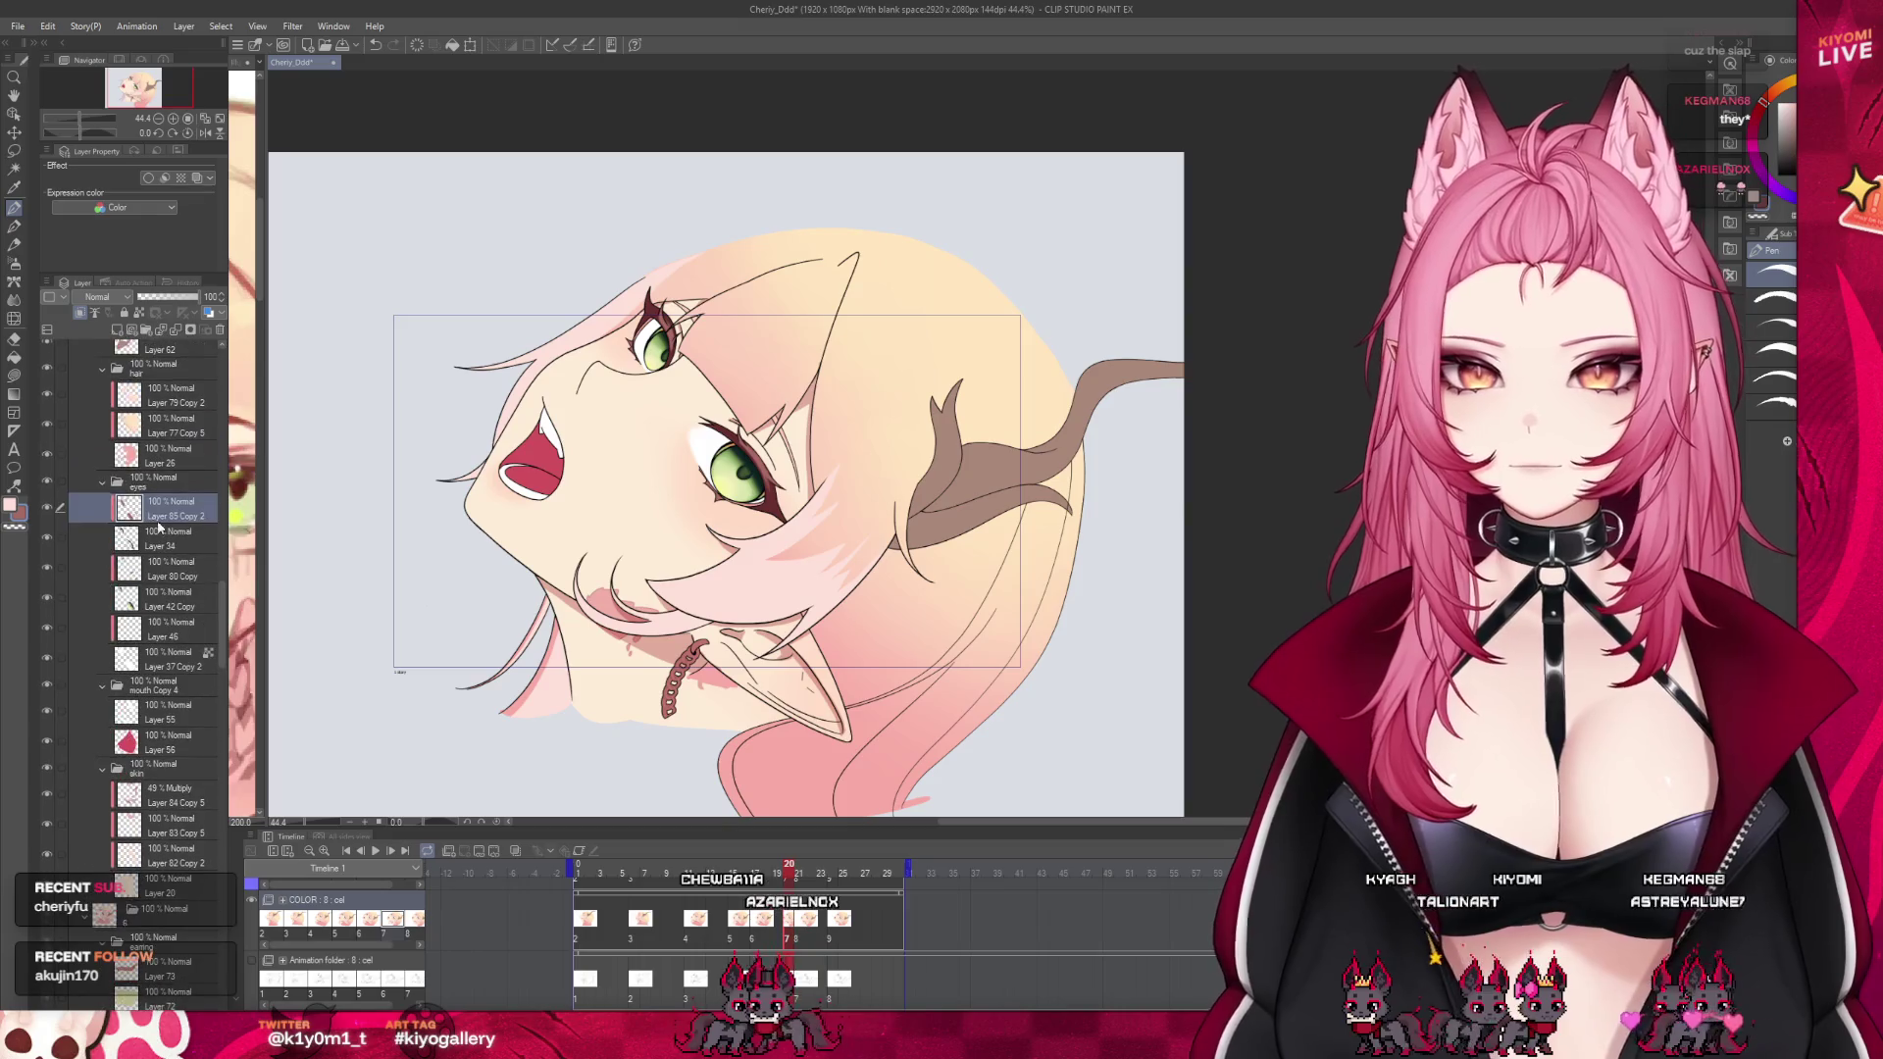
{"action": "left_click", "coordinate": [103, 484]}
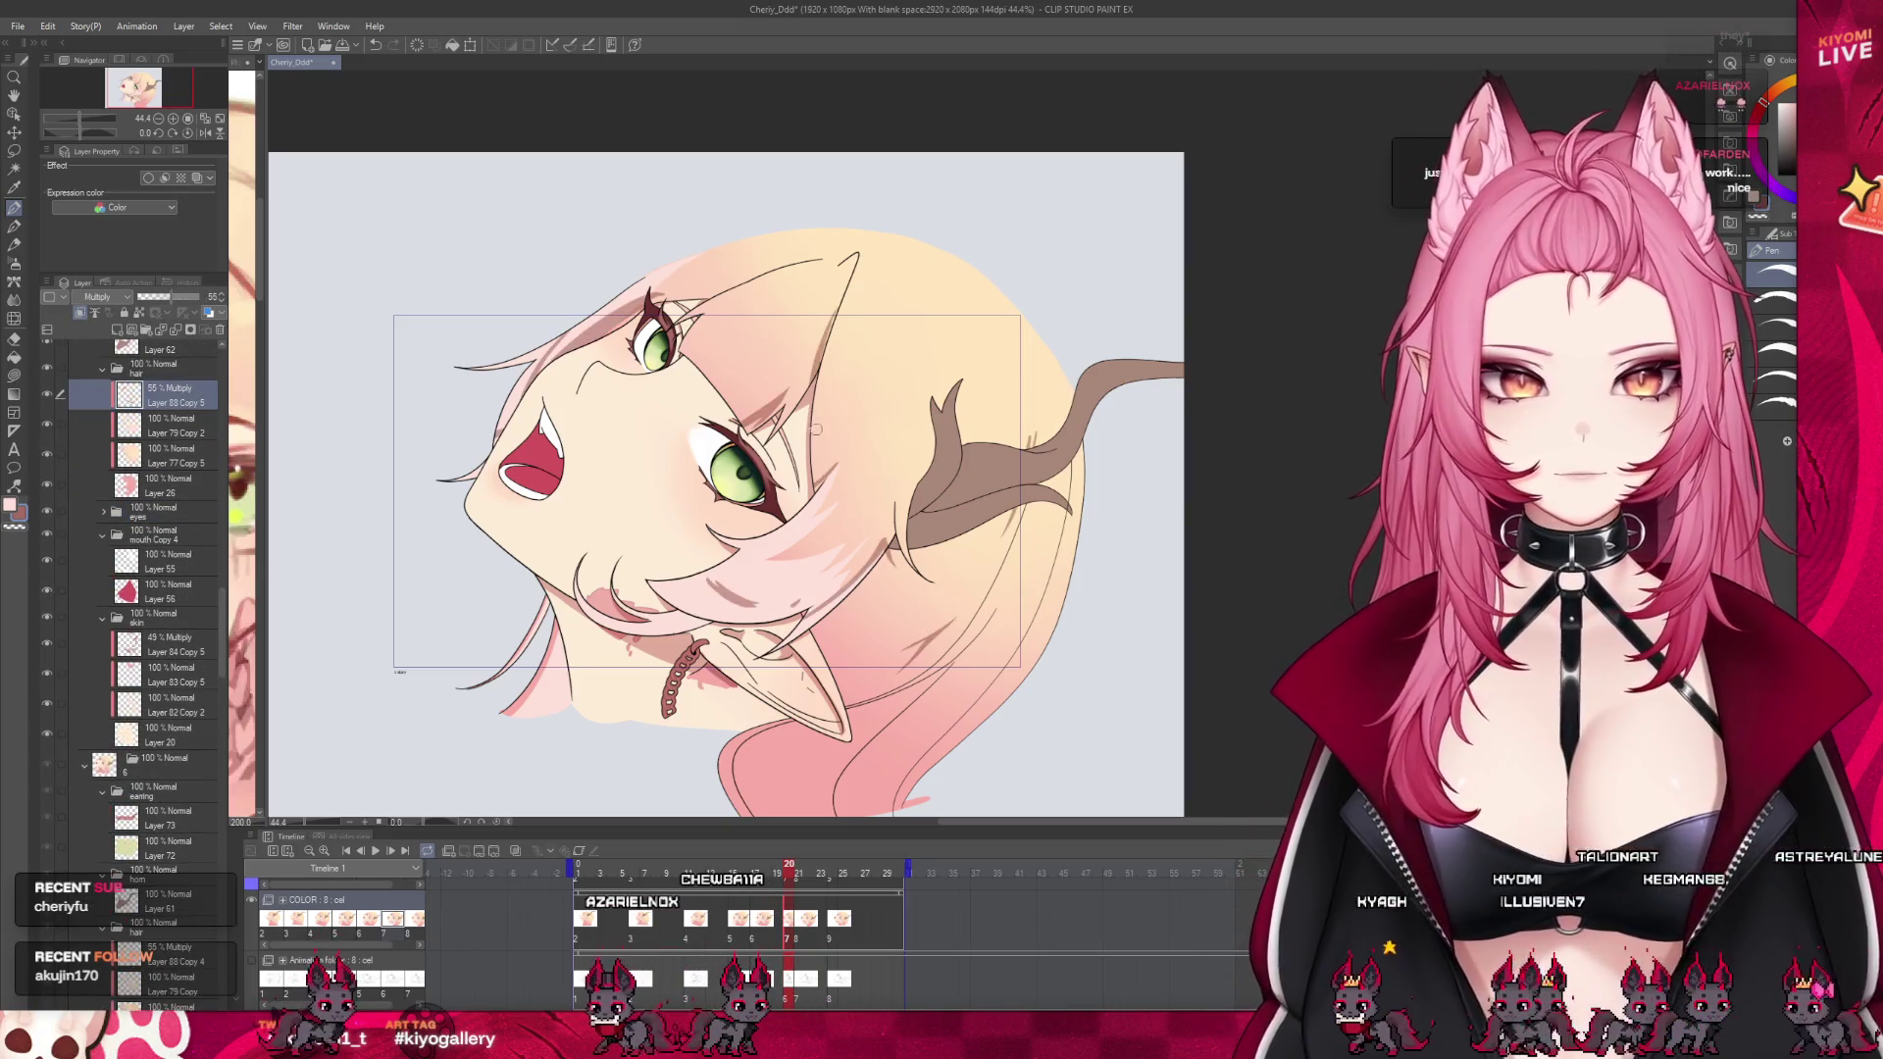
{"action": "scroll", "coordinate": [624, 459], "scroll_direction": "down", "scroll_amount": 1}
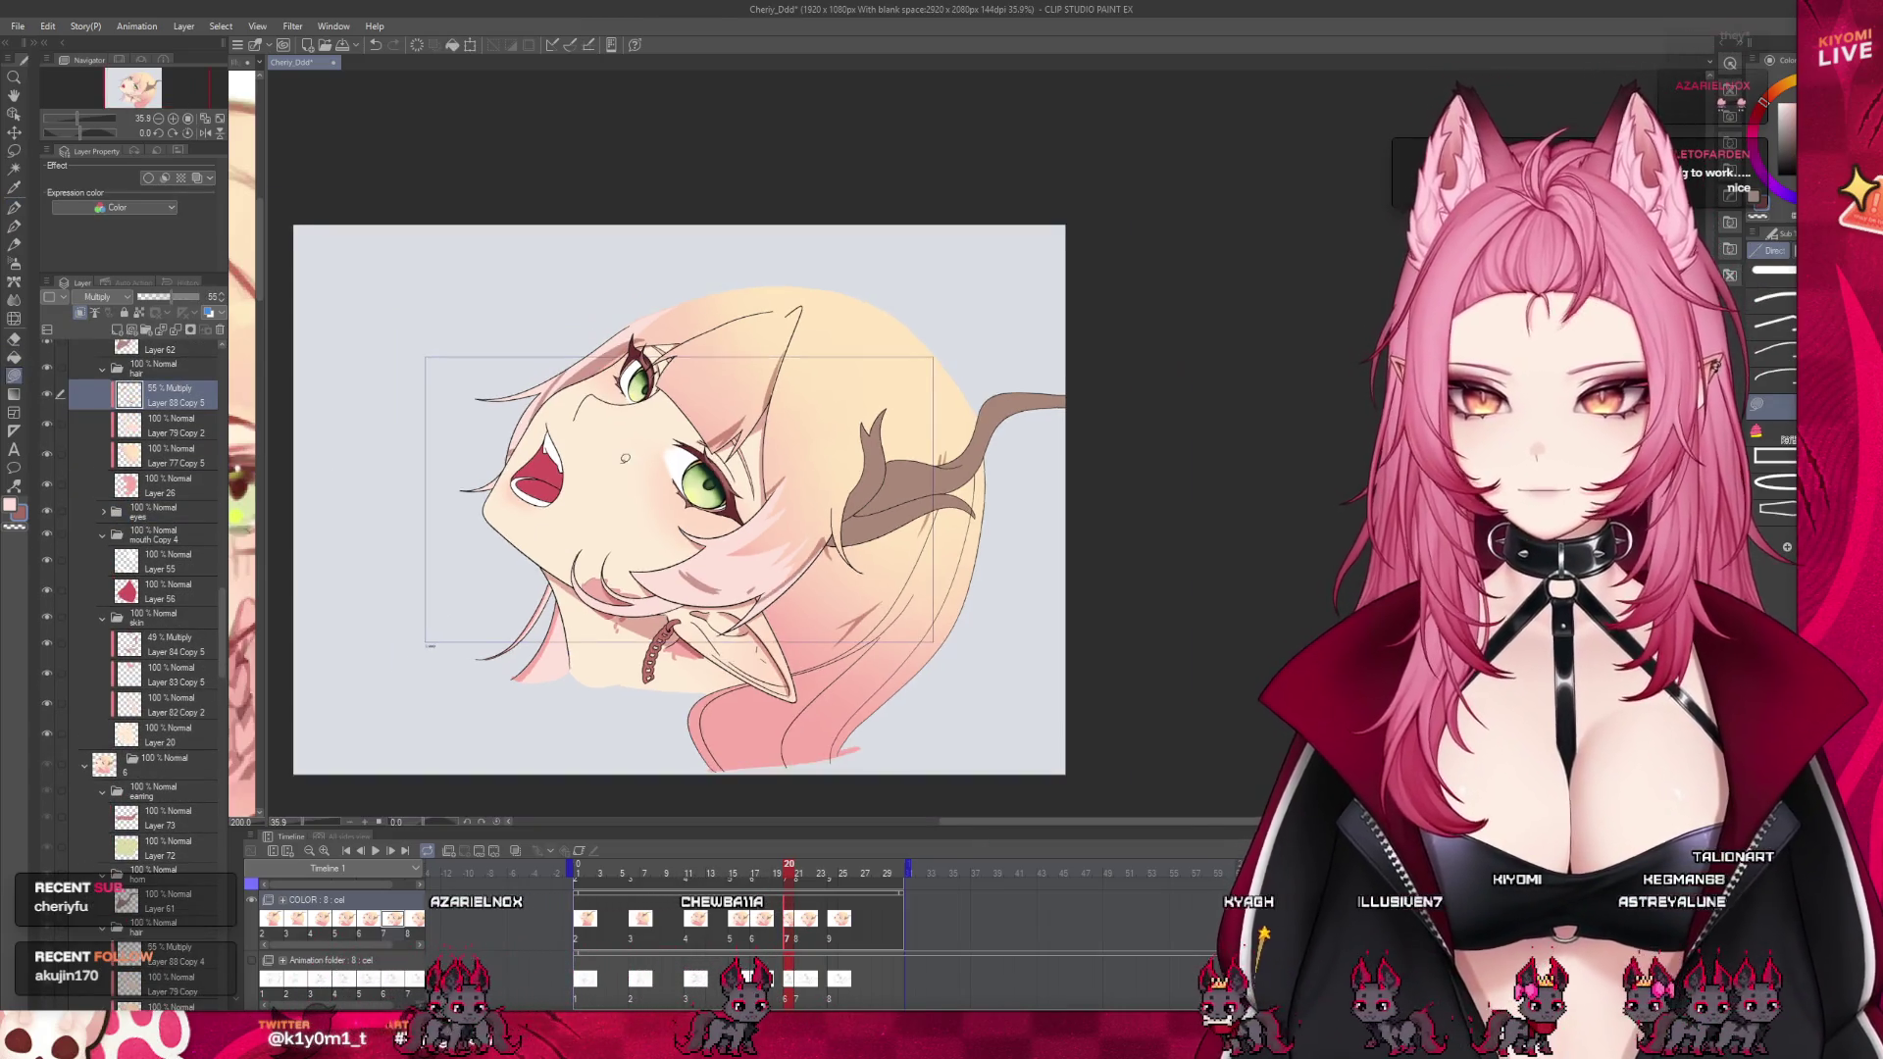
{"action": "left_click_drag", "start_coordinate": [912, 285], "coordinate": [496, 252]}
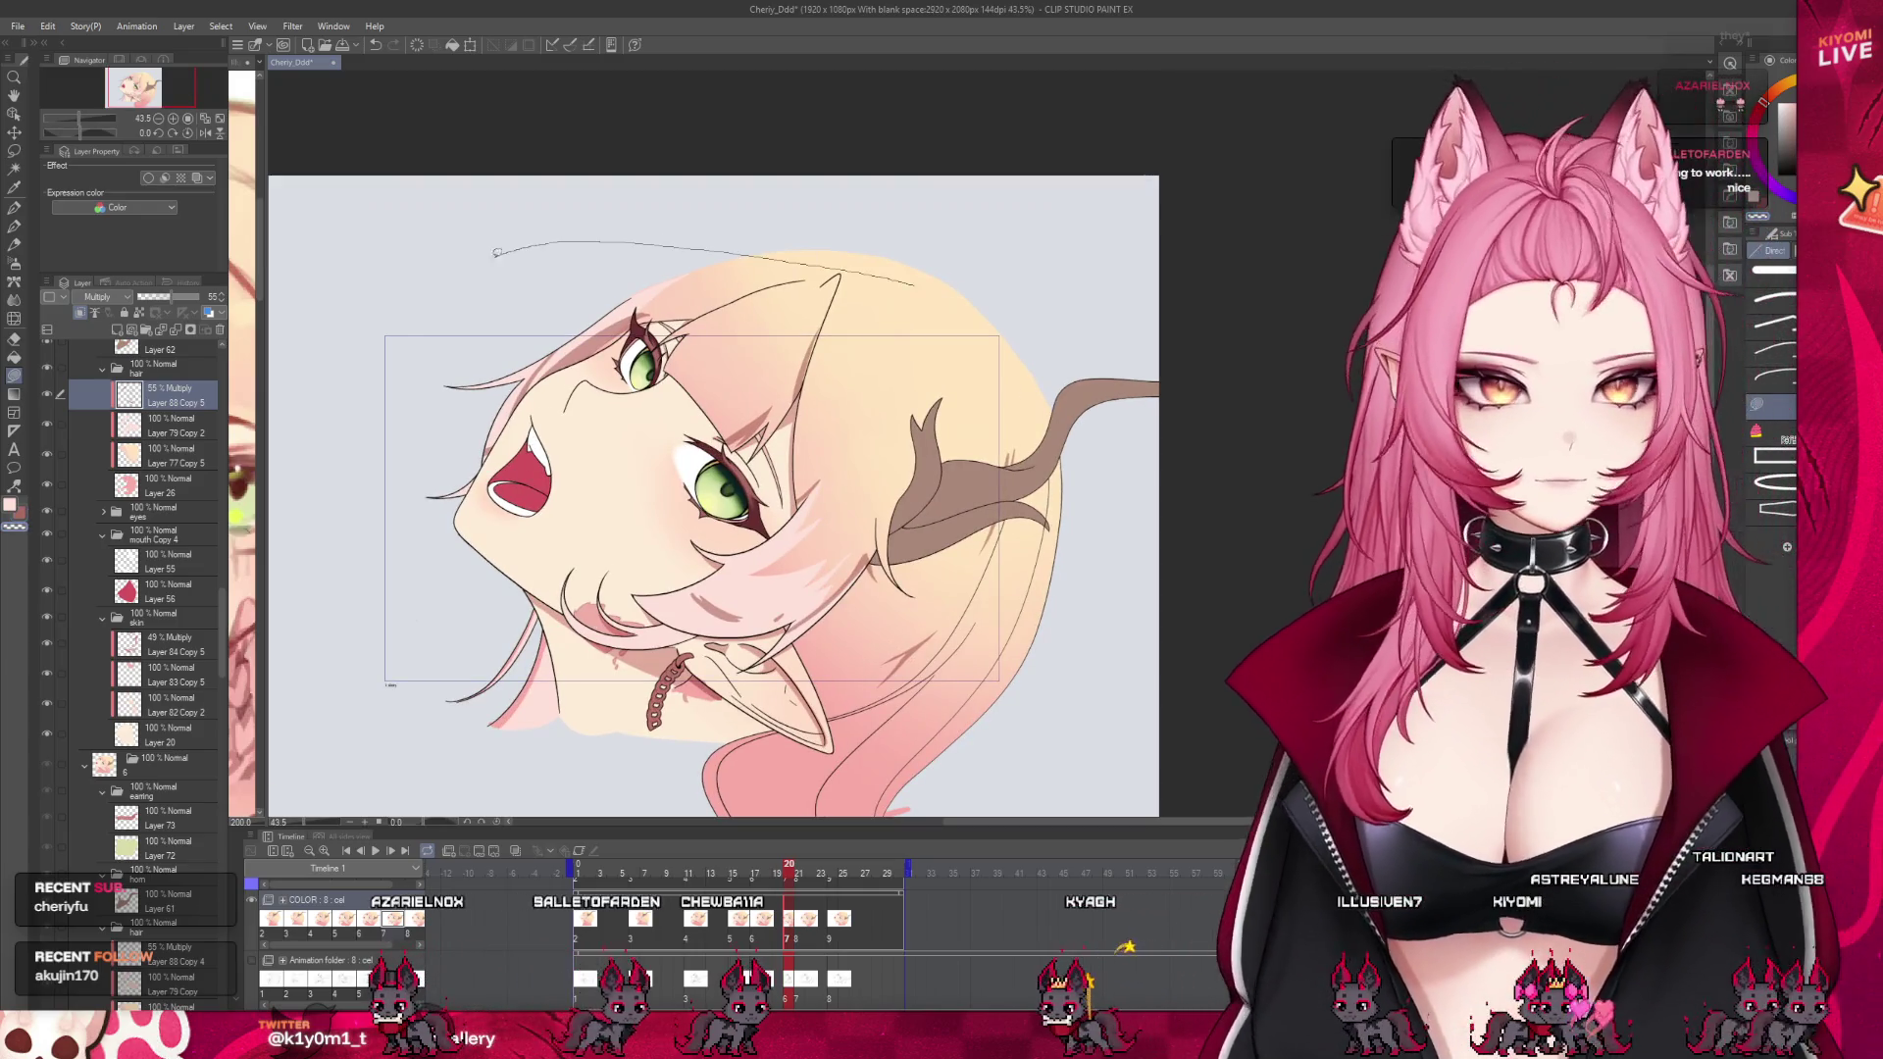
{"action": "left_click_drag", "start_coordinate": [468, 741], "coordinate": [841, 822]}
{"action": "key", "text": "ctrl+z"}
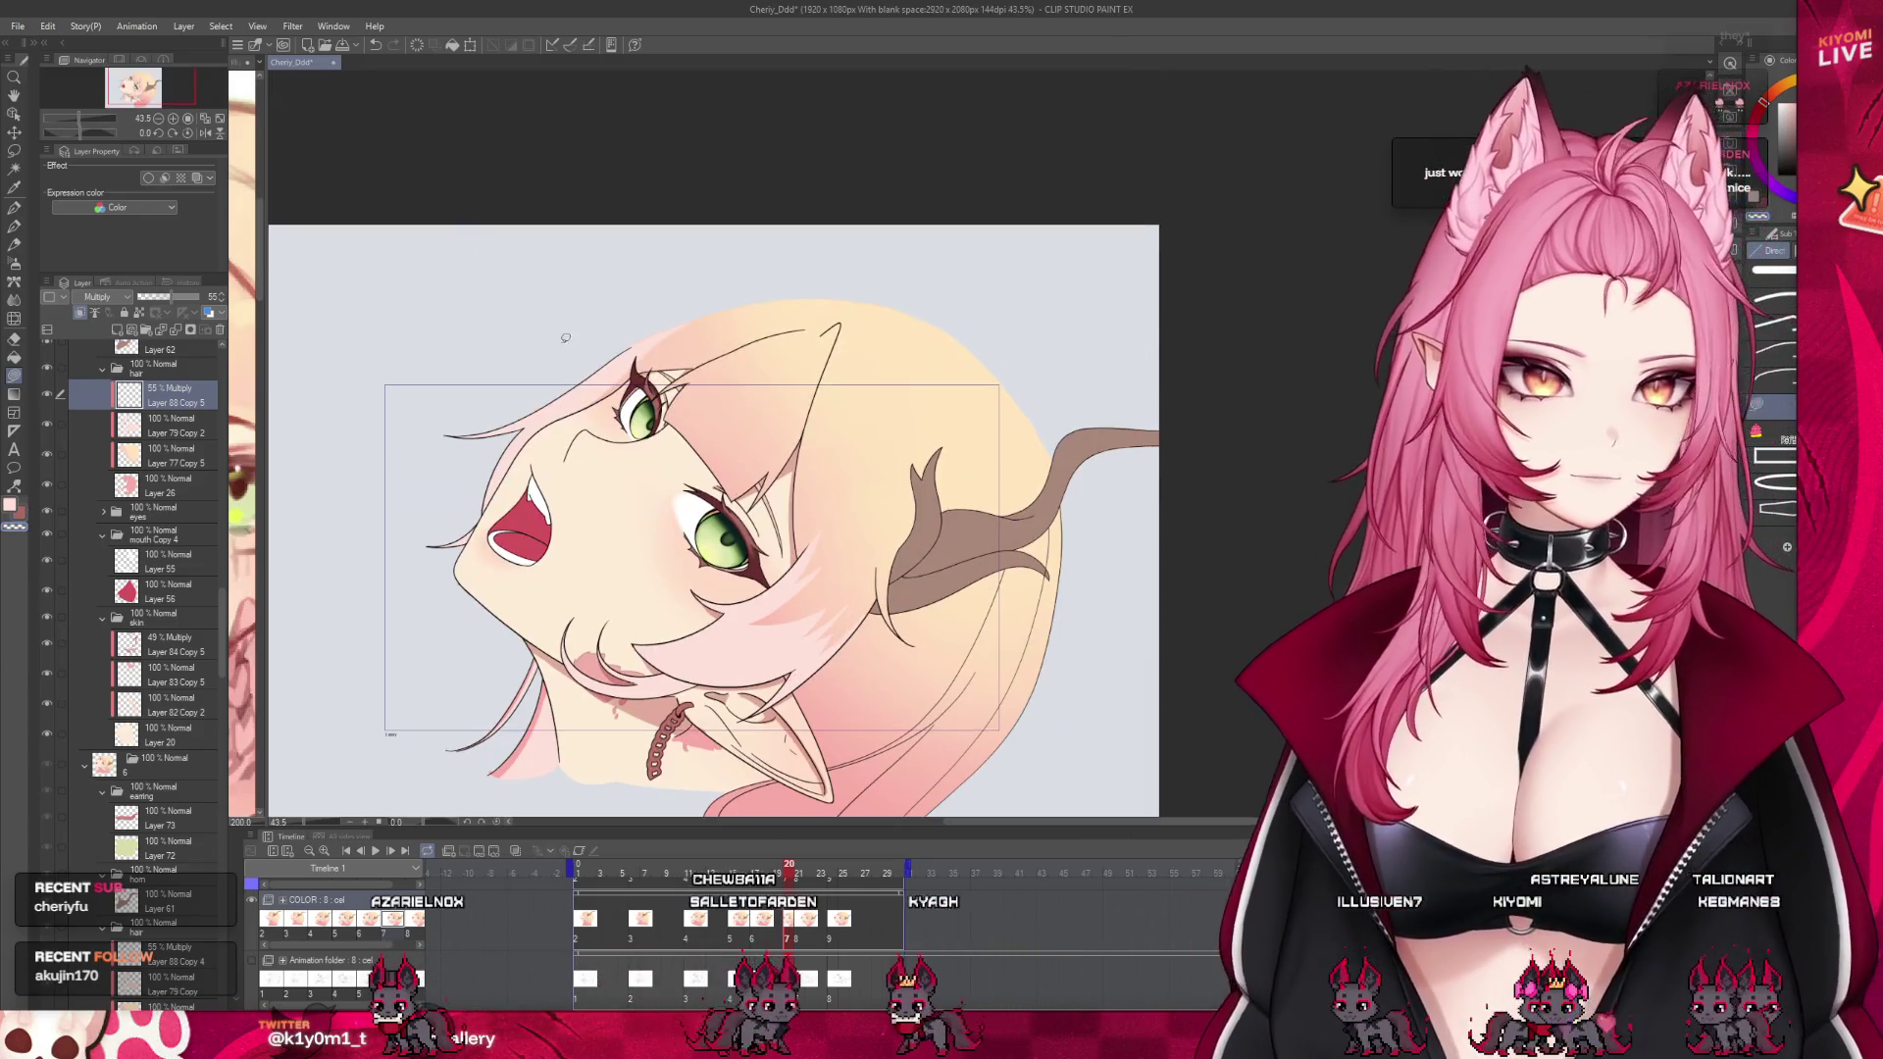
{"action": "scroll", "coordinate": [638, 577], "scroll_direction": "up", "scroll_amount": 1}
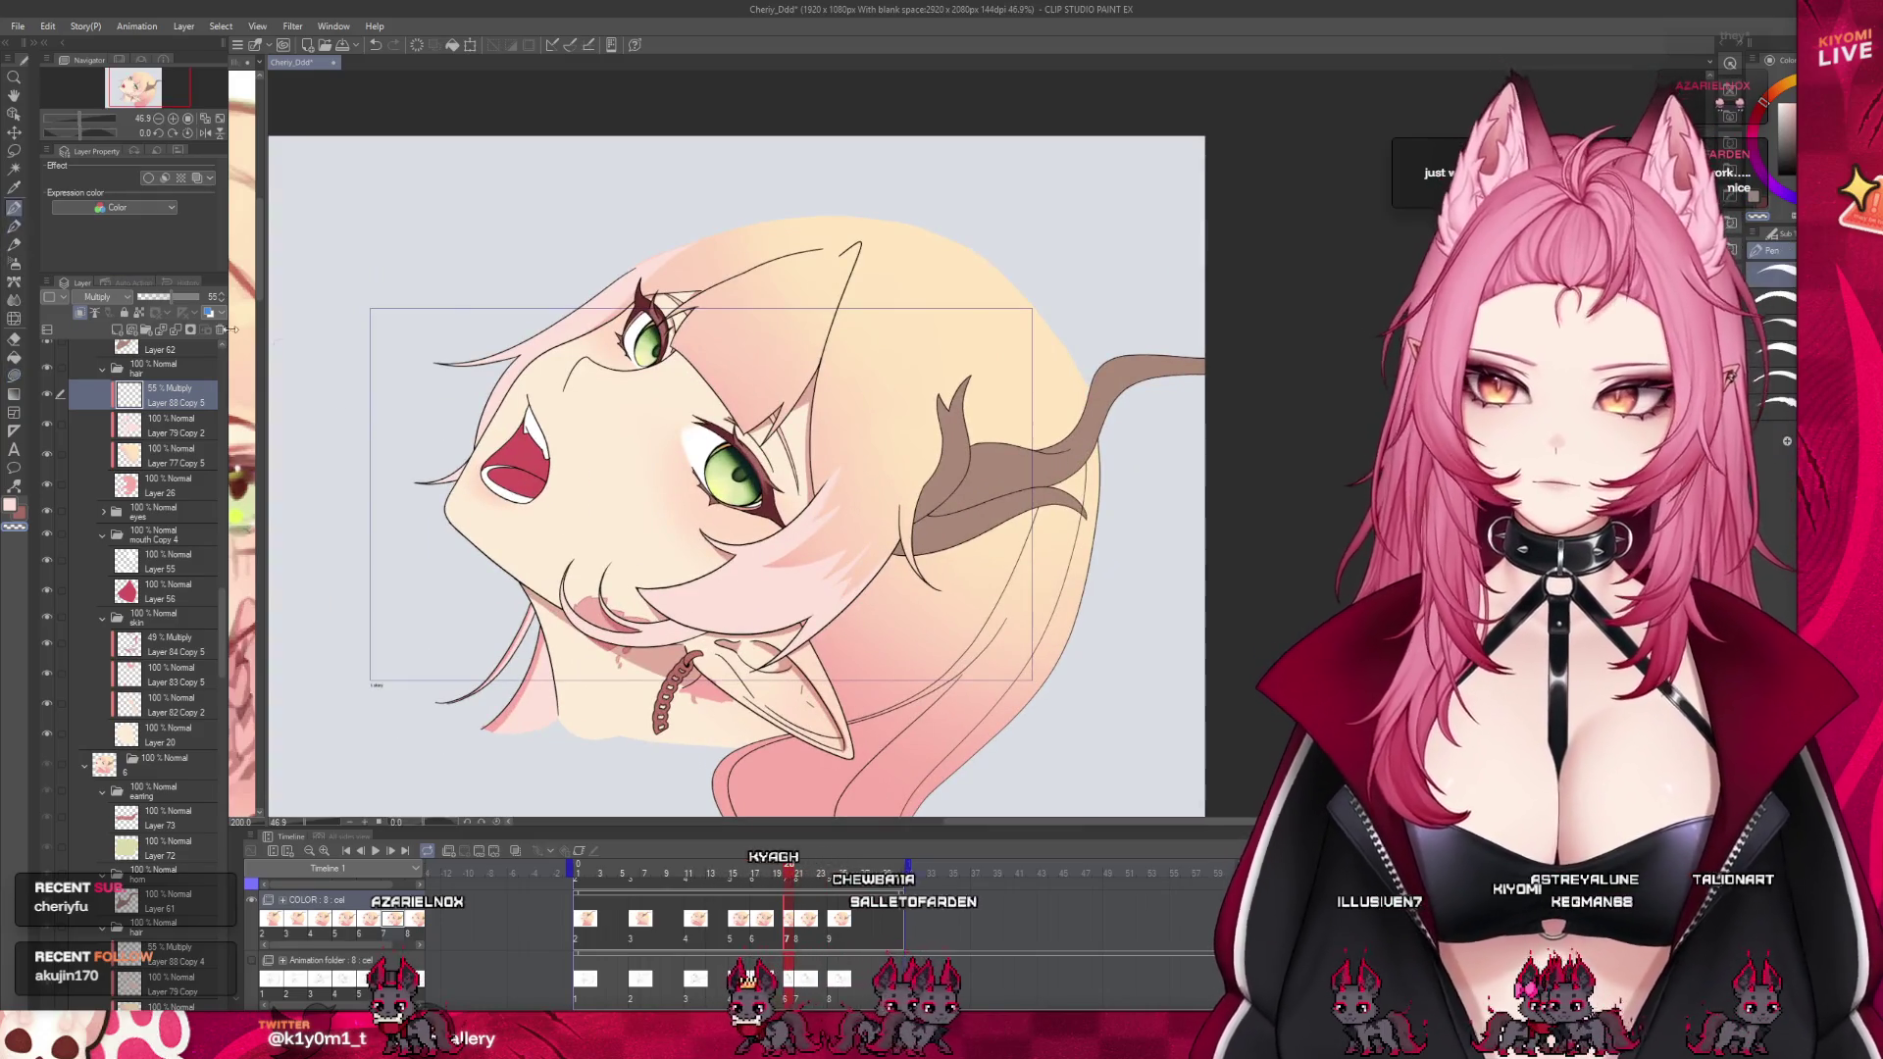
{"action": "scroll", "coordinate": [637, 577], "scroll_direction": "up", "scroll_amount": 1}
{"action": "scroll", "coordinate": [638, 576], "scroll_direction": "up", "scroll_amount": 1}
{"action": "scroll", "coordinate": [638, 577], "scroll_direction": "up", "scroll_amount": 1}
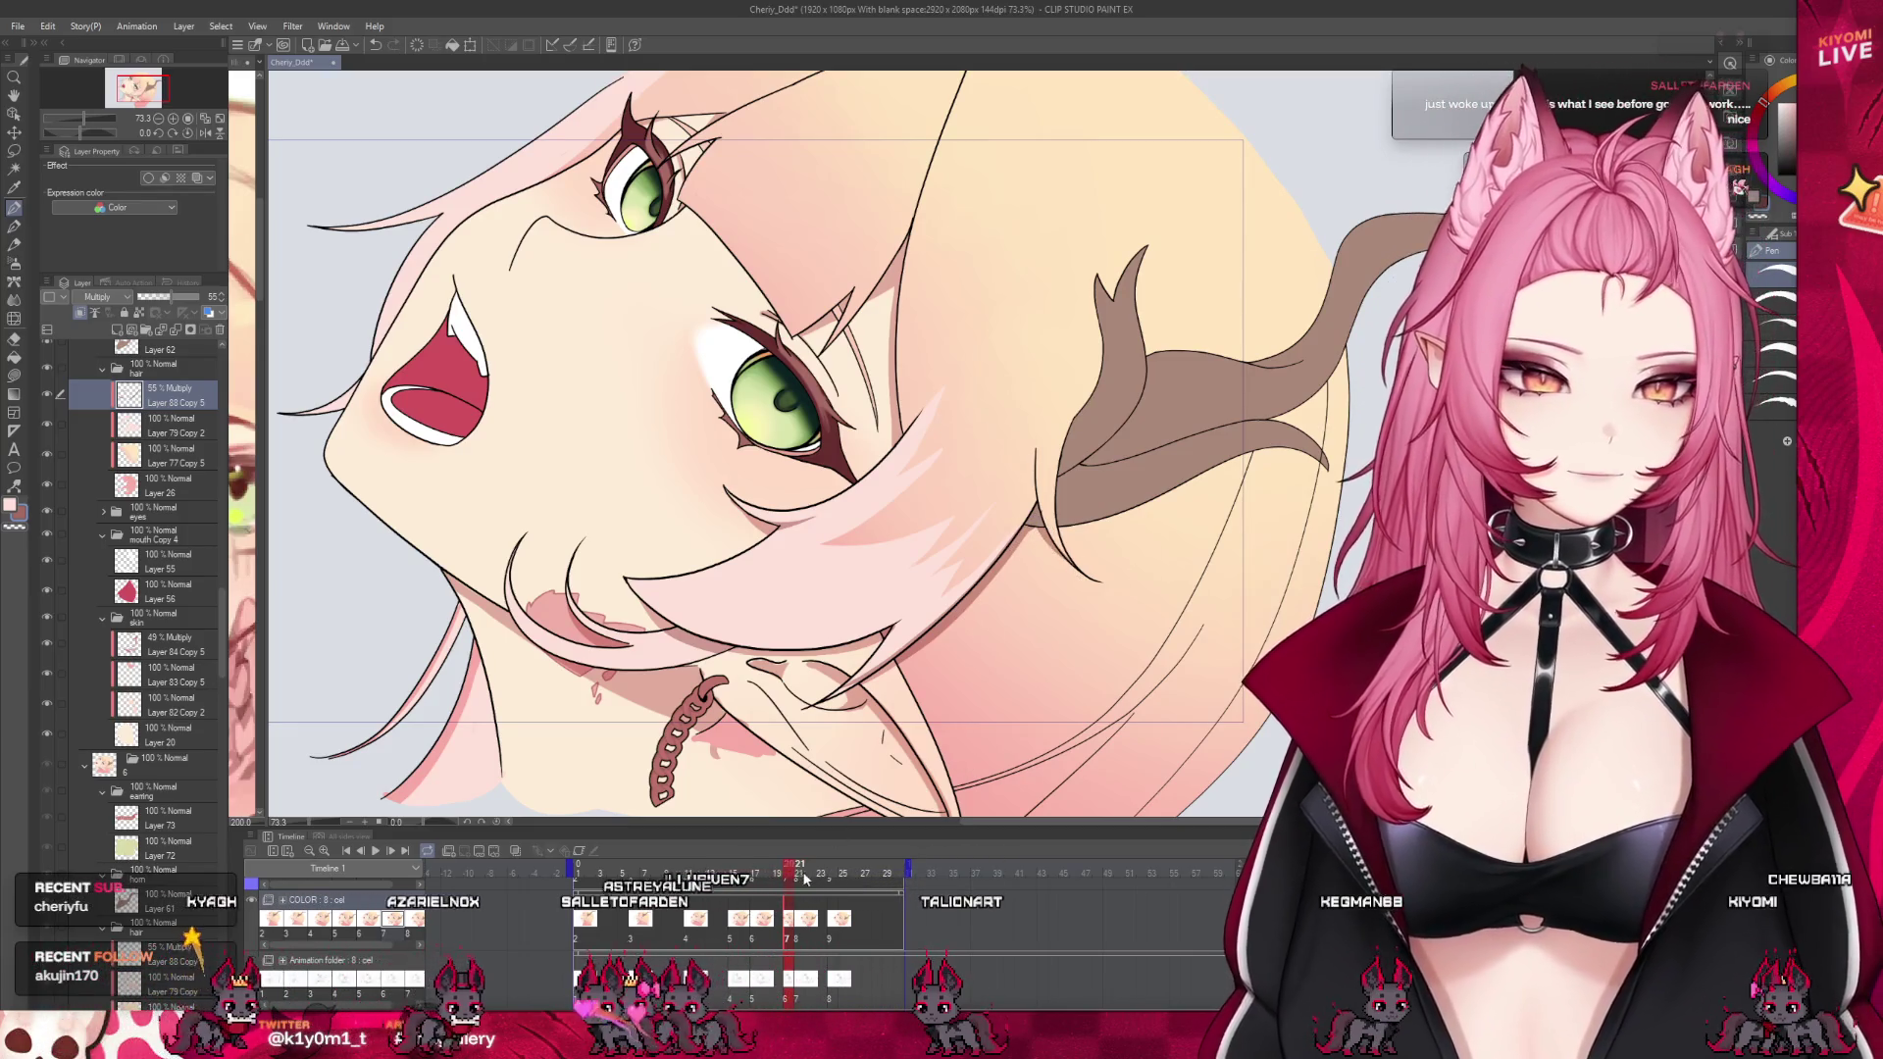
{"action": "left_click_drag", "start_coordinate": [800, 881], "coordinate": [791, 881]}
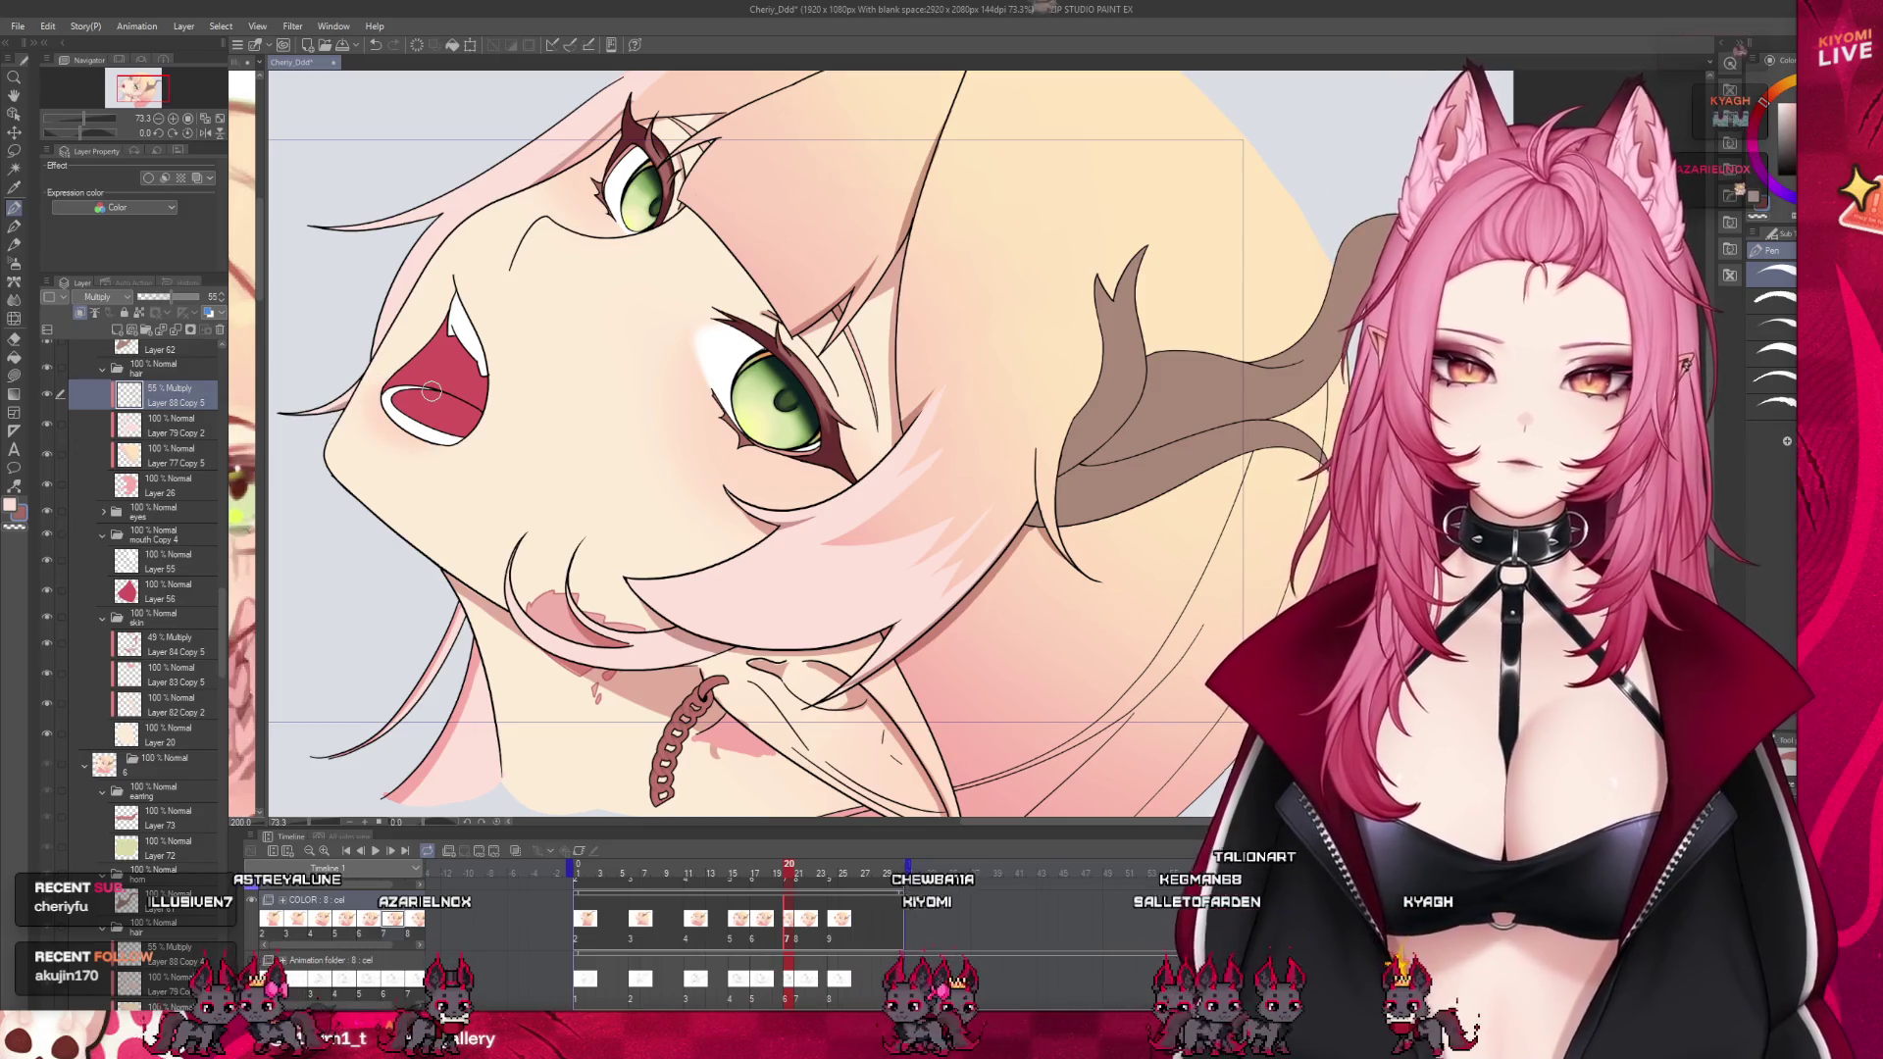
Scrub the timeline around frames 19 and 20 to preview the neighbouring frames
{"action": "scroll", "coordinate": [697, 486], "scroll_direction": "down", "scroll_amount": 2}
{"action": "scroll", "coordinate": [697, 485], "scroll_direction": "down", "scroll_amount": 2}
{"action": "scroll", "coordinate": [697, 486], "scroll_direction": "down", "scroll_amount": 2}
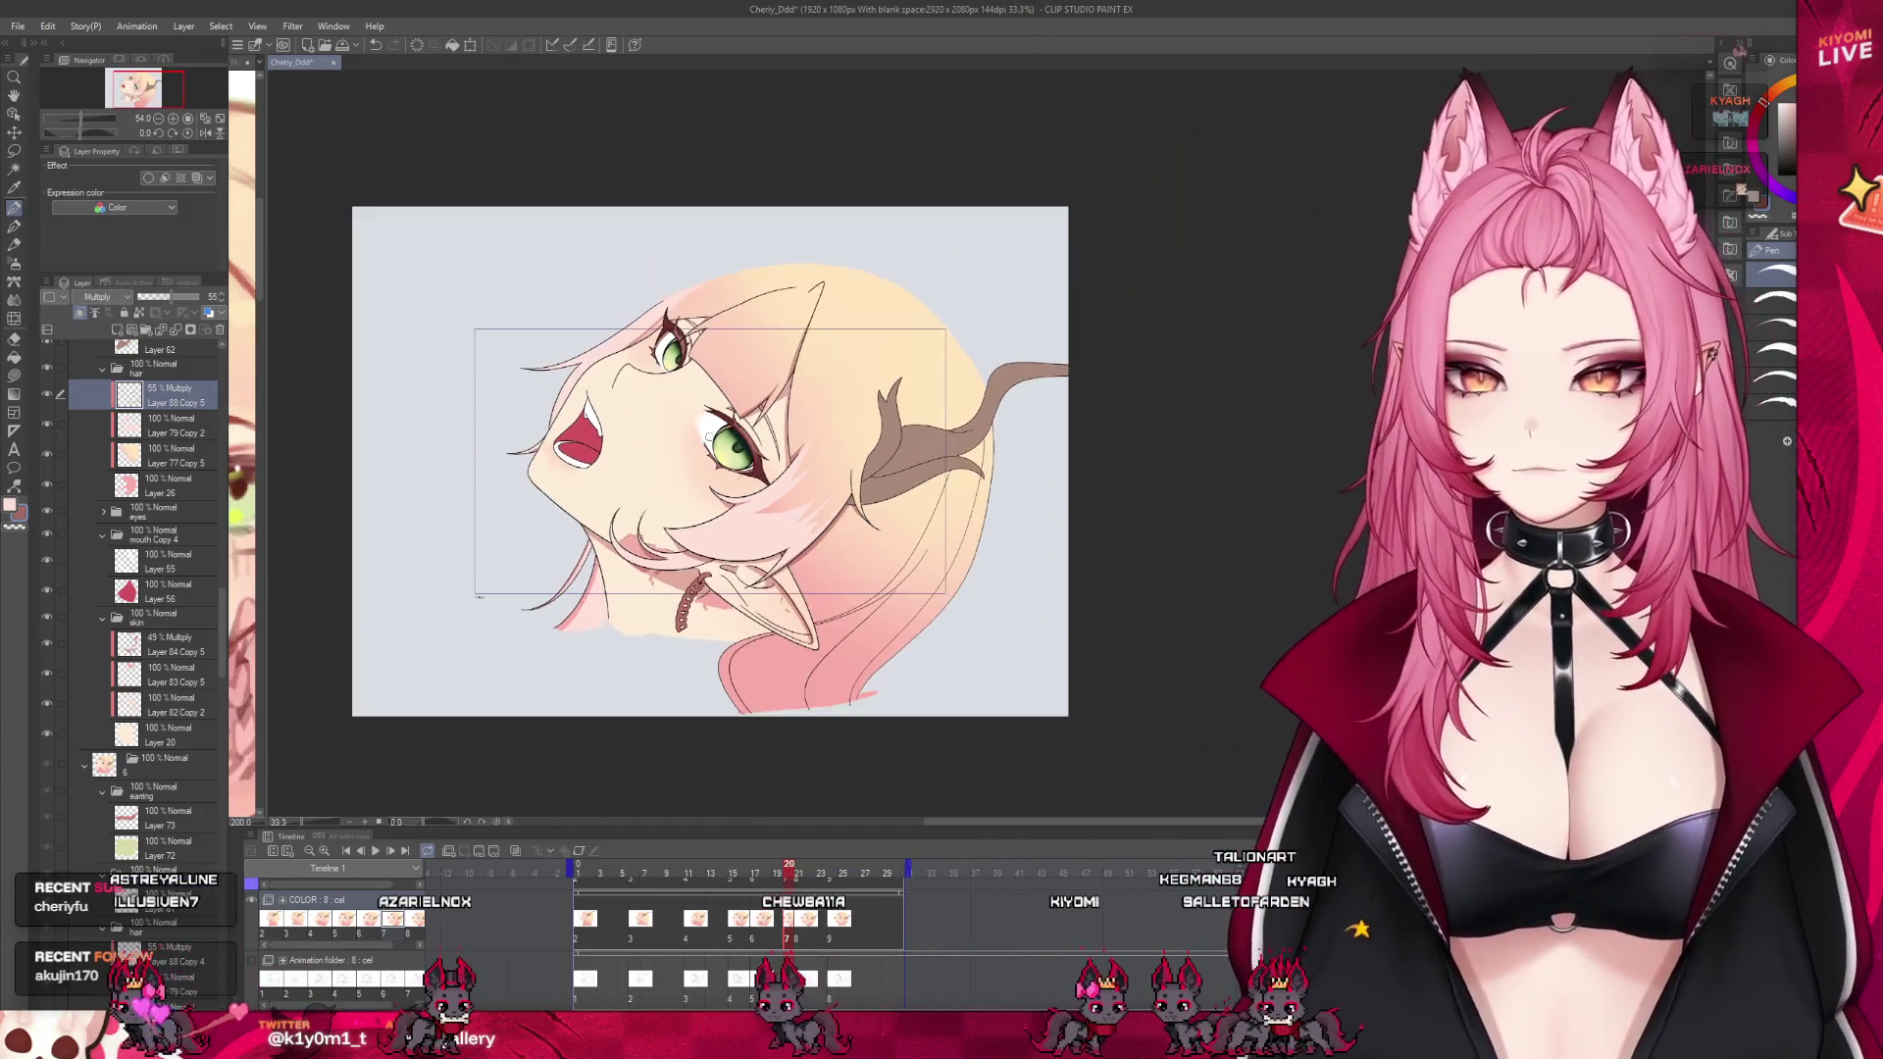
{"action": "scroll", "coordinate": [664, 425], "scroll_direction": "up", "scroll_amount": 2}
{"action": "scroll", "coordinate": [664, 425], "scroll_direction": "up", "scroll_amount": 1}
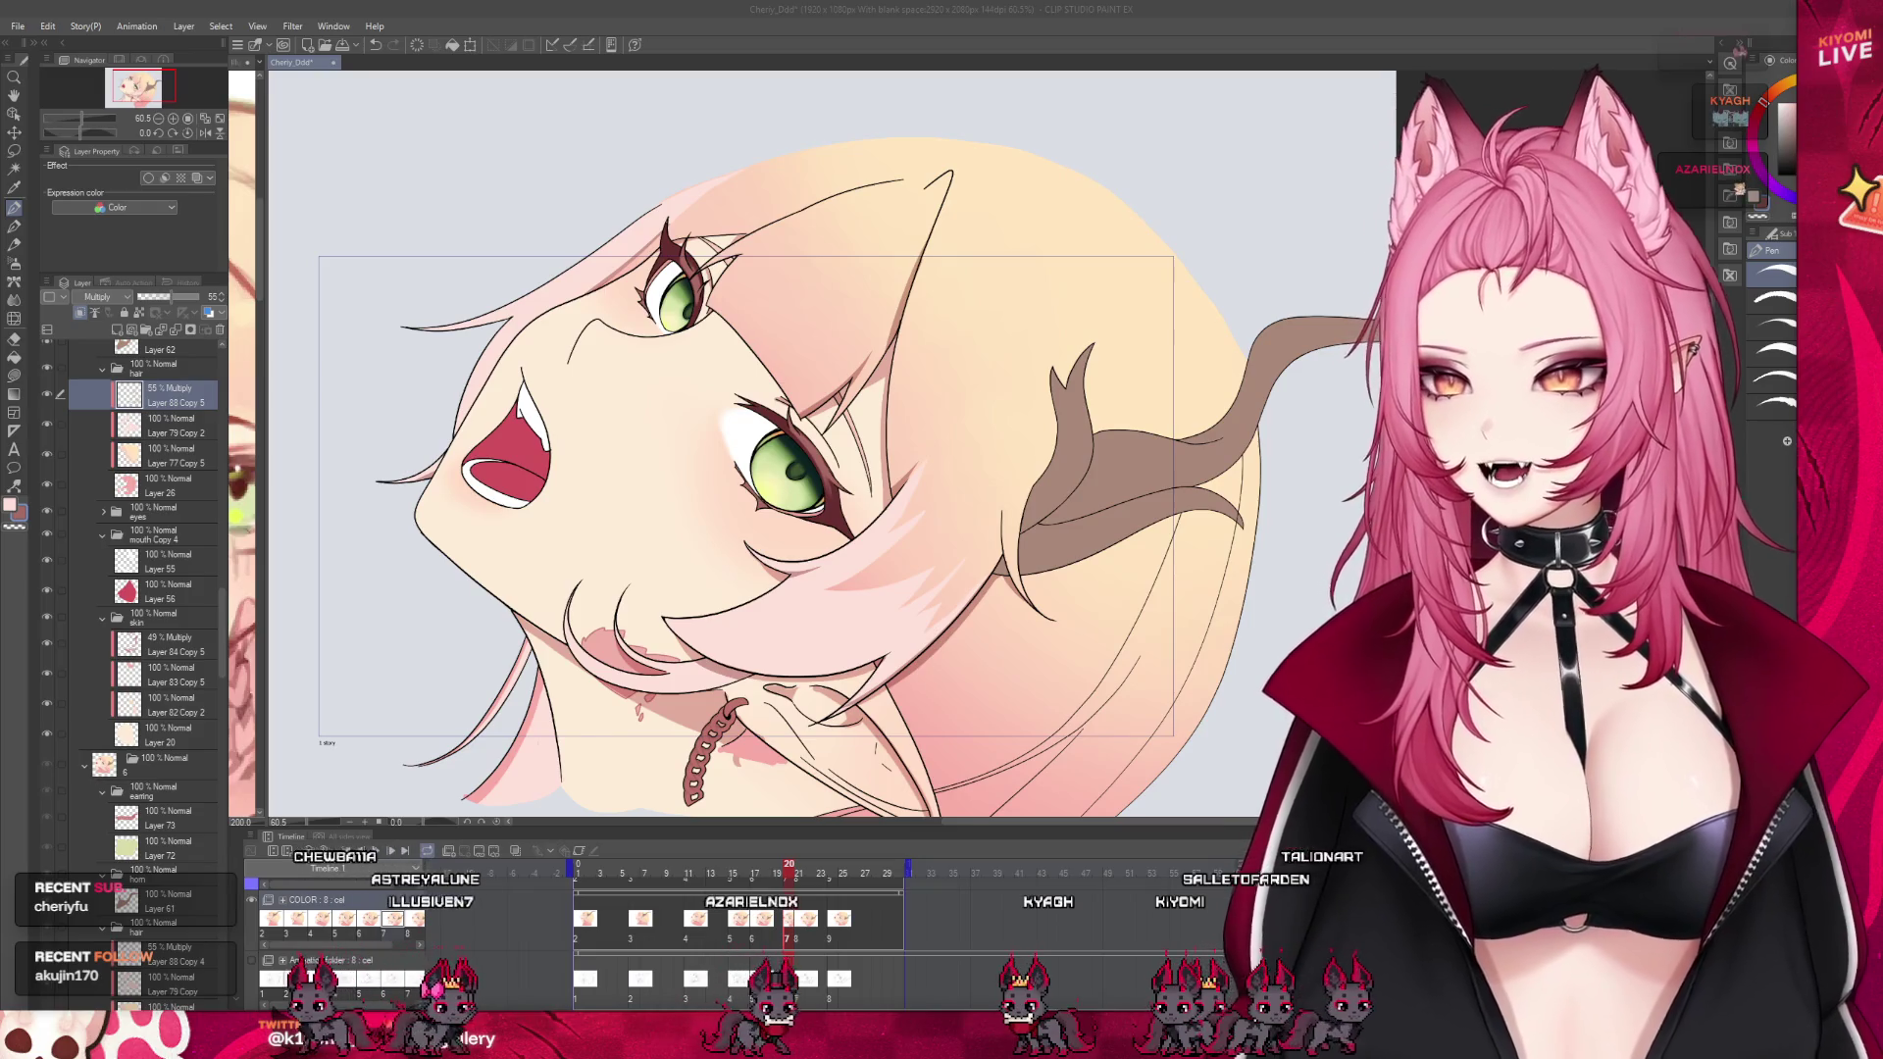
{"action": "scroll", "coordinate": [778, 687], "scroll_direction": "down", "scroll_amount": 1}
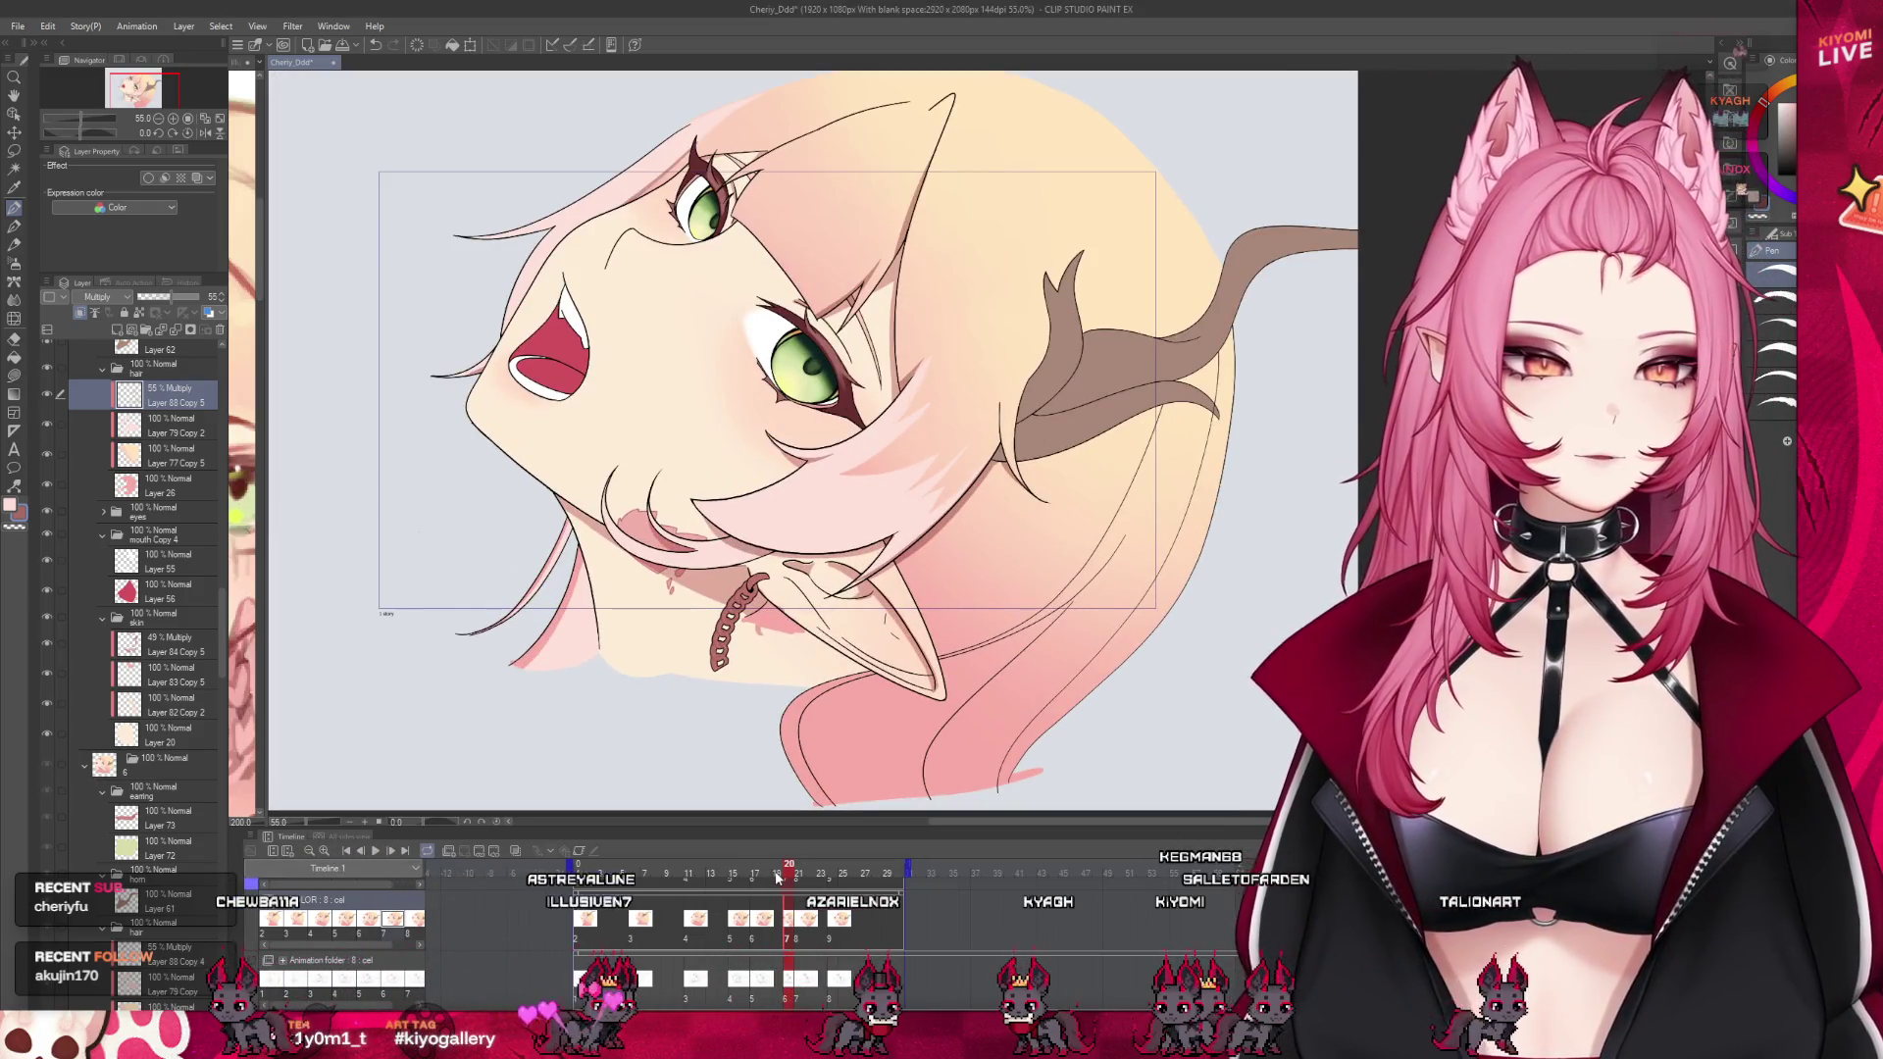
{"action": "left_click_drag", "start_coordinate": [778, 876], "coordinate": [792, 876]}
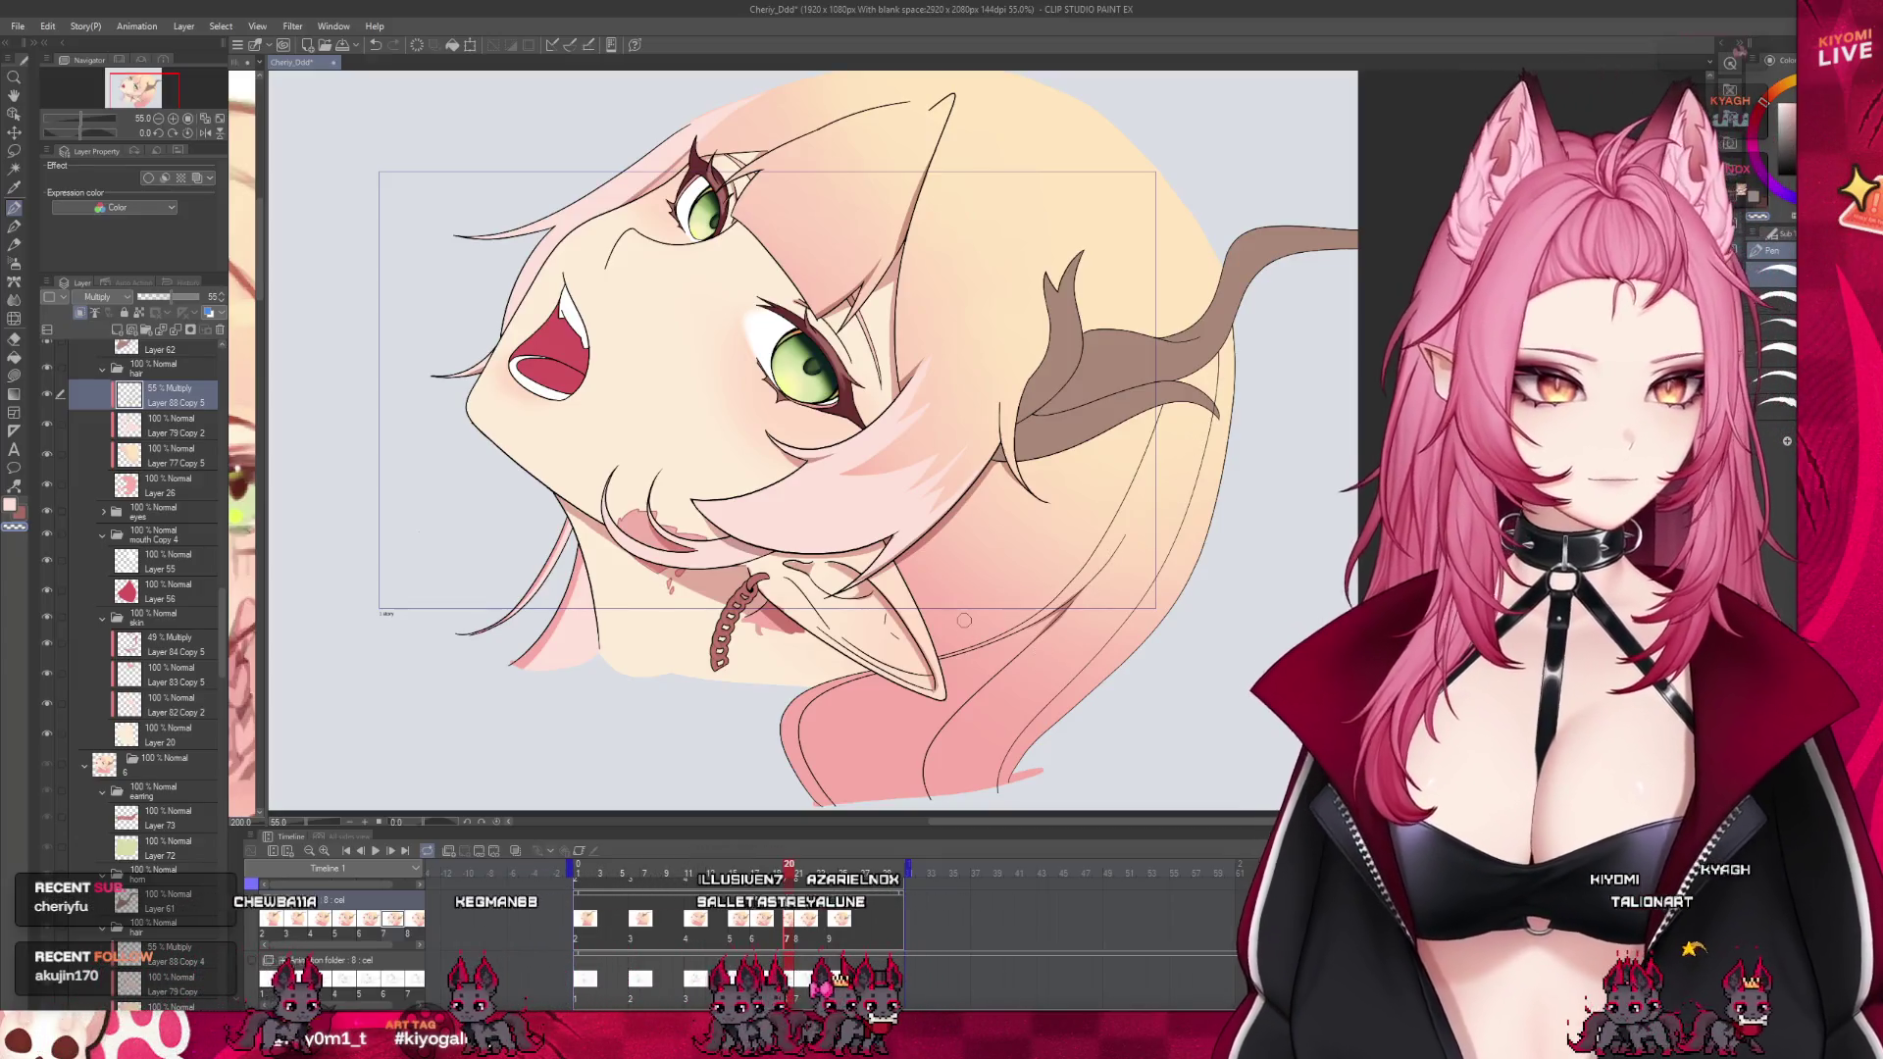
{"action": "left_click_drag", "start_coordinate": [778, 876], "coordinate": [793, 876]}
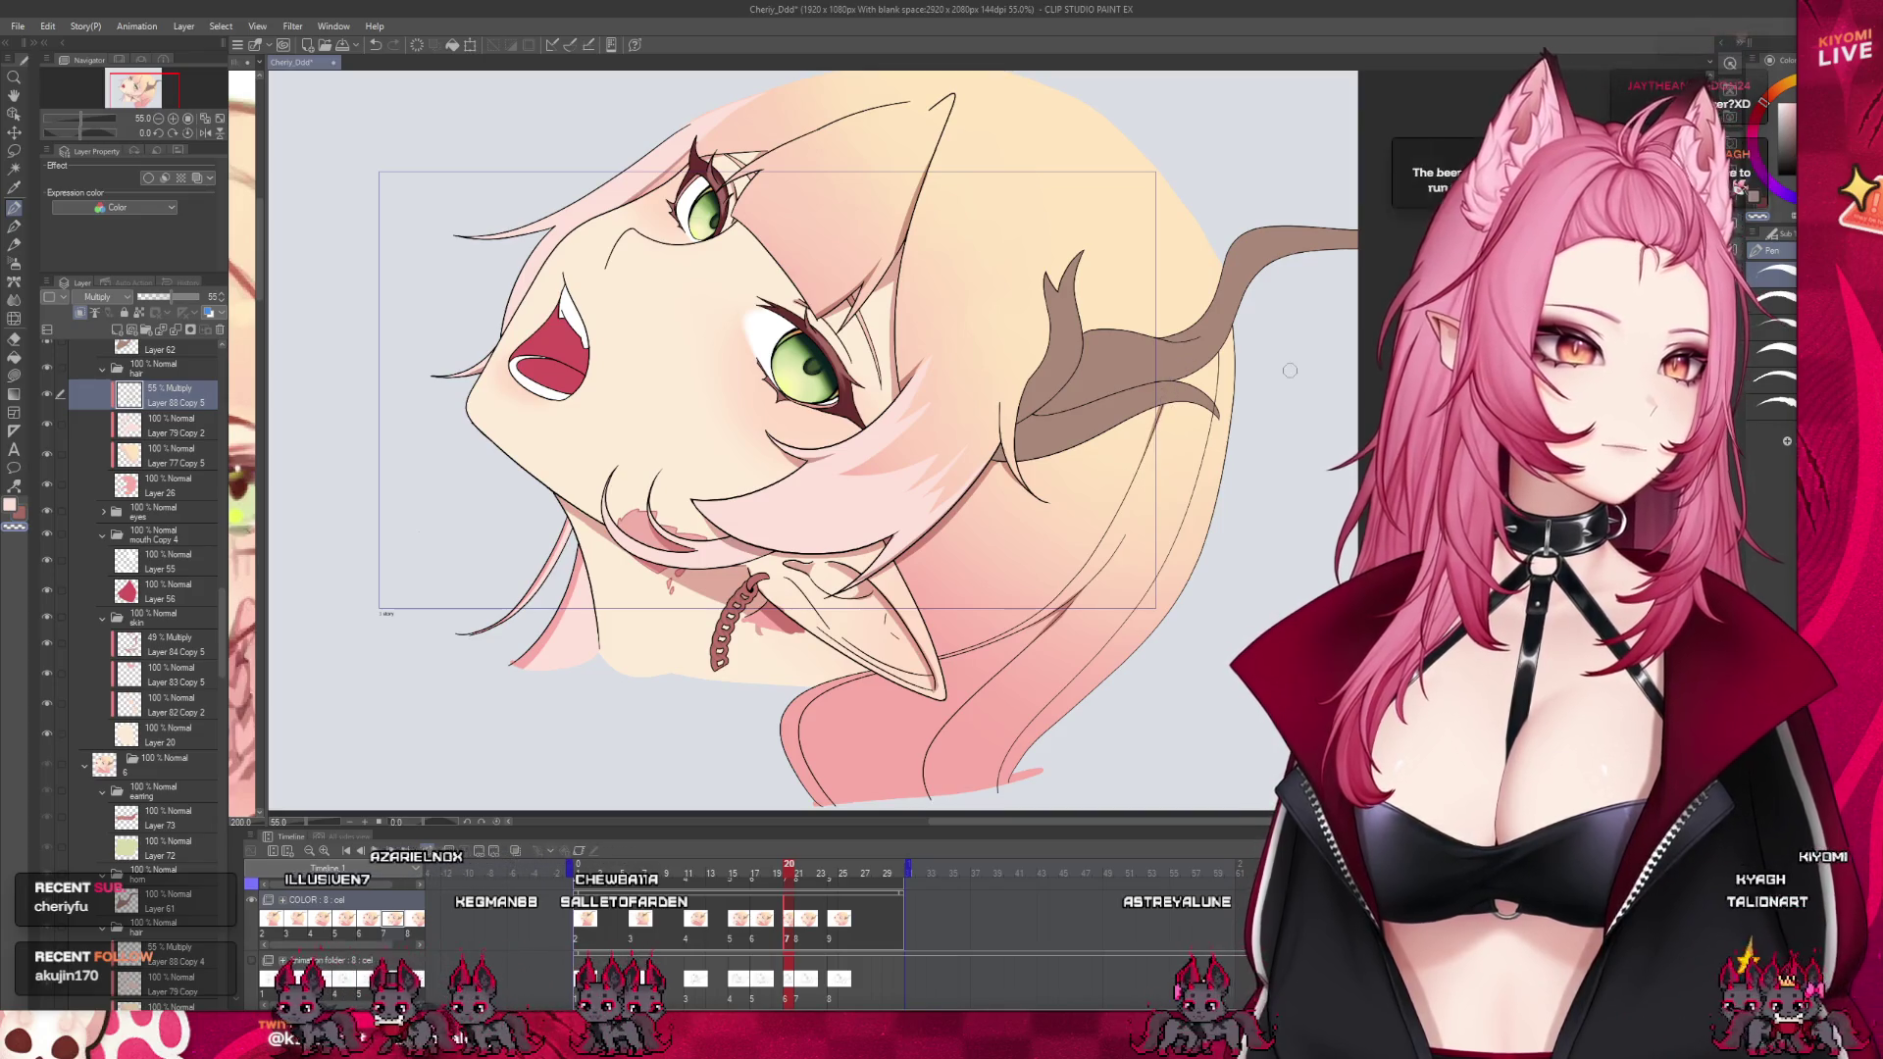
{"action": "scroll", "coordinate": [981, 294], "scroll_direction": "down", "scroll_amount": 2}
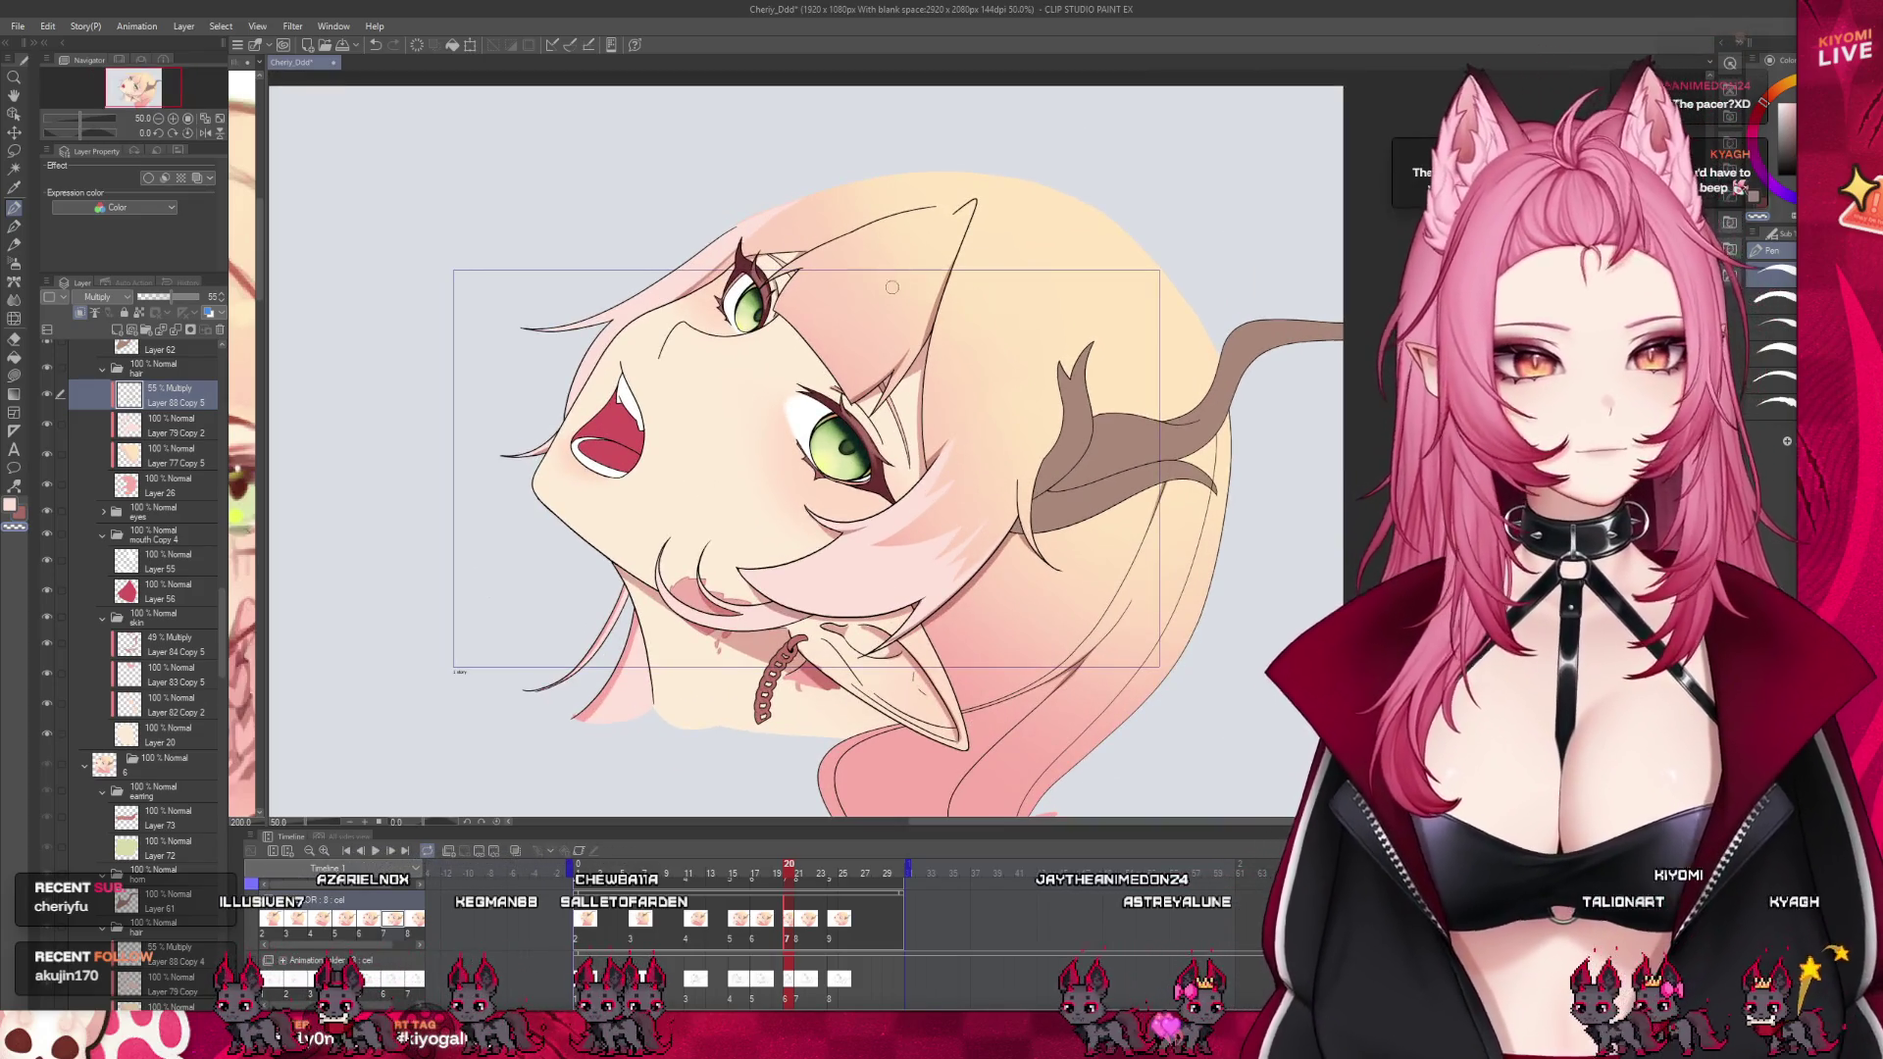
{"action": "left_click_drag", "start_coordinate": [784, 895], "coordinate": [635, 892]}
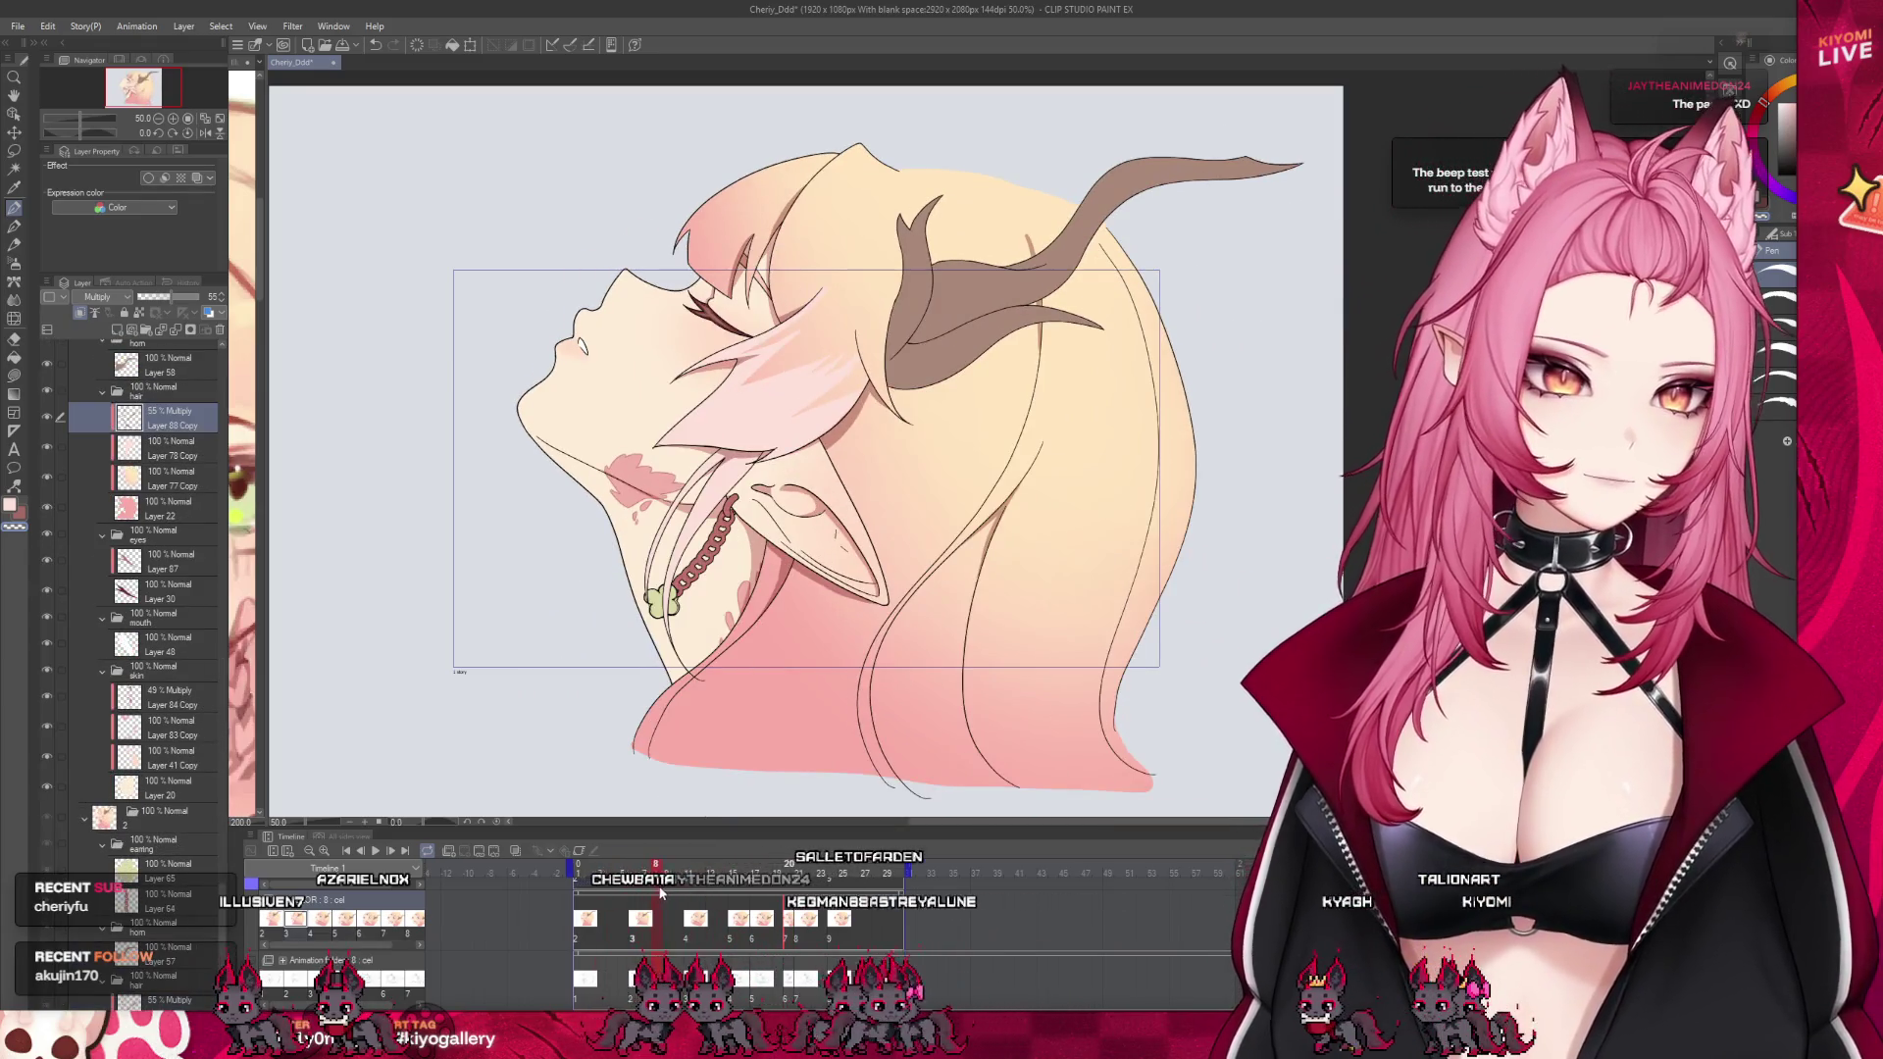
Step through frames 12, 15, 17 and 20, then advance to frame 21
{"action": "left_click", "coordinate": [705, 895]}
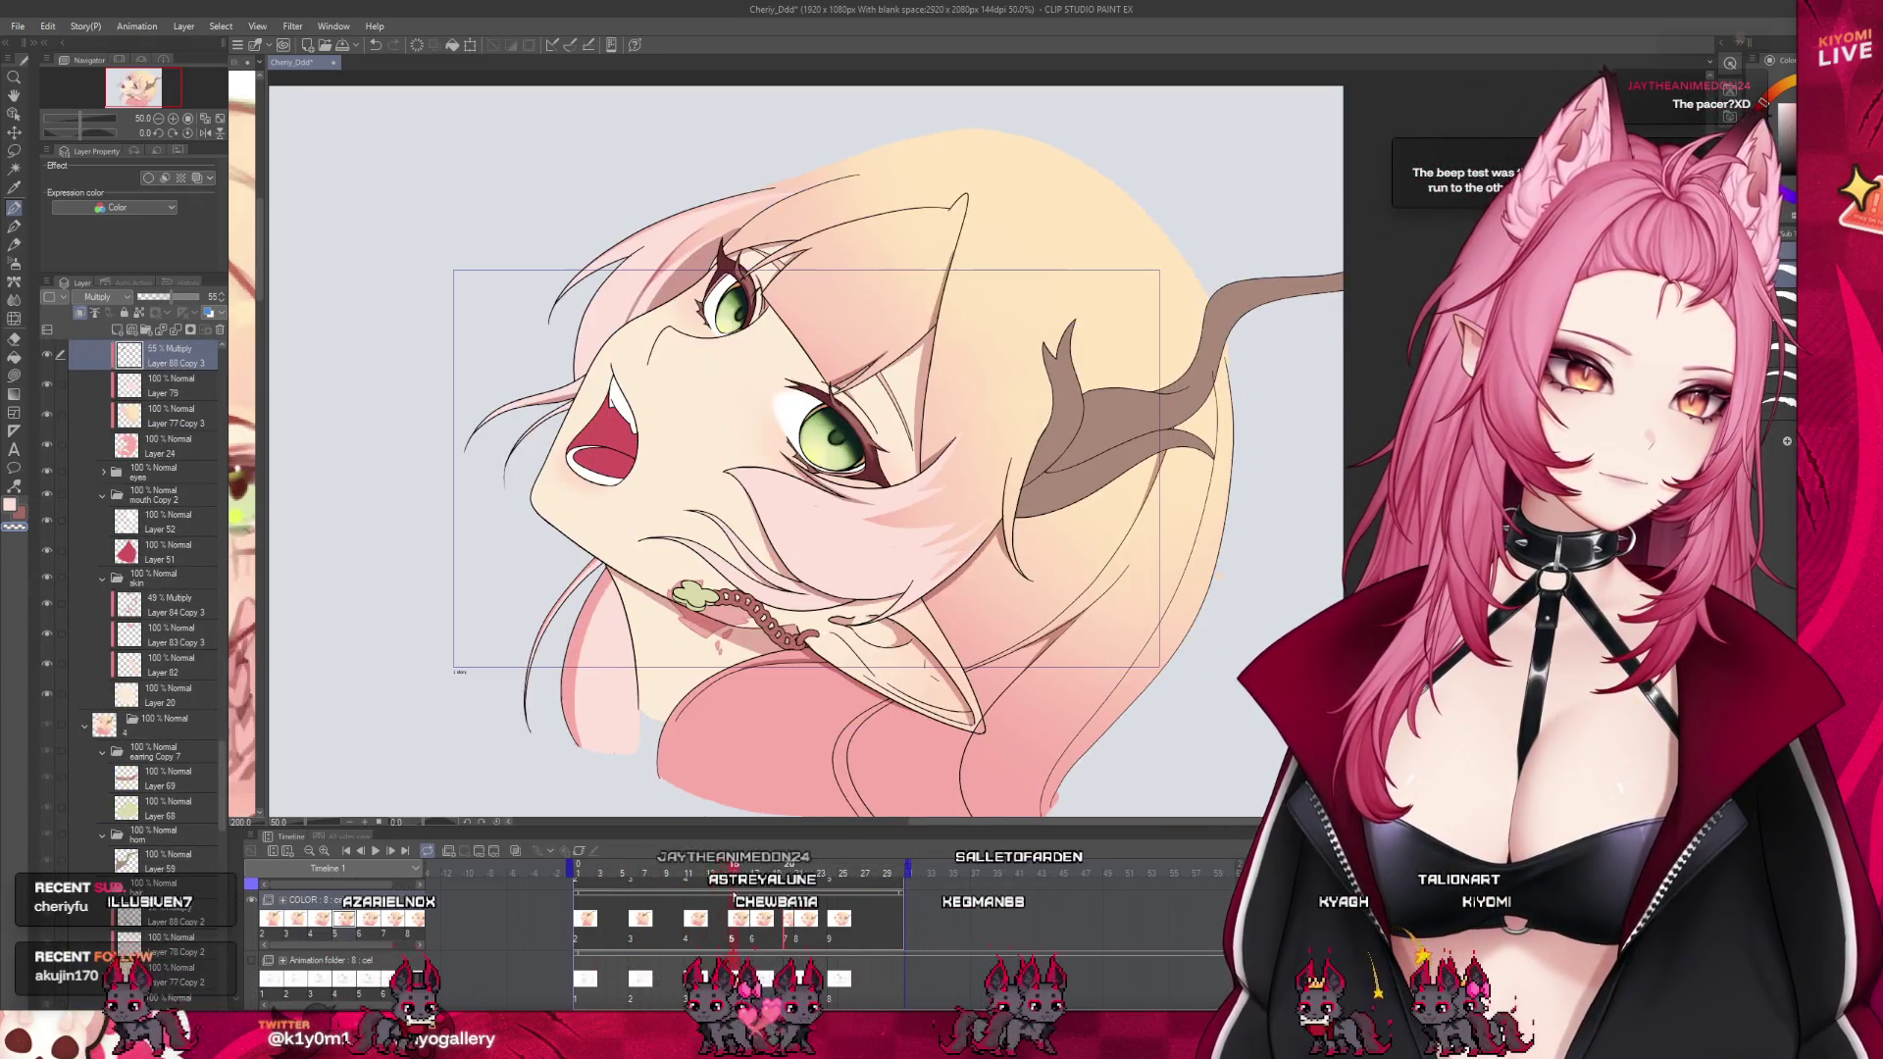
{"action": "left_click_drag", "start_coordinate": [705, 895], "coordinate": [704, 904]}
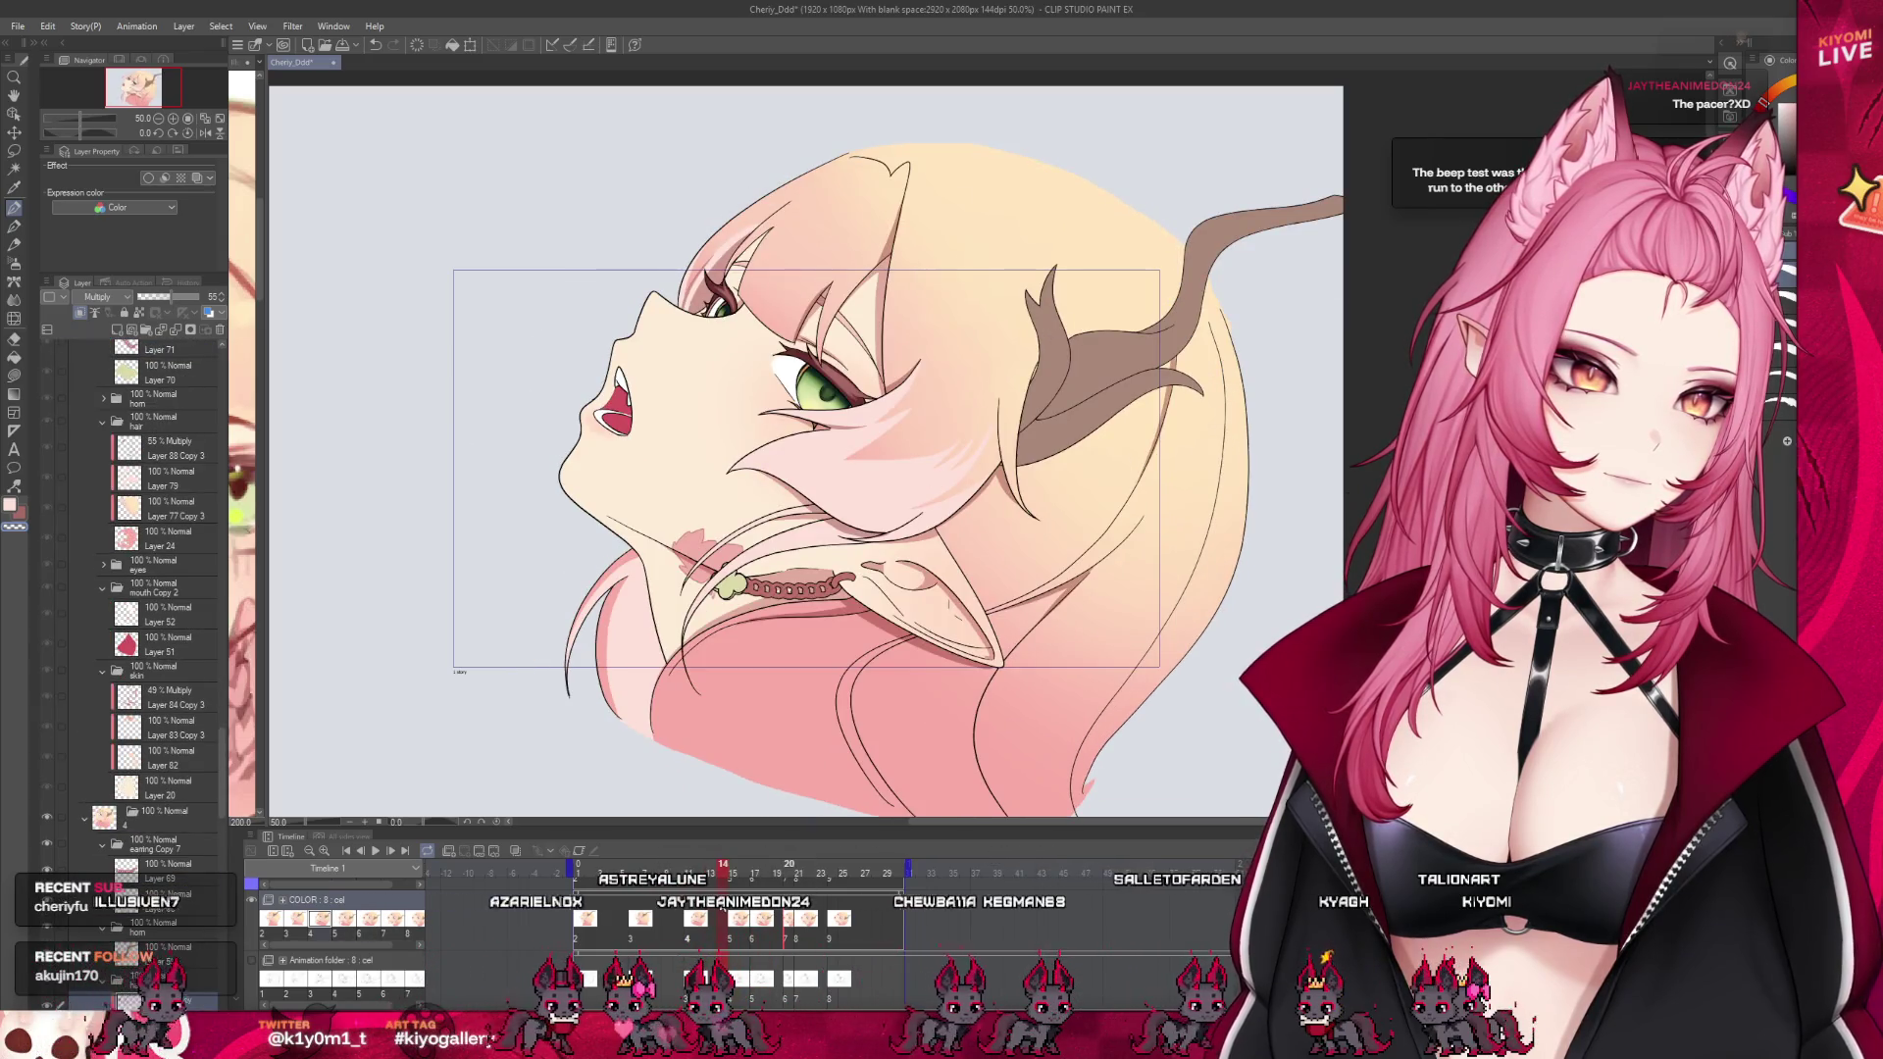
{"action": "left_click", "coordinate": [733, 895]}
{"action": "scroll", "coordinate": [907, 478], "scroll_direction": "up", "scroll_amount": 1}
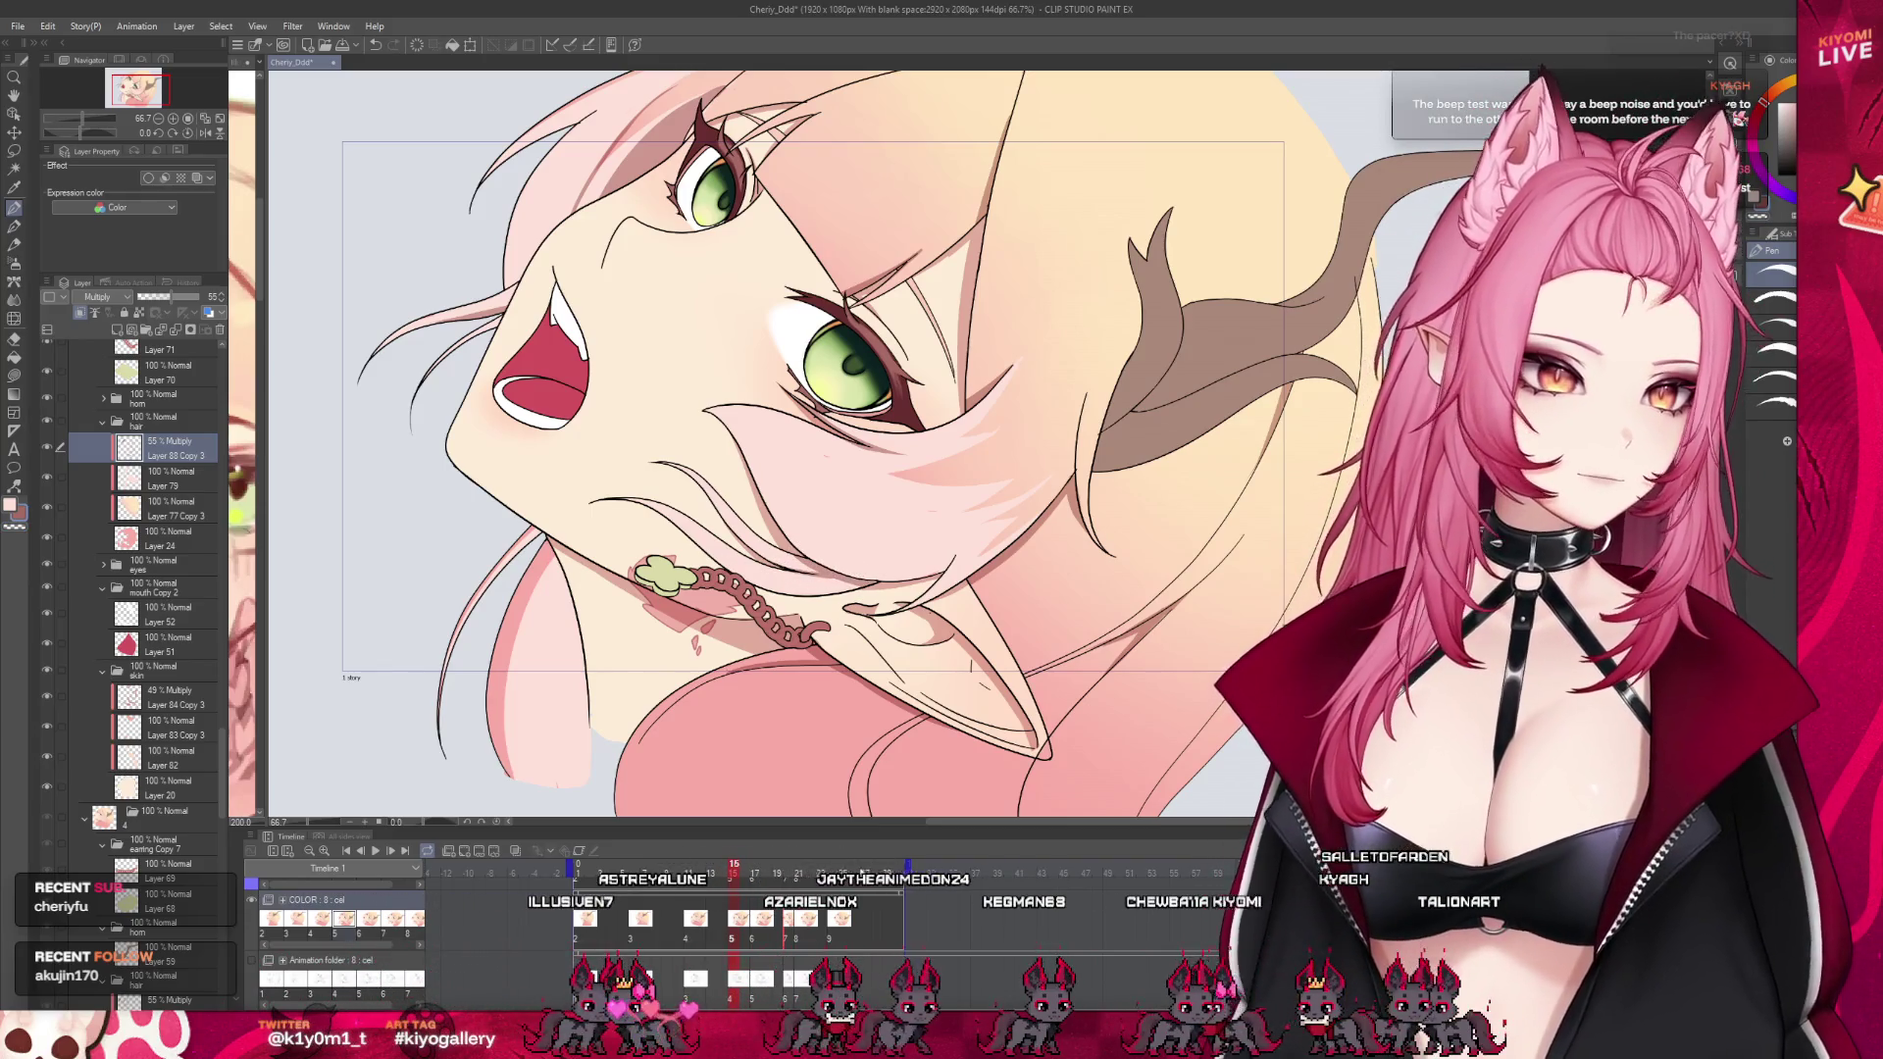
{"action": "left_click", "coordinate": [763, 939]}
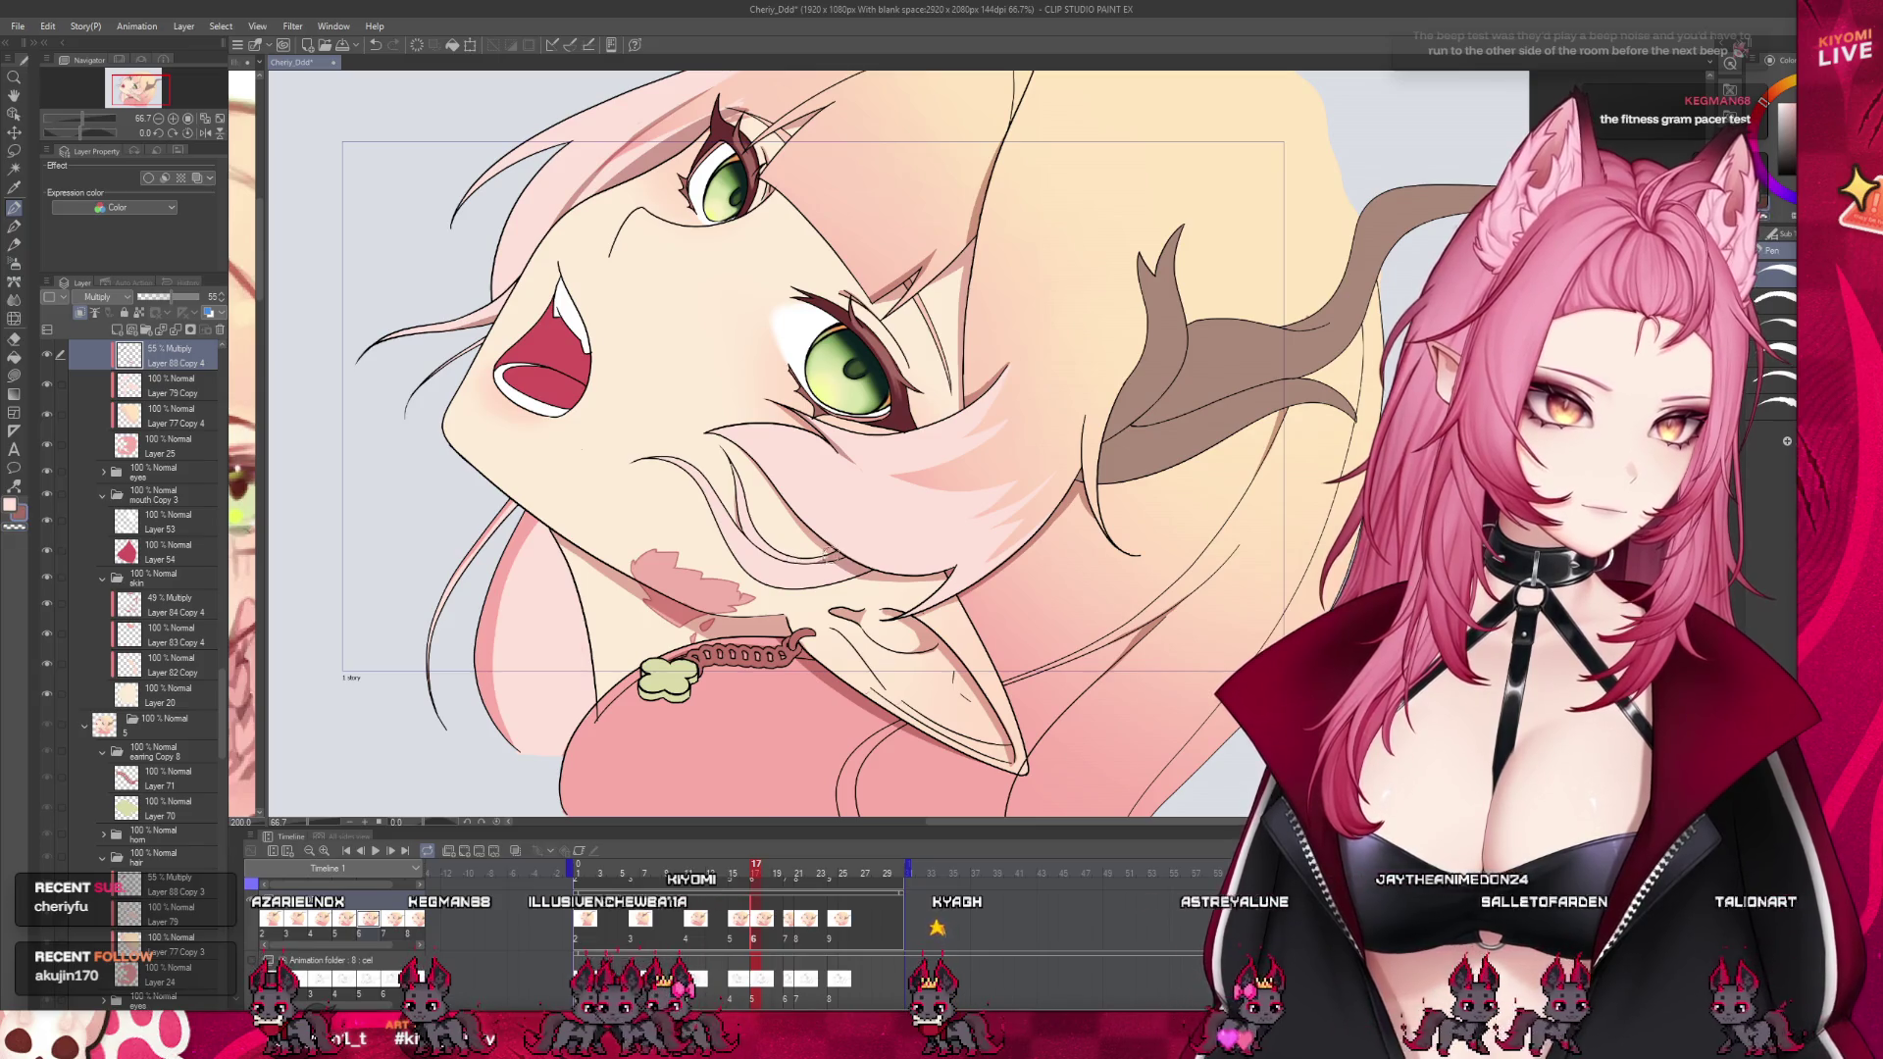
{"action": "left_click", "coordinate": [794, 866]}
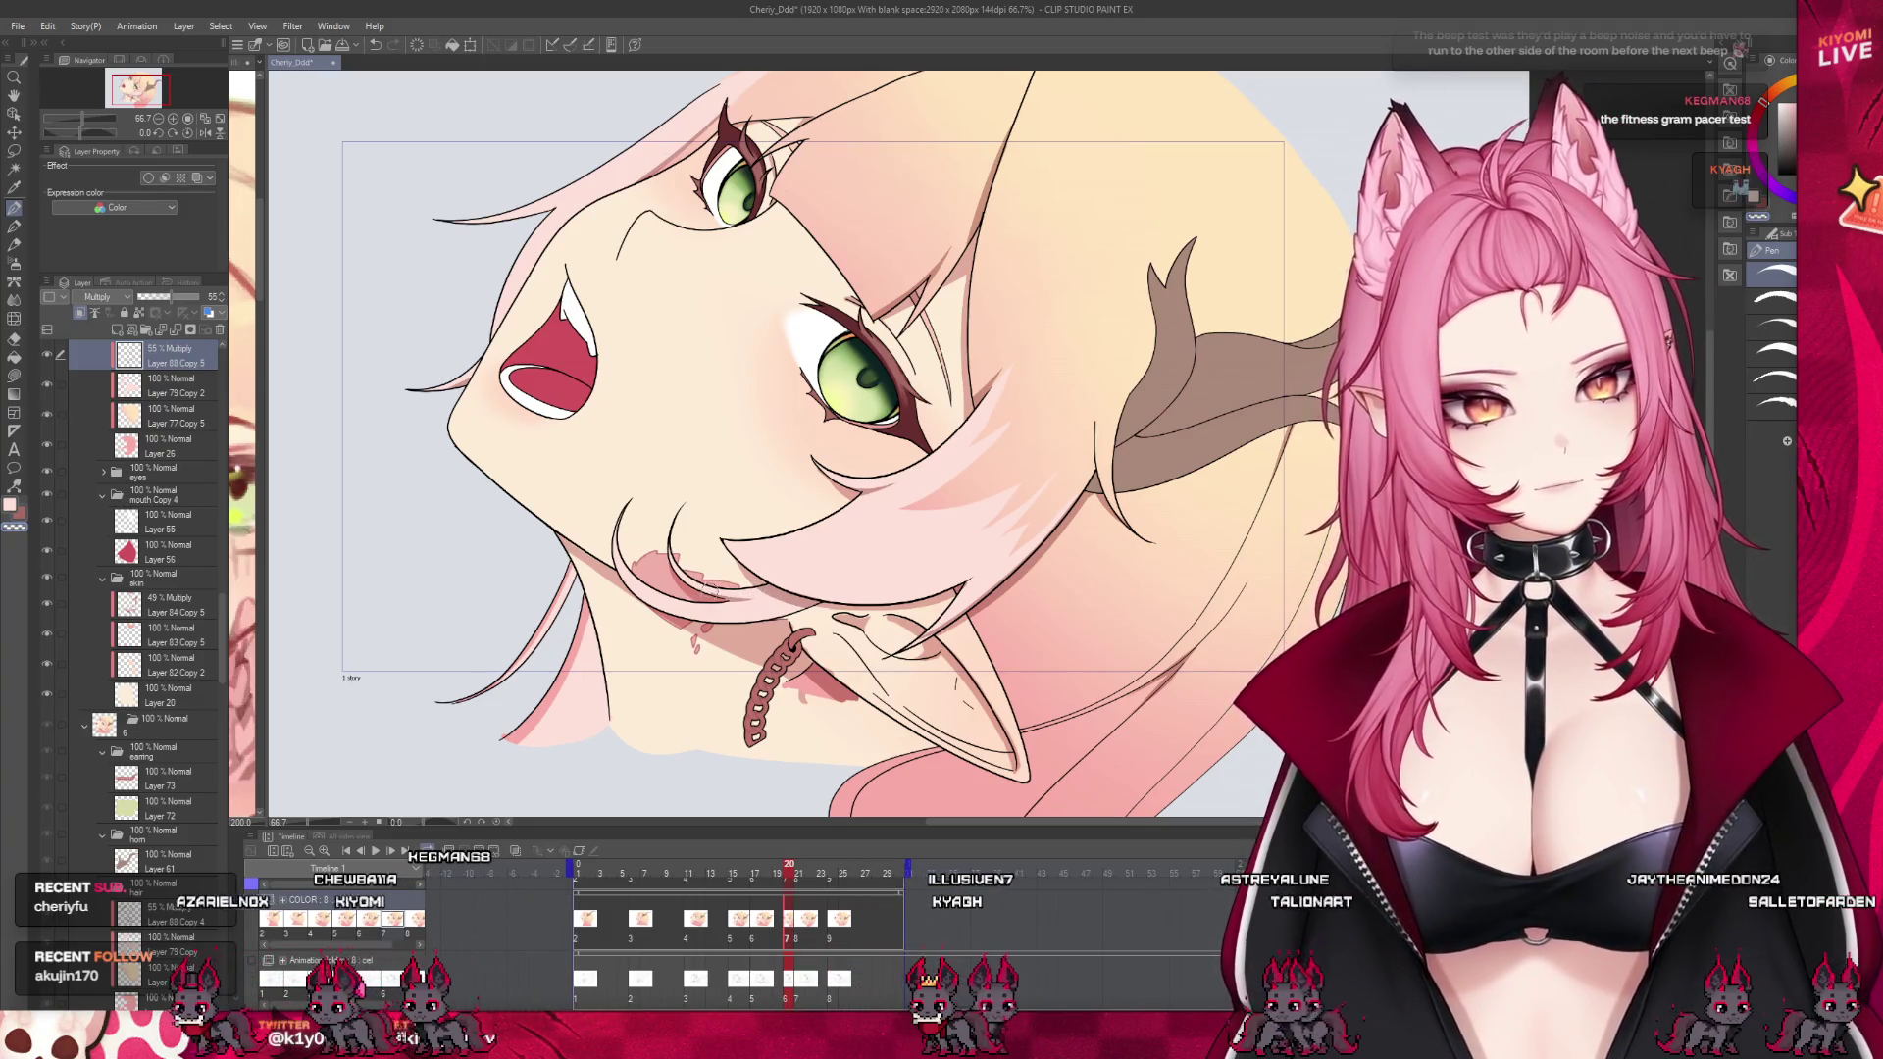
{"action": "key", "text": "period"}
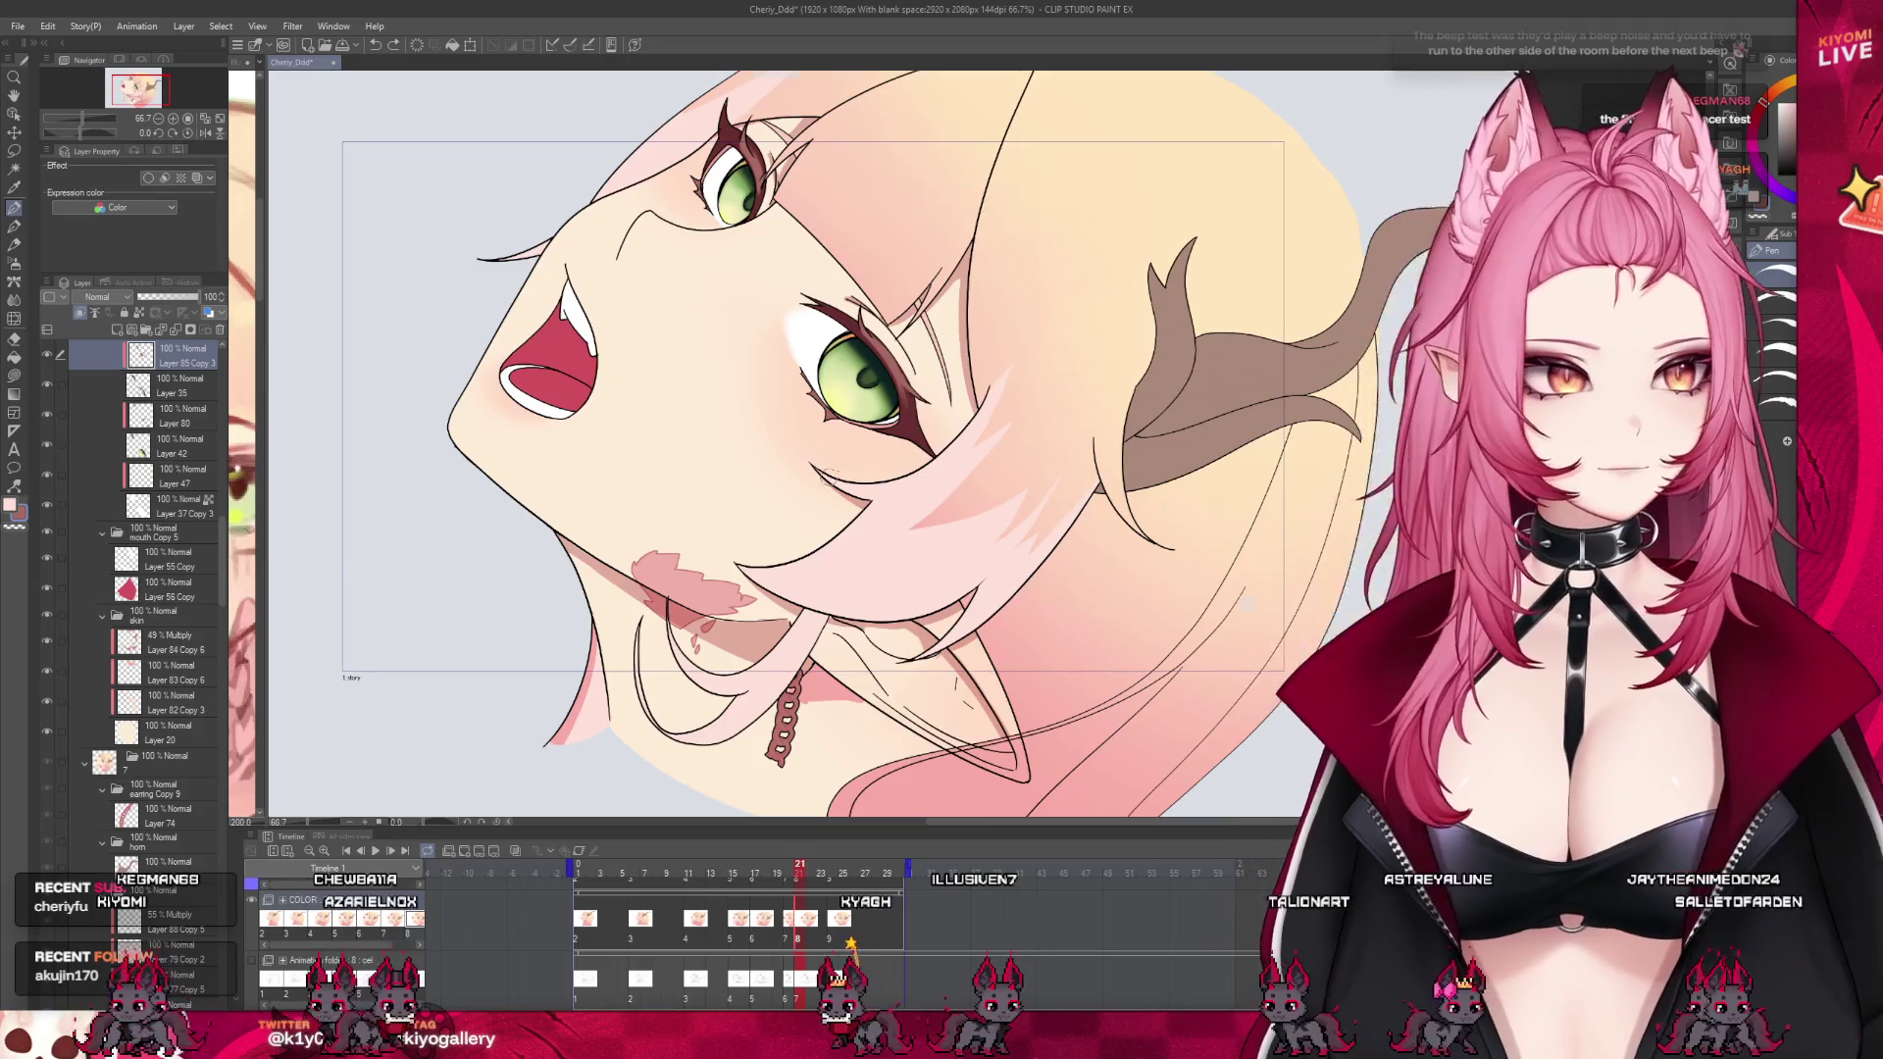
{"action": "scroll", "coordinate": [588, 686], "scroll_direction": "down", "scroll_amount": 3}
{"action": "scroll", "coordinate": [638, 785], "scroll_direction": "up", "scroll_amount": 2}
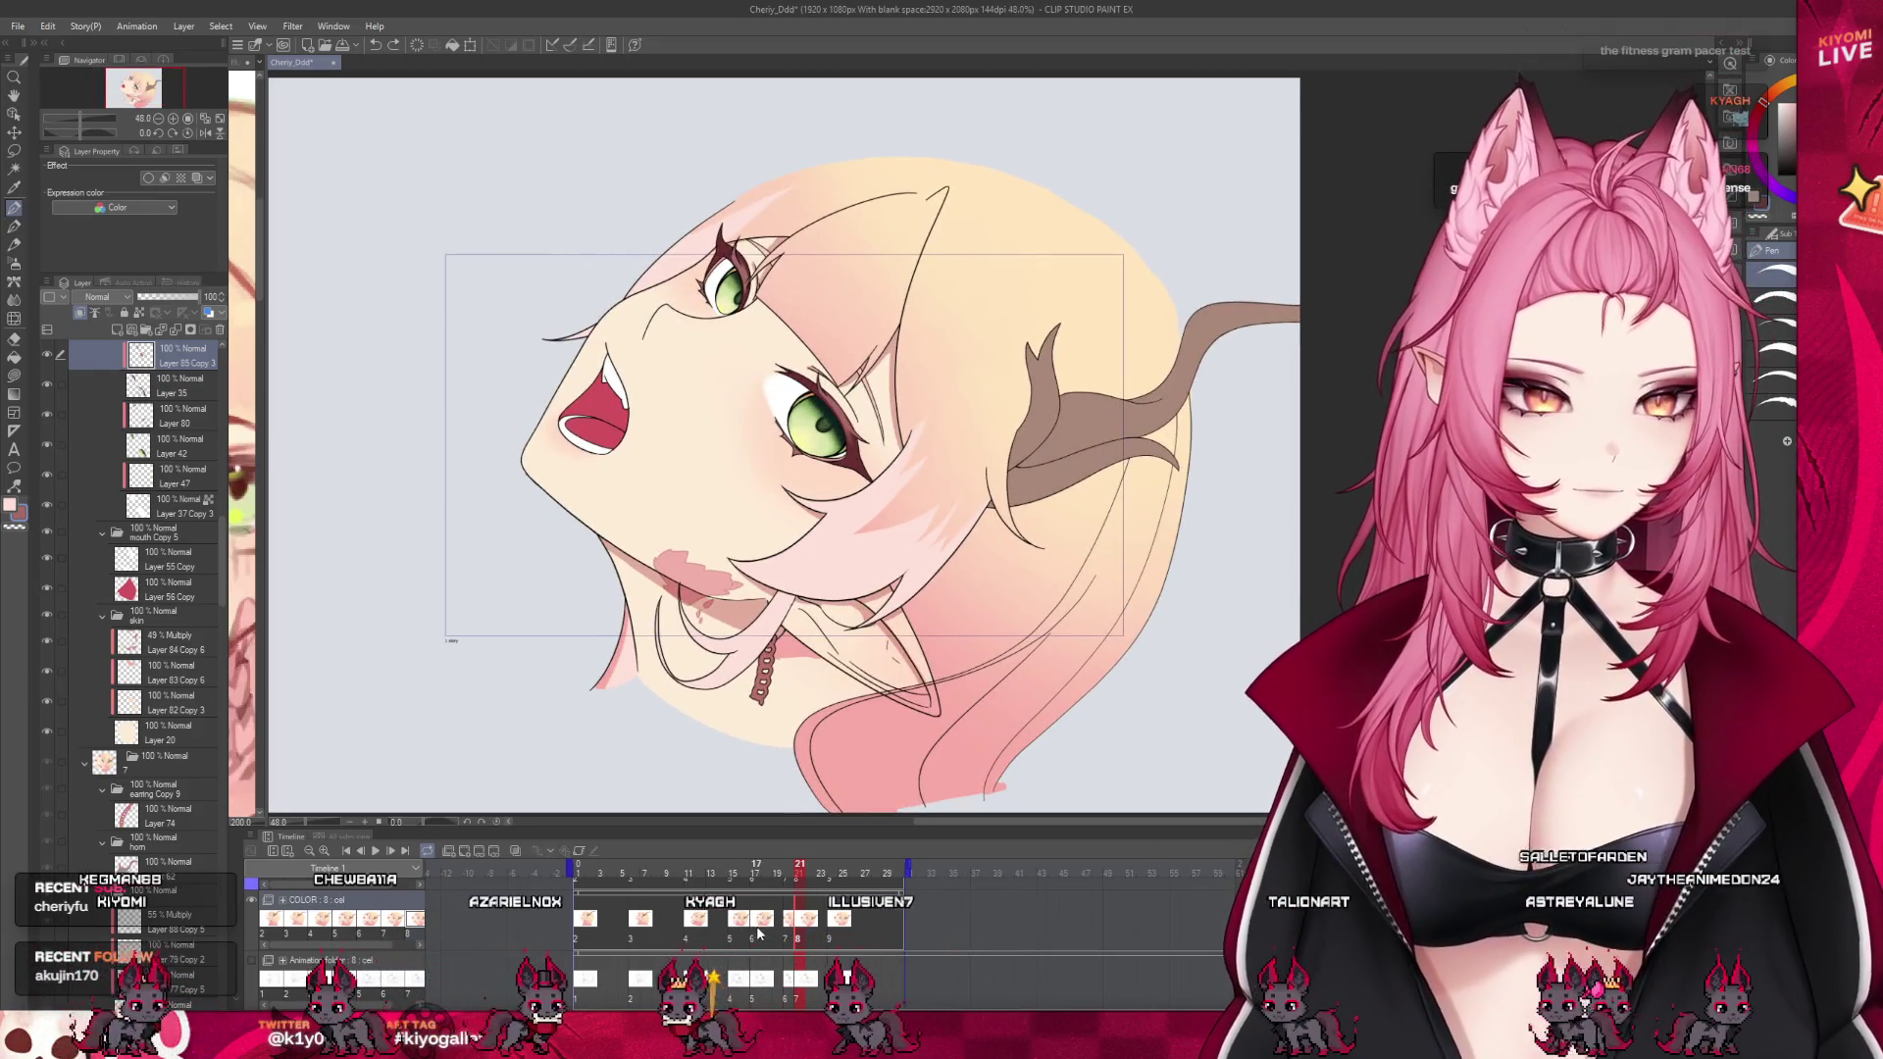
Revisit frame 20 and compare the 55% Multiply hair shading layers of frames 17 and 20
{"action": "left_click", "coordinate": [783, 932]}
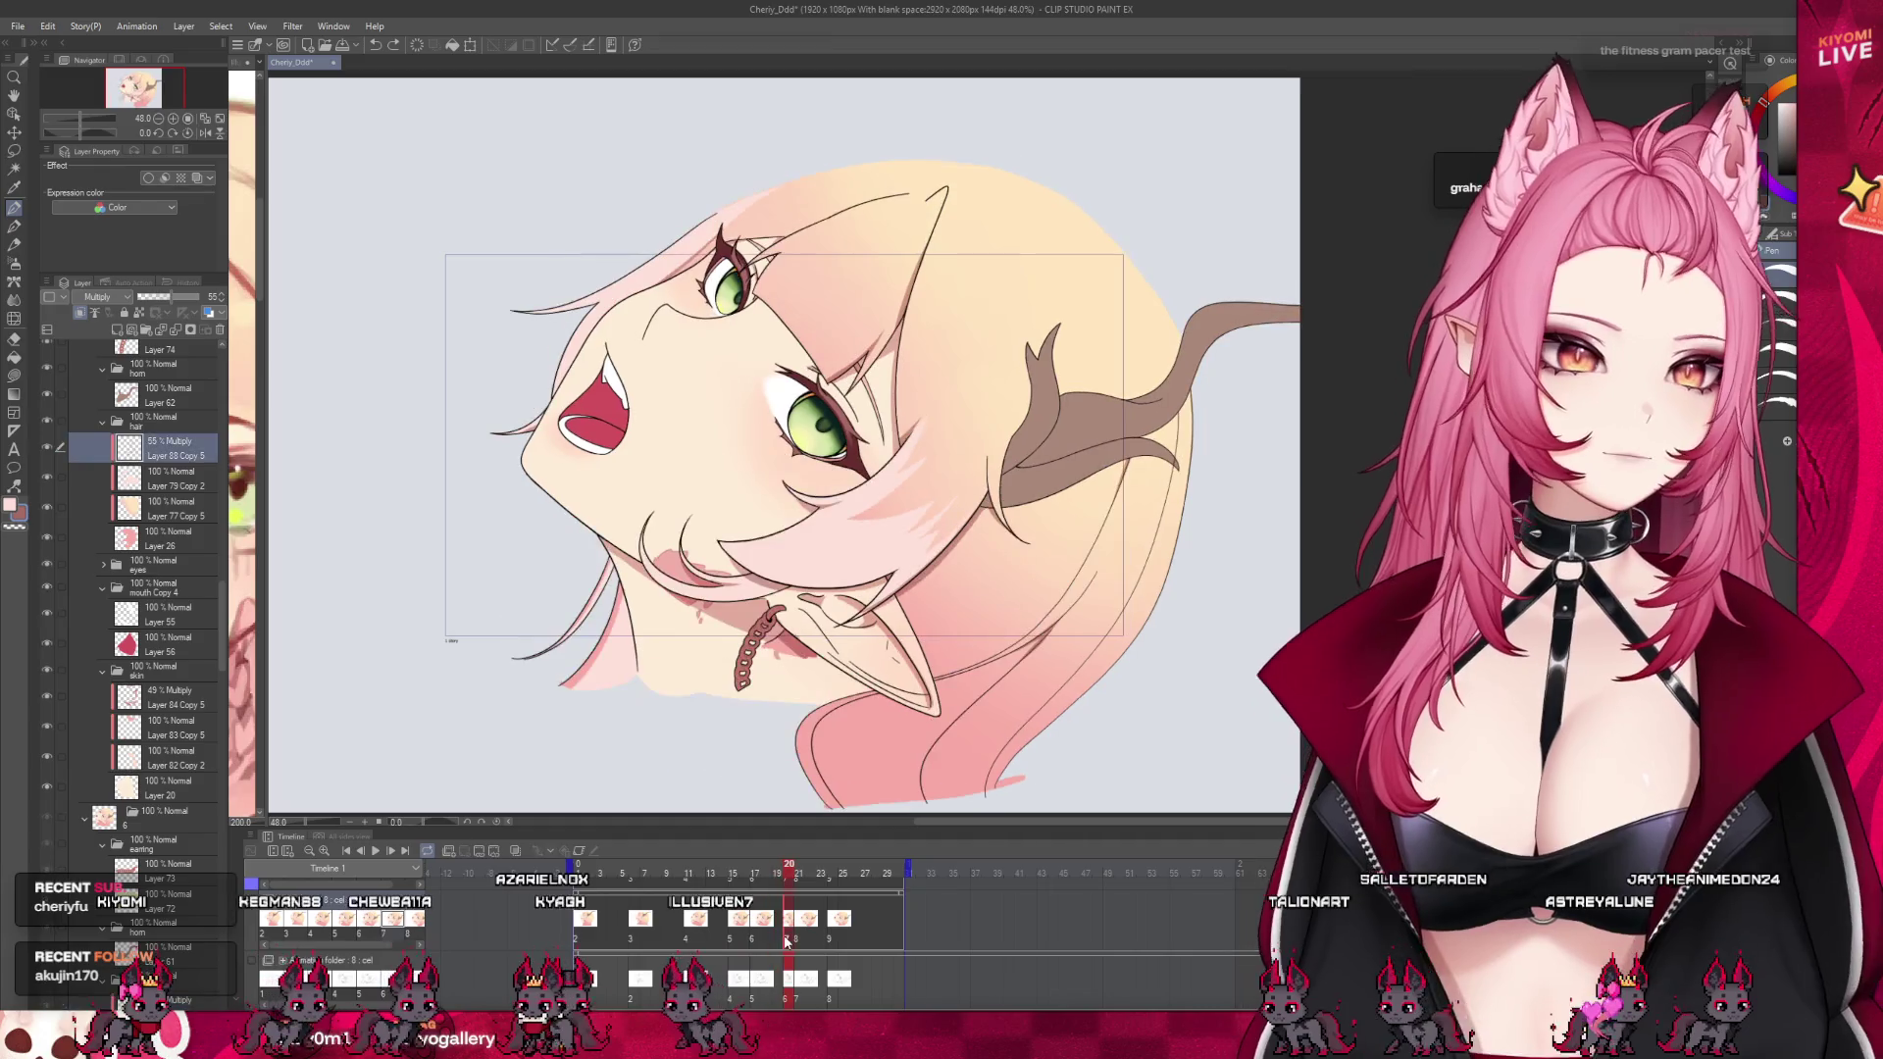
{"action": "left_click", "coordinate": [787, 939]}
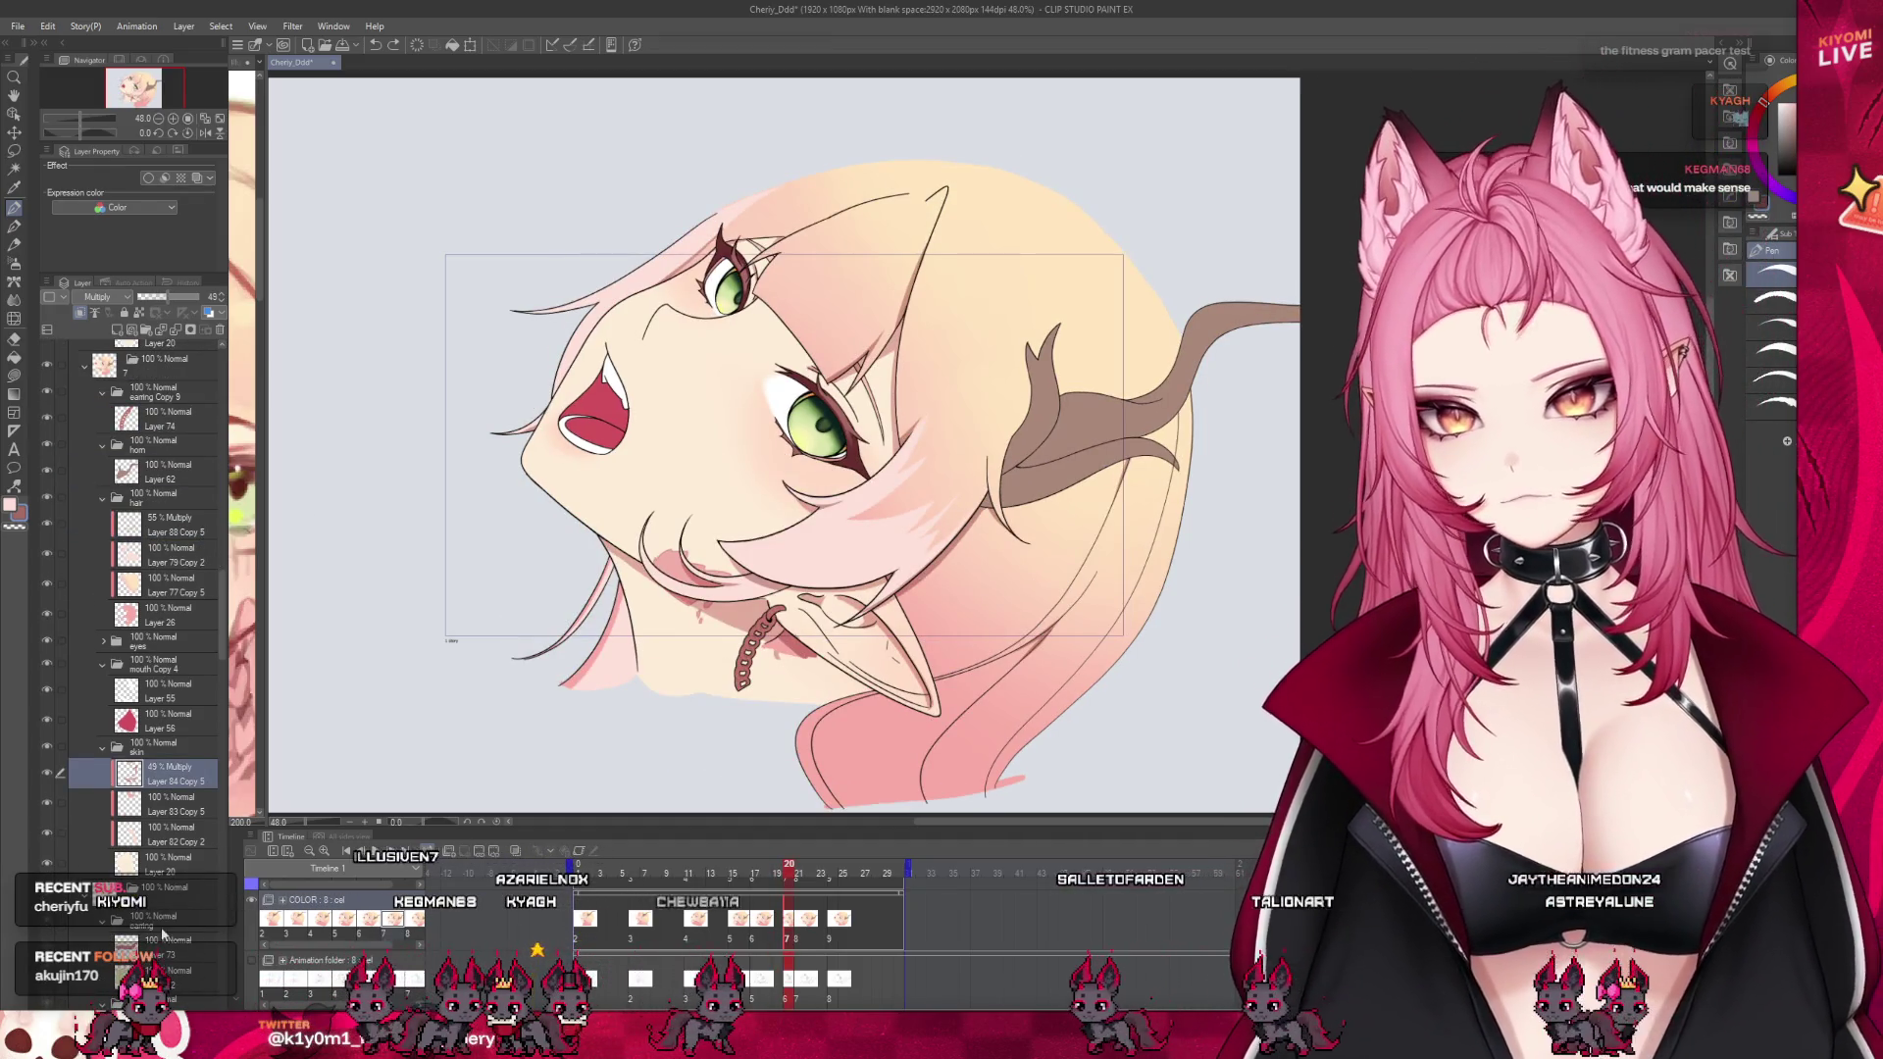
{"action": "scroll", "coordinate": [161, 935], "scroll_direction": "down", "scroll_amount": 2}
{"action": "scroll", "coordinate": [196, 893], "scroll_direction": "down", "scroll_amount": 2}
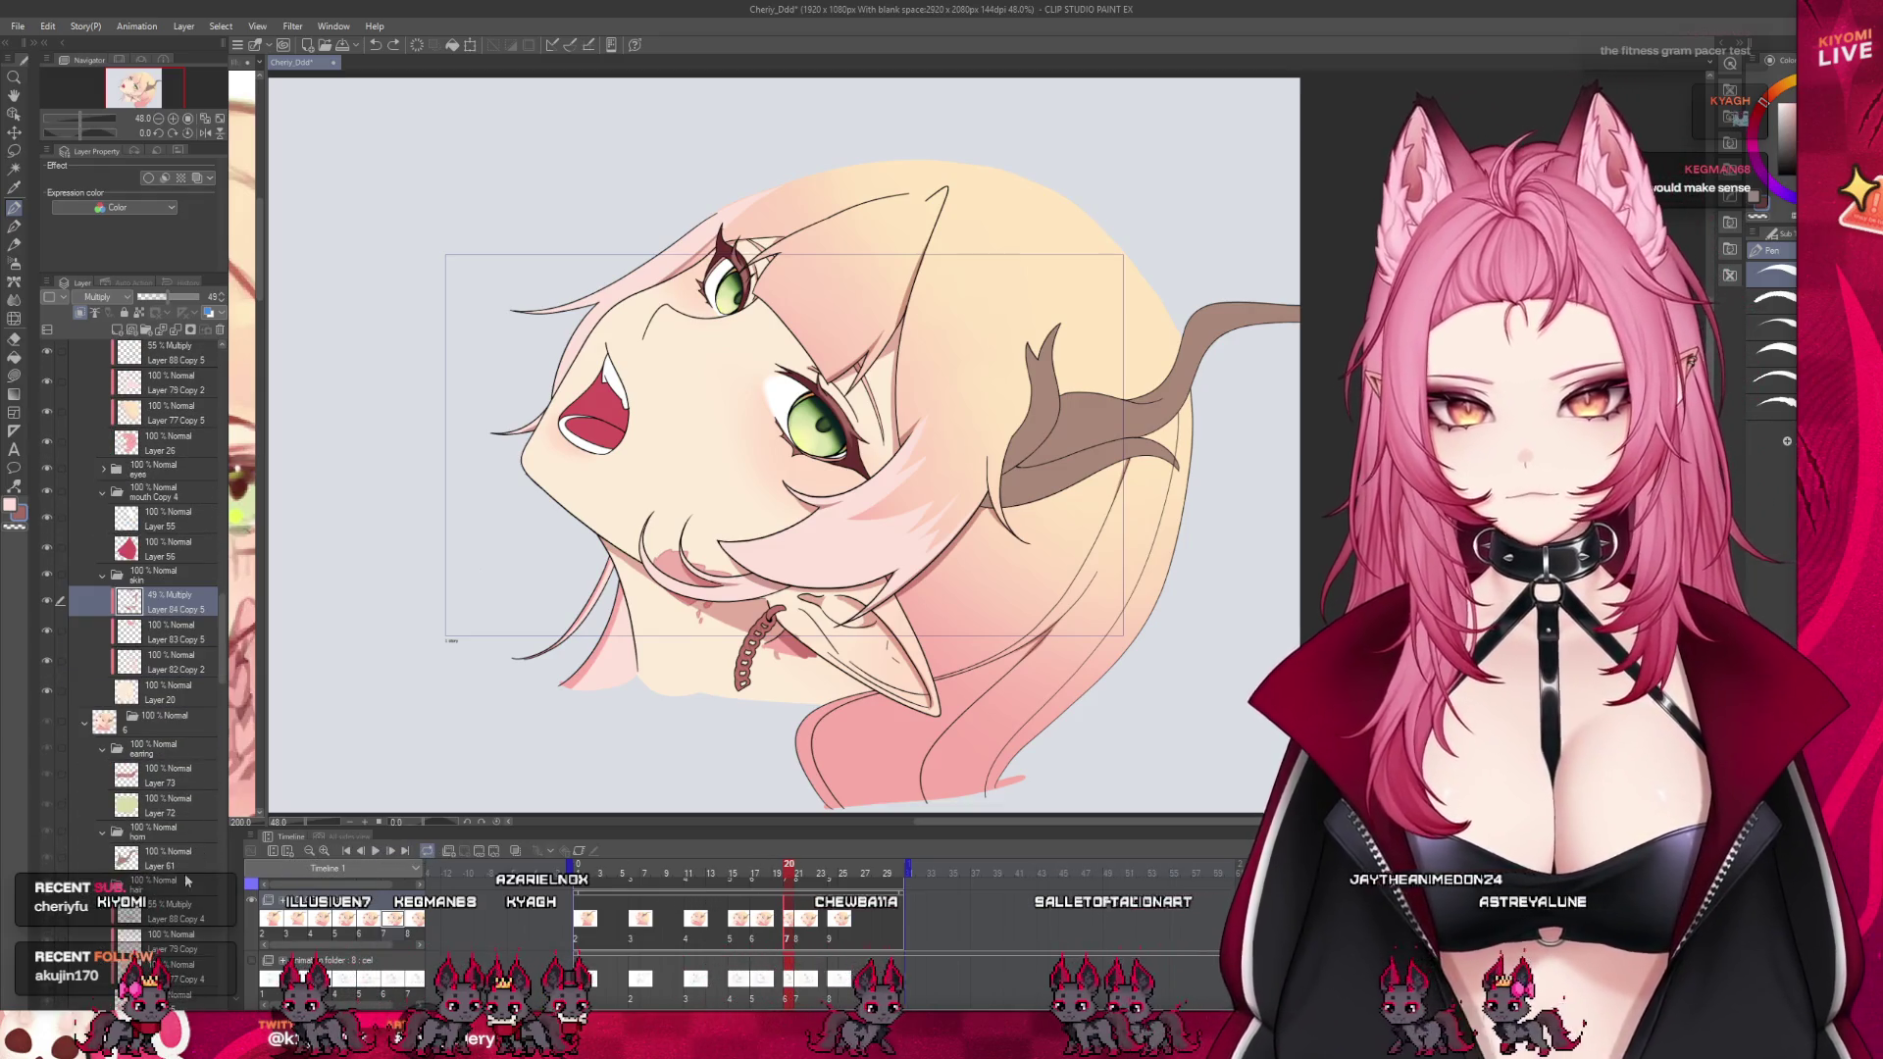
{"action": "left_click", "coordinate": [173, 908]}
{"action": "scroll", "coordinate": [172, 905], "scroll_direction": "down", "scroll_amount": 10}
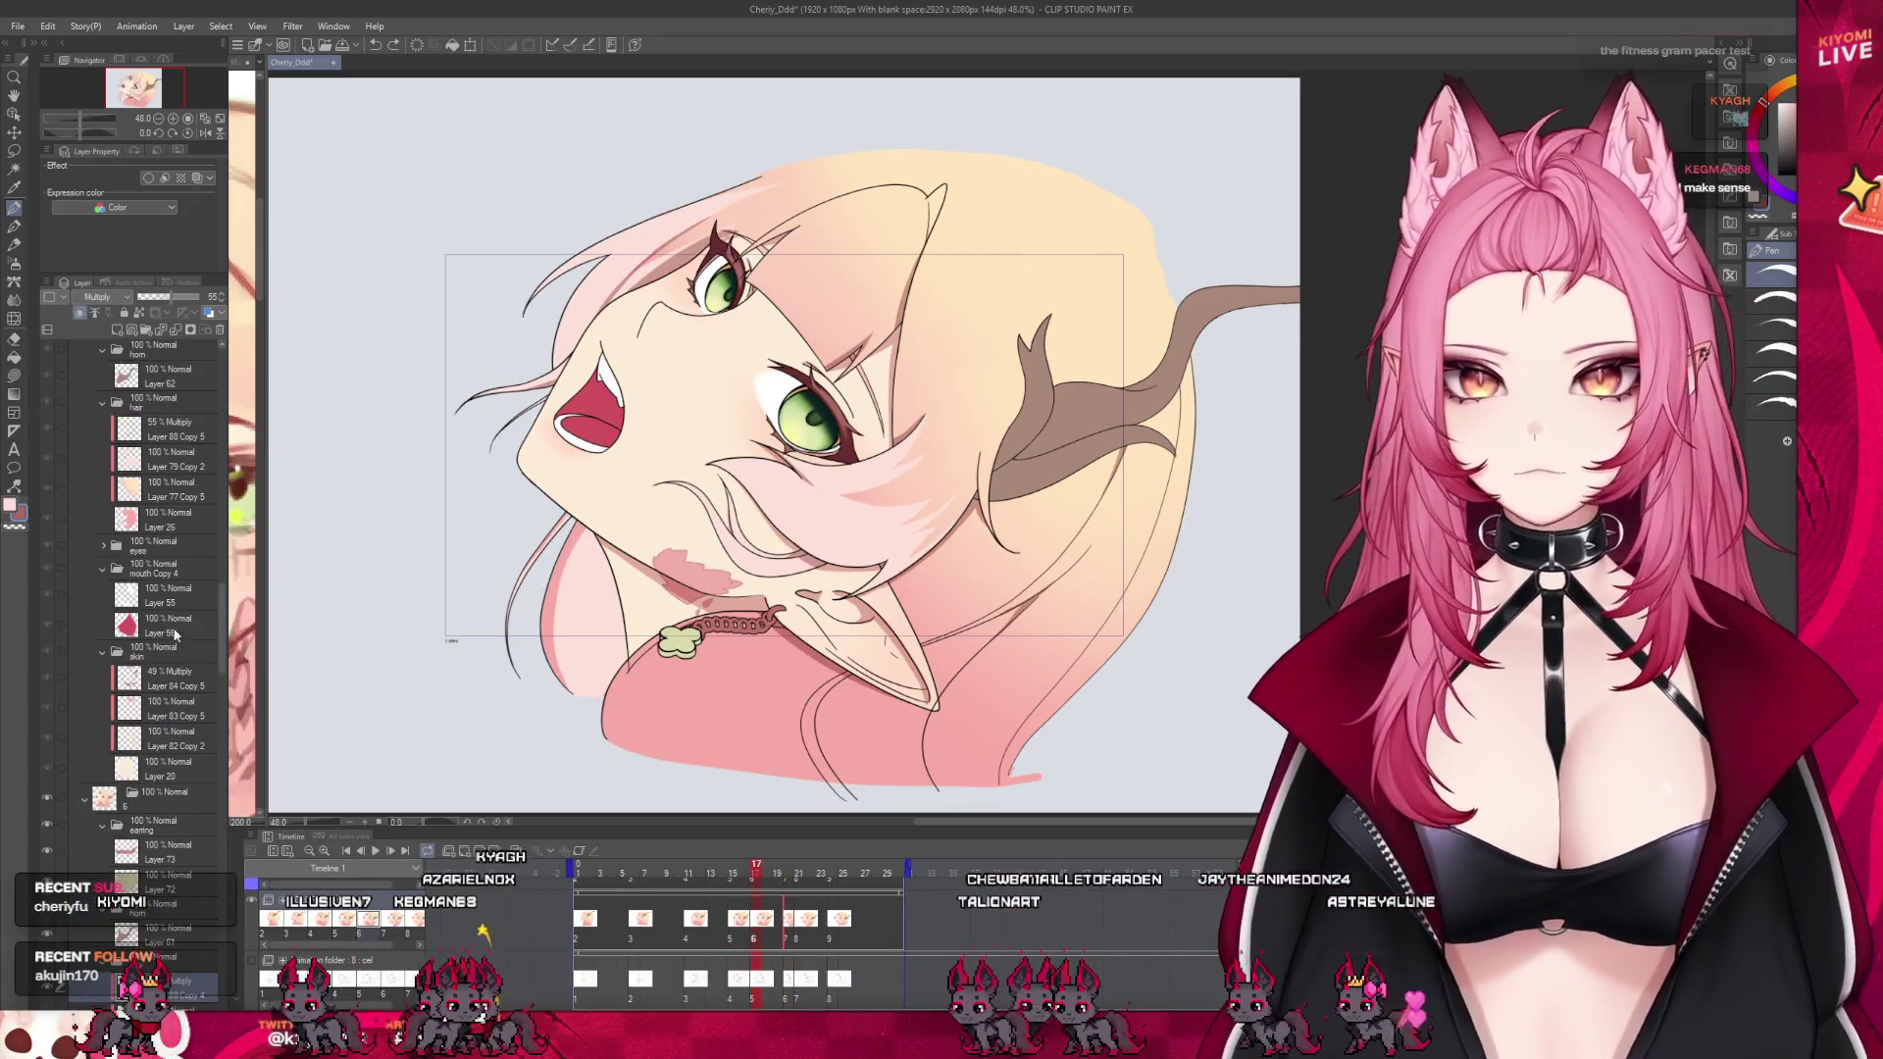
{"action": "left_click", "coordinate": [164, 424]}
{"action": "scroll", "coordinate": [163, 424], "scroll_direction": "up", "scroll_amount": 3}
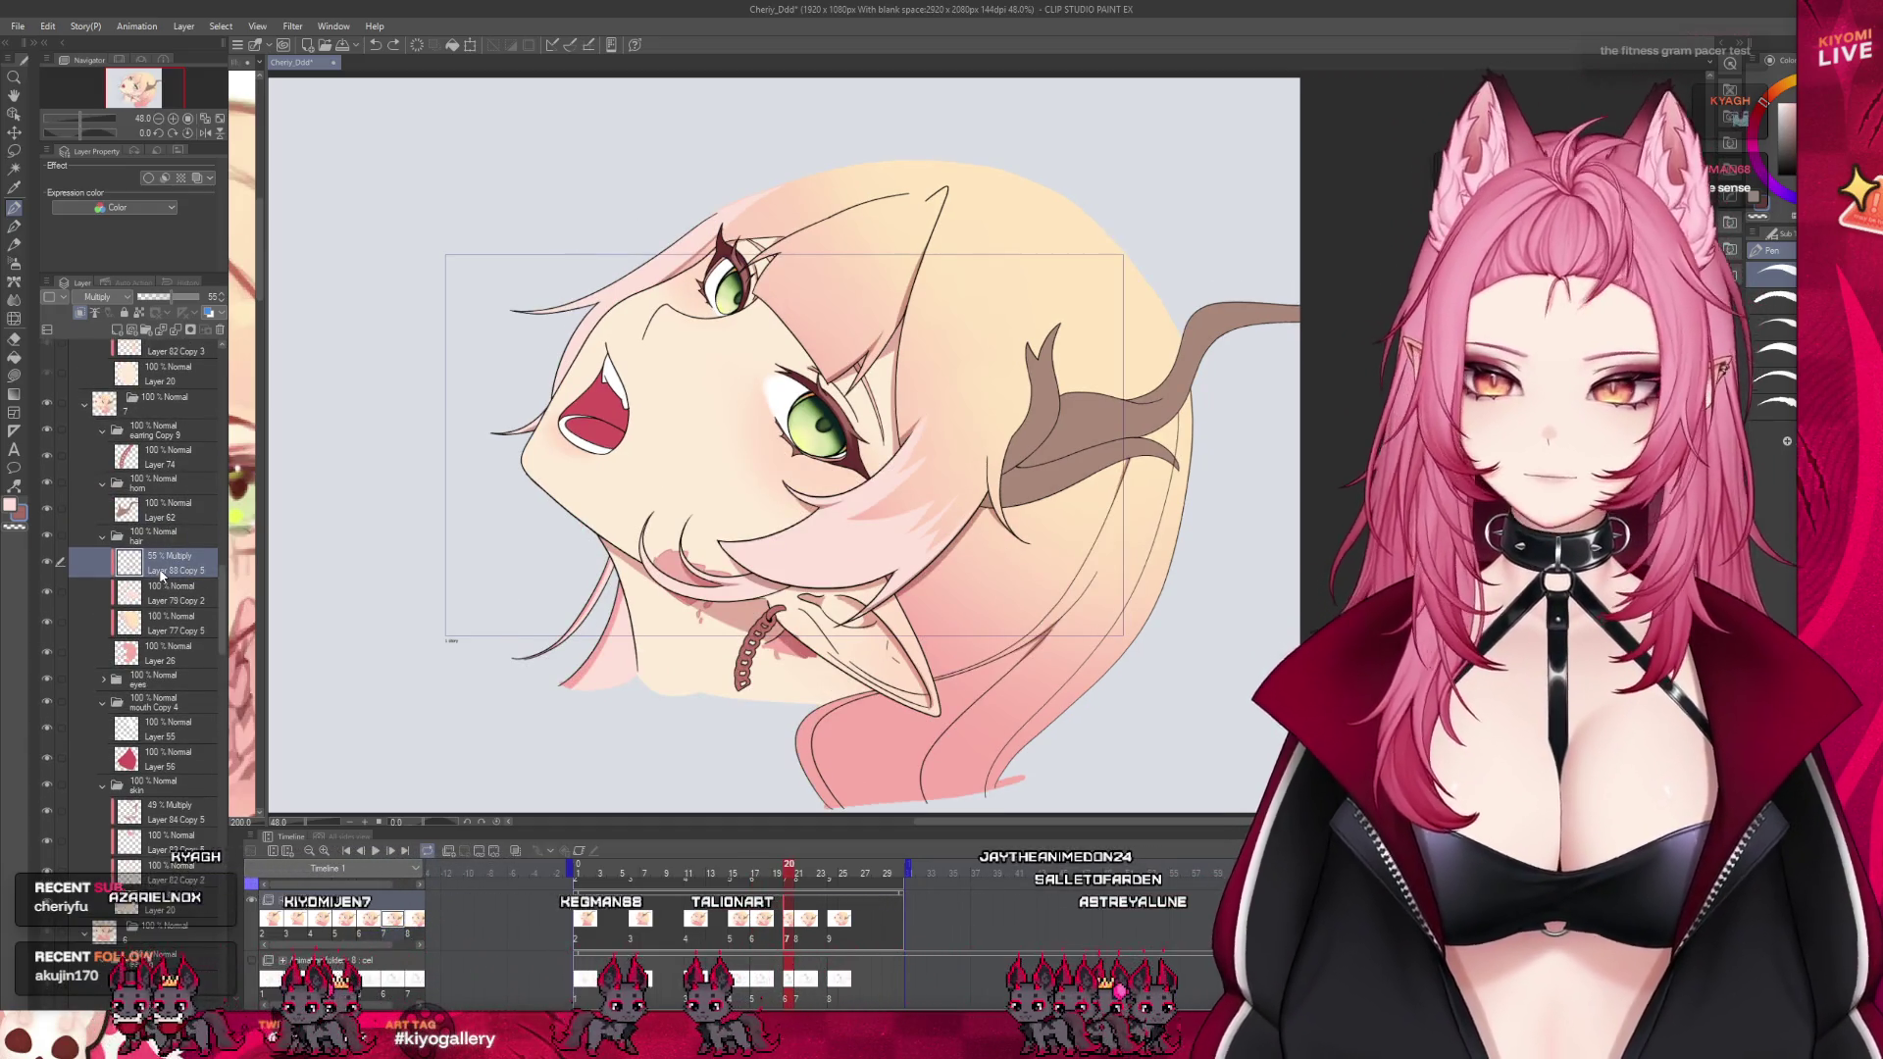
Advance the timeline to frame 21 for its hair shading layer
{"action": "scroll", "coordinate": [162, 577], "scroll_direction": "down", "scroll_amount": 3}
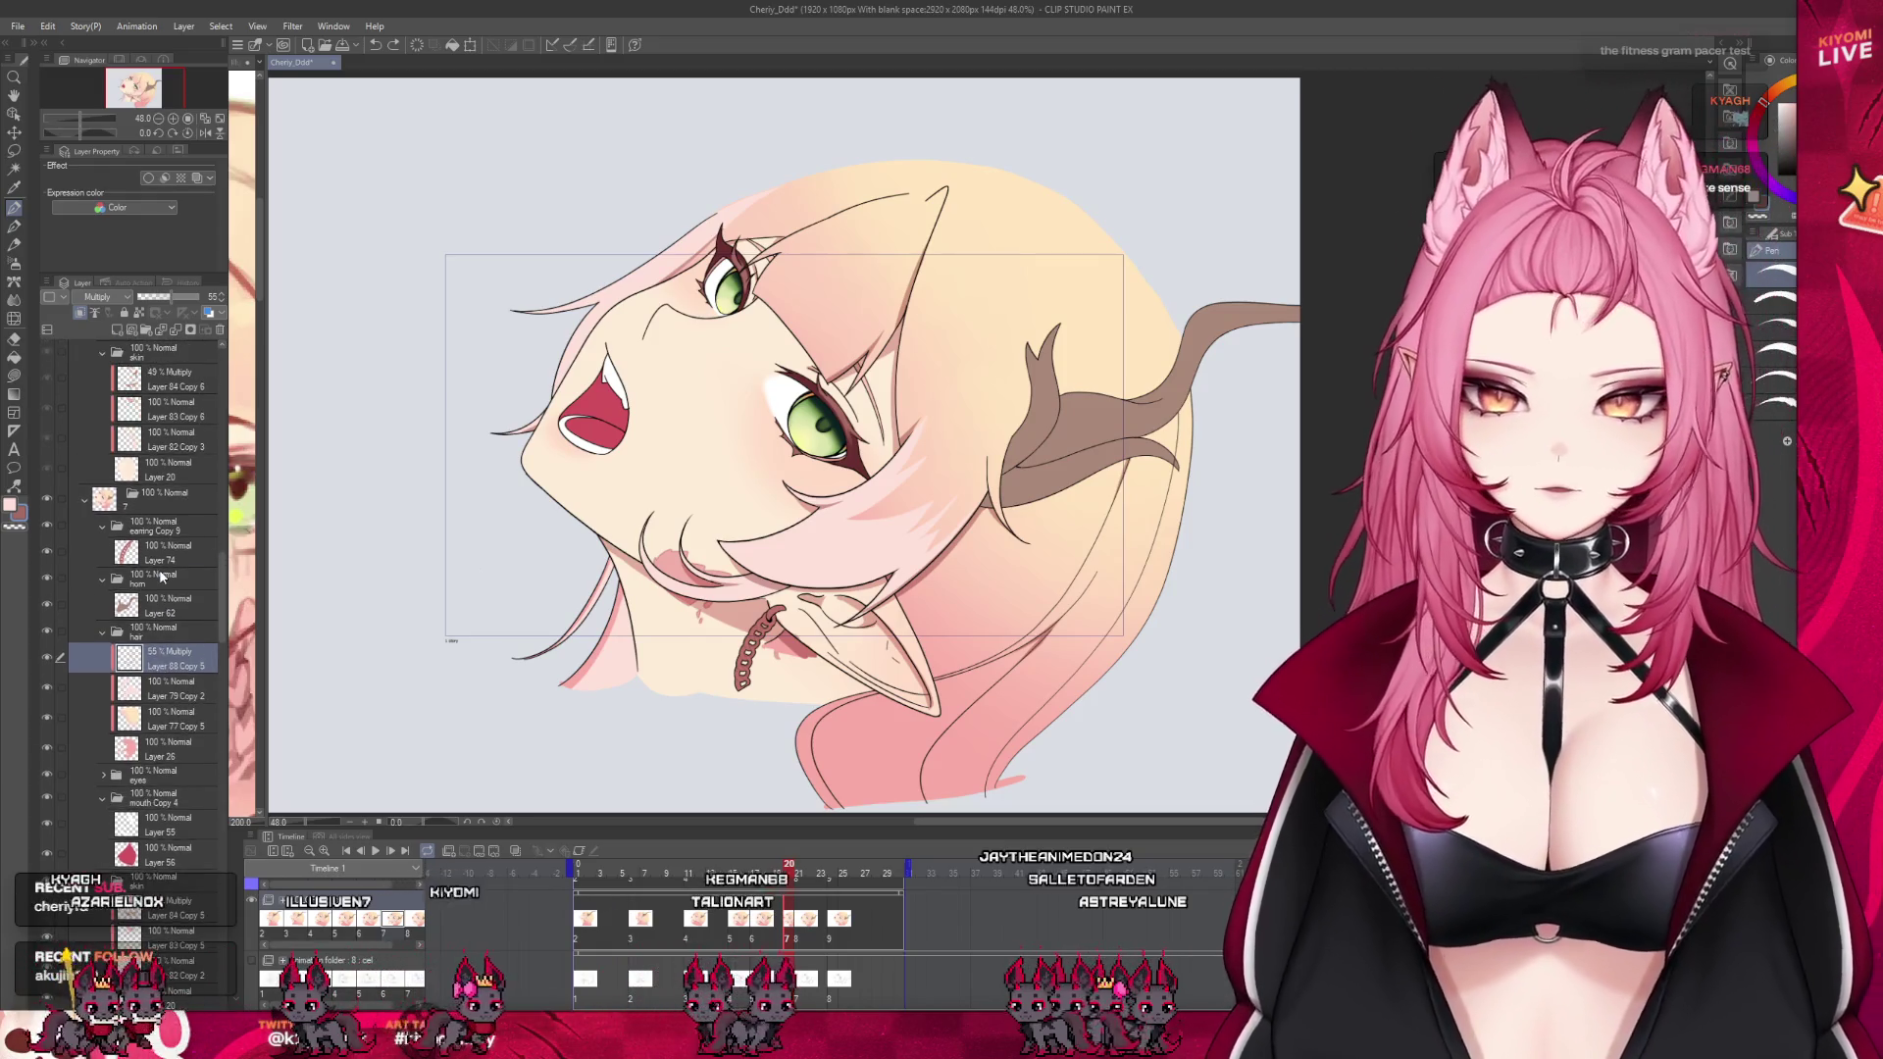
{"action": "scroll", "coordinate": [162, 577], "scroll_direction": "down", "scroll_amount": 3}
{"action": "scroll", "coordinate": [162, 576], "scroll_direction": "down", "scroll_amount": 3}
{"action": "scroll", "coordinate": [161, 577], "scroll_direction": "down", "scroll_amount": 3}
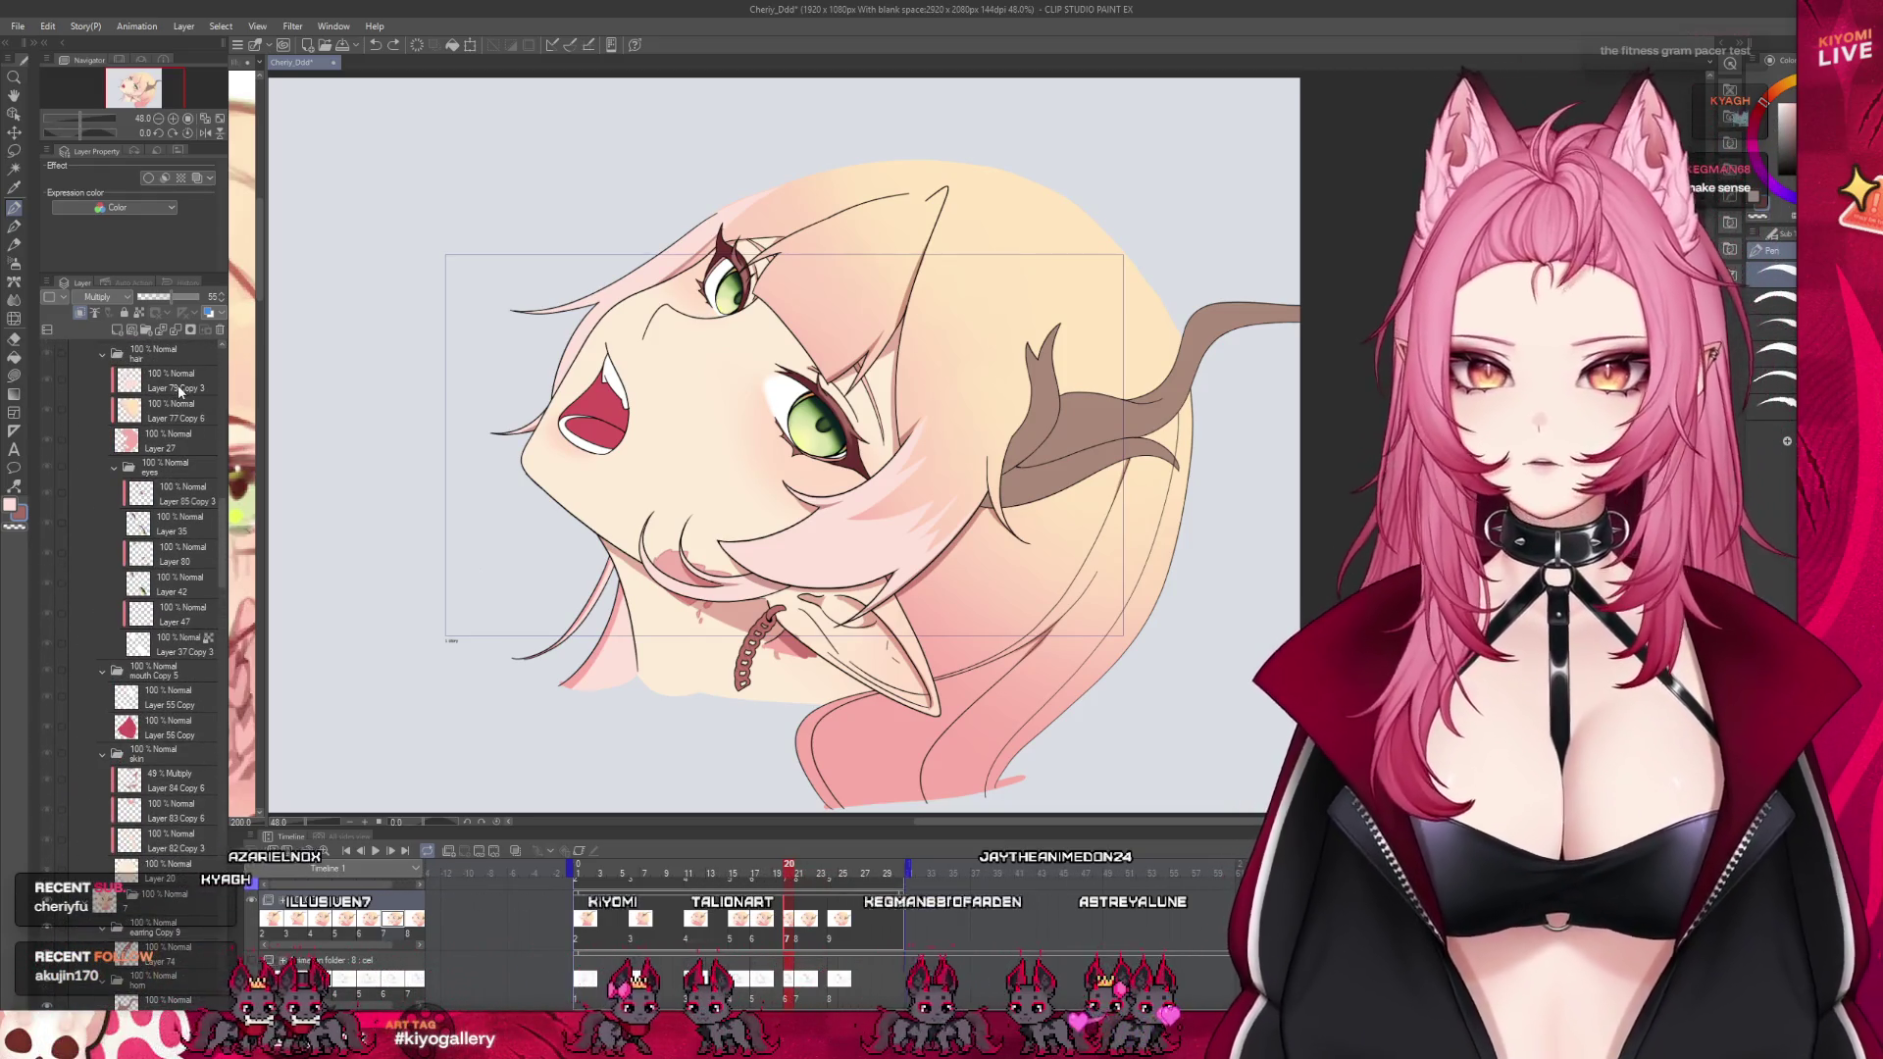
{"action": "key", "text": "period"}
{"action": "scroll", "coordinate": [1050, 442], "scroll_direction": "up", "scroll_amount": 1}
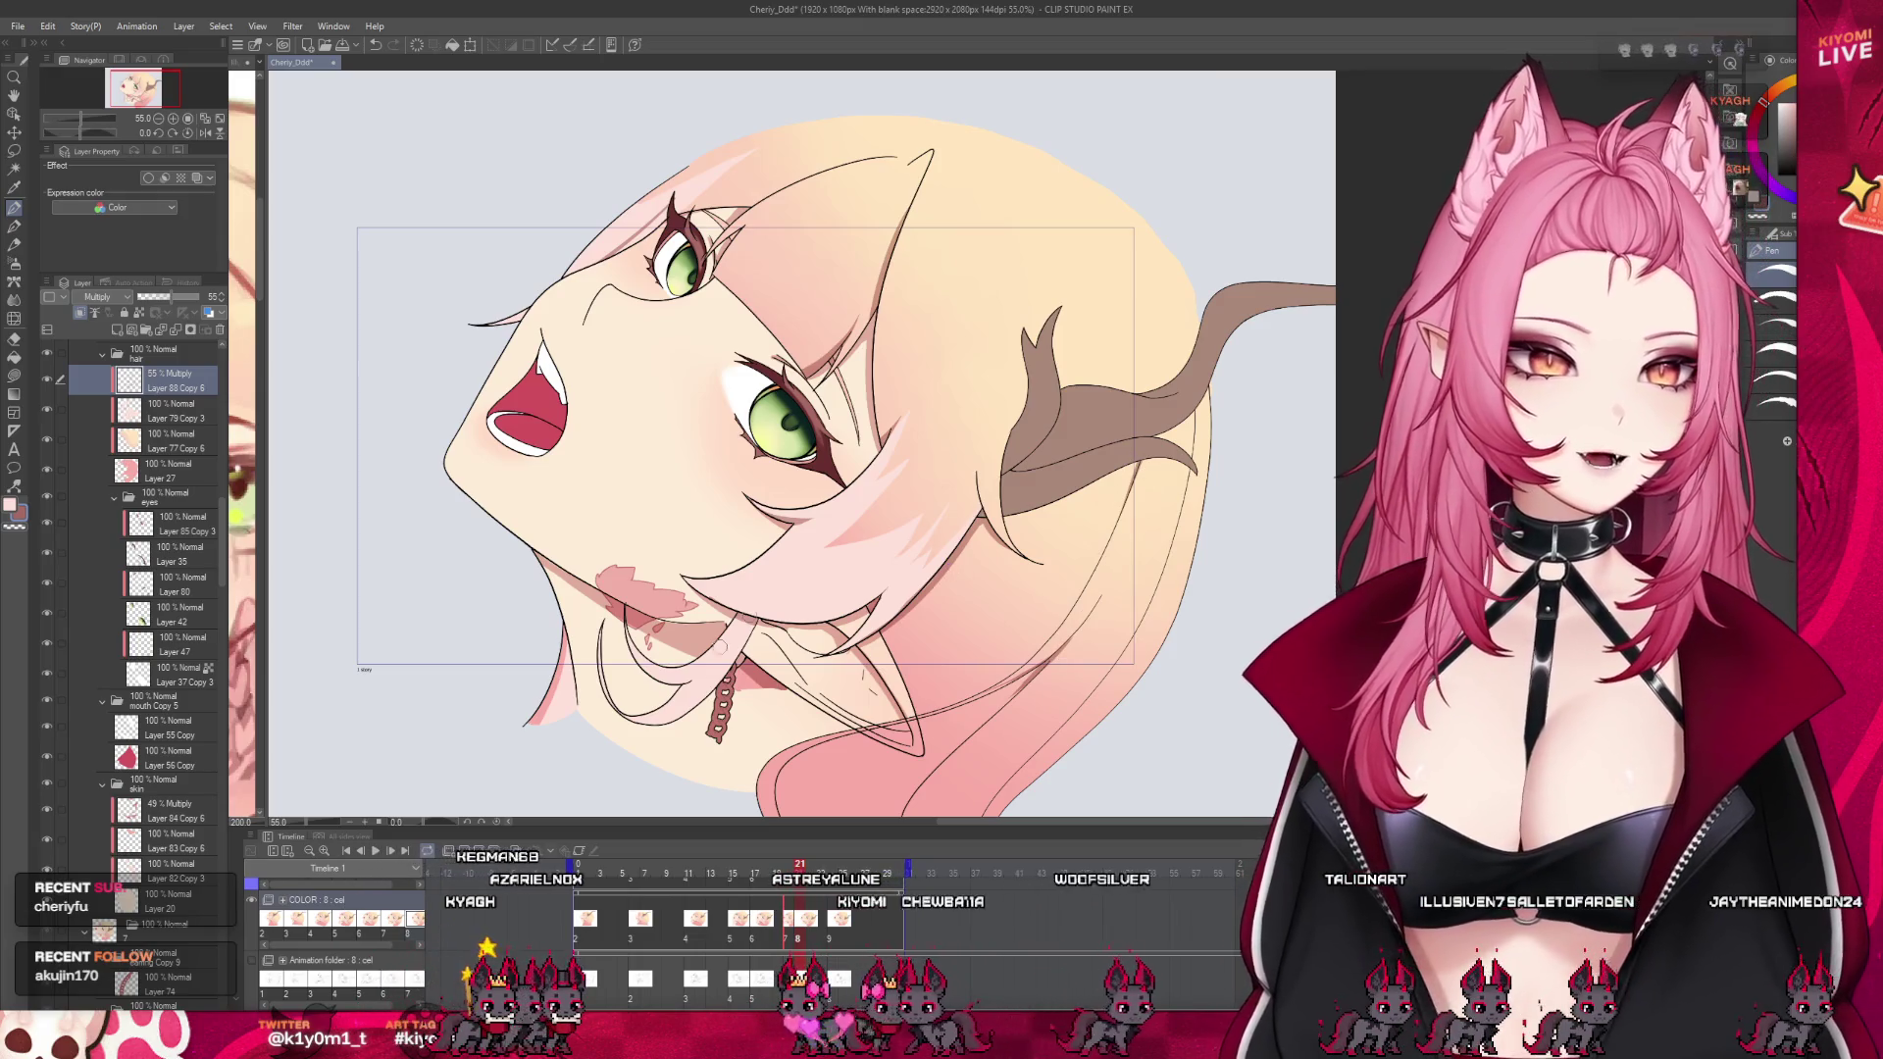
Preview back to frame 19, jump to frame 21, then advance cel by cel toward frame 24
{"action": "scroll", "coordinate": [701, 672], "scroll_direction": "up", "scroll_amount": 2}
{"action": "scroll", "coordinate": [704, 672], "scroll_direction": "up", "scroll_amount": 1}
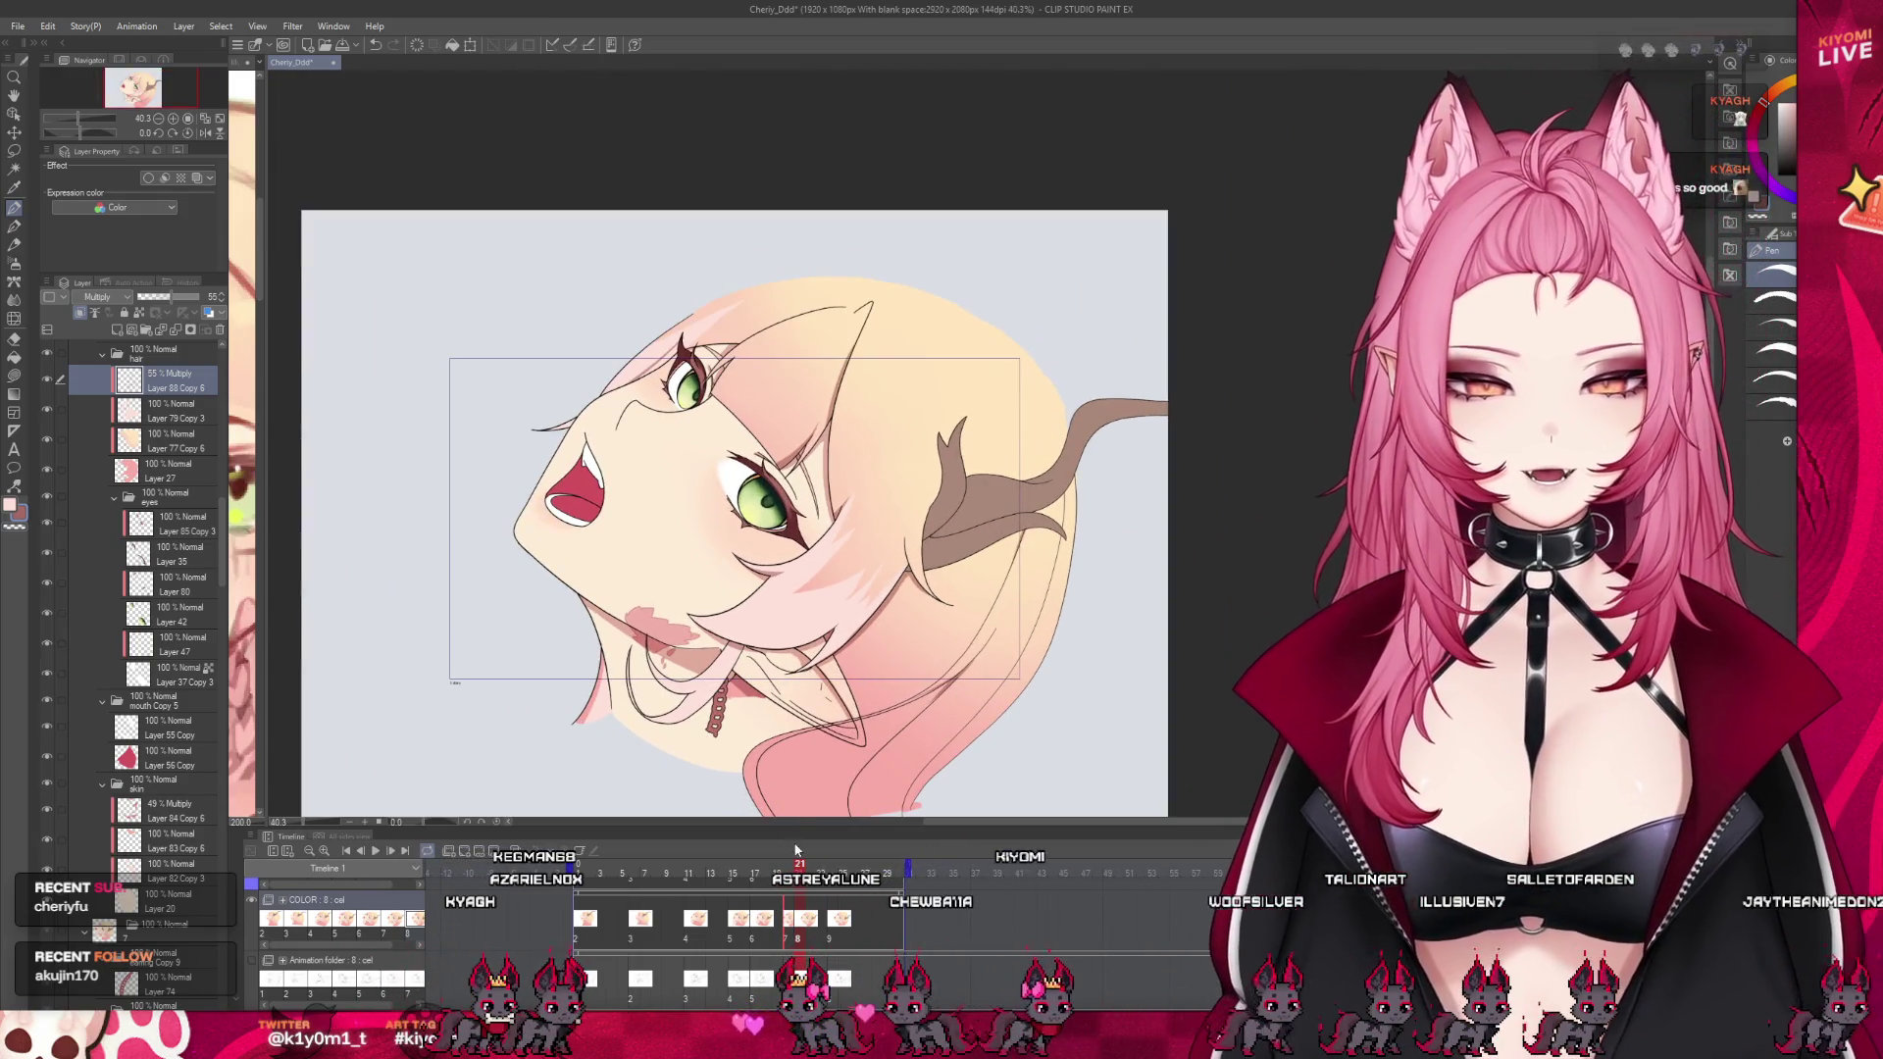
{"action": "mouse_move", "coordinate": [800, 865]}
{"action": "left_mouse_down"}
{"action": "mouse_move", "coordinate": [551, 872]}
{"action": "mouse_move", "coordinate": [866, 914]}
{"action": "left_mouse_up"}
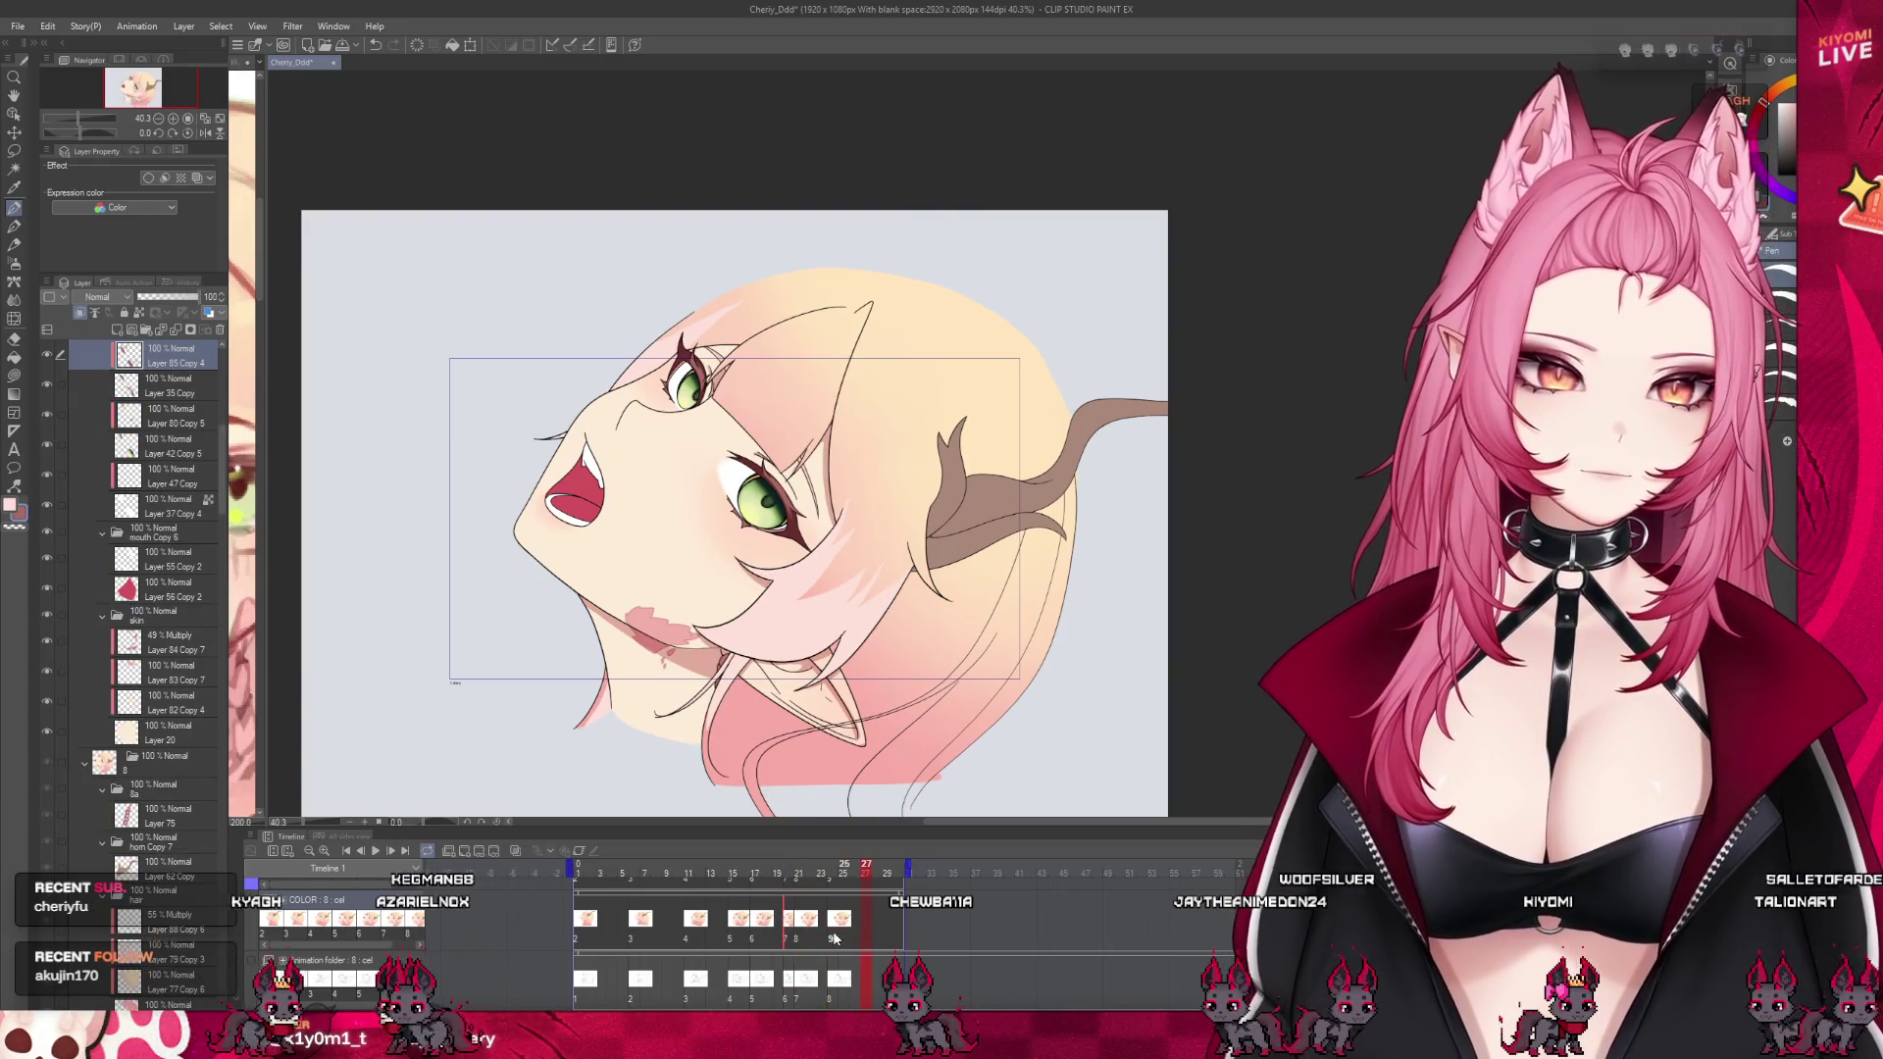
{"action": "left_click", "coordinate": [801, 938]}
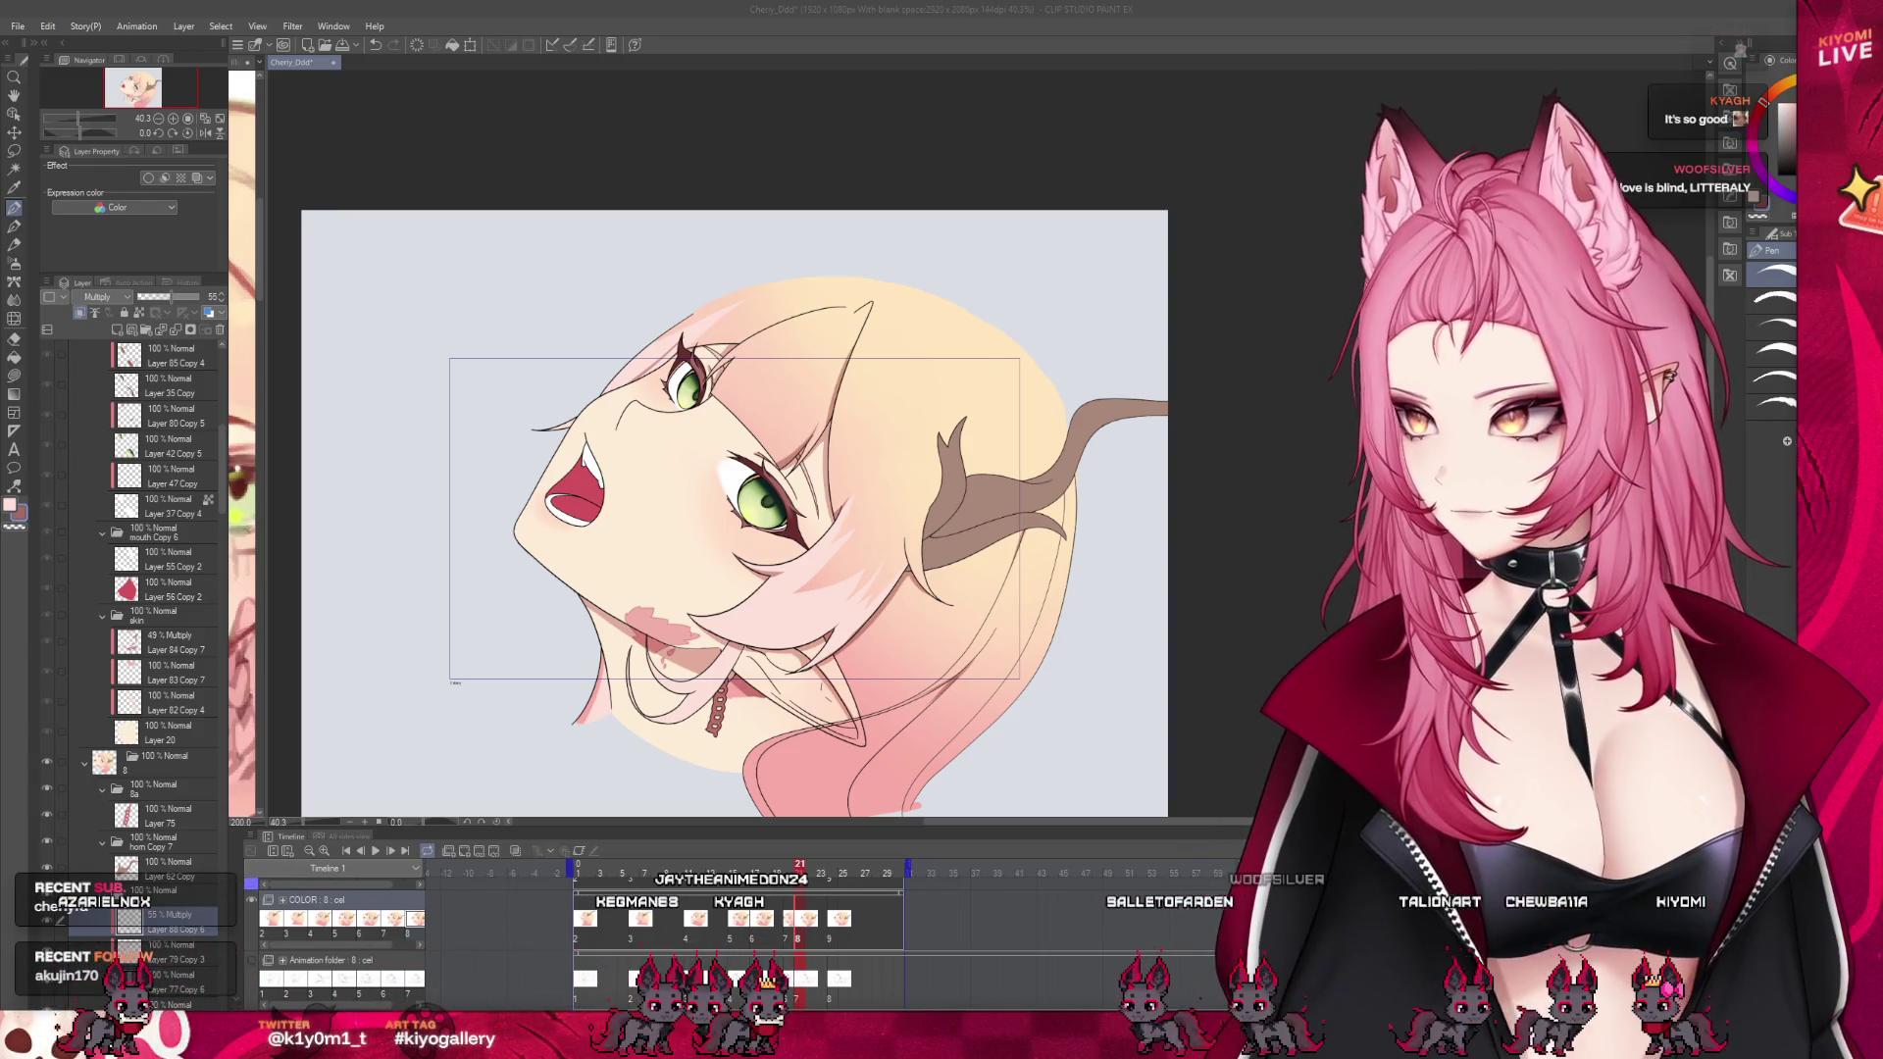
{"action": "scroll", "coordinate": [944, 647], "scroll_direction": "up", "scroll_amount": 1}
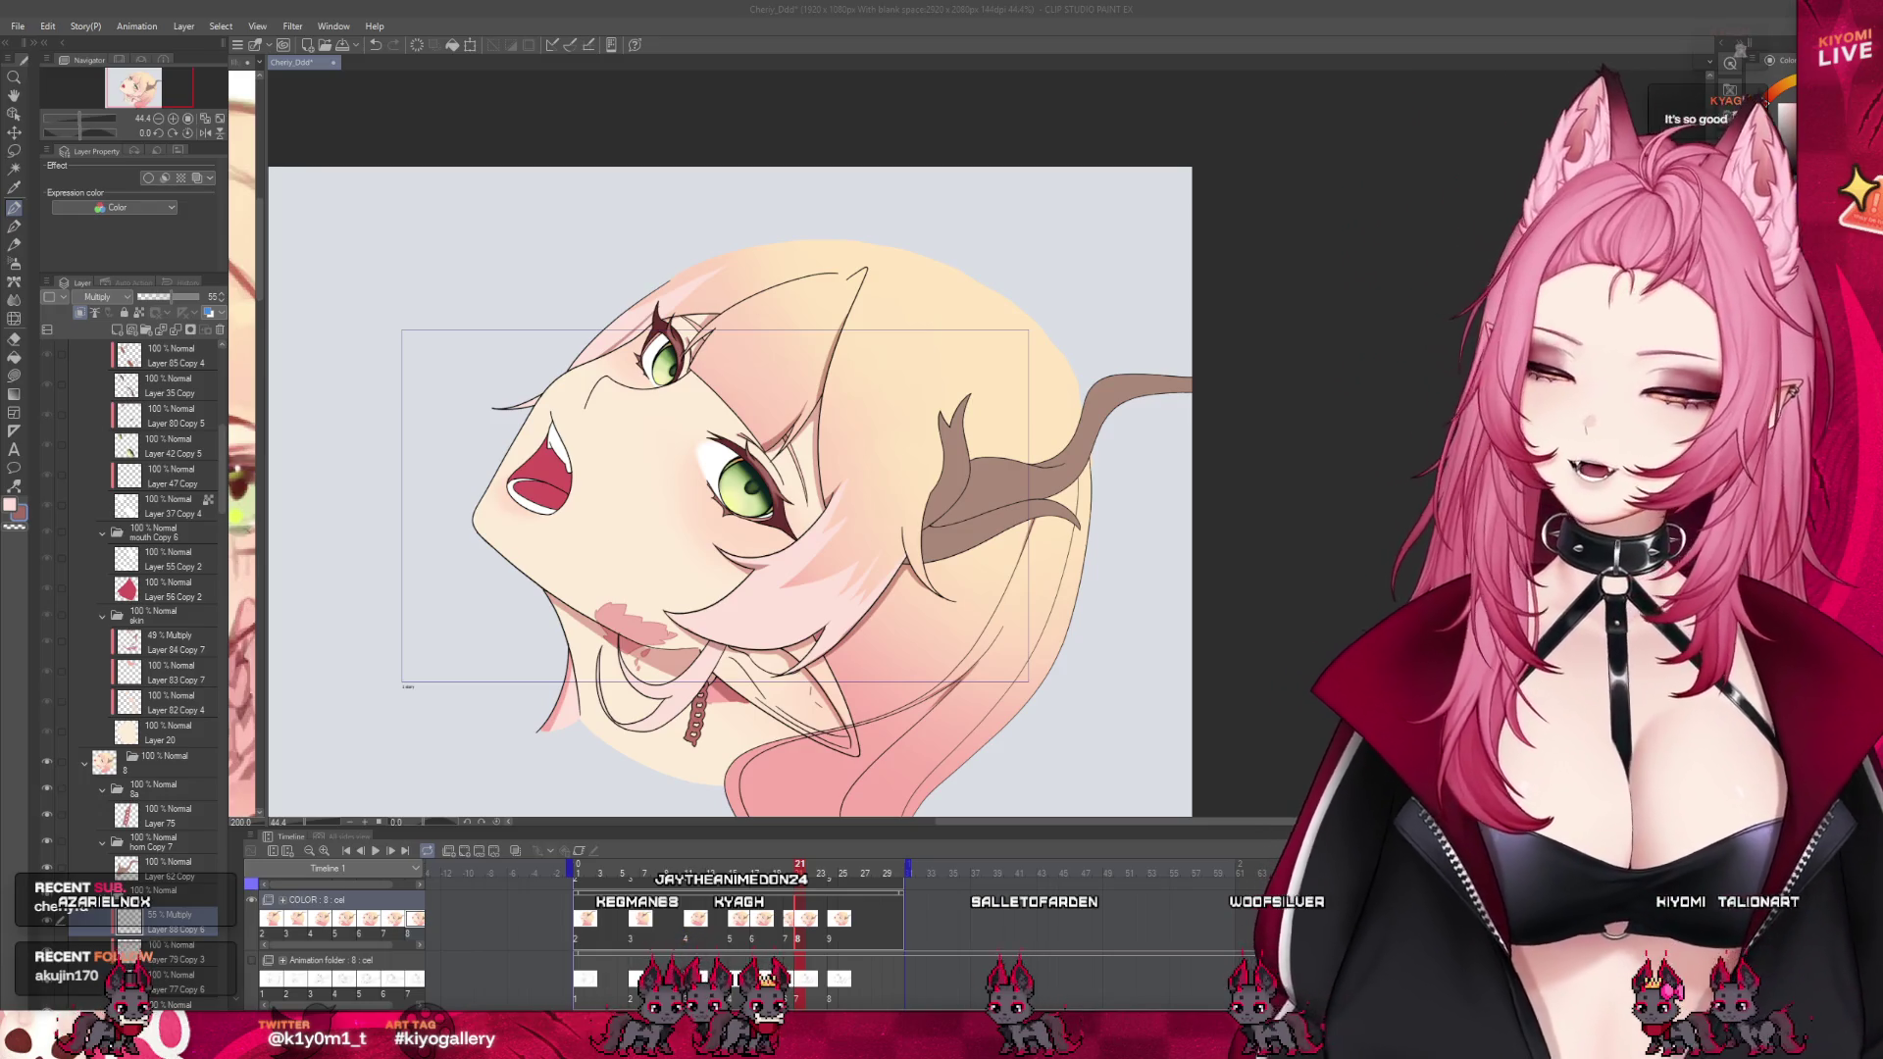
{"action": "scroll", "coordinate": [726, 667], "scroll_direction": "down", "scroll_amount": 1}
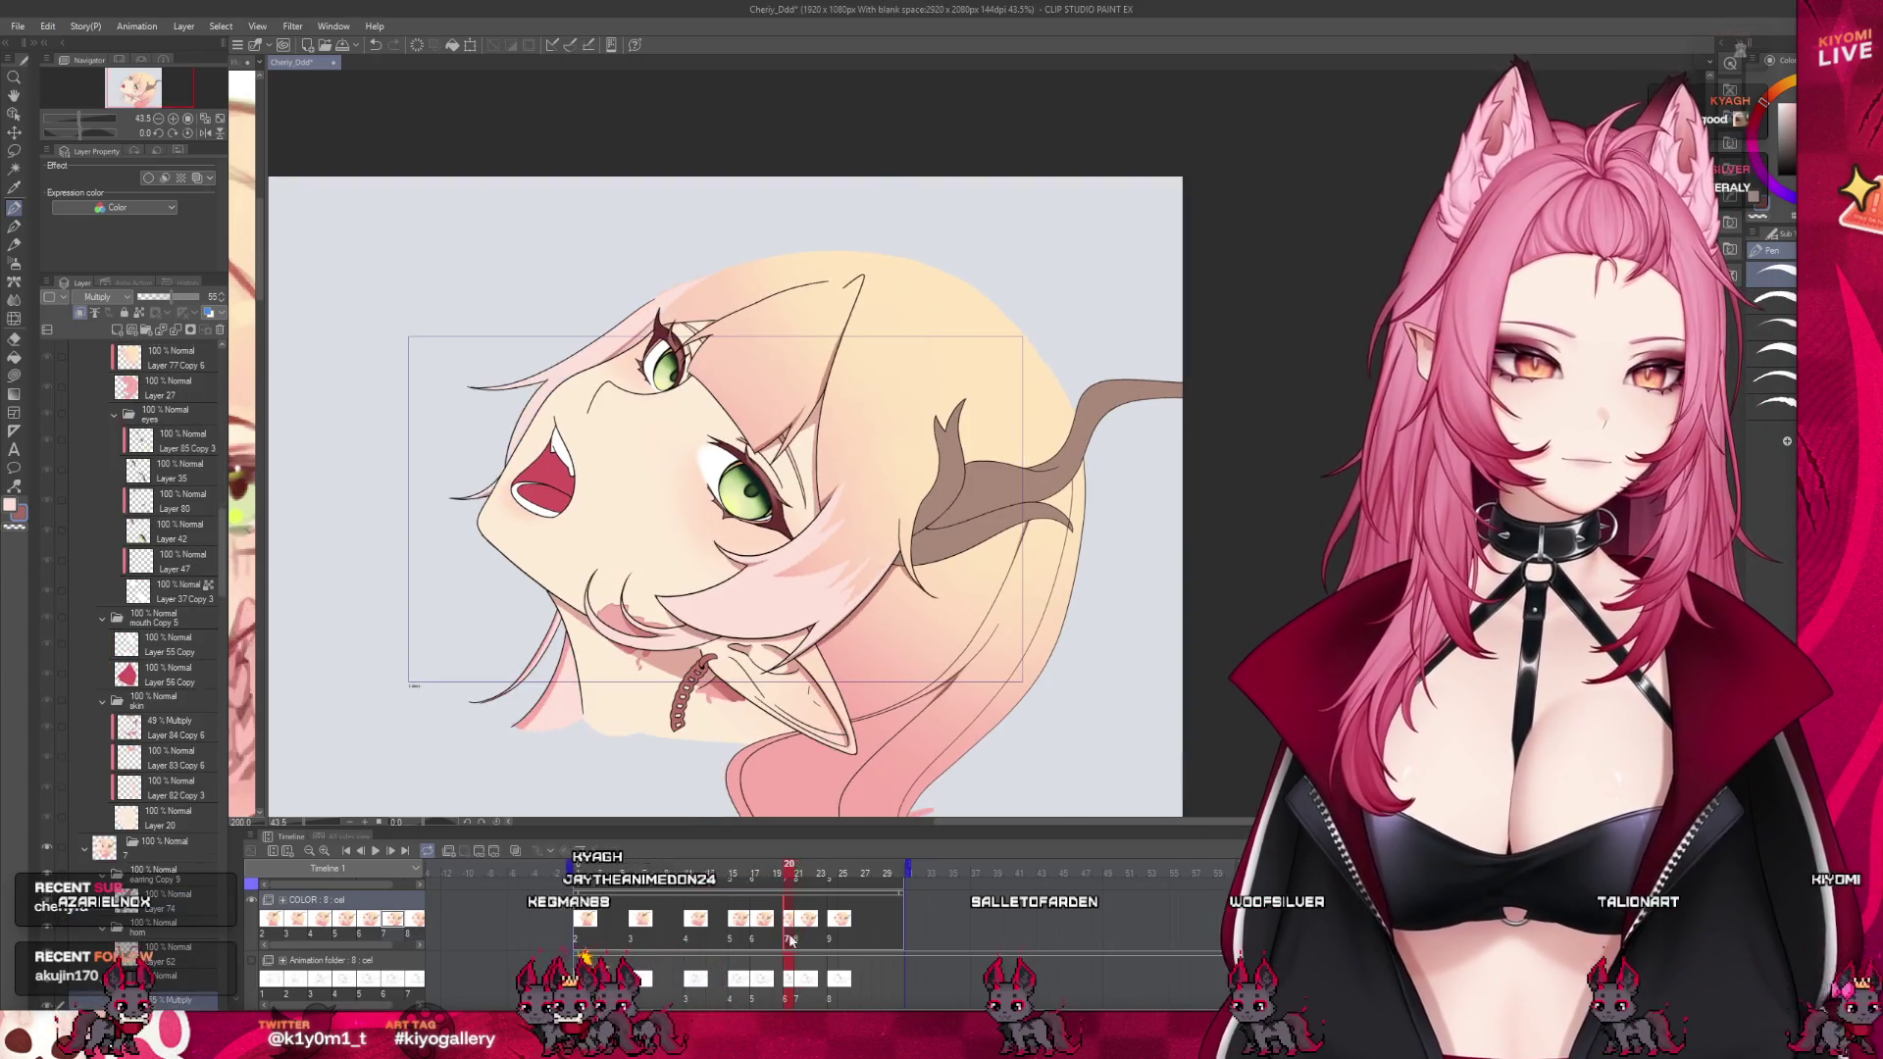
{"action": "left_click", "coordinate": [800, 939]}
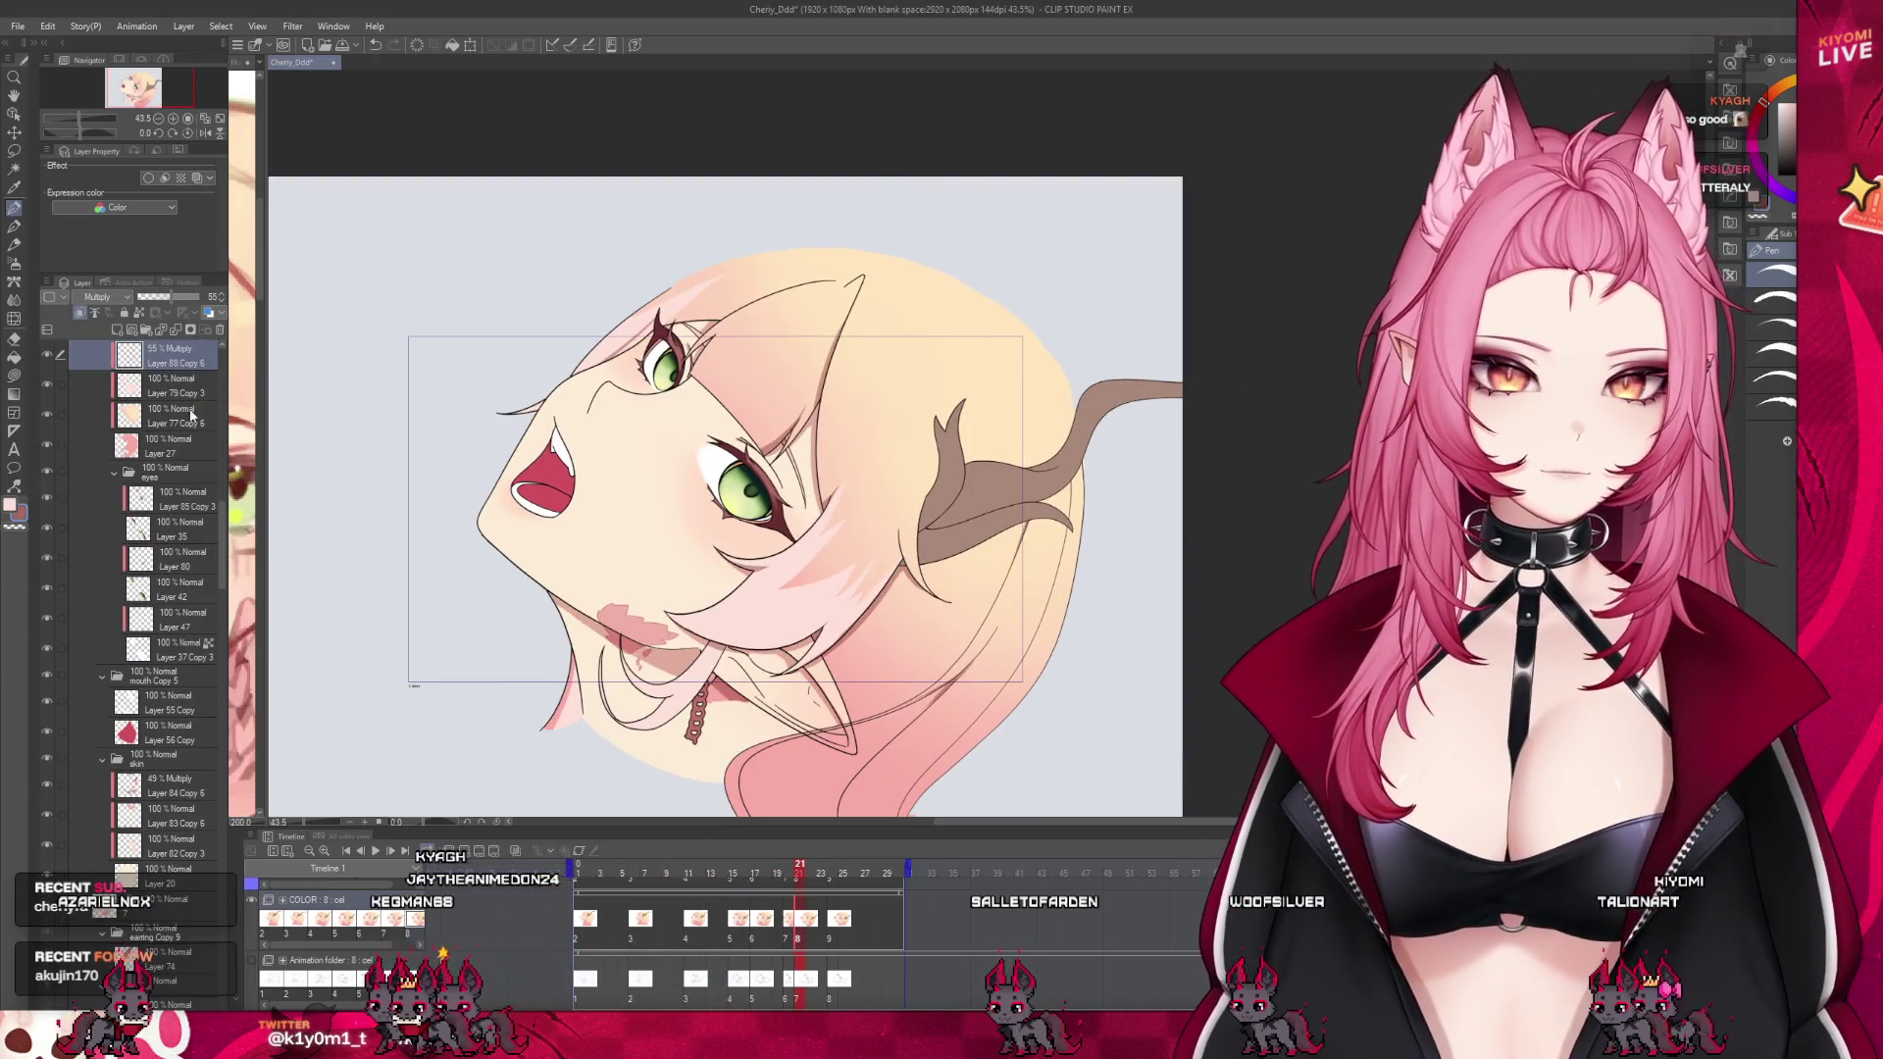
{"action": "scroll", "coordinate": [177, 430], "scroll_direction": "up", "scroll_amount": 1}
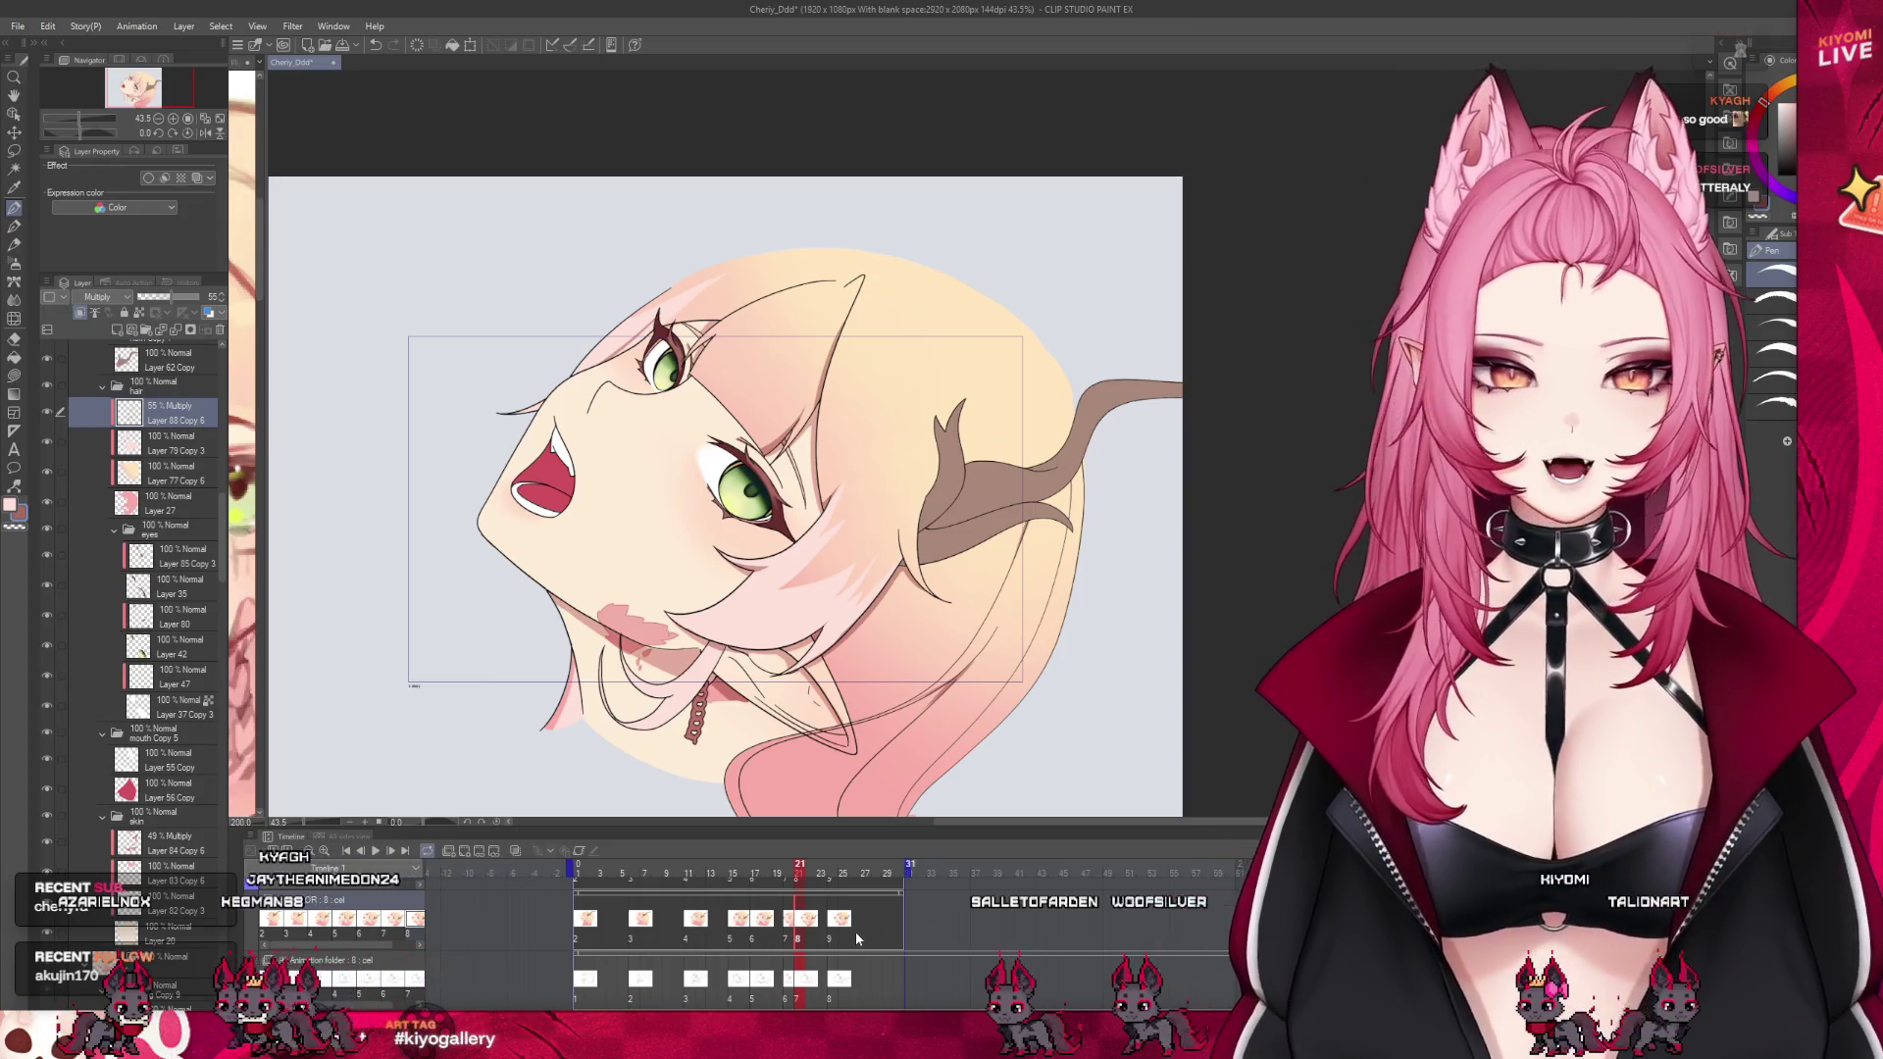
{"action": "key", "text": "Right"}
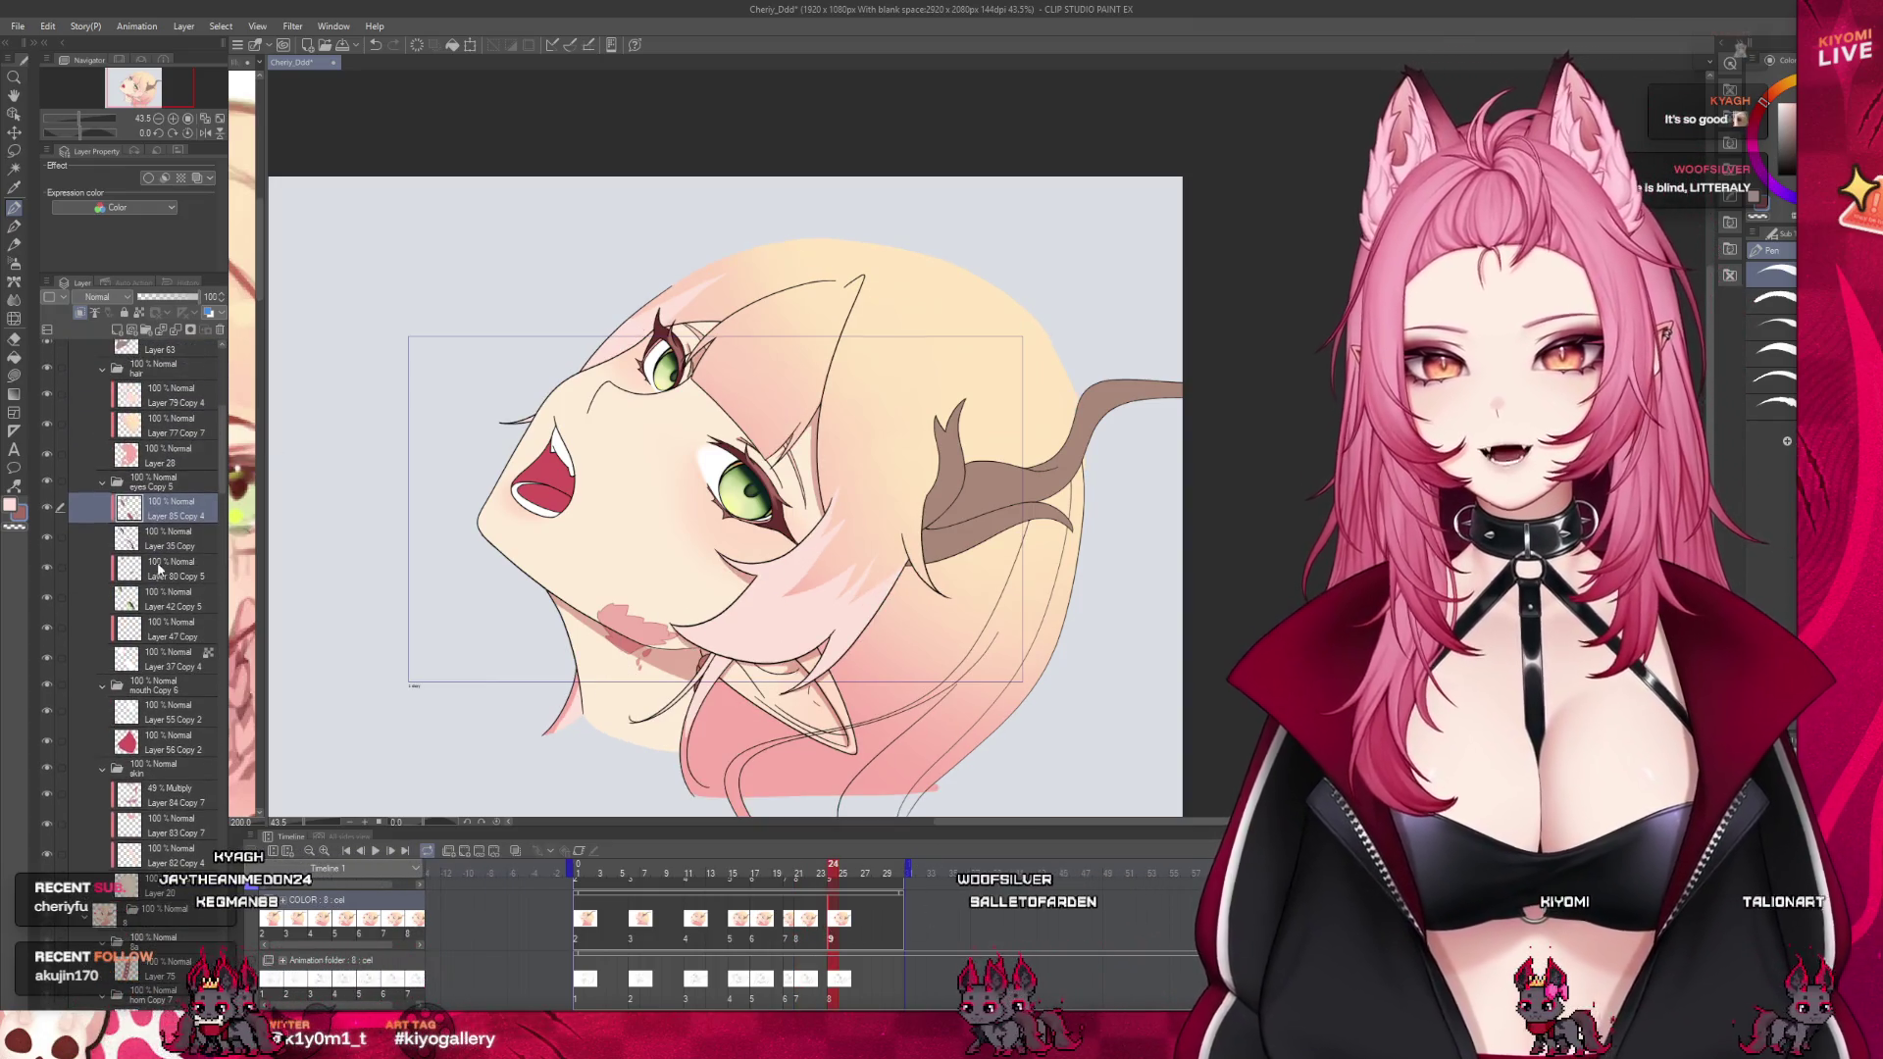
{"action": "scroll", "coordinate": [1014, 507], "scroll_direction": "up", "scroll_amount": 2}
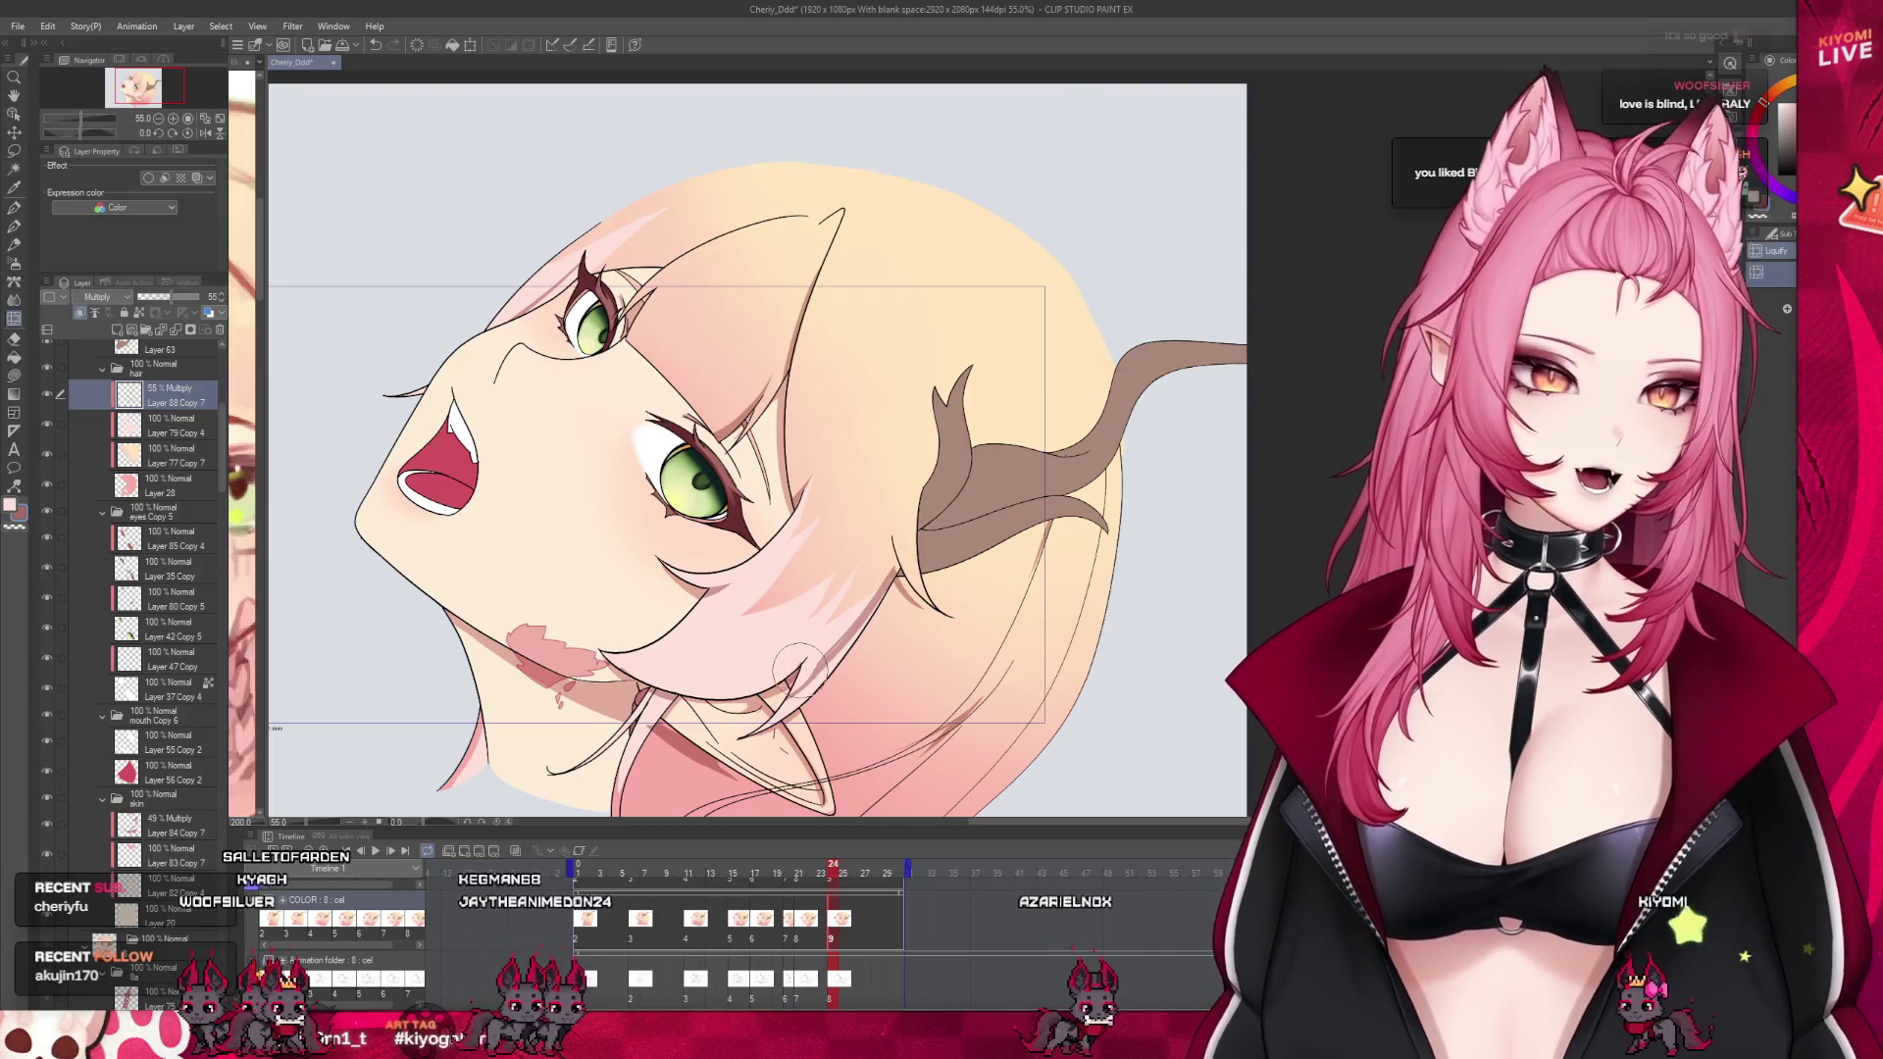
Cycle through the Direct draw, Pen and warp (J) tools
{"action": "key", "text": "u"}
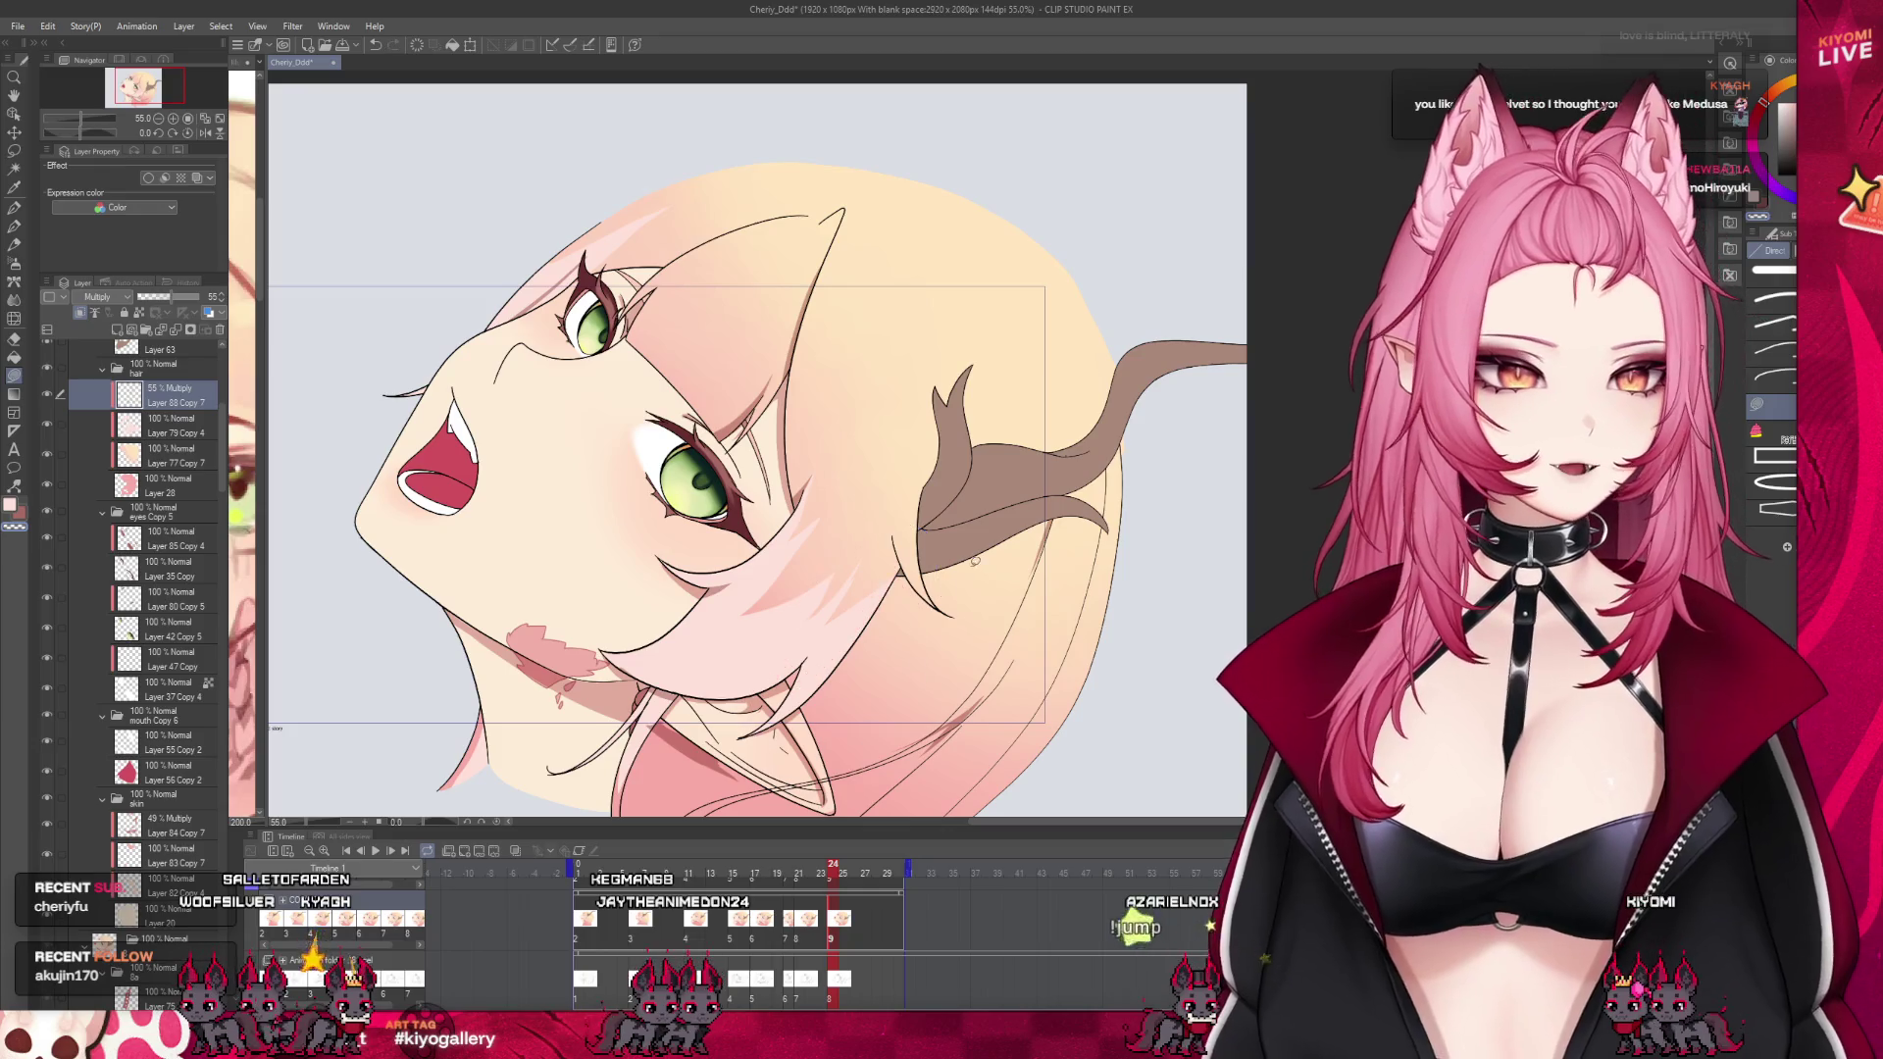
{"action": "key", "text": "p"}
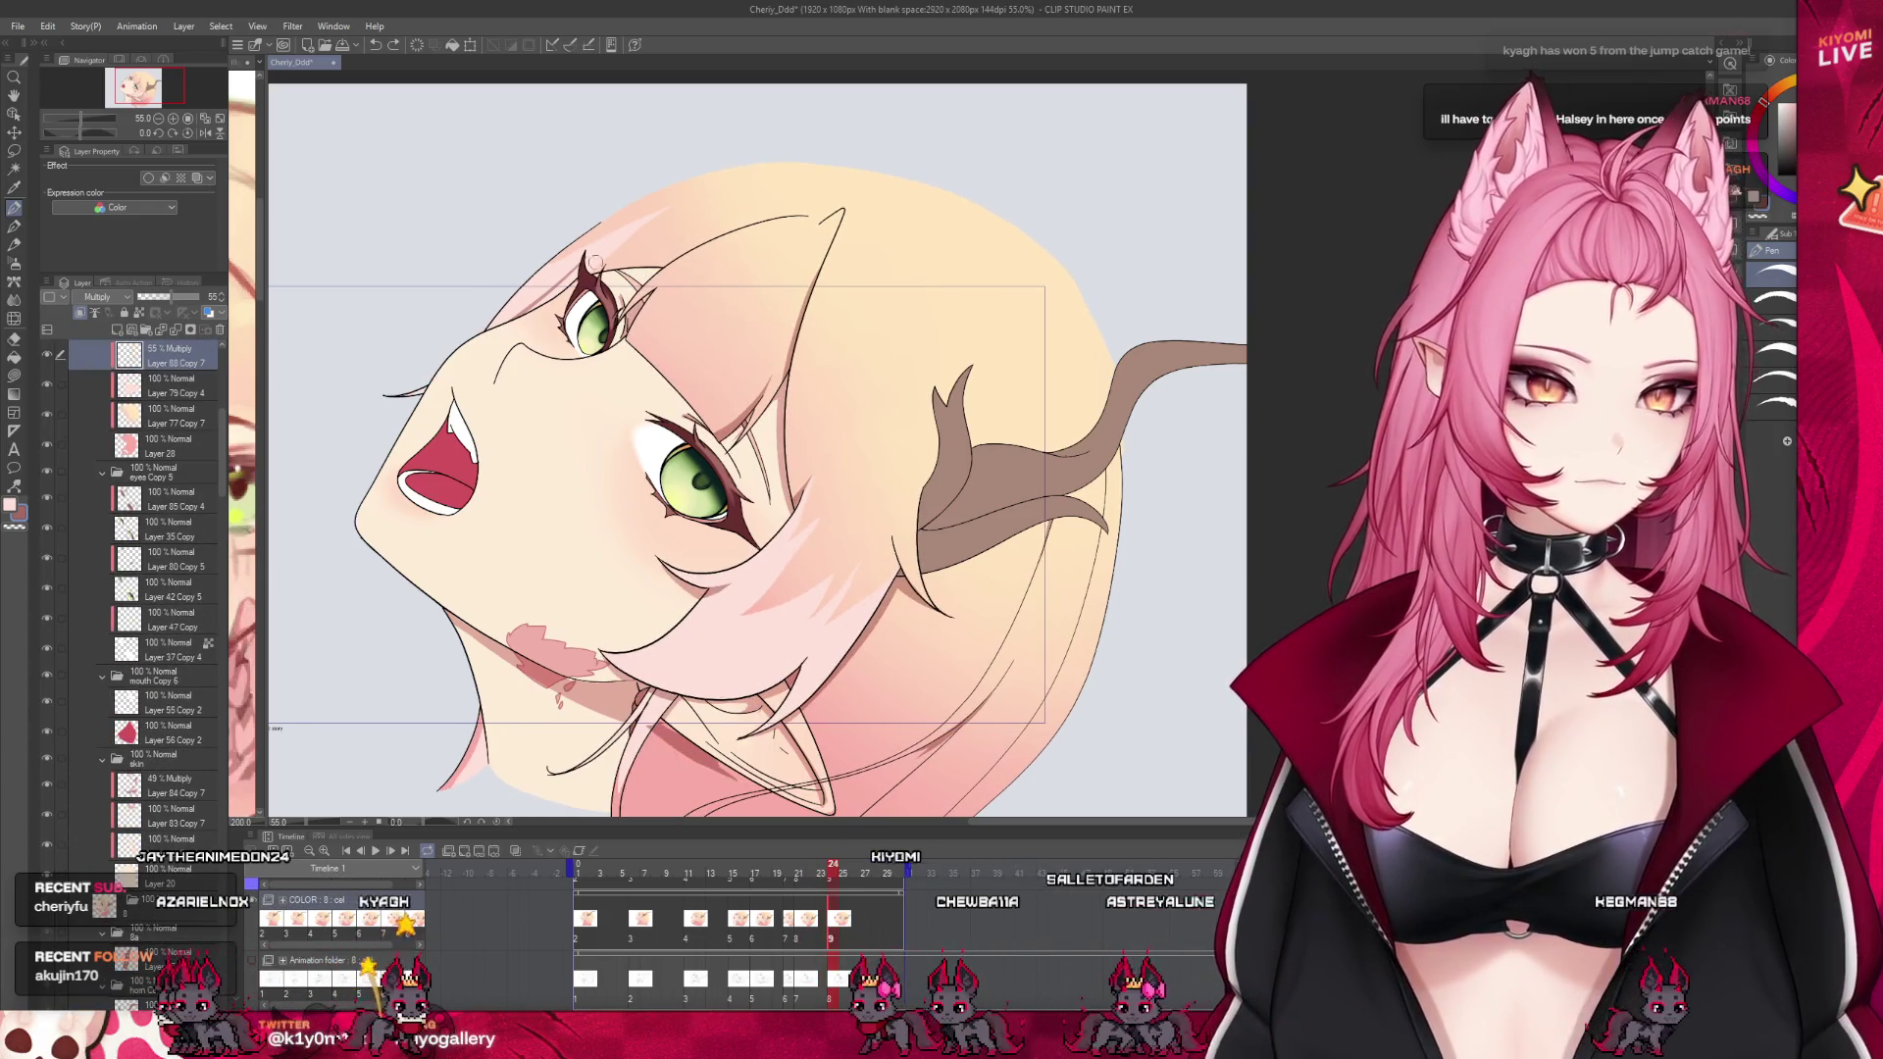
{"action": "key", "text": "j"}
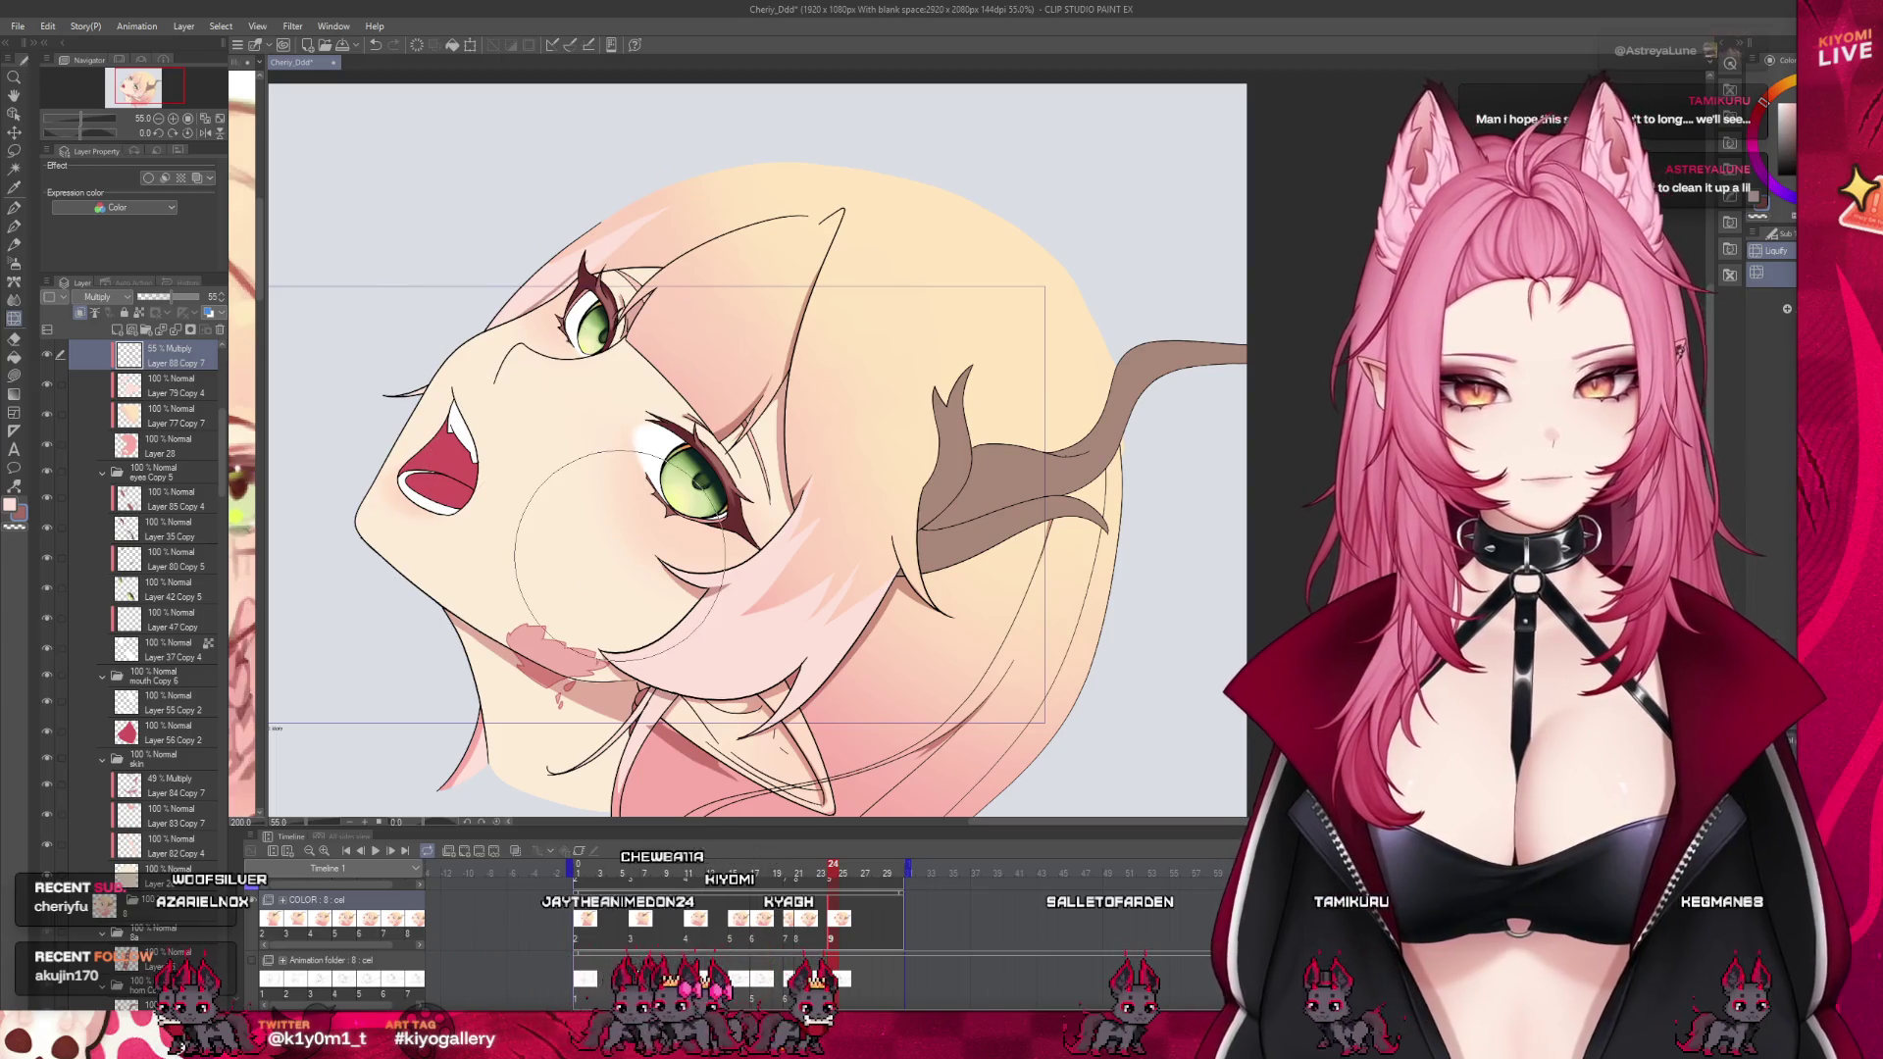
Scrub through the animation frames and return to the first frame's side-profile drawing
{"action": "scroll", "coordinate": [806, 495], "scroll_direction": "down", "scroll_amount": 1}
{"action": "scroll", "coordinate": [807, 495], "scroll_direction": "down", "scroll_amount": 1}
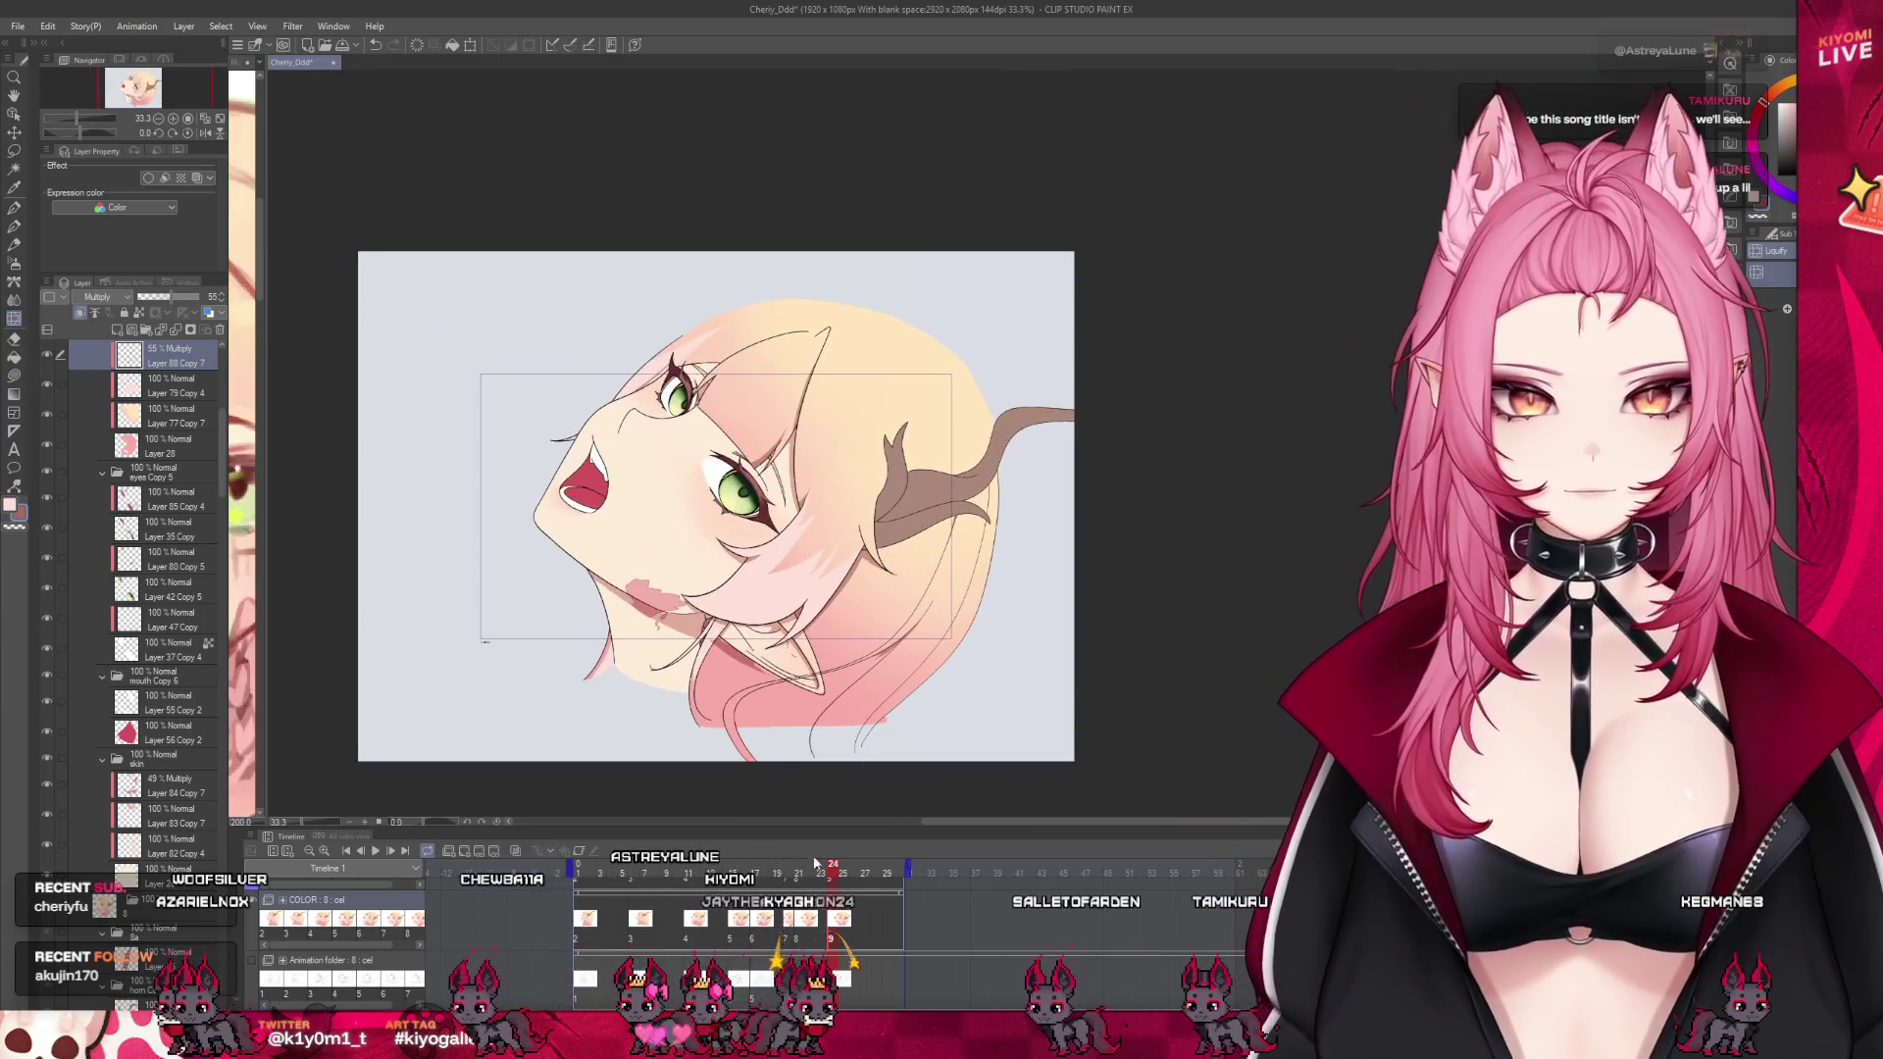
{"action": "left_click_drag", "start_coordinate": [816, 864], "coordinate": [830, 887]}
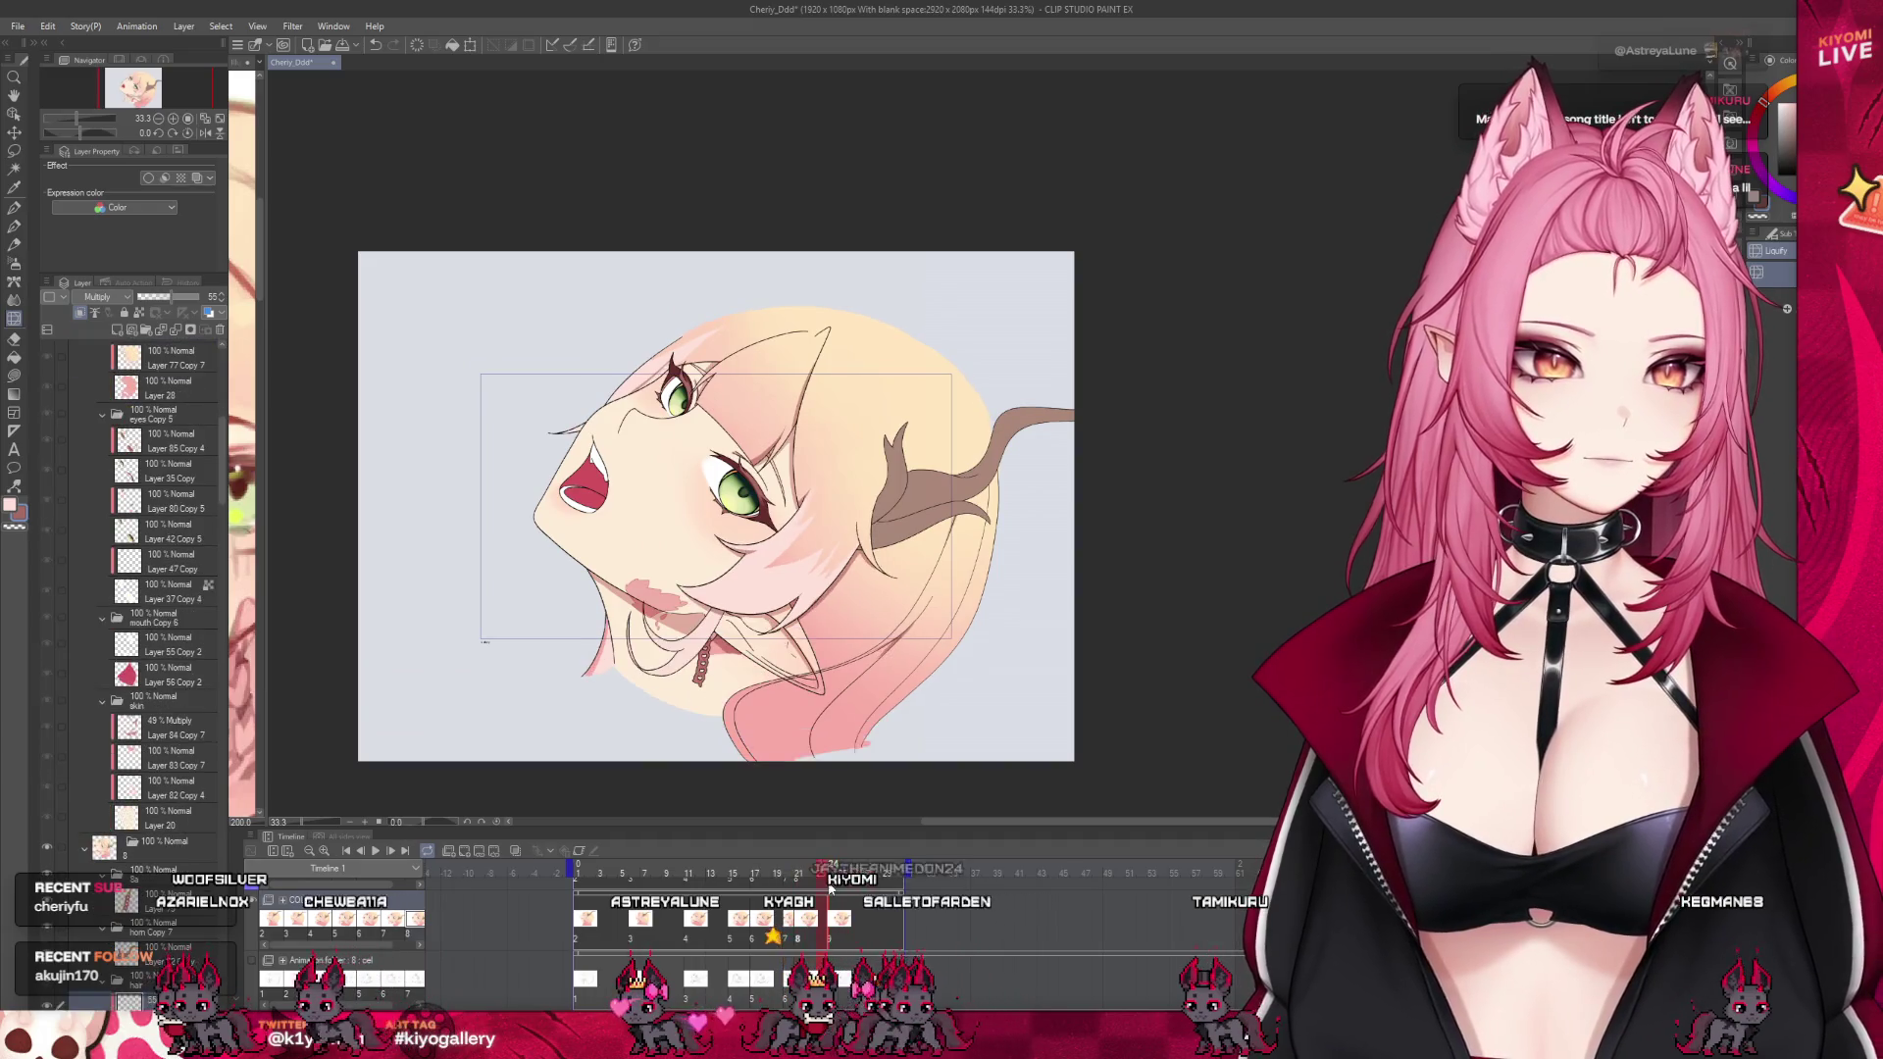
{"action": "left_click_drag", "start_coordinate": [830, 887], "coordinate": [843, 888]}
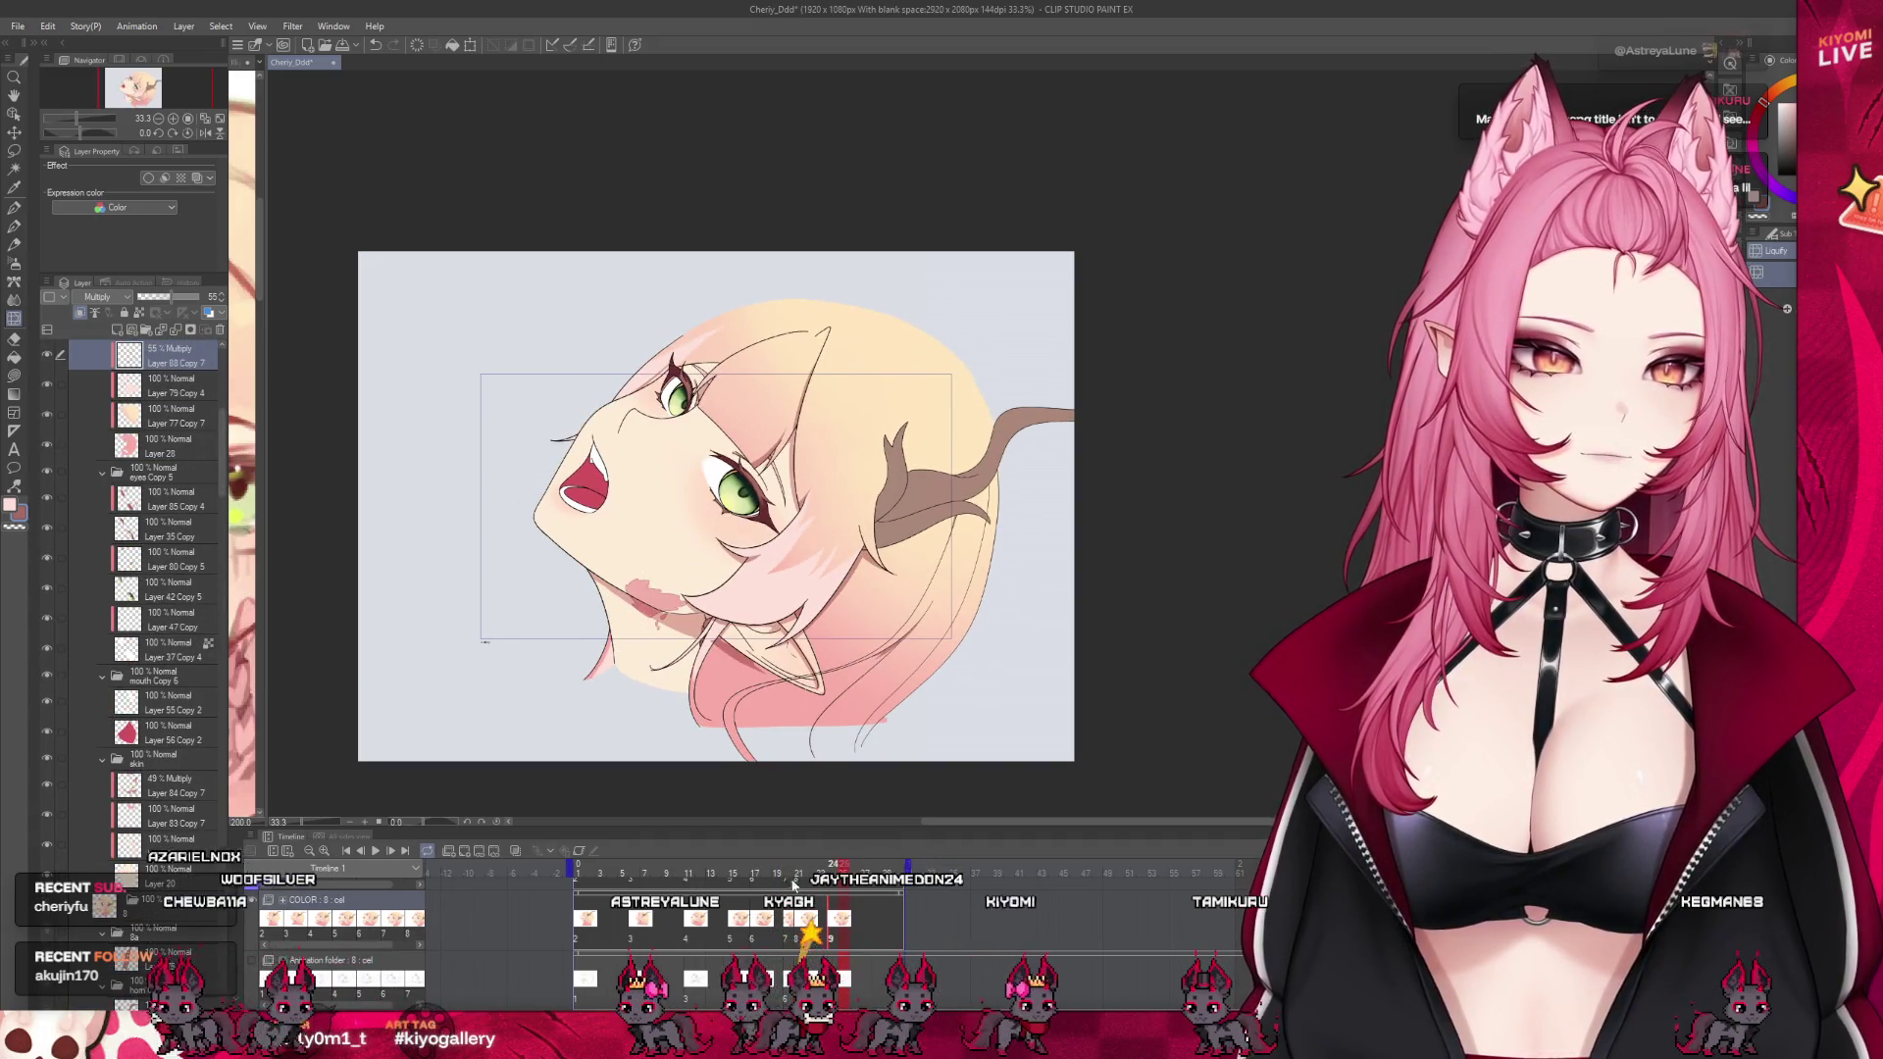
{"action": "left_click", "coordinate": [579, 871]}
{"action": "scroll", "coordinate": [883, 586], "scroll_direction": "up", "scroll_amount": 2}
{"action": "scroll", "coordinate": [882, 585], "scroll_direction": "up", "scroll_amount": 2}
Save the animation file with Ctrl+S and zoom out slightly
{"action": "scroll", "coordinate": [883, 586], "scroll_direction": "up", "scroll_amount": 1}
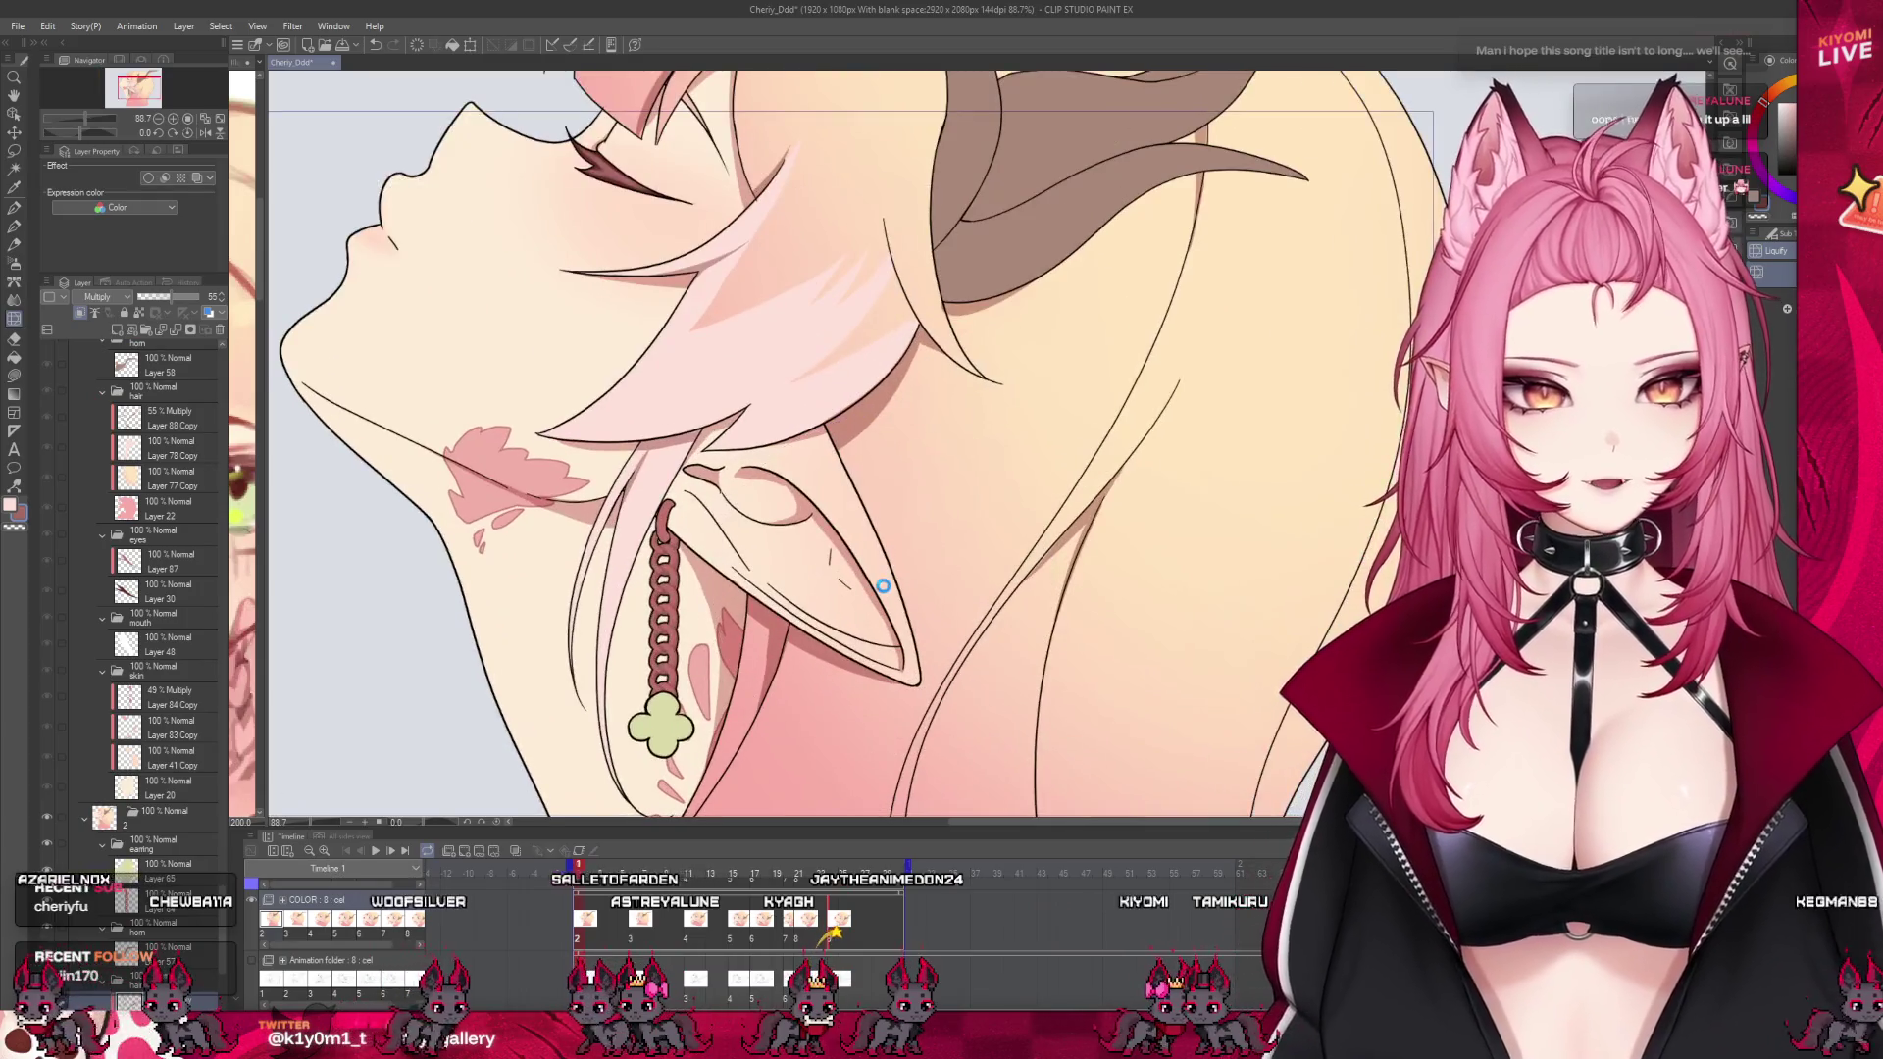
{"action": "key", "text": "ctrl+s"}
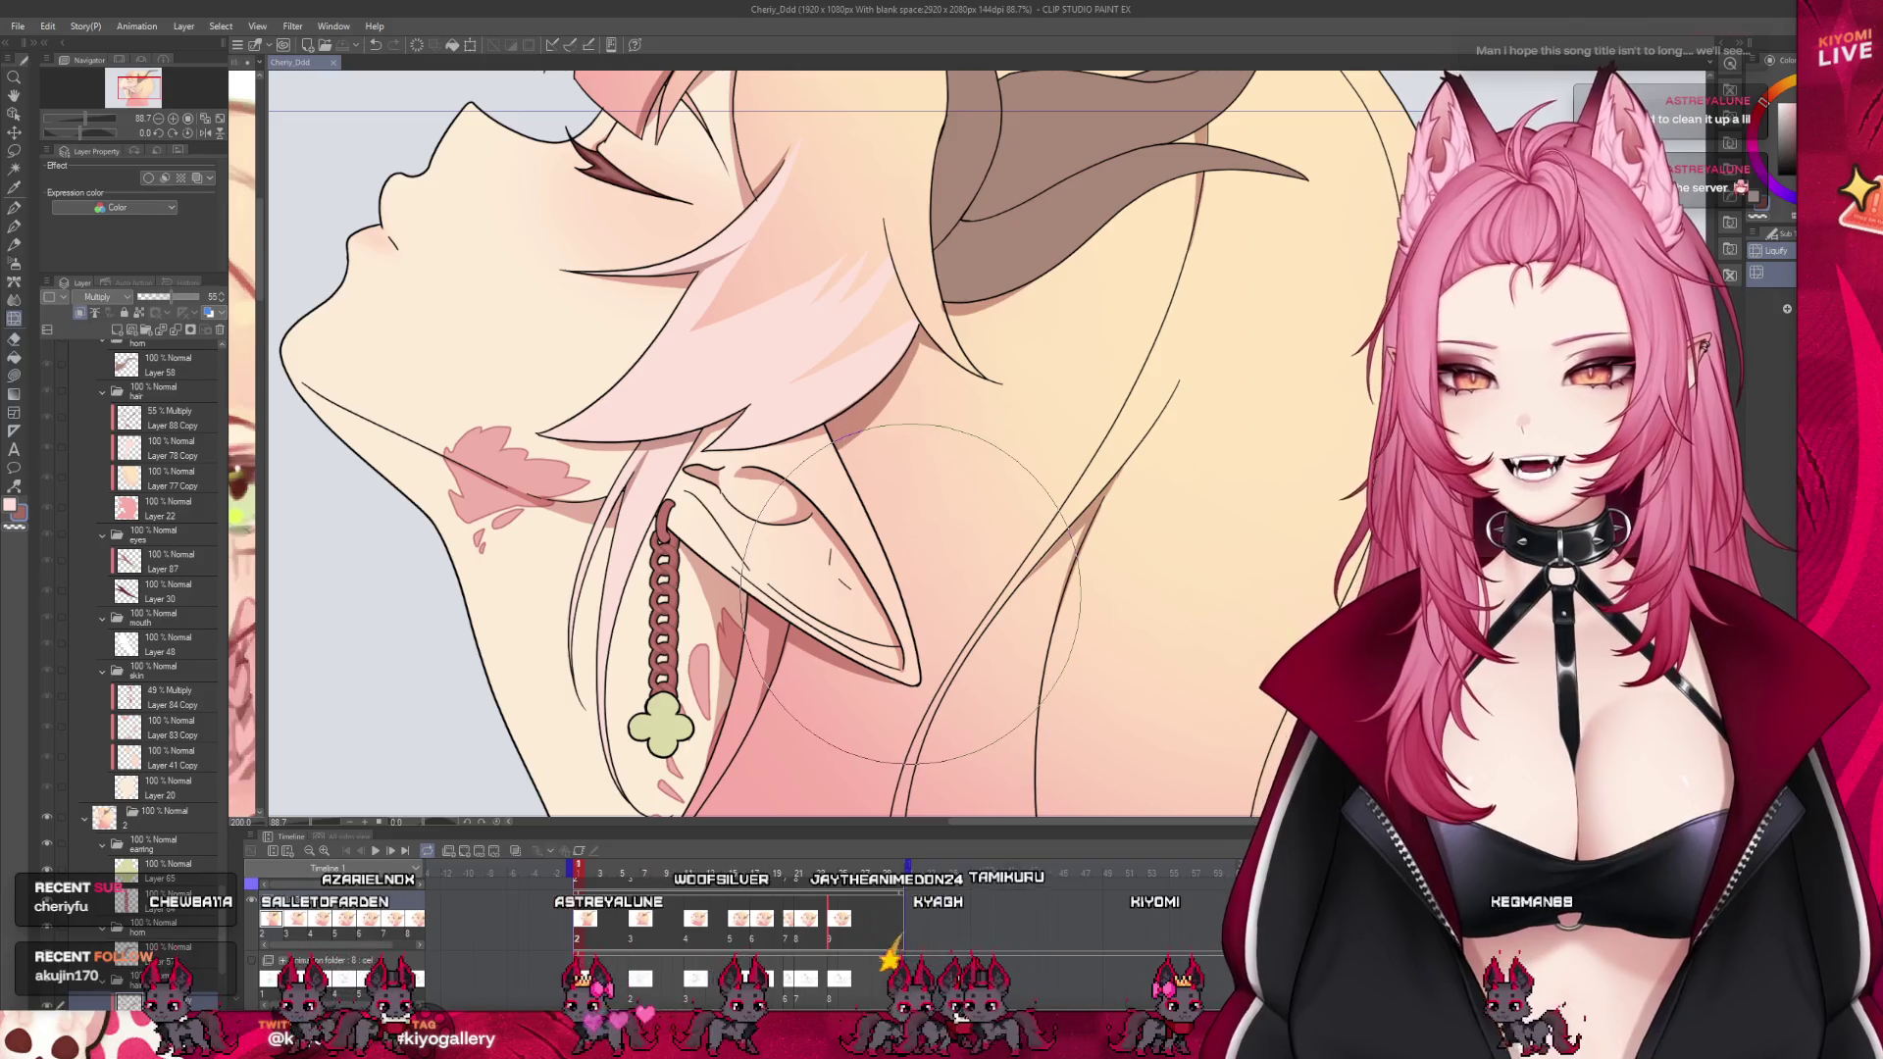
{"action": "scroll", "coordinate": [981, 637], "scroll_direction": "down", "scroll_amount": 1}
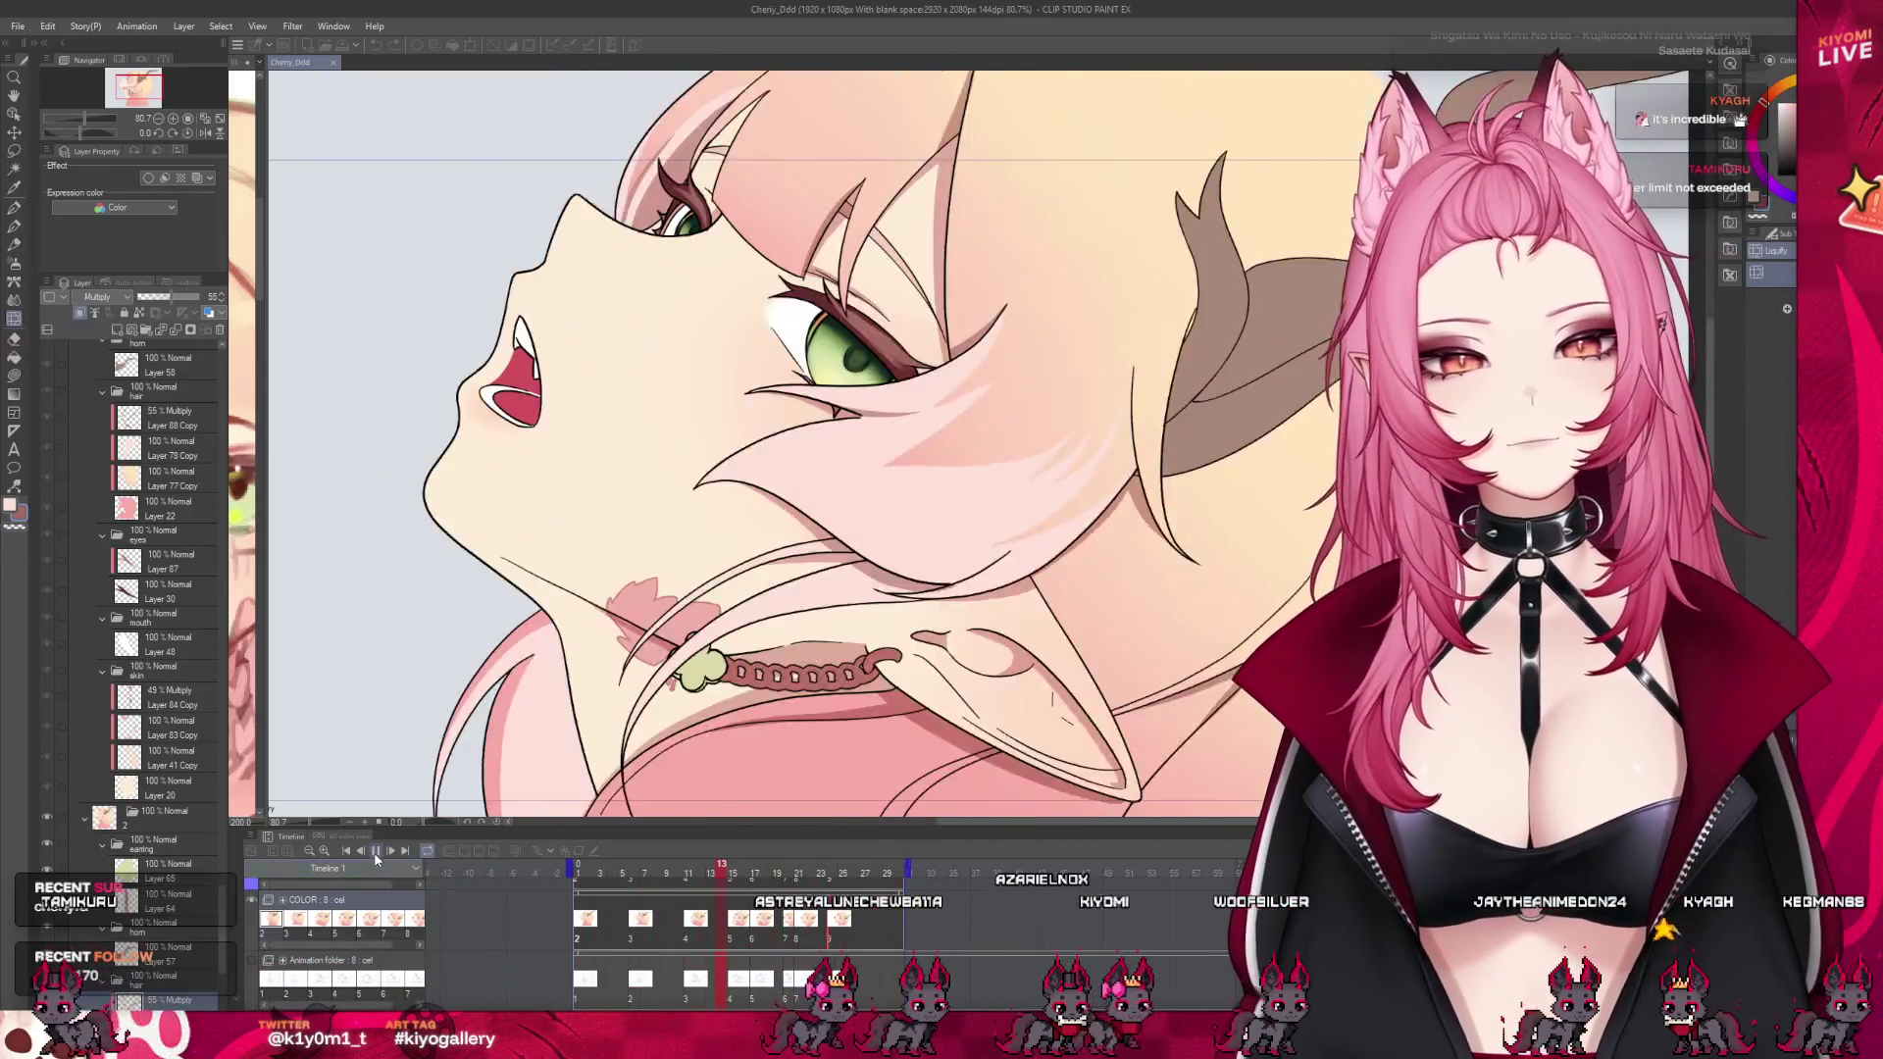
Stop playback, collapse the hair and eyes Copy 5 folders, and select mouth layer Layer 55 Copy 2
{"action": "left_click", "coordinate": [375, 853]}
{"action": "scroll", "coordinate": [152, 793], "scroll_direction": "down", "scroll_amount": 10}
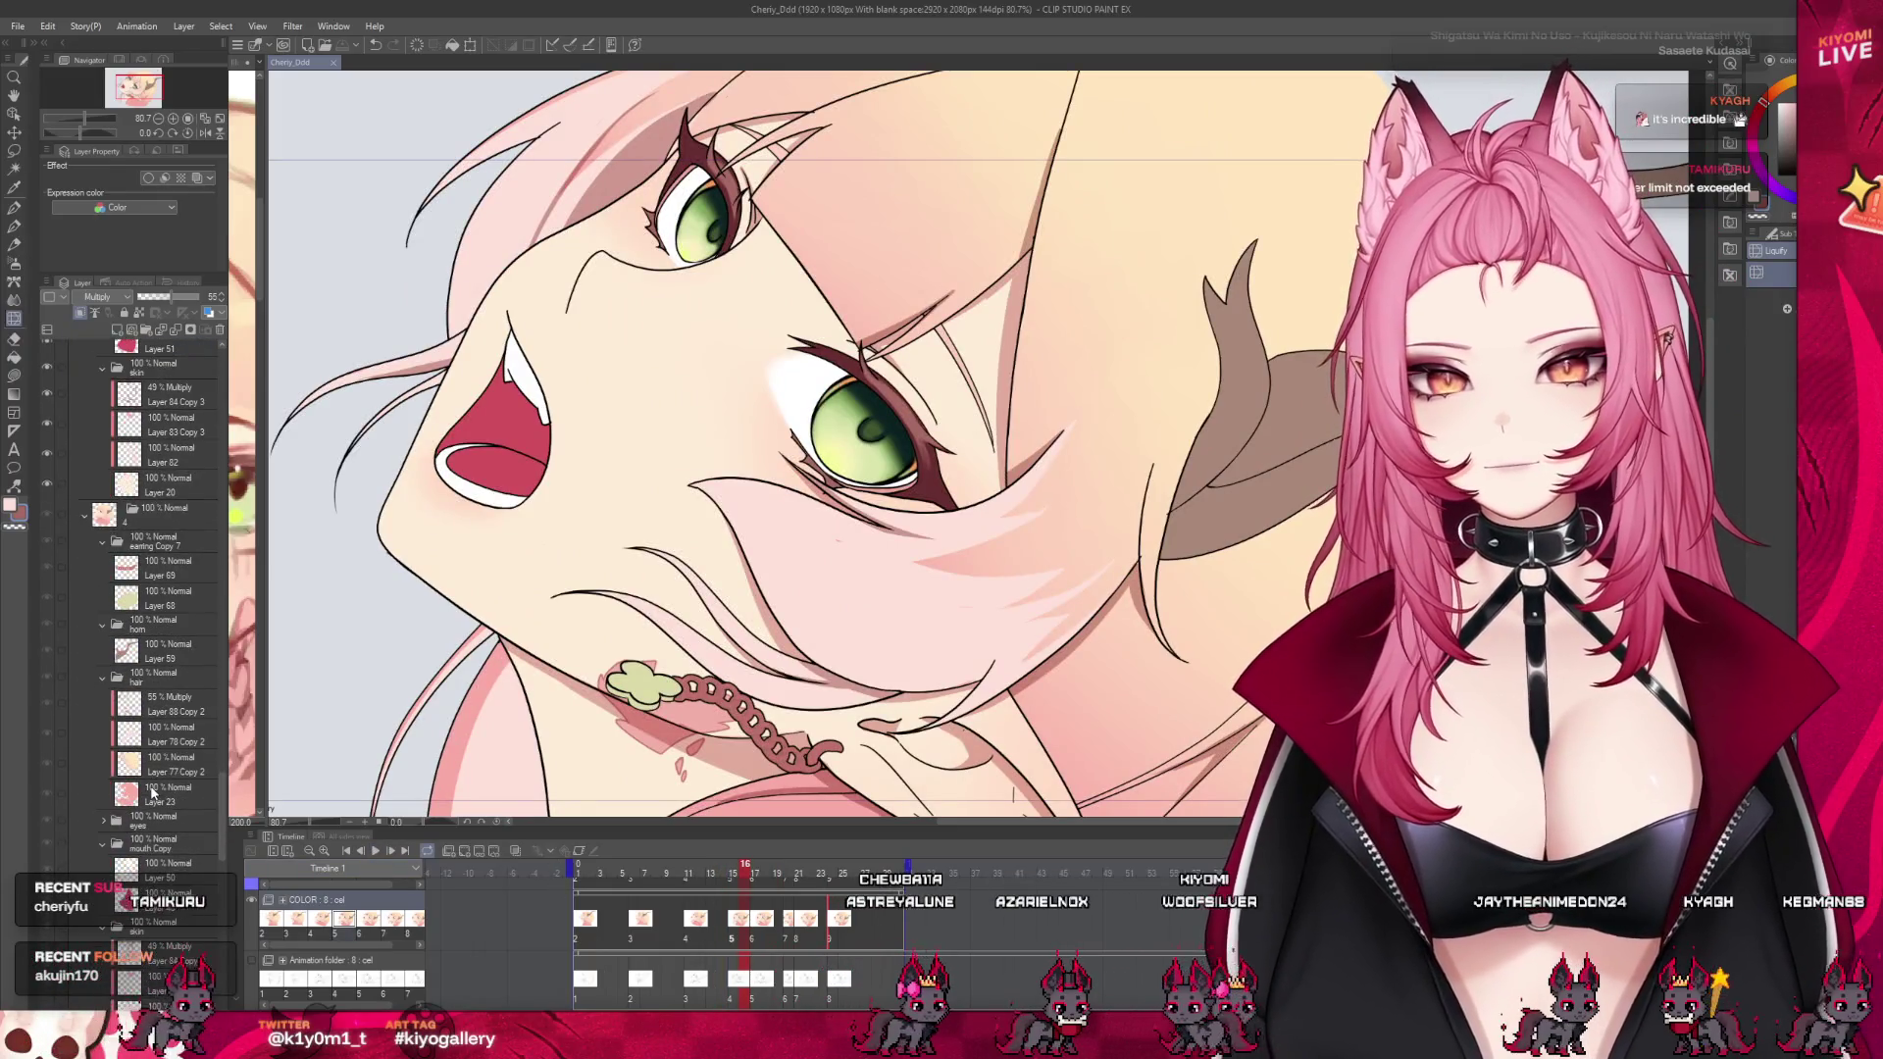
{"action": "scroll", "coordinate": [152, 792], "scroll_direction": "down", "scroll_amount": 2}
{"action": "left_click_drag", "start_coordinate": [218, 829], "coordinate": [224, 388]}
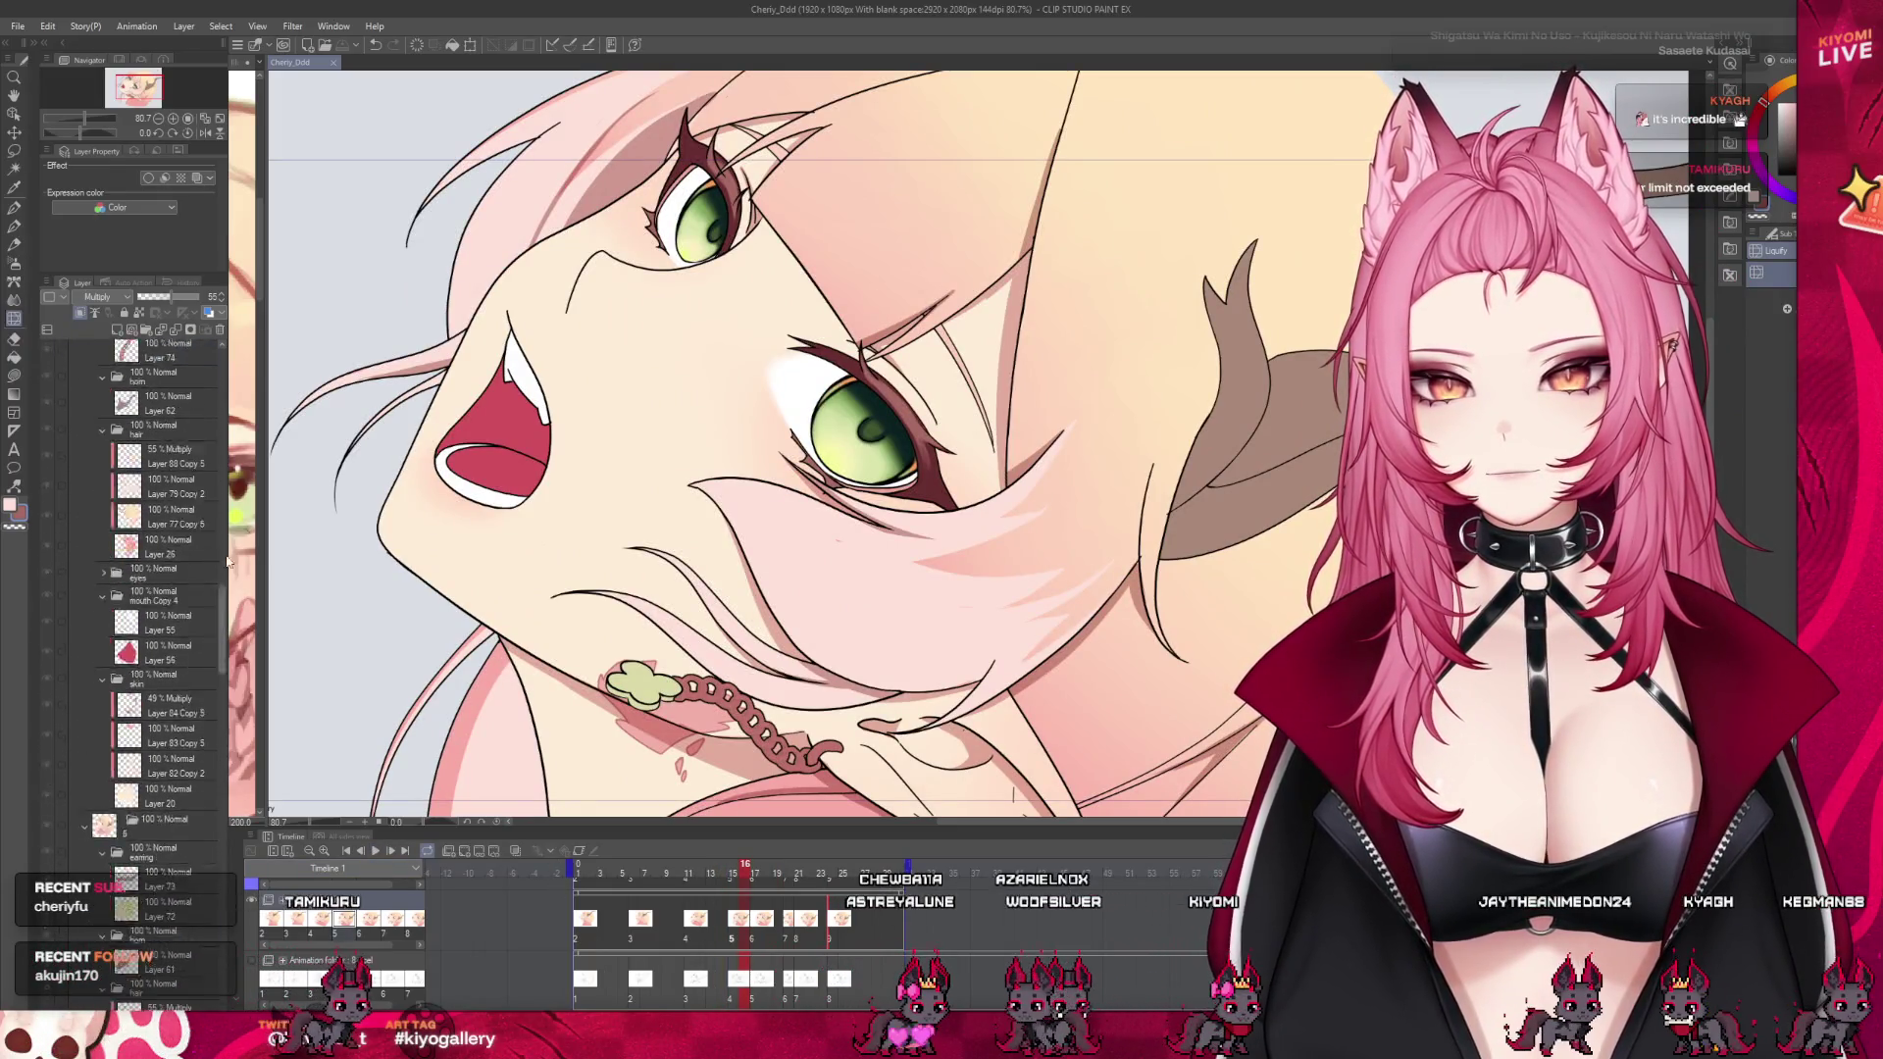
{"action": "scroll", "coordinate": [162, 679], "scroll_direction": "down", "scroll_amount": 4}
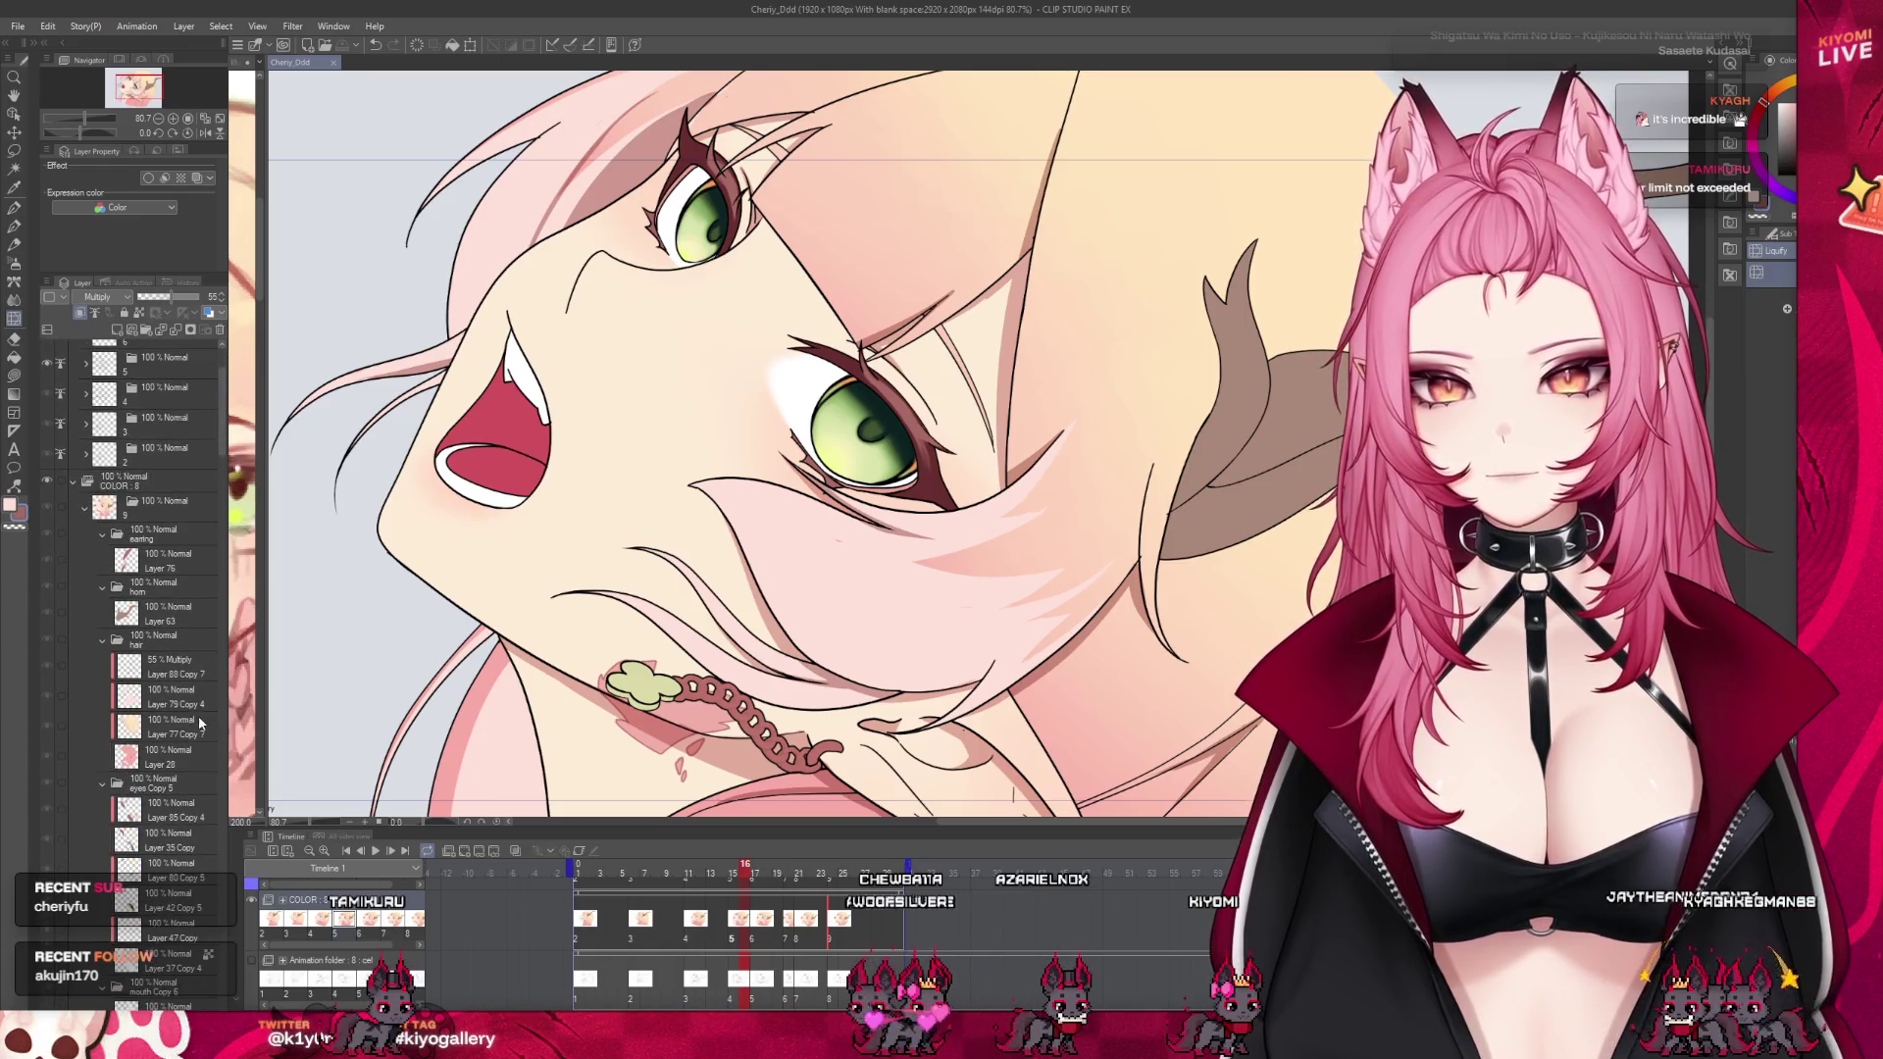
{"action": "left_click", "coordinate": [103, 642]}
{"action": "left_click", "coordinate": [102, 667]}
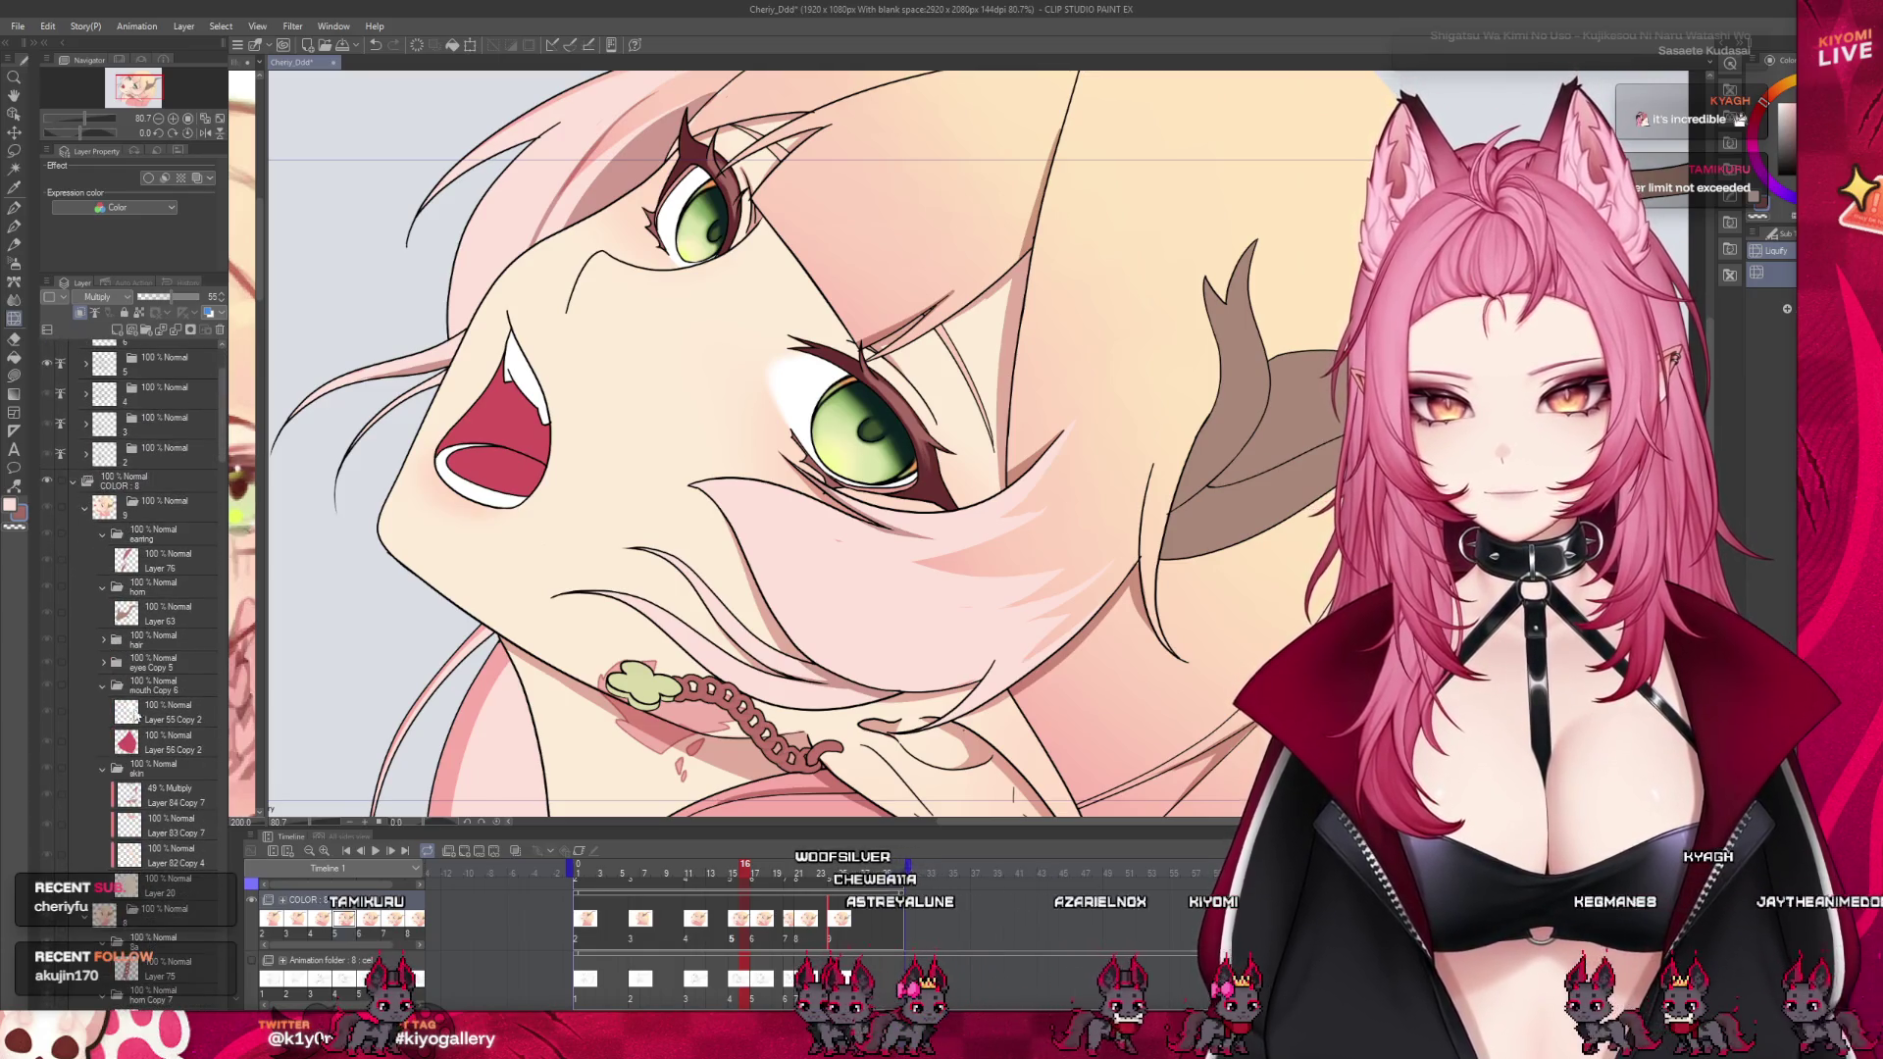
{"action": "left_click", "coordinate": [167, 713]}
Lasso-fill the upper inside of the open mouth with a darker crimson
{"action": "scroll", "coordinate": [416, 353], "scroll_direction": "up", "scroll_amount": 2}
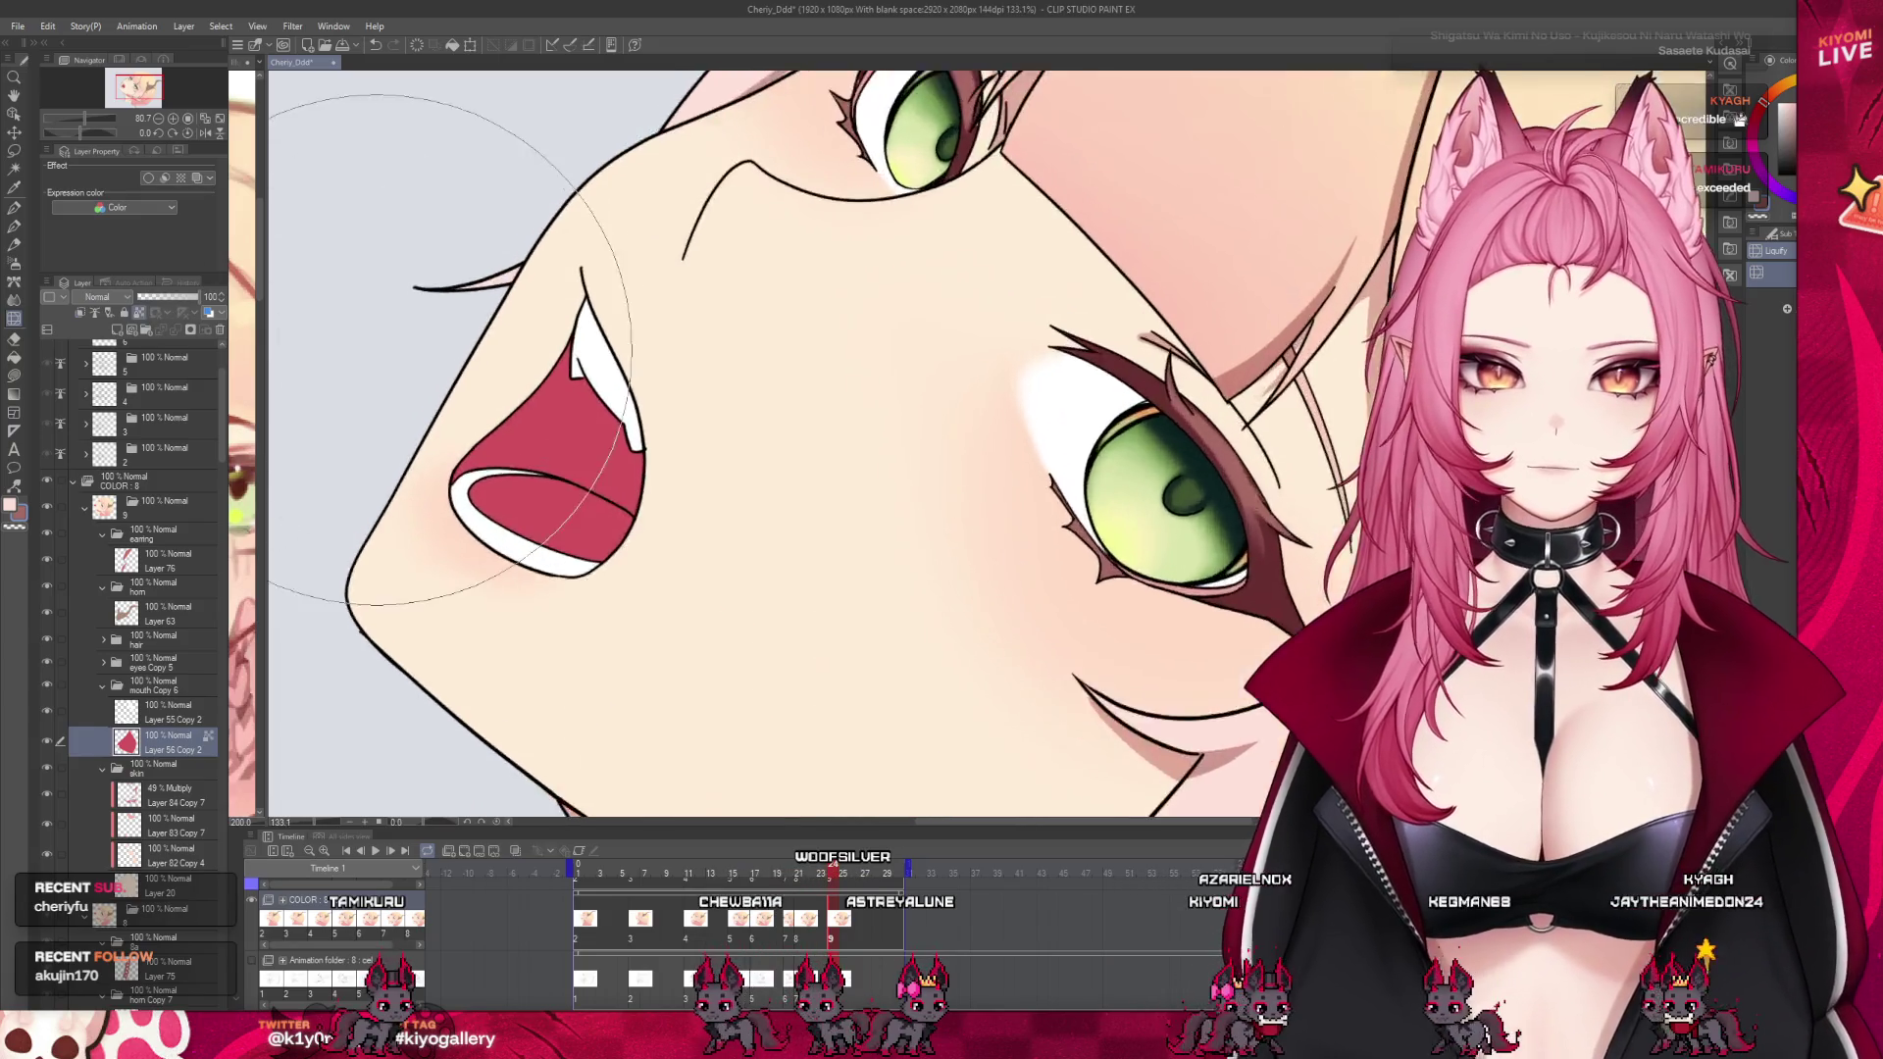
{"action": "scroll", "coordinate": [417, 353], "scroll_direction": "up", "scroll_amount": 2}
{"action": "left_click", "coordinate": [14, 376]}
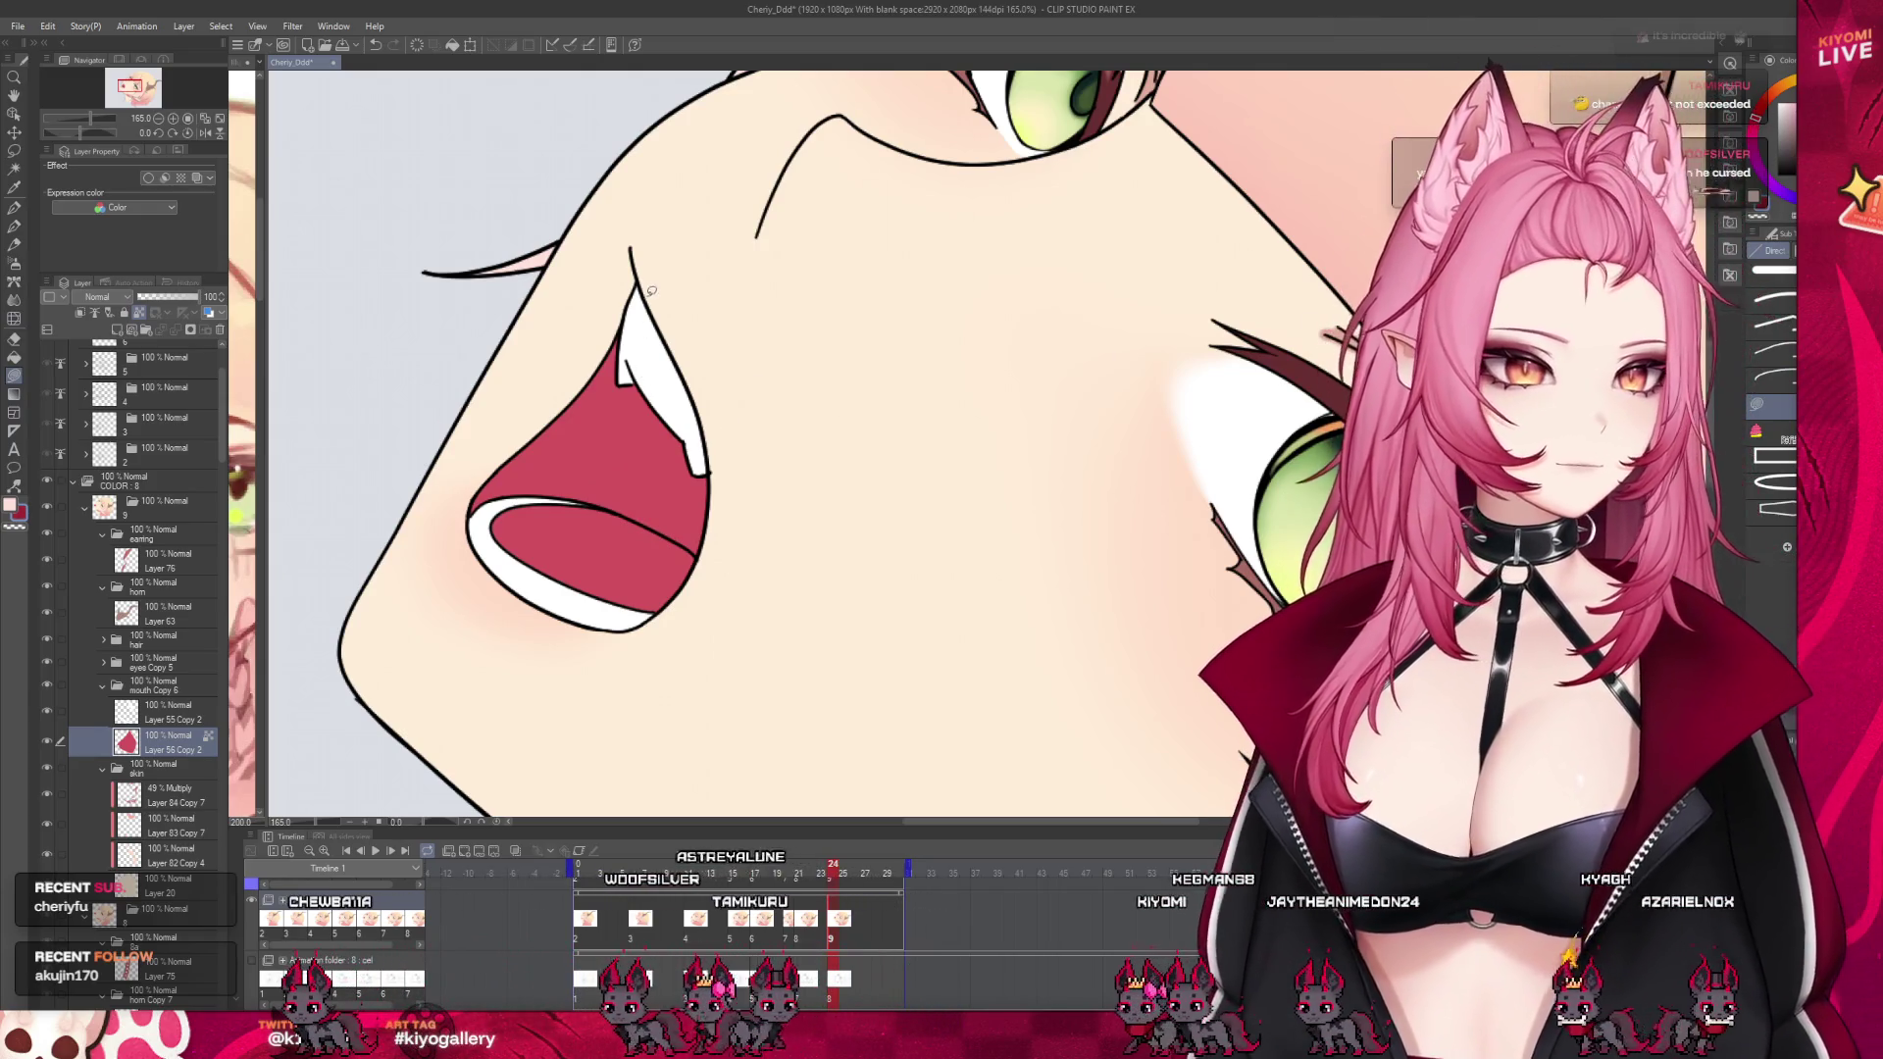
{"action": "mouse_move", "coordinate": [638, 294]}
{"action": "left_mouse_down"}
{"action": "mouse_move", "coordinate": [558, 489]}
{"action": "mouse_move", "coordinate": [701, 461]}
{"action": "left_mouse_up"}
{"action": "key", "text": "p"}
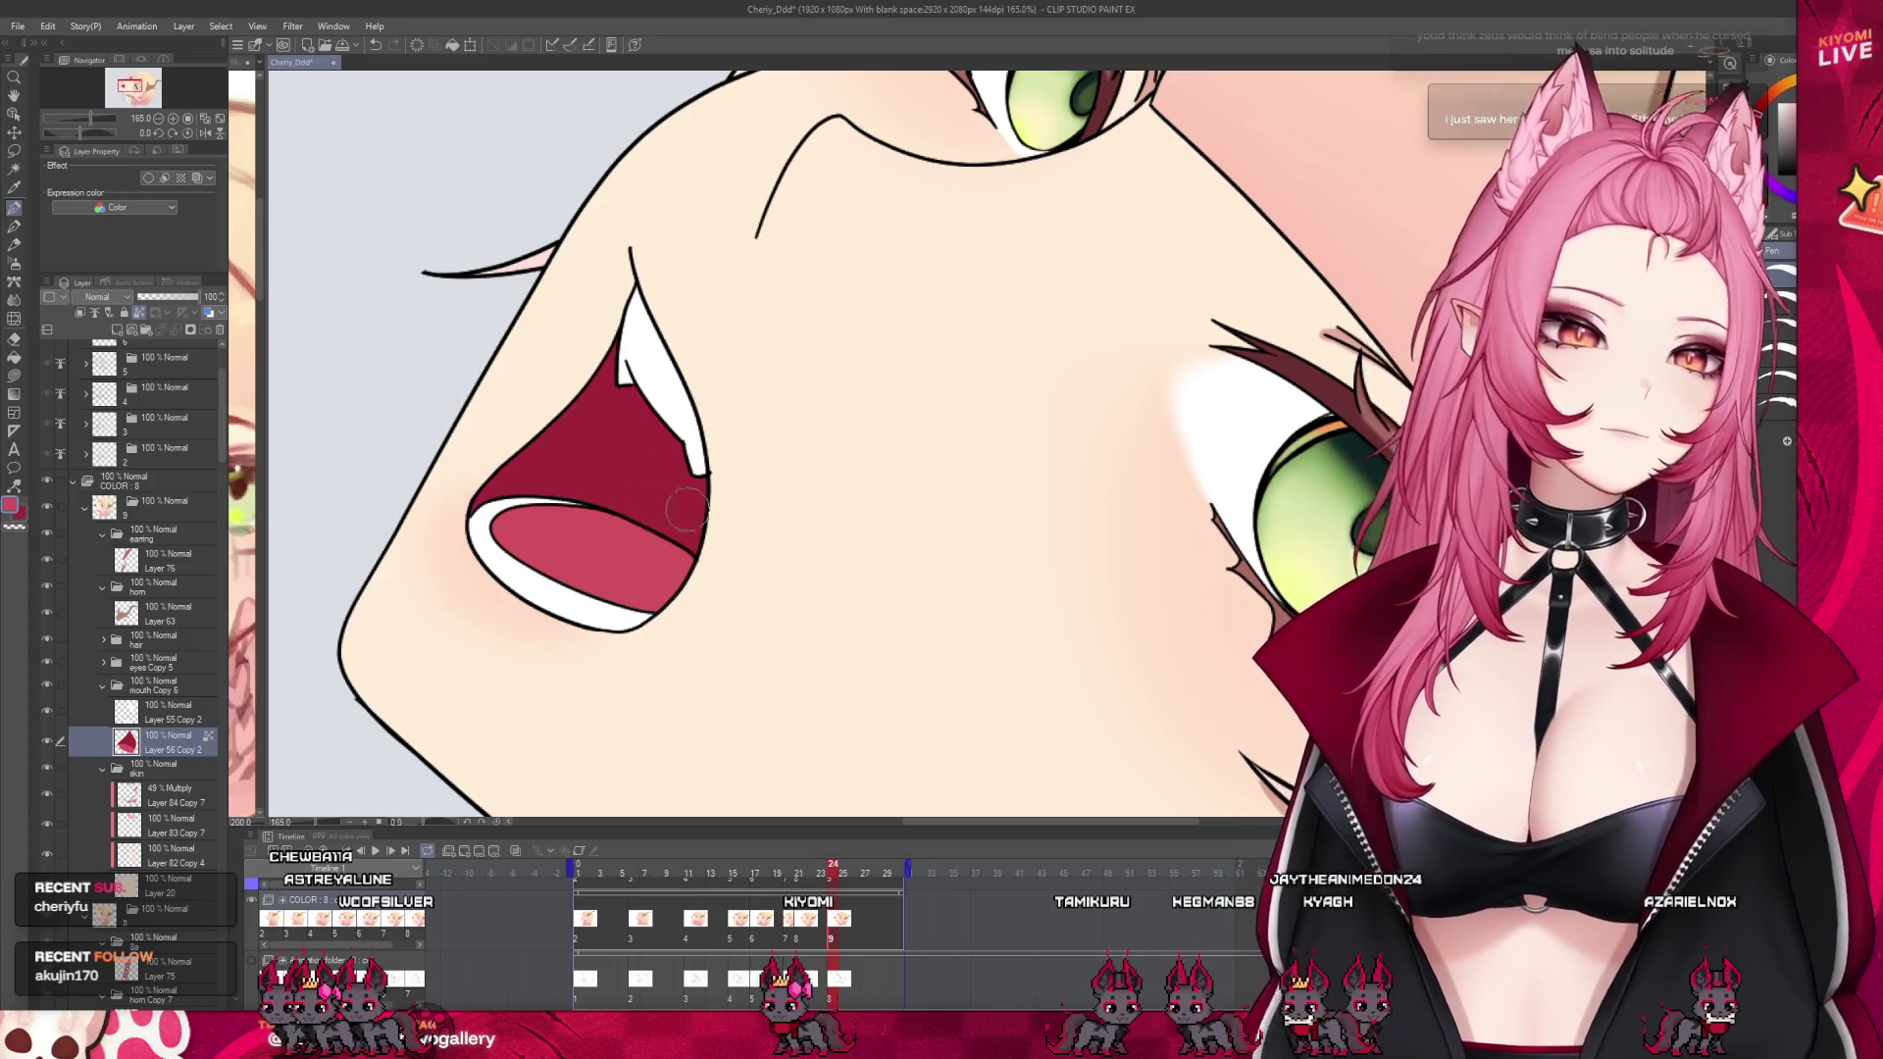
{"action": "scroll", "coordinate": [765, 530], "scroll_direction": "down", "scroll_amount": 3}
{"action": "scroll", "coordinate": [716, 471], "scroll_direction": "down", "scroll_amount": 3}
{"action": "scroll", "coordinate": [662, 410], "scroll_direction": "down", "scroll_amount": 2}
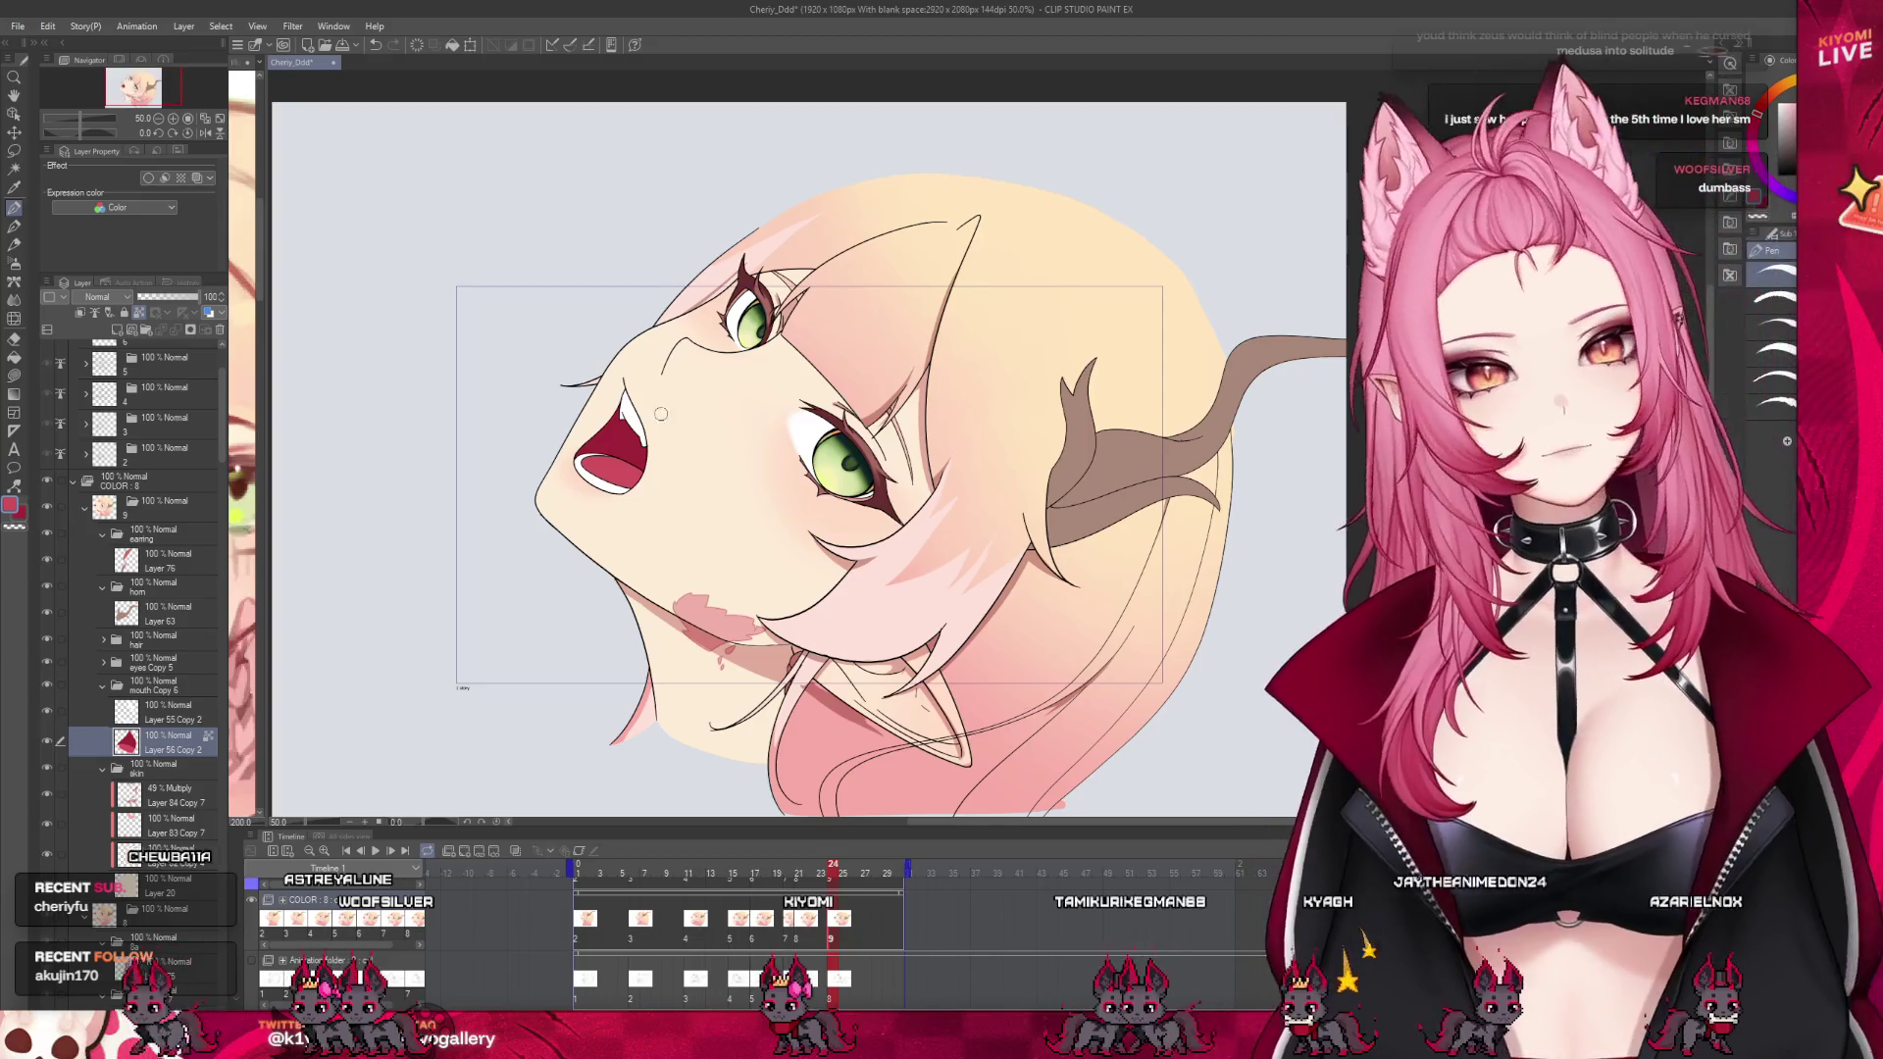
On frame 21, paint dark red shading inside the upper mouth on Layer 56 Copy
{"action": "scroll", "coordinate": [667, 402], "scroll_direction": "up", "scroll_amount": 1}
{"action": "scroll", "coordinate": [677, 392], "scroll_direction": "down", "scroll_amount": 1}
{"action": "scroll", "coordinate": [693, 386], "scroll_direction": "down", "scroll_amount": 1}
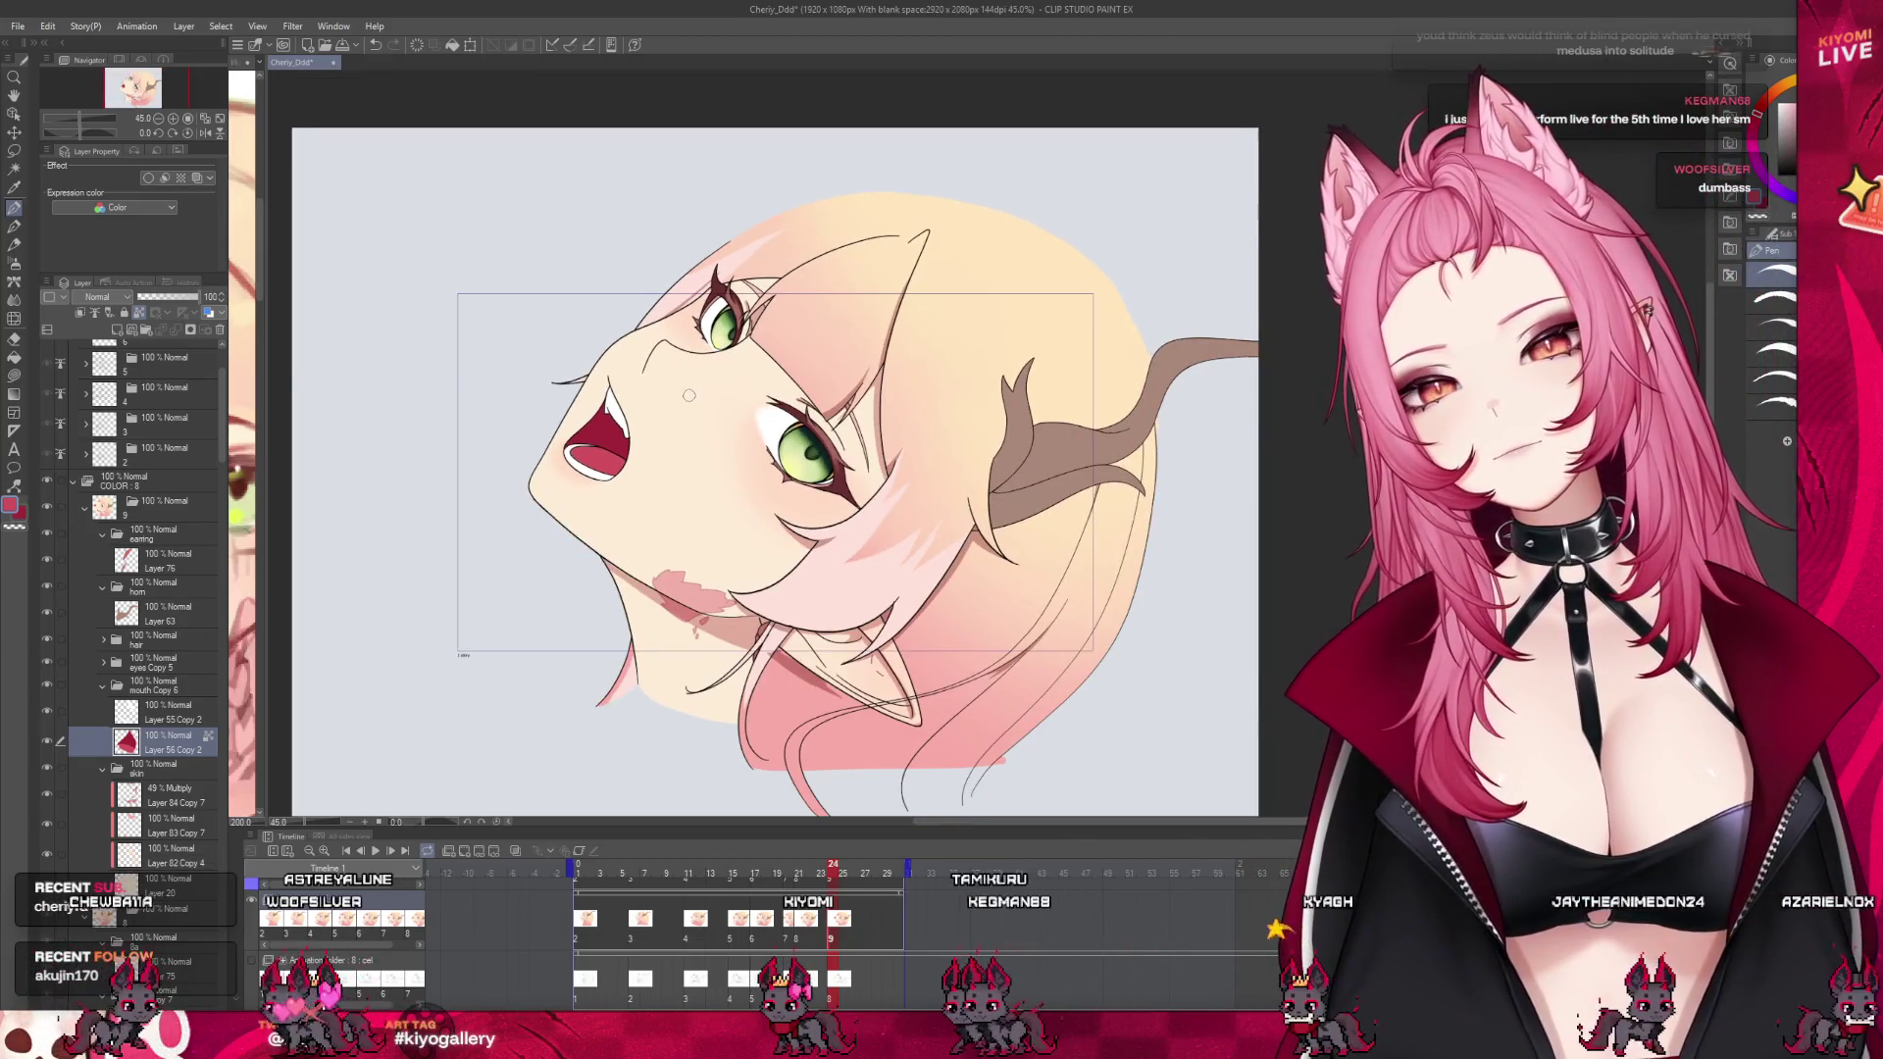
{"action": "scroll", "coordinate": [672, 407], "scroll_direction": "up", "scroll_amount": 2}
{"action": "left_click", "coordinate": [806, 932]}
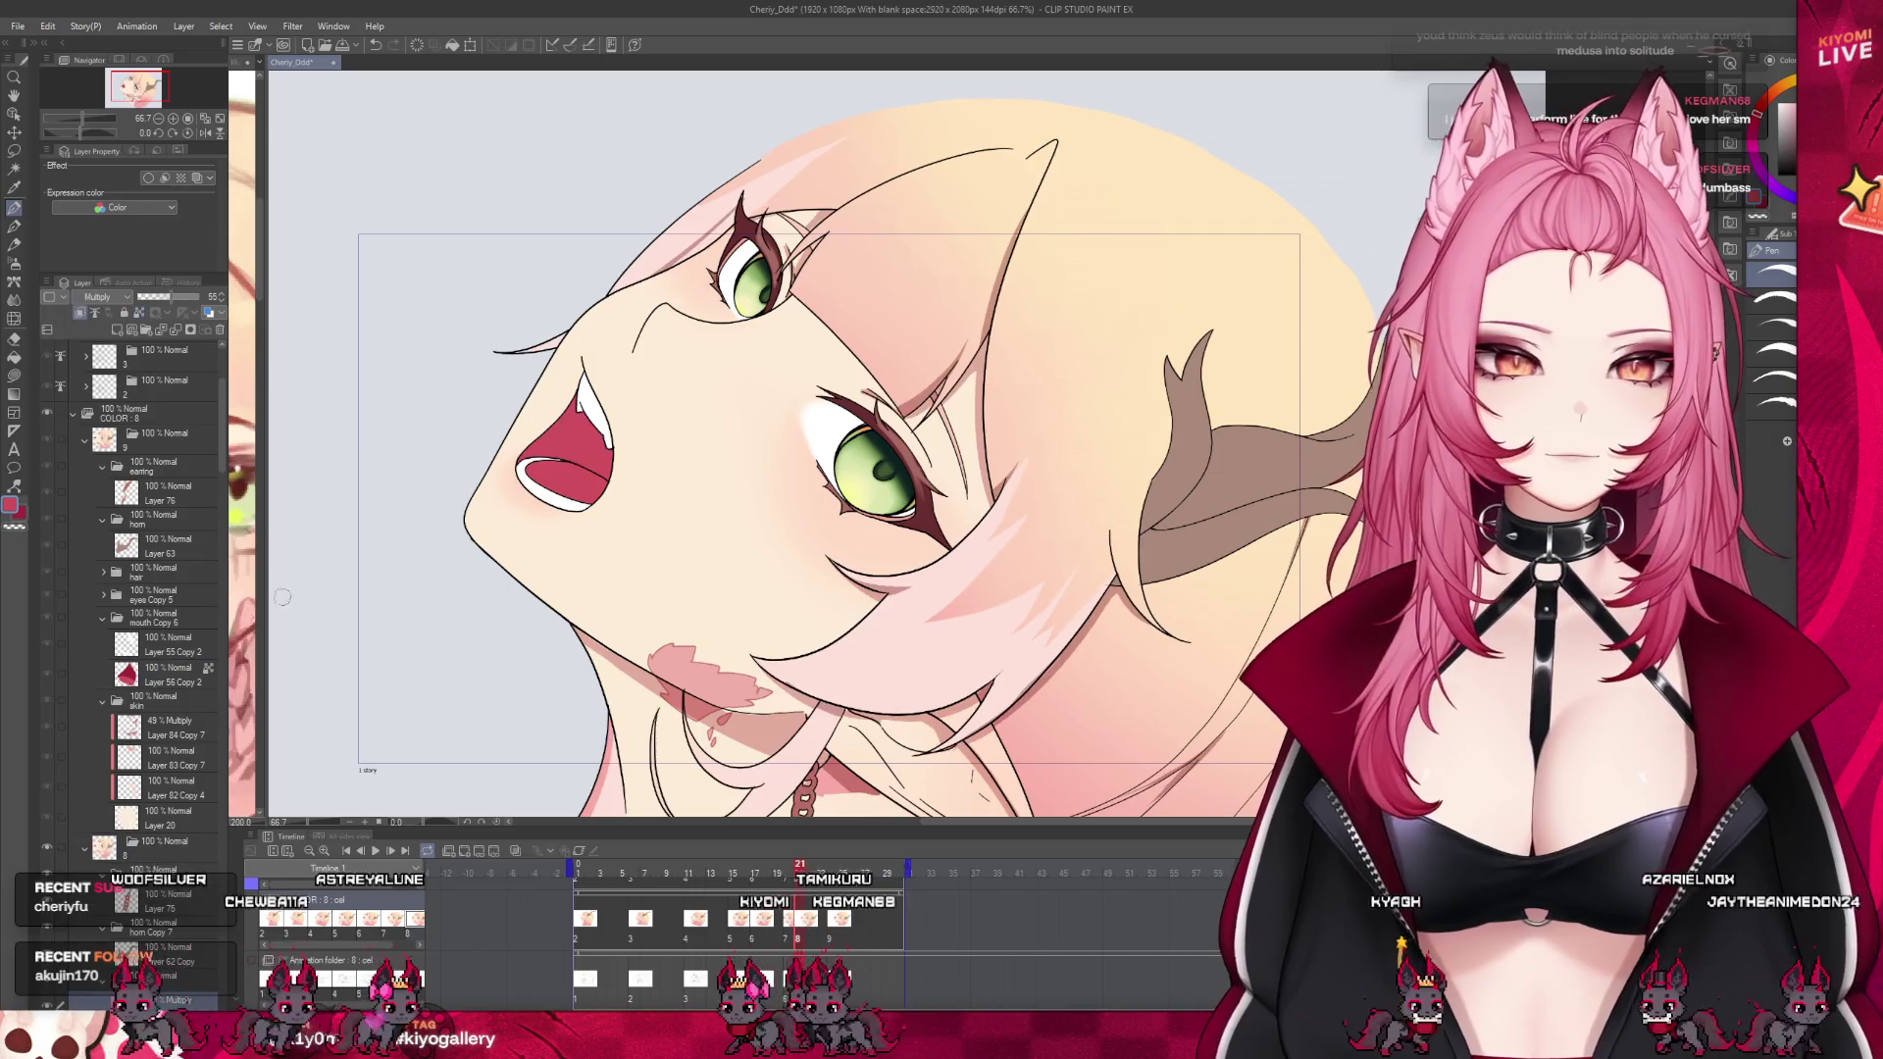
{"action": "left_click", "coordinate": [103, 791]}
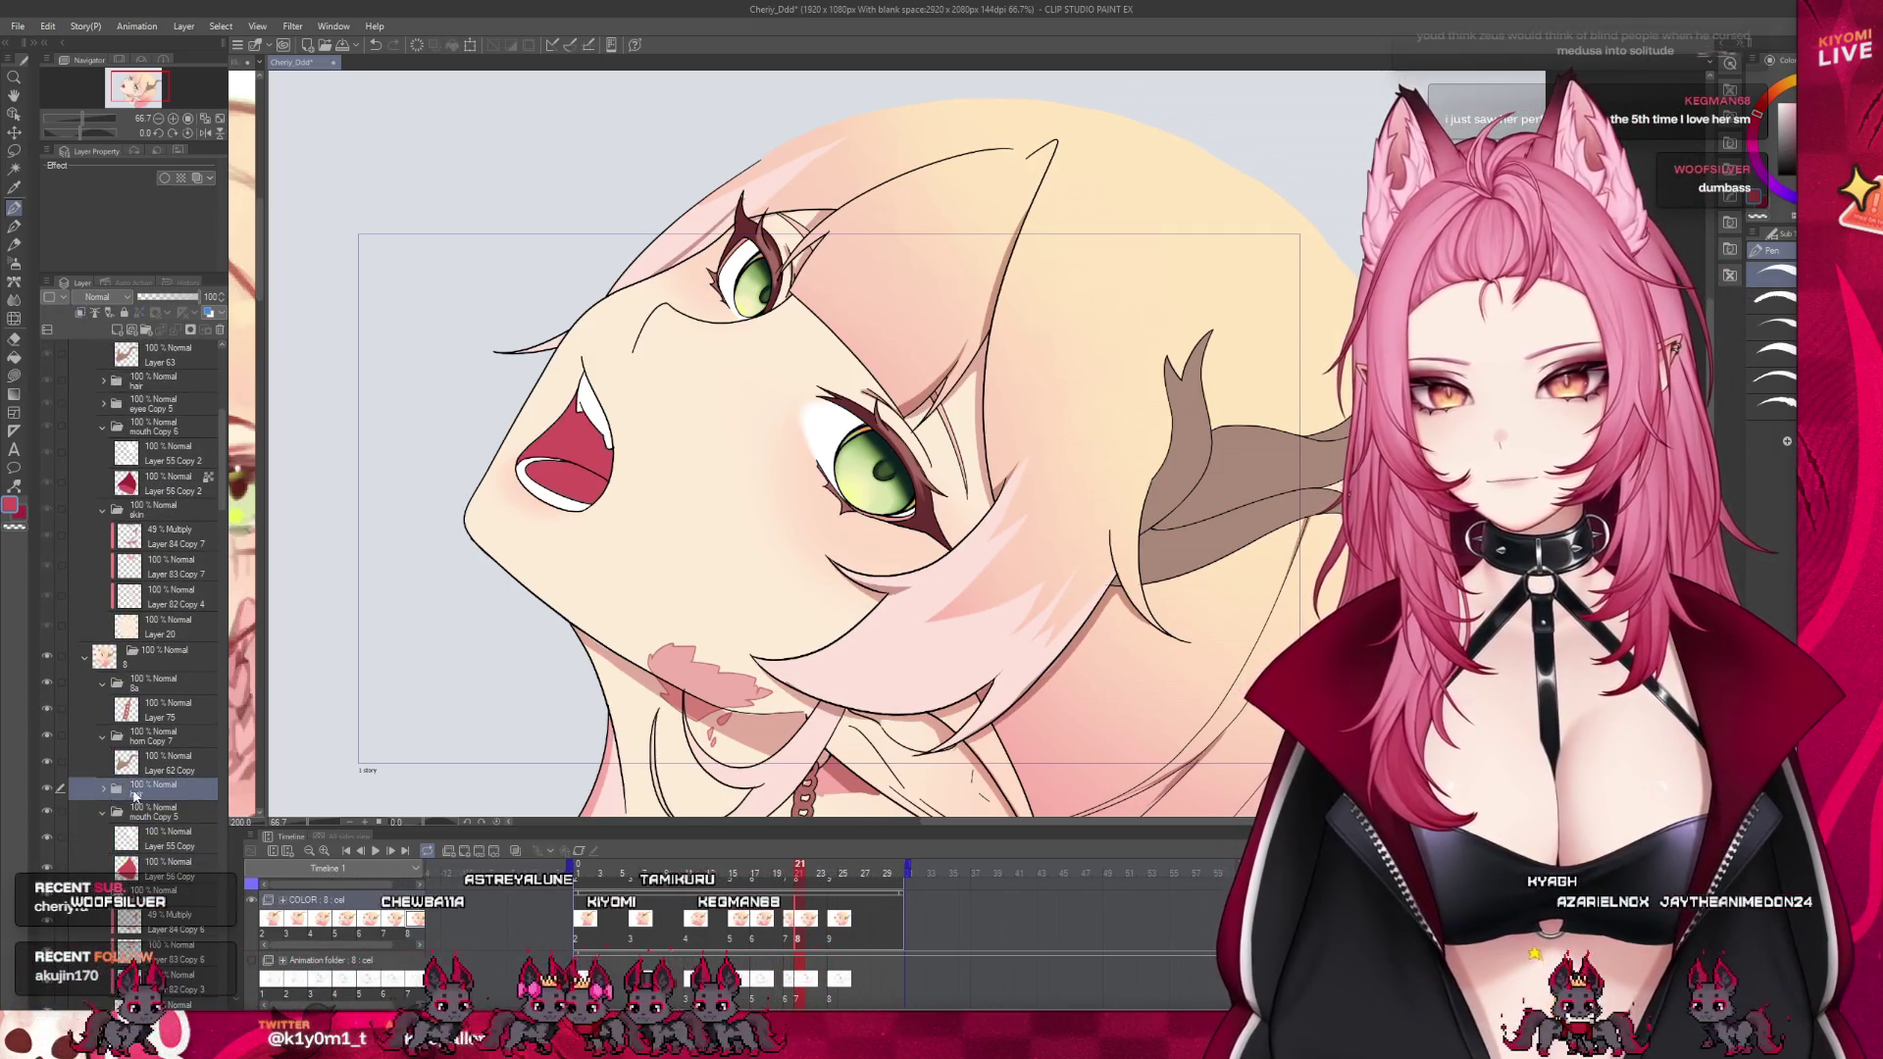
{"action": "left_click", "coordinate": [157, 871]}
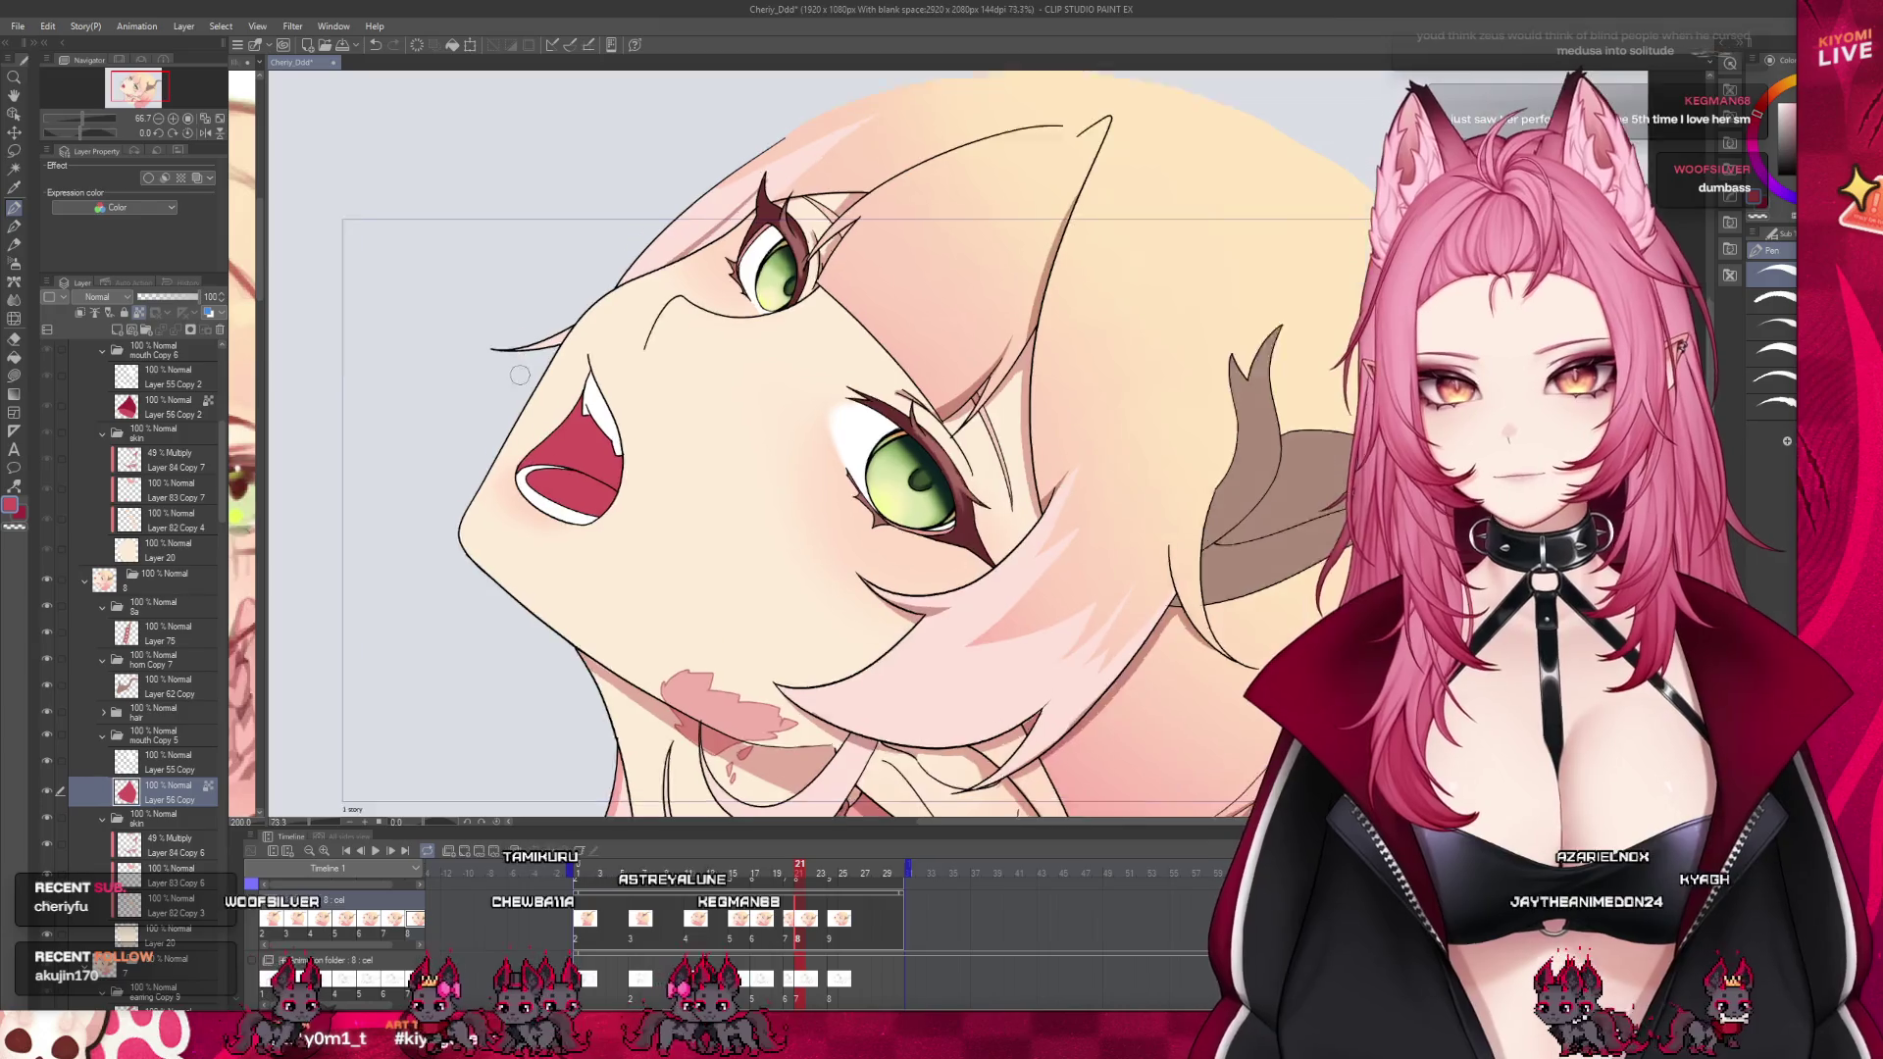
{"action": "scroll", "coordinate": [589, 378], "scroll_direction": "up", "scroll_amount": 3}
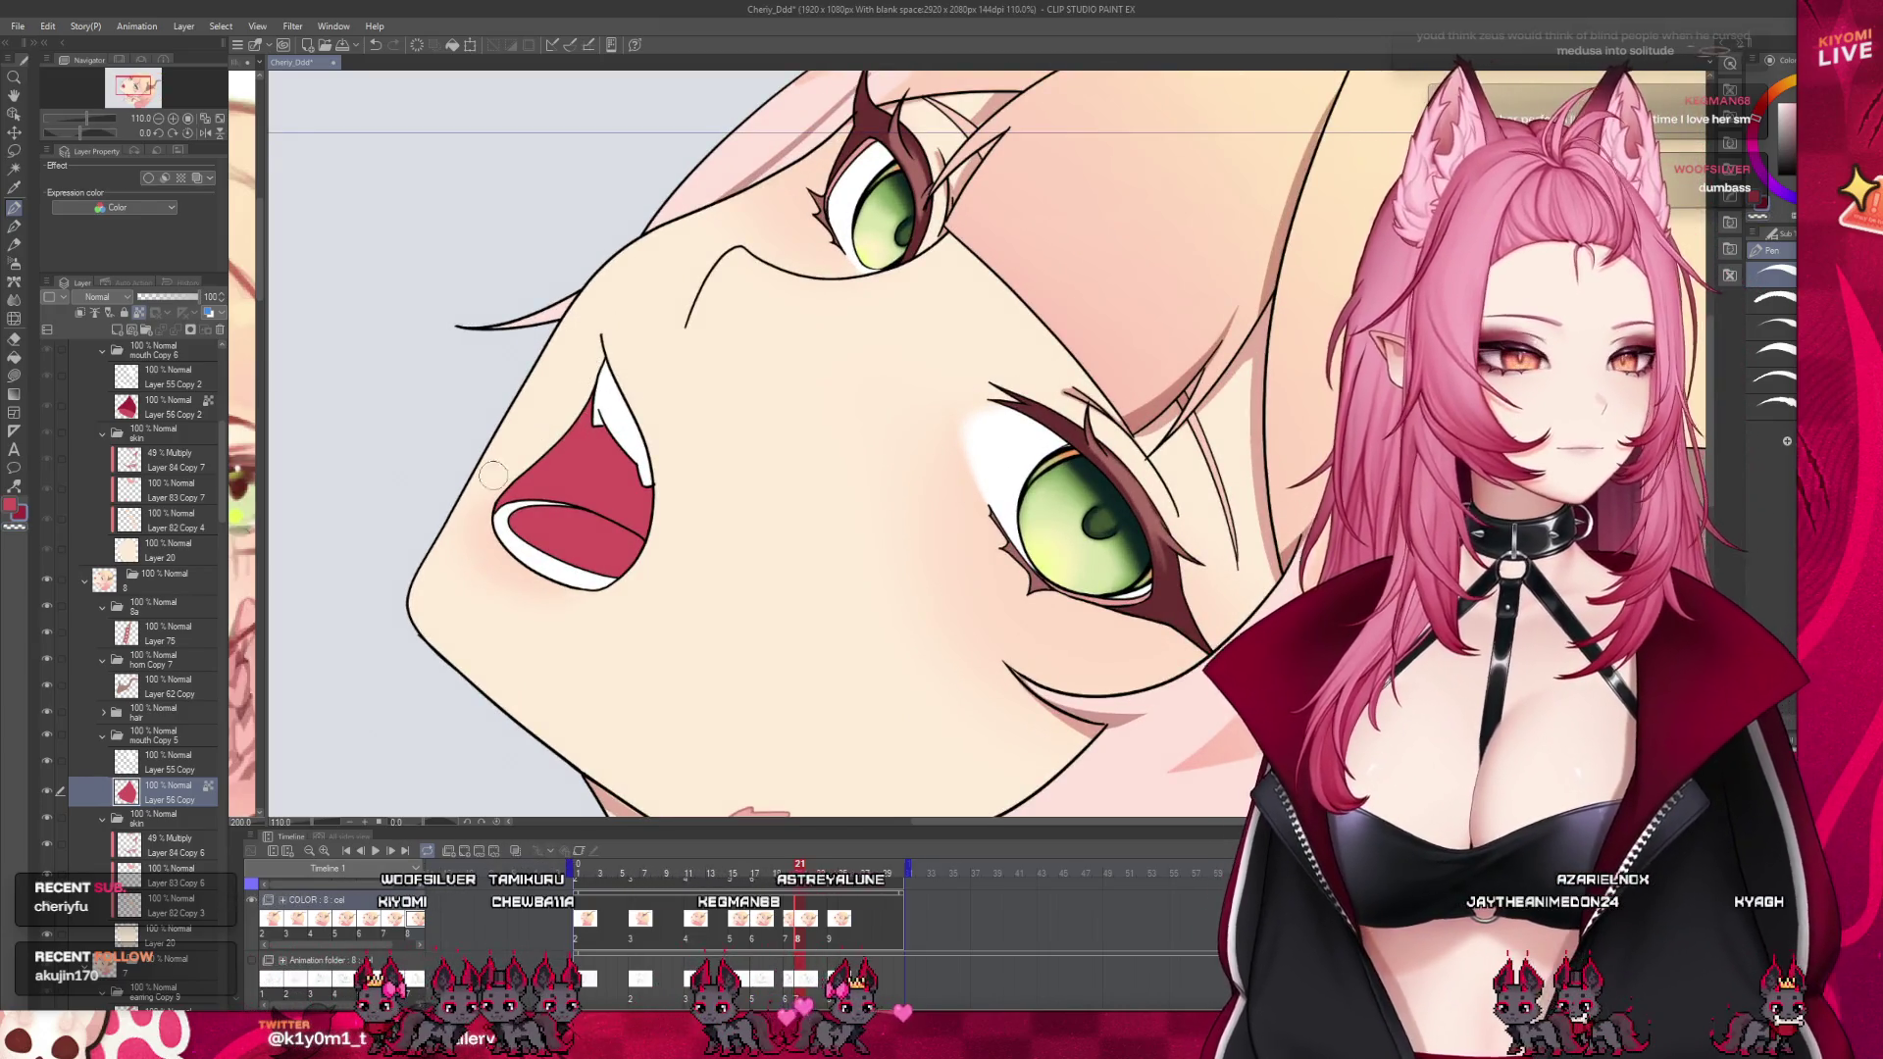
{"action": "left_click_drag", "start_coordinate": [604, 486], "coordinate": [500, 490]}
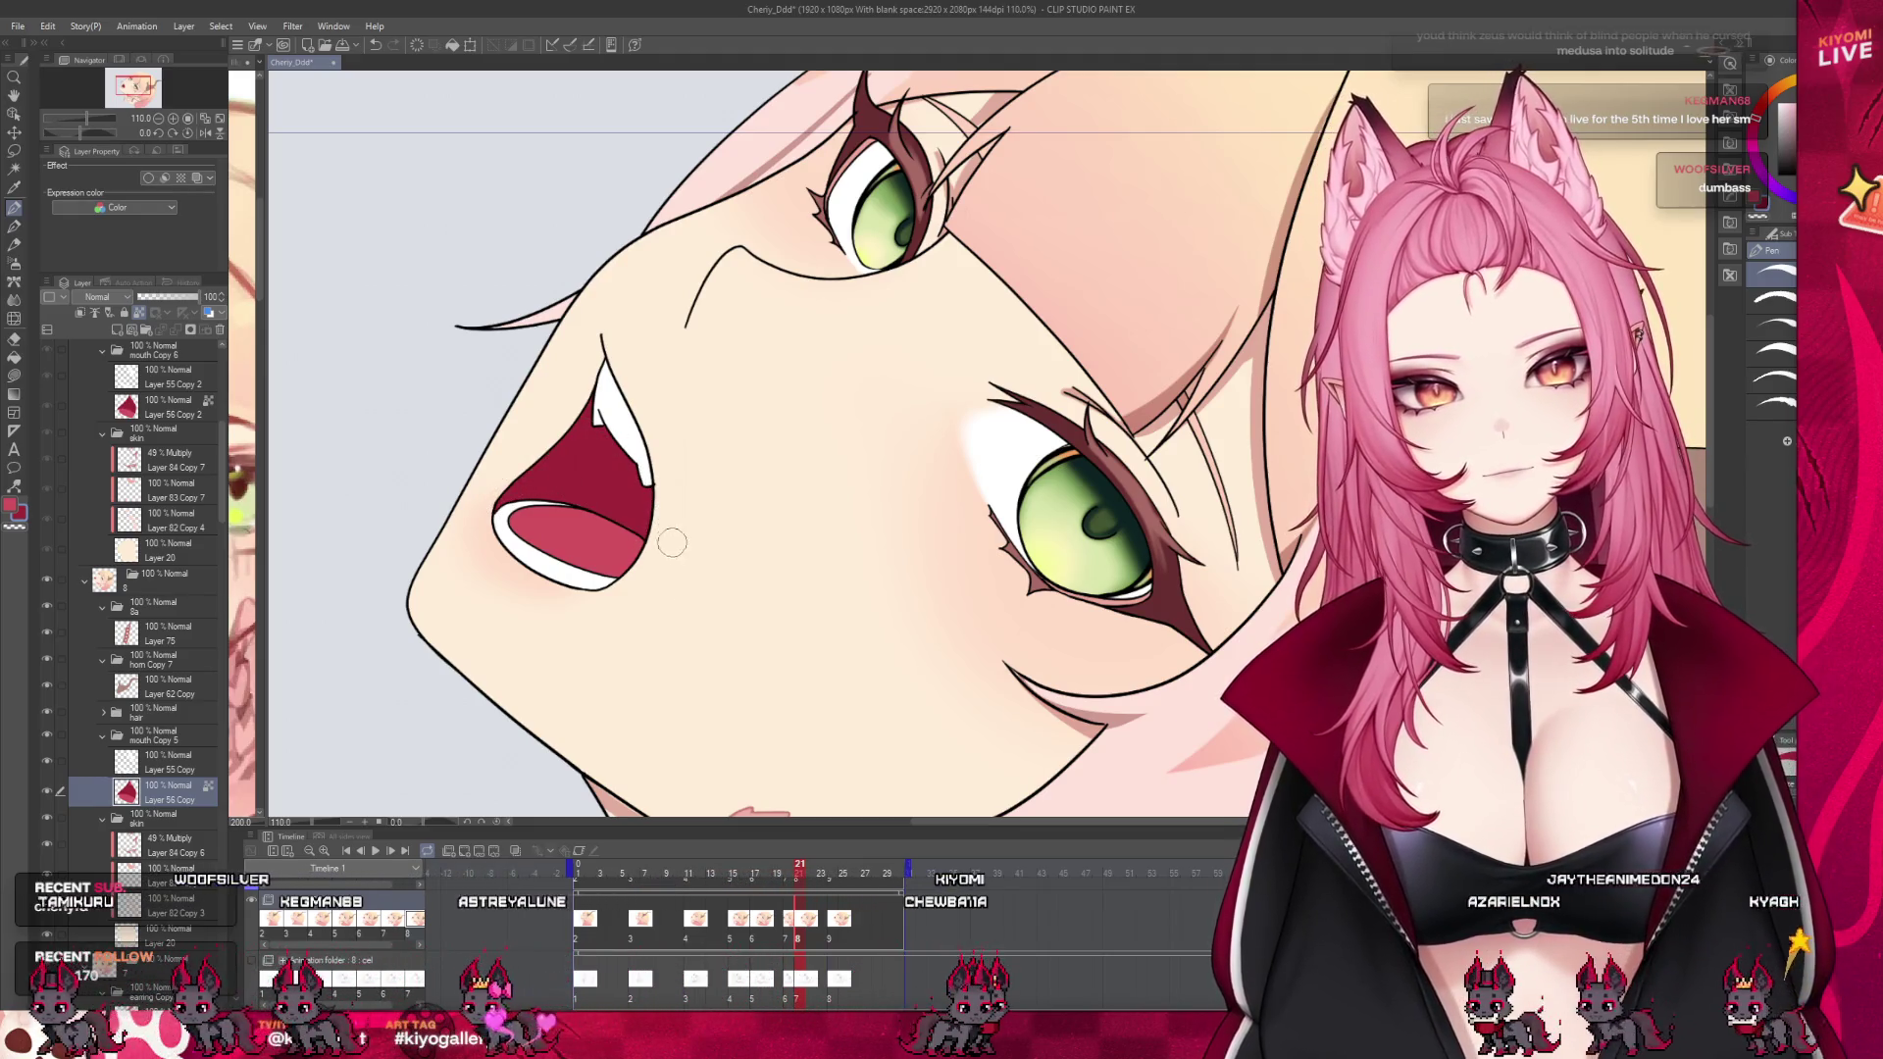
On frame 7, fill the upper mouth interior with dark crimson on Layer 56
{"action": "left_click", "coordinate": [788, 927]}
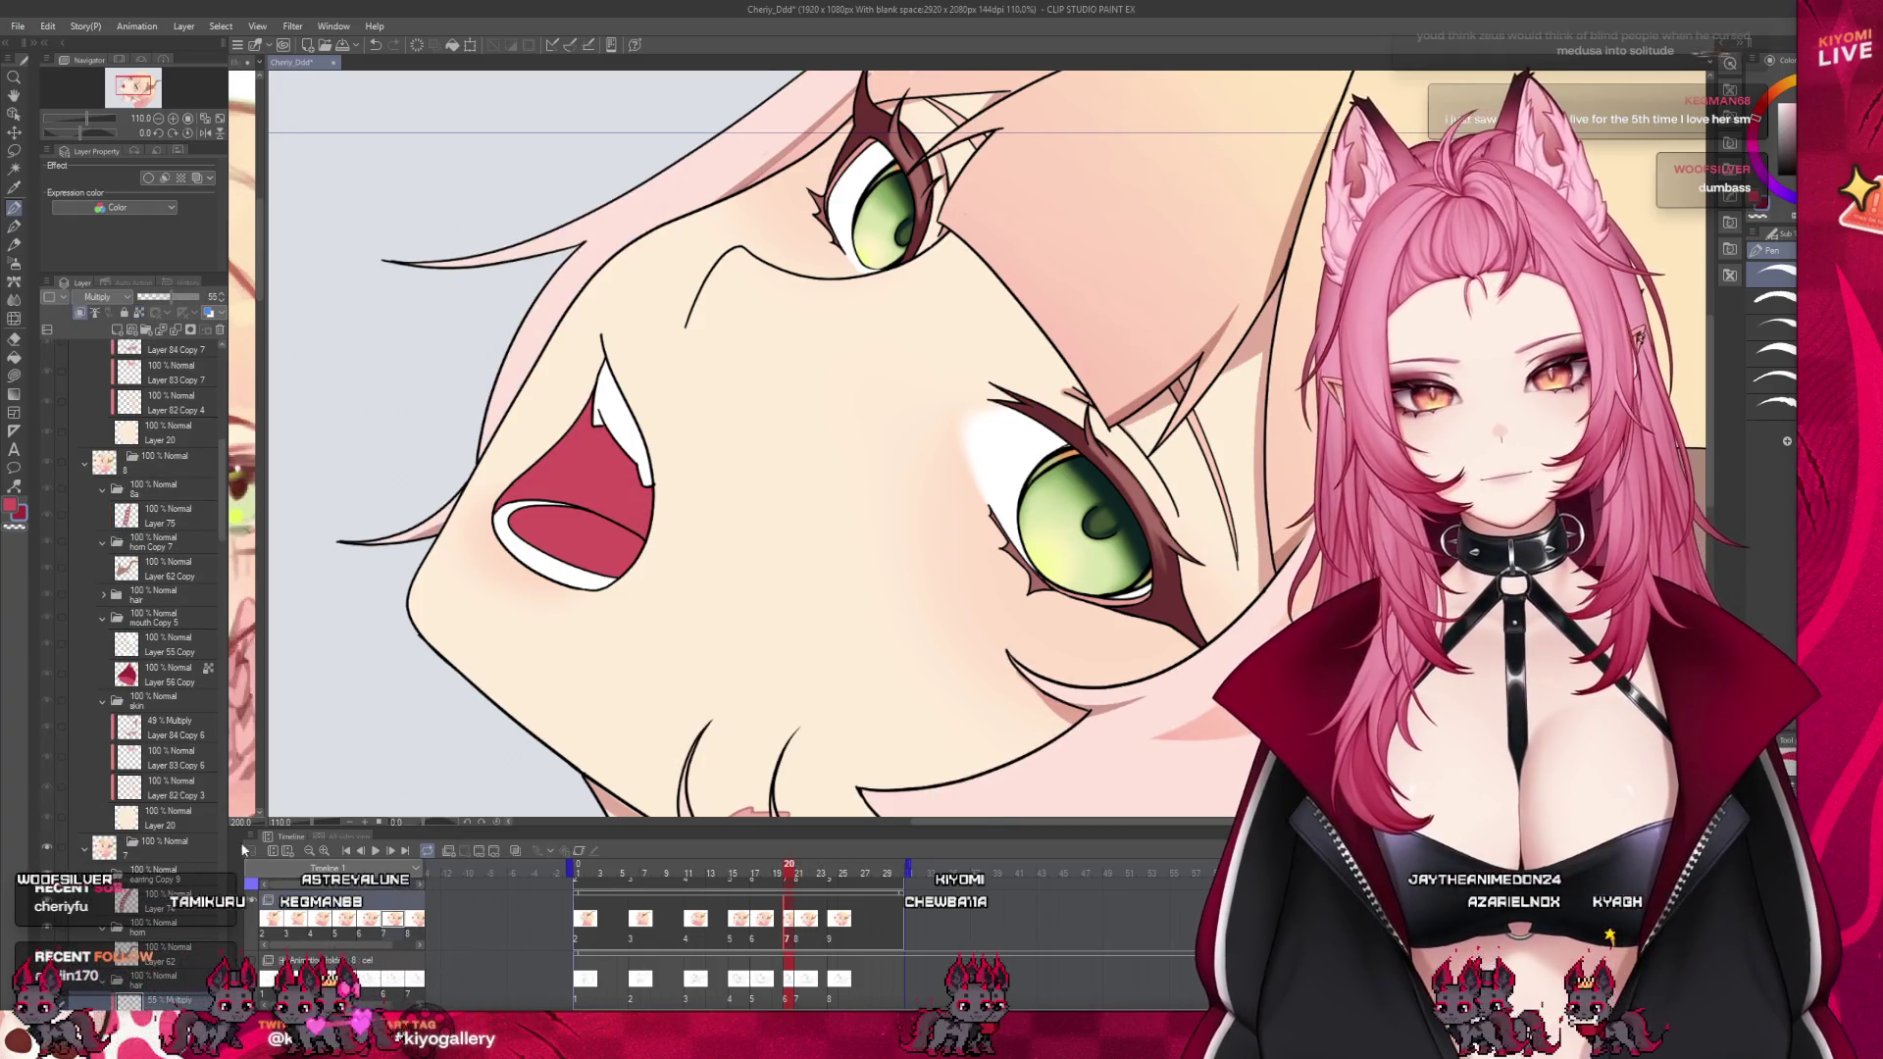
{"action": "scroll", "coordinate": [228, 550], "scroll_direction": "down", "scroll_amount": 5}
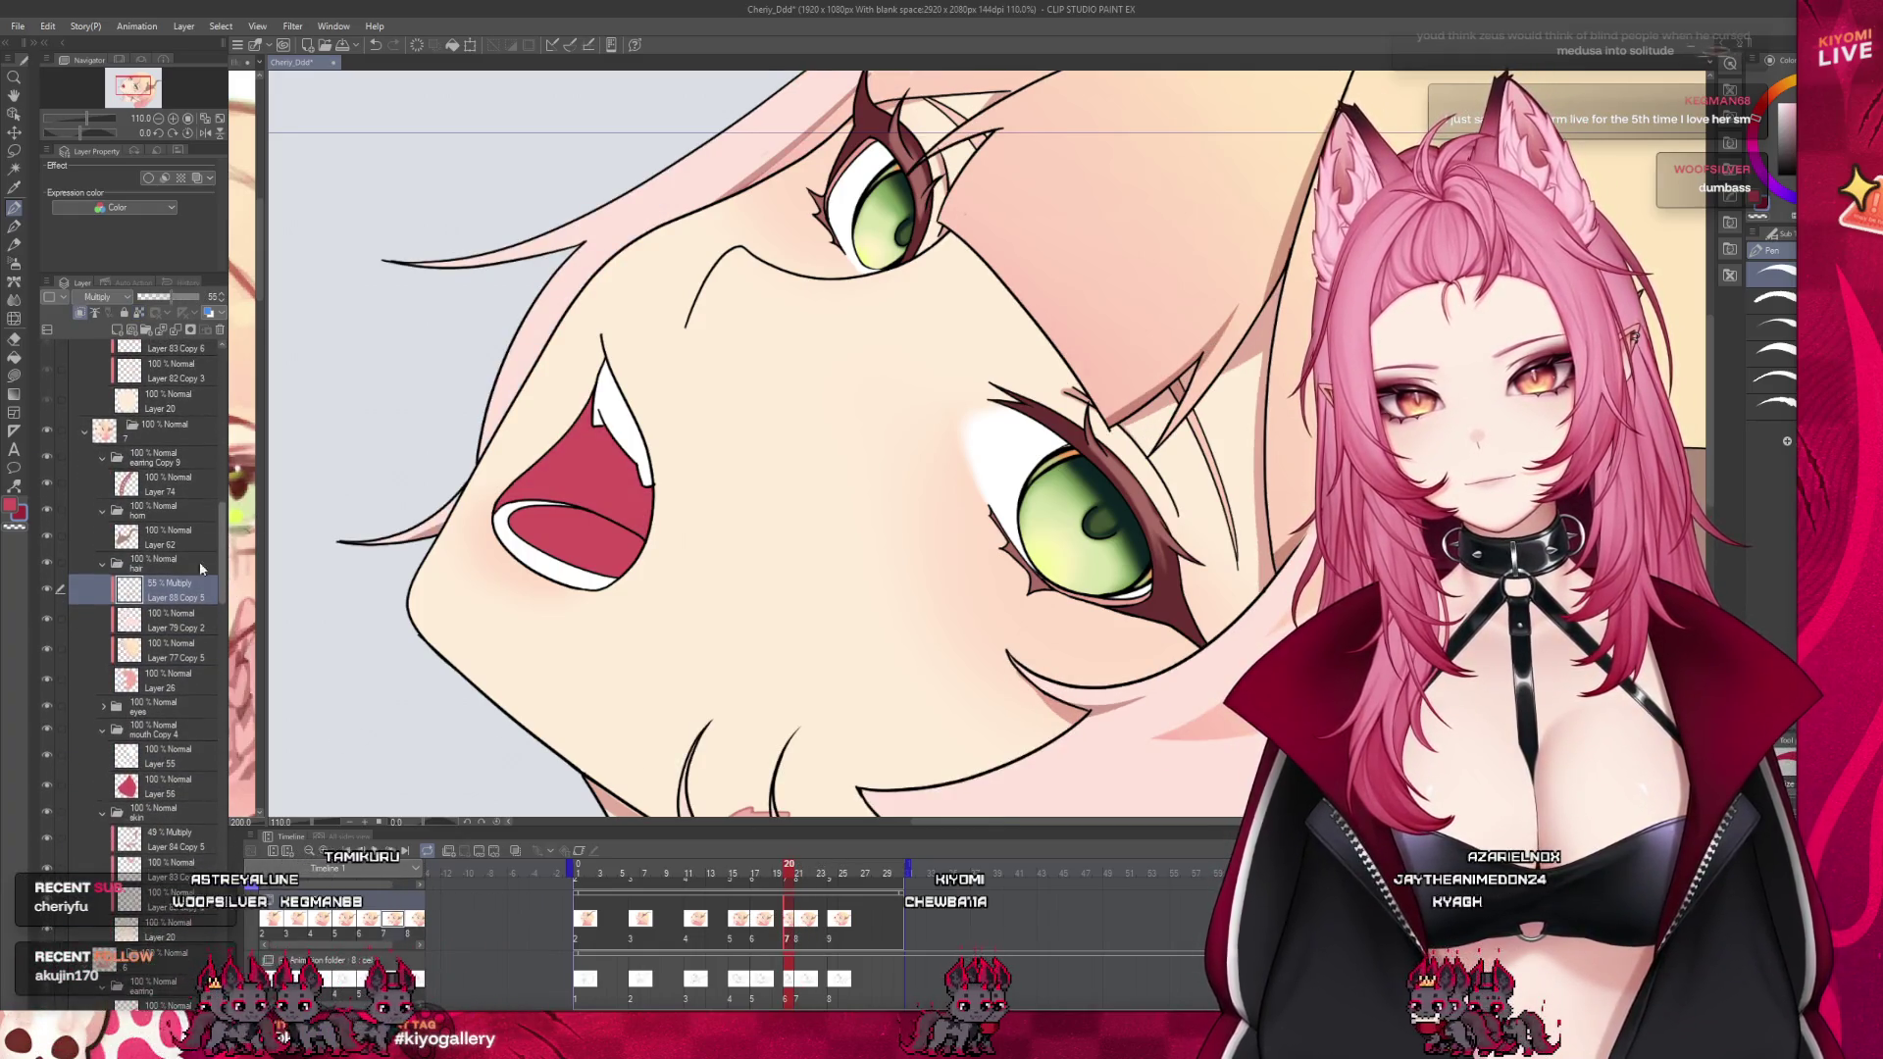
{"action": "left_click", "coordinate": [147, 563]}
{"action": "left_click", "coordinate": [149, 659]}
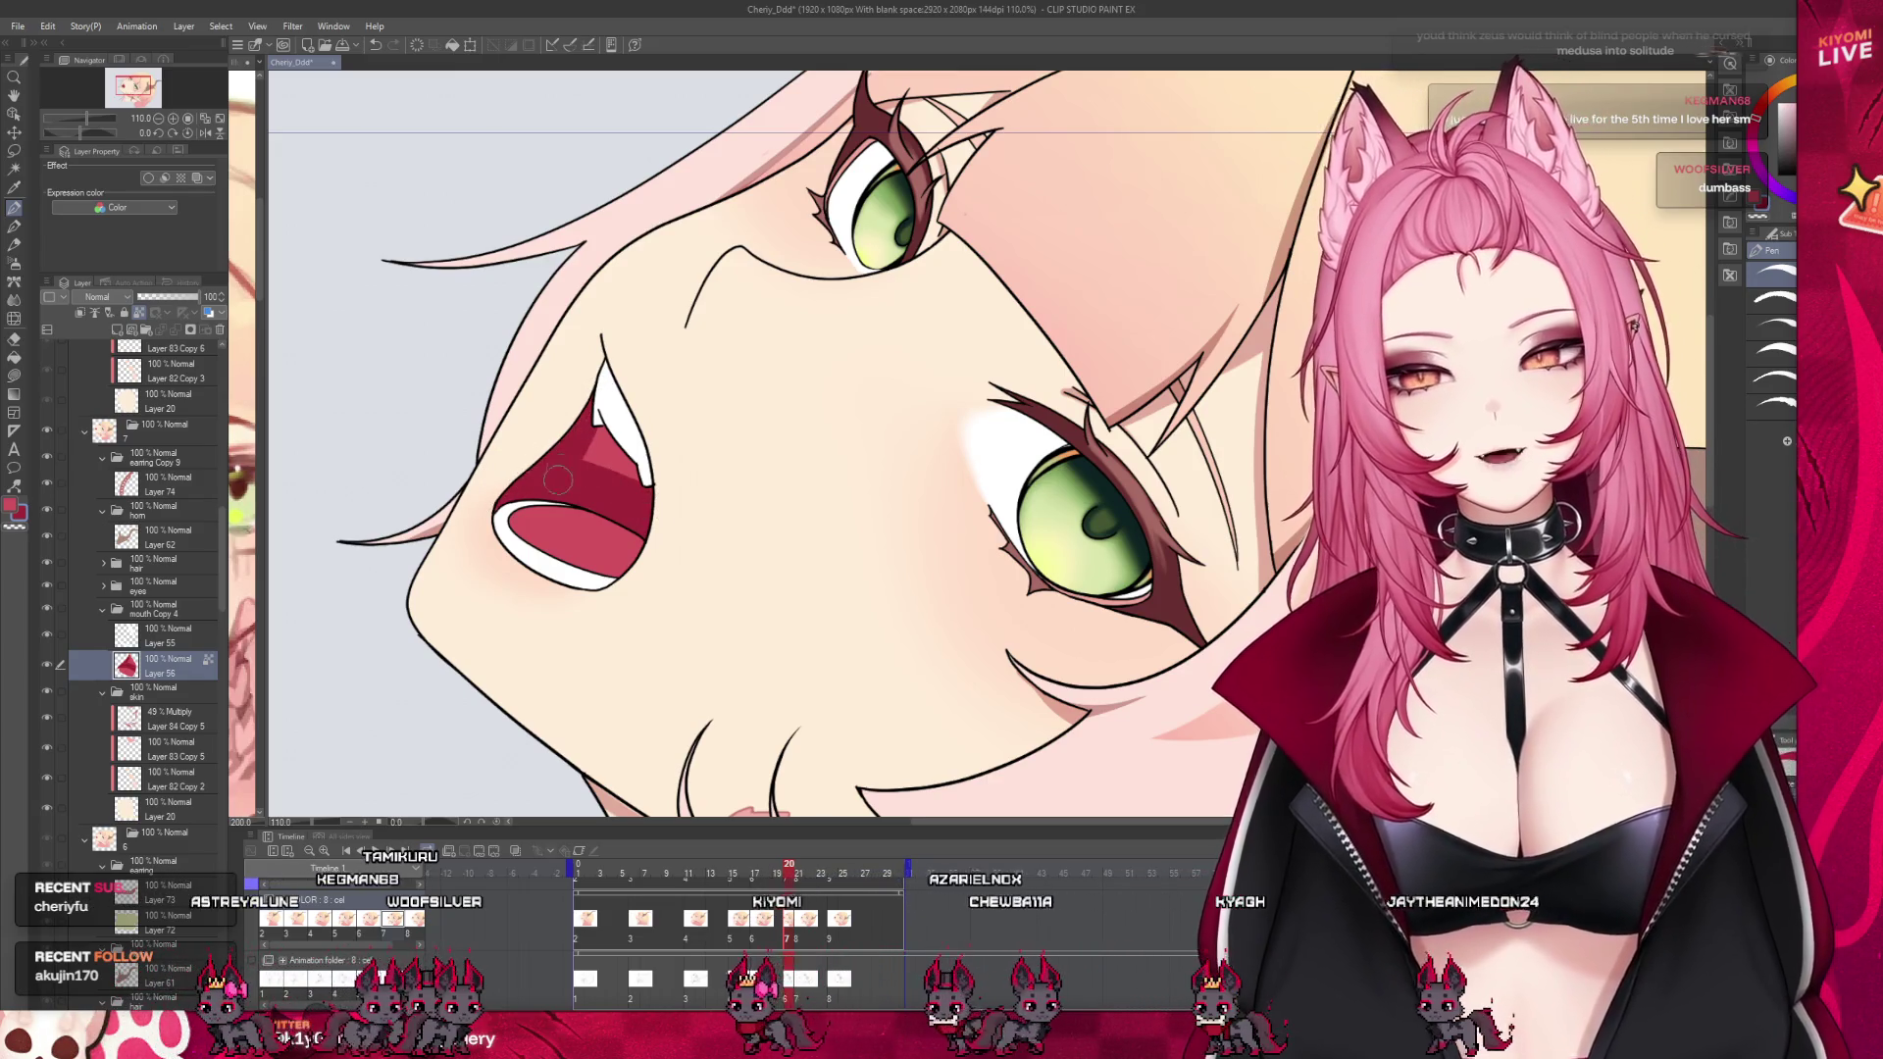
{"action": "left_click_drag", "start_coordinate": [589, 448], "coordinate": [643, 469]}
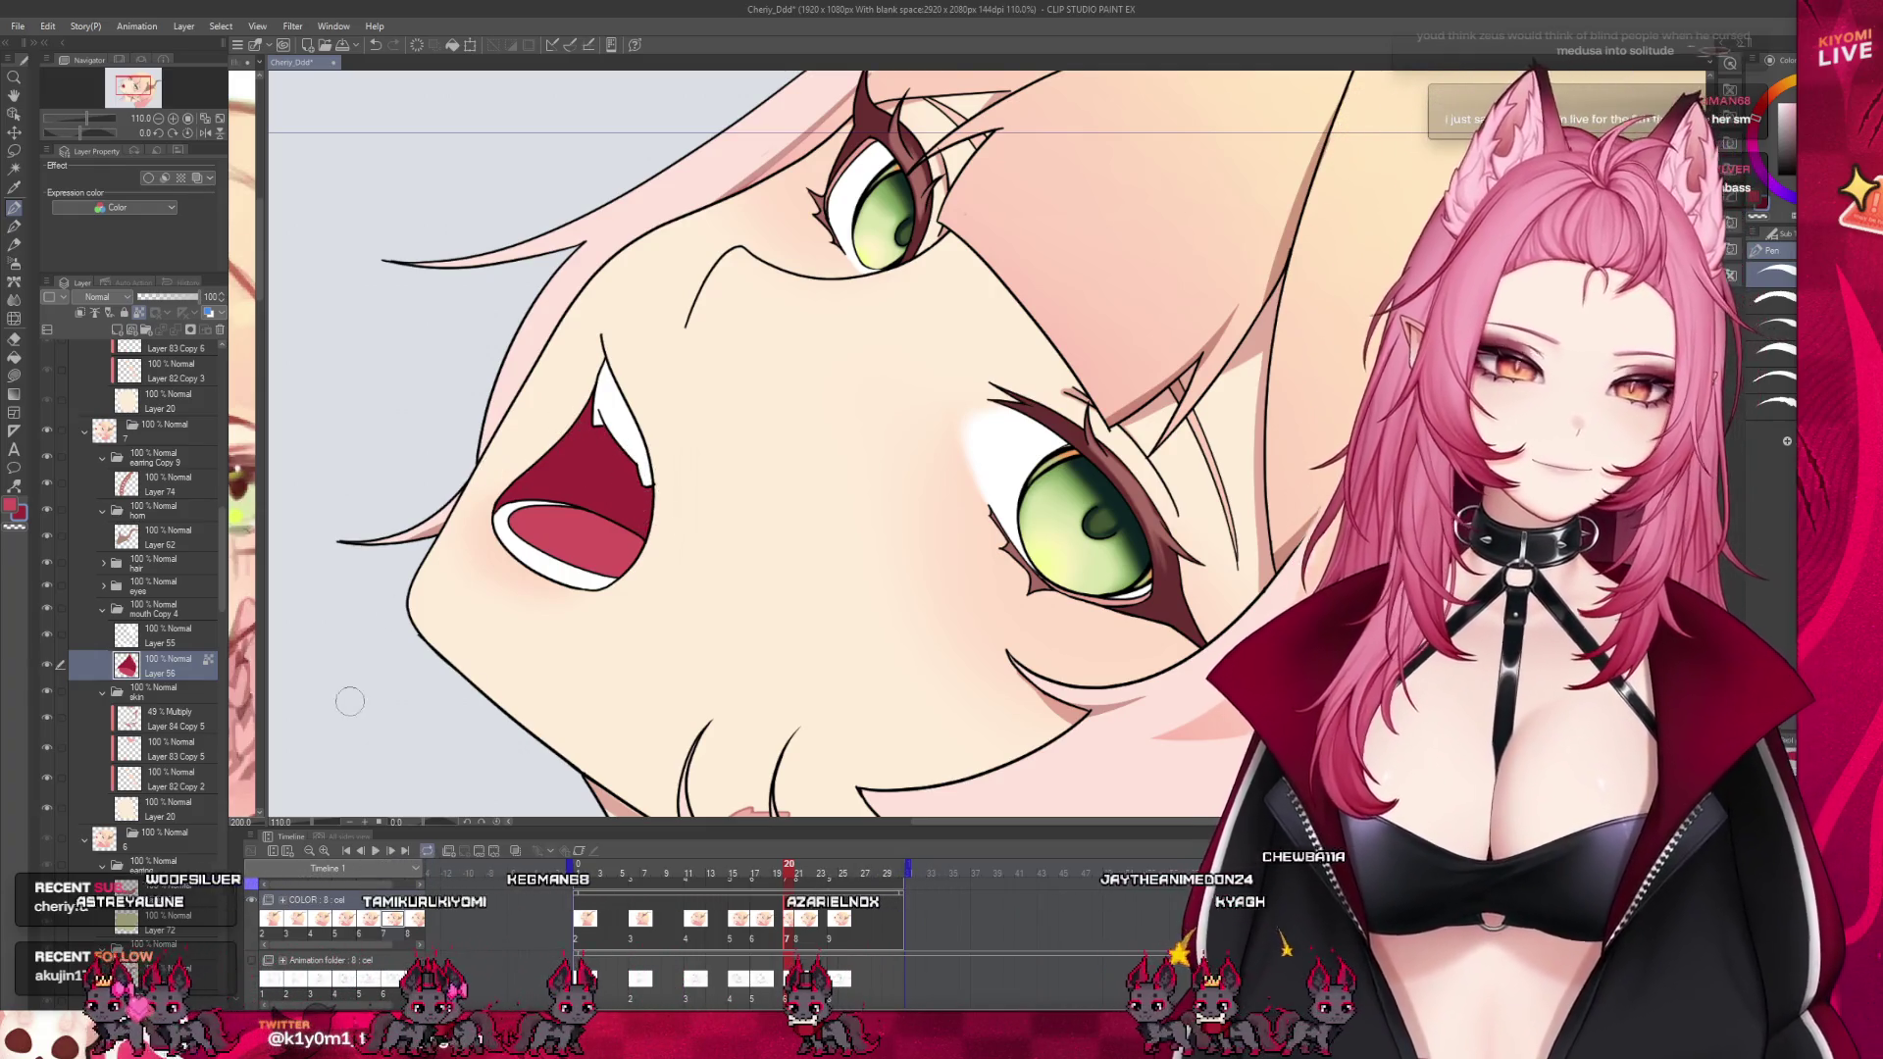
Check frame 16's mouth fill Layer 51, collapsing its hair, mouth Copy 2 and skin groups
{"action": "left_click", "coordinate": [772, 919]}
{"action": "left_click", "coordinate": [749, 933]}
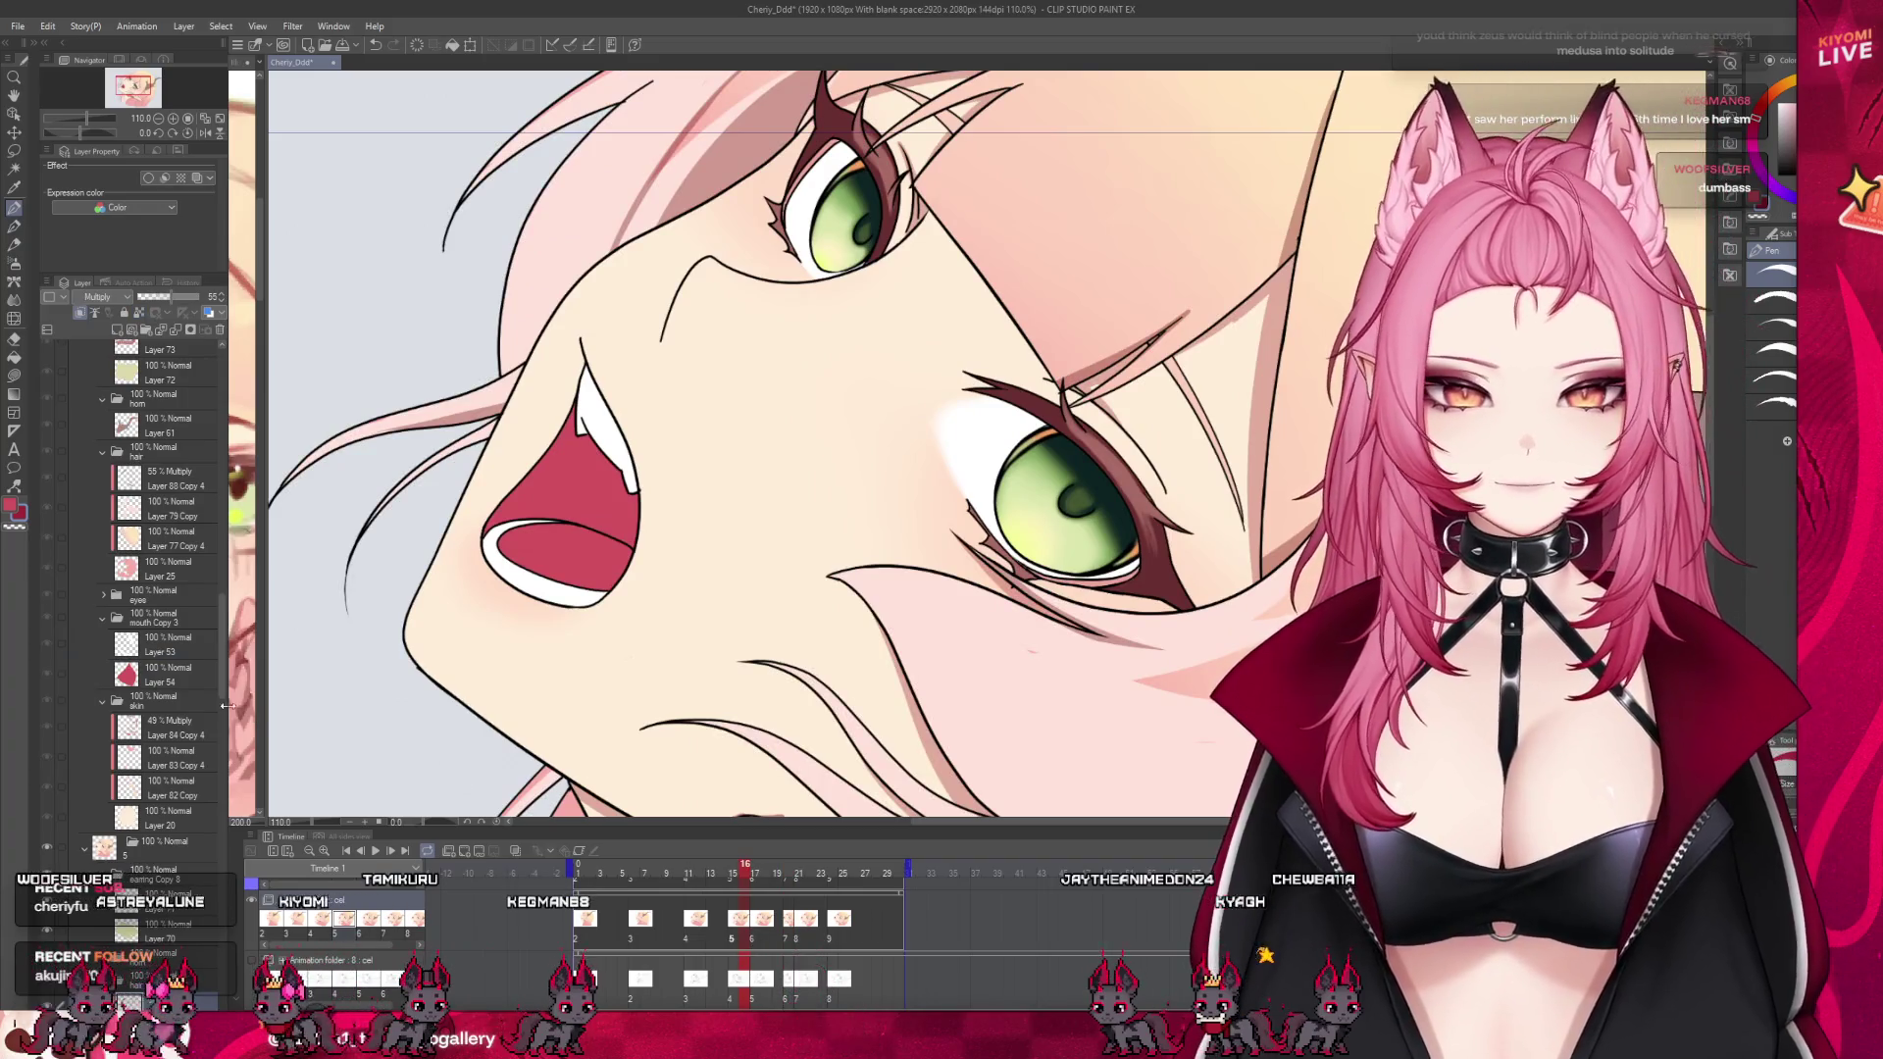
{"action": "left_click_drag", "start_coordinate": [224, 697], "coordinate": [226, 731]}
{"action": "left_click", "coordinate": [102, 651]}
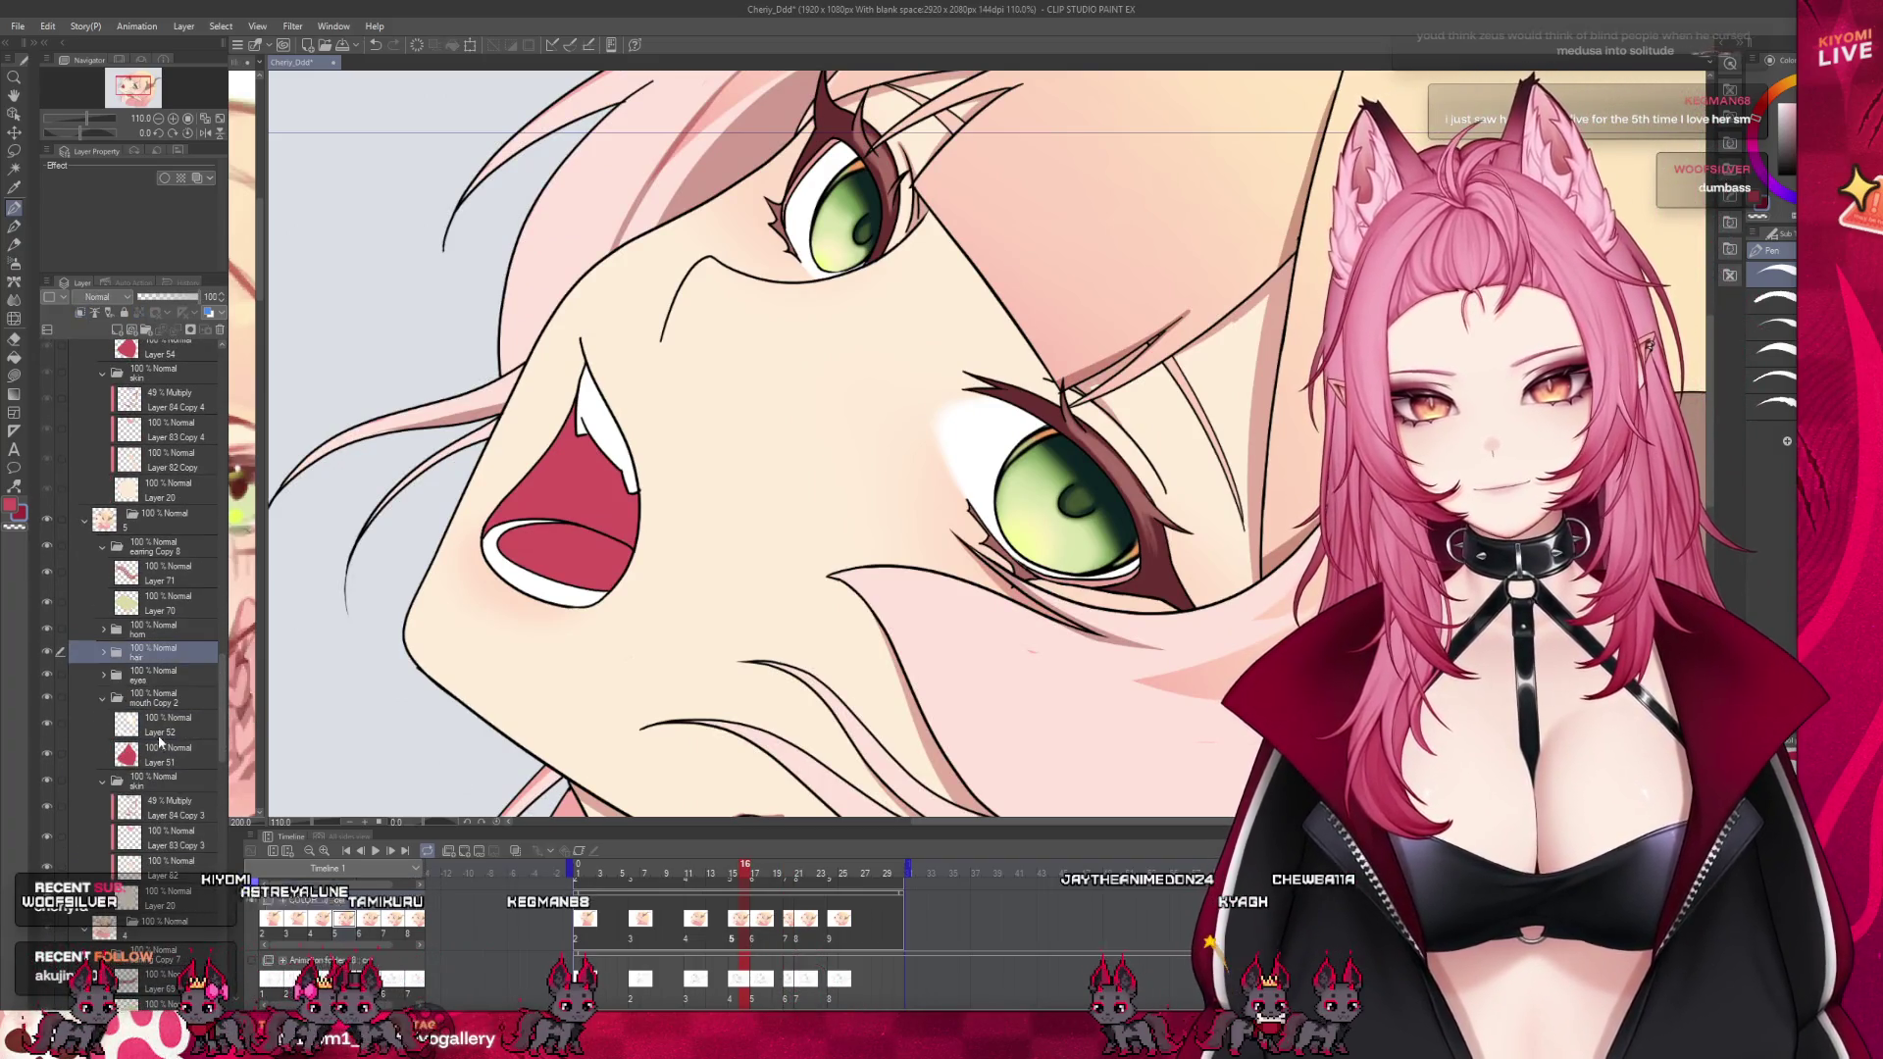
{"action": "left_click", "coordinate": [166, 754]}
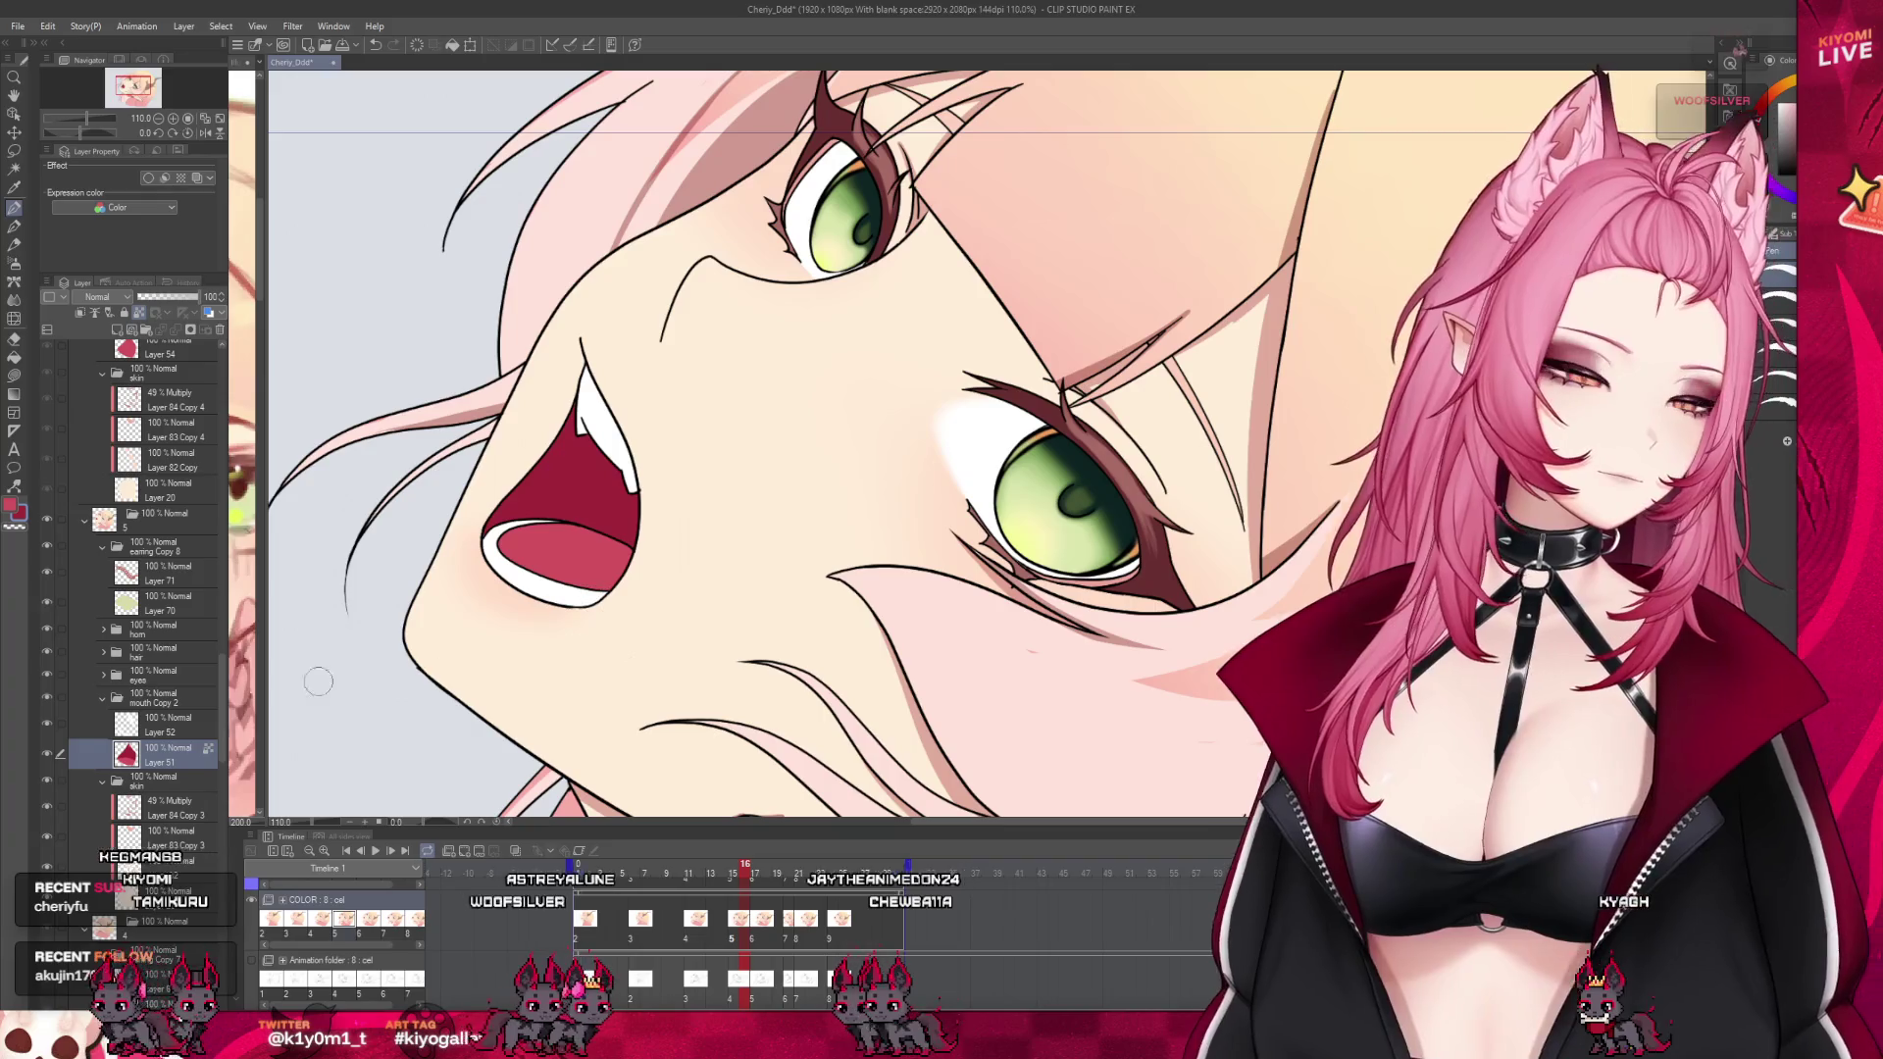
{"action": "left_click", "coordinate": [102, 697]}
{"action": "left_click", "coordinate": [102, 721]}
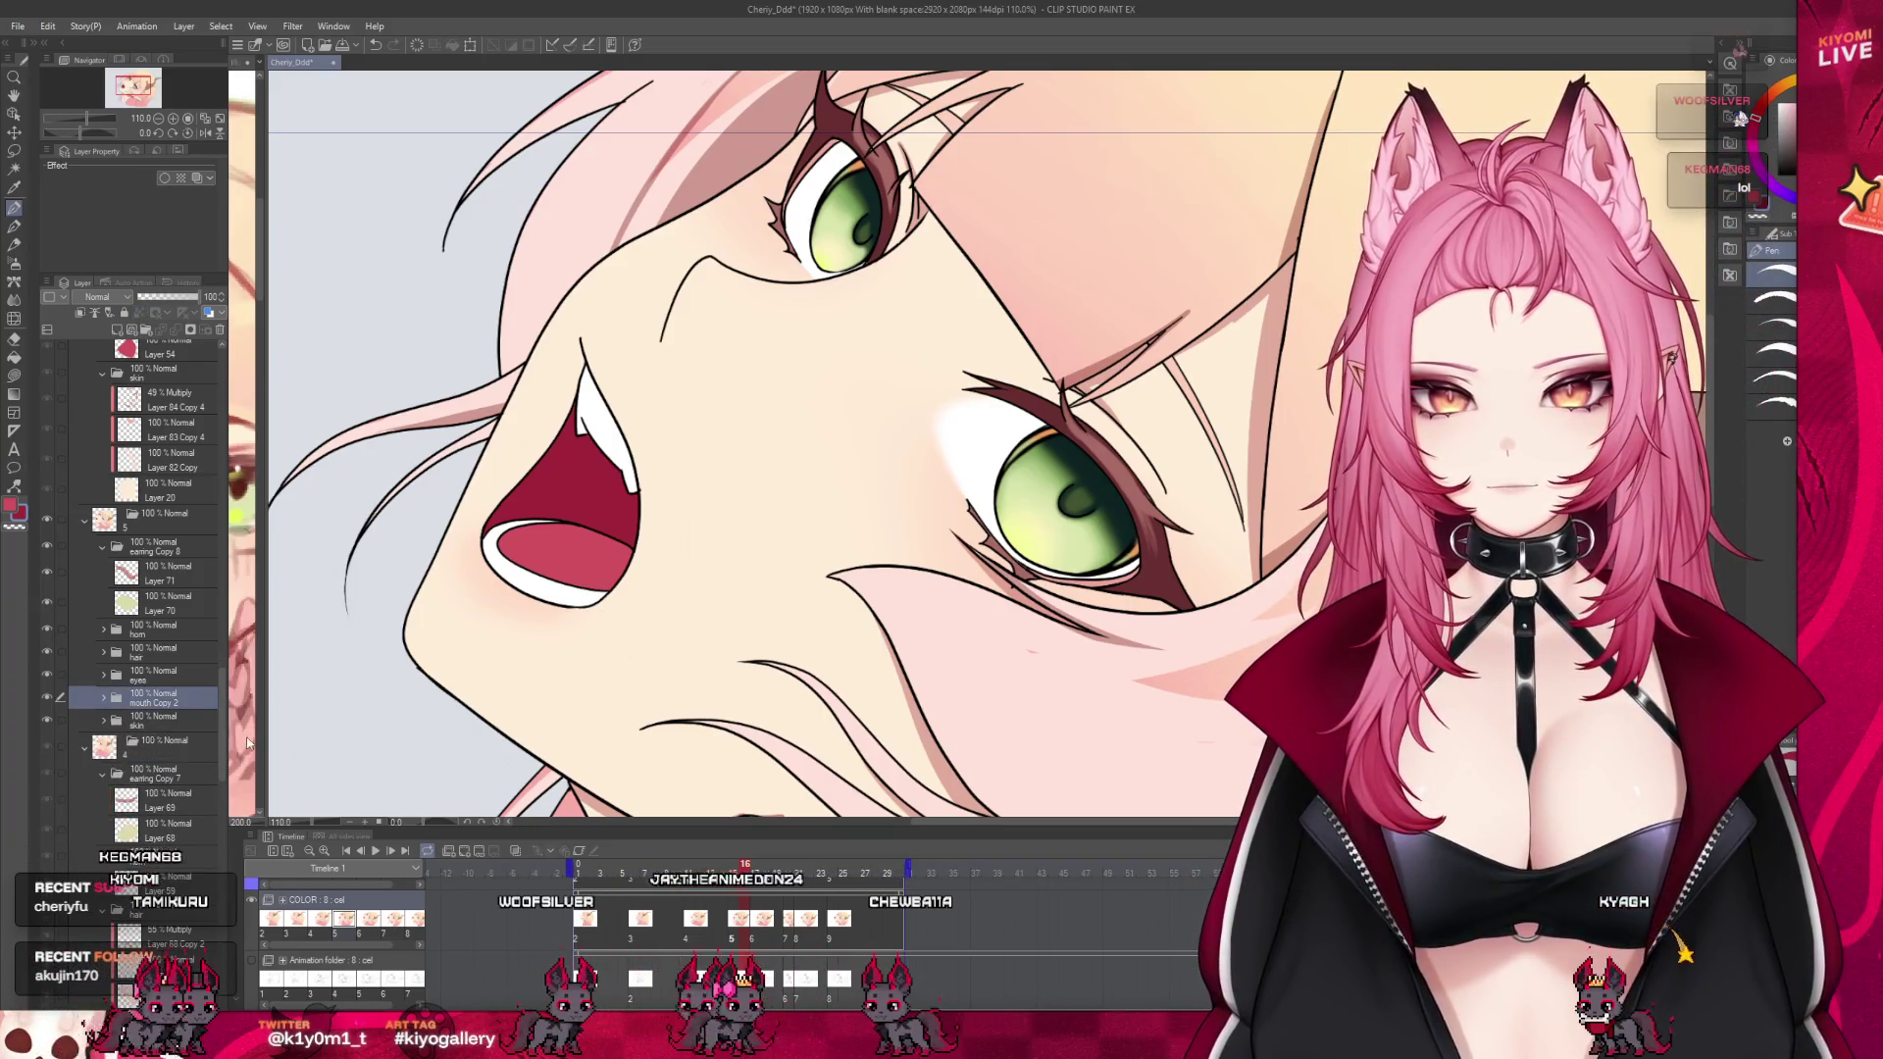
{"action": "scroll", "coordinate": [177, 756], "scroll_direction": "down", "scroll_amount": 5}
{"action": "scroll", "coordinate": [166, 765], "scroll_direction": "down", "scroll_amount": 2}
{"action": "left_click", "coordinate": [167, 793]}
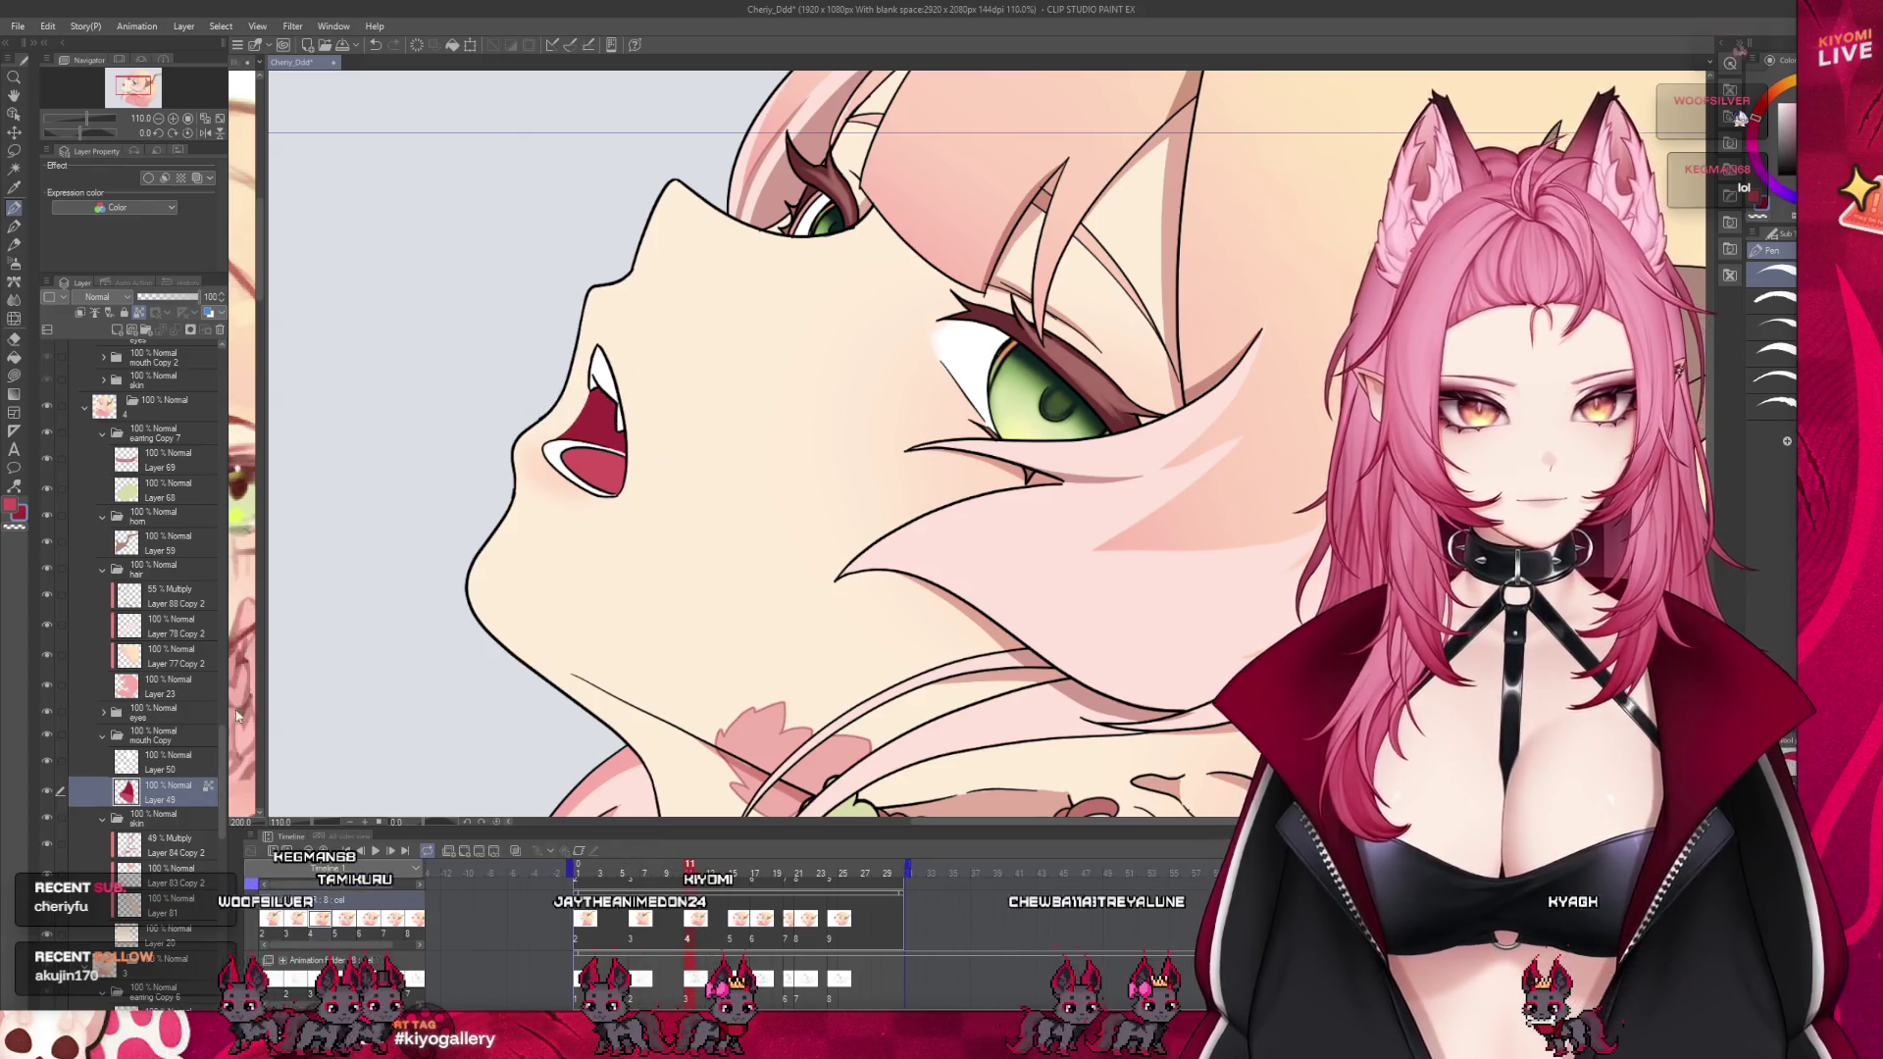
Scrub frames 10–16, inspect mouth fill Layer 54, and finish on frame 24
{"action": "left_click", "coordinate": [102, 737]}
{"action": "scroll", "coordinate": [177, 785], "scroll_direction": "down", "scroll_amount": 2}
{"action": "scroll", "coordinate": [186, 805], "scroll_direction": "down", "scroll_amount": 2}
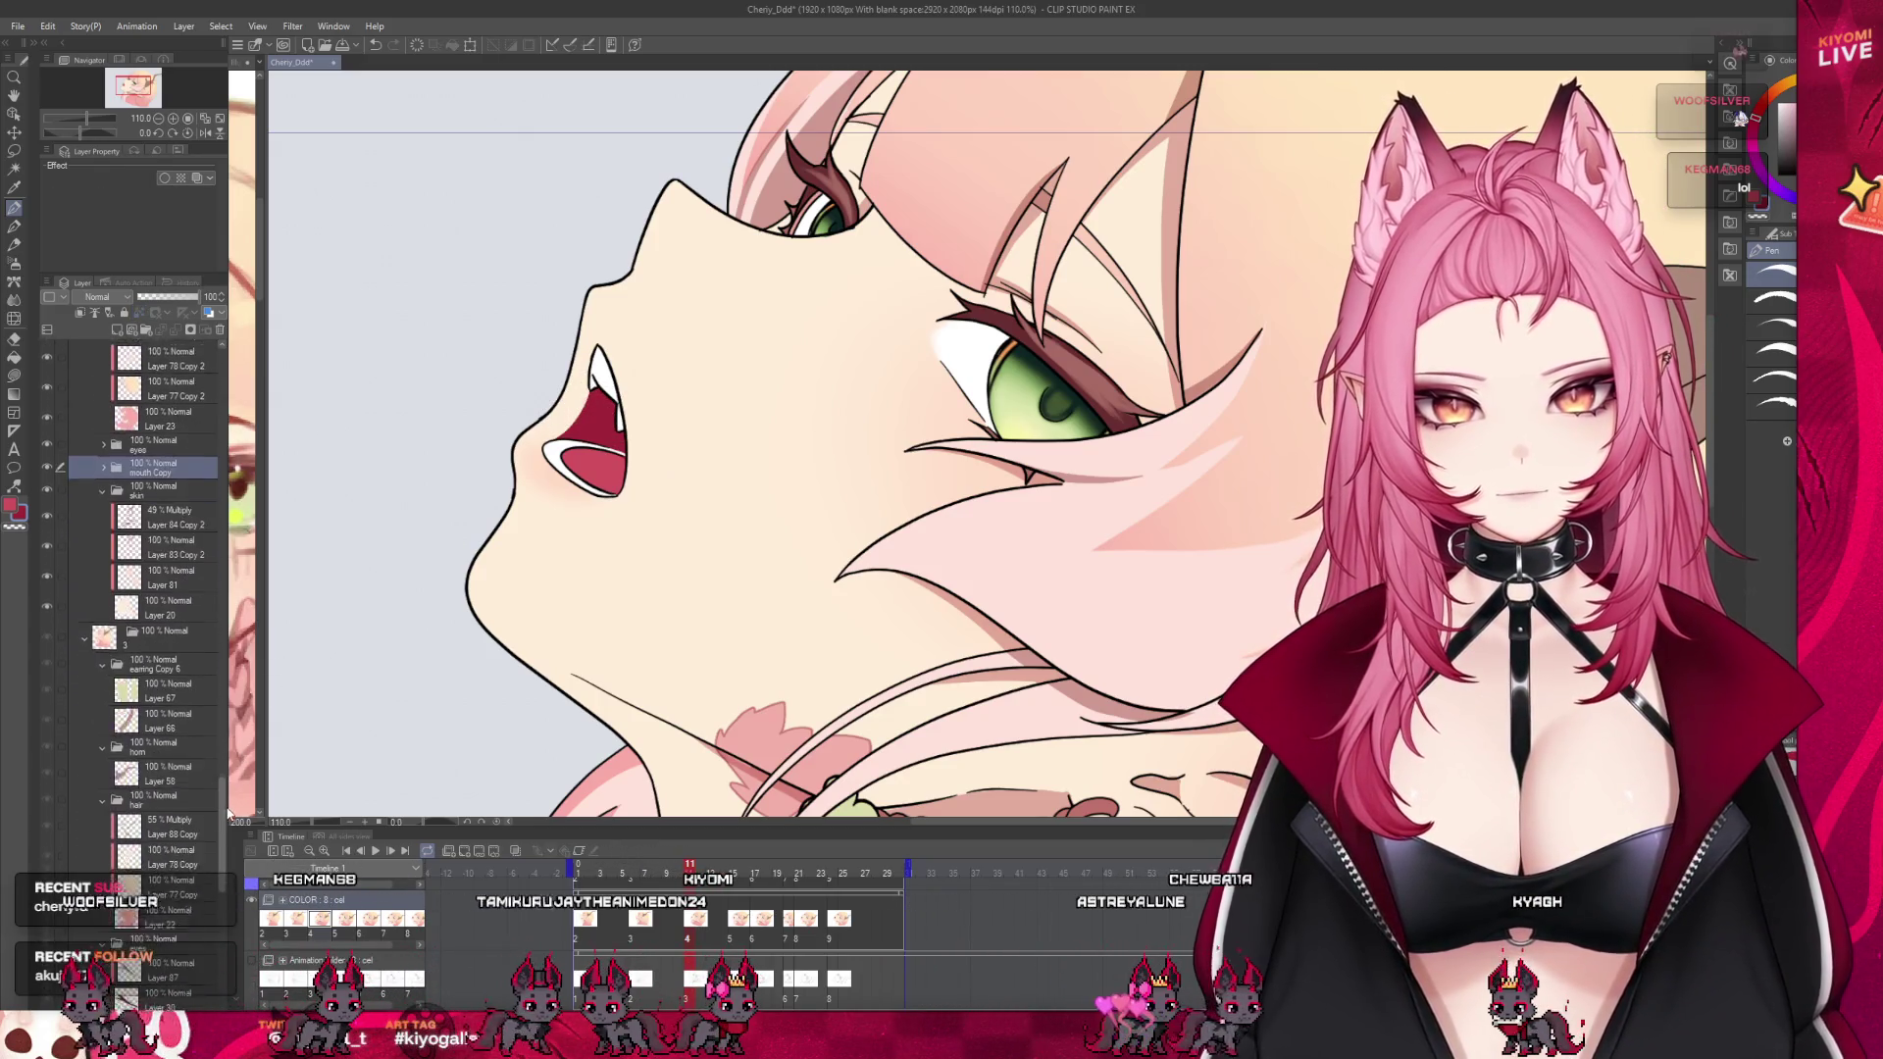
{"action": "scroll", "coordinate": [198, 824], "scroll_direction": "down", "scroll_amount": 2}
{"action": "left_click", "coordinate": [182, 838]}
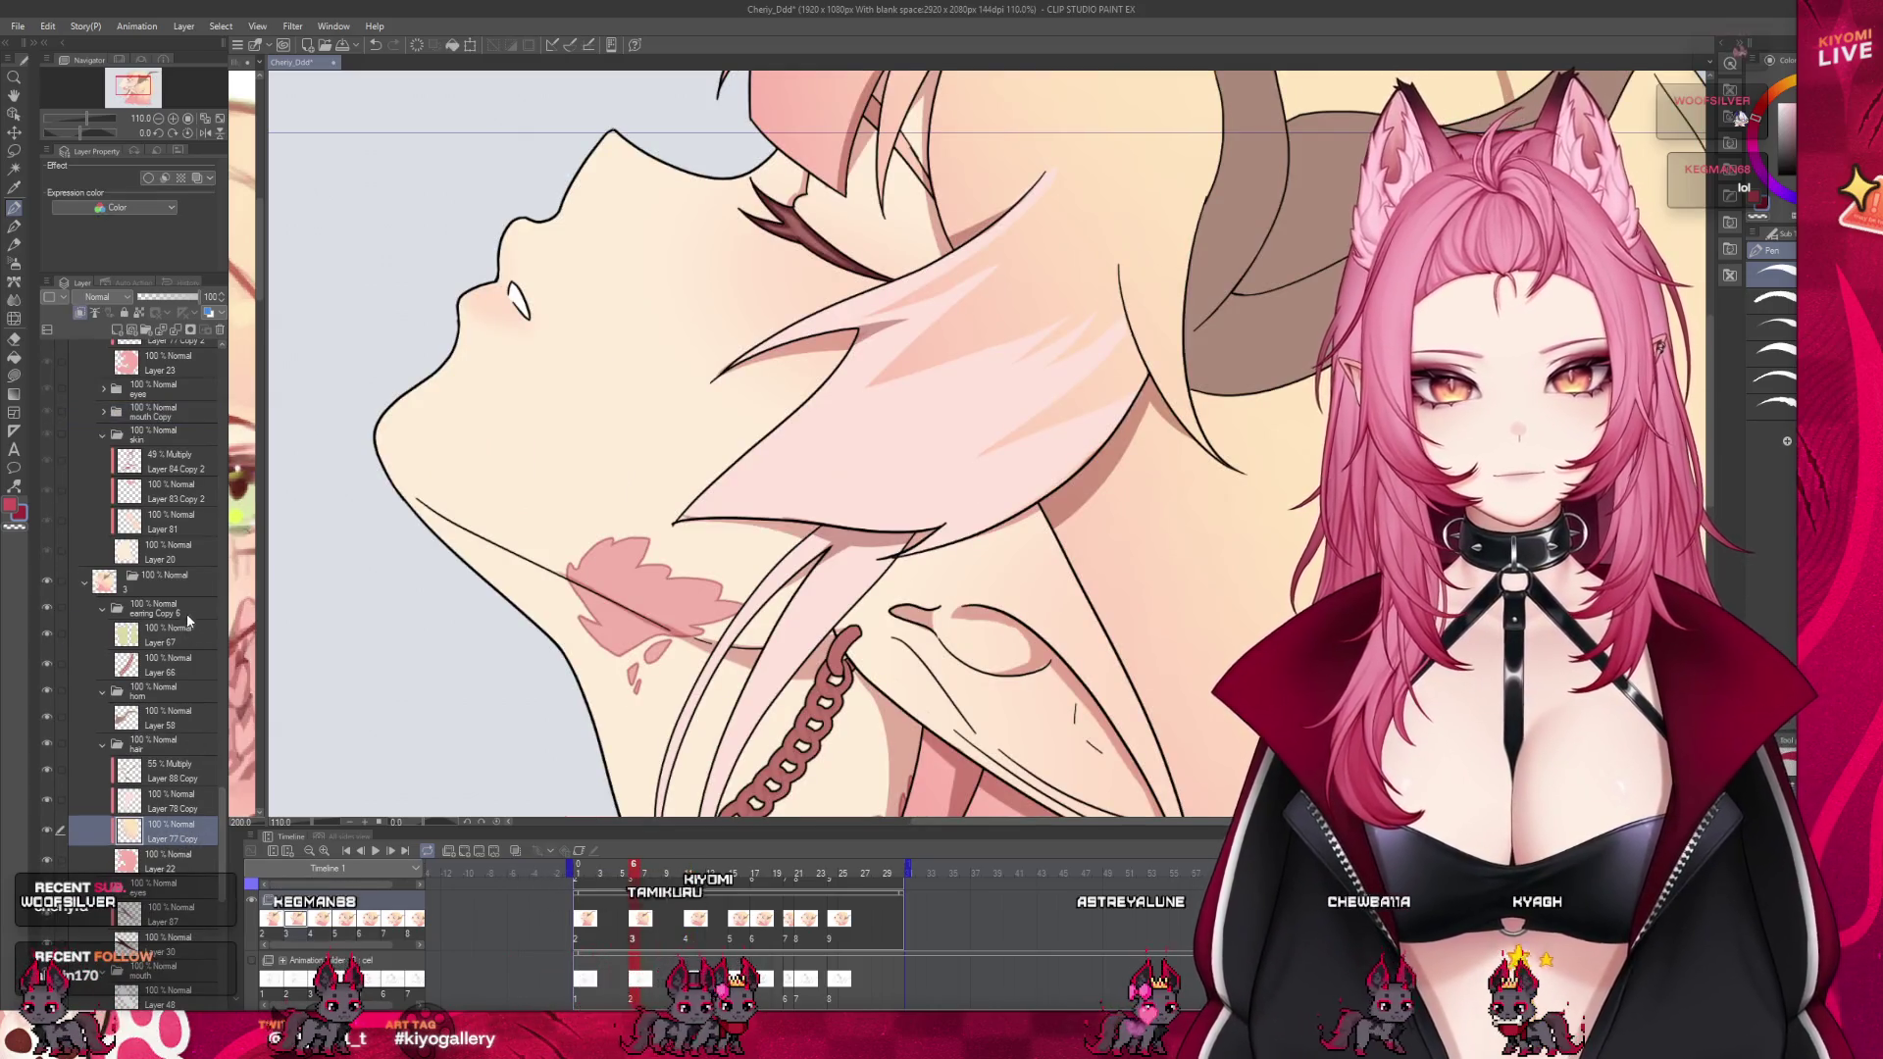
{"action": "left_click", "coordinate": [212, 584]}
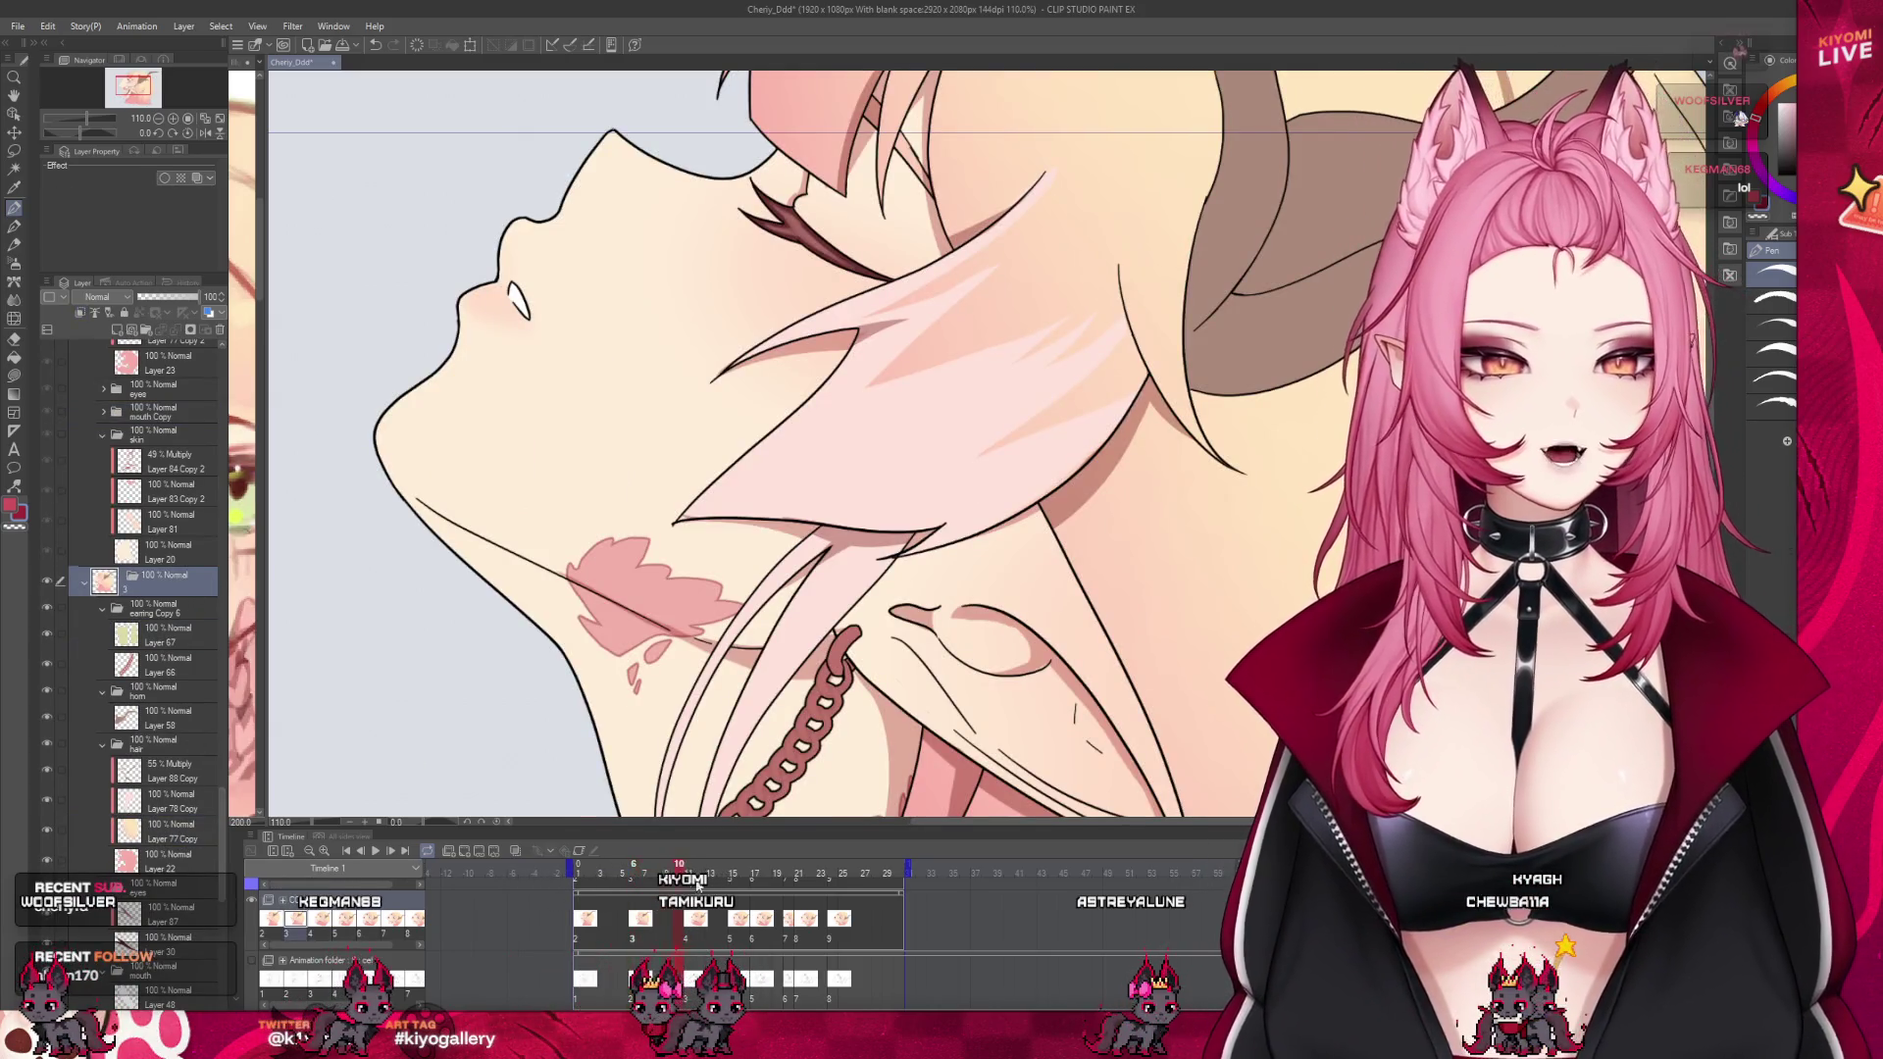
{"action": "left_click_drag", "start_coordinate": [697, 888], "coordinate": [758, 940]}
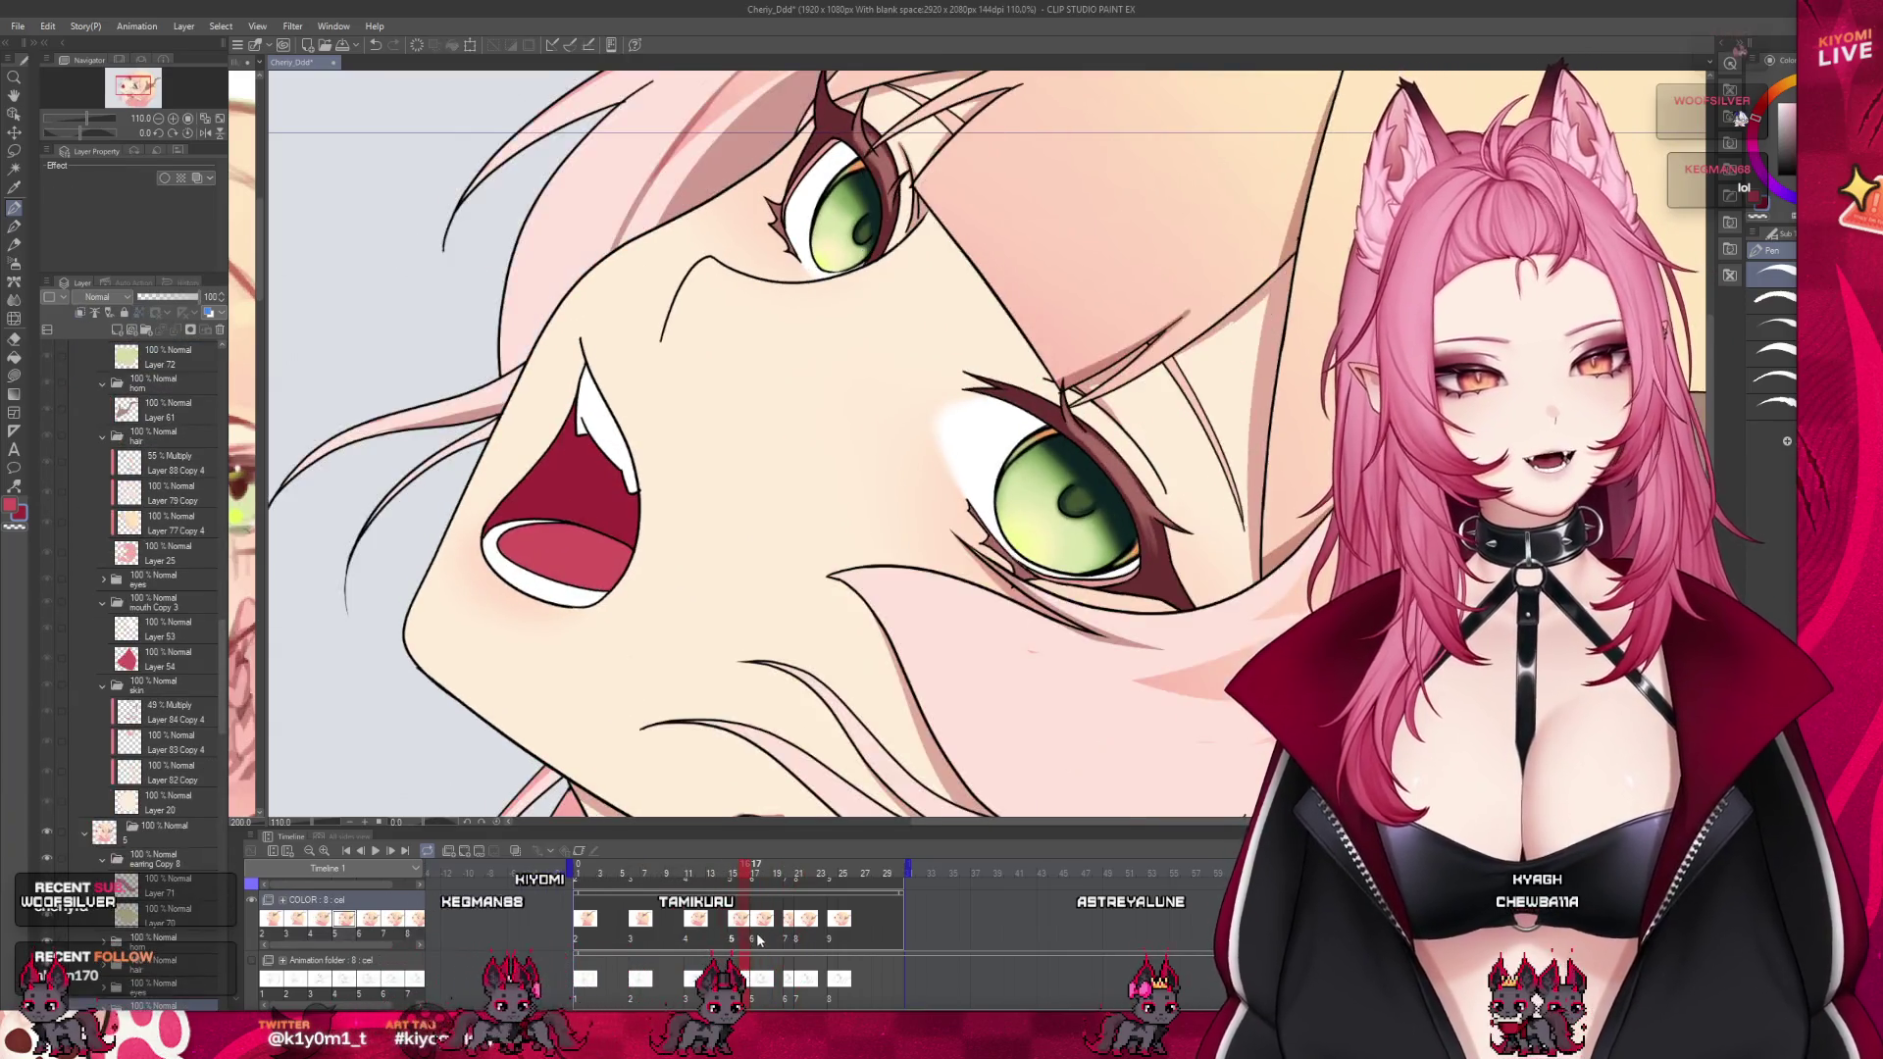
{"action": "scroll", "coordinate": [147, 589], "scroll_direction": "up", "scroll_amount": 1}
{"action": "left_click", "coordinate": [167, 716]}
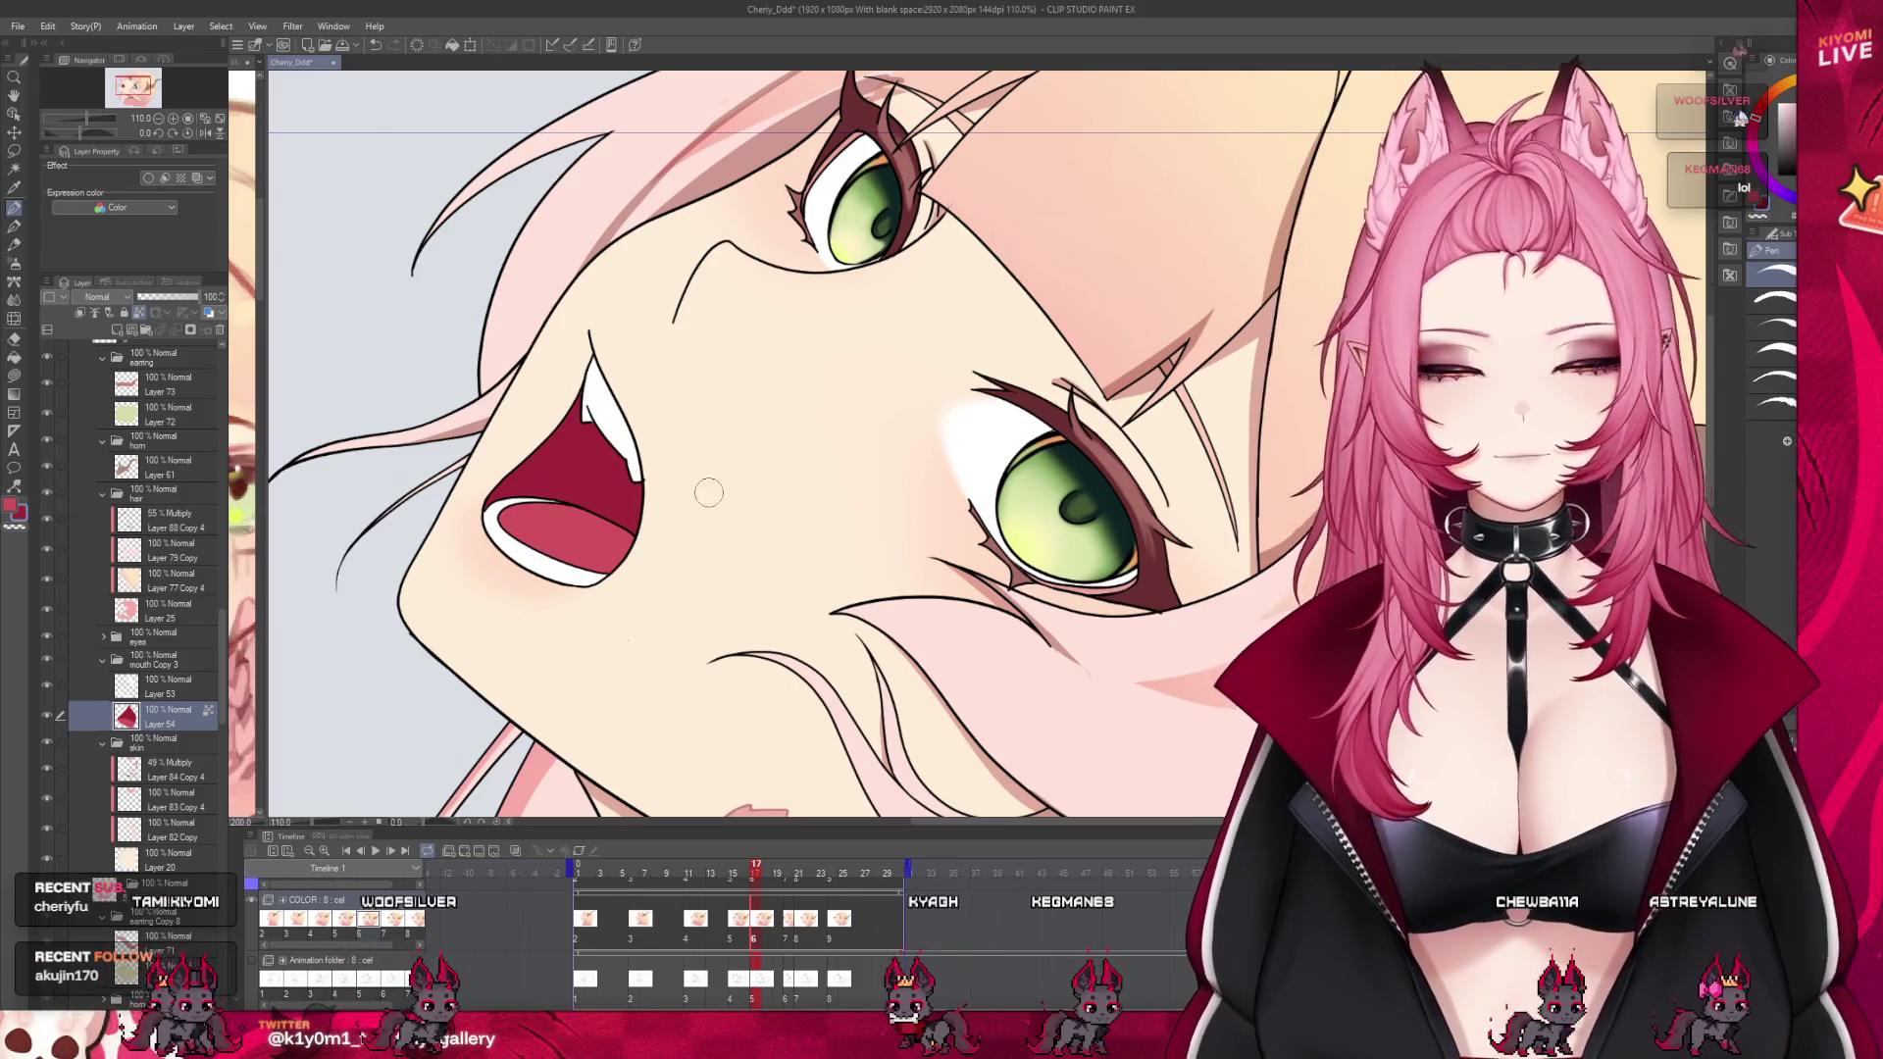
{"action": "left_click", "coordinate": [799, 940]}
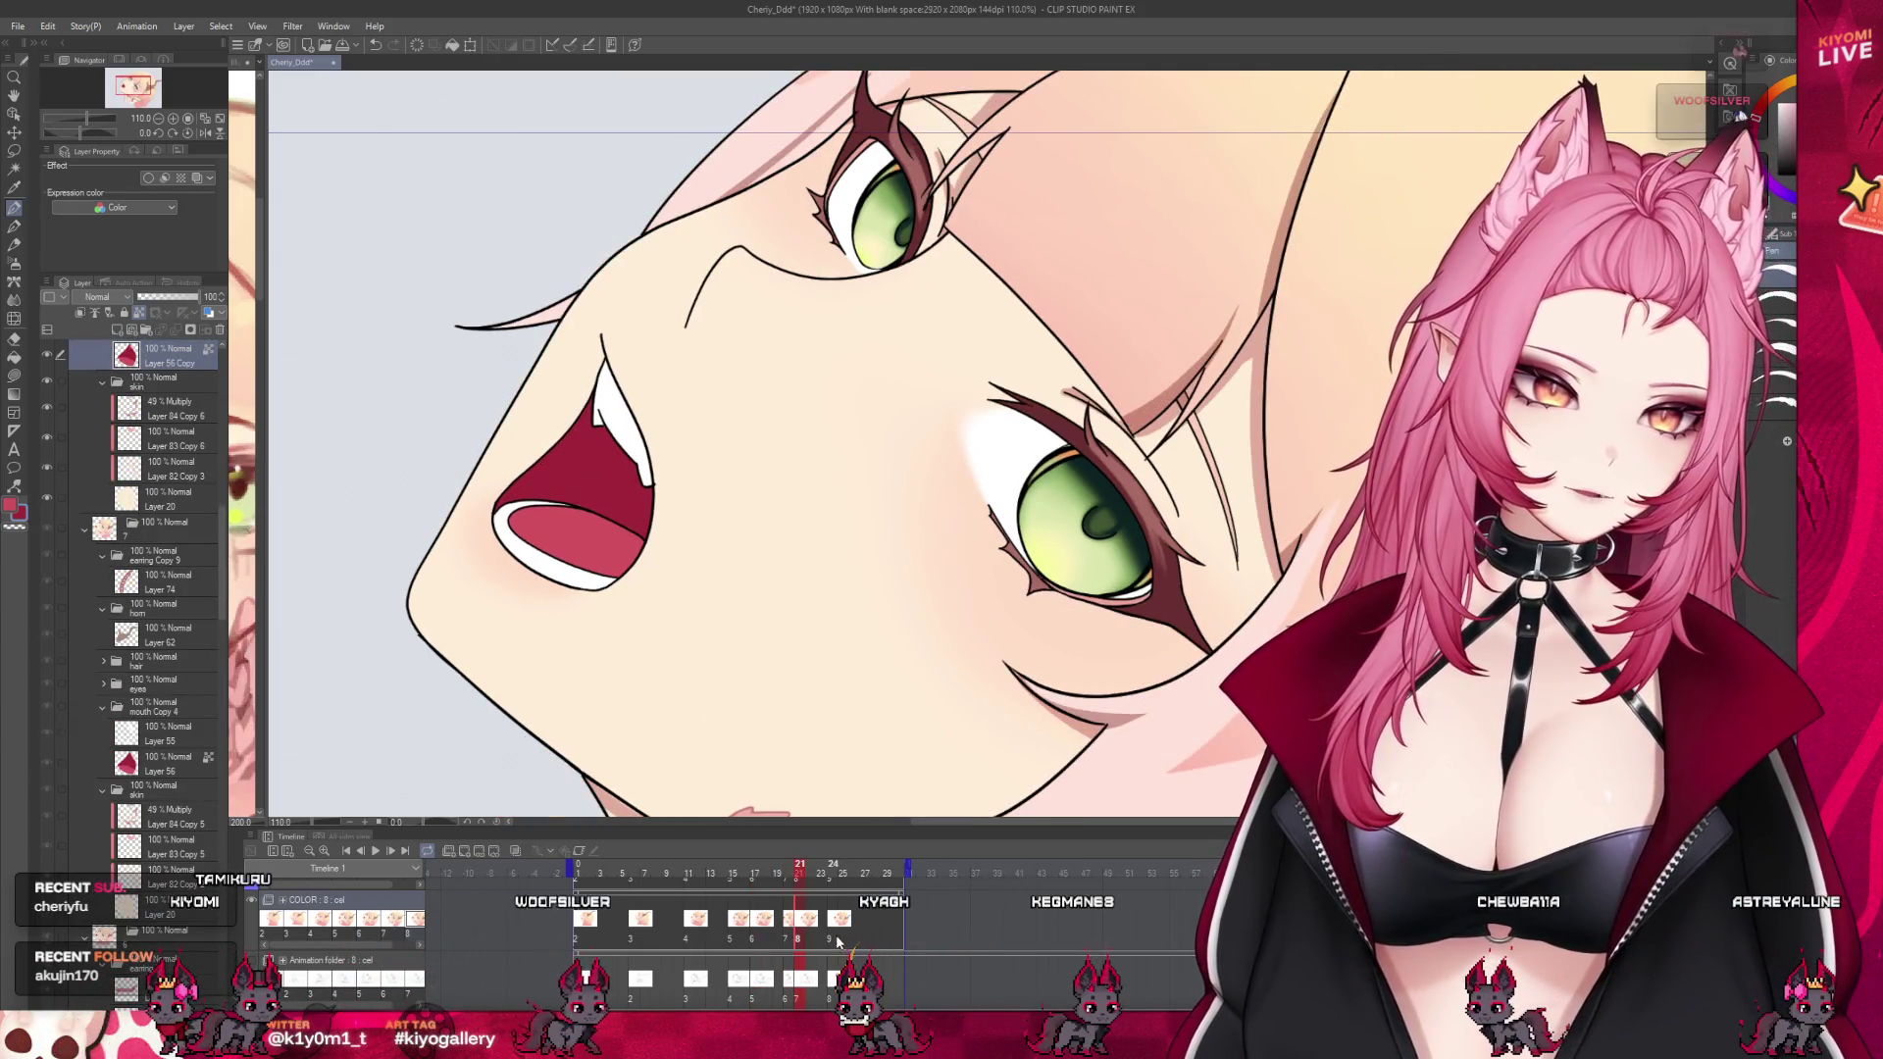
{"action": "left_click", "coordinate": [837, 939]}
{"action": "scroll", "coordinate": [724, 729], "scroll_direction": "down", "scroll_amount": 3}
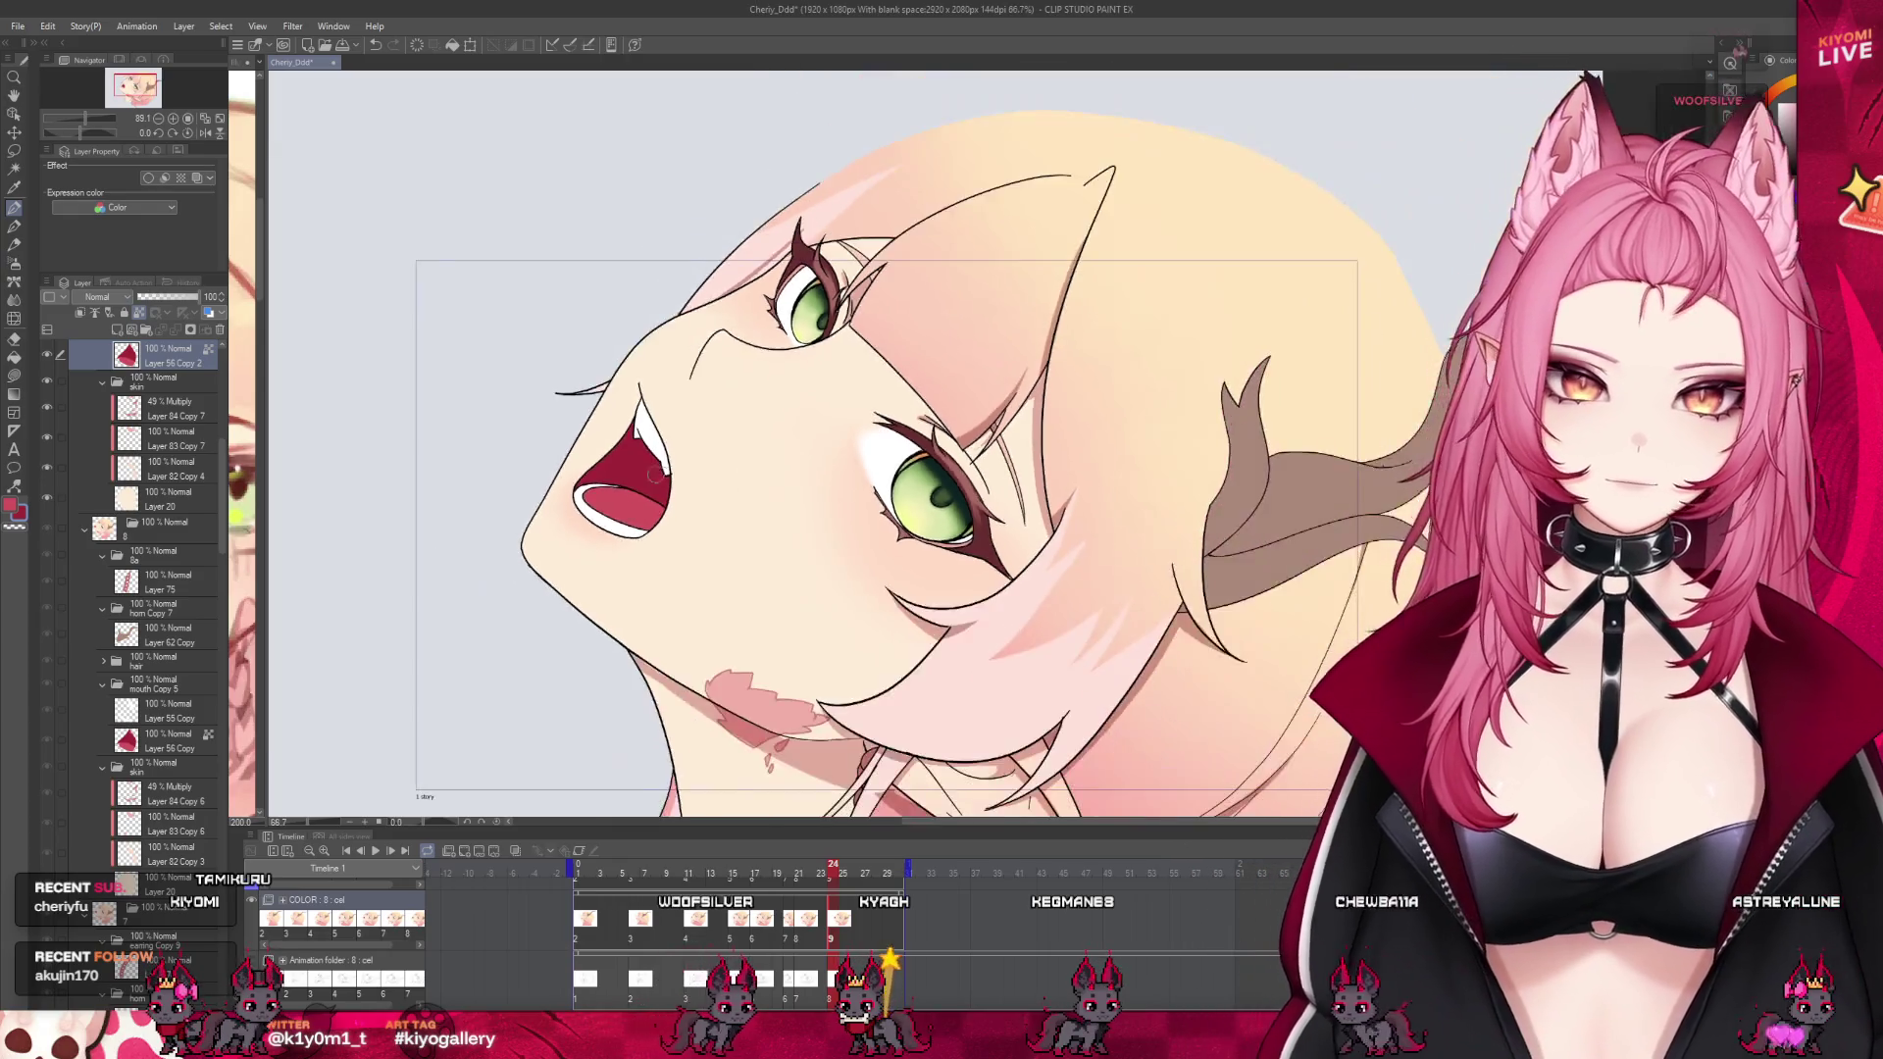
Loop-play the head-turn from frame 1 and stop on the side-profile view
{"action": "scroll", "coordinate": [731, 627], "scroll_direction": "down", "scroll_amount": 3}
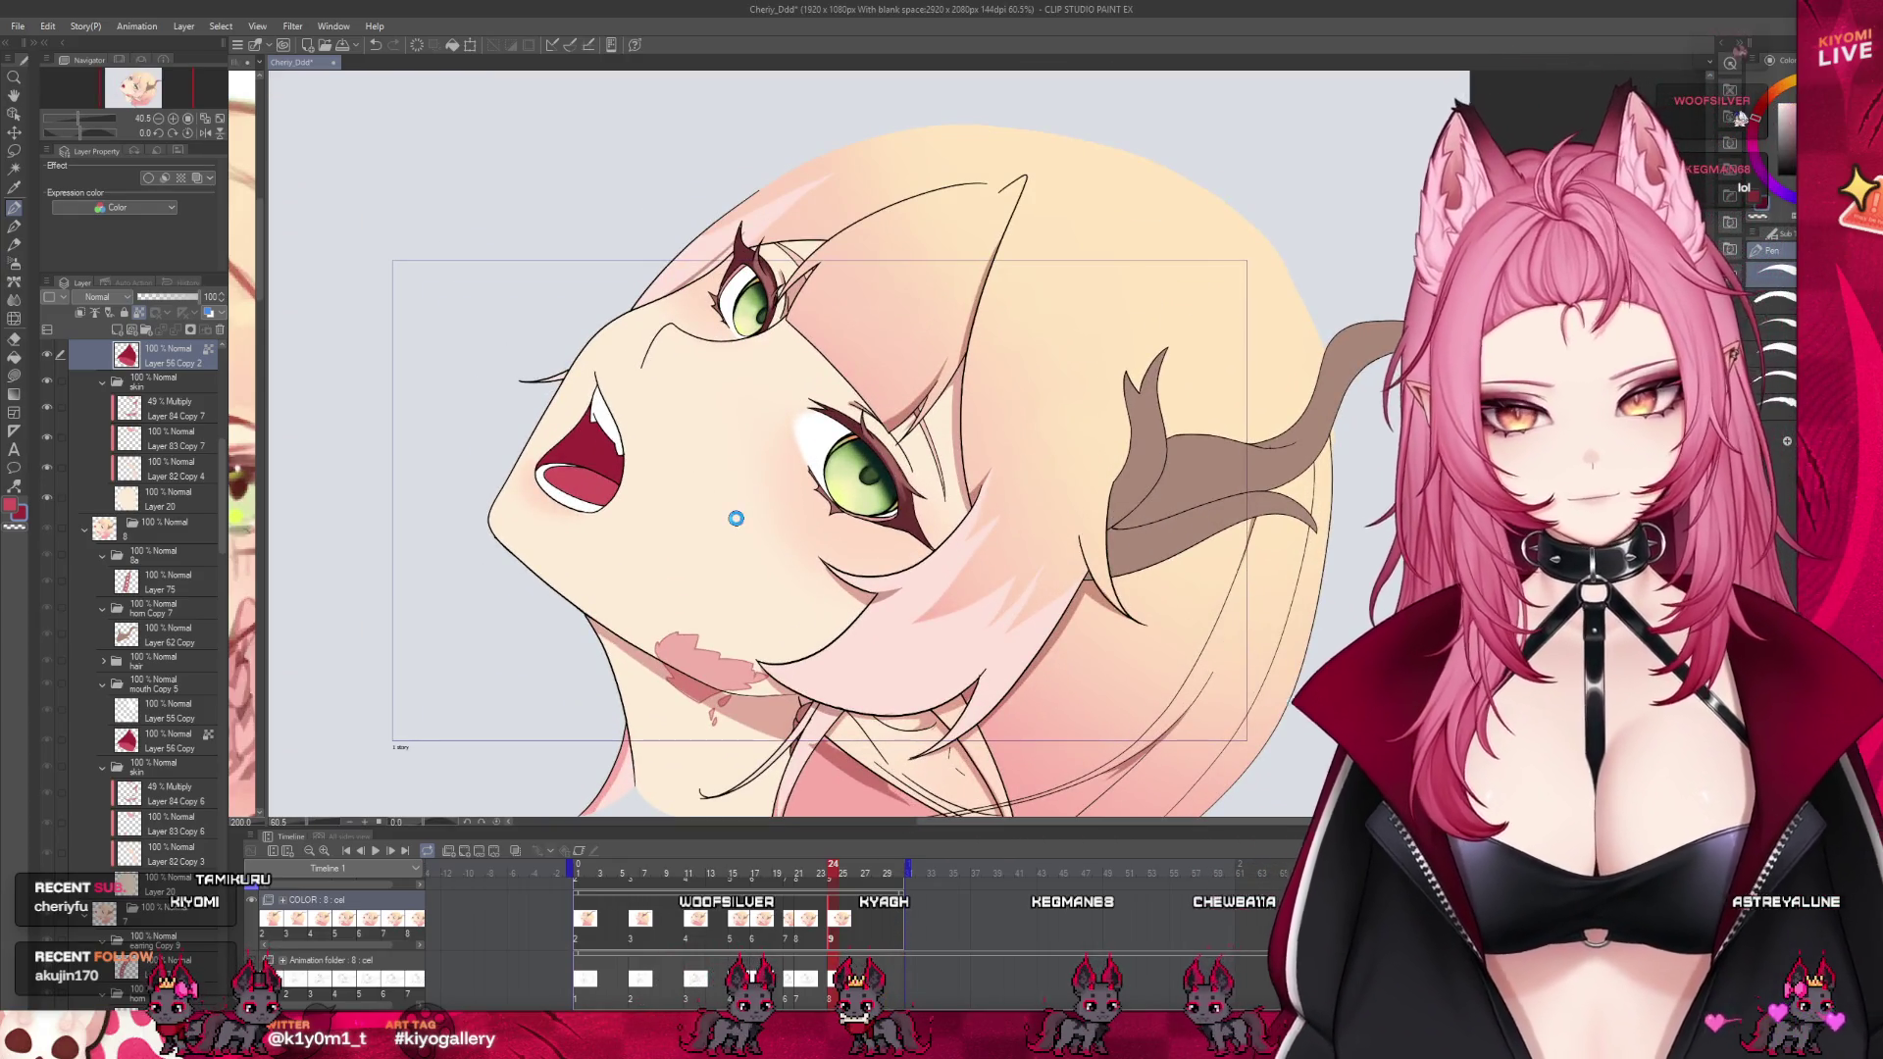
{"action": "left_click", "coordinate": [577, 871]}
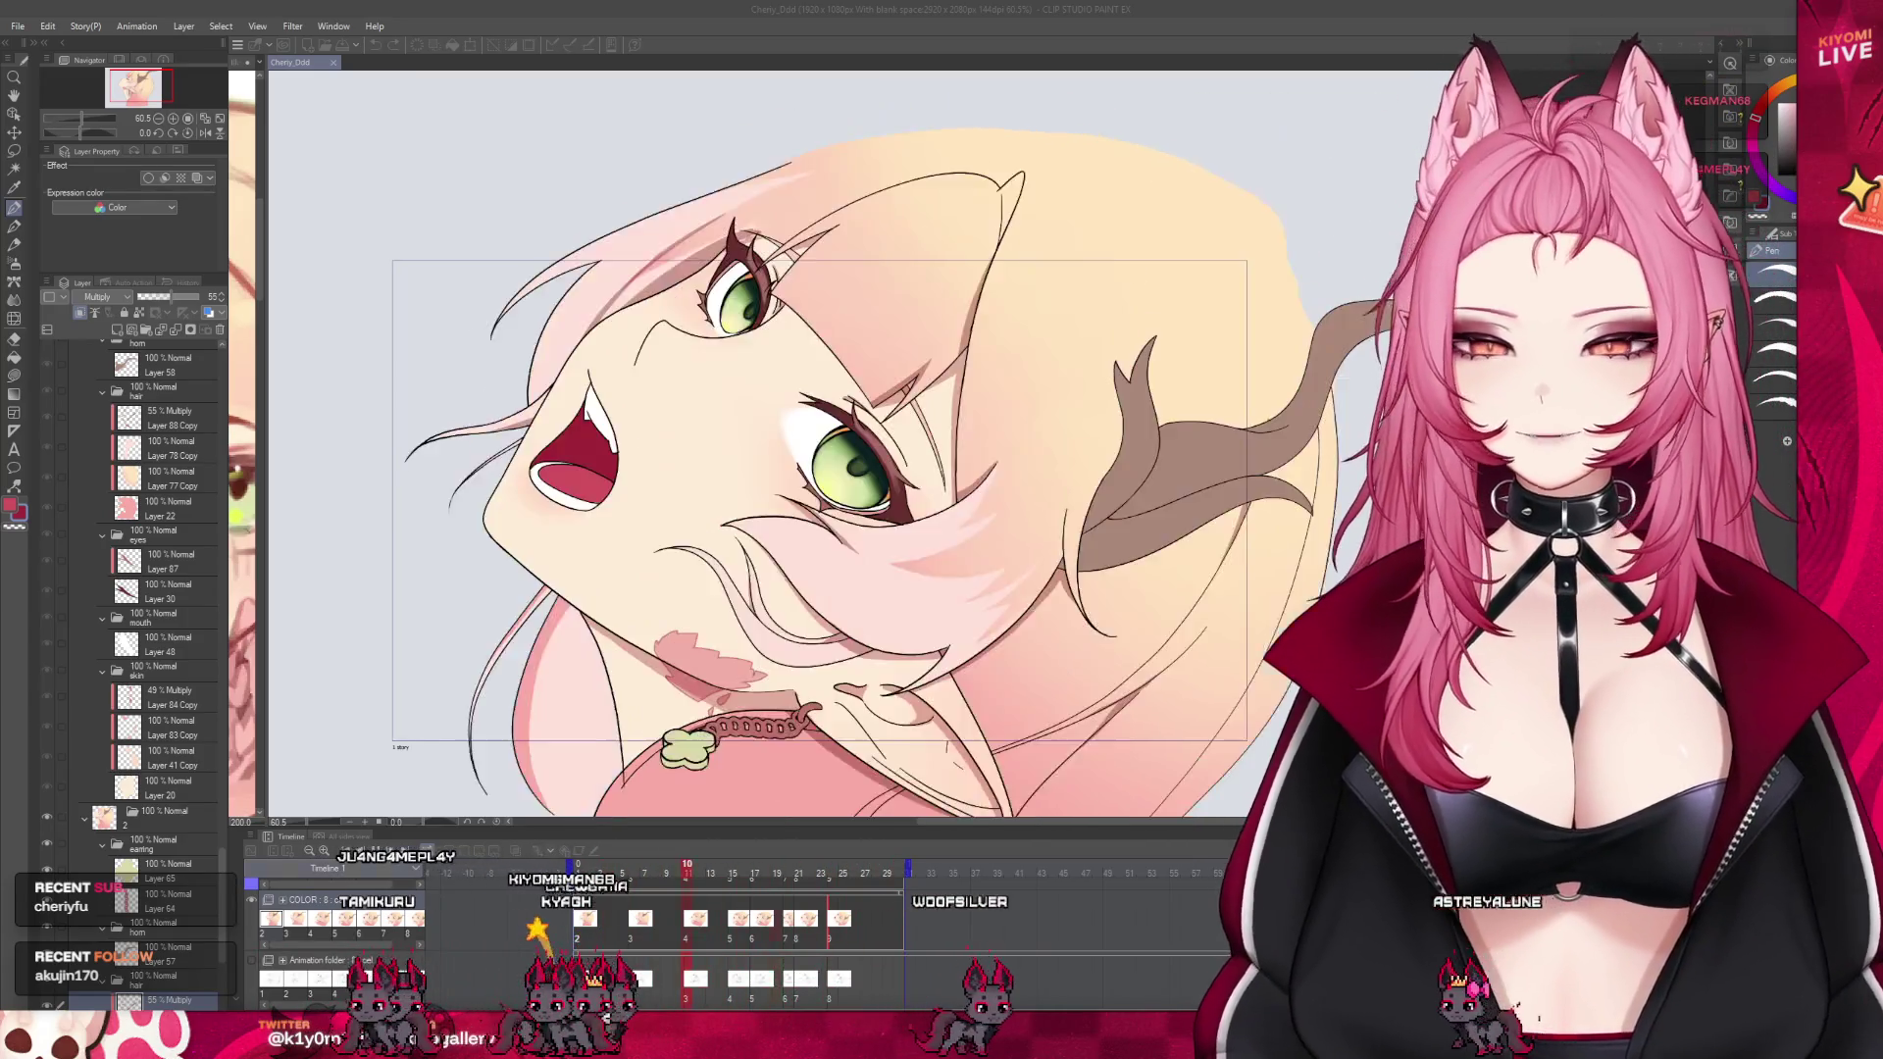
{"action": "left_click", "coordinate": [887, 670]}
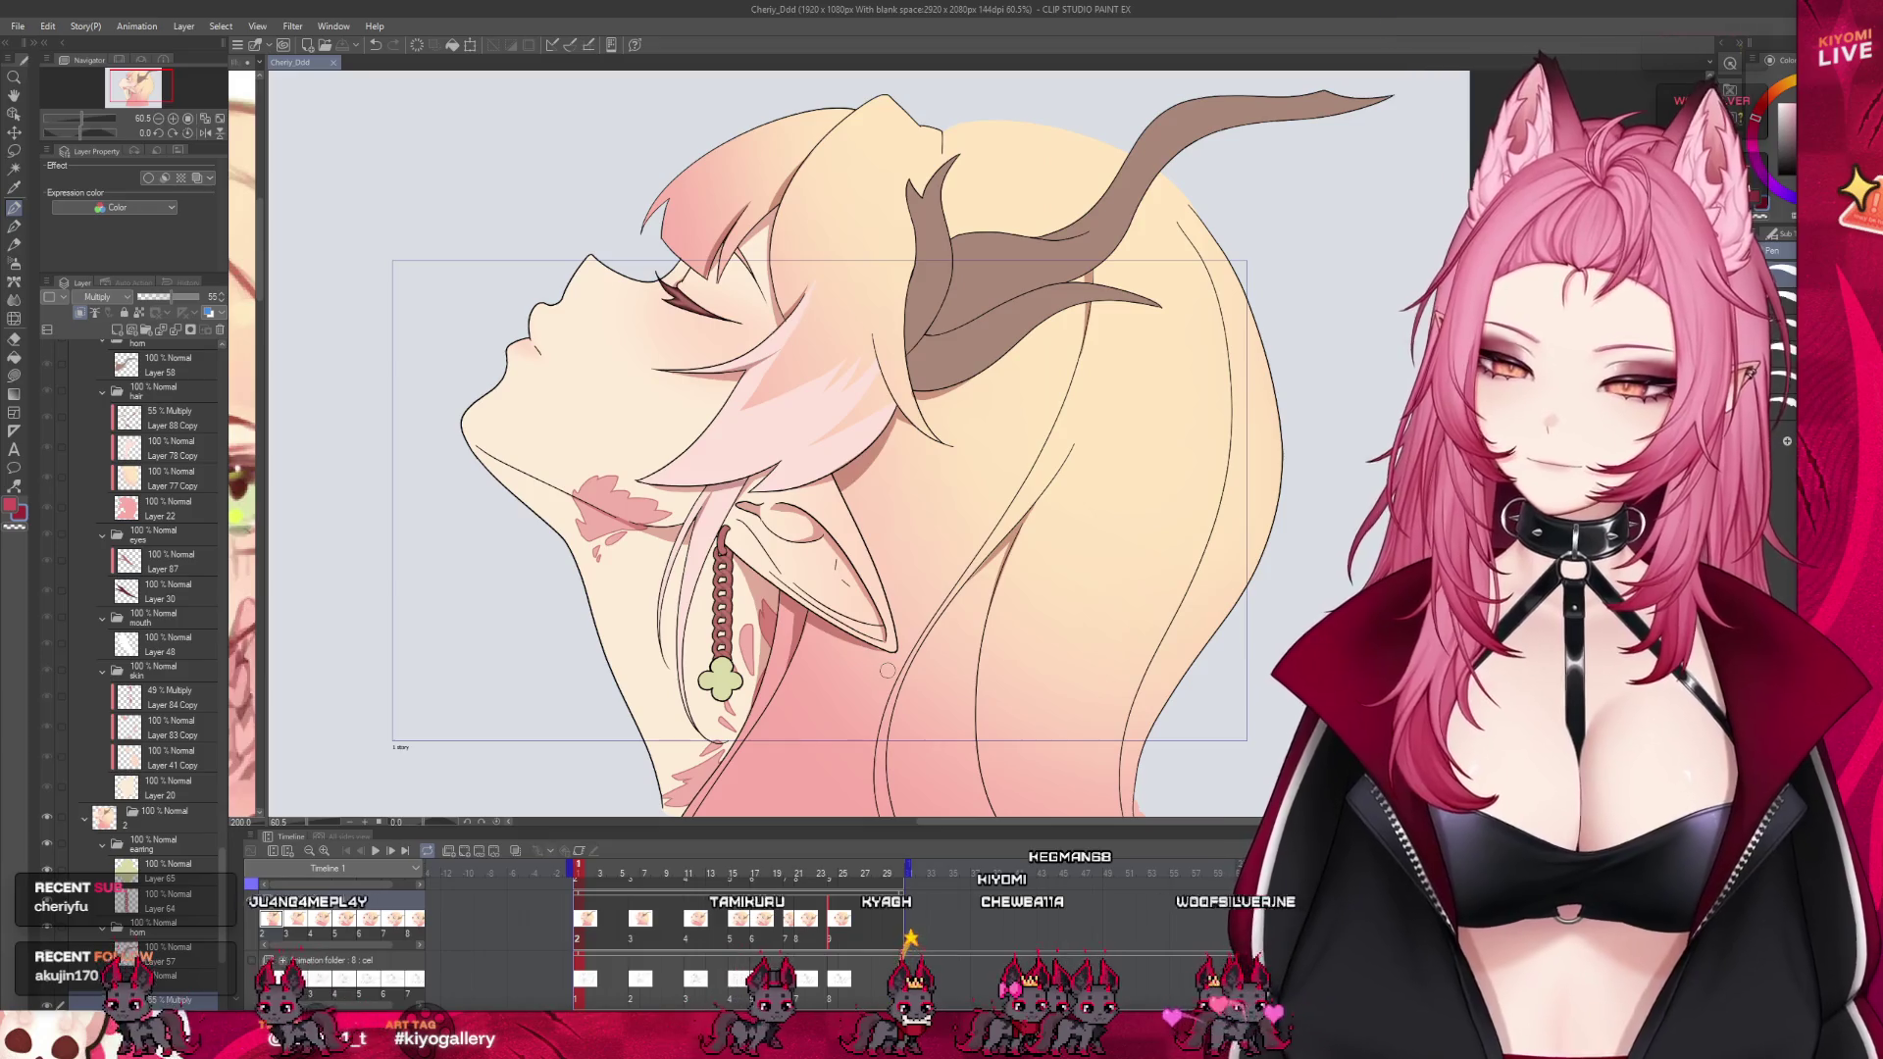
Scrub the head-turn from frame 2 to 16 and play the following frames
{"action": "scroll", "coordinate": [922, 505], "scroll_direction": "down", "scroll_amount": 1}
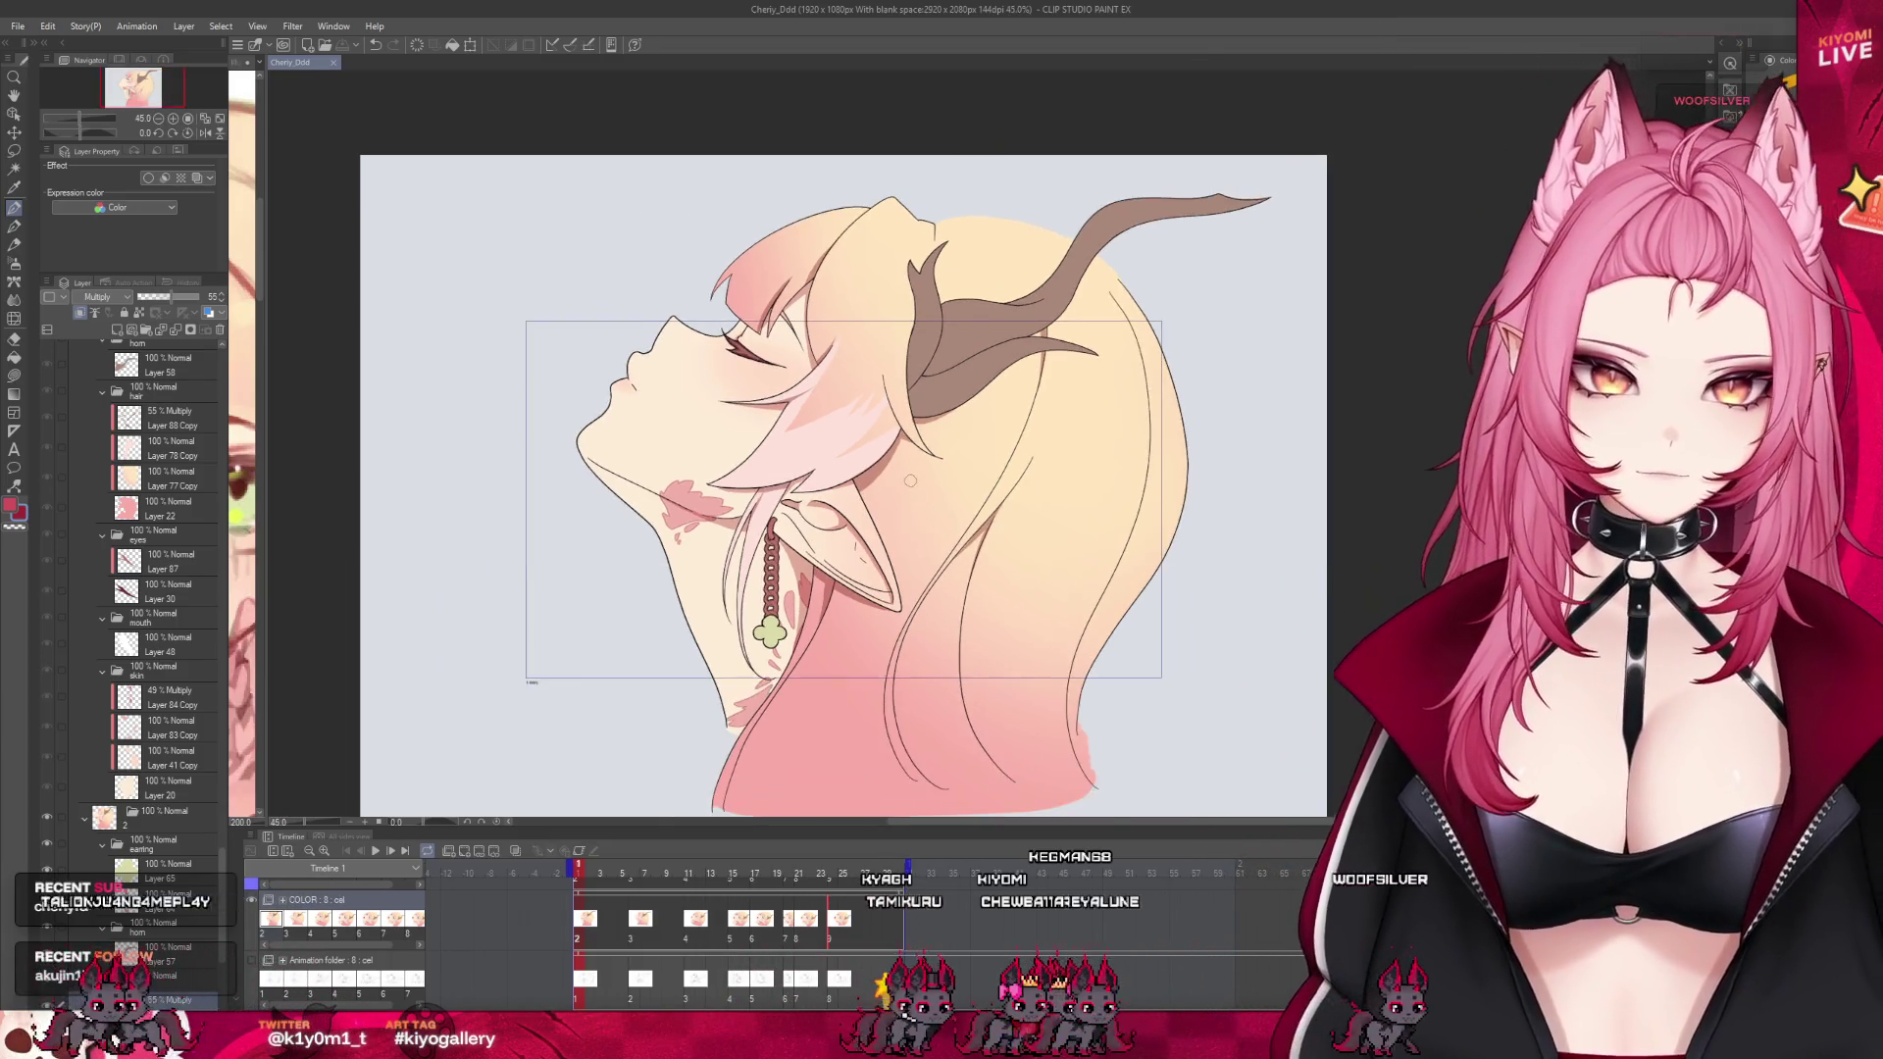
{"action": "scroll", "coordinate": [922, 505], "scroll_direction": "down", "scroll_amount": 1}
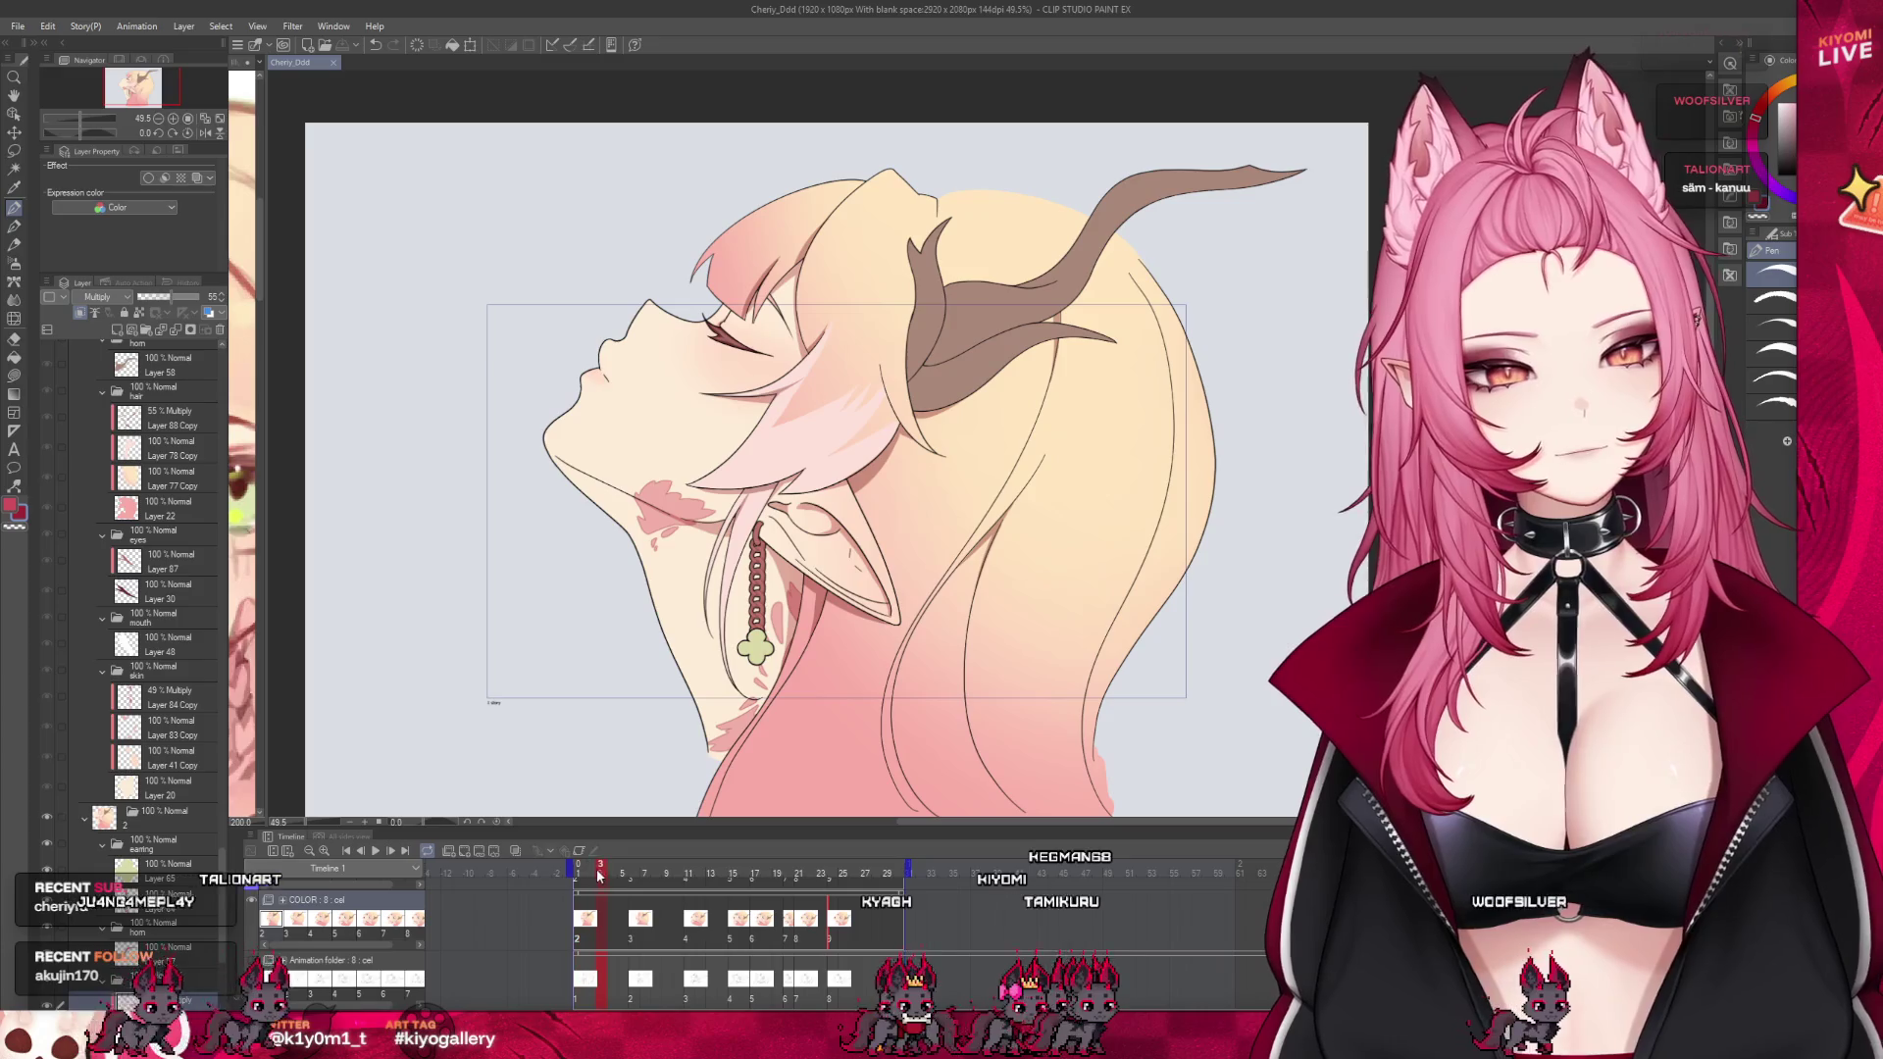
{"action": "mouse_move", "coordinate": [594, 878]}
{"action": "left_mouse_down"}
{"action": "mouse_move", "coordinate": [761, 886]}
{"action": "mouse_move", "coordinate": [680, 886]}
{"action": "mouse_move", "coordinate": [764, 865]}
{"action": "left_mouse_up"}
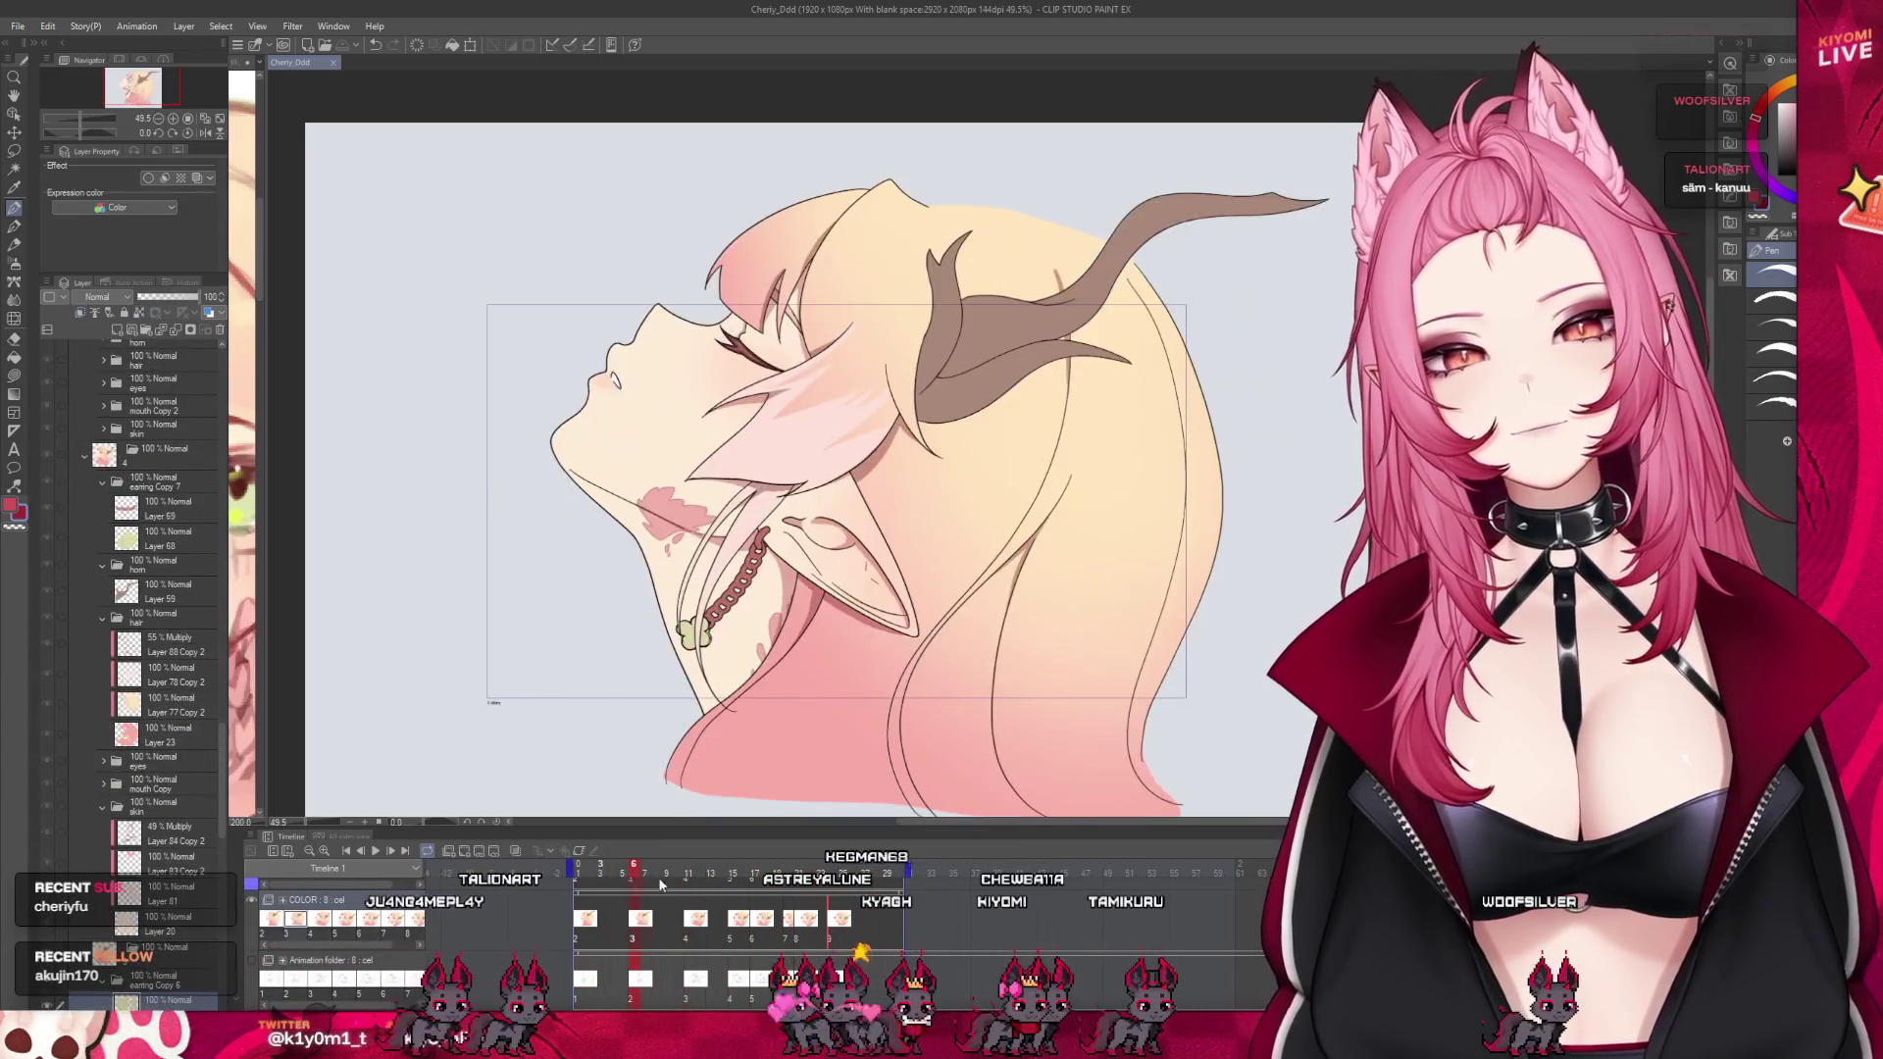
{"action": "key", "text": "space"}
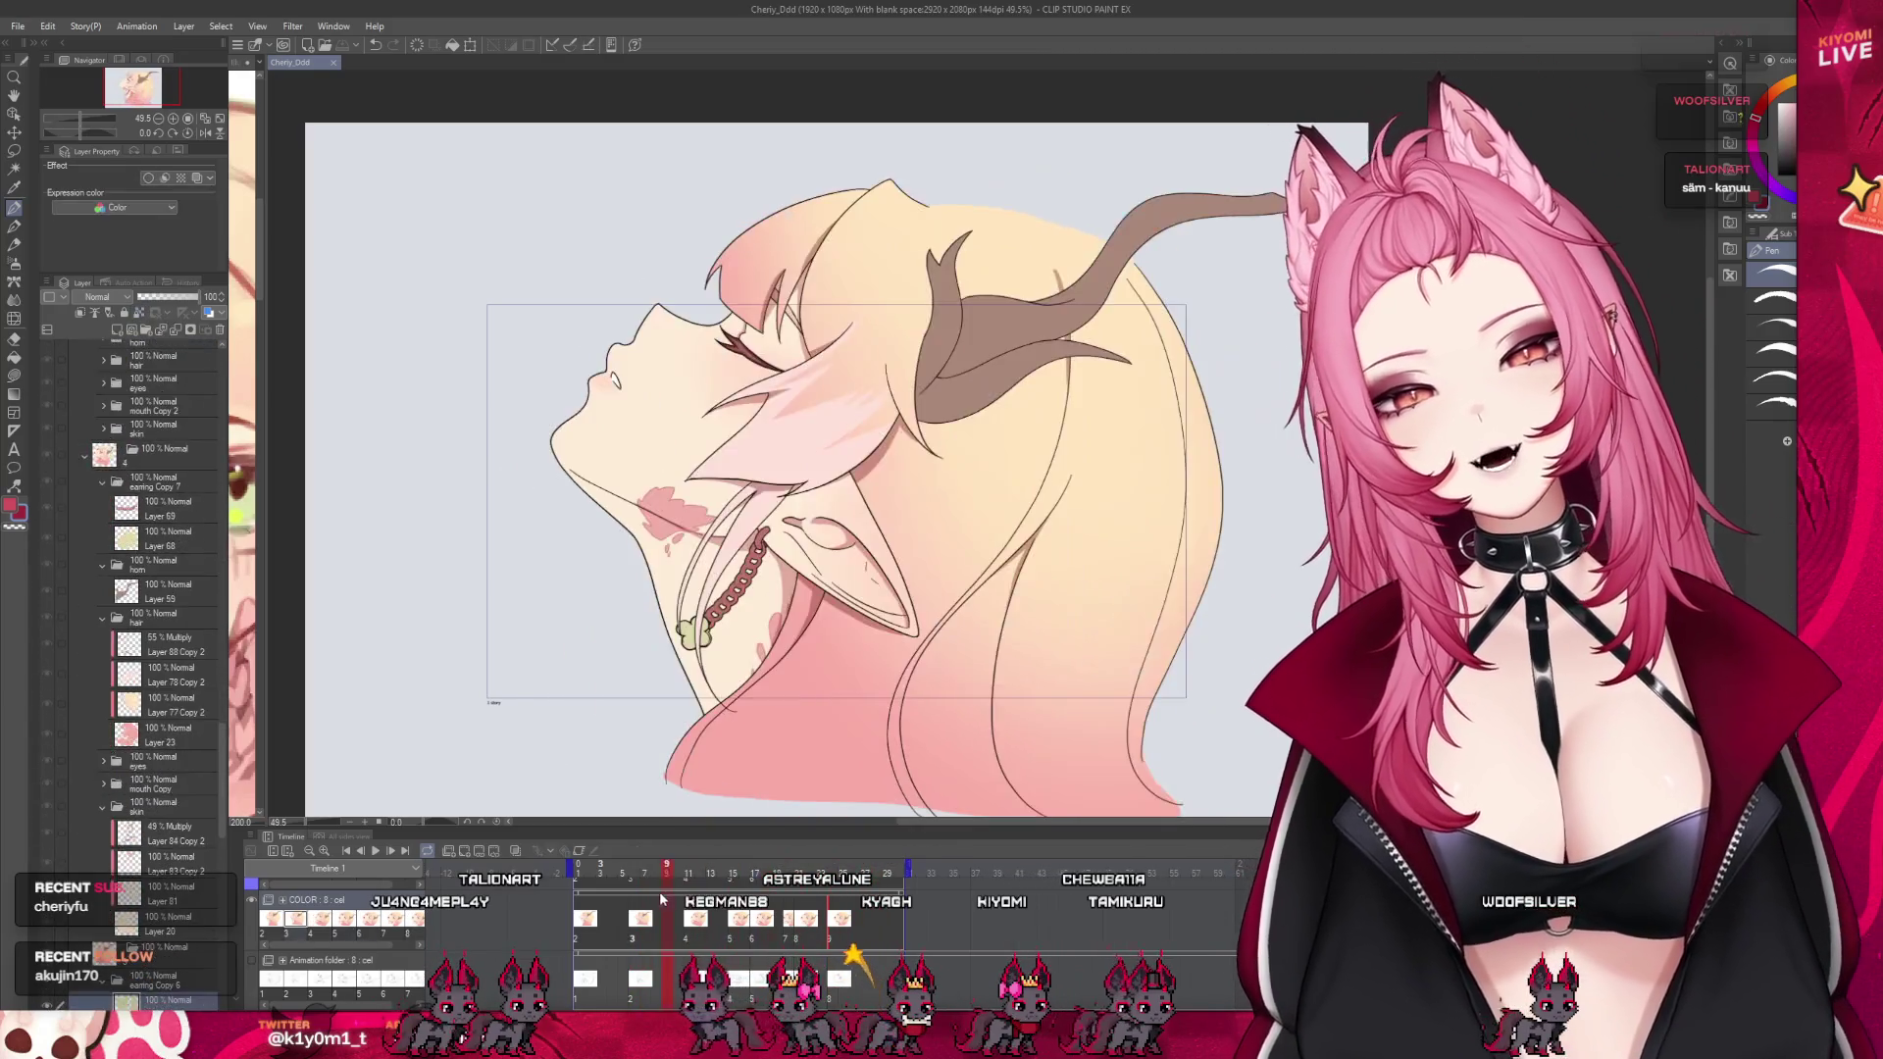
On frame 5, make horn Layer 57 active and zoom in
{"action": "left_click", "coordinate": [622, 932]}
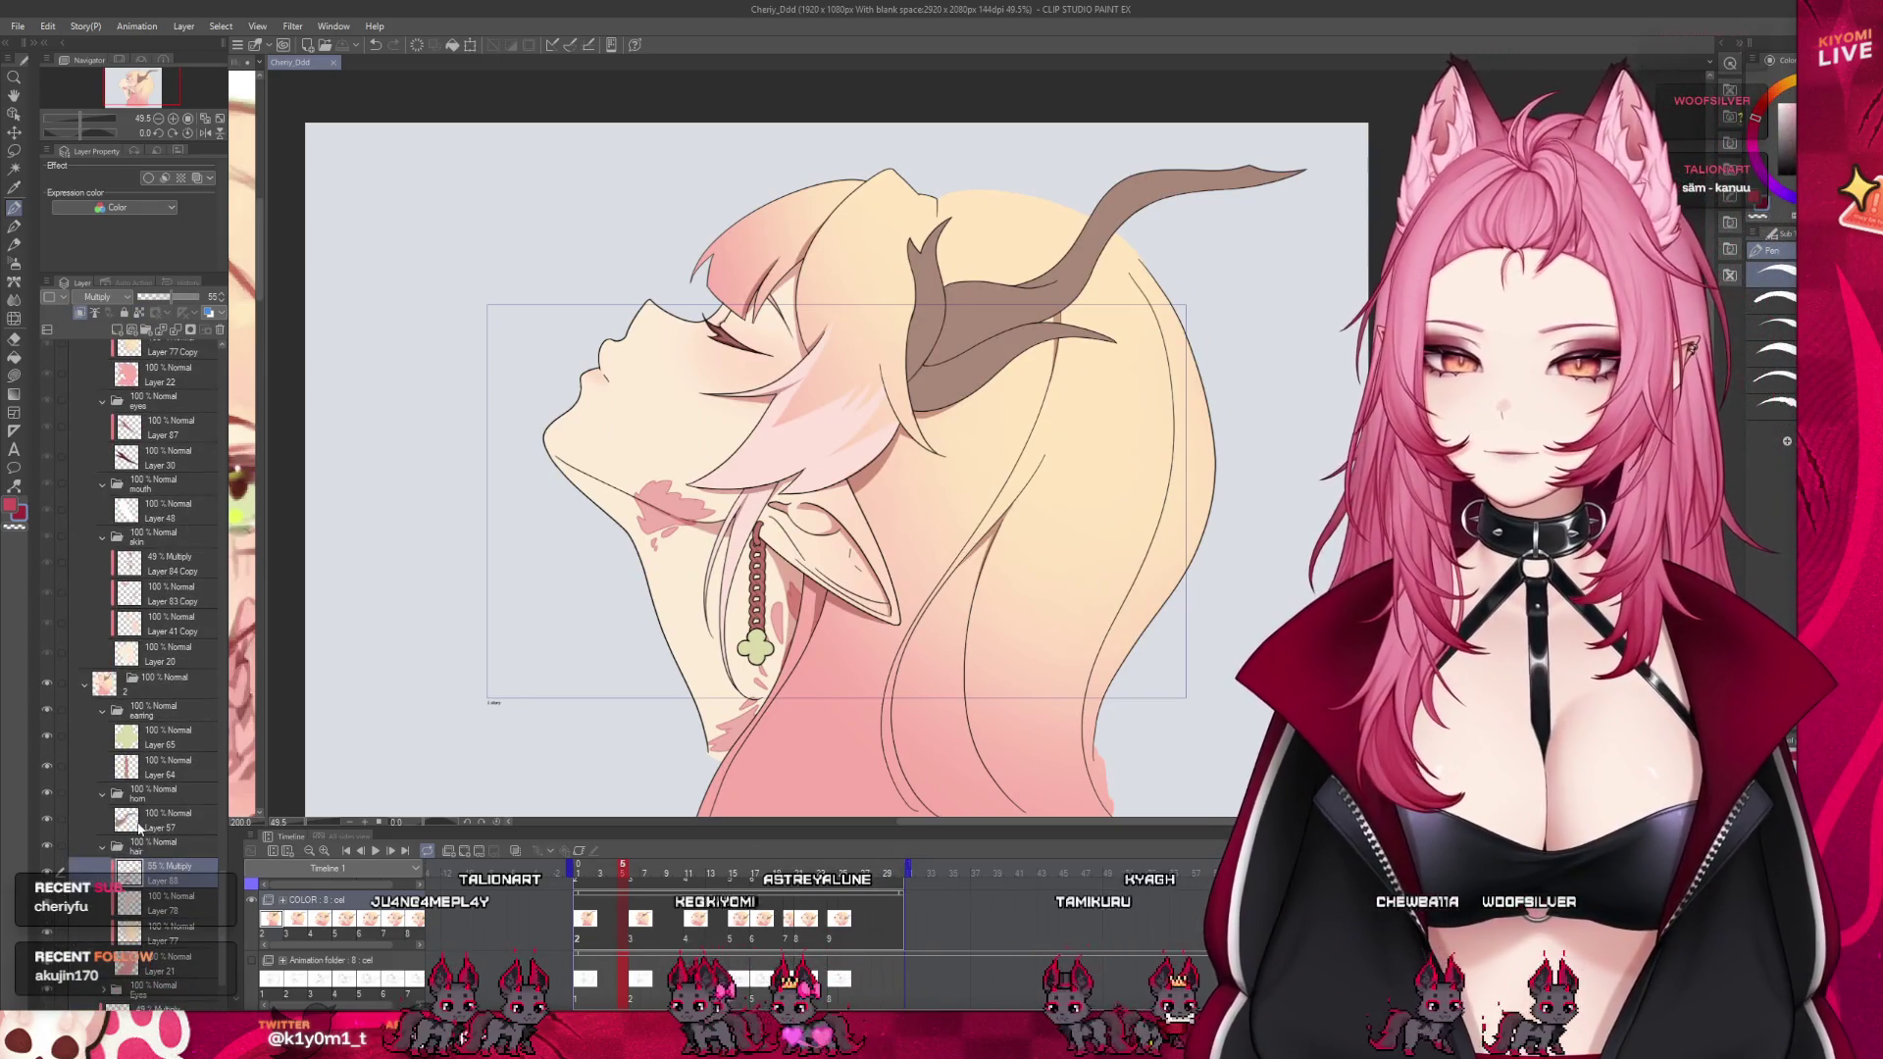
{"action": "left_click", "coordinate": [157, 822]}
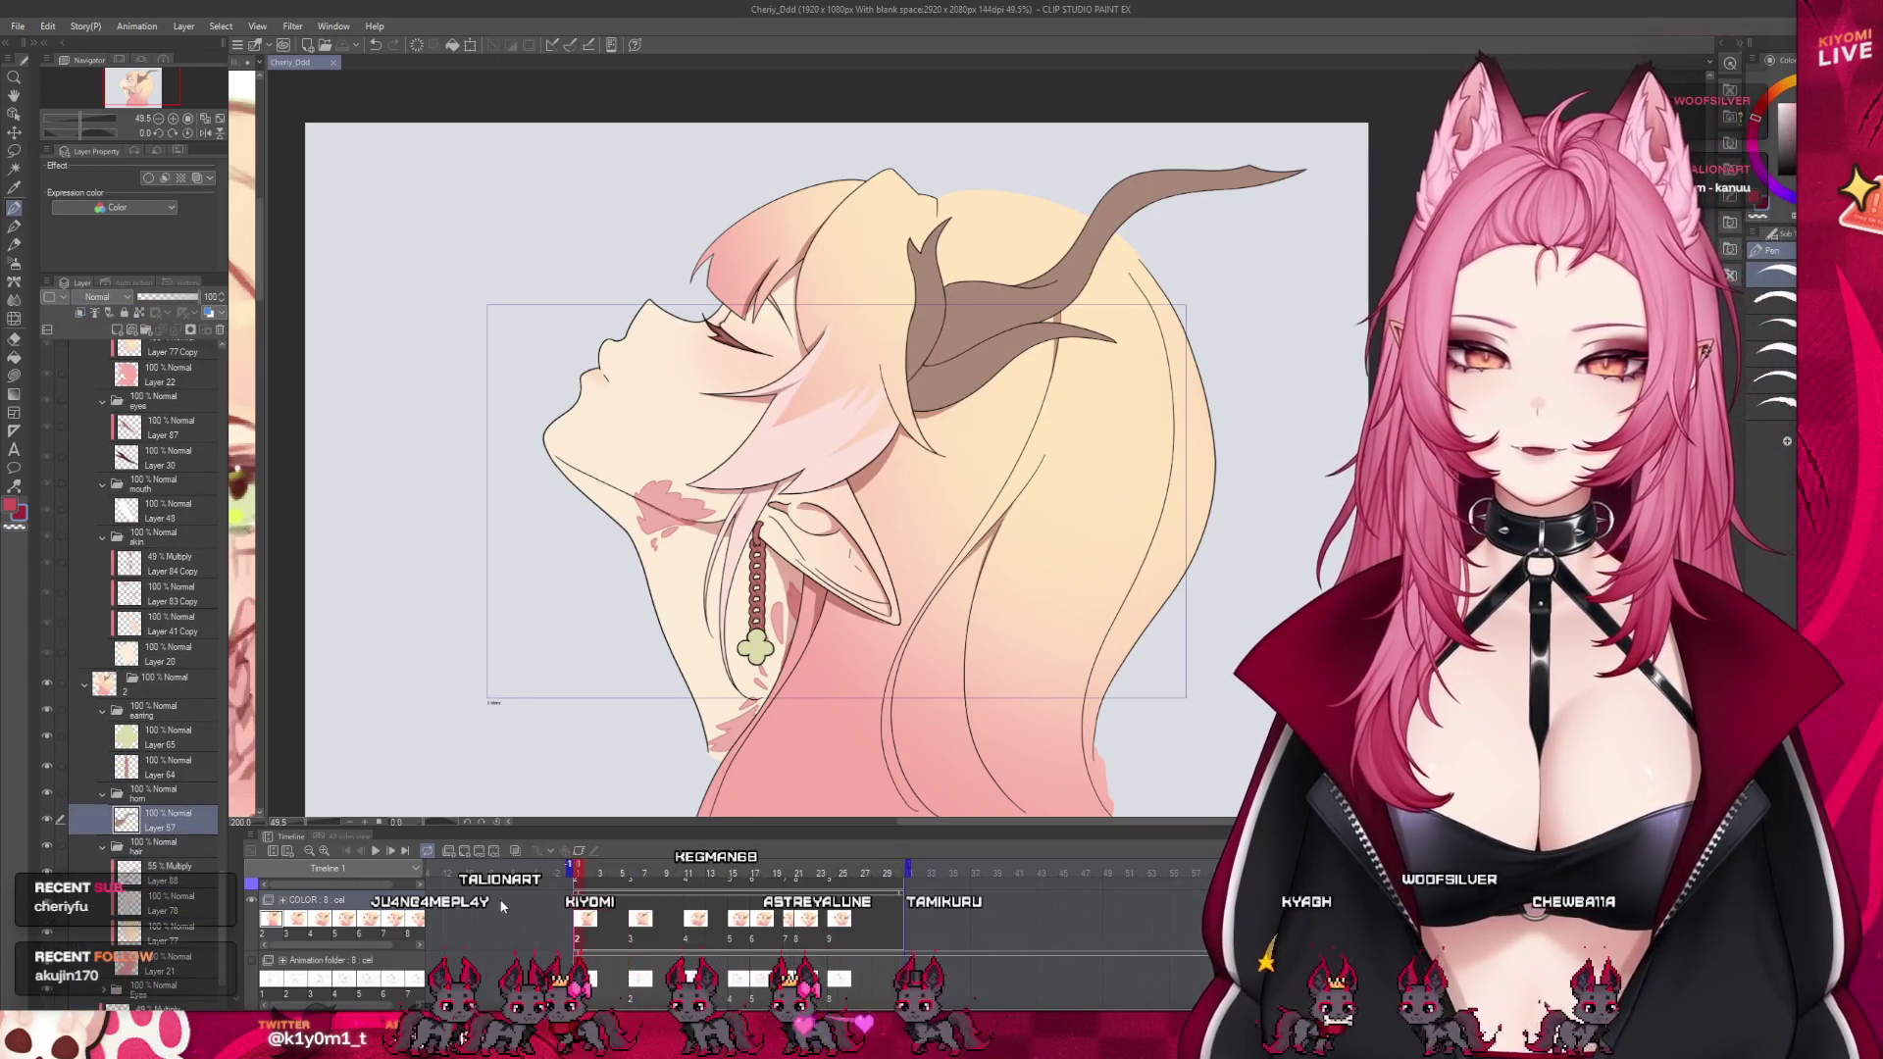
{"action": "scroll", "coordinate": [1088, 353], "scroll_direction": "up", "scroll_amount": 1}
{"action": "scroll", "coordinate": [967, 286], "scroll_direction": "up", "scroll_amount": 3}
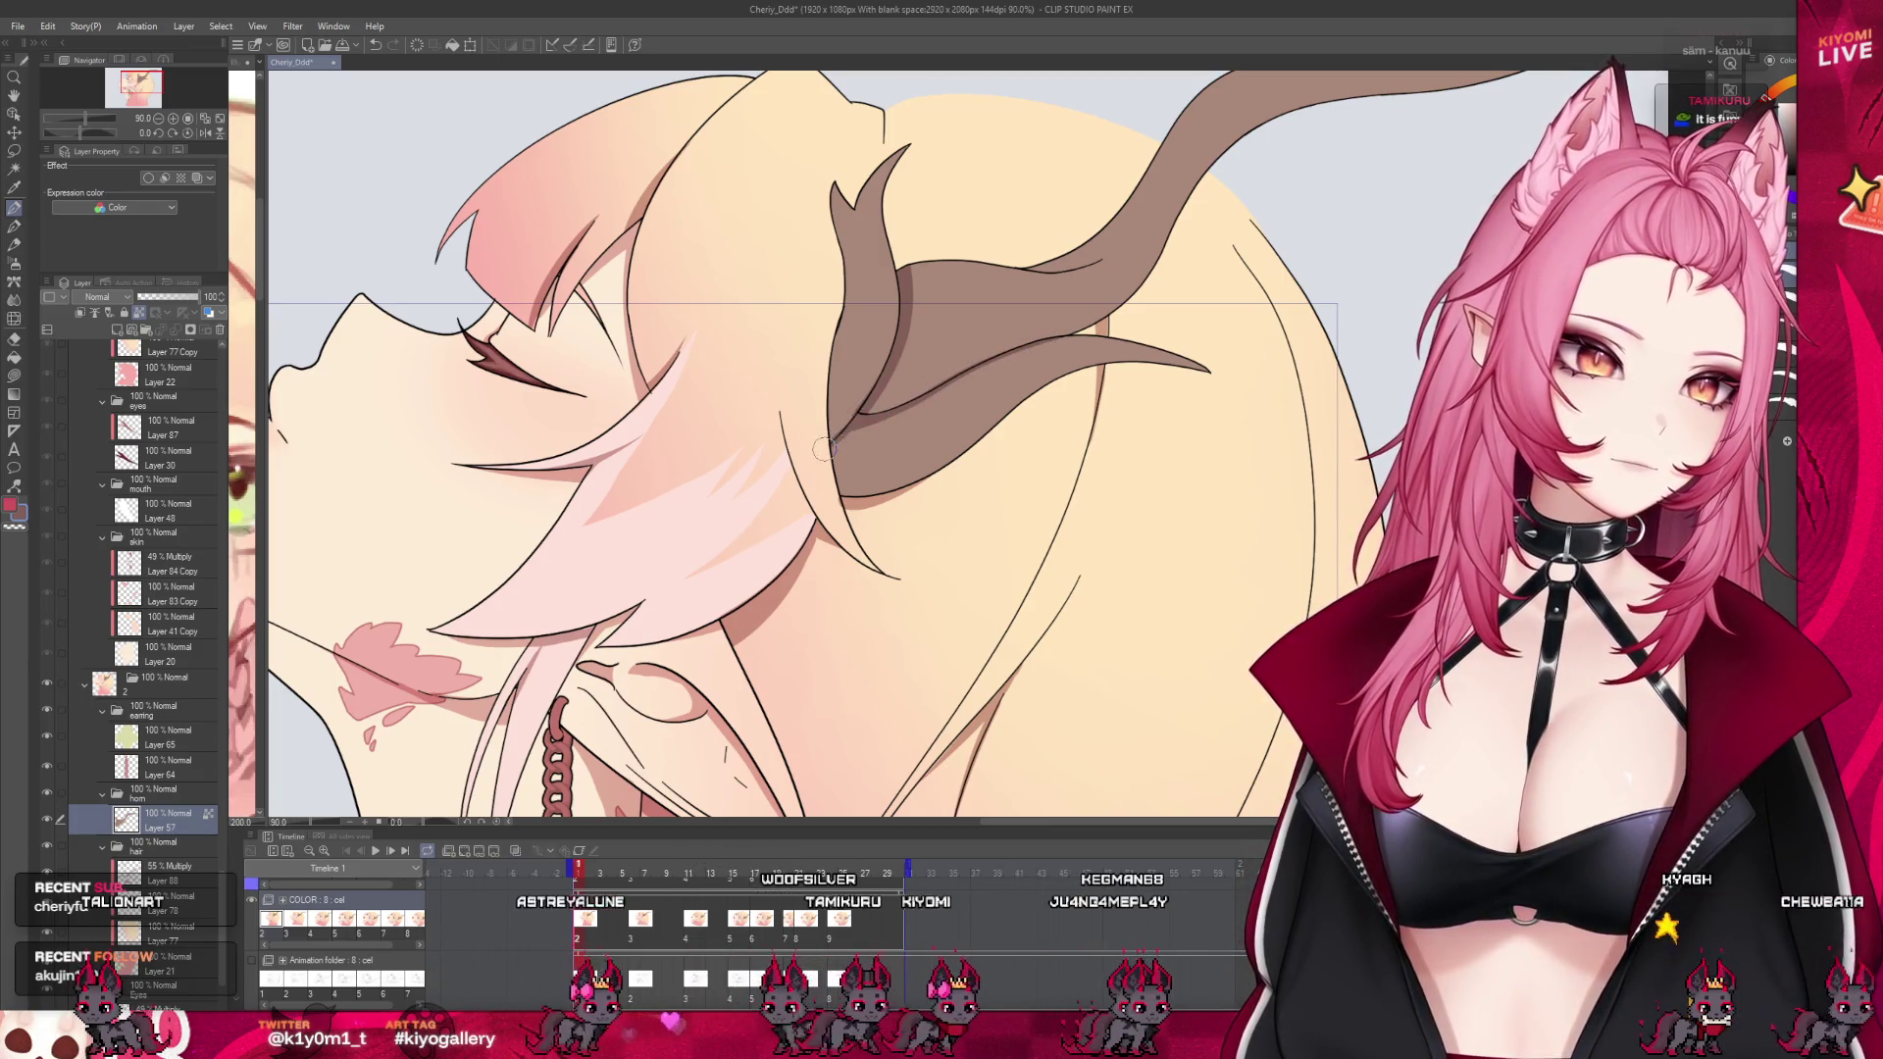
Eyedrop the horns' muted brown as the main colour and zoom in on the horn
{"action": "left_click", "coordinate": [878, 364], "text": "alt"}
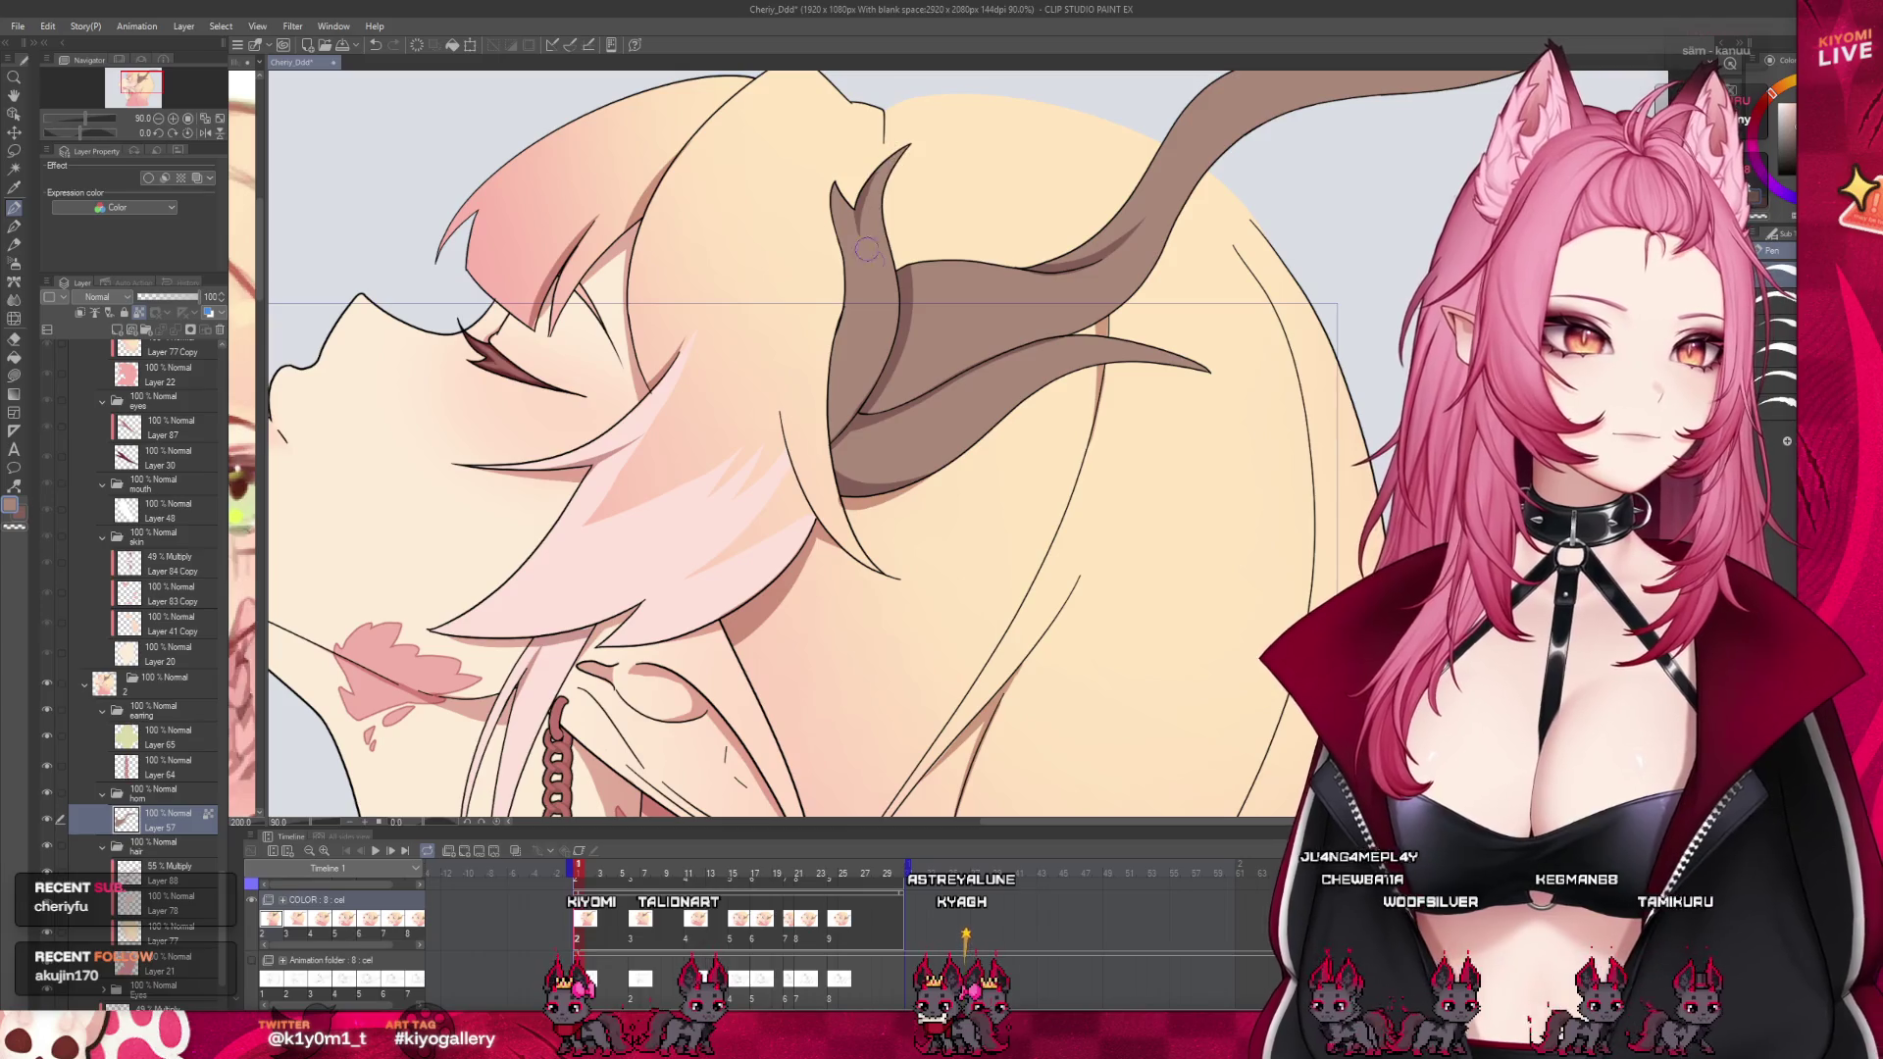
{"action": "scroll", "coordinate": [970, 216], "scroll_direction": "up", "scroll_amount": 1}
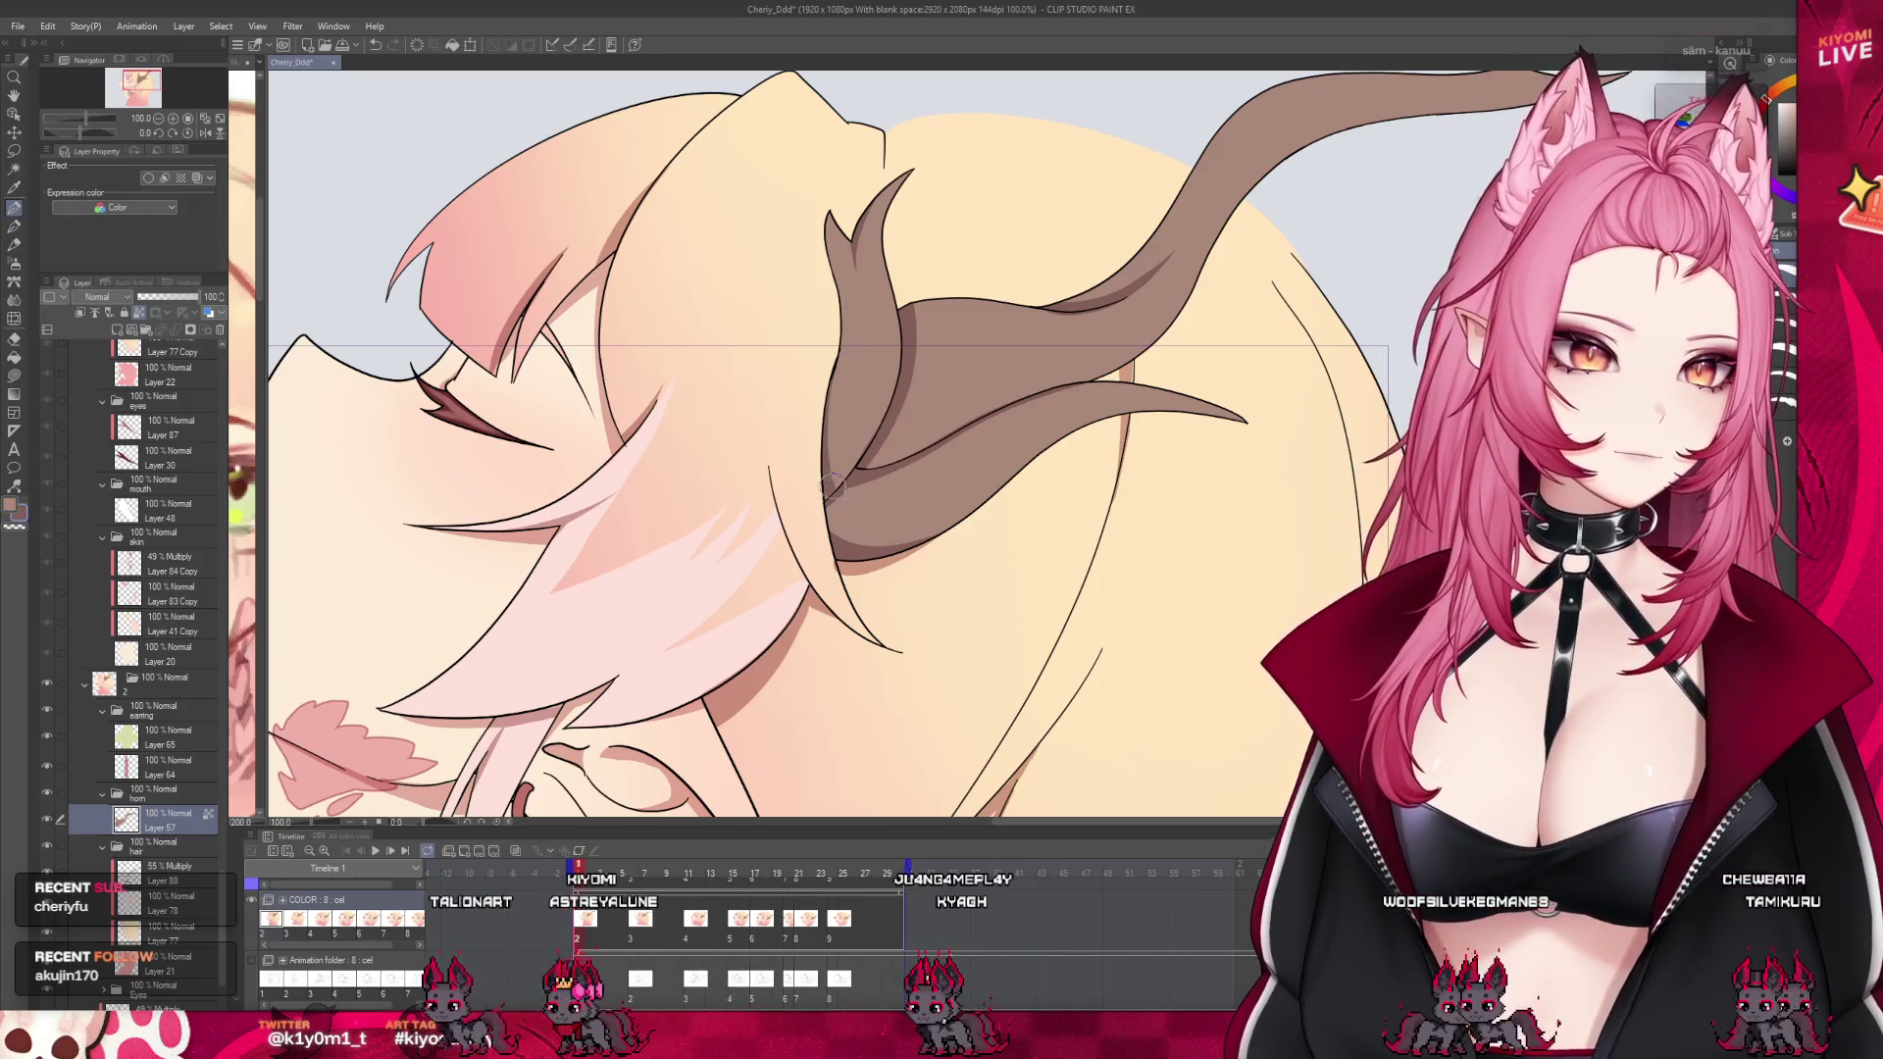
{"action": "scroll", "coordinate": [879, 437], "scroll_direction": "down", "scroll_amount": 3}
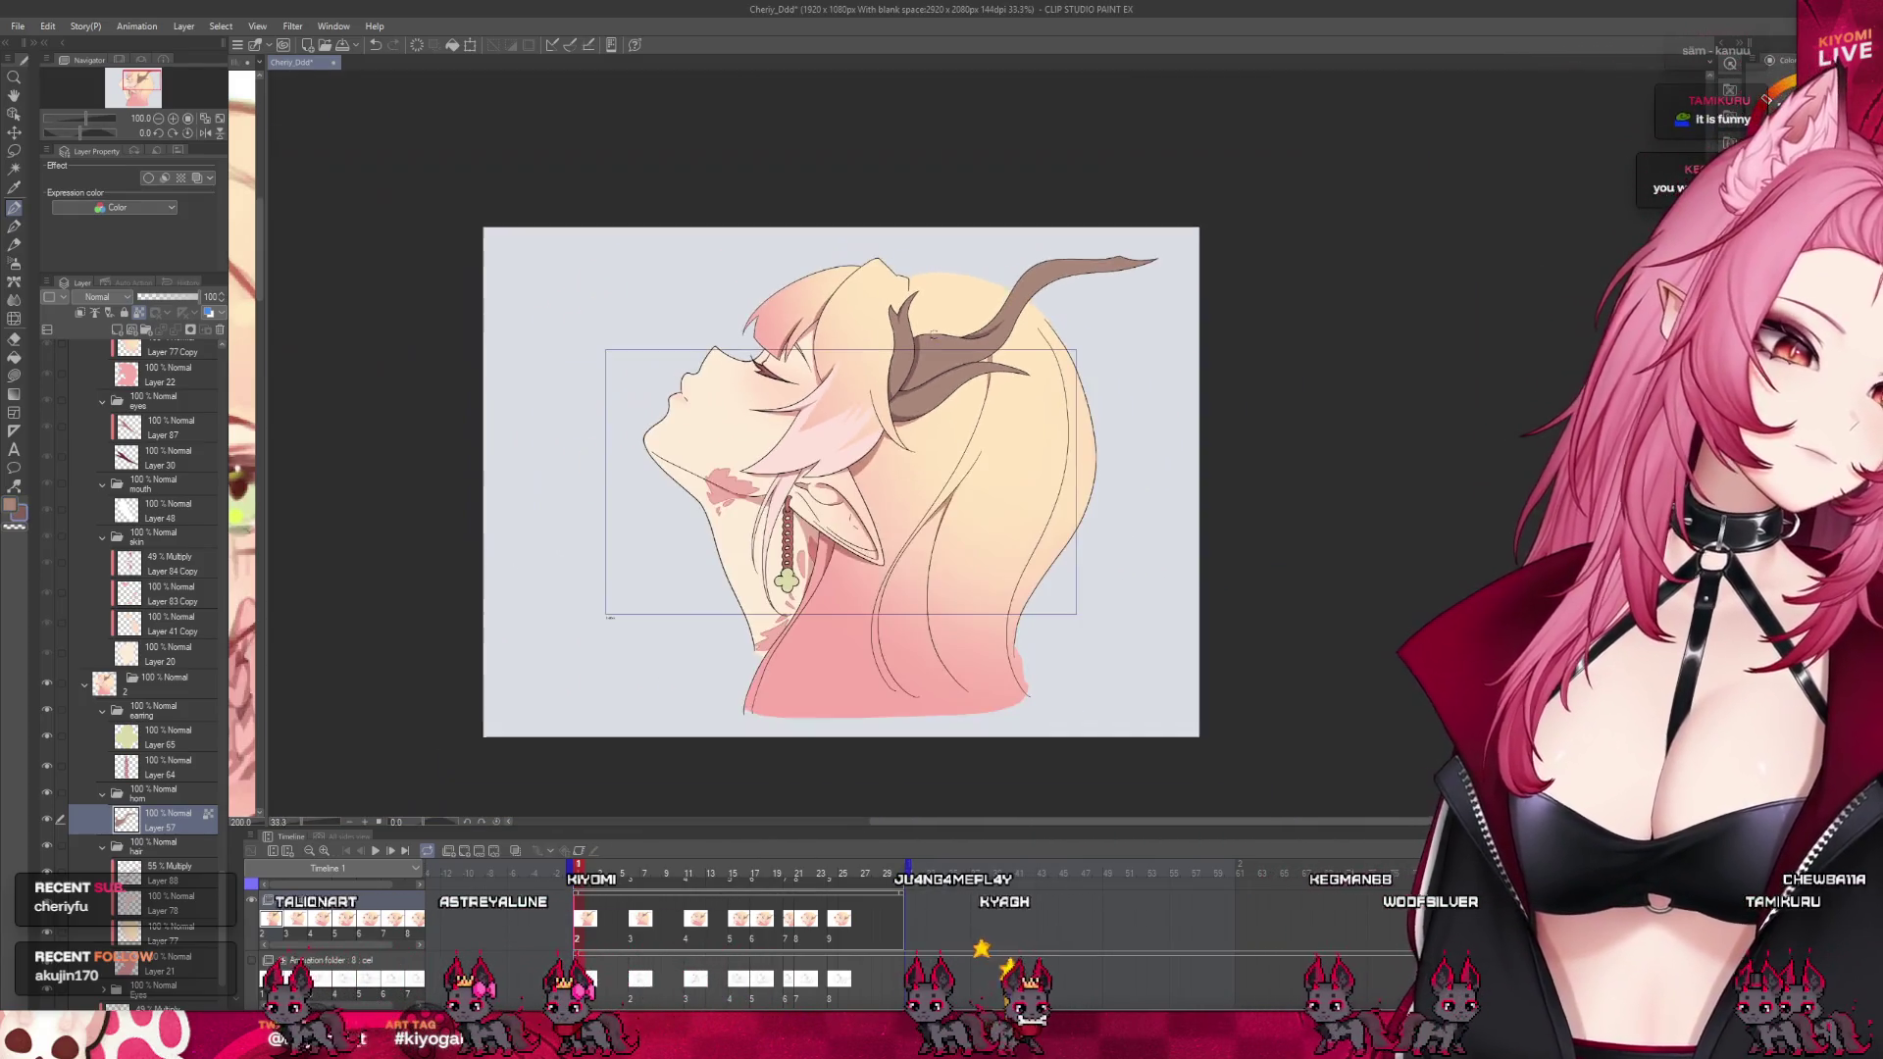
{"action": "scroll", "coordinate": [893, 515], "scroll_direction": "up", "scroll_amount": 2}
{"action": "scroll", "coordinate": [893, 515], "scroll_direction": "down", "scroll_amount": 2}
{"action": "scroll", "coordinate": [893, 515], "scroll_direction": "up", "scroll_amount": 2}
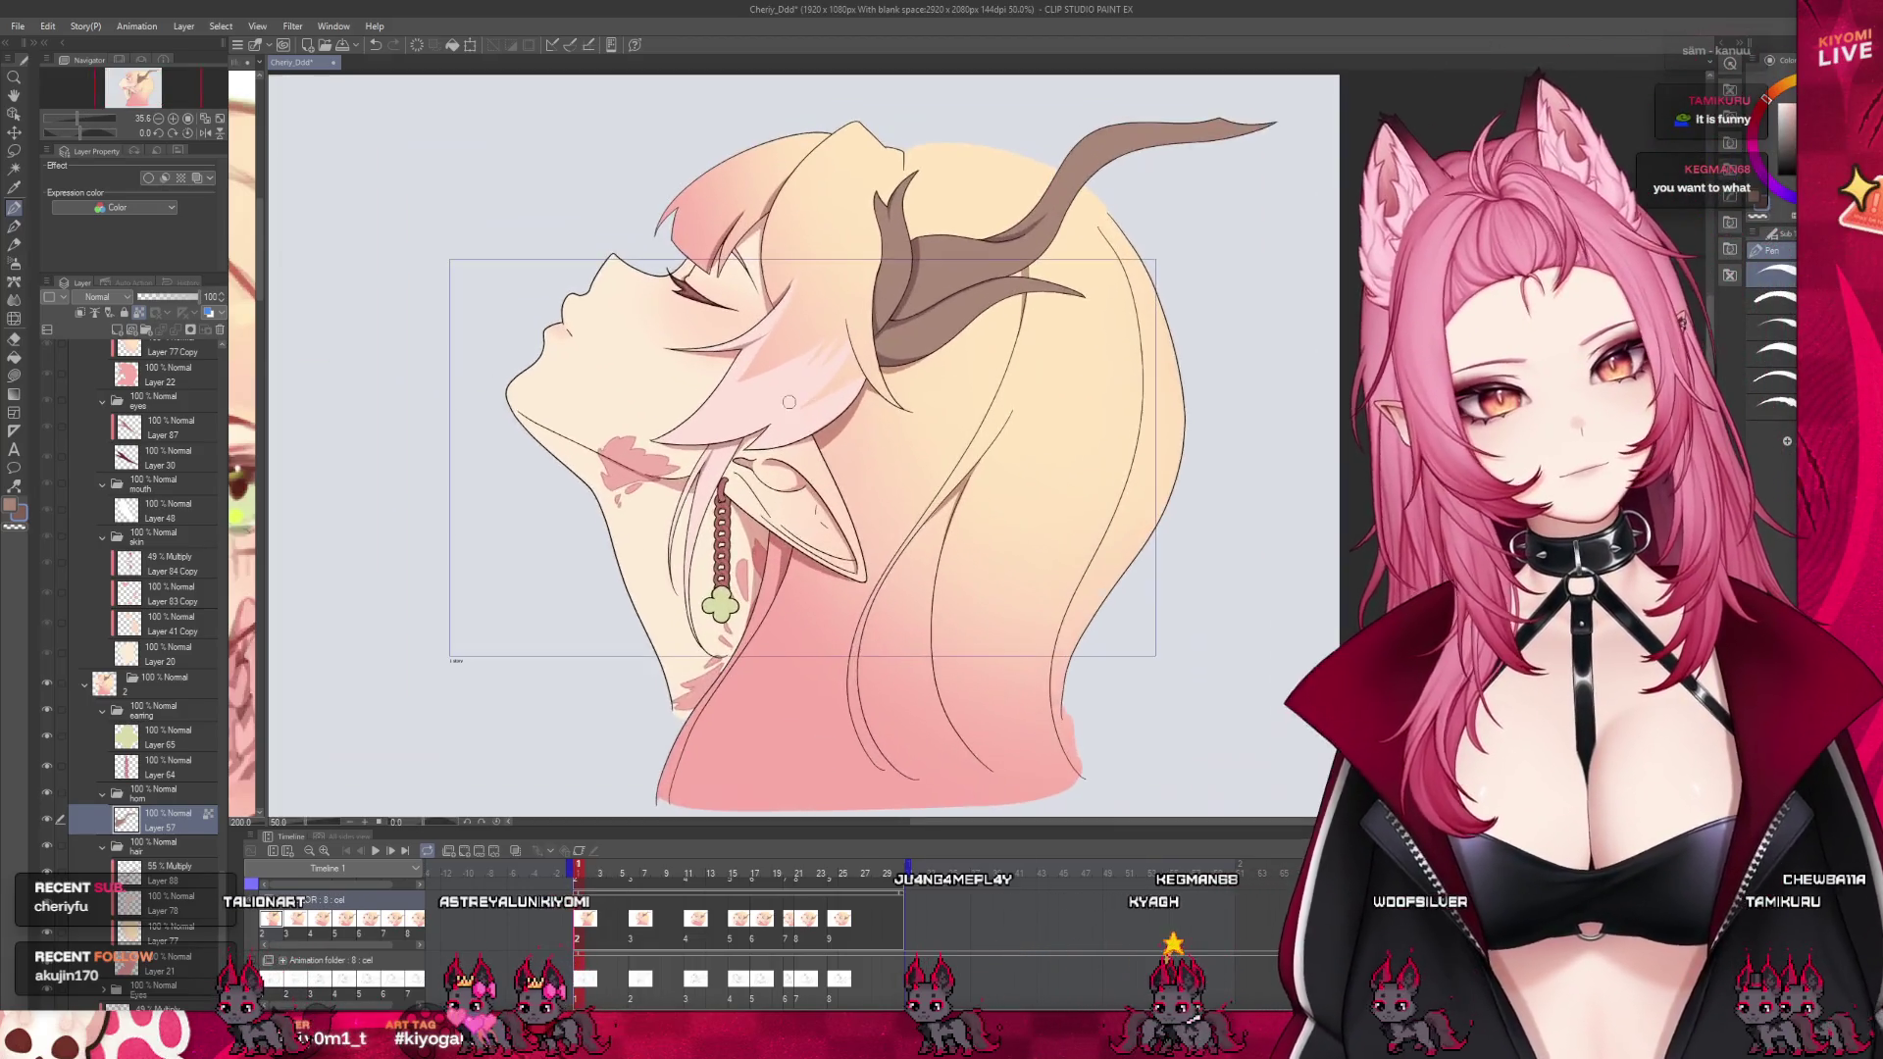
{"action": "scroll", "coordinate": [755, 396], "scroll_direction": "up", "scroll_amount": 1}
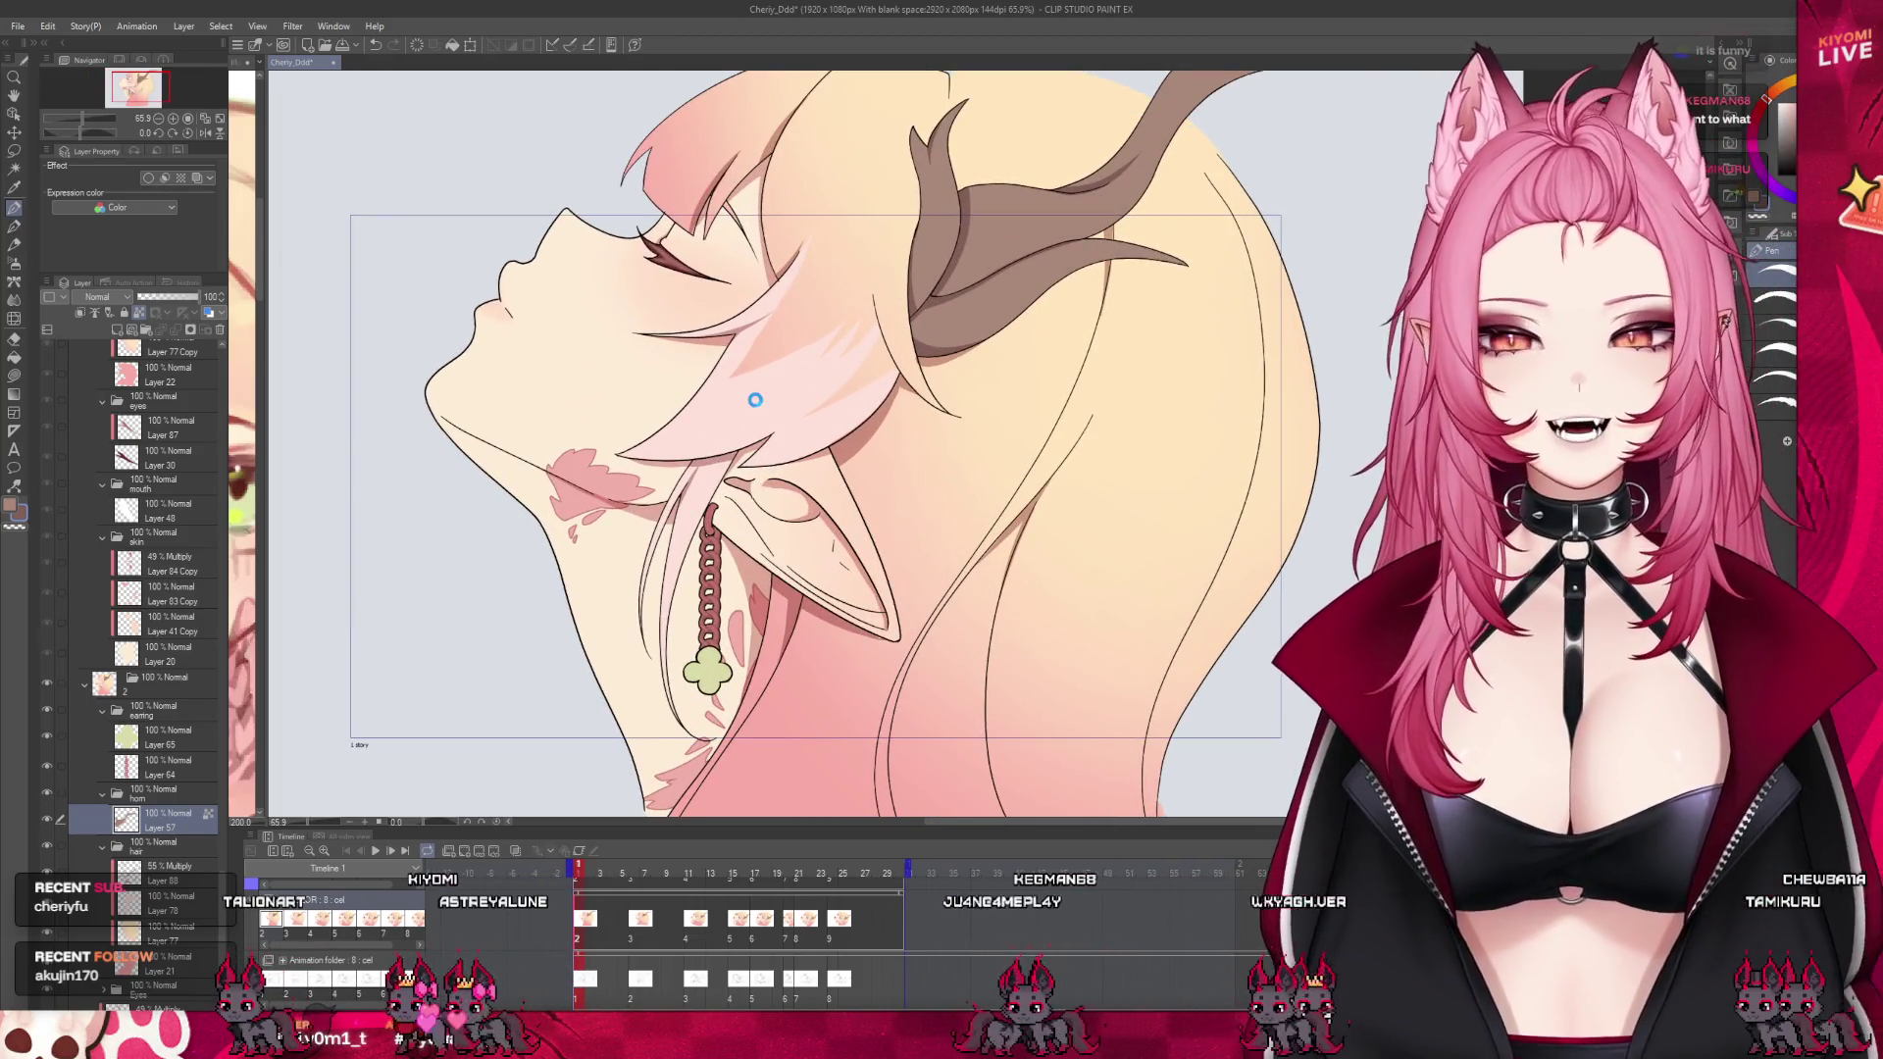
{"action": "scroll", "coordinate": [839, 608], "scroll_direction": "down", "scroll_amount": 1}
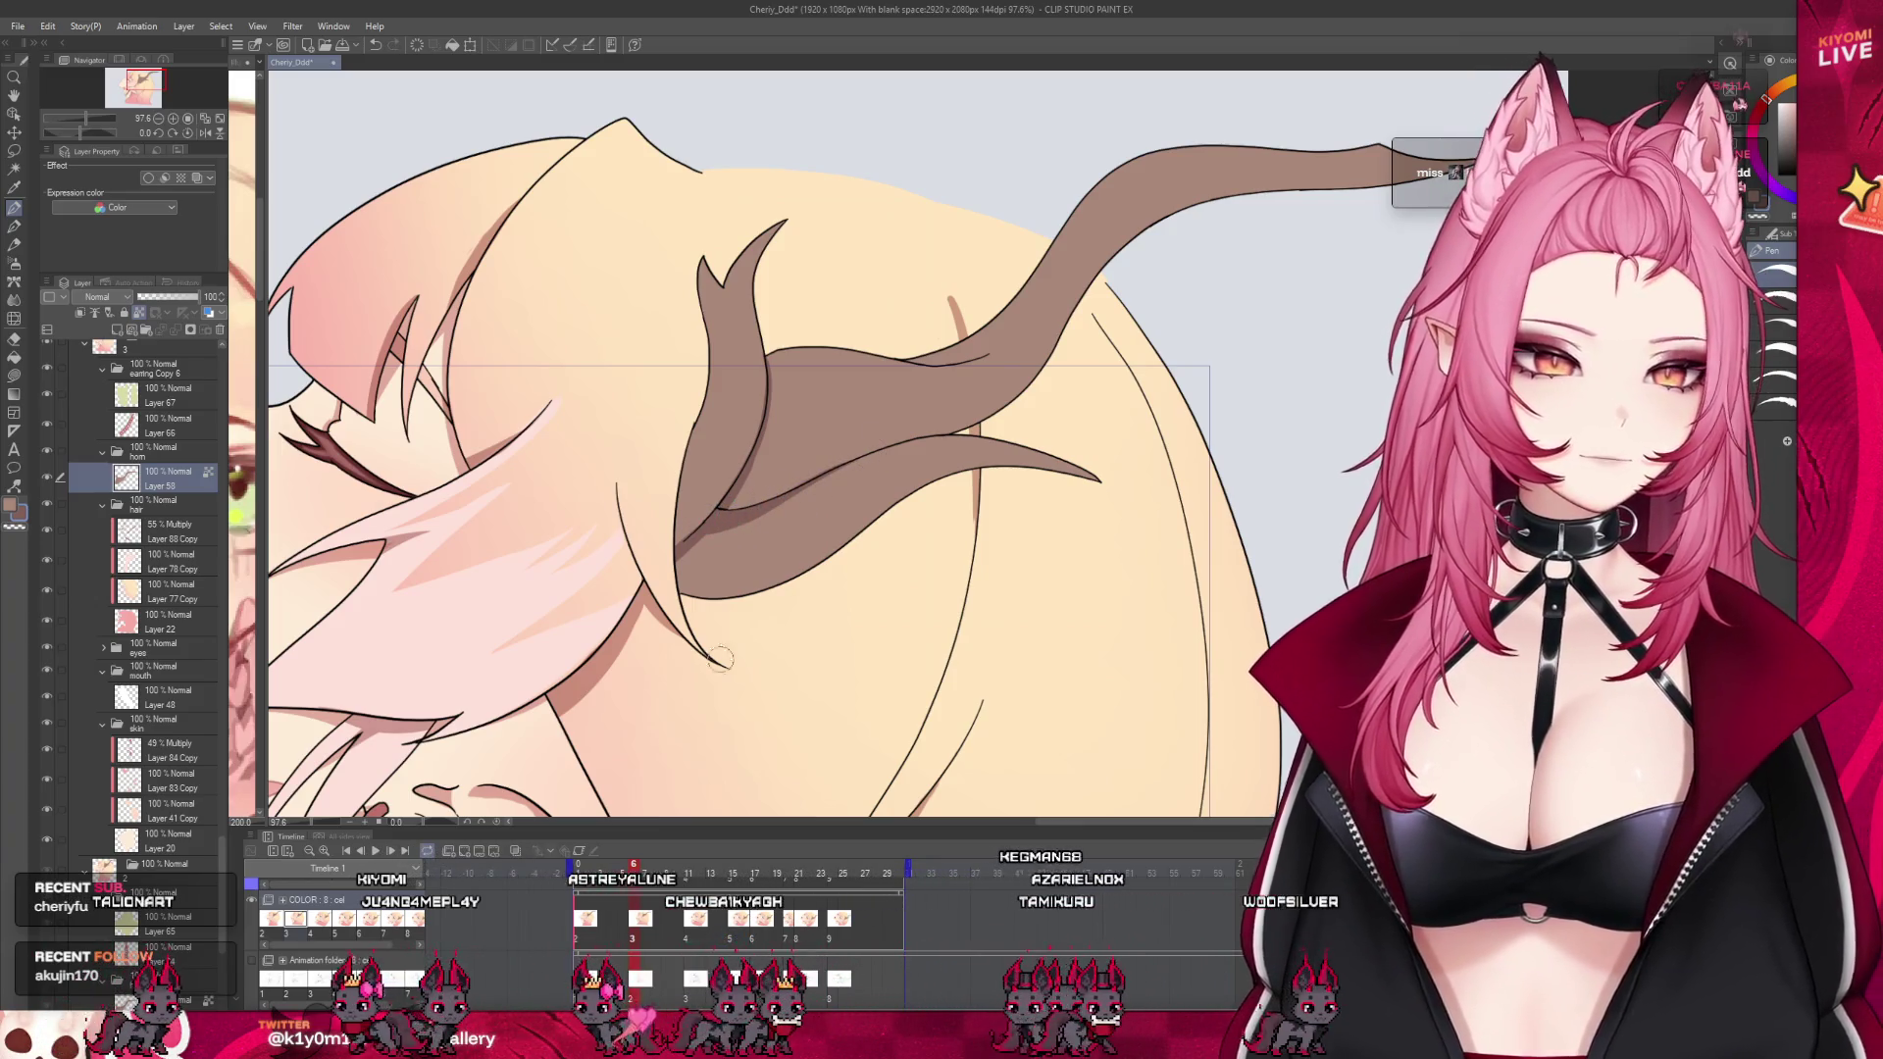
Paint horn brown over frame 6's lower horn, checking it against the neighbouring cels
{"action": "left_click_drag", "start_coordinate": [644, 872], "coordinate": [633, 872]}
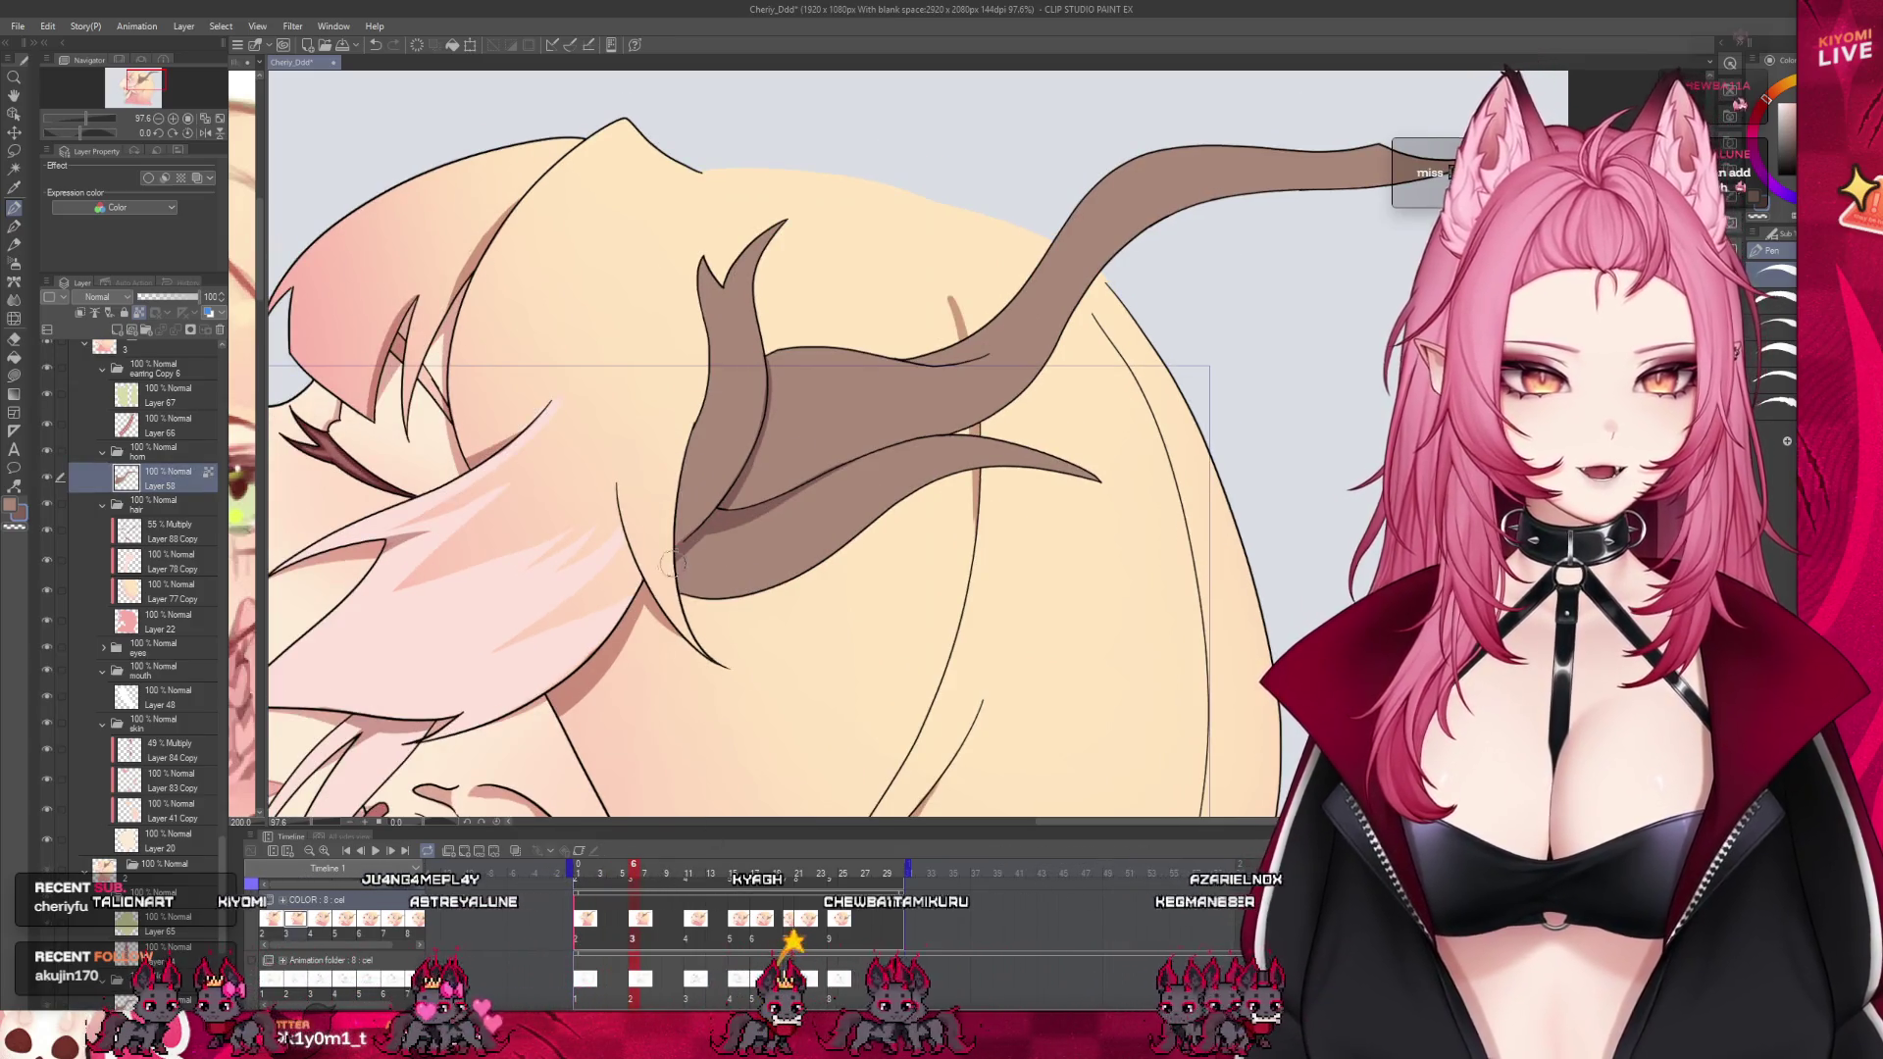
{"action": "left_click_drag", "start_coordinate": [673, 564], "coordinate": [837, 542]}
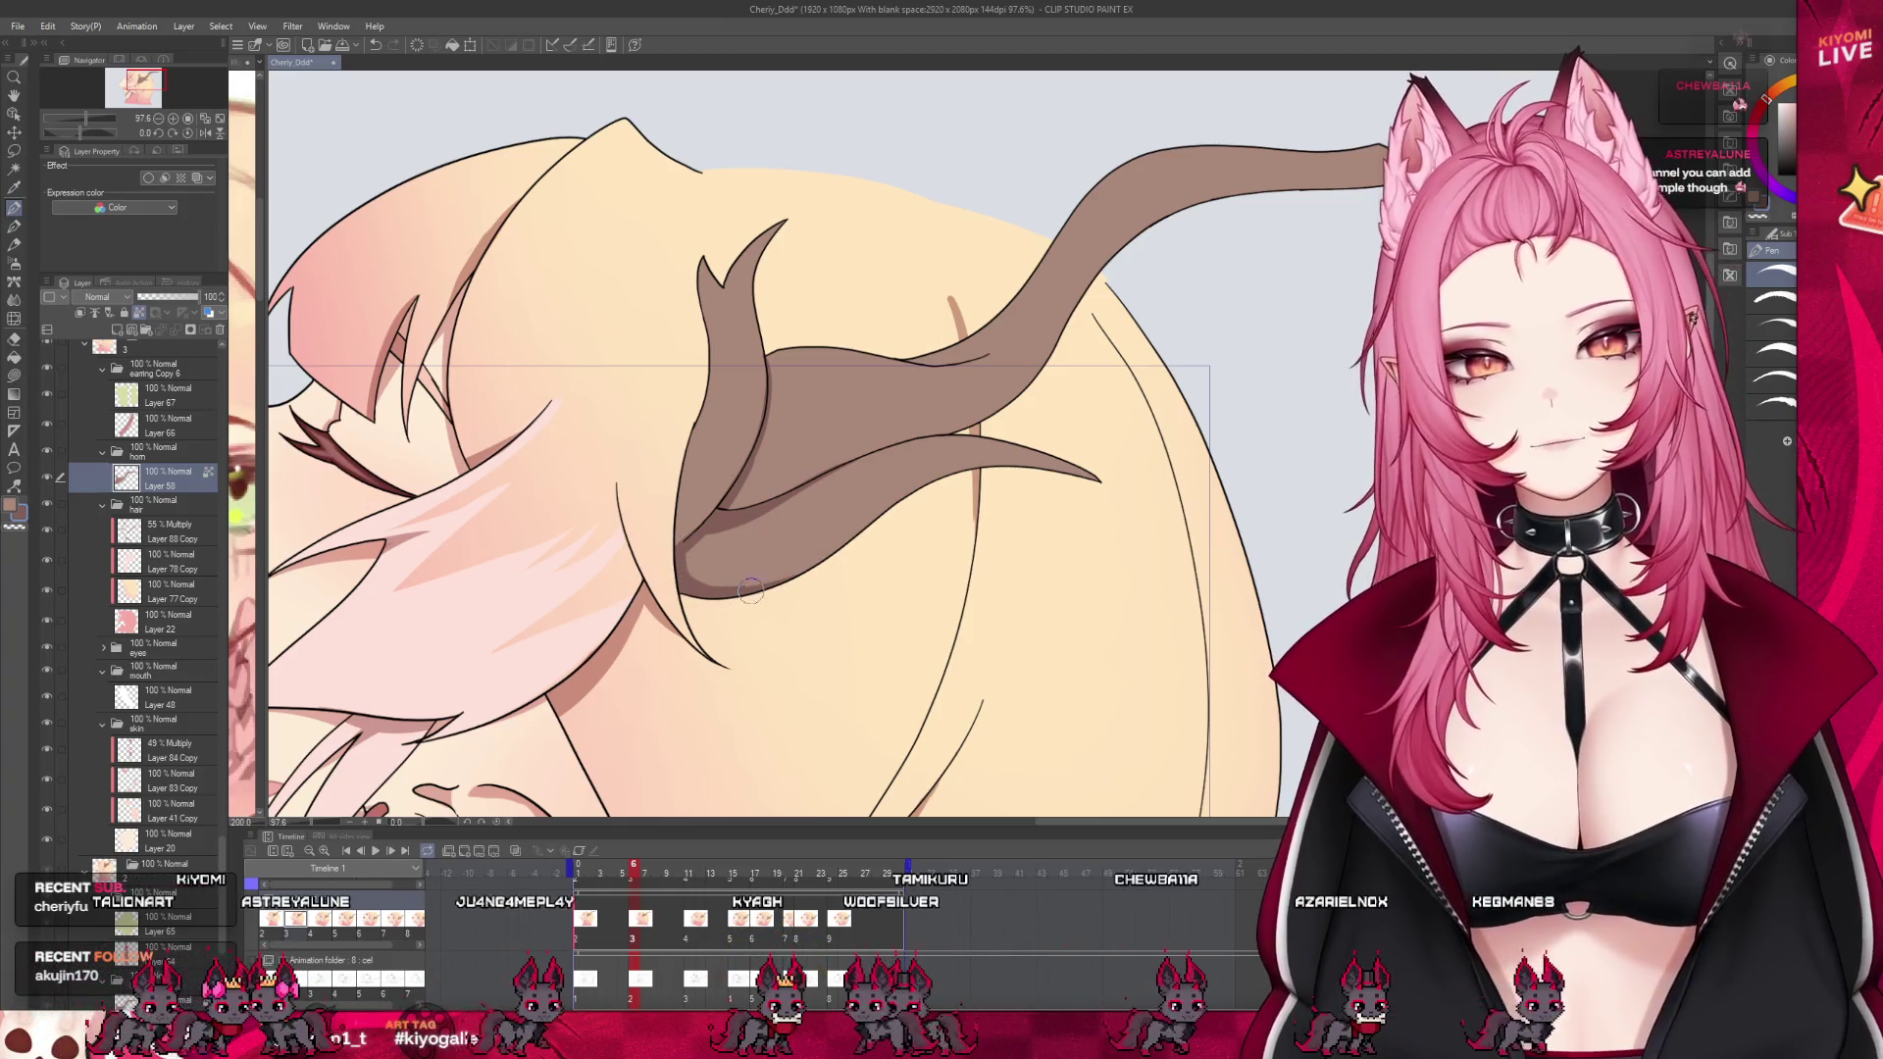
{"action": "left_click", "coordinate": [622, 873]}
{"action": "left_click", "coordinate": [640, 876]}
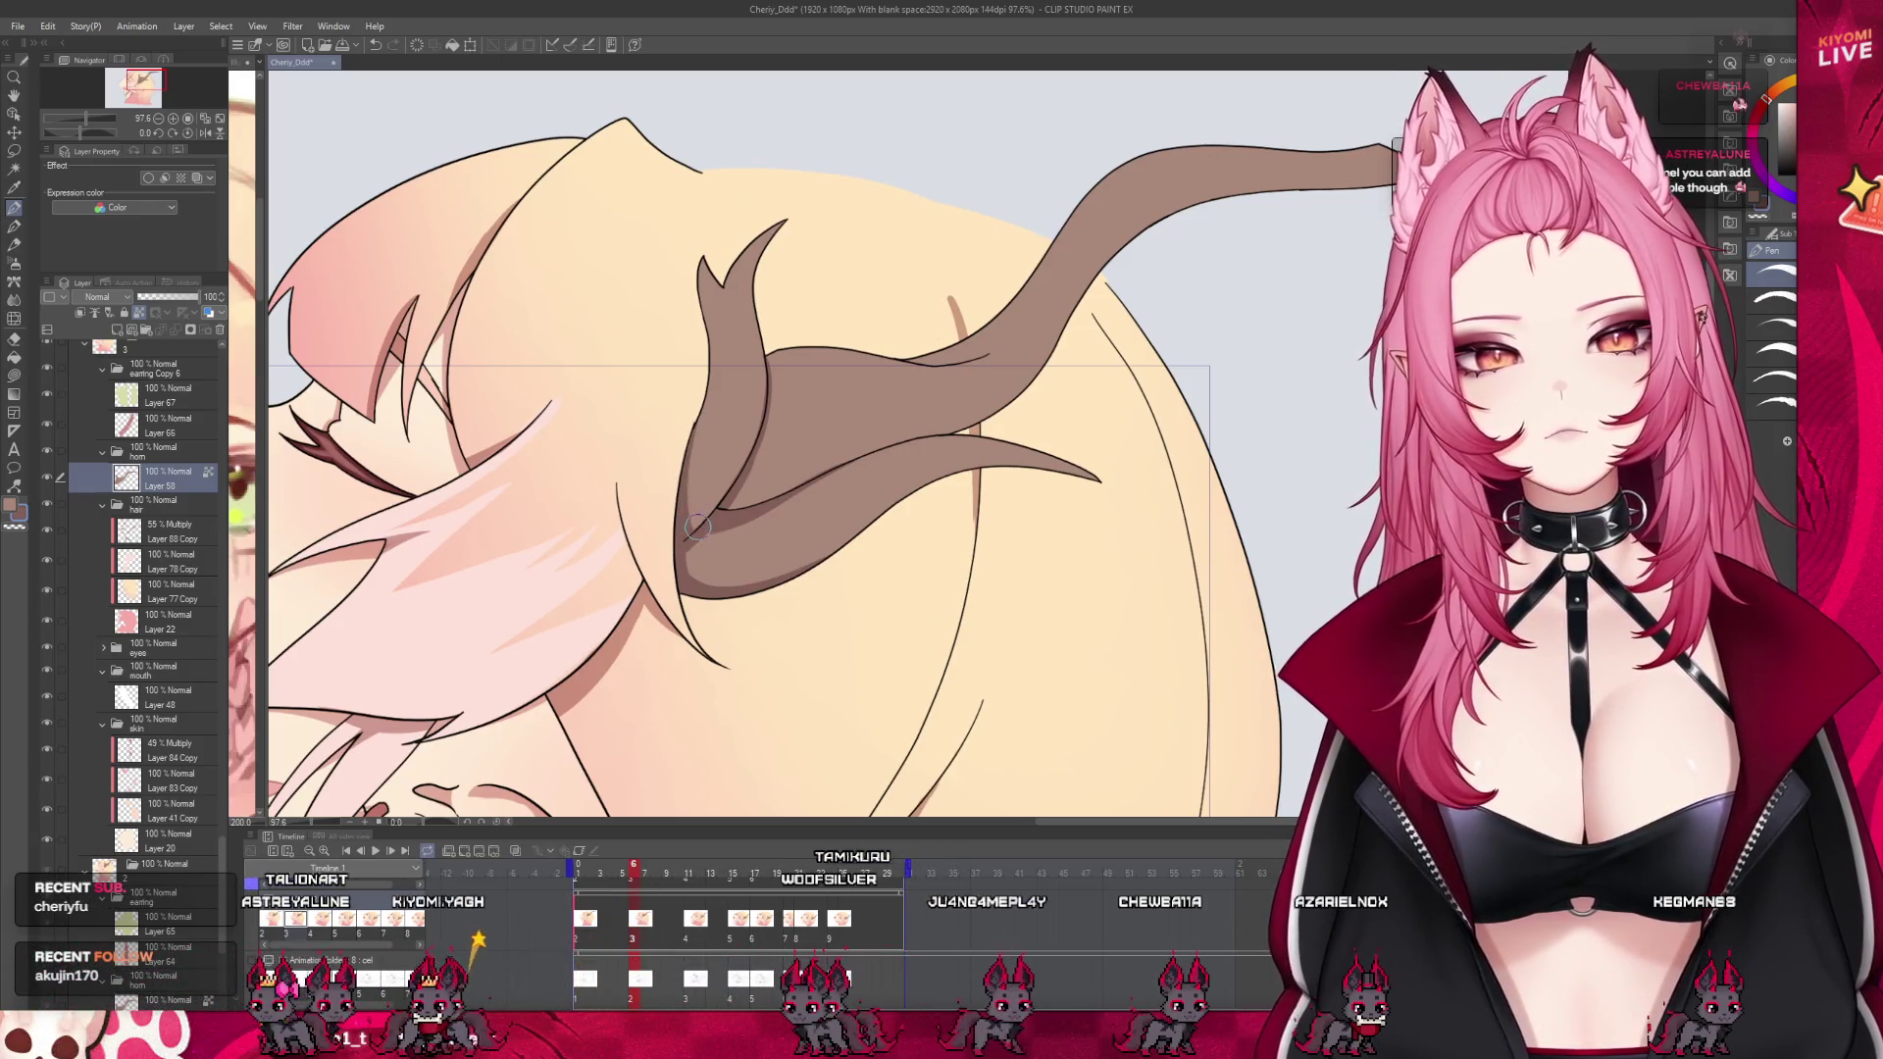
{"action": "left_click", "coordinate": [610, 873]}
{"action": "left_click", "coordinate": [633, 873]}
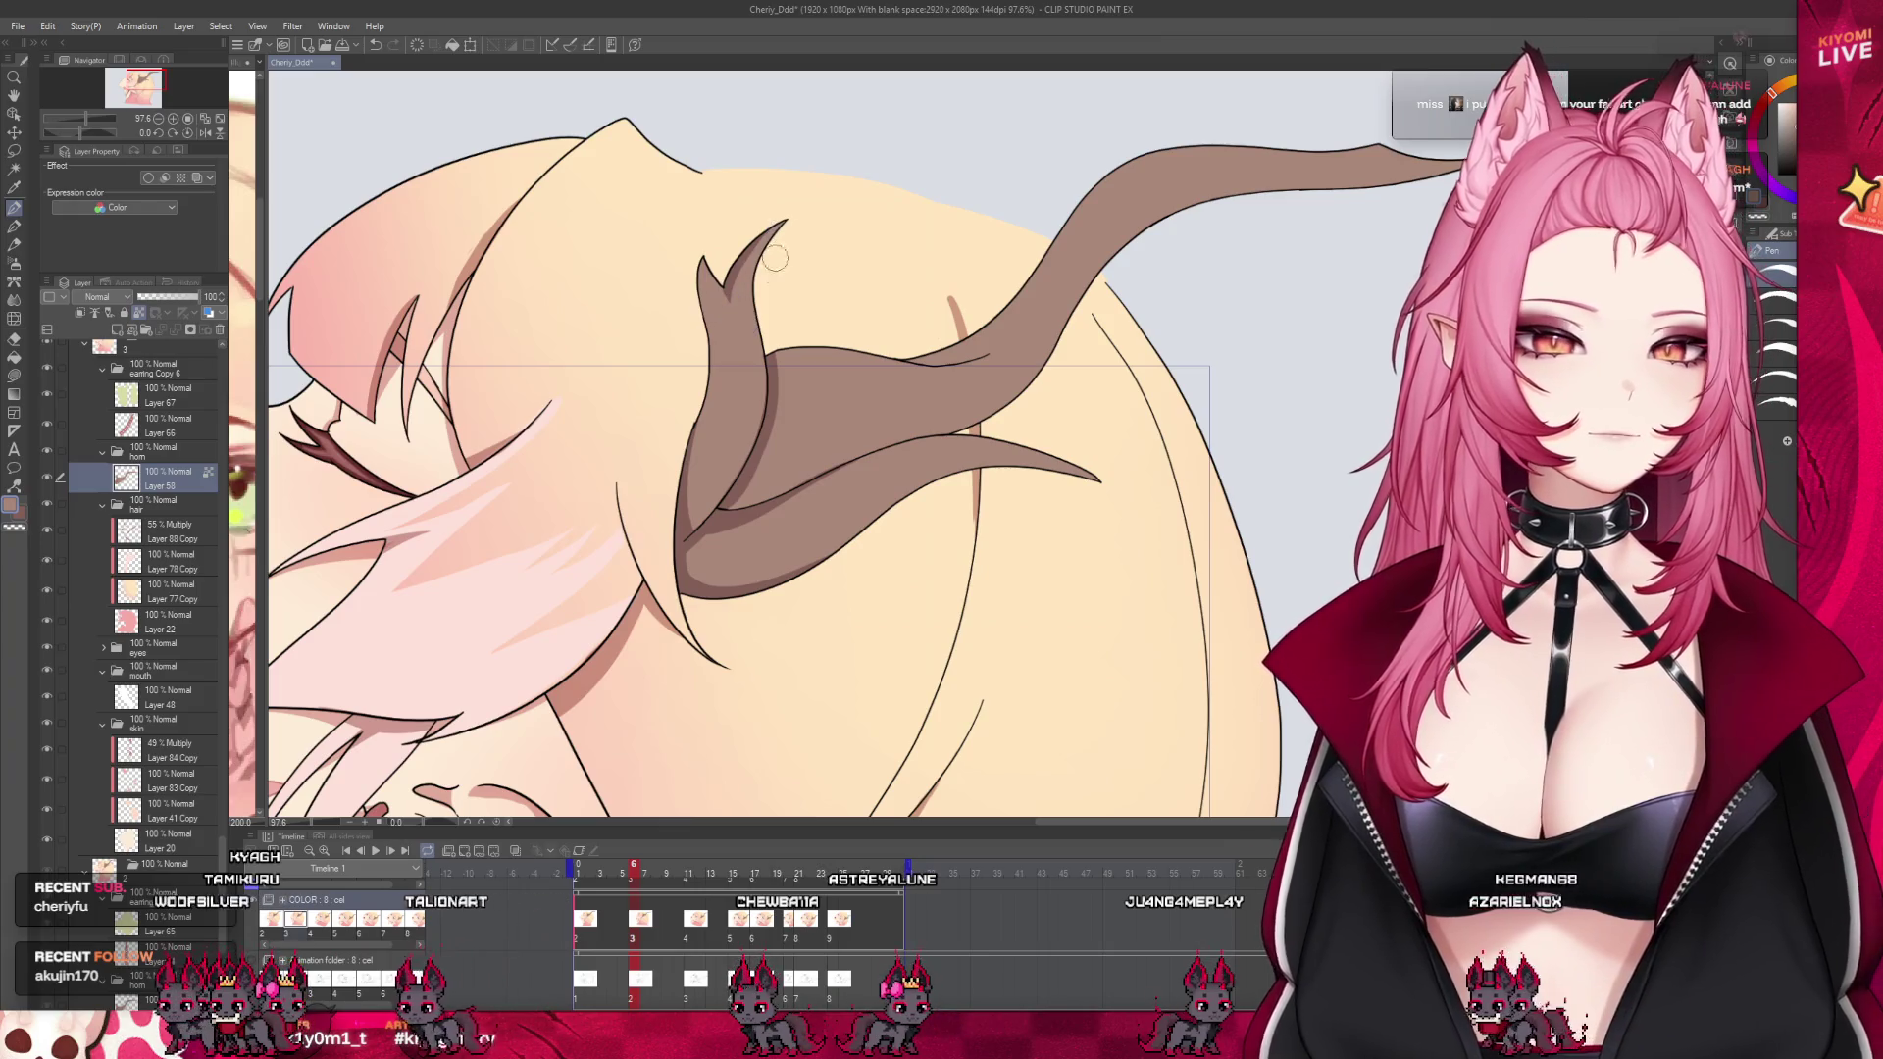
{"action": "left_click_drag", "start_coordinate": [647, 871], "coordinate": [634, 873]}
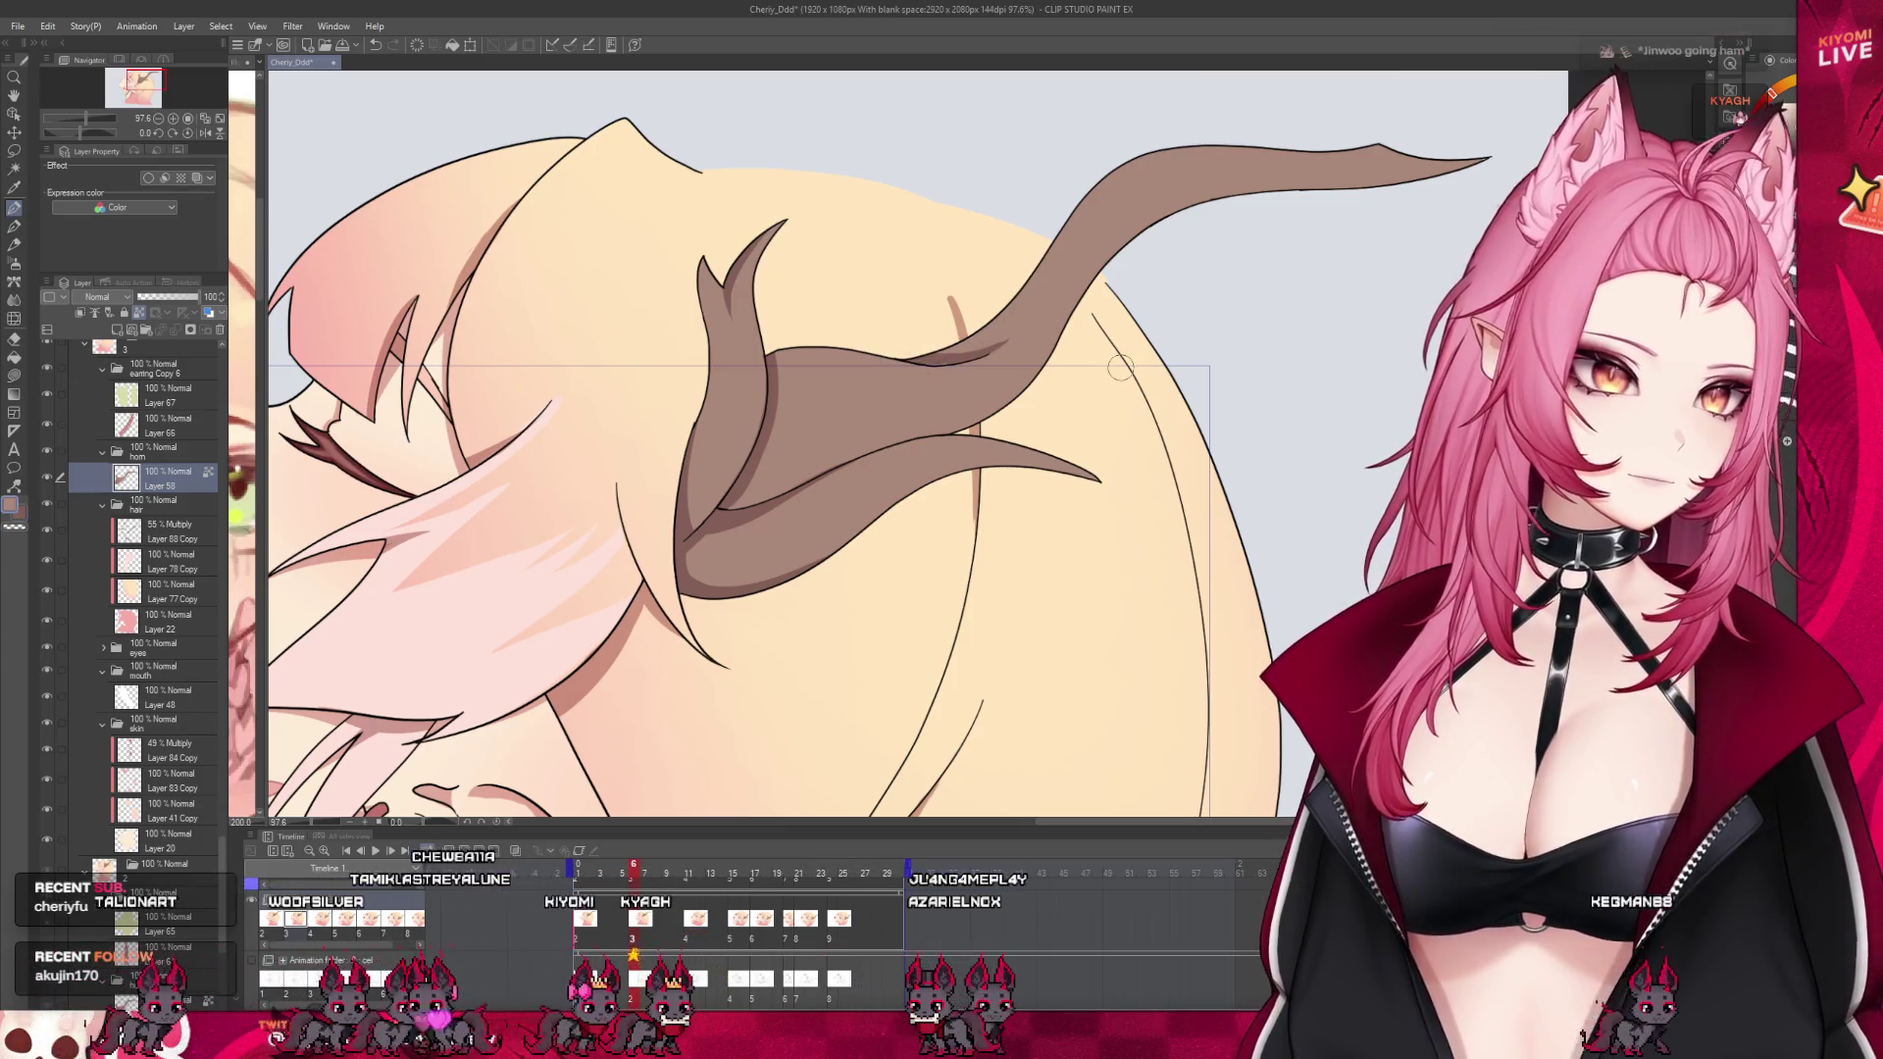
{"action": "key", "text": "ctrl+minus"}
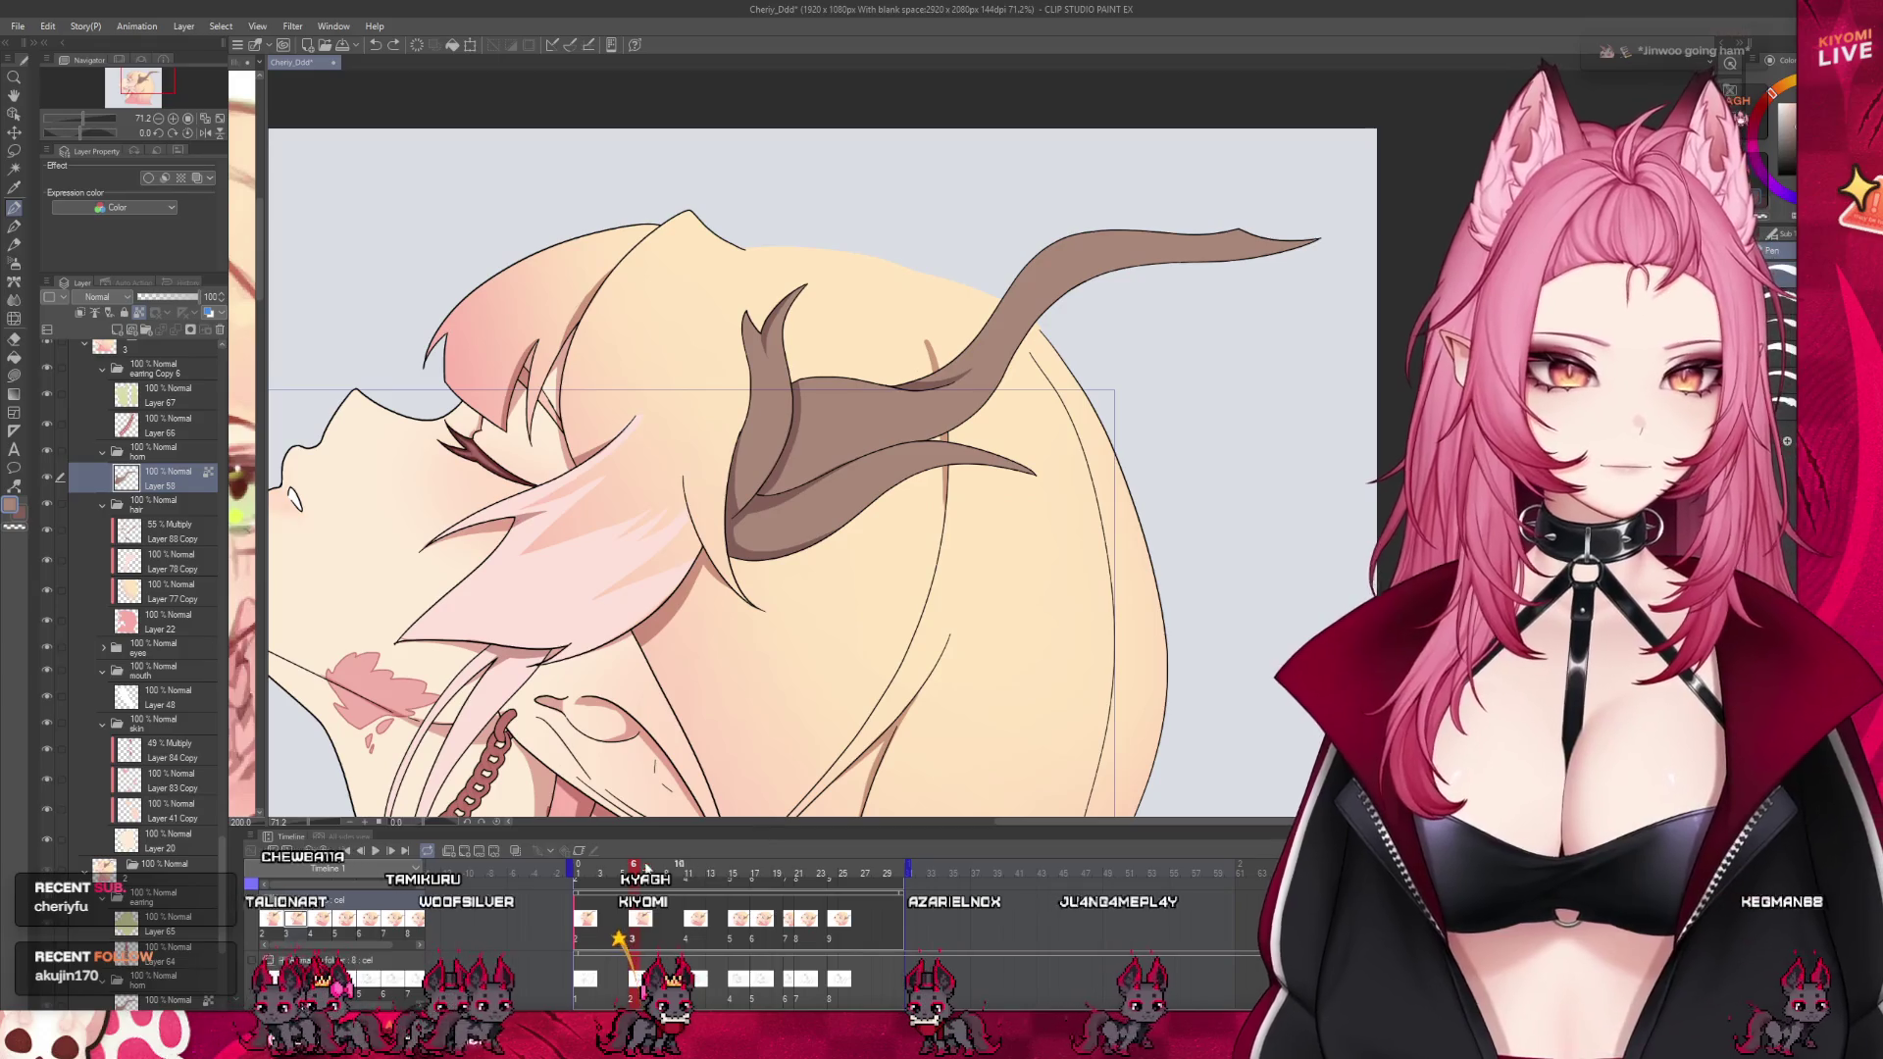
Bring up frame 11 on the COLOR track and make Layer 59 active
{"action": "scroll", "coordinate": [1023, 382], "scroll_direction": "up", "scroll_amount": 1}
{"action": "scroll", "coordinate": [1023, 382], "scroll_direction": "up", "scroll_amount": 1}
{"action": "scroll", "coordinate": [1023, 381], "scroll_direction": "up", "scroll_amount": 1}
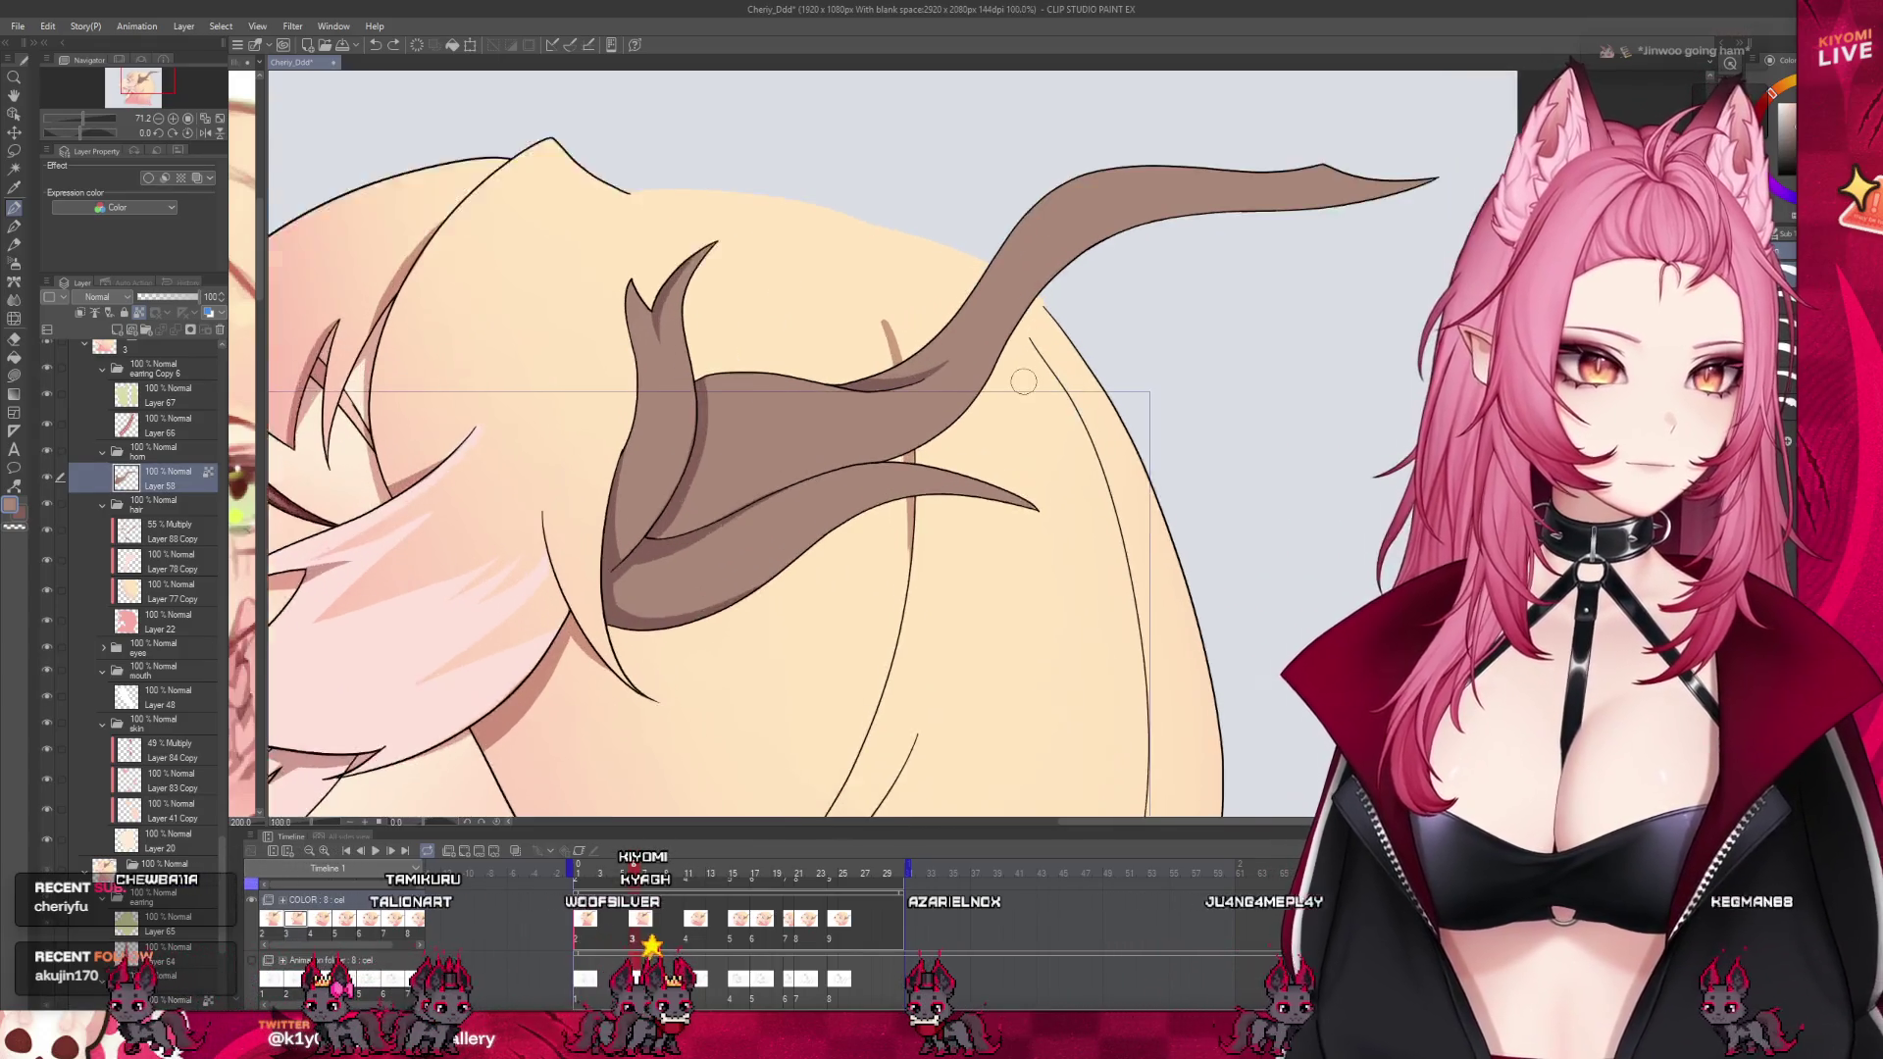
{"action": "scroll", "coordinate": [1023, 382], "scroll_direction": "up", "scroll_amount": 1}
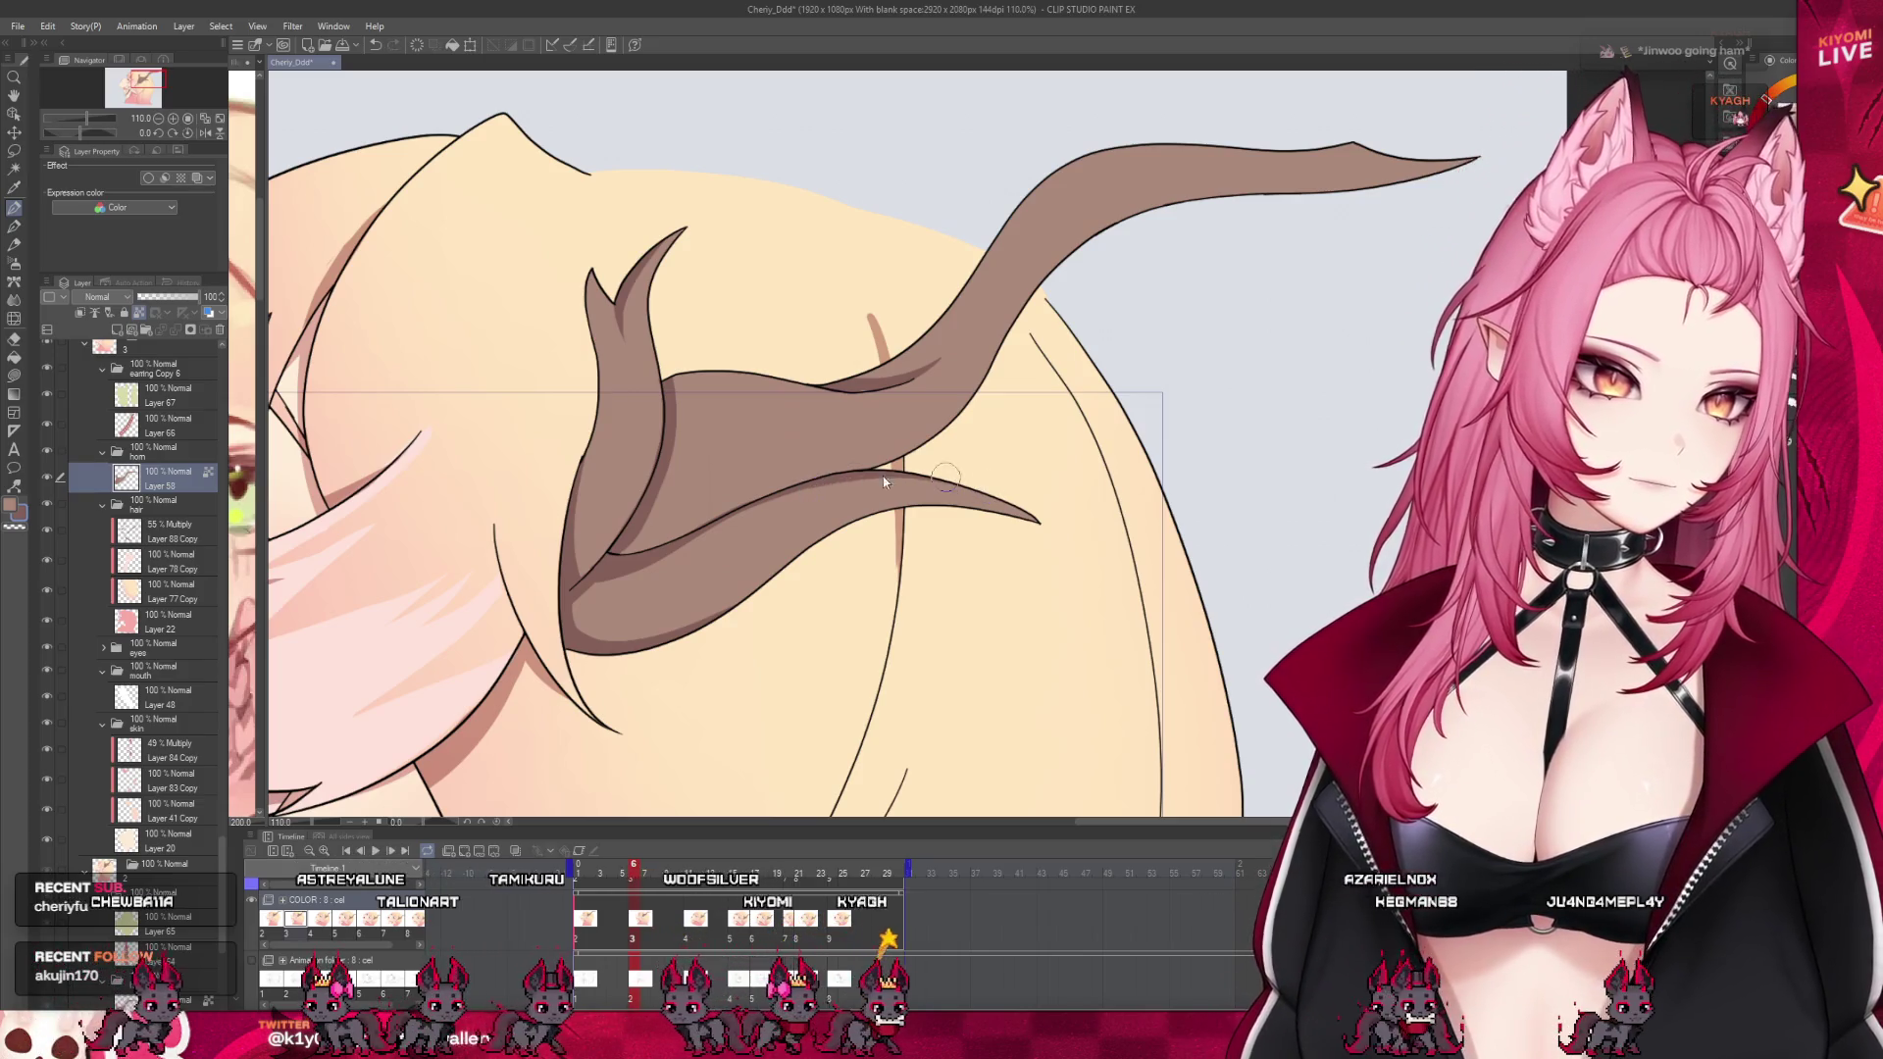
{"action": "scroll", "coordinate": [863, 609], "scroll_direction": "down", "scroll_amount": 3}
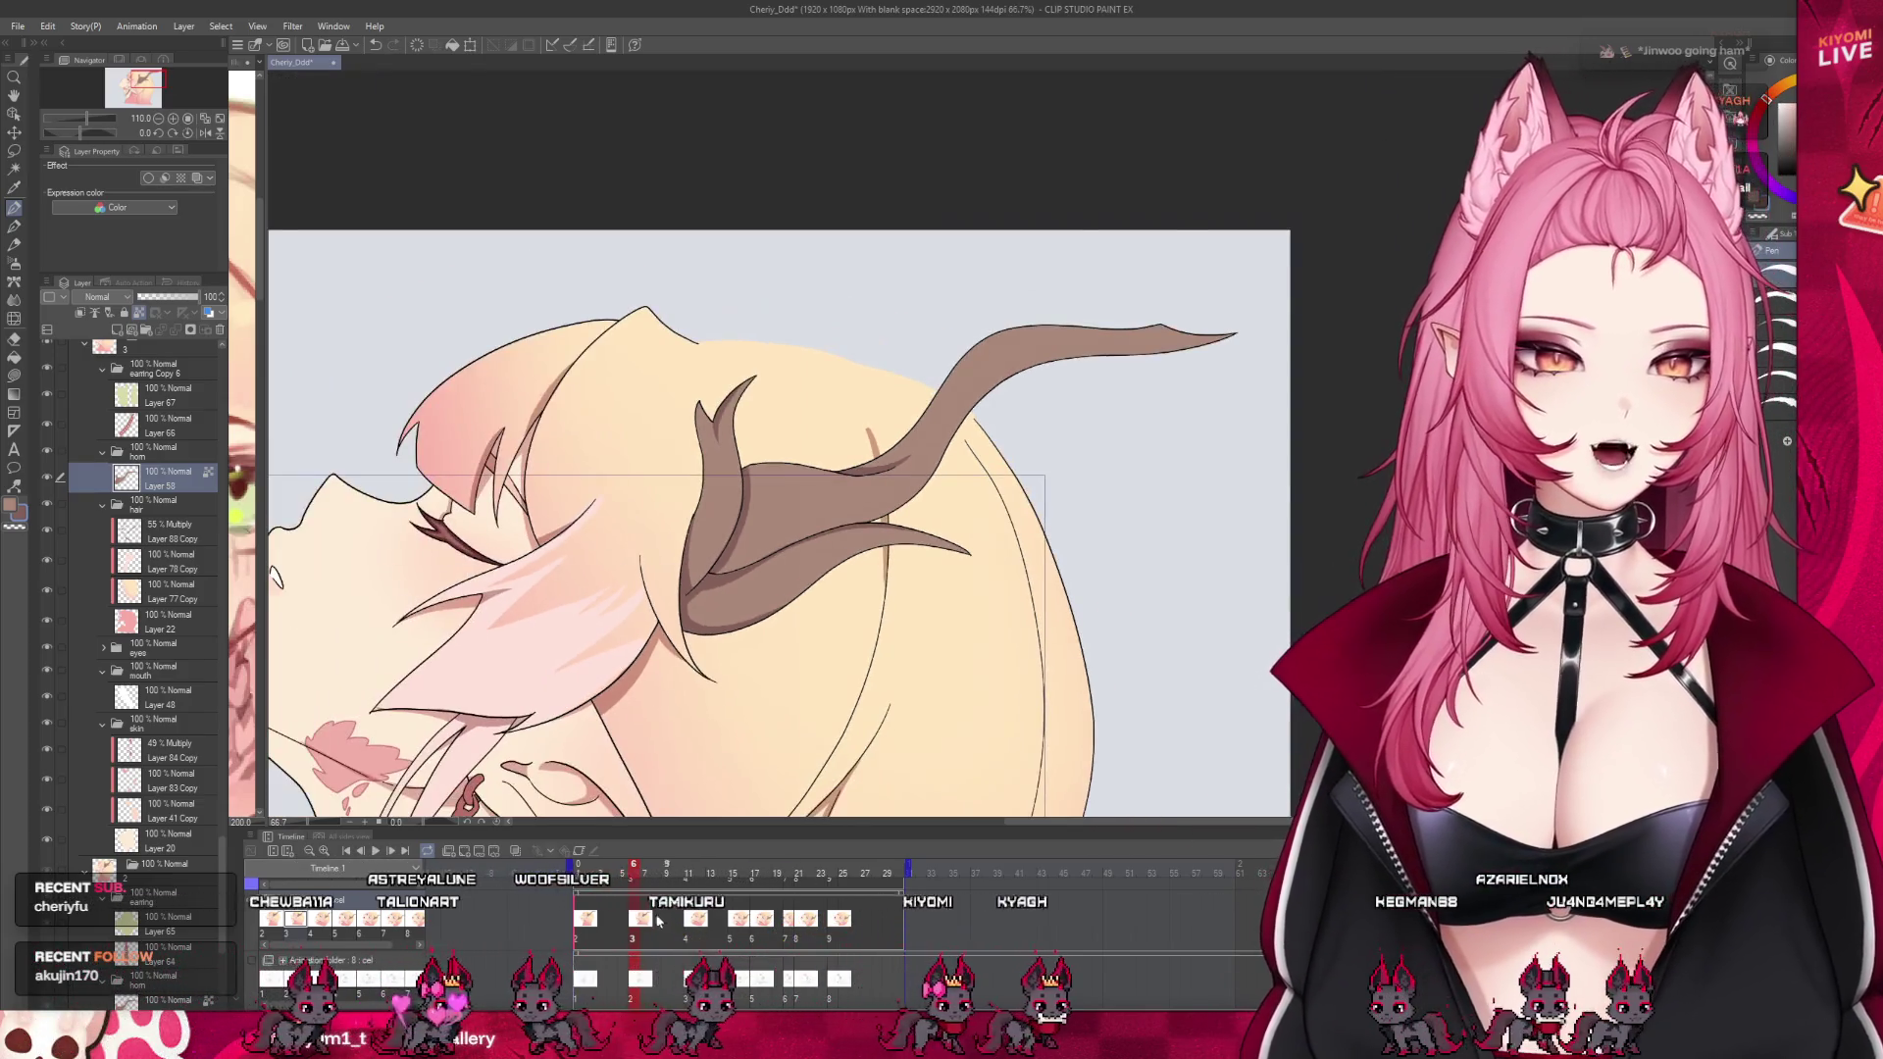
{"action": "left_click", "coordinate": [624, 884]}
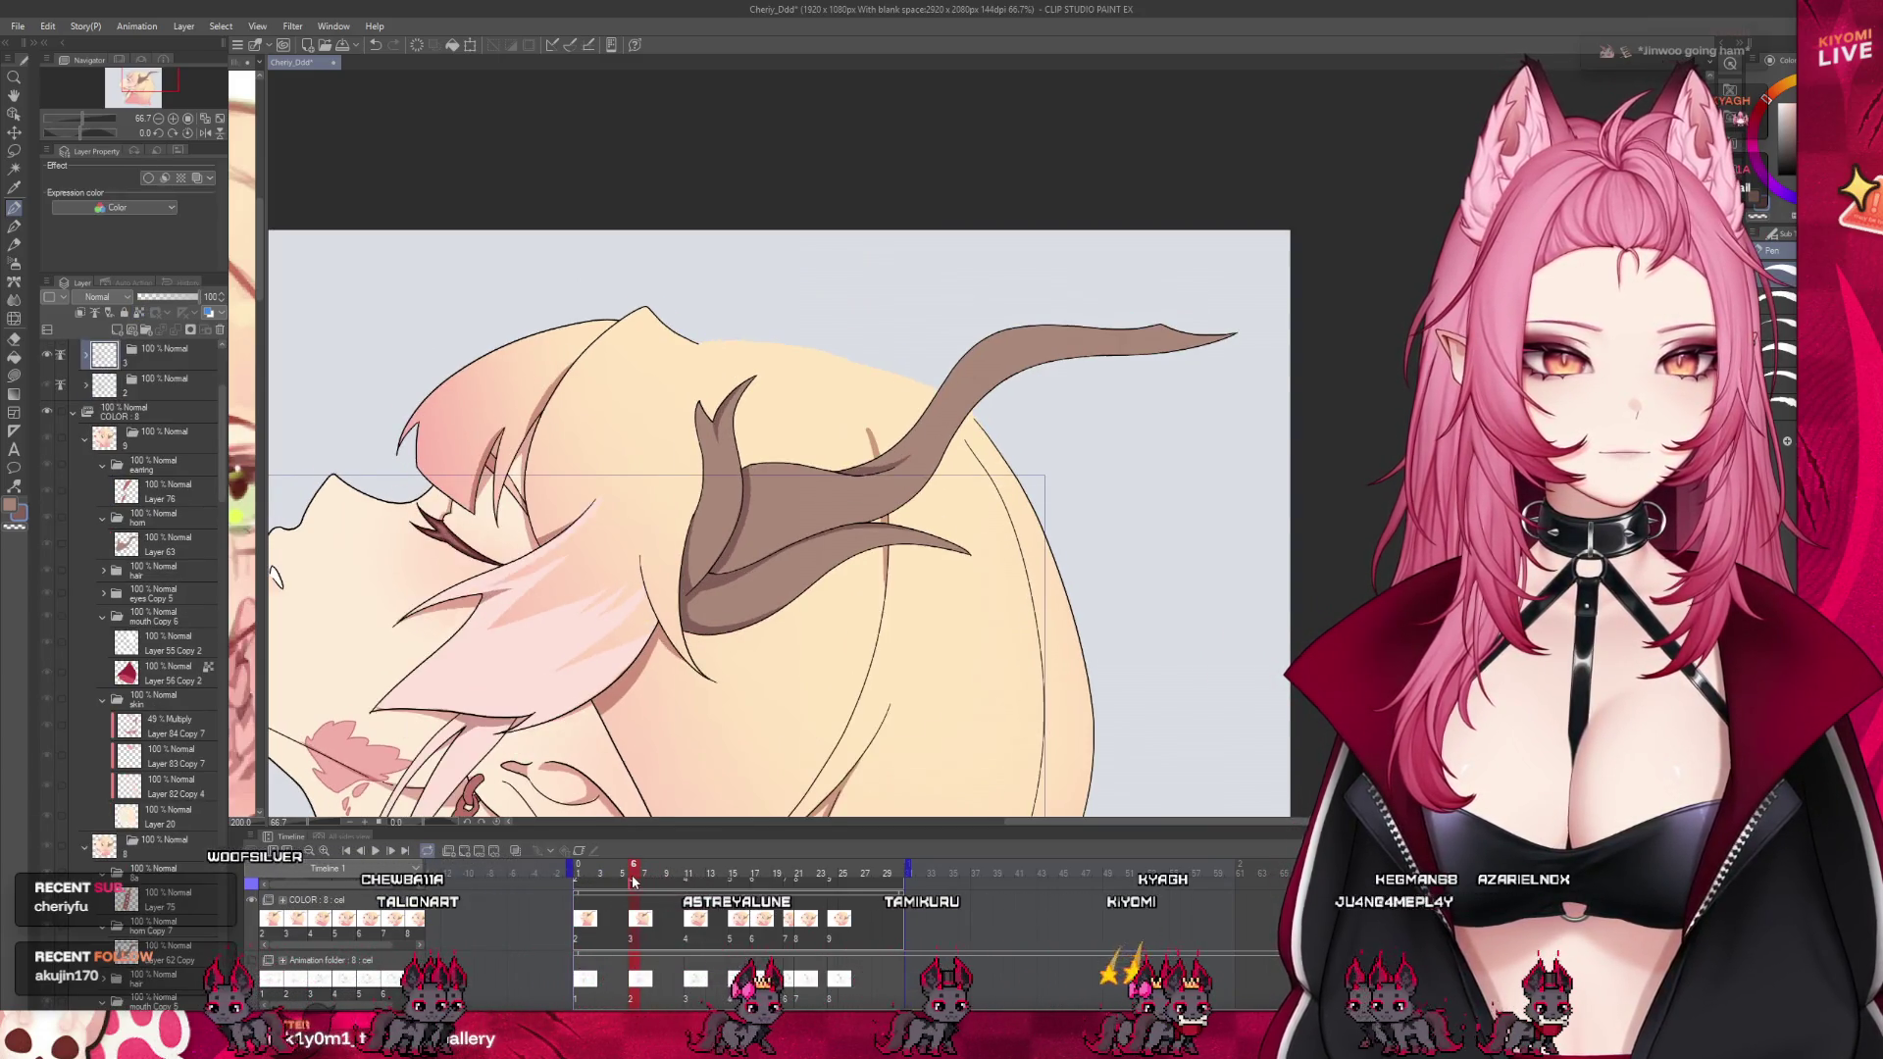
{"action": "left_click_drag", "start_coordinate": [630, 883], "coordinate": [689, 941]}
{"action": "left_click", "coordinate": [631, 885]}
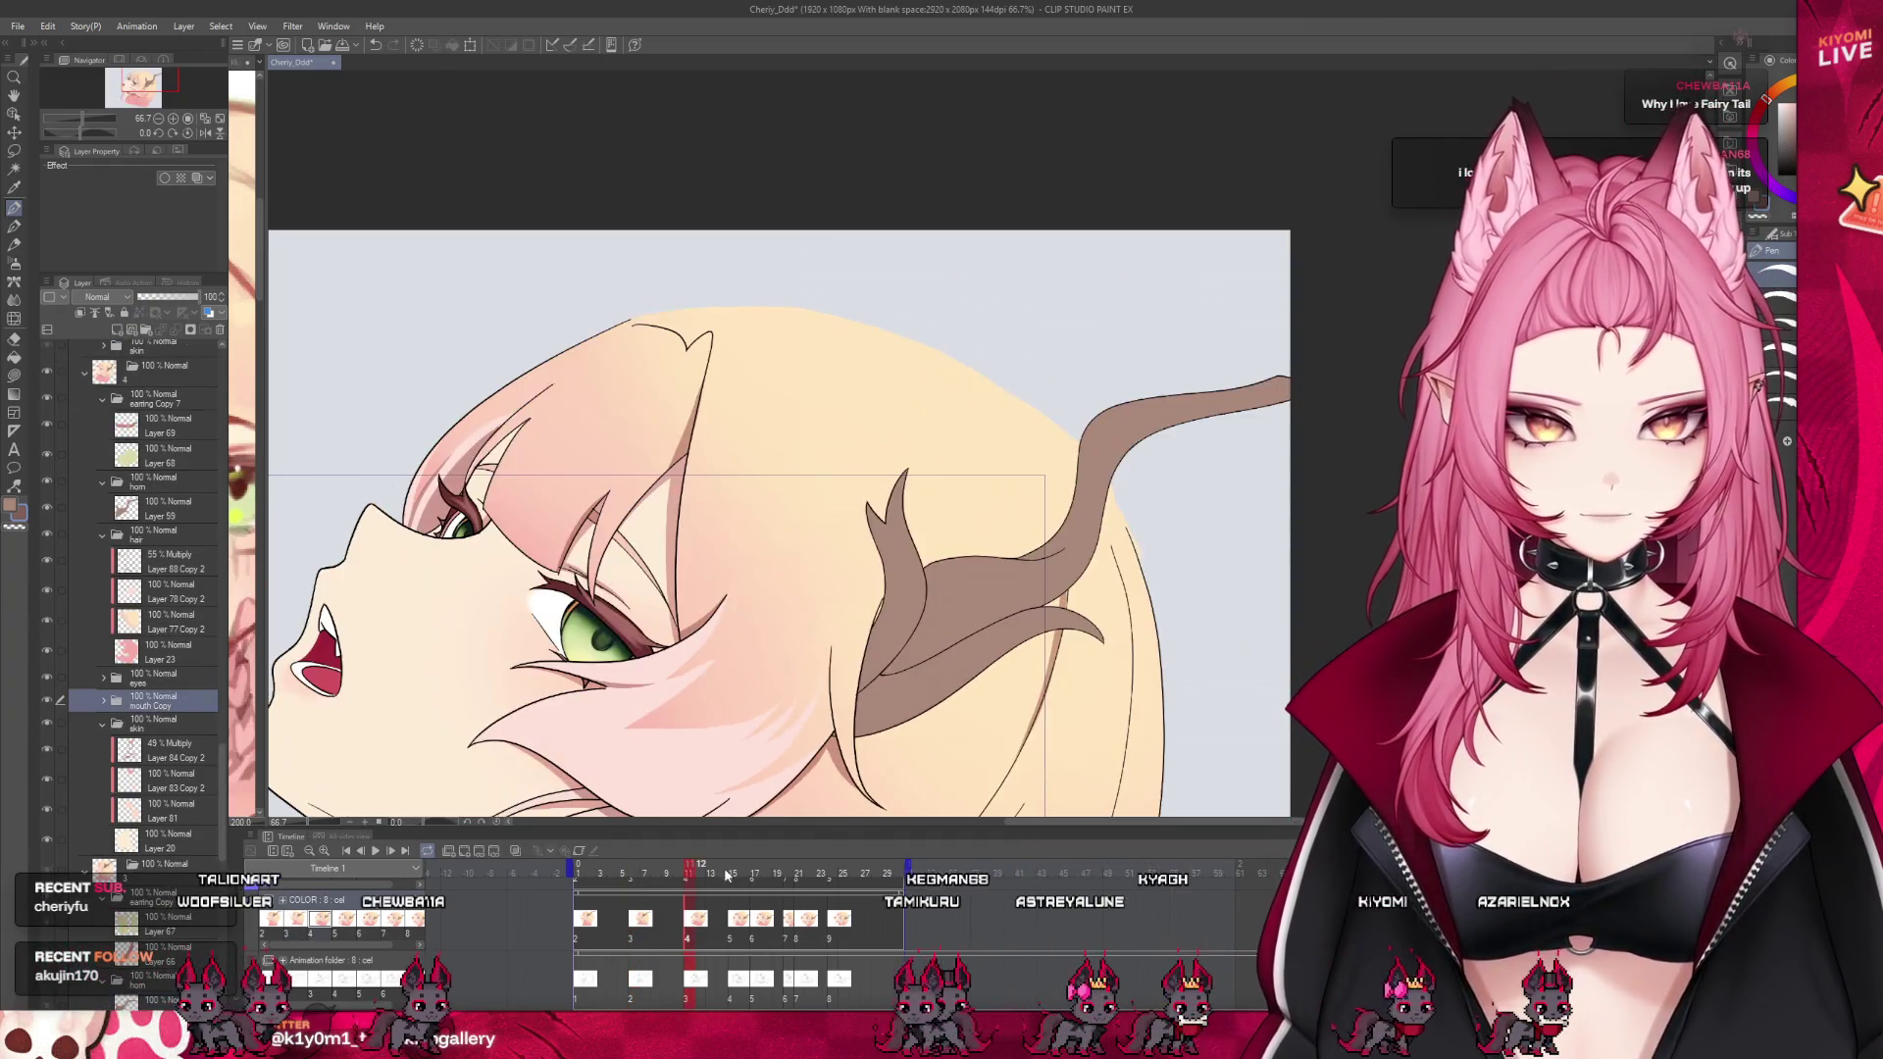
{"action": "left_click_drag", "start_coordinate": [504, 757], "coordinate": [364, 621]}
{"action": "left_click", "coordinate": [103, 725]}
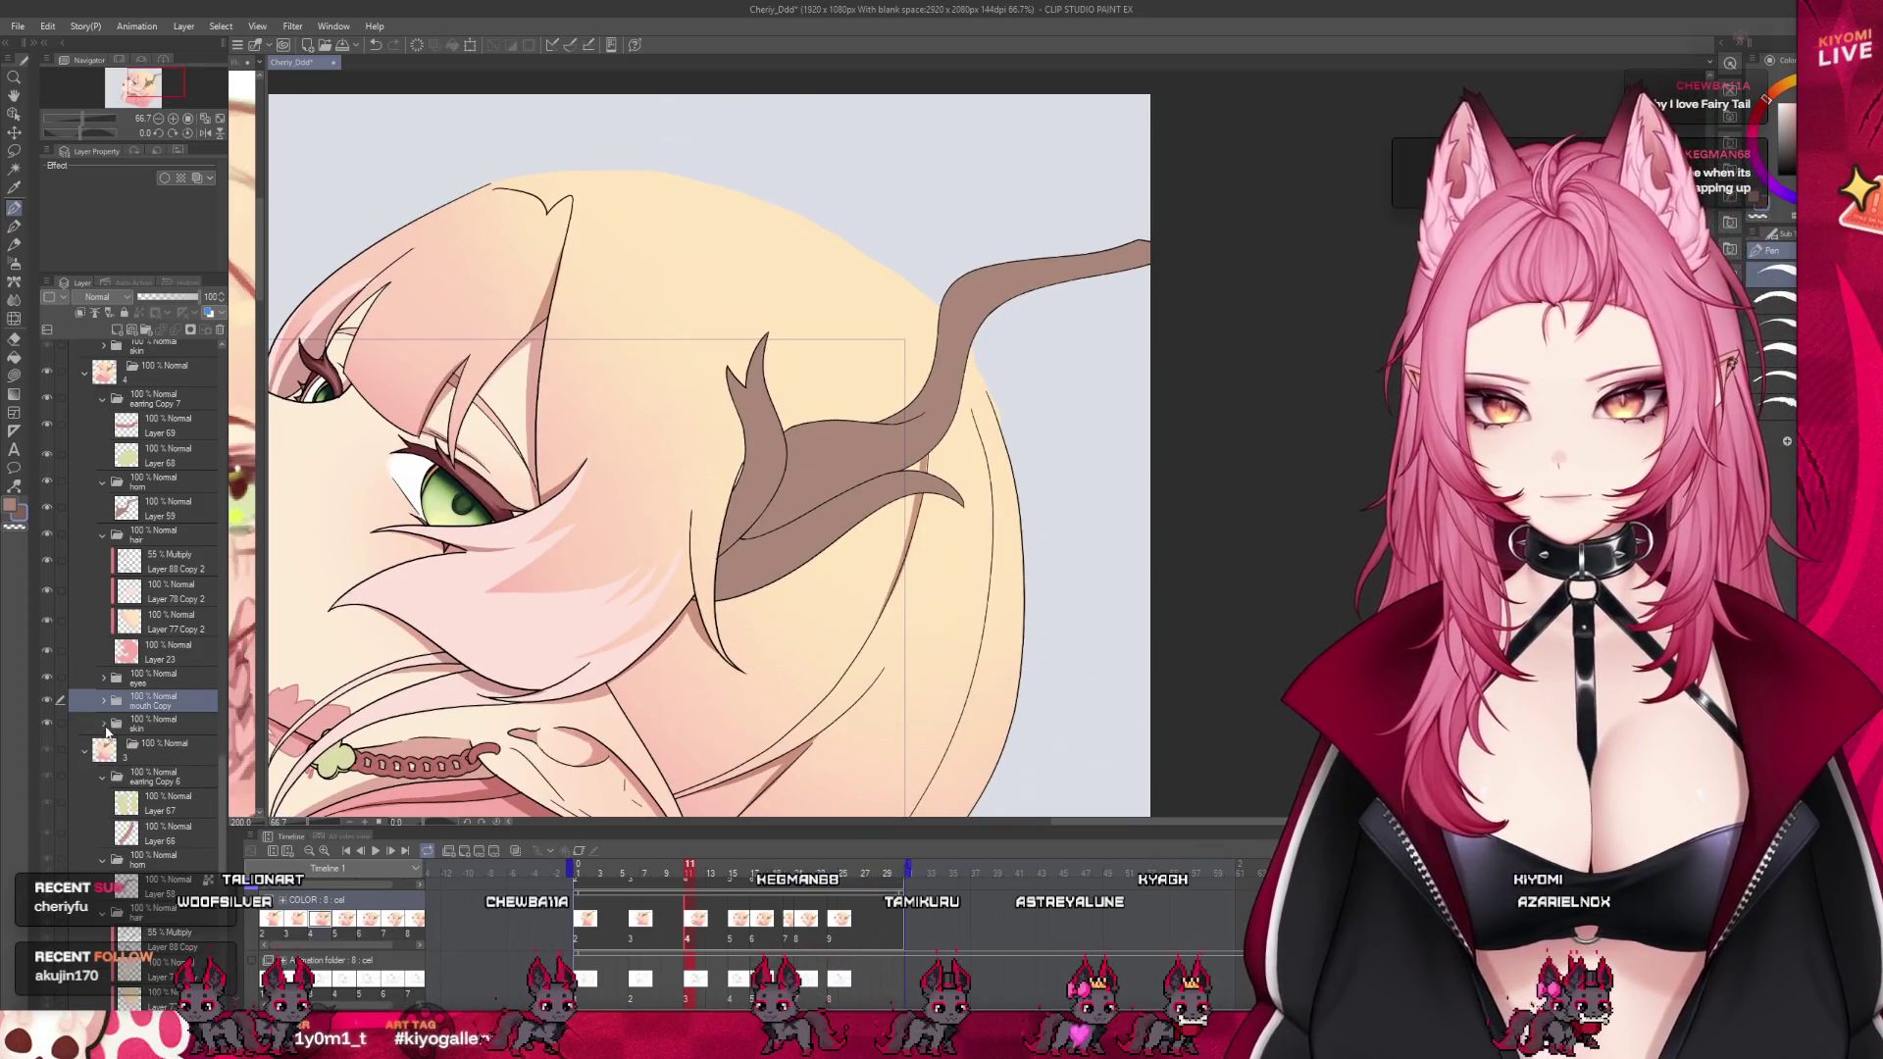
{"action": "left_click", "coordinate": [102, 537]}
{"action": "left_click", "coordinate": [167, 508]}
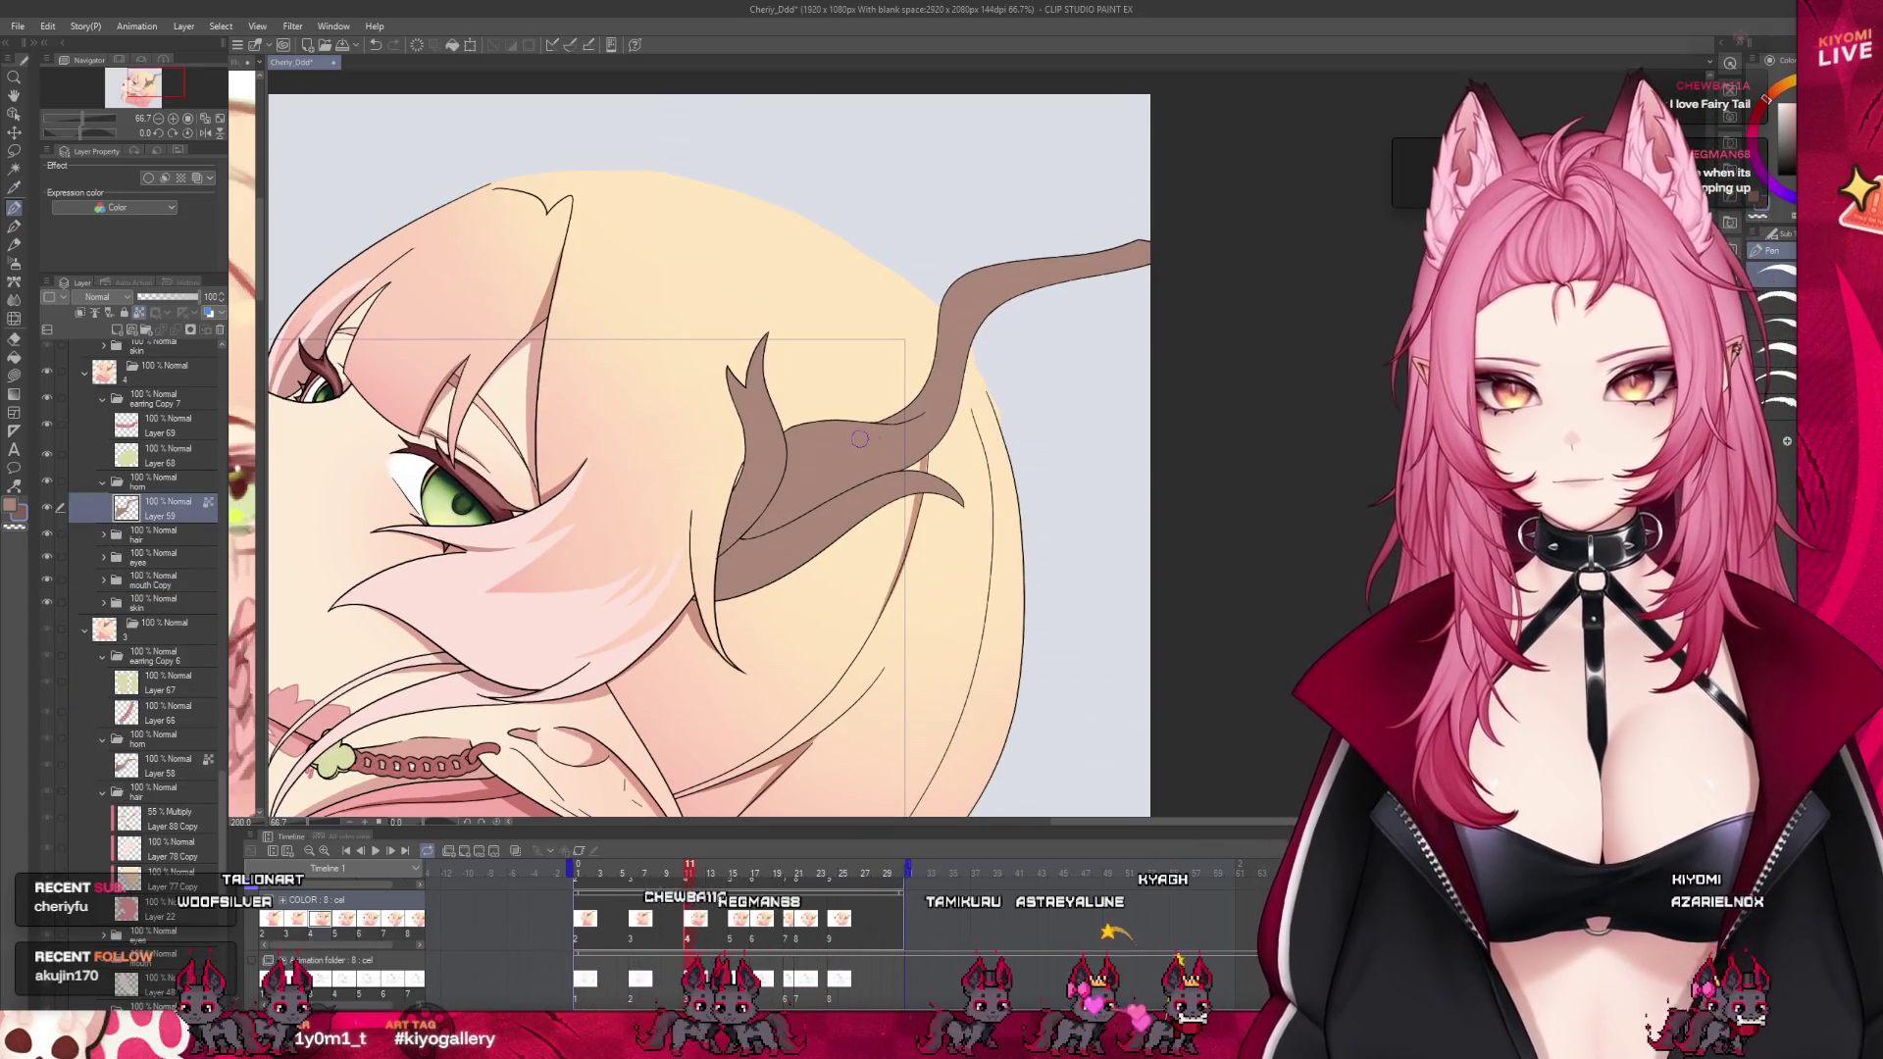
Flip between frames 9 and 11 to compare the horn poses
{"action": "scroll", "coordinate": [859, 438], "scroll_direction": "up", "scroll_amount": 3}
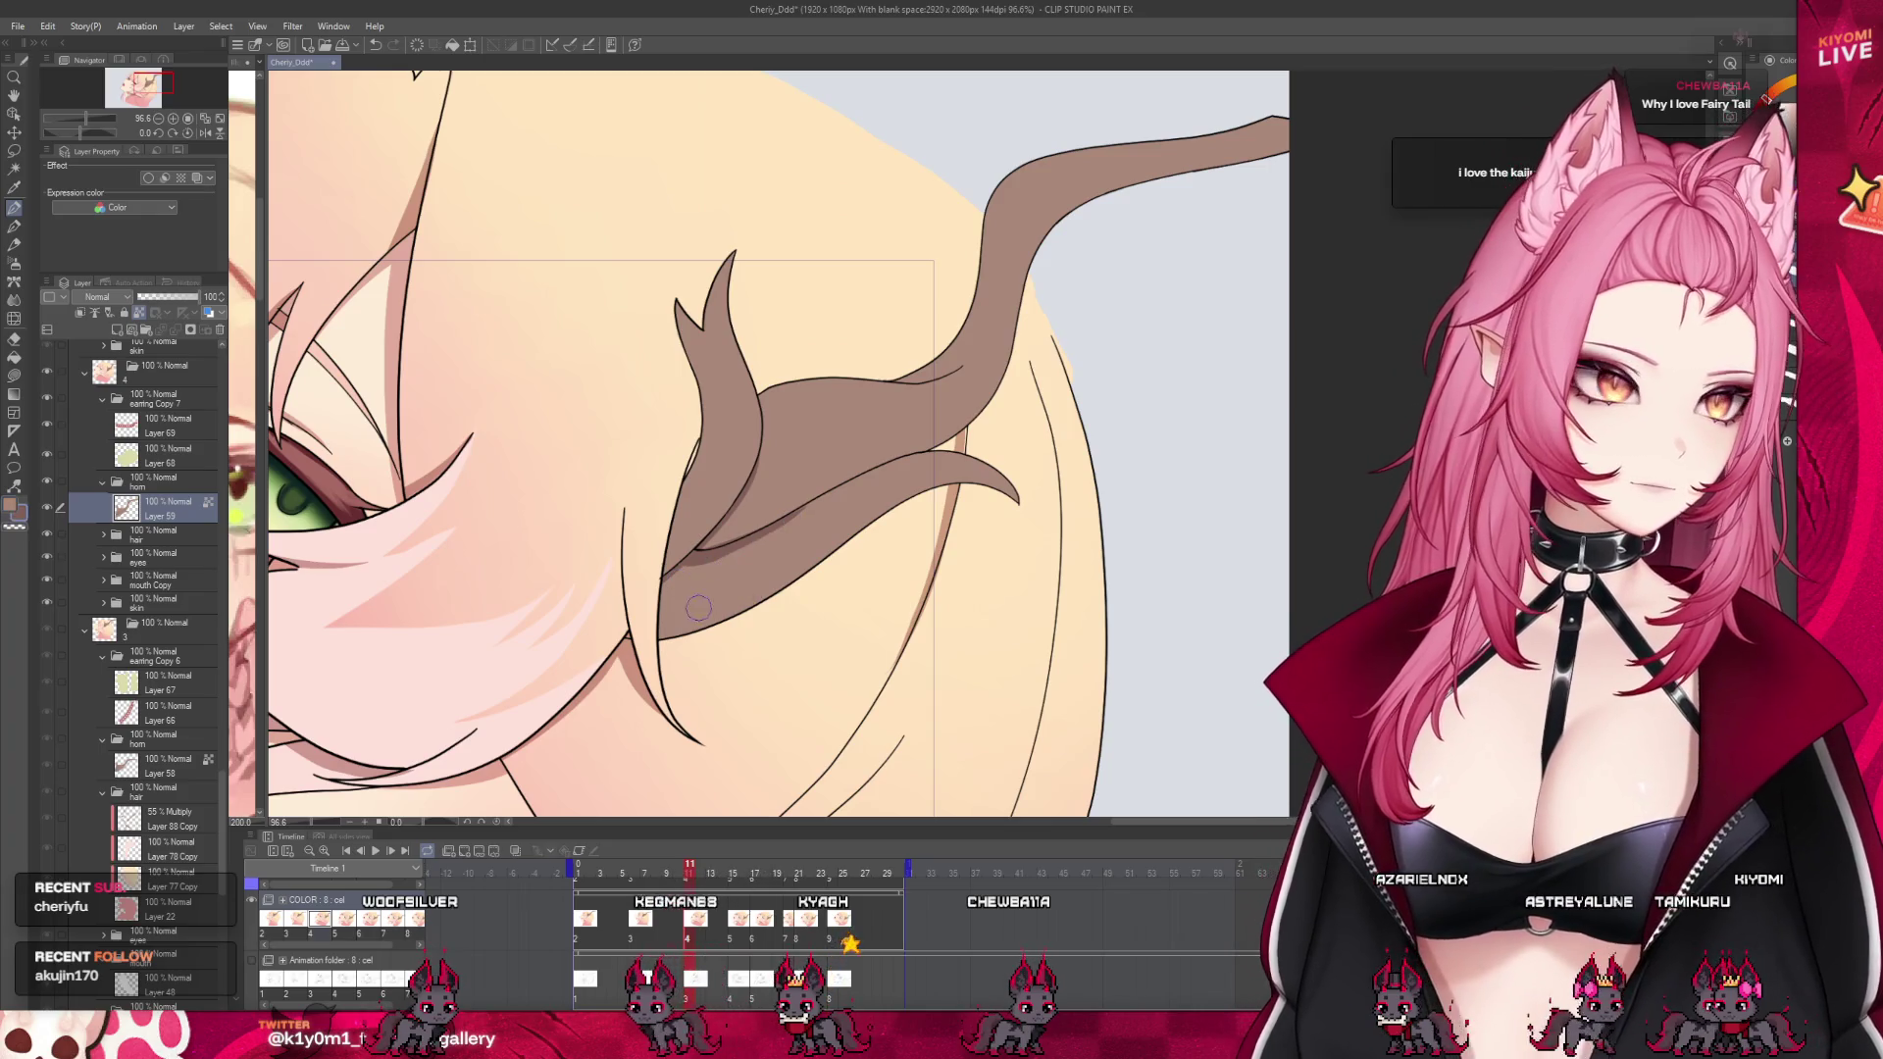
{"action": "left_click", "coordinate": [673, 874]}
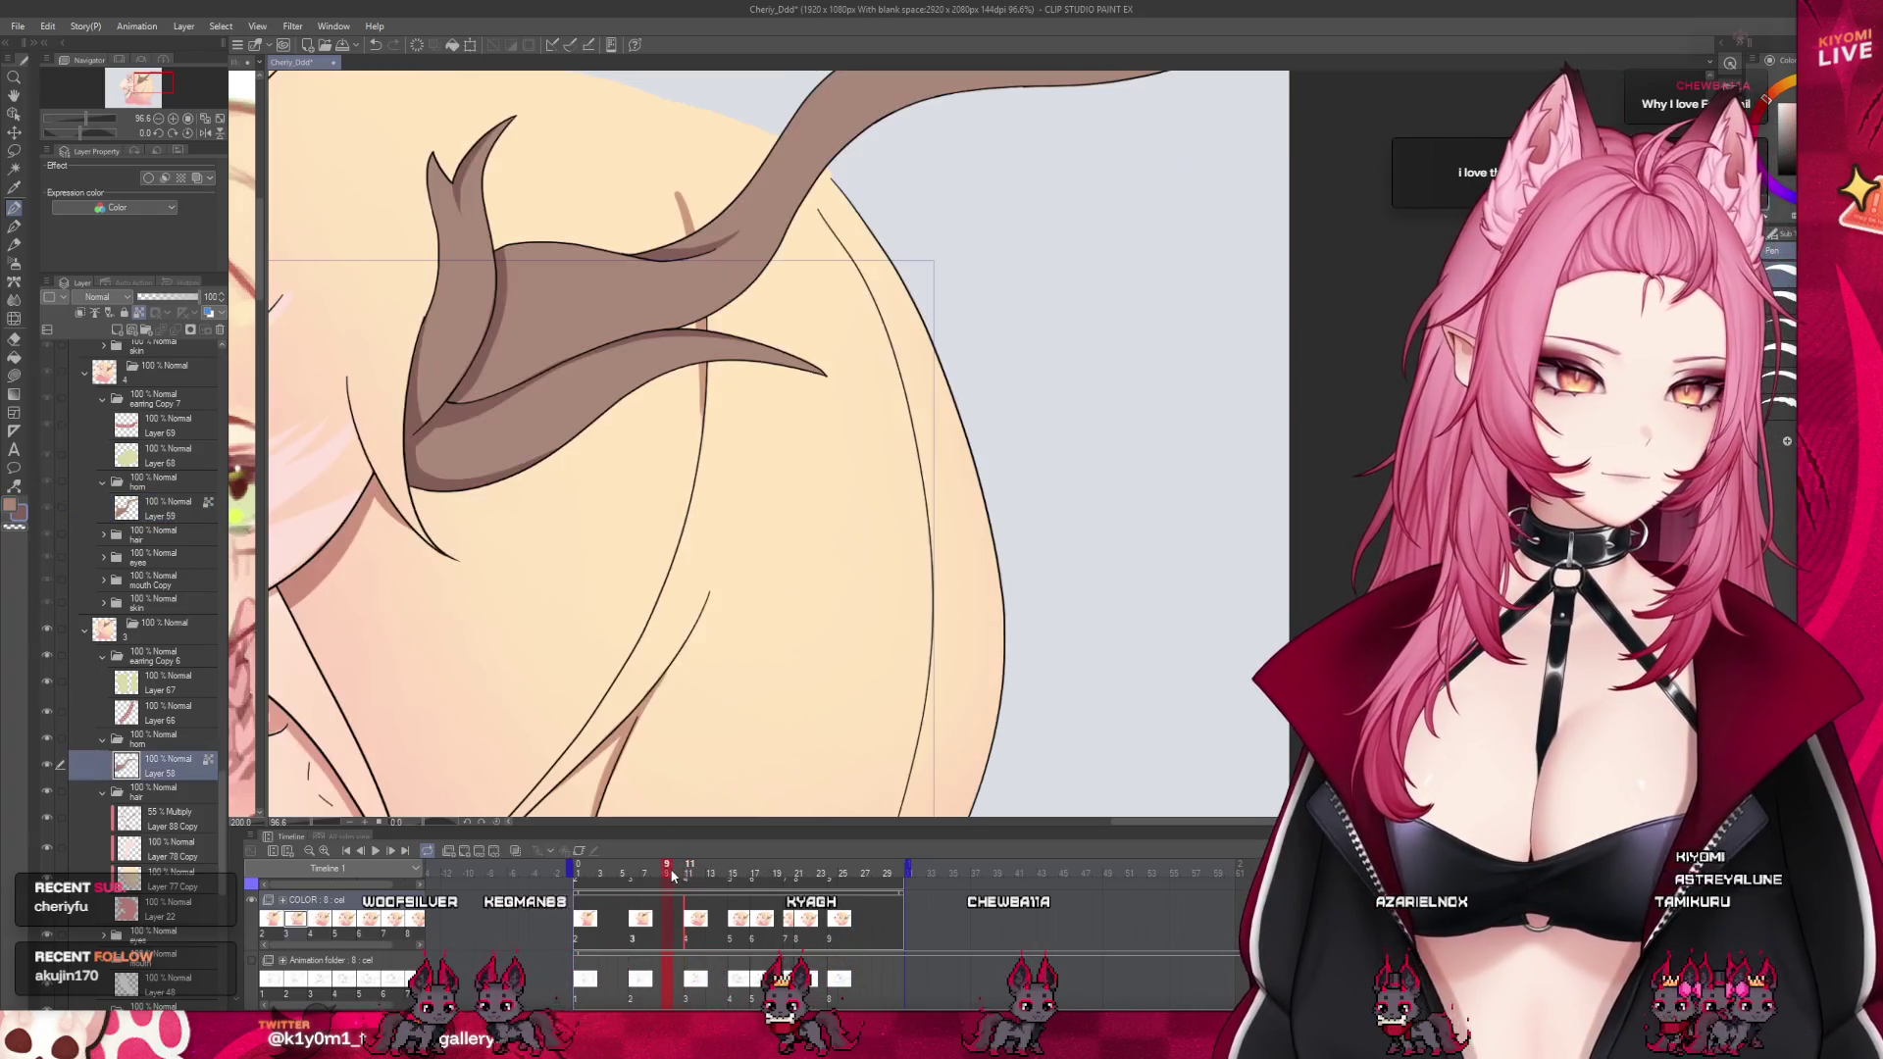
{"action": "left_click", "coordinate": [687, 874]}
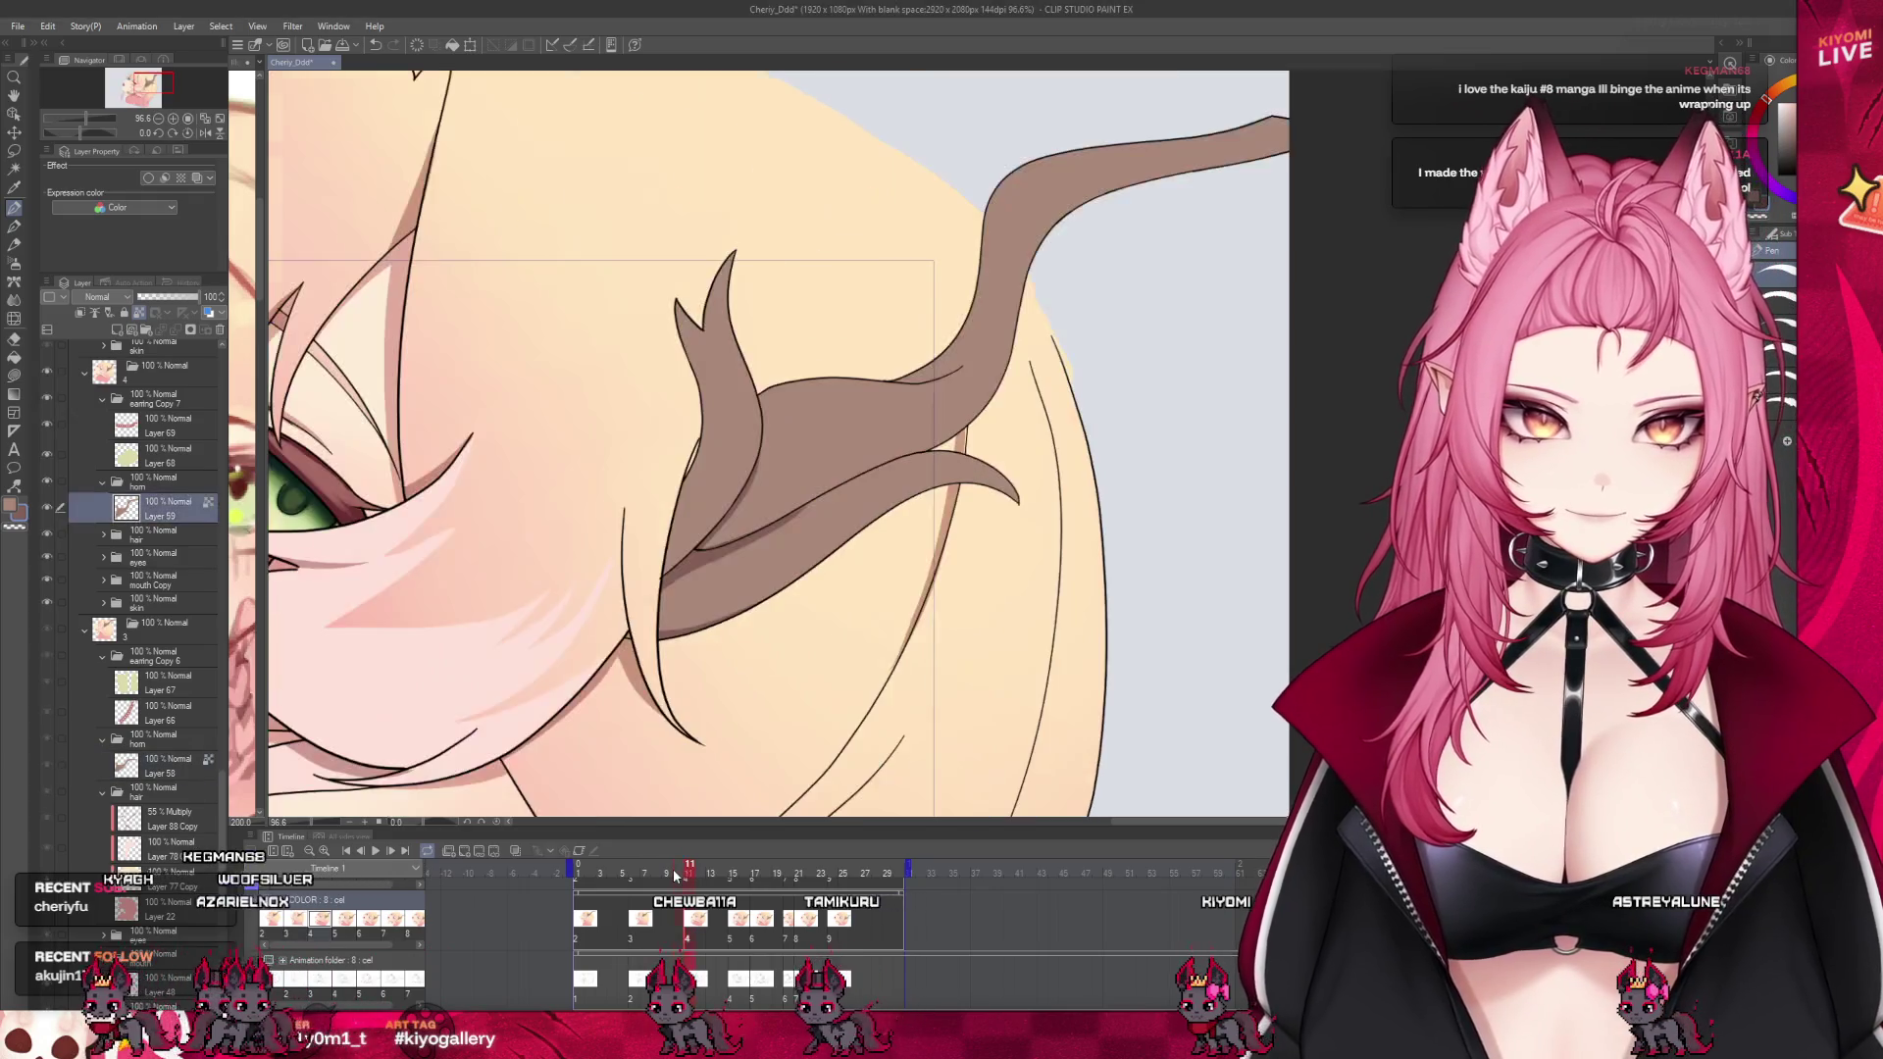
{"action": "left_click_drag", "start_coordinate": [684, 881], "coordinate": [687, 876]}
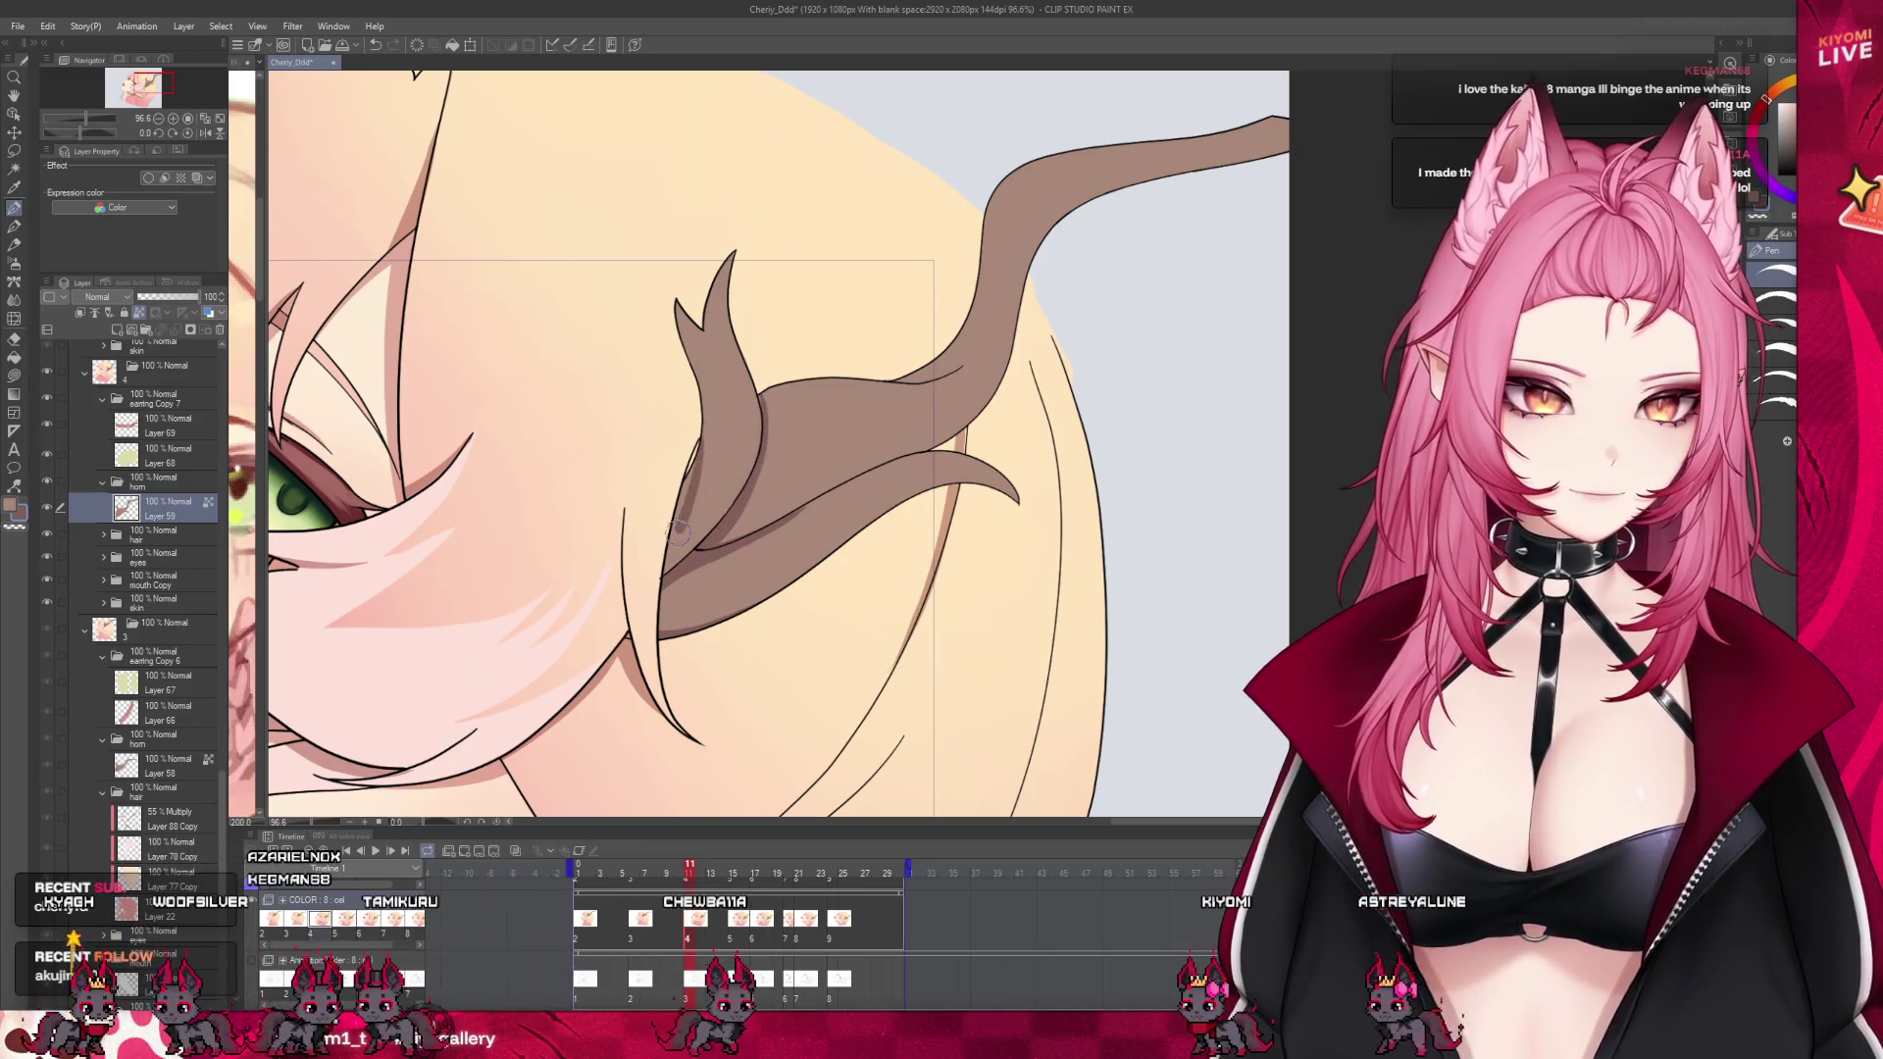
{"action": "left_click", "coordinate": [679, 876]}
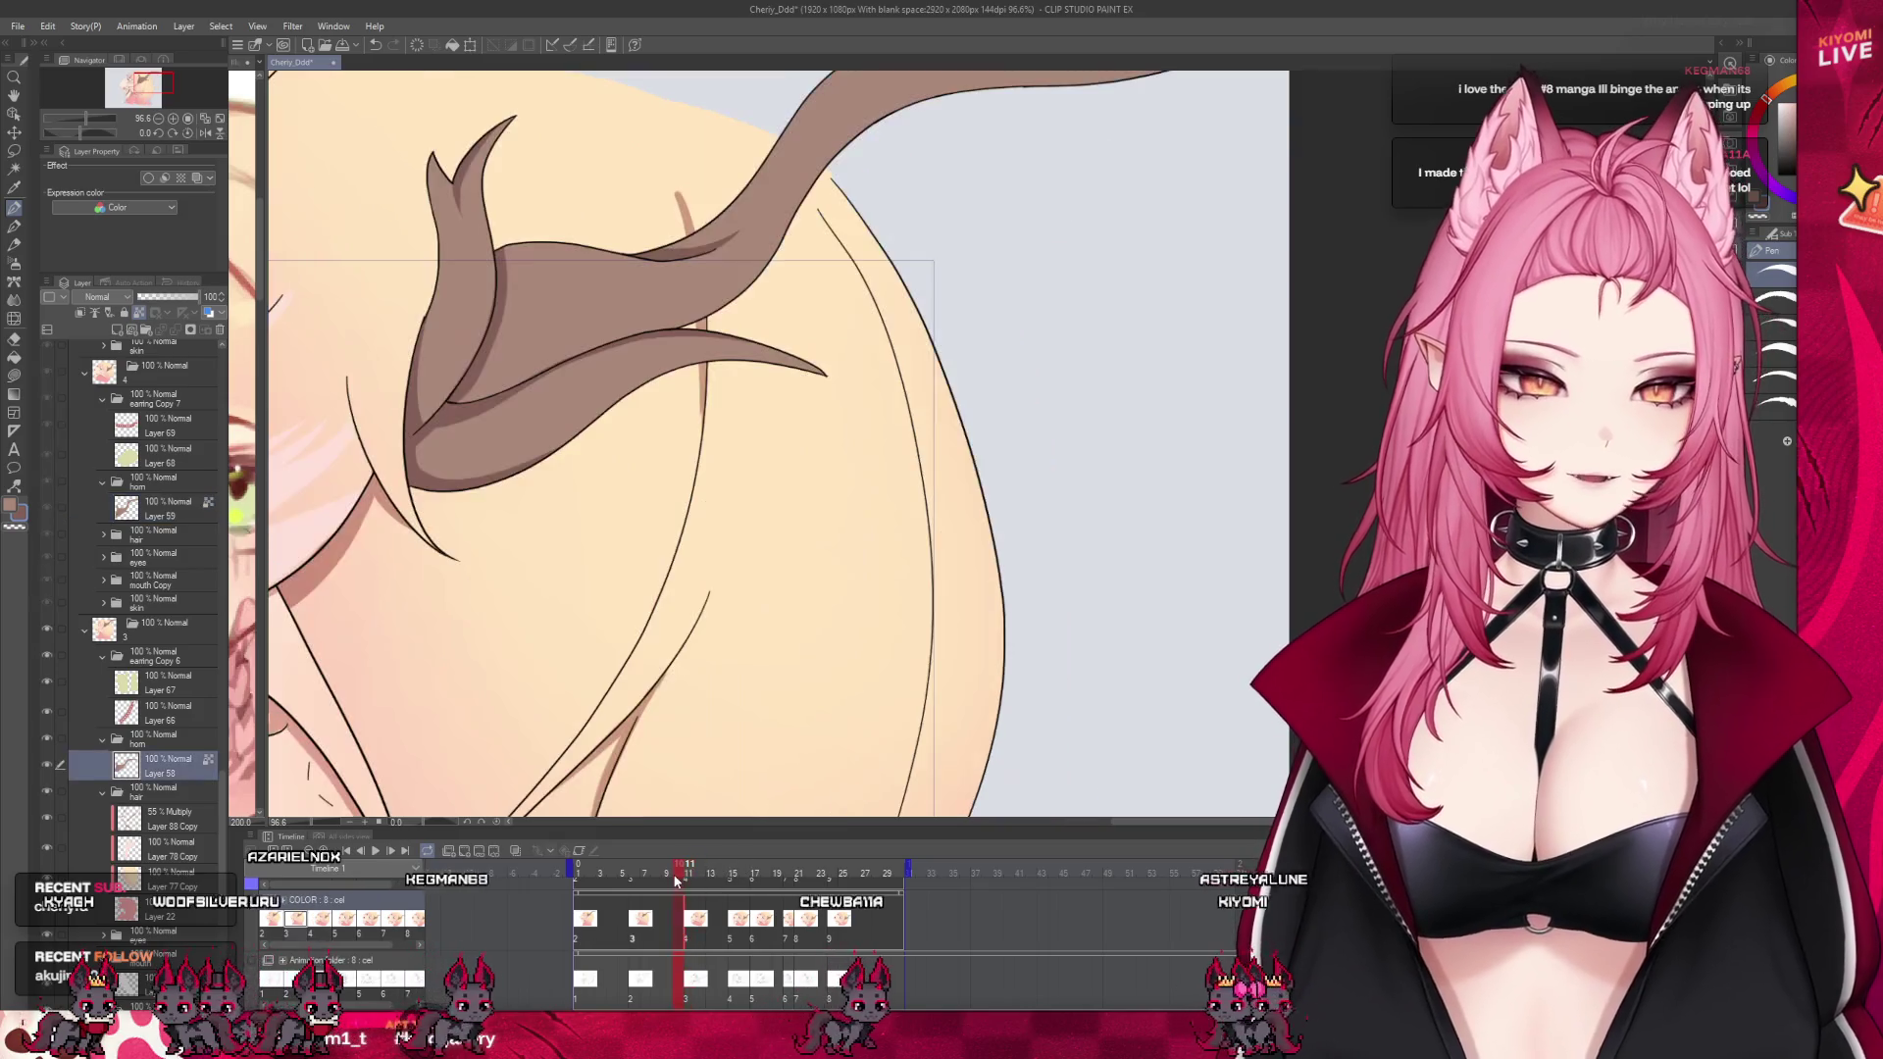
{"action": "left_click", "coordinate": [687, 876]}
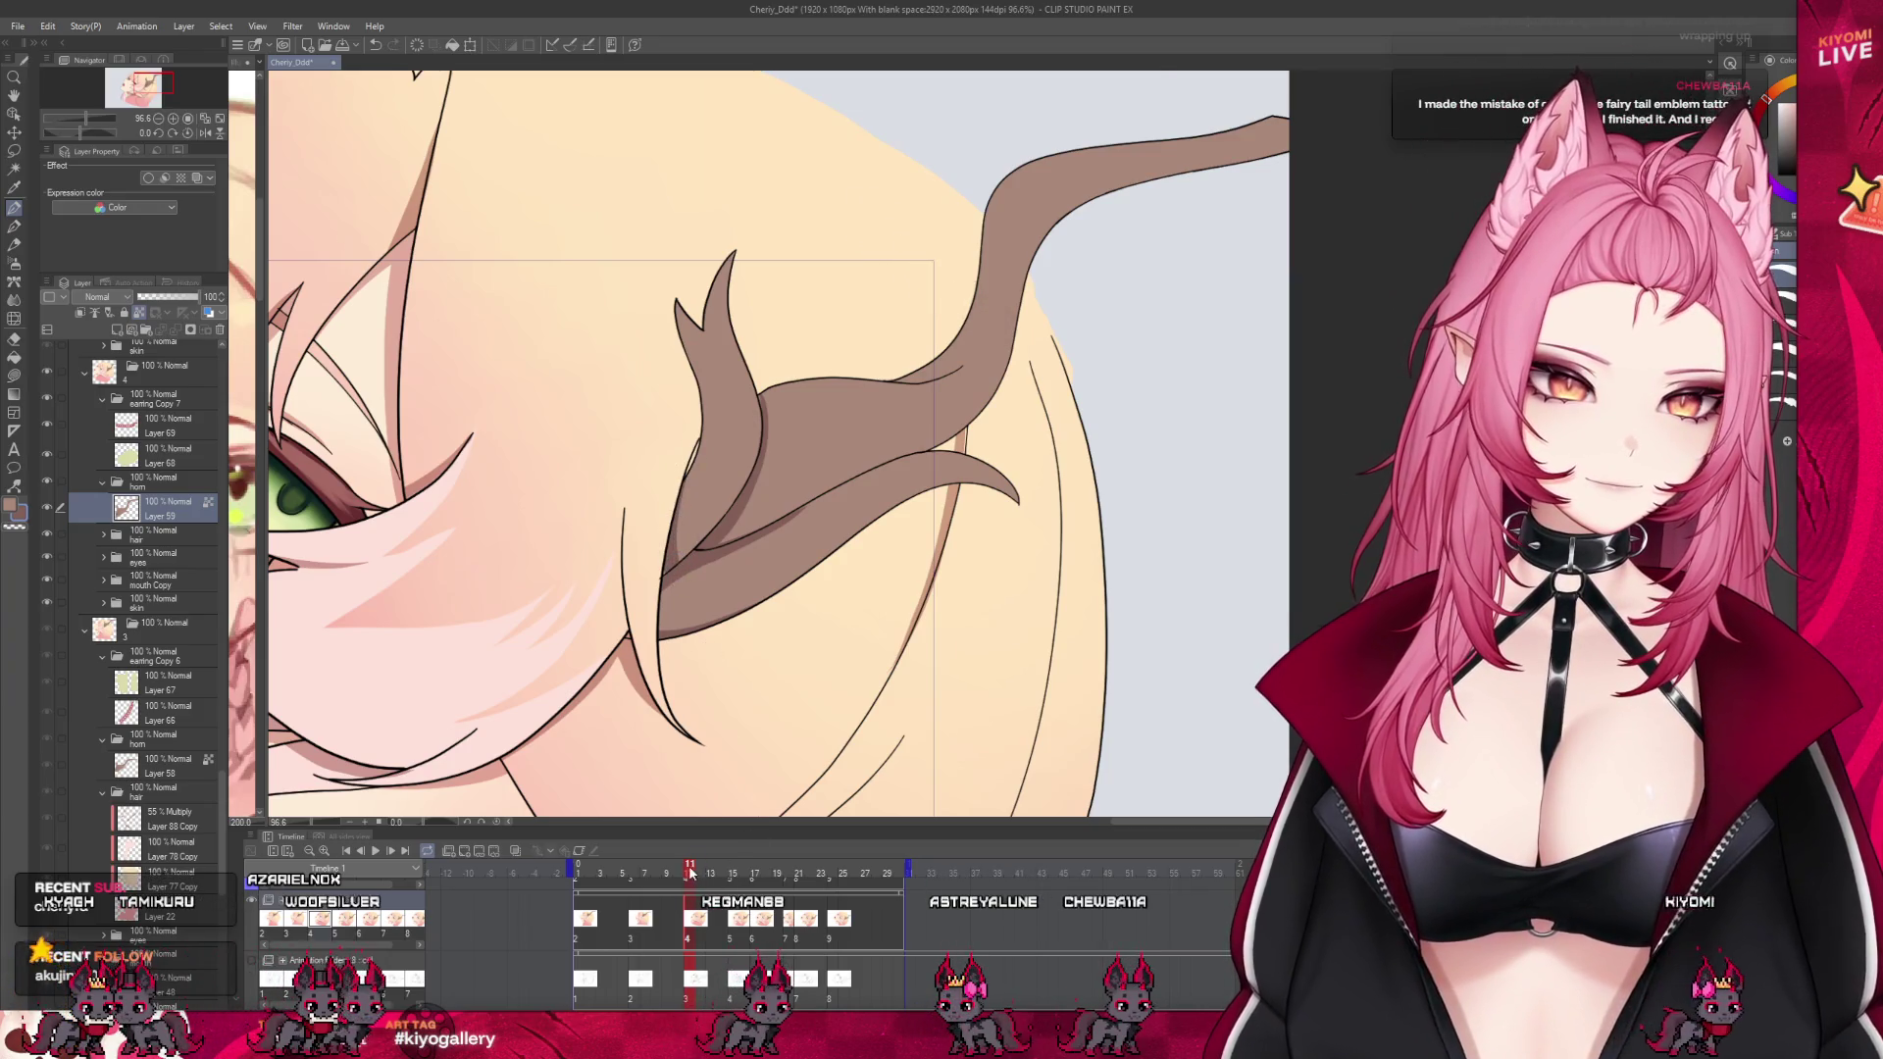
{"action": "left_click", "coordinate": [679, 873]}
{"action": "left_click", "coordinate": [690, 873]}
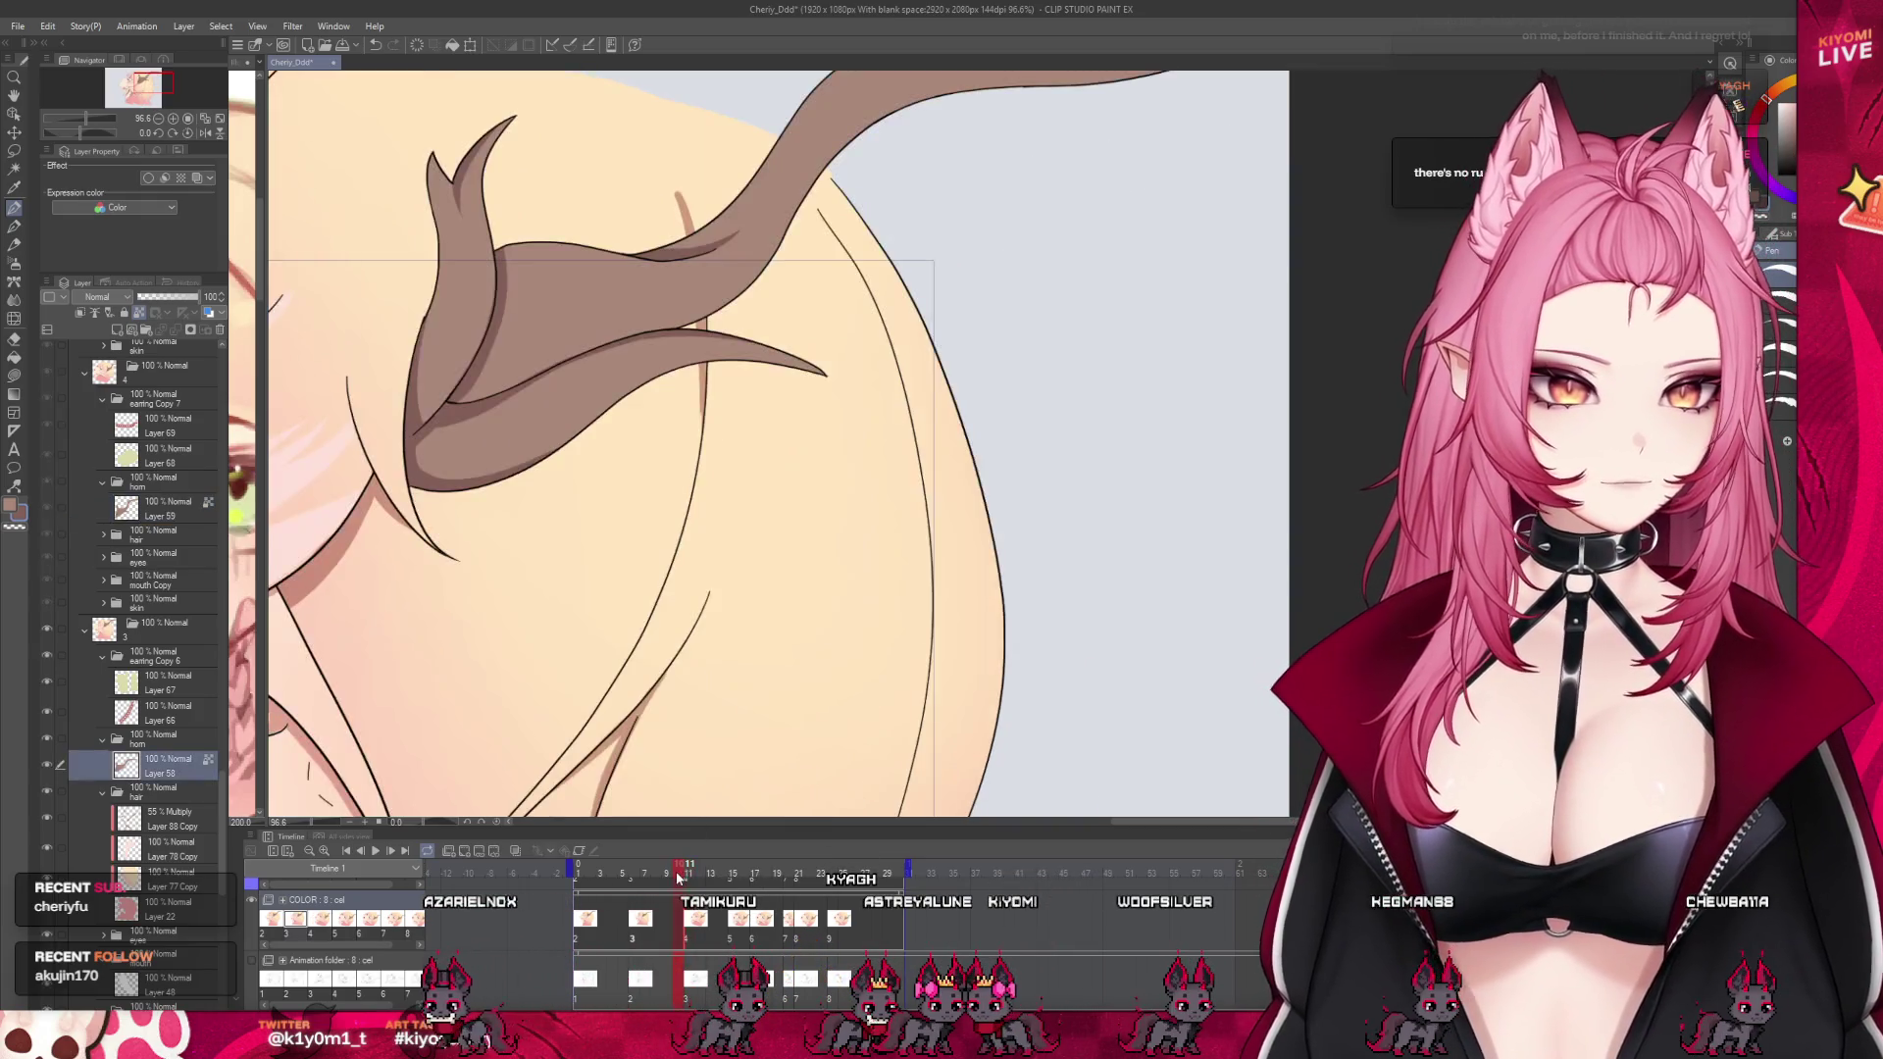
{"action": "scroll", "coordinate": [706, 442], "scroll_direction": "down", "scroll_amount": 2}
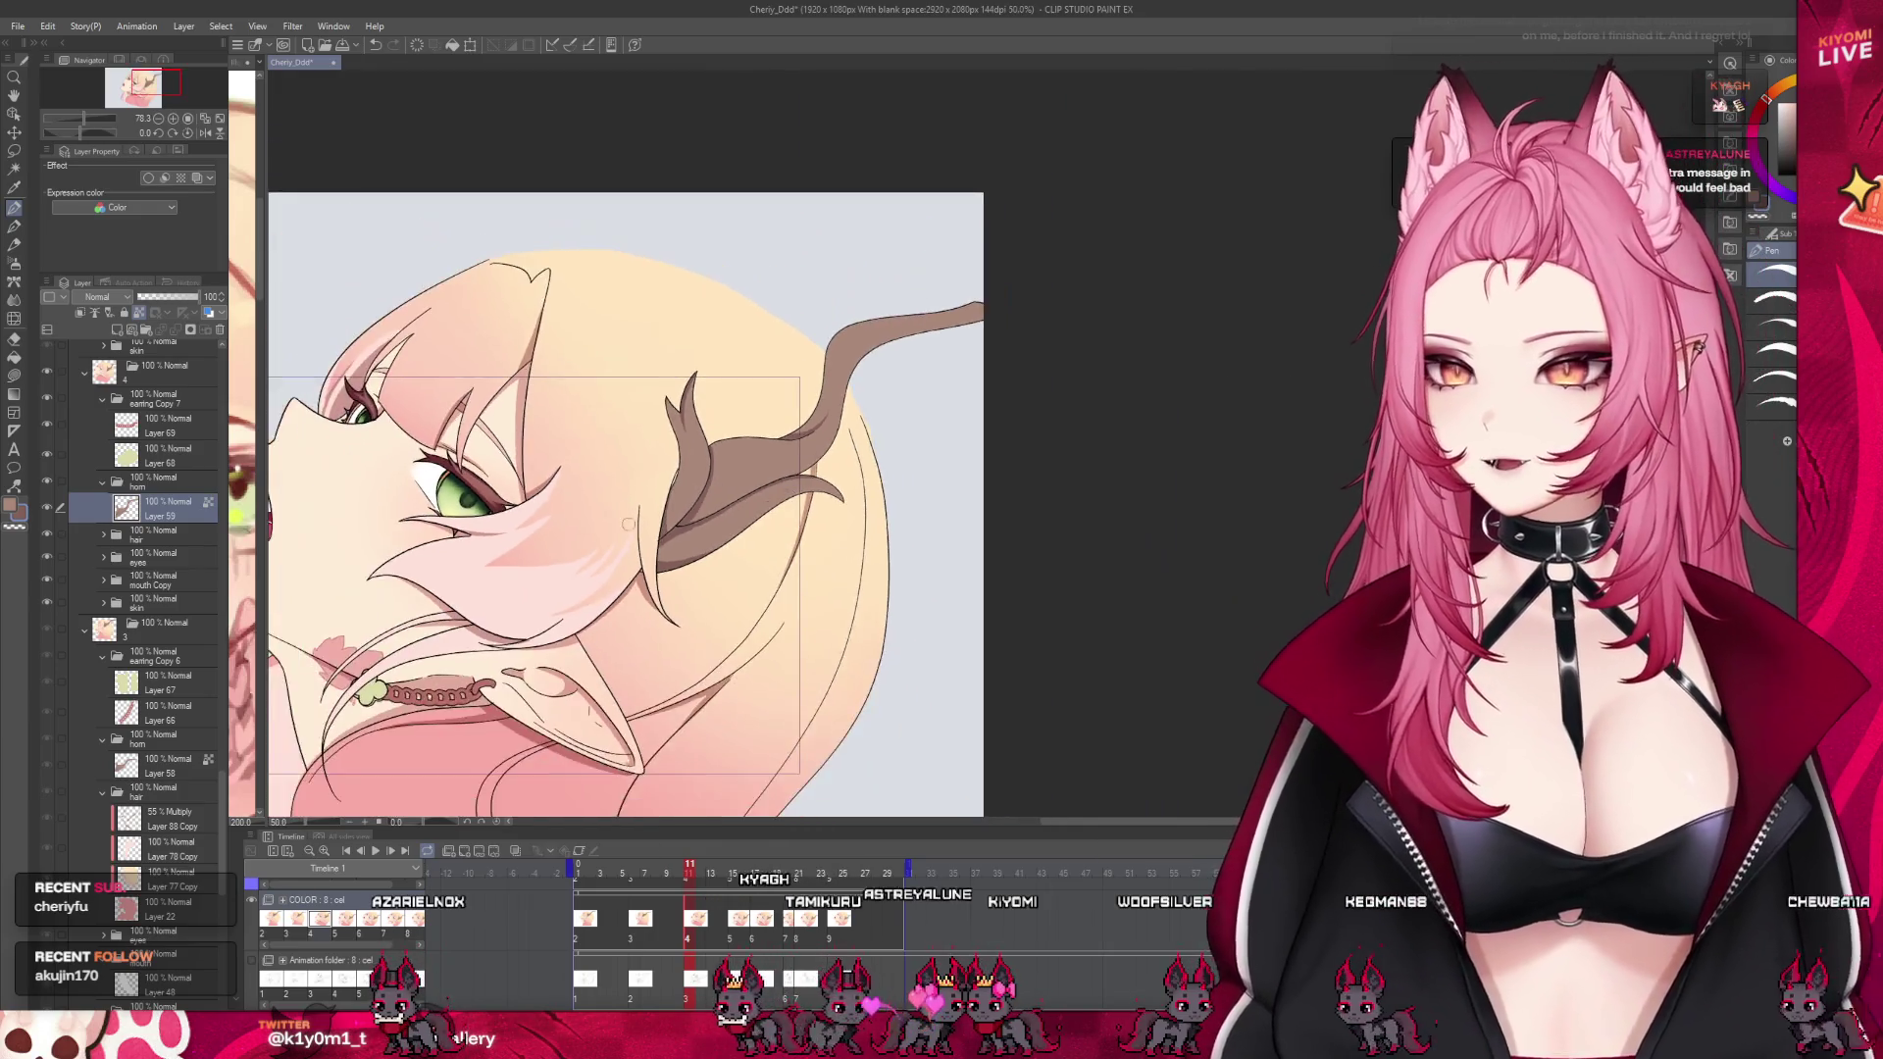
Save the animation file with Ctrl+S
{"action": "scroll", "coordinate": [706, 441], "scroll_direction": "up", "scroll_amount": 1}
{"action": "key", "text": "ctrl+s"}
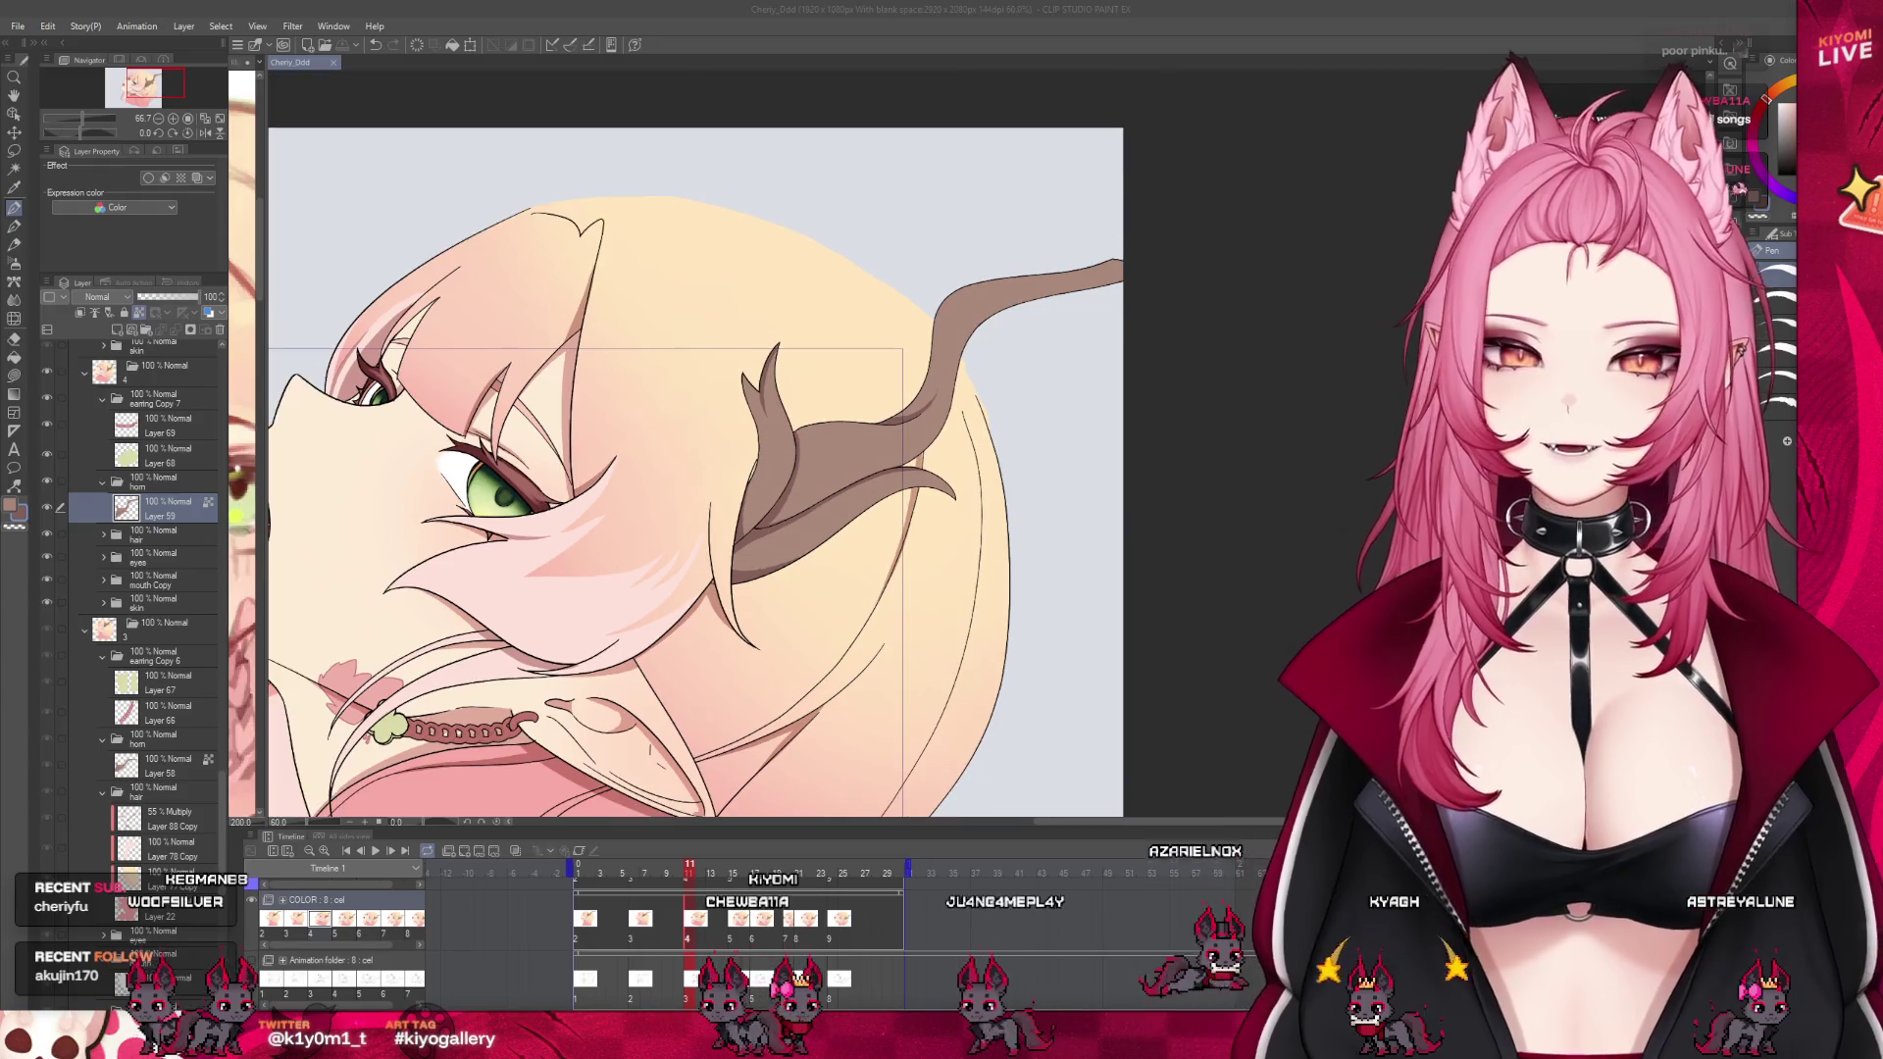
Move to frame 15, expand its horn folder and make Layer 60 active
{"action": "scroll", "coordinate": [674, 496], "scroll_direction": "down", "scroll_amount": 2}
{"action": "left_click_drag", "start_coordinate": [669, 927], "coordinate": [726, 947]}
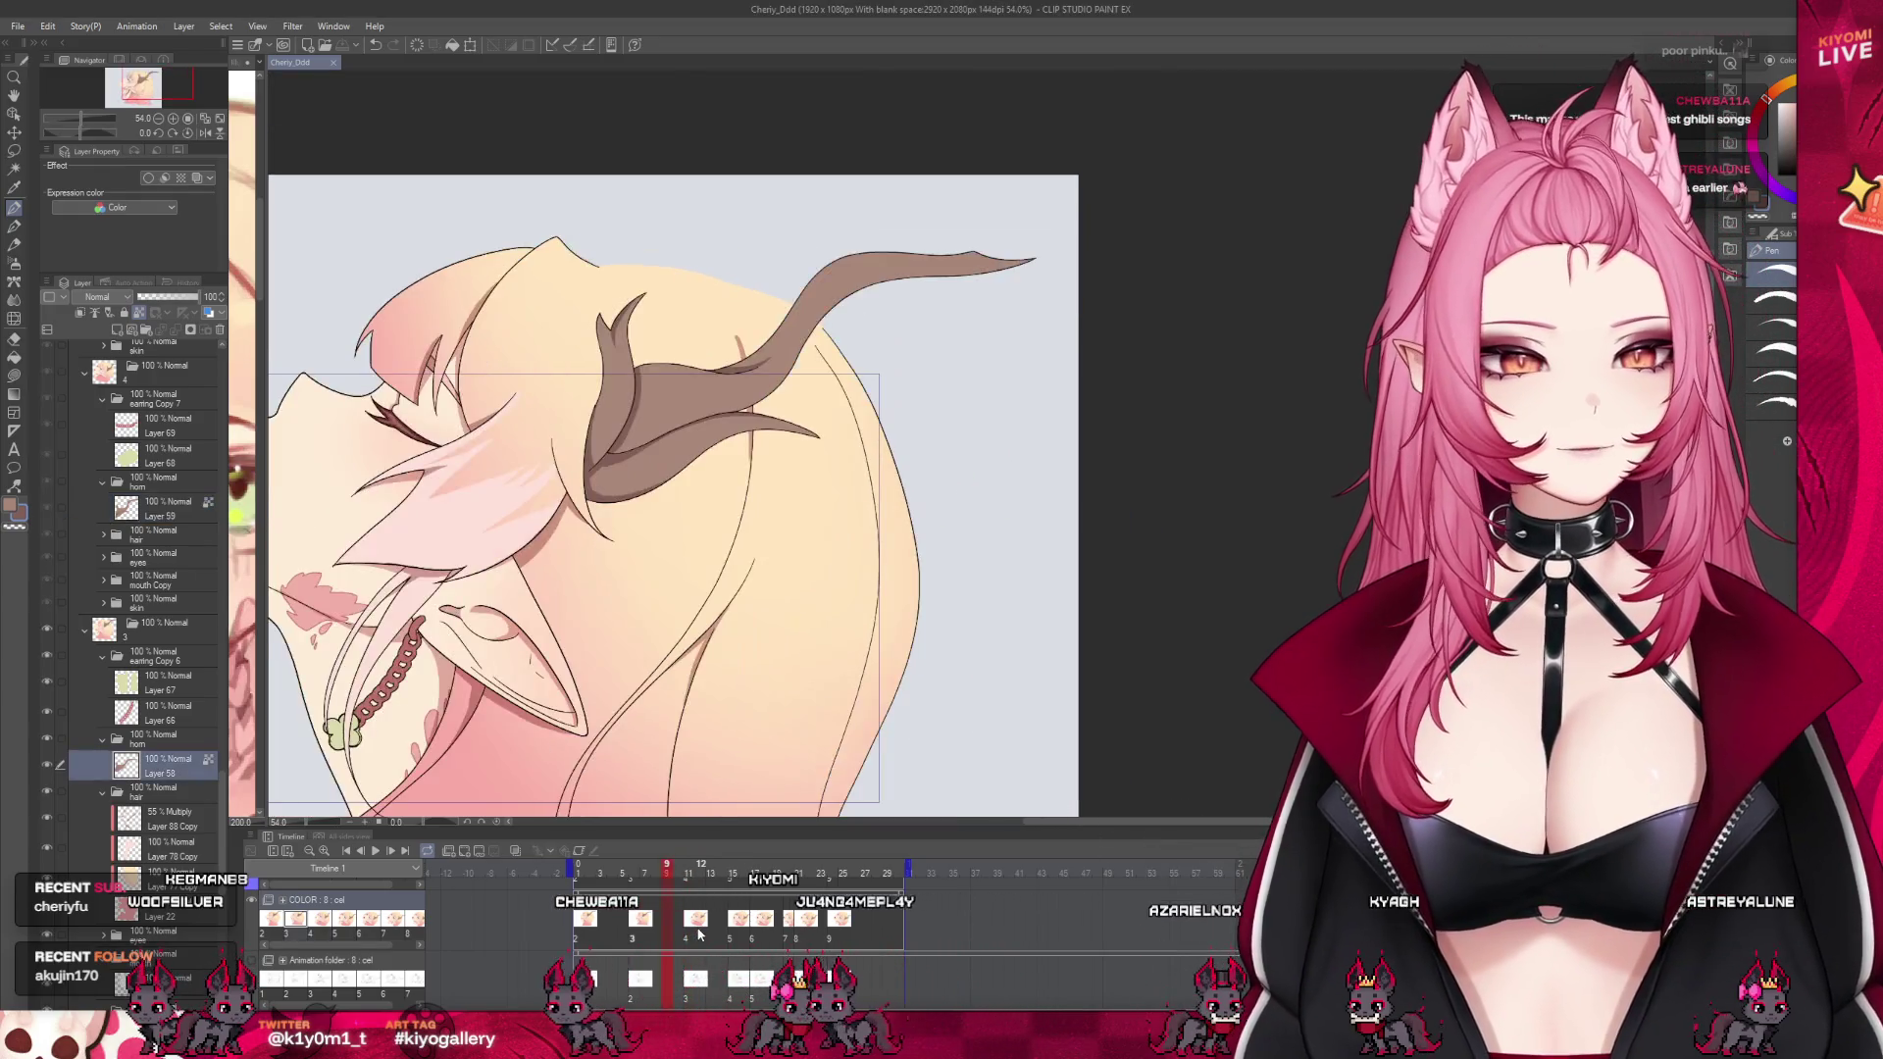
{"action": "key", "text": "Left"}
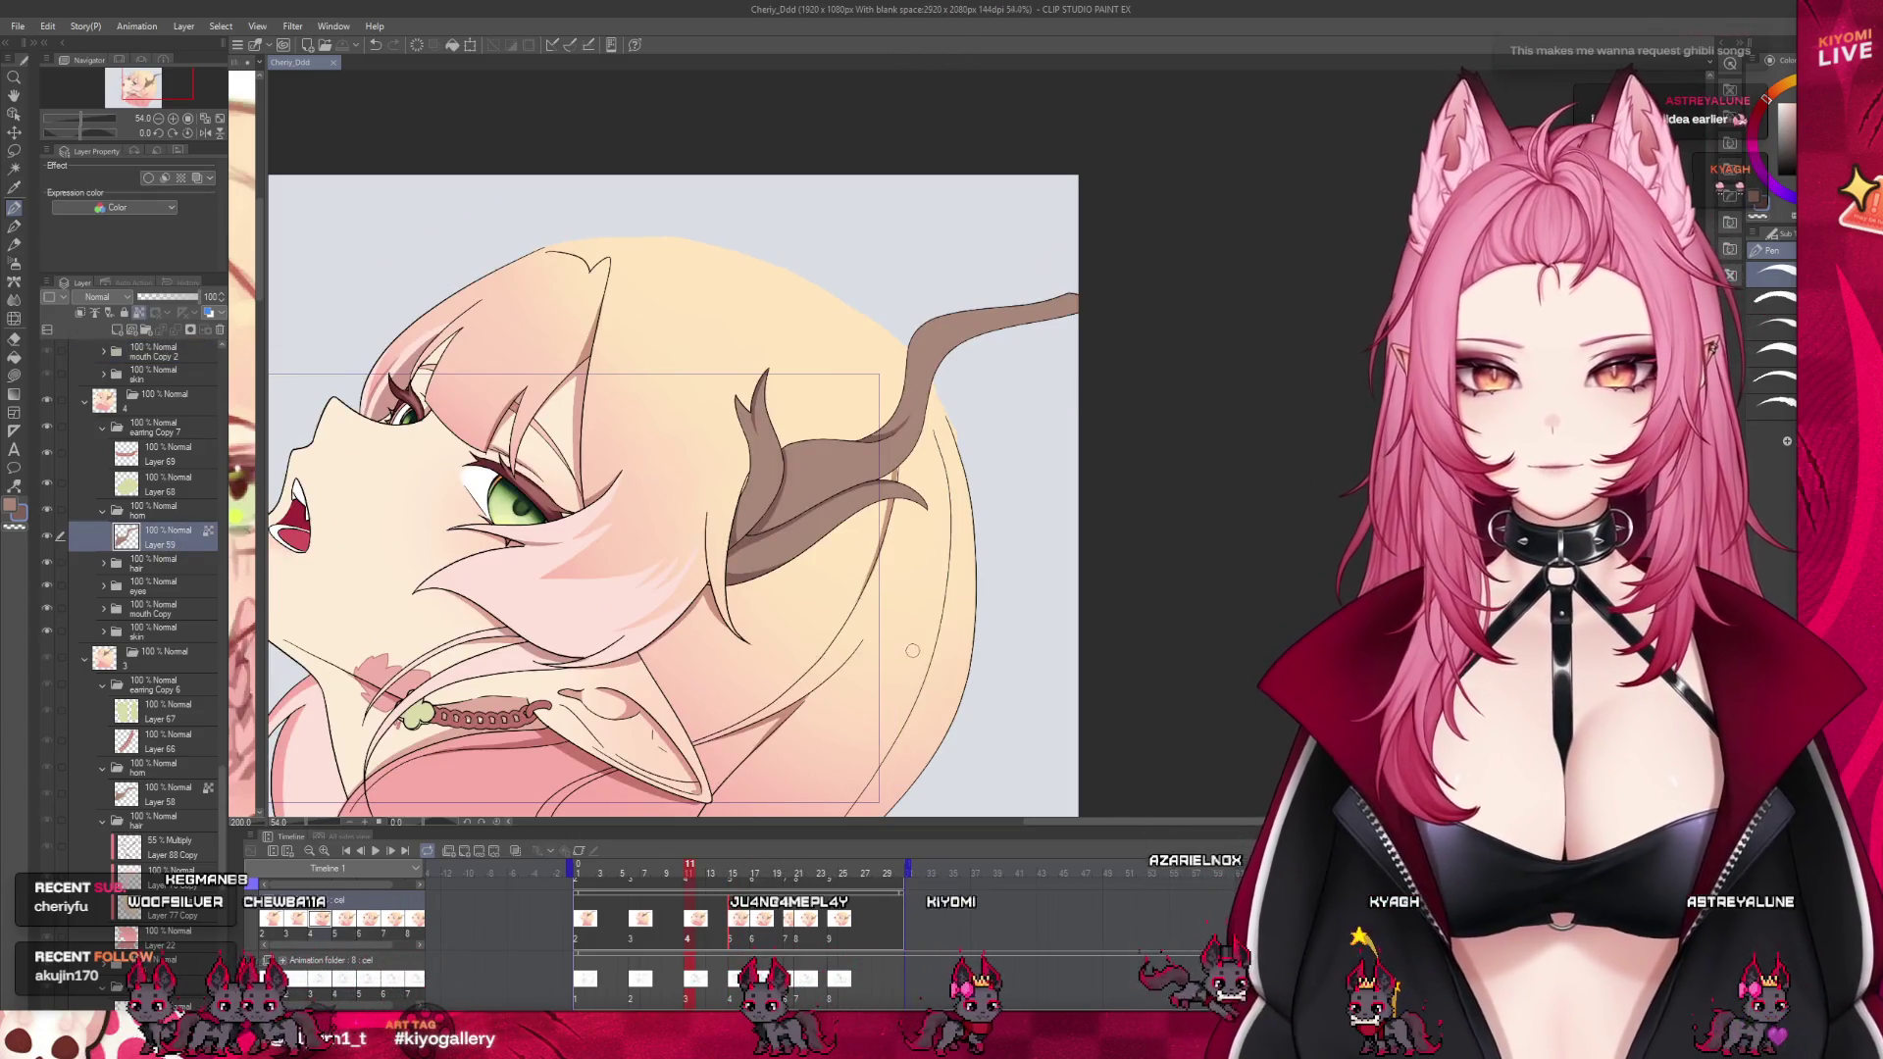
{"action": "scroll", "coordinate": [765, 505], "scroll_direction": "up", "scroll_amount": 1}
{"action": "scroll", "coordinate": [765, 505], "scroll_direction": "up", "scroll_amount": 1}
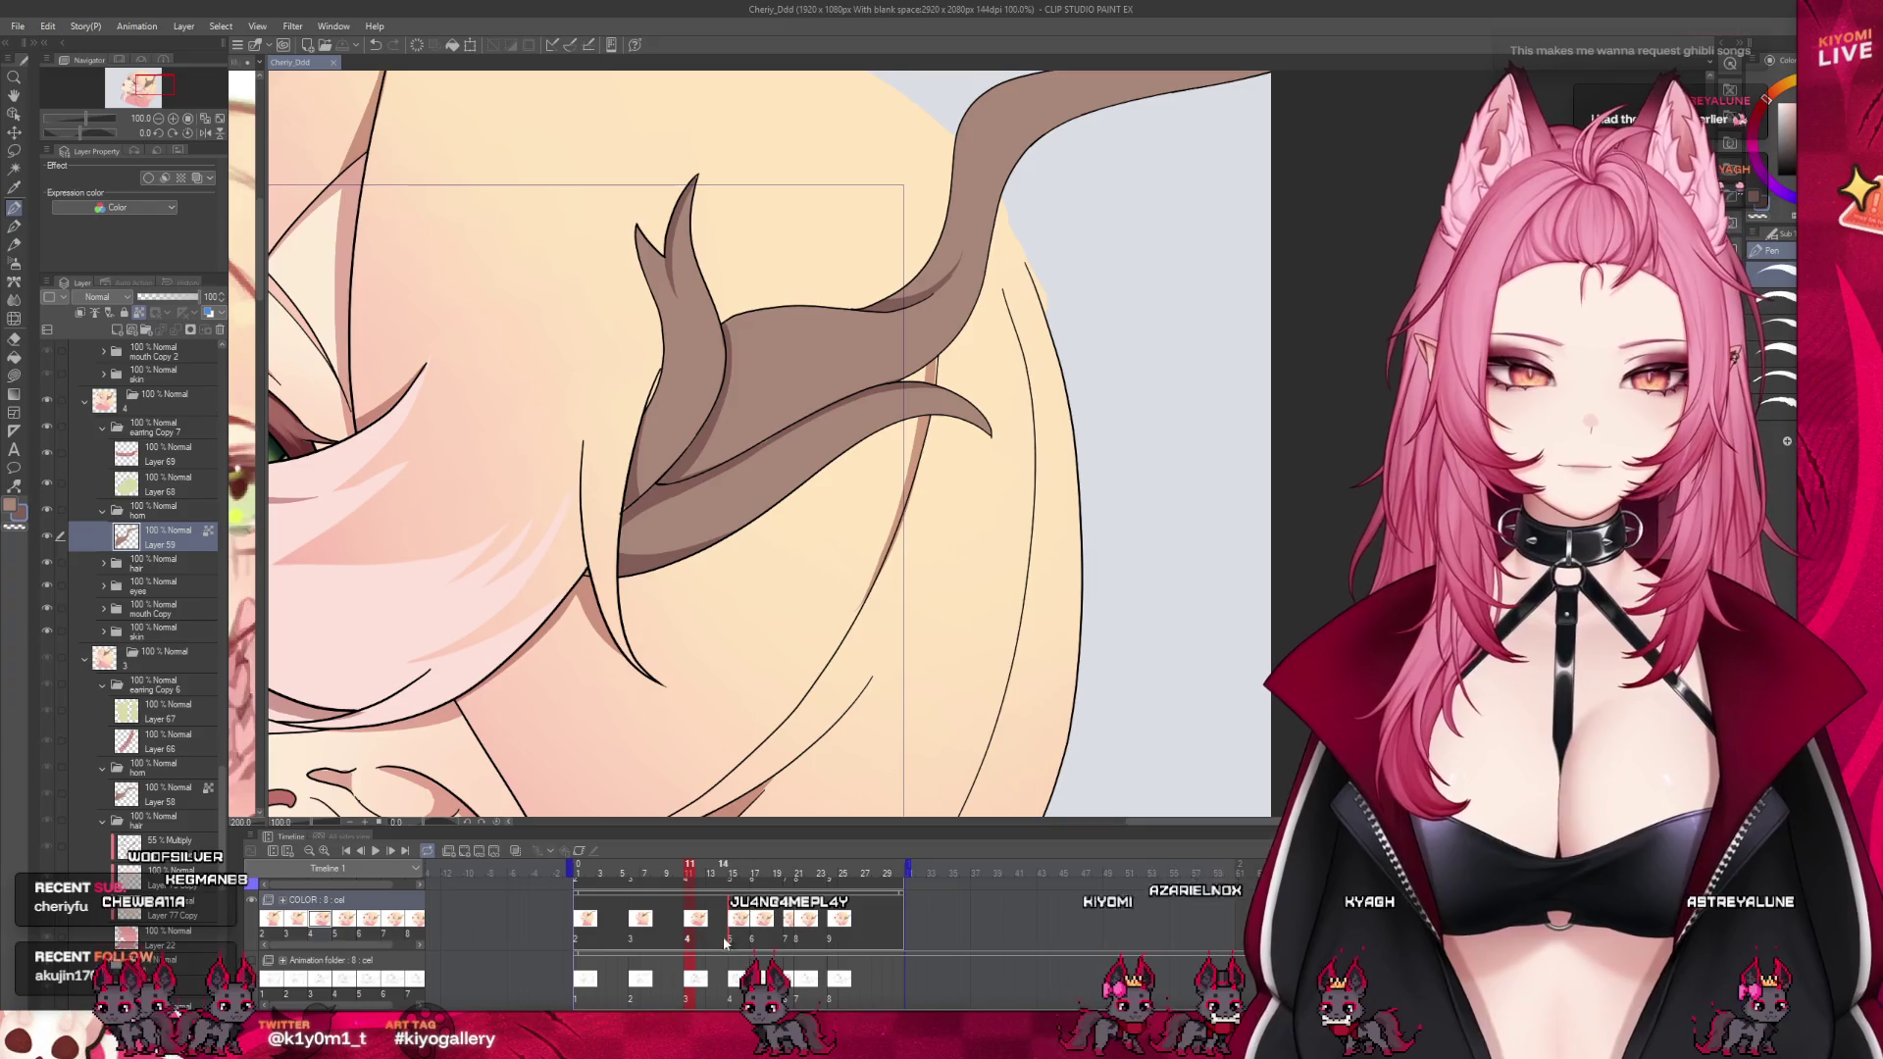
{"action": "left_click", "coordinate": [726, 943]}
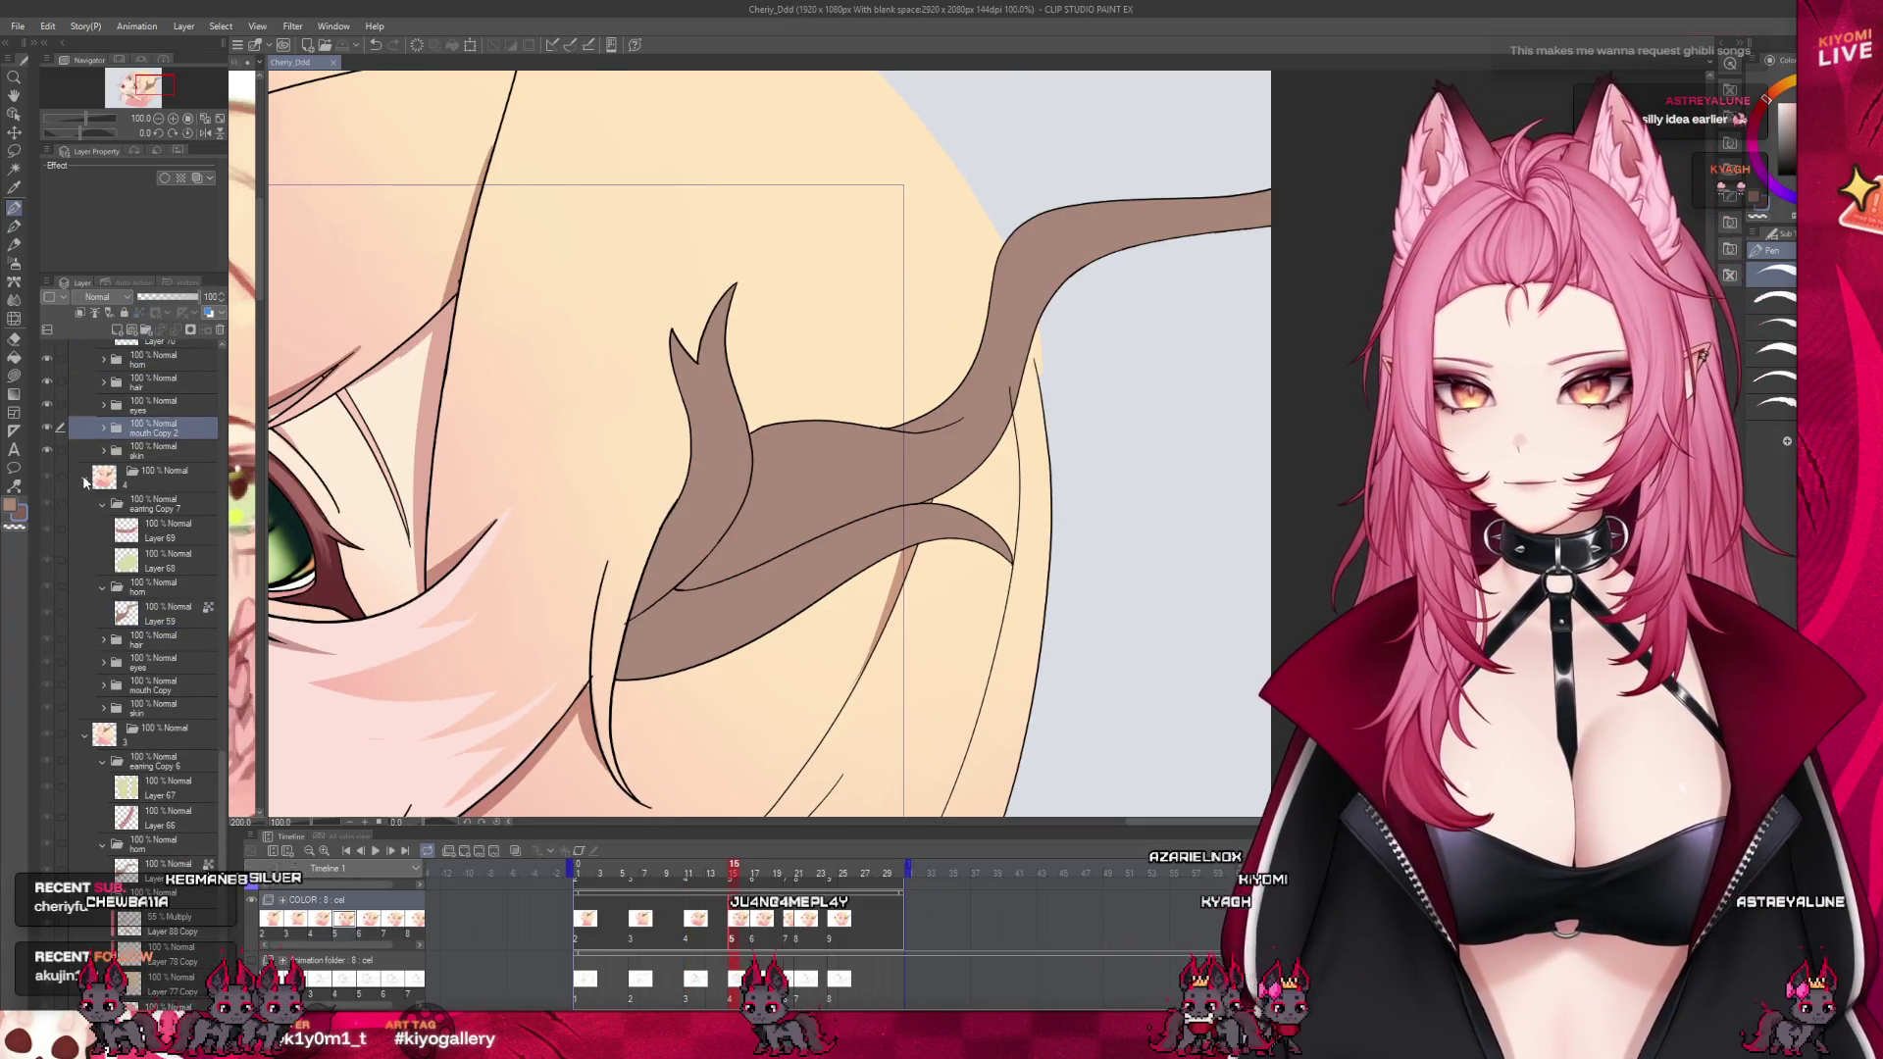
{"action": "left_click", "coordinate": [84, 479]}
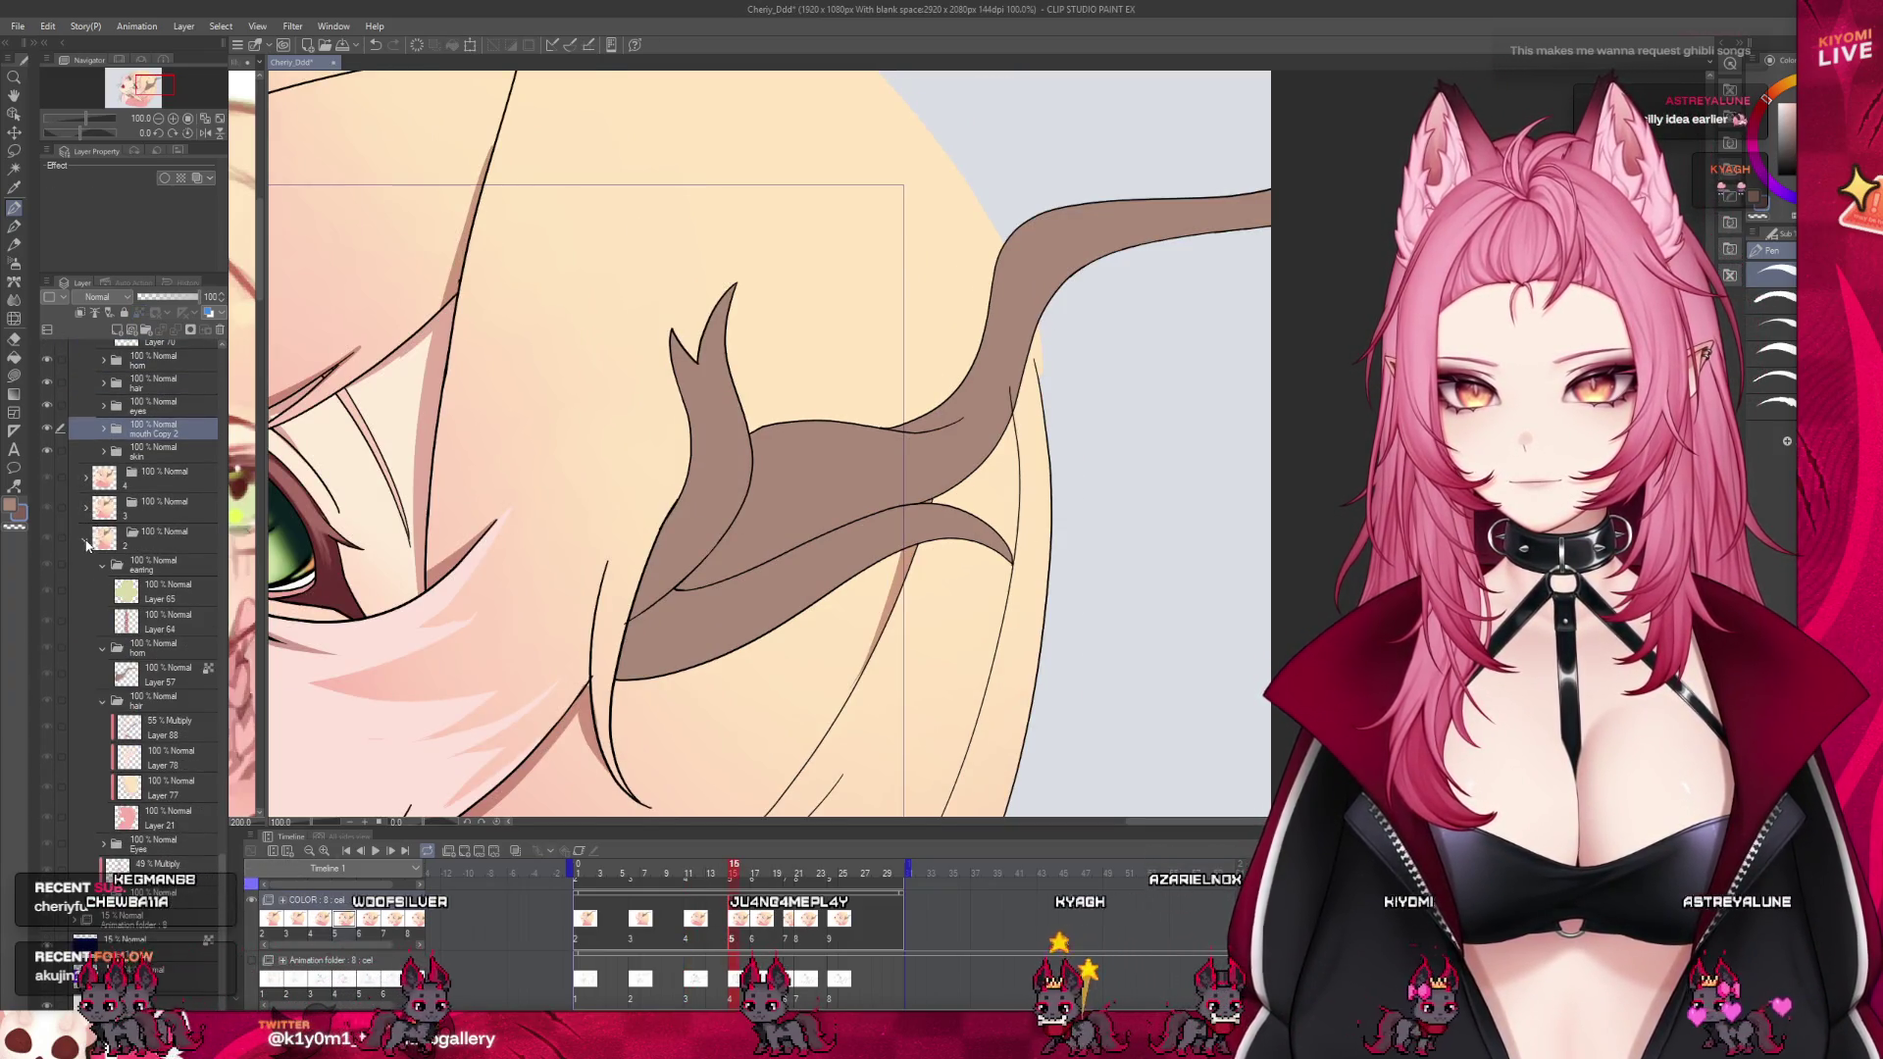
{"action": "left_click", "coordinate": [84, 509]}
{"action": "left_click", "coordinate": [152, 715]}
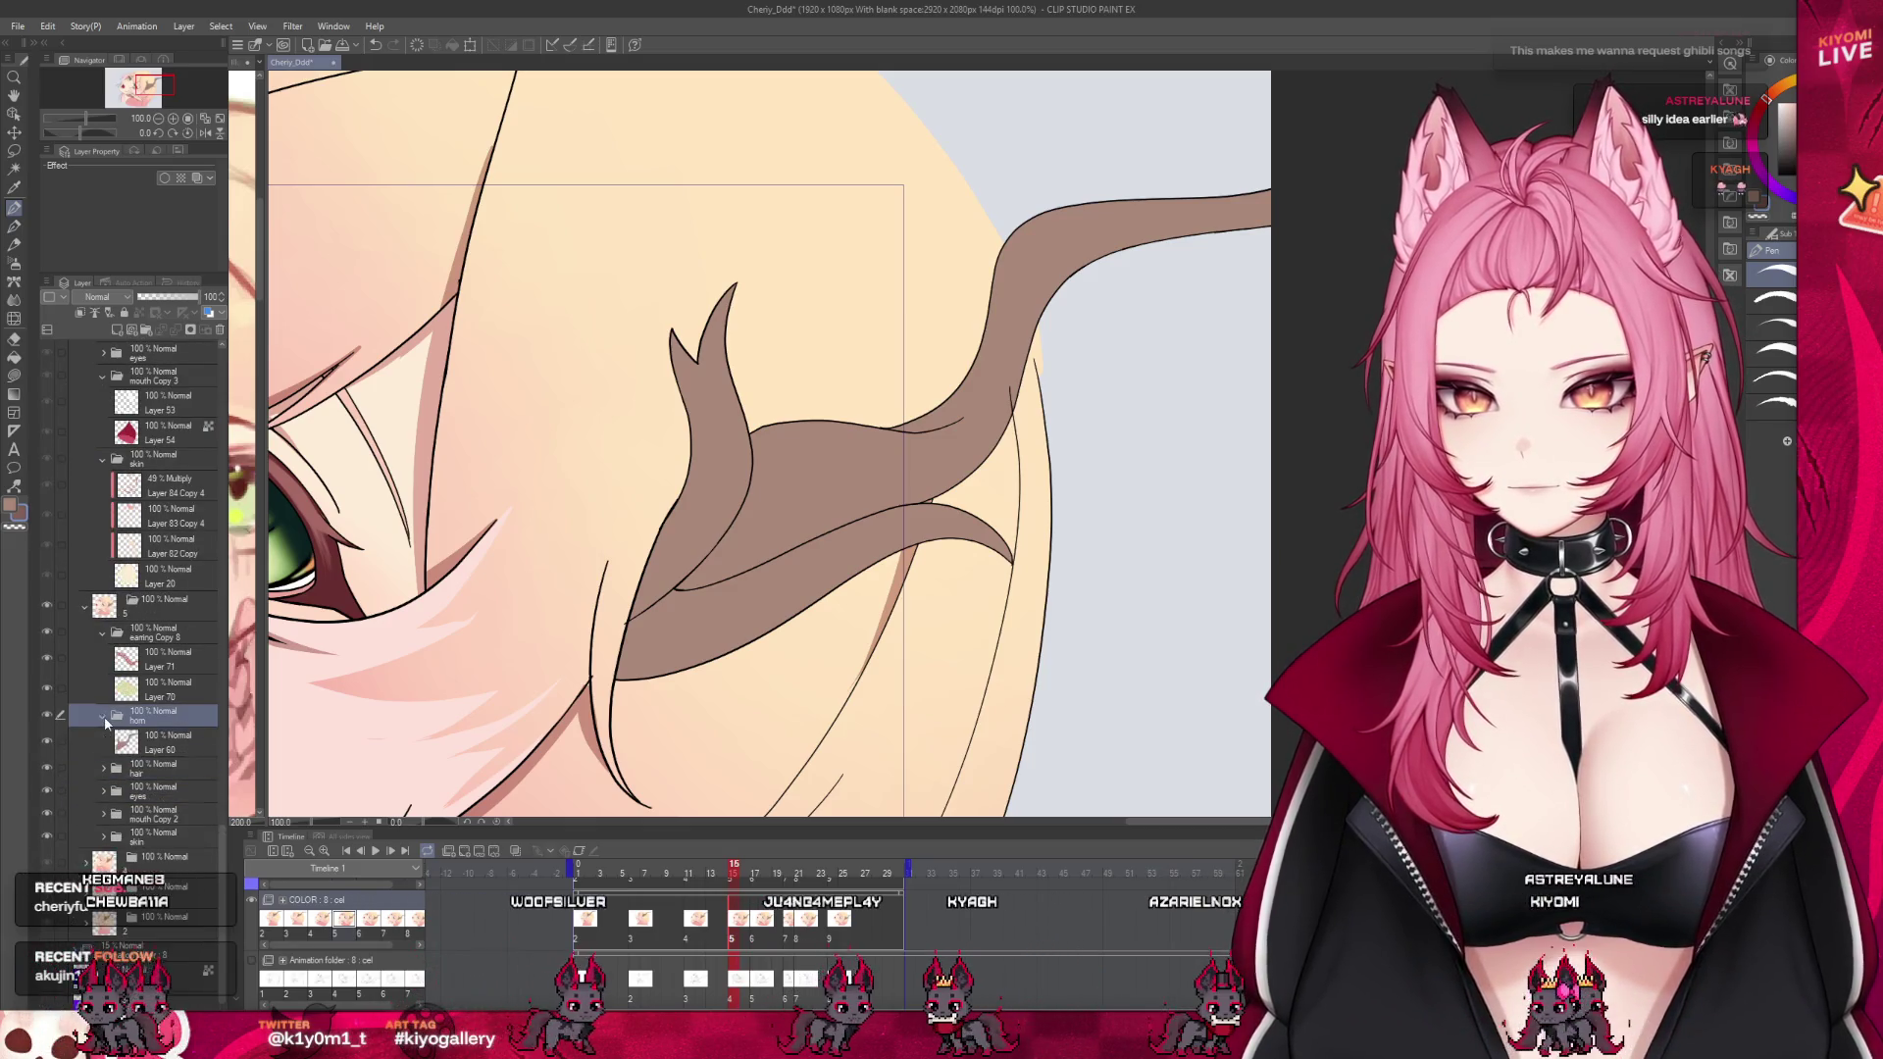
{"action": "left_click", "coordinate": [103, 715]}
{"action": "left_click", "coordinate": [103, 602]}
{"action": "left_click", "coordinate": [153, 721]}
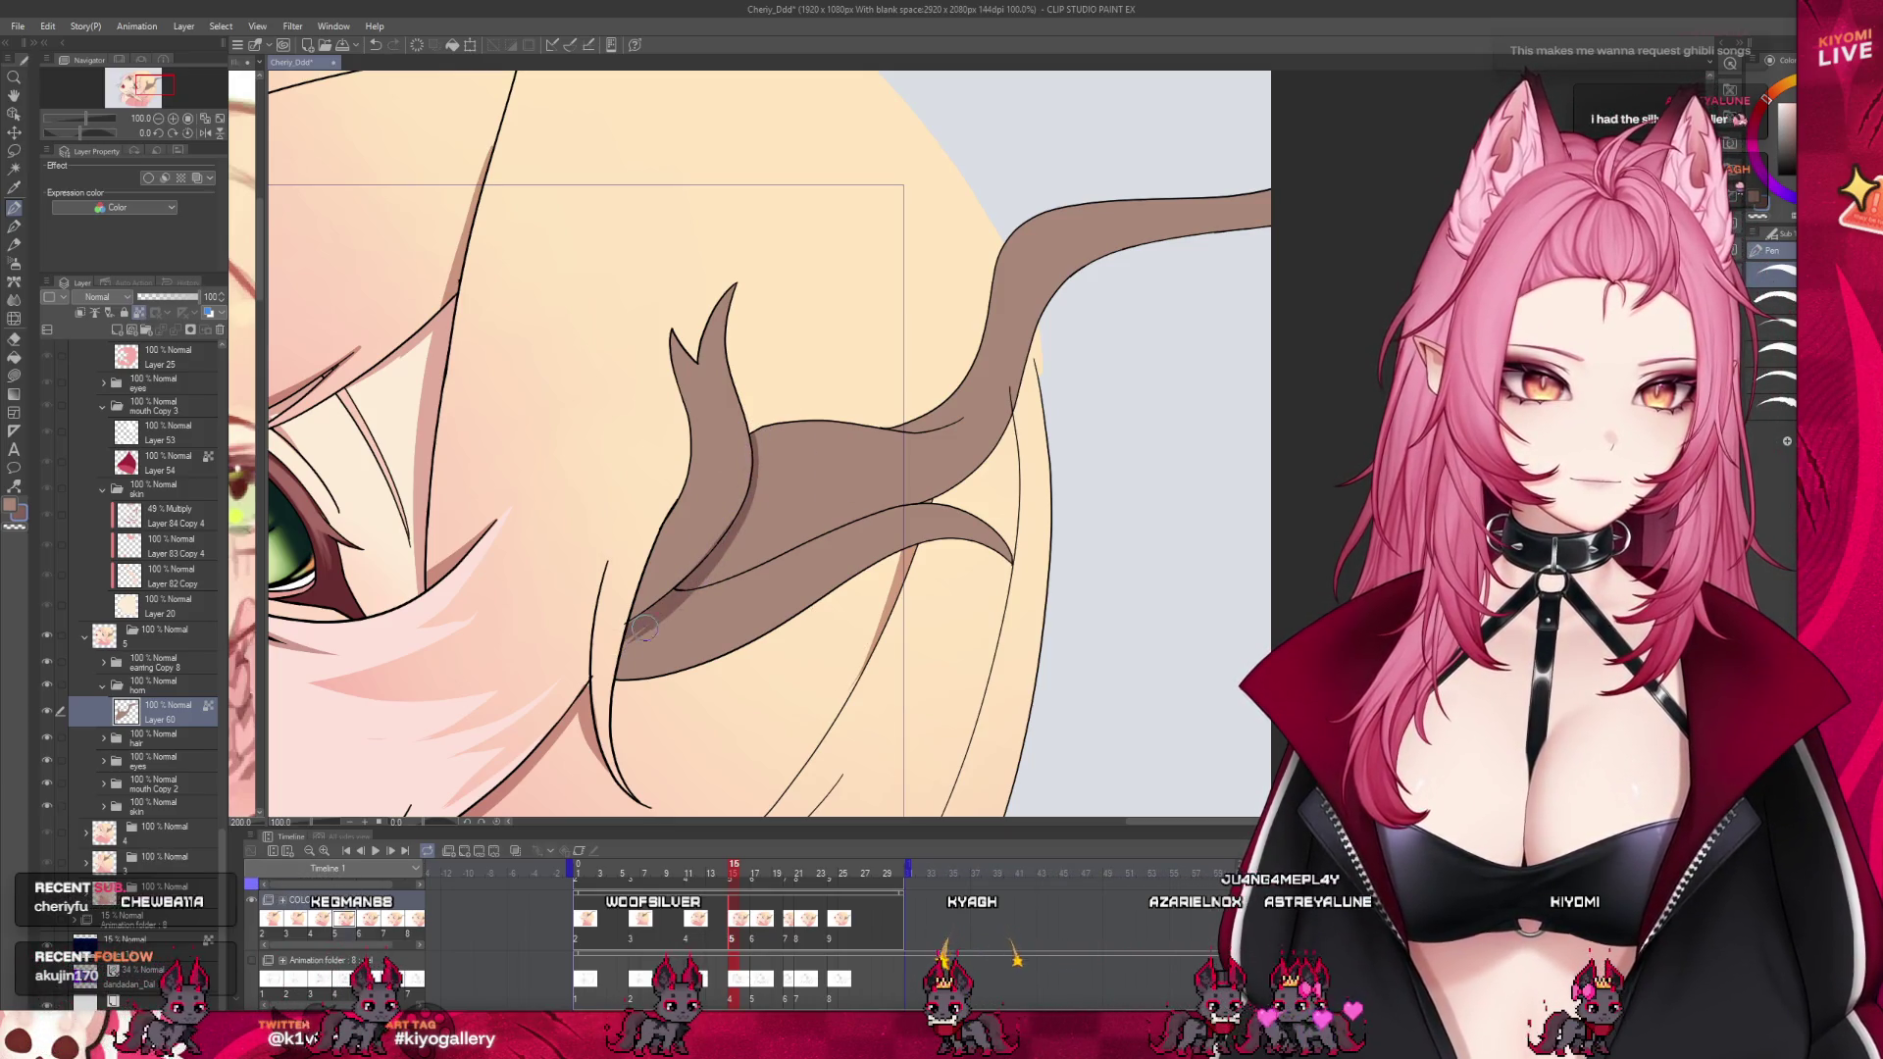
Draw a dark line along the horn's lower inner edge after checking frame 14
{"action": "left_click", "coordinate": [713, 876]}
{"action": "left_click", "coordinate": [731, 876]}
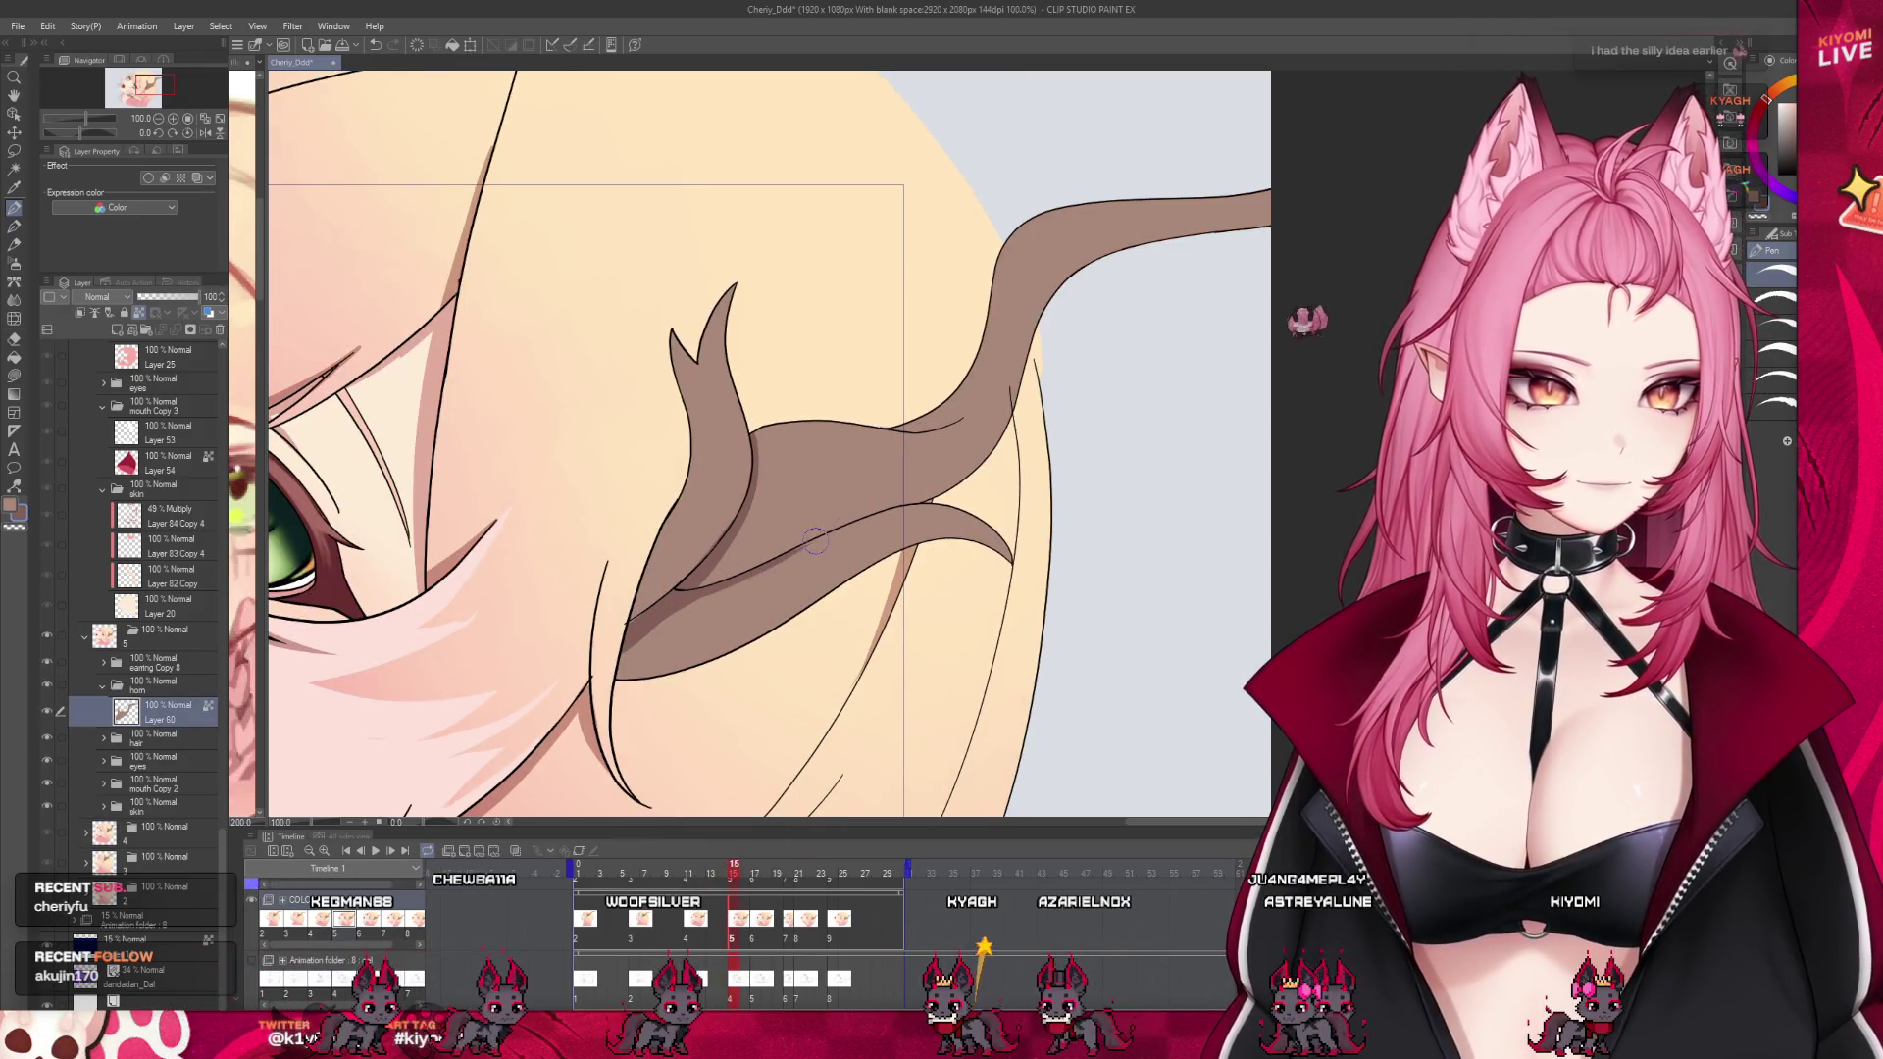
{"action": "left_click_drag", "start_coordinate": [680, 600], "coordinate": [775, 559]}
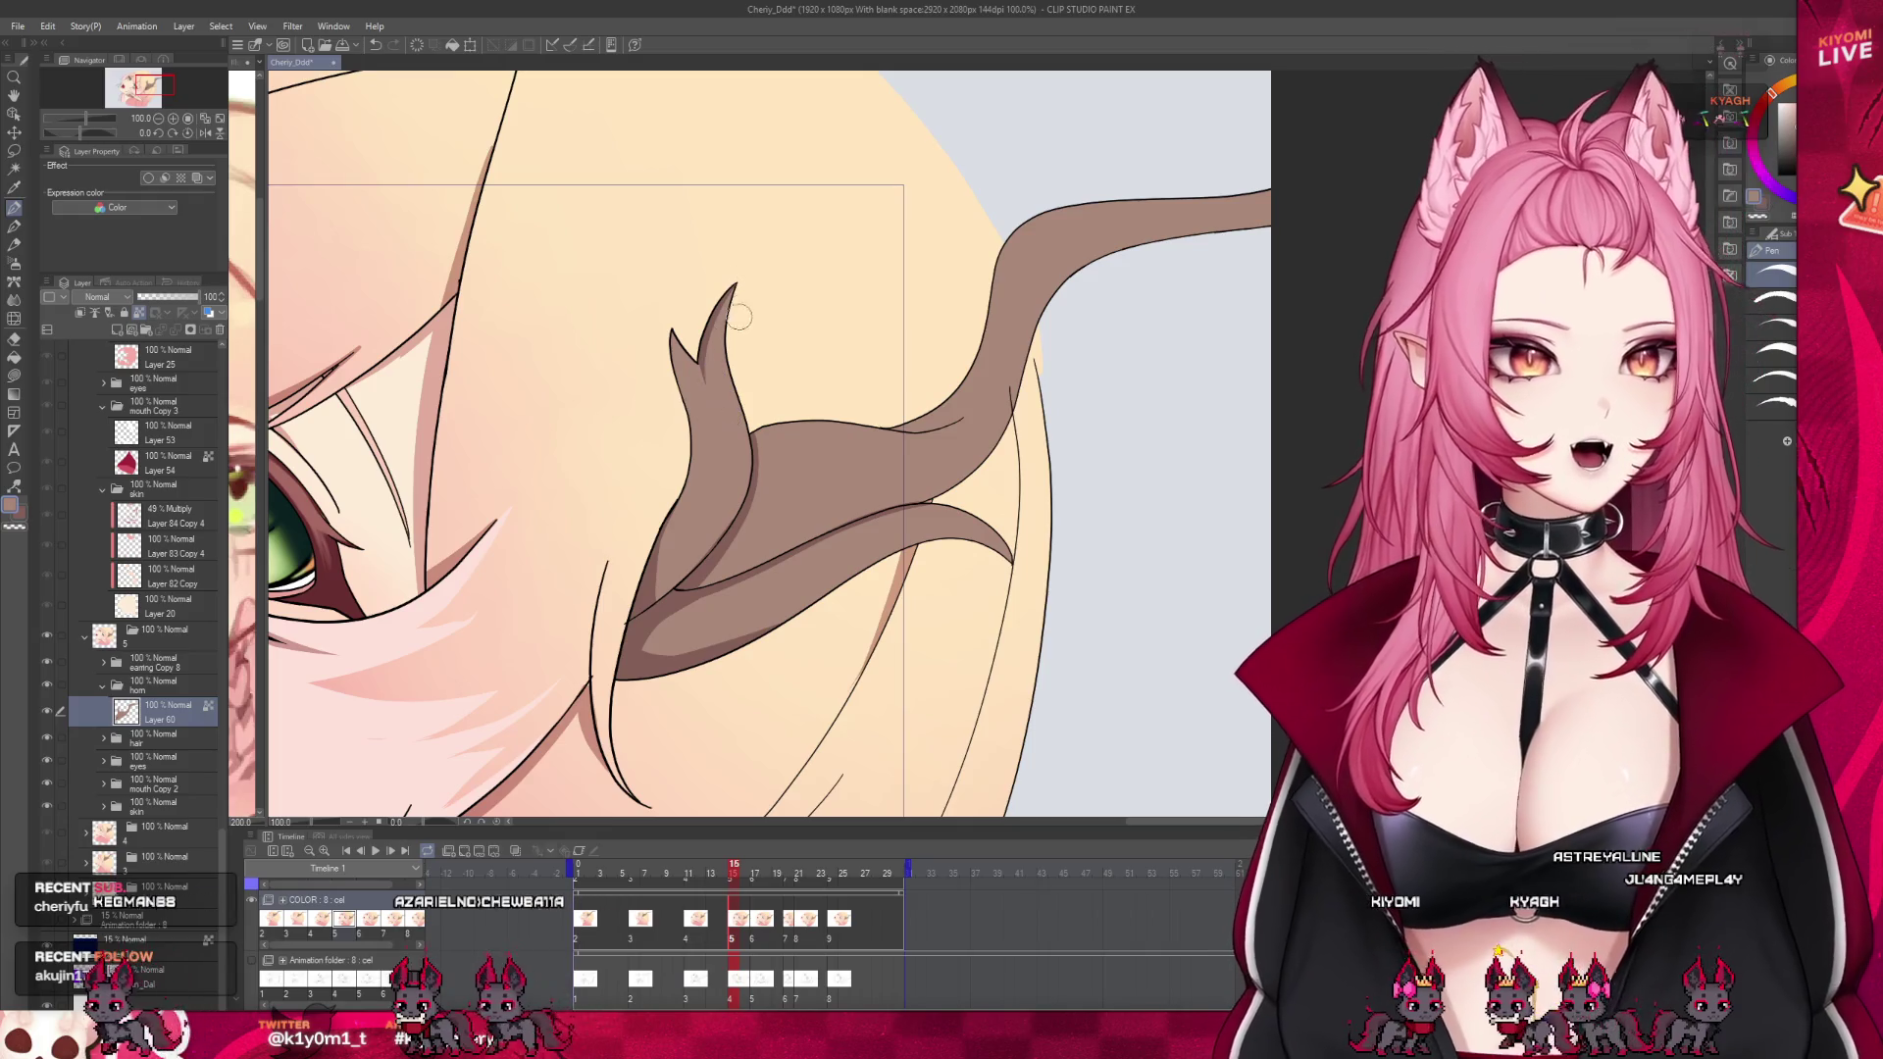
{"action": "left_click_drag", "start_coordinate": [738, 873], "coordinate": [731, 879]}
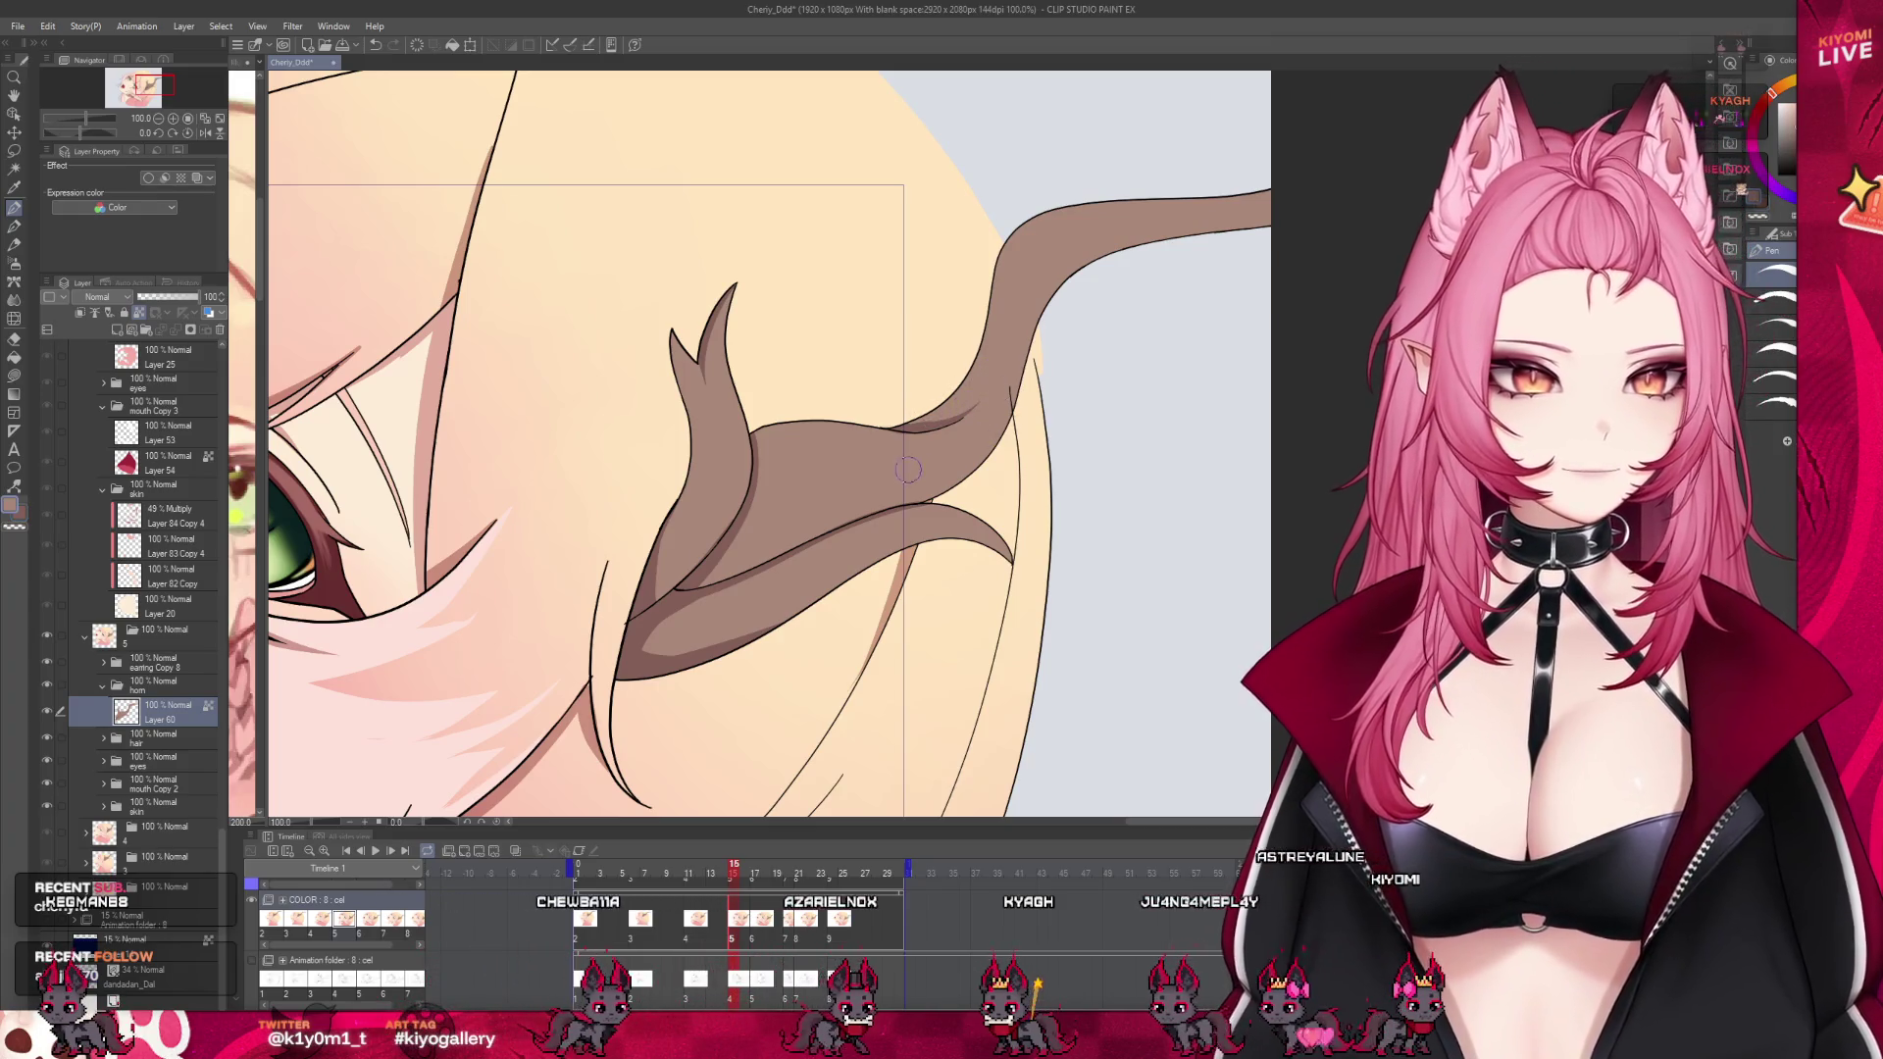
{"action": "scroll", "coordinate": [903, 471], "scroll_direction": "down", "scroll_amount": 1}
Compare neighbouring cels' horns and move to frame 17
{"action": "scroll", "coordinate": [903, 471], "scroll_direction": "down", "scroll_amount": 1}
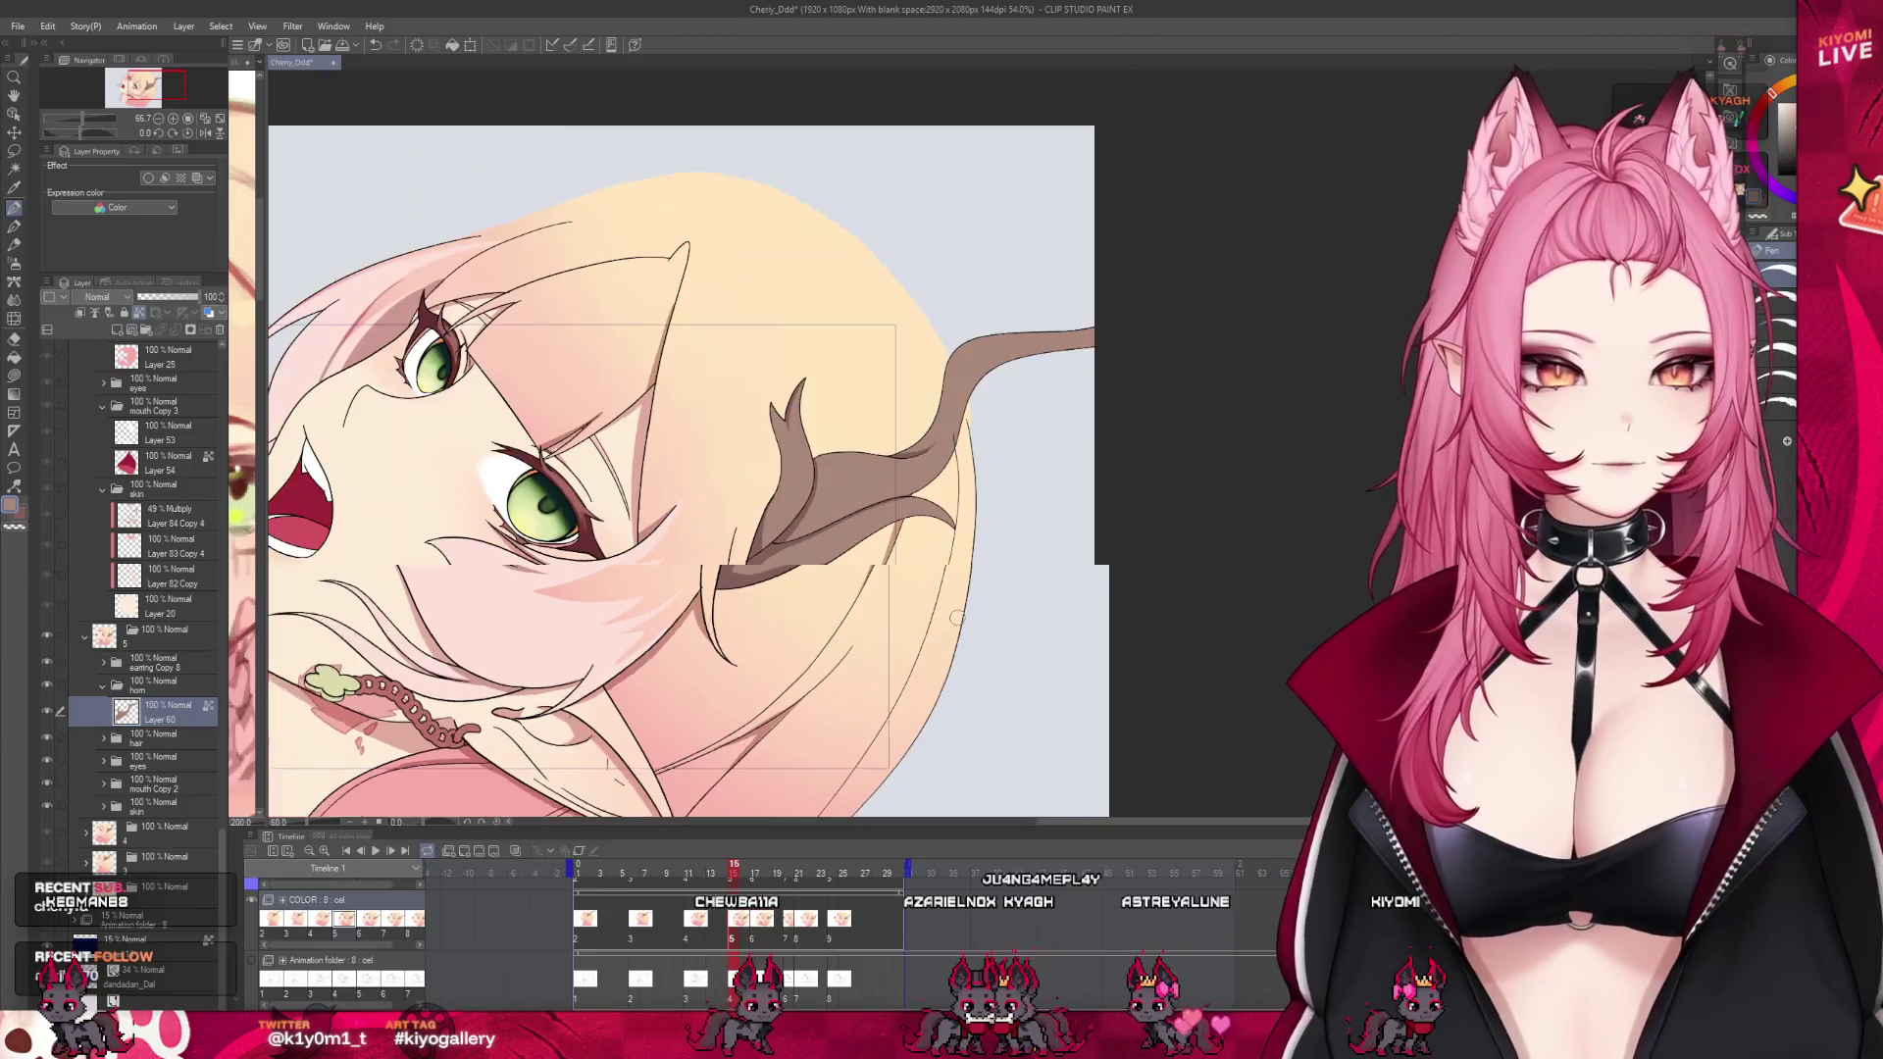
{"action": "scroll", "coordinate": [904, 470], "scroll_direction": "down", "scroll_amount": 1}
{"action": "left_click_drag", "start_coordinate": [728, 878], "coordinate": [735, 882]}
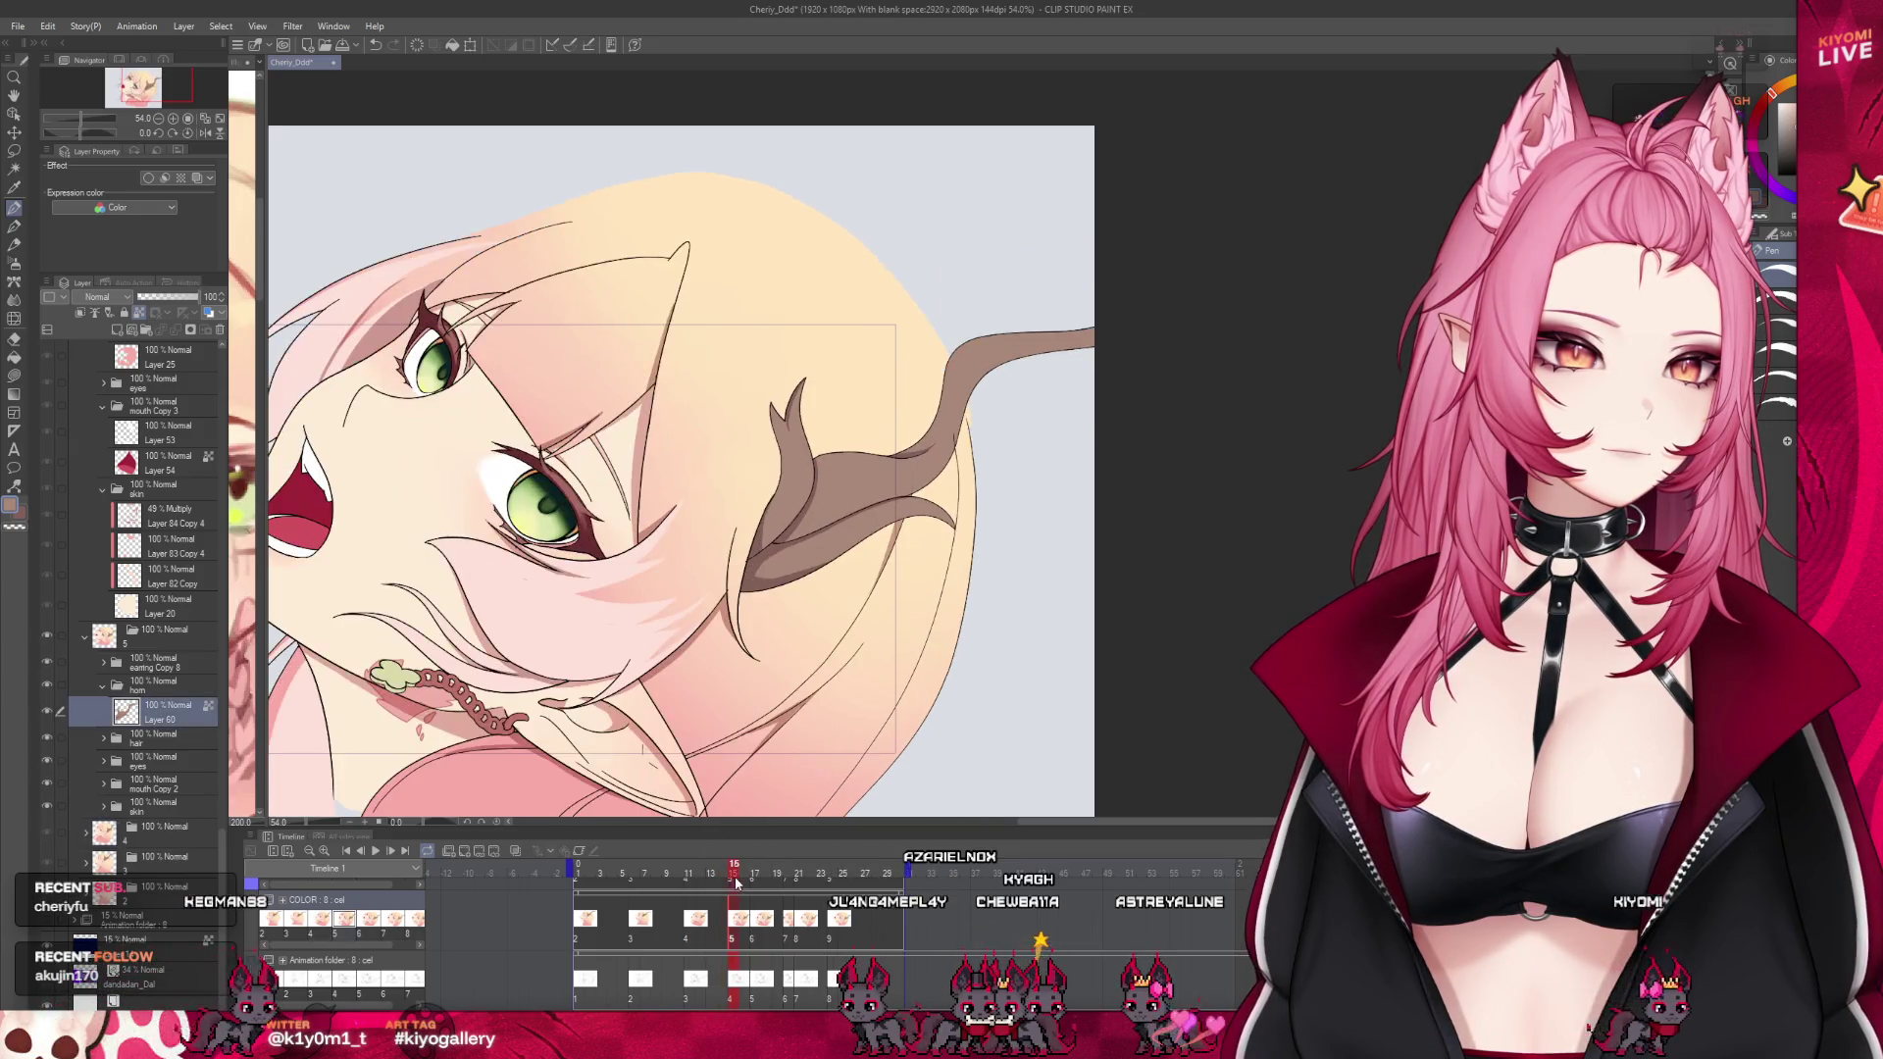
{"action": "scroll", "coordinate": [920, 429], "scroll_direction": "down", "scroll_amount": 1}
{"action": "scroll", "coordinate": [920, 429], "scroll_direction": "down", "scroll_amount": 1}
{"action": "scroll", "coordinate": [920, 429], "scroll_direction": "up", "scroll_amount": 1}
{"action": "scroll", "coordinate": [920, 429], "scroll_direction": "up", "scroll_amount": 1}
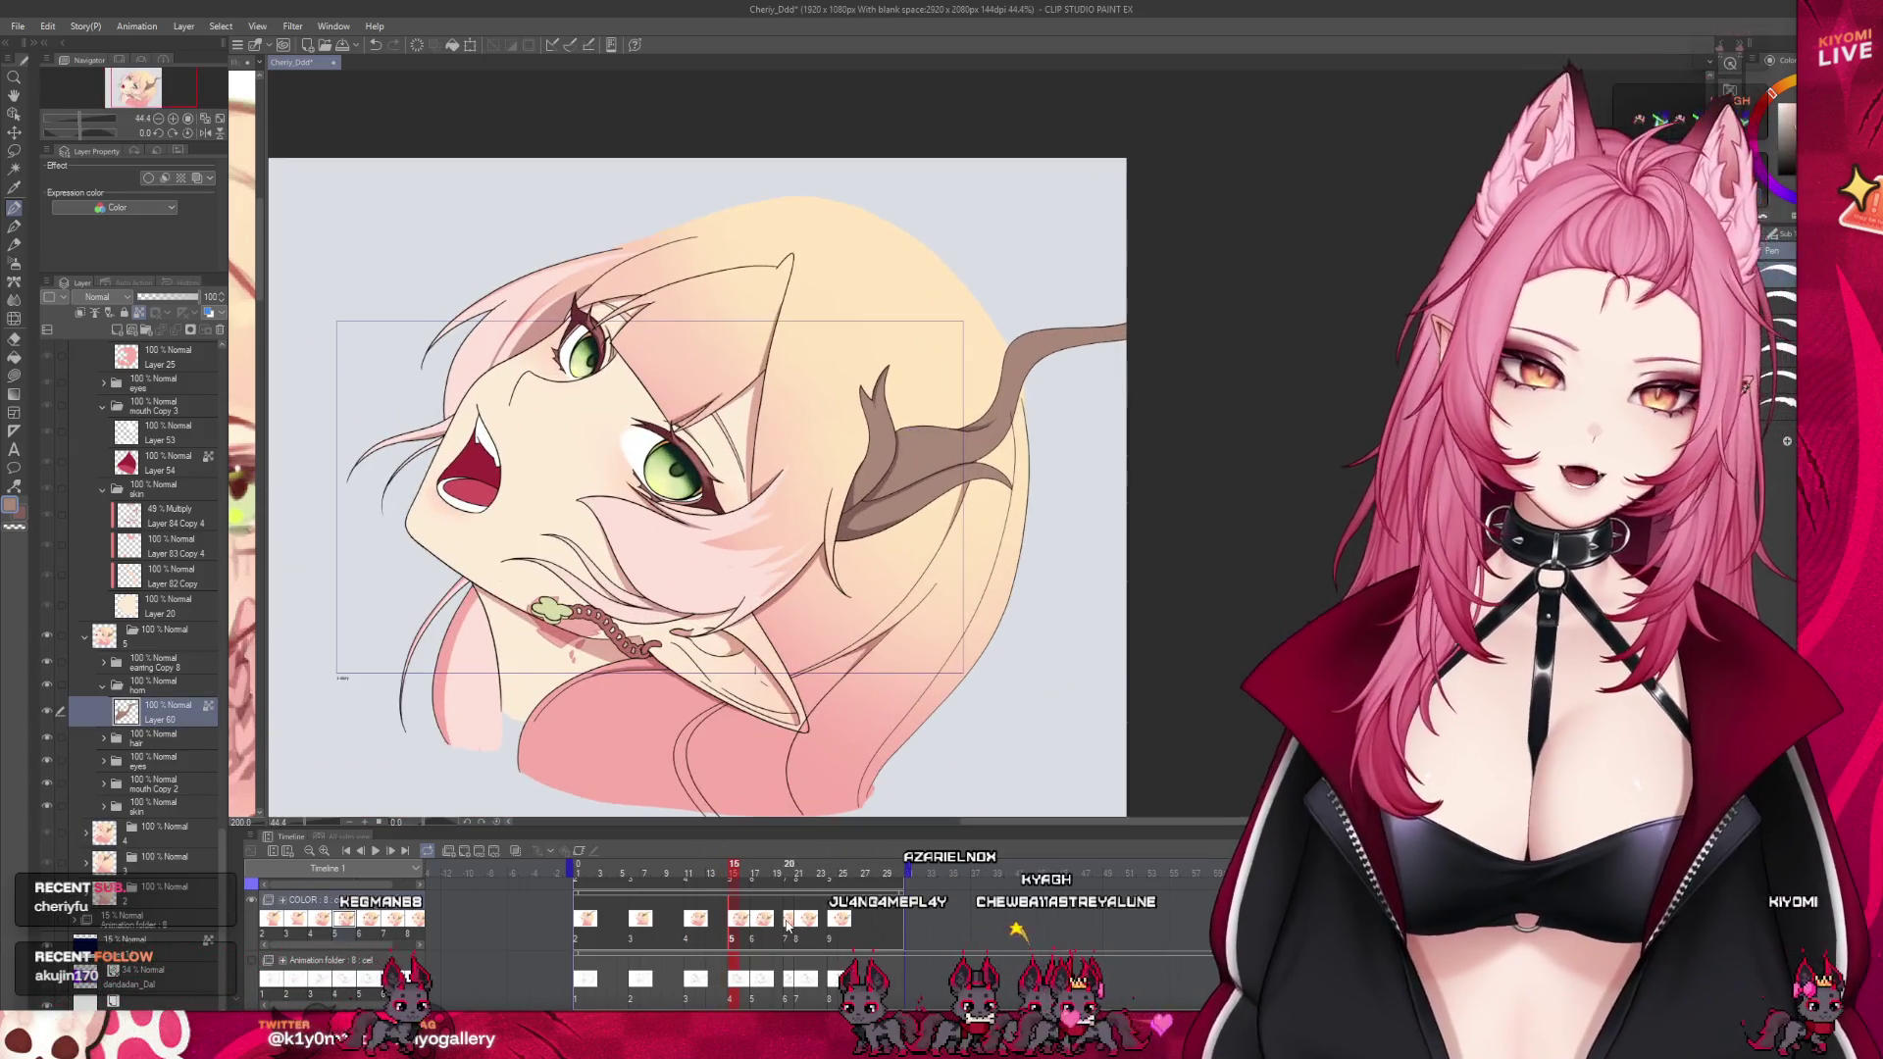
{"action": "left_click", "coordinate": [755, 937]}
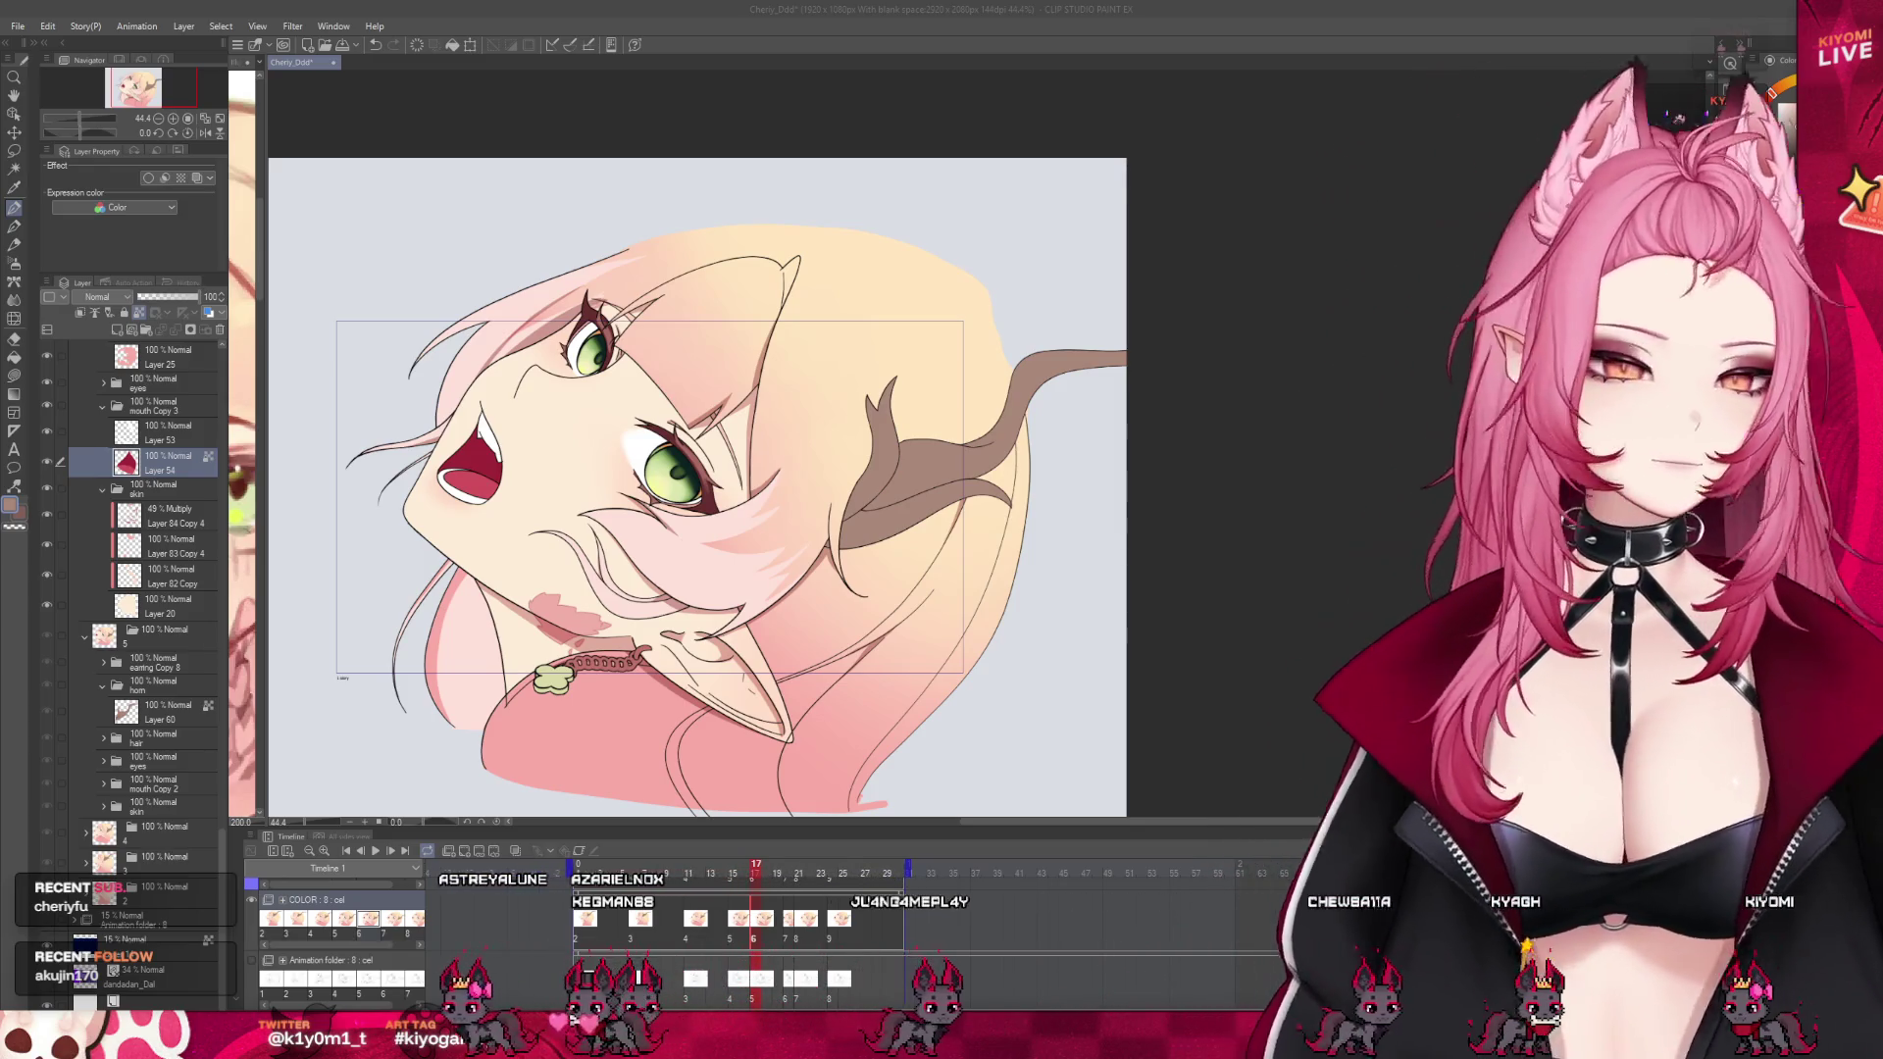
Collapse the skin, mouth Copy 3 and hair folders, select horn Layer 61, and zoom in
{"action": "scroll", "coordinate": [697, 441], "scroll_direction": "up", "scroll_amount": 1}
{"action": "scroll", "coordinate": [697, 441], "scroll_direction": "up", "scroll_amount": 1}
{"action": "scroll", "coordinate": [697, 452], "scroll_direction": "up", "scroll_amount": 1}
{"action": "scroll", "coordinate": [138, 589], "scroll_direction": "up", "scroll_amount": 2}
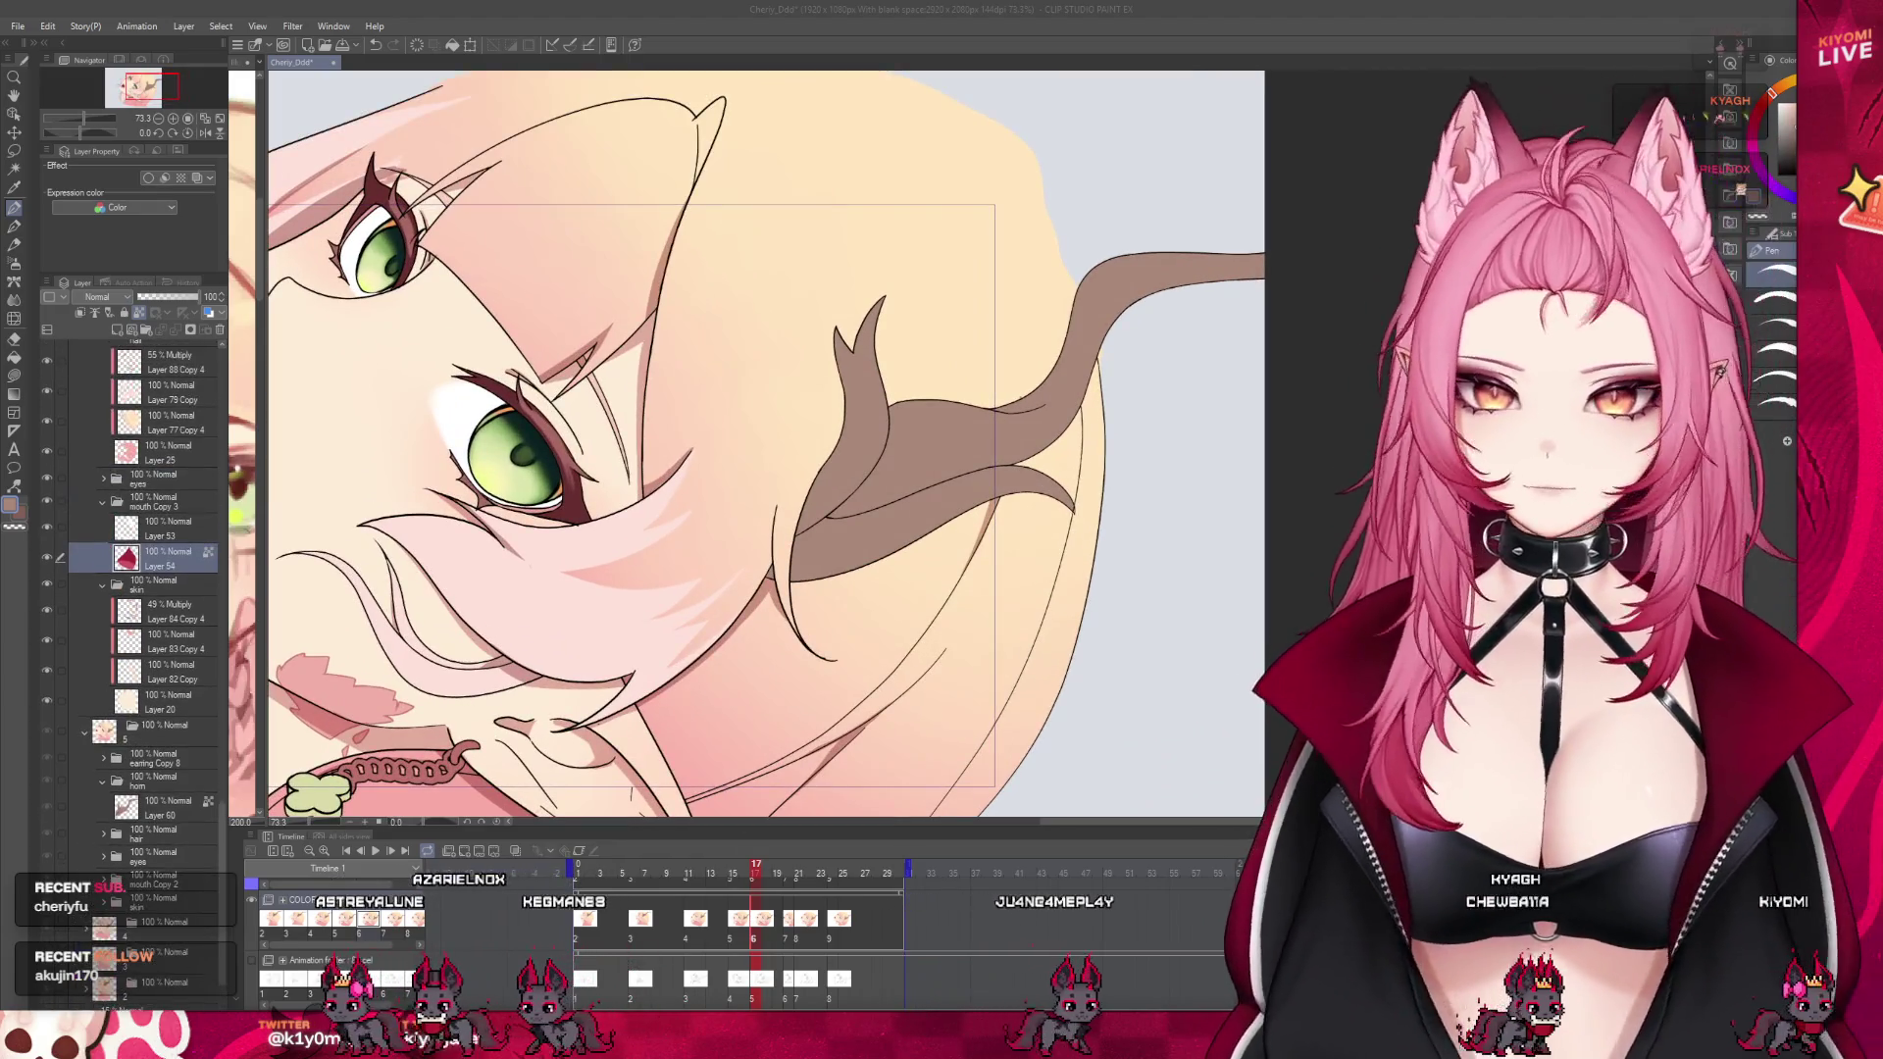
{"action": "left_click", "coordinate": [100, 586]}
{"action": "left_click", "coordinate": [100, 588]}
{"action": "left_click", "coordinate": [98, 525]}
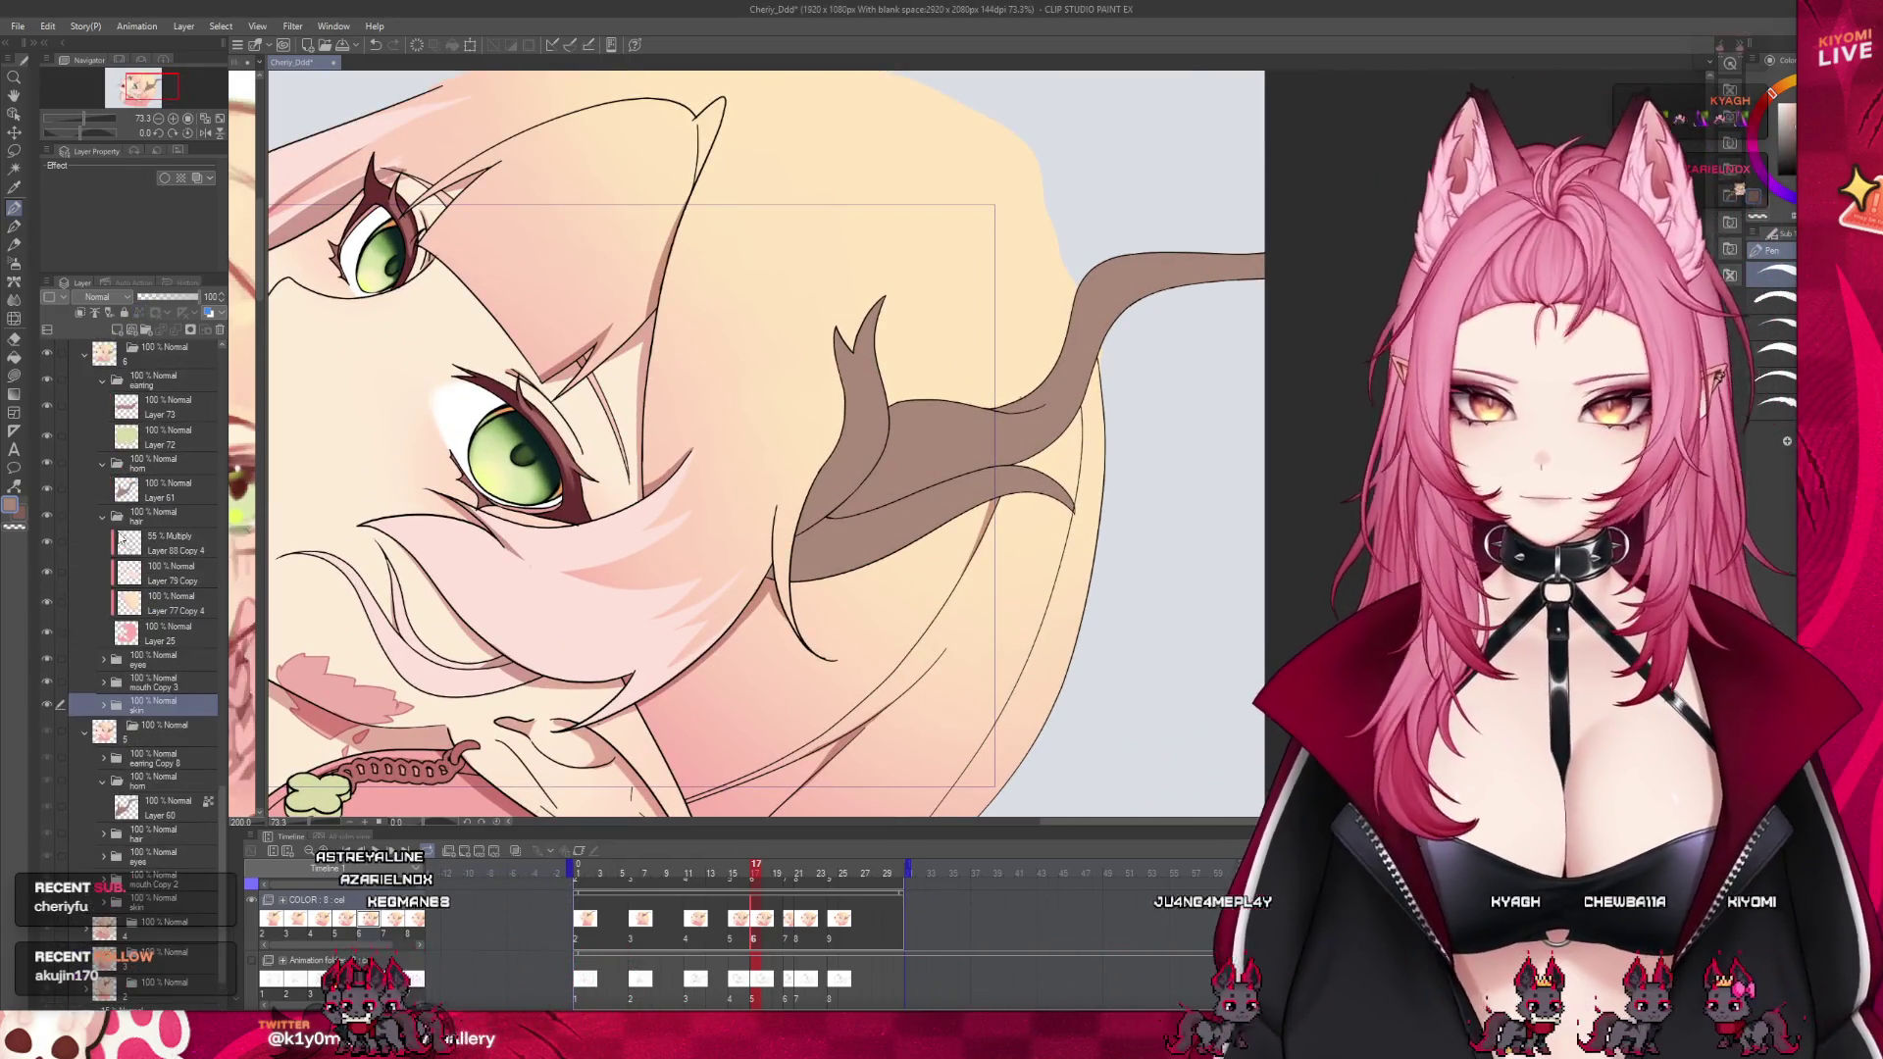
{"action": "left_click", "coordinate": [105, 522]}
{"action": "left_click", "coordinate": [170, 531]}
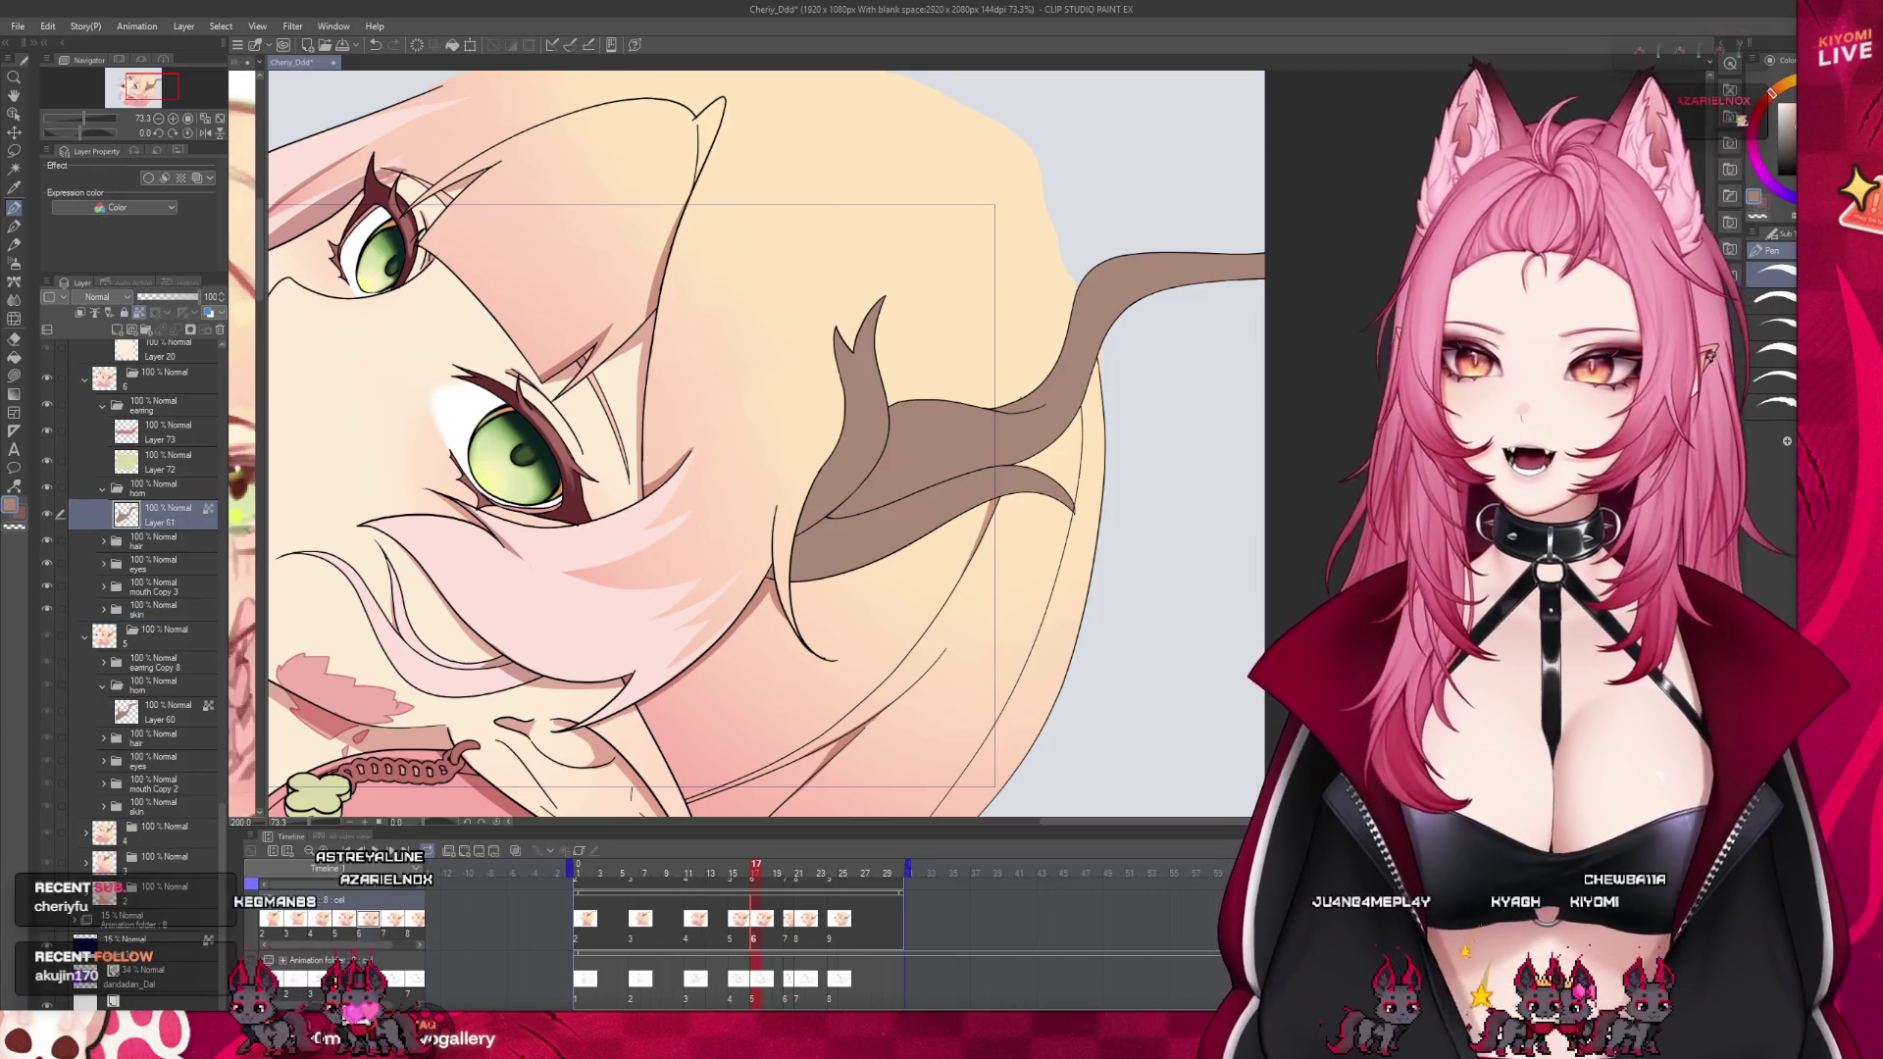
{"action": "scroll", "coordinate": [1042, 354], "scroll_direction": "up", "scroll_amount": 1}
{"action": "scroll", "coordinate": [1043, 353], "scroll_direction": "up", "scroll_amount": 1}
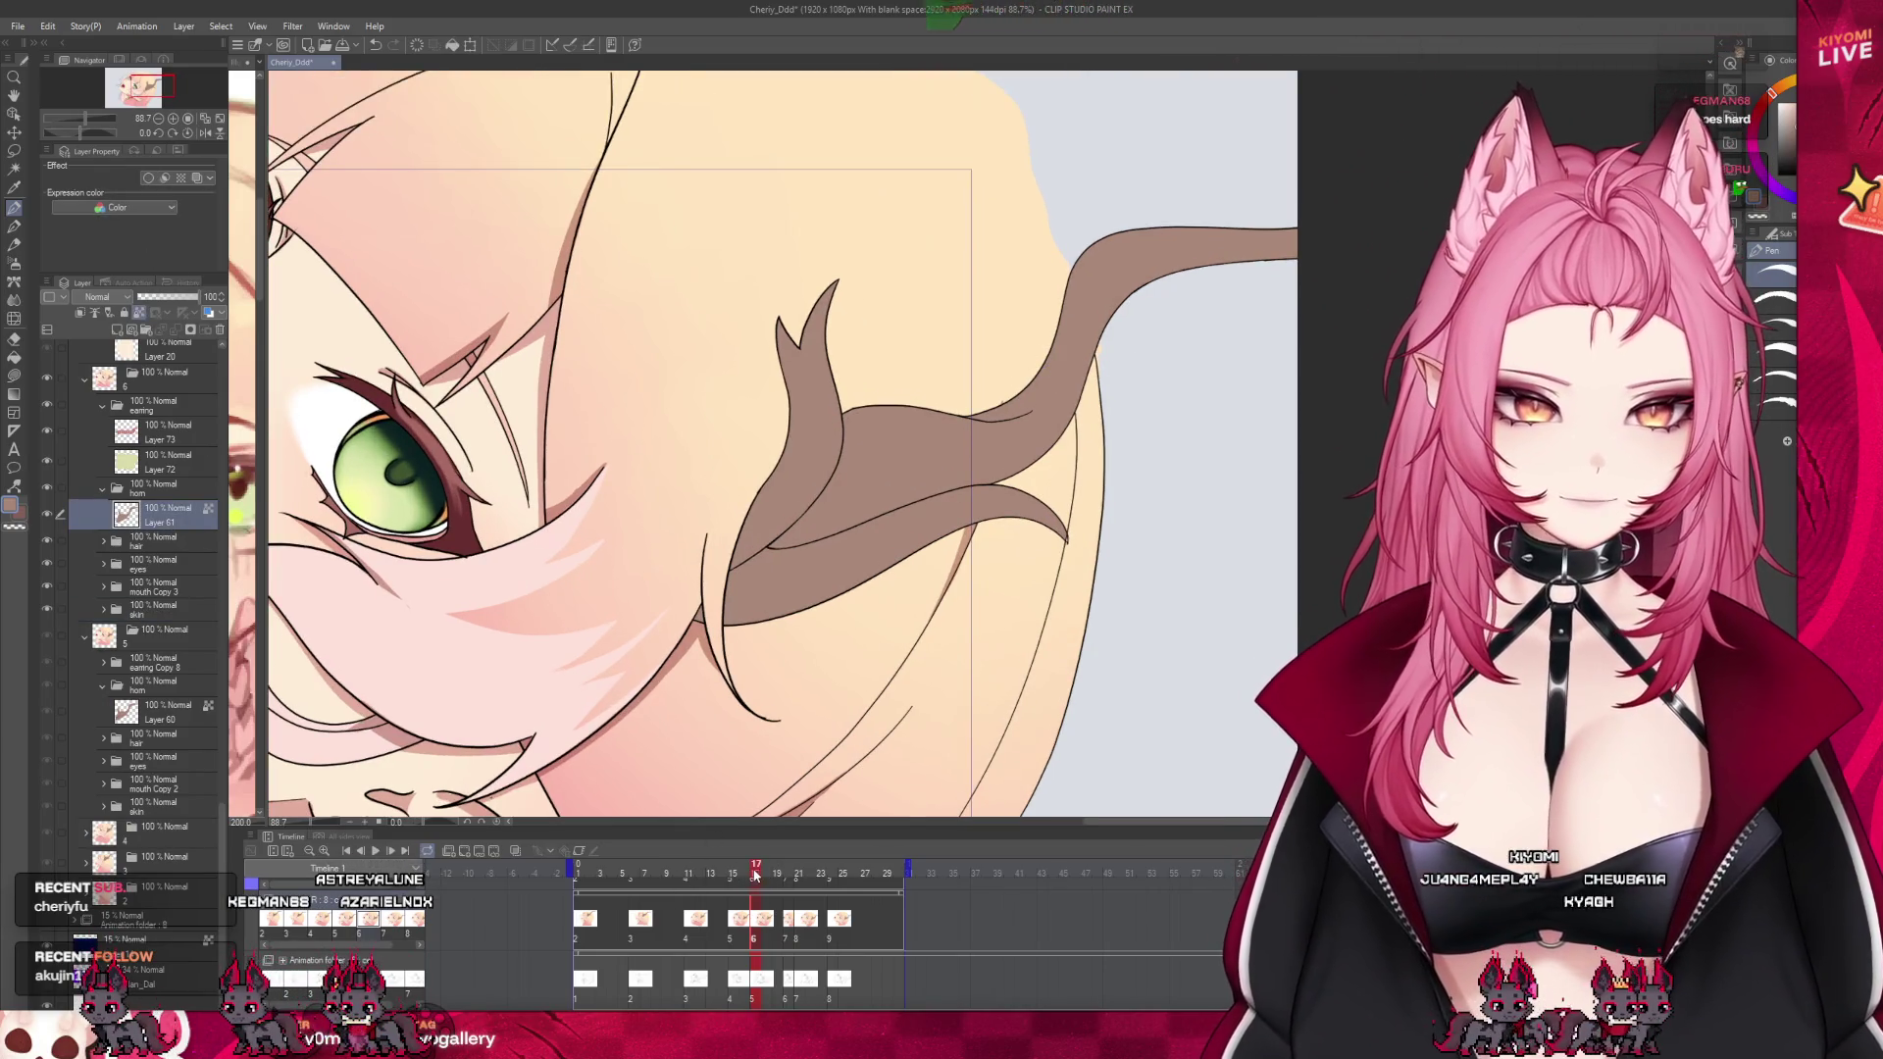
{"action": "scroll", "coordinate": [948, 325], "scroll_direction": "up", "scroll_amount": 2}
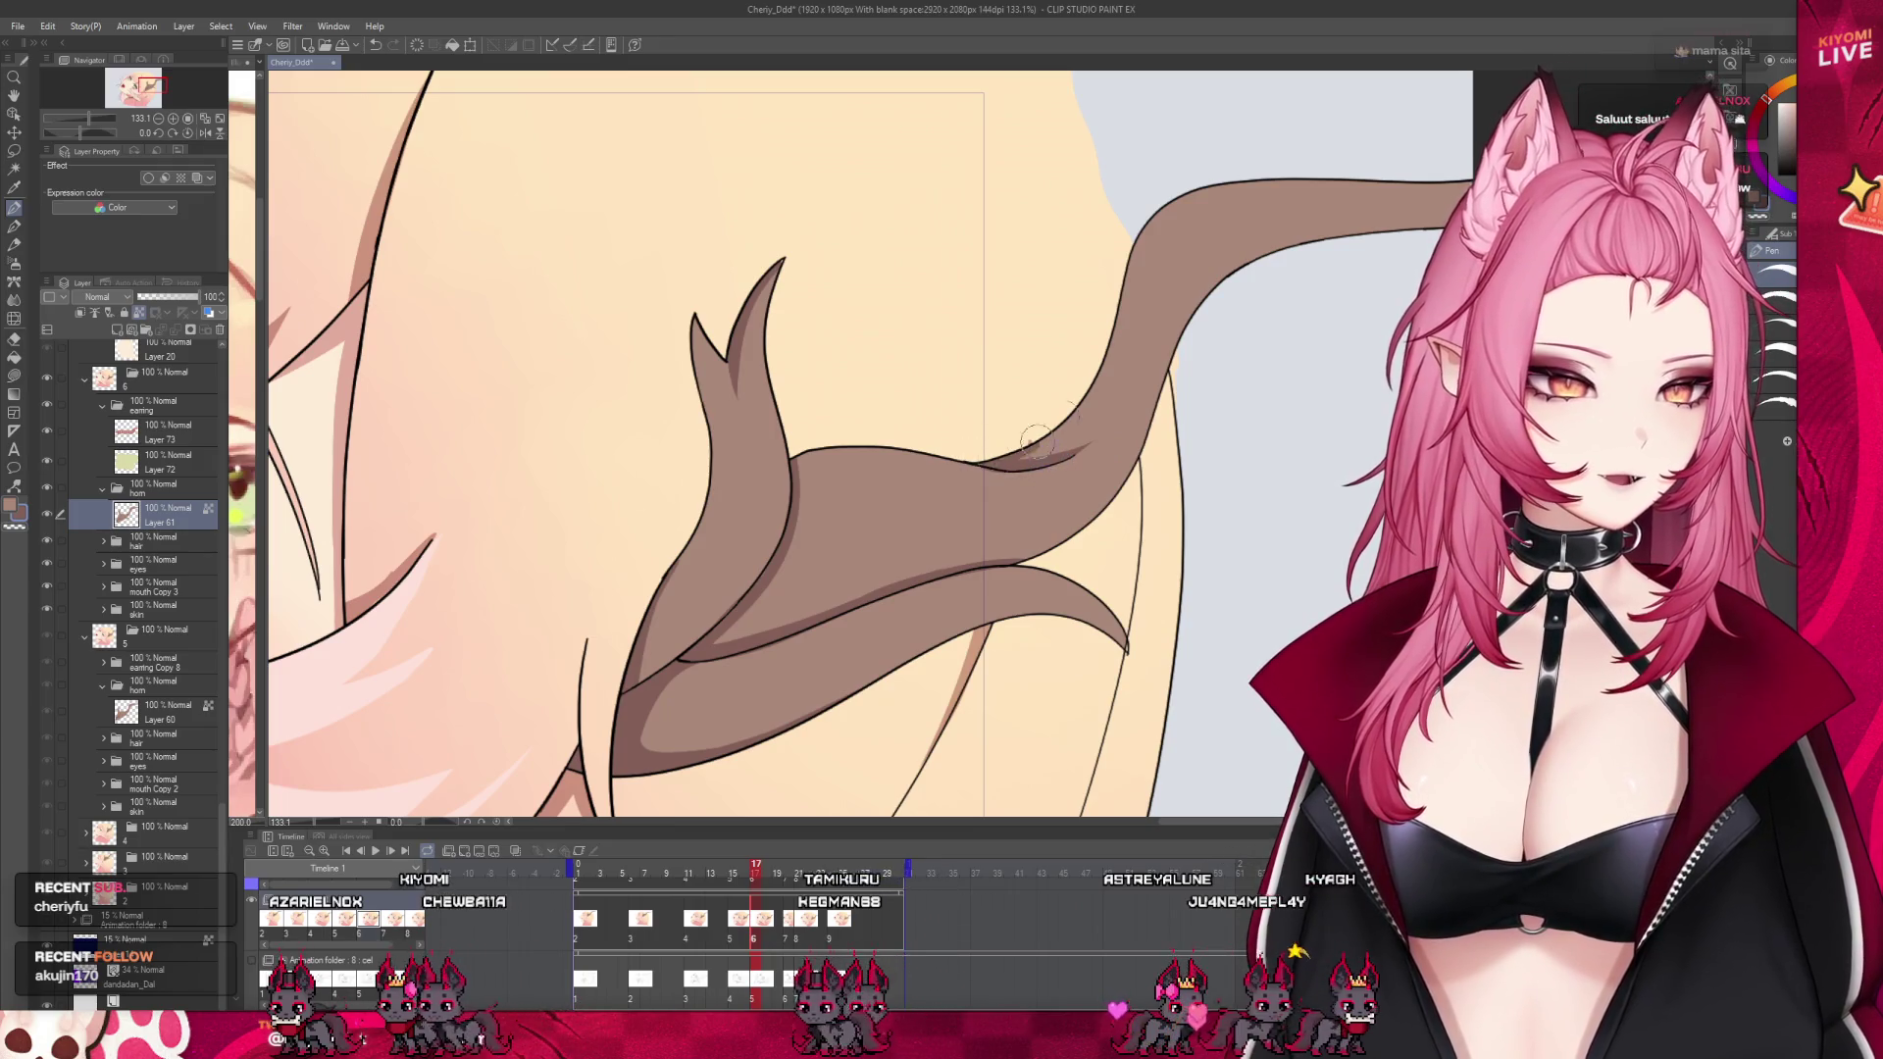
Flip back and forth between cels 5 and 6 to compare the horn drawing
{"action": "scroll", "coordinate": [842, 470], "scroll_direction": "down", "scroll_amount": 5}
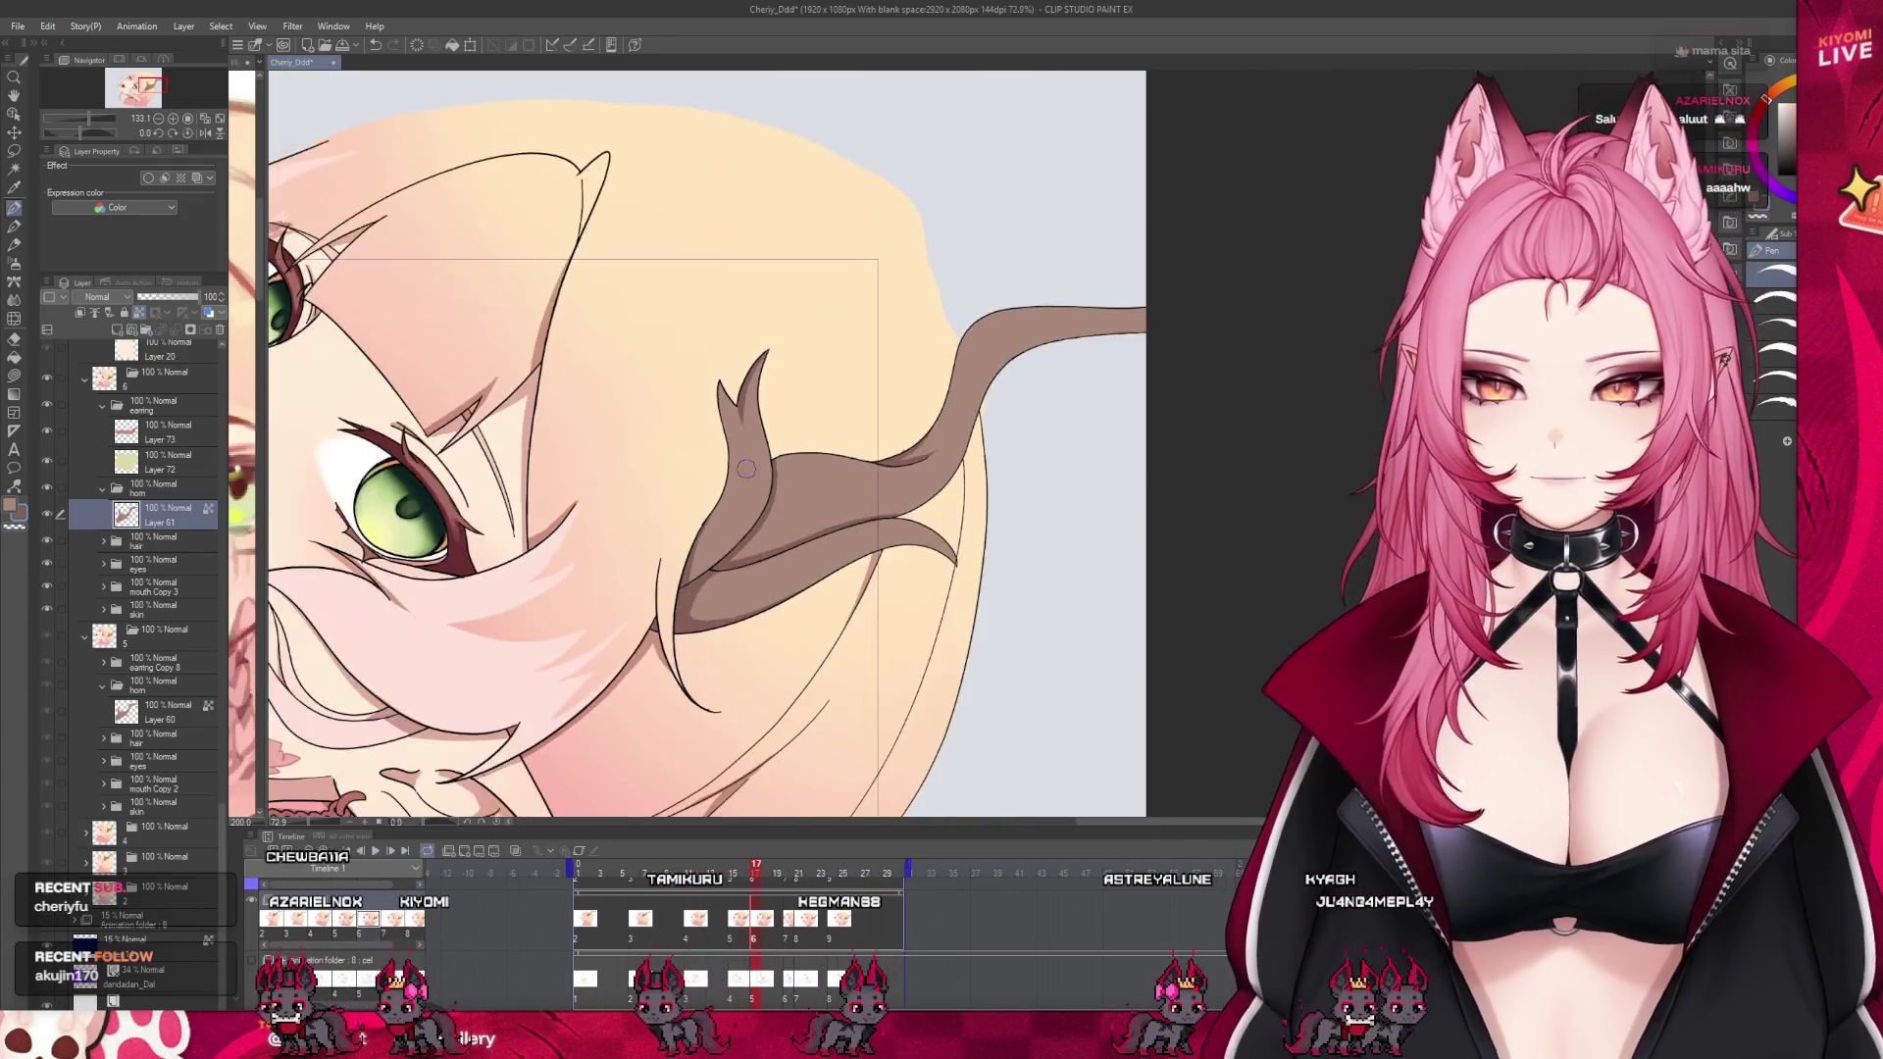
{"action": "scroll", "coordinate": [842, 471], "scroll_direction": "up", "scroll_amount": 2}
{"action": "scroll", "coordinate": [842, 471], "scroll_direction": "up", "scroll_amount": 2}
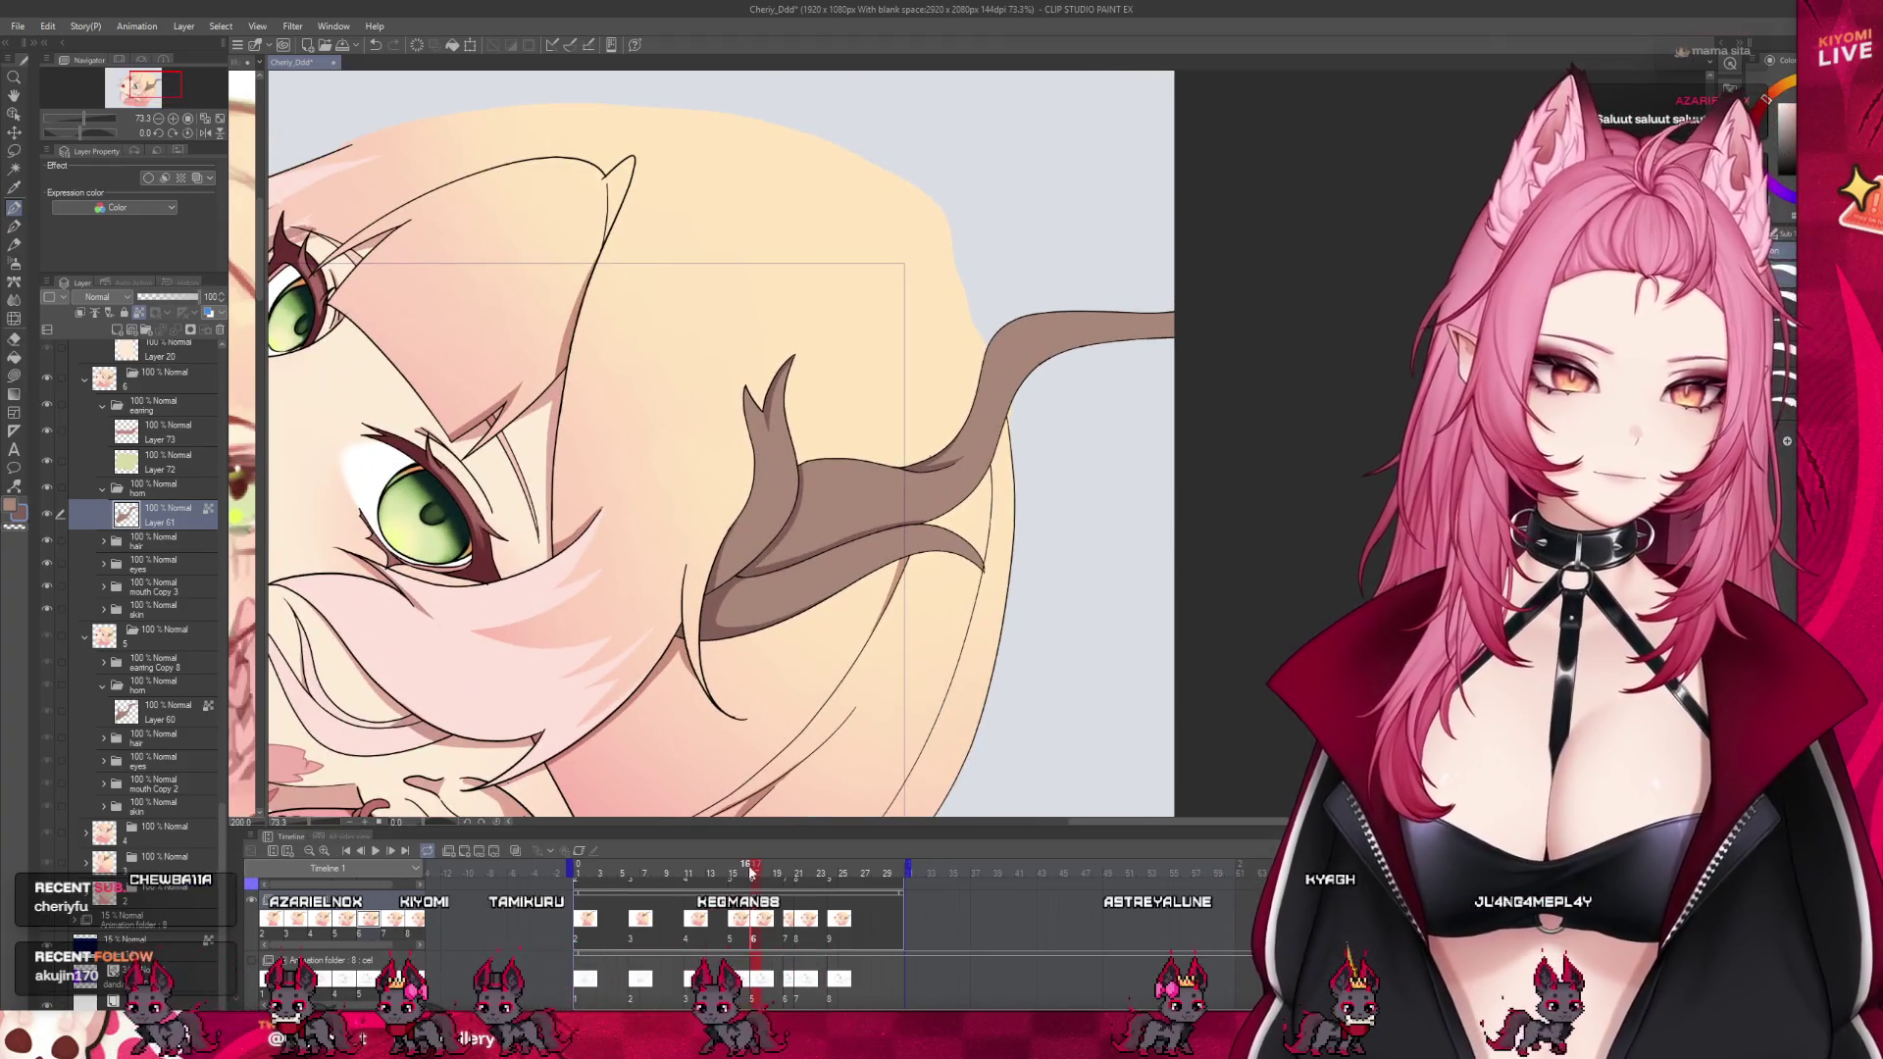
{"action": "left_click", "coordinate": [744, 874]}
{"action": "left_click", "coordinate": [755, 874]}
{"action": "left_click", "coordinate": [744, 874]}
{"action": "left_click", "coordinate": [755, 874]}
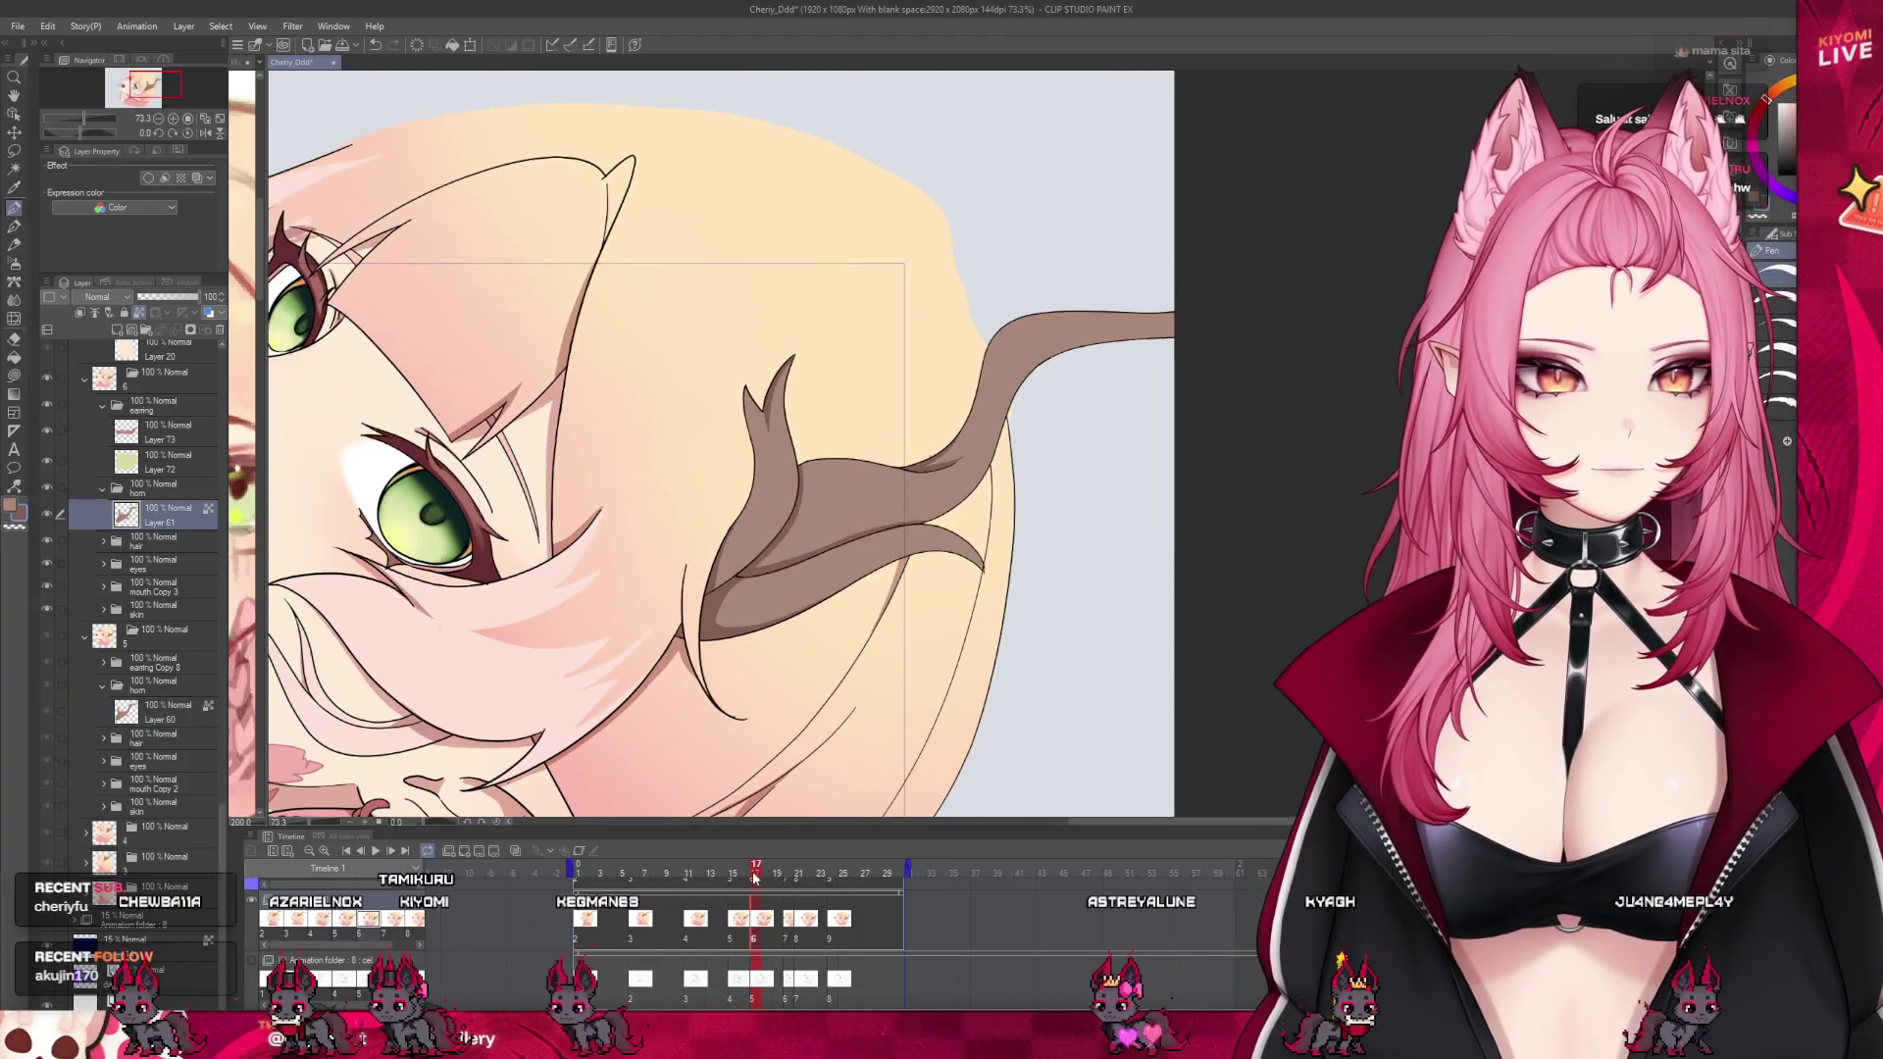
{"action": "scroll", "coordinate": [908, 547], "scroll_direction": "up", "scroll_amount": 1}
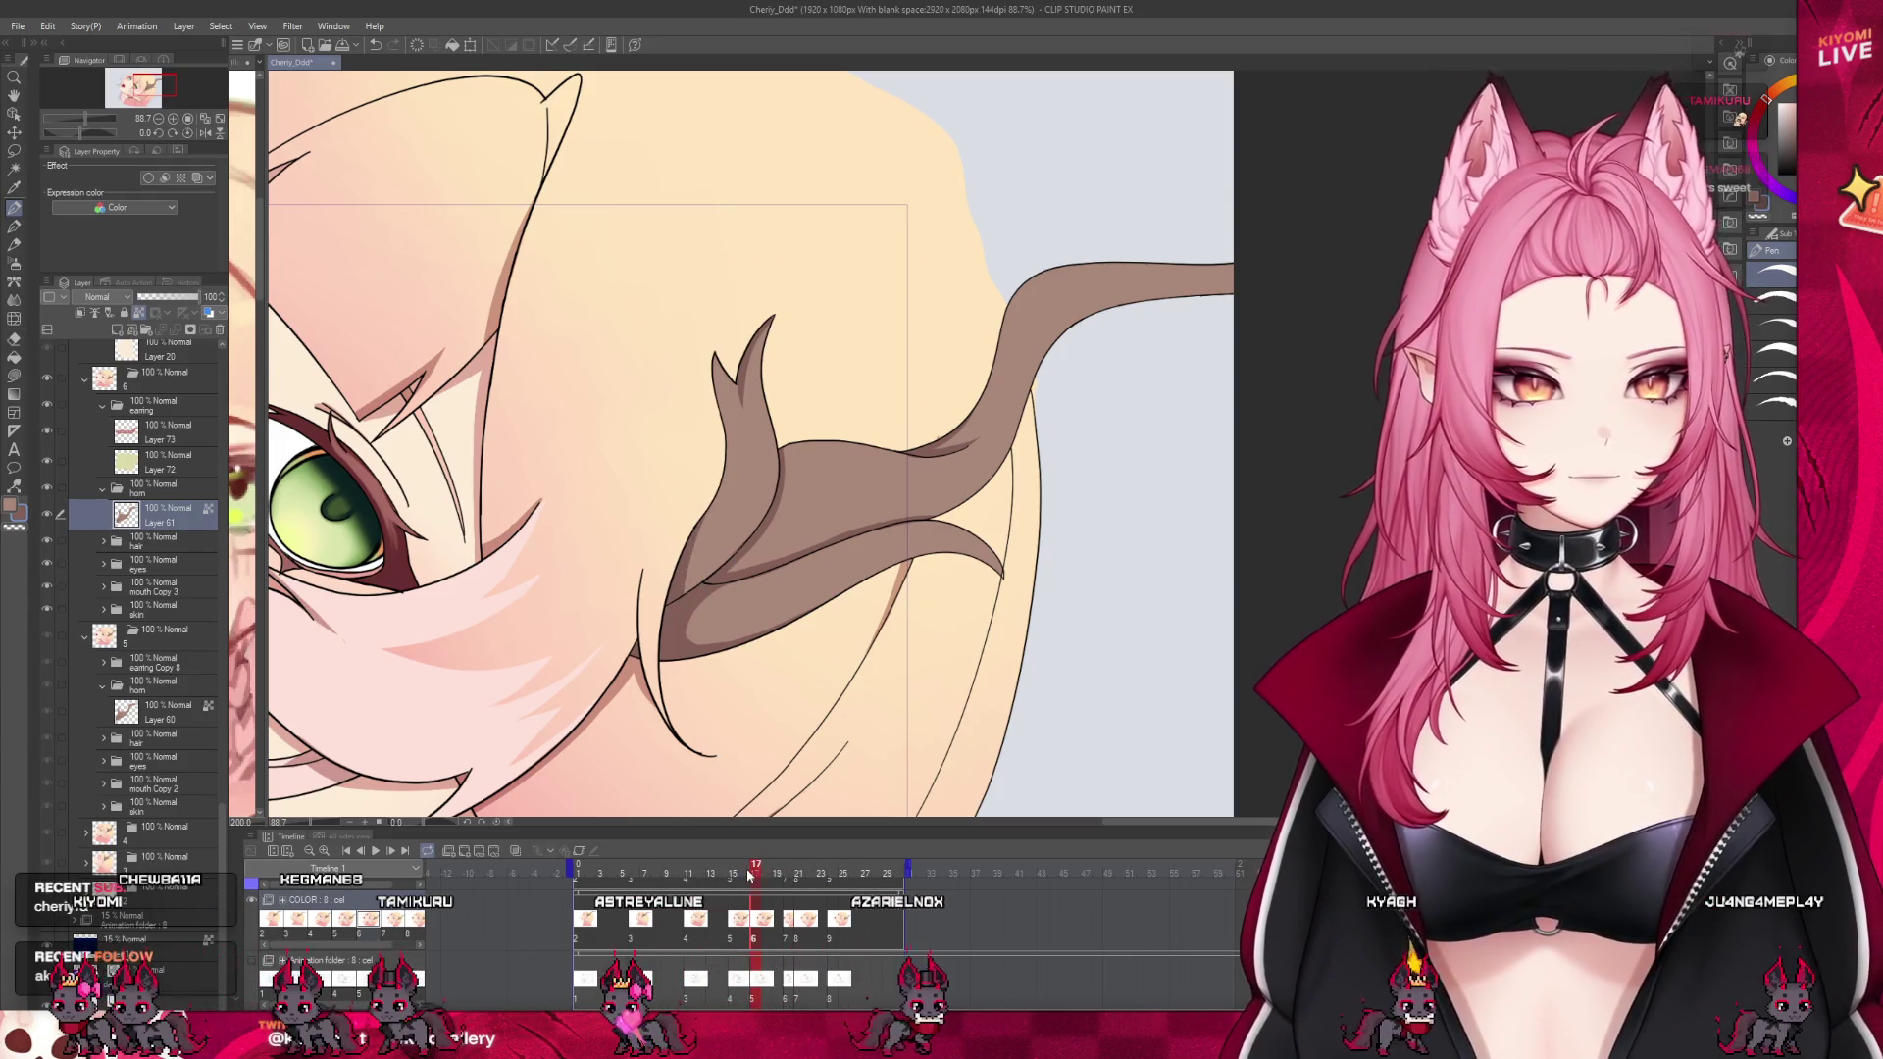
{"action": "left_click", "coordinate": [744, 873]}
{"action": "left_click", "coordinate": [755, 874]}
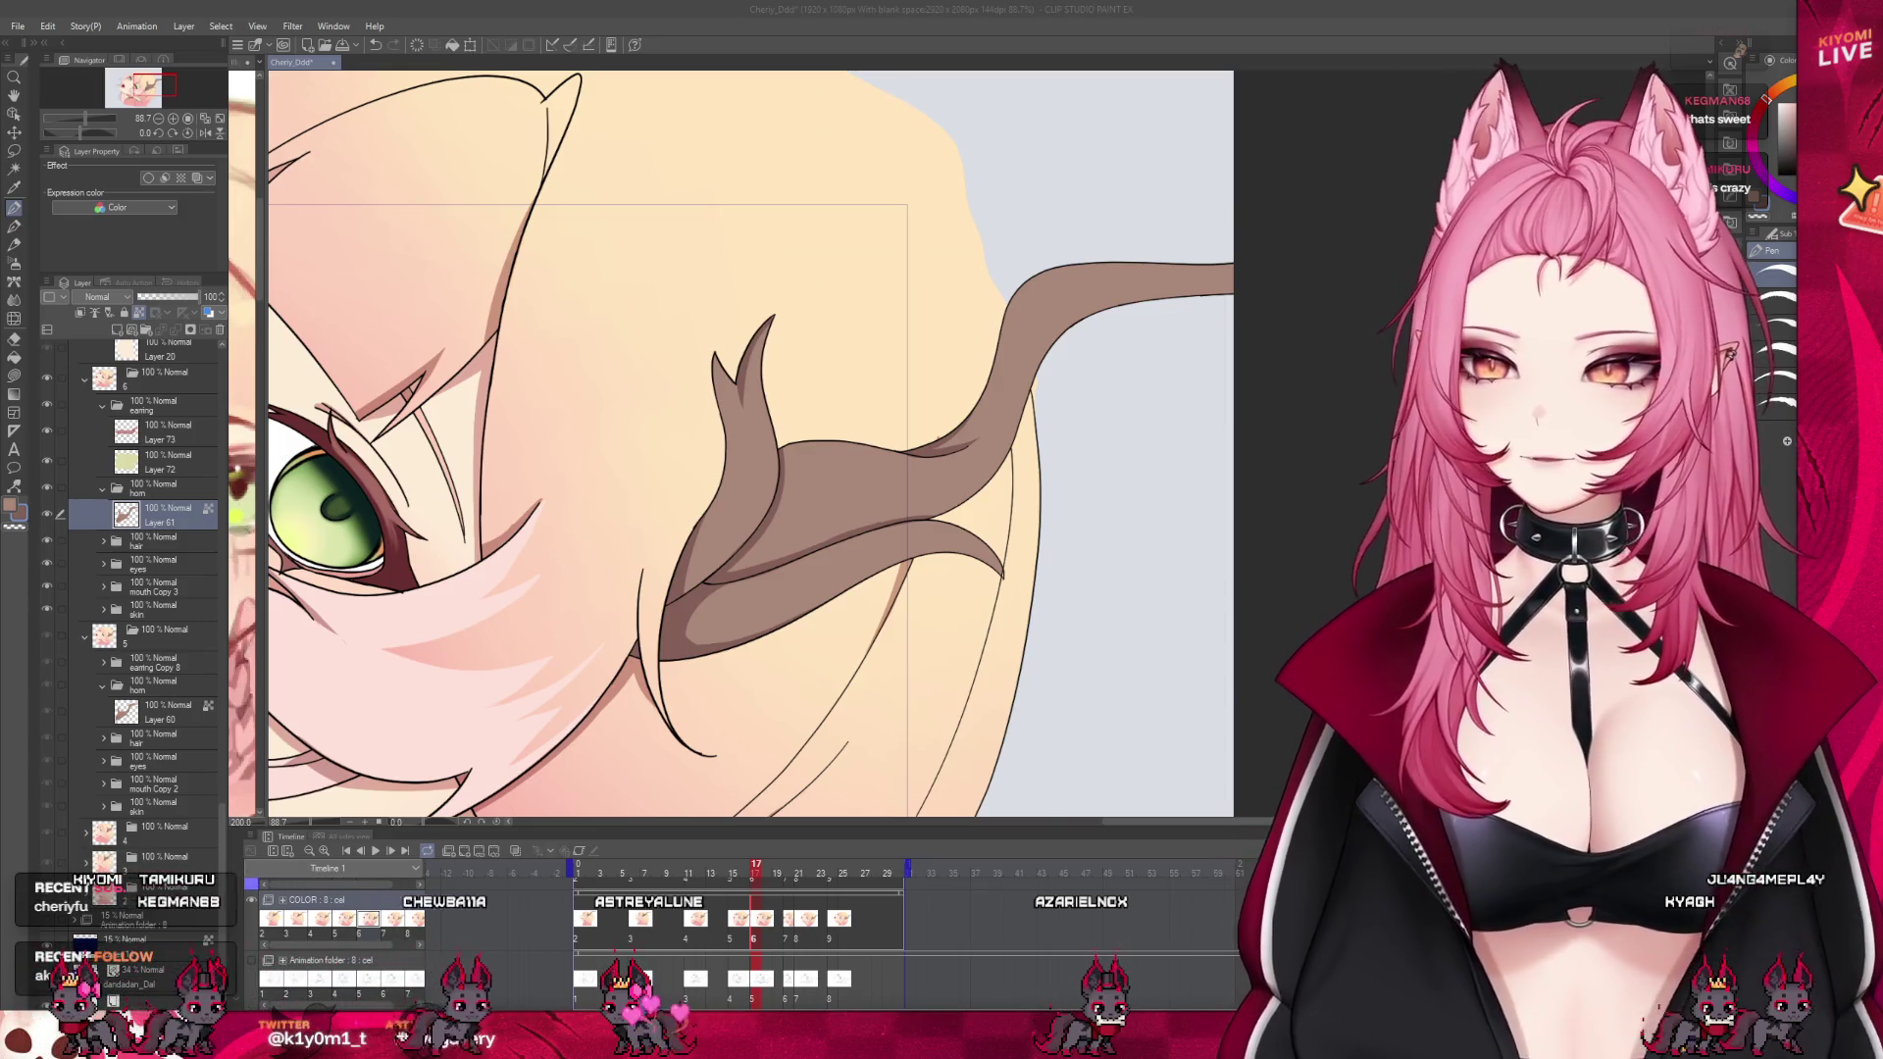
Scrub the timeline through frames 17 and 18, then jump to frame 20
{"action": "scroll", "coordinate": [751, 443], "scroll_direction": "down", "scroll_amount": 2}
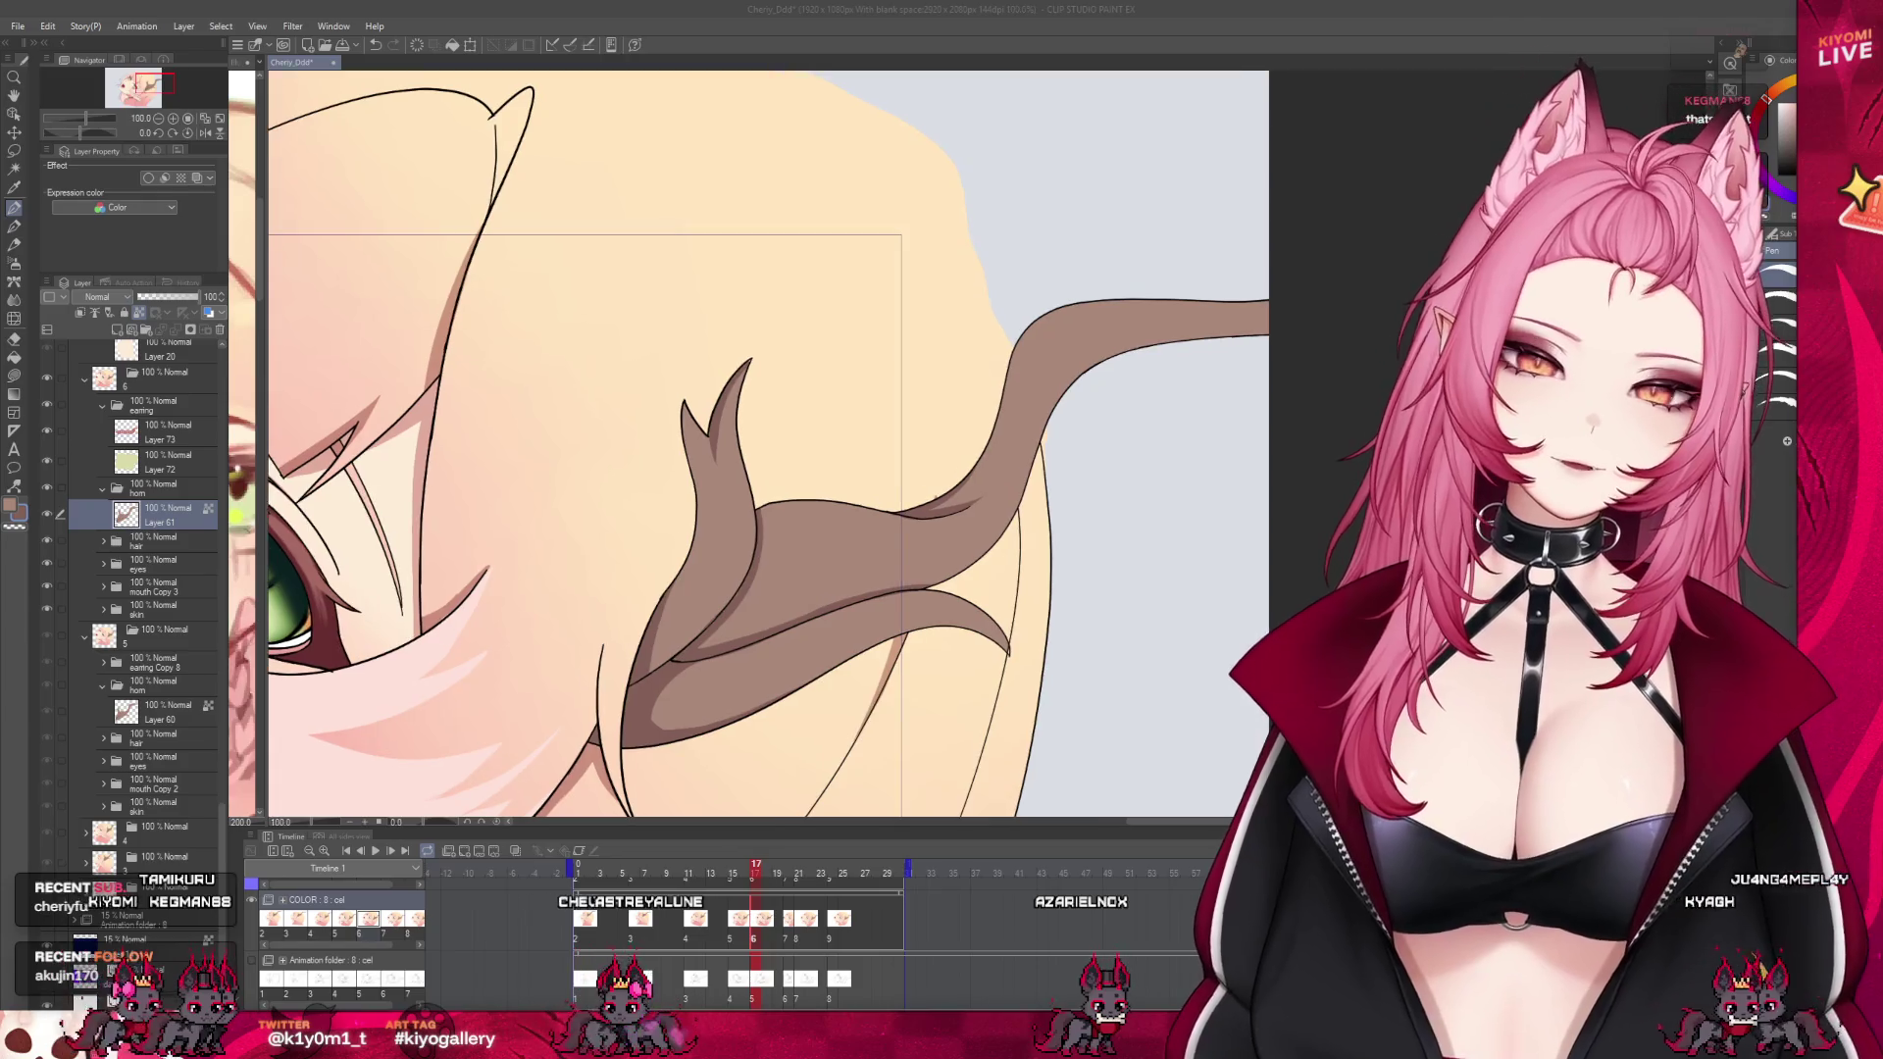
{"action": "scroll", "coordinate": [716, 442], "scroll_direction": "down", "scroll_amount": 1}
{"action": "scroll", "coordinate": [716, 442], "scroll_direction": "up", "scroll_amount": 1}
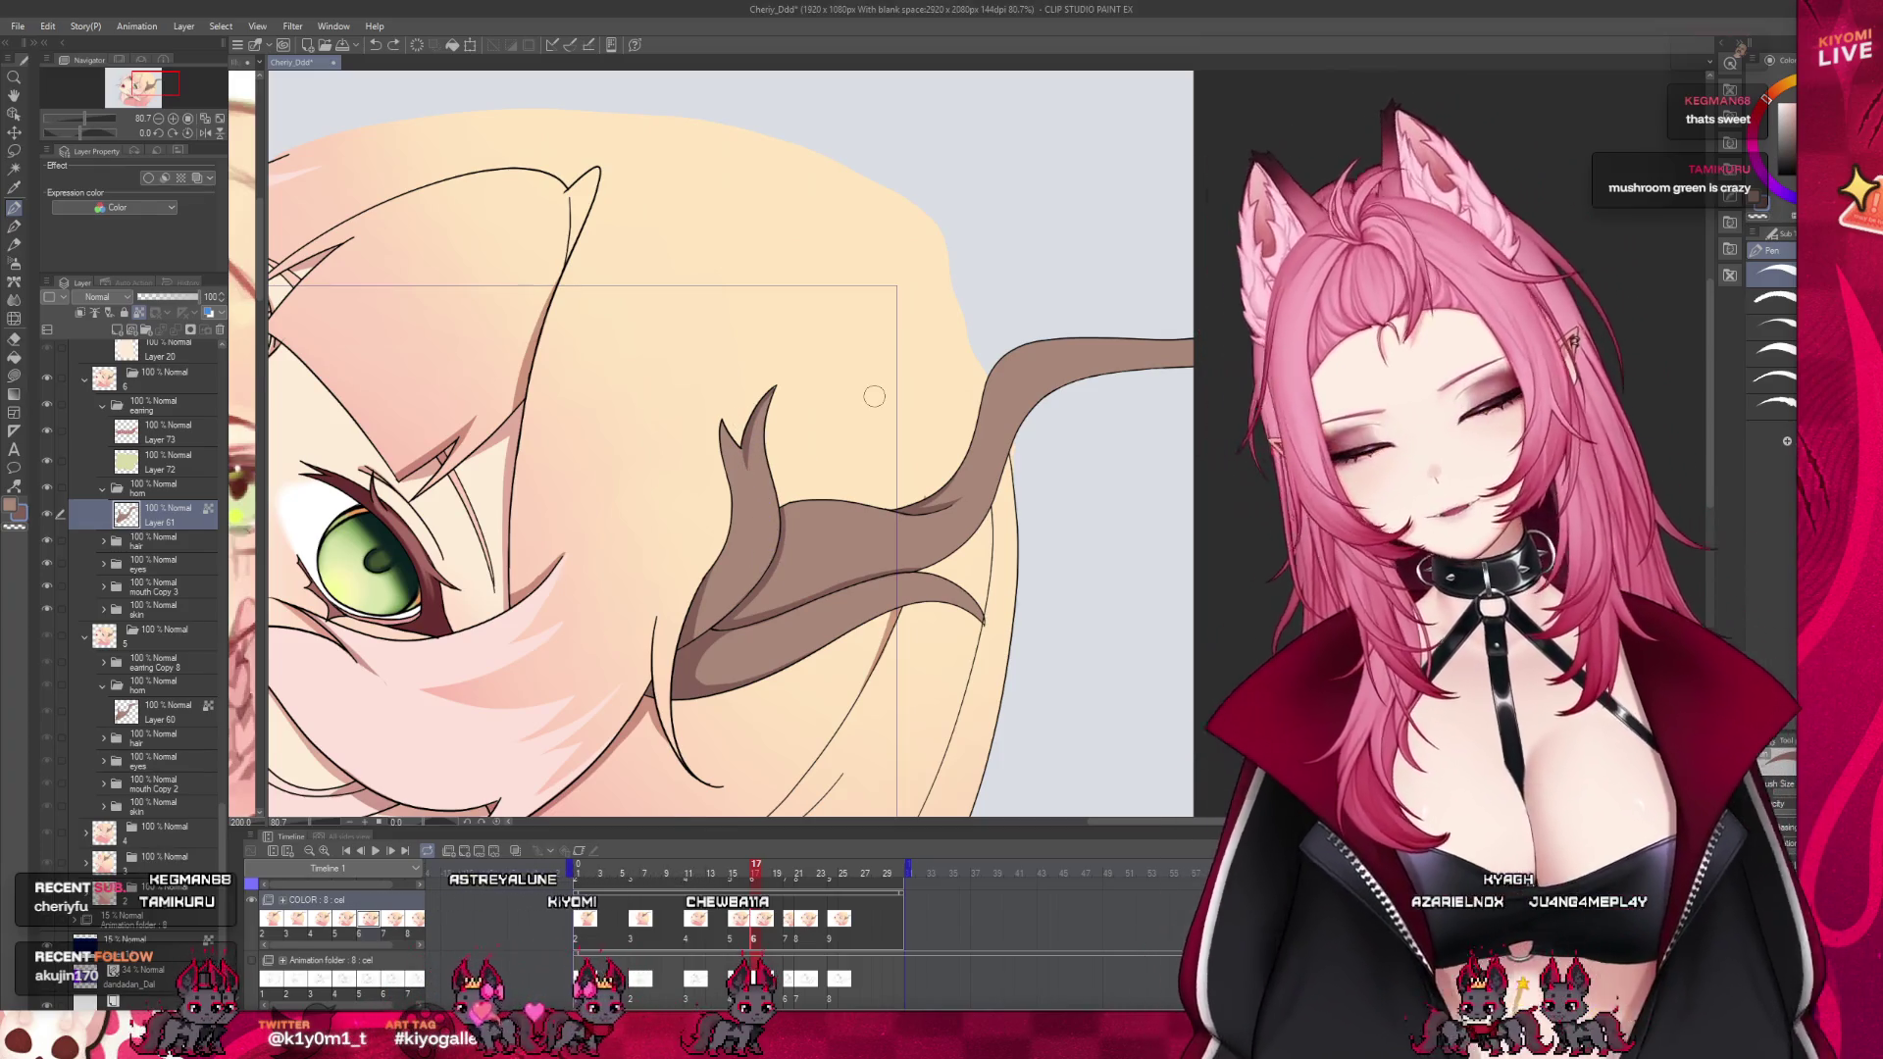
{"action": "scroll", "coordinate": [872, 393], "scroll_direction": "down", "scroll_amount": 1}
{"action": "scroll", "coordinate": [850, 453], "scroll_direction": "up", "scroll_amount": 1}
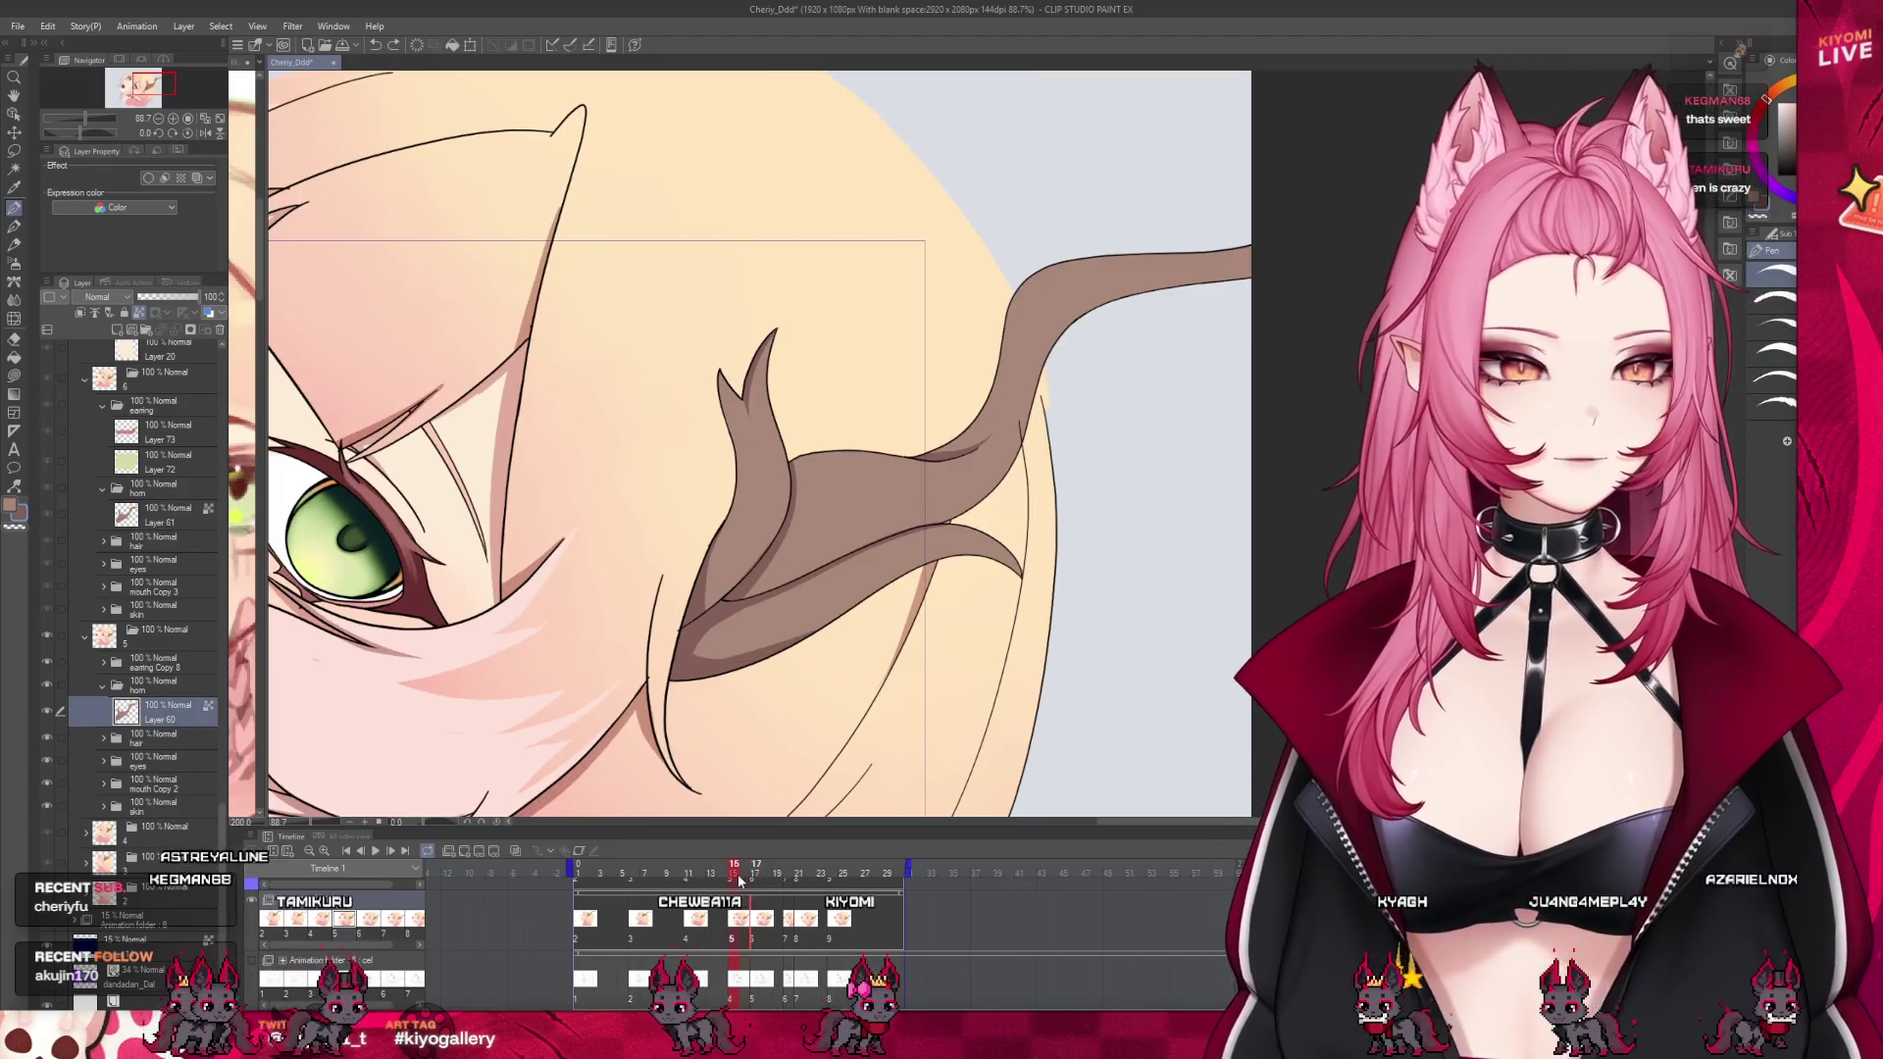
{"action": "left_click_drag", "start_coordinate": [737, 873], "coordinate": [754, 886]}
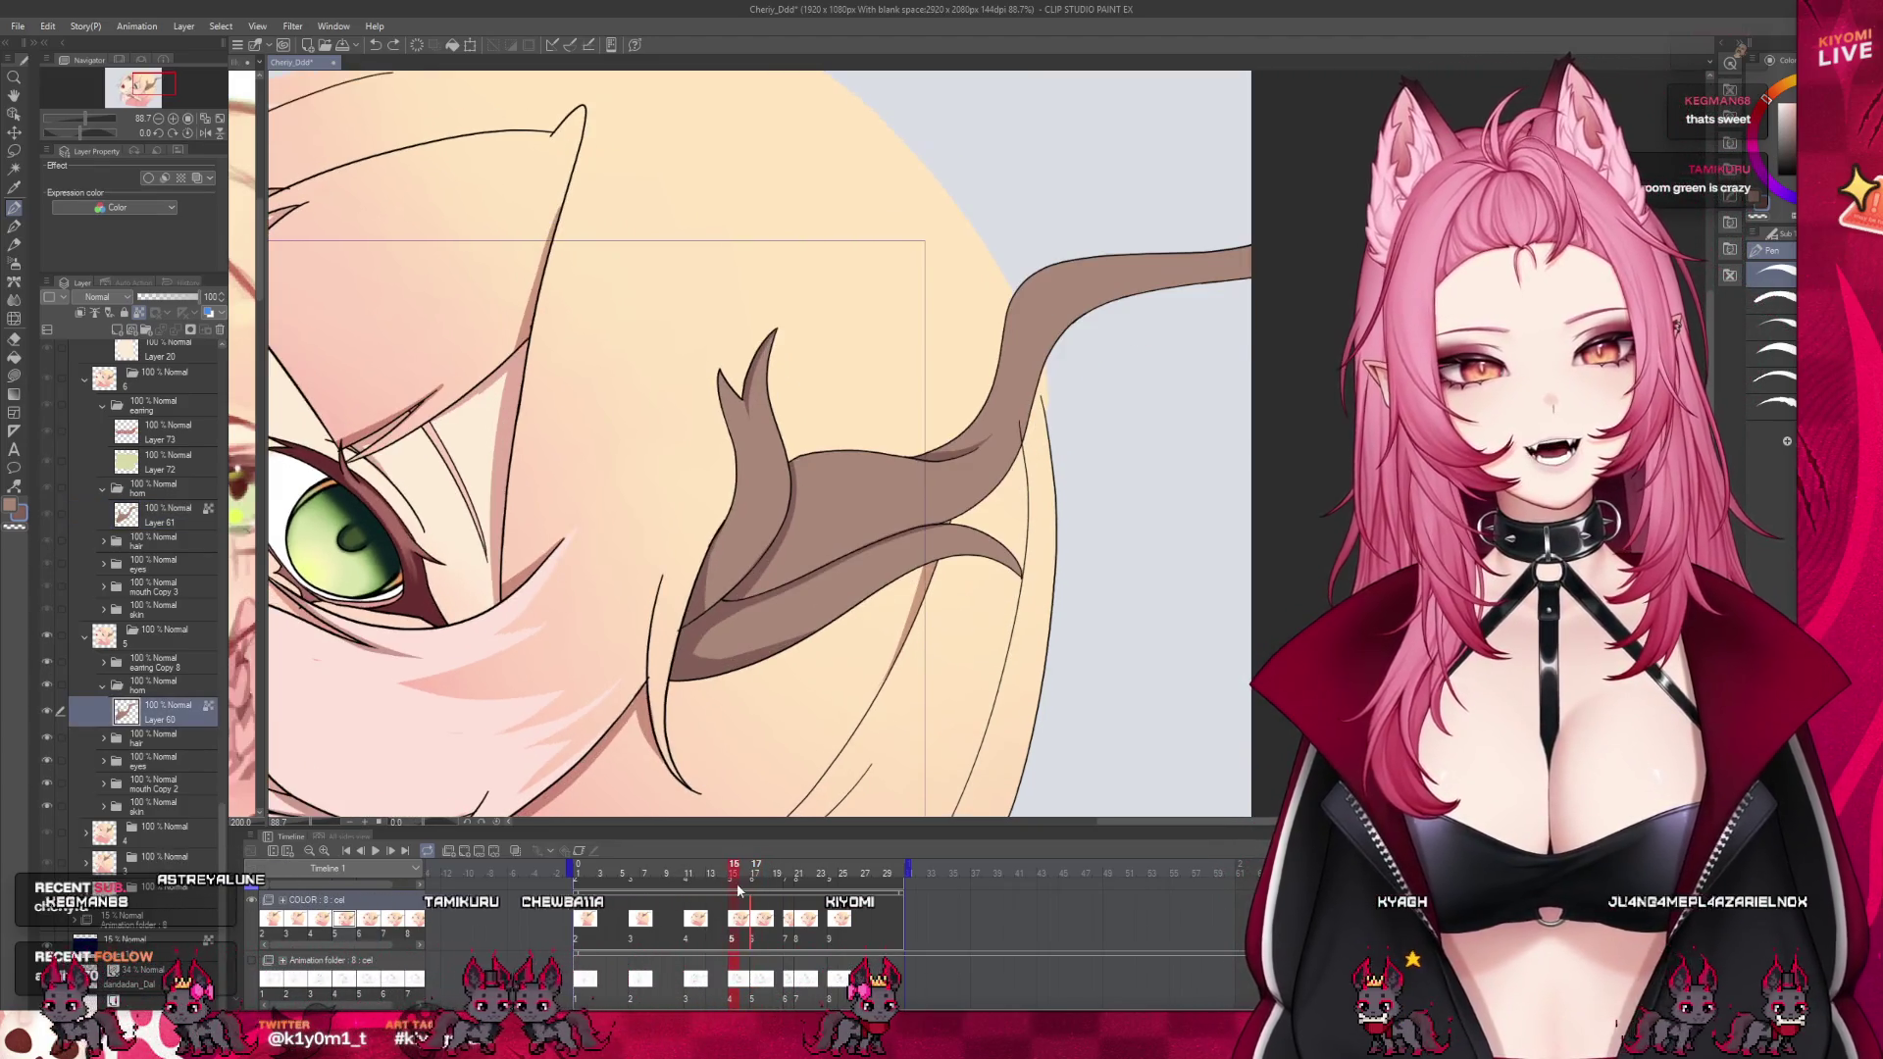
{"action": "left_click_drag", "start_coordinate": [754, 886], "coordinate": [767, 882]}
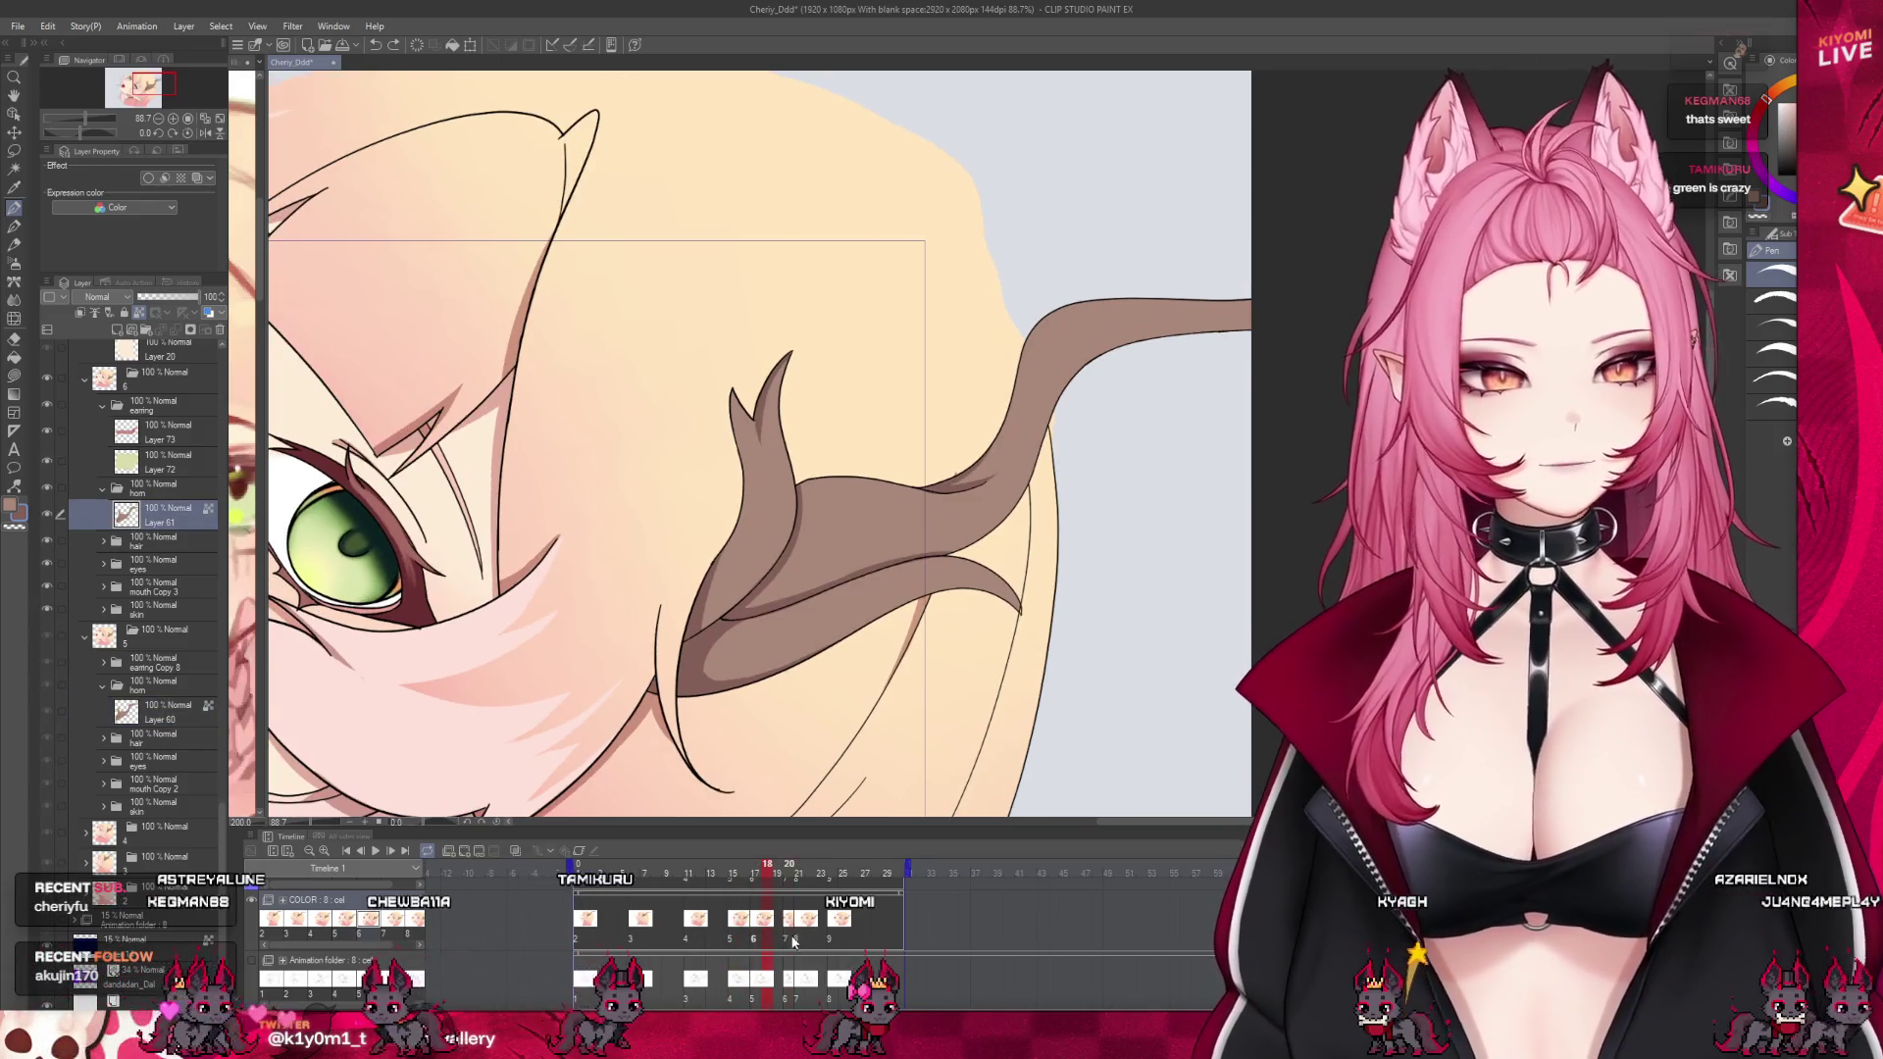
{"action": "left_click", "coordinate": [792, 940]}
{"action": "scroll", "coordinate": [855, 461], "scroll_direction": "down", "scroll_amount": 2}
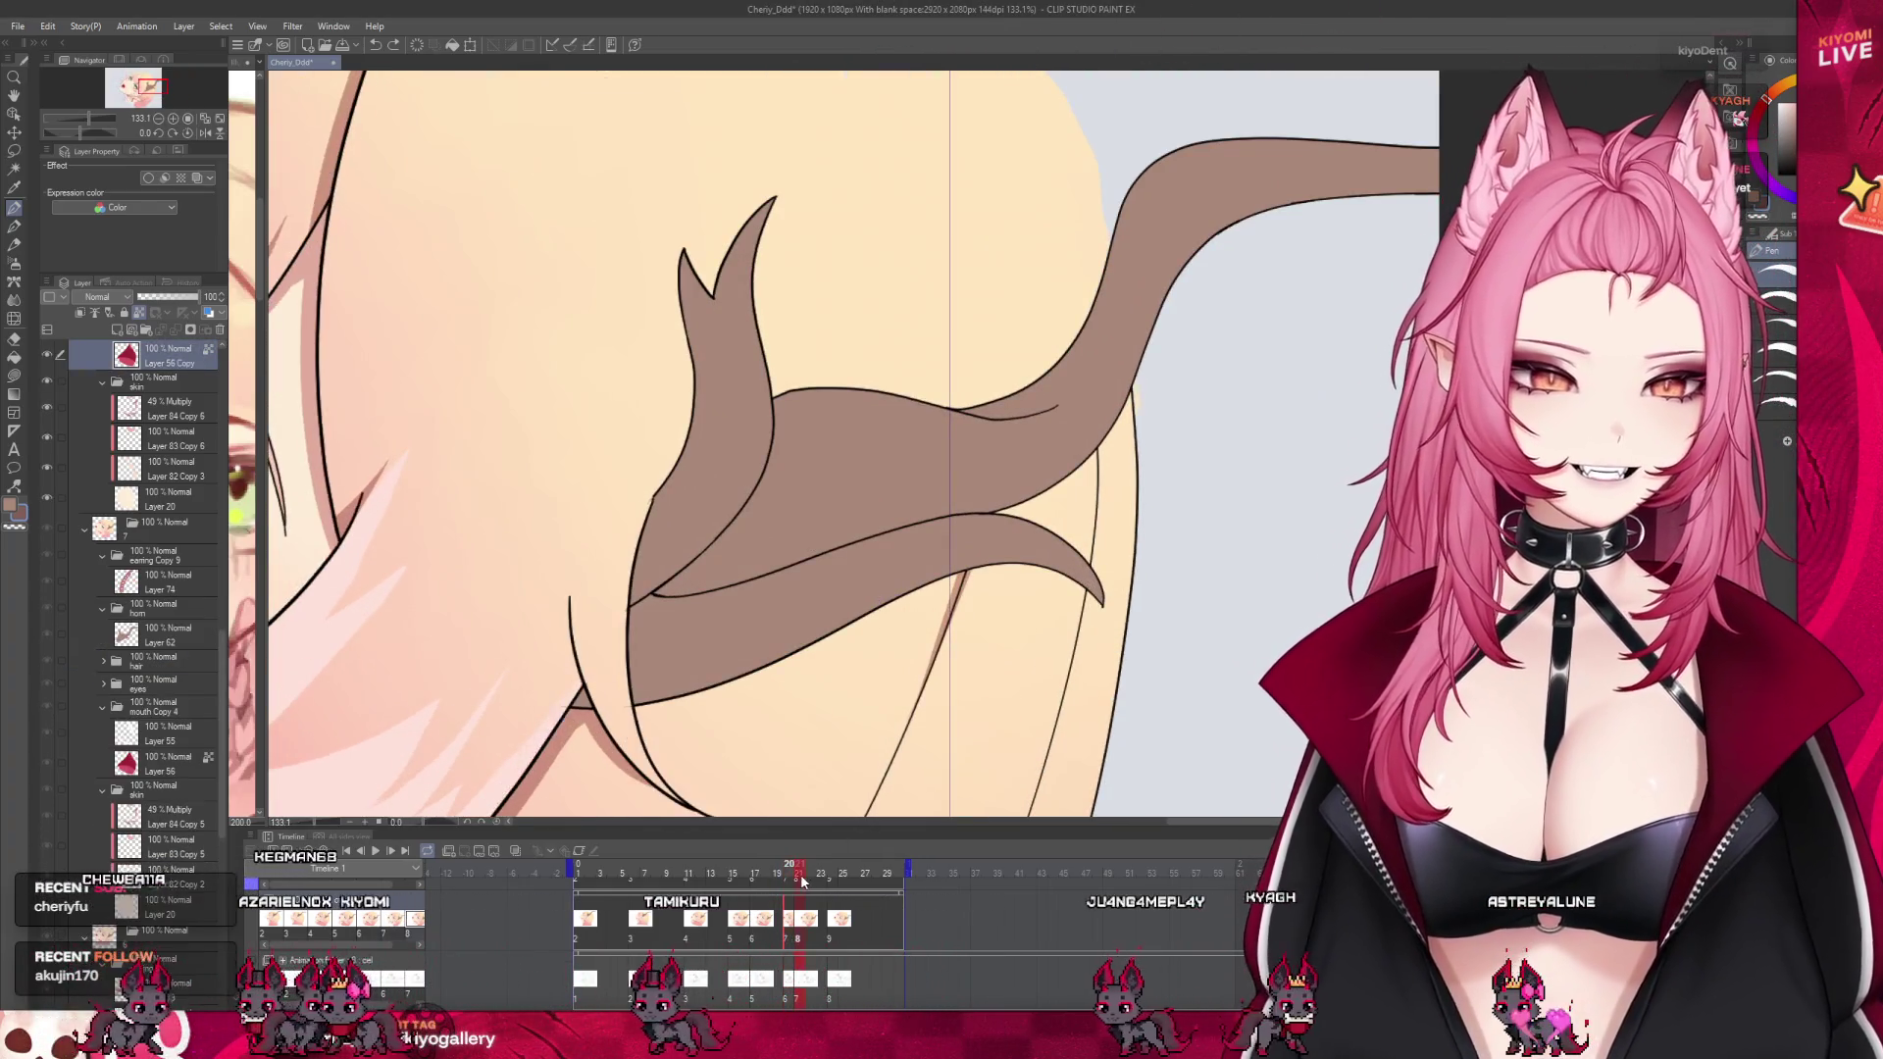
Collapse the mouth Copy 4 folder and make Layer 62, the horn layer, active
{"action": "left_click", "coordinate": [767, 890]}
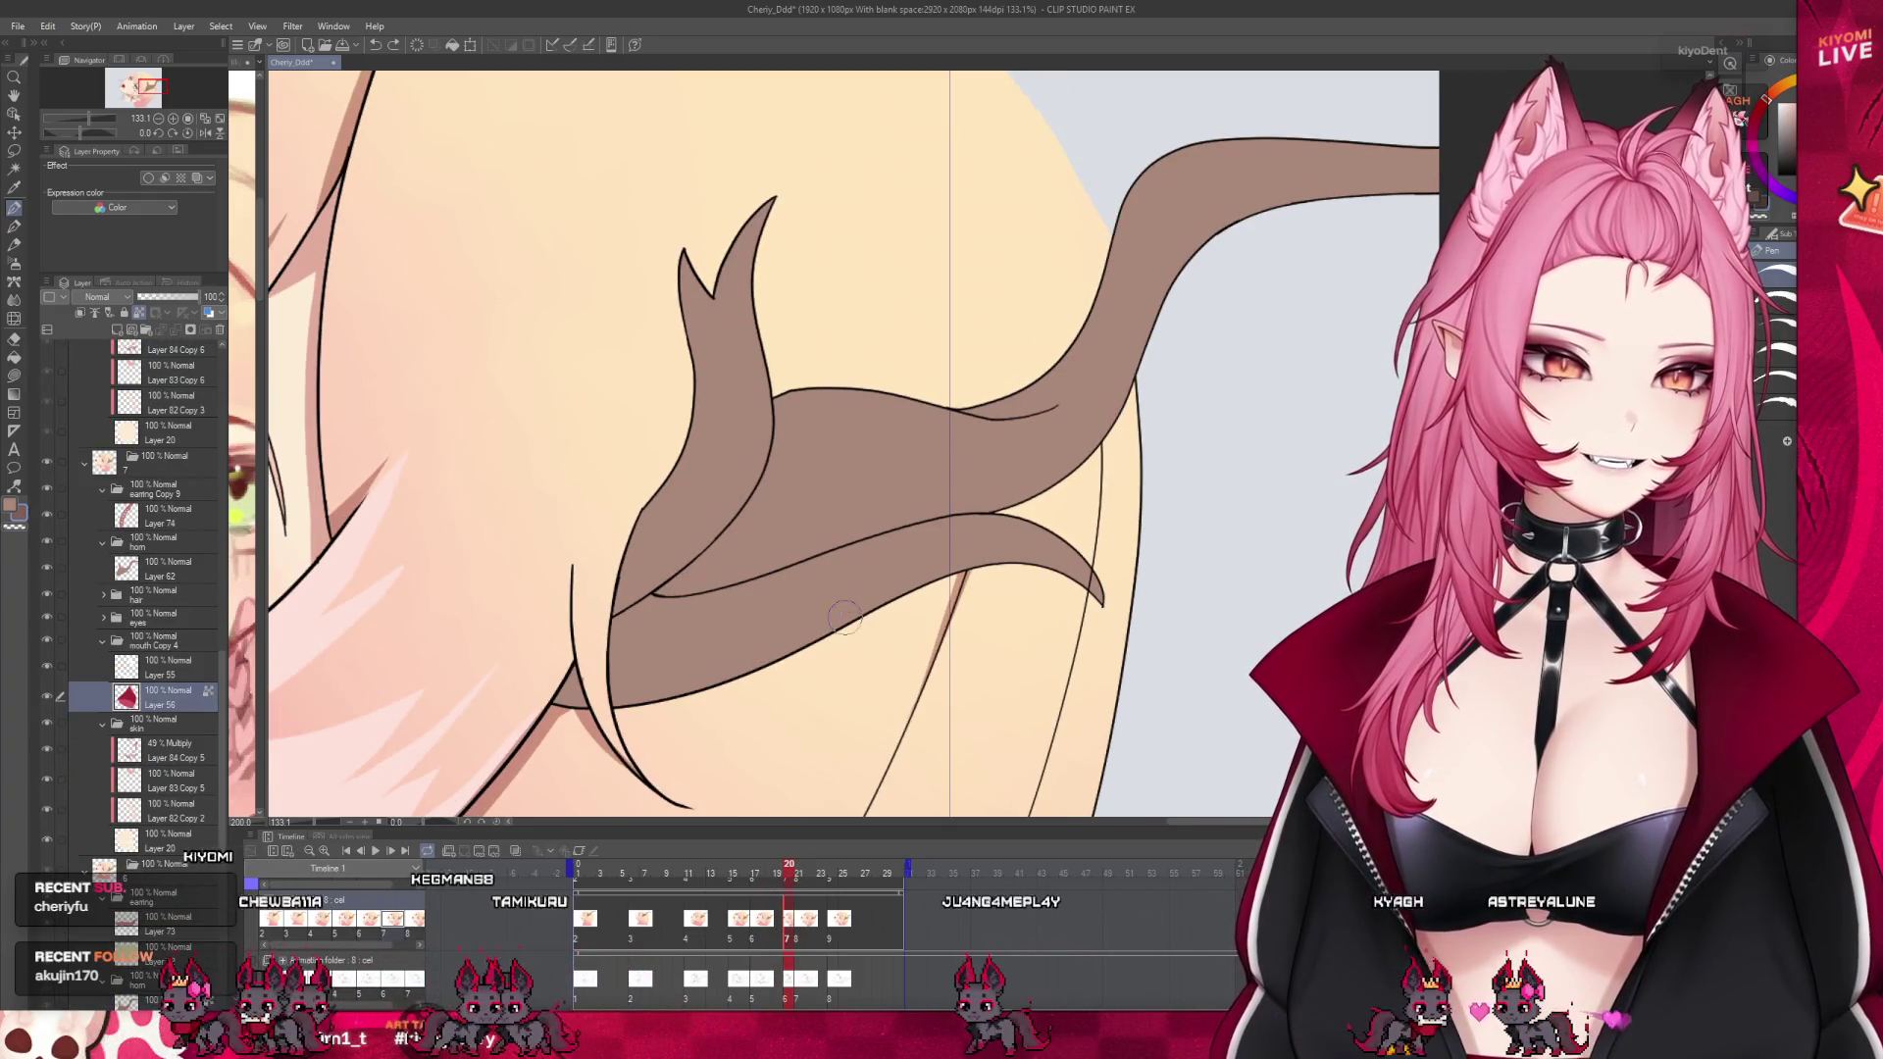
{"action": "scroll", "coordinate": [804, 603], "scroll_direction": "up", "scroll_amount": 1}
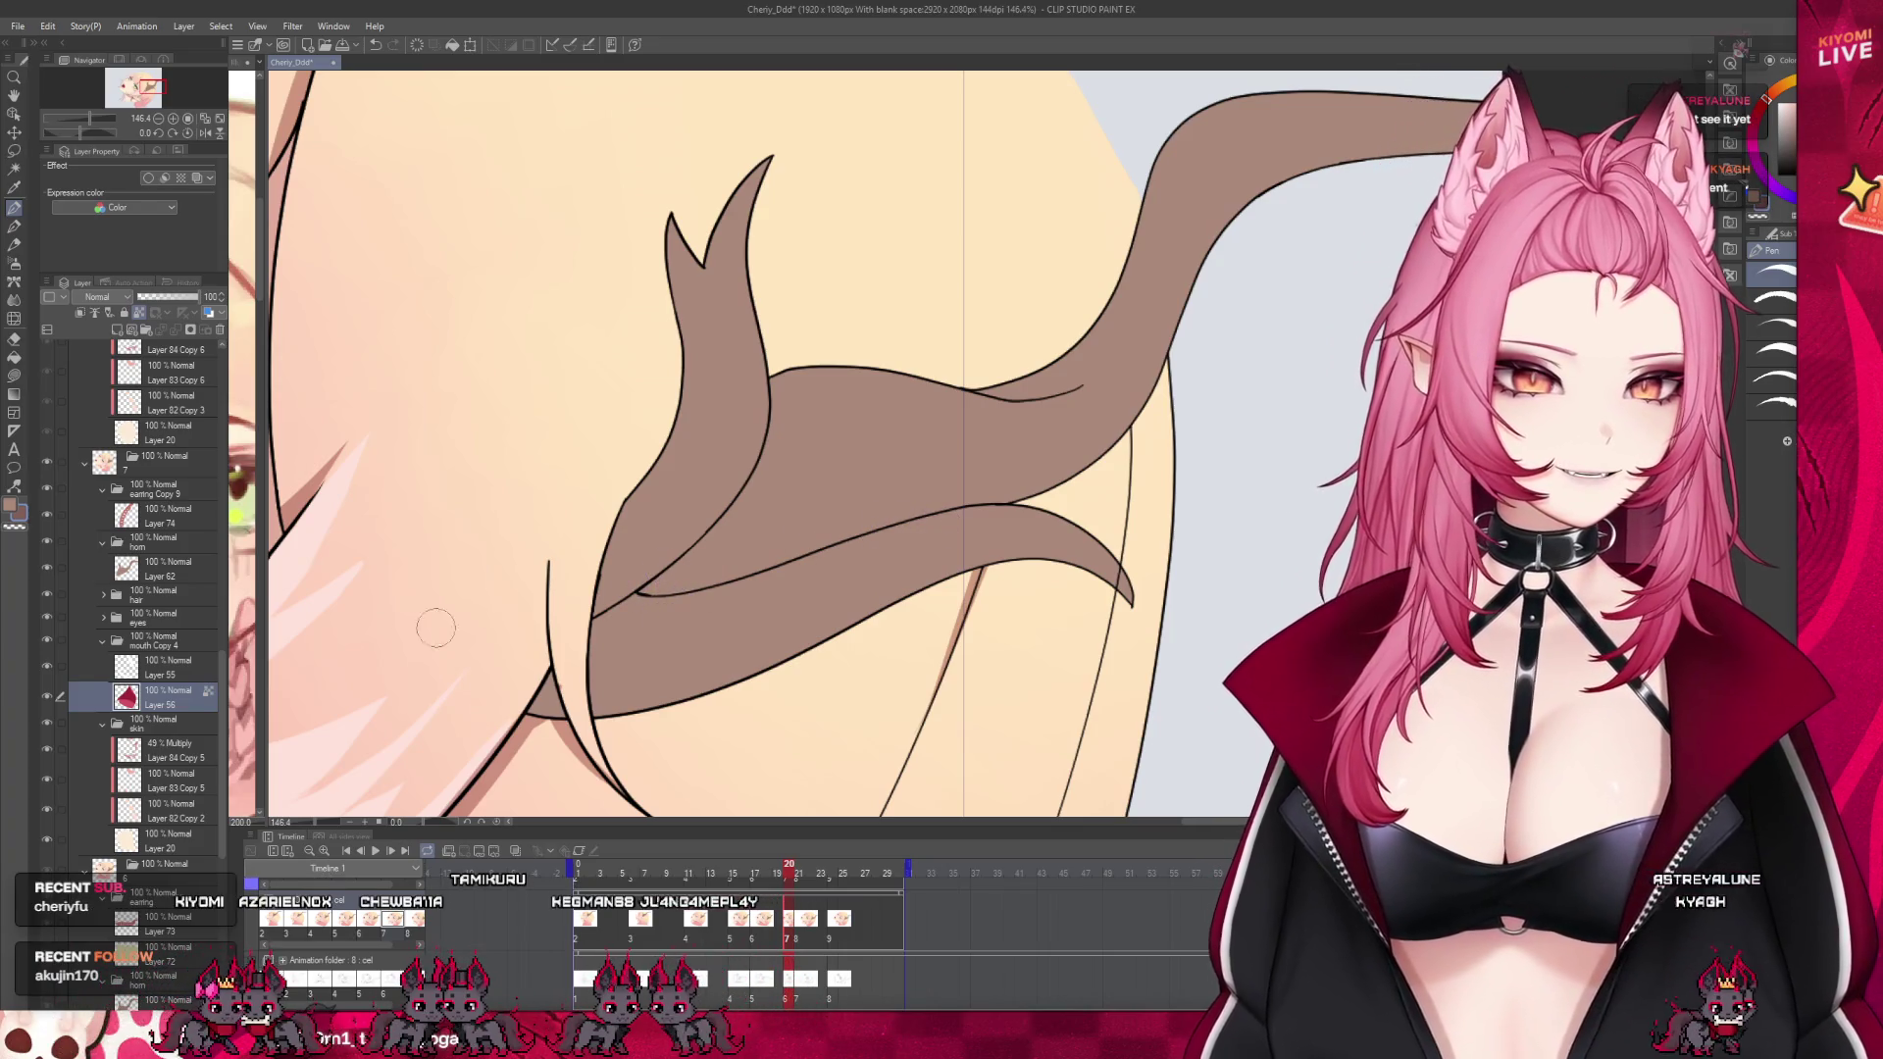
{"action": "left_click", "coordinate": [102, 640]}
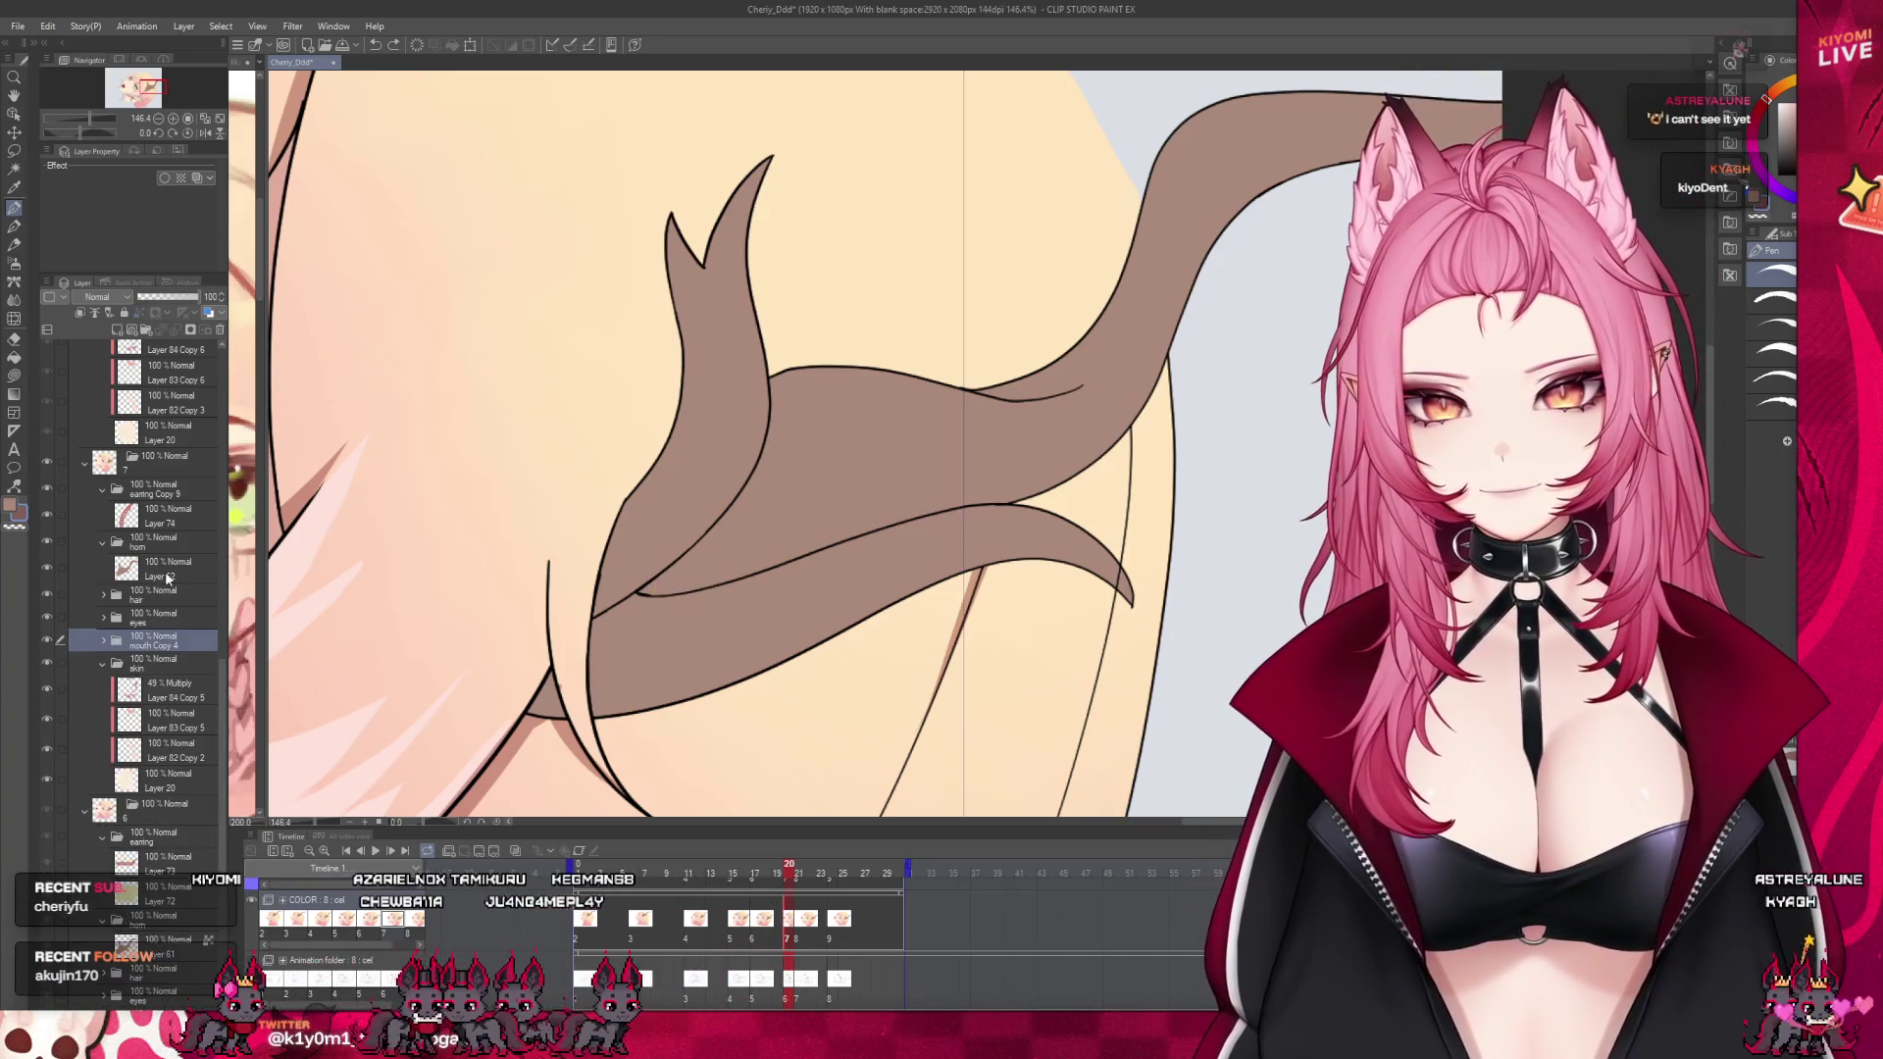
{"action": "left_click", "coordinate": [162, 568]}
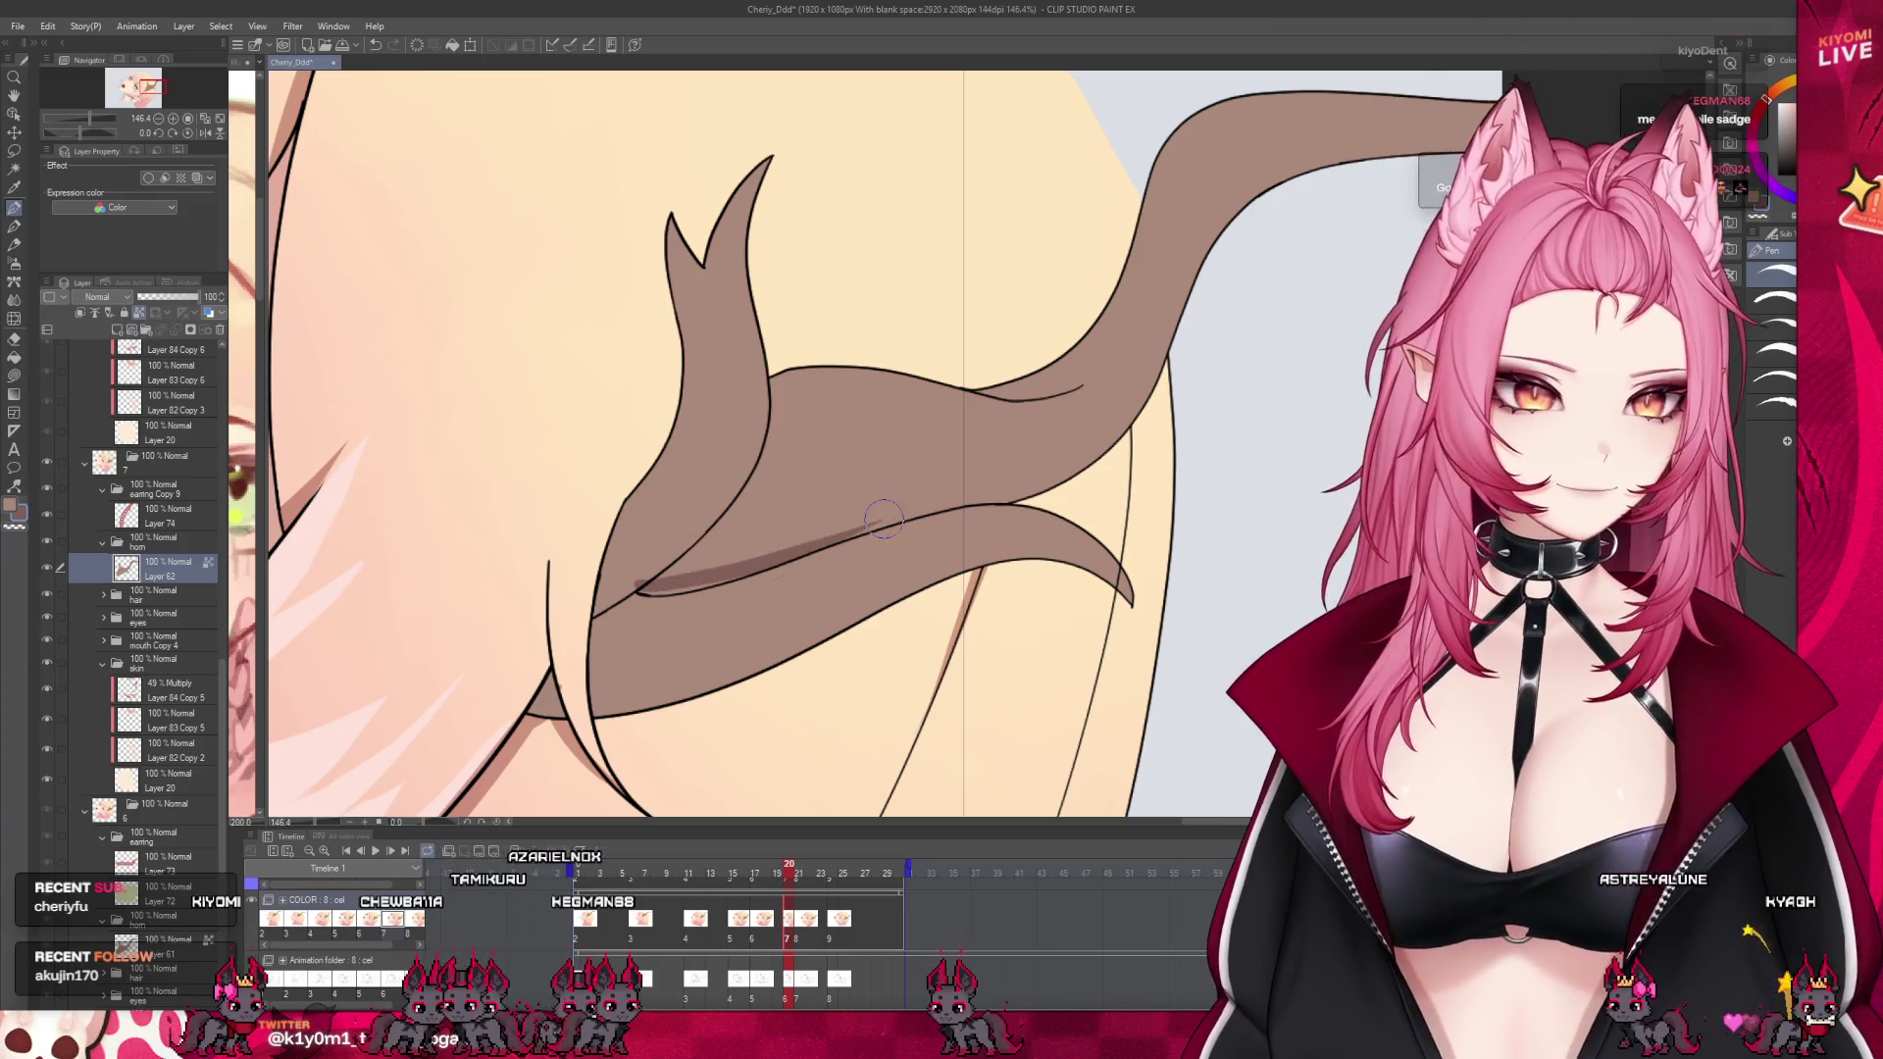
Paint darker brown shading along the horn's lower edge on frame 20 and fill the gap
{"action": "left_click_drag", "start_coordinate": [890, 520], "coordinate": [636, 589]}
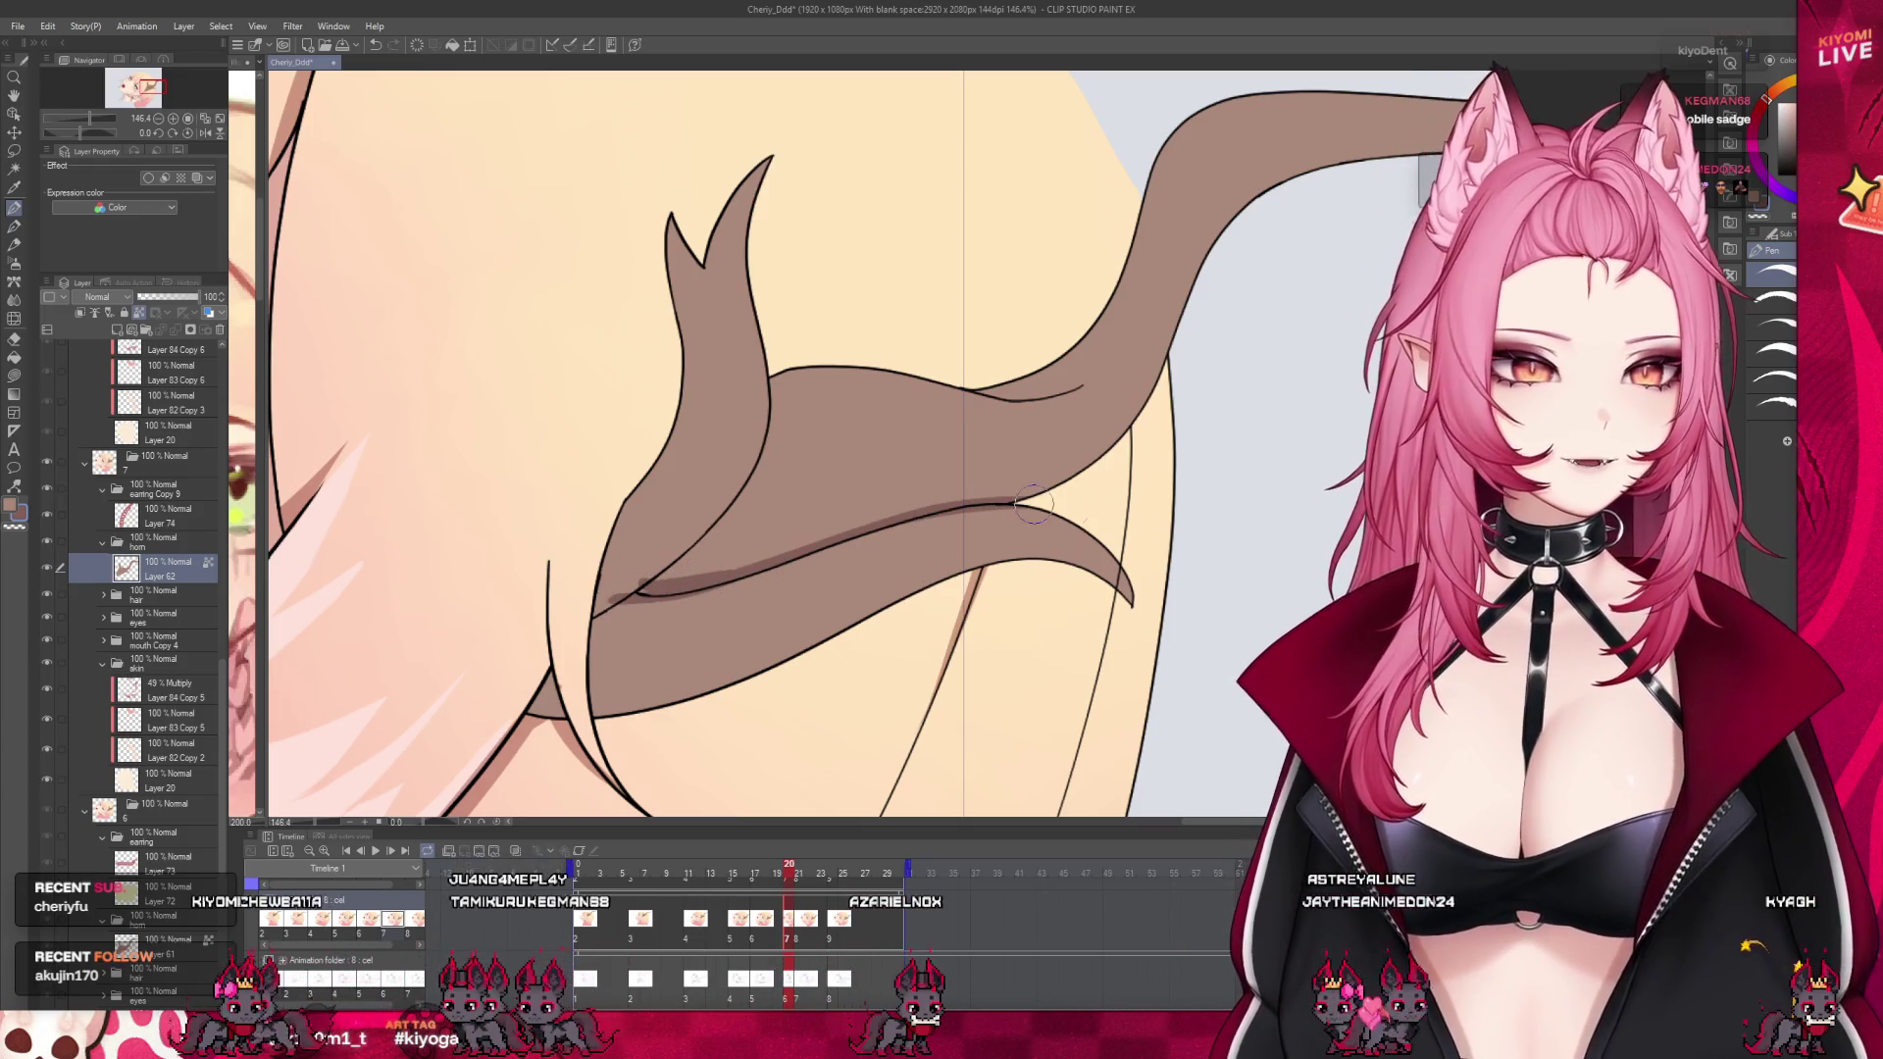
{"action": "left_click_drag", "start_coordinate": [798, 867], "coordinate": [787, 850]}
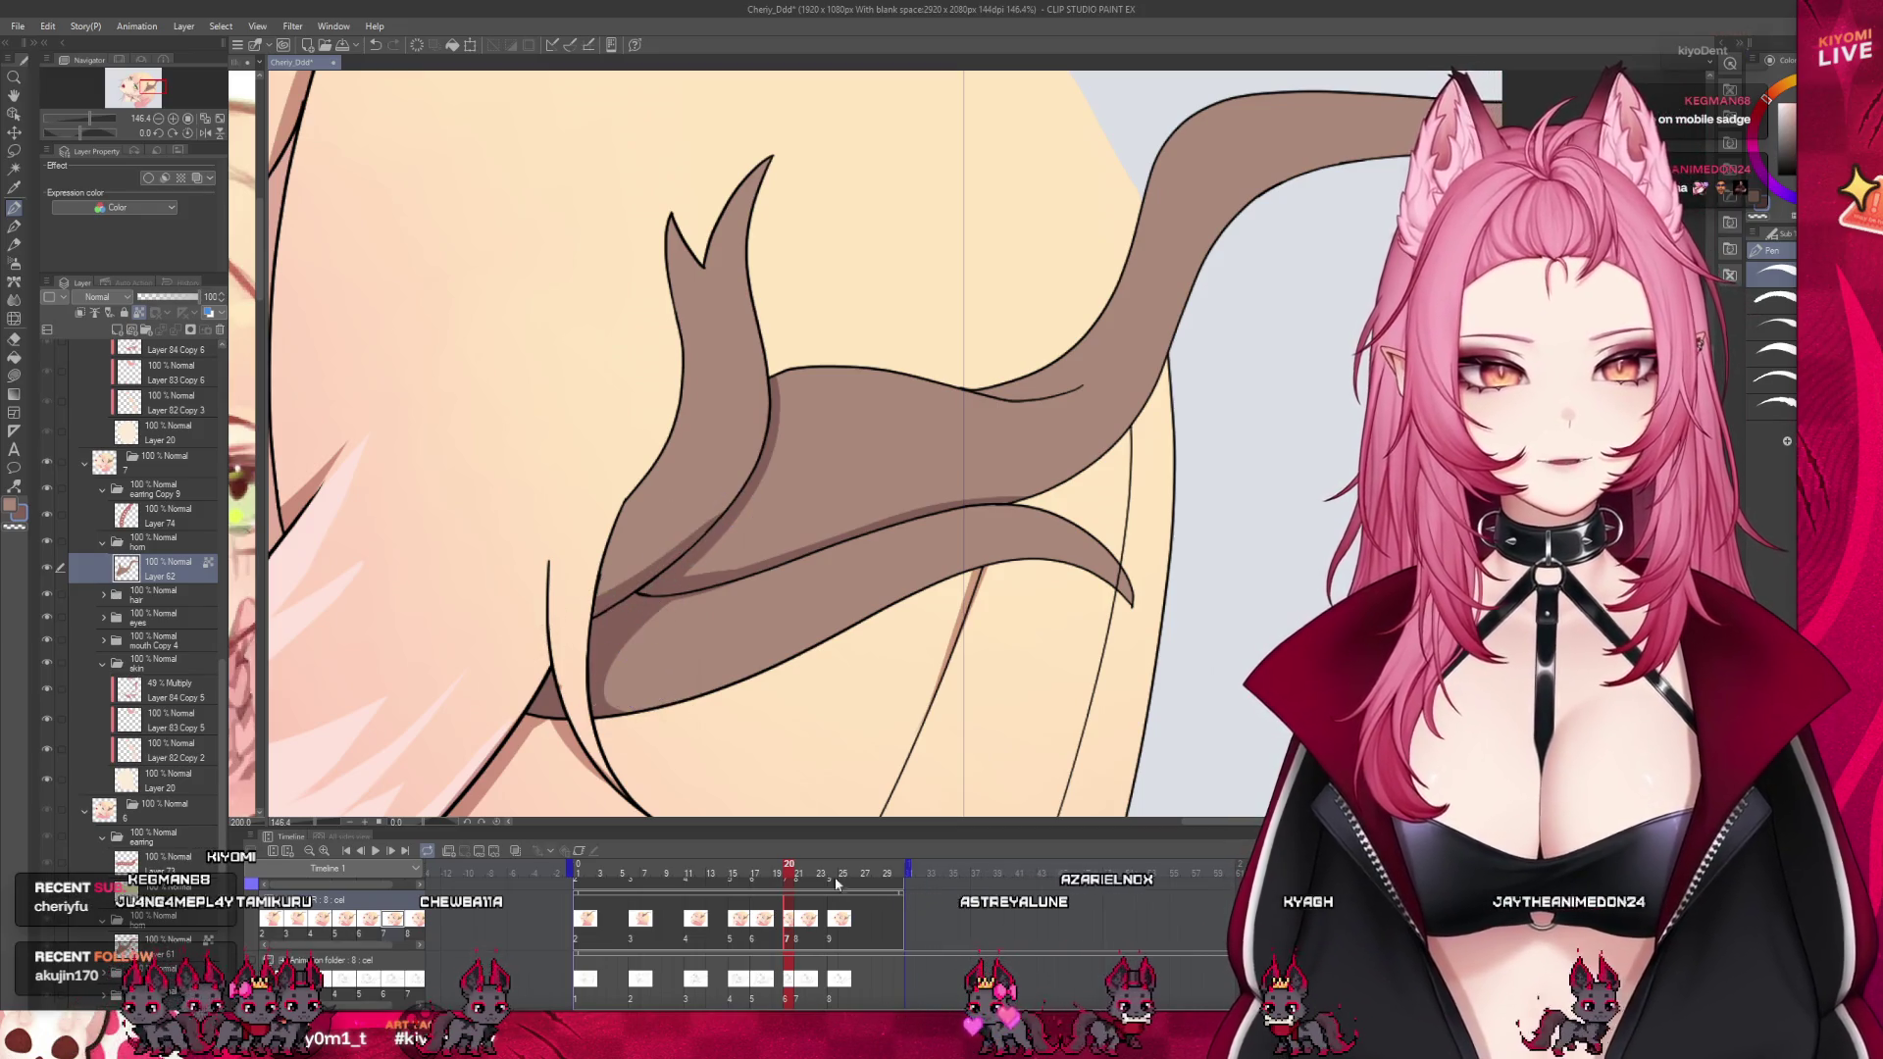
{"action": "key", "text": "ctrl+z"}
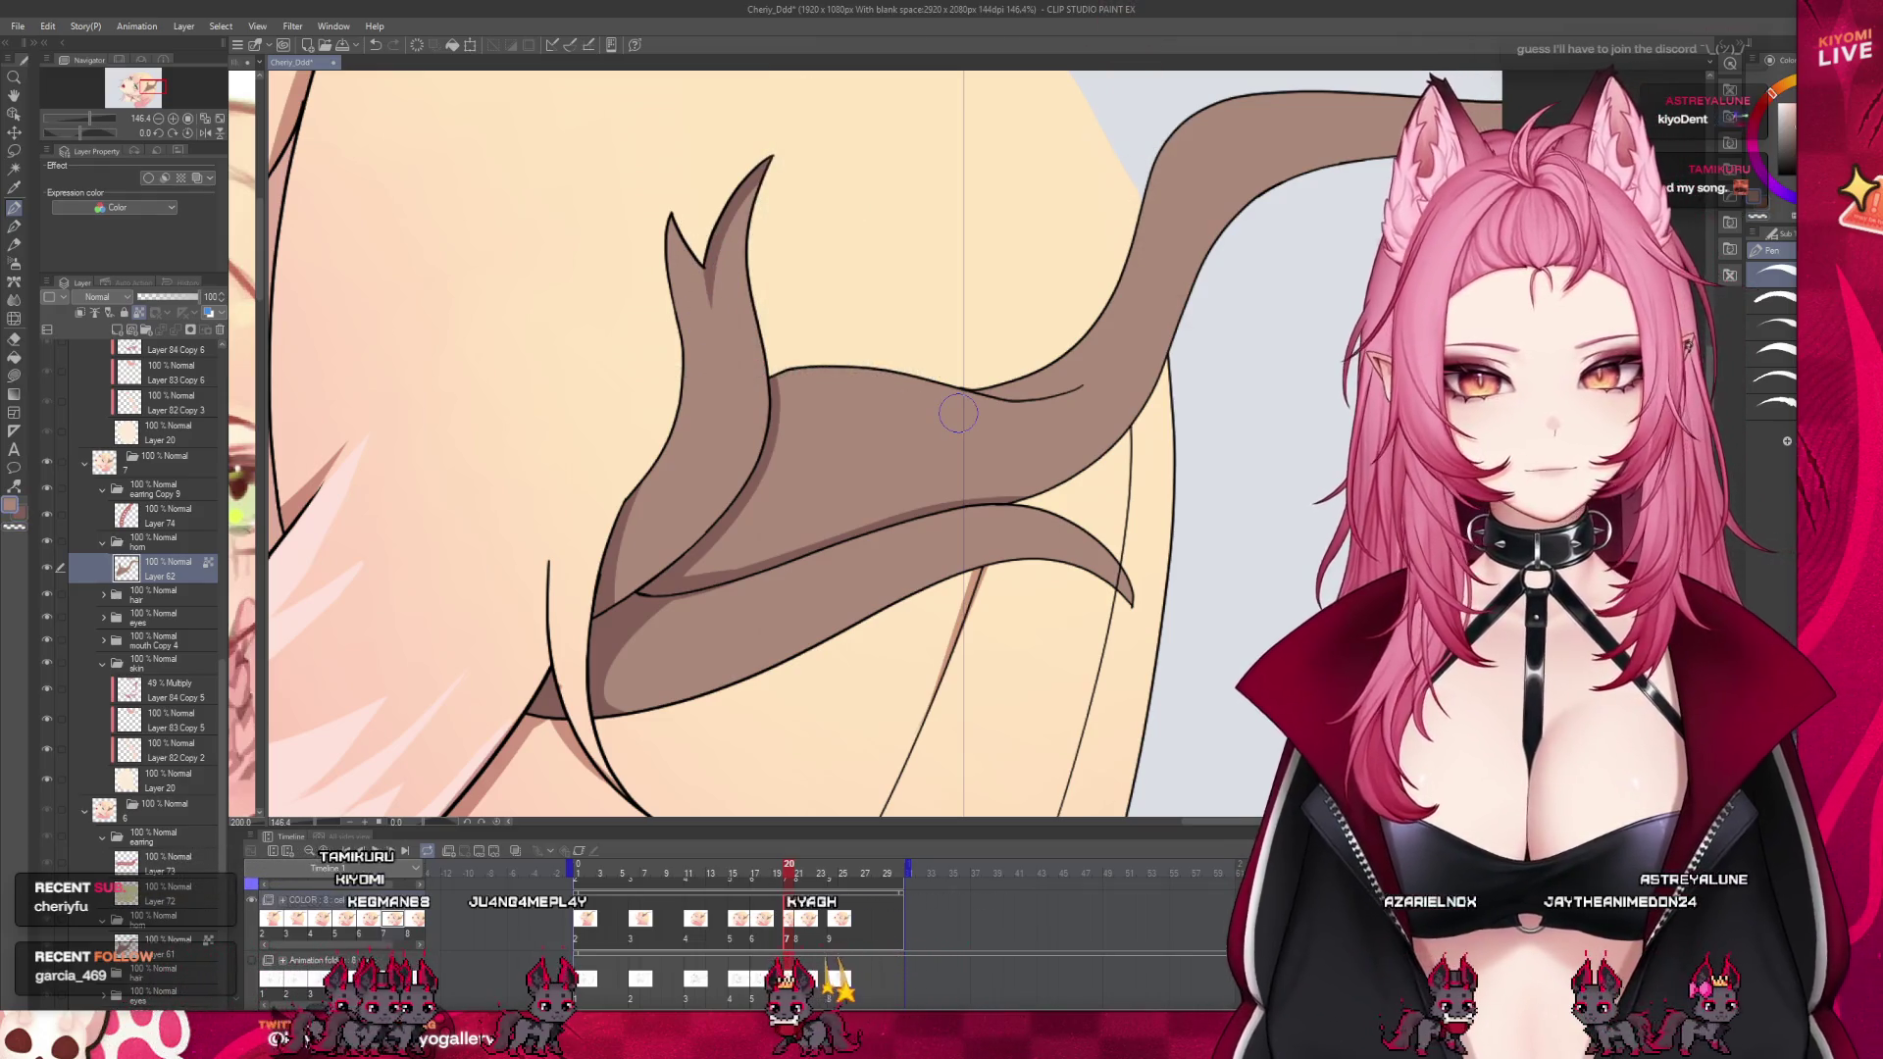
{"action": "scroll", "coordinate": [946, 412], "scroll_direction": "down", "scroll_amount": 3}
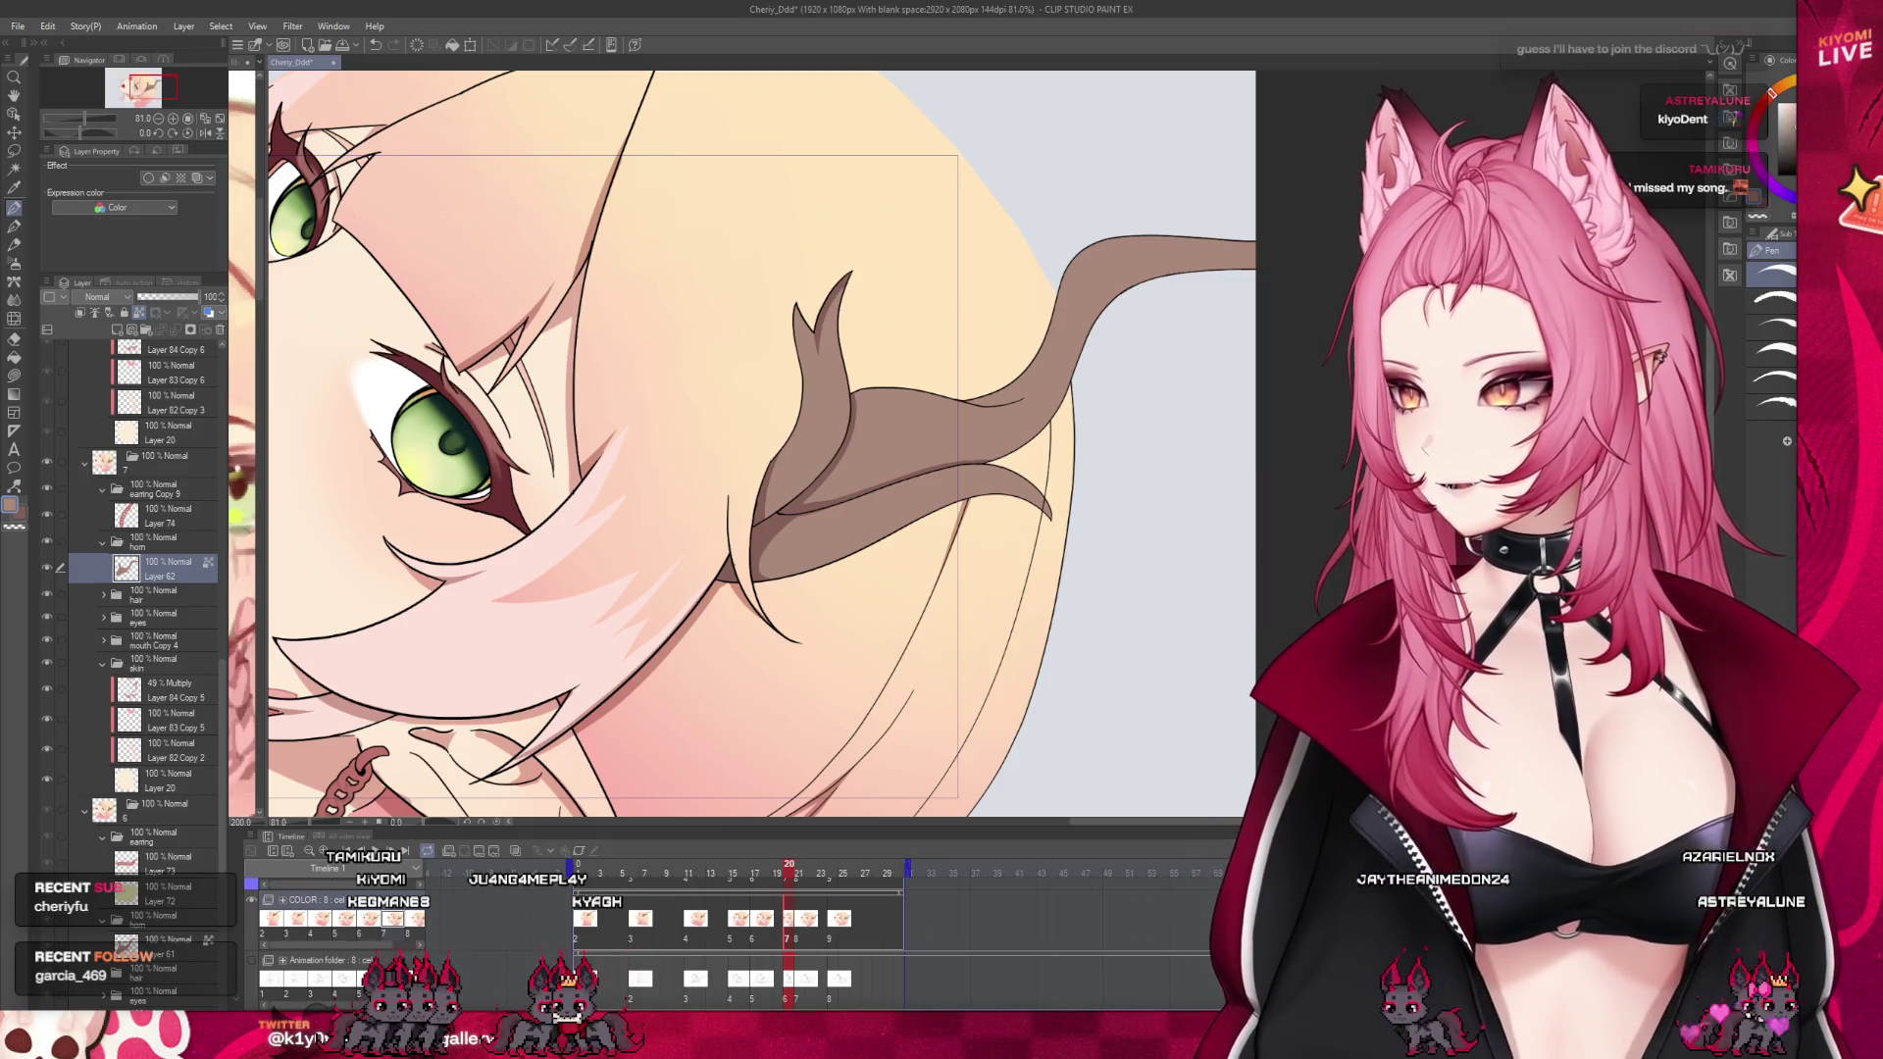
{"action": "scroll", "coordinate": [792, 423], "scroll_direction": "up", "scroll_amount": 1}
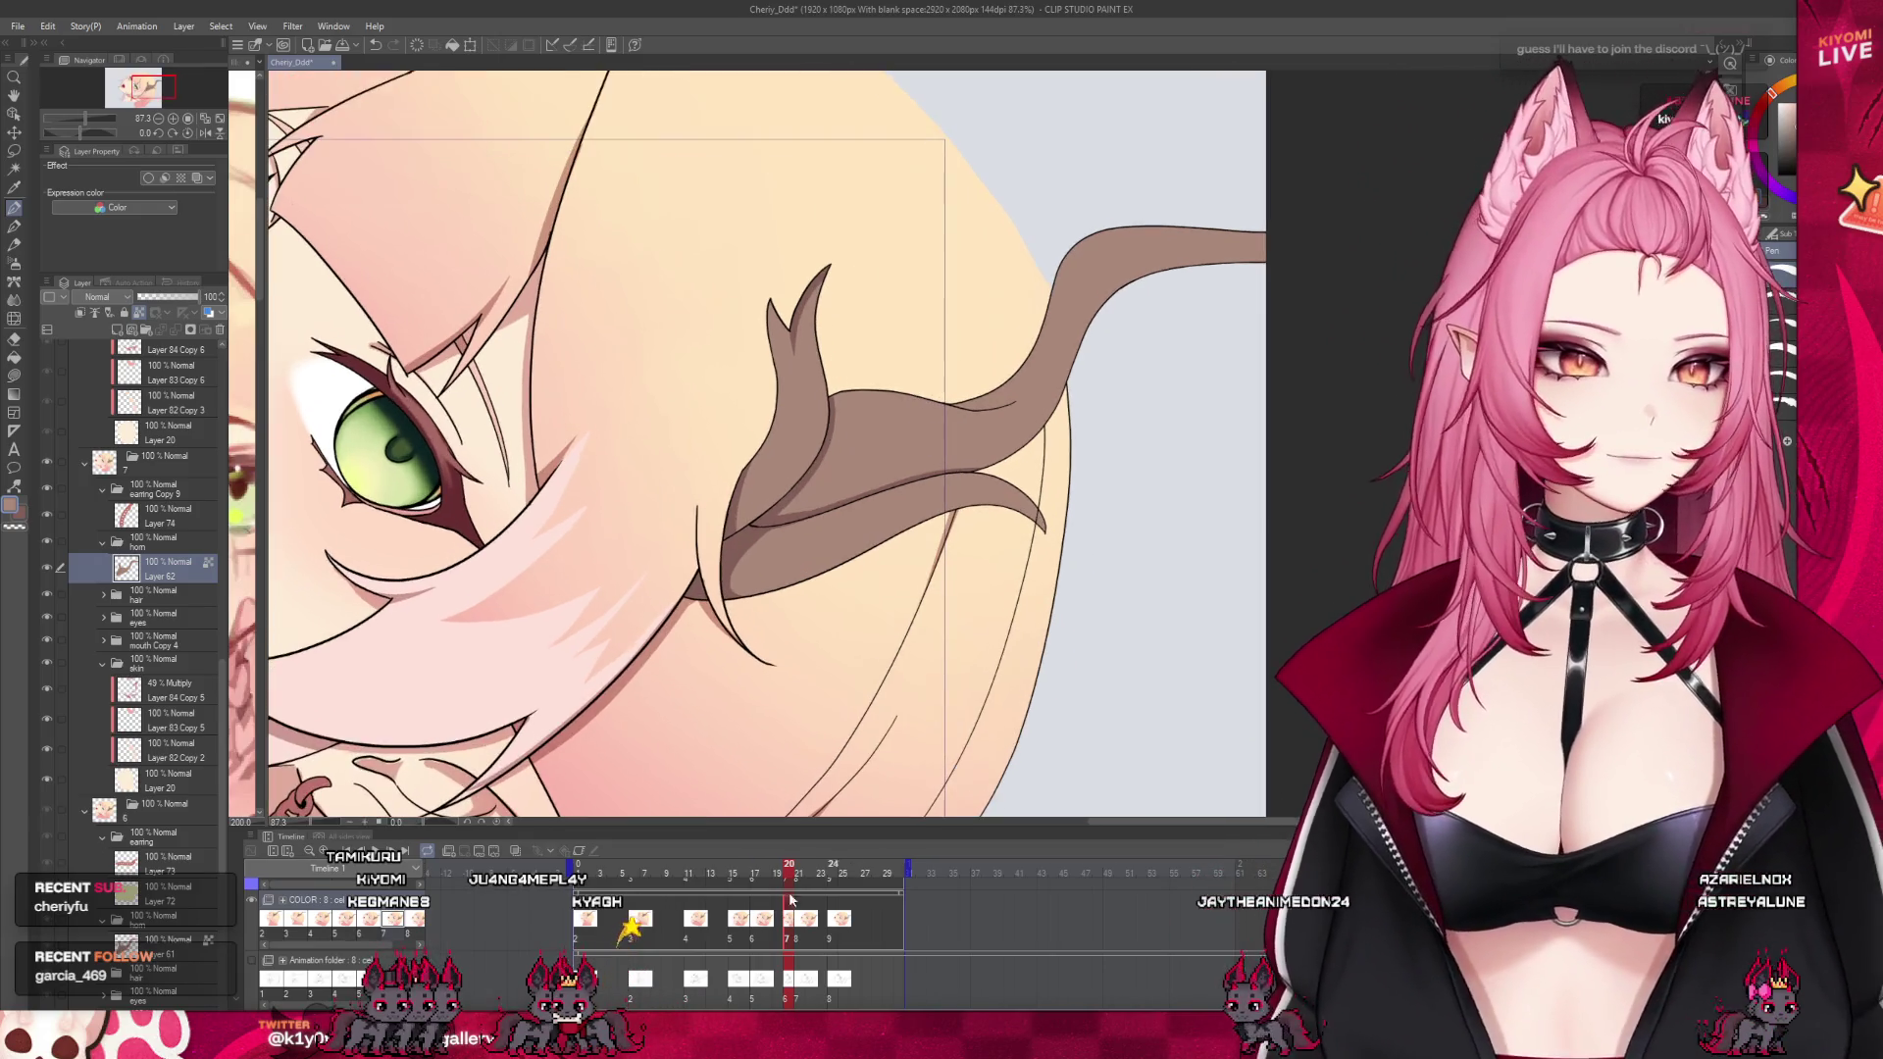
{"action": "left_click_drag", "start_coordinate": [785, 876], "coordinate": [789, 876]}
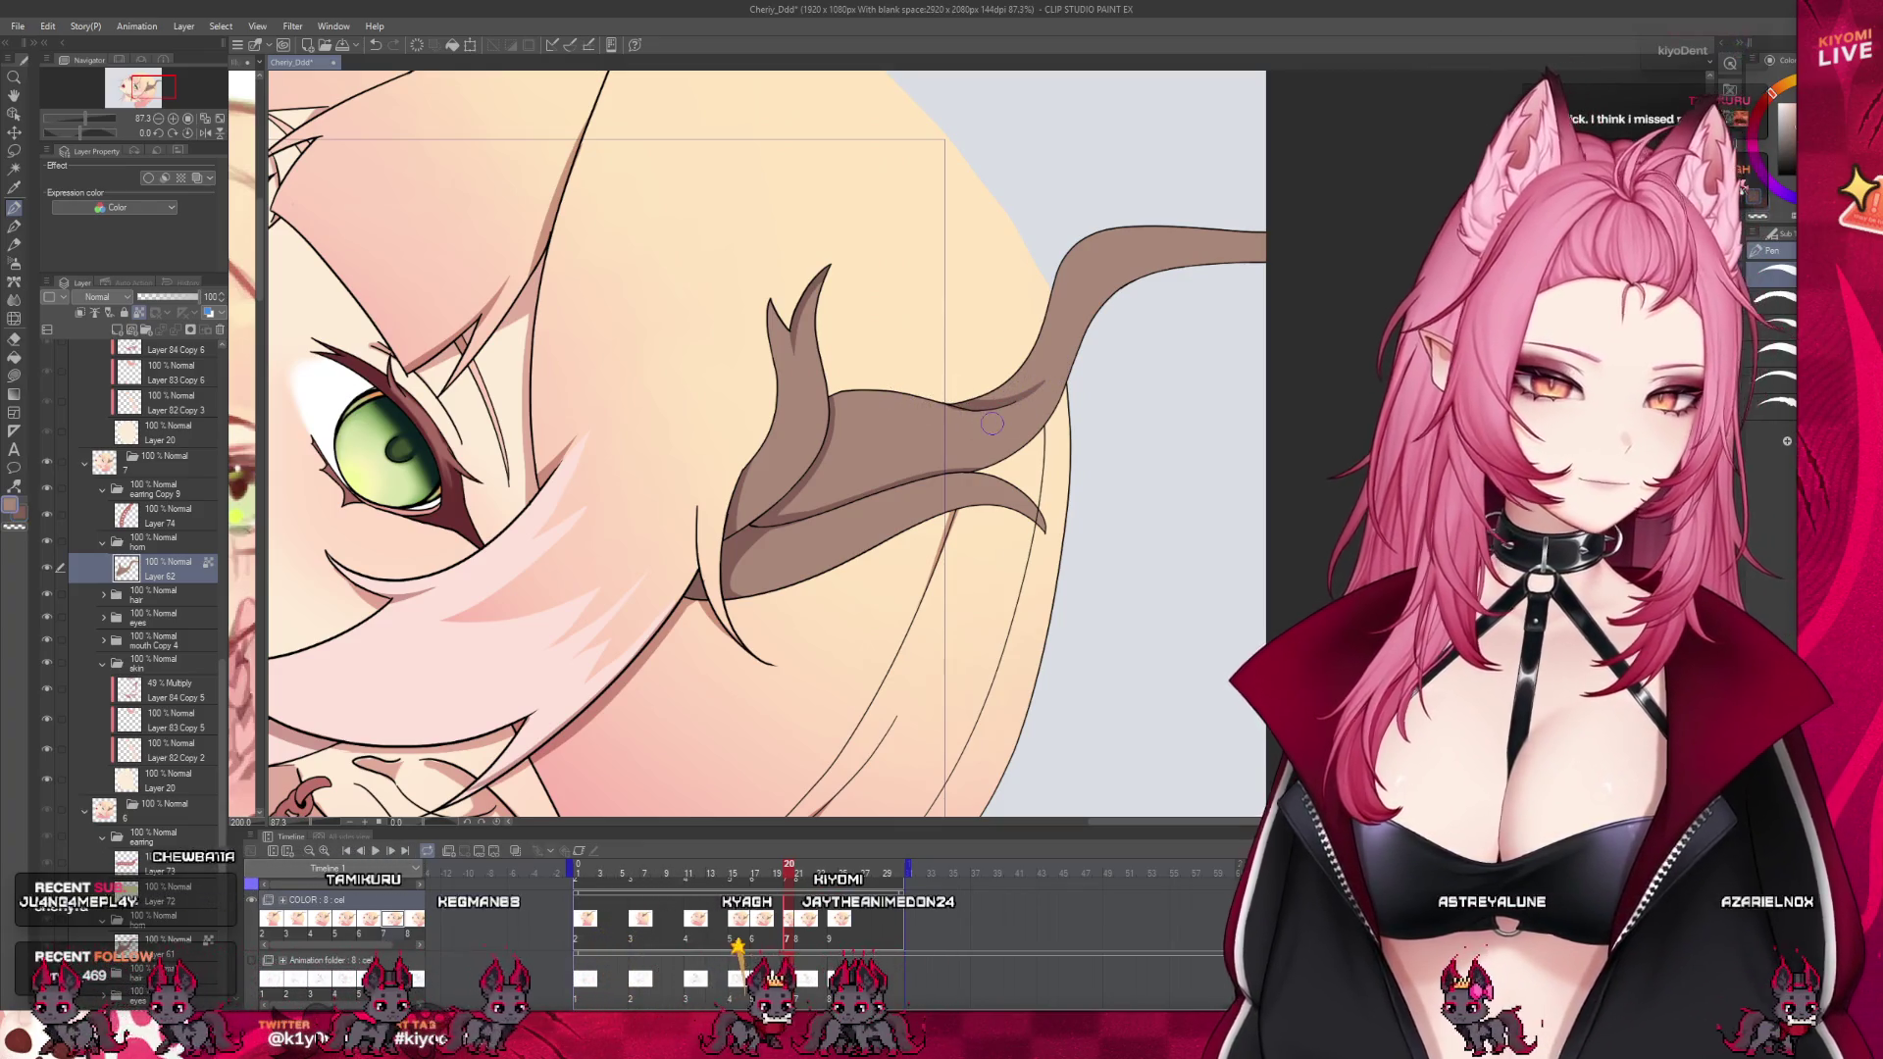
{"action": "scroll", "coordinate": [1011, 358], "scroll_direction": "down", "scroll_amount": 2}
{"action": "scroll", "coordinate": [941, 392], "scroll_direction": "down", "scroll_amount": 2}
{"action": "scroll", "coordinate": [873, 422], "scroll_direction": "down", "scroll_amount": 1}
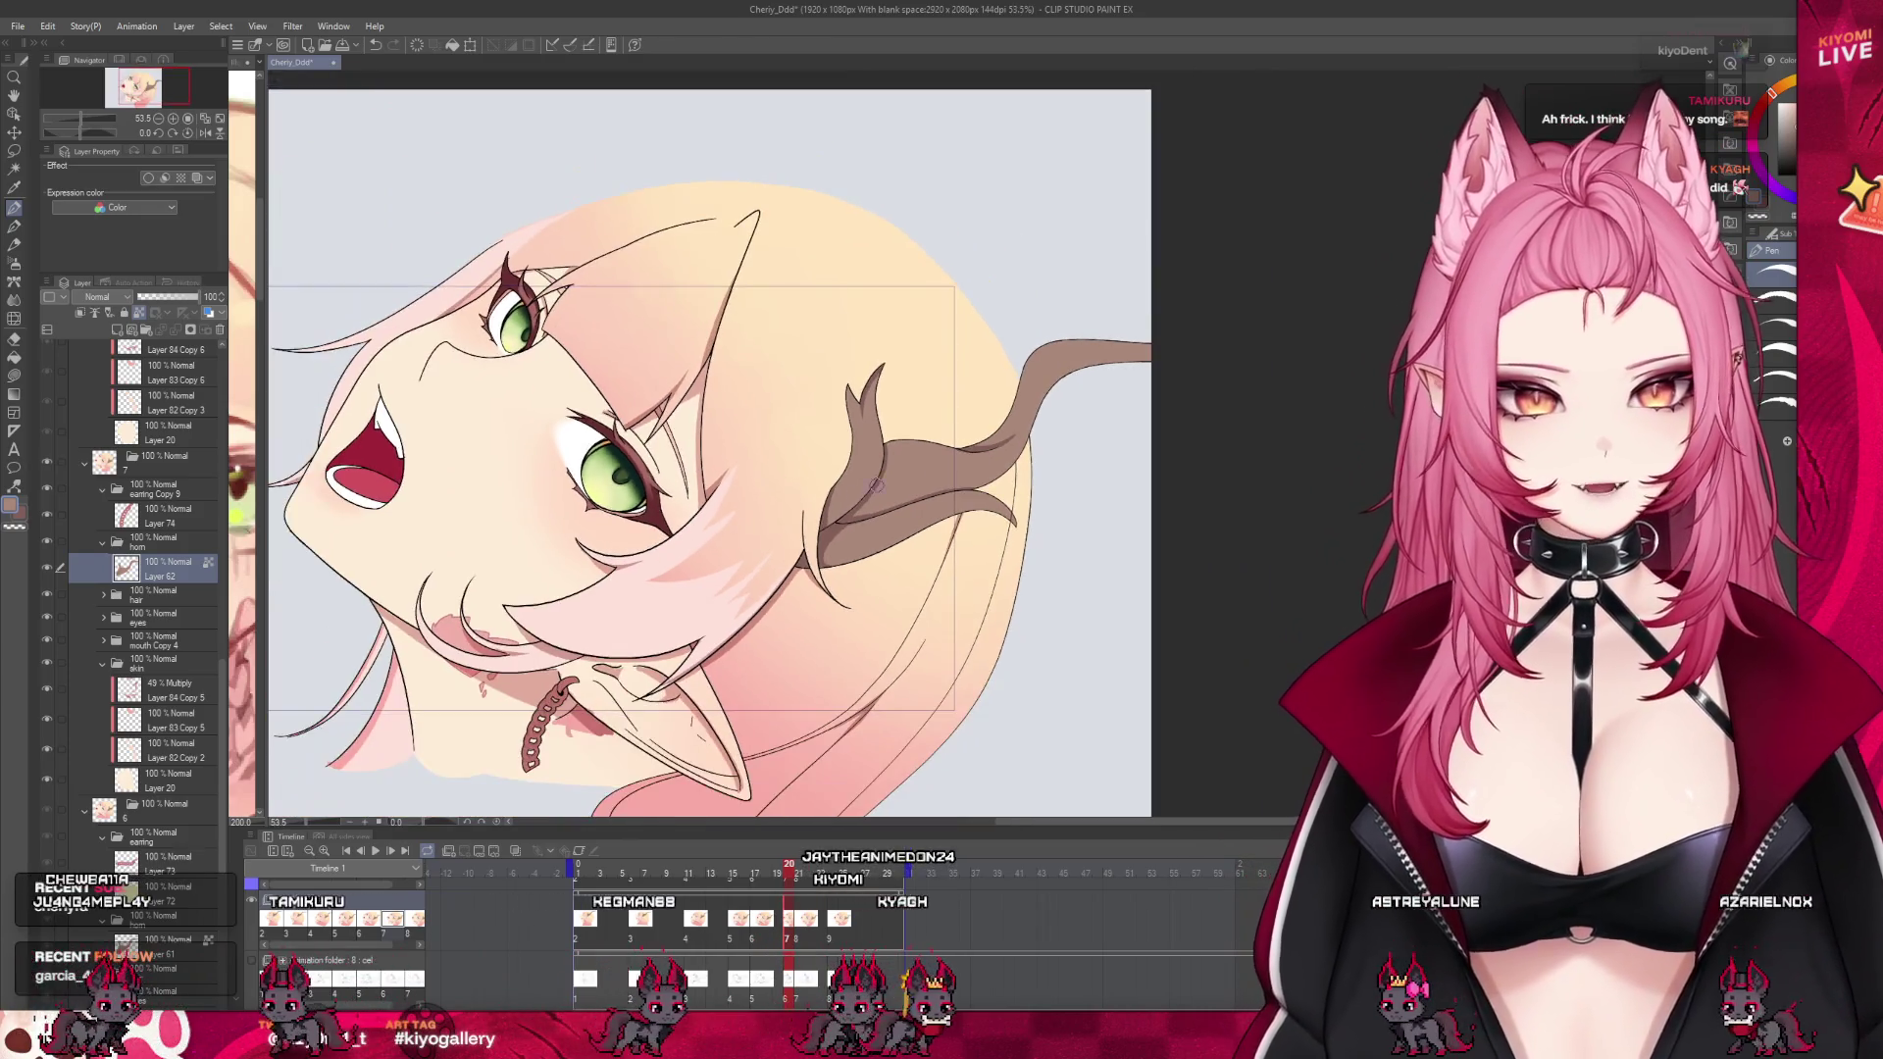
{"action": "scroll", "coordinate": [745, 487], "scroll_direction": "down", "scroll_amount": 2}
{"action": "scroll", "coordinate": [811, 468], "scroll_direction": "up", "scroll_amount": 1}
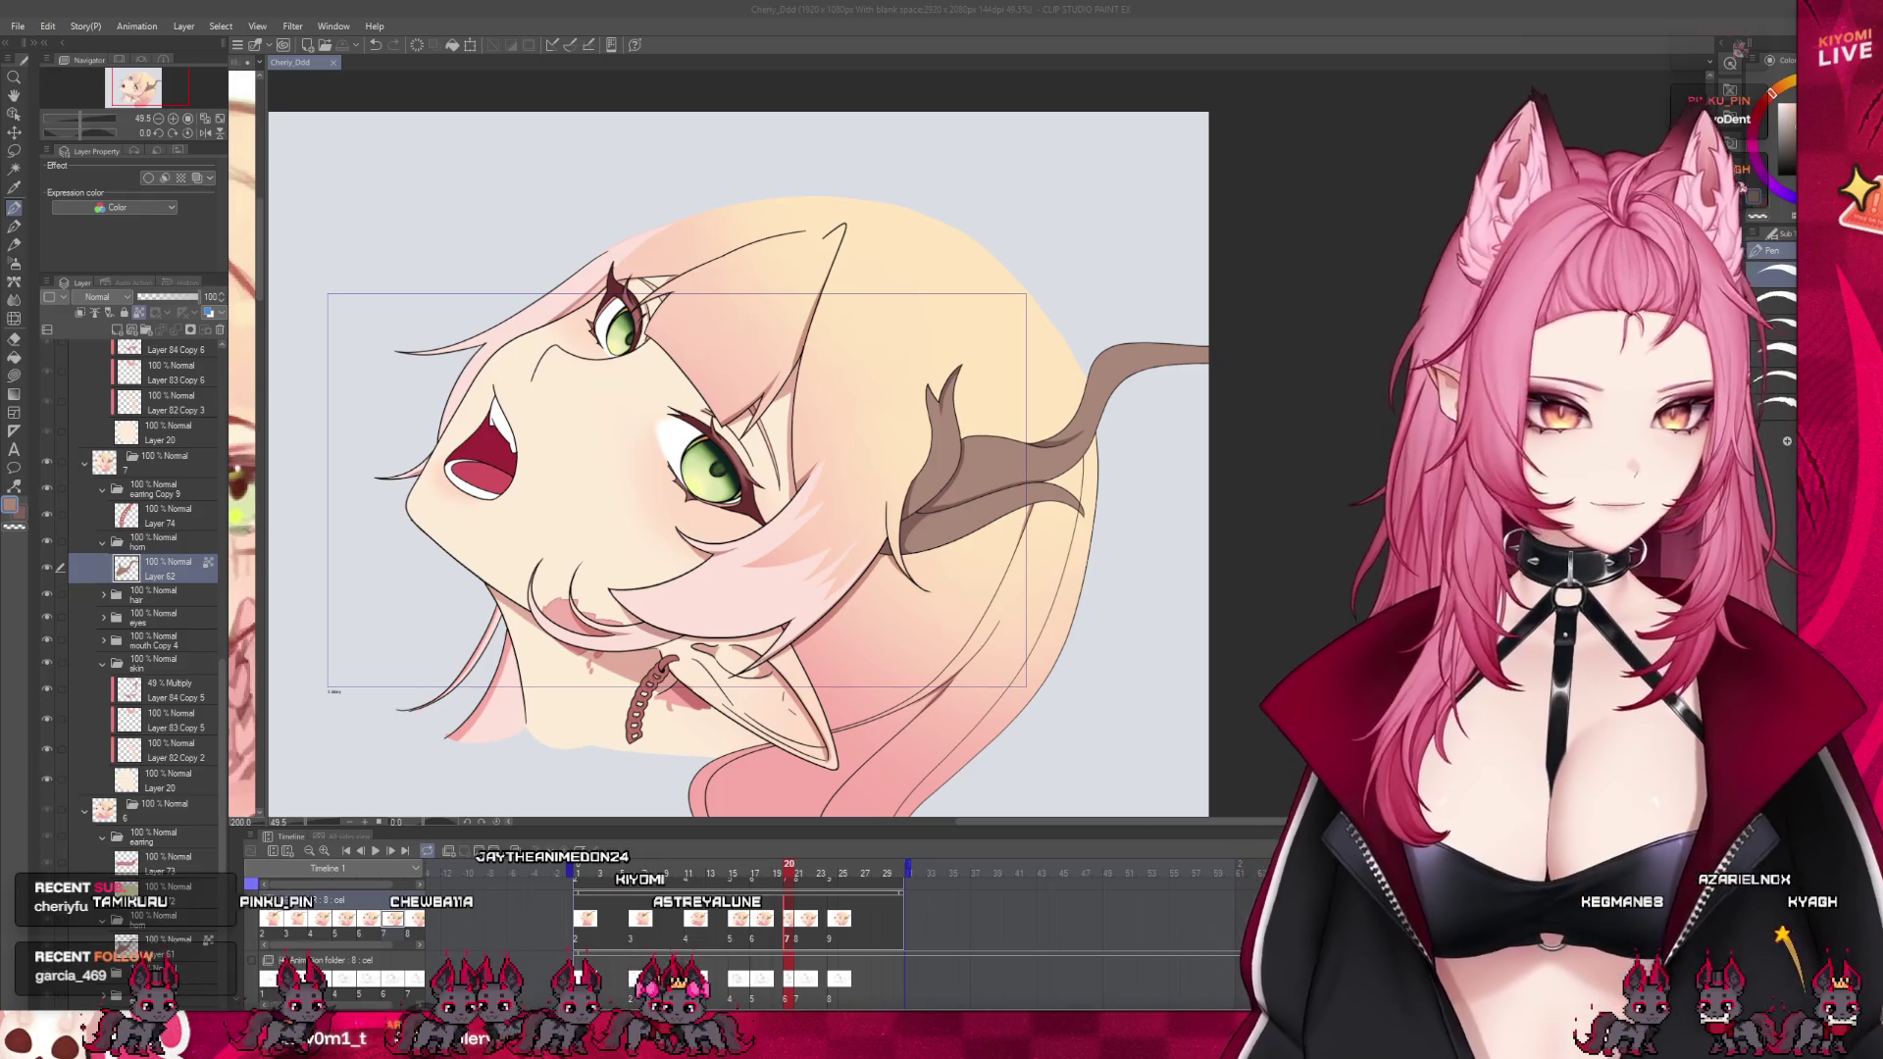
{"action": "scroll", "coordinate": [910, 569], "scroll_direction": "up", "scroll_amount": 1}
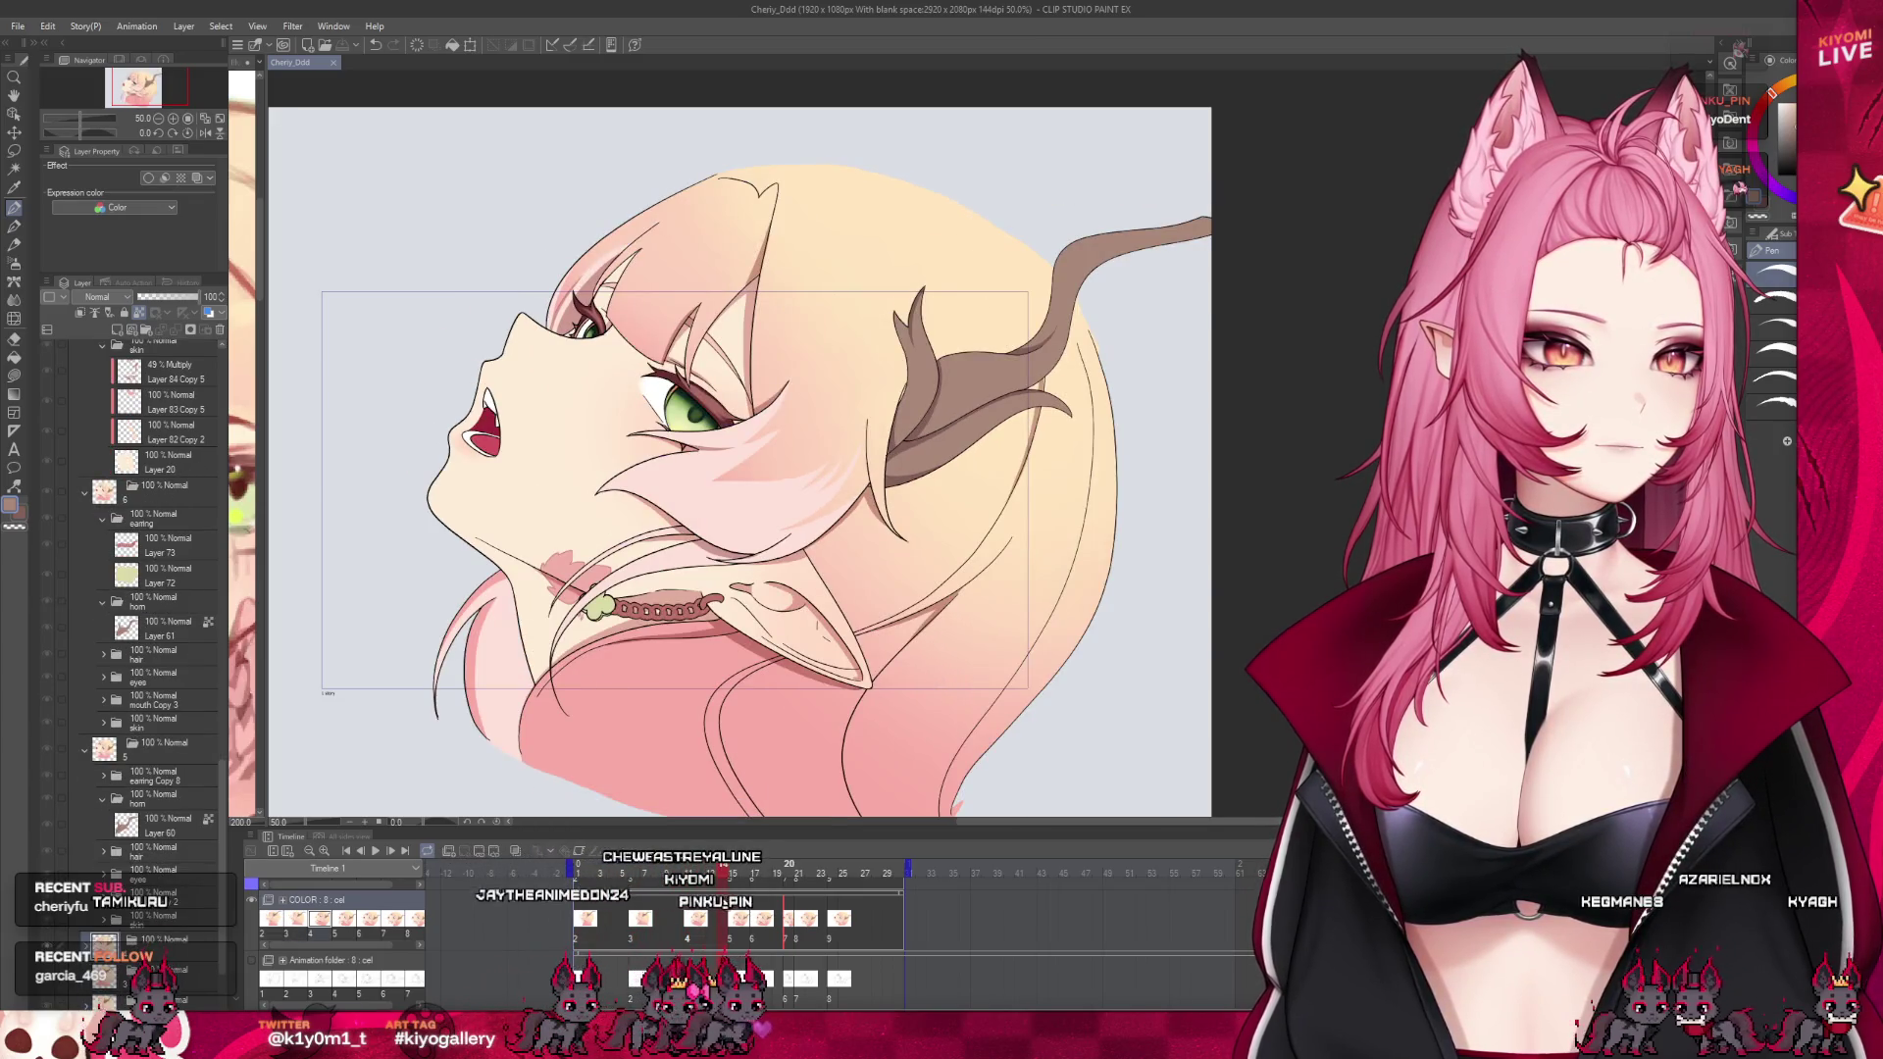
Stop playback and replace Layer 62 Copy in the frame-8 folder with a fresh duplicate
{"action": "left_click", "coordinate": [788, 919]}
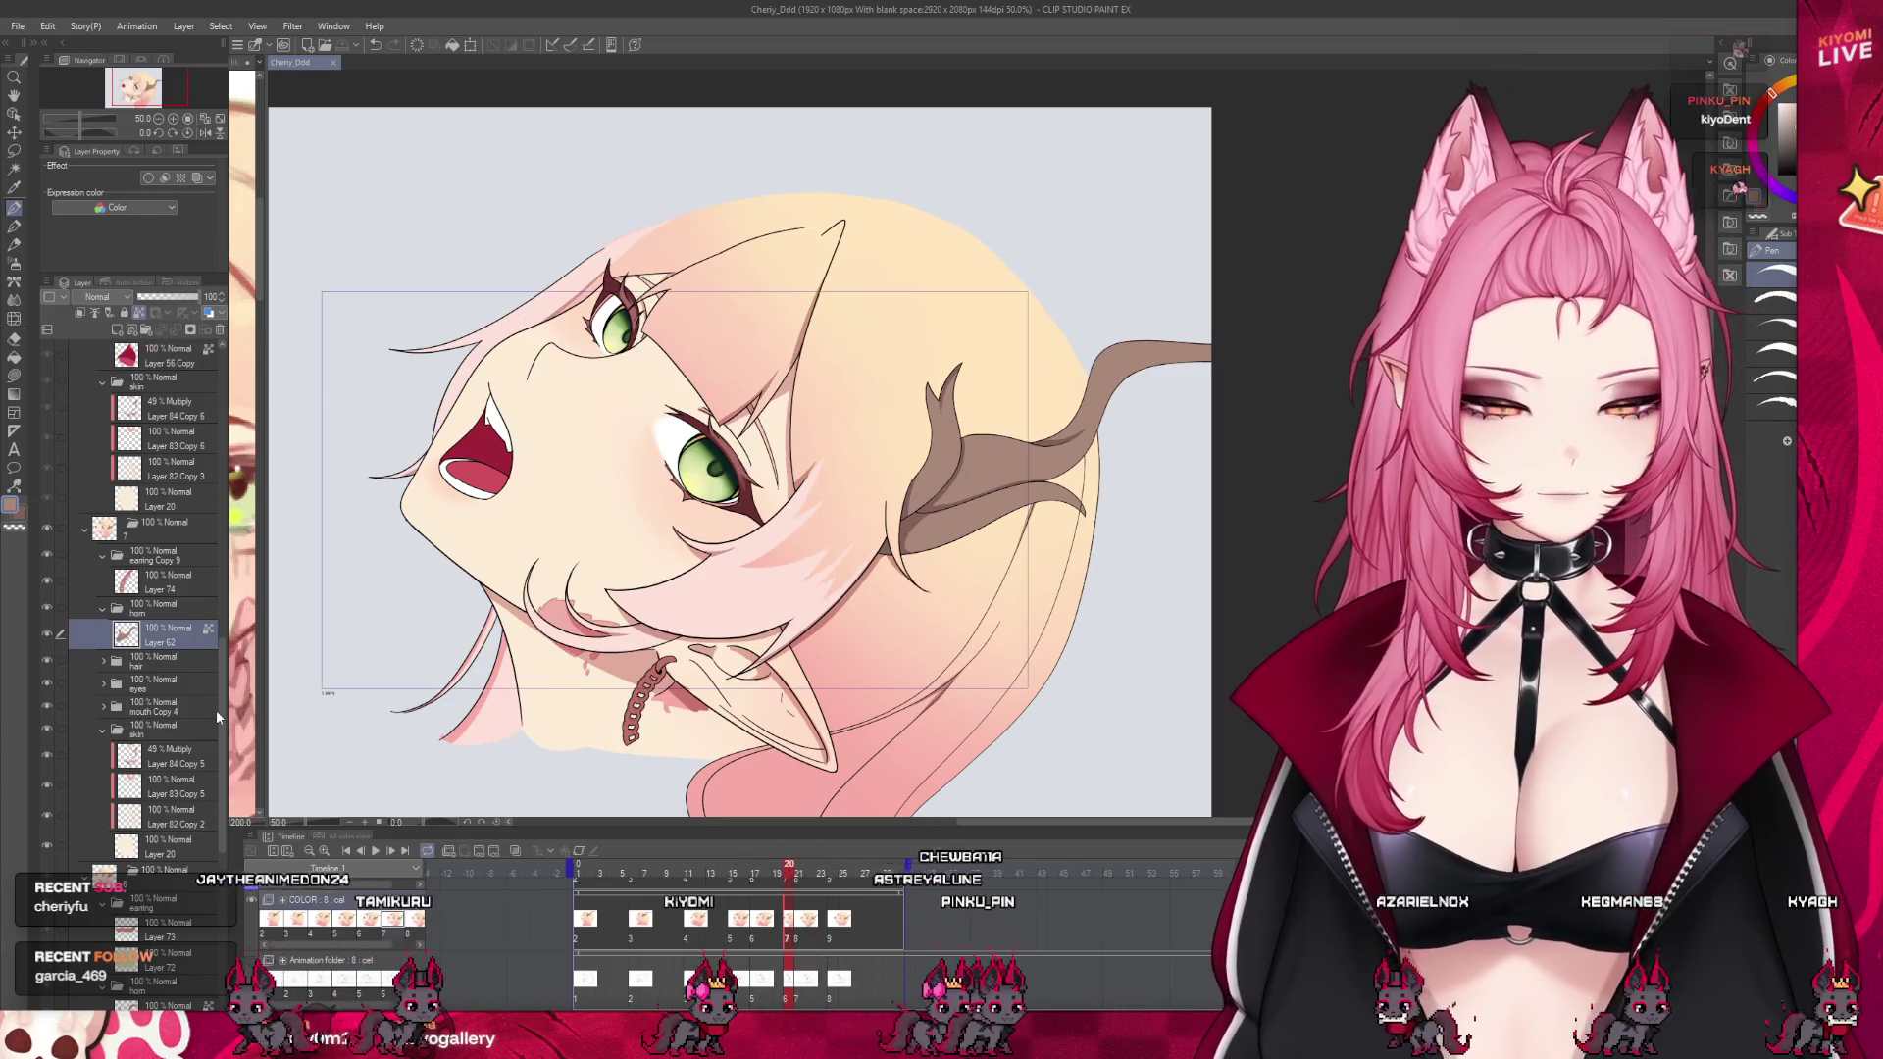
{"action": "scroll", "coordinate": [173, 549], "scroll_direction": "up", "scroll_amount": 4}
{"action": "left_click", "coordinate": [173, 496]}
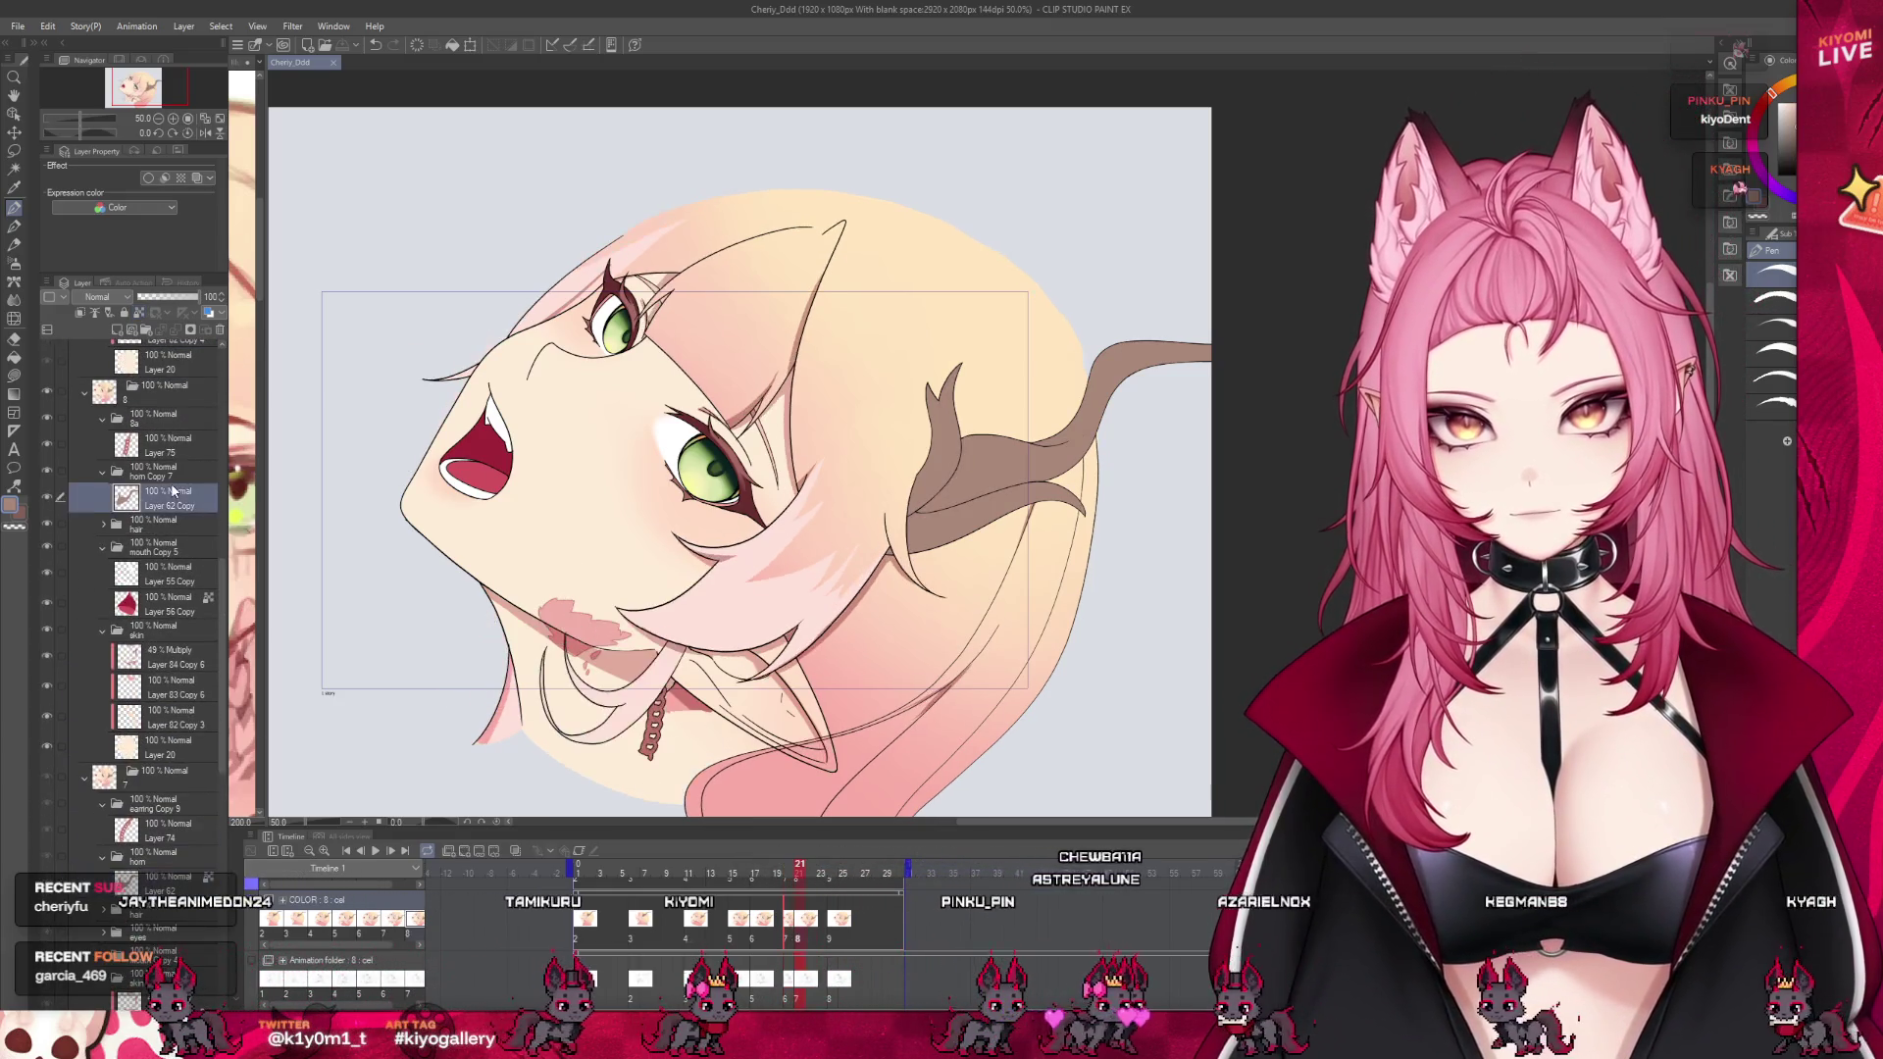
{"action": "key", "text": "ctrl+j"}
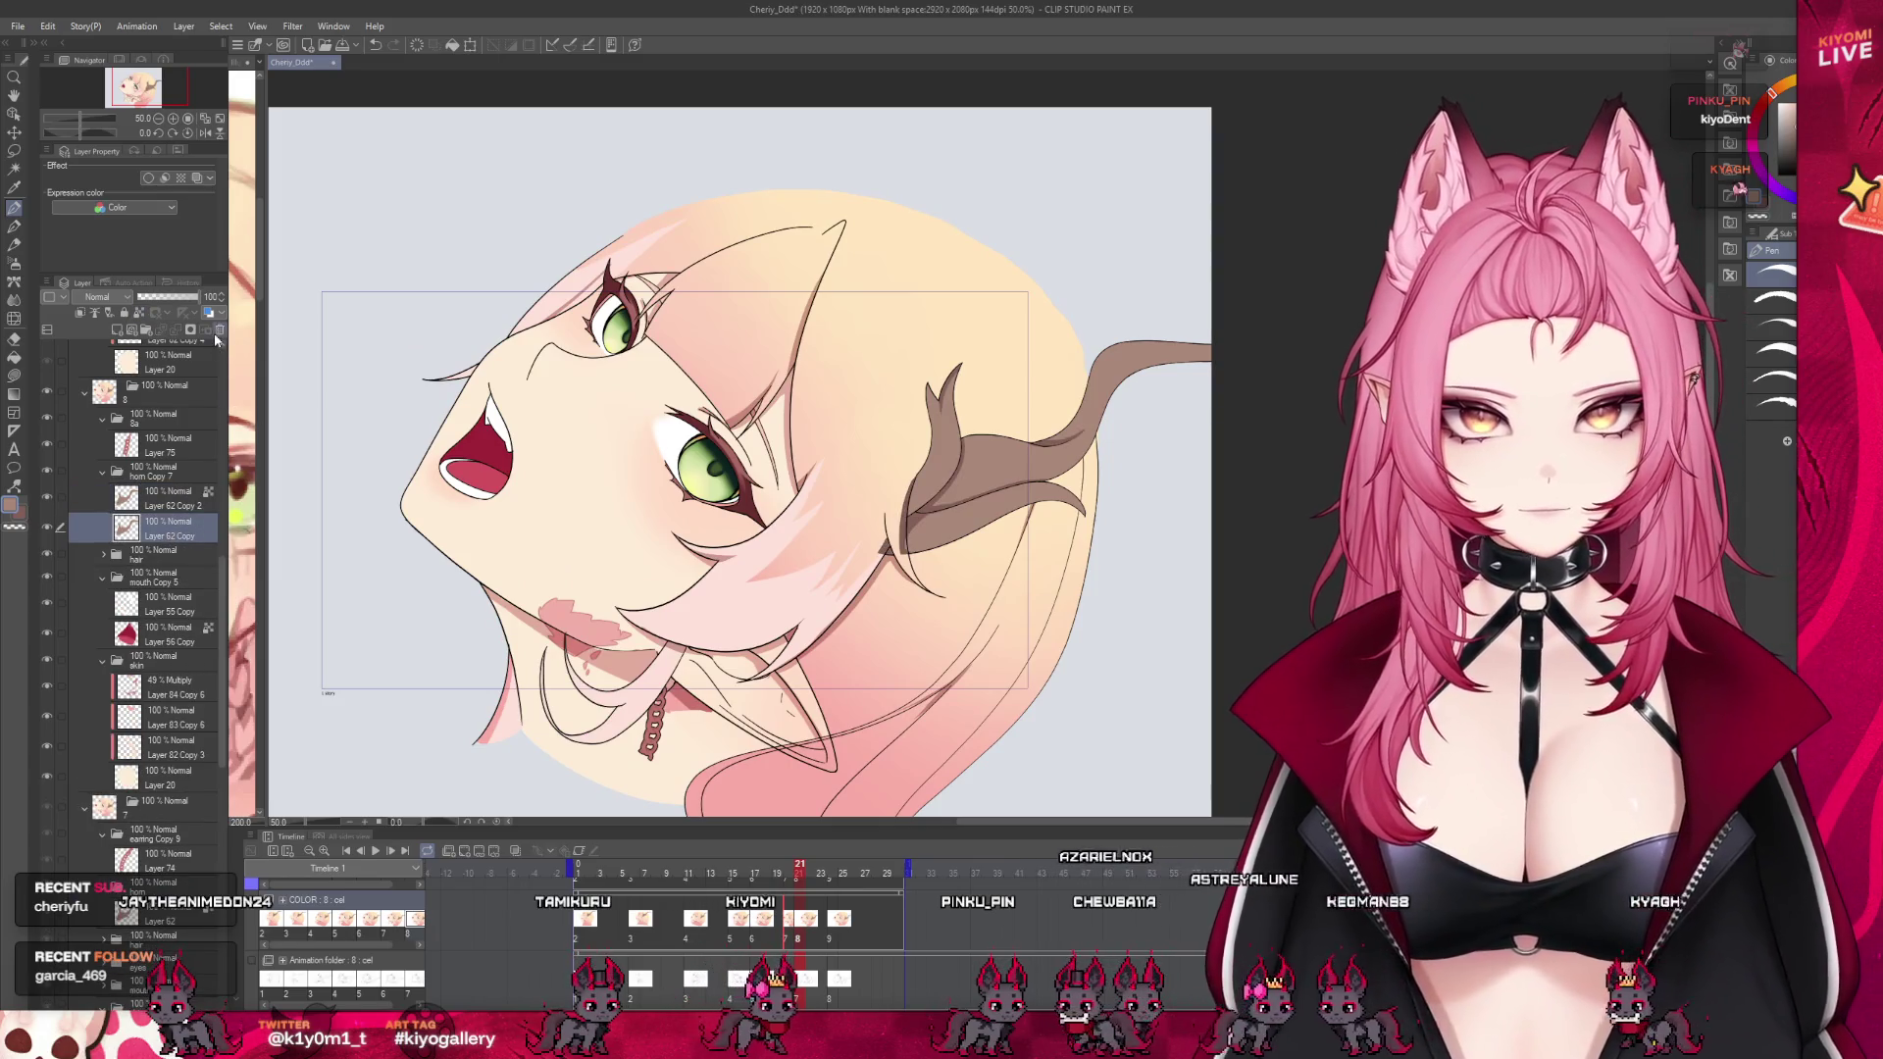
{"action": "left_click", "coordinate": [218, 332]}
{"action": "scroll", "coordinate": [907, 511], "scroll_direction": "up", "scroll_amount": 5}
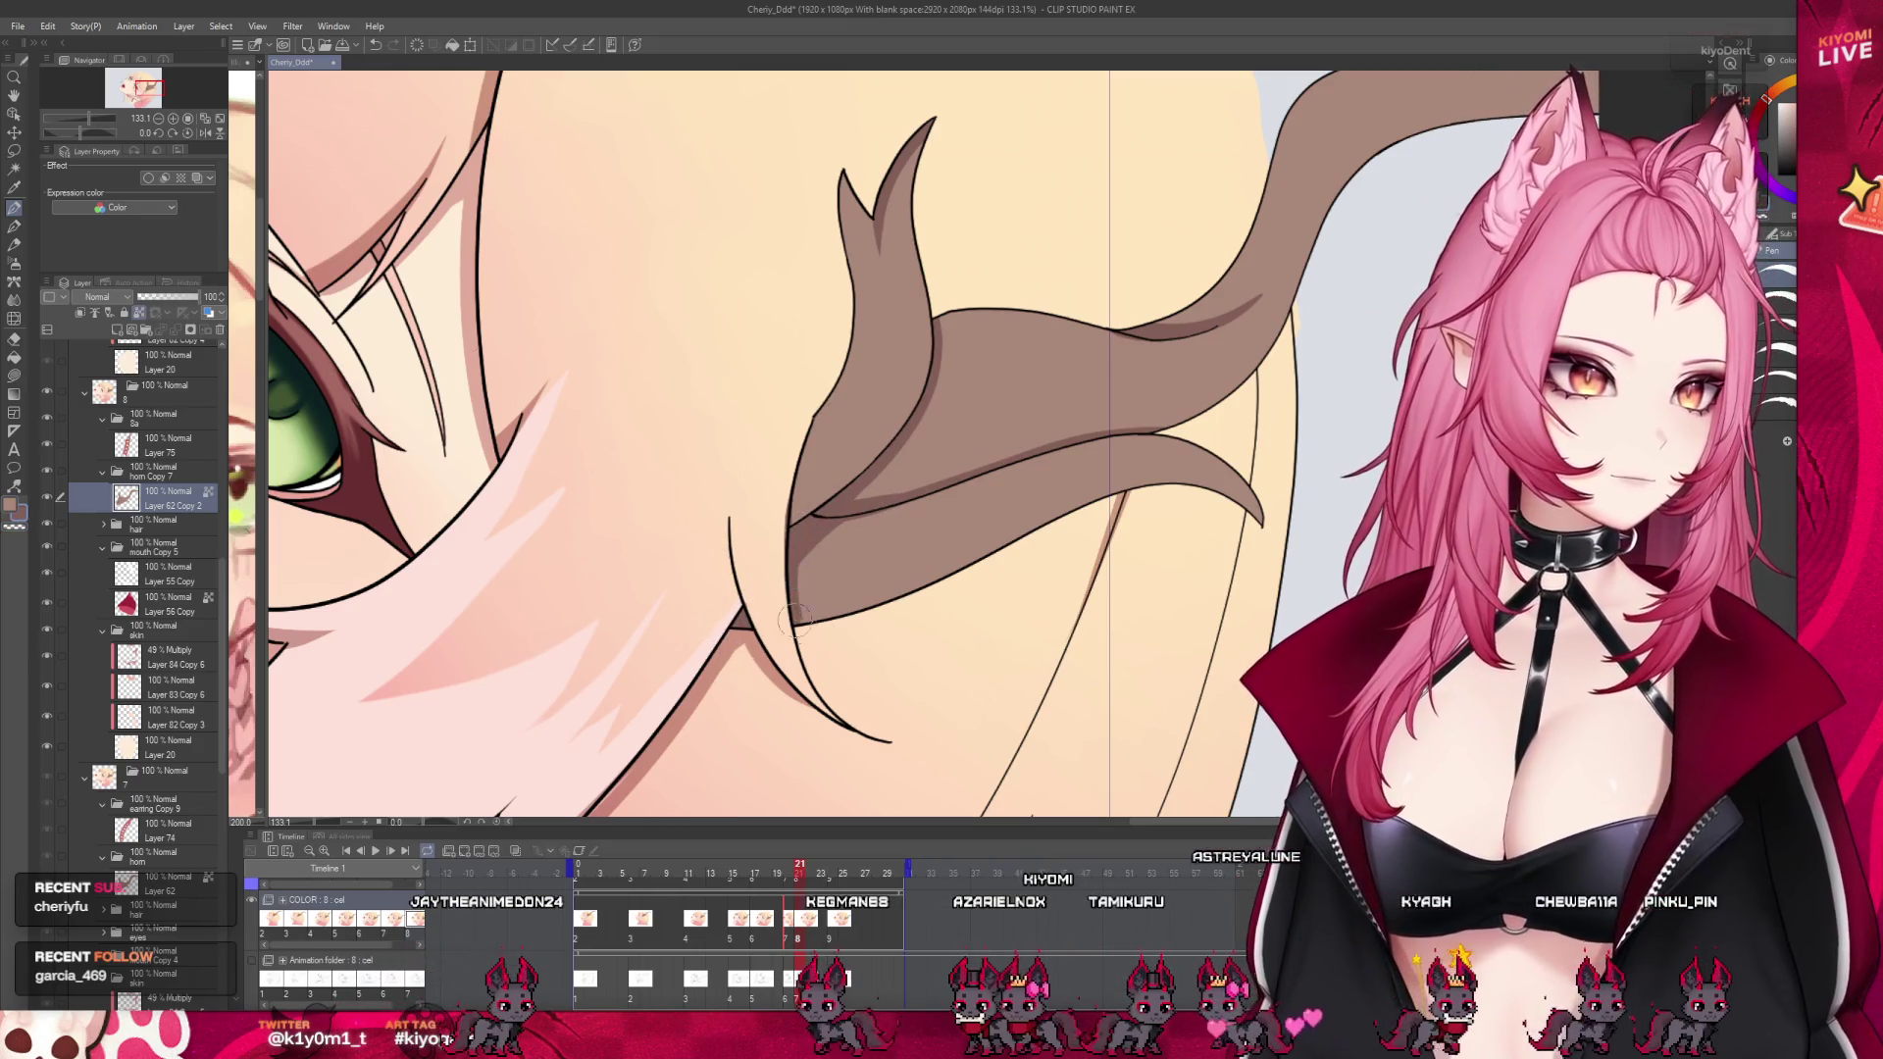
Compare earlier frames, then on frame 24 repaint the horn's lower edge beside the hair
{"action": "mouse_move", "coordinate": [800, 871]}
{"action": "left_mouse_down"}
{"action": "mouse_move", "coordinate": [714, 860]}
{"action": "mouse_move", "coordinate": [832, 863]}
{"action": "left_mouse_up"}
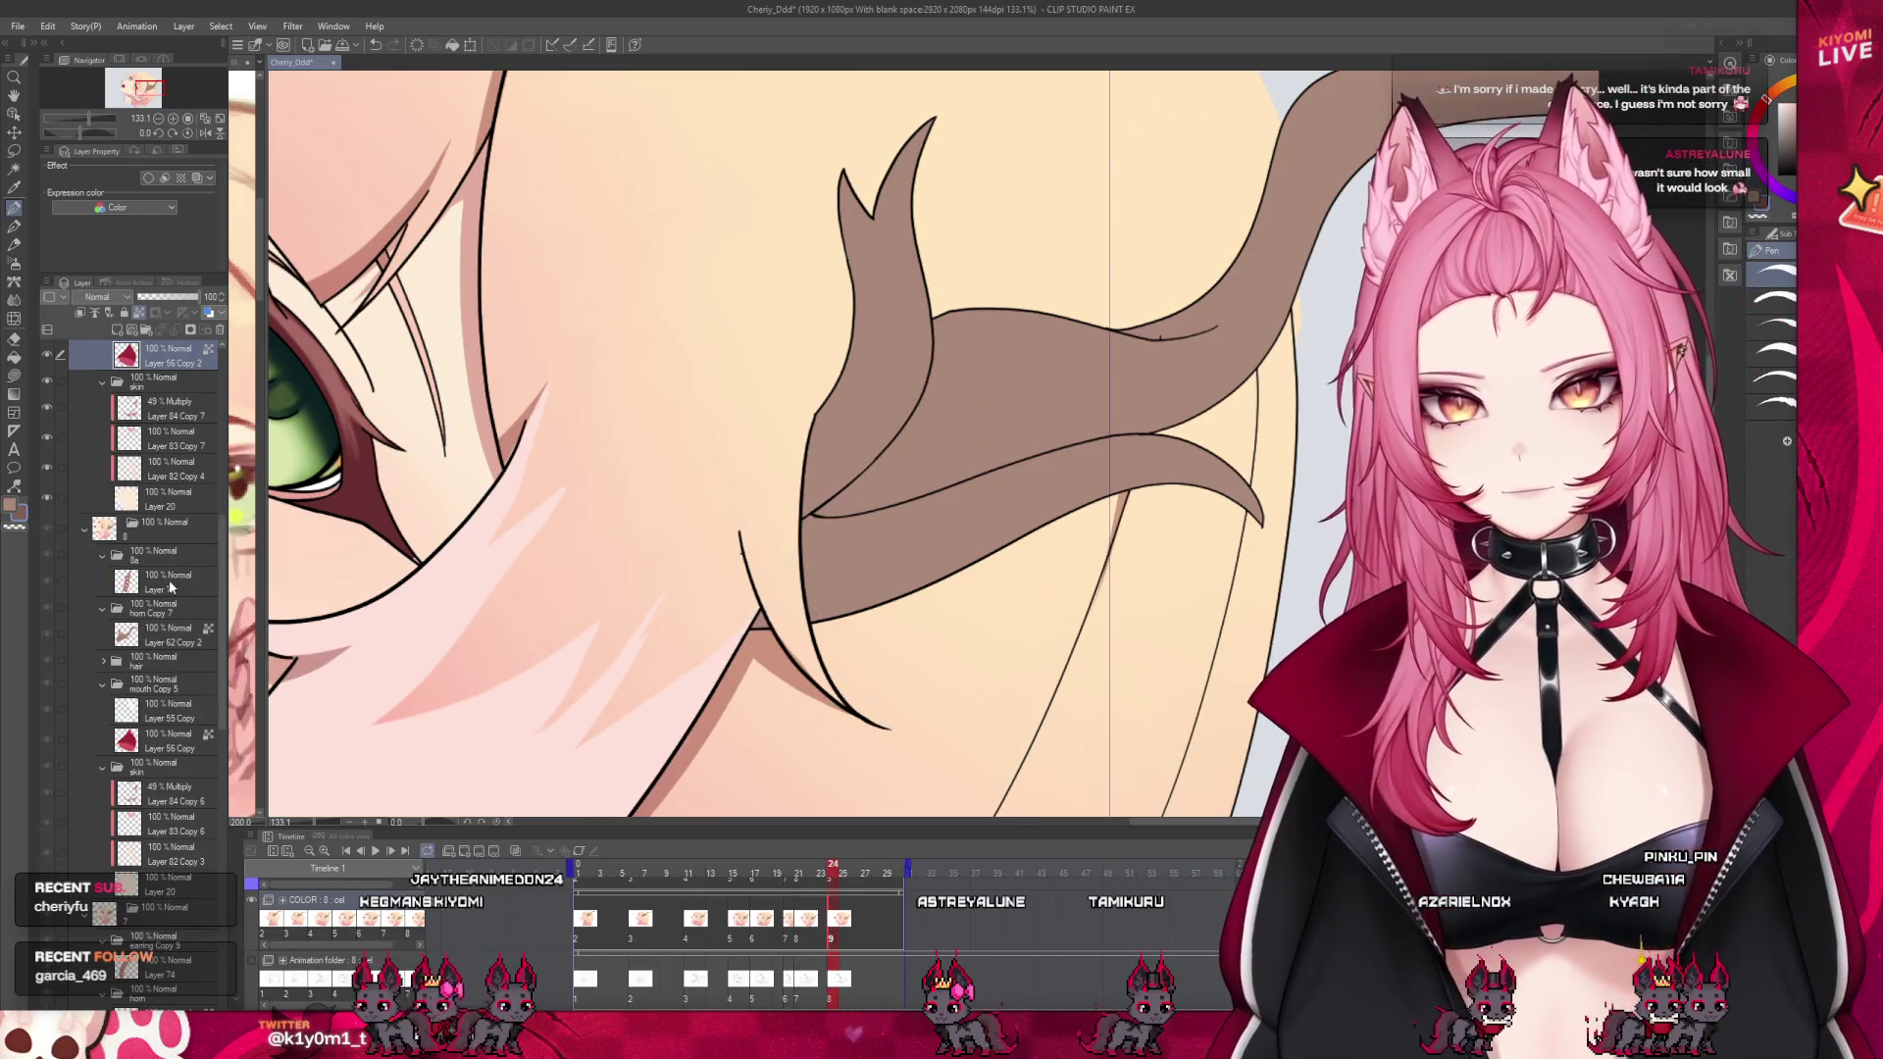
{"action": "key", "text": "Left"}
{"action": "key", "text": "Left"}
{"action": "key", "text": "Left"}
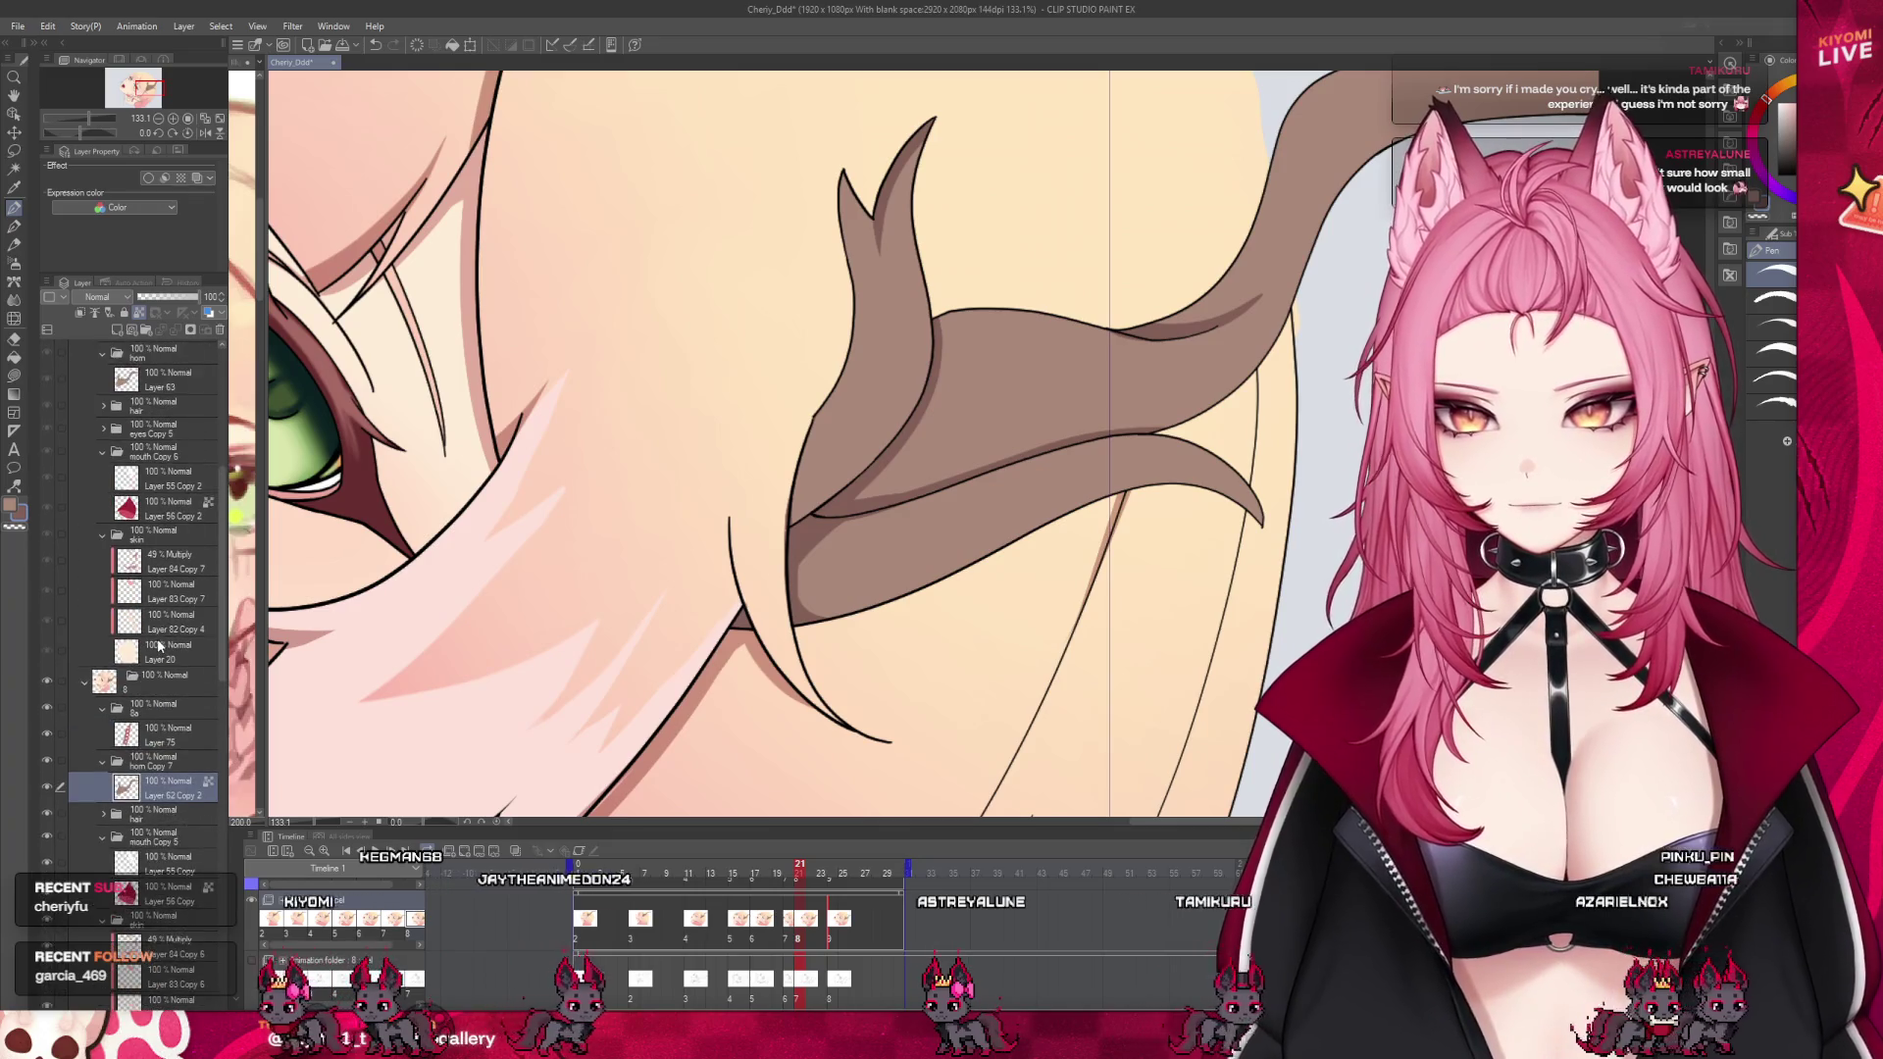
{"action": "scroll", "coordinate": [157, 642], "scroll_direction": "up", "scroll_amount": 5}
{"action": "scroll", "coordinate": [157, 642], "scroll_direction": "up", "scroll_amount": 2}
{"action": "scroll", "coordinate": [157, 642], "scroll_direction": "up", "scroll_amount": 1}
{"action": "scroll", "coordinate": [157, 642], "scroll_direction": "up", "scroll_amount": 2}
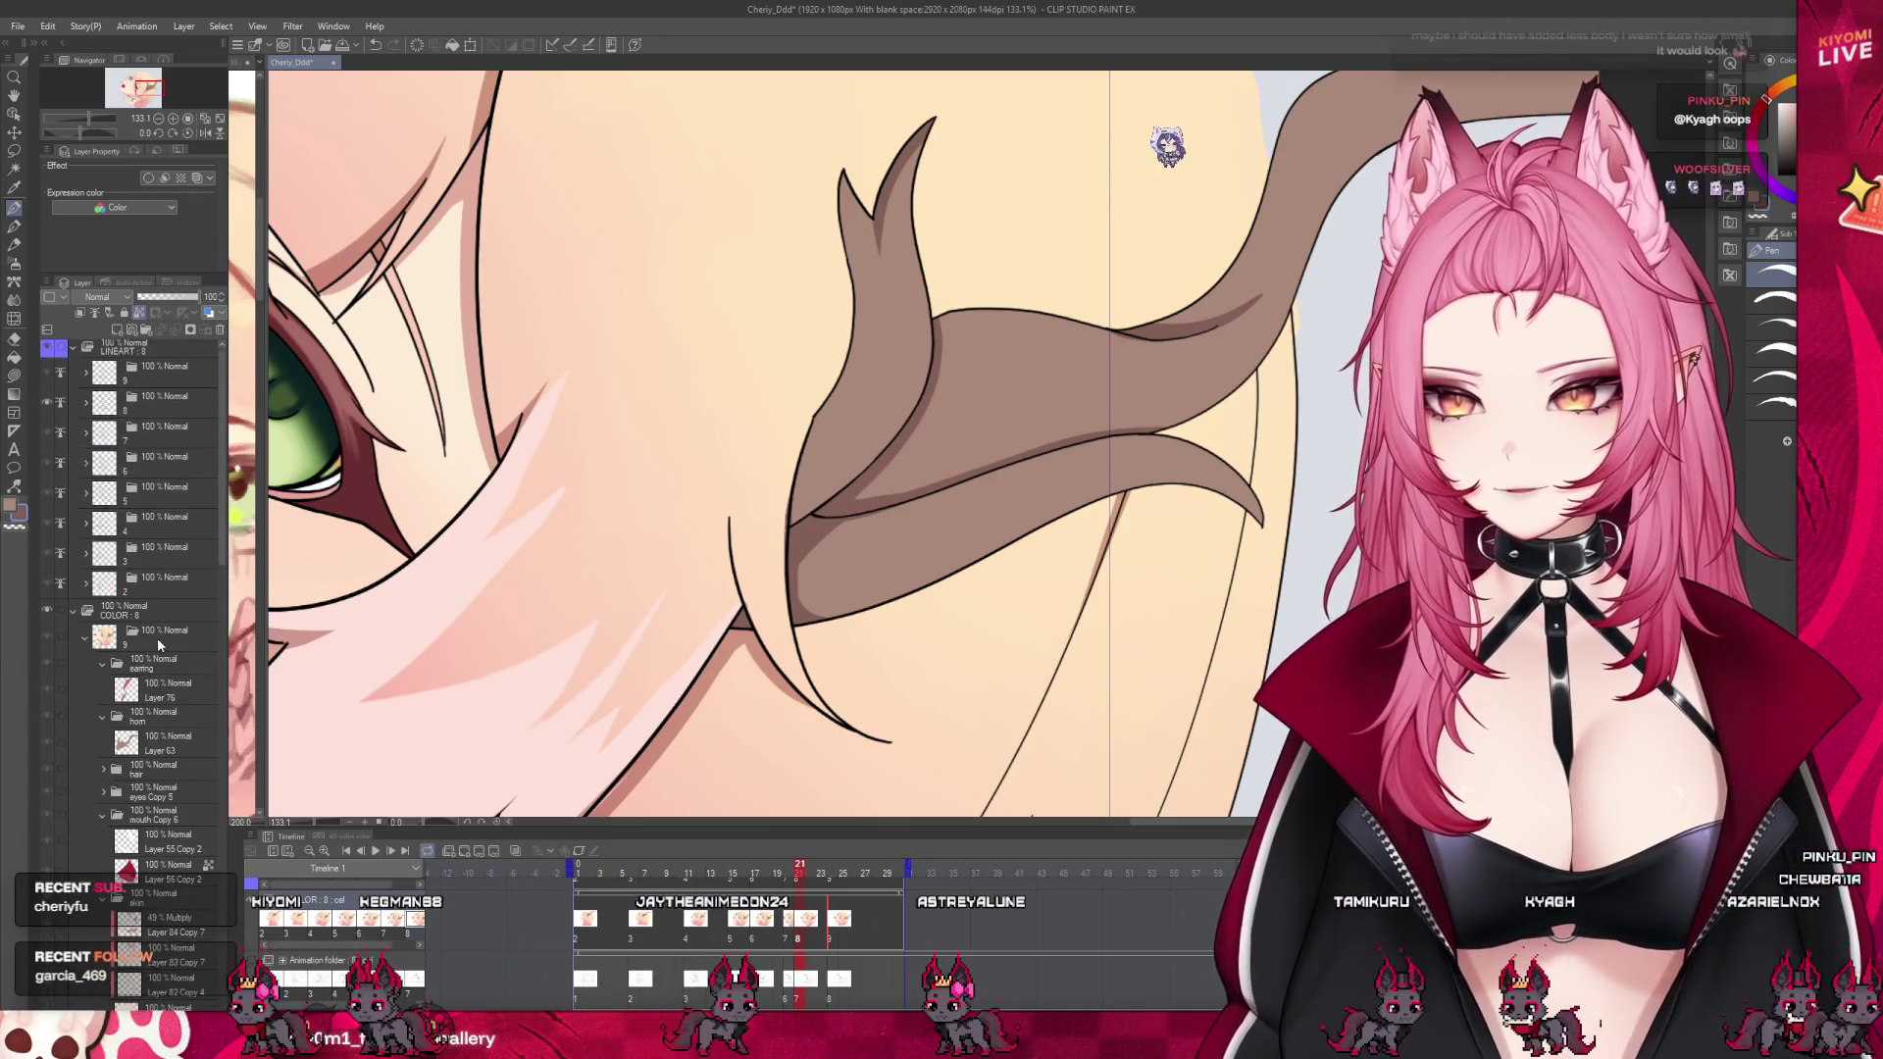
{"action": "scroll", "coordinate": [157, 643], "scroll_direction": "up", "scroll_amount": 1}
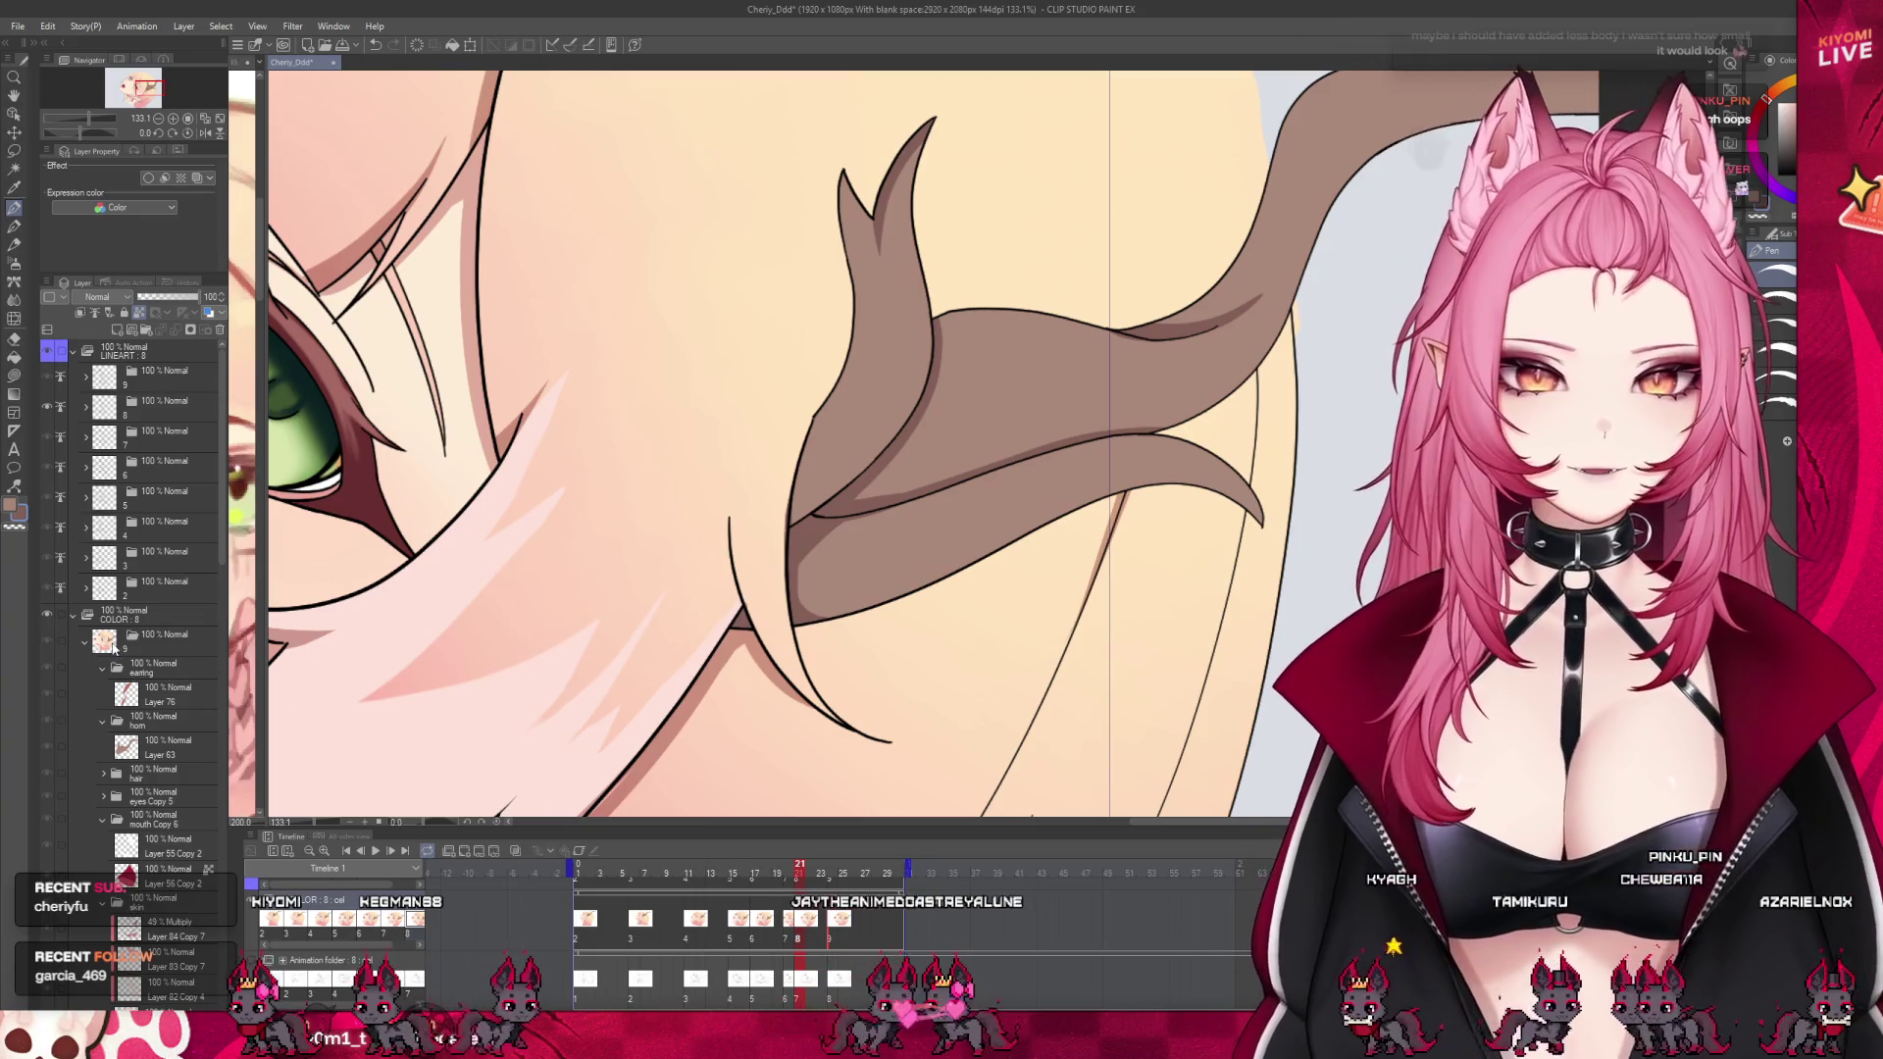
{"action": "key", "text": "Right"}
{"action": "key", "text": "Right"}
{"action": "key", "text": "Right"}
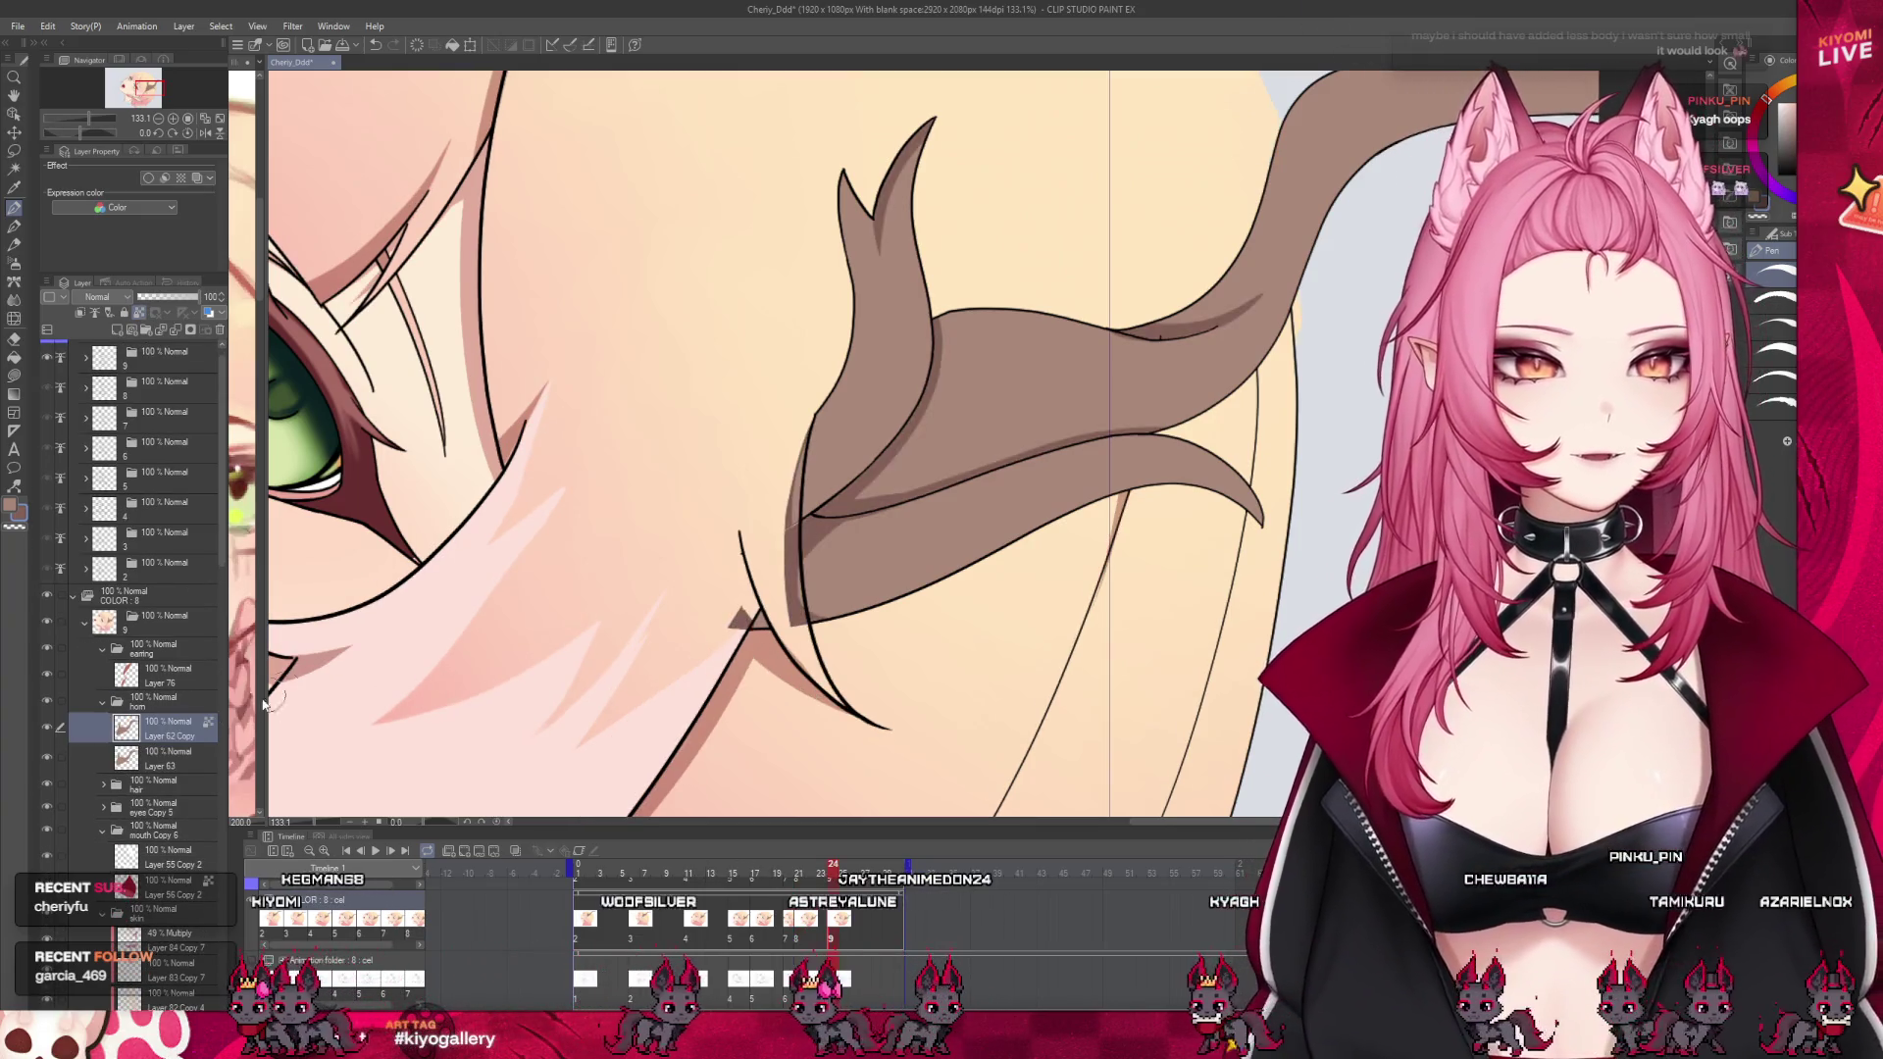
{"action": "left_click_drag", "start_coordinate": [161, 756], "coordinate": [220, 329]}
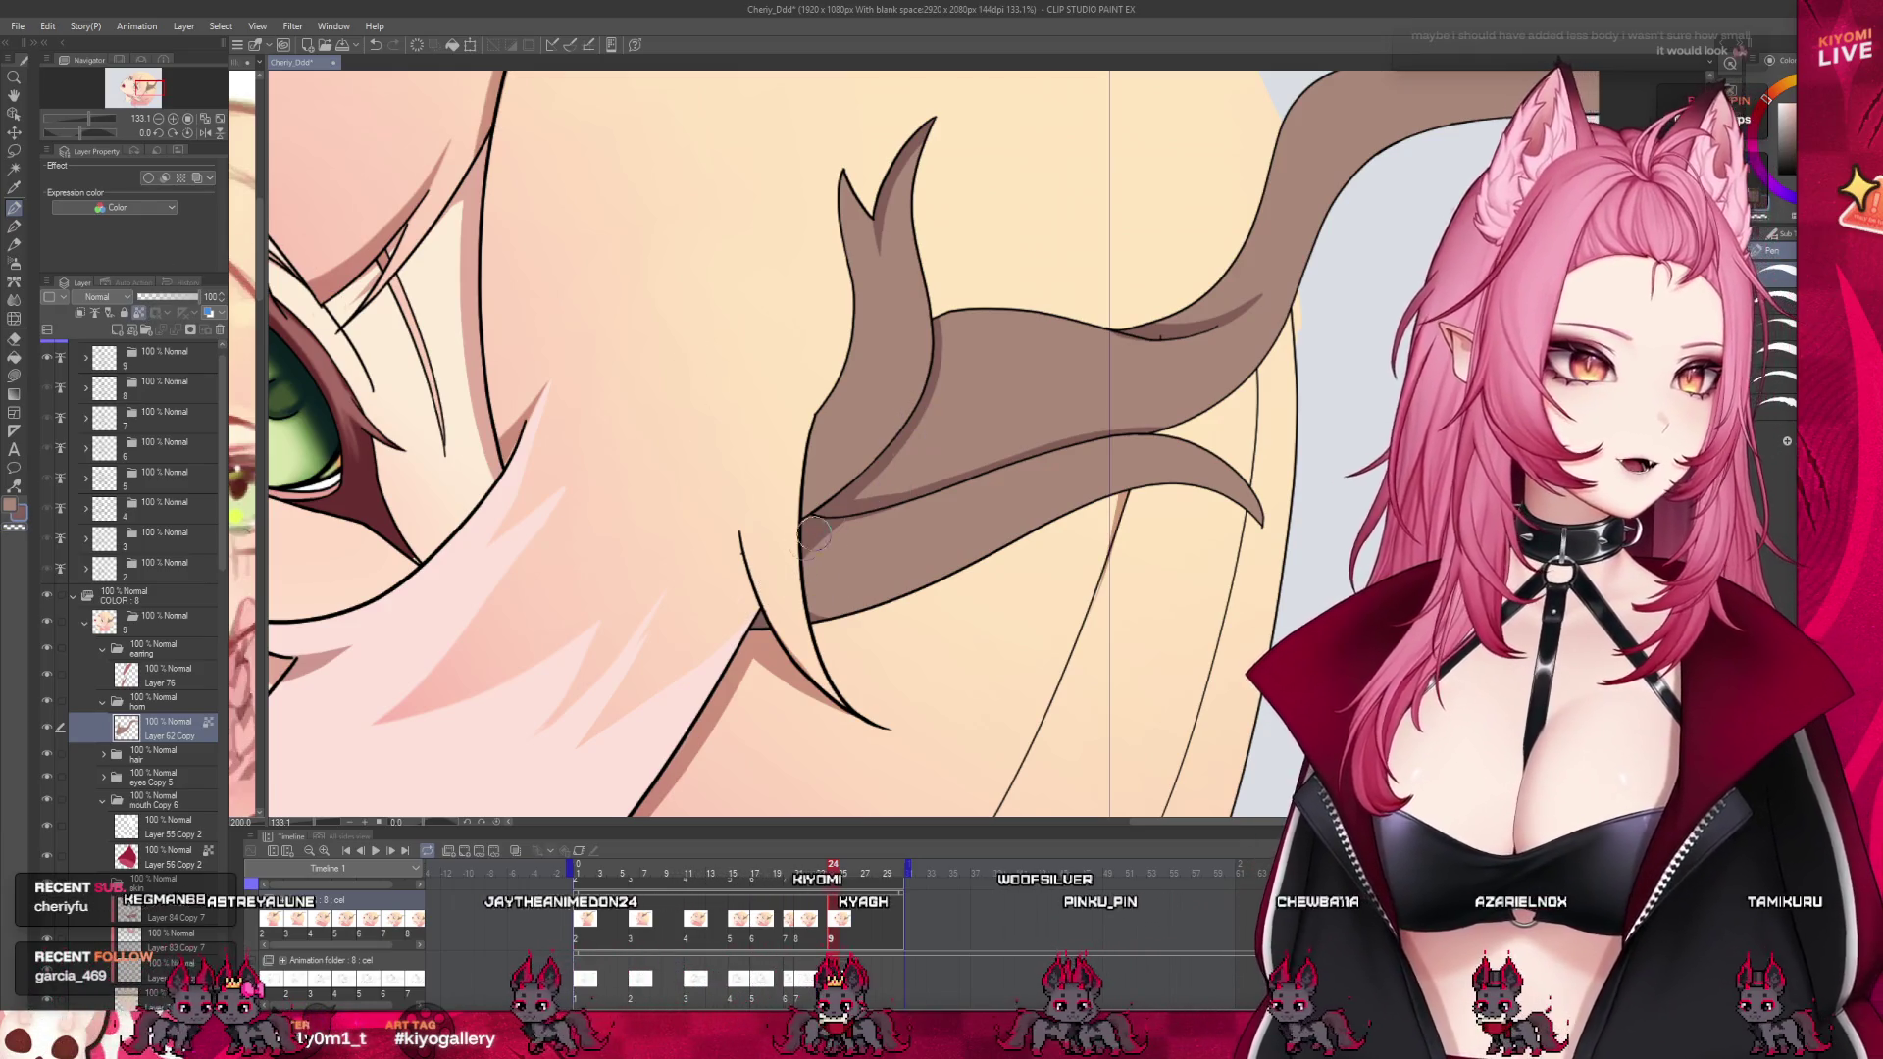
{"action": "left_click_drag", "start_coordinate": [863, 515], "coordinate": [827, 606]}
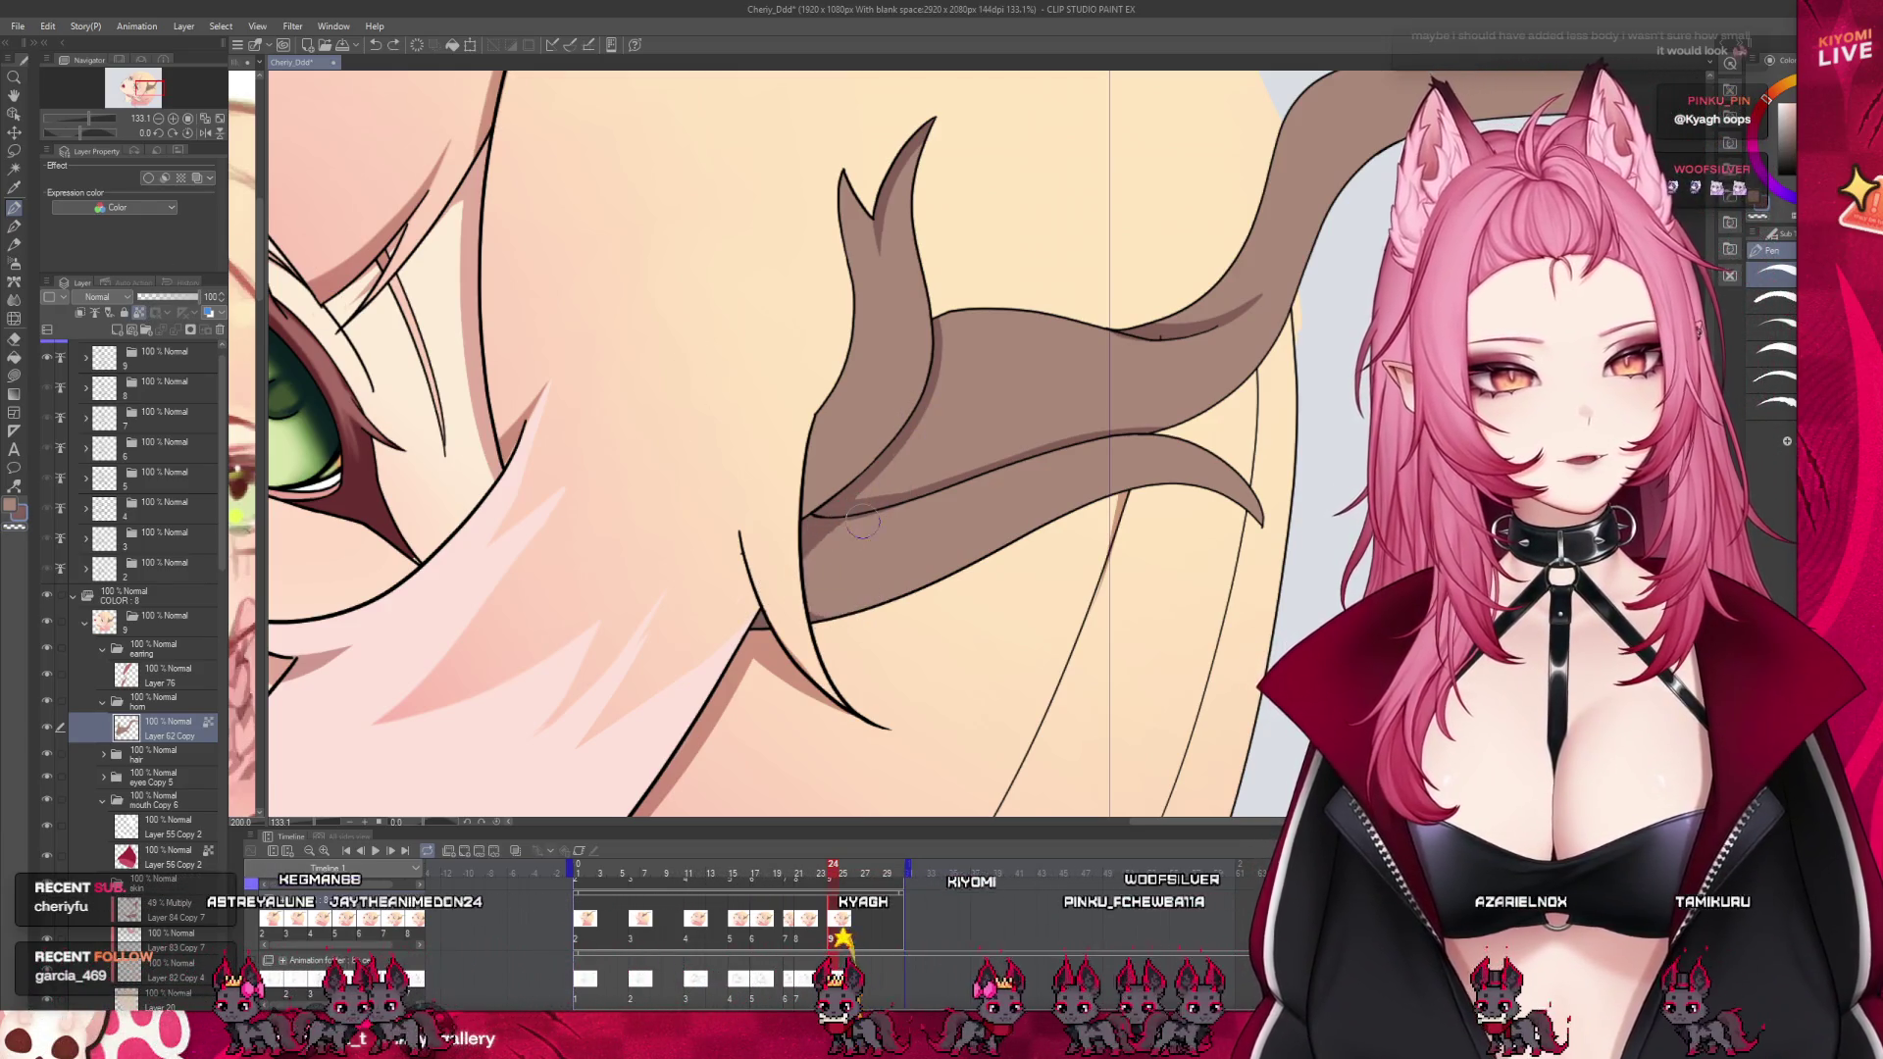
{"action": "left_click", "coordinate": [738, 876]}
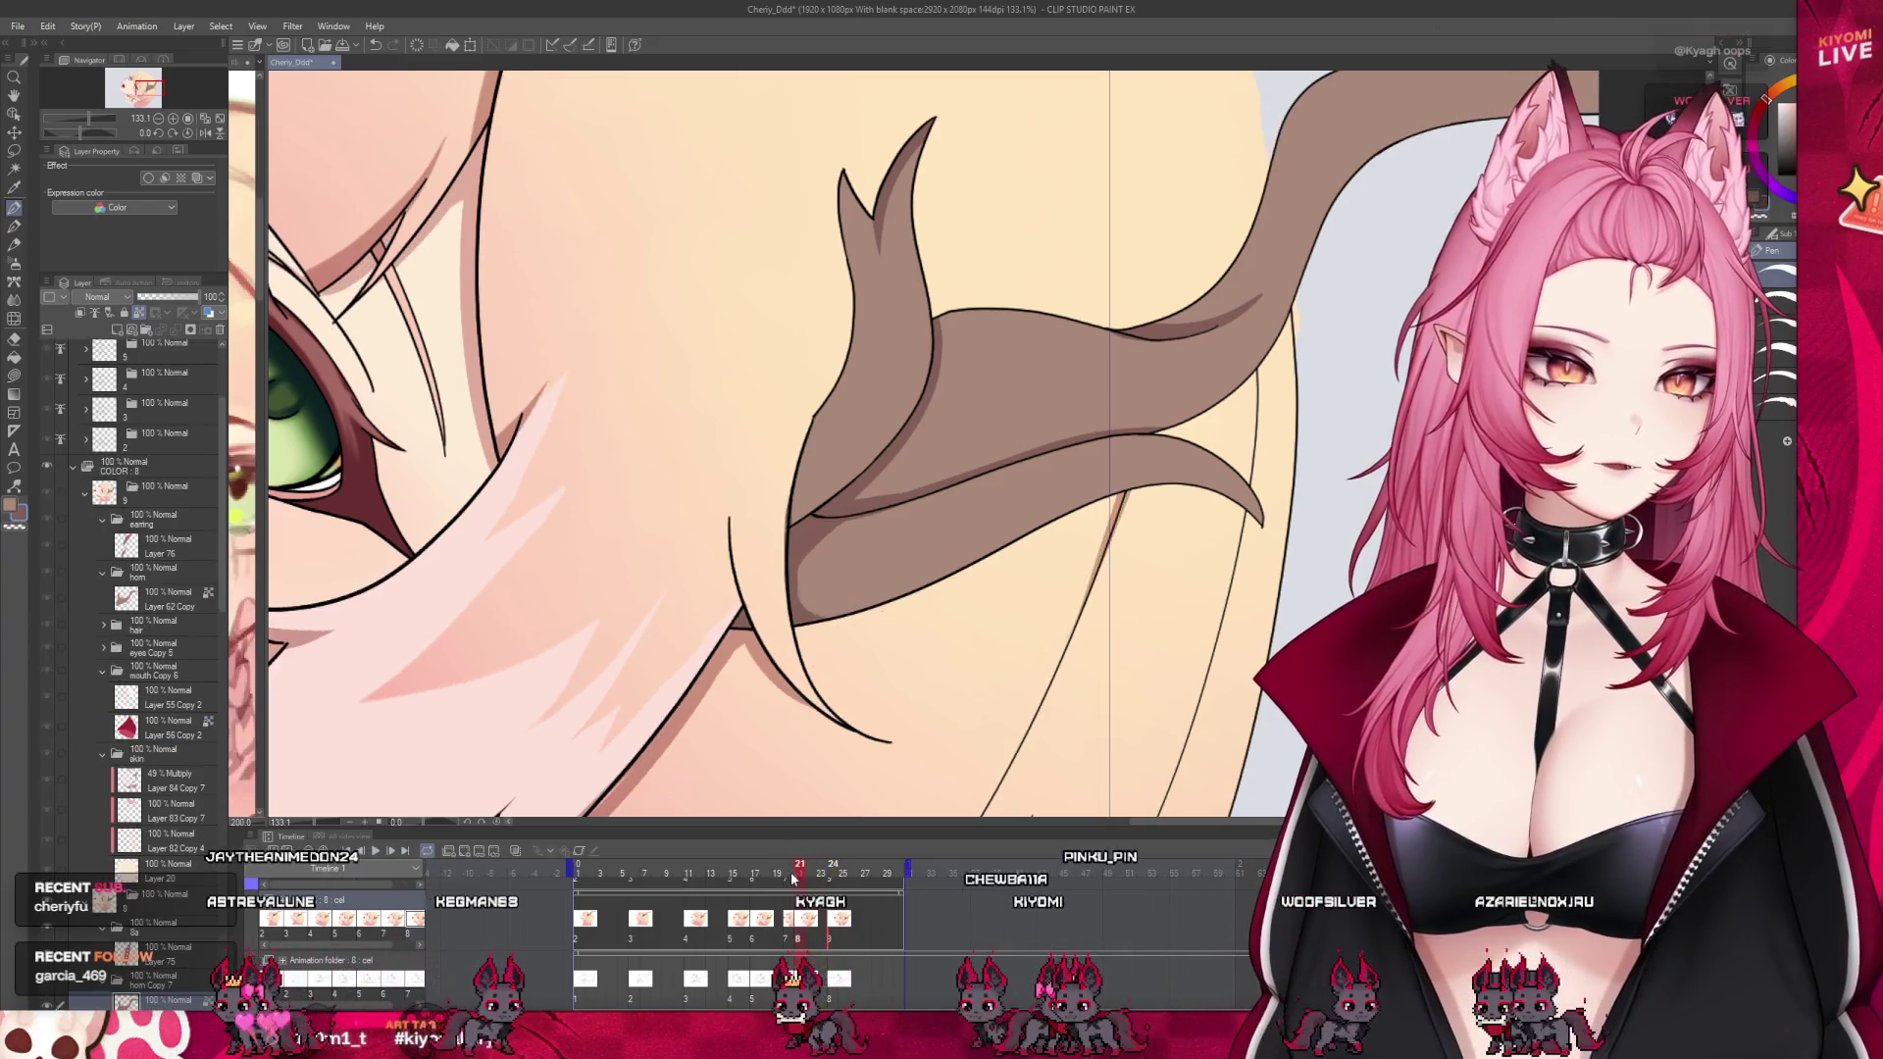
{"action": "scroll", "coordinate": [755, 746], "scroll_direction": "down", "scroll_amount": 1}
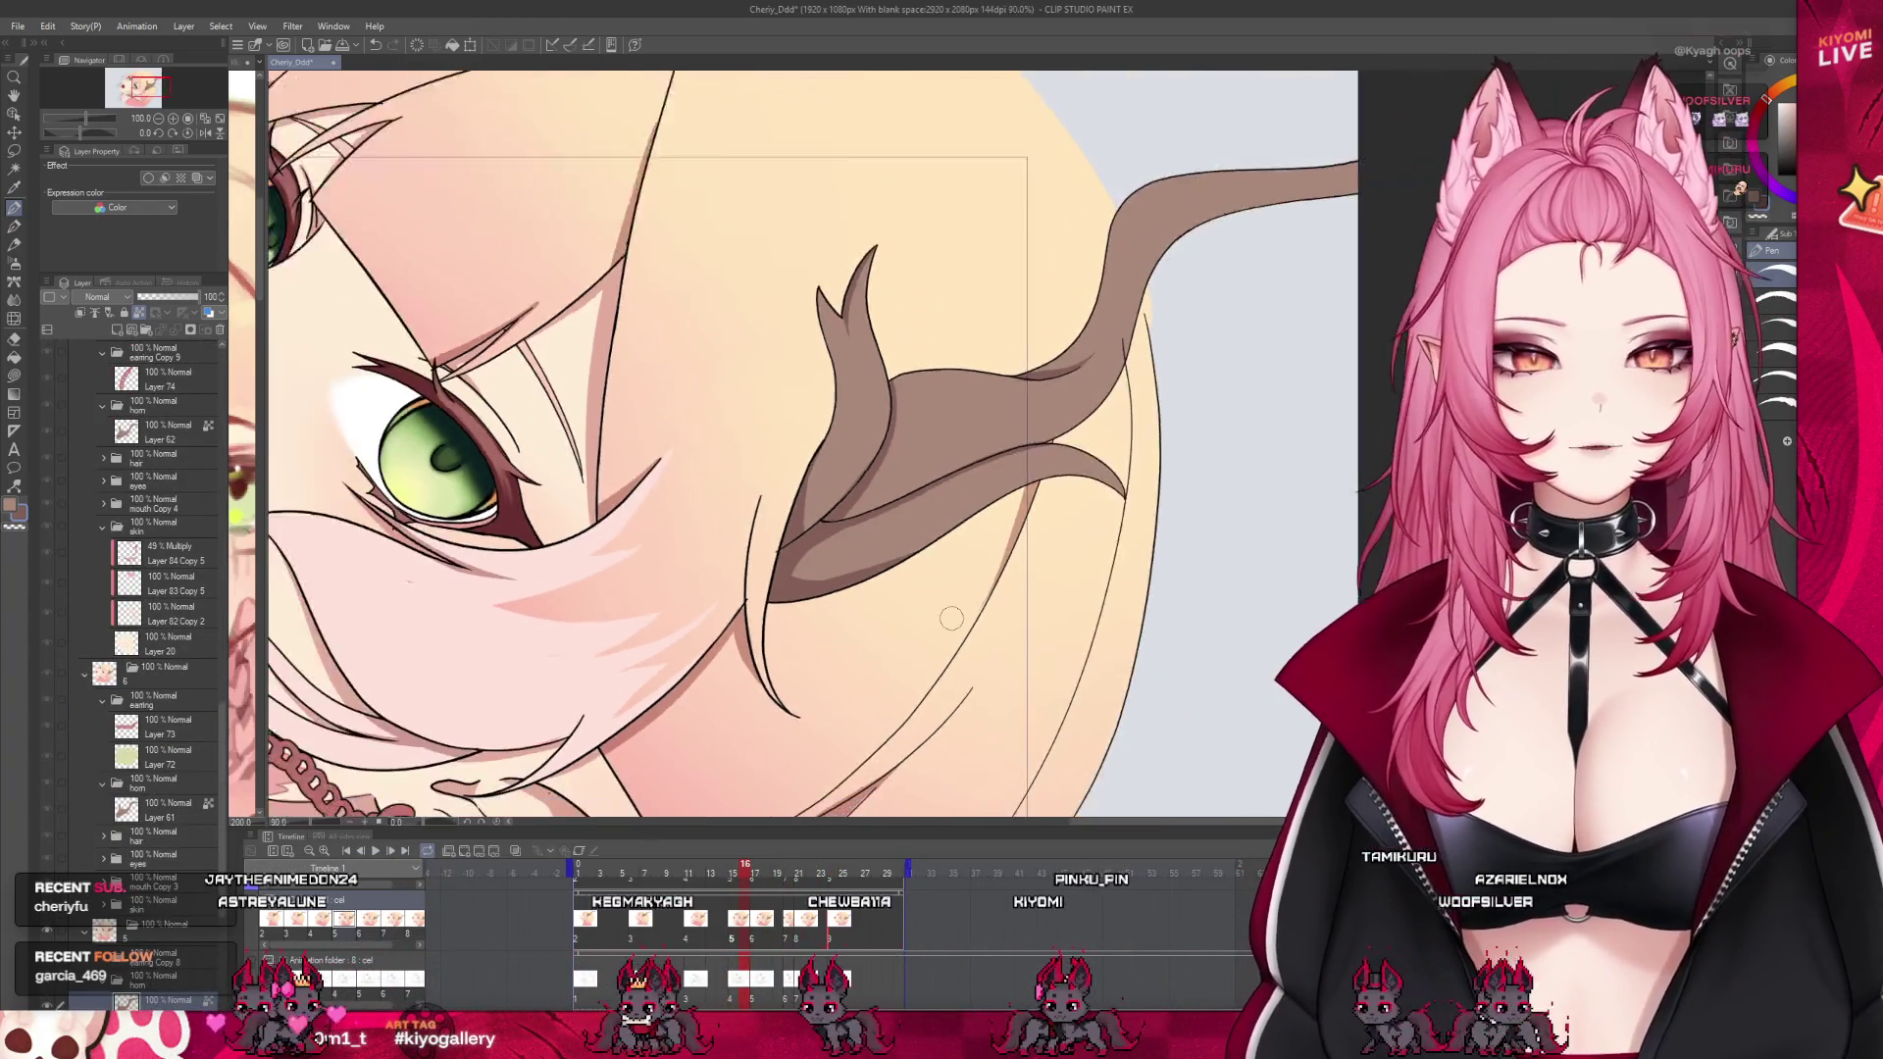
{"action": "scroll", "coordinate": [745, 687], "scroll_direction": "down", "scroll_amount": 1}
{"action": "scroll", "coordinate": [731, 618], "scroll_direction": "down", "scroll_amount": 1}
{"action": "scroll", "coordinate": [719, 562], "scroll_direction": "down", "scroll_amount": 1}
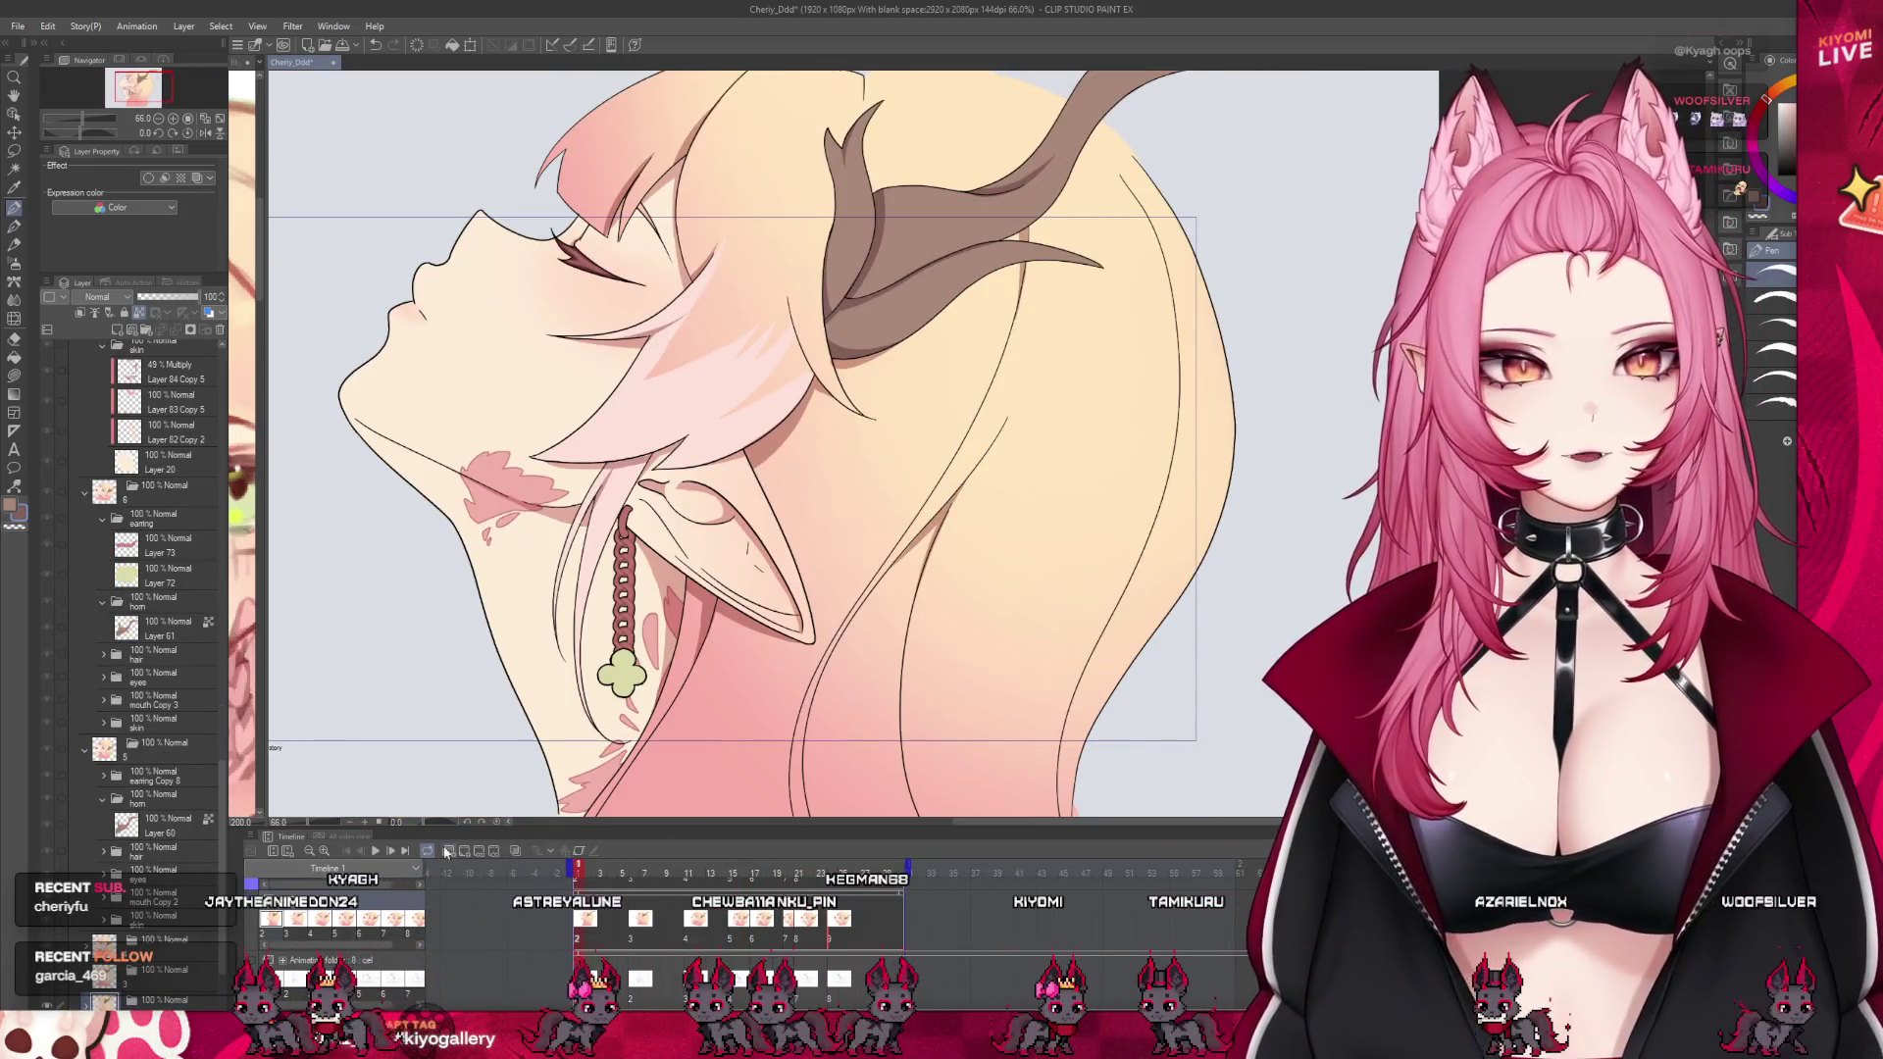
{"action": "left_click", "coordinate": [380, 851]}
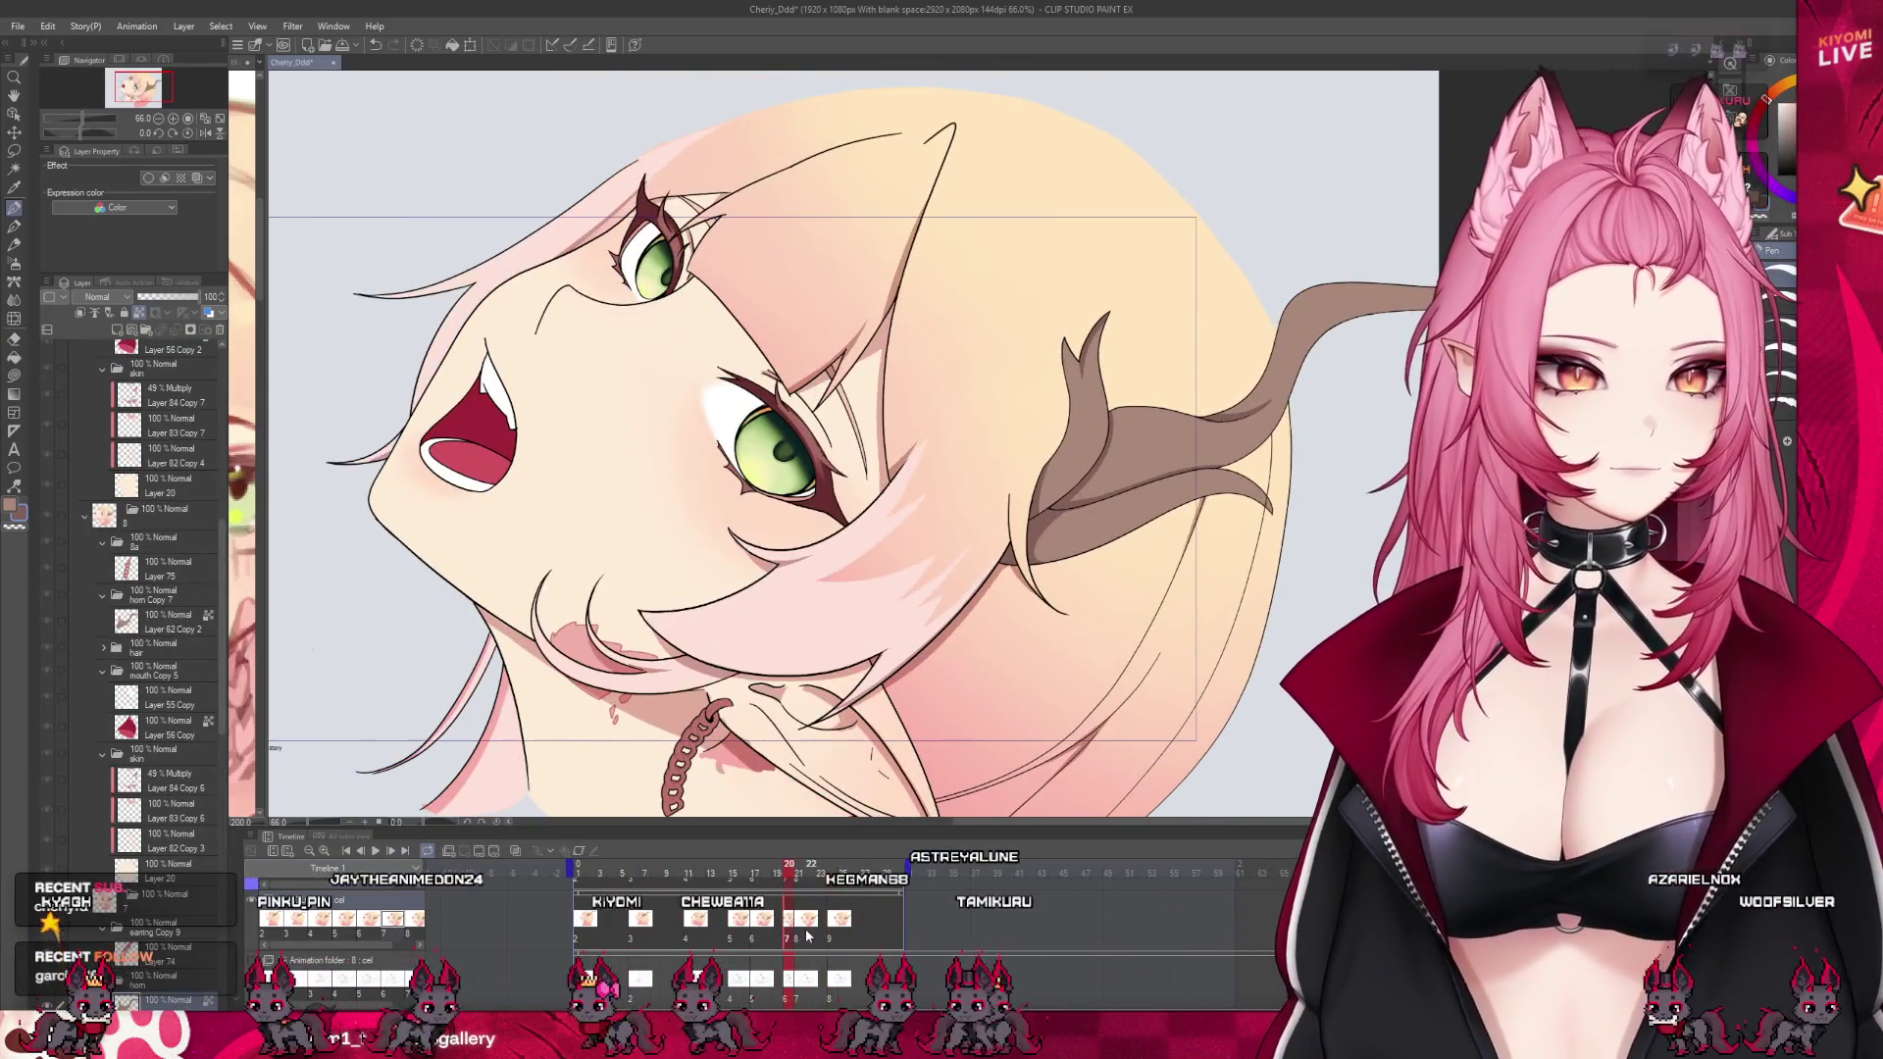
{"action": "left_click", "coordinate": [809, 937]}
{"action": "scroll", "coordinate": [991, 700], "scroll_direction": "up", "scroll_amount": 2}
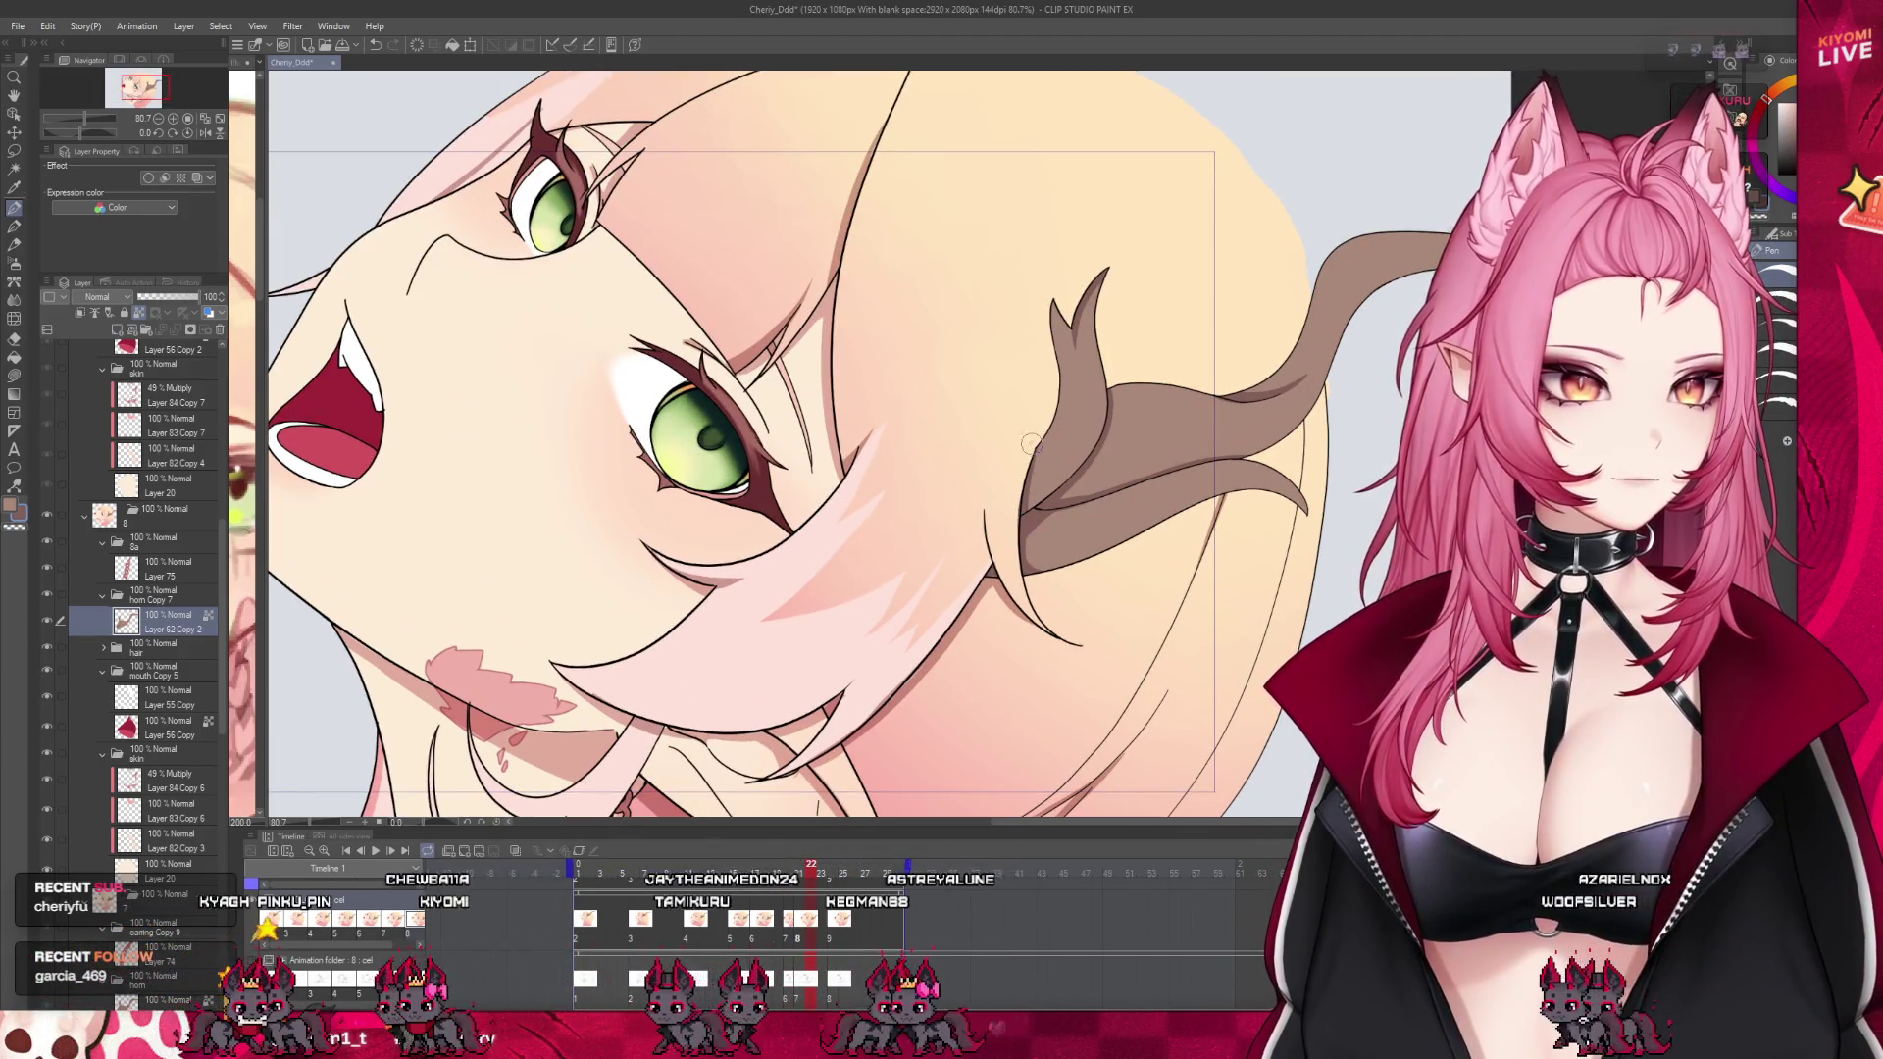
{"action": "left_click", "coordinate": [824, 937]}
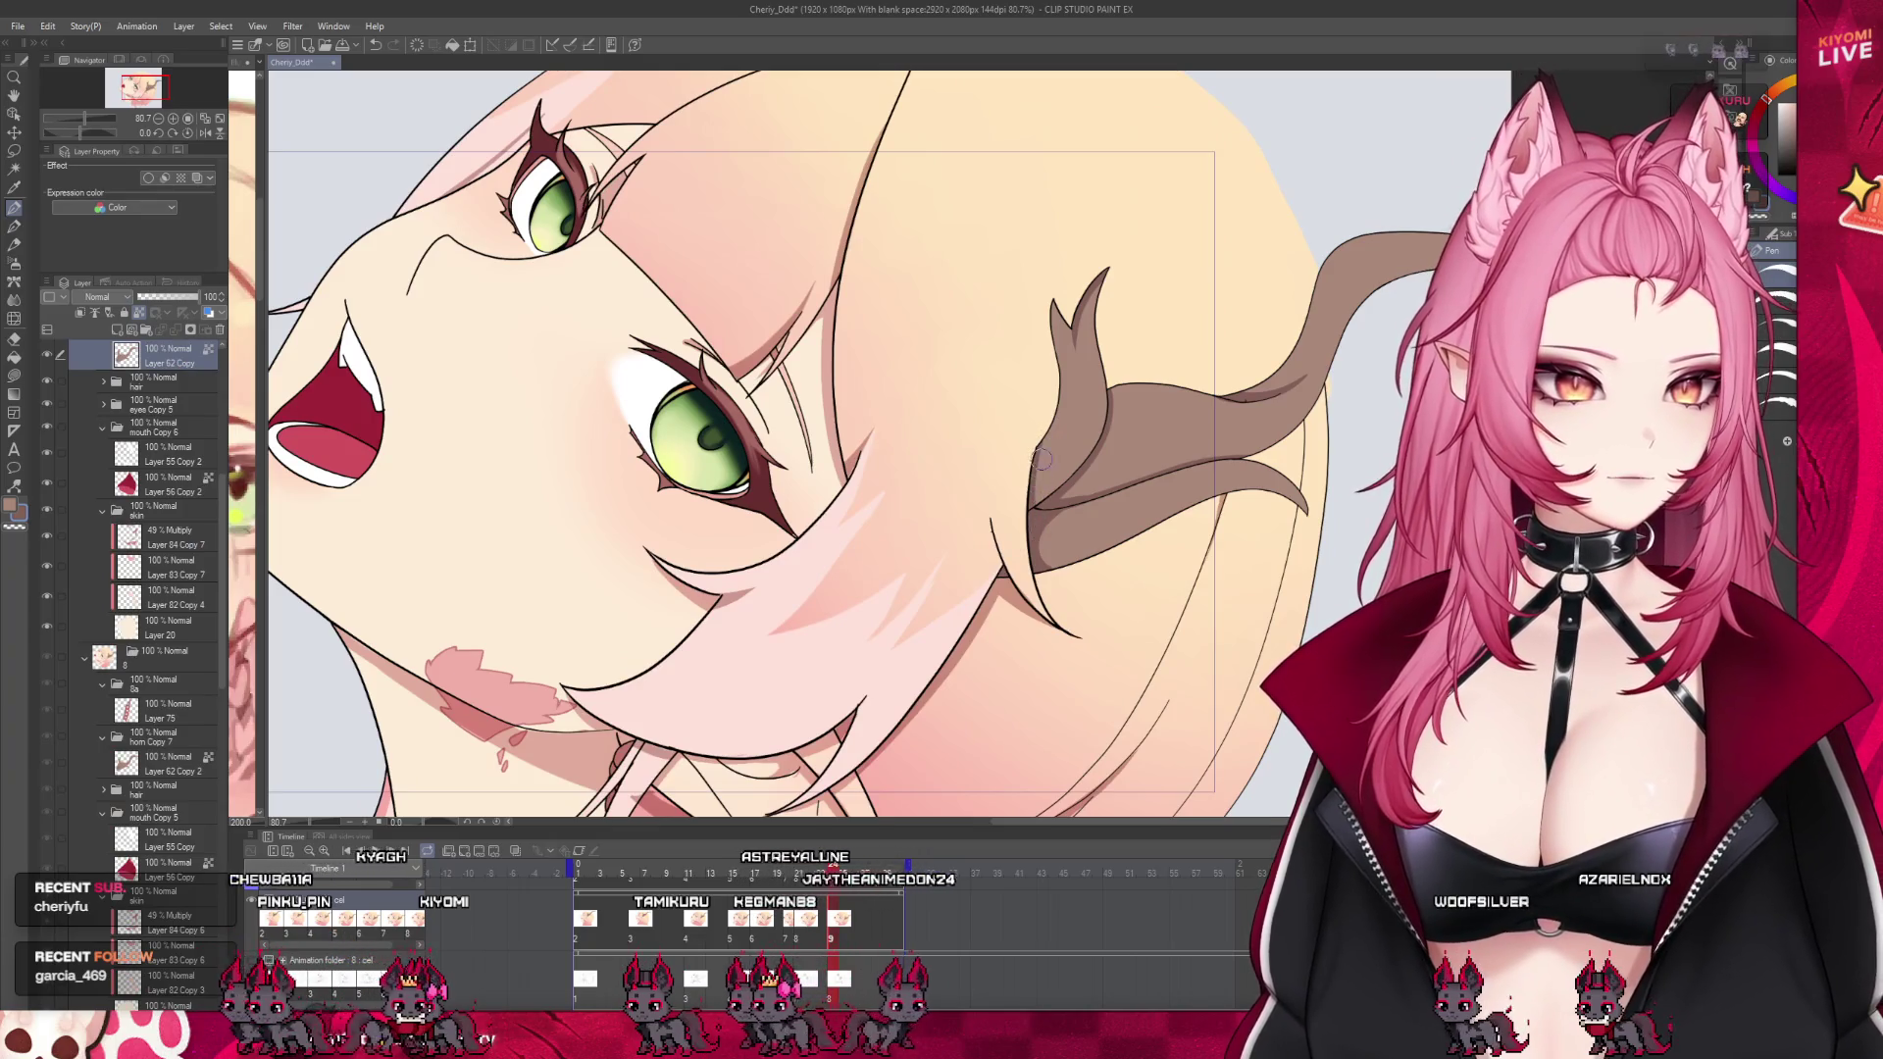
{"action": "left_click", "coordinate": [795, 872]}
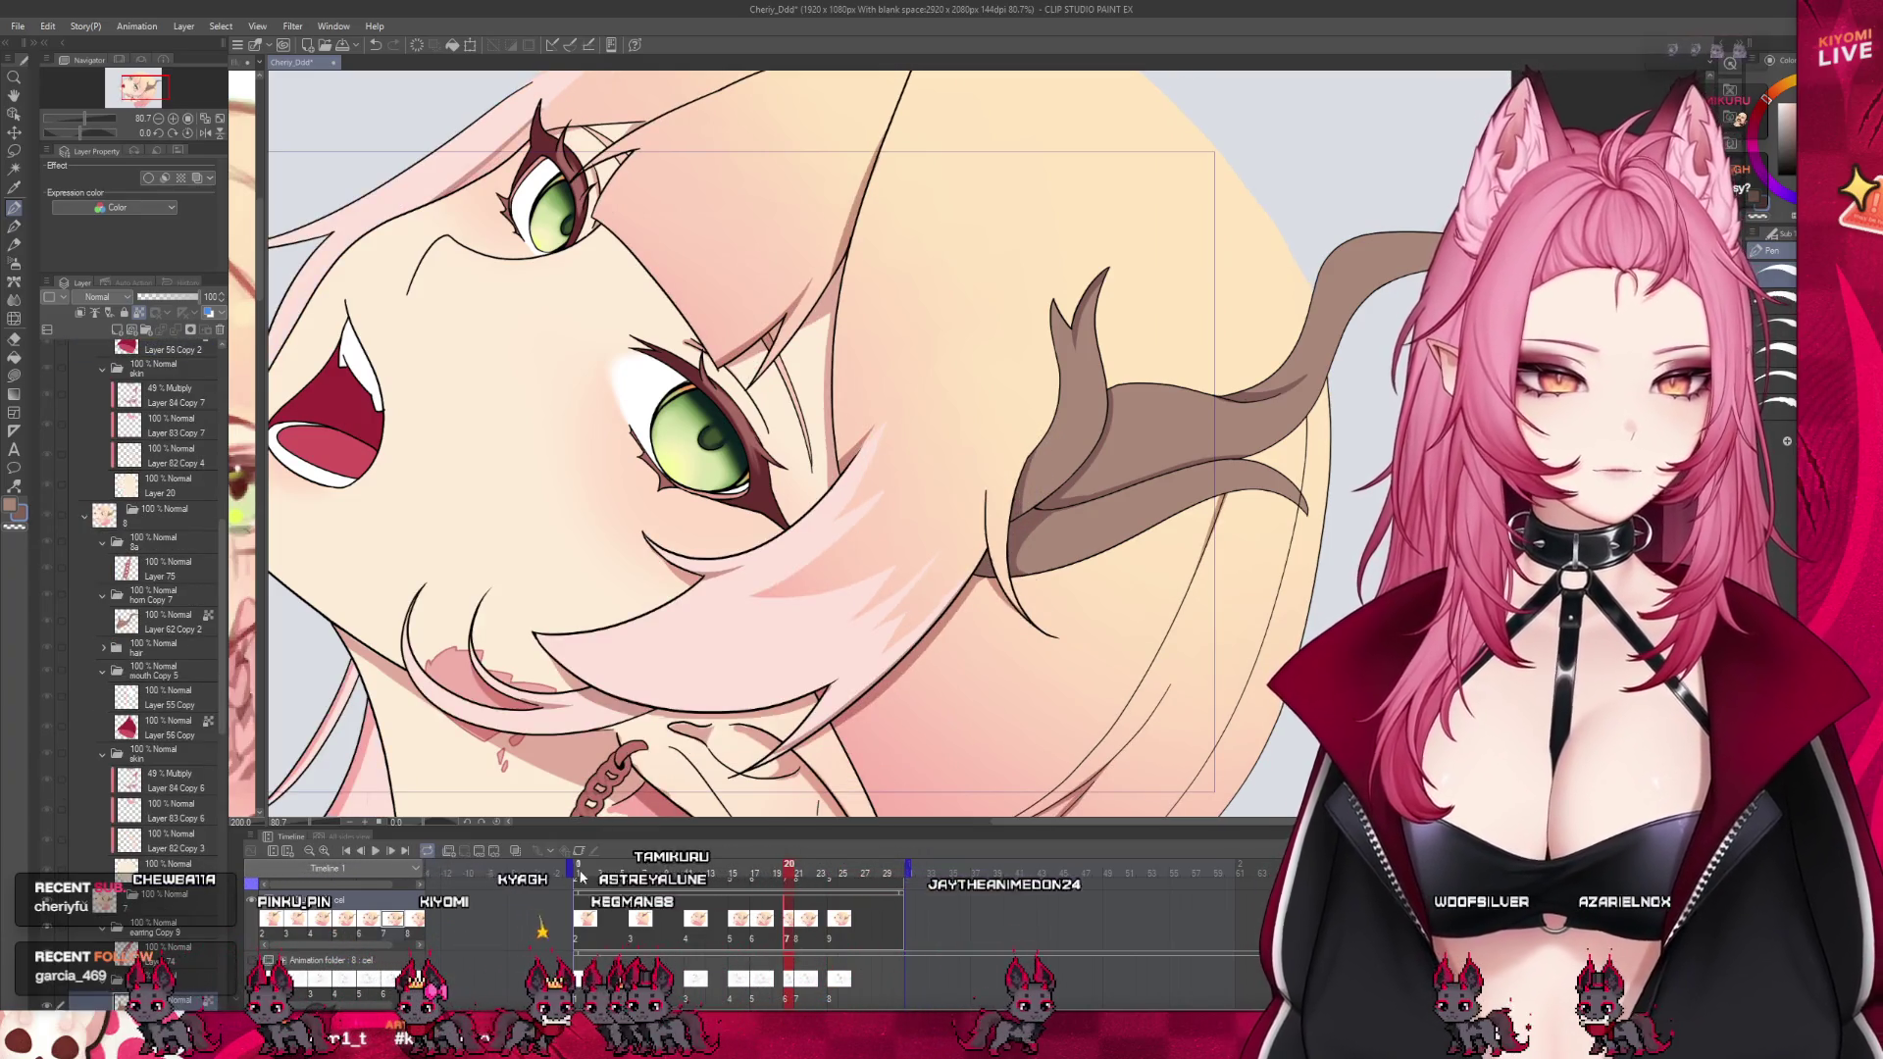
{"action": "key", "text": "space"}
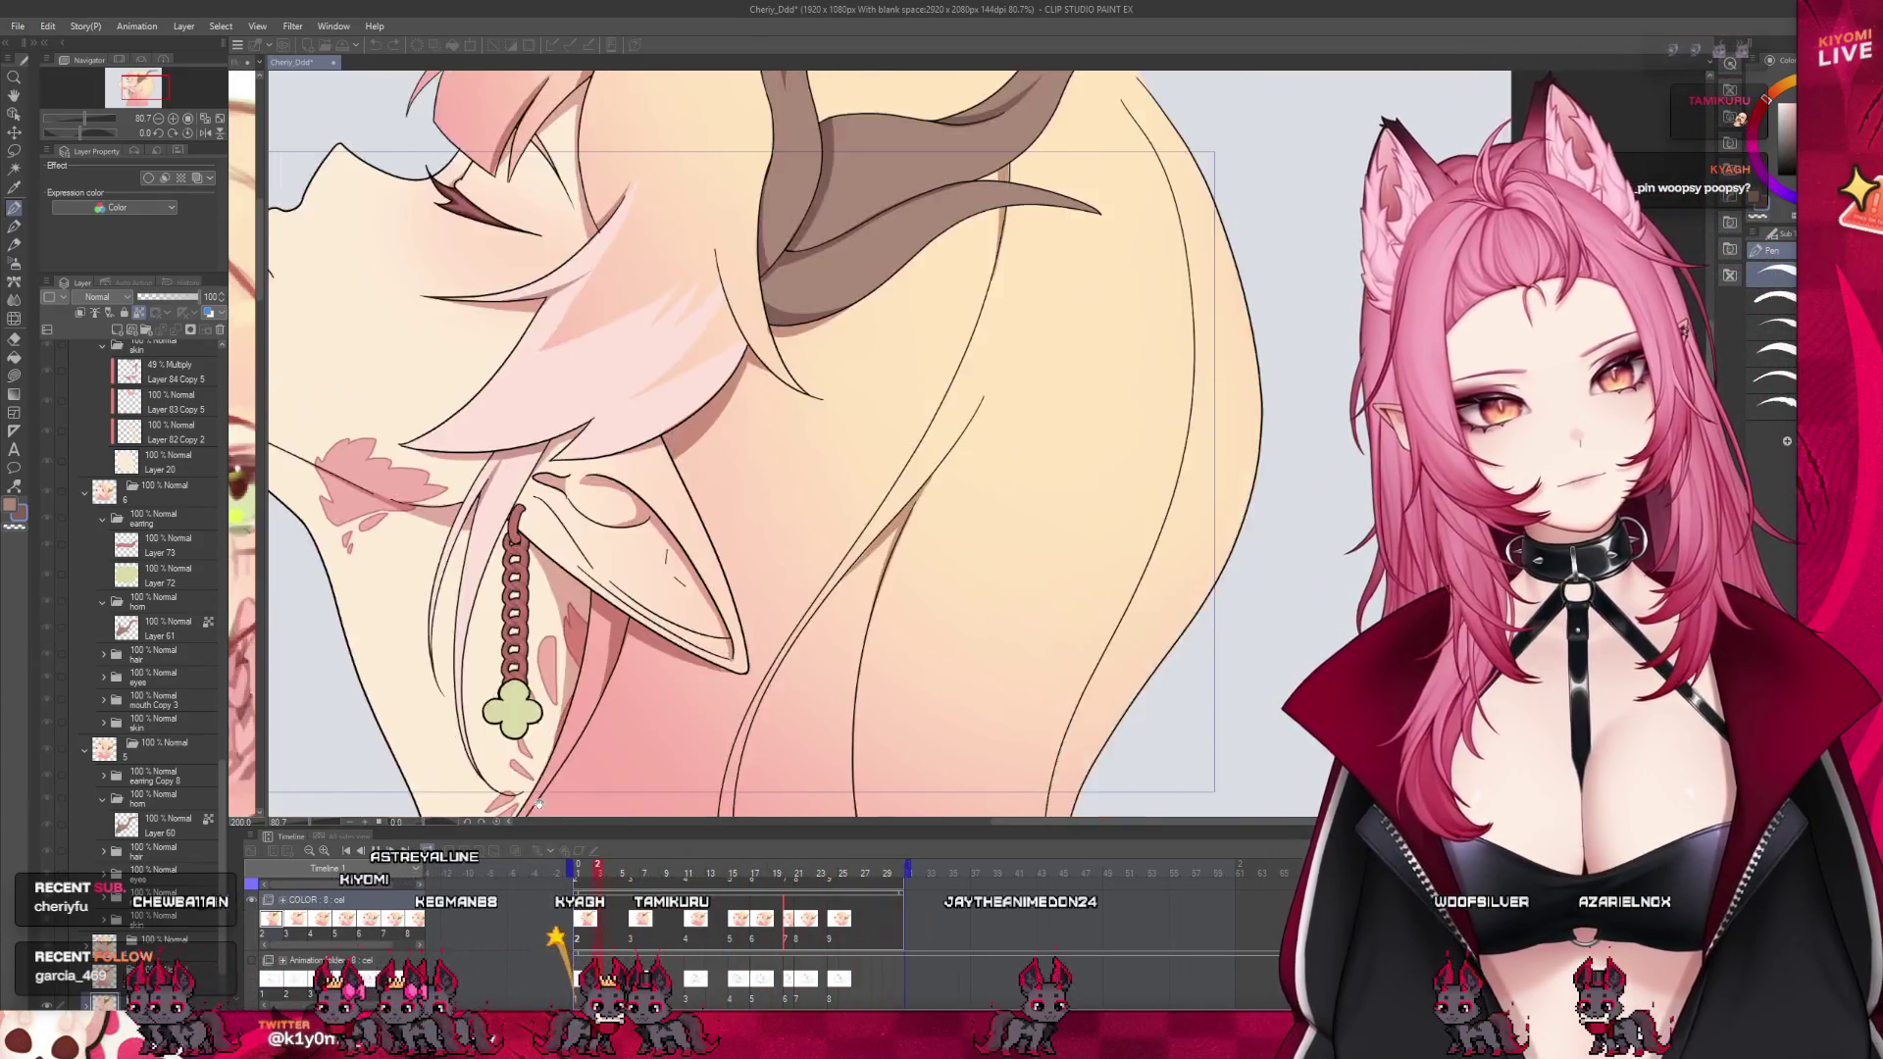
{"action": "scroll", "coordinate": [864, 741], "scroll_direction": "down", "scroll_amount": 2}
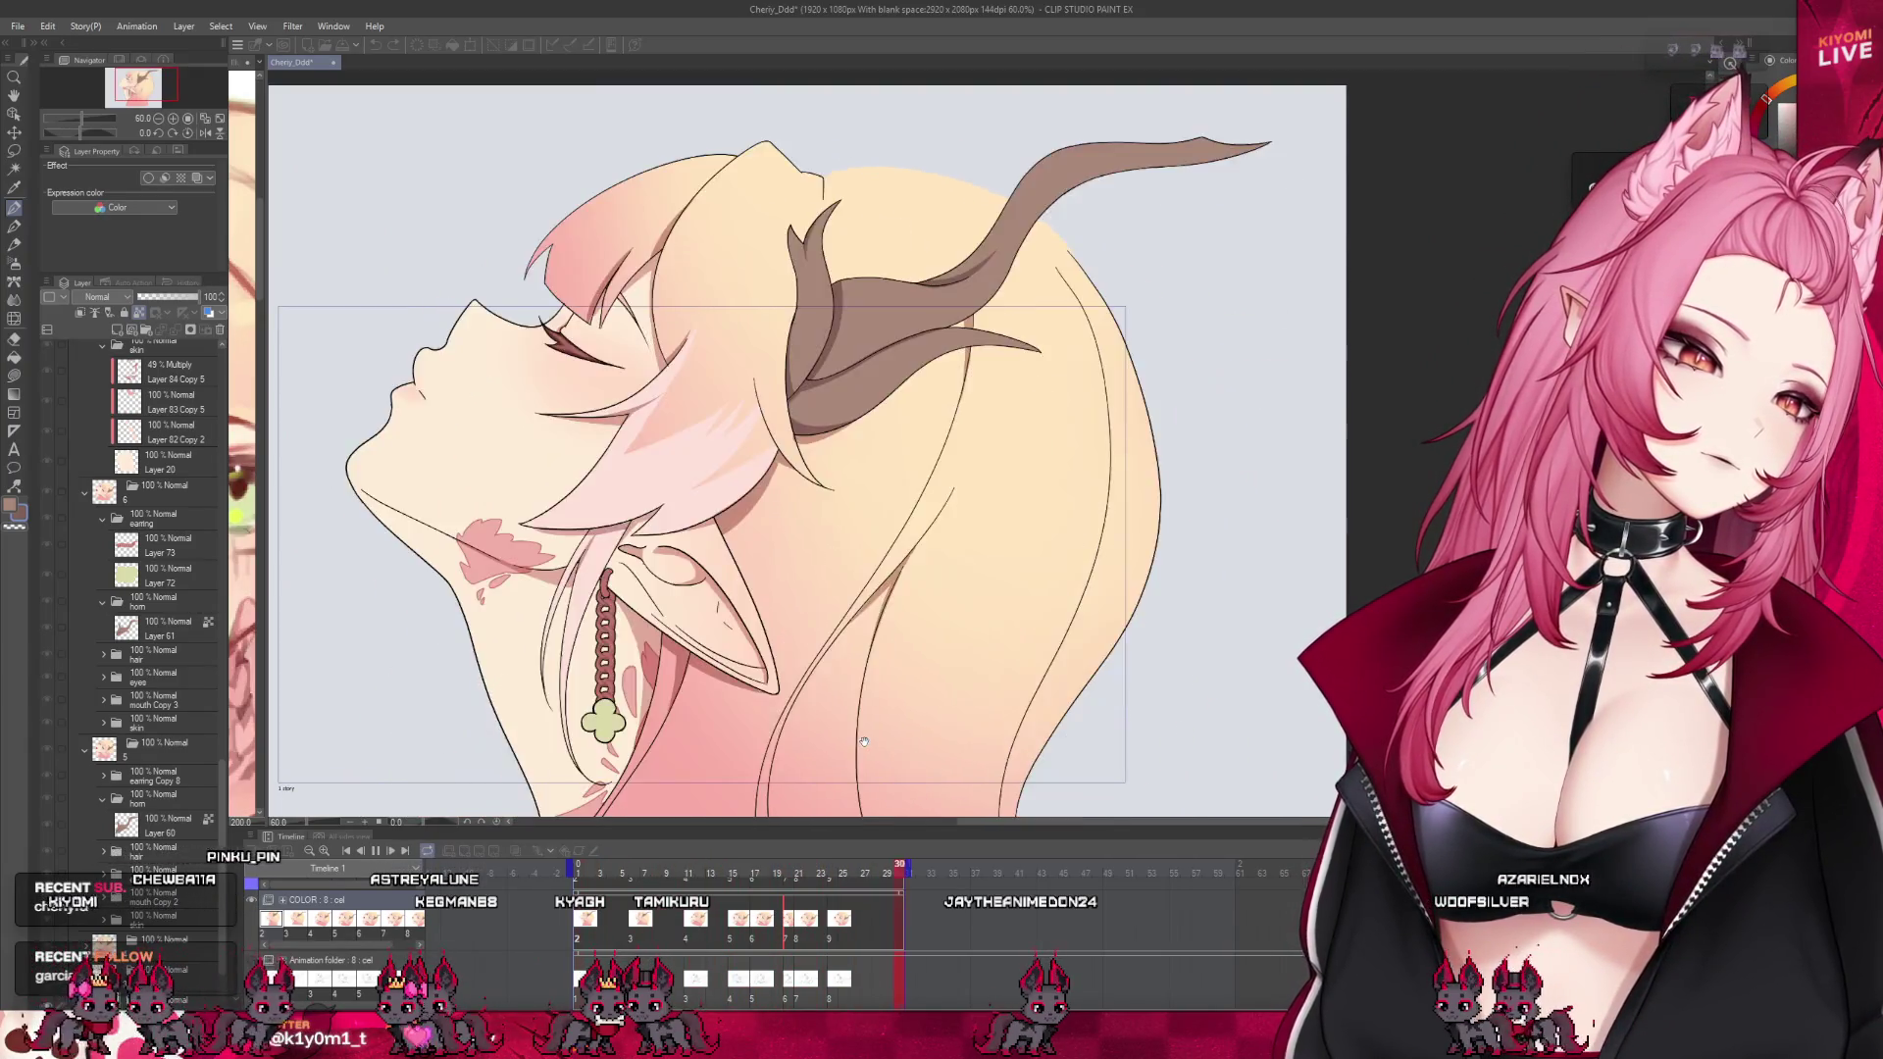
{"action": "scroll", "coordinate": [858, 694], "scroll_direction": "down", "scroll_amount": 1}
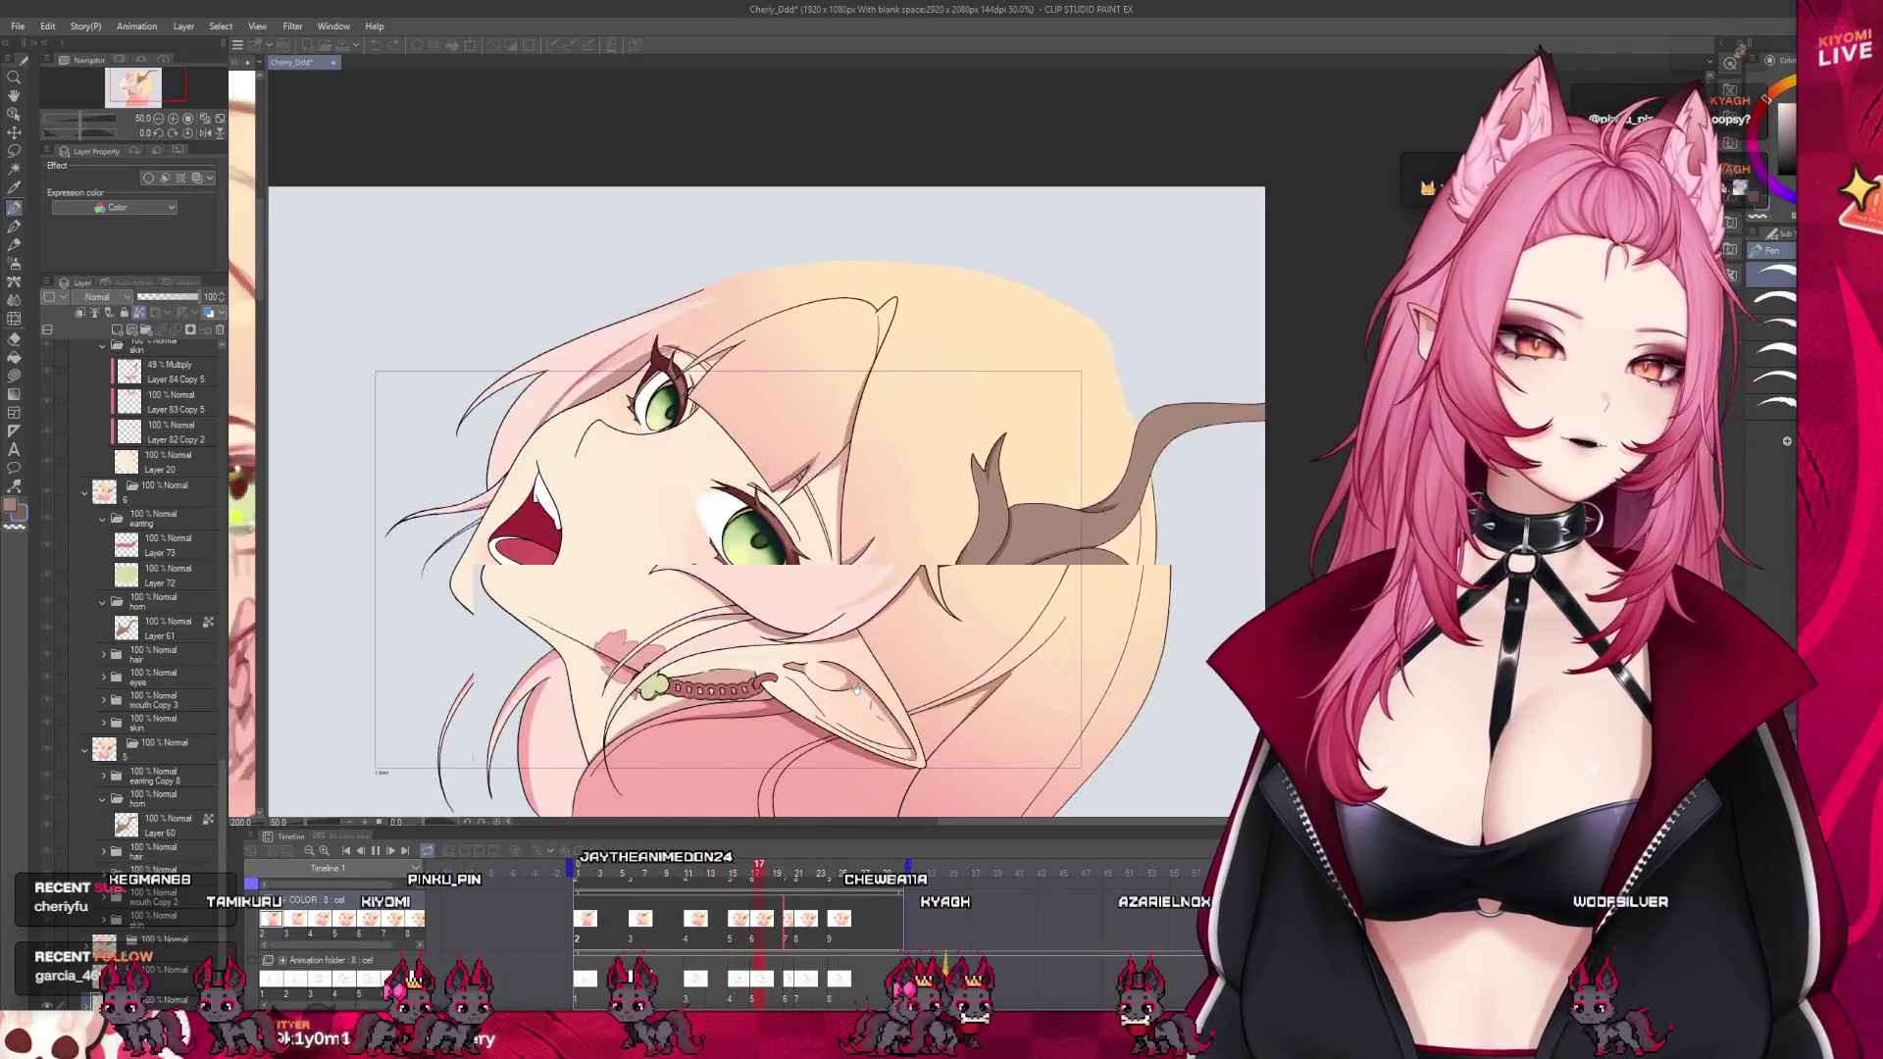
{"action": "scroll", "coordinate": [590, 619], "scroll_direction": "down", "scroll_amount": 1}
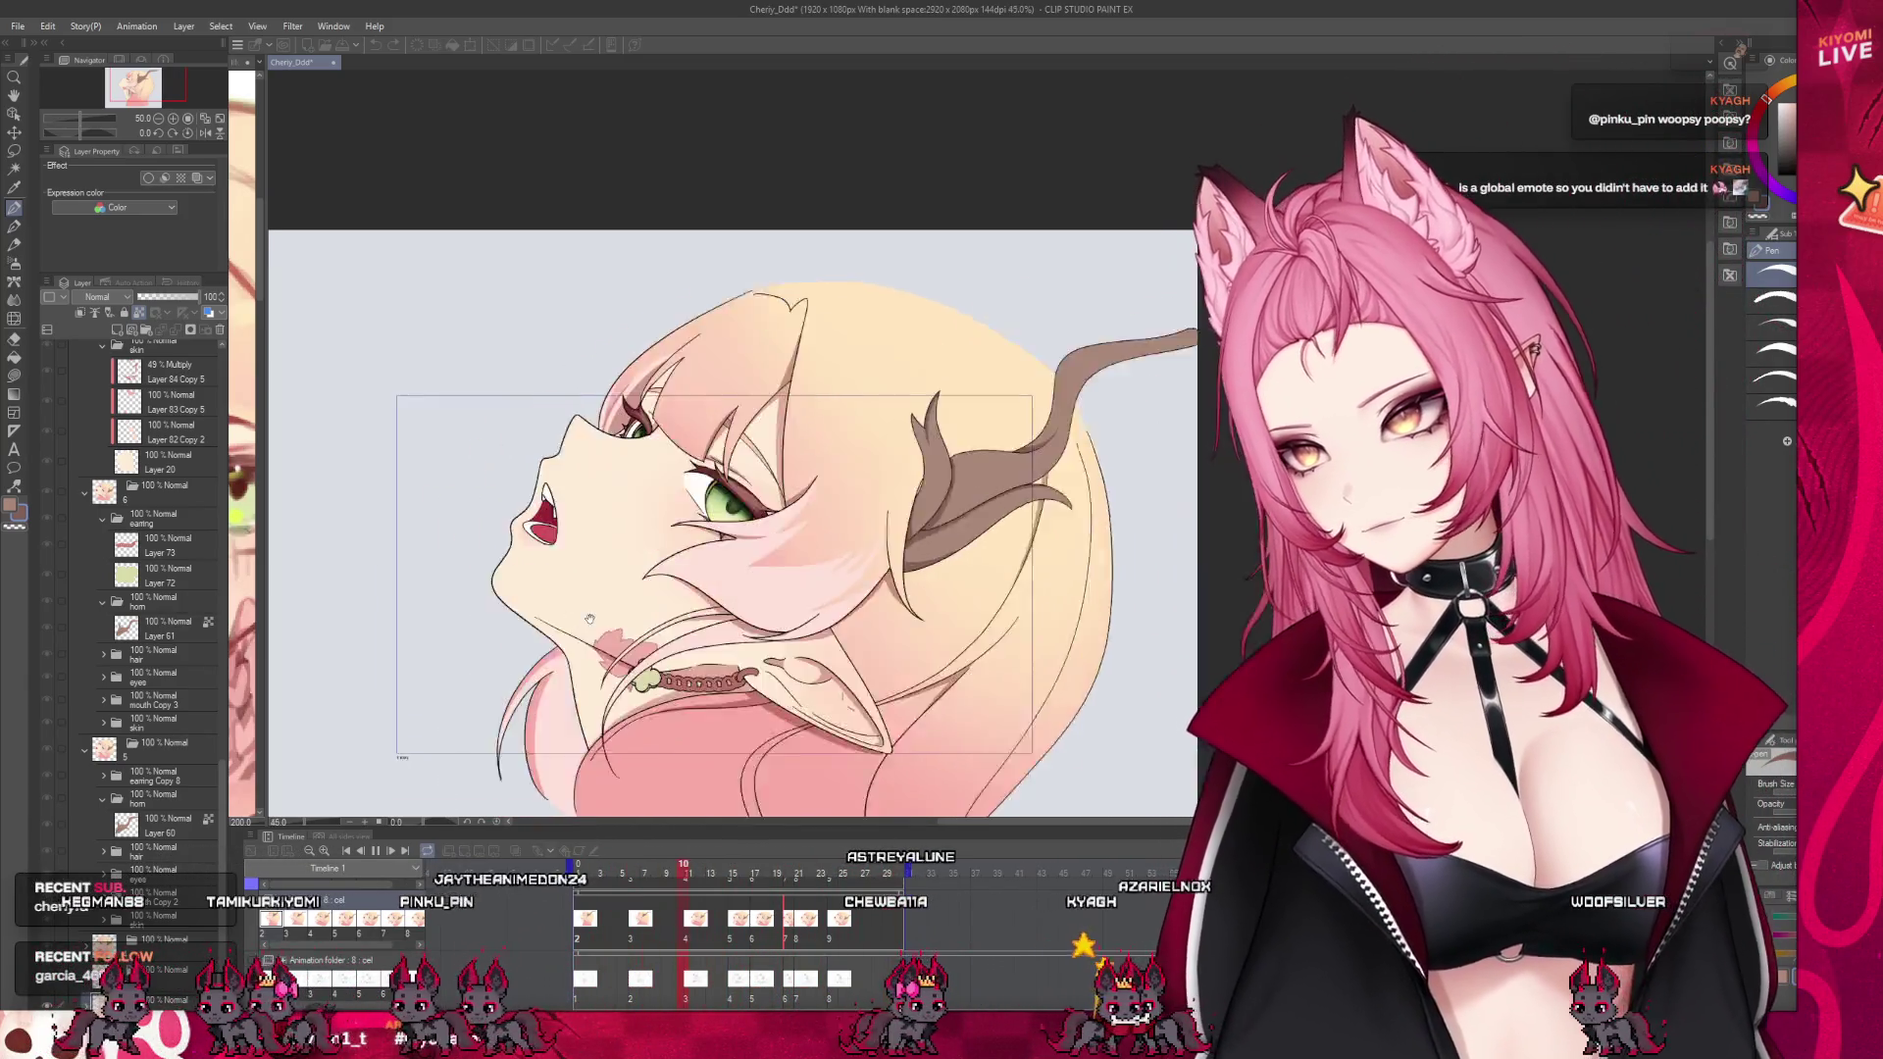
{"action": "scroll", "coordinate": [590, 619], "scroll_direction": "up", "scroll_amount": 1}
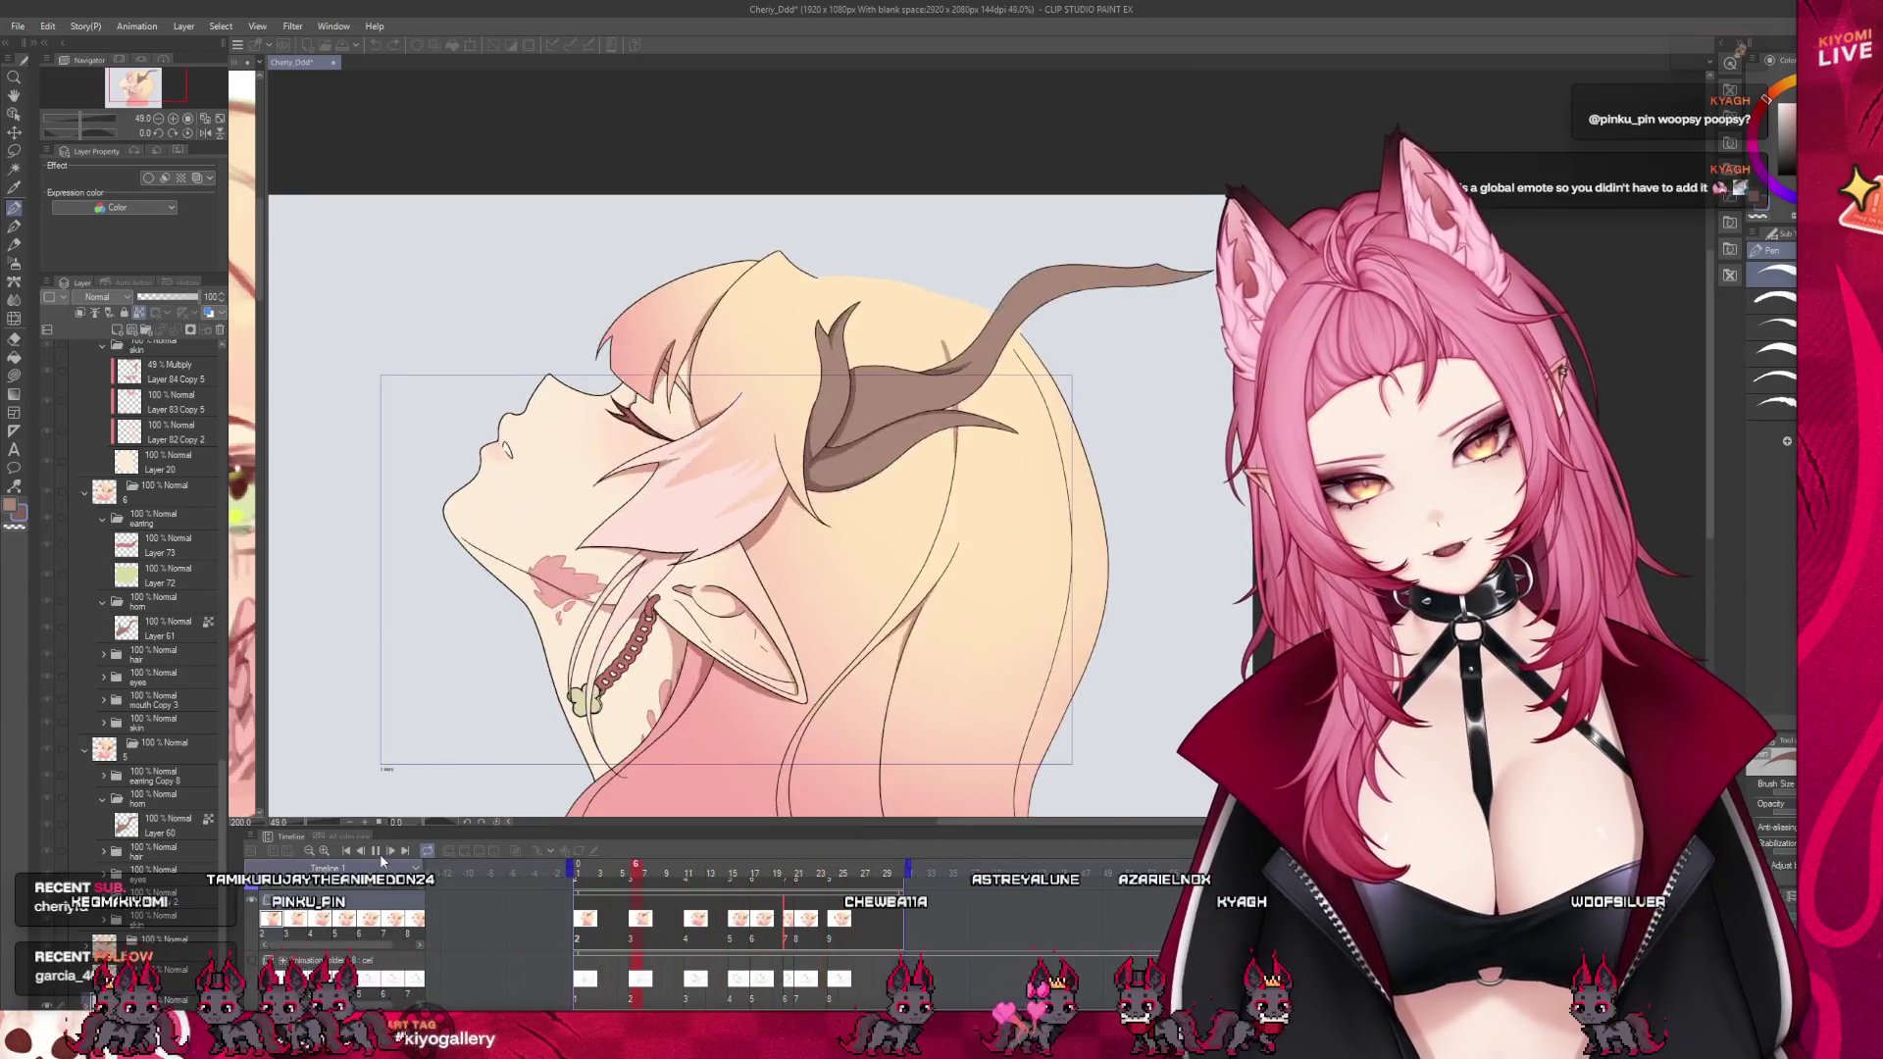
{"action": "left_click", "coordinate": [376, 851]}
{"action": "scroll", "coordinate": [642, 521], "scroll_direction": "down", "scroll_amount": 2}
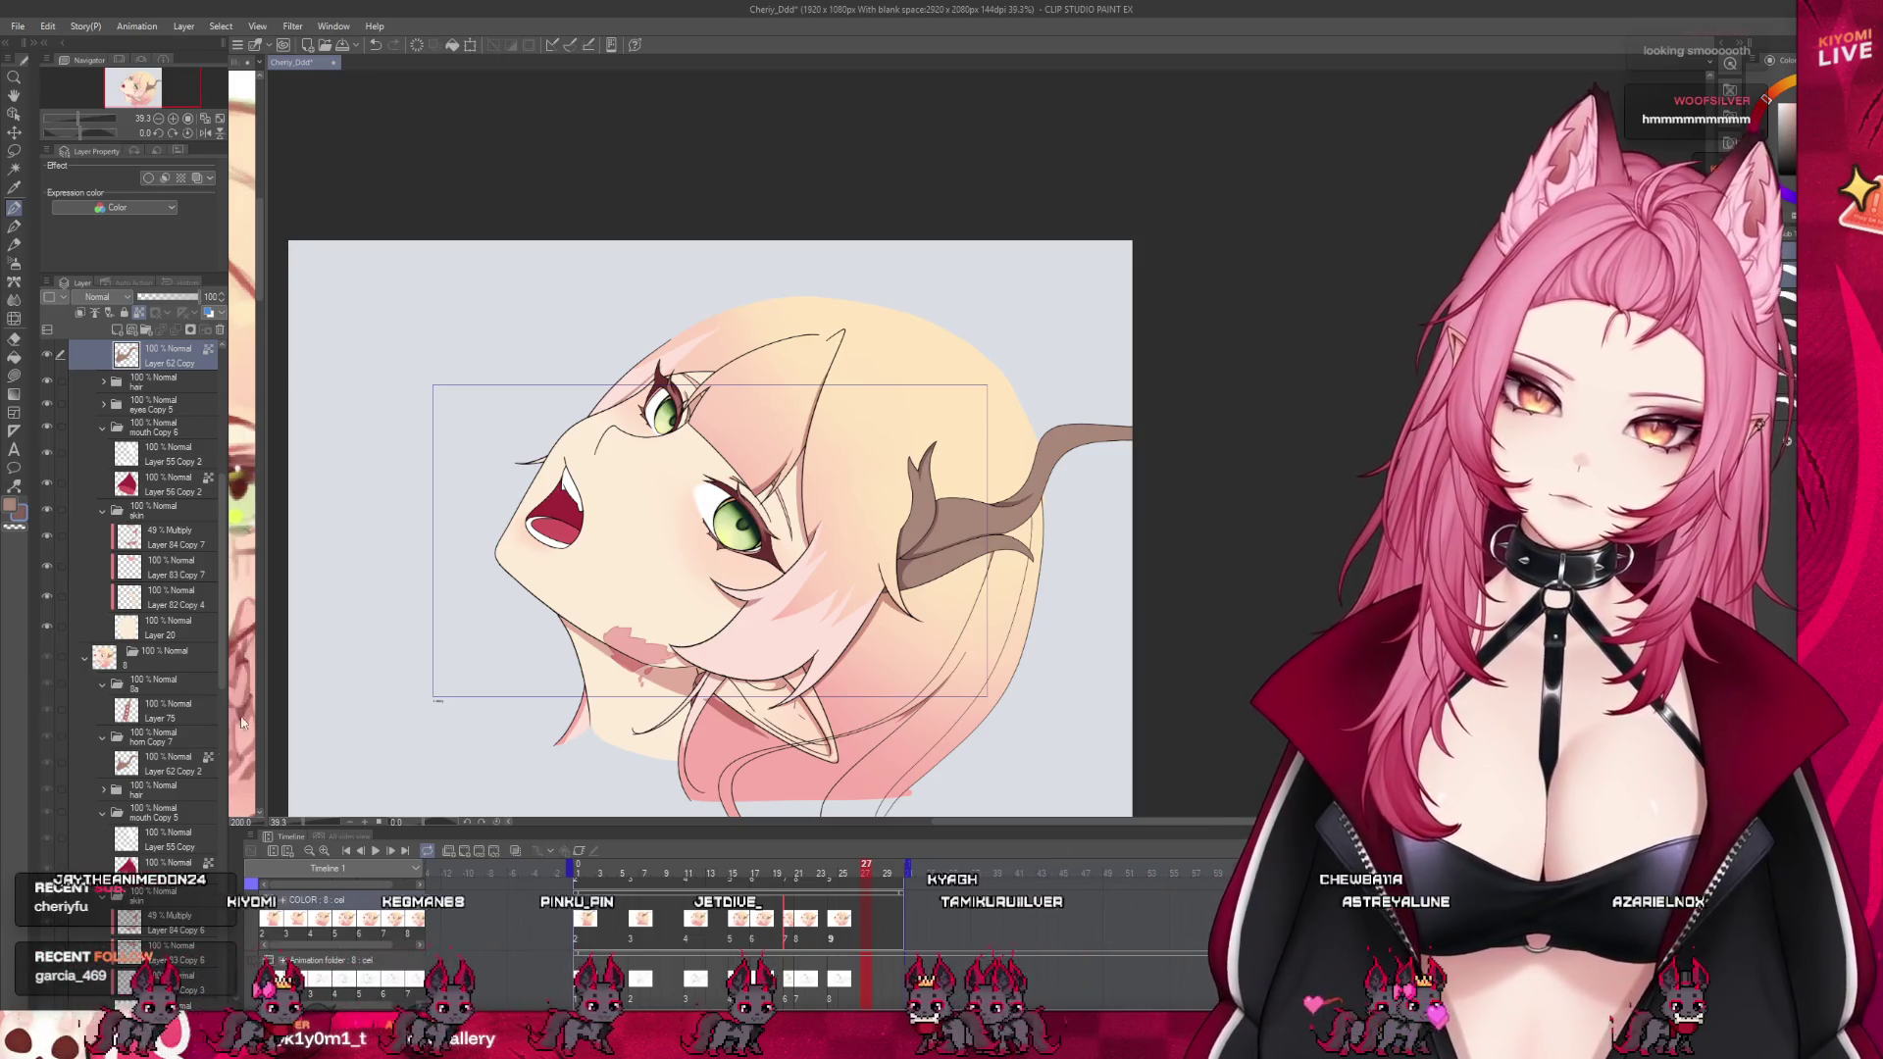
Create a Multiply raster layer inside mouth Copy 5 and brush red along the tooth edge
{"action": "left_click", "coordinate": [158, 817]}
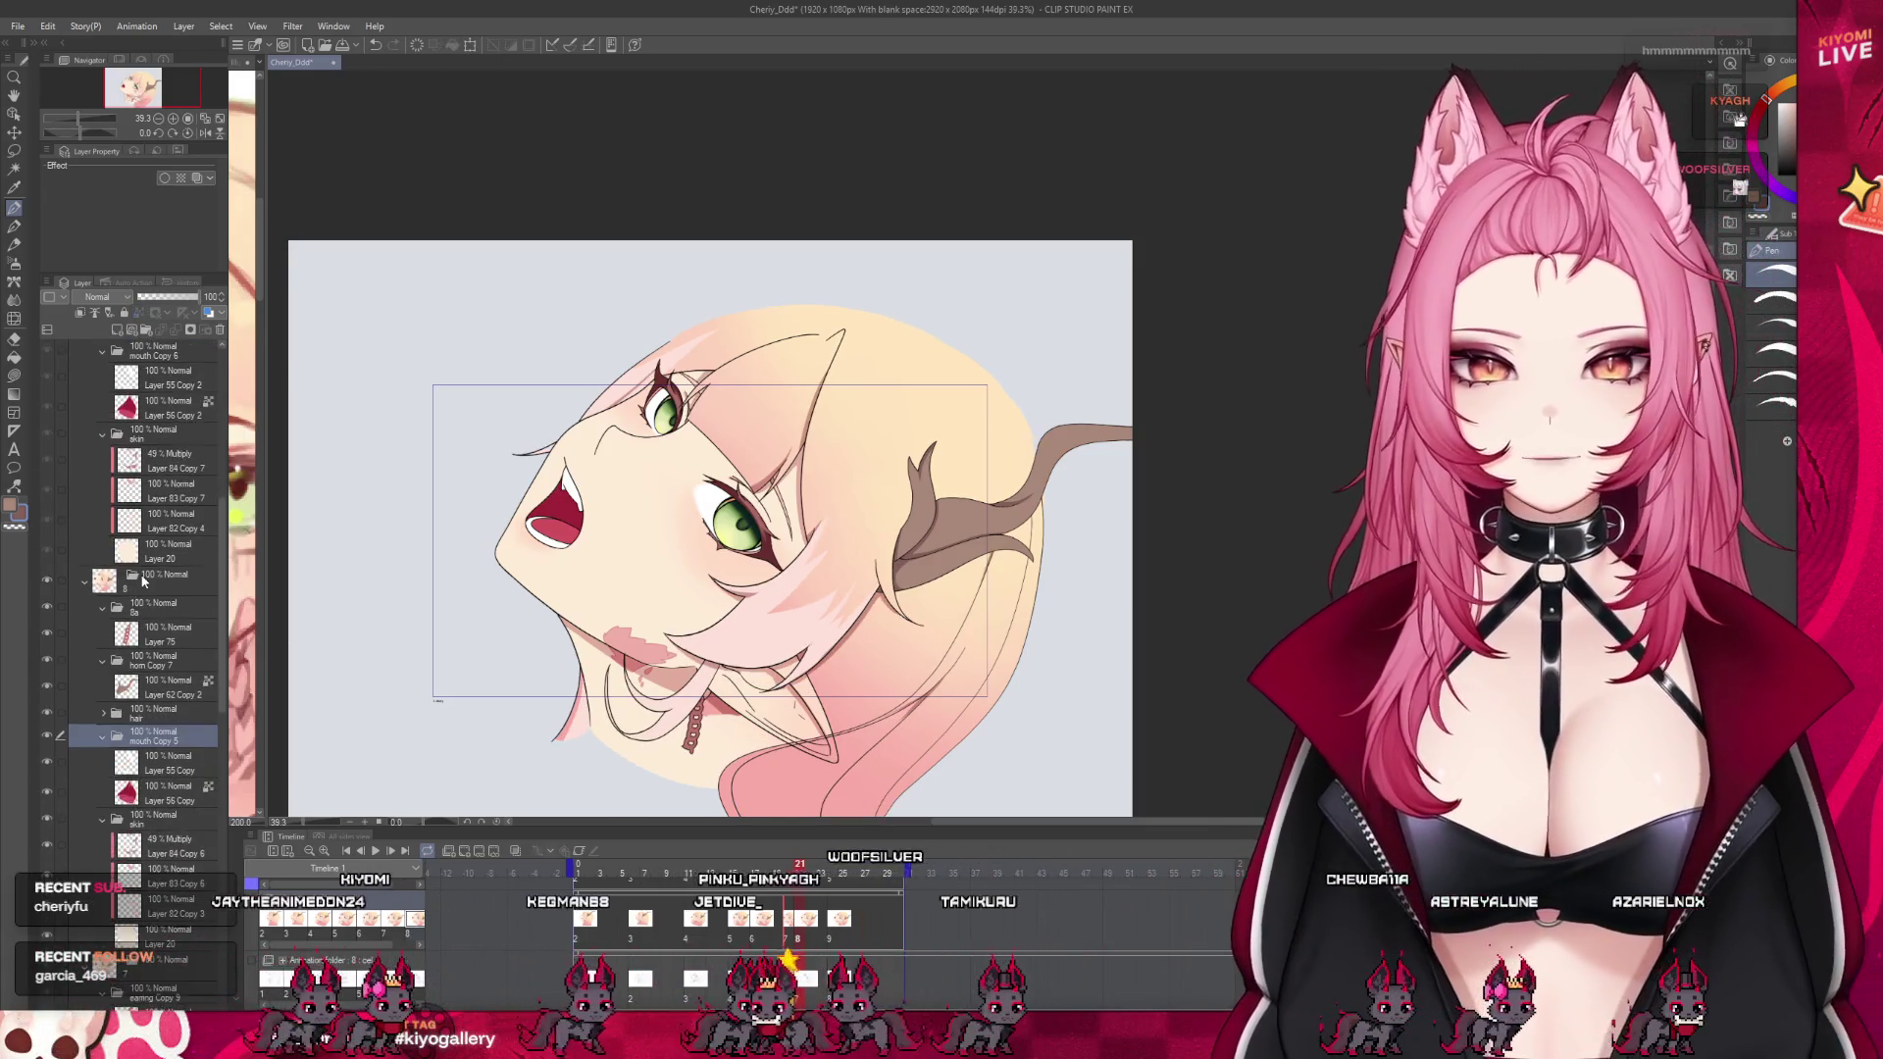
{"action": "scroll", "coordinate": [152, 686], "scroll_direction": "down", "scroll_amount": 3}
{"action": "scroll", "coordinate": [217, 662], "scroll_direction": "down", "scroll_amount": 1}
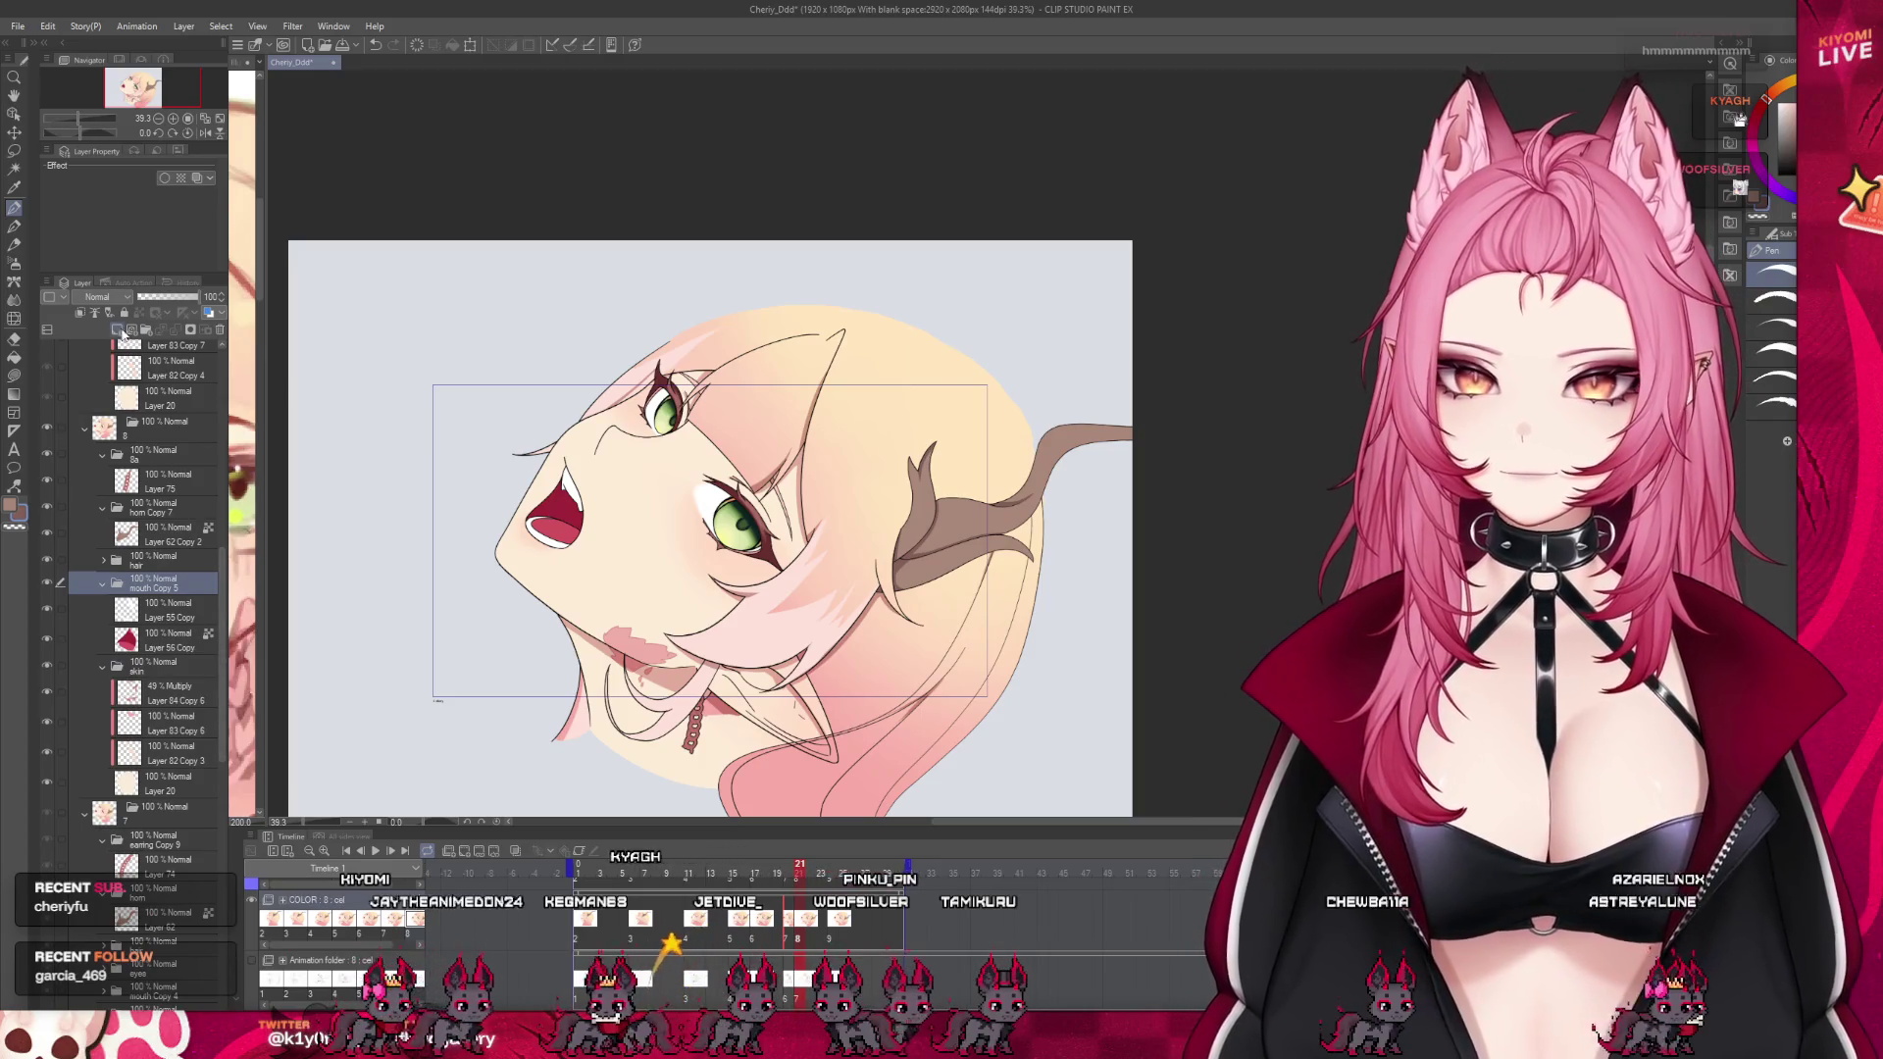
{"action": "left_click", "coordinate": [116, 330]}
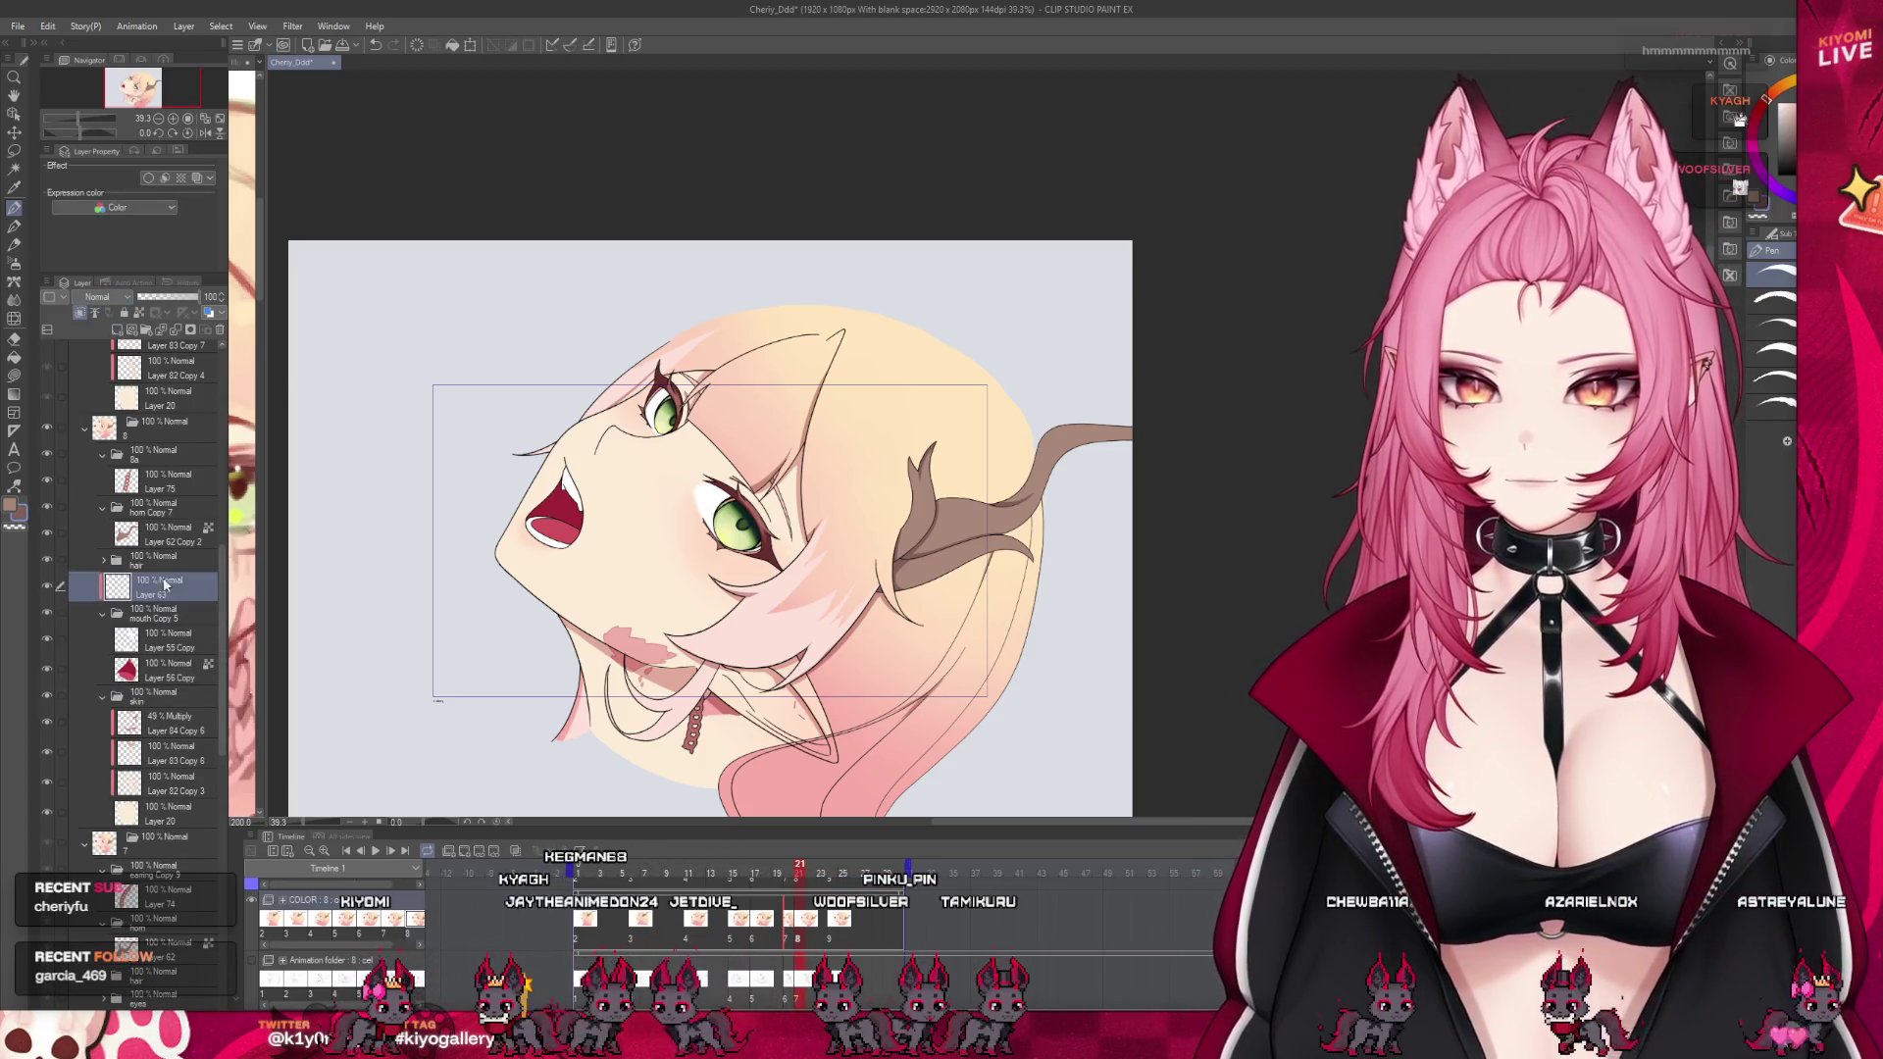
{"action": "left_click", "coordinate": [108, 296]}
{"action": "left_click", "coordinate": [98, 338]}
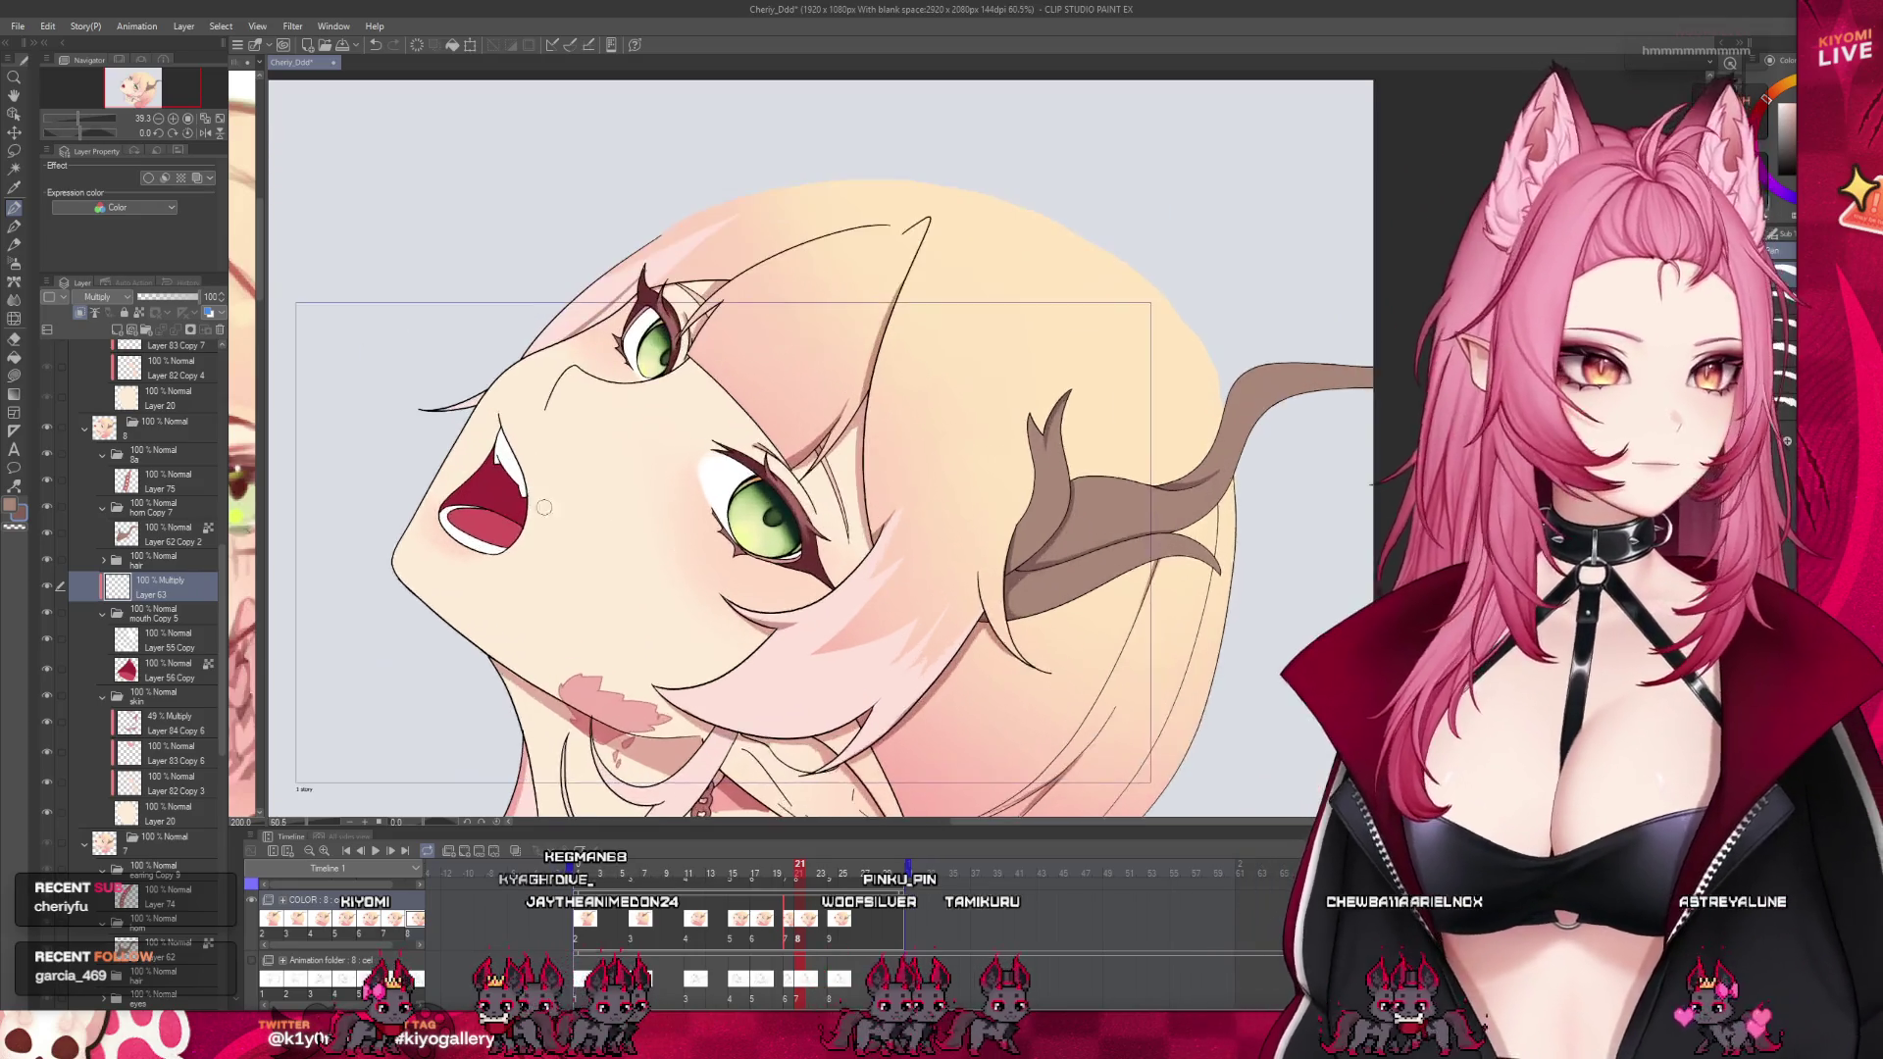
{"action": "scroll", "coordinate": [464, 511], "scroll_direction": "up", "scroll_amount": 5}
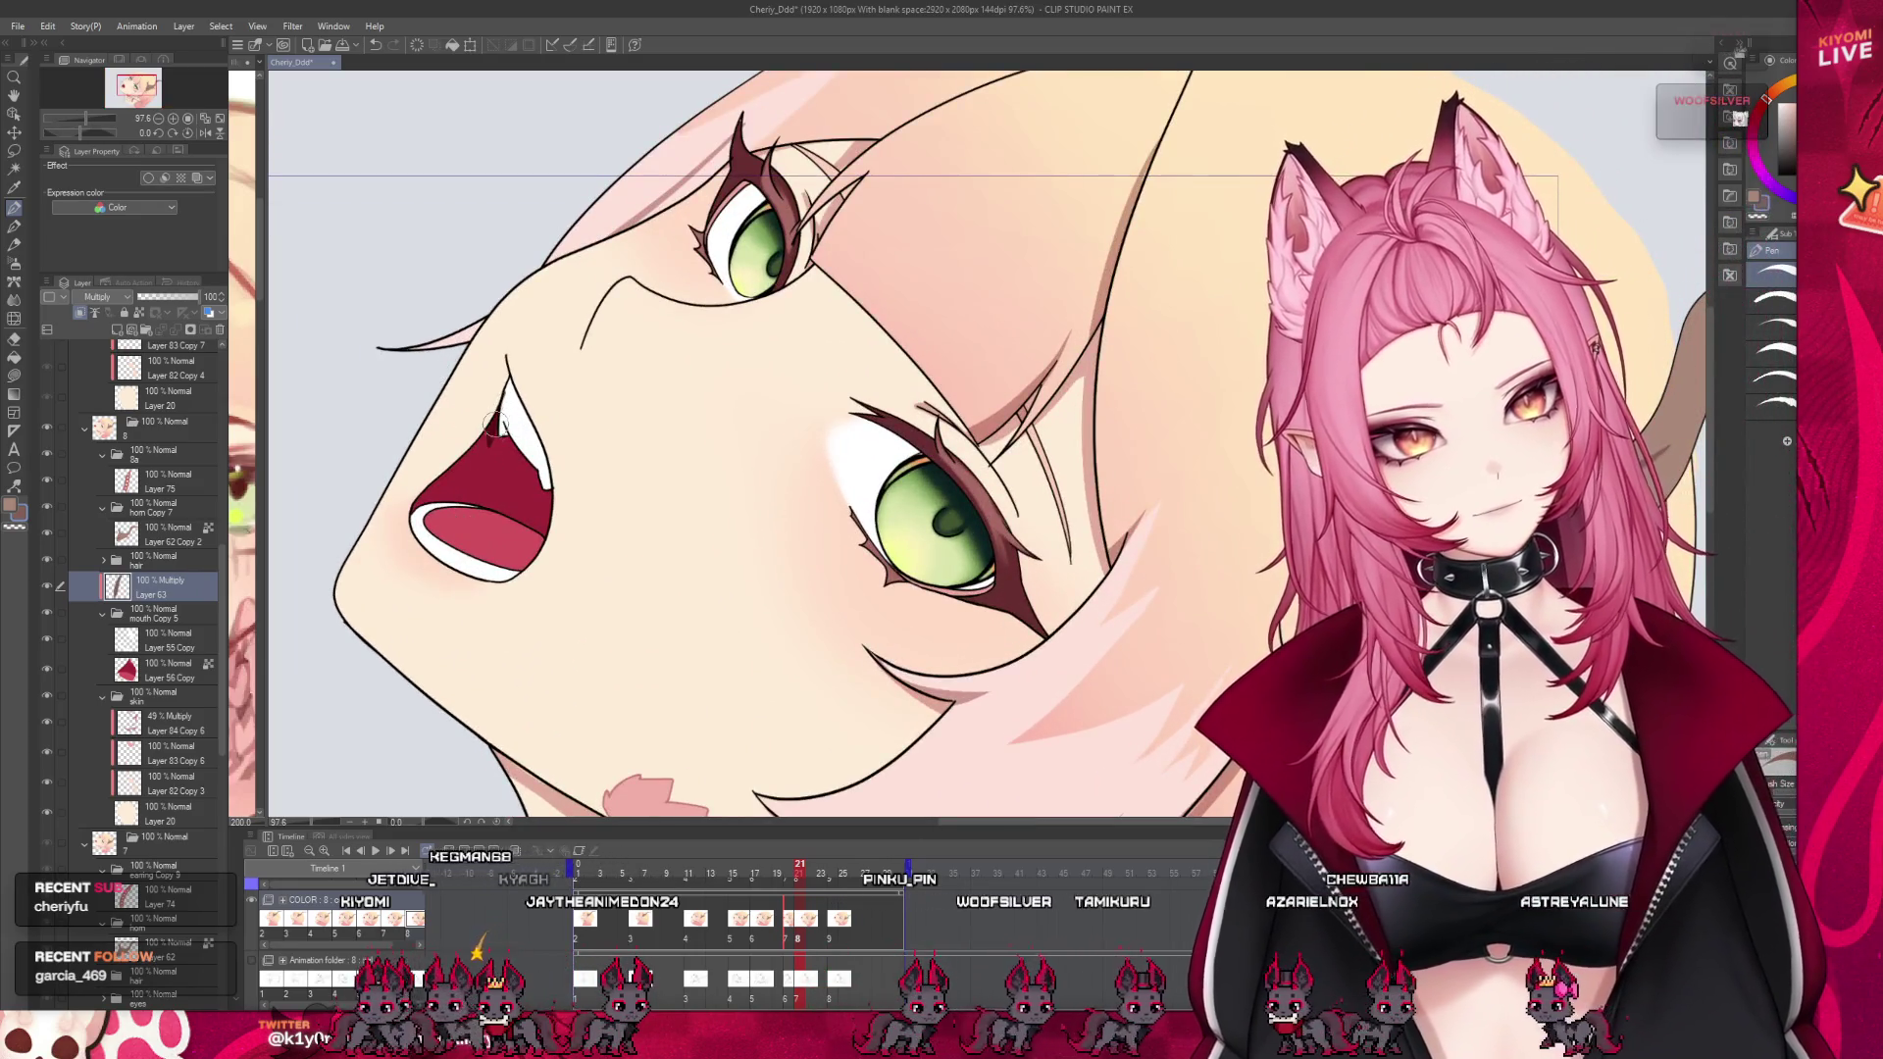
{"action": "left_click_drag", "start_coordinate": [501, 397], "coordinate": [537, 478]}
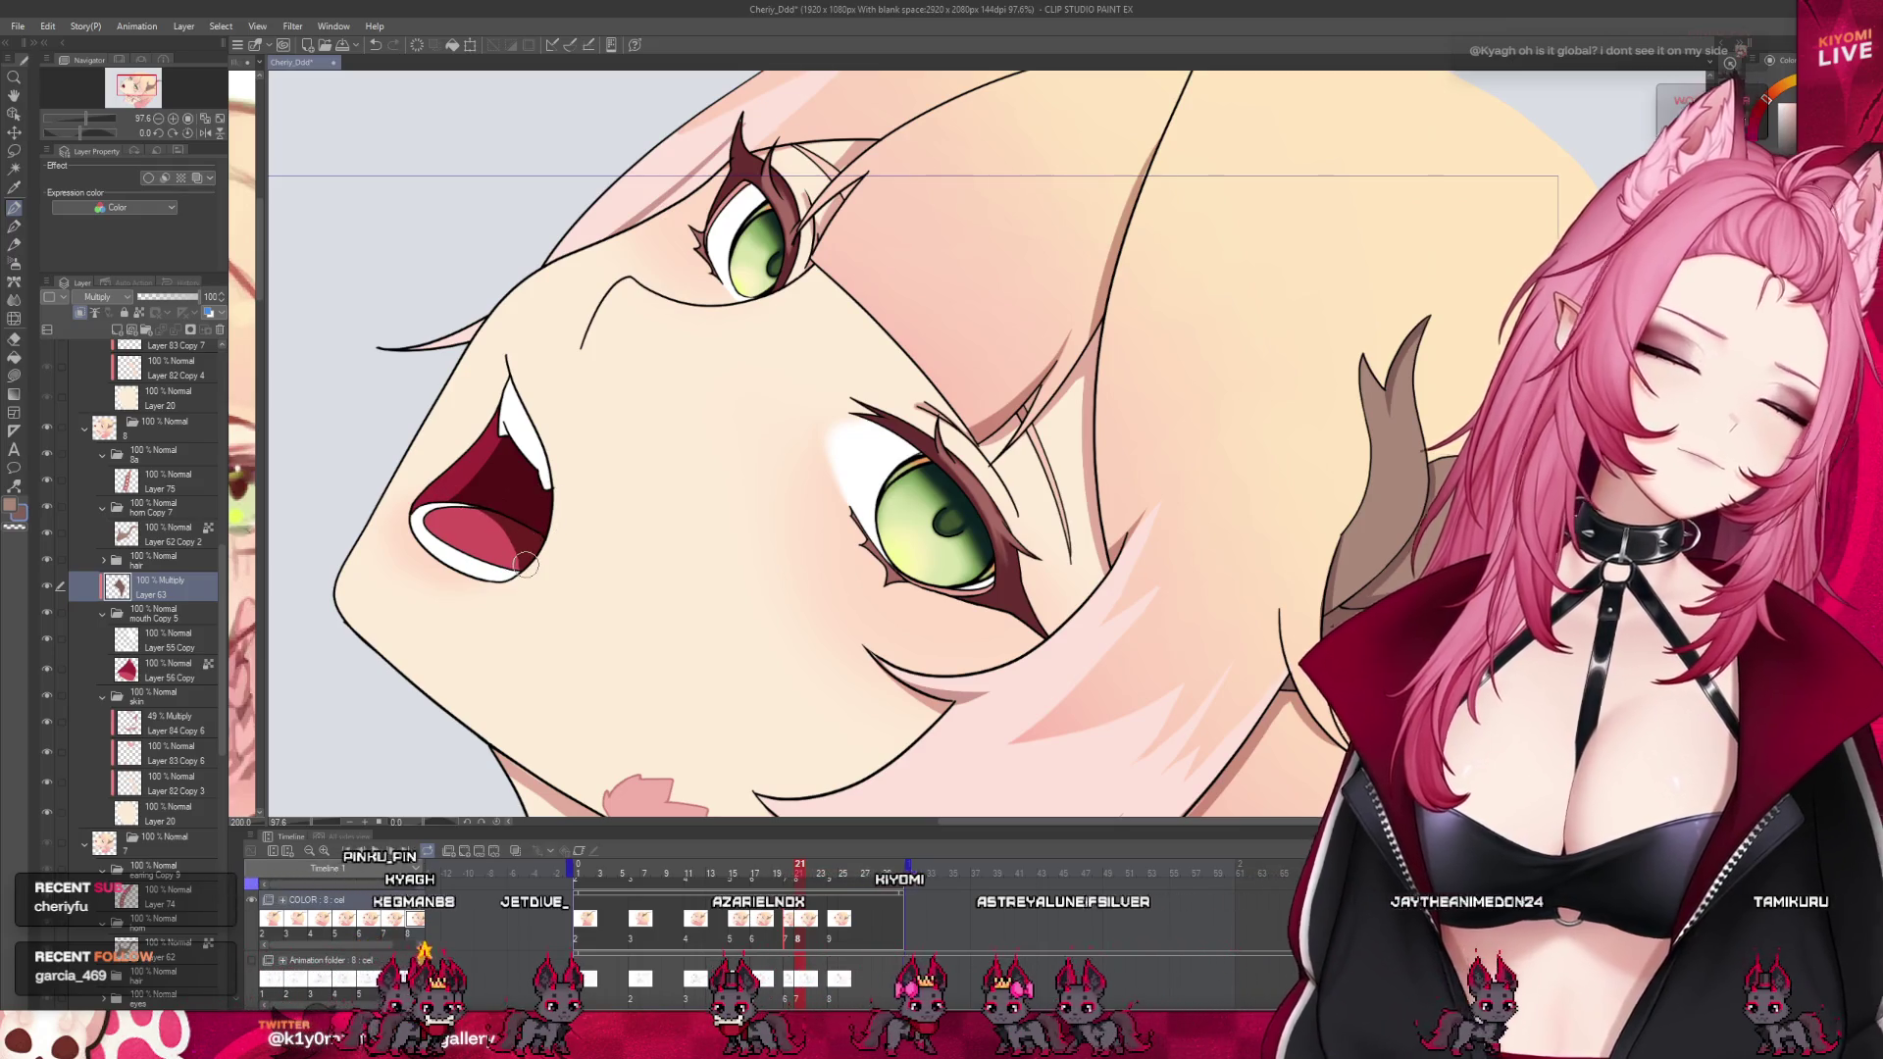
Set Layer 63's opacity to 52% and save the file
{"action": "scroll", "coordinate": [555, 475], "scroll_direction": "down", "scroll_amount": 1}
{"action": "scroll", "coordinate": [554, 476], "scroll_direction": "down", "scroll_amount": 3}
{"action": "scroll", "coordinate": [589, 461], "scroll_direction": "down", "scroll_amount": 2}
{"action": "scroll", "coordinate": [609, 454], "scroll_direction": "up", "scroll_amount": 1}
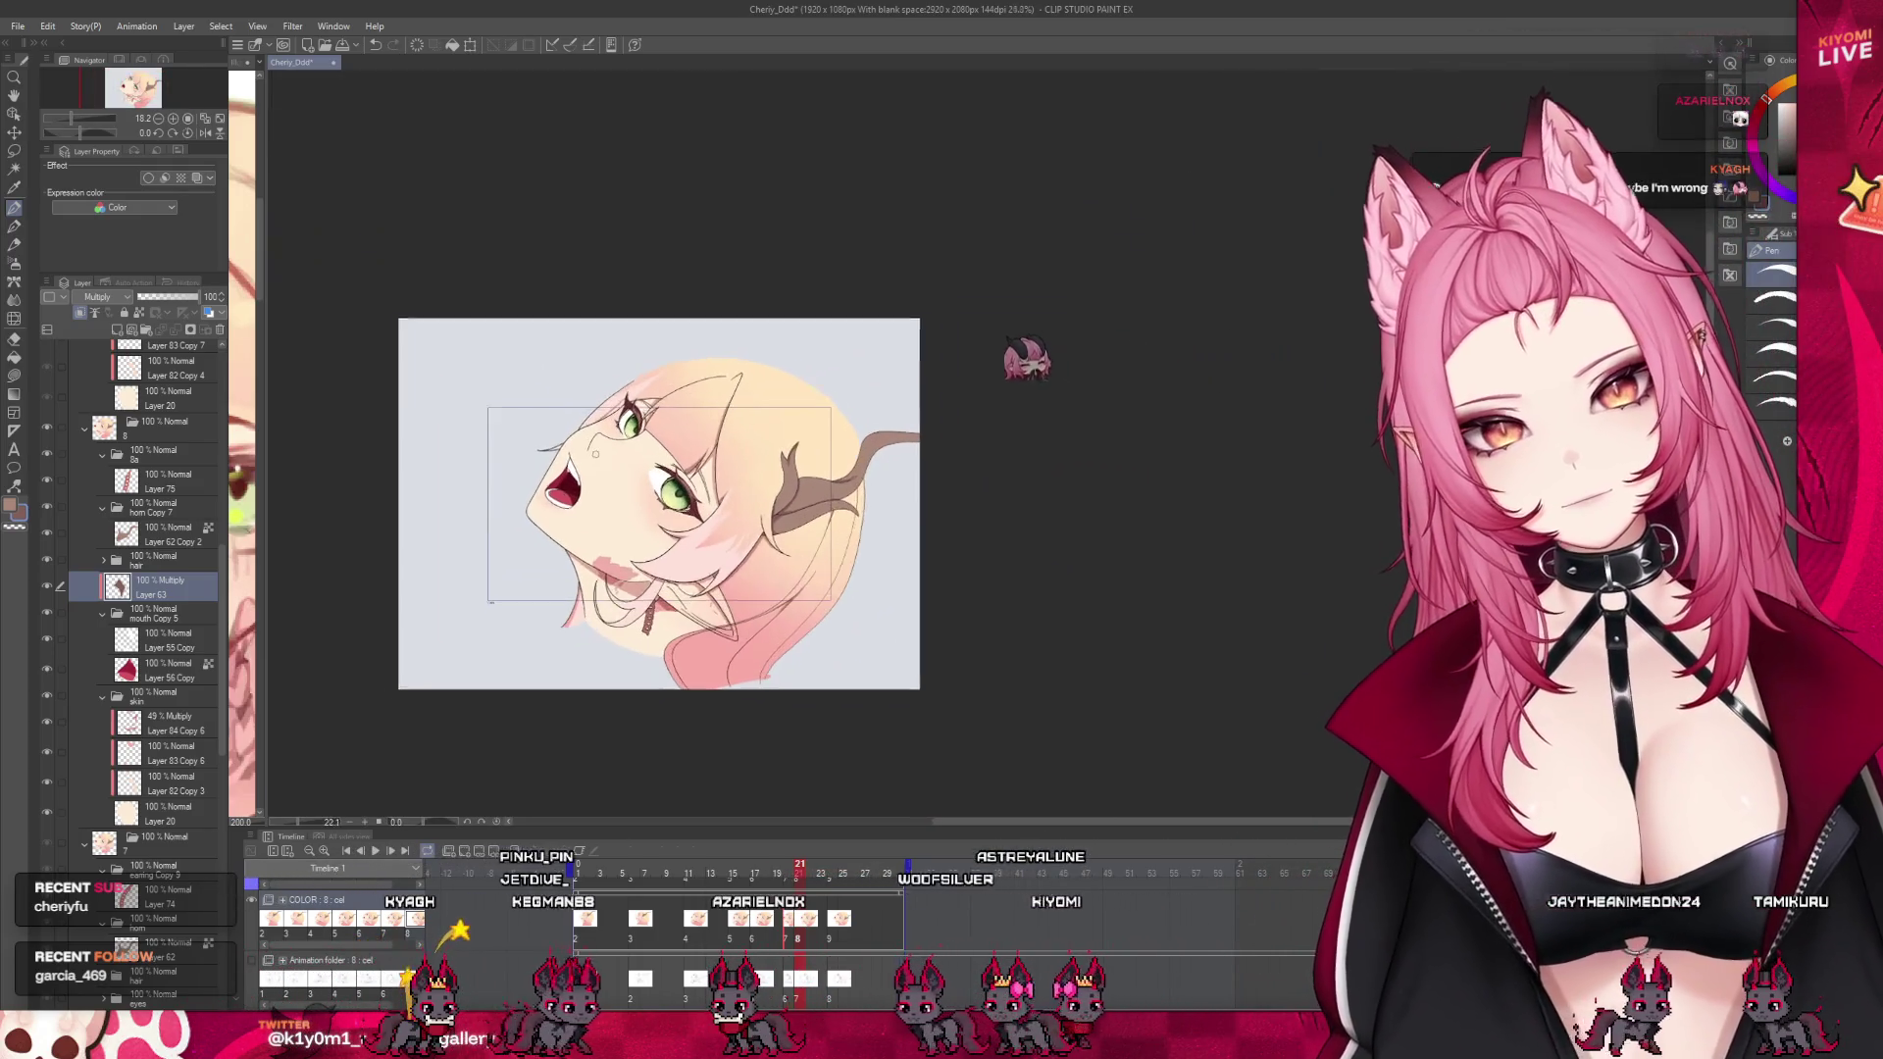
{"action": "scroll", "coordinate": [608, 454], "scroll_direction": "up", "scroll_amount": 1}
{"action": "scroll", "coordinate": [609, 454], "scroll_direction": "up", "scroll_amount": 1}
{"action": "left_click", "coordinate": [171, 297]}
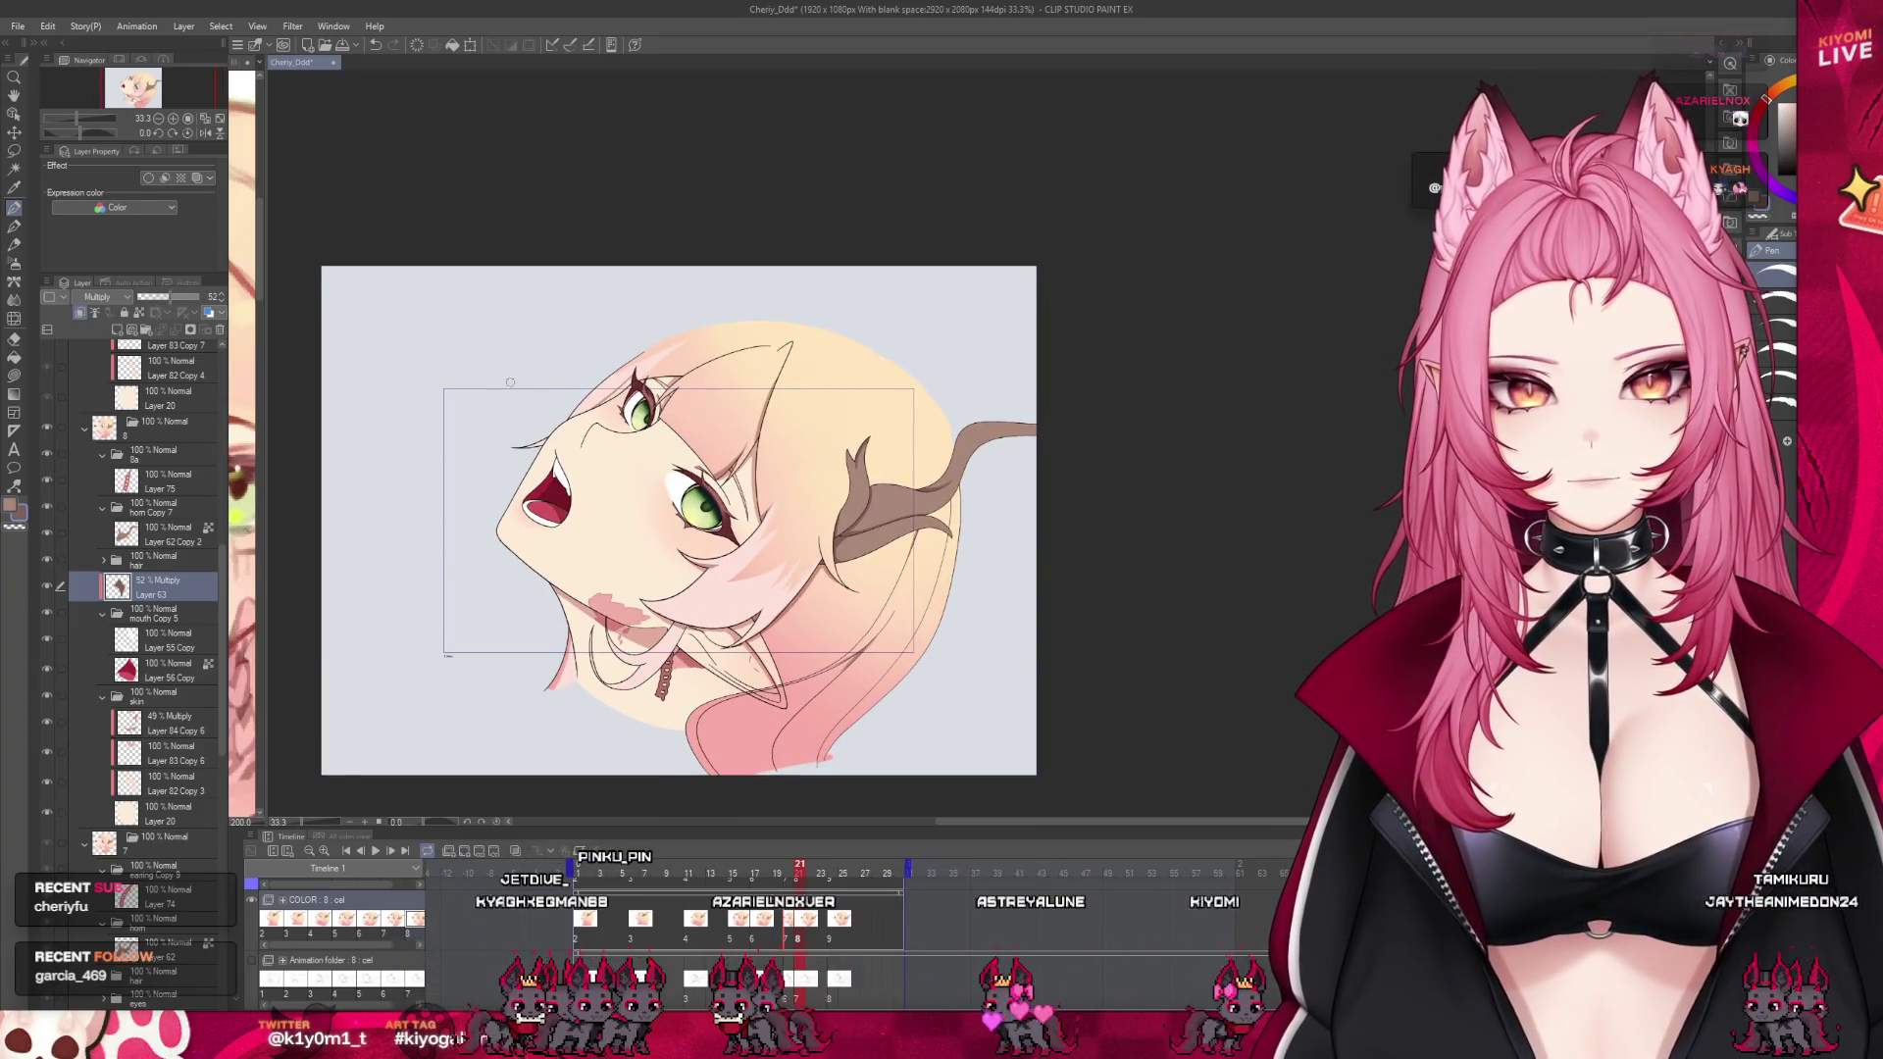
{"action": "scroll", "coordinate": [597, 381], "scroll_direction": "down", "scroll_amount": 1}
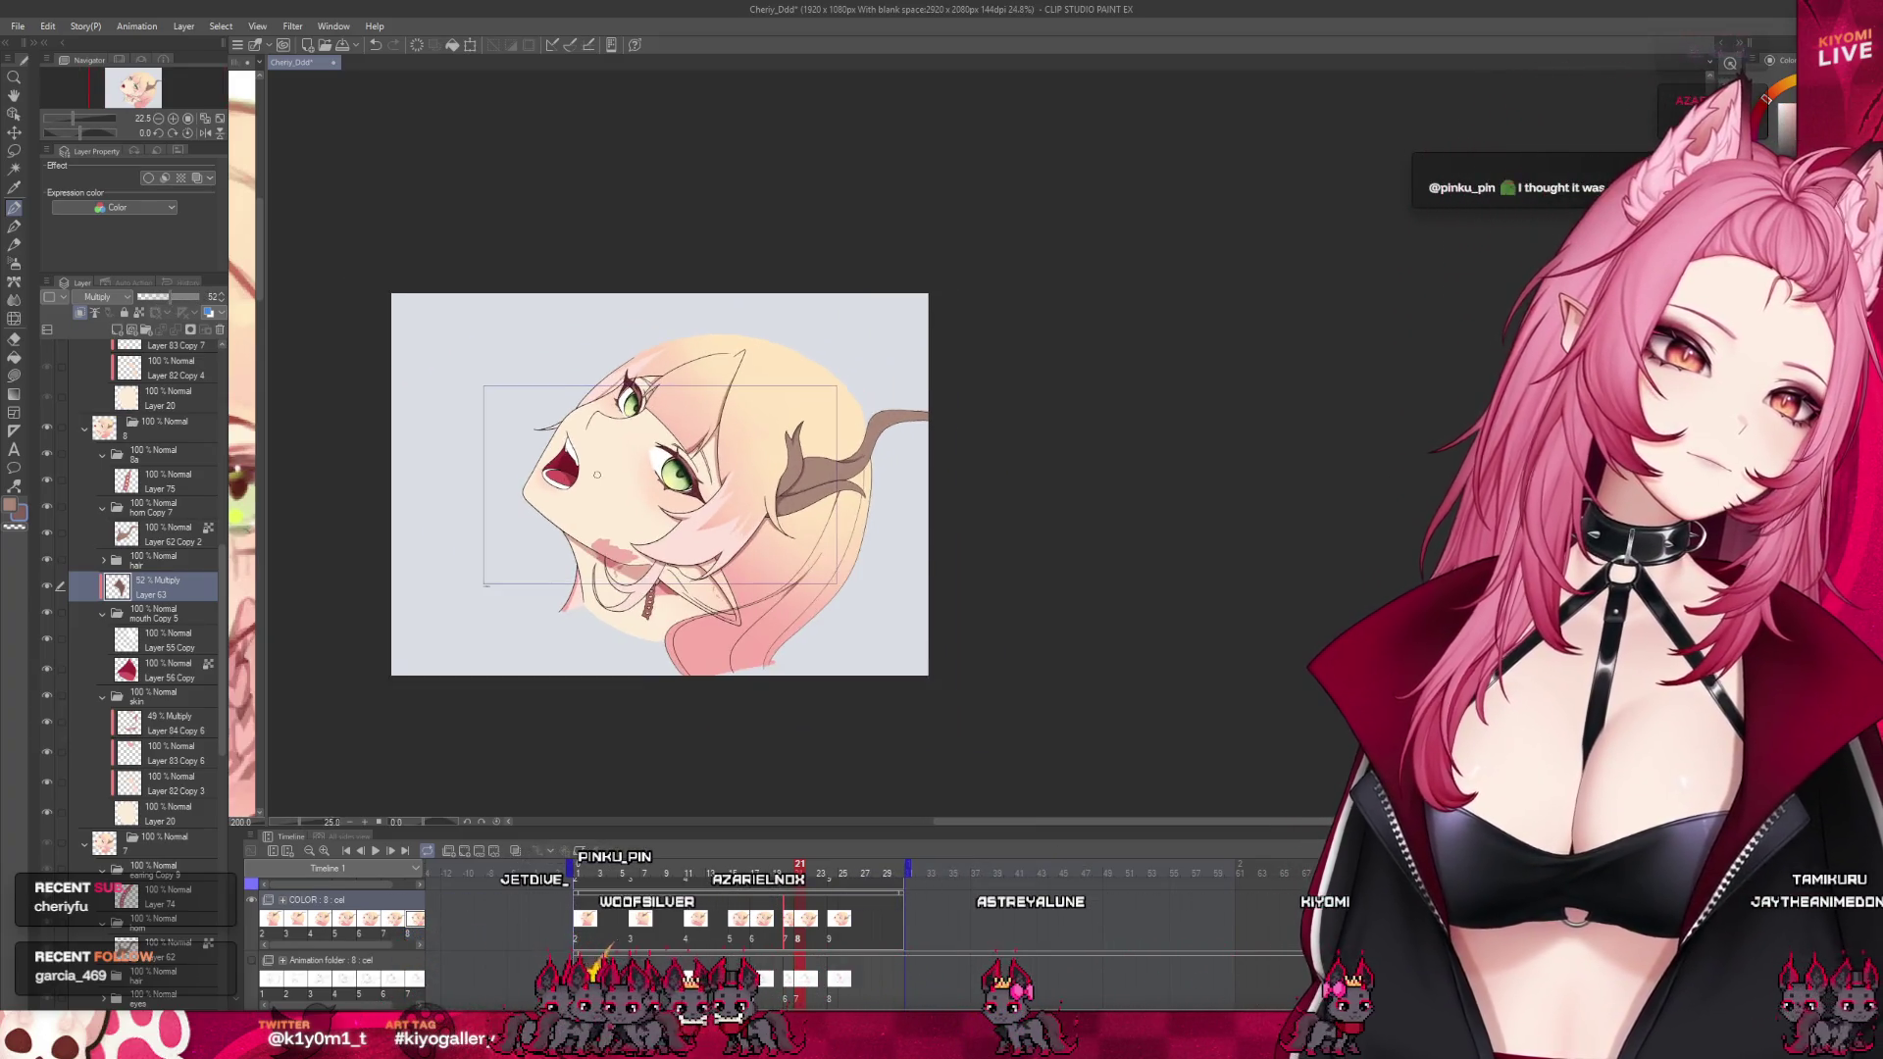
{"action": "scroll", "coordinate": [596, 475], "scroll_direction": "up", "scroll_amount": 1}
{"action": "scroll", "coordinate": [579, 456], "scroll_direction": "up", "scroll_amount": 1}
{"action": "scroll", "coordinate": [562, 436], "scroll_direction": "up", "scroll_amount": 1}
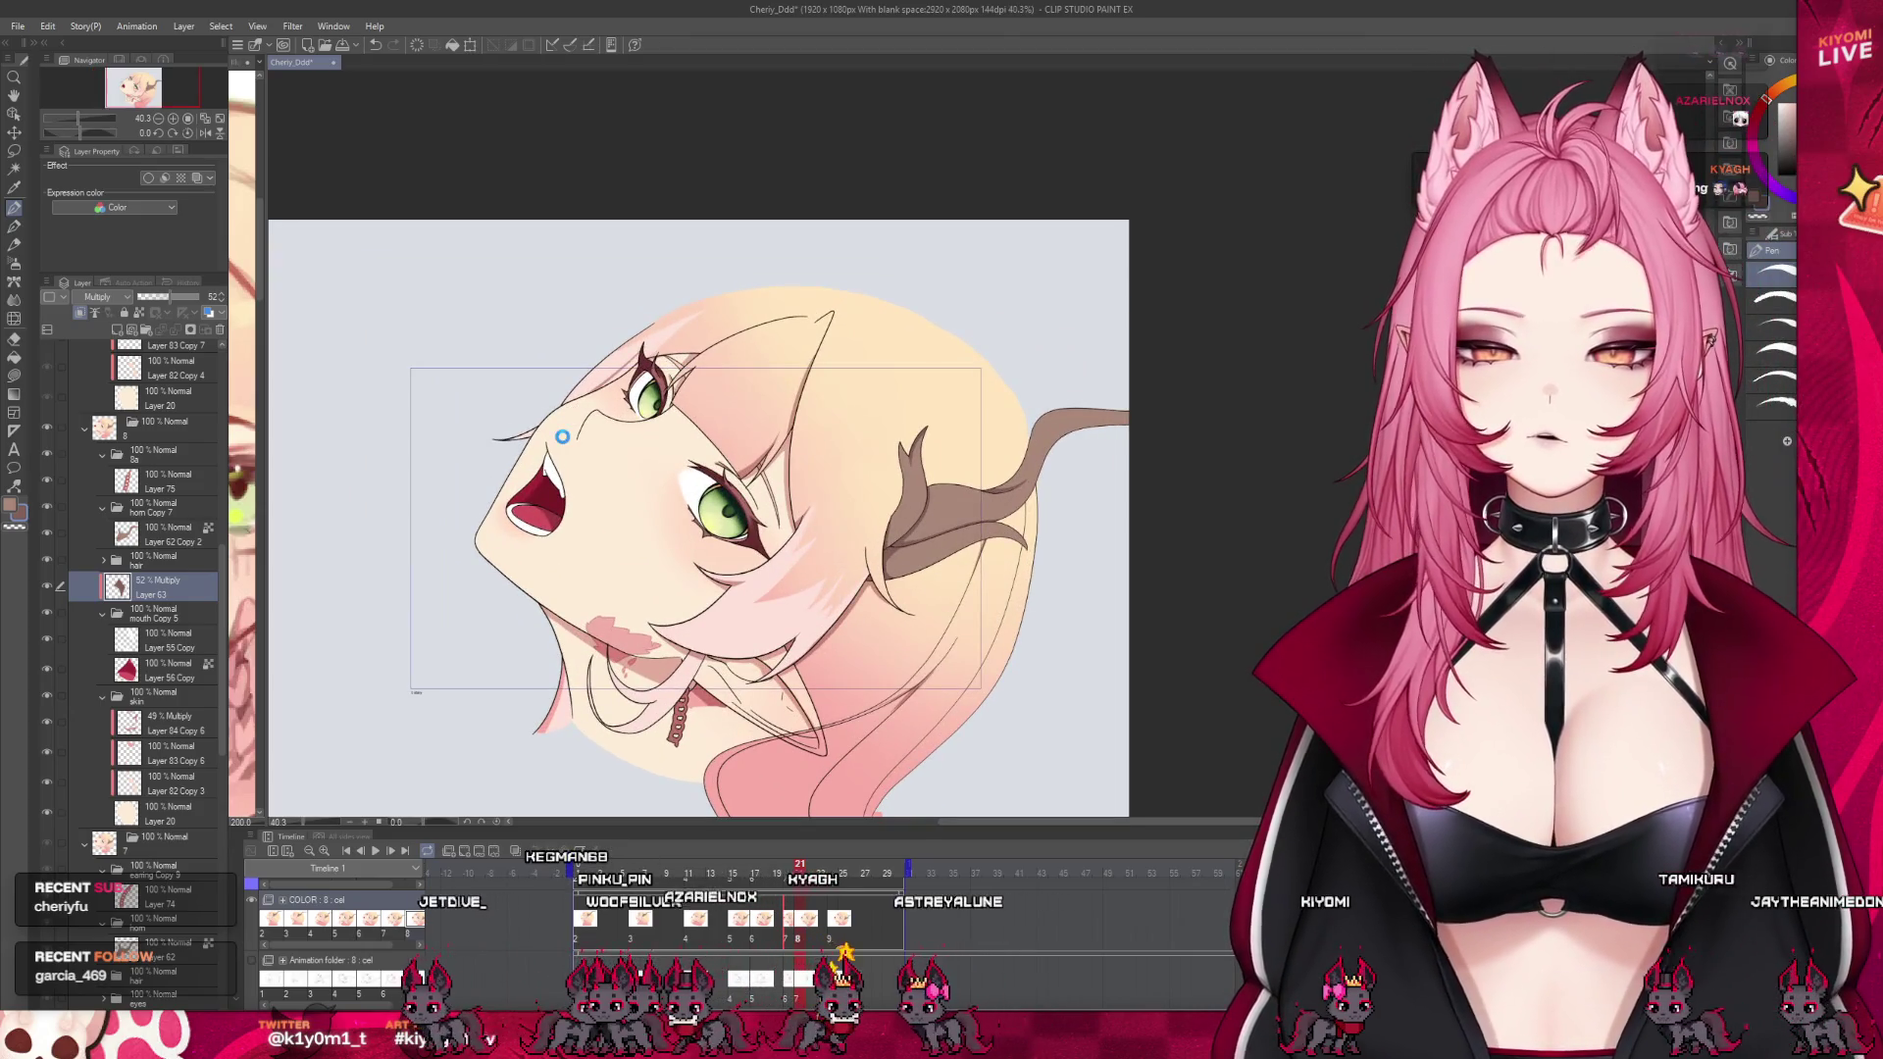
{"action": "key", "text": "ctrl+s"}
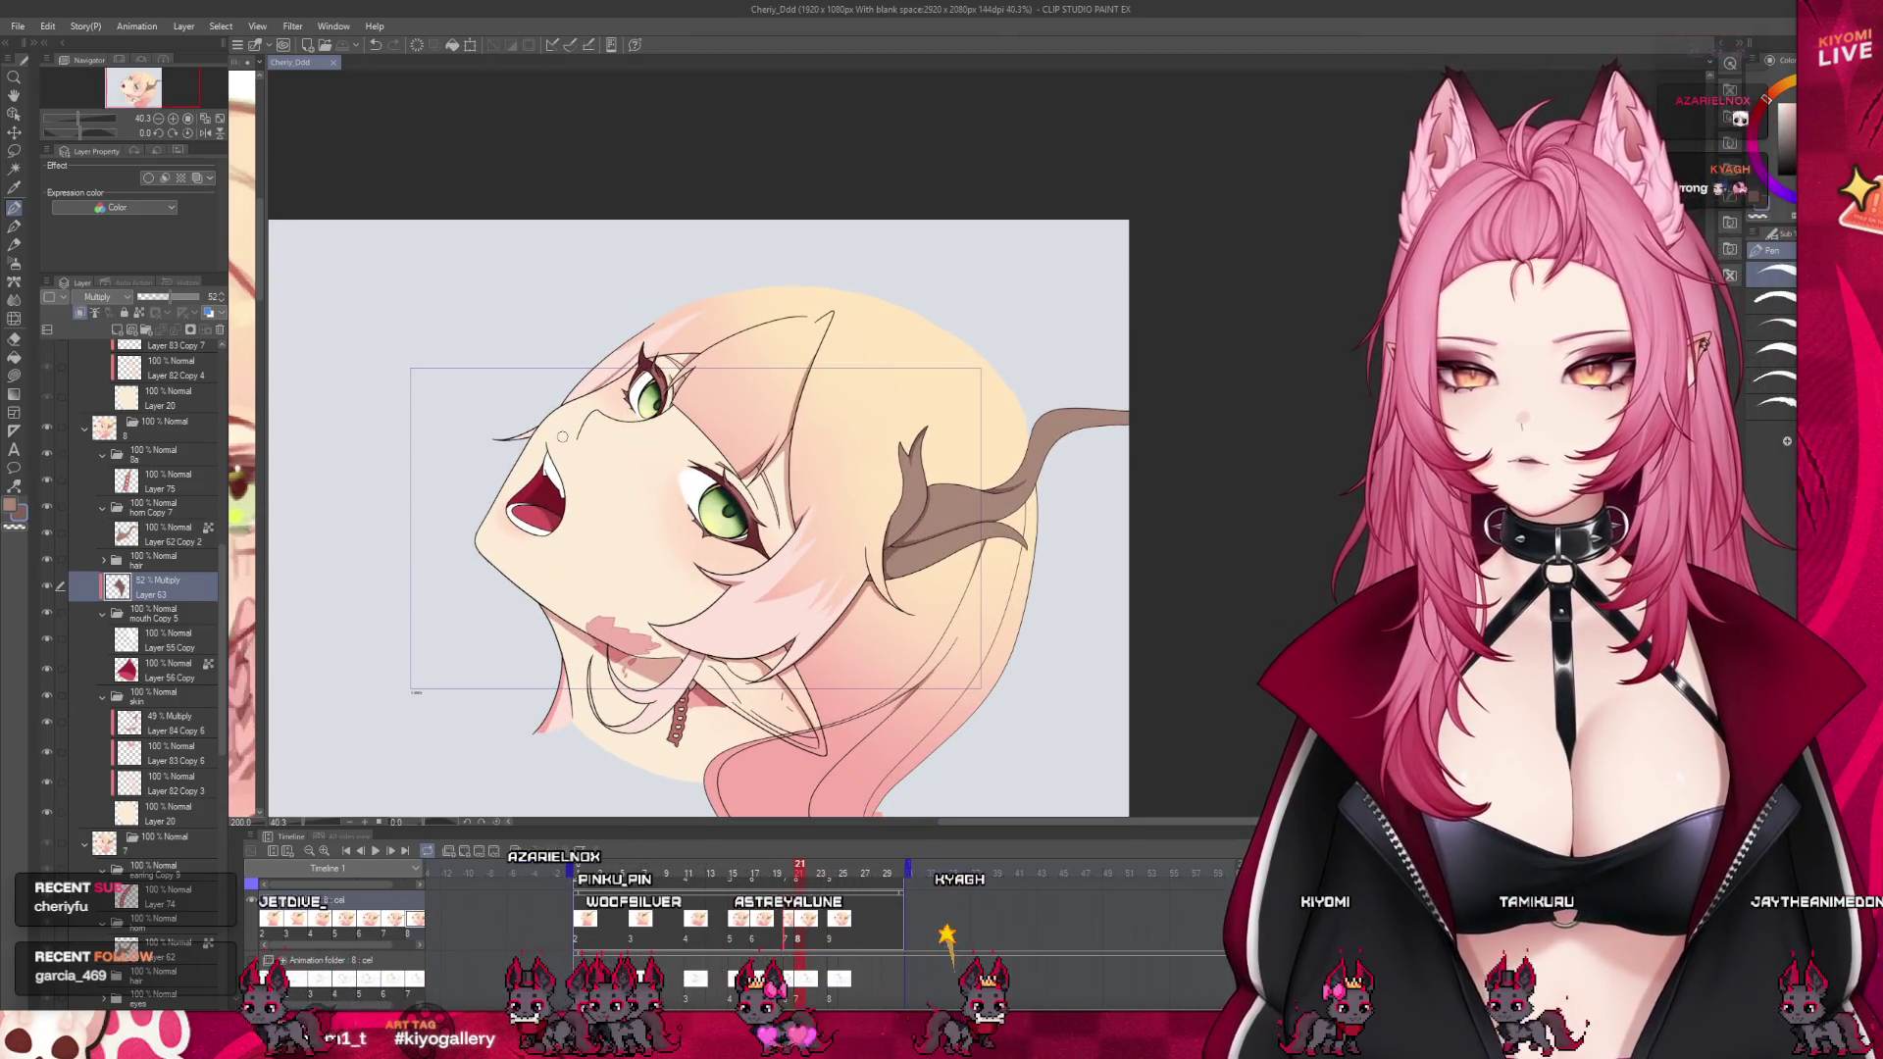
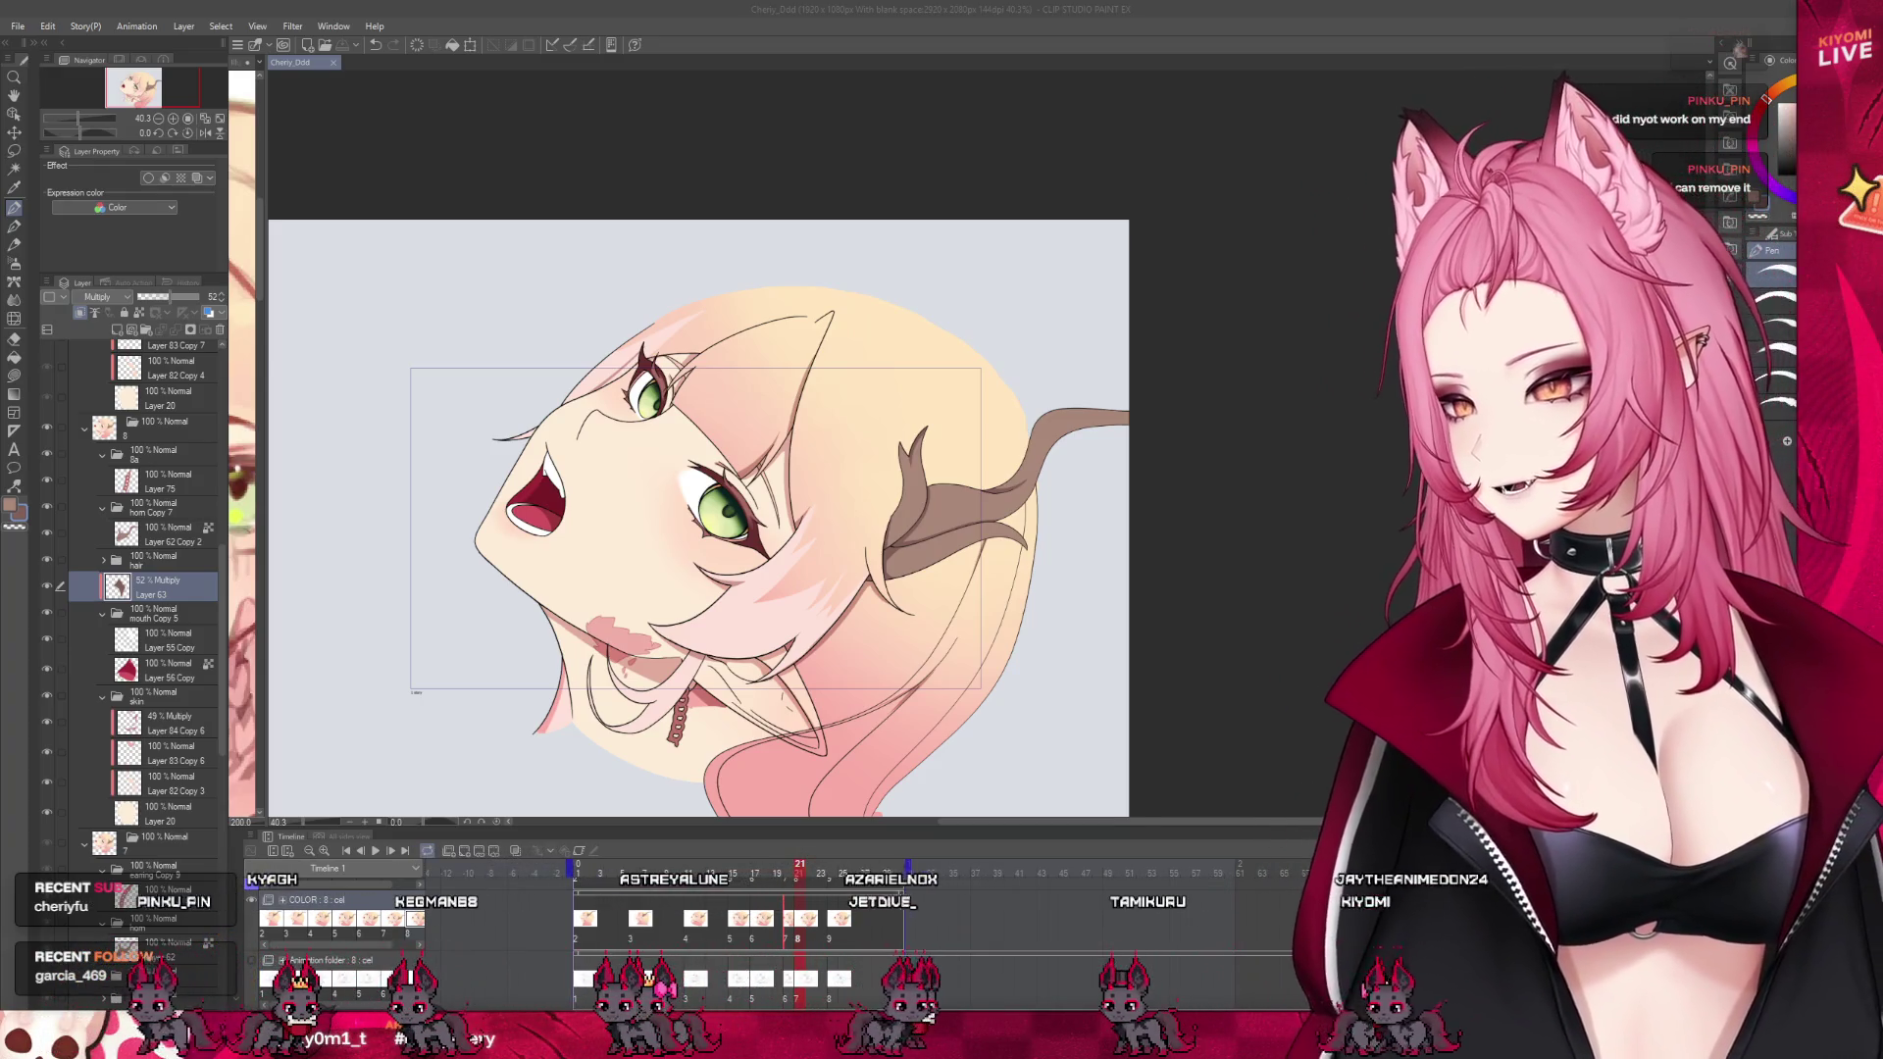
Stop playback, step from frame 18 to frame 21 and delete its unneeded Multiply layer
{"action": "scroll", "coordinate": [746, 510], "scroll_direction": "down", "scroll_amount": 2}
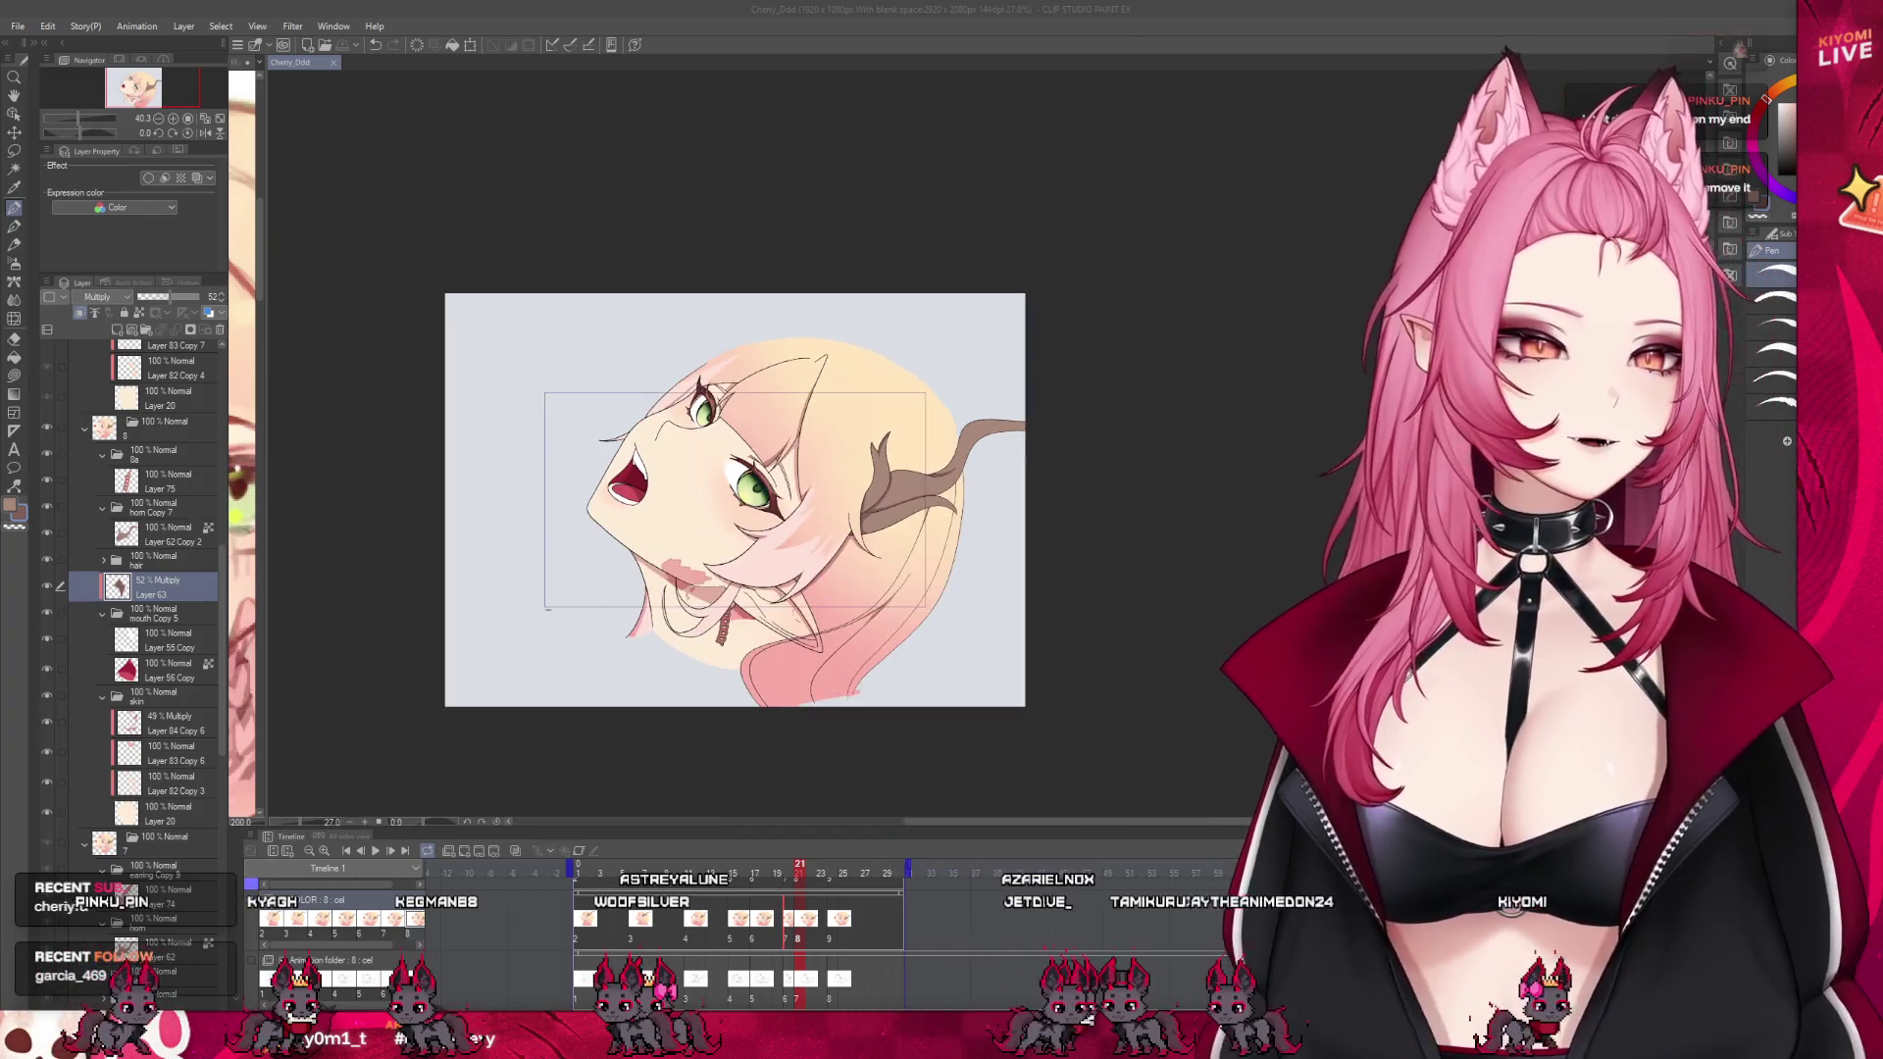
{"action": "scroll", "coordinate": [662, 469], "scroll_direction": "up", "scroll_amount": 2}
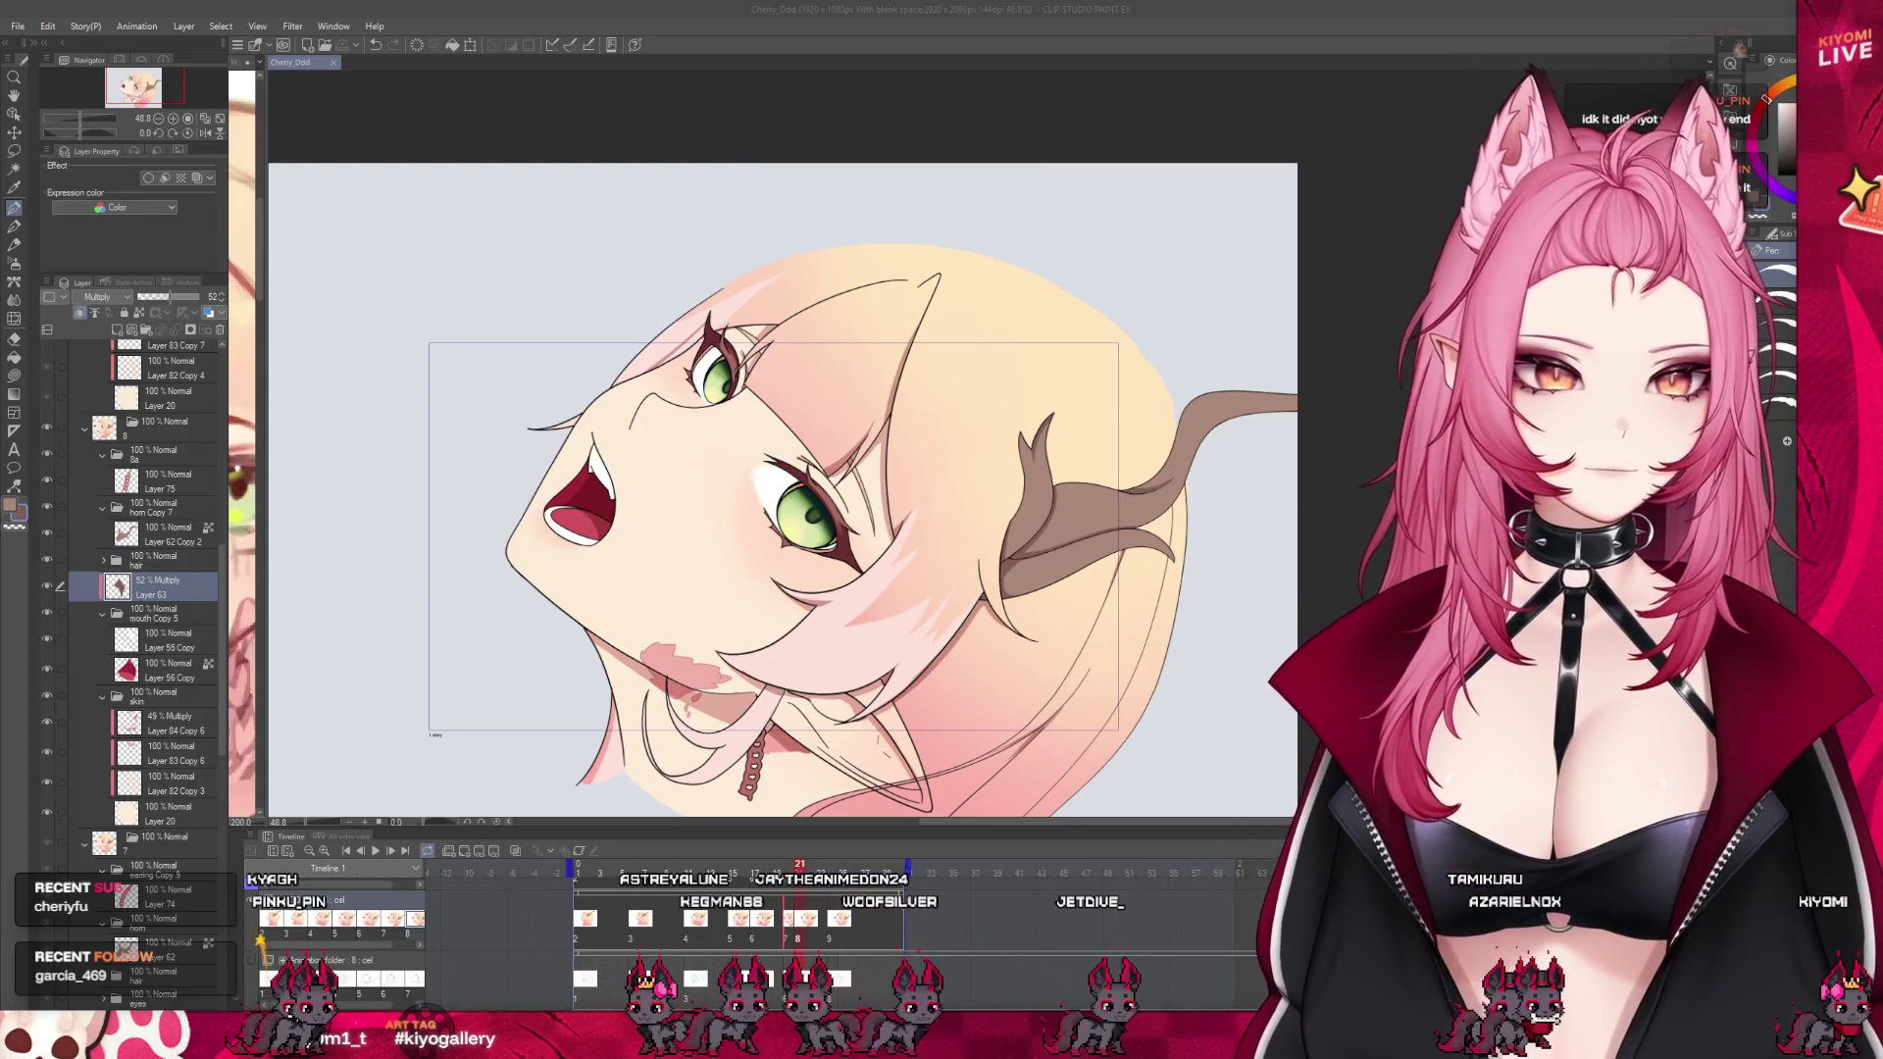
{"action": "left_click", "coordinate": [376, 856]}
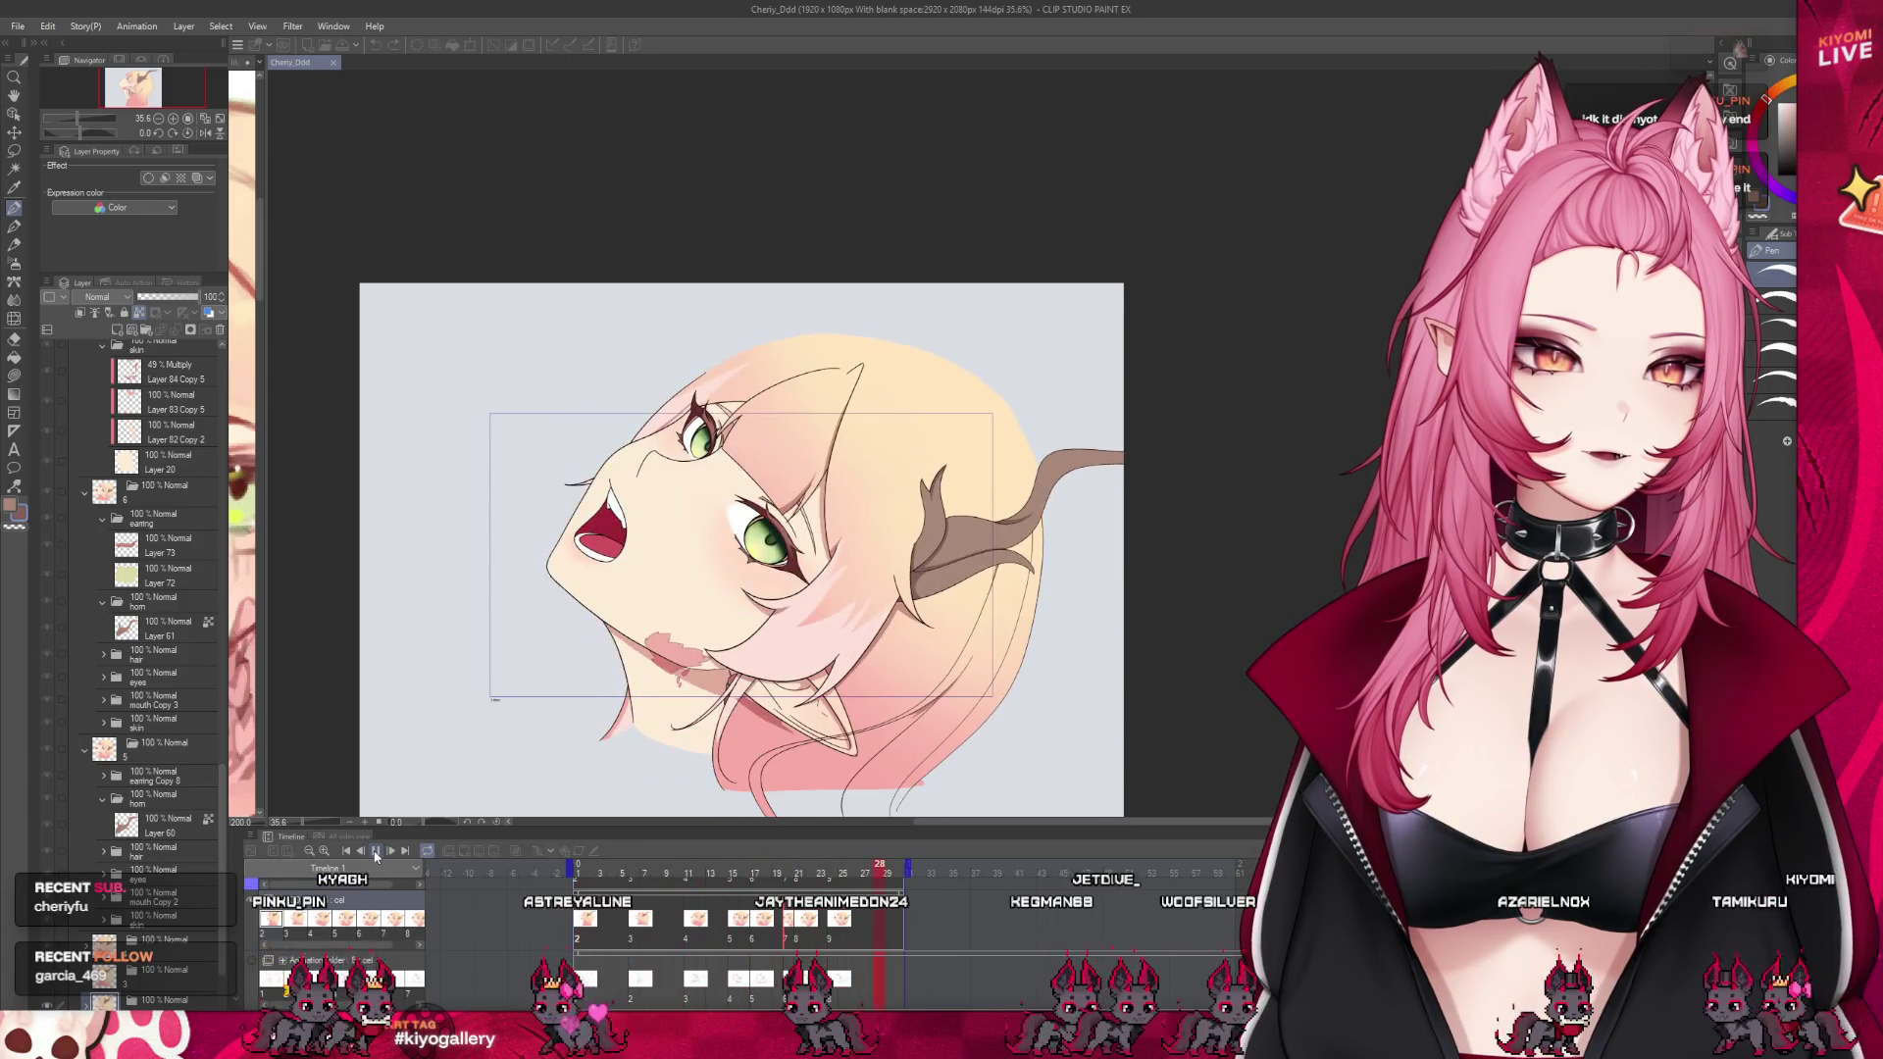
{"action": "left_click", "coordinate": [763, 940]}
{"action": "left_click", "coordinate": [788, 939]}
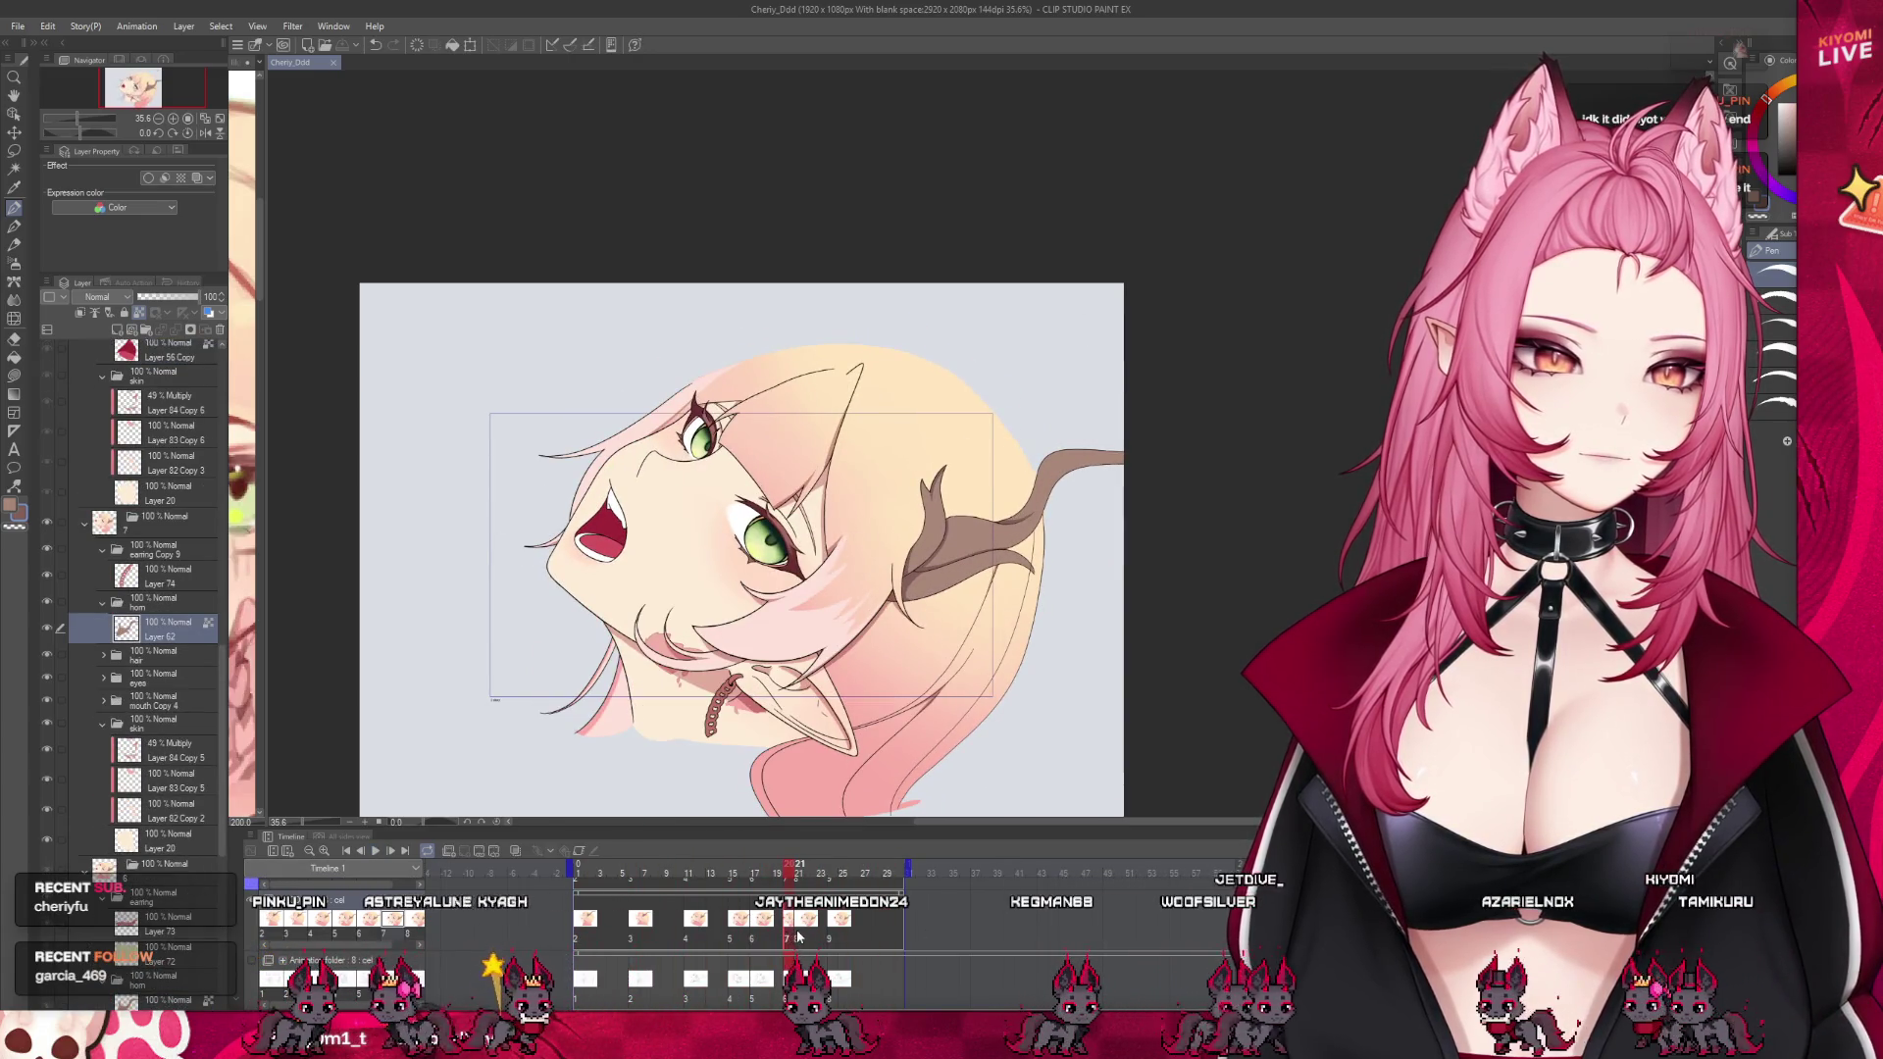
{"action": "left_click", "coordinate": [797, 937]}
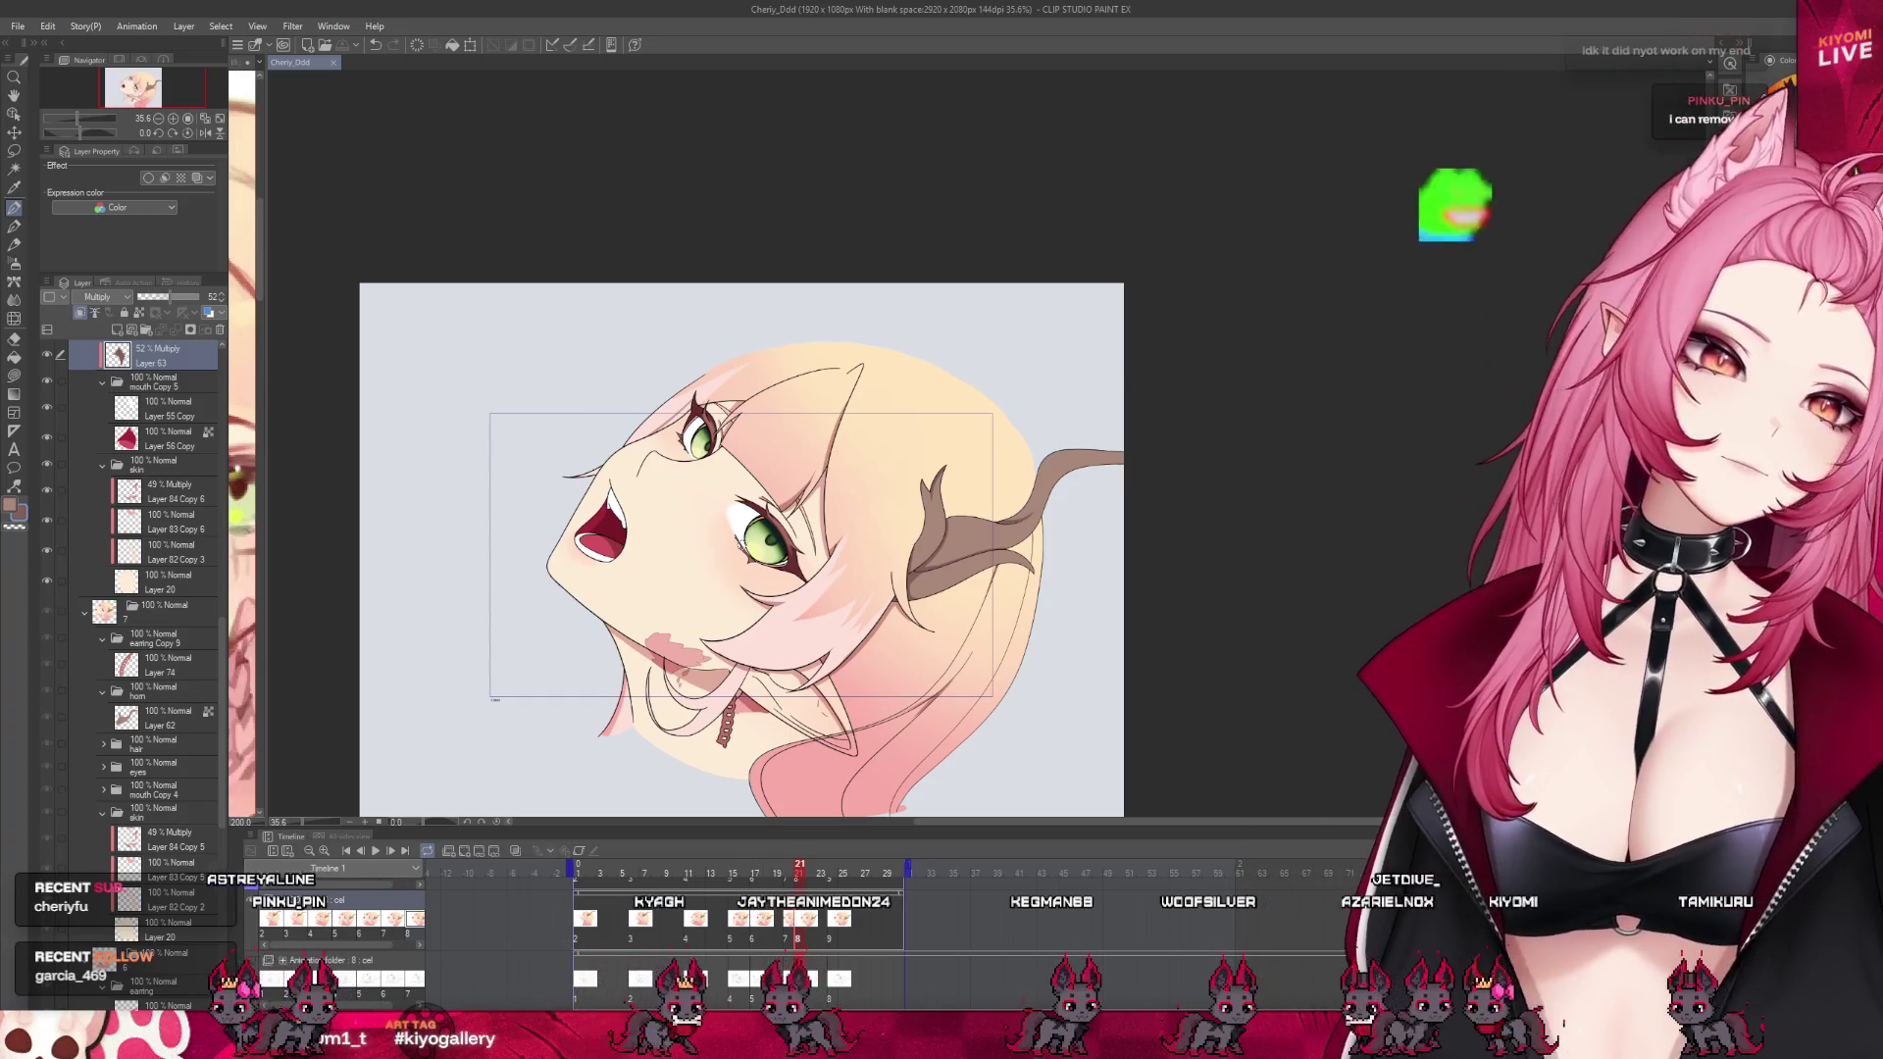
{"action": "key", "text": "ctrl+plus"}
{"action": "left_click", "coordinate": [220, 330]}
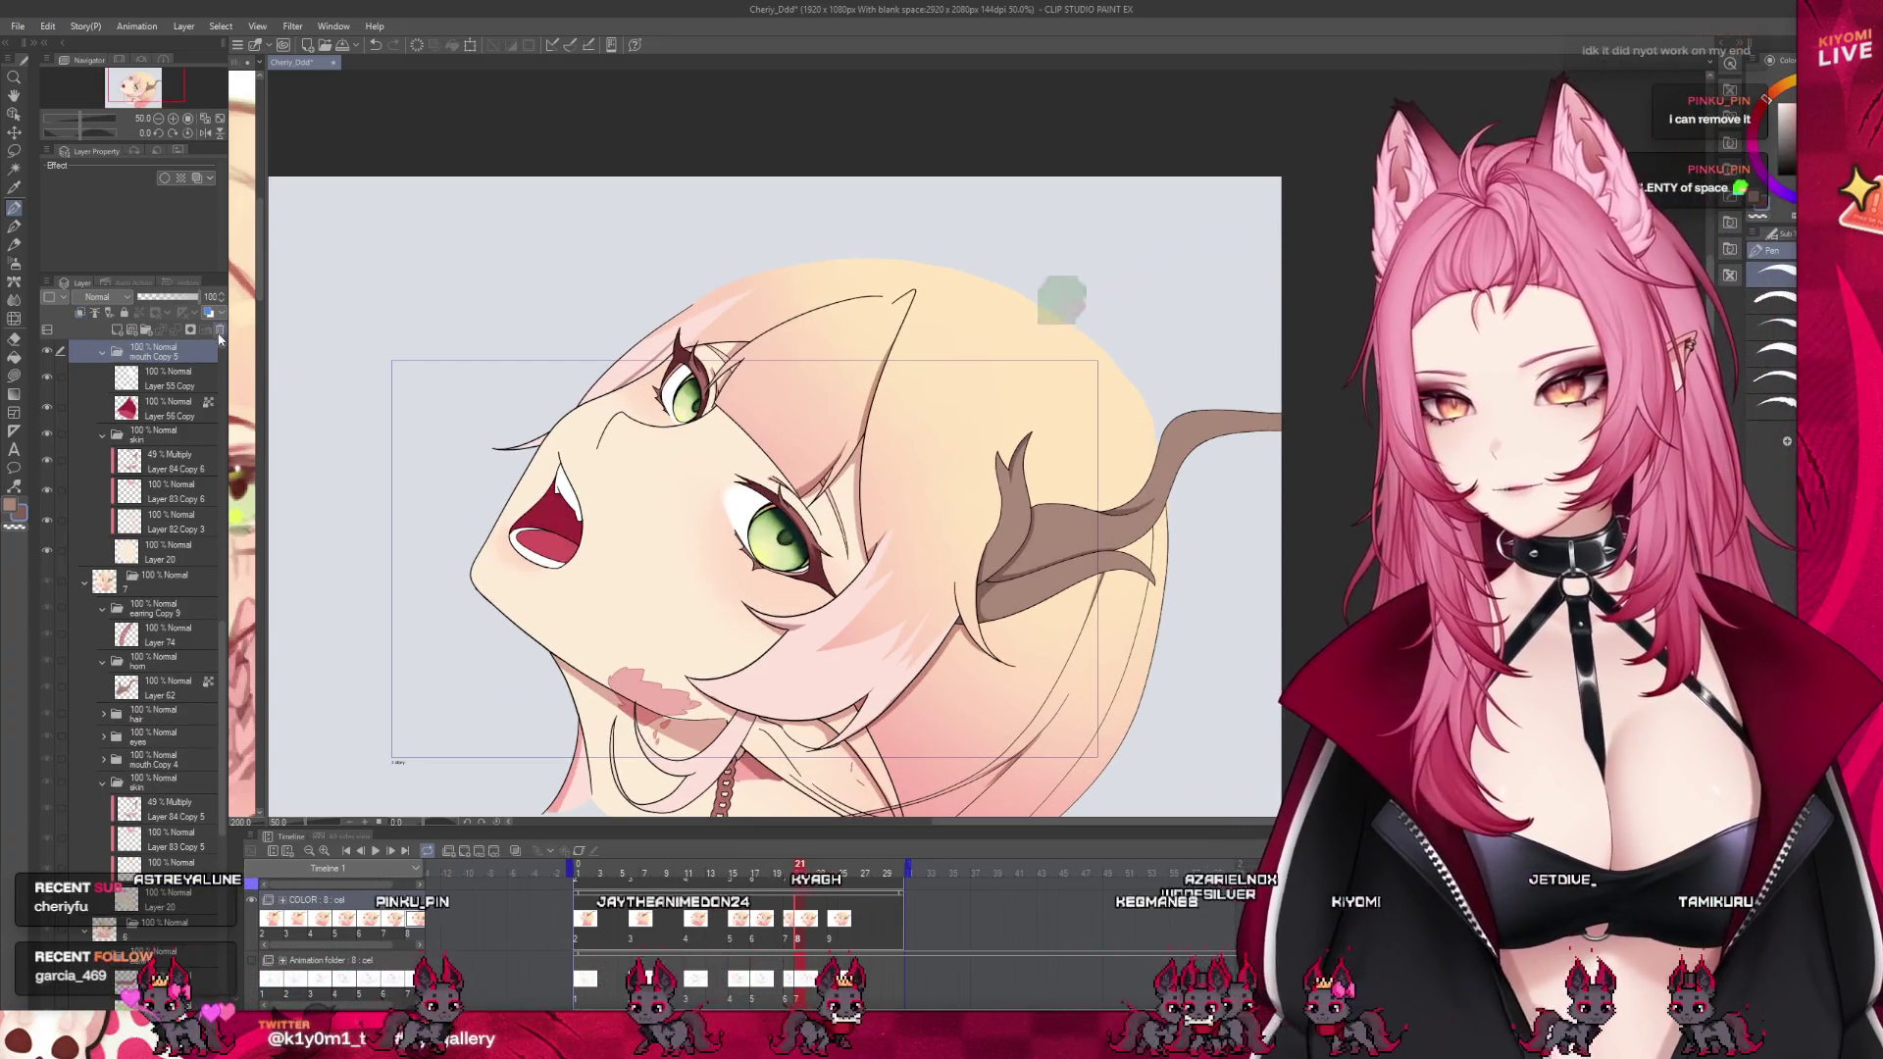
Zoom back out and save the head-tilt animation file with Ctrl+S
{"action": "key", "text": "ctrl+minus"}
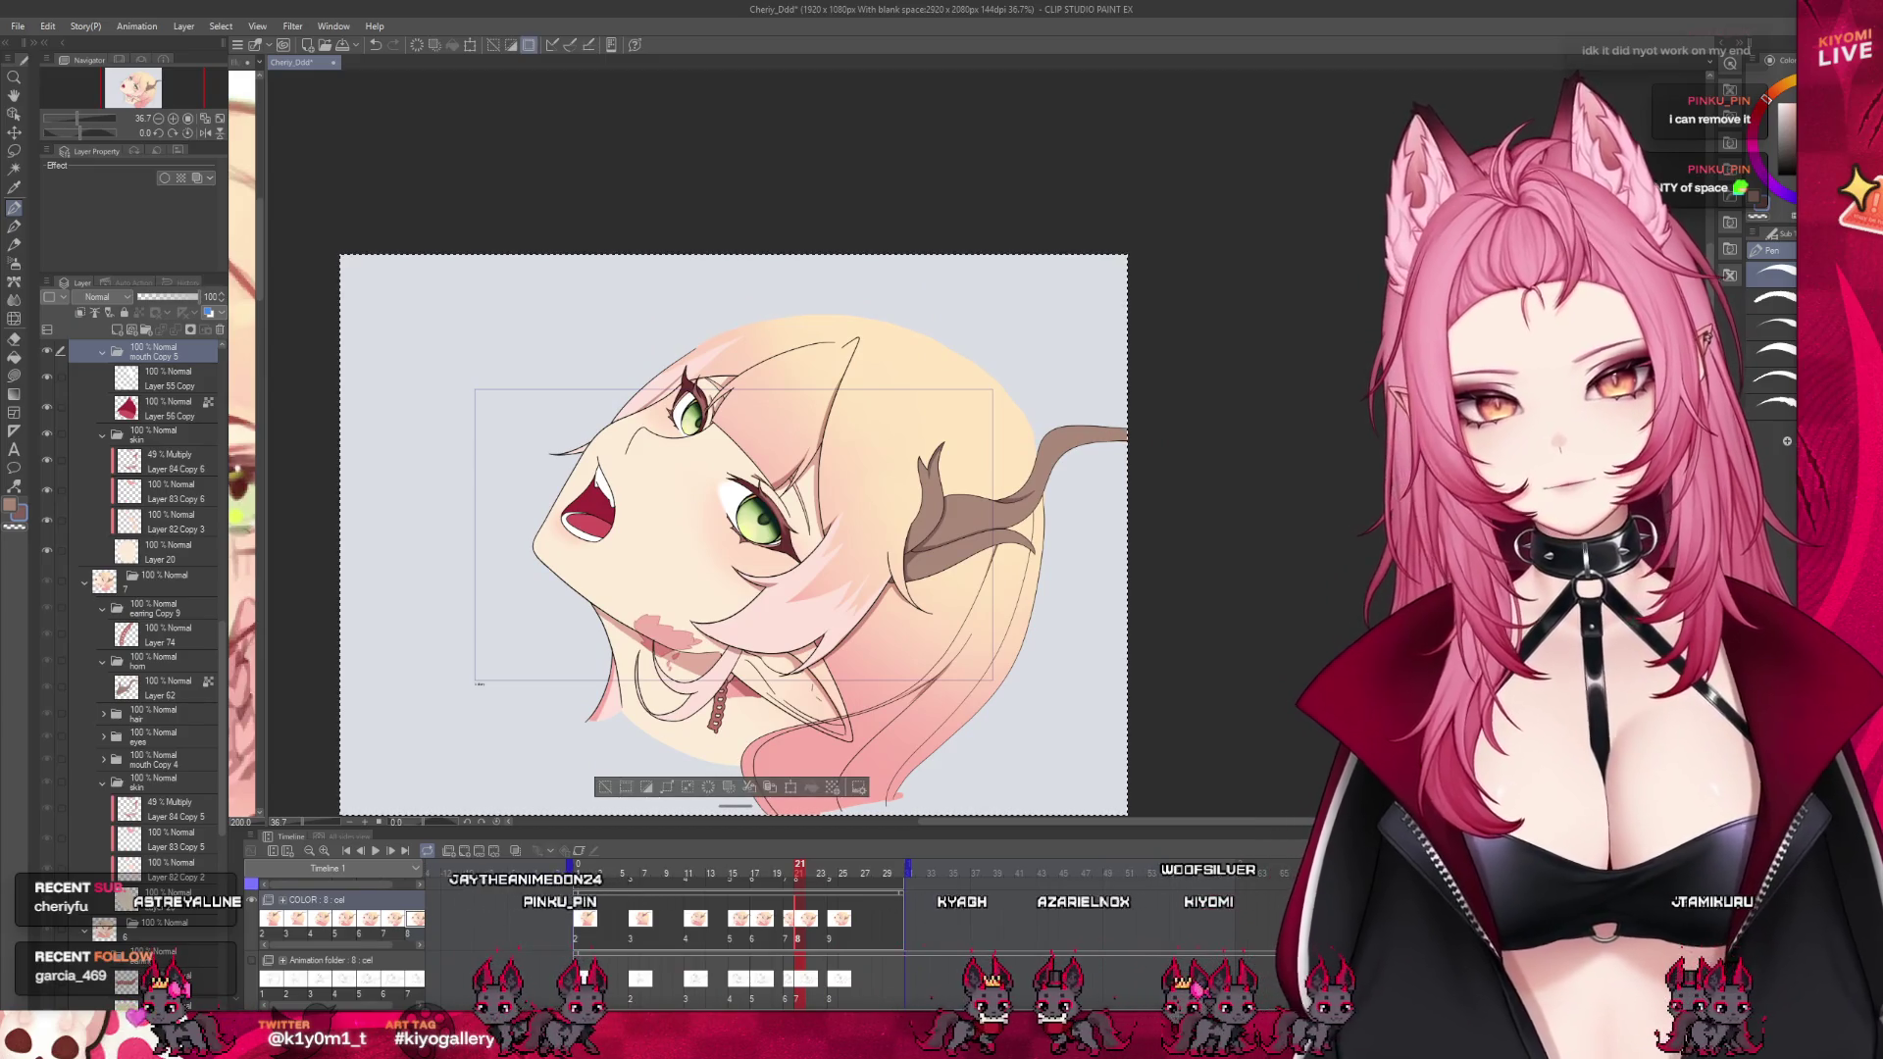
{"action": "scroll", "coordinate": [699, 502], "scroll_direction": "up", "scroll_amount": 2}
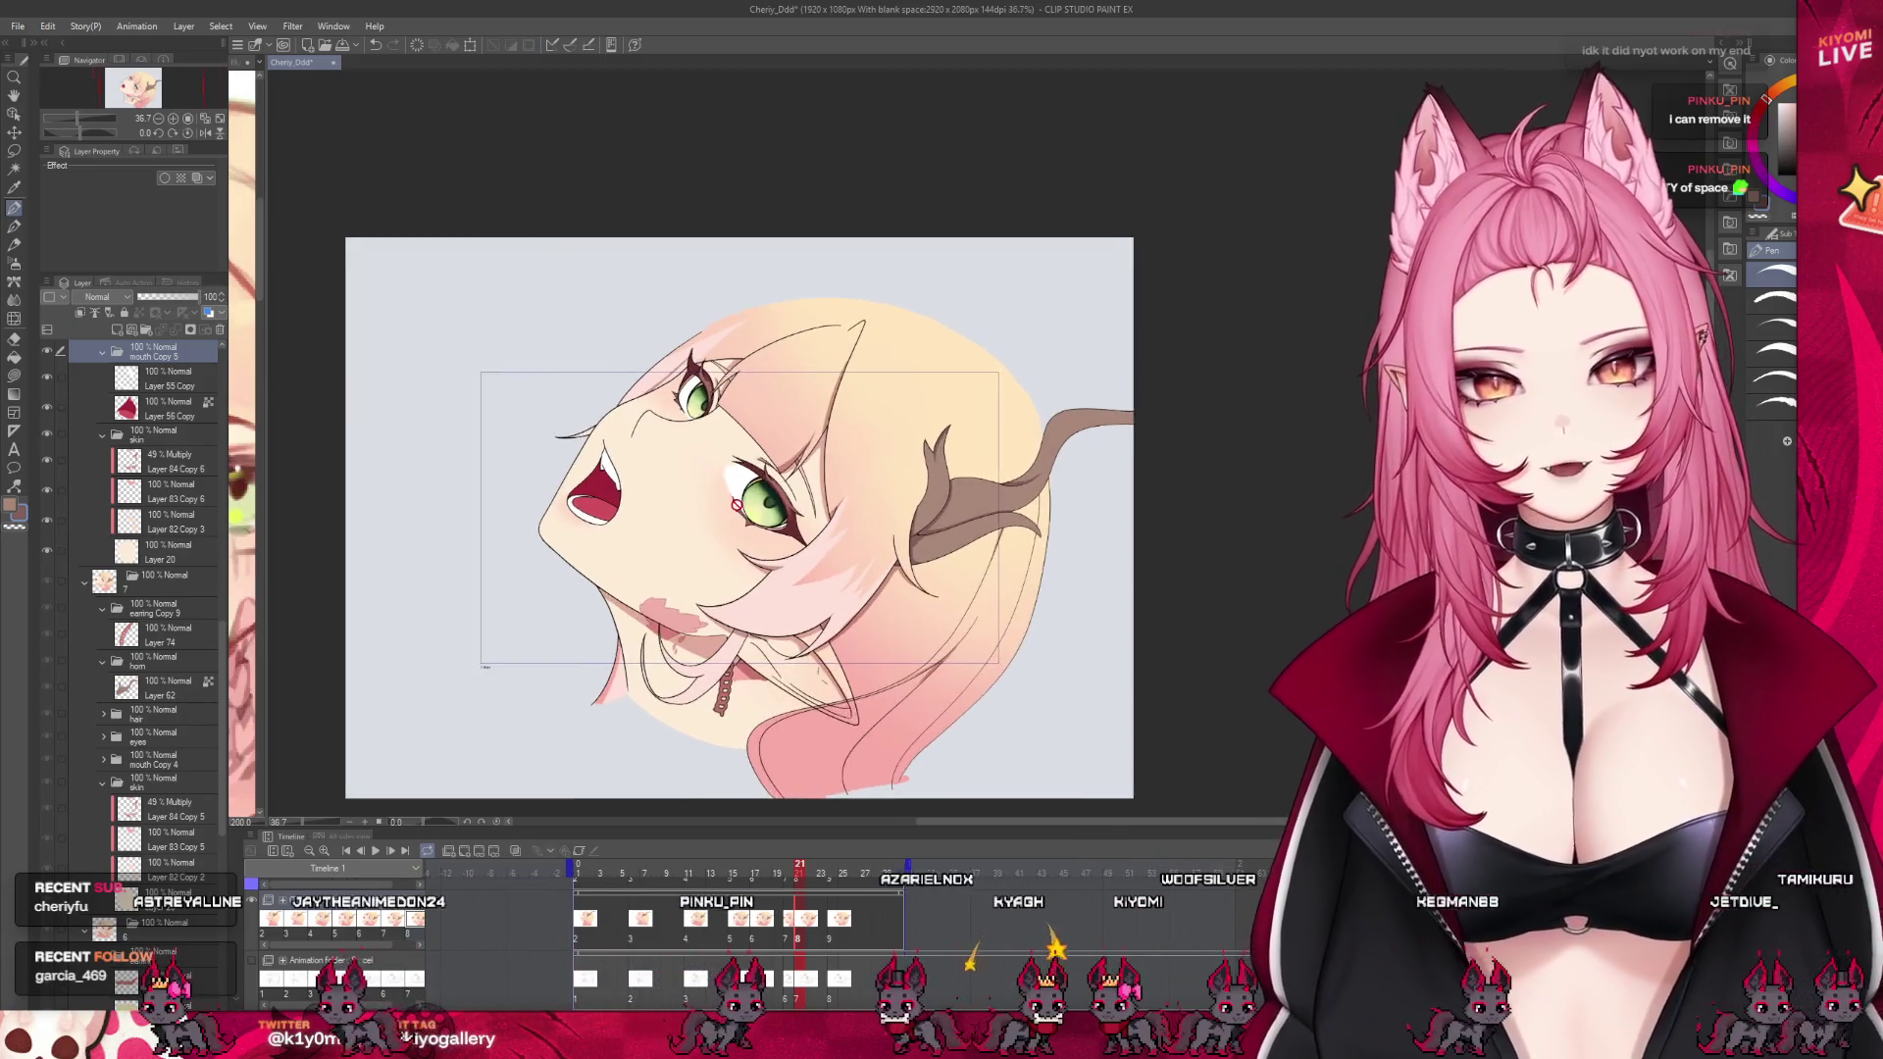
{"action": "key", "text": "ctrl+s"}
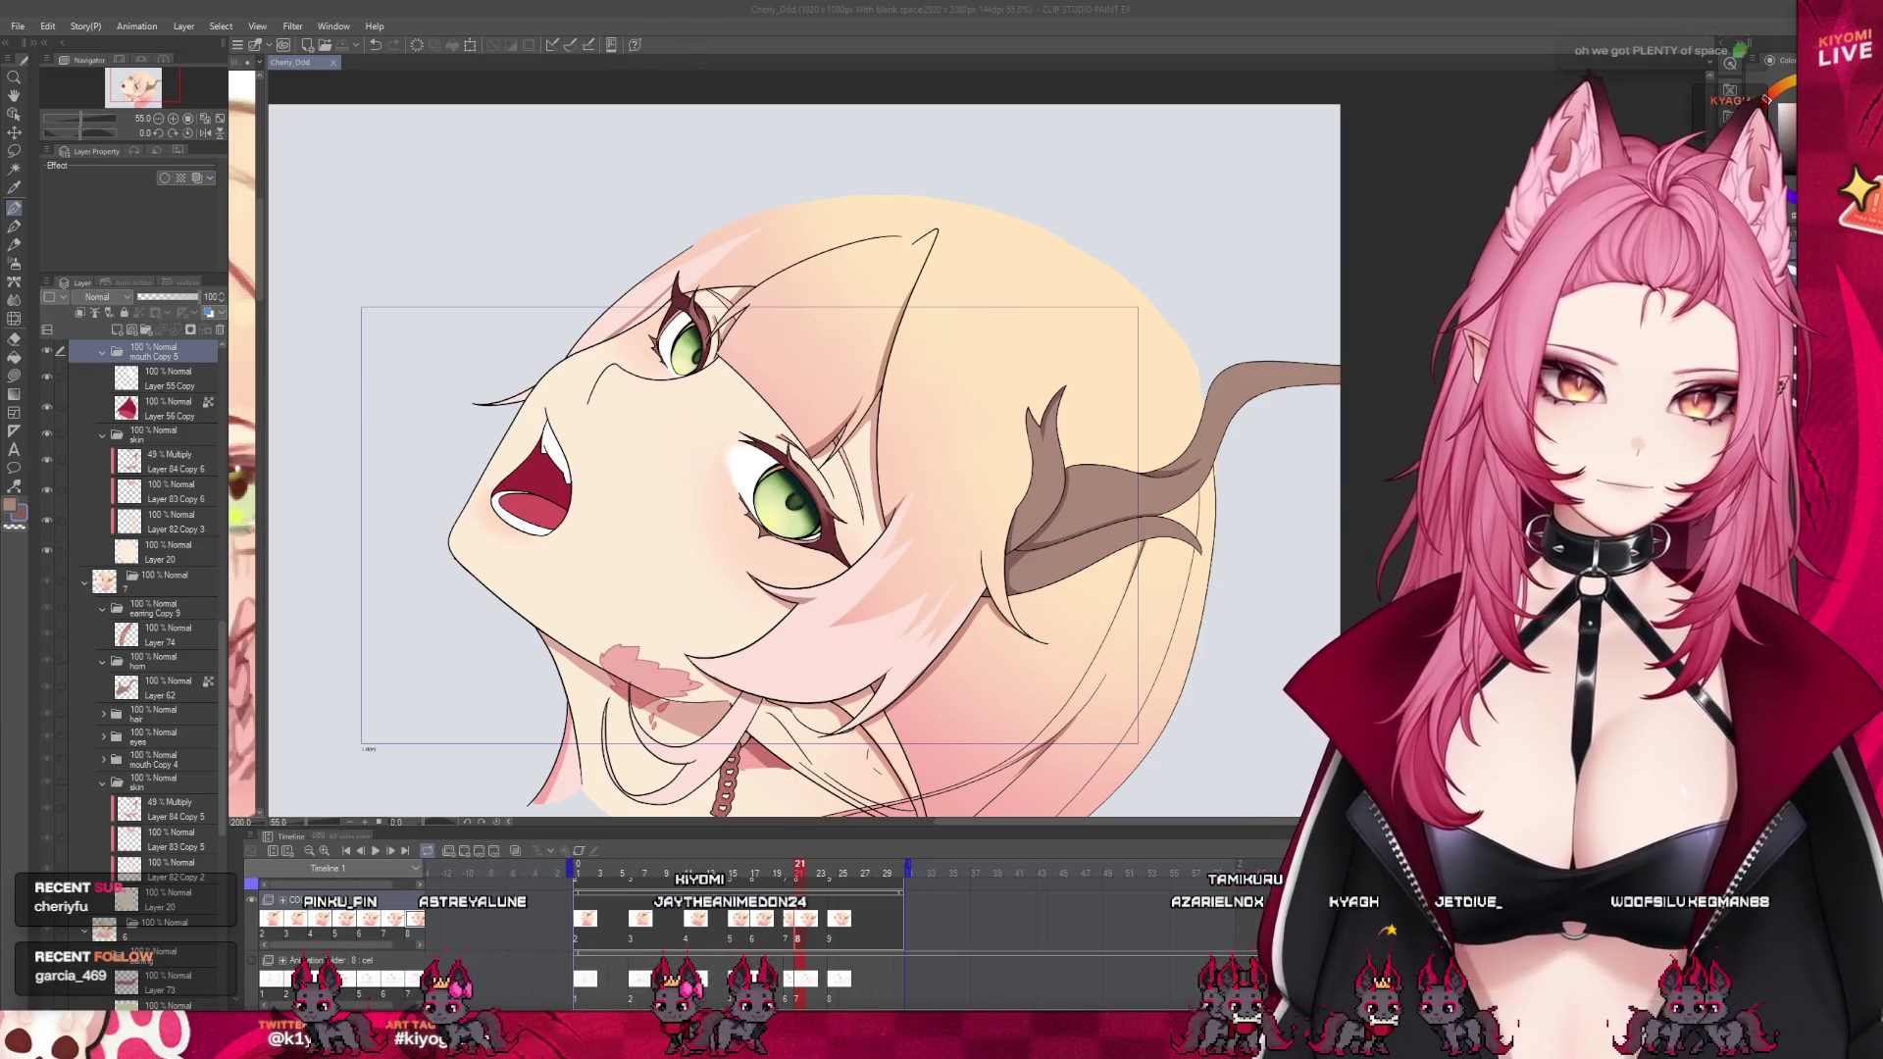
{"action": "scroll", "coordinate": [700, 481], "scroll_direction": "down", "scroll_amount": 2}
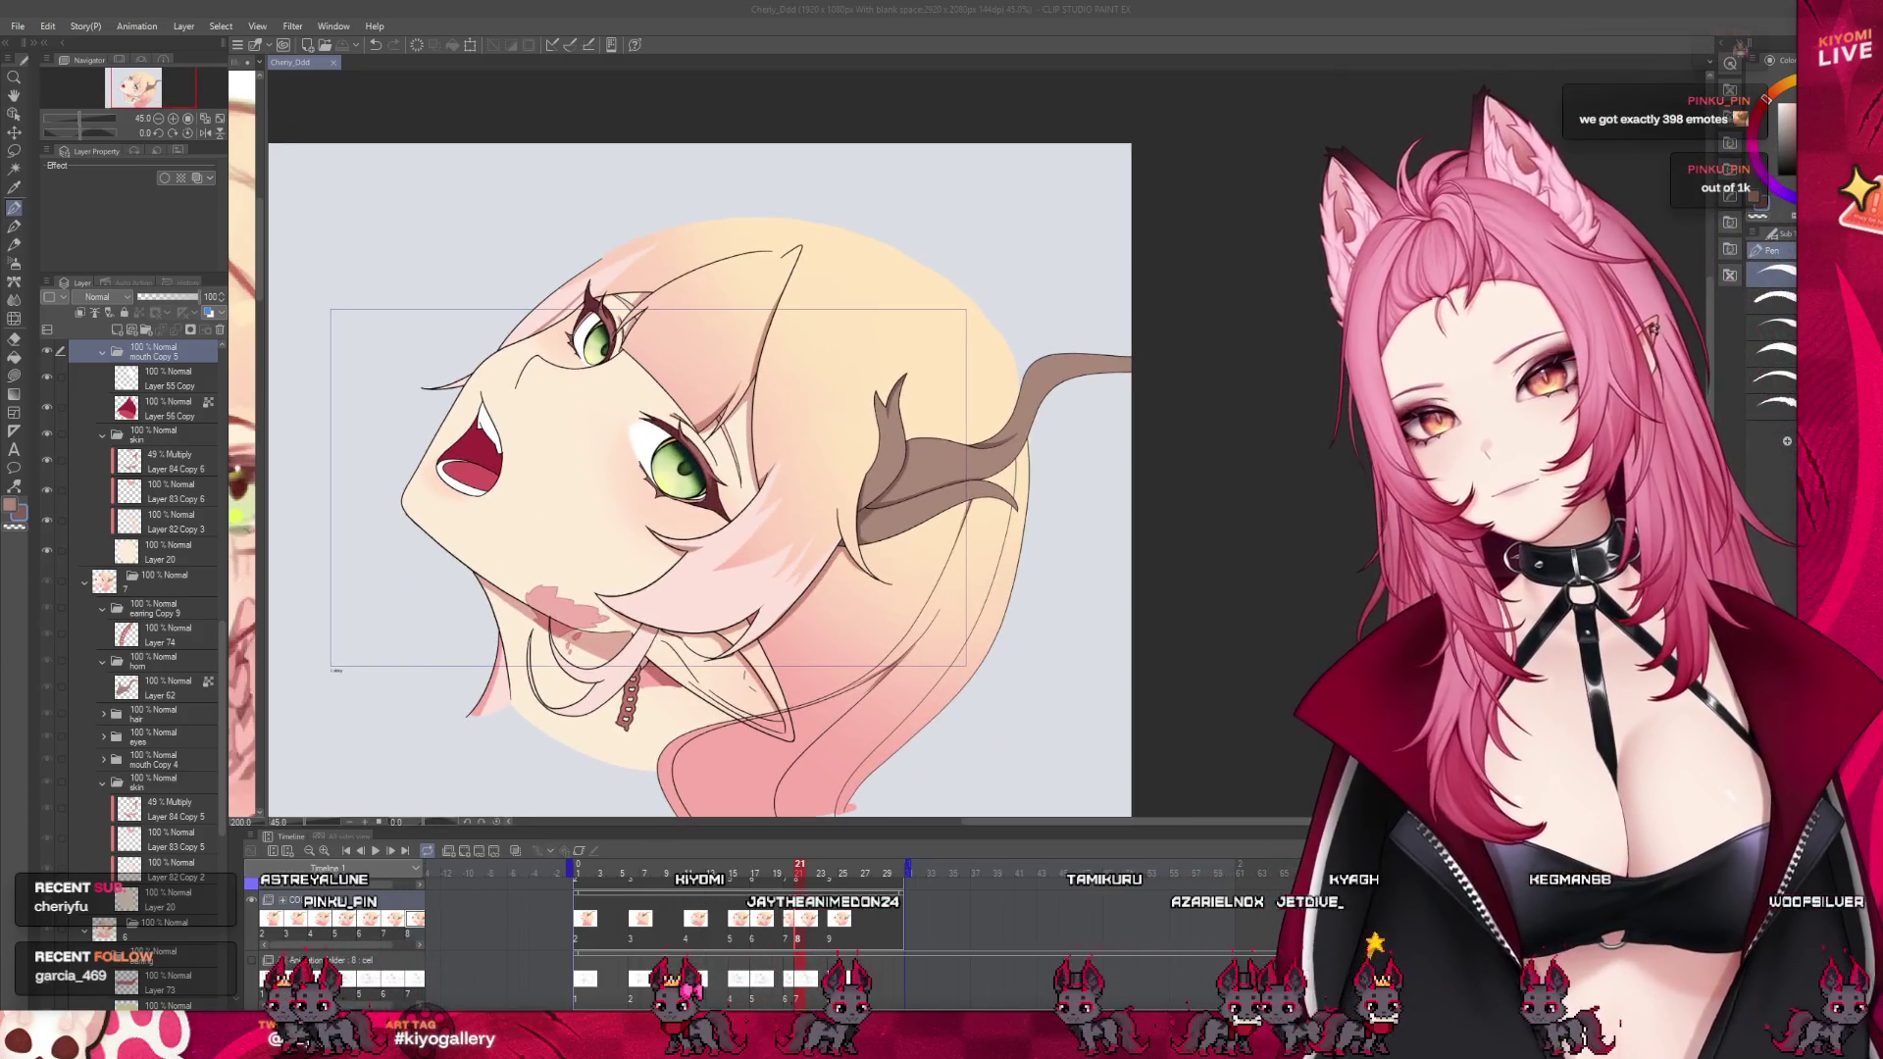
{"action": "scroll", "coordinate": [701, 481], "scroll_direction": "up", "scroll_amount": 2}
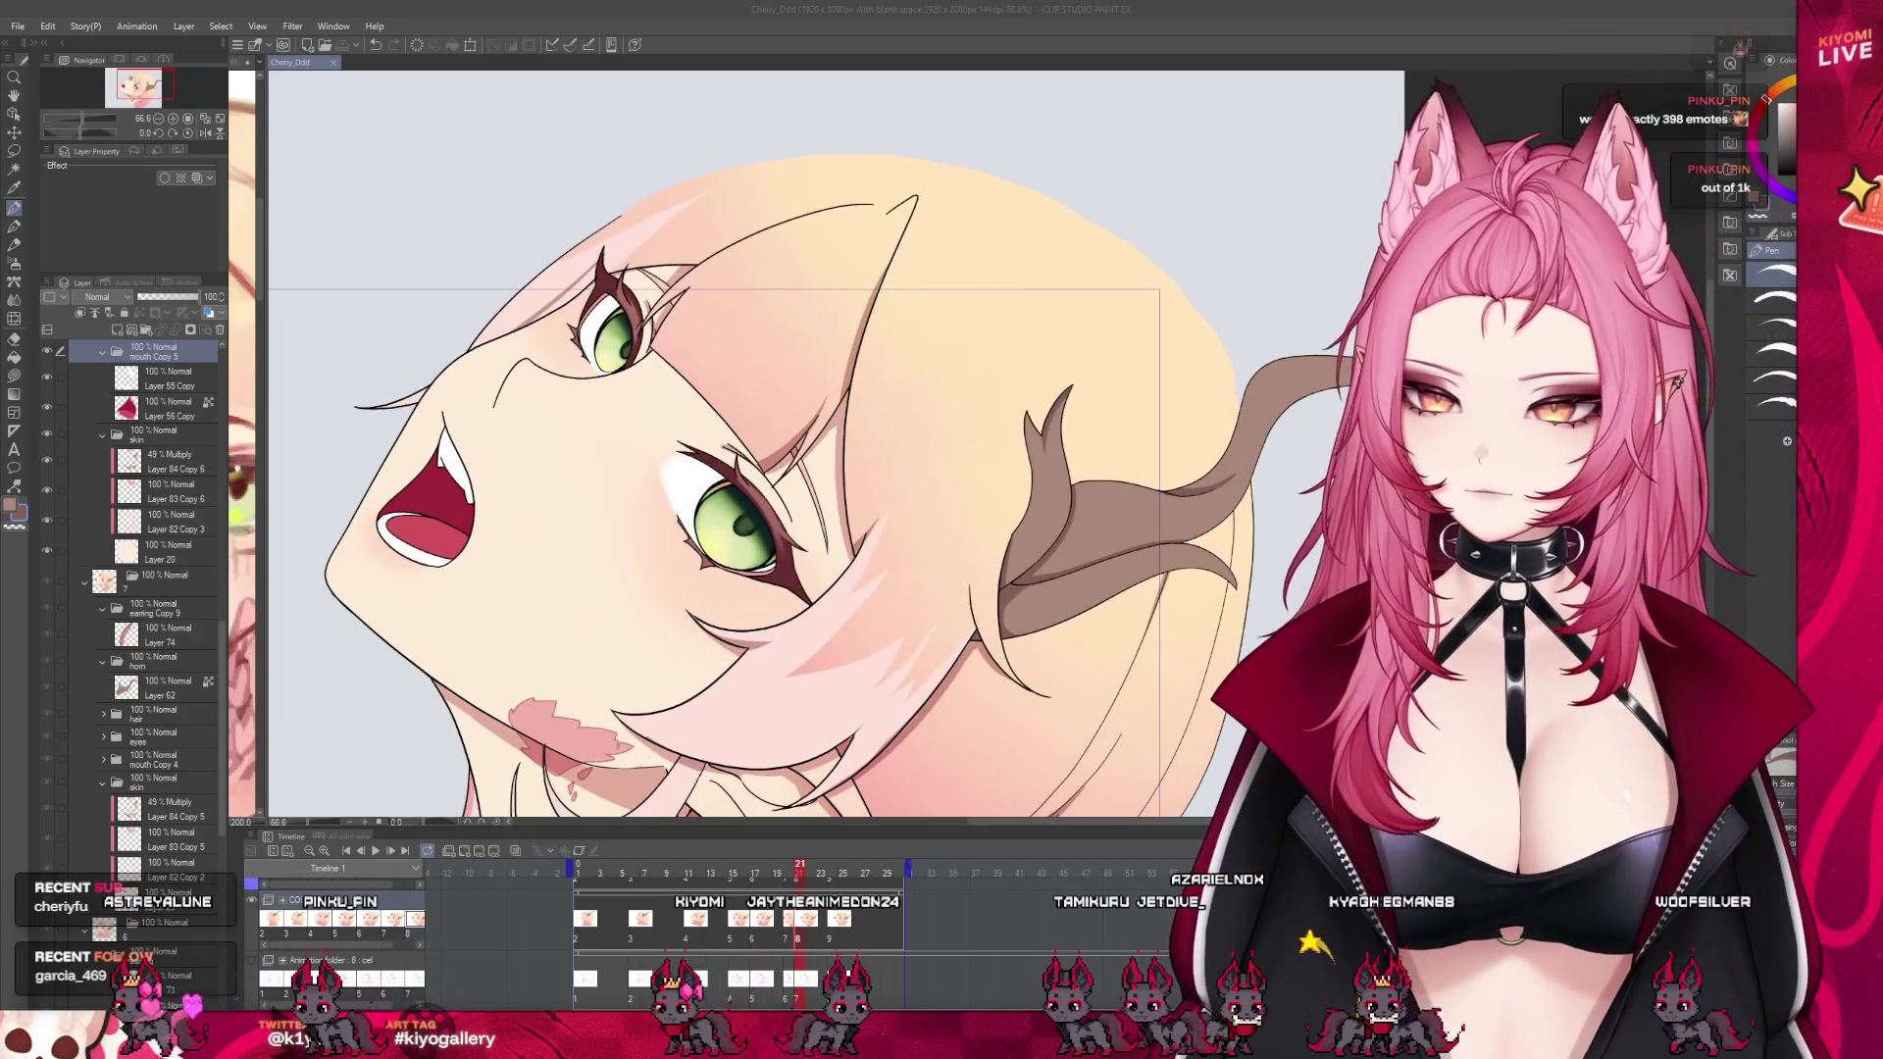
{"action": "scroll", "coordinate": [137, 667], "scroll_direction": "down", "scroll_amount": 2}
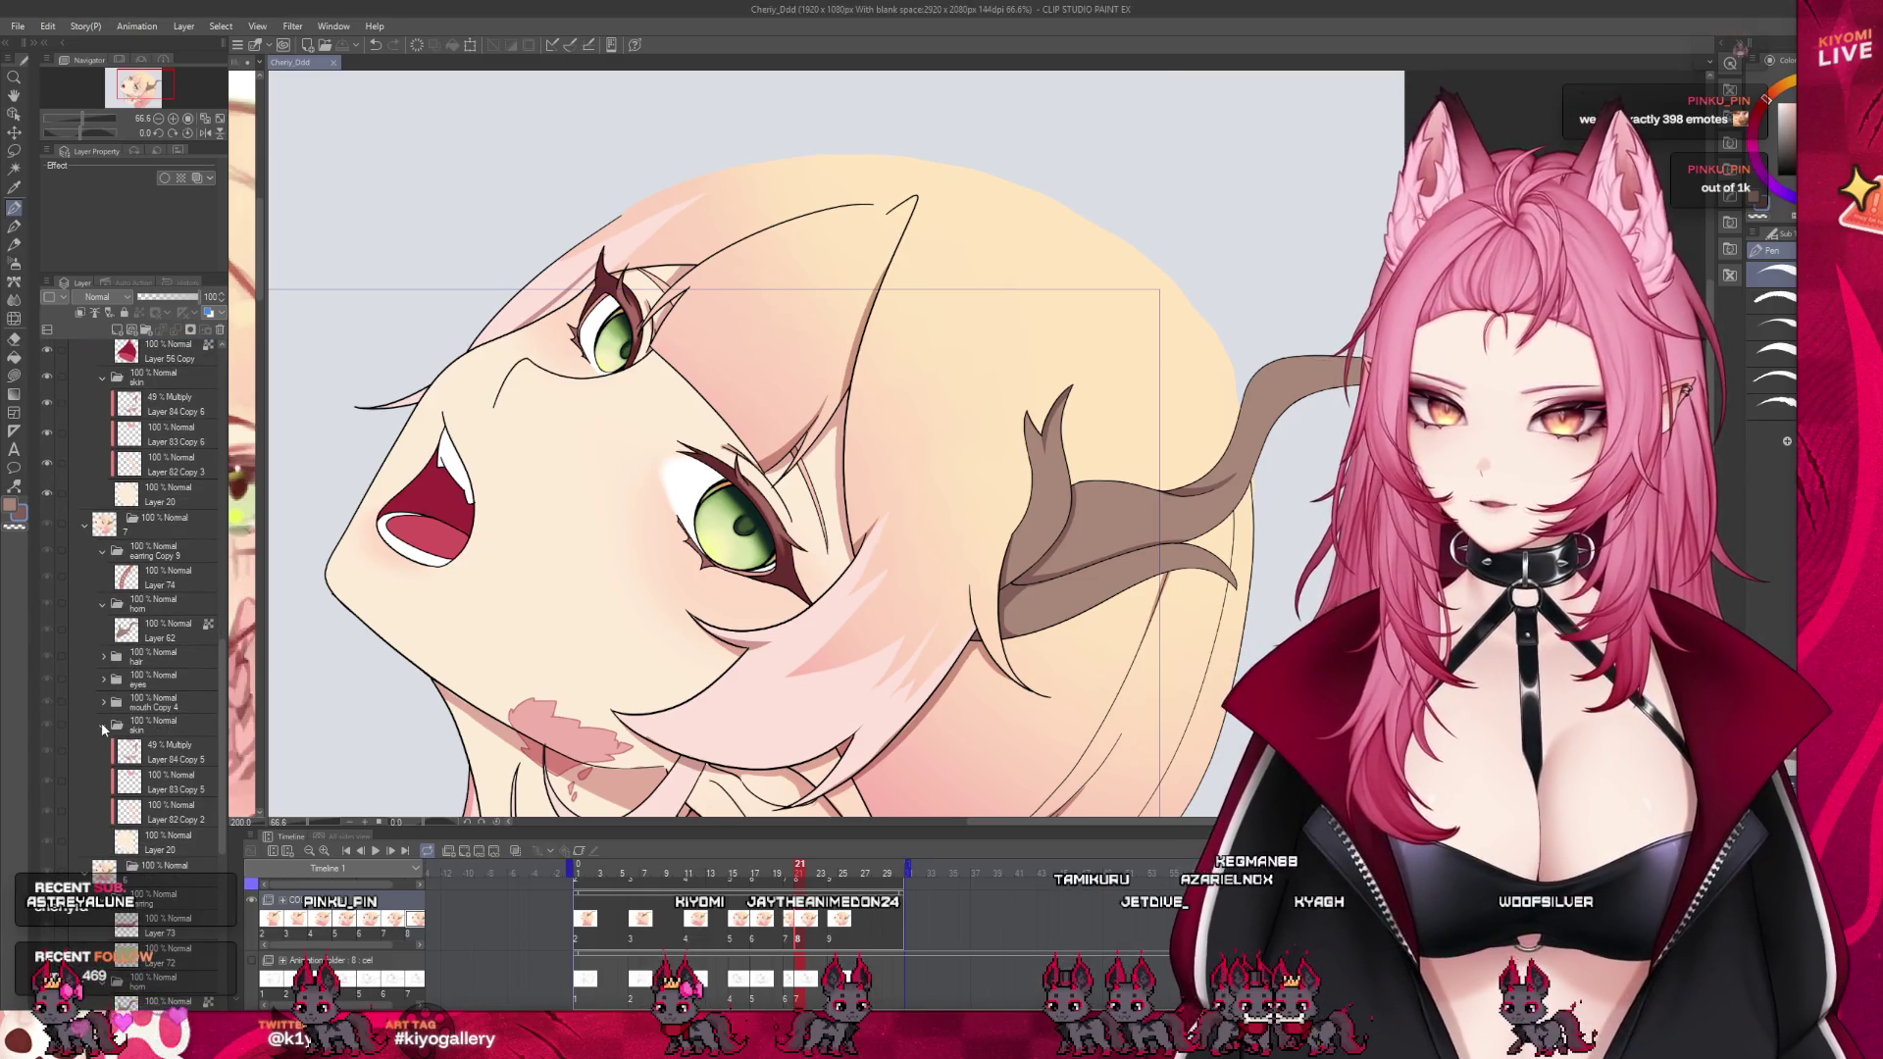
Move the mouth Copy 4 folder into the skin folder and add a new layer above it
{"action": "left_click", "coordinate": [102, 722]}
{"action": "left_click", "coordinate": [146, 682]}
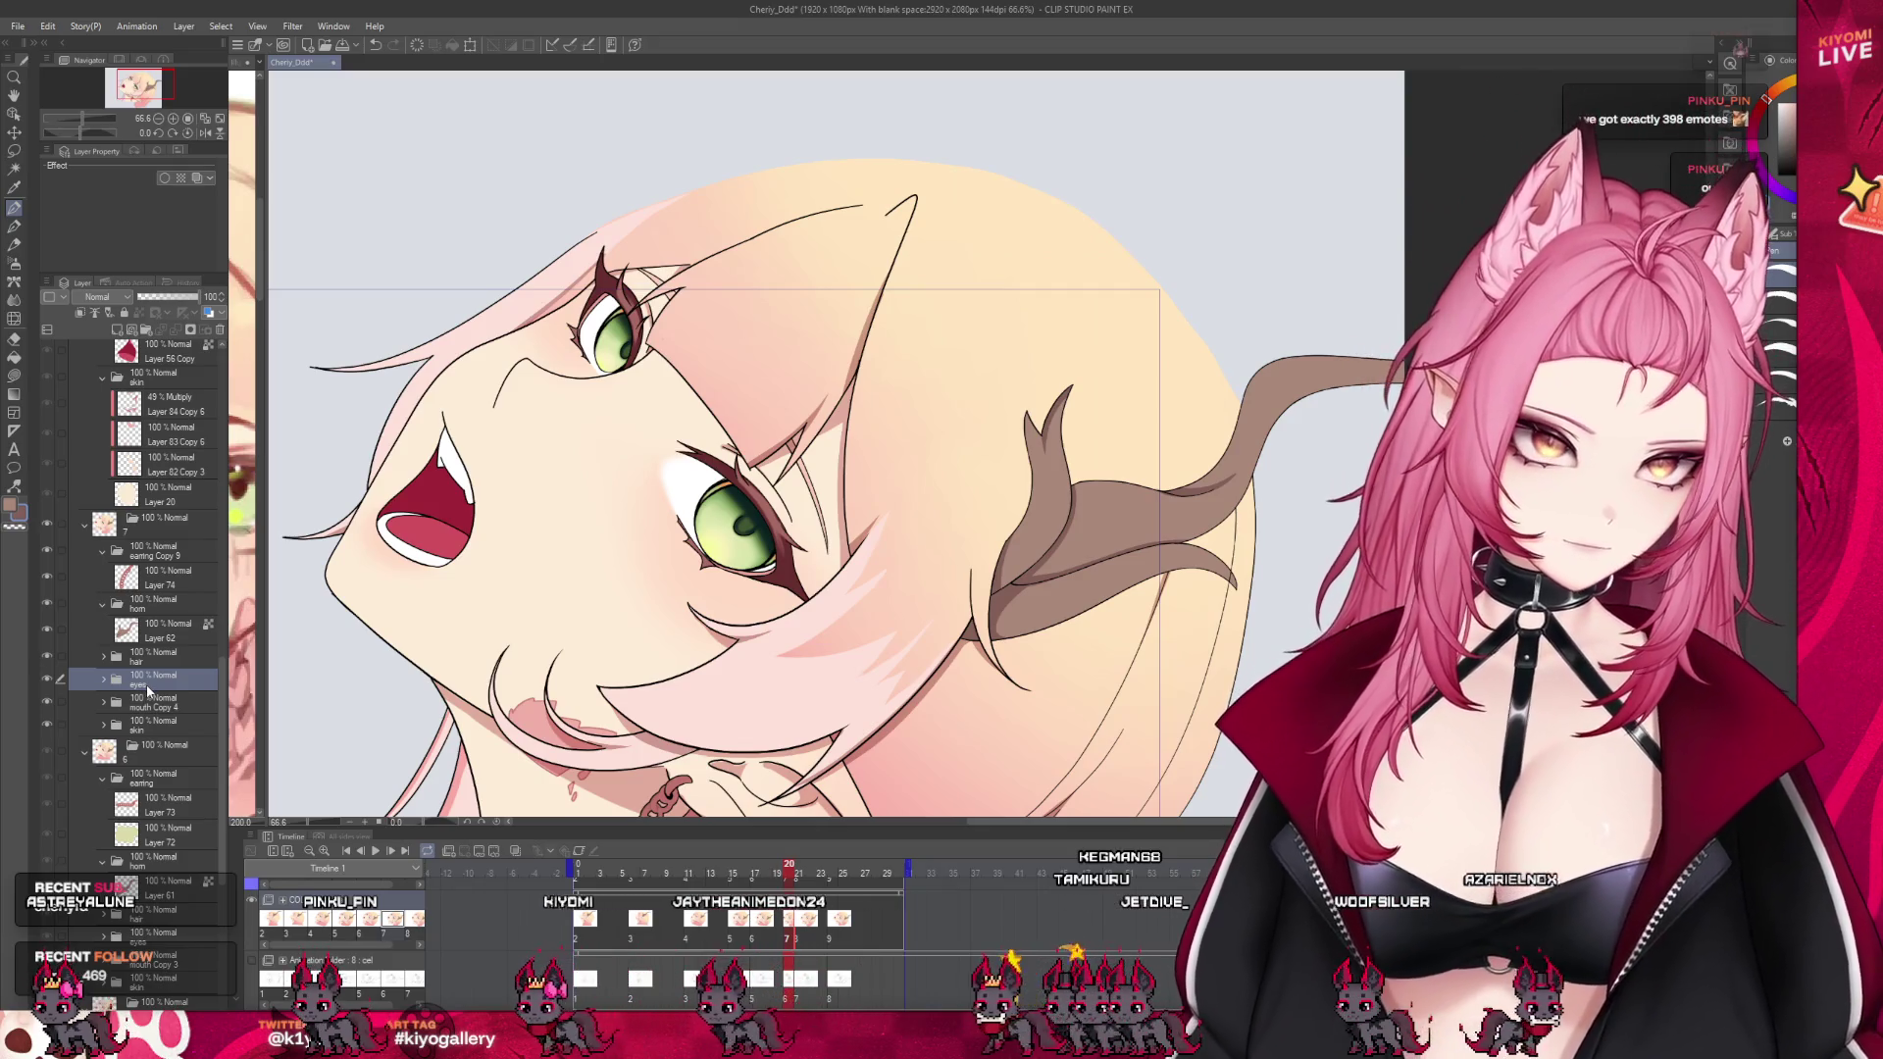
{"action": "left_click", "coordinate": [108, 730]}
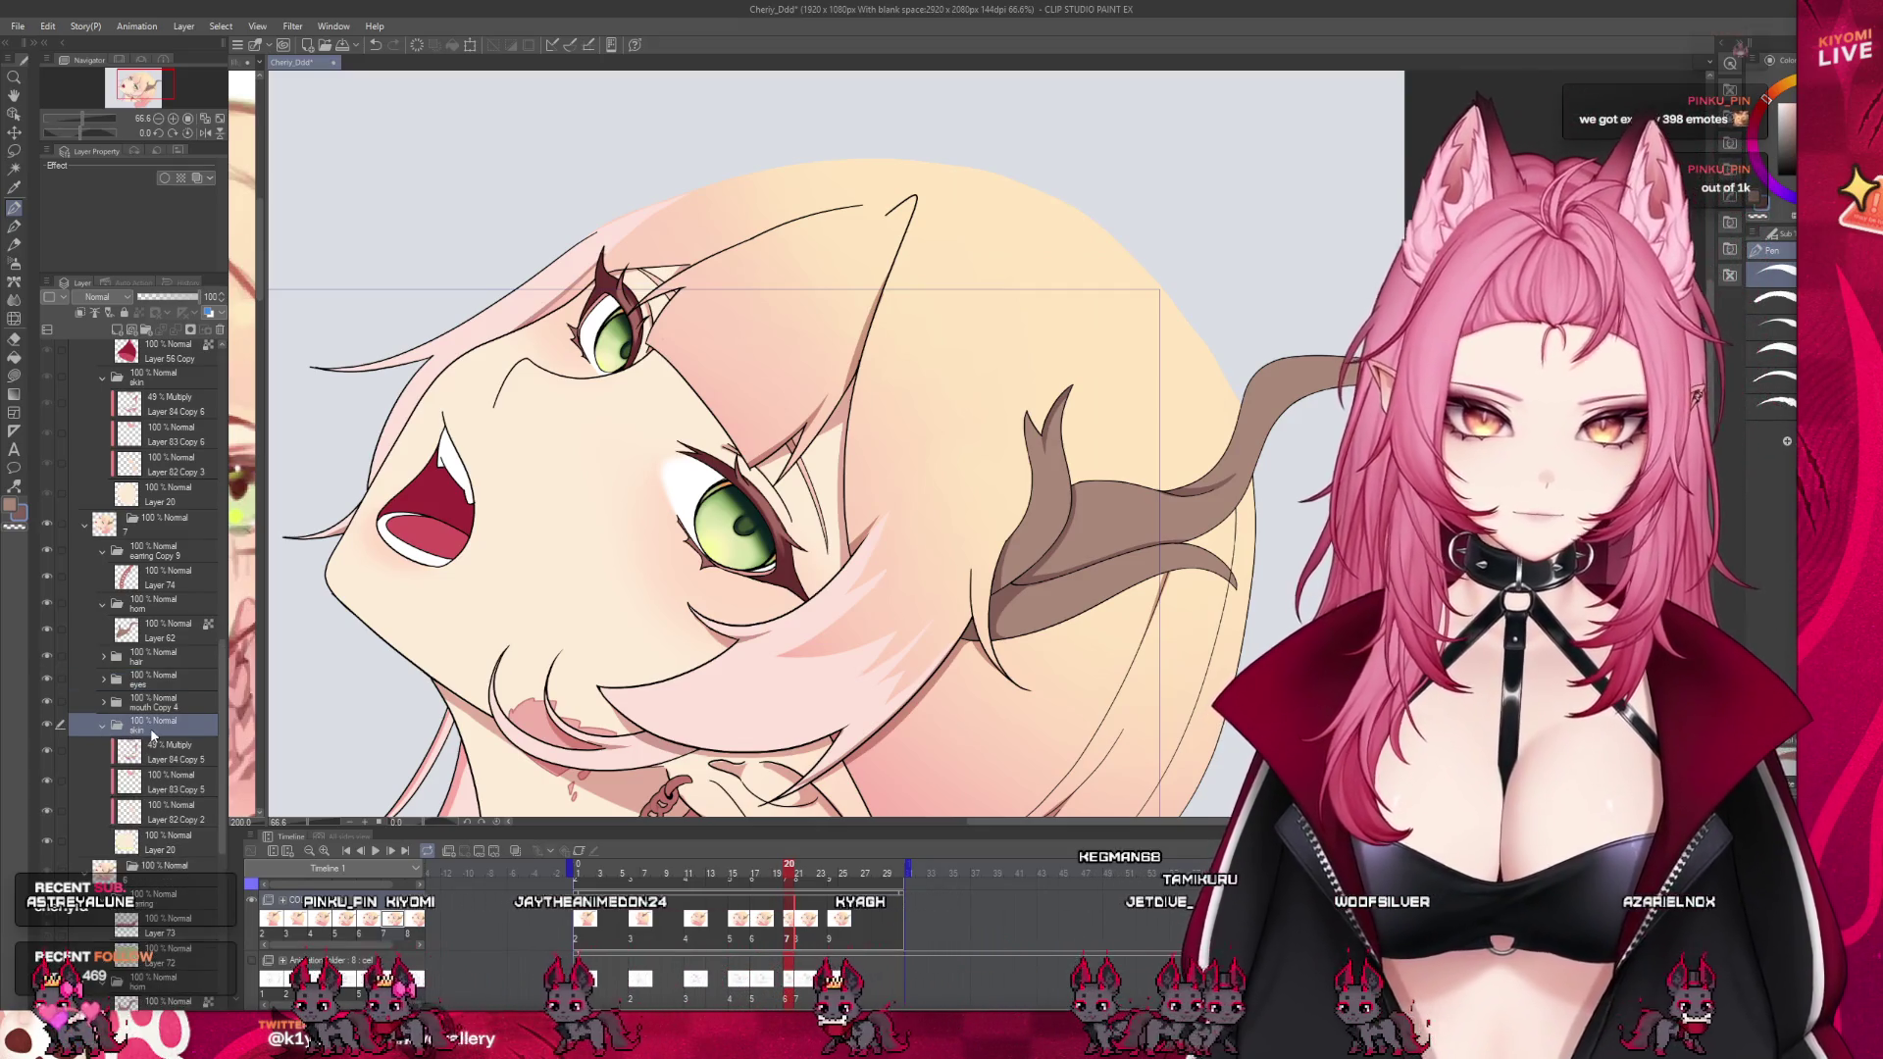
{"action": "left_click_drag", "start_coordinate": [147, 703], "coordinate": [180, 731]}
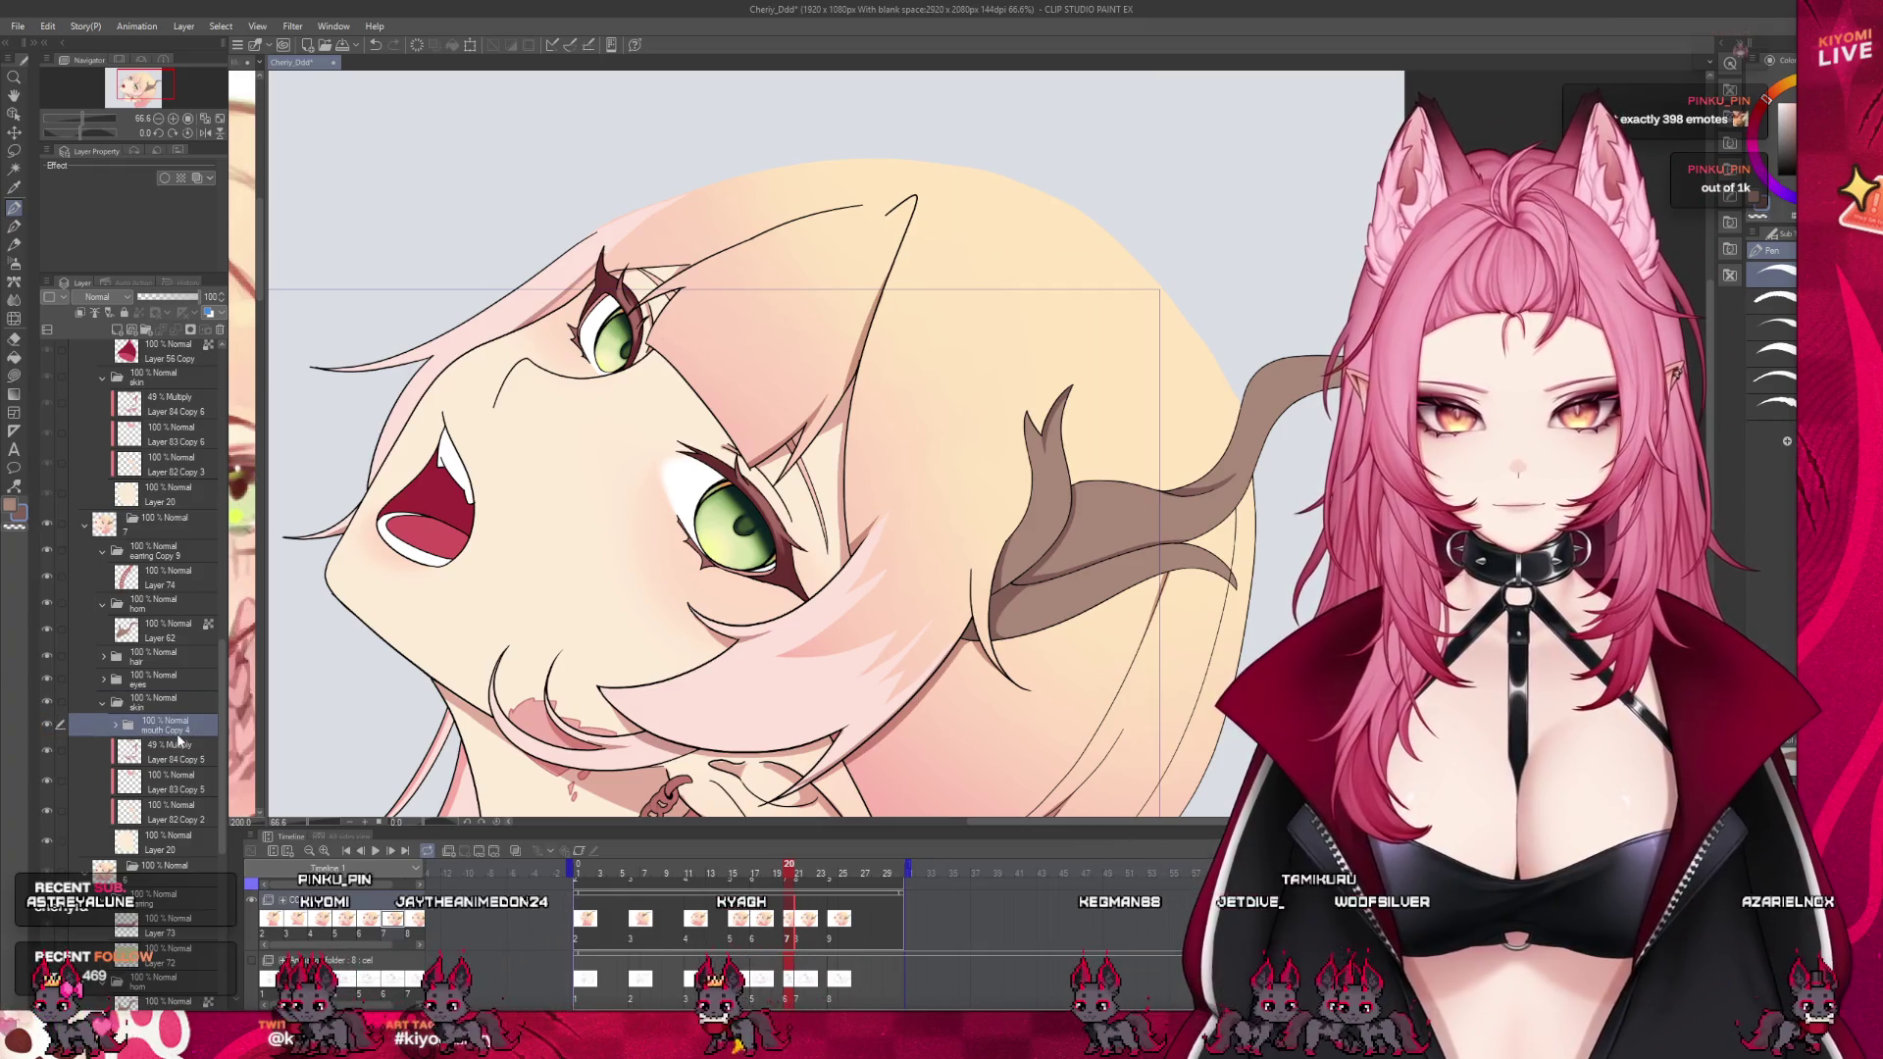
{"action": "left_click", "coordinate": [153, 687]}
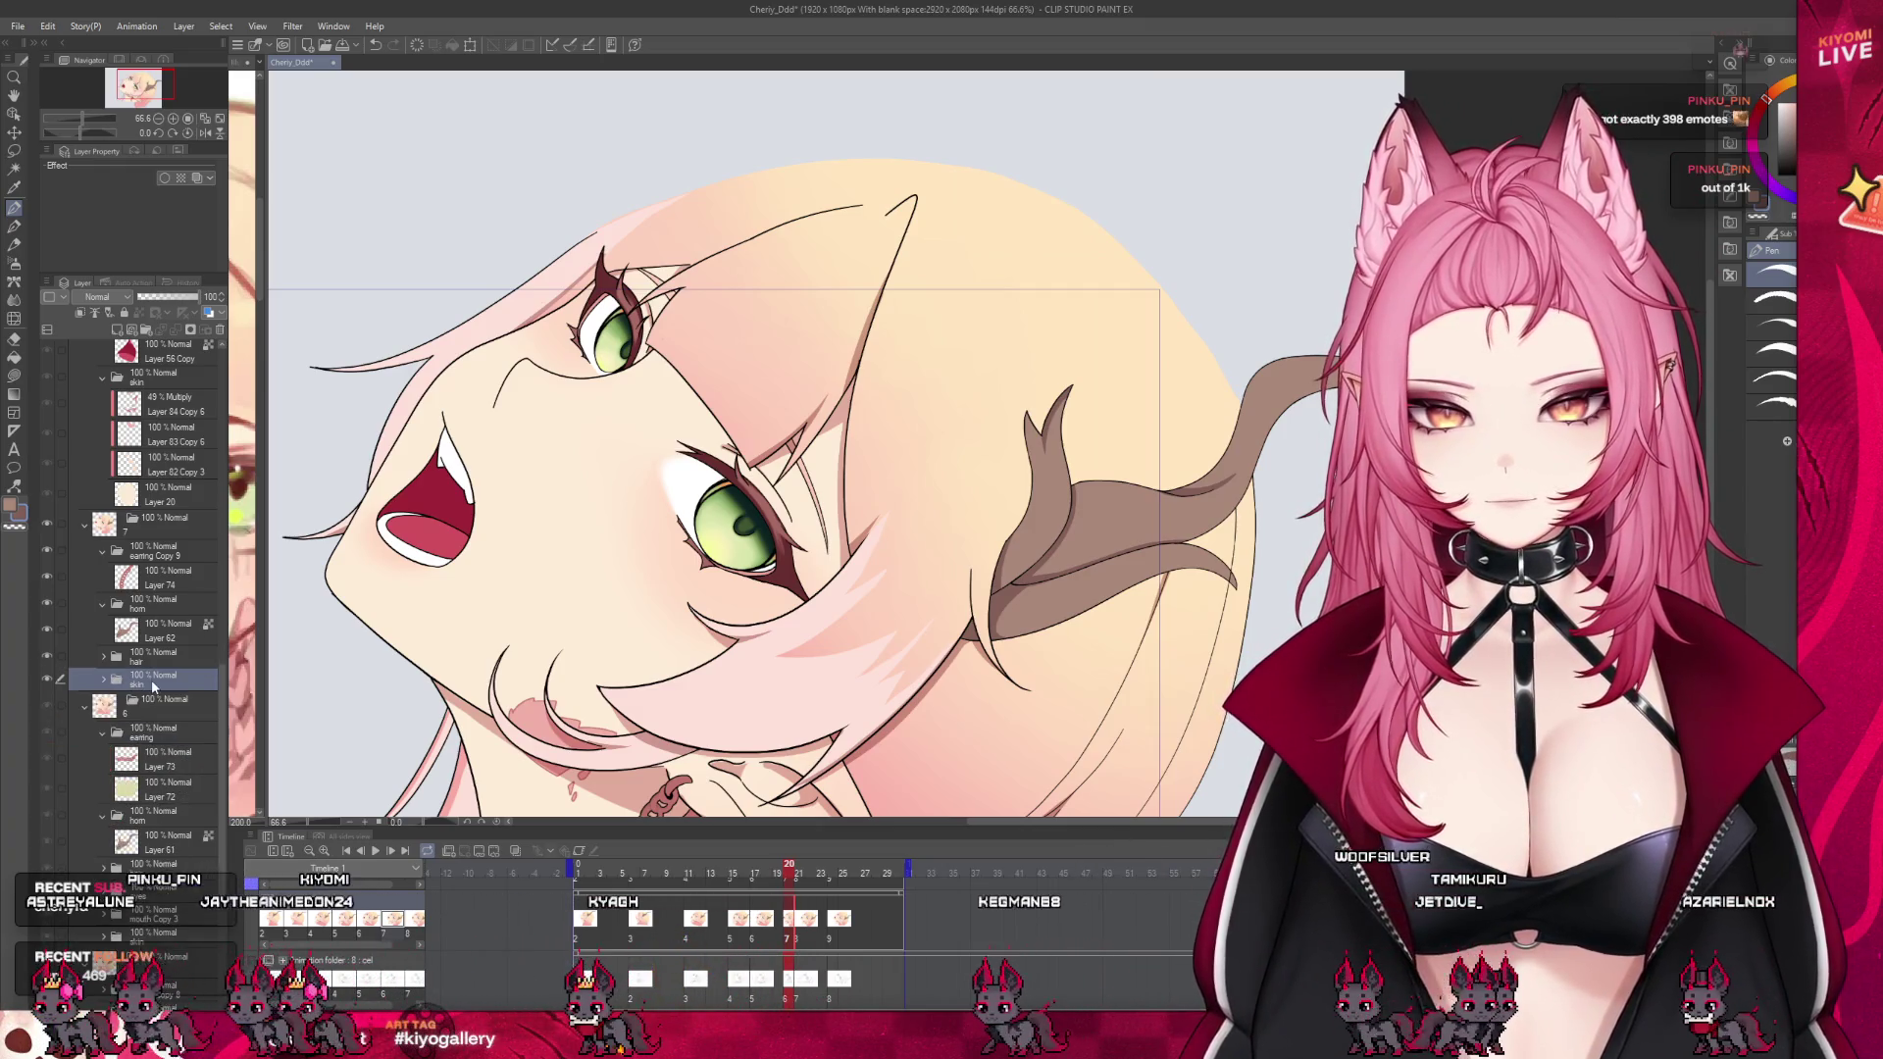
{"action": "left_click", "coordinate": [116, 329]}
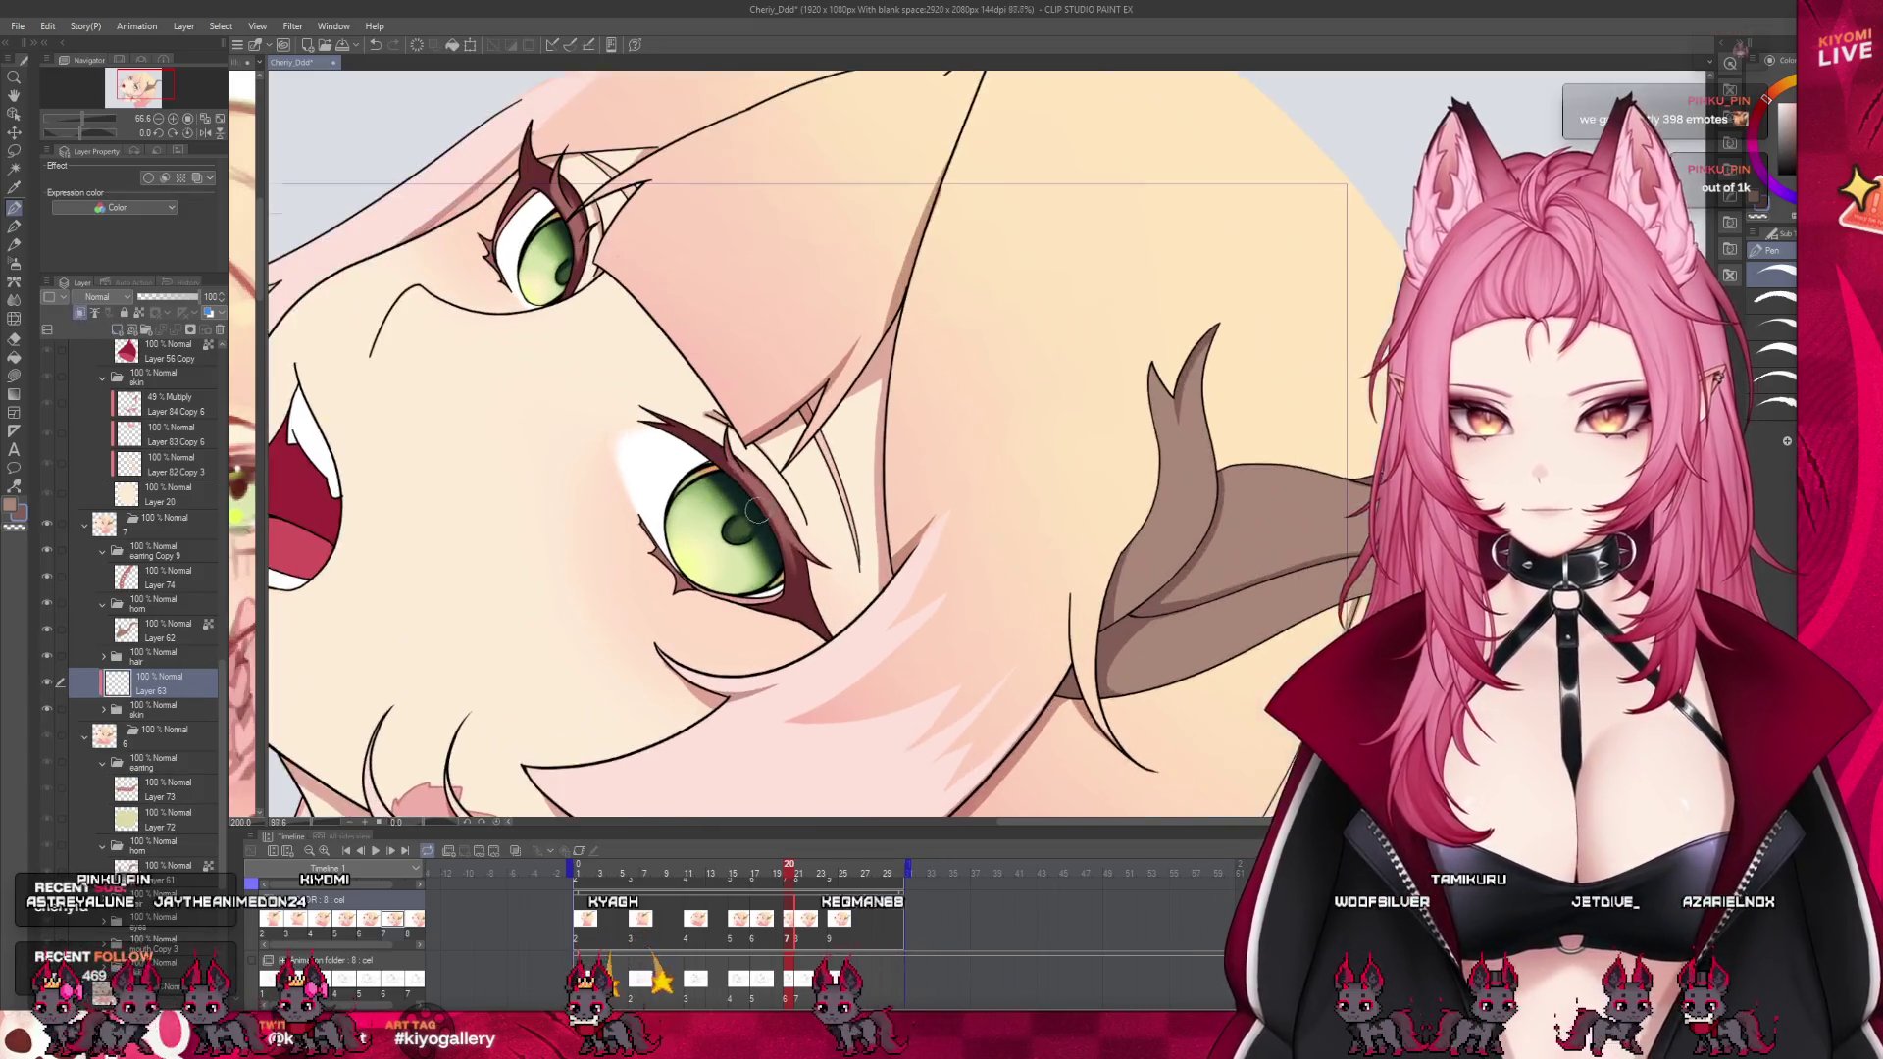
{"action": "scroll", "coordinate": [609, 420], "scroll_direction": "up", "scroll_amount": 3}
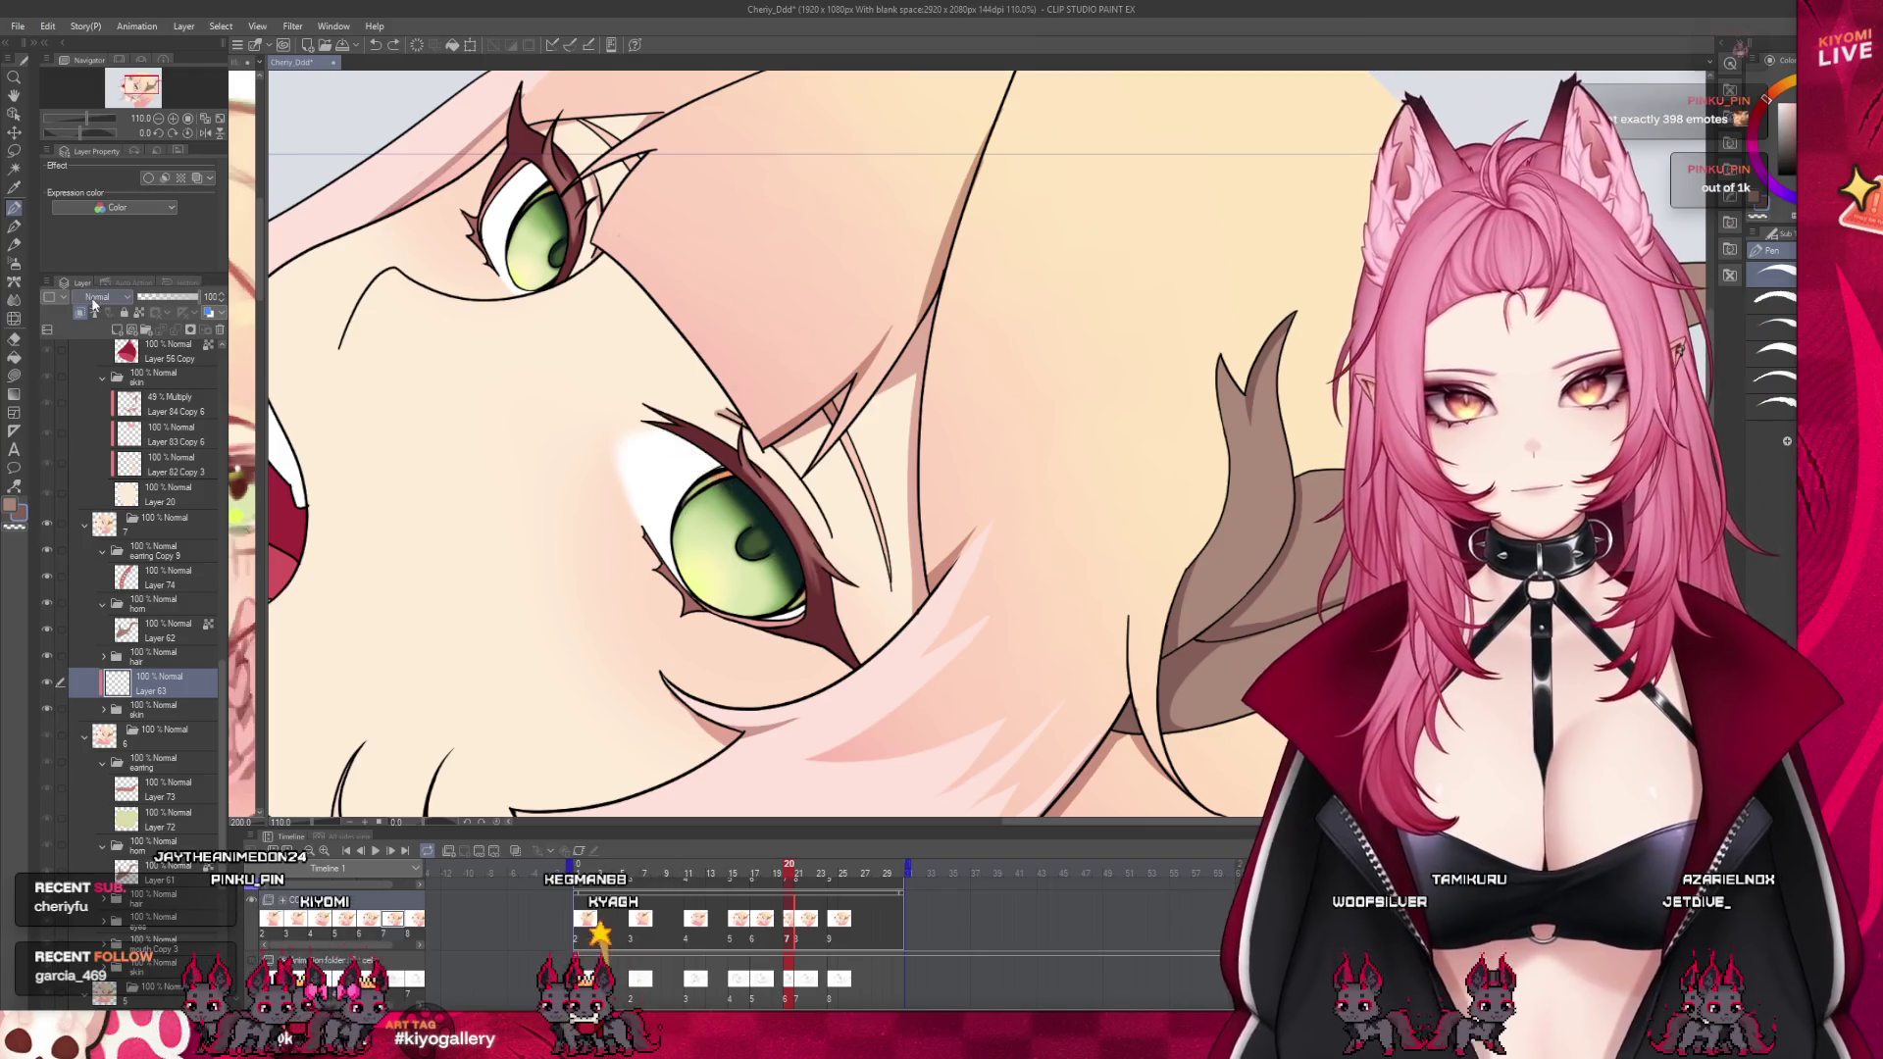
{"action": "left_click_drag", "start_coordinate": [657, 431], "coordinate": [696, 456]}
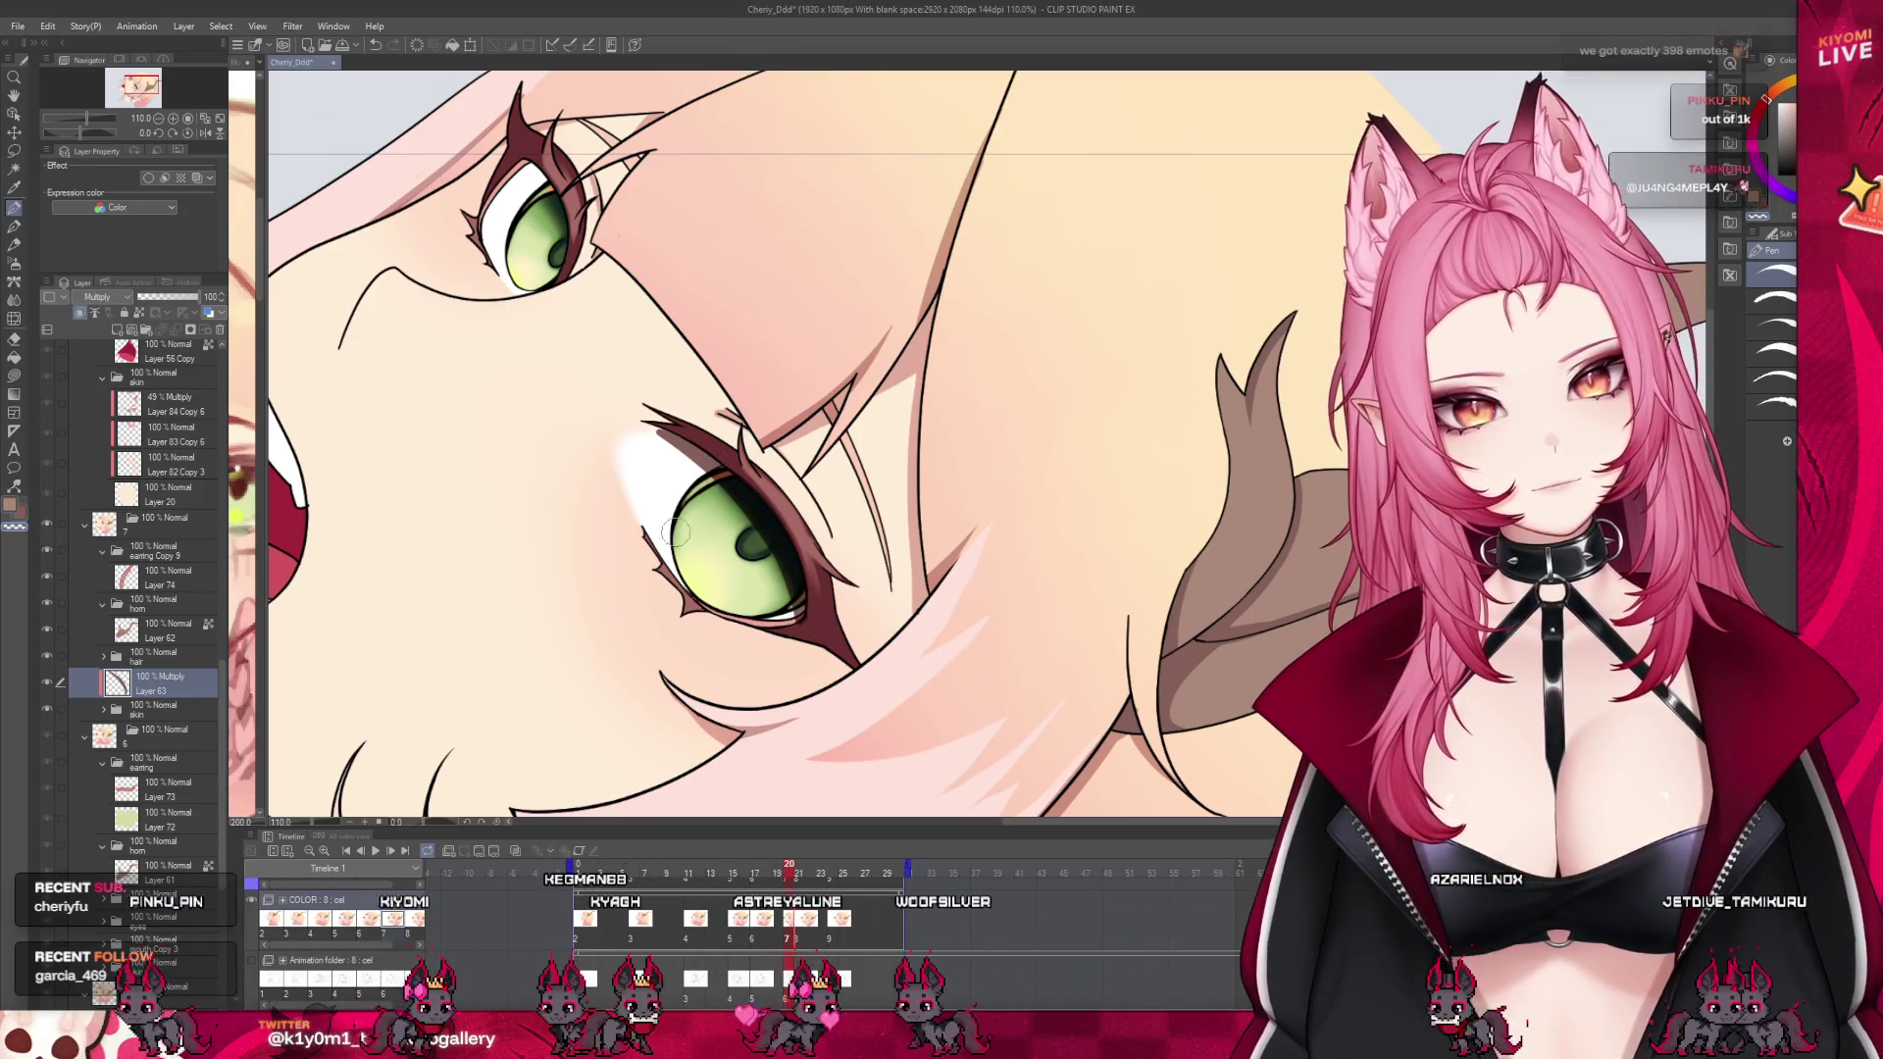
Undo the folder moves so the eyes and mouth folders sit above skin again
{"action": "left_click", "coordinate": [162, 706]}
{"action": "left_click", "coordinate": [103, 708]}
{"action": "left_click", "coordinate": [185, 728]}
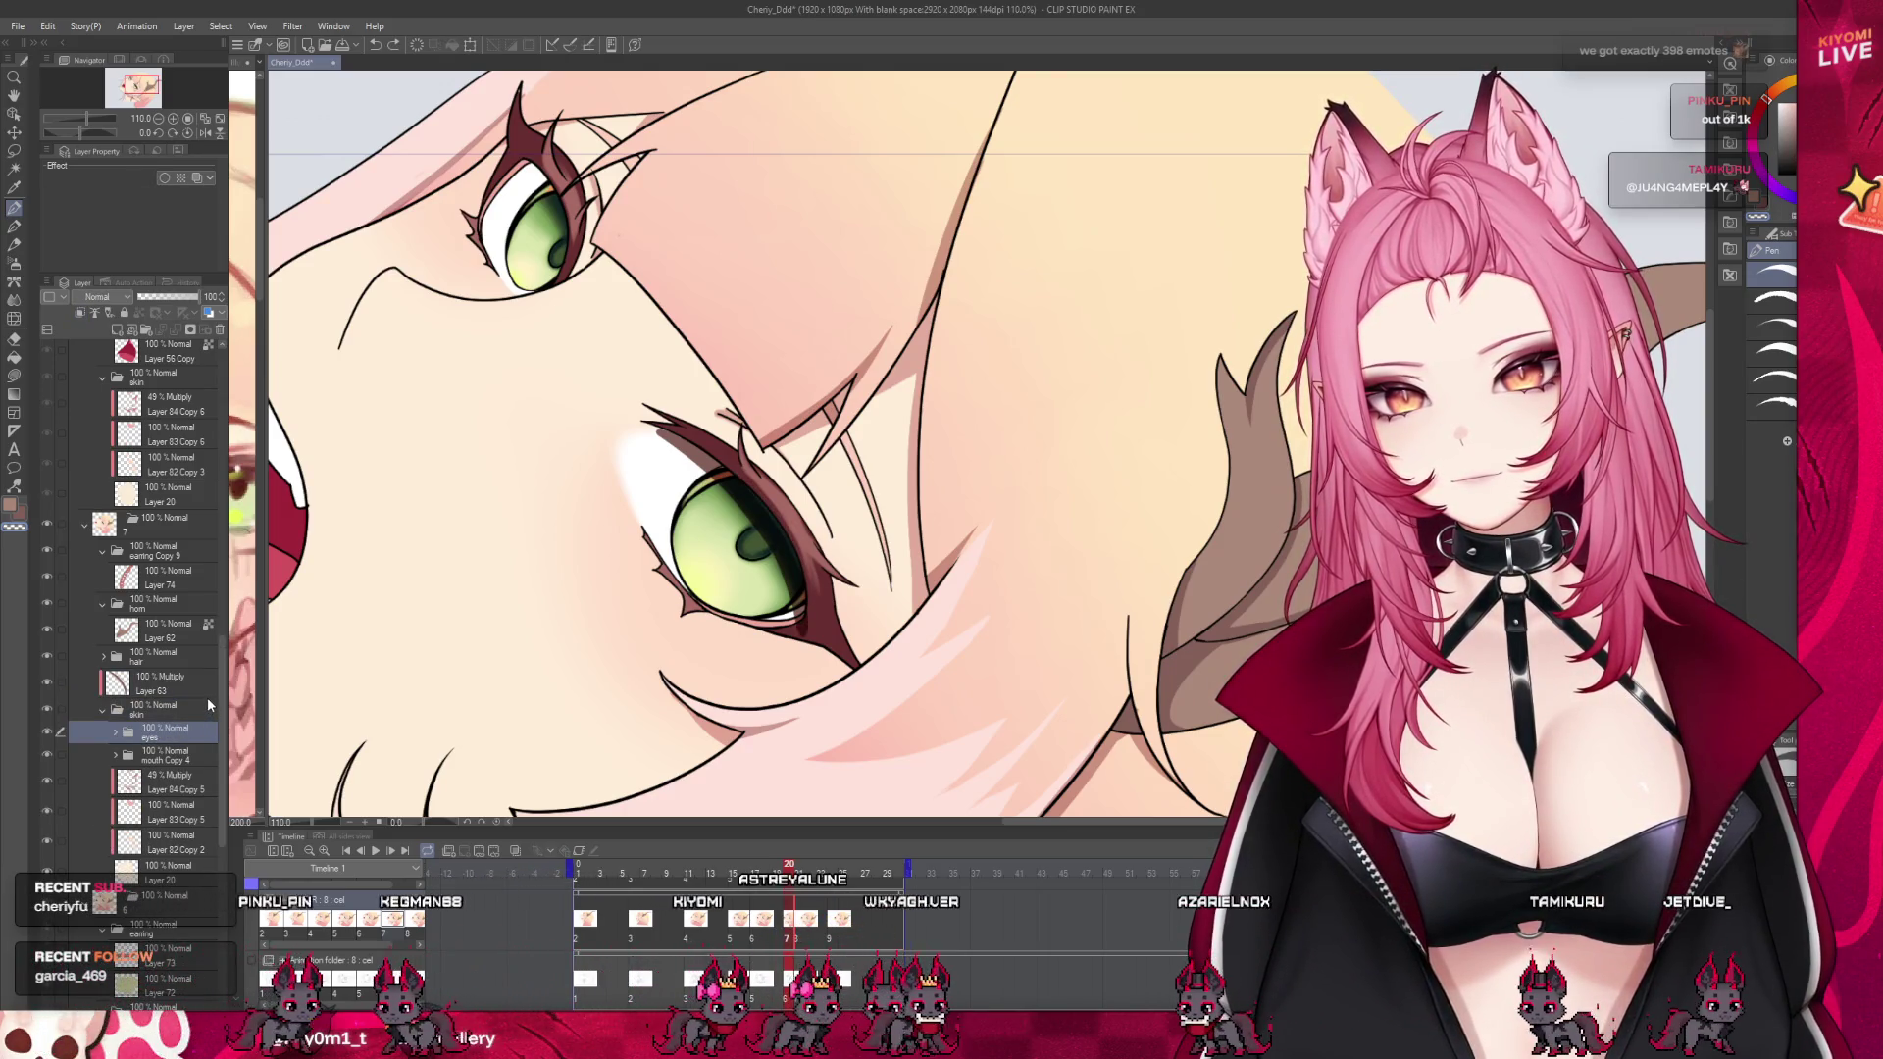
{"action": "key", "text": "ctrl+z"}
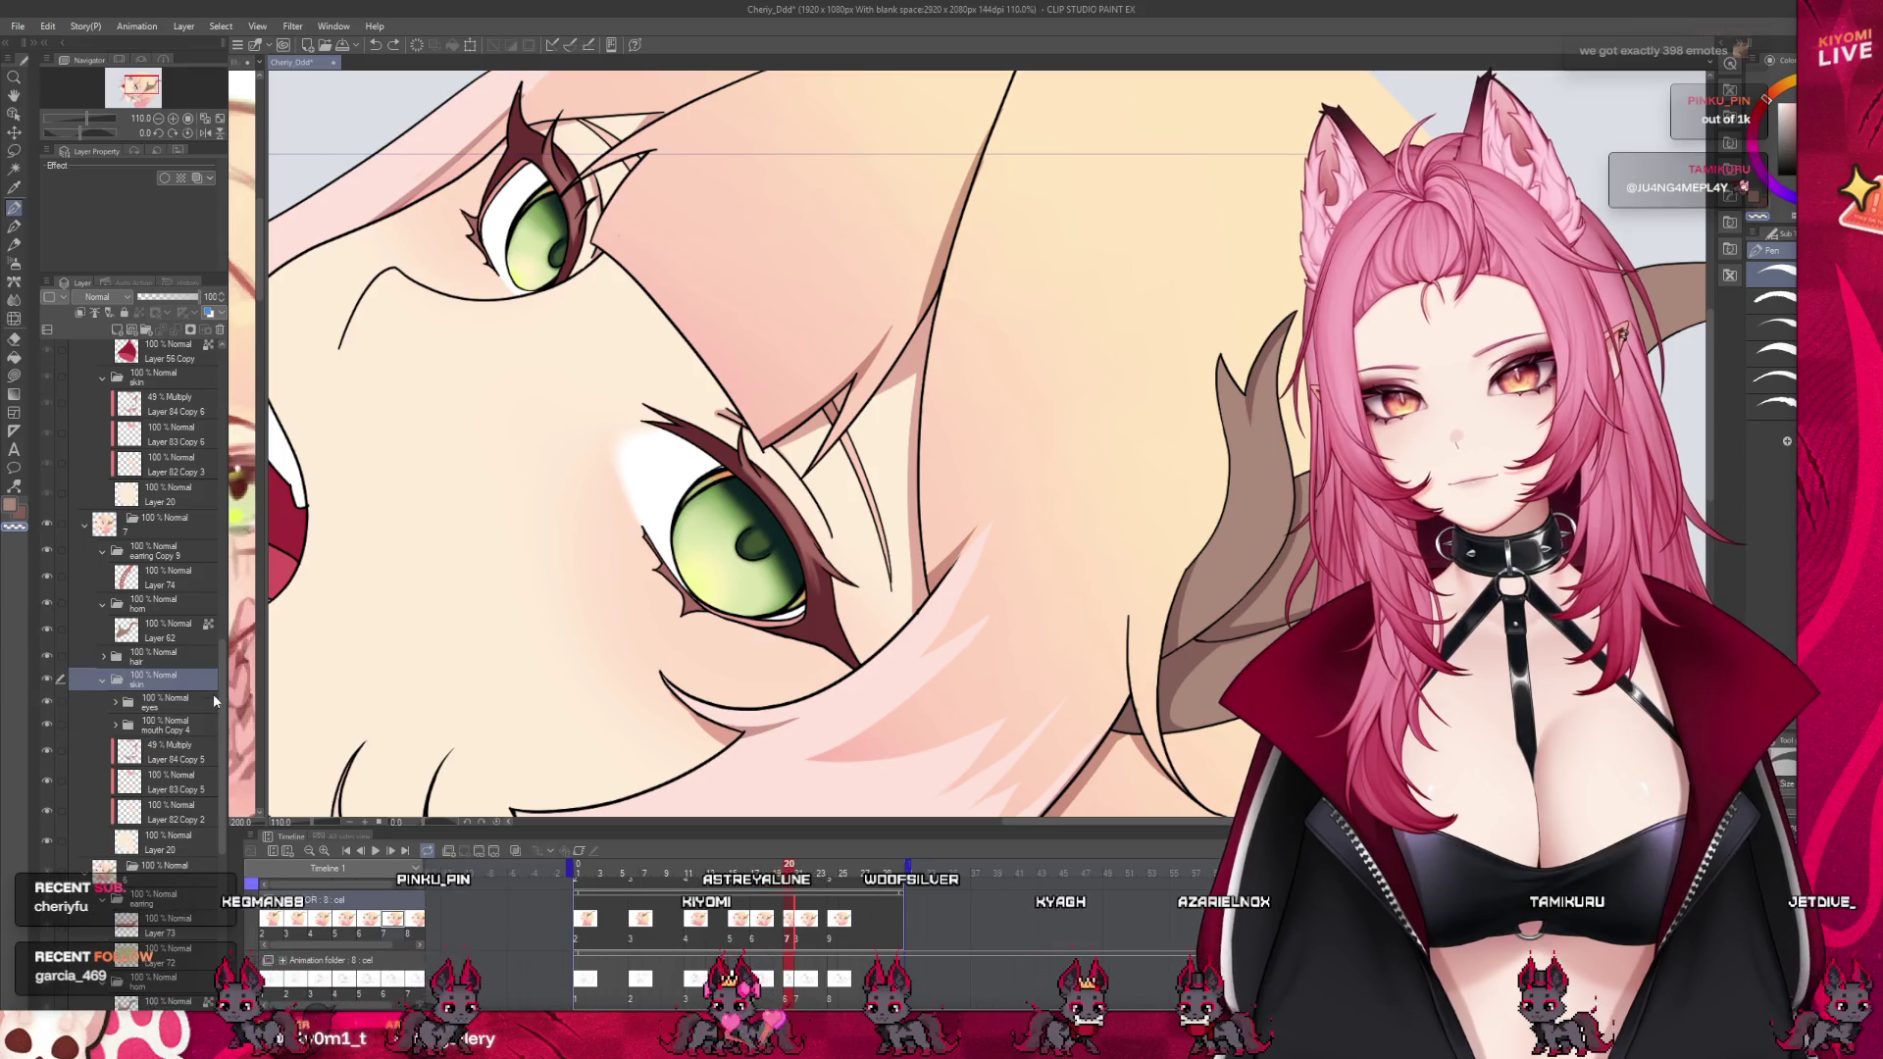
{"action": "key", "text": "ctrl+z"}
{"action": "key", "text": "ctrl+z"}
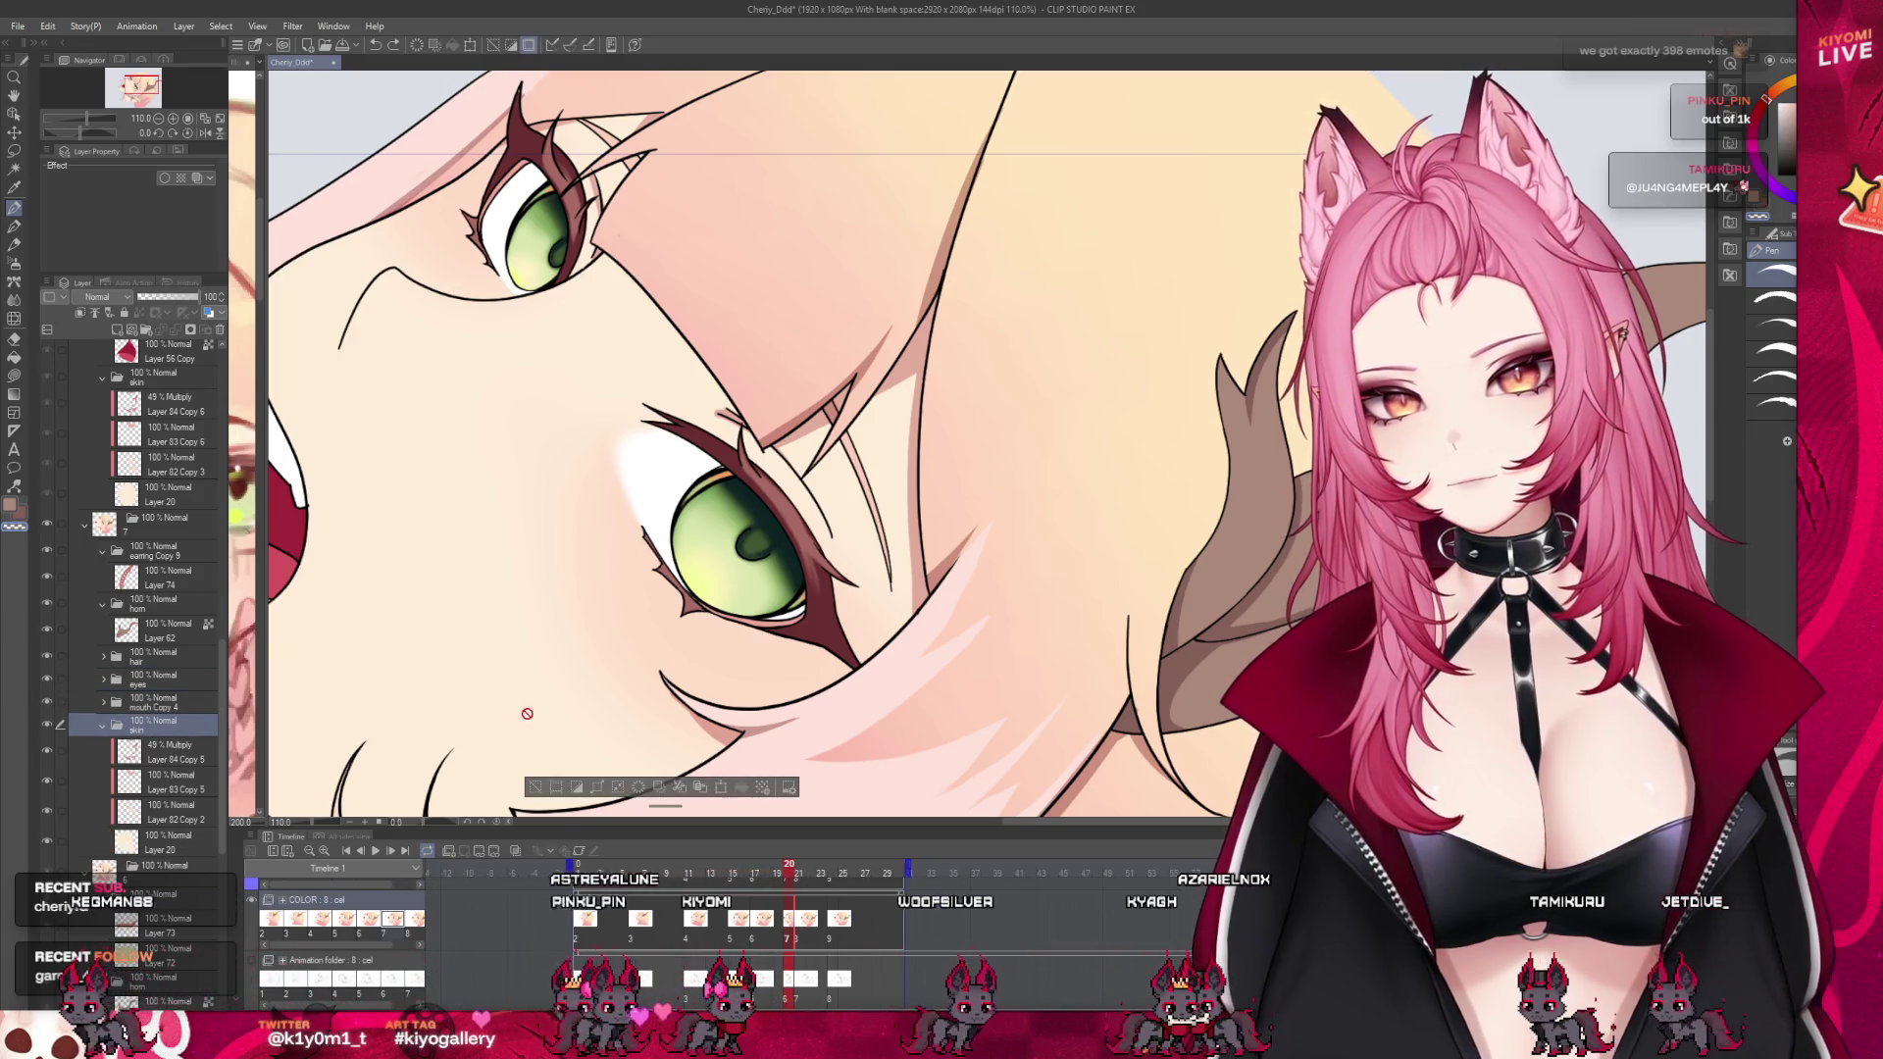
Add a Multiply layer above the eyes folder, then replace it with a fresh empty layer
{"action": "left_click", "coordinate": [165, 677]}
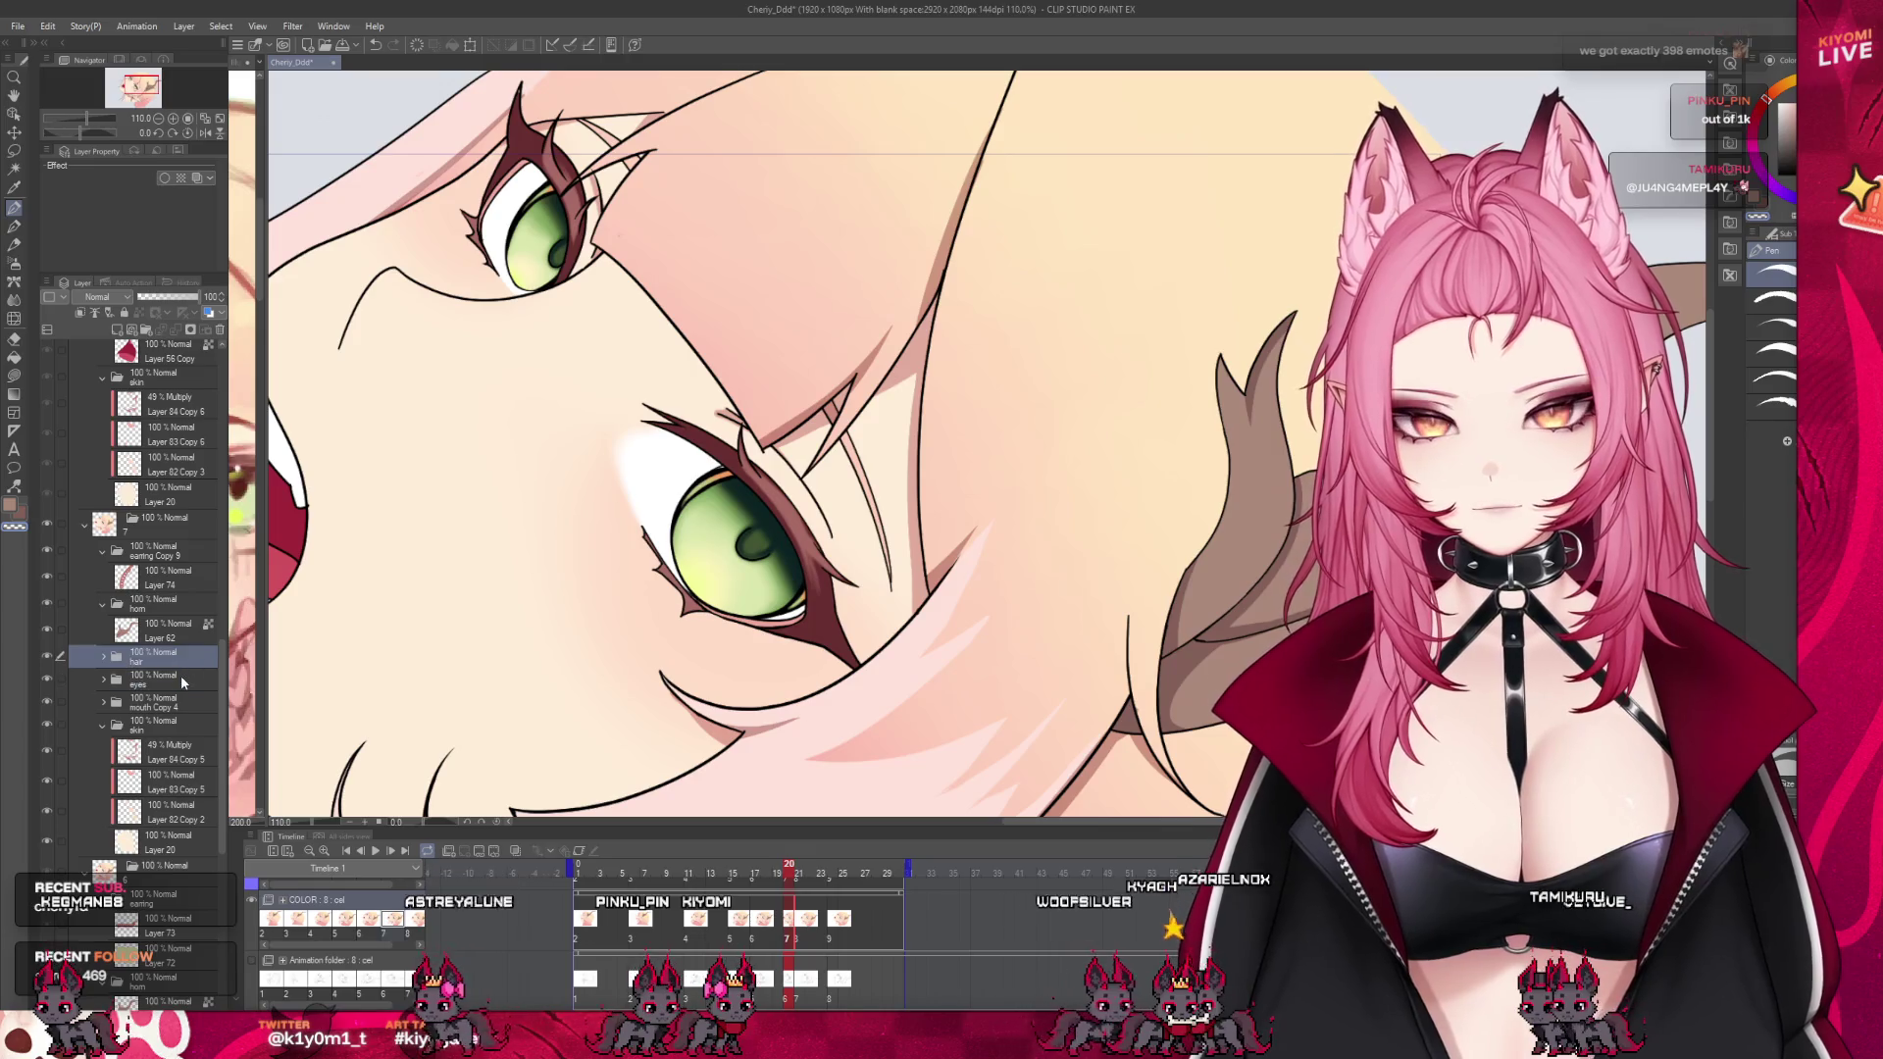
{"action": "left_click", "coordinate": [114, 331]}
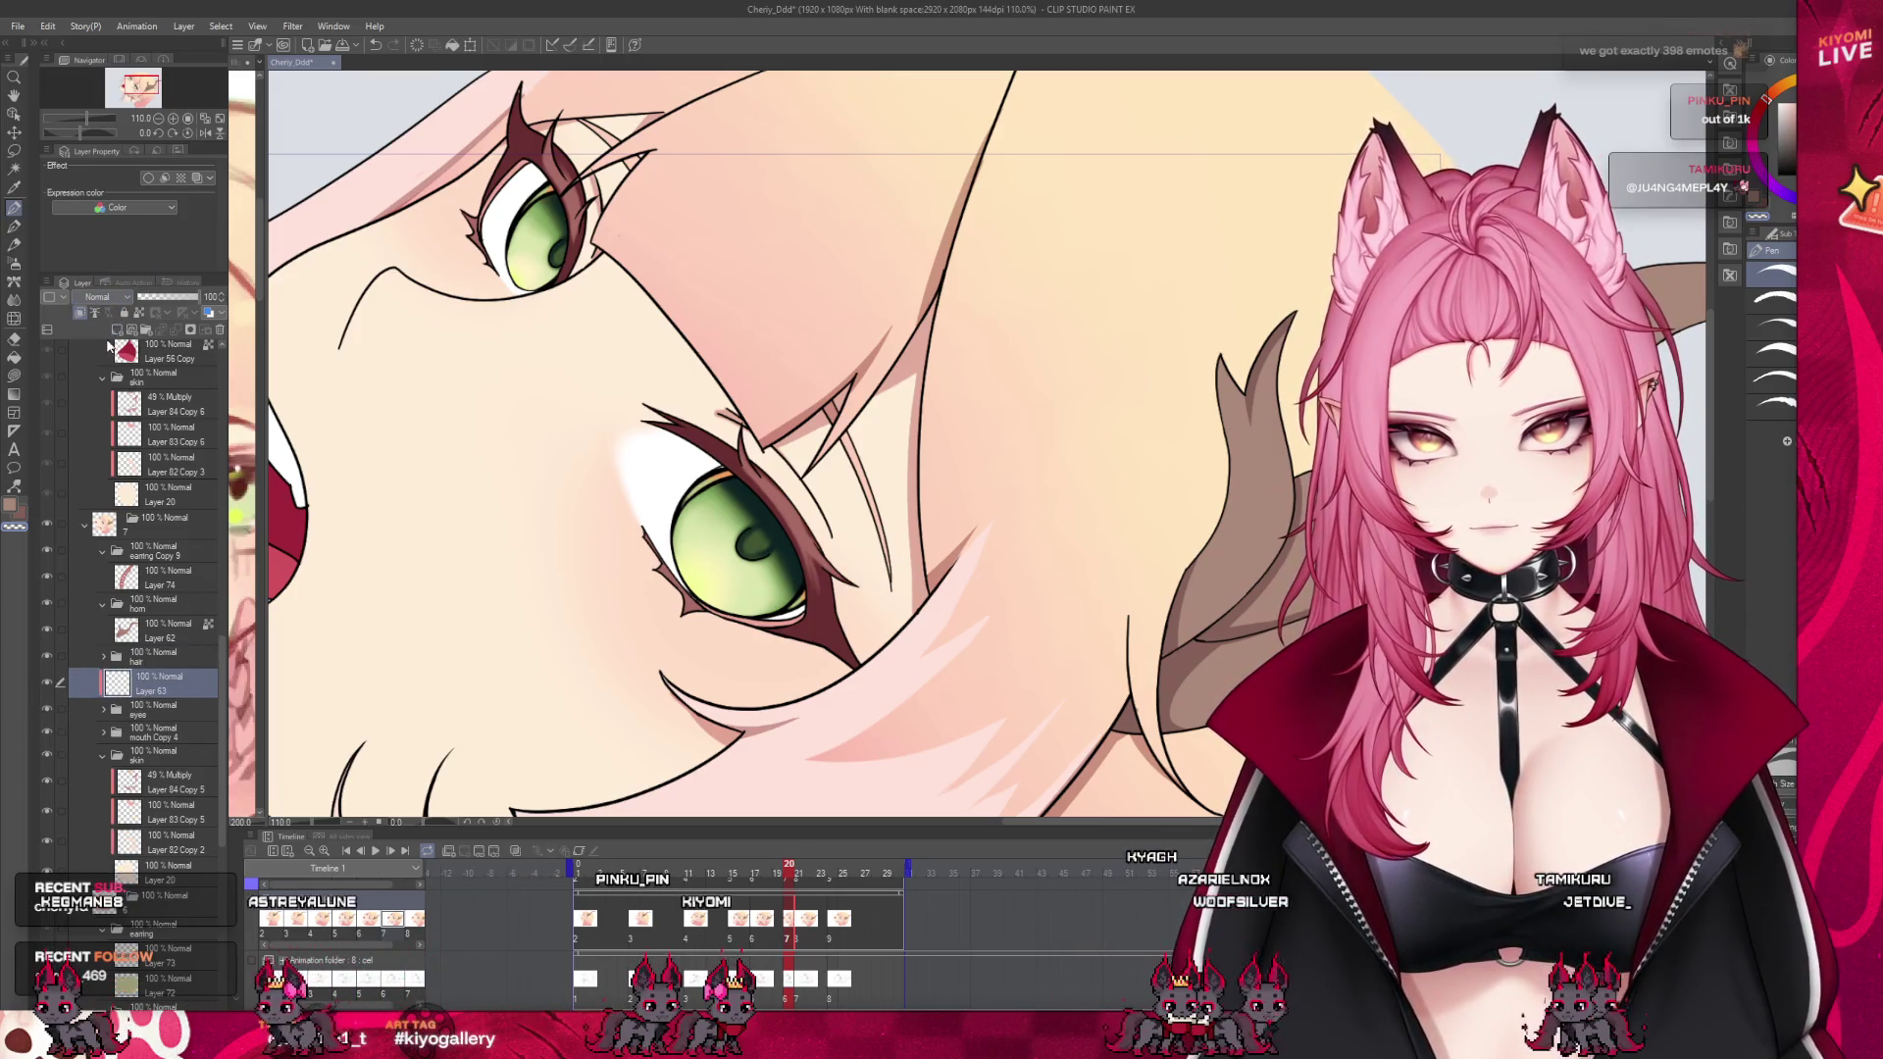
{"action": "left_click", "coordinate": [108, 296]}
{"action": "left_click", "coordinate": [103, 339]}
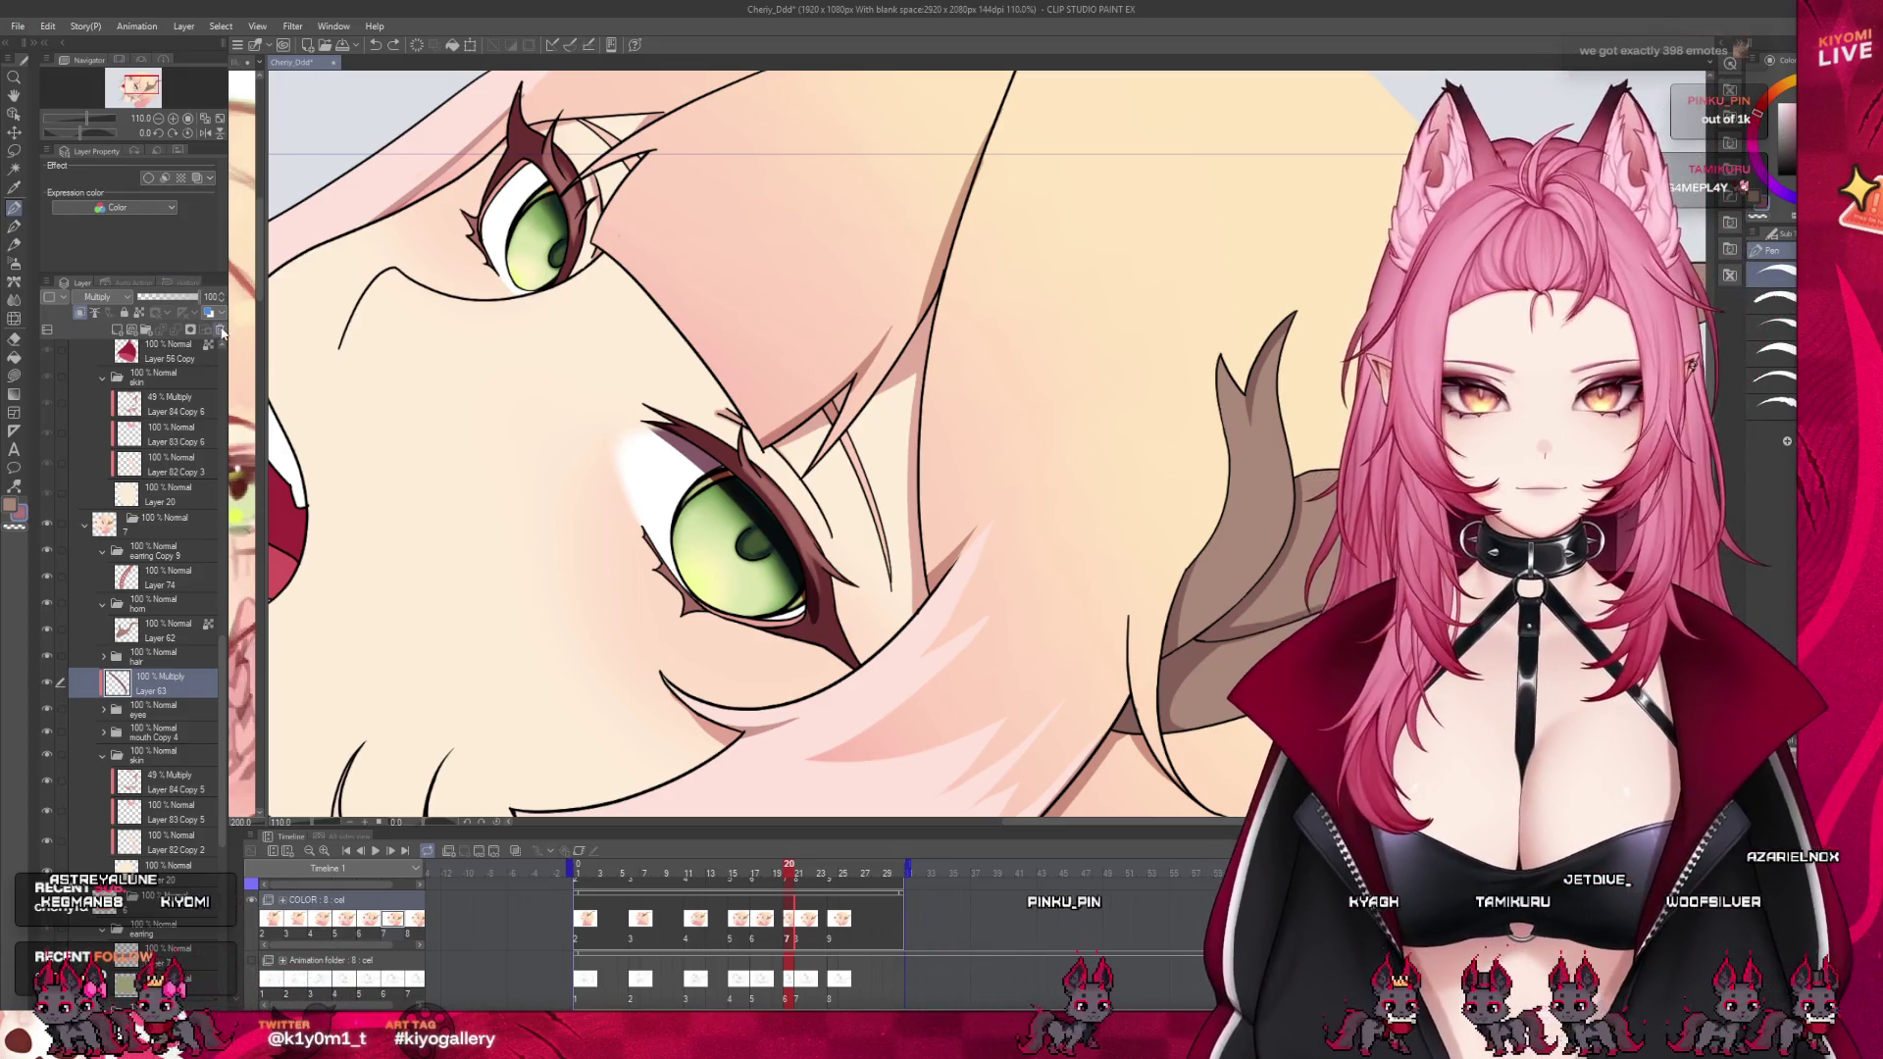
{"action": "left_click", "coordinate": [220, 329]}
{"action": "left_click", "coordinate": [80, 314]}
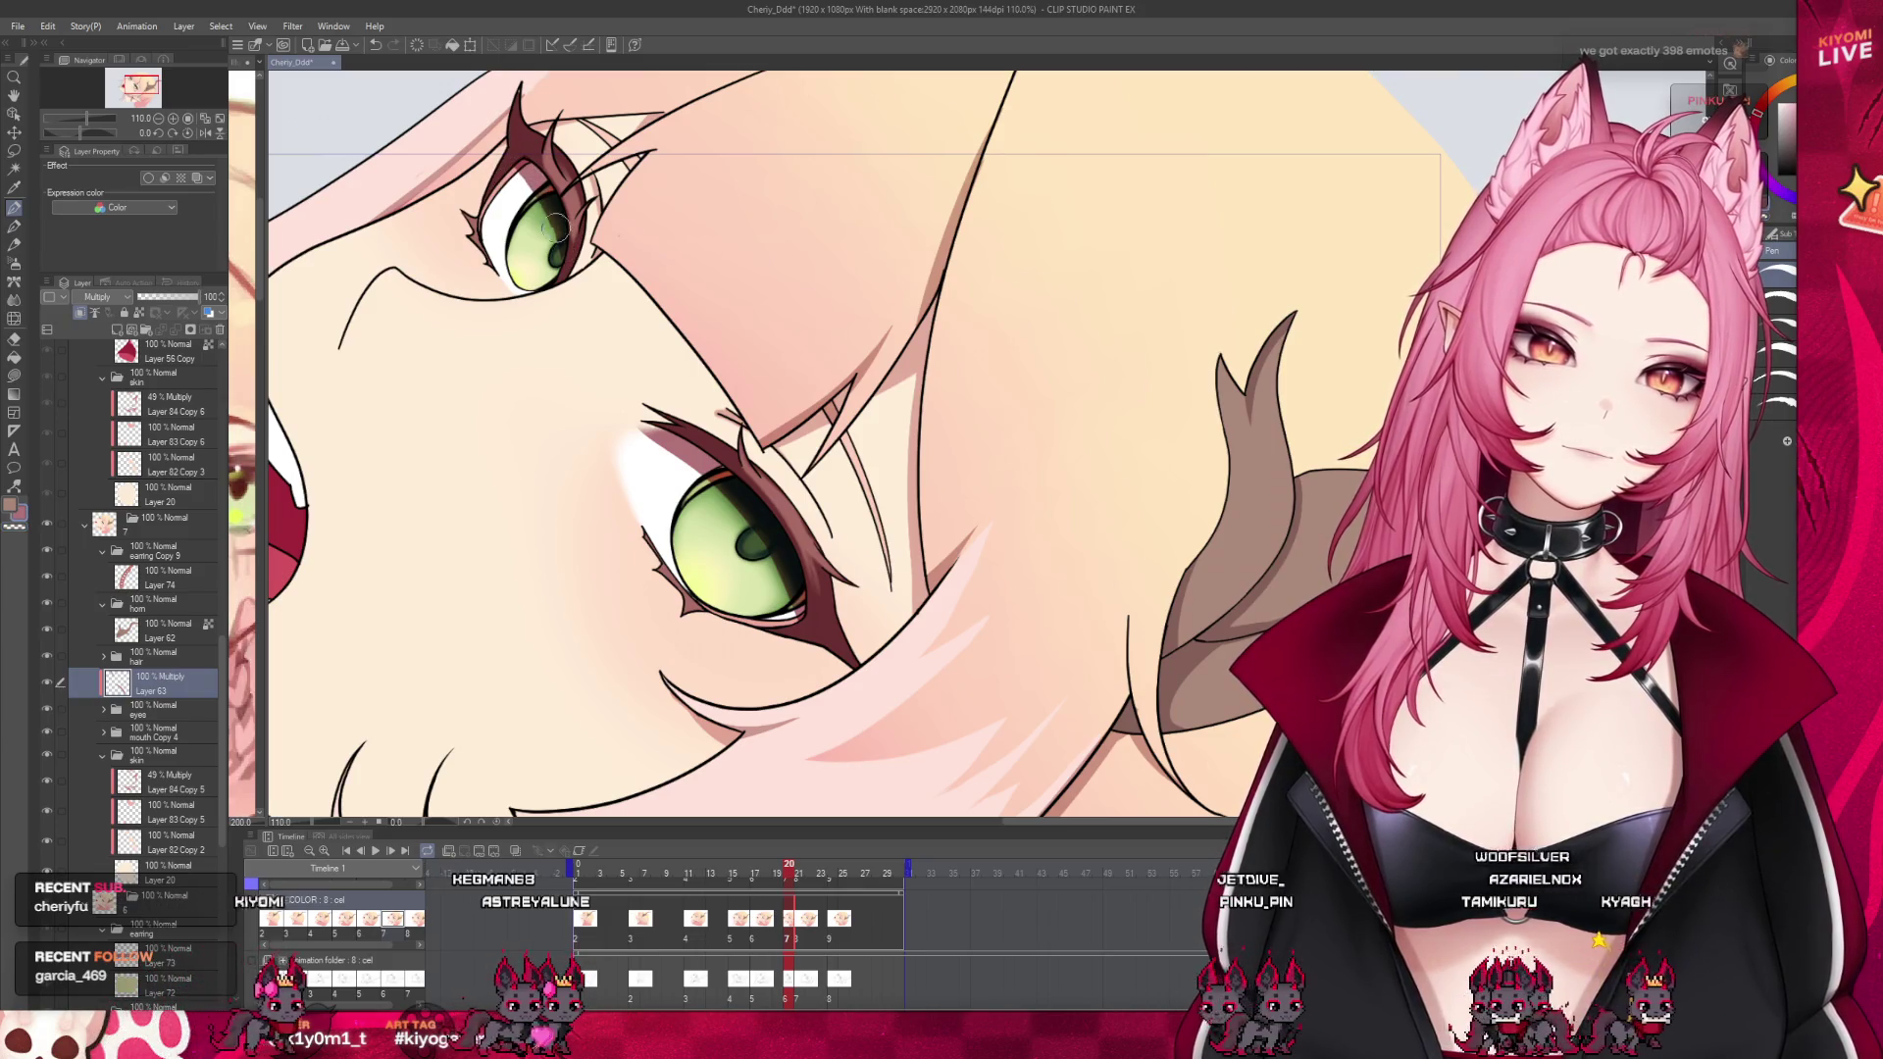
Set the shading layer to 51% opacity and paint pink Multiply shadows on face and neck
{"action": "scroll", "coordinate": [719, 351], "scroll_direction": "down", "scroll_amount": 2}
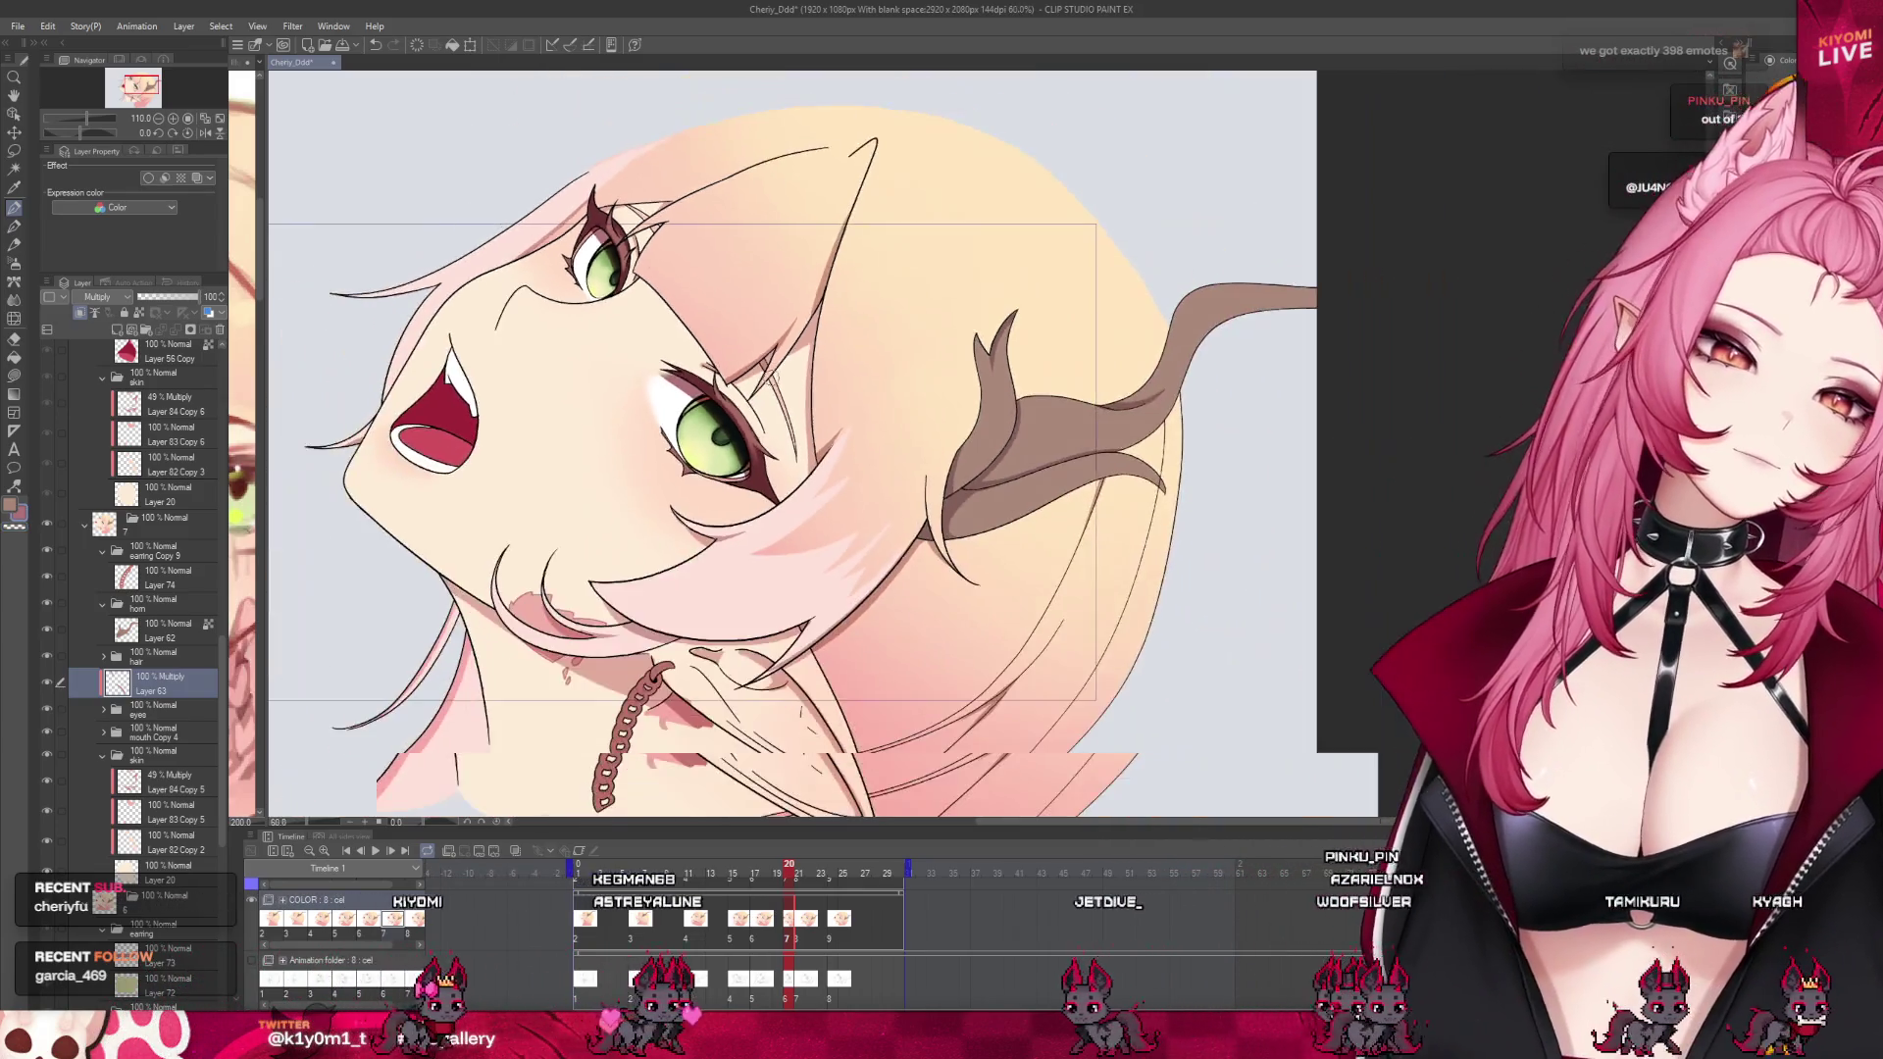
{"action": "scroll", "coordinate": [719, 350], "scroll_direction": "down", "scroll_amount": 1}
{"action": "scroll", "coordinate": [719, 350], "scroll_direction": "up", "scroll_amount": 2}
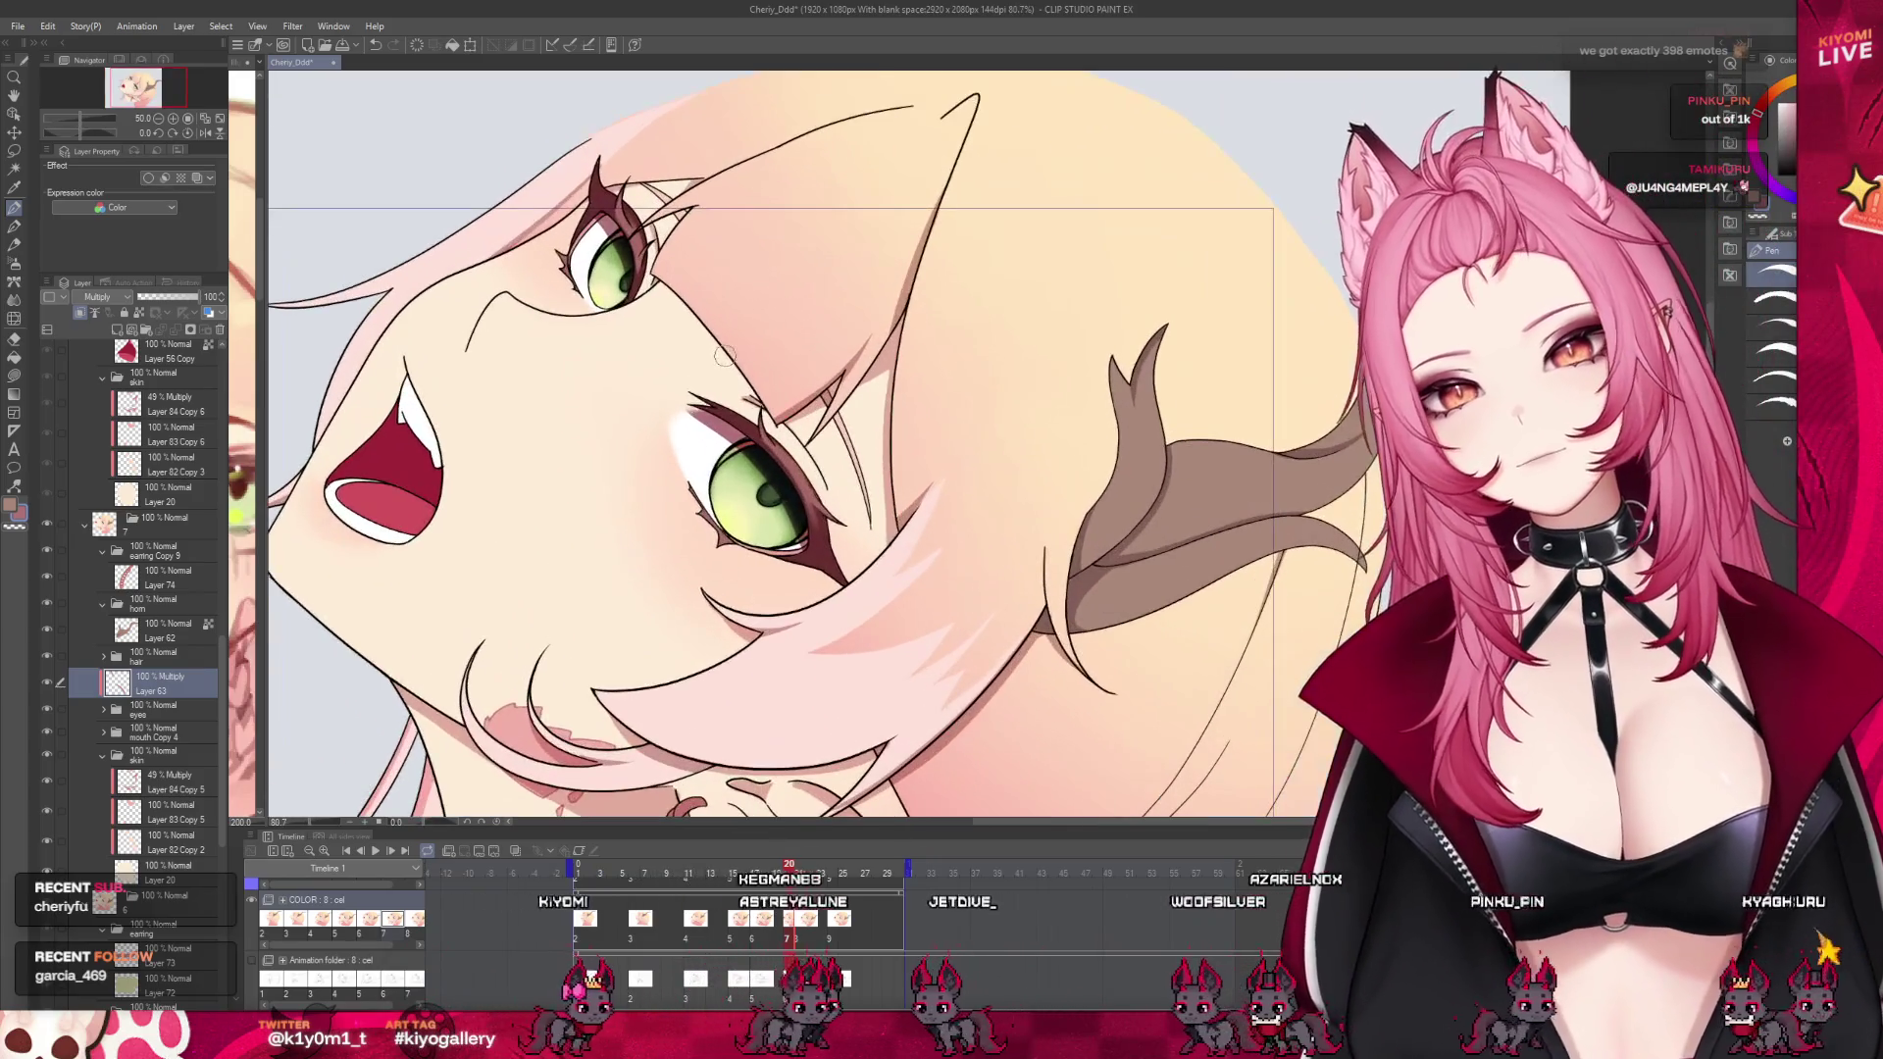
{"action": "left_click", "coordinate": [171, 297]}
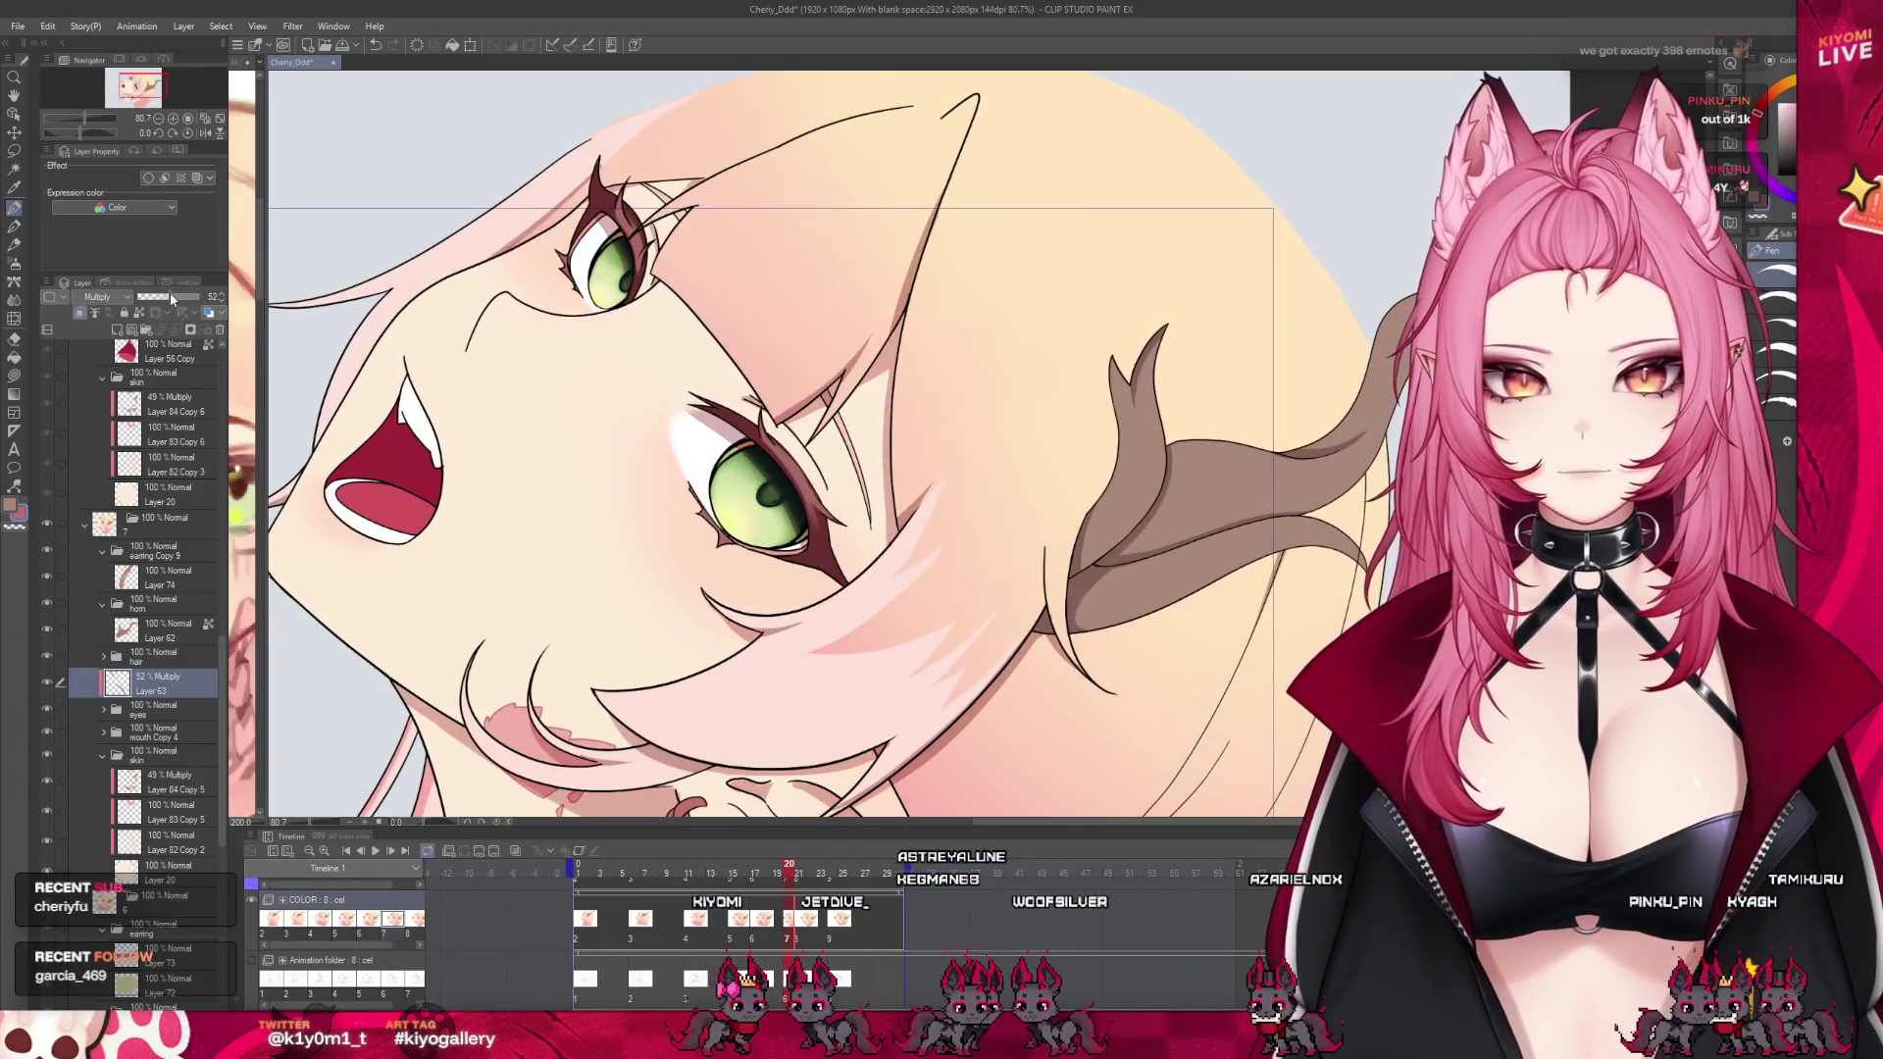
{"action": "scroll", "coordinate": [658, 434], "scroll_direction": "up", "scroll_amount": 1}
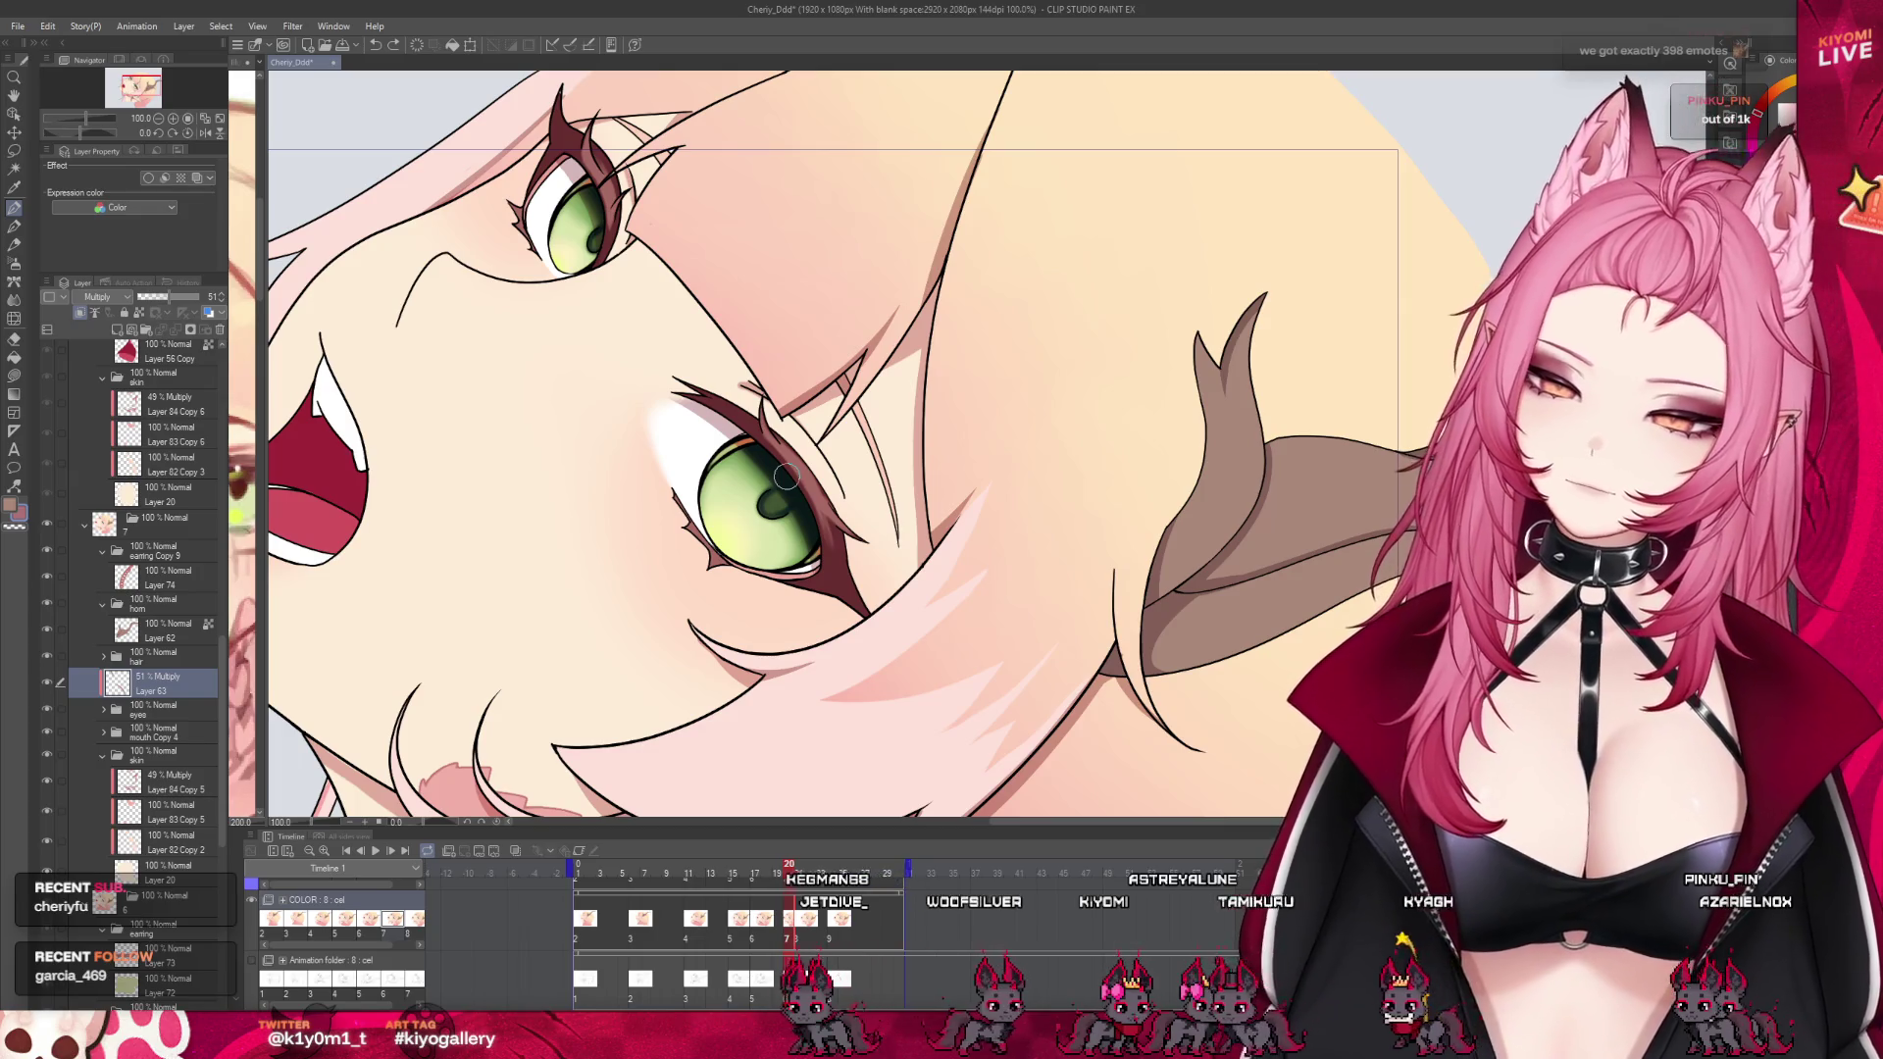
{"action": "scroll", "coordinate": [785, 476], "scroll_direction": "down", "scroll_amount": 3}
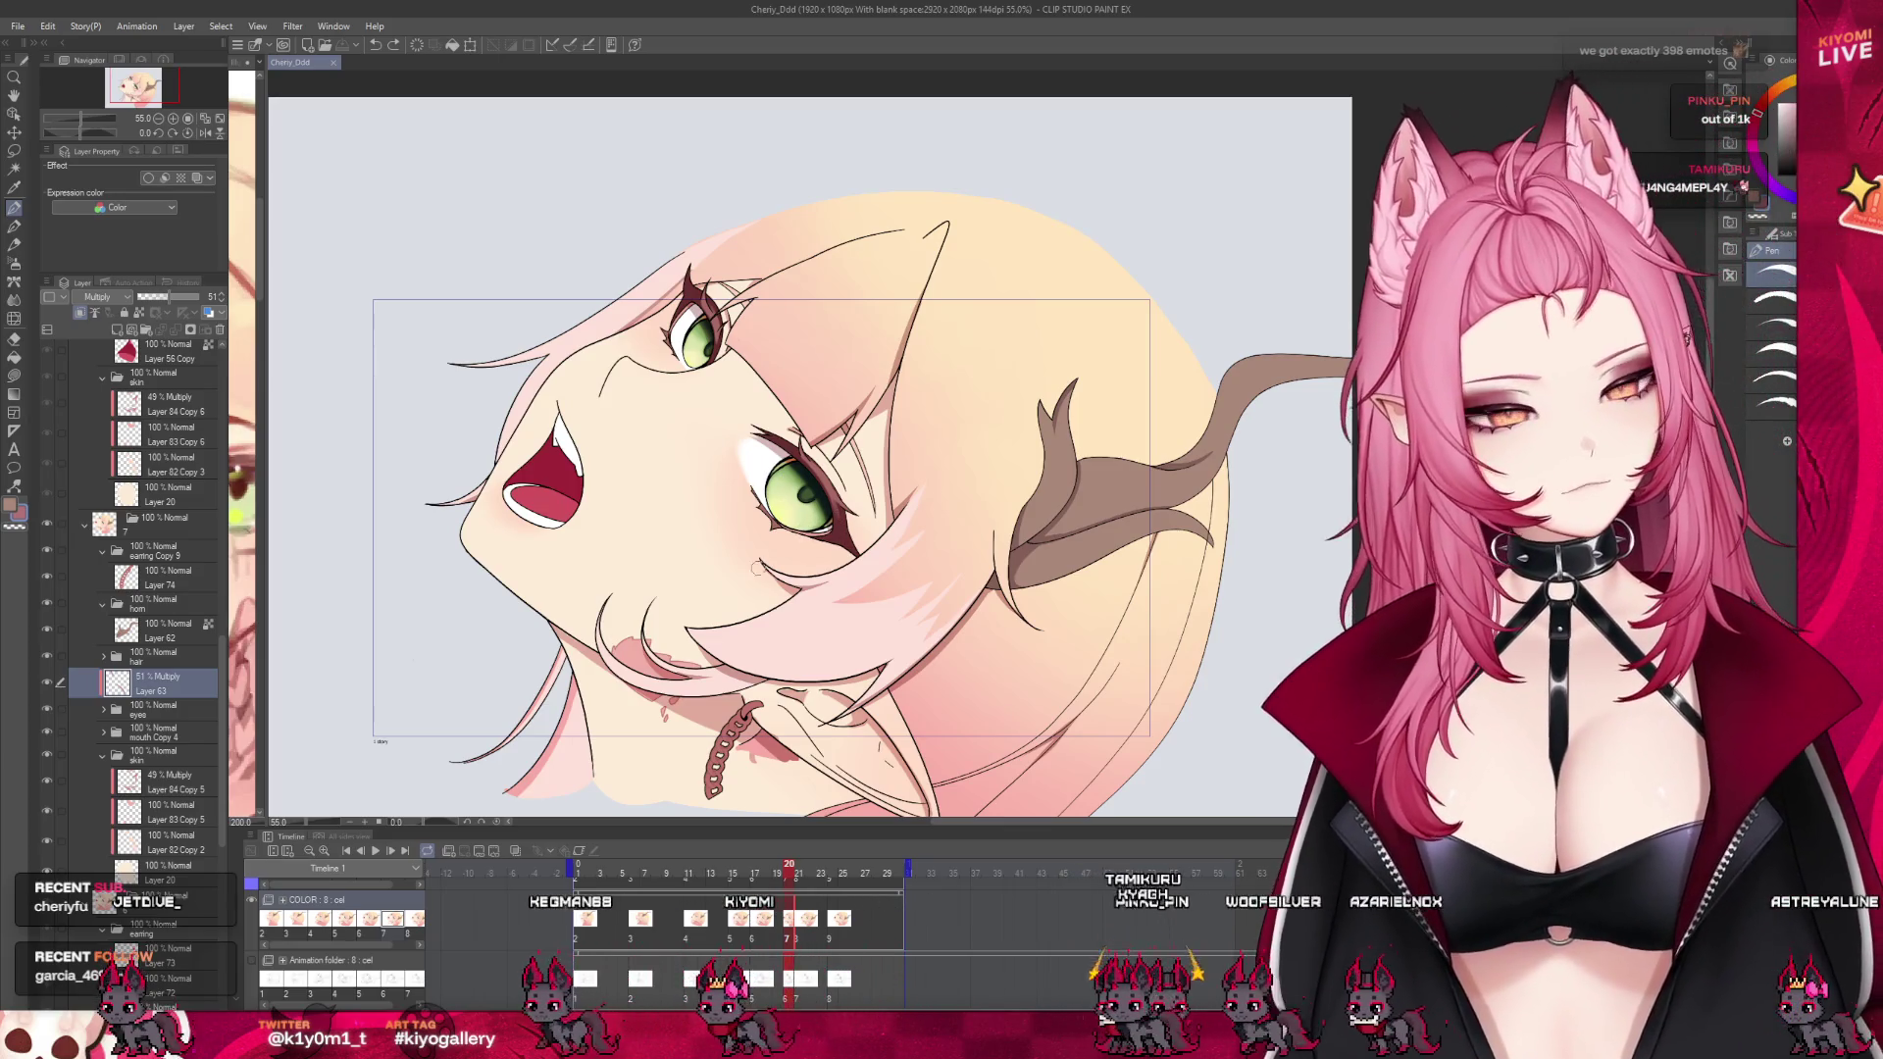
{"action": "scroll", "coordinate": [756, 567], "scroll_direction": "up", "scroll_amount": 1}
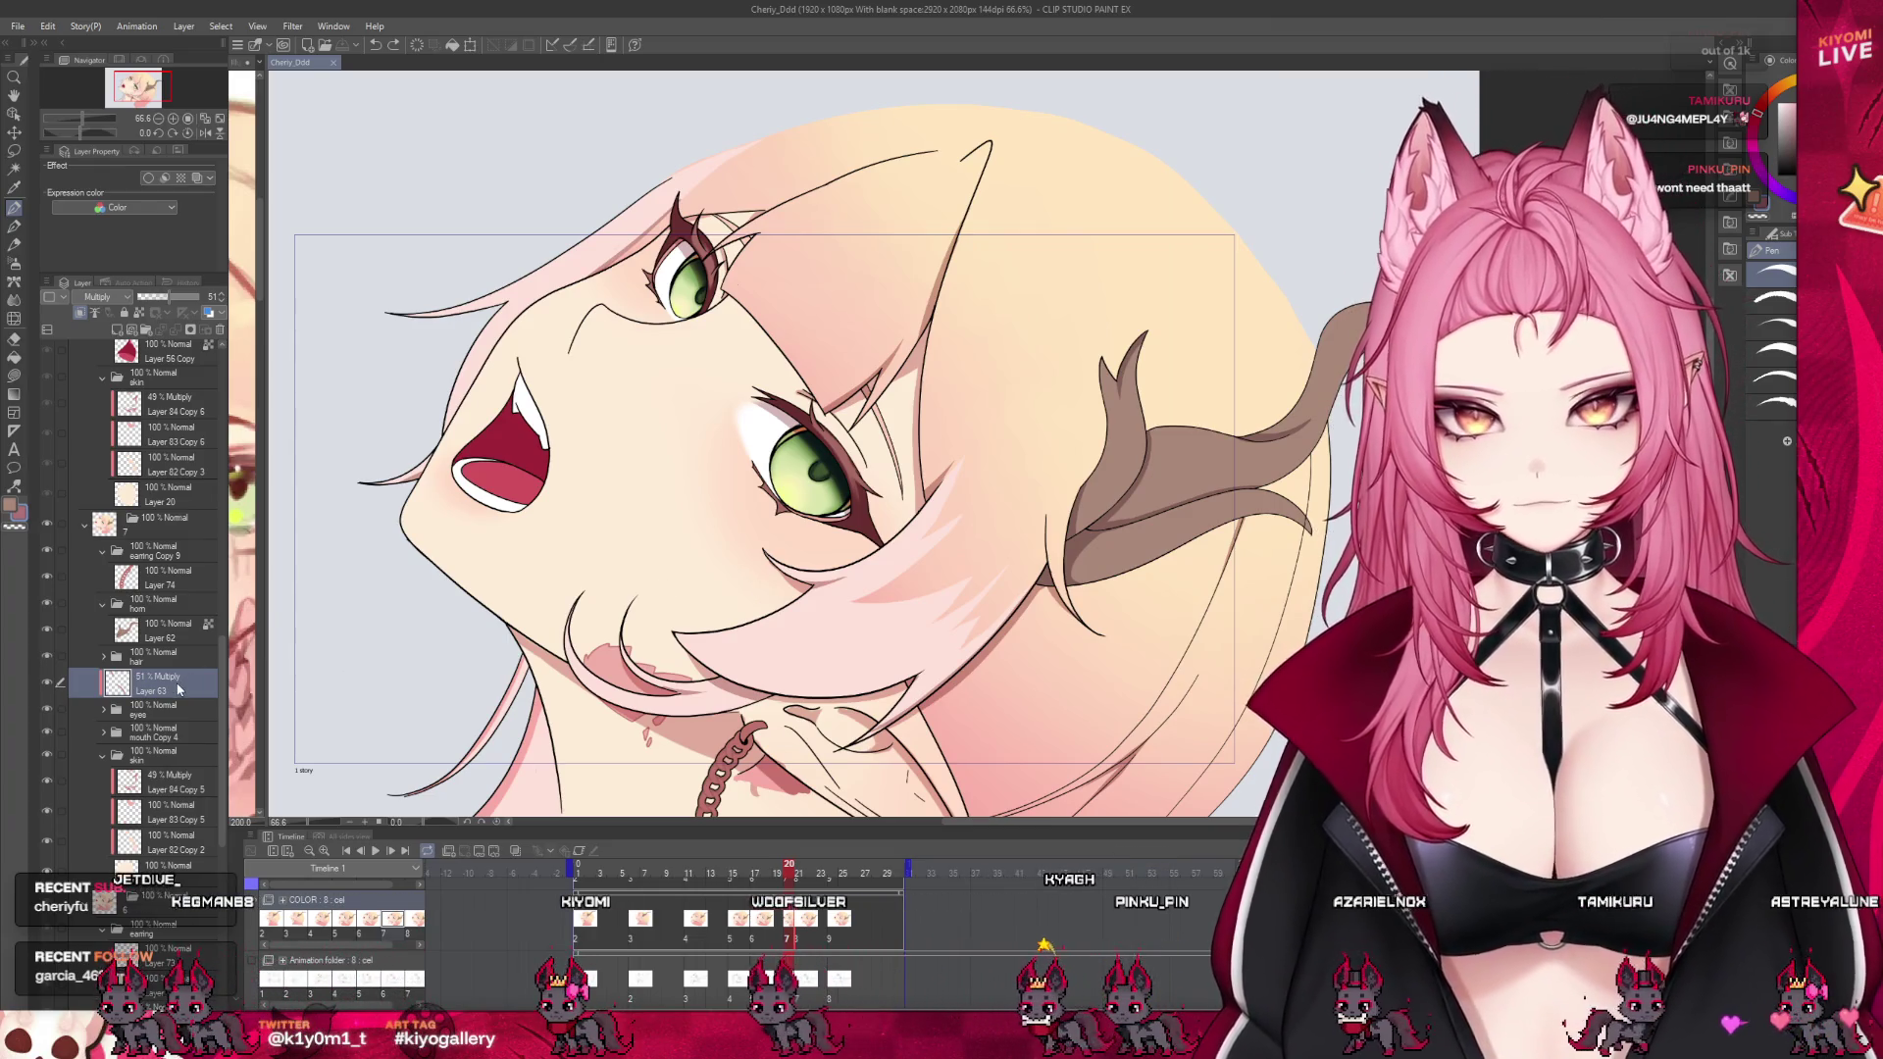
{"action": "scroll", "coordinate": [177, 690], "scroll_direction": "up", "scroll_amount": 2}
{"action": "scroll", "coordinate": [177, 689], "scroll_direction": "up", "scroll_amount": 2}
{"action": "scroll", "coordinate": [177, 686], "scroll_direction": "up", "scroll_amount": 2}
{"action": "scroll", "coordinate": [179, 685], "scroll_direction": "up", "scroll_amount": 2}
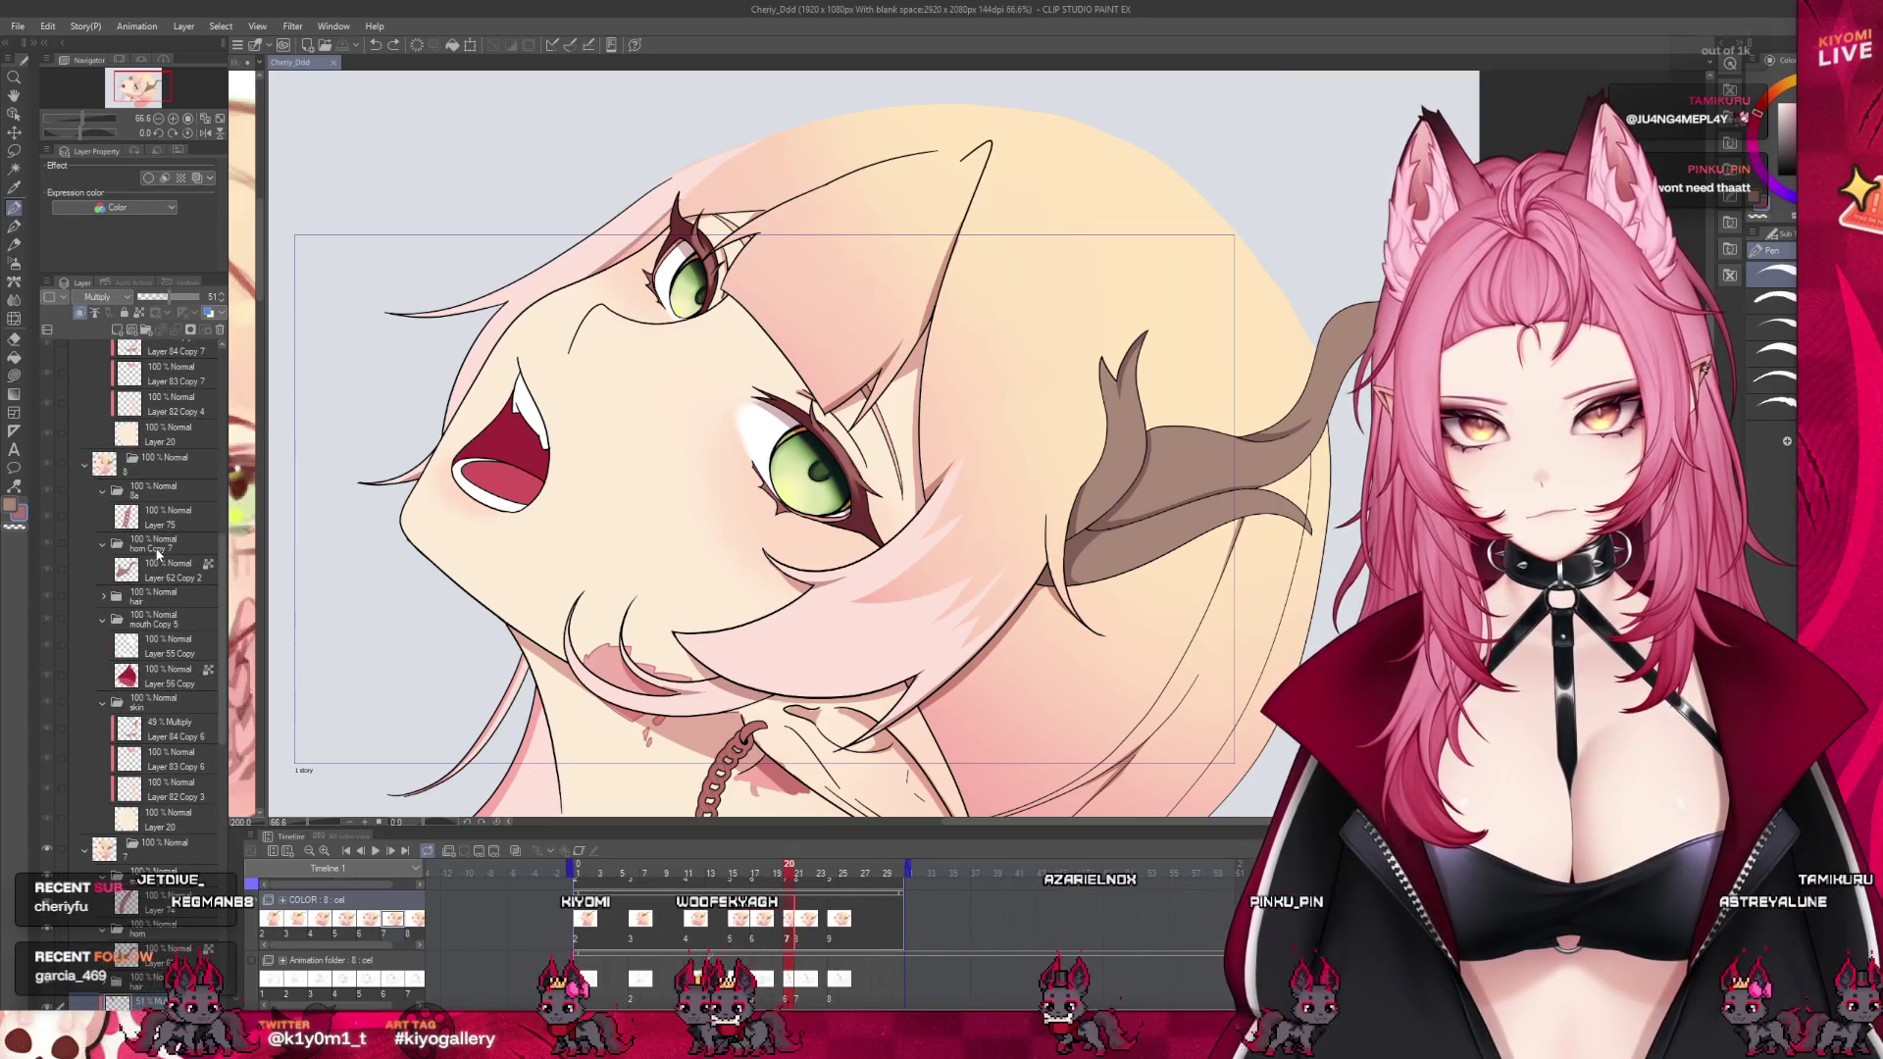
Advance to frame 21 and collapse its horn Copy 7 and skin folders
{"action": "key", "text": "Right"}
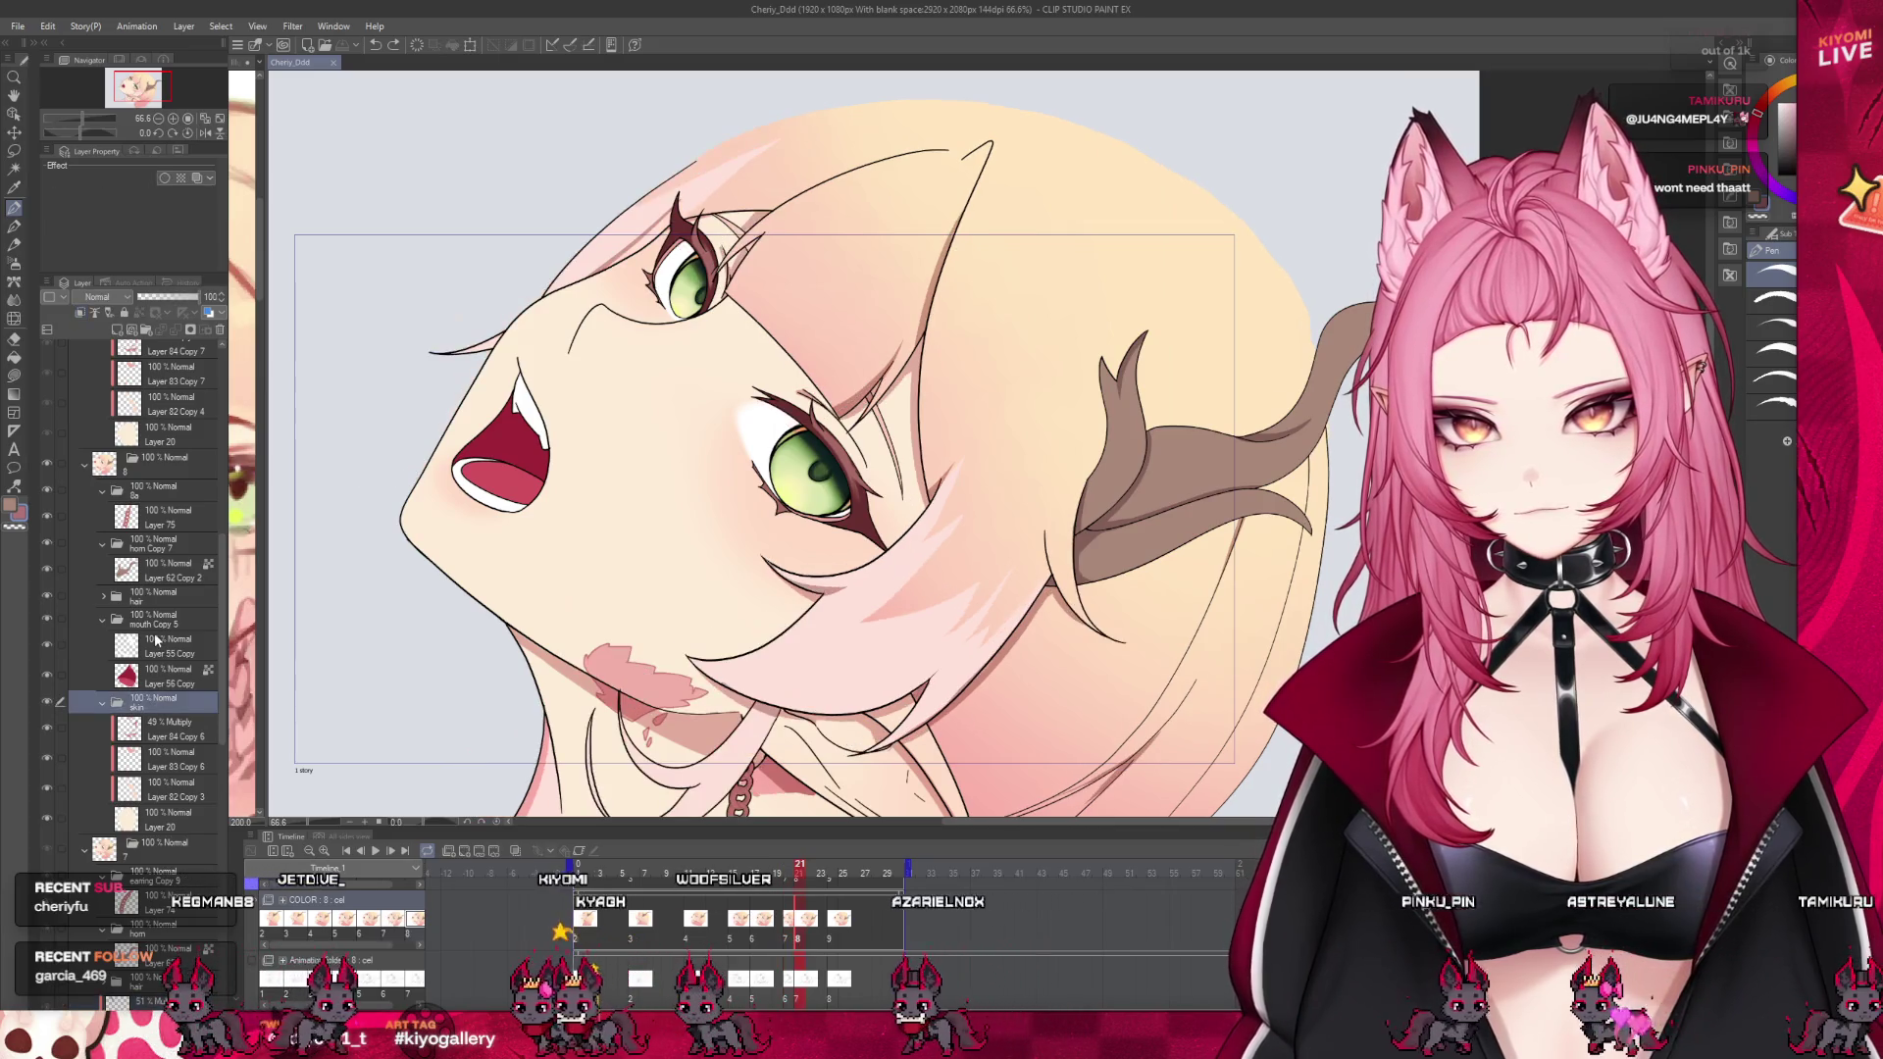
{"action": "left_click", "coordinate": [155, 640]}
{"action": "left_click", "coordinate": [152, 623]}
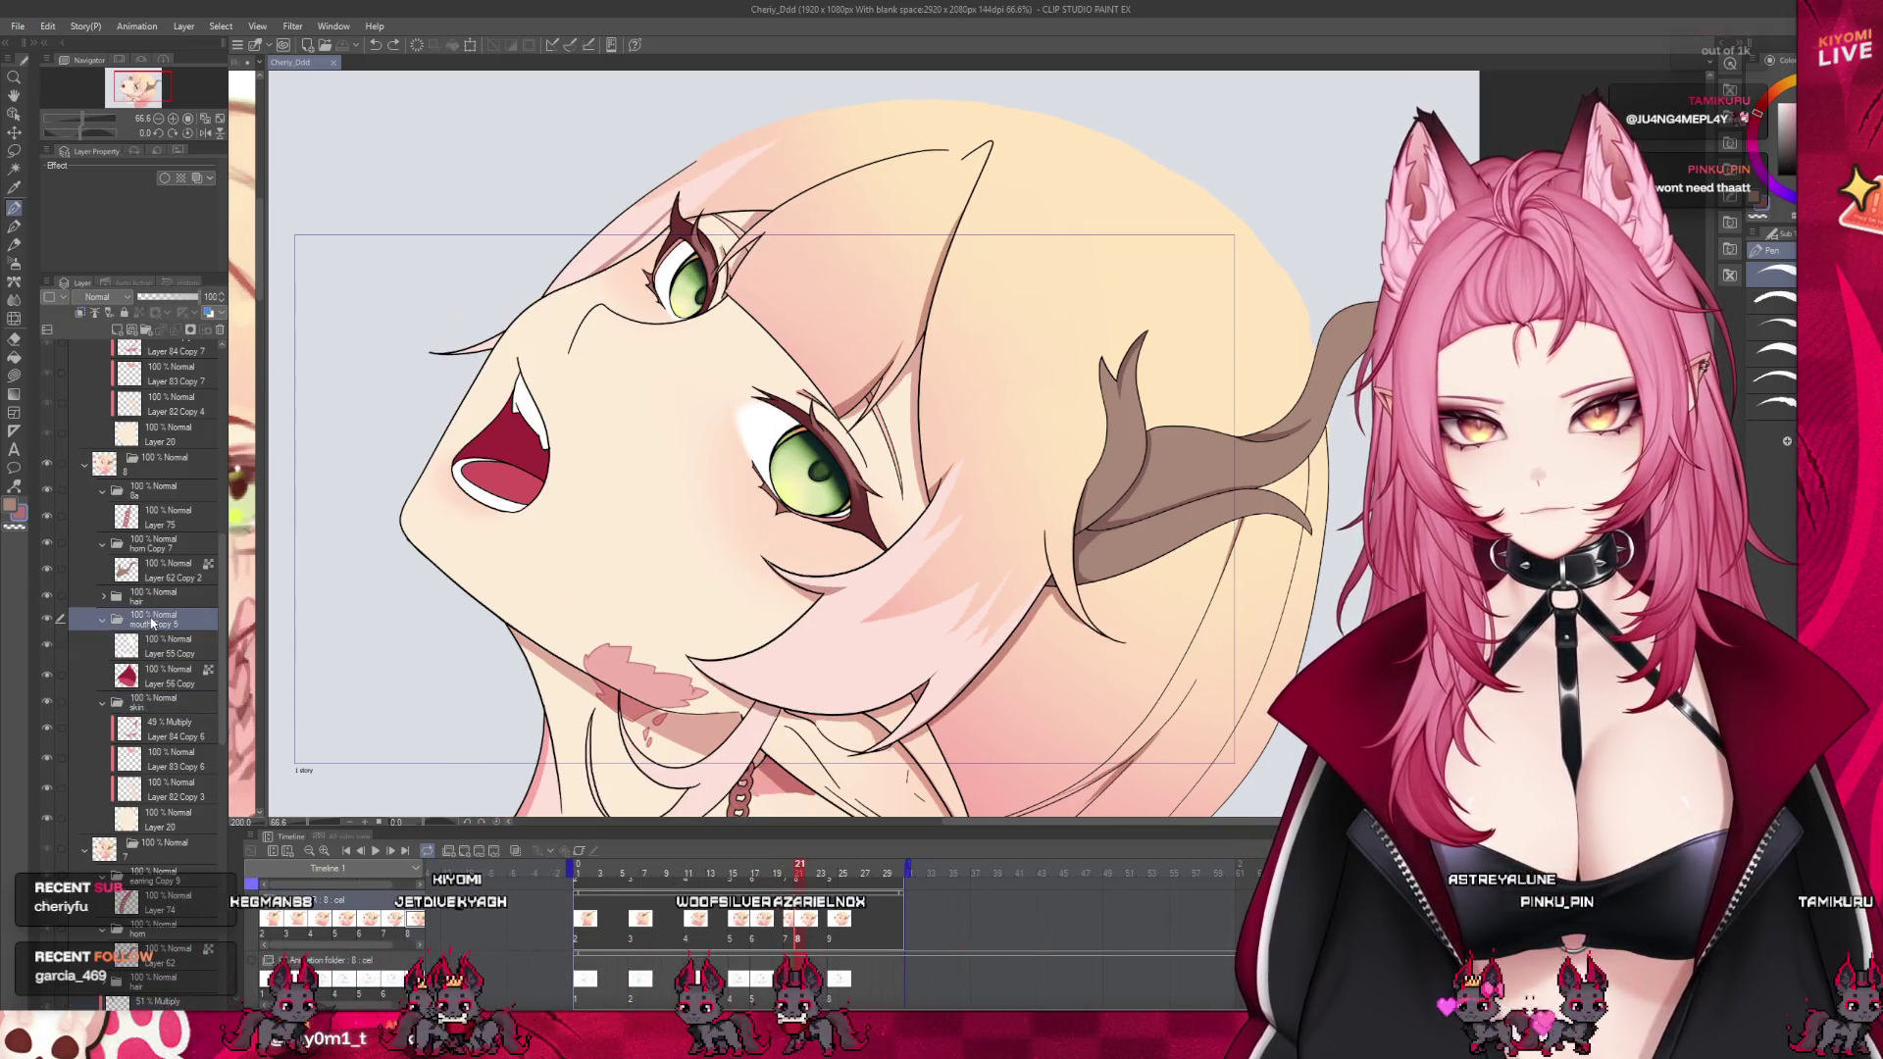
{"action": "left_click", "coordinate": [104, 545]}
{"action": "left_click", "coordinate": [141, 668]}
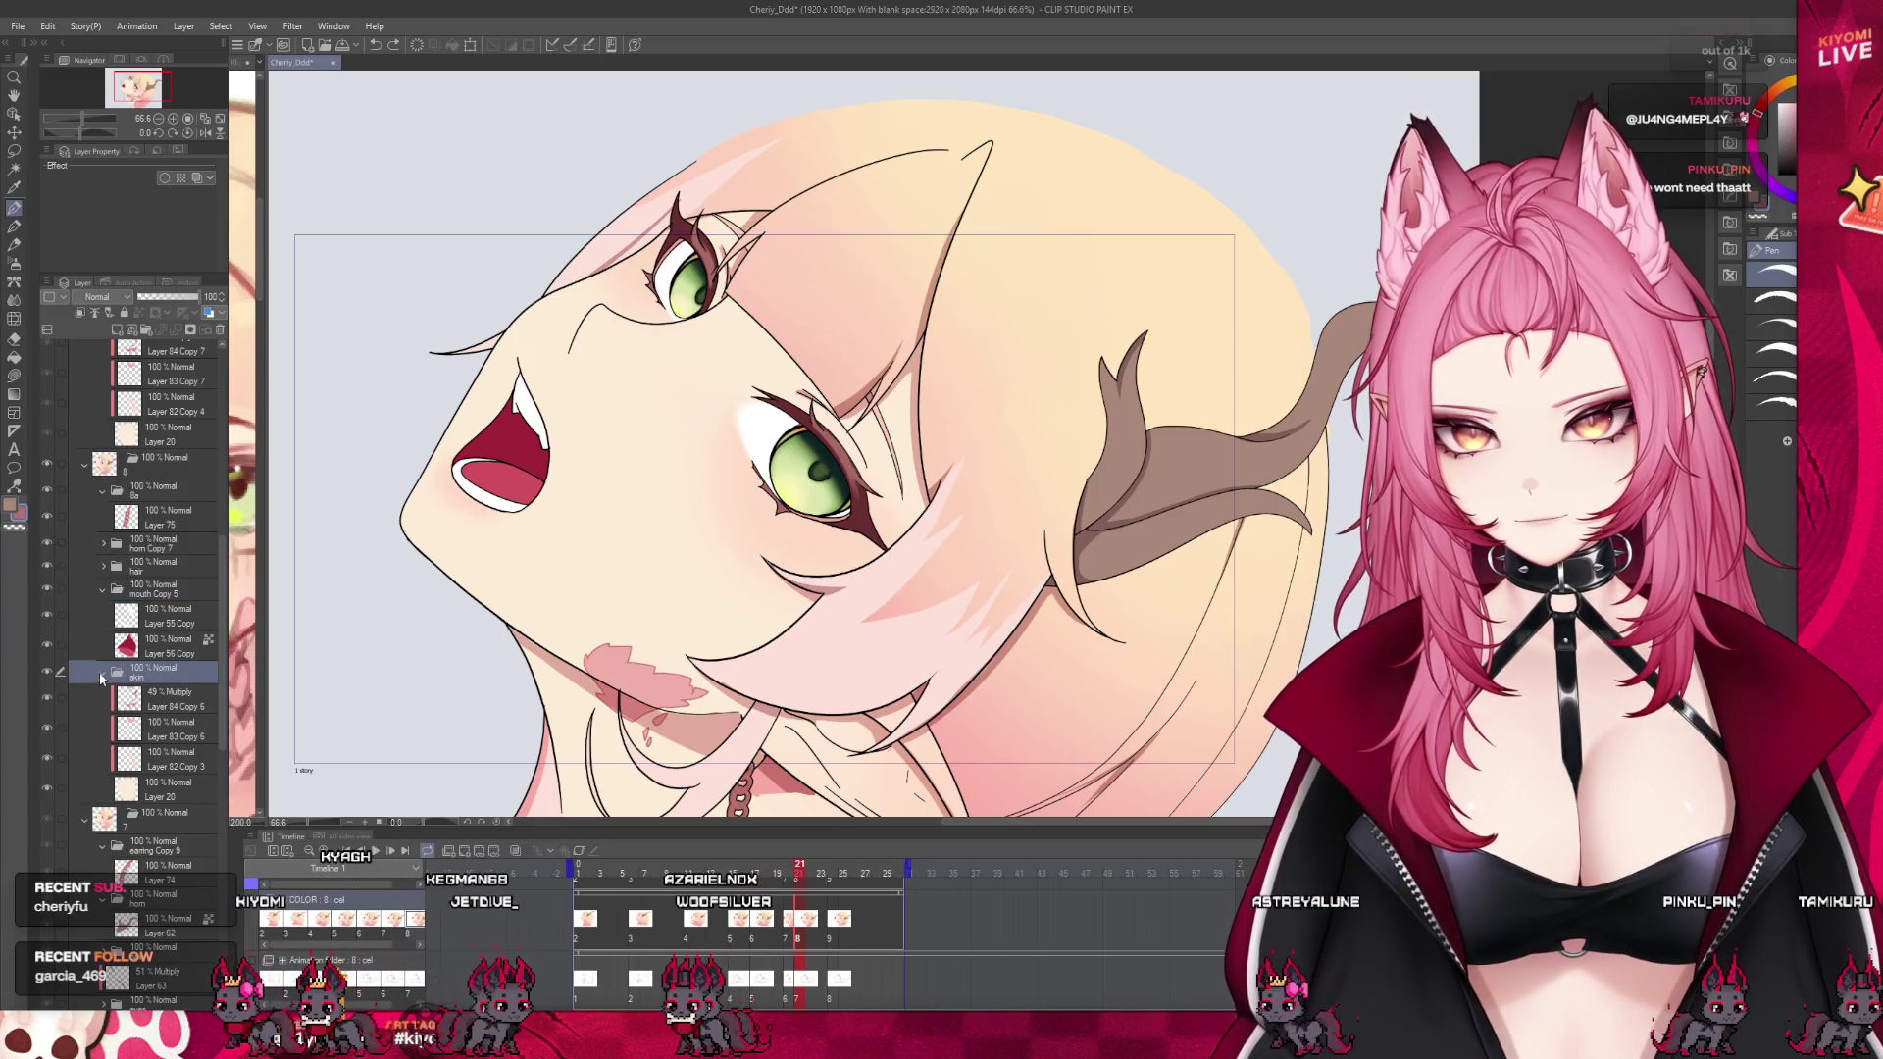
{"action": "left_click", "coordinate": [102, 670]}
{"action": "left_click", "coordinate": [147, 549]}
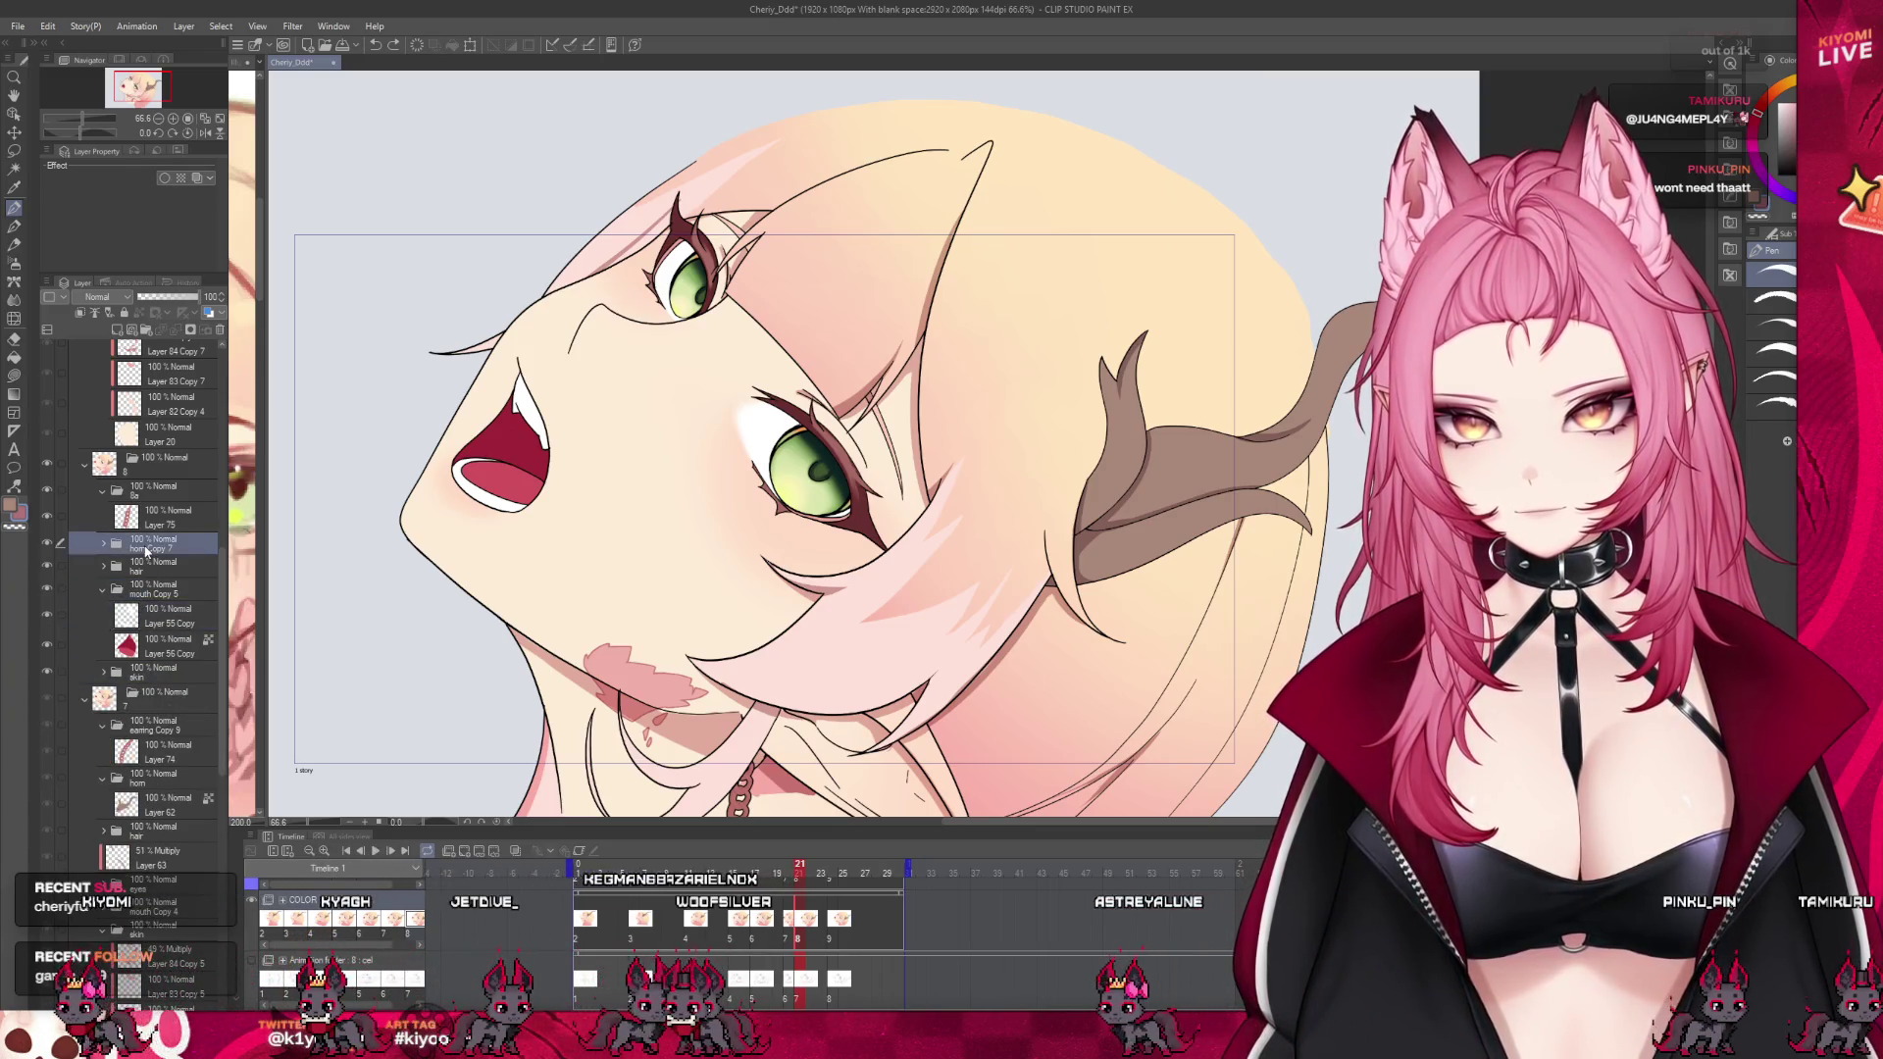
{"action": "left_click", "coordinate": [155, 650]}
Toggle the skin, mouth and hair layers off and on to check them, then collapse eyes
{"action": "left_click", "coordinate": [48, 668]}
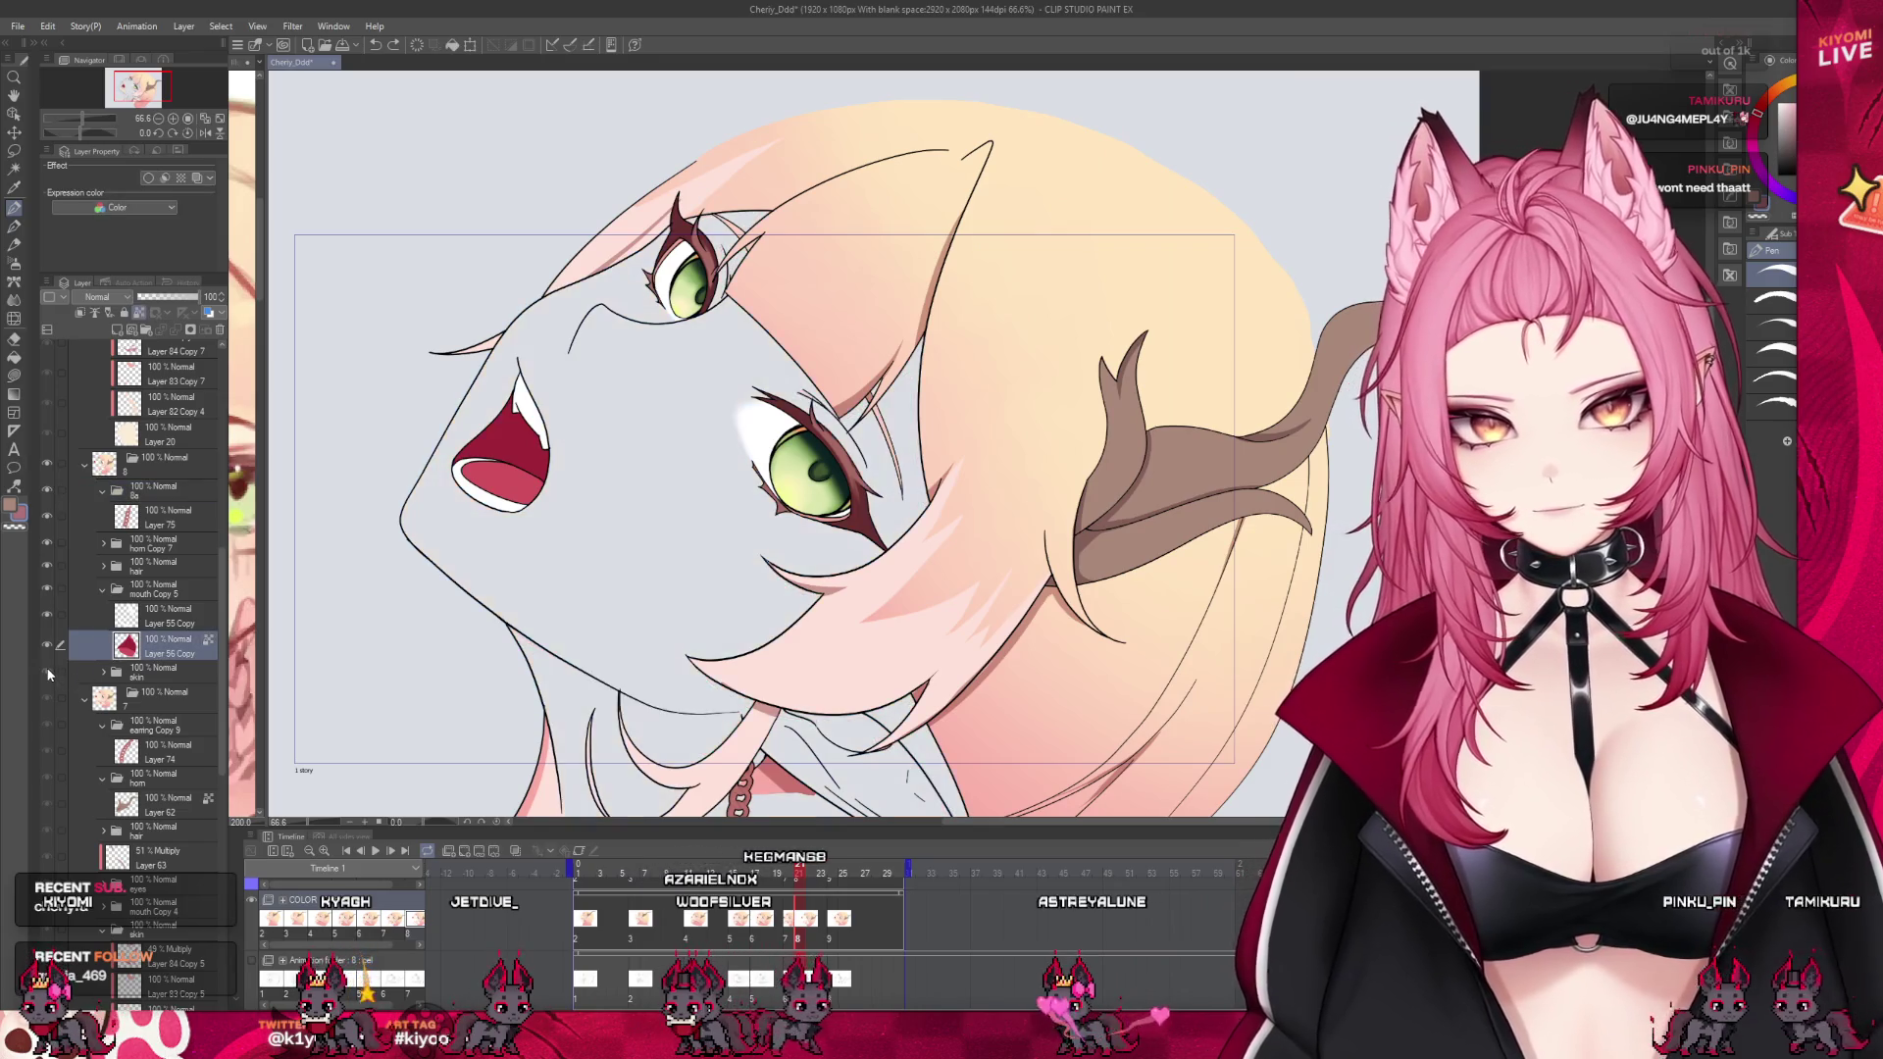
{"action": "left_click", "coordinate": [47, 668]}
{"action": "left_click", "coordinate": [47, 586]}
{"action": "left_click", "coordinate": [47, 586]}
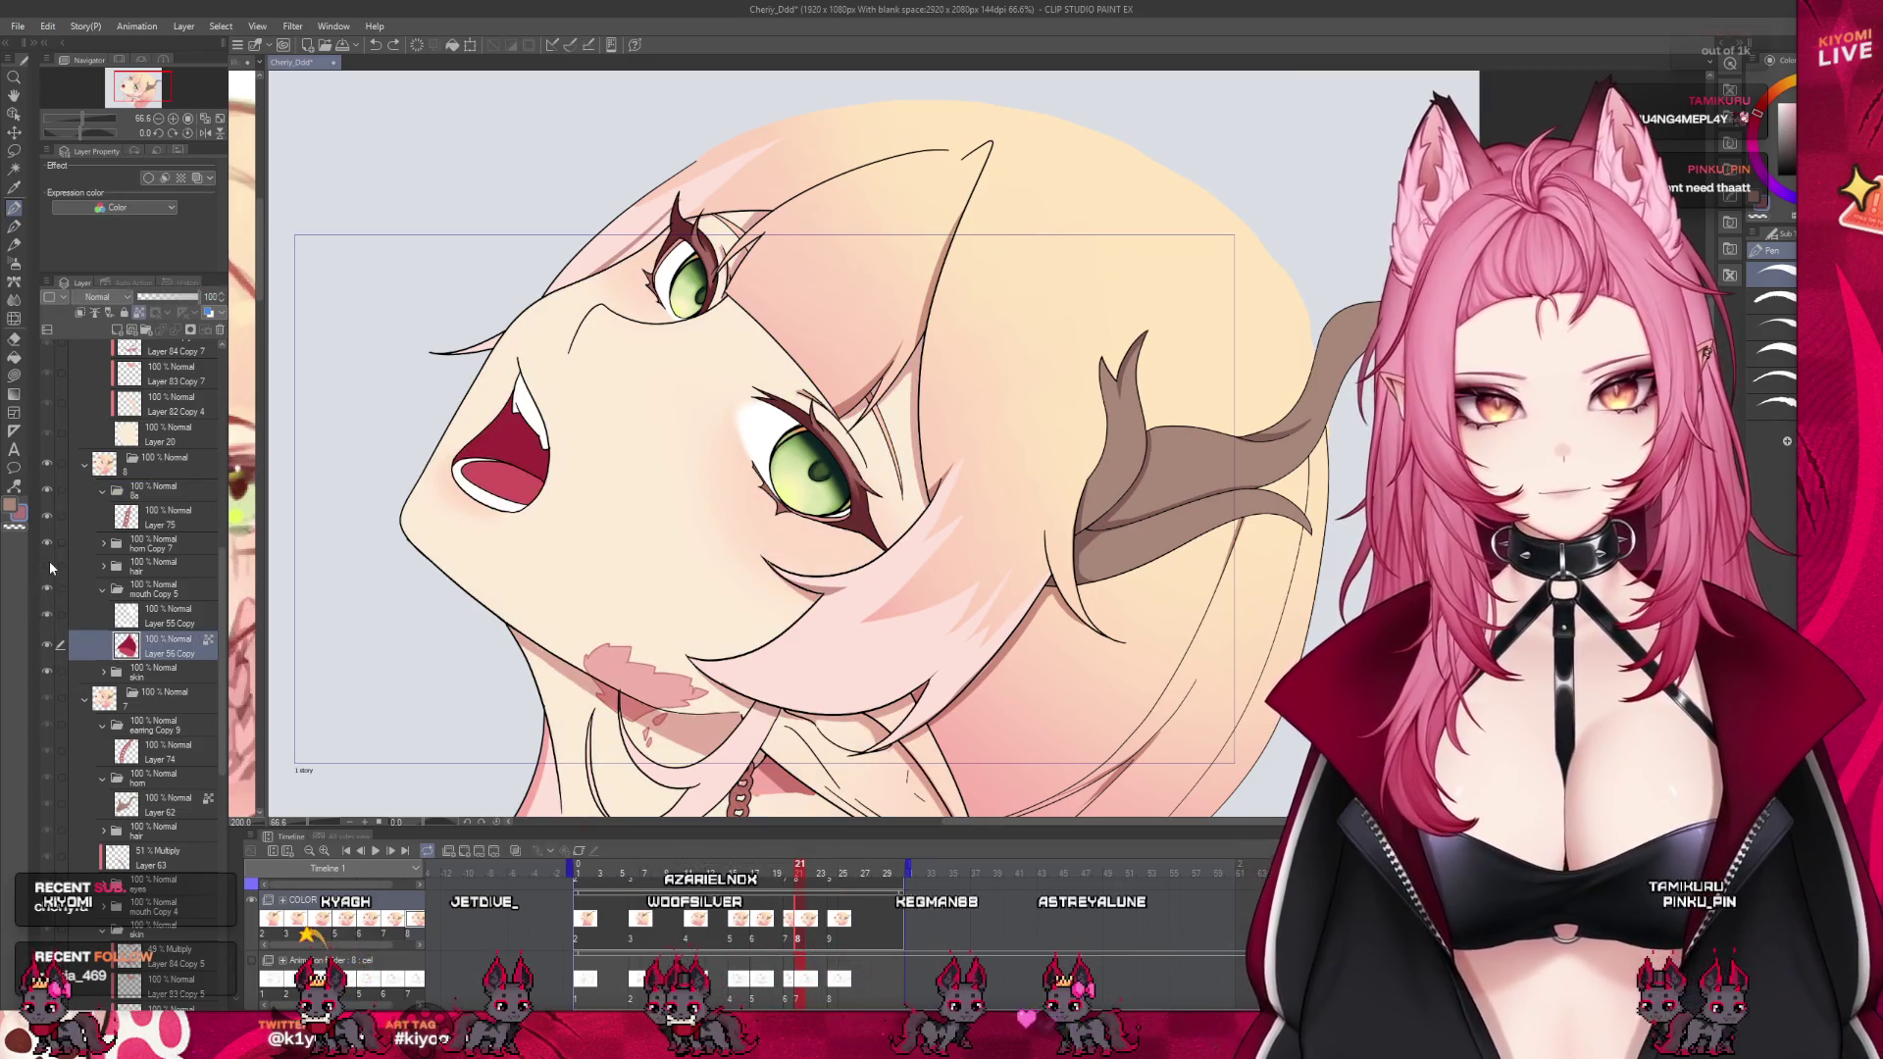
{"action": "left_click", "coordinate": [49, 563]}
{"action": "left_click", "coordinate": [49, 563]}
{"action": "left_click", "coordinate": [104, 568]}
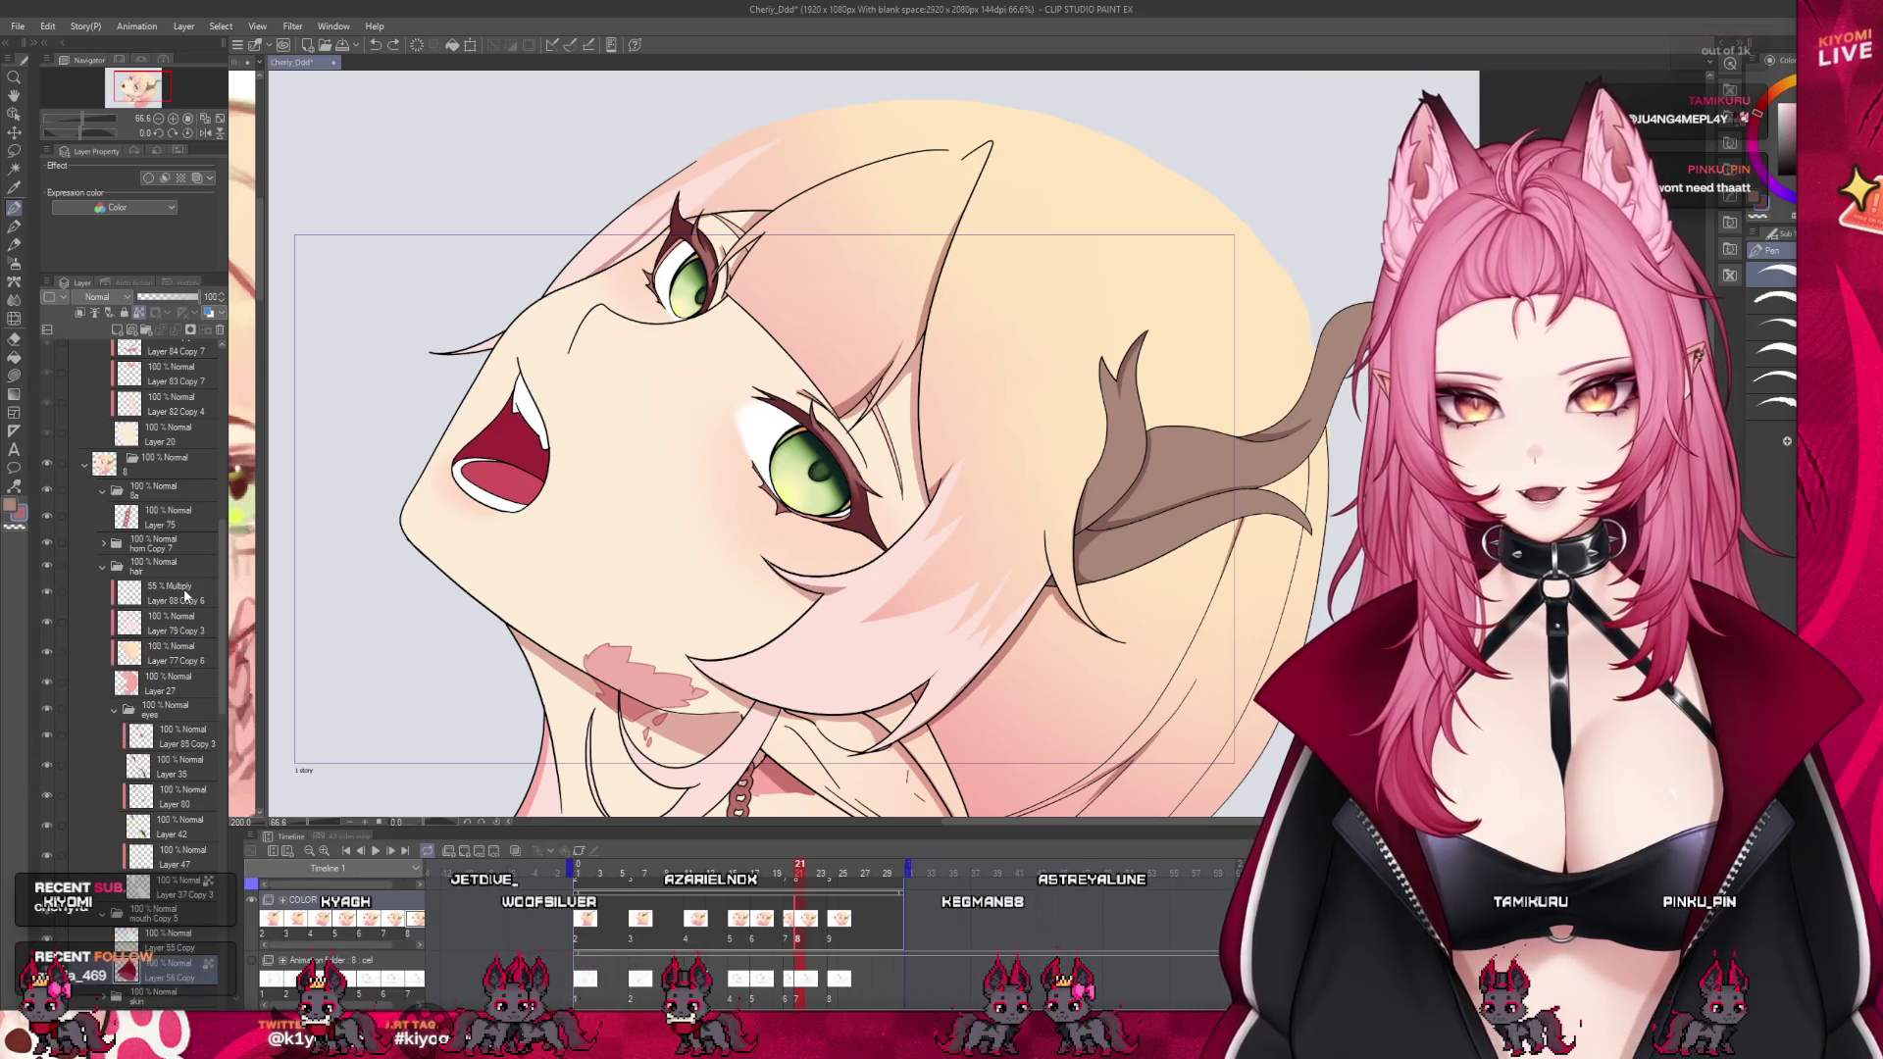
{"action": "left_click", "coordinate": [162, 708]}
{"action": "left_click", "coordinate": [115, 710]}
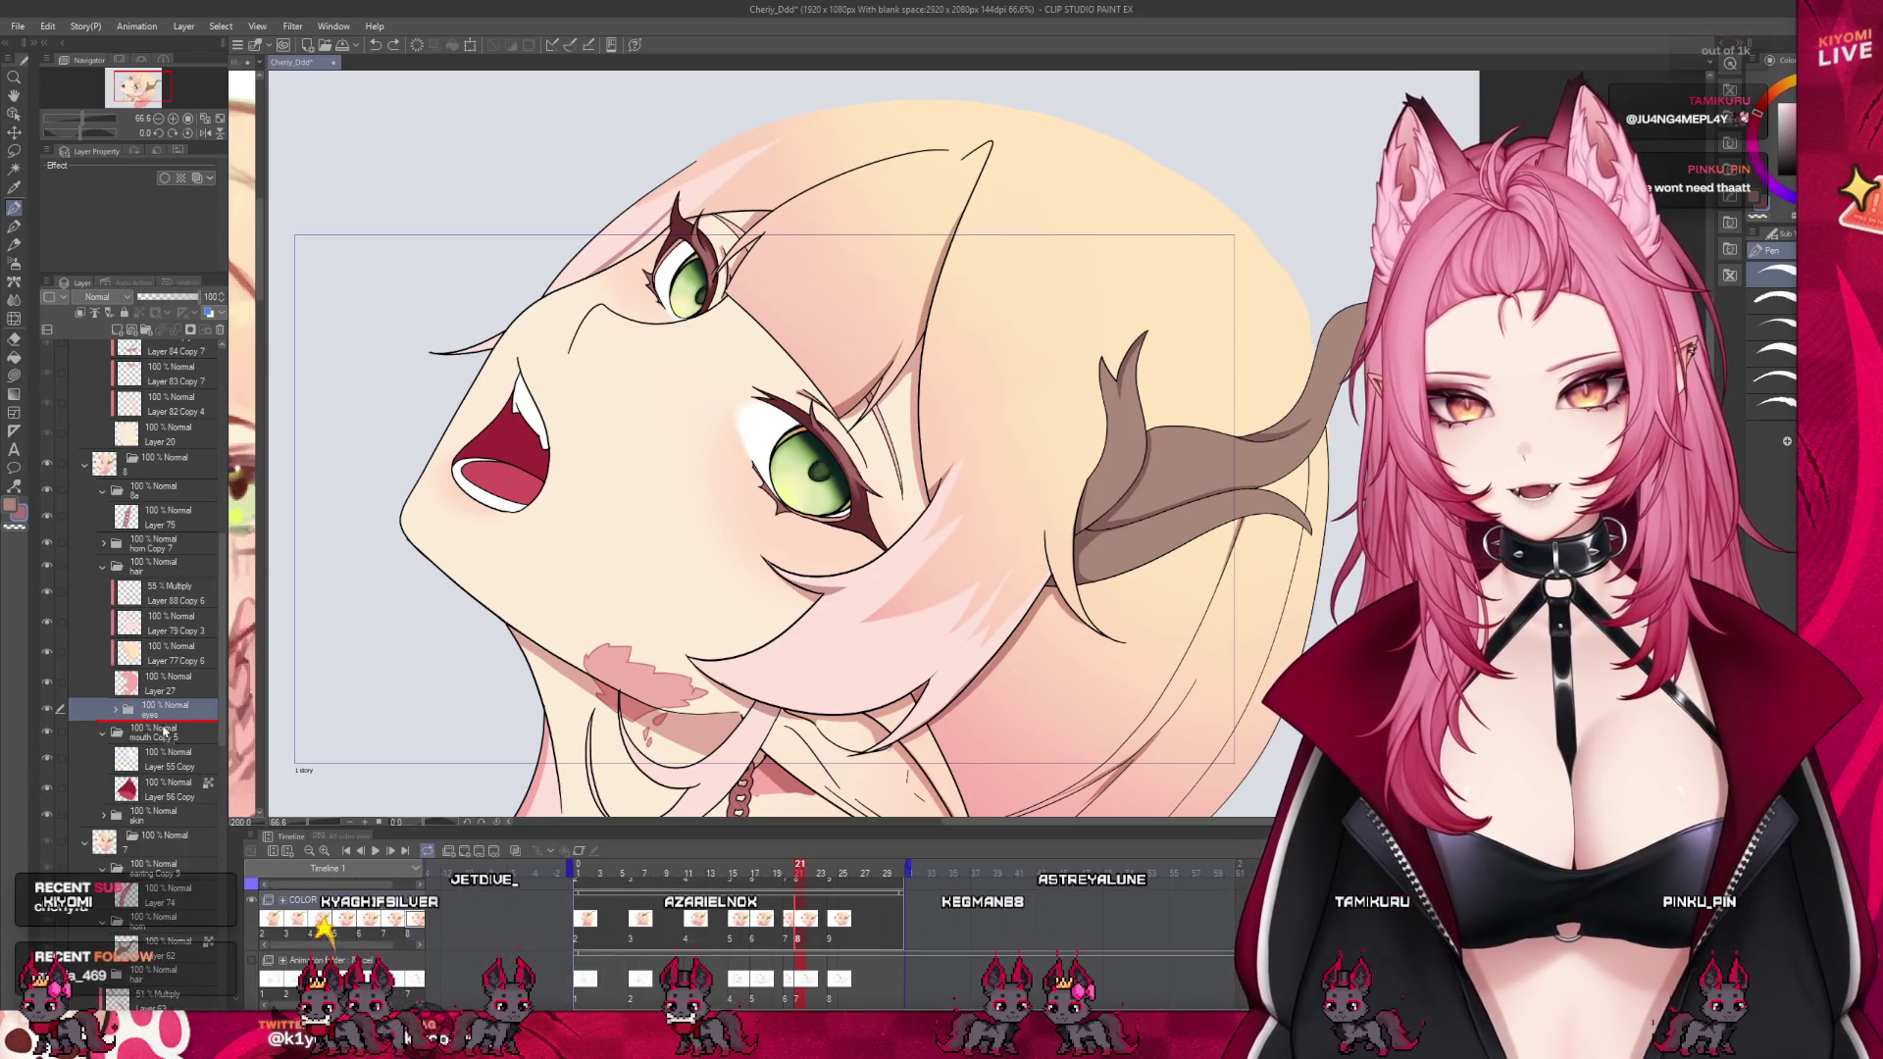
Paste the 51% Multiply Layer 63 Copy into frame 24 above the eyes Copy 5 folder
{"action": "left_click", "coordinate": [104, 566]}
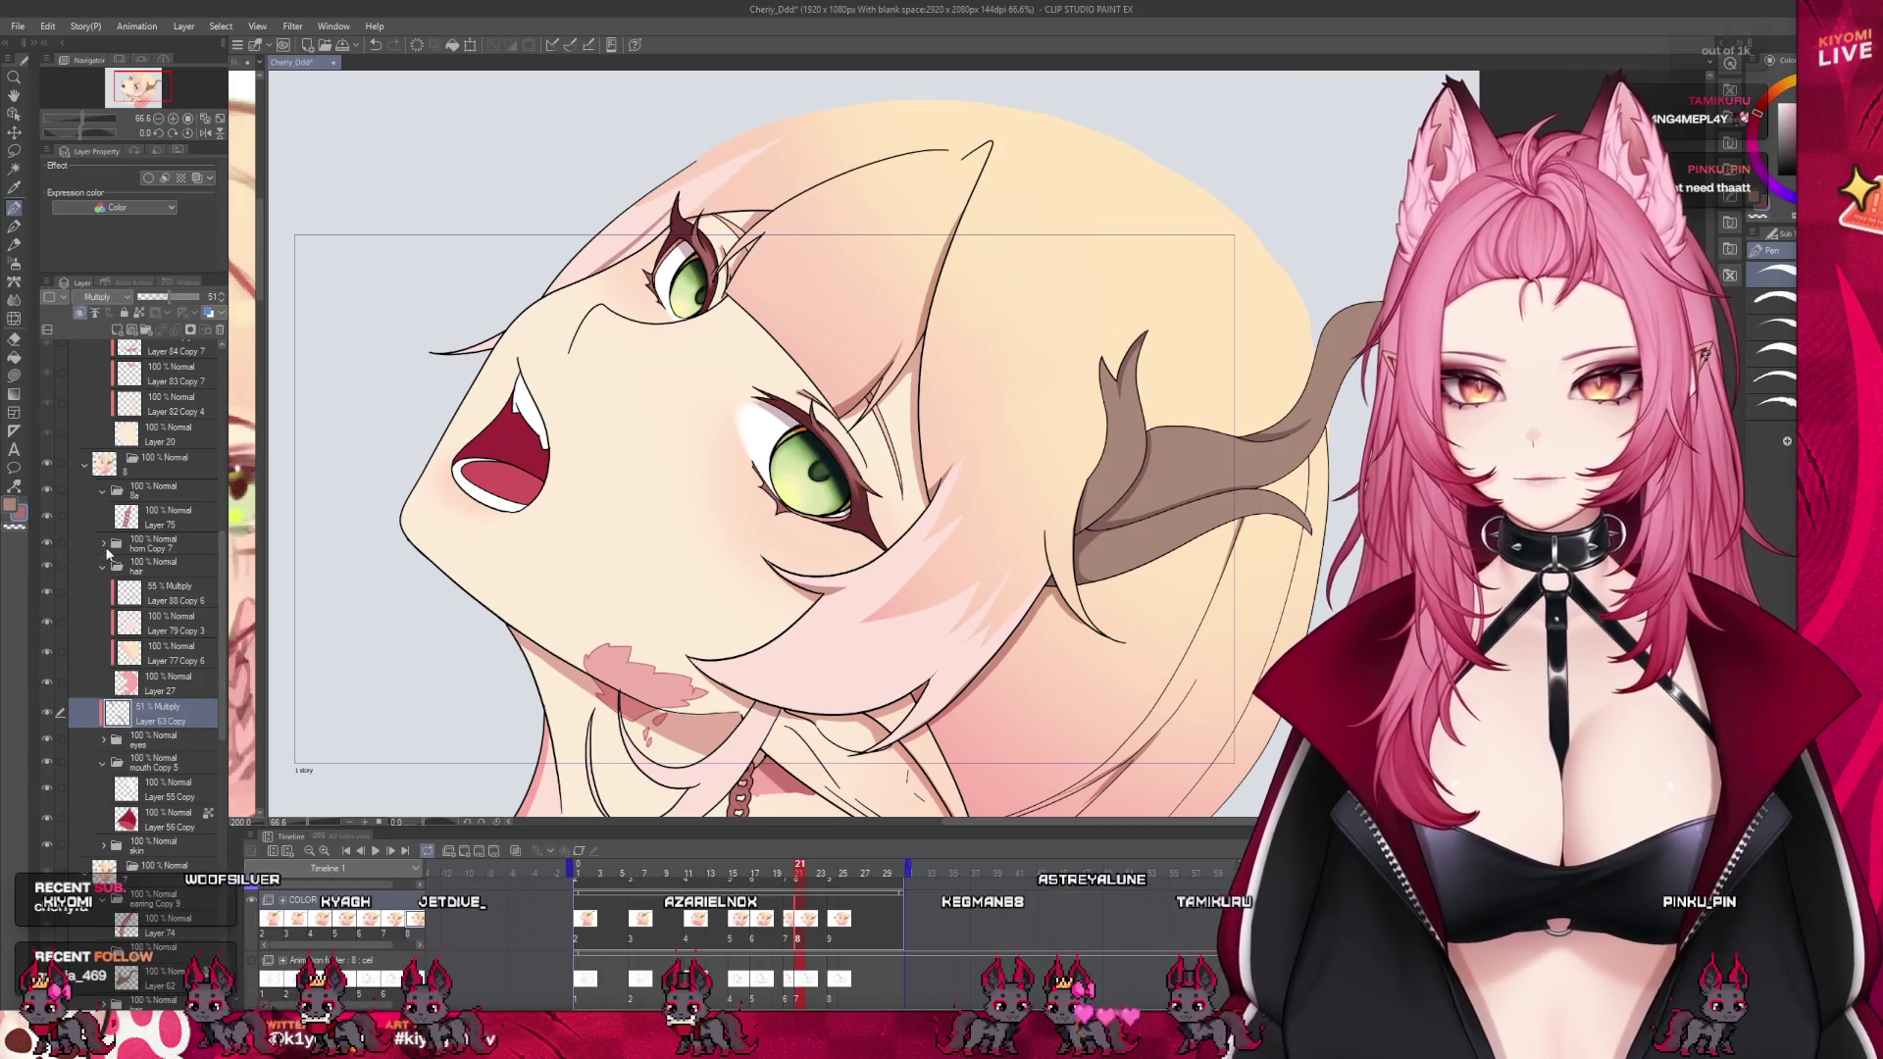
{"action": "scroll", "coordinate": [873, 432], "scroll_direction": "up", "scroll_amount": 1}
{"action": "scroll", "coordinate": [841, 431], "scroll_direction": "up", "scroll_amount": 2}
{"action": "scroll", "coordinate": [841, 432], "scroll_direction": "up", "scroll_amount": 2}
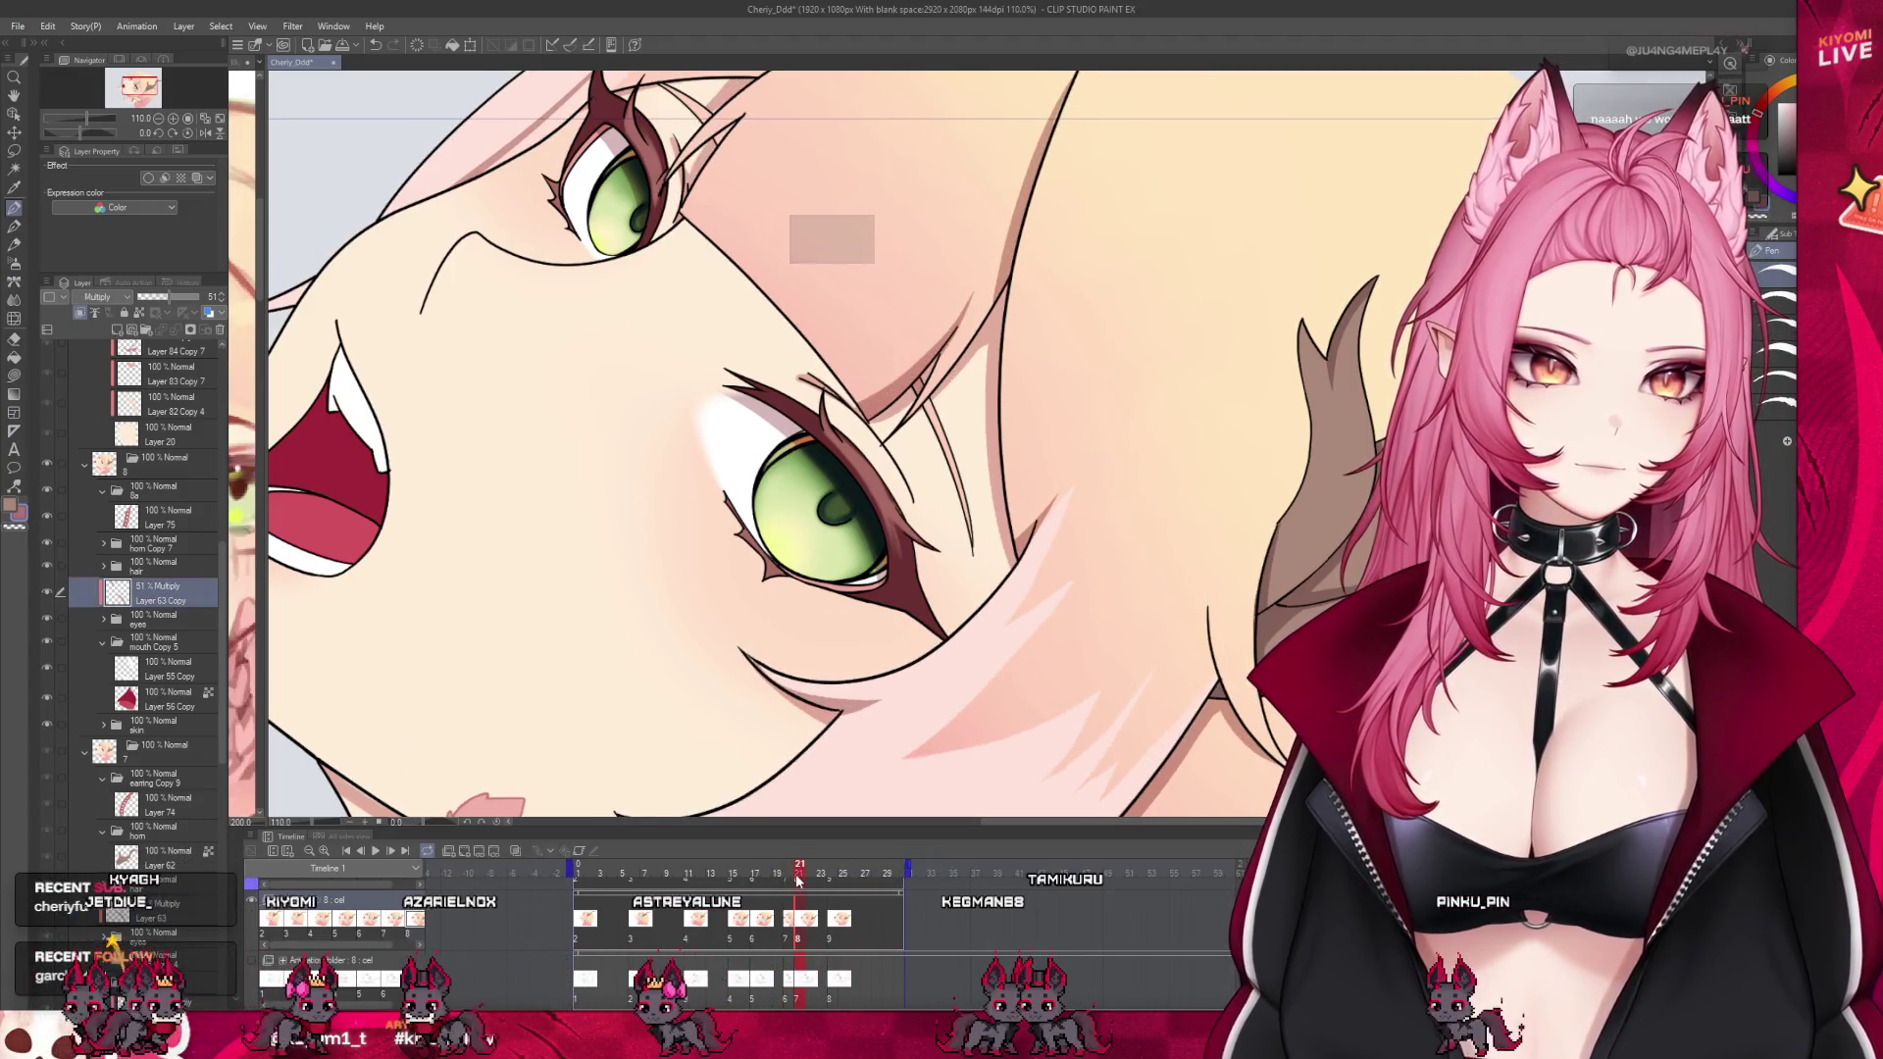
{"action": "scroll", "coordinate": [161, 640], "scroll_direction": "up", "scroll_amount": 2}
{"action": "scroll", "coordinate": [161, 639], "scroll_direction": "up", "scroll_amount": 8}
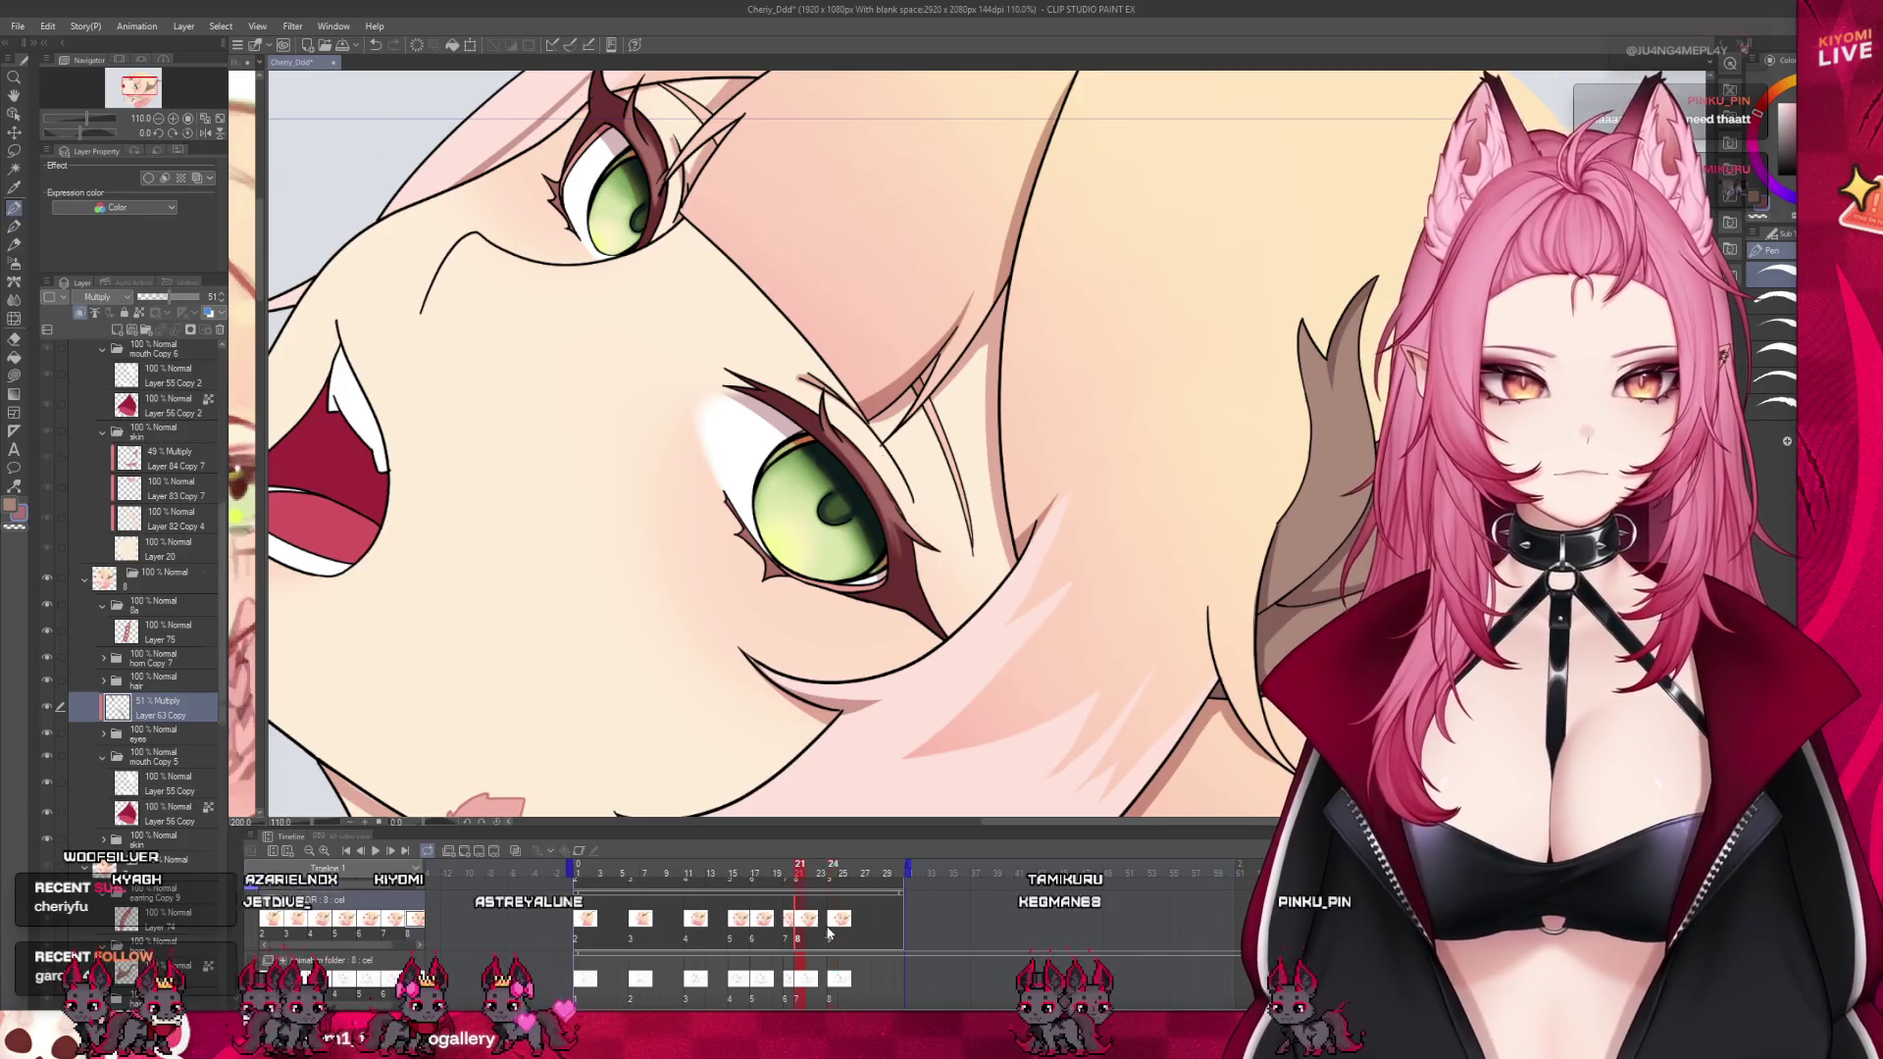
{"action": "left_click", "coordinate": [138, 549]}
{"action": "left_click", "coordinate": [164, 600]}
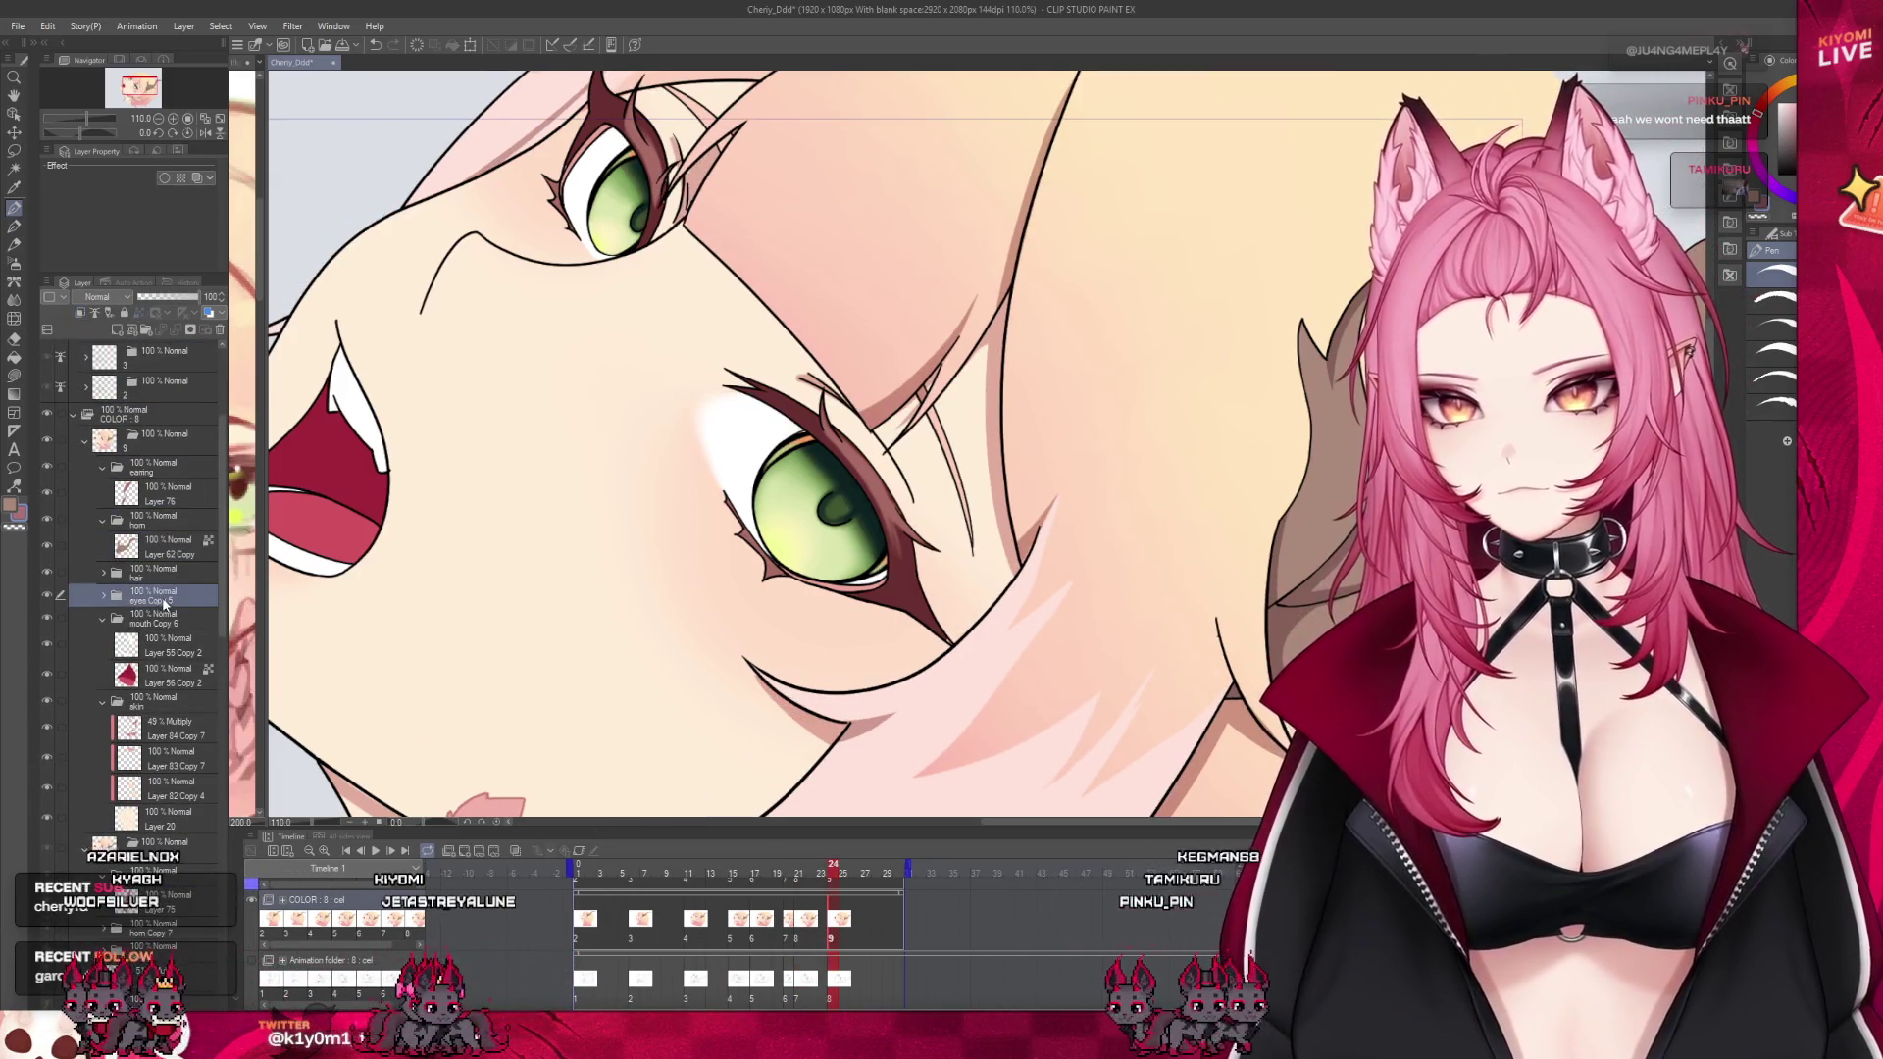
{"action": "key", "text": "ctrl+v"}
Go back to frame 17 and paste another copy of the shading layer there
{"action": "scroll", "coordinate": [528, 584], "scroll_direction": "down", "scroll_amount": 5}
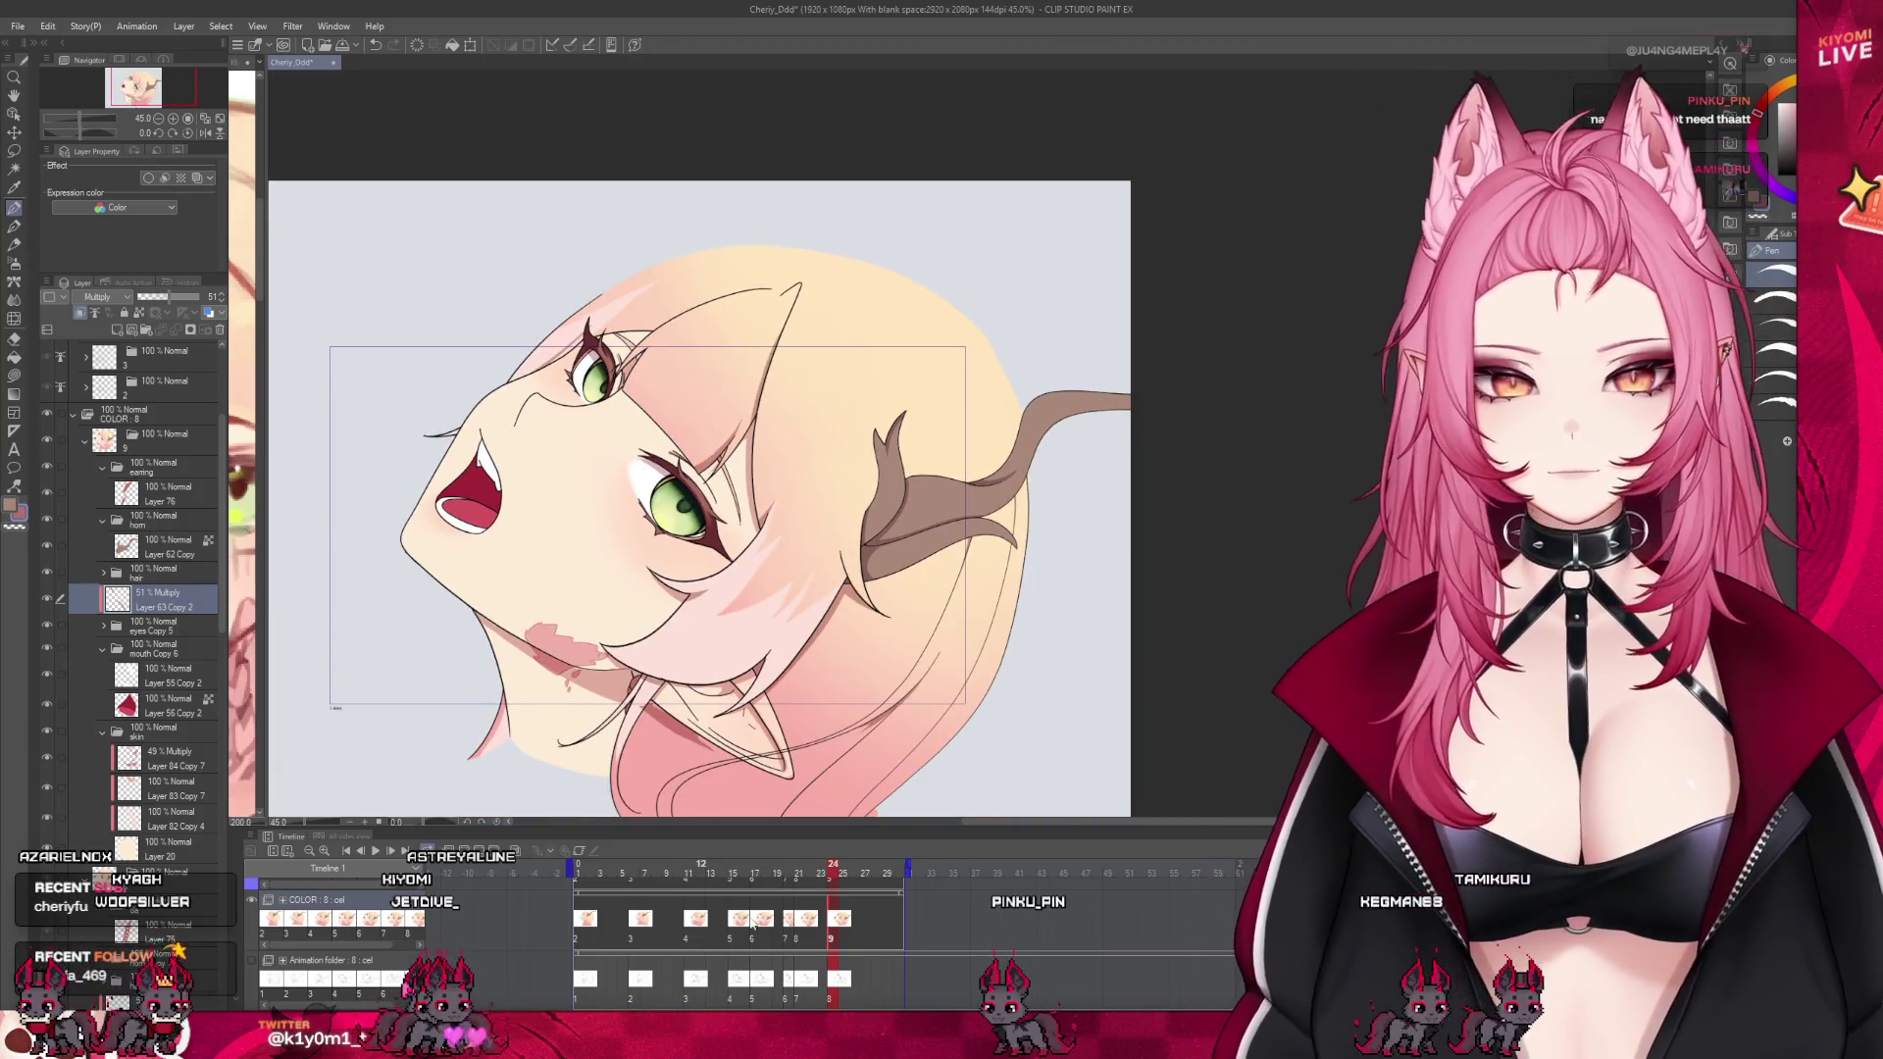
{"action": "left_click_drag", "start_coordinate": [788, 939], "coordinate": [753, 938]}
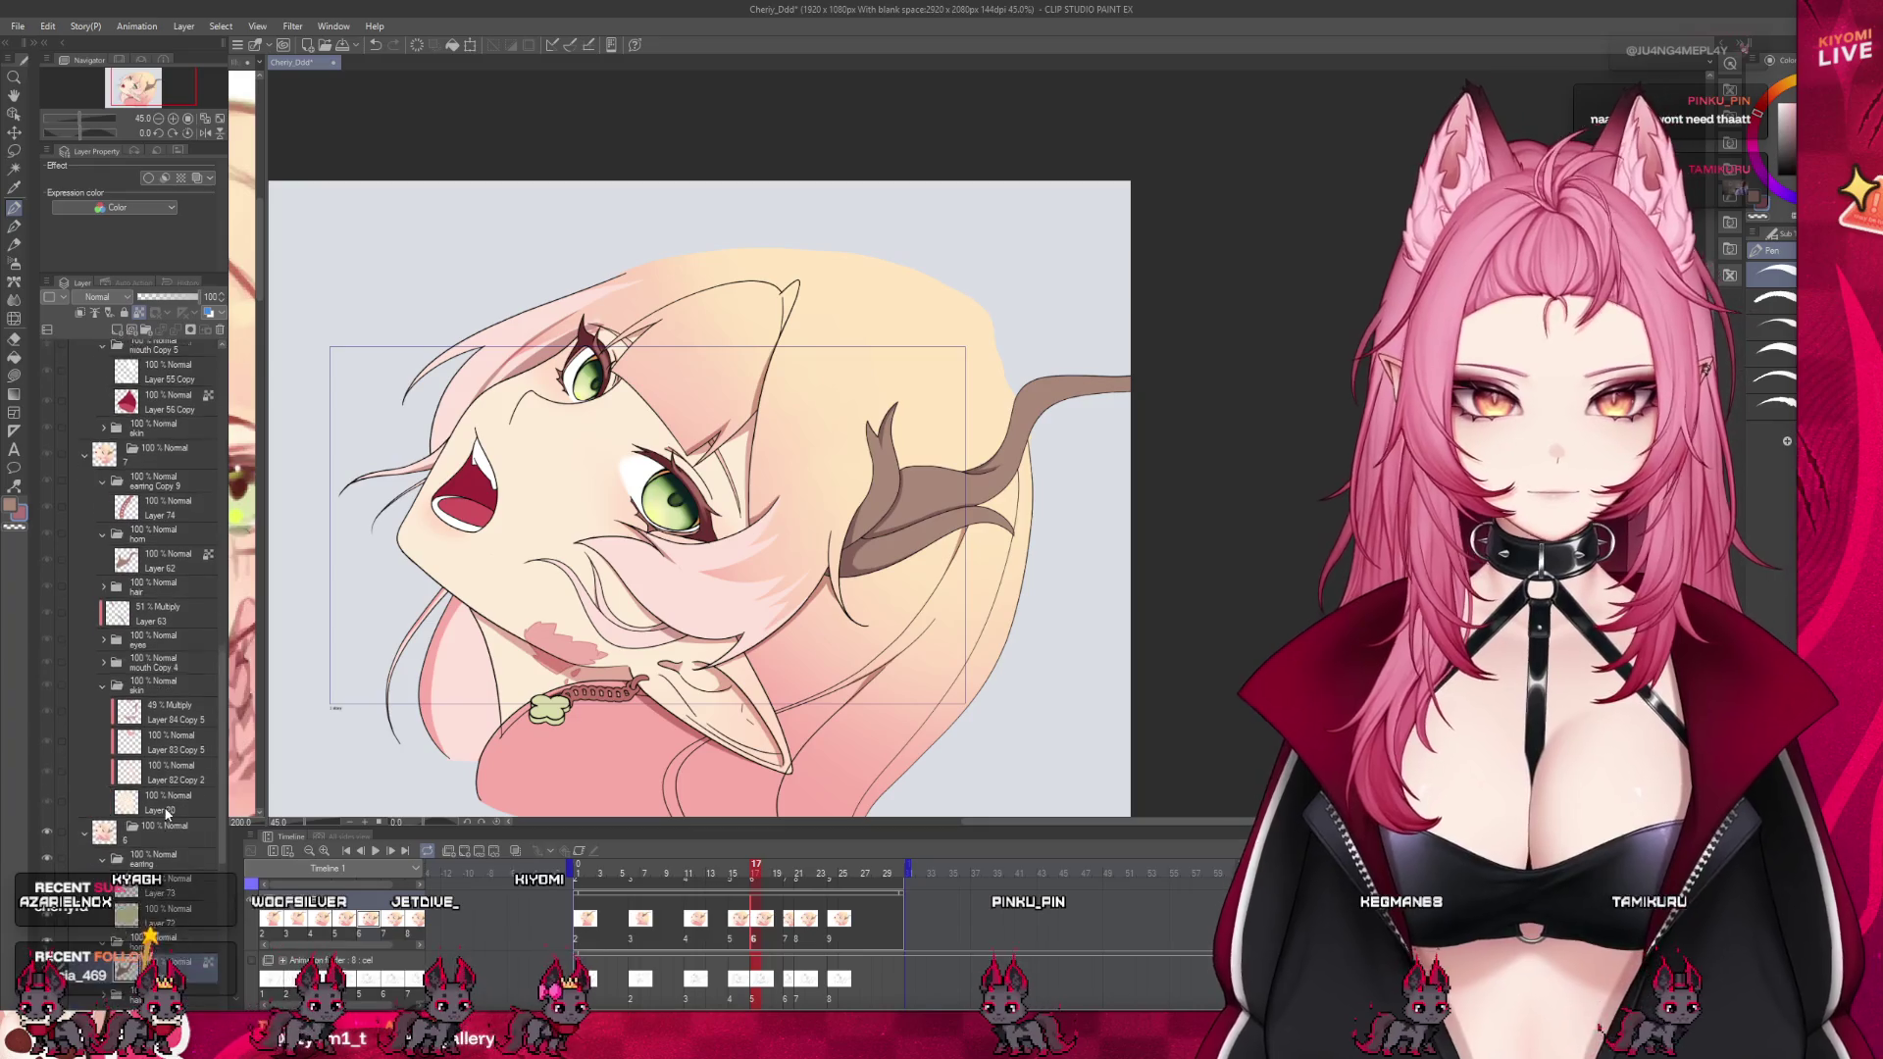
{"action": "key", "text": "Right"}
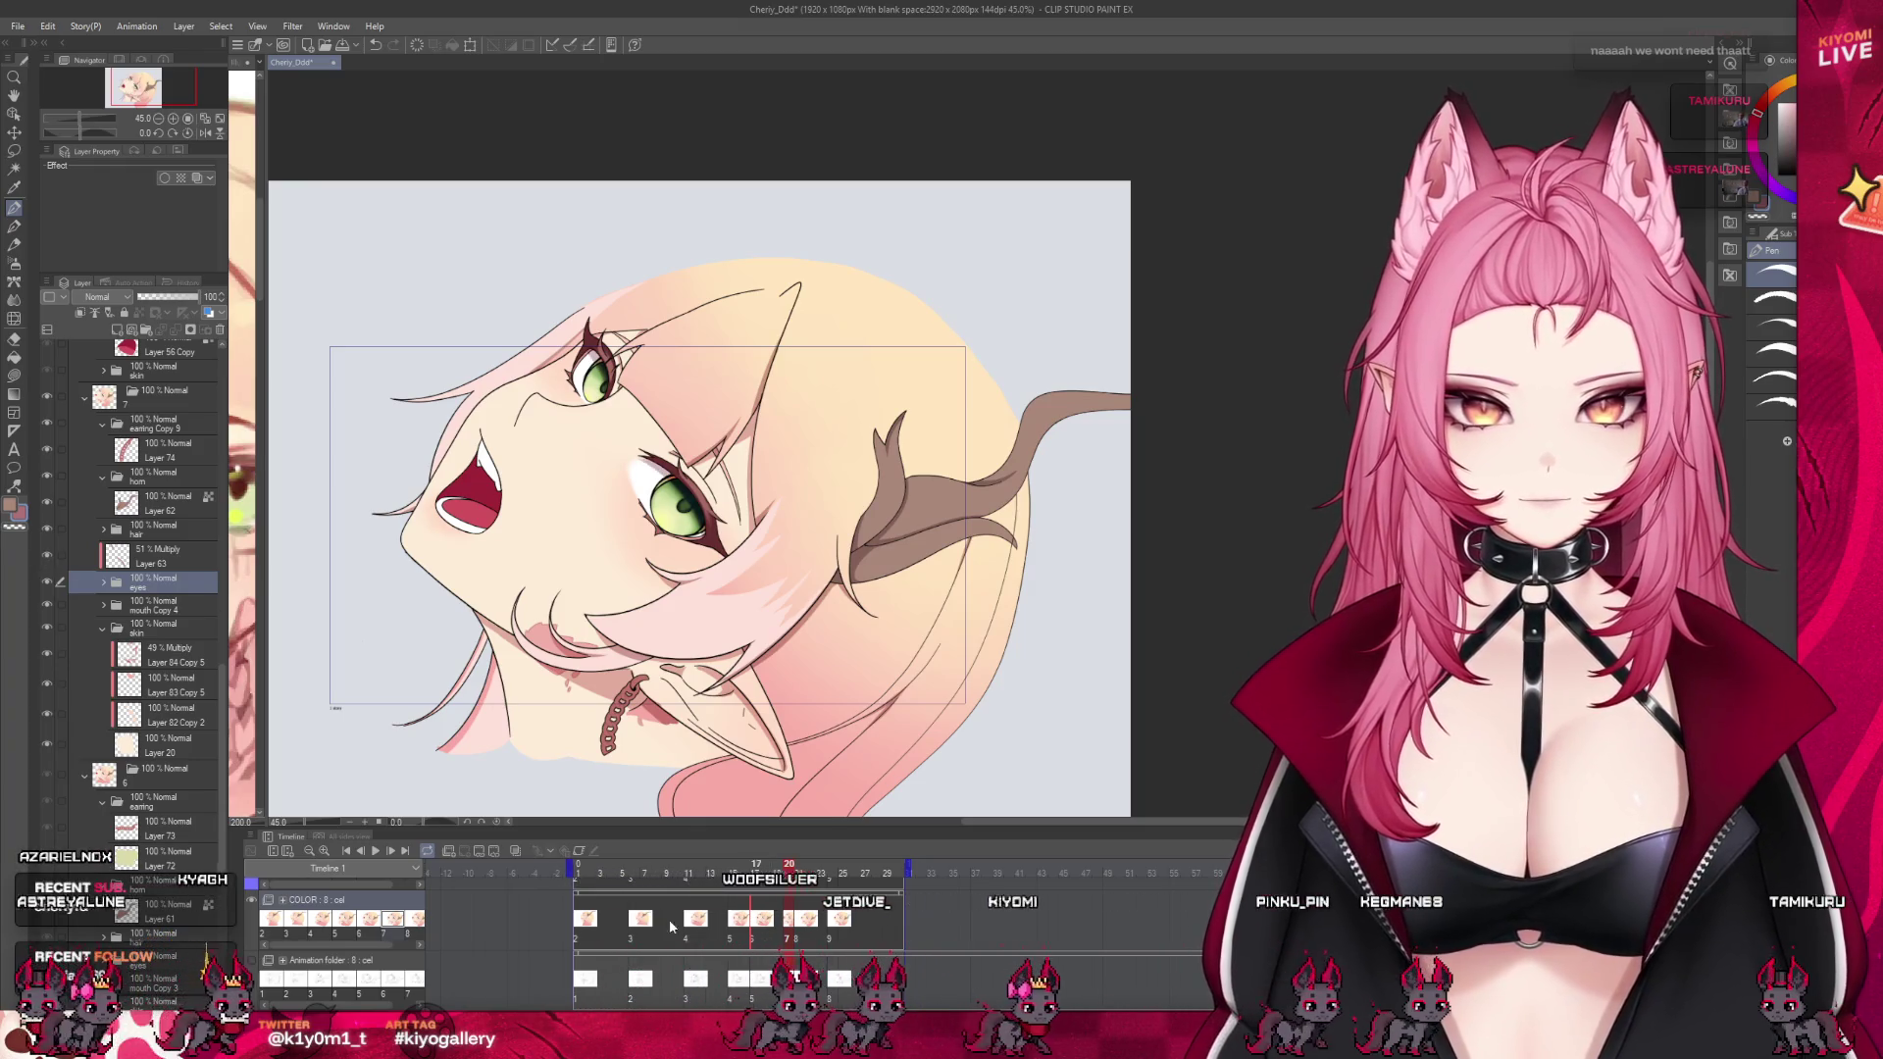
{"action": "scroll", "coordinate": [86, 743], "scroll_direction": "down", "scroll_amount": 3}
{"action": "scroll", "coordinate": [147, 755], "scroll_direction": "down", "scroll_amount": 2}
{"action": "left_click", "coordinate": [167, 786]}
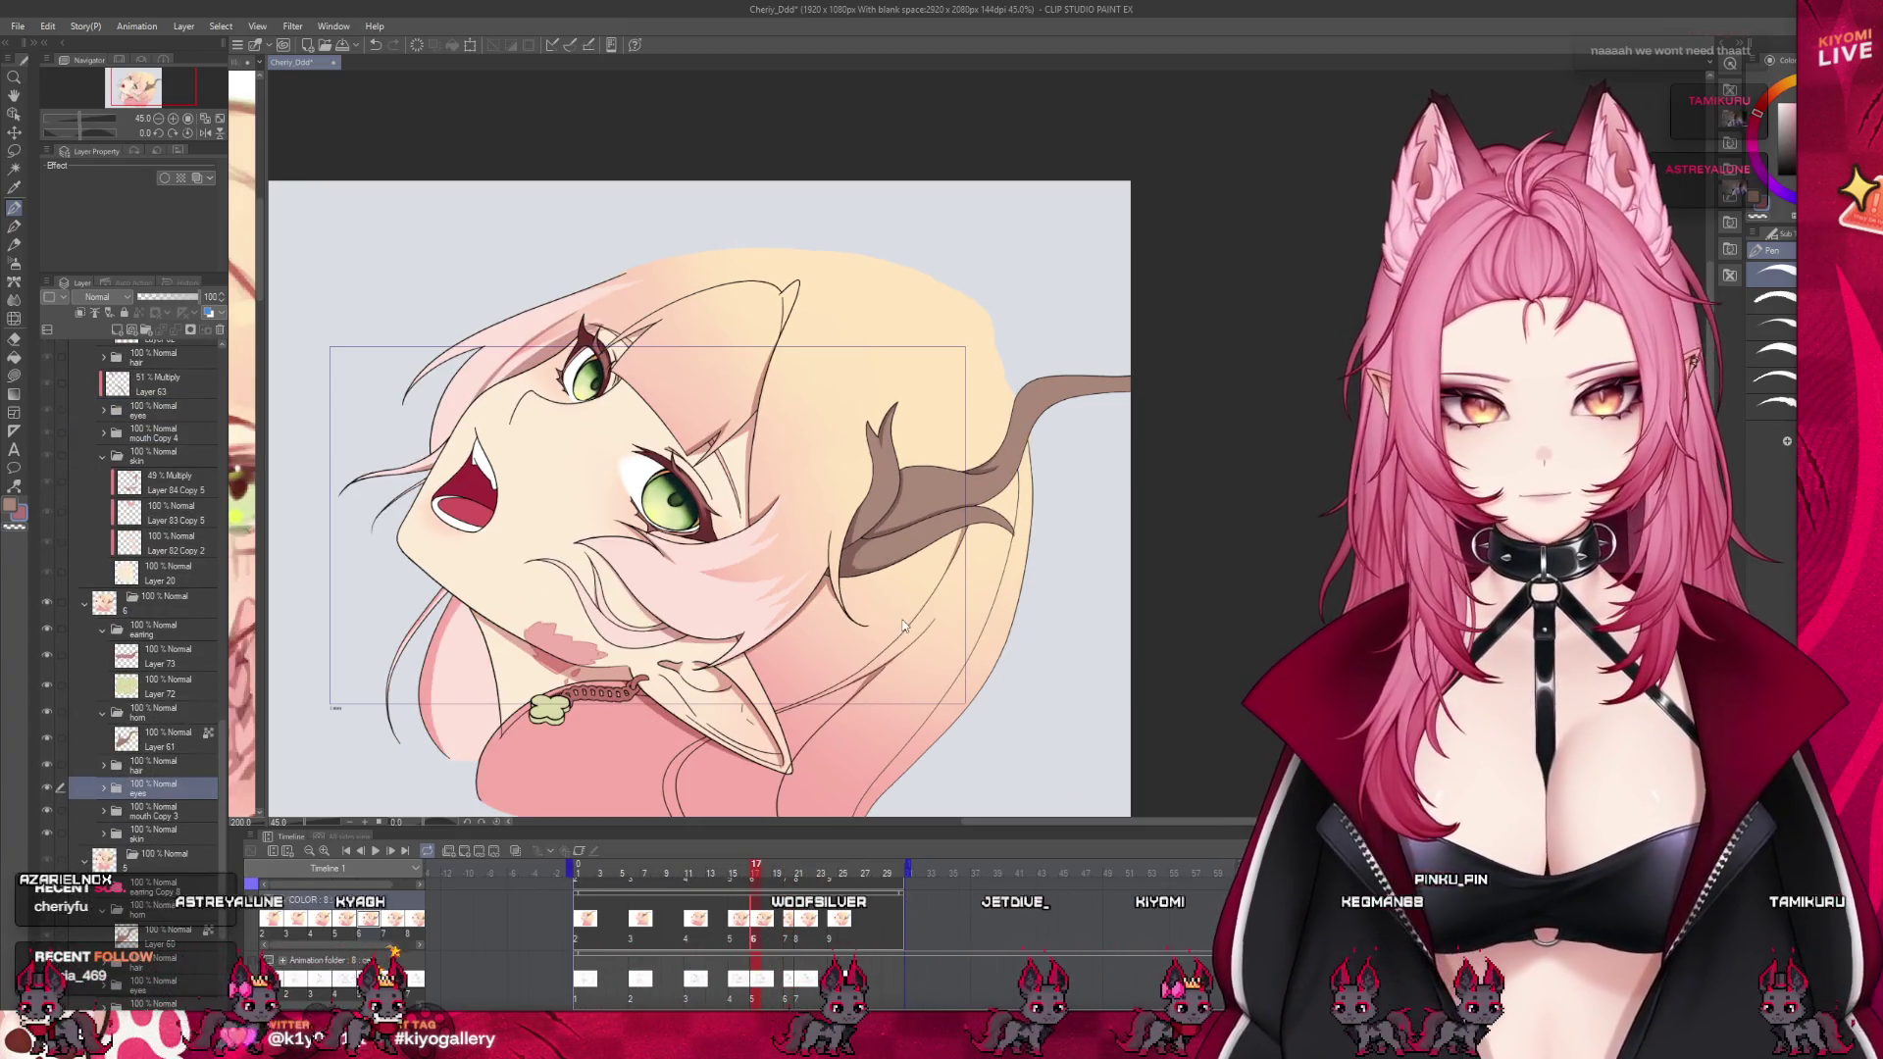
{"action": "scroll", "coordinate": [342, 240], "scroll_direction": "up", "scroll_amount": 1}
Switch to the Pen and compare frames 15 and 17, selecting frame 15's shading layer
{"action": "left_click", "coordinate": [13, 133]}
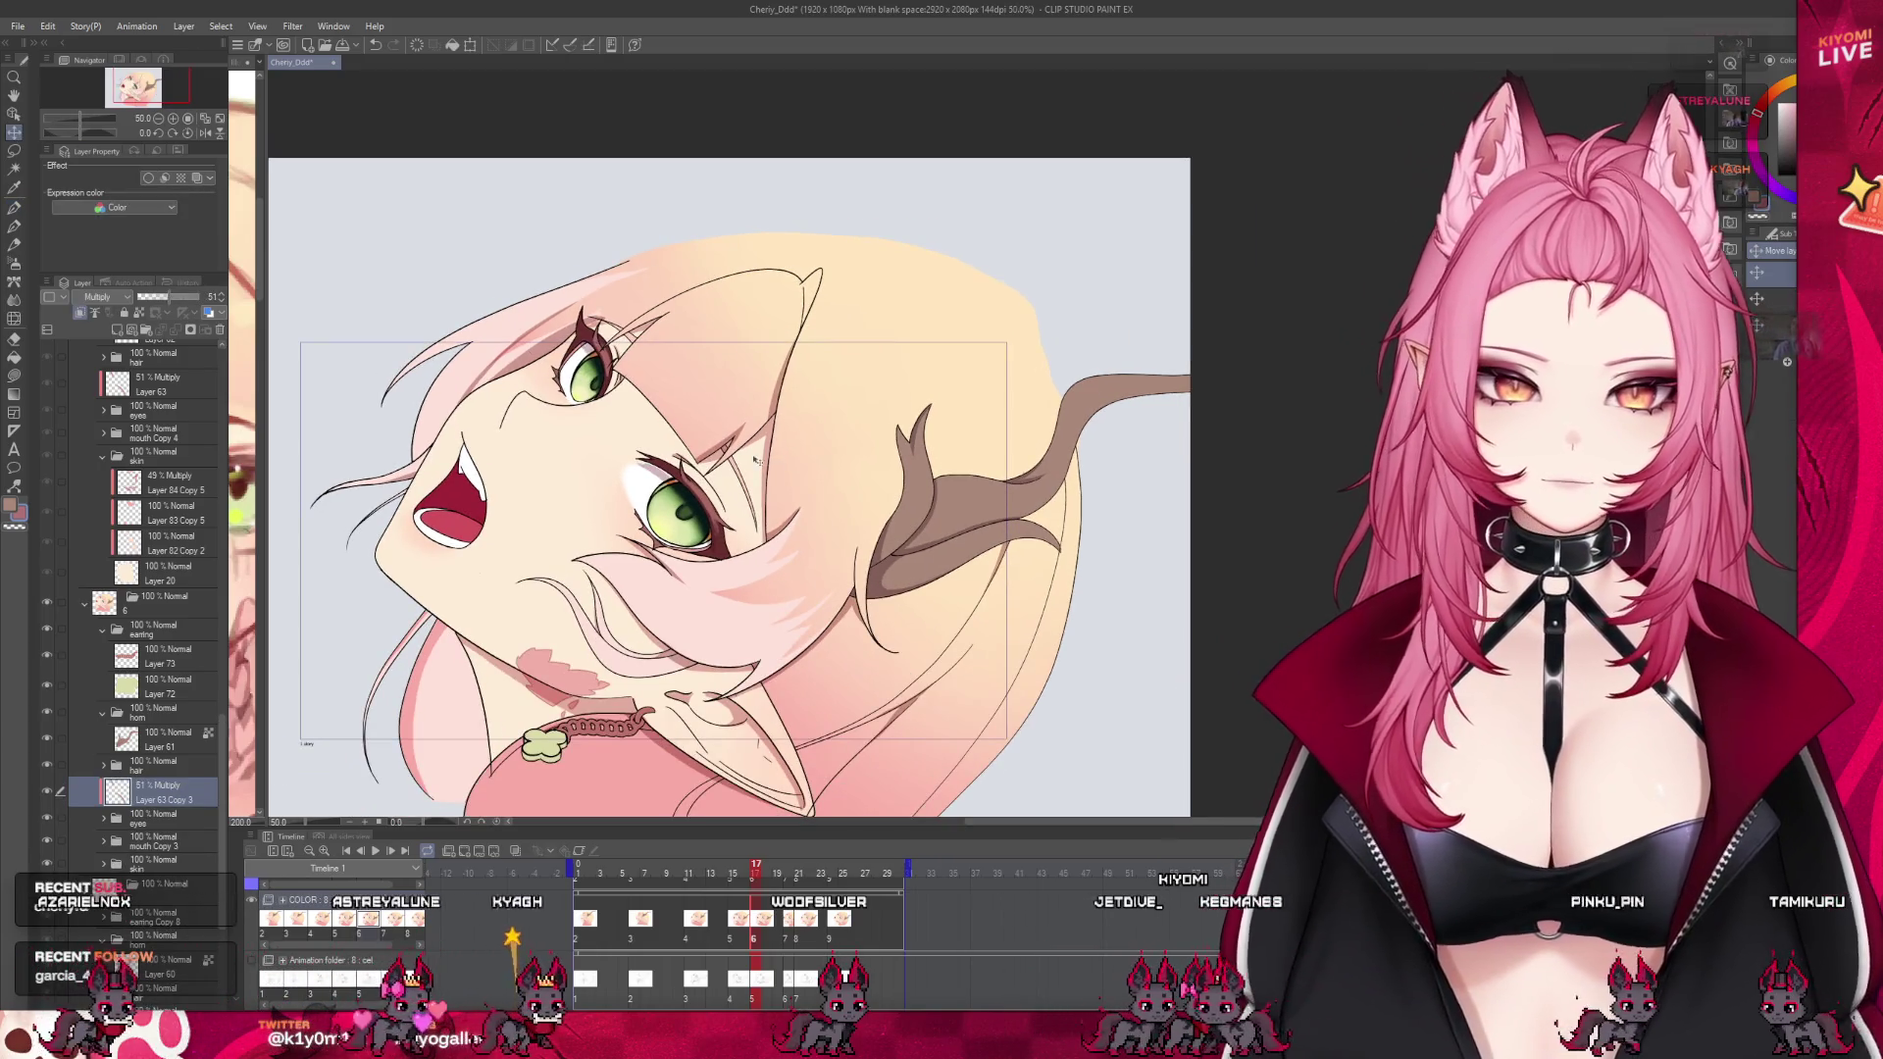
{"action": "scroll", "coordinate": [652, 377], "scroll_direction": "up", "scroll_amount": 2}
{"action": "scroll", "coordinate": [694, 549], "scroll_direction": "up", "scroll_amount": 2}
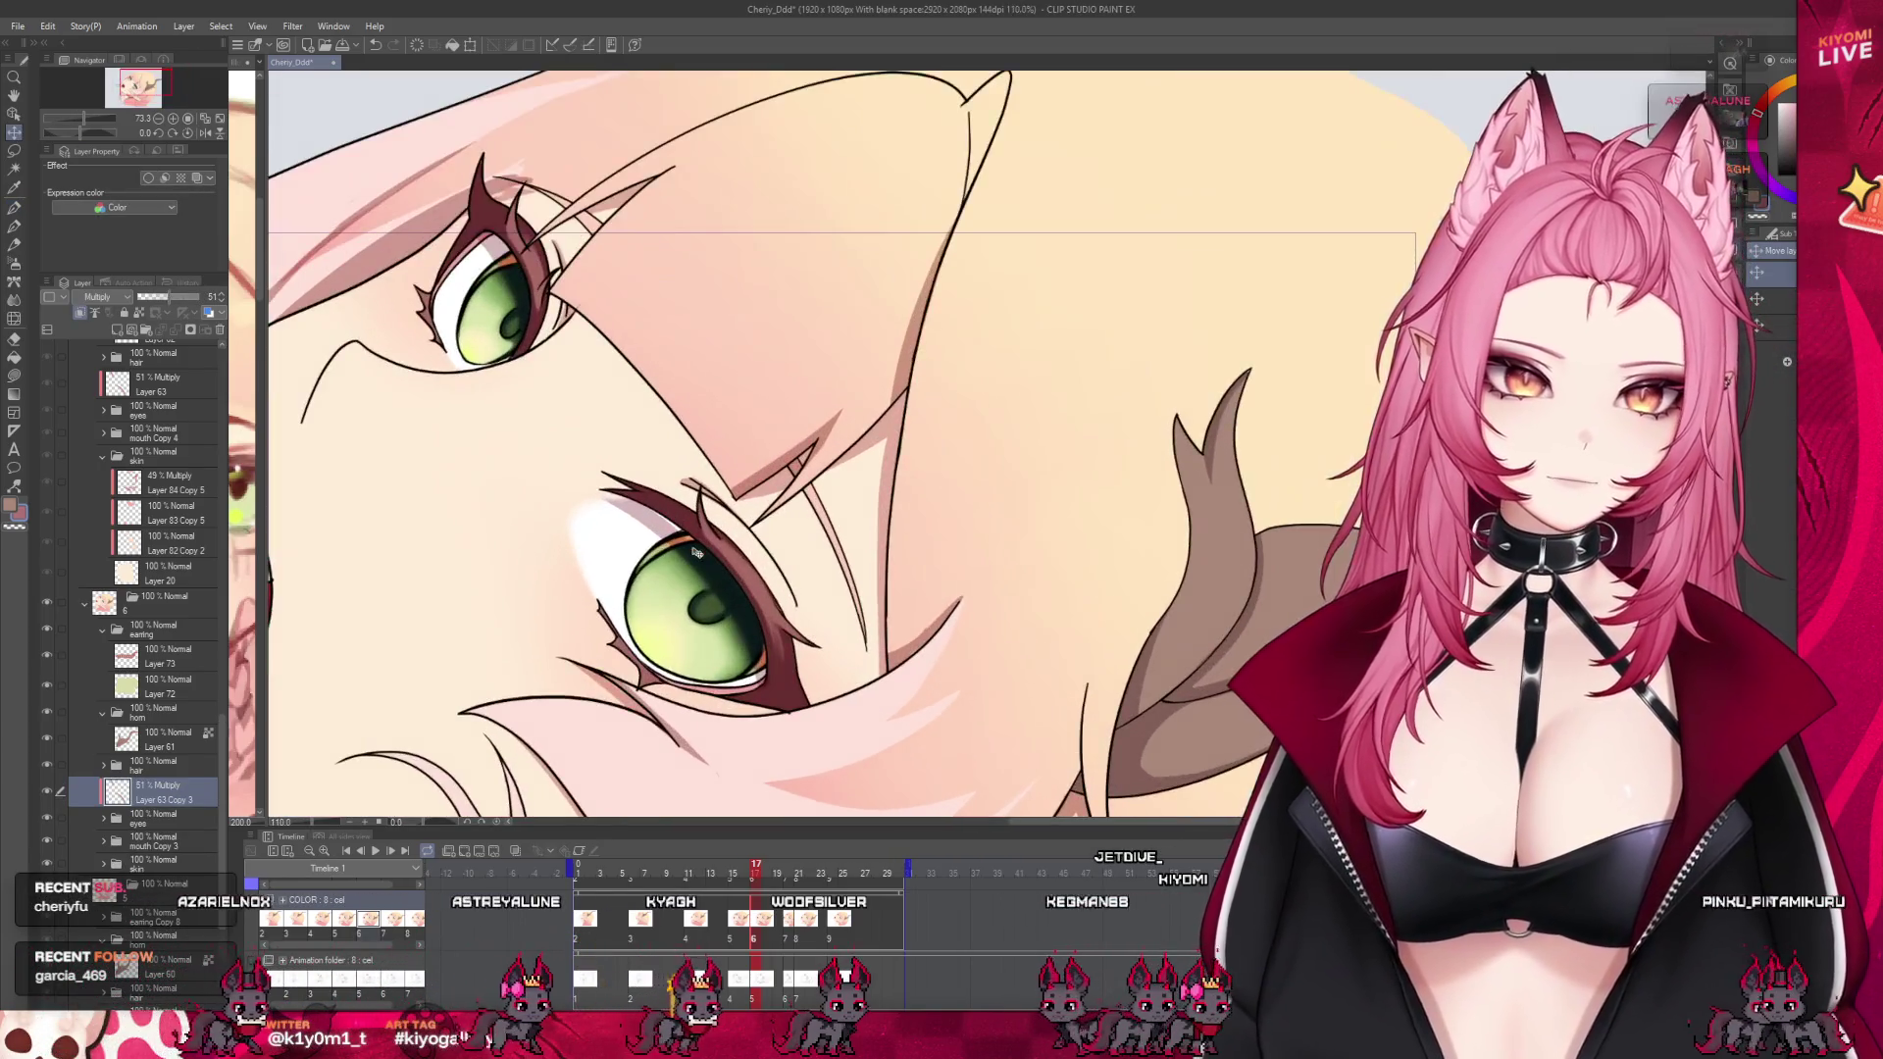
{"action": "key", "text": "p"}
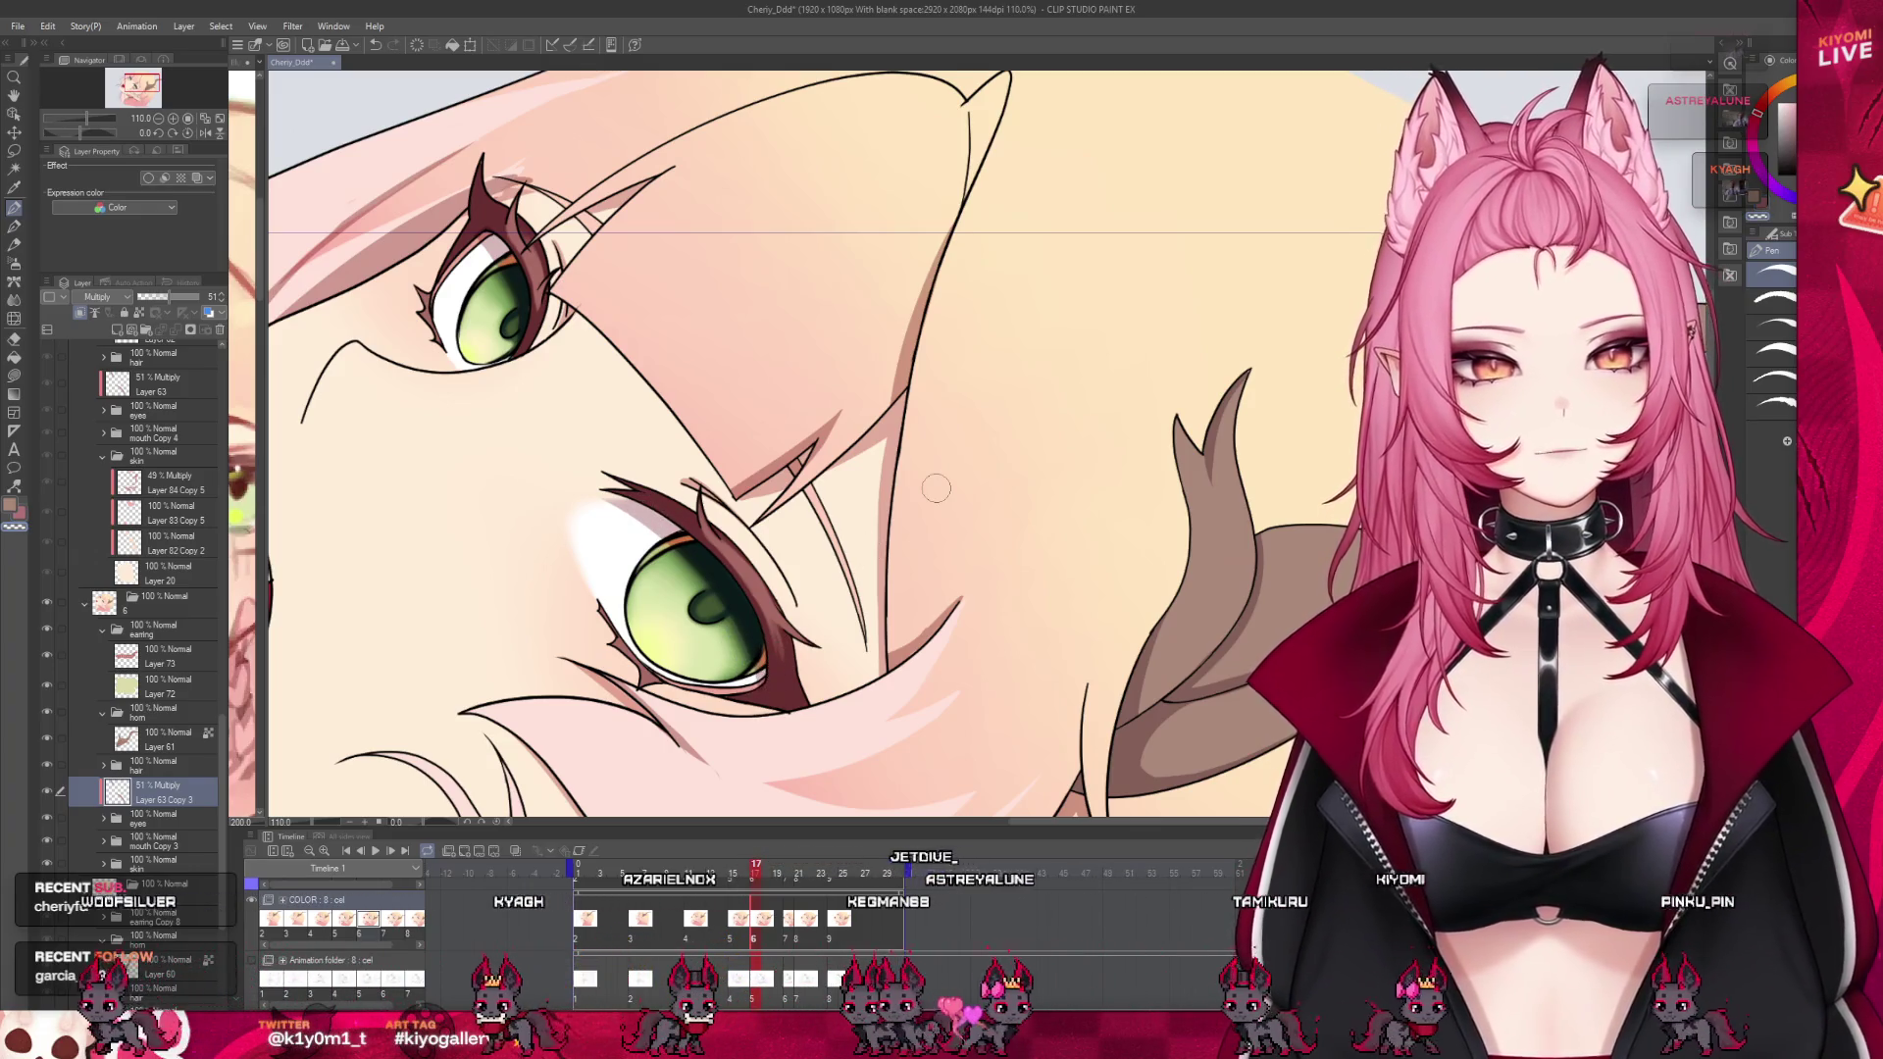
{"action": "scroll", "coordinate": [726, 392], "scroll_direction": "down", "scroll_amount": 5}
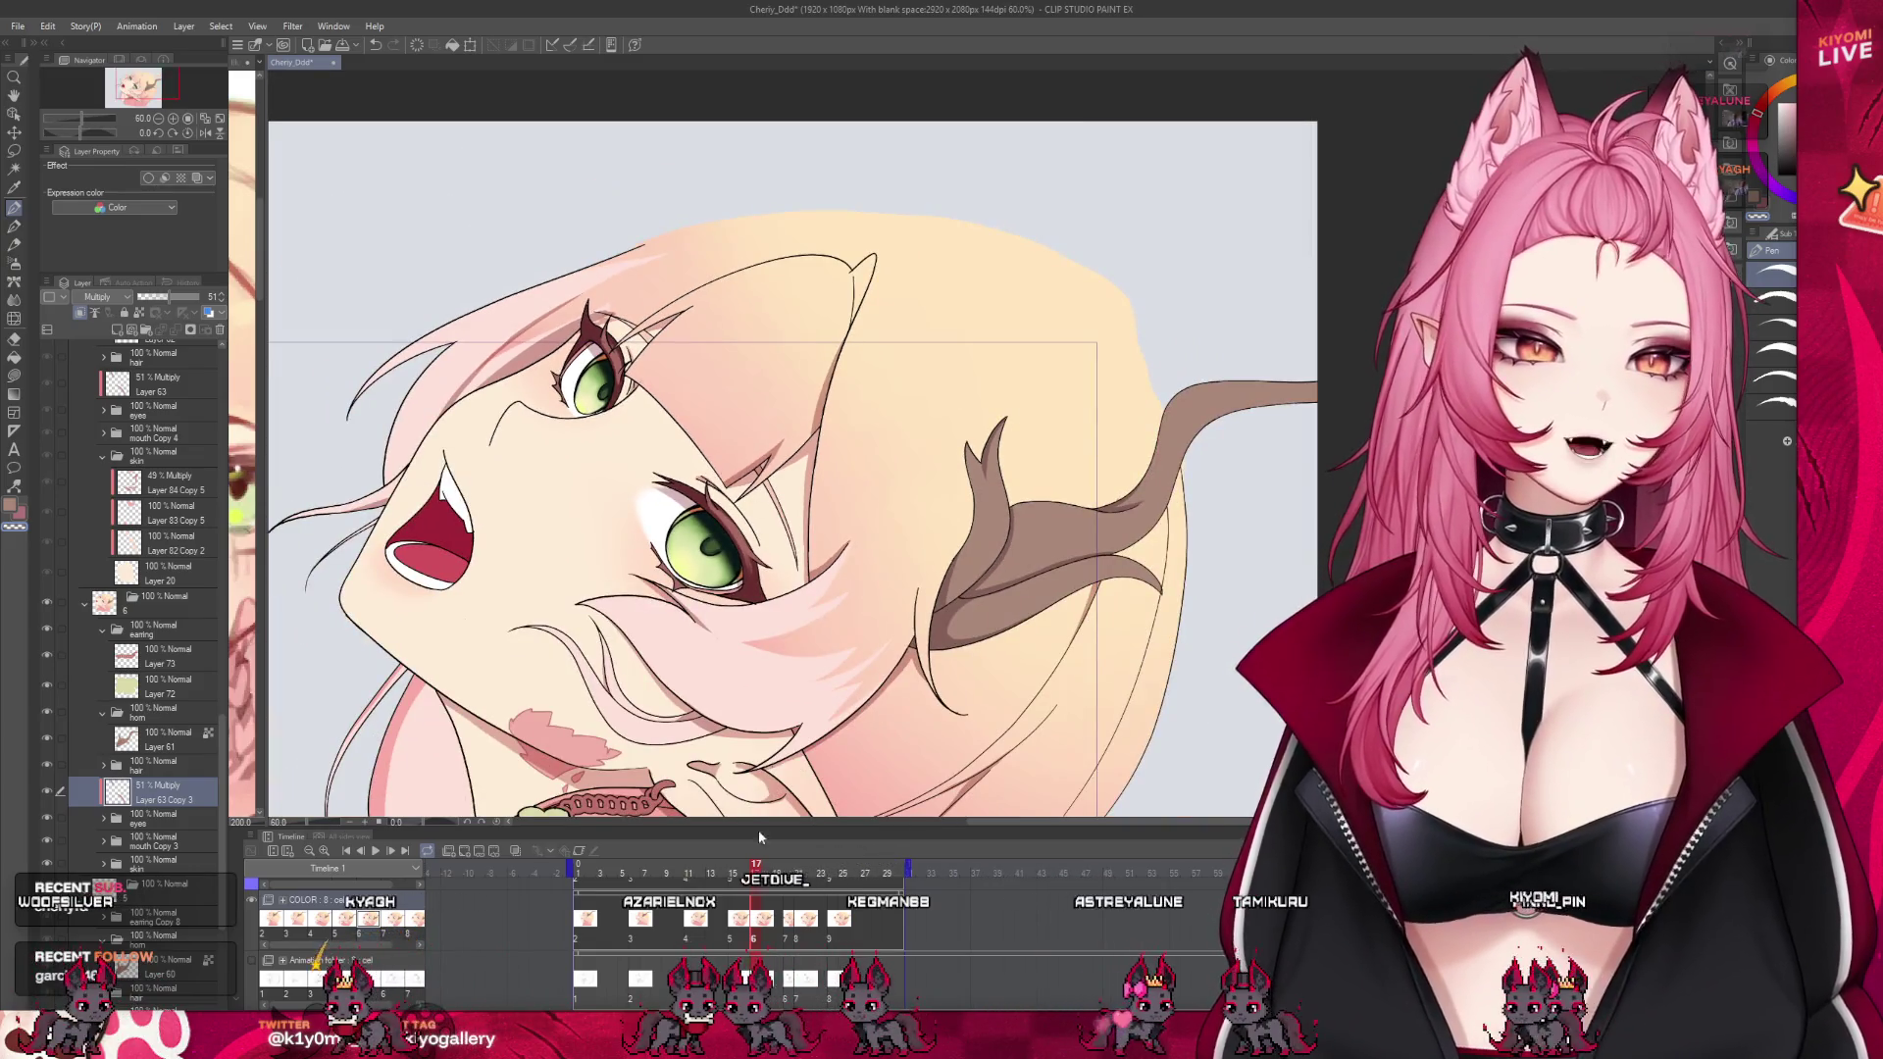
{"action": "left_click", "coordinate": [731, 940]}
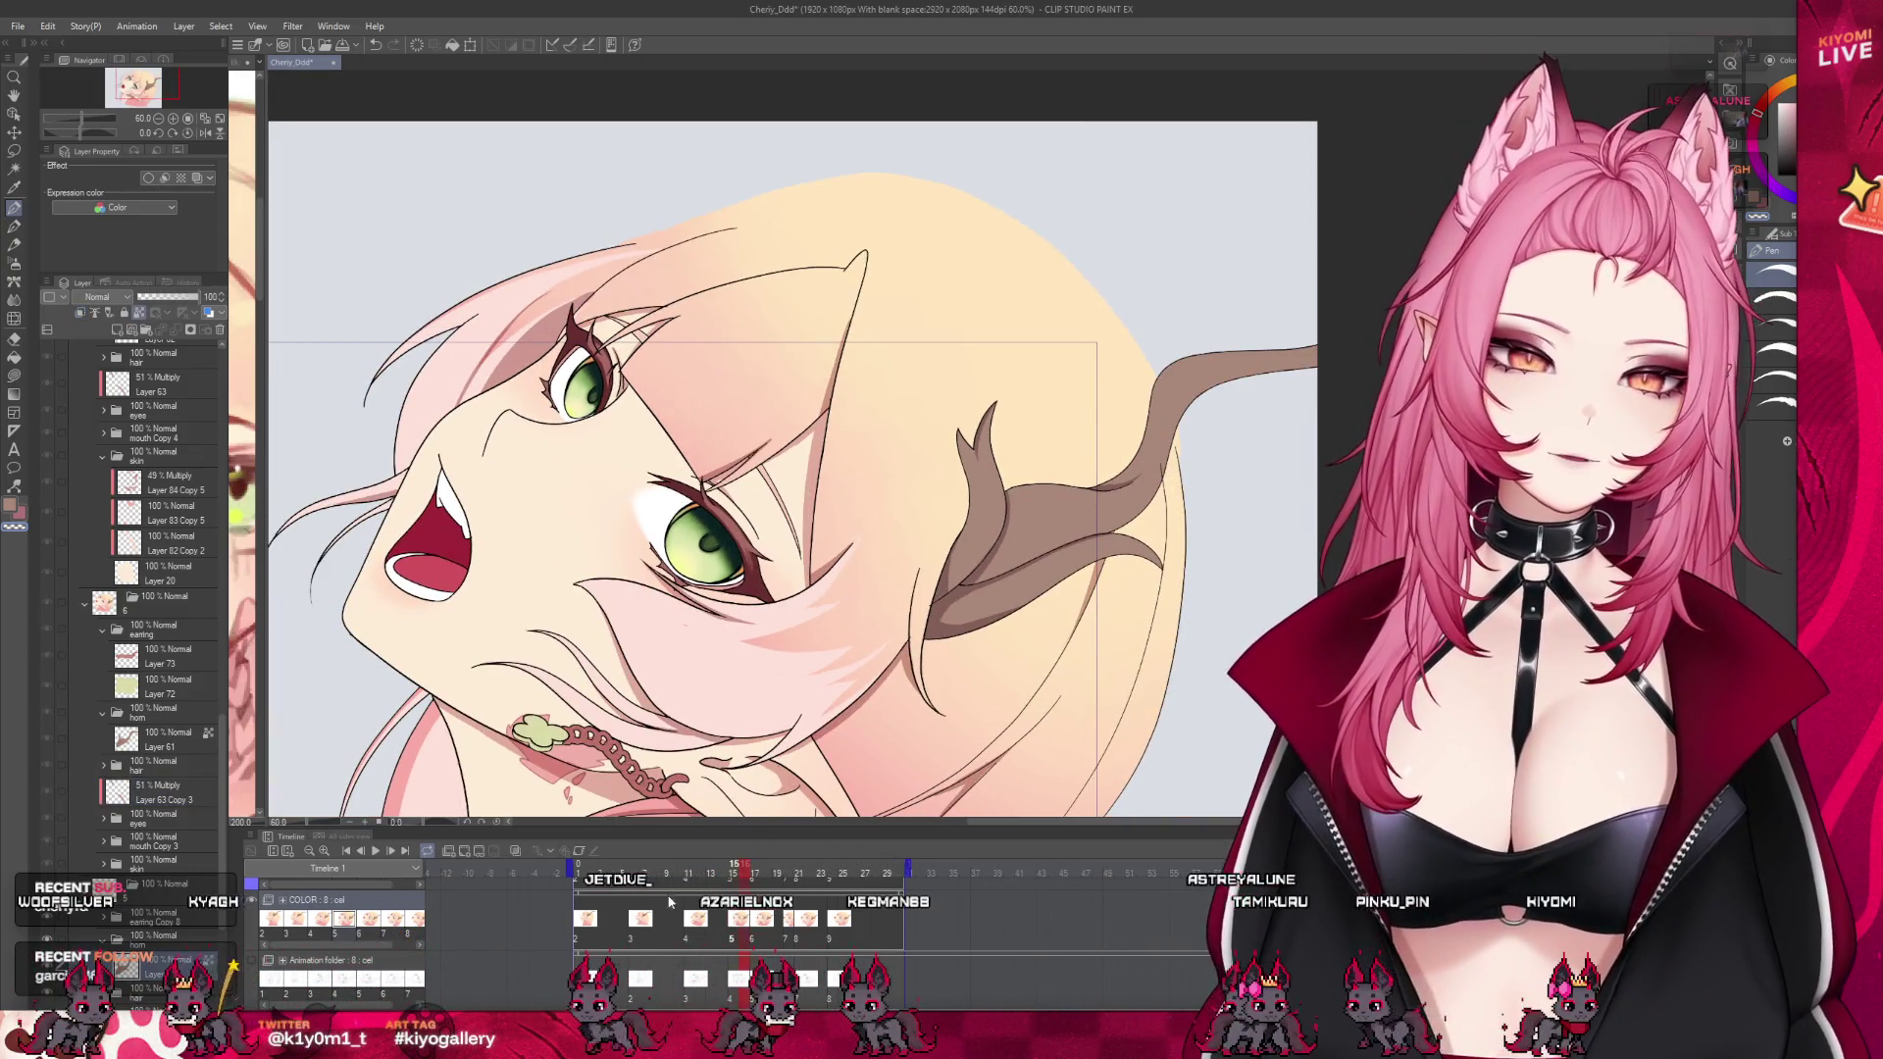
{"action": "left_click", "coordinate": [756, 940]}
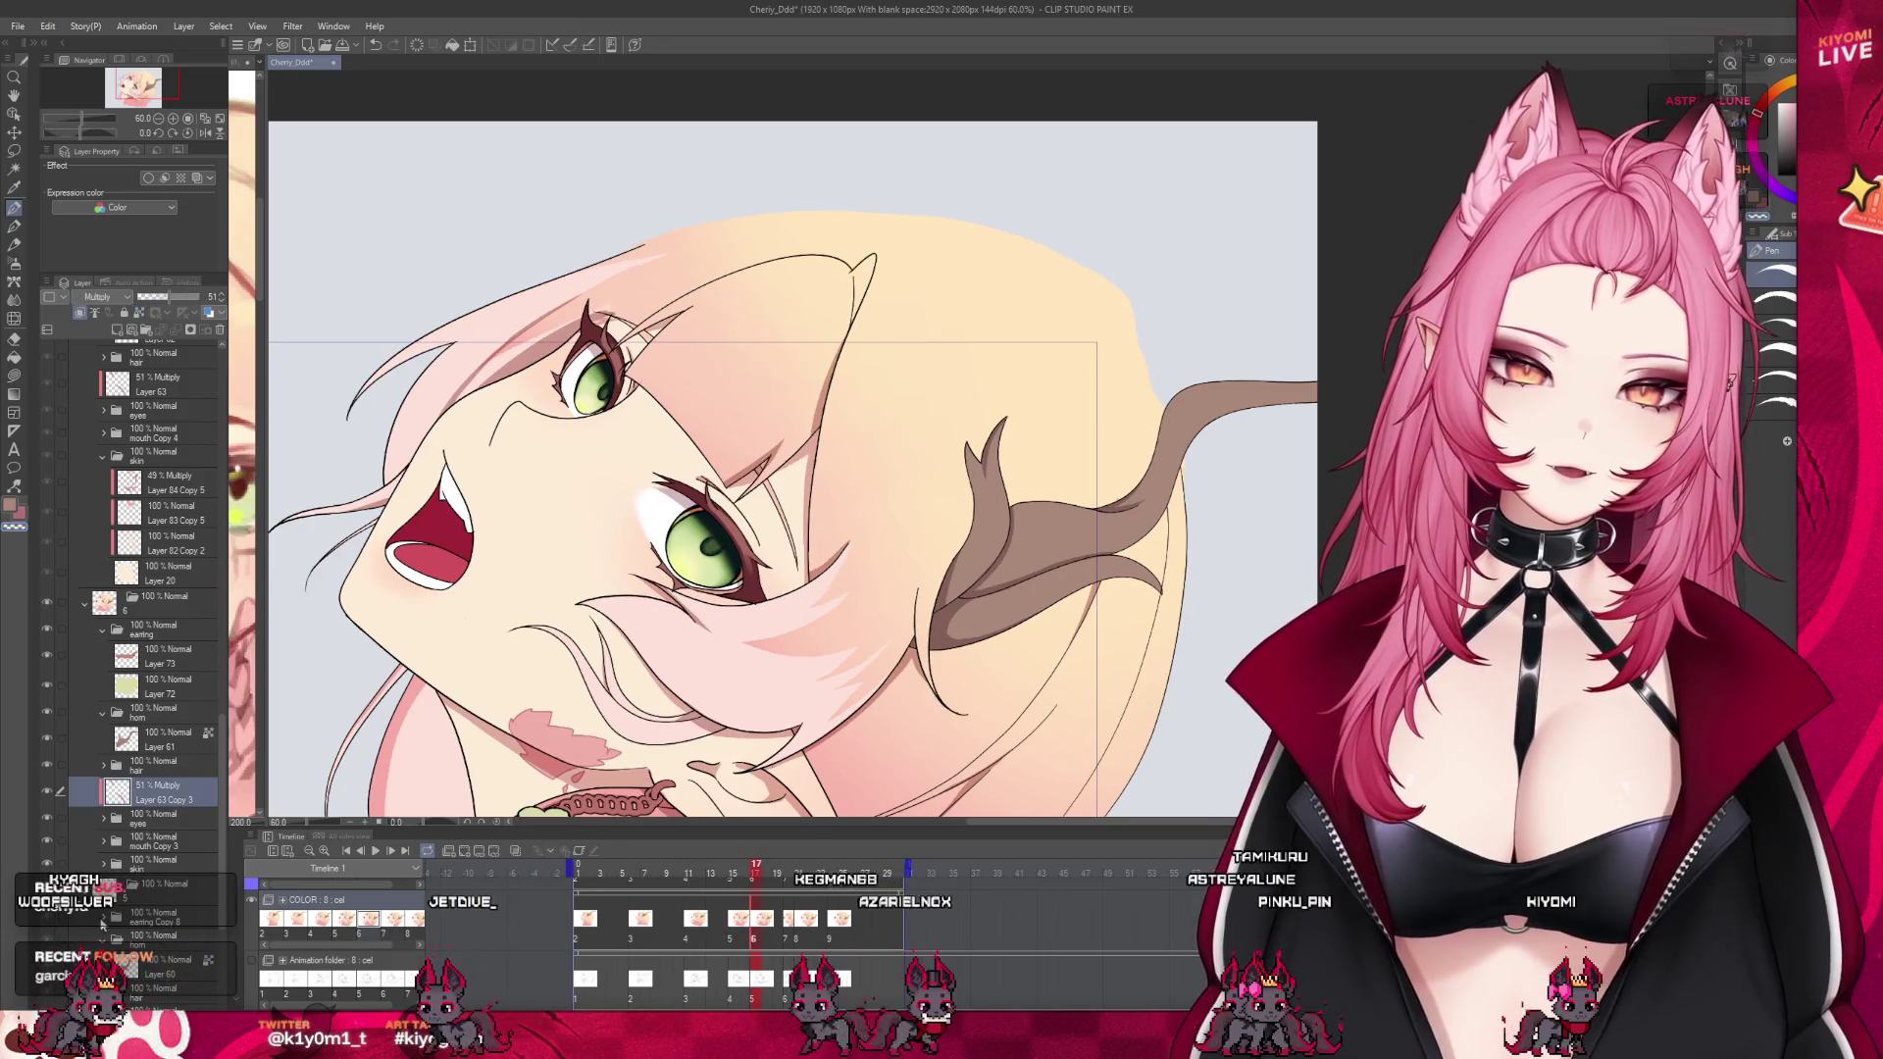
{"action": "left_click", "coordinate": [730, 940]}
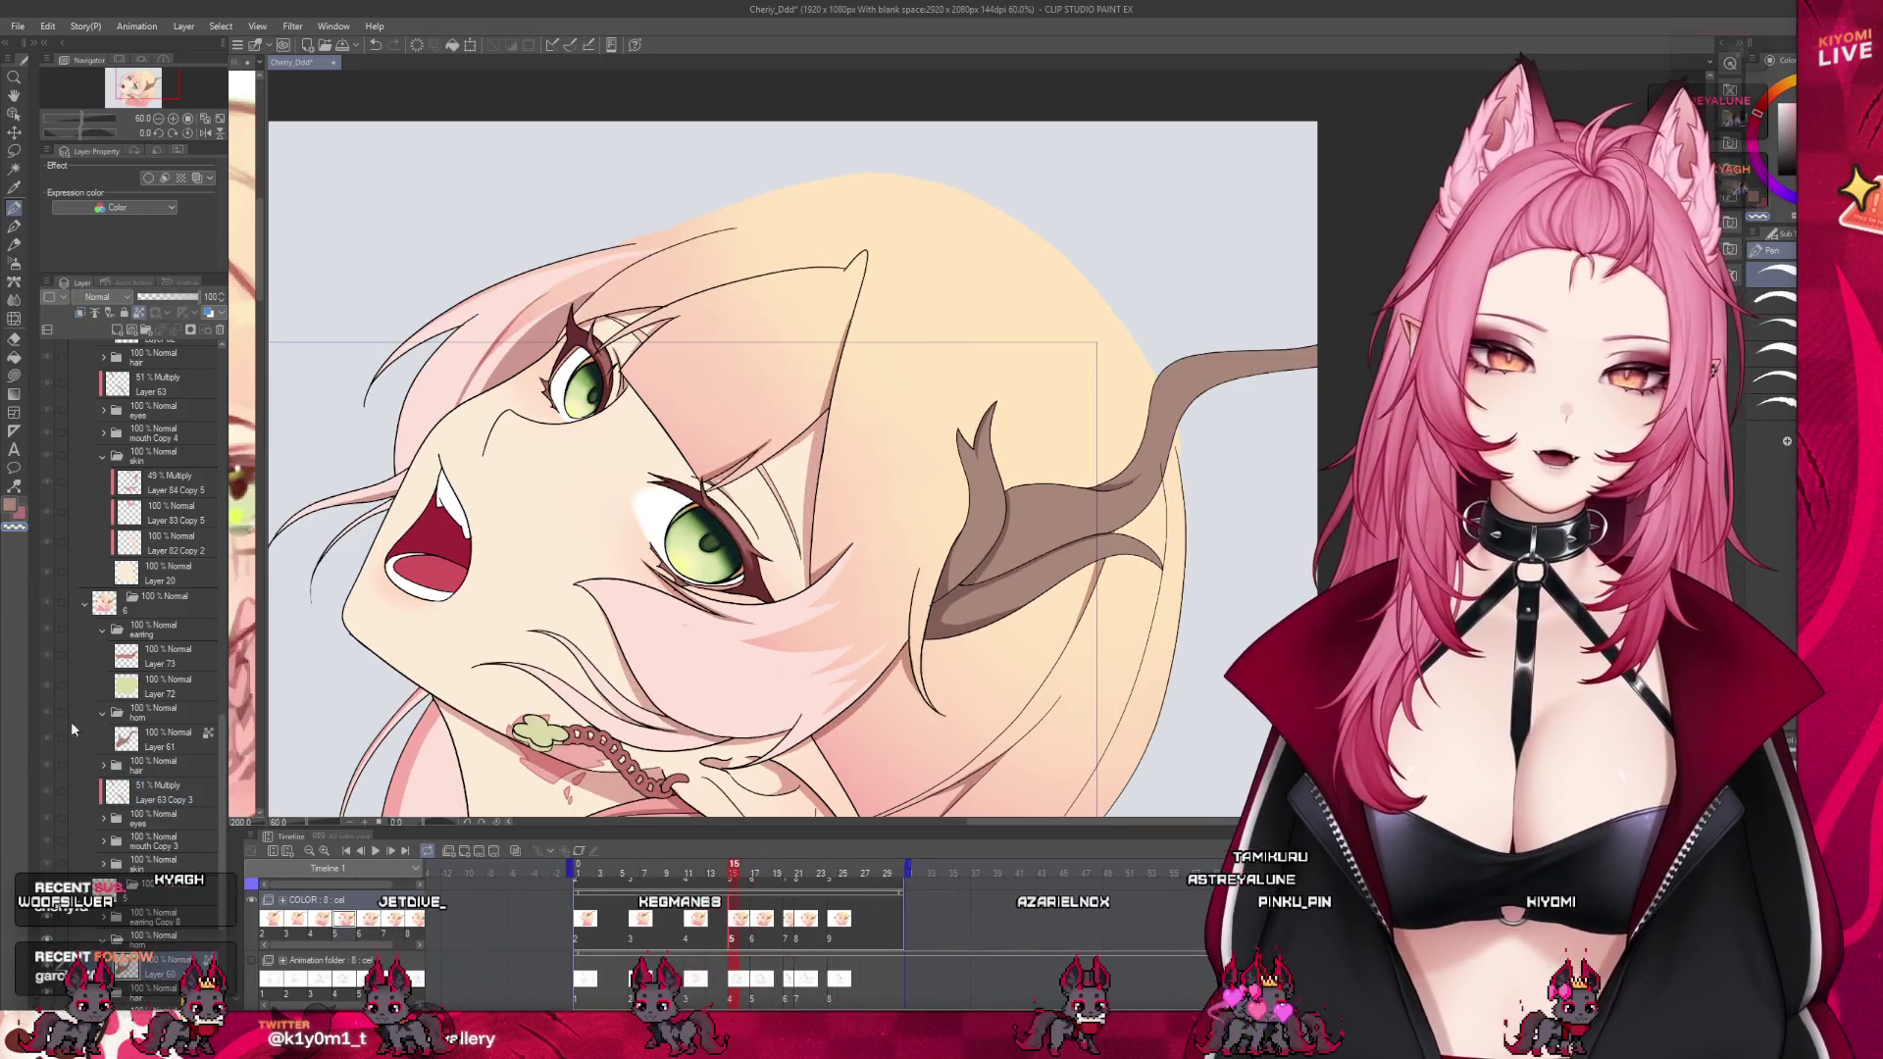
{"action": "scroll", "coordinate": [149, 687], "scroll_direction": "down", "scroll_amount": 3}
{"action": "left_click", "coordinate": [149, 910]}
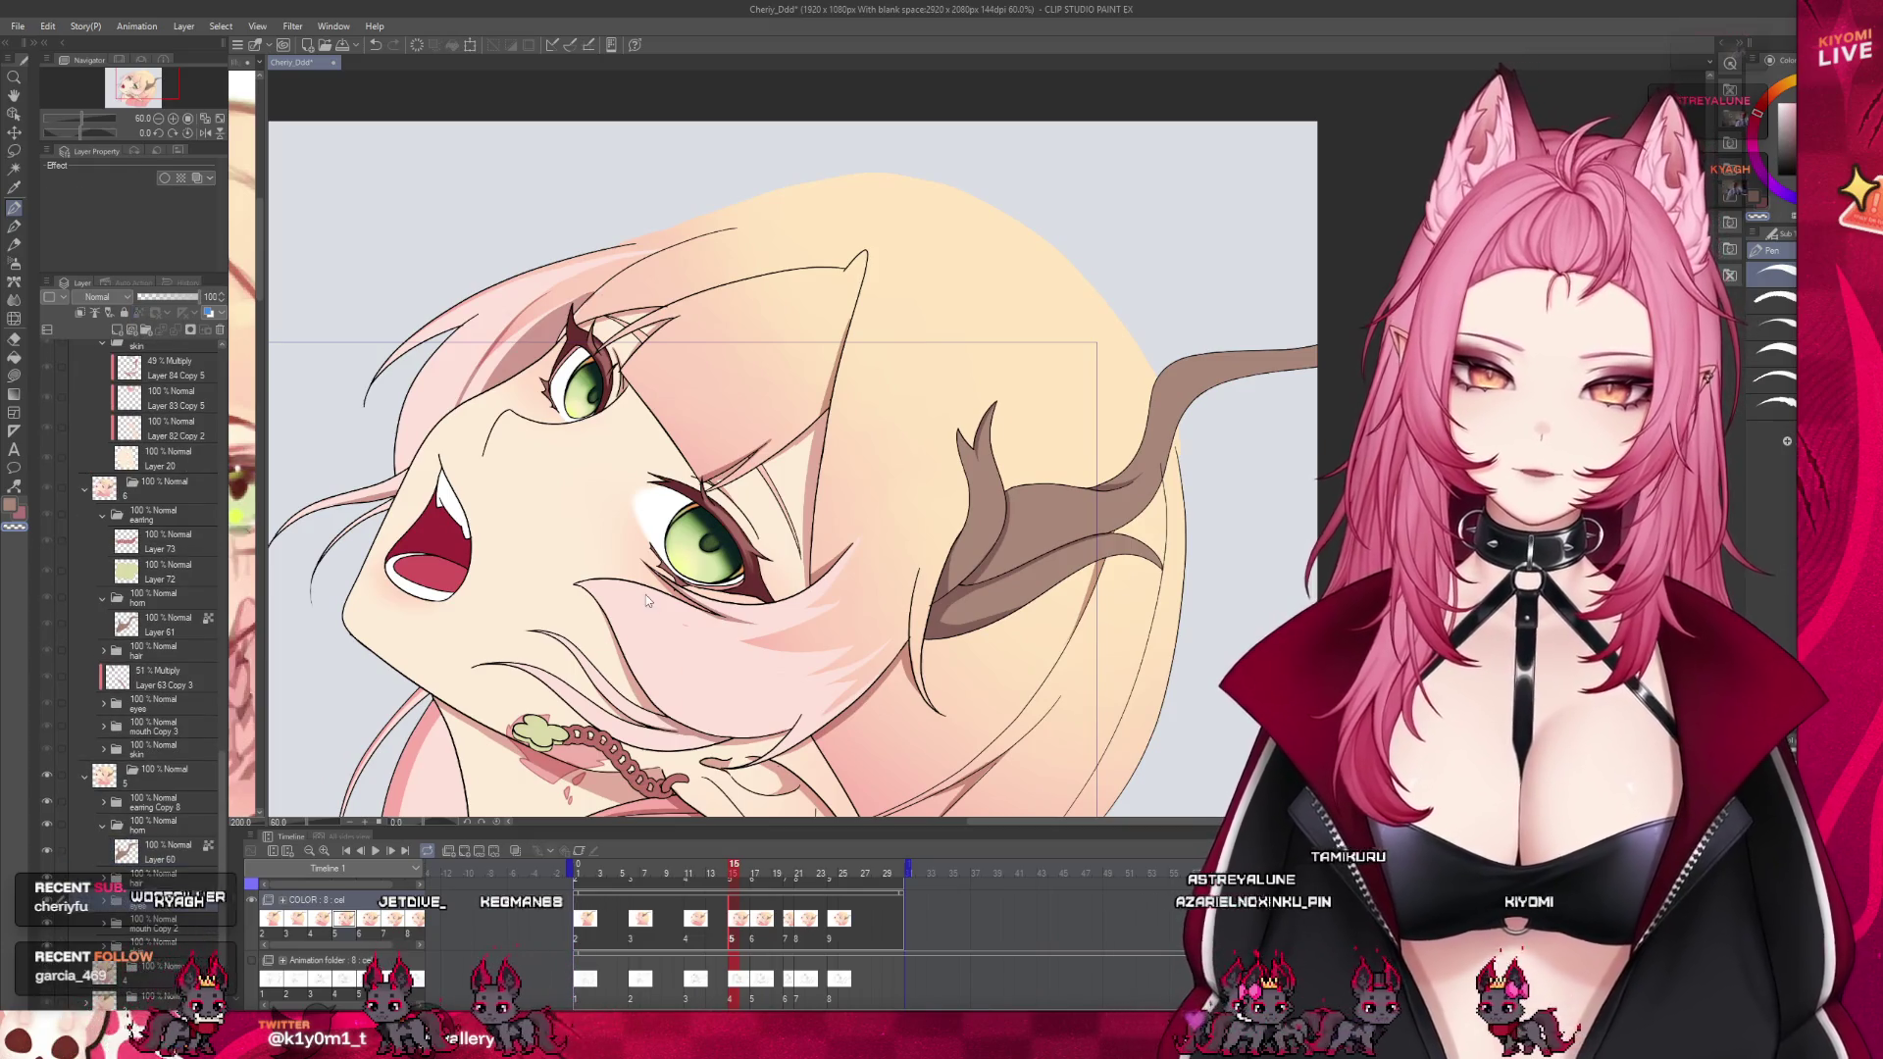
Try nudging the shading slightly left with a transform, then cancel it
{"action": "key", "text": "ctrl+t"}
{"action": "scroll", "coordinate": [730, 286], "scroll_direction": "up", "scroll_amount": 2}
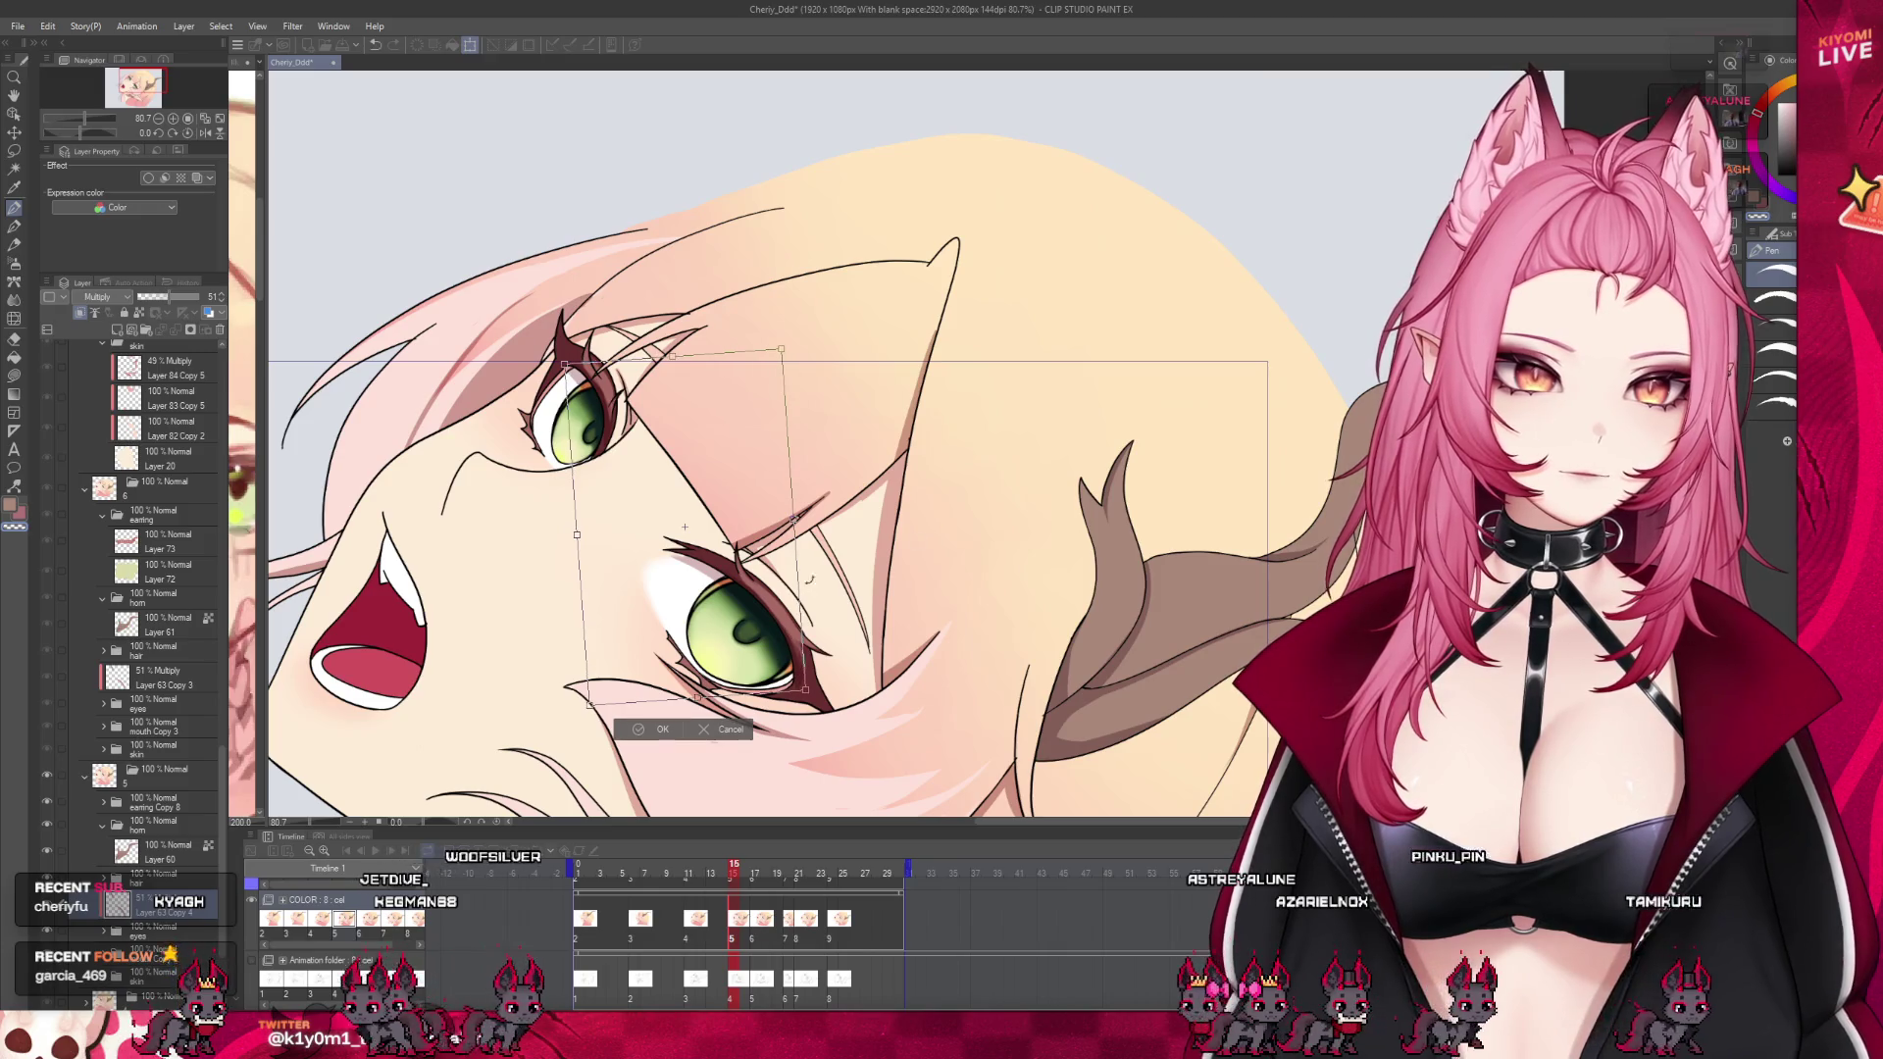
{"action": "left_click_drag", "start_coordinate": [684, 527], "coordinate": [677, 527]}
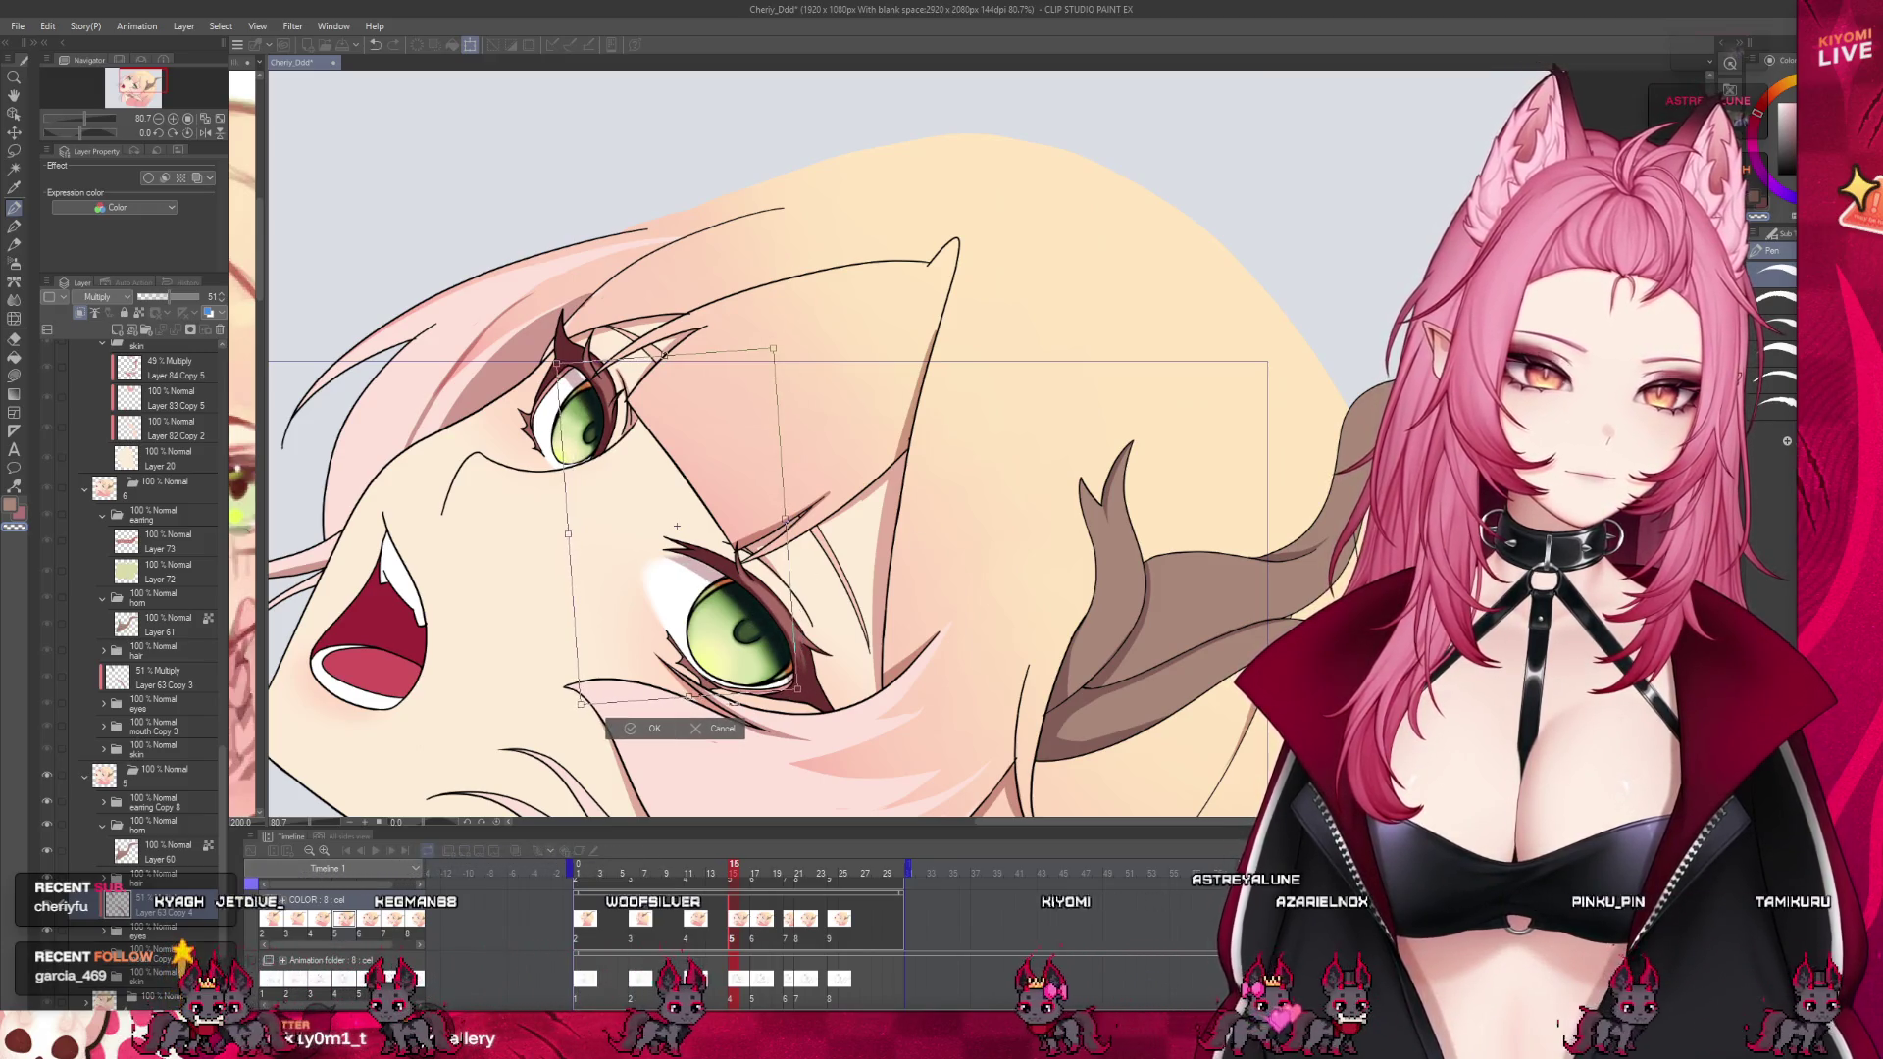
{"action": "left_click", "coordinate": [692, 726]}
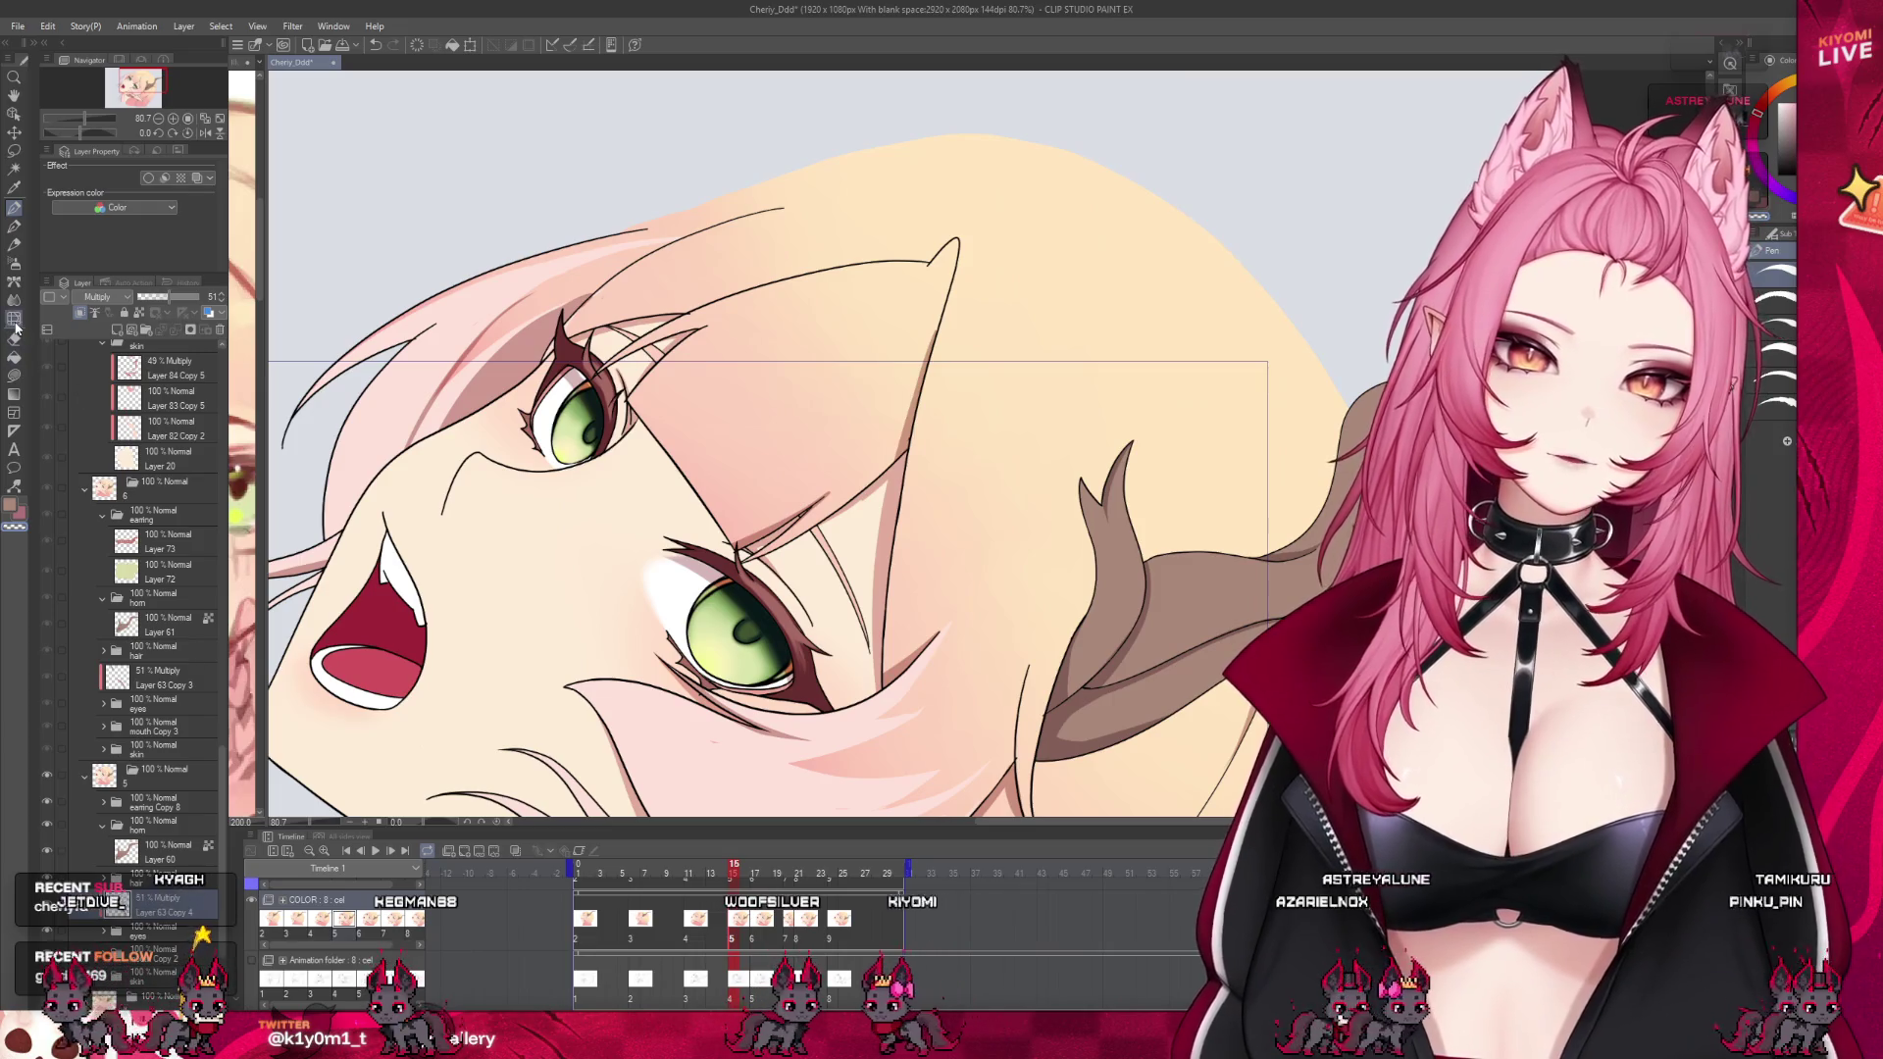
Change the layer's Expression color from Gray back to Color
{"action": "left_click", "coordinate": [15, 319]}
{"action": "scroll", "coordinate": [560, 294], "scroll_direction": "up", "scroll_amount": 2}
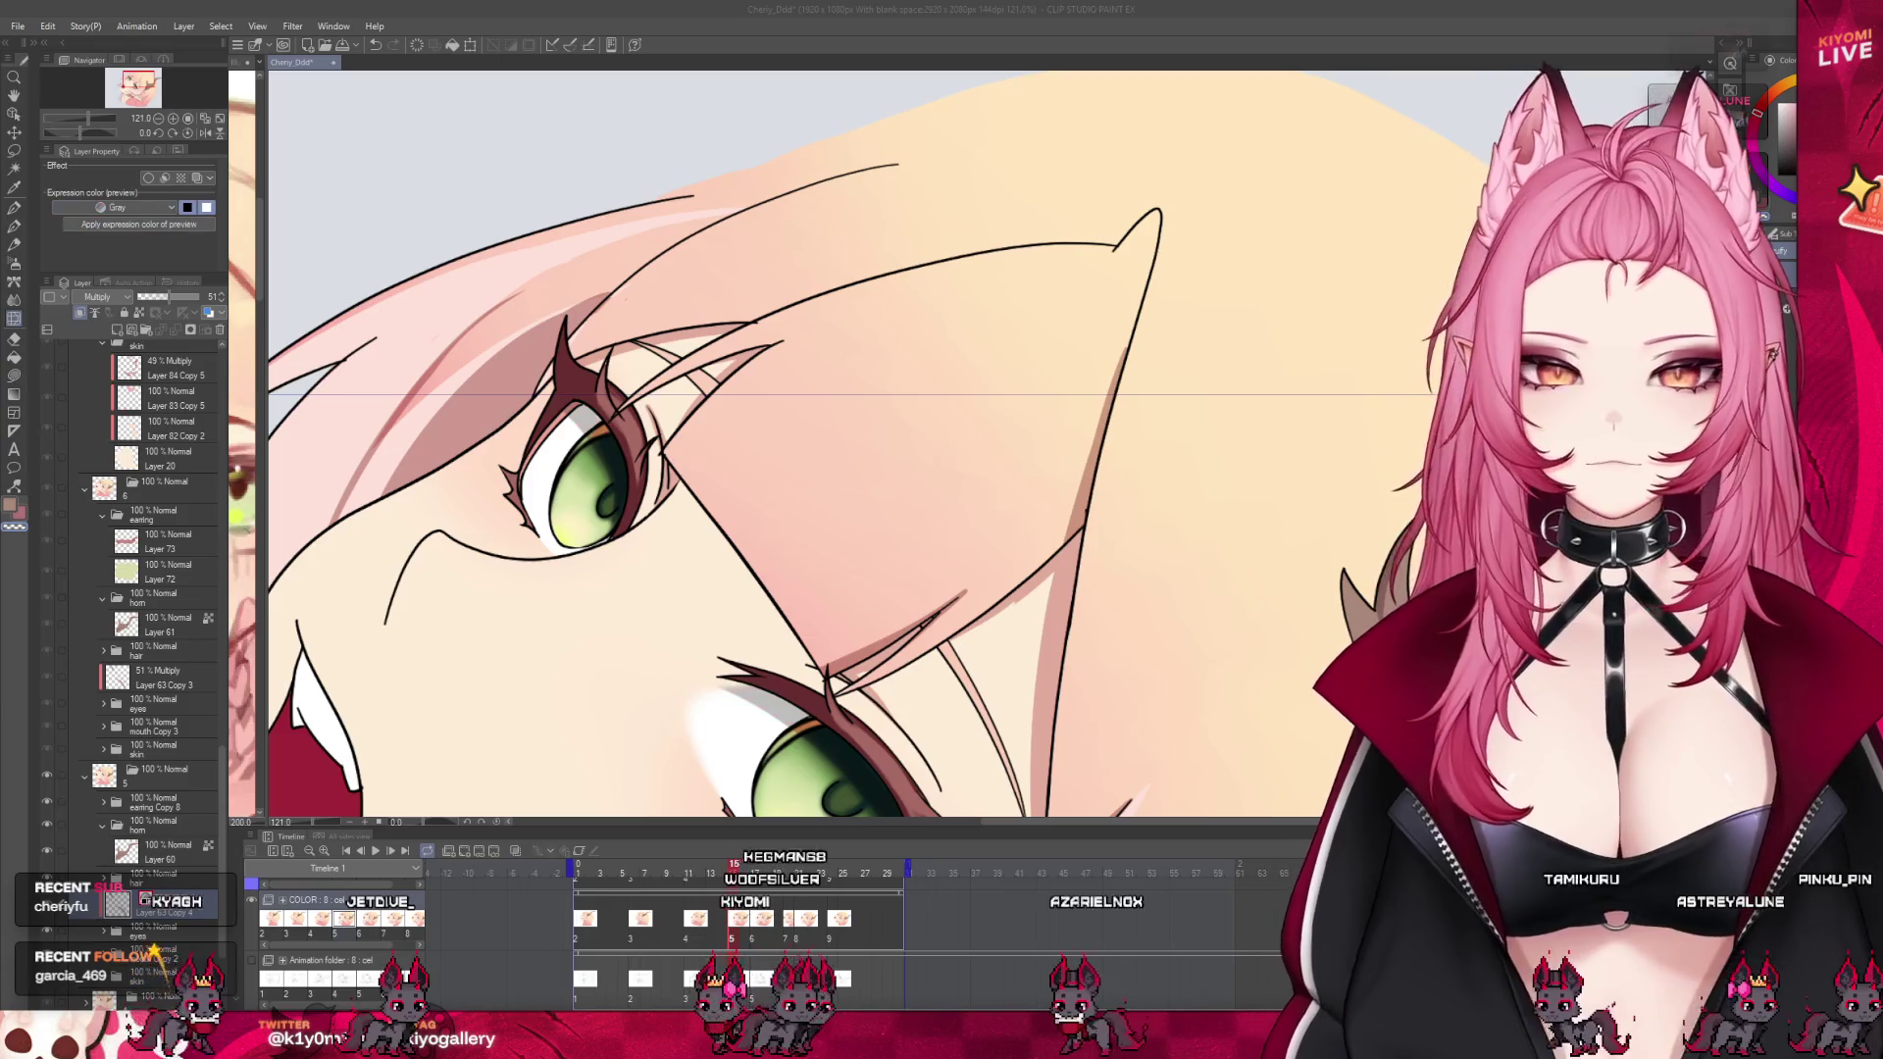
{"action": "scroll", "coordinate": [675, 368], "scroll_direction": "up", "scroll_amount": 1}
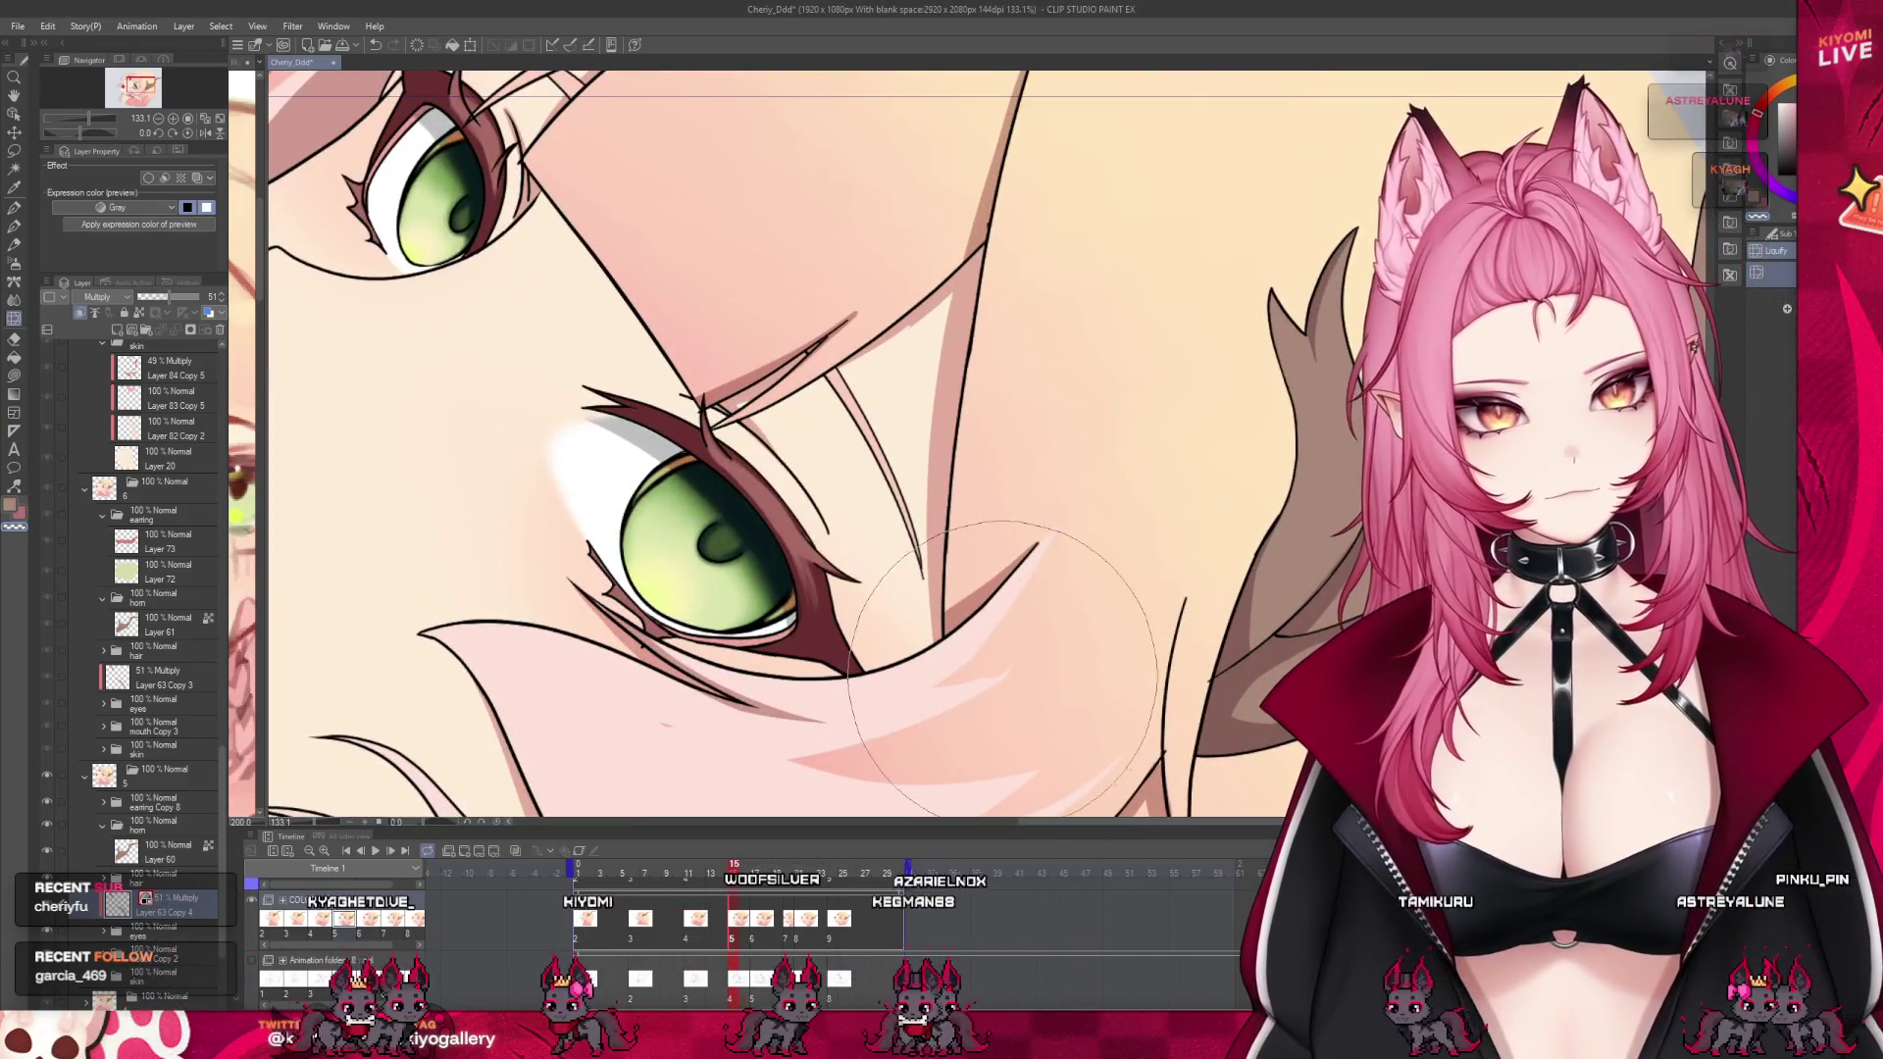
{"action": "scroll", "coordinate": [694, 584], "scroll_direction": "down", "scroll_amount": 3}
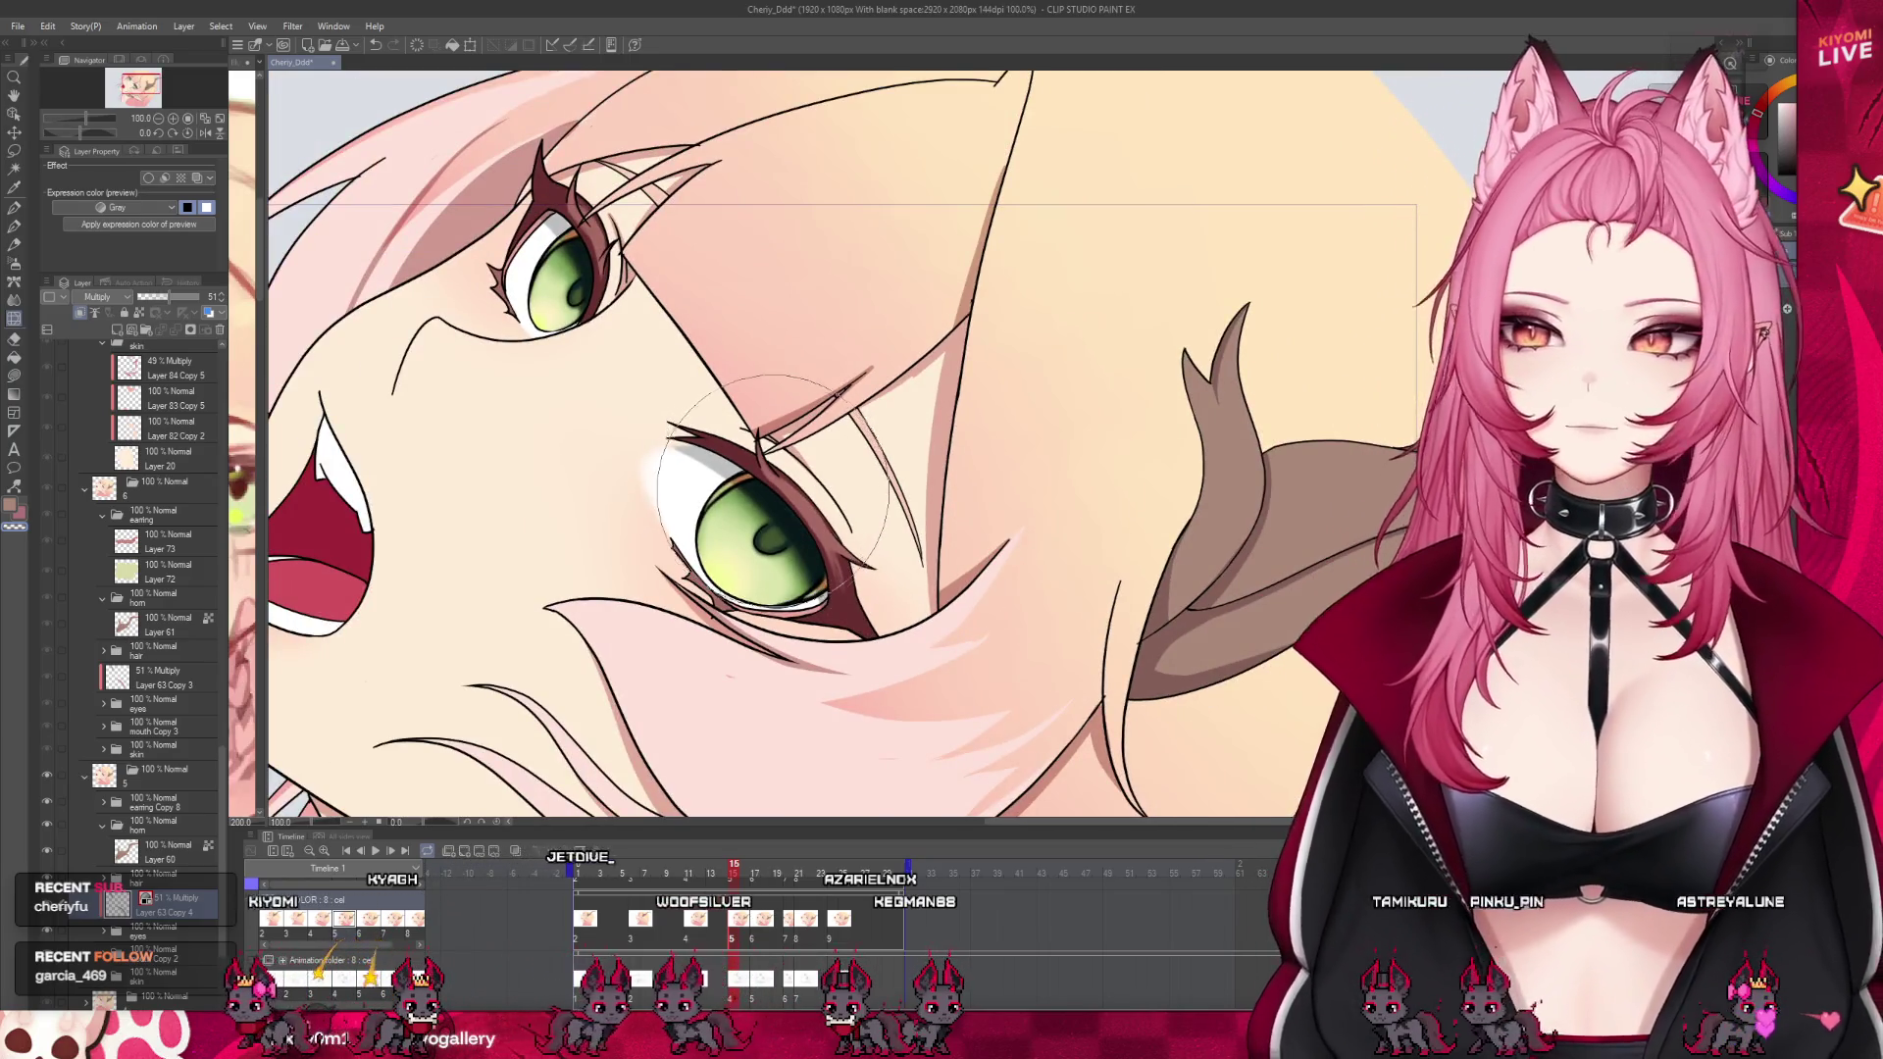
{"action": "scroll", "coordinate": [762, 488], "scroll_direction": "down", "scroll_amount": 2}
{"action": "scroll", "coordinate": [686, 304], "scroll_direction": "down", "scroll_amount": 1}
{"action": "scroll", "coordinate": [683, 316], "scroll_direction": "up", "scroll_amount": 1}
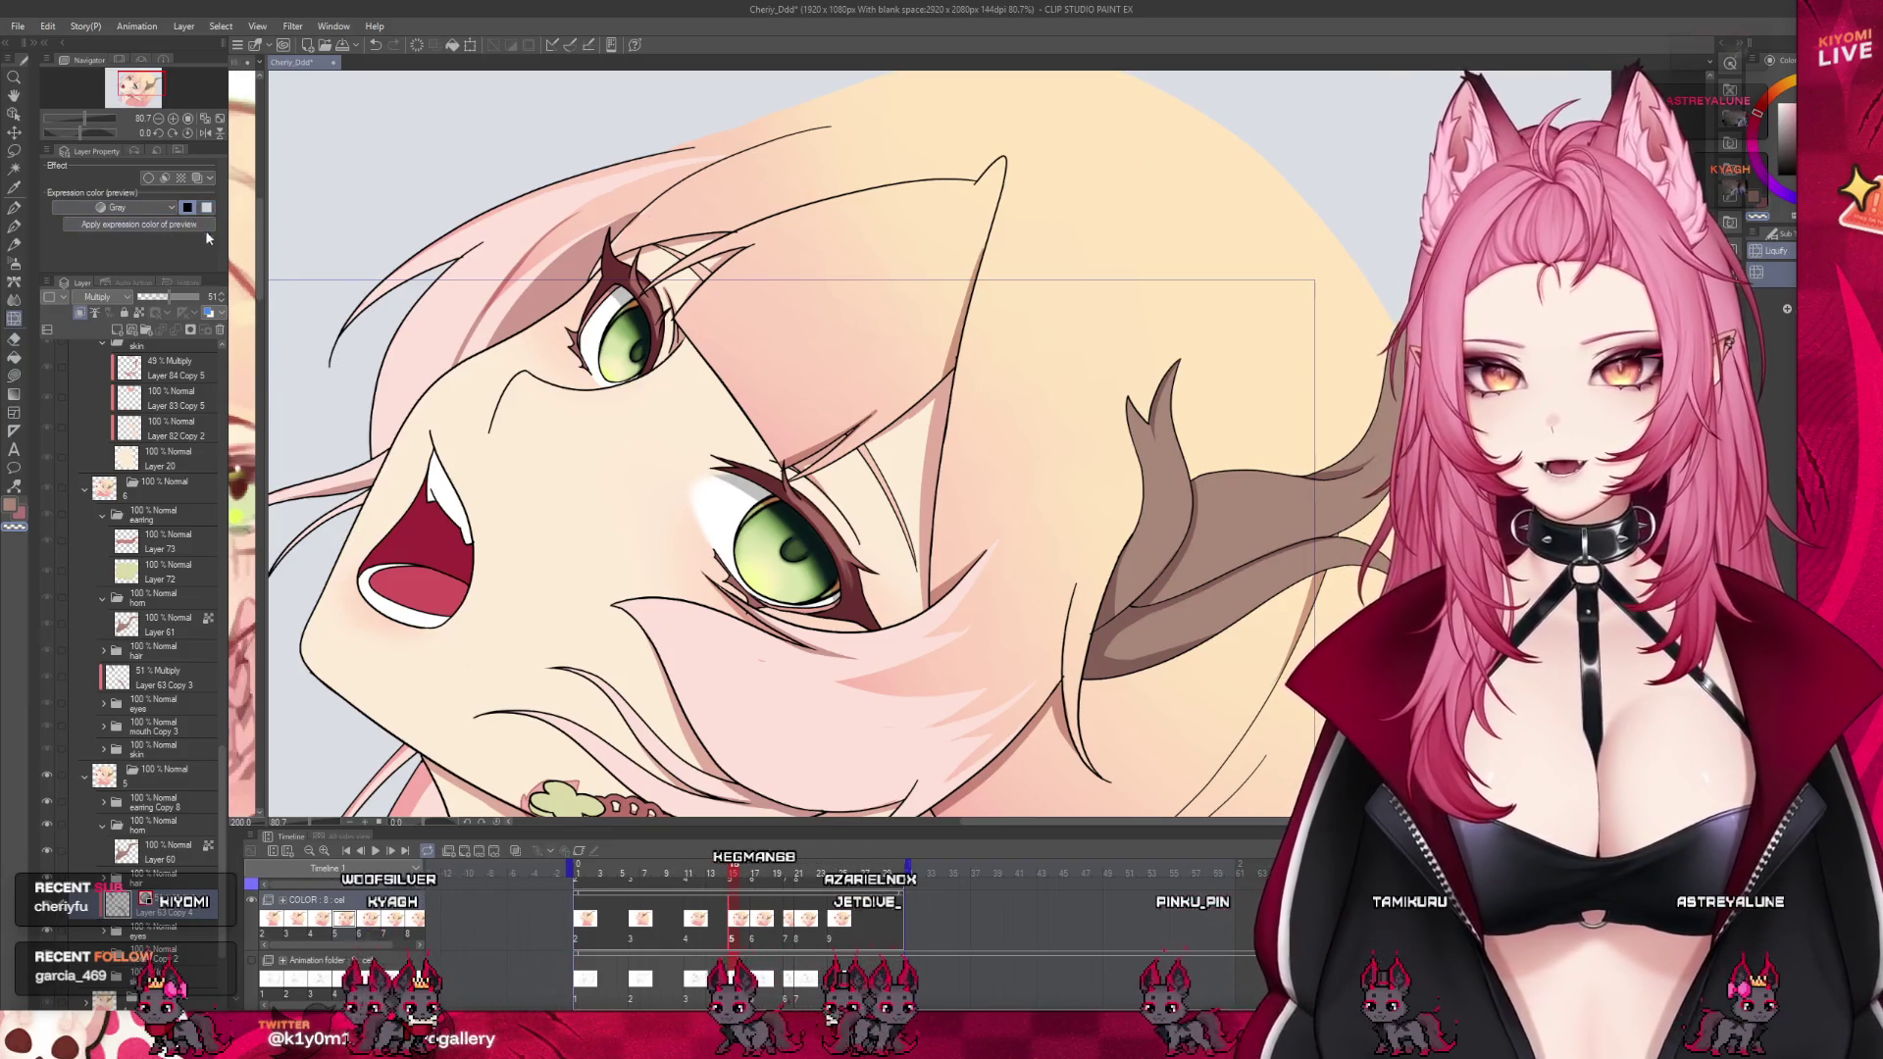
{"action": "left_click", "coordinate": [189, 209]}
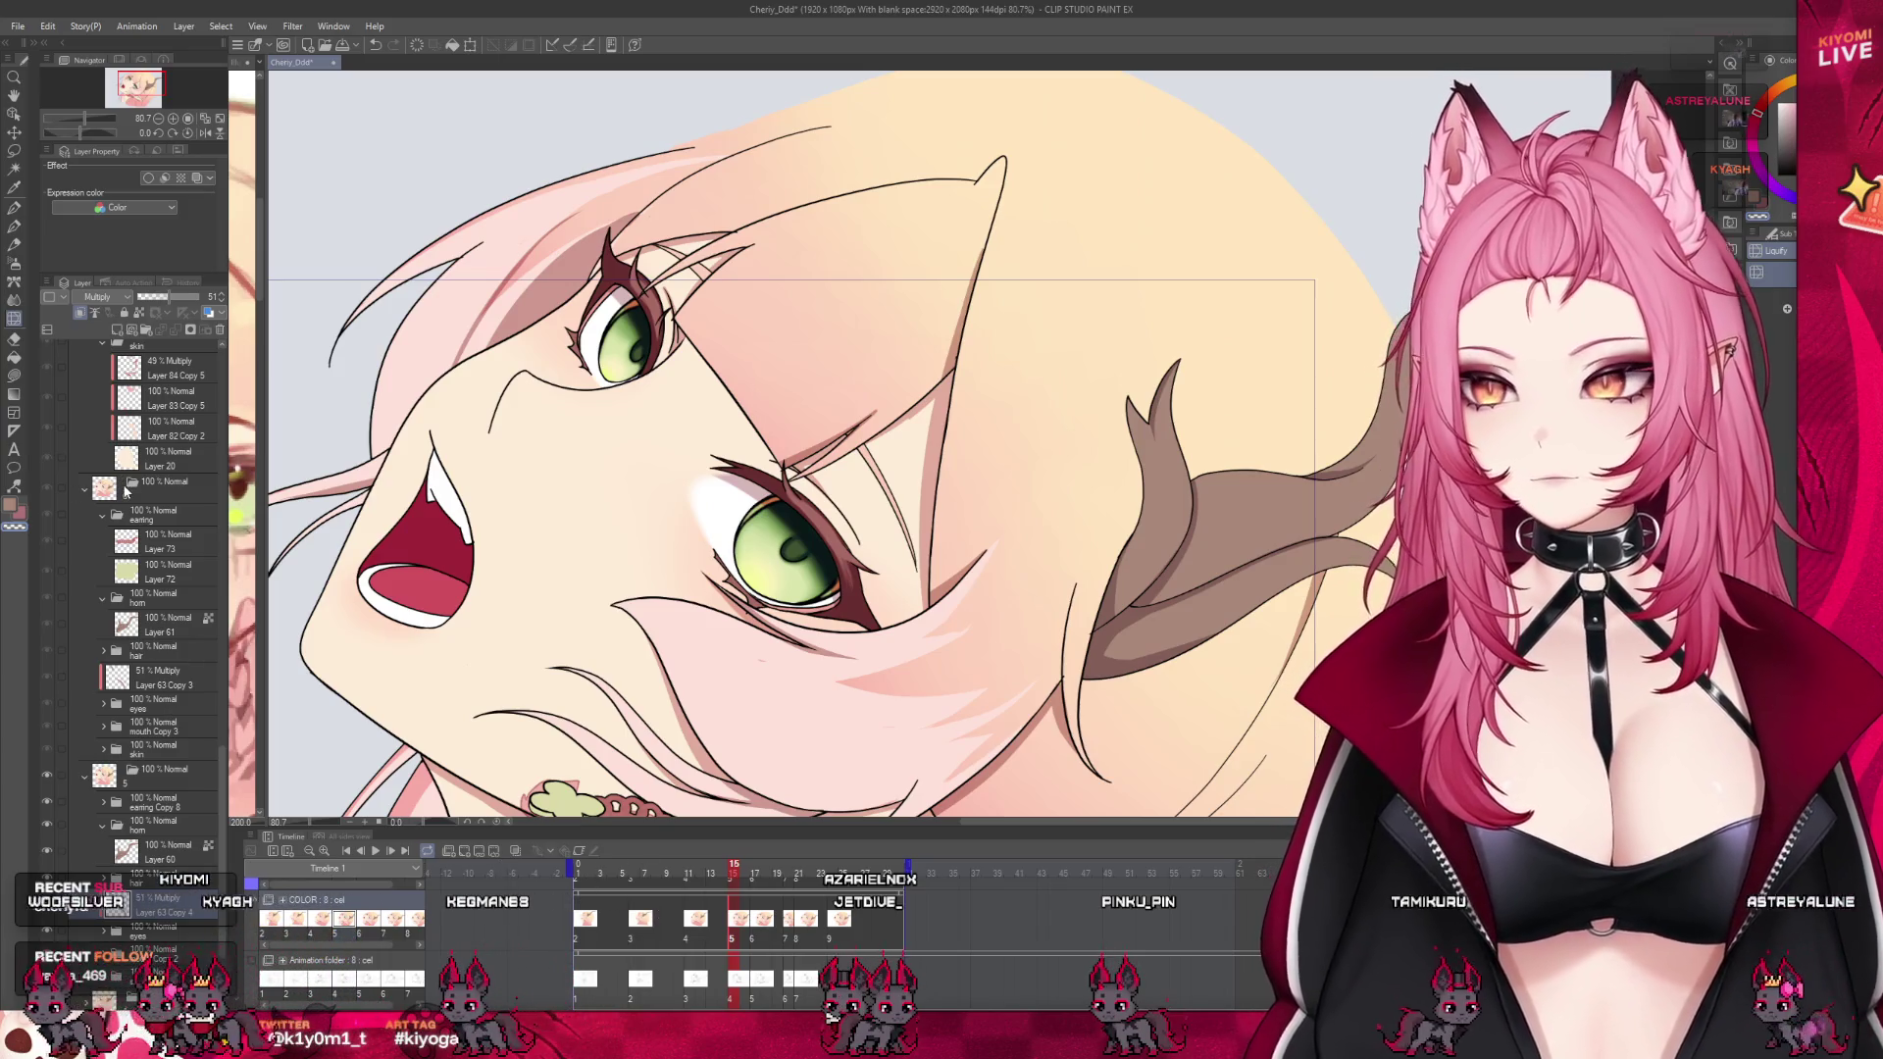
{"action": "scroll", "coordinate": [844, 441], "scroll_direction": "down", "scroll_amount": 1}
{"action": "scroll", "coordinate": [844, 442], "scroll_direction": "down", "scroll_amount": 1}
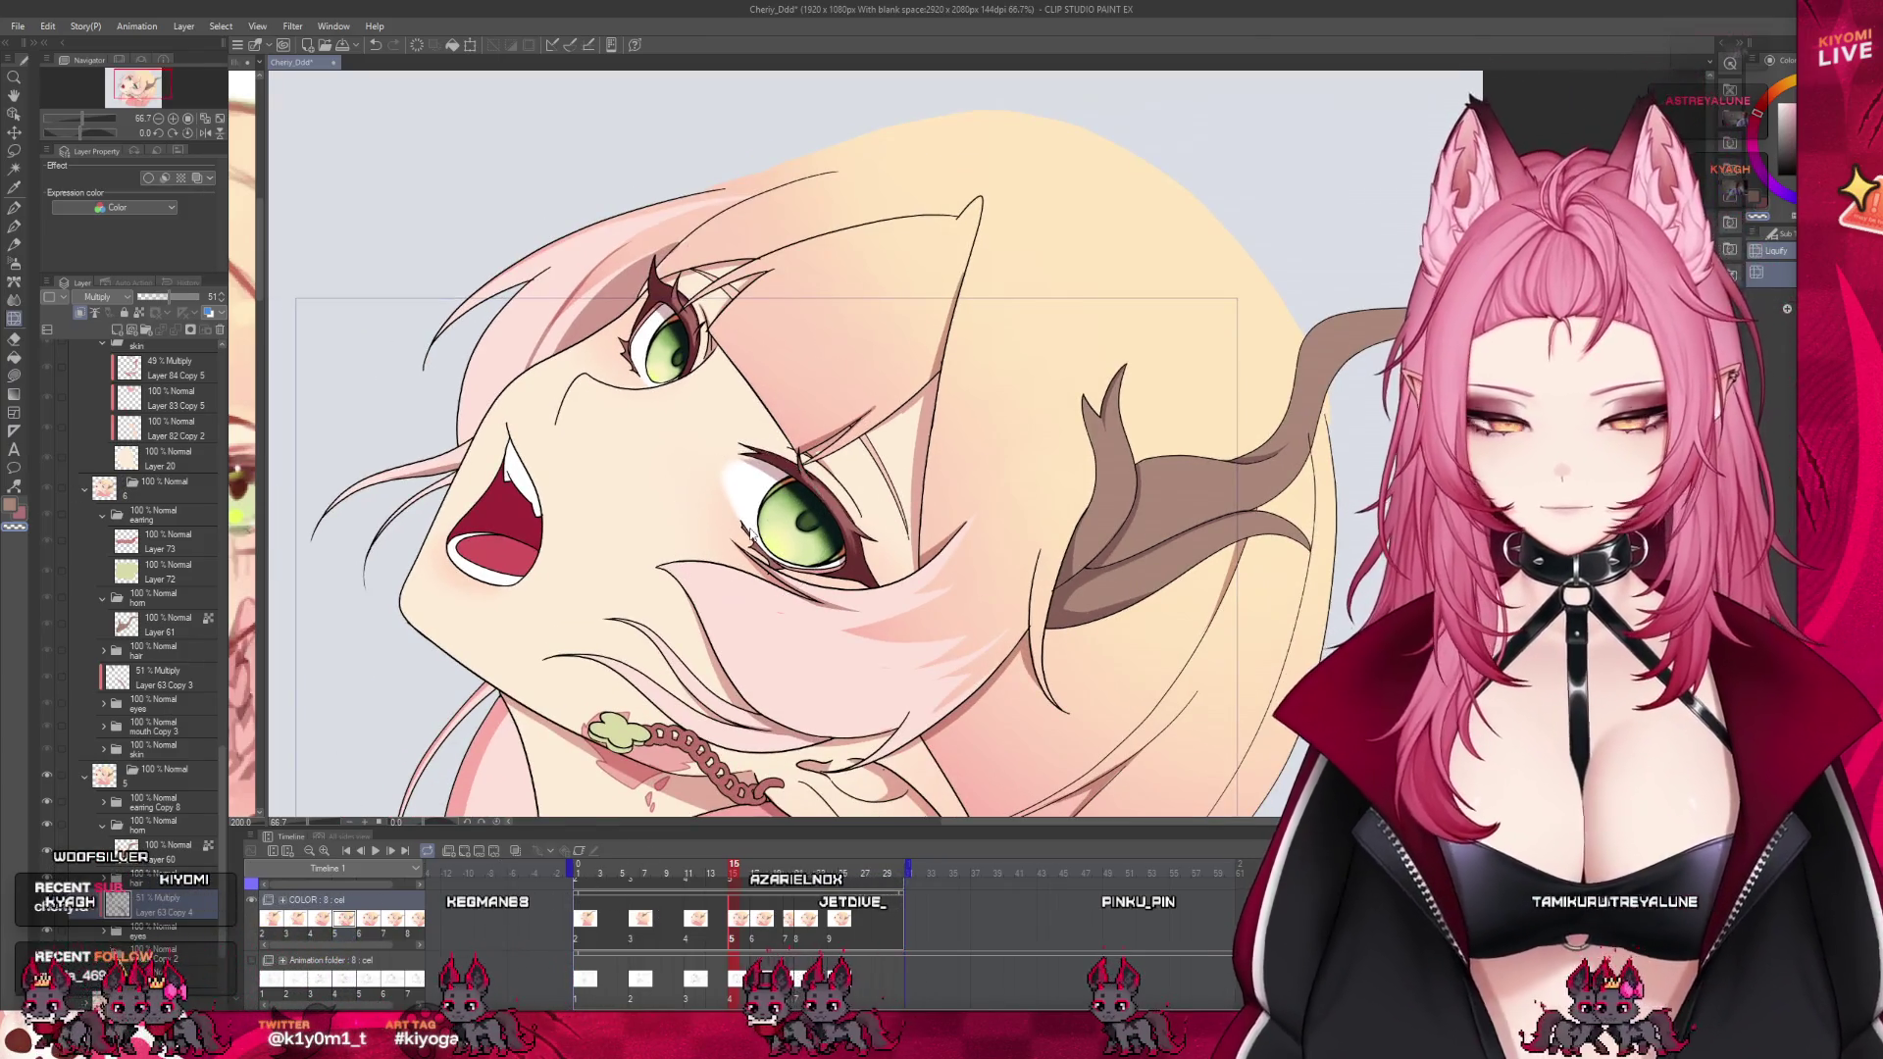
Compare frames 11 and 15 and pick the Watercolor brush
{"action": "left_click_drag", "start_coordinate": [753, 937], "coordinate": [691, 939]}
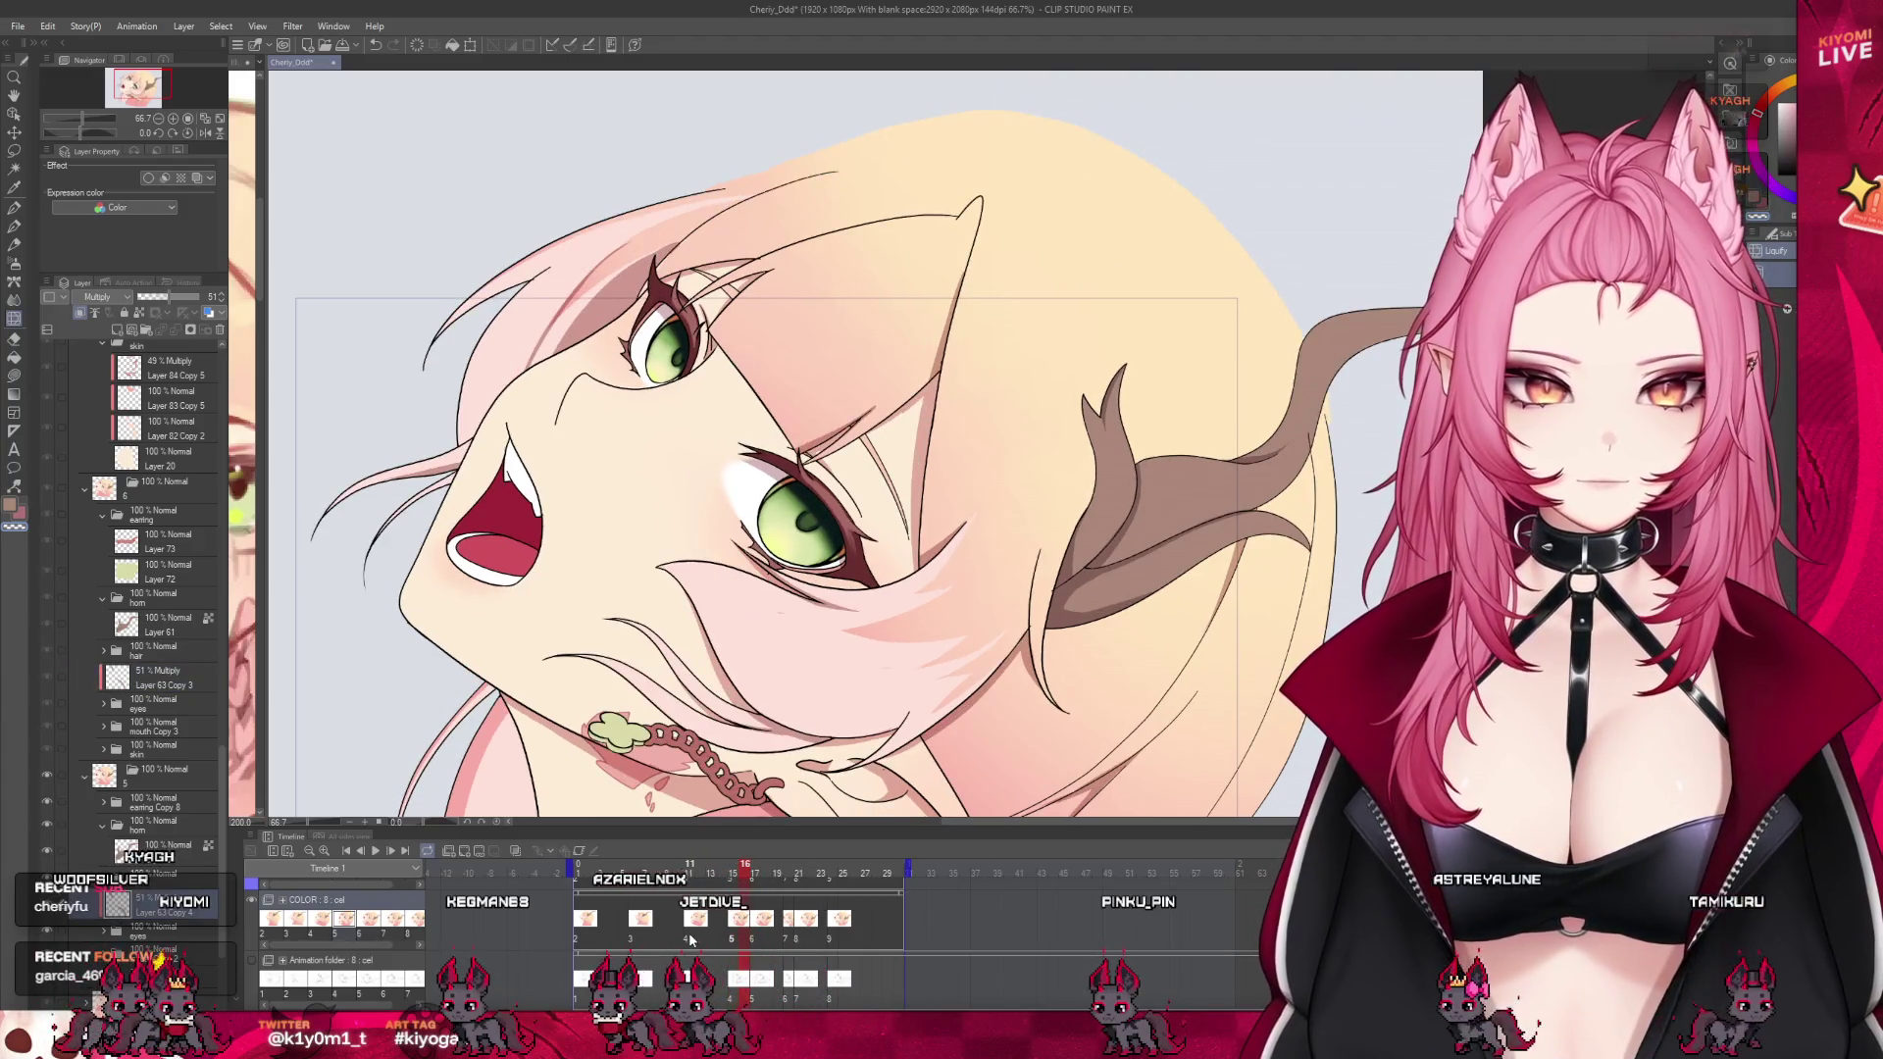
{"action": "scroll", "coordinate": [148, 589], "scroll_direction": "down", "scroll_amount": 3}
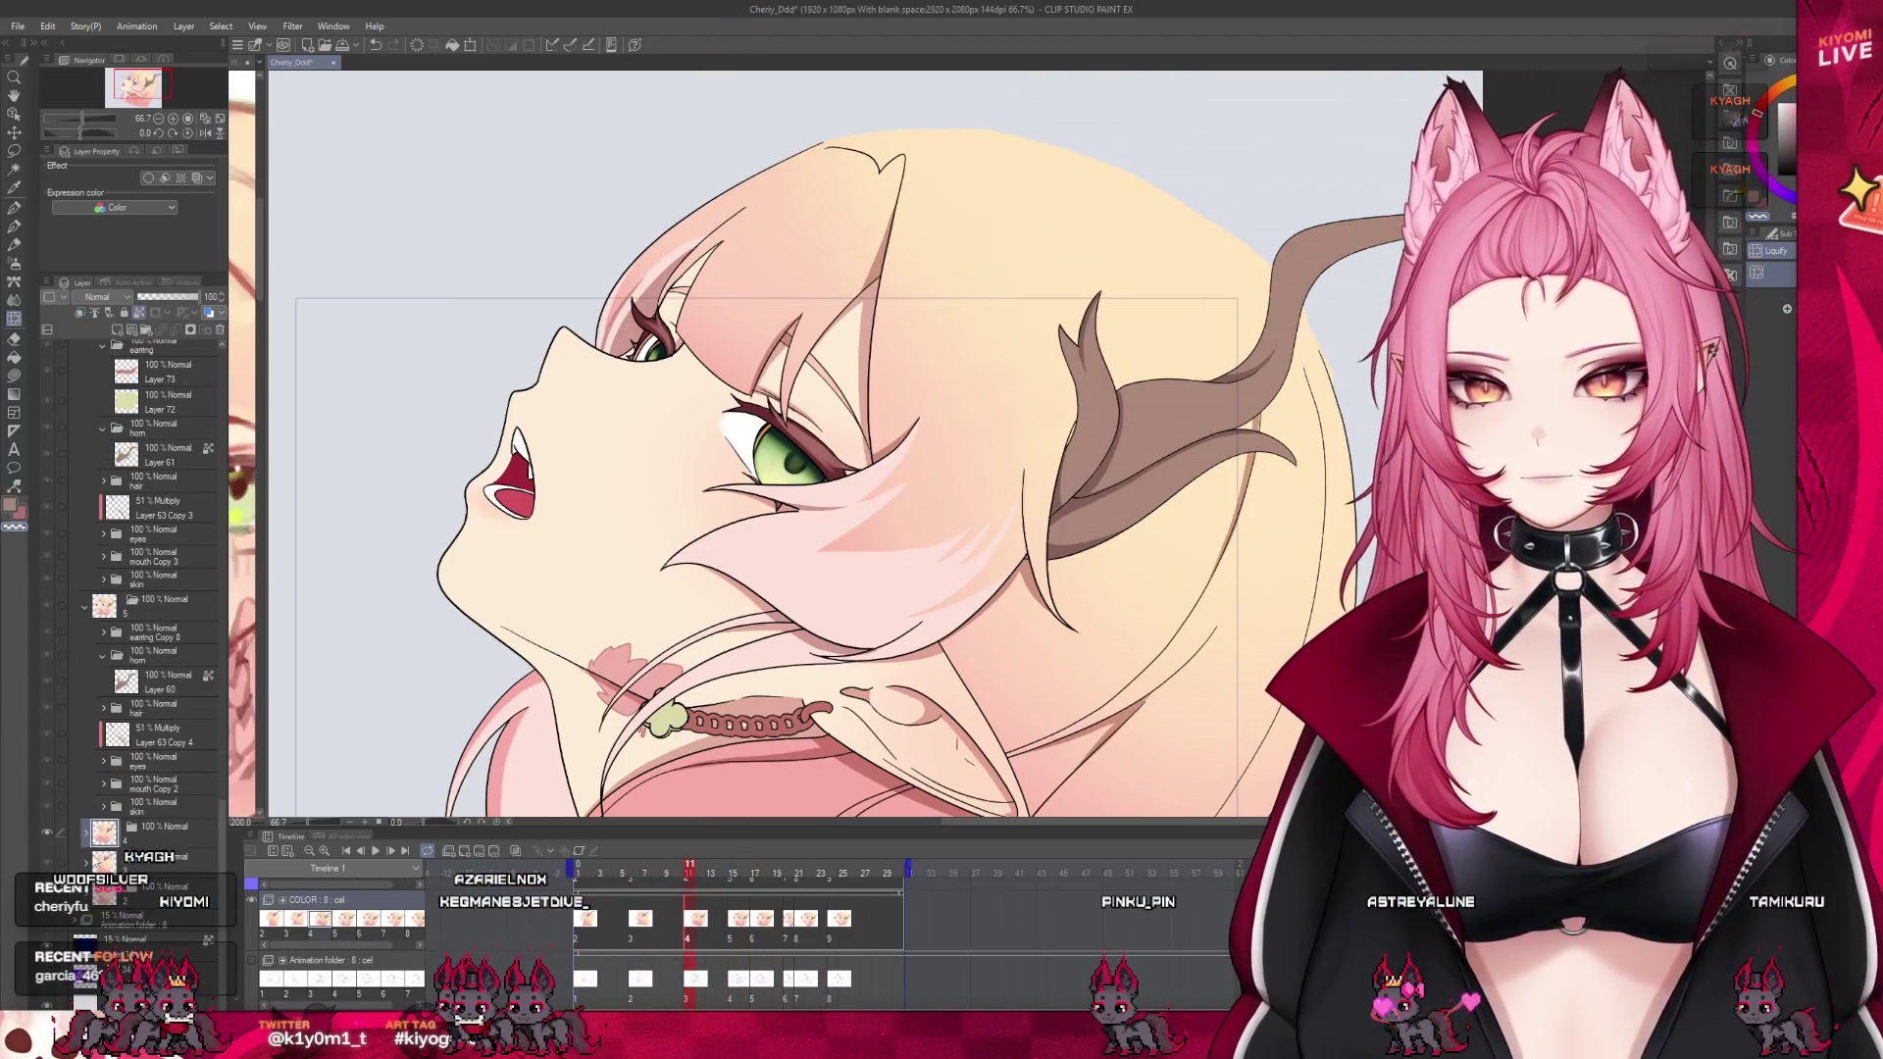
{"action": "scroll", "coordinate": [84, 836], "scroll_direction": "down", "scroll_amount": 1}
{"action": "scroll", "coordinate": [170, 615], "scroll_direction": "down", "scroll_amount": 1}
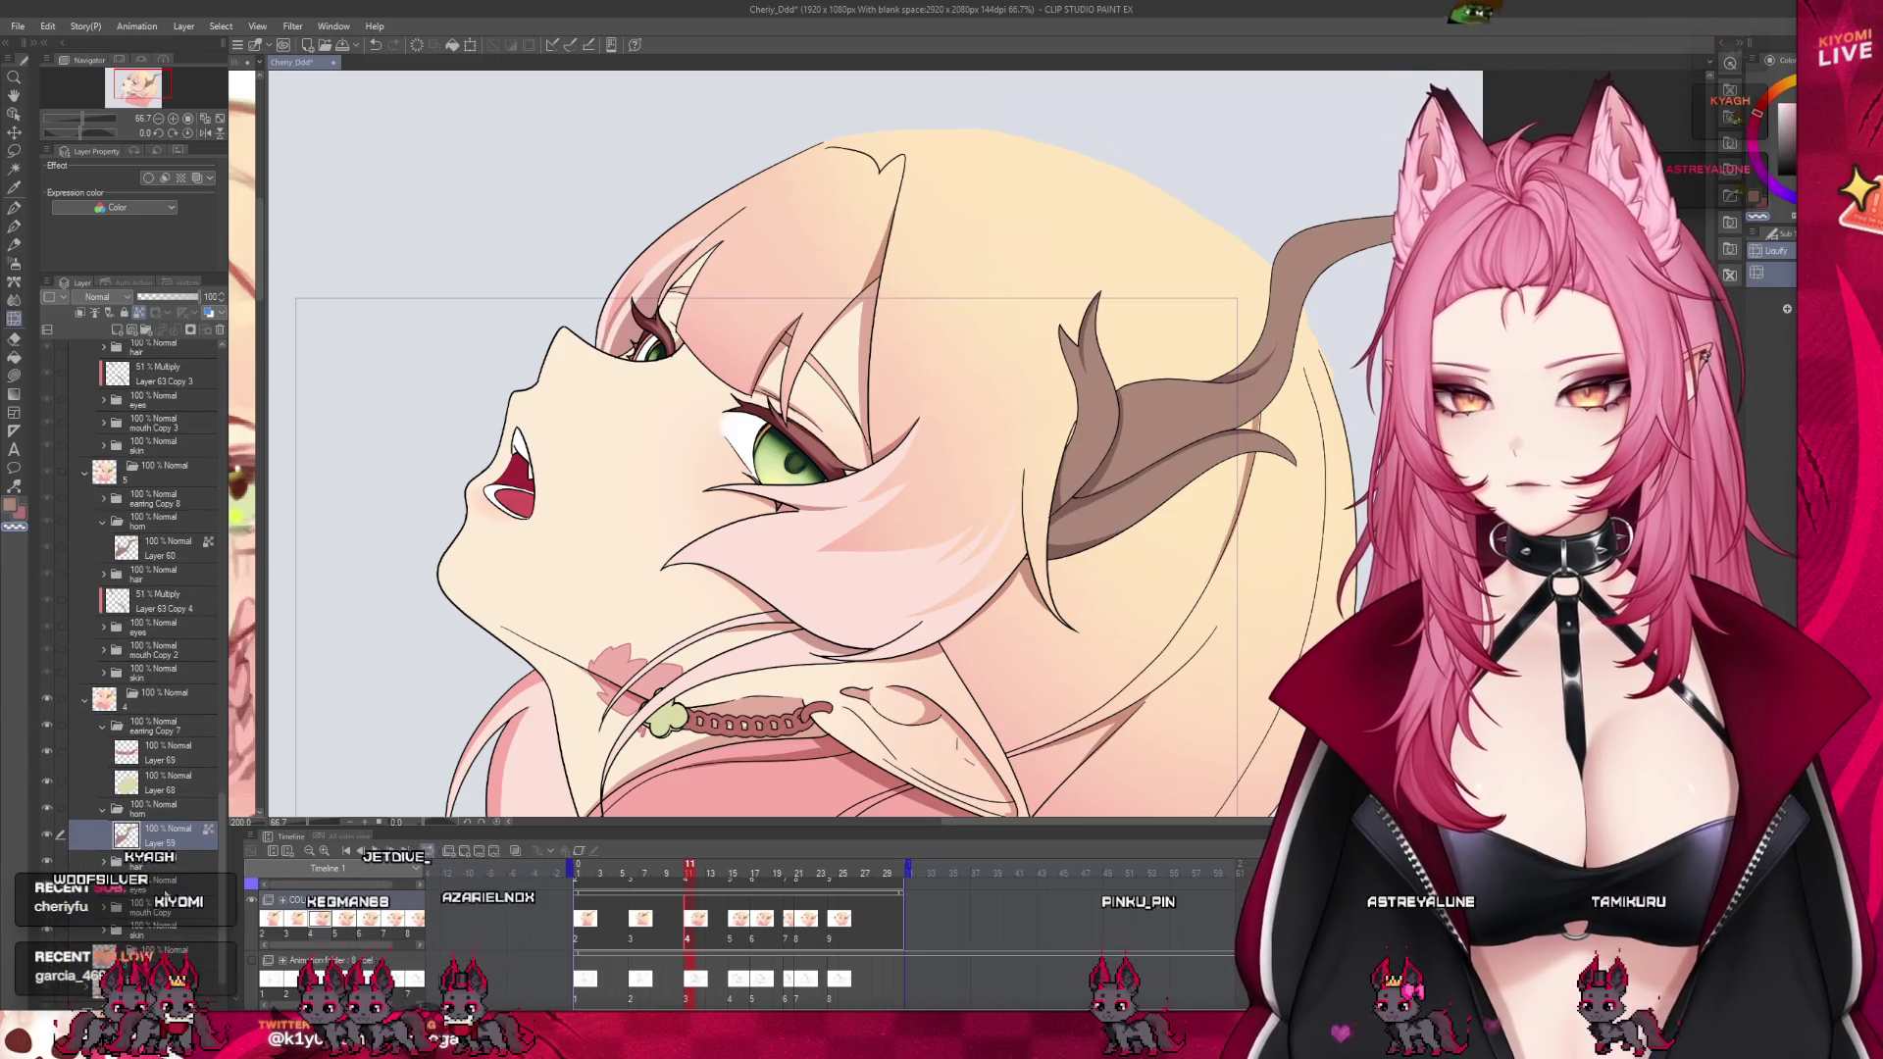
{"action": "left_click", "coordinate": [113, 337]}
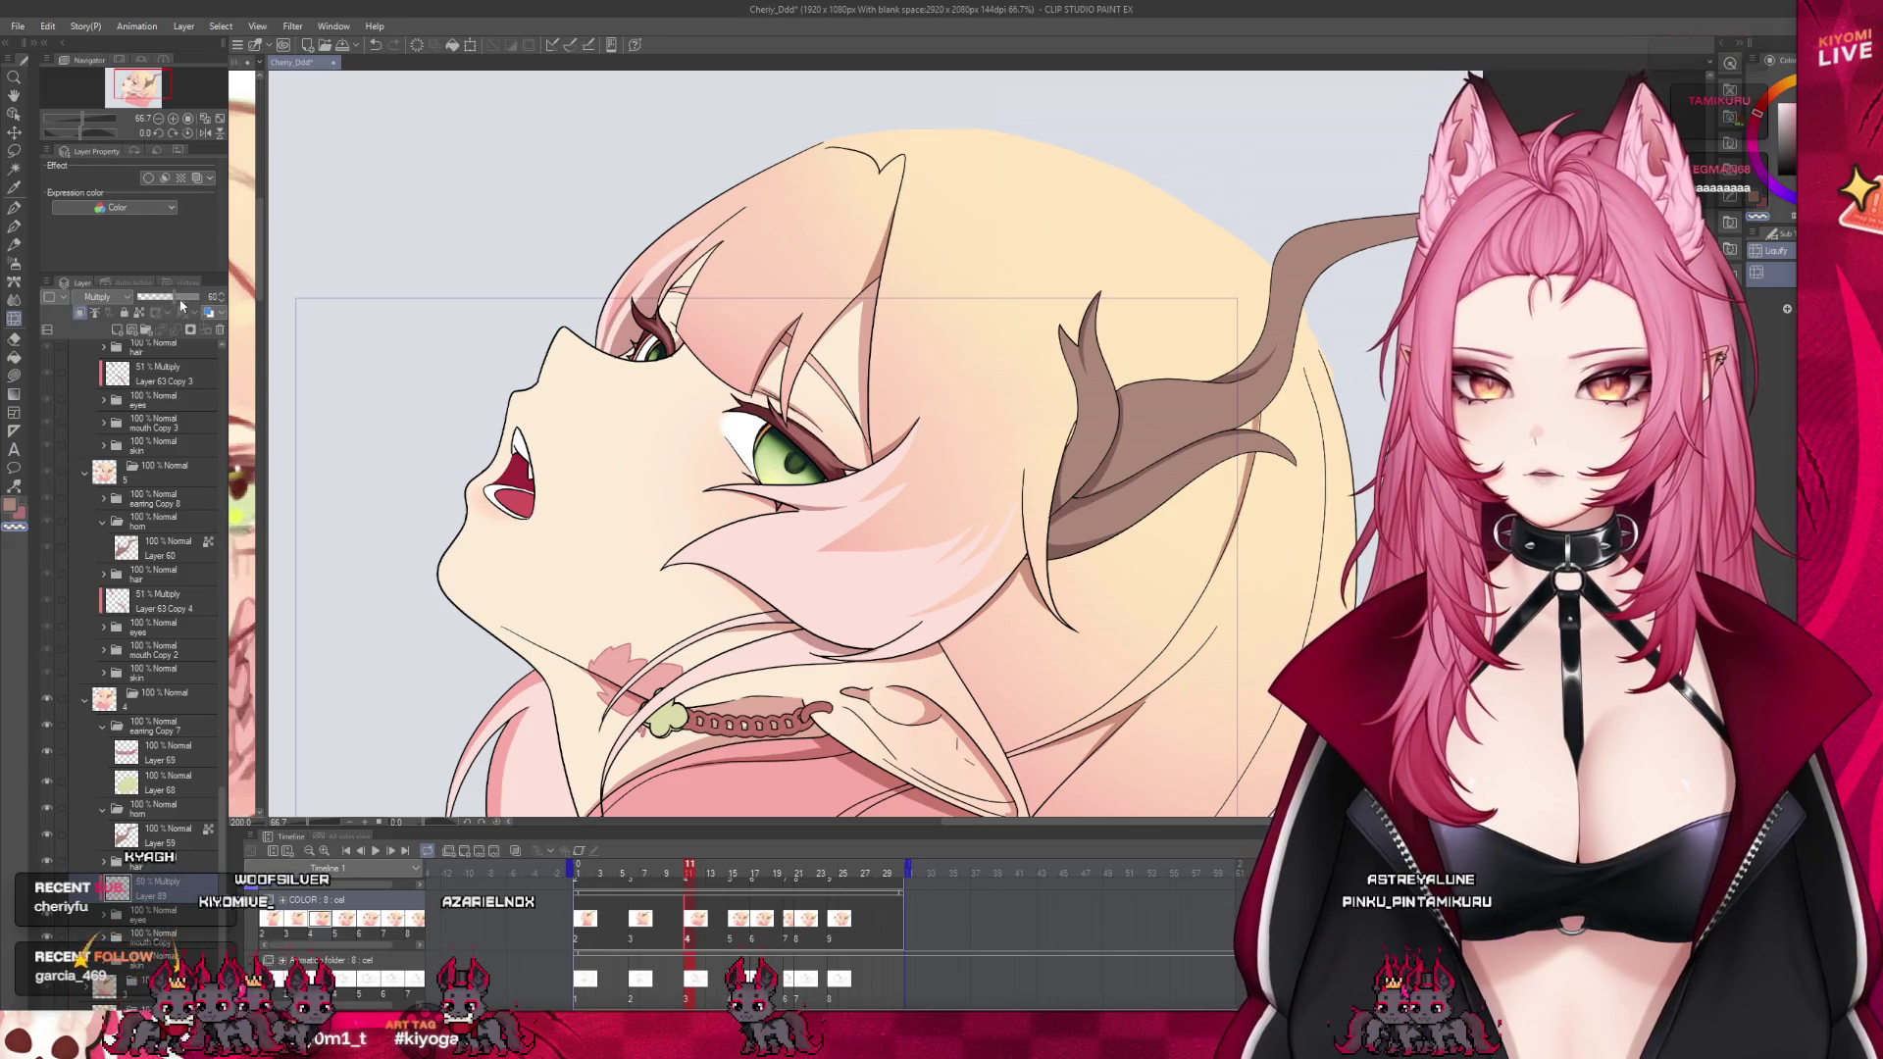
{"action": "left_click", "coordinate": [732, 942]}
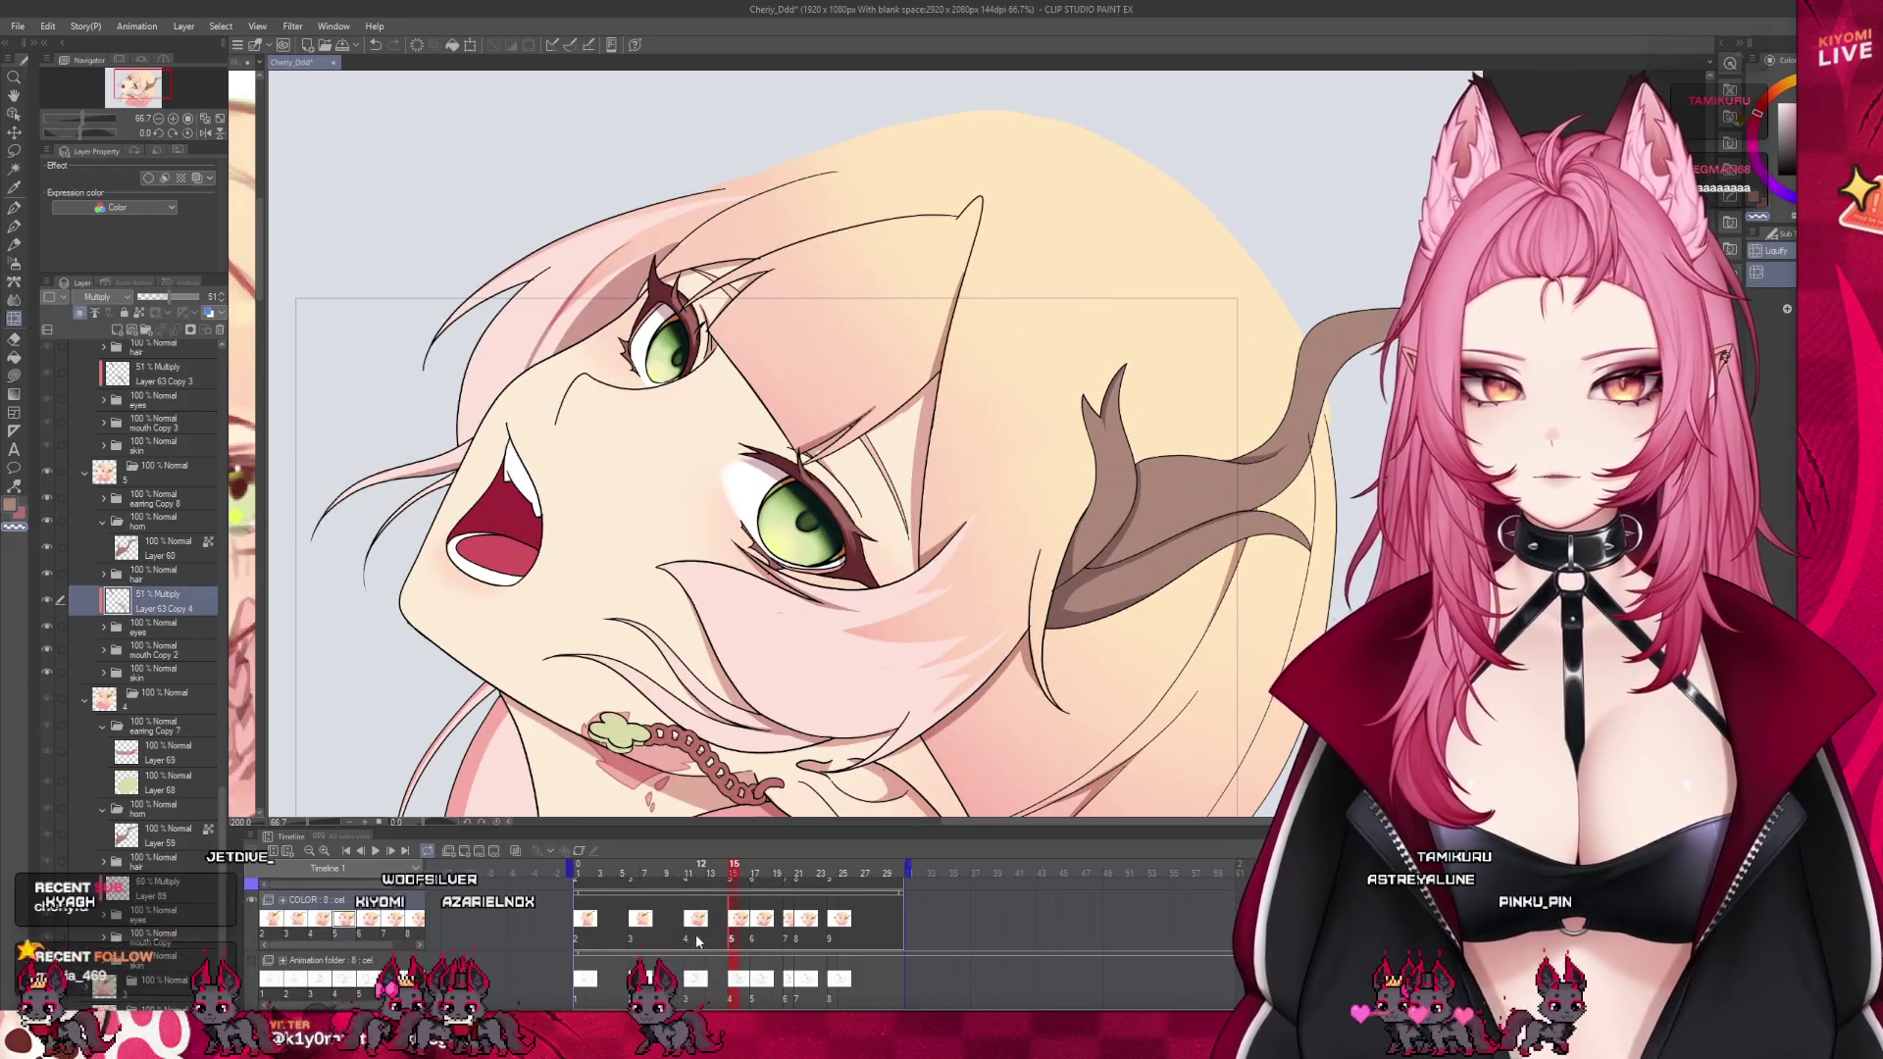
{"action": "left_click", "coordinate": [692, 940]}
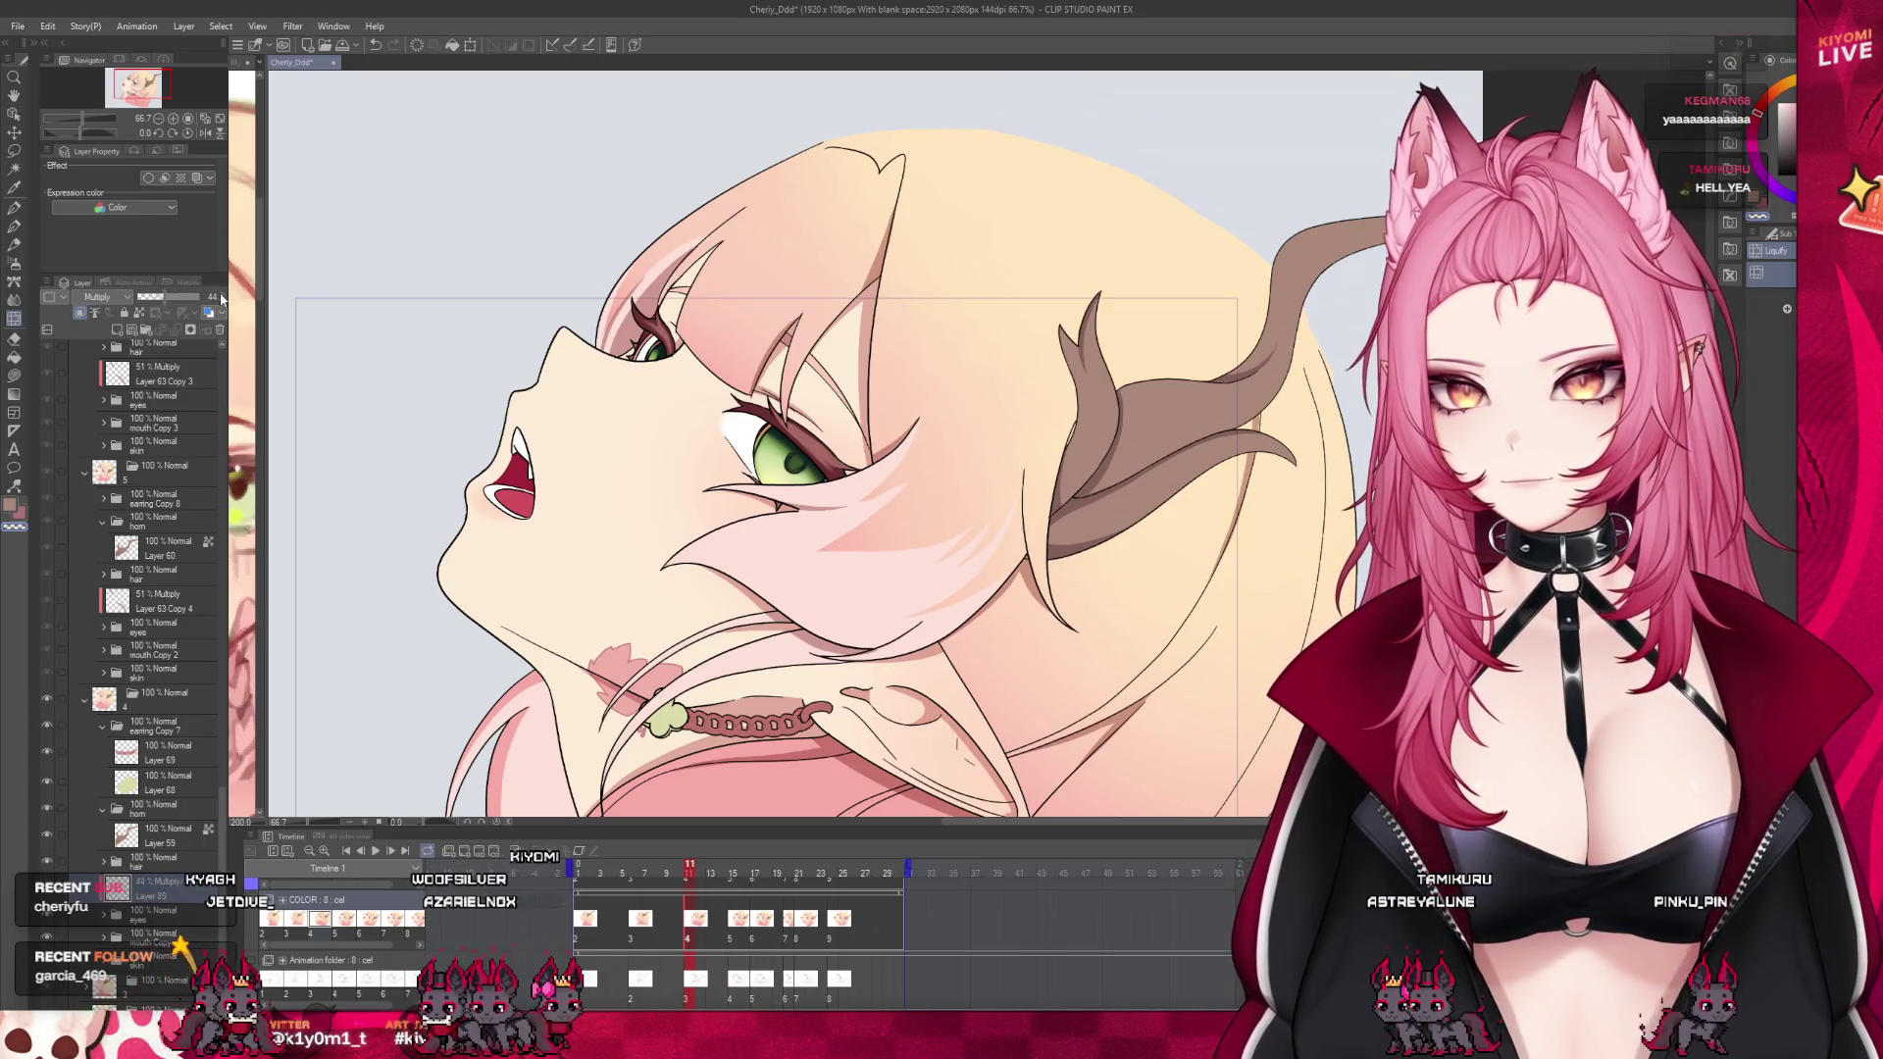
{"action": "left_click", "coordinate": [14, 226]}
Scrub to frame 20 and play the animation to review the shaded frames
{"action": "scroll", "coordinate": [719, 363], "scroll_direction": "up", "scroll_amount": 3}
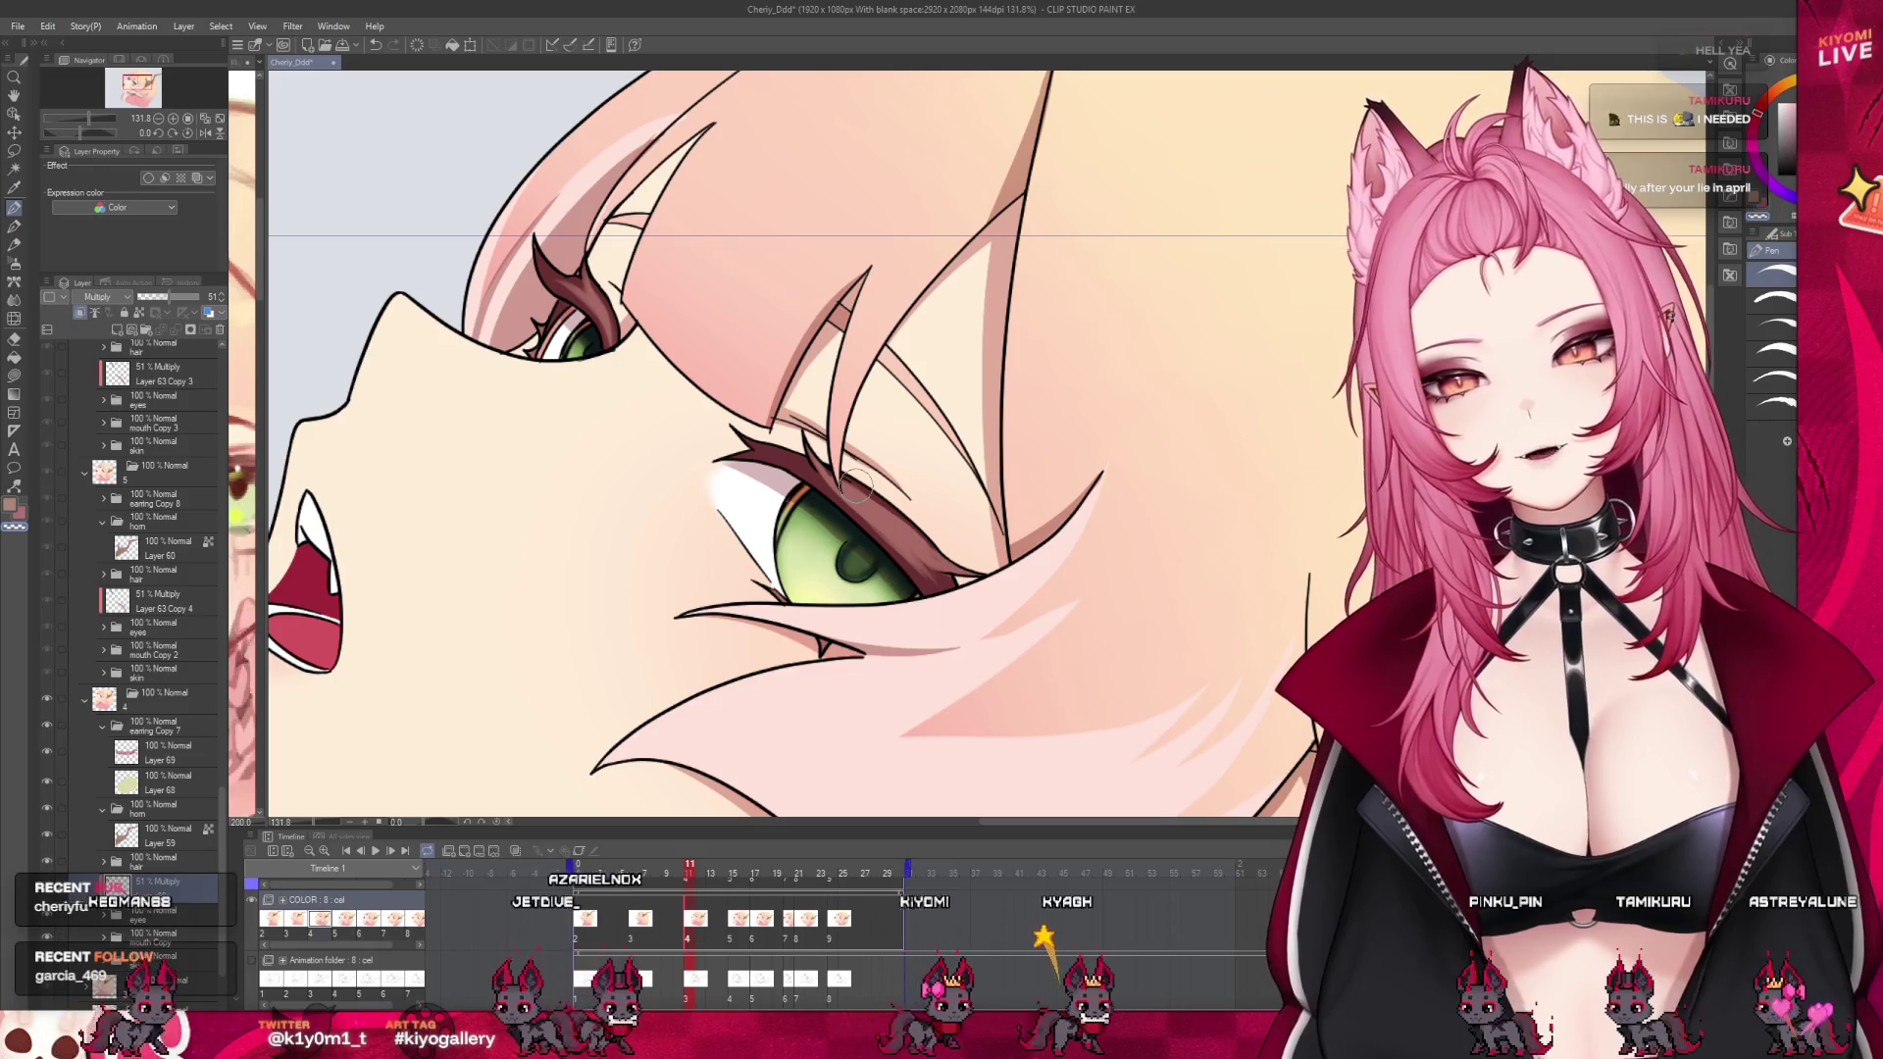
{"action": "scroll", "coordinate": [854, 483], "scroll_direction": "down", "scroll_amount": 2}
{"action": "scroll", "coordinate": [854, 484], "scroll_direction": "down", "scroll_amount": 2}
{"action": "scroll", "coordinate": [855, 484], "scroll_direction": "down", "scroll_amount": 2}
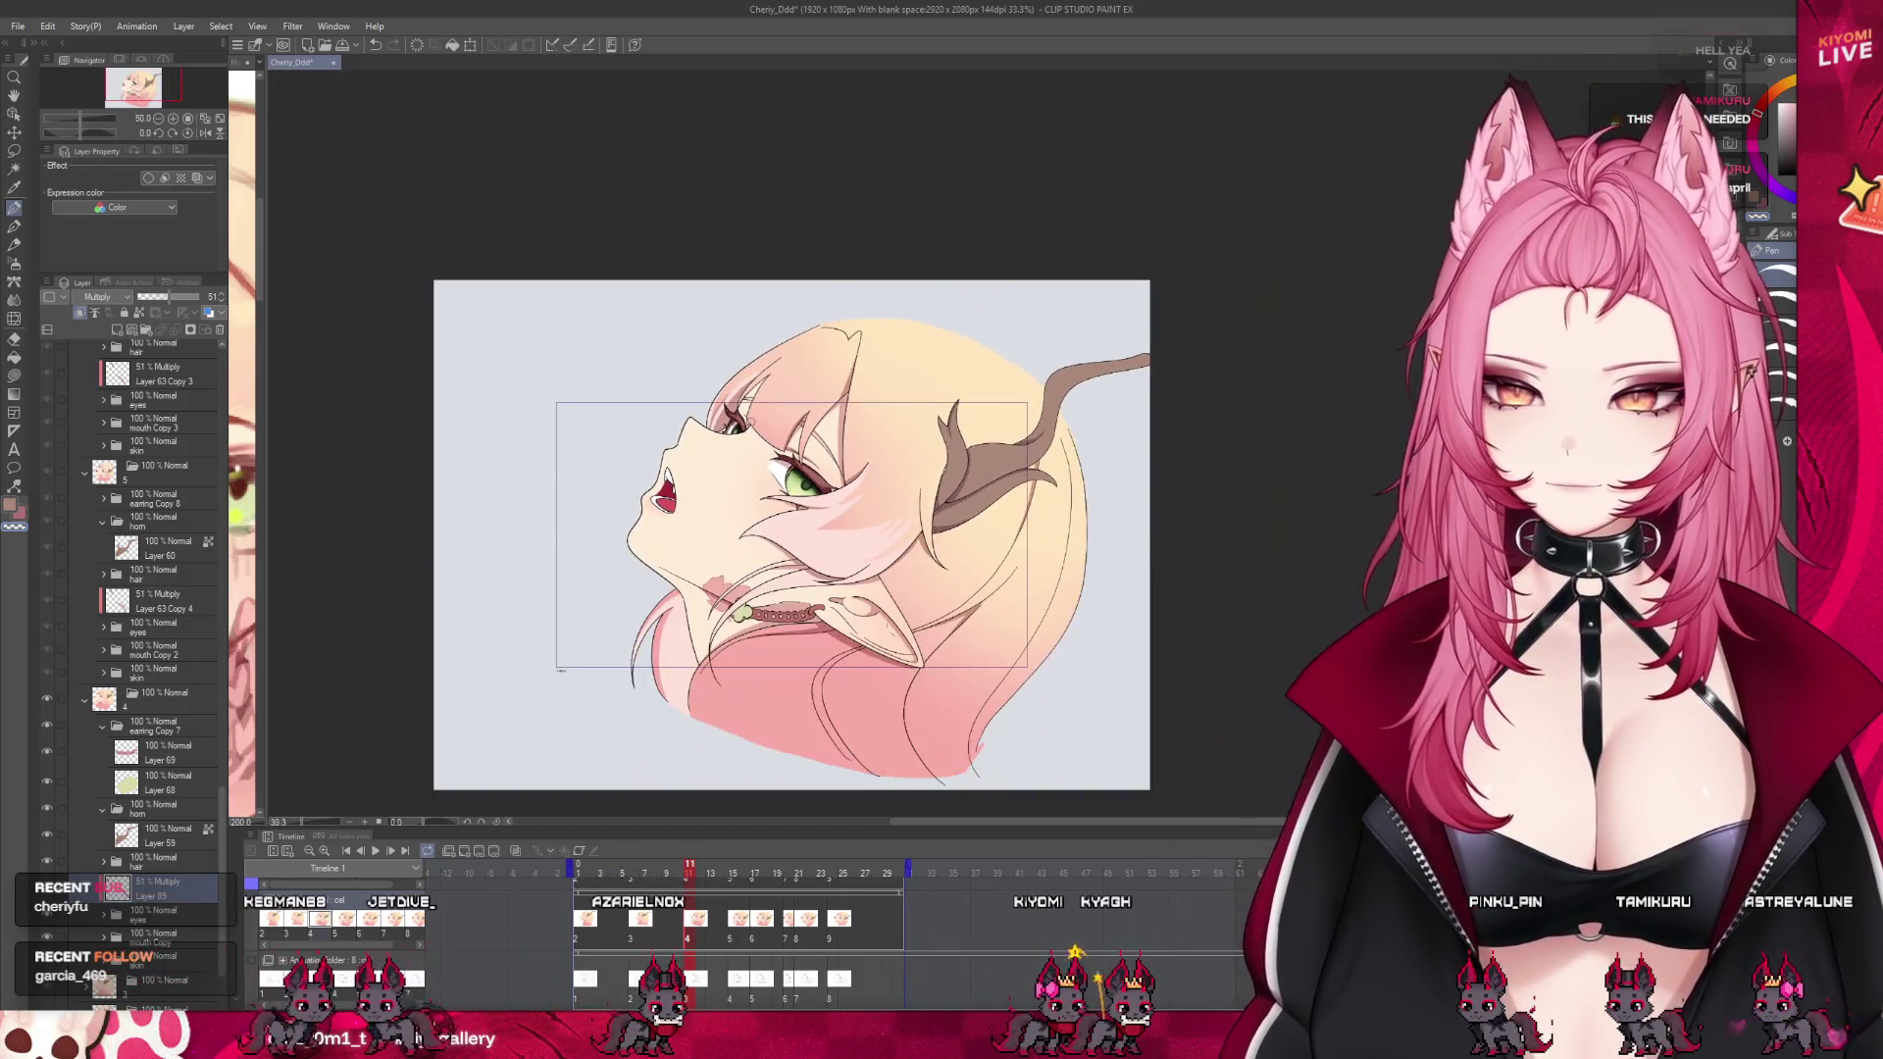
{"action": "scroll", "coordinate": [811, 513], "scroll_direction": "up", "scroll_amount": 1}
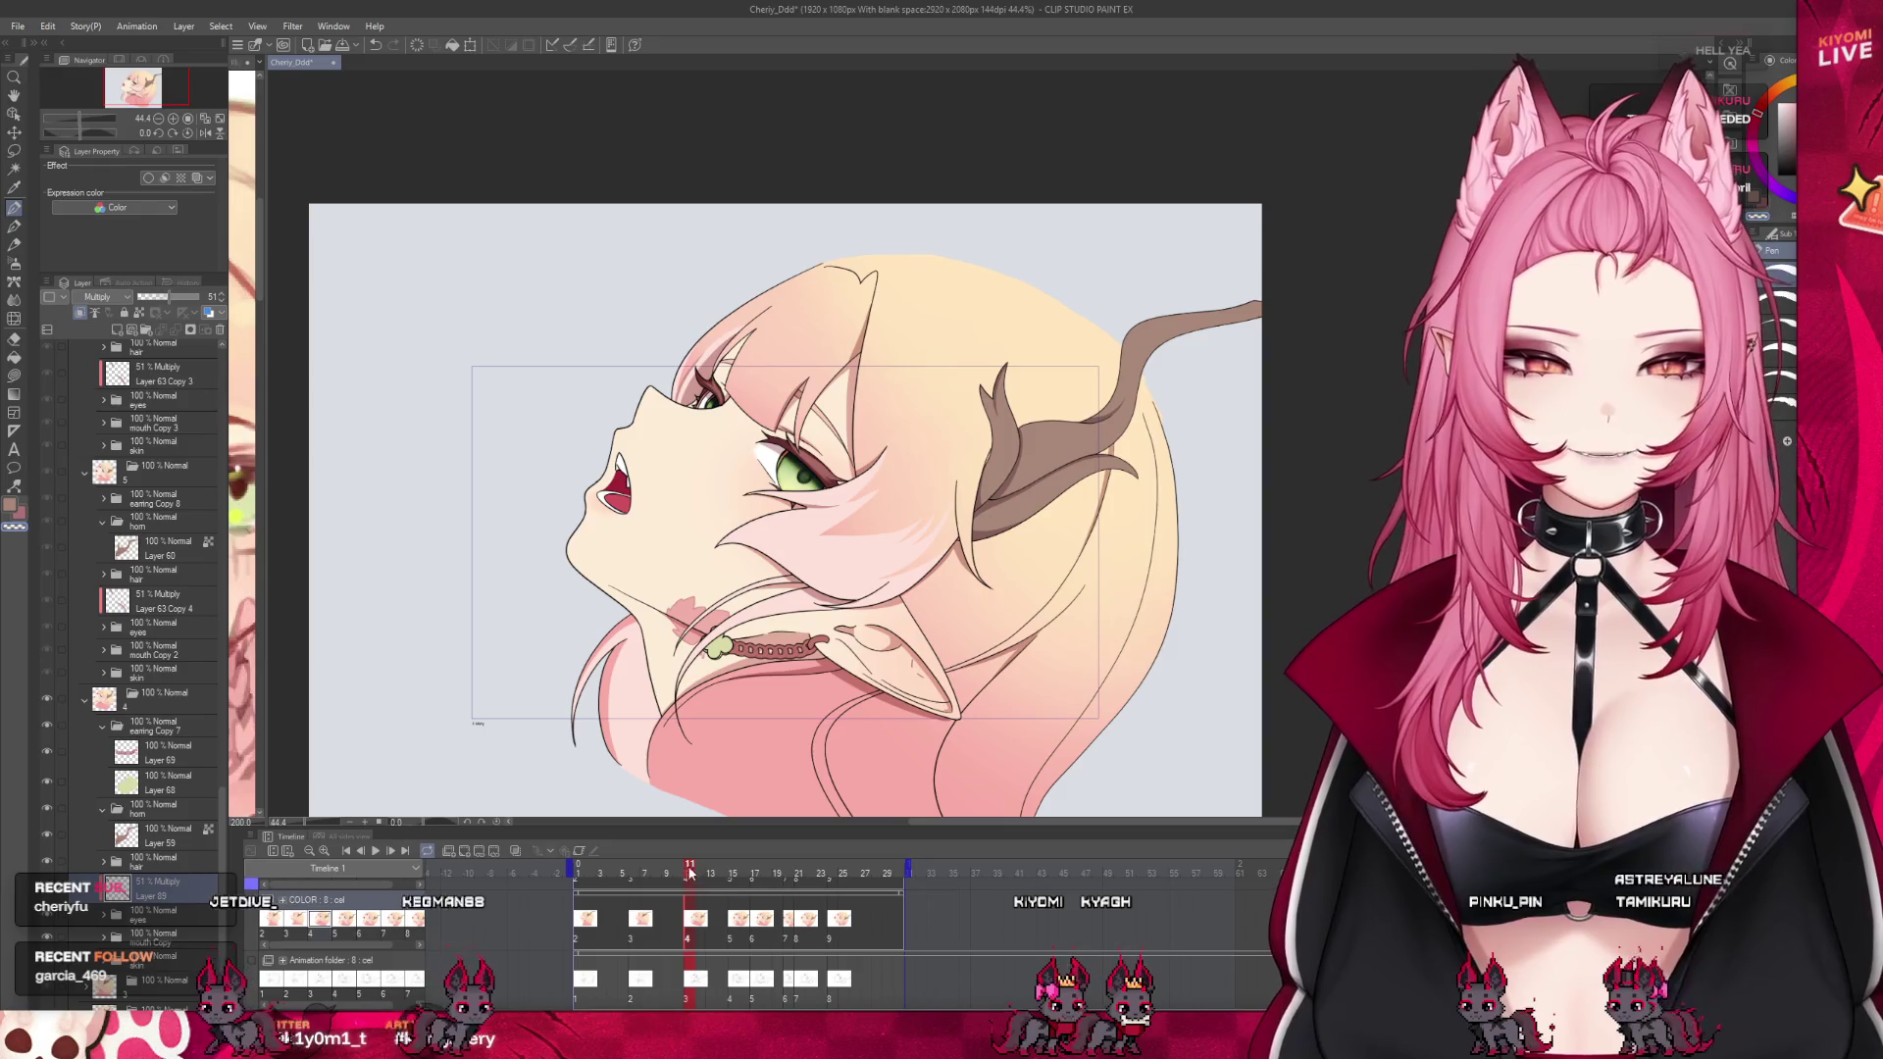
{"action": "left_click_drag", "start_coordinate": [690, 873], "coordinate": [808, 899]}
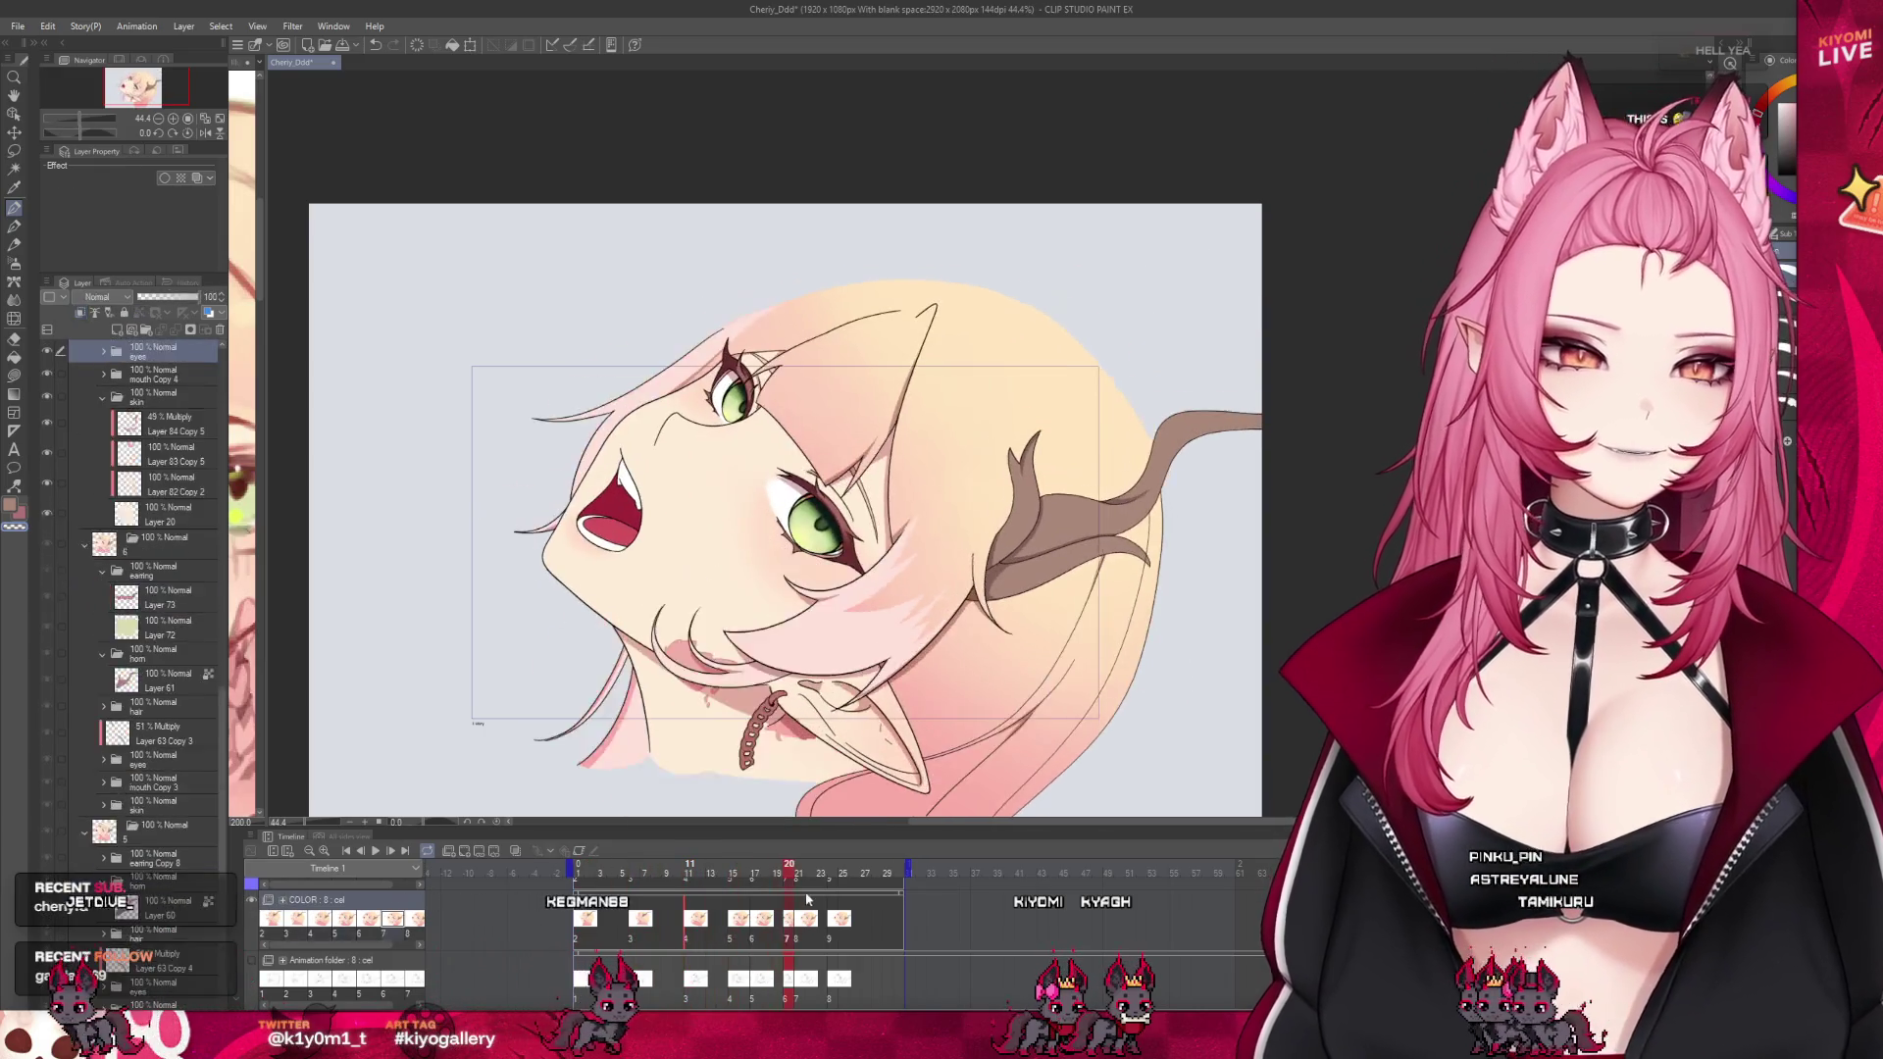
{"action": "key", "text": "space"}
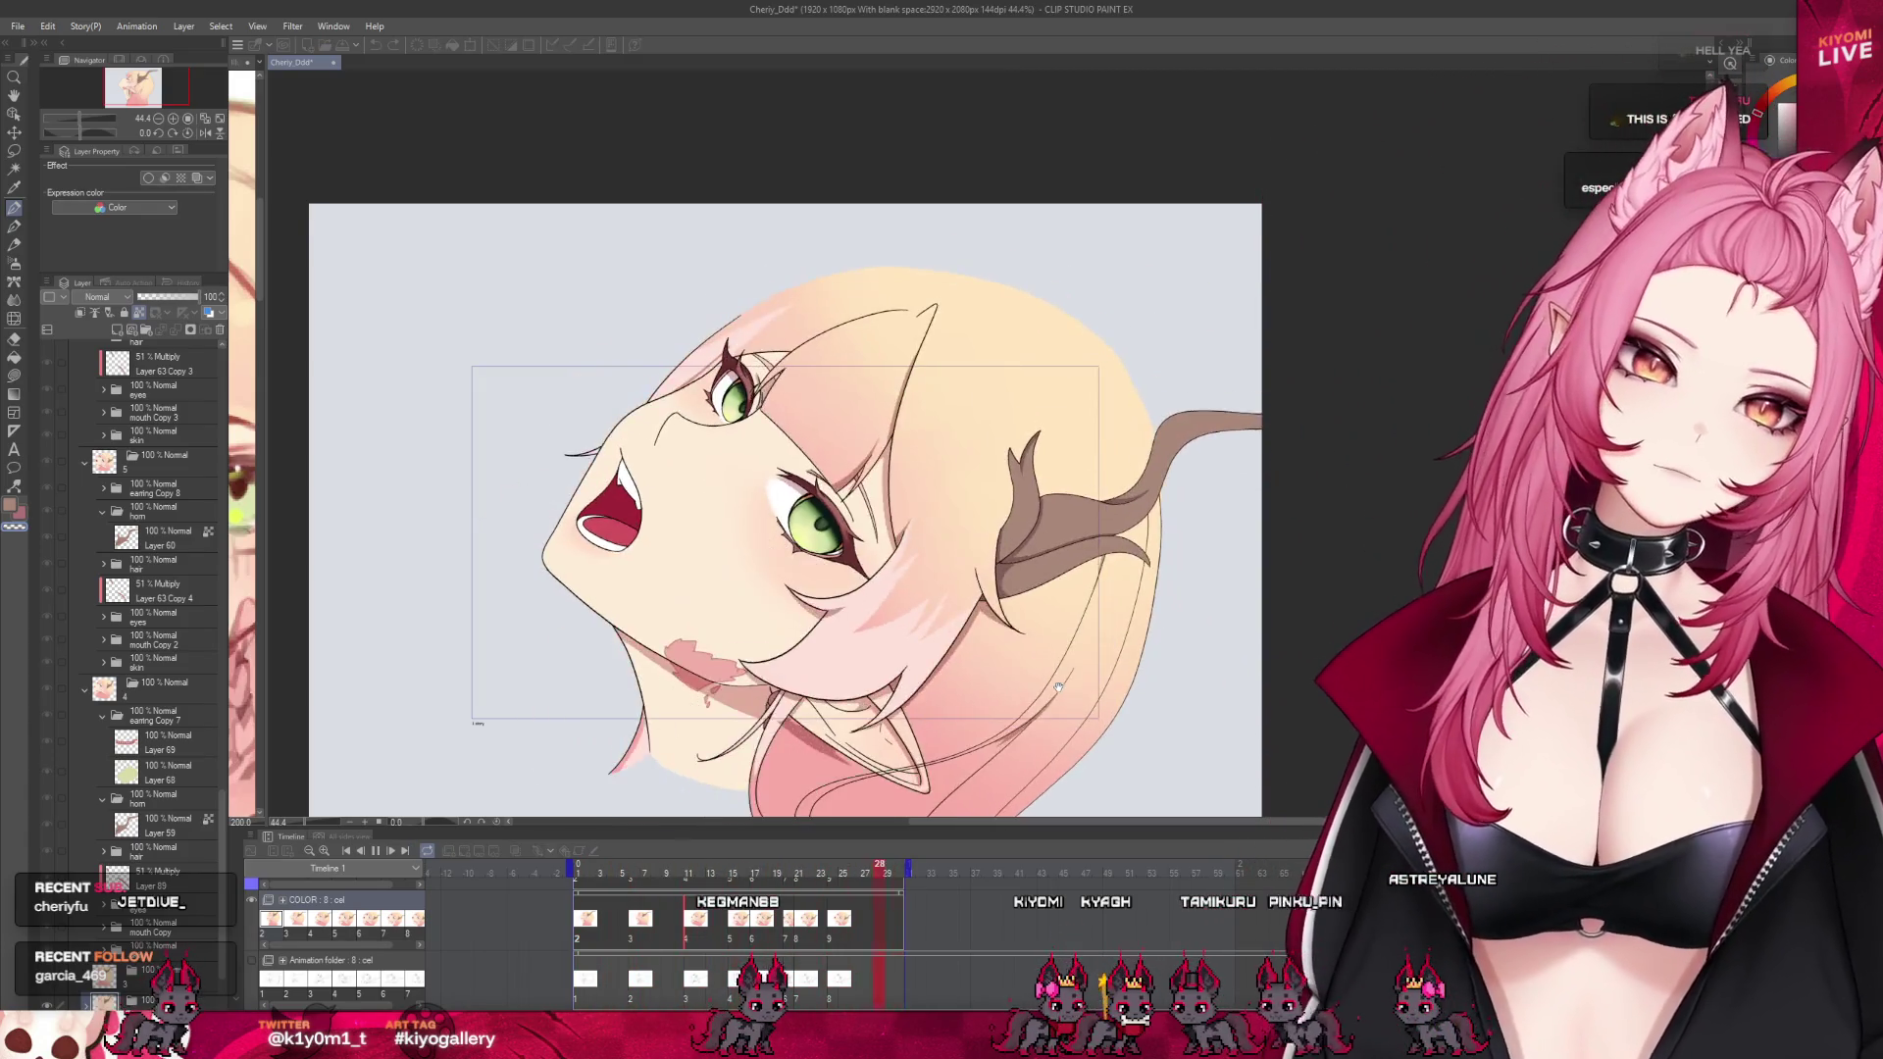
Stop playback on frame 2 and zoom the reference illustration onto the clover earring
{"action": "left_click", "coordinate": [376, 850]}
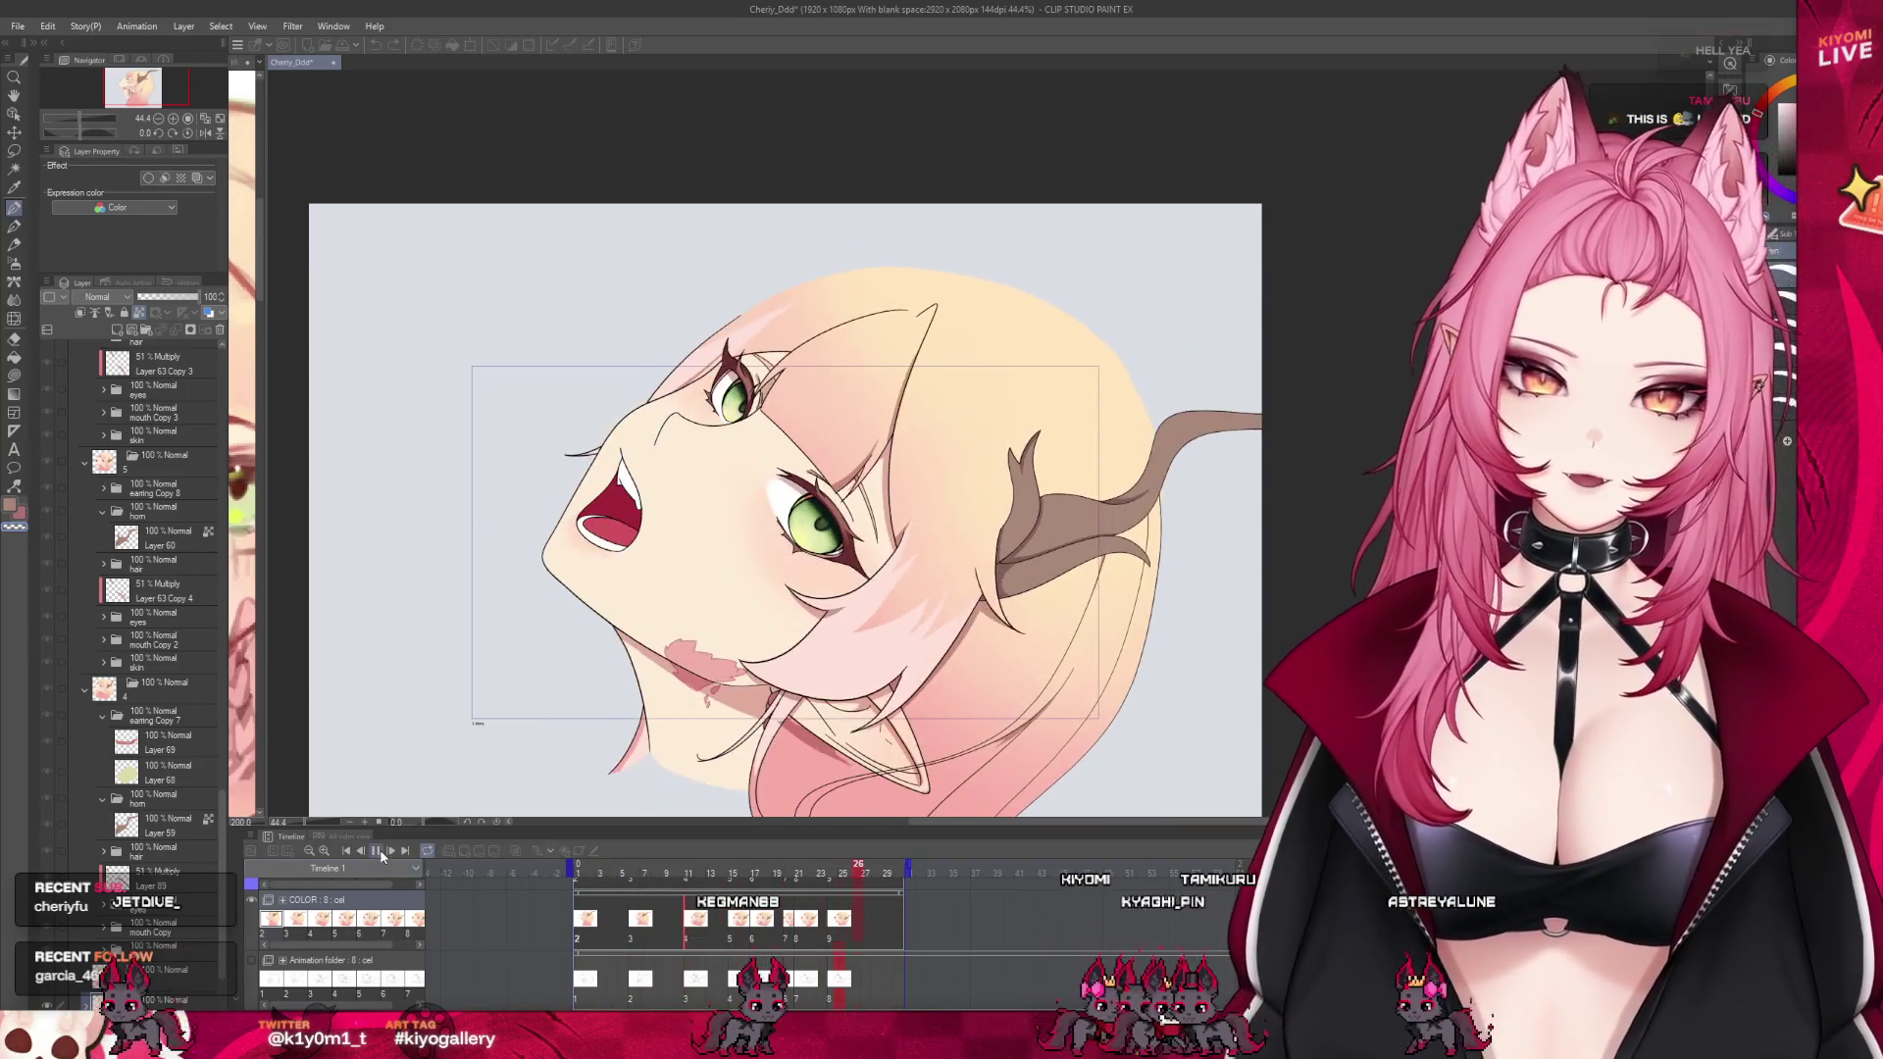
{"action": "left_click", "coordinate": [589, 864]}
{"action": "scroll", "coordinate": [647, 728], "scroll_direction": "up", "scroll_amount": 1}
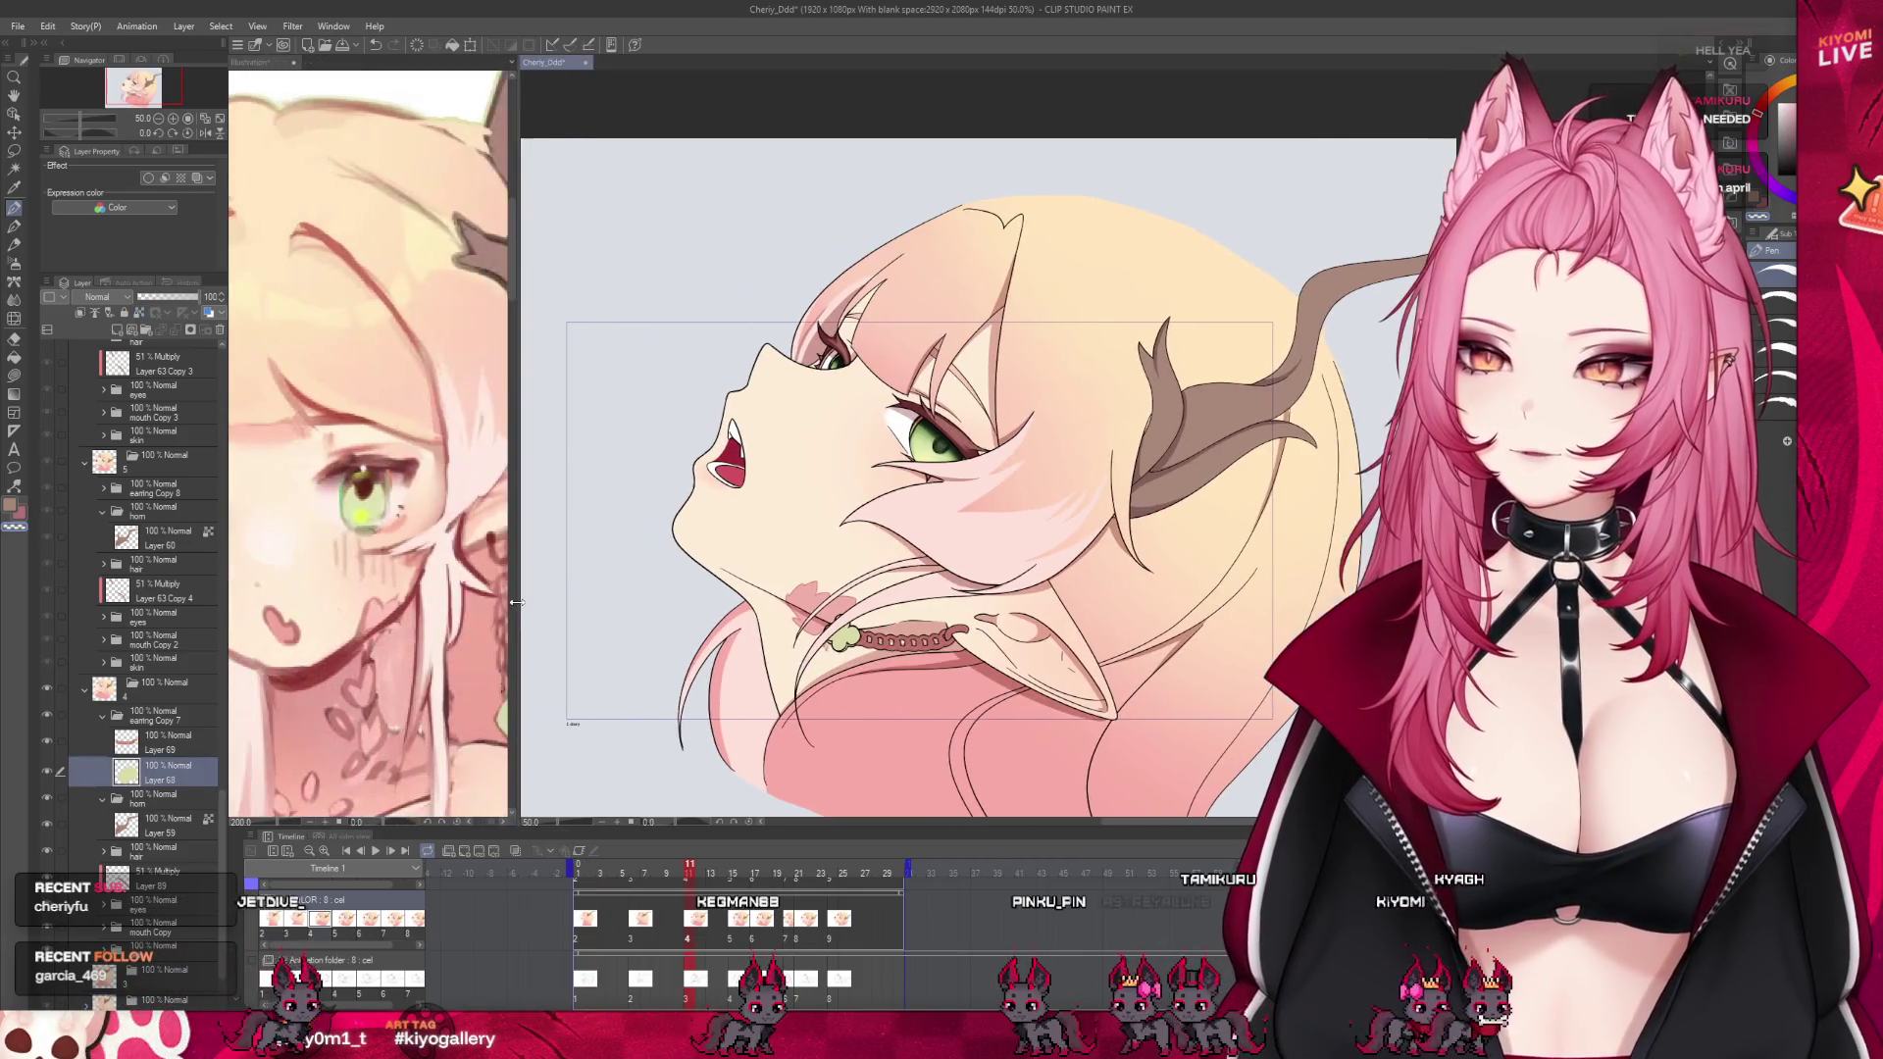
{"action": "scroll", "coordinate": [368, 441], "scroll_direction": "down", "scroll_amount": 2}
{"action": "scroll", "coordinate": [367, 441], "scroll_direction": "down", "scroll_amount": 3}
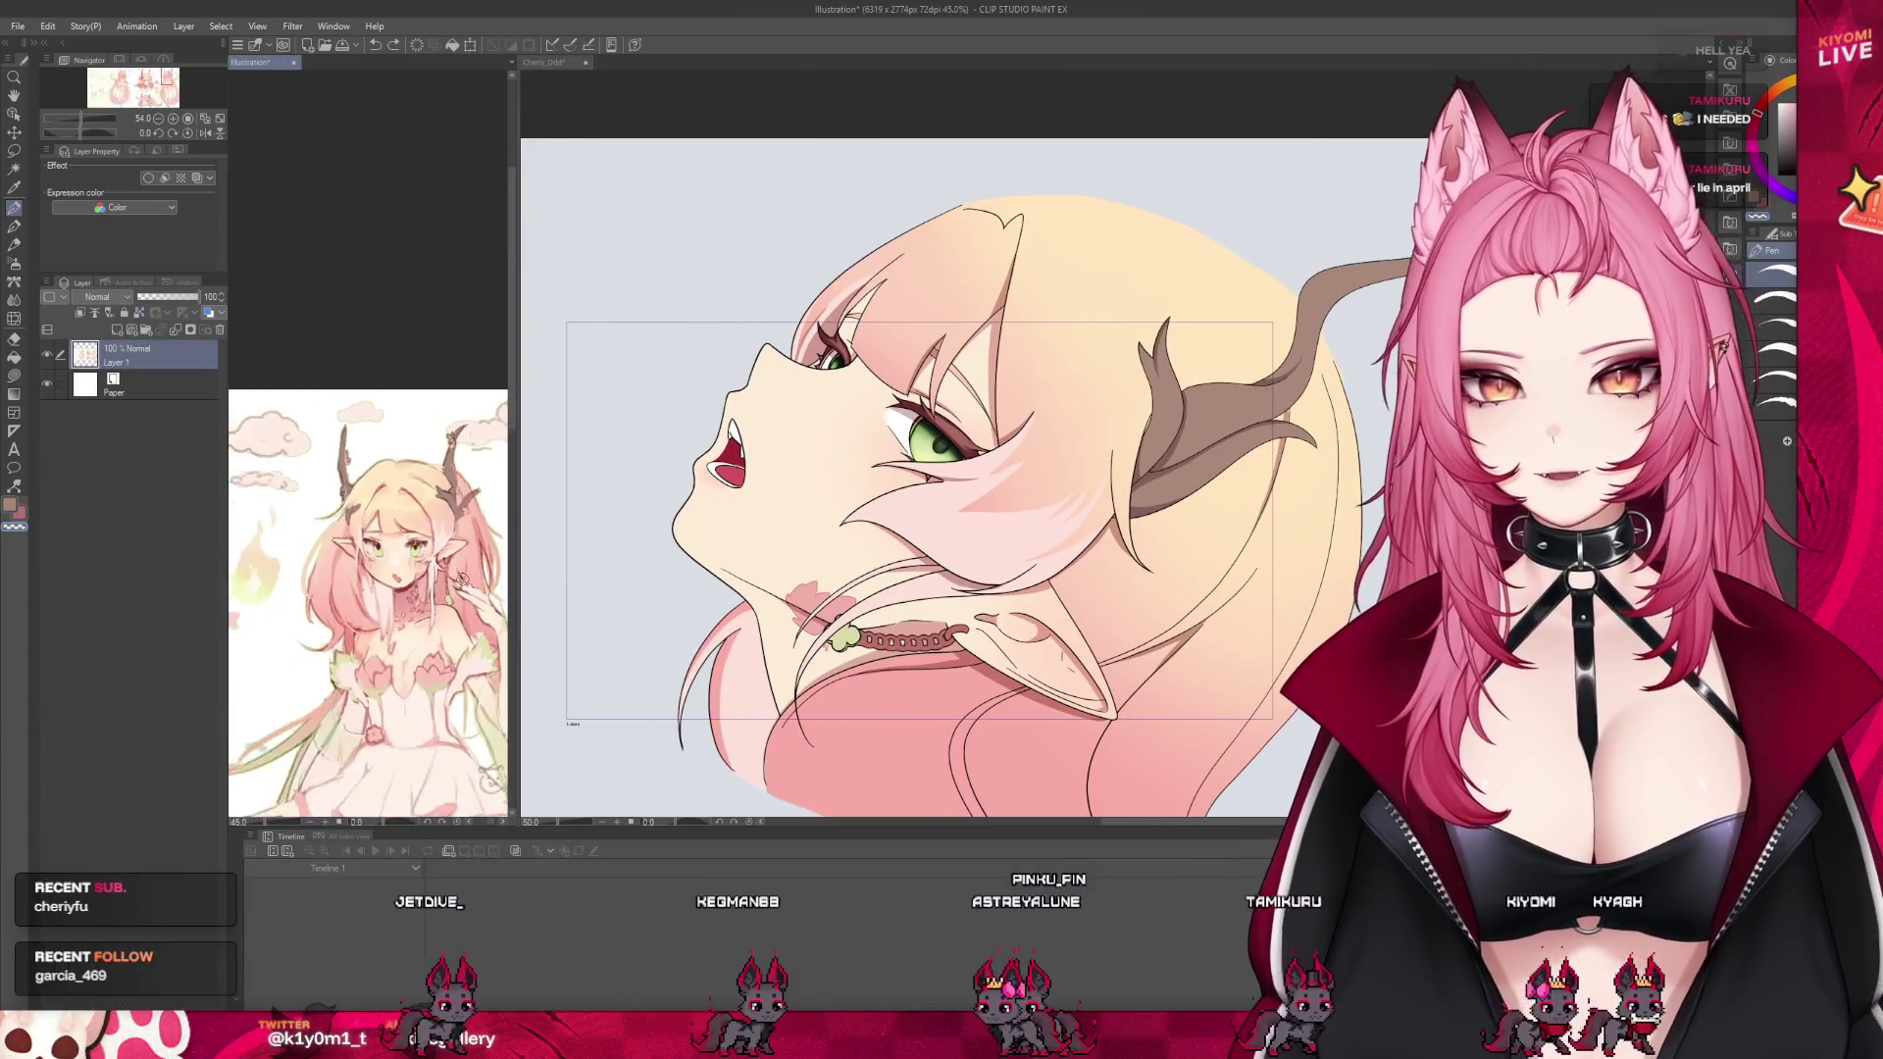
{"action": "scroll", "coordinate": [368, 441], "scroll_direction": "down", "scroll_amount": 2}
{"action": "scroll", "coordinate": [368, 442], "scroll_direction": "down", "scroll_amount": 2}
{"action": "scroll", "coordinate": [331, 624], "scroll_direction": "up", "scroll_amount": 2}
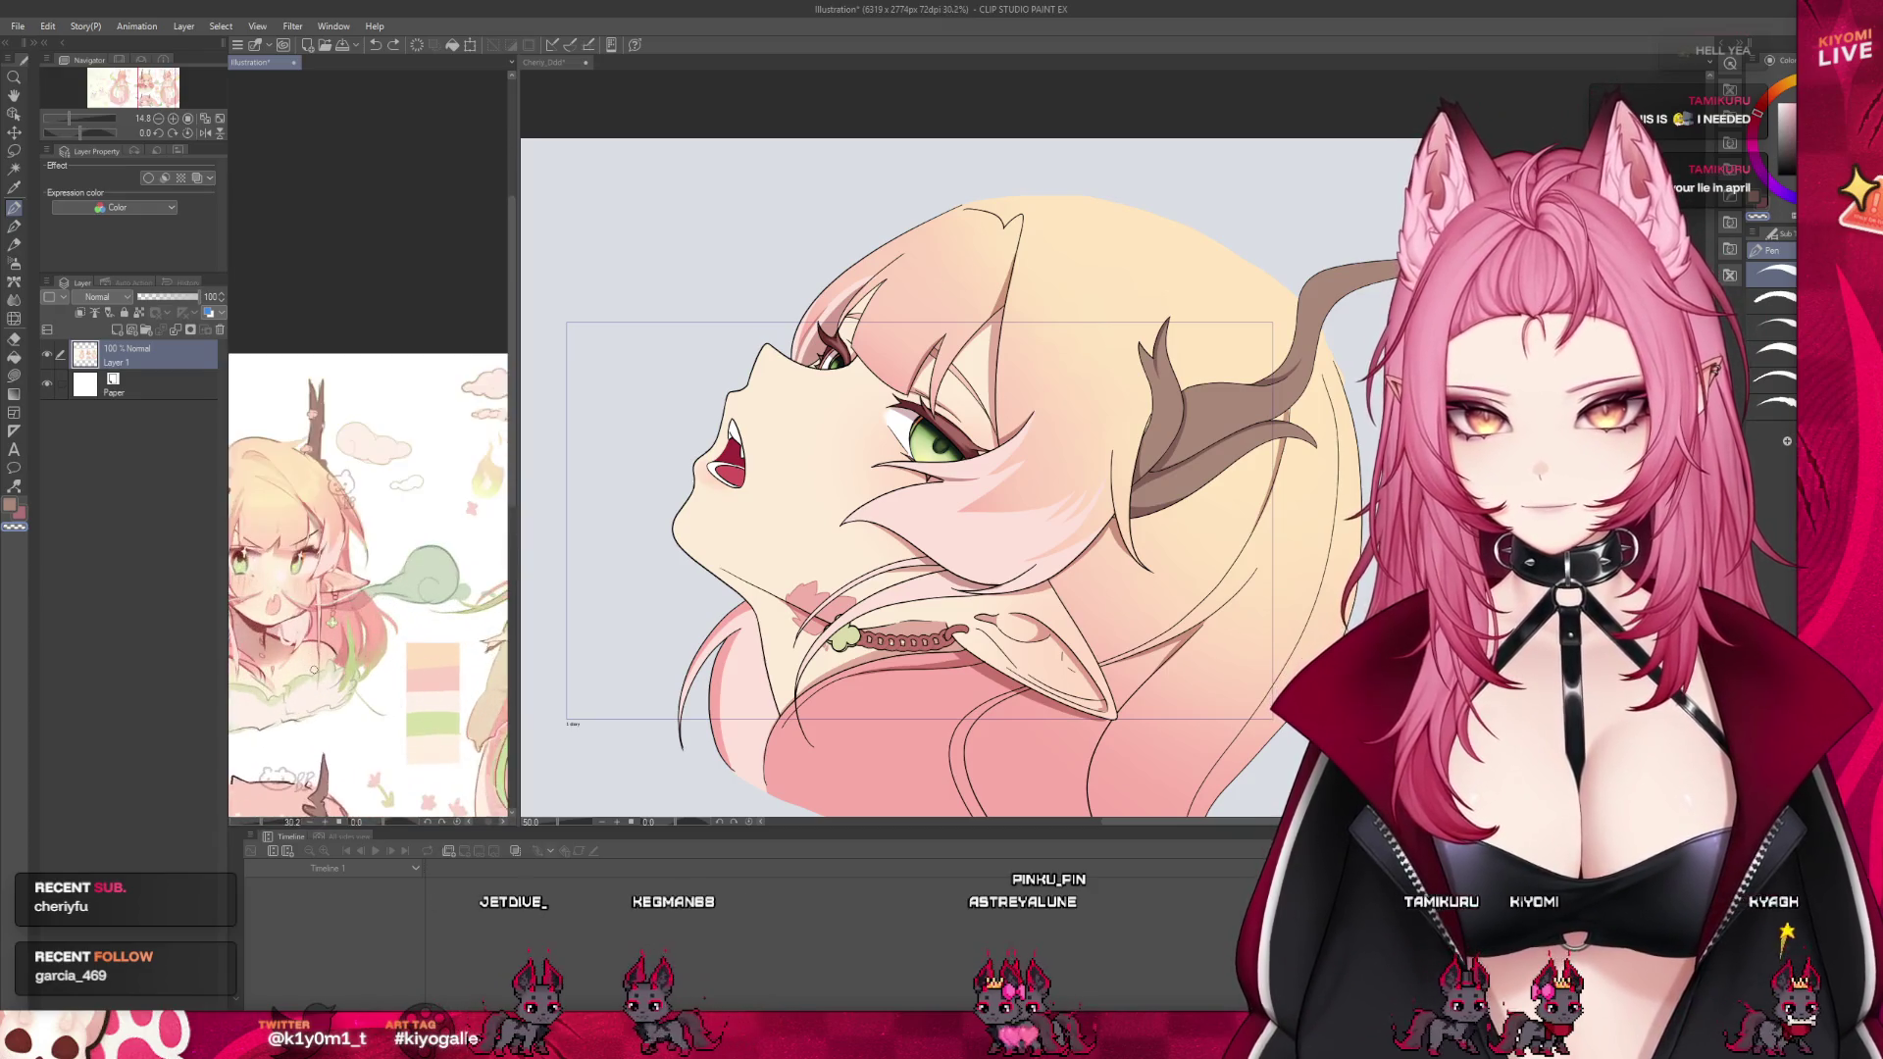
{"action": "scroll", "coordinate": [332, 624], "scroll_direction": "up", "scroll_amount": 2}
{"action": "scroll", "coordinate": [332, 624], "scroll_direction": "up", "scroll_amount": 2}
{"action": "scroll", "coordinate": [332, 624], "scroll_direction": "up", "scroll_amount": 2}
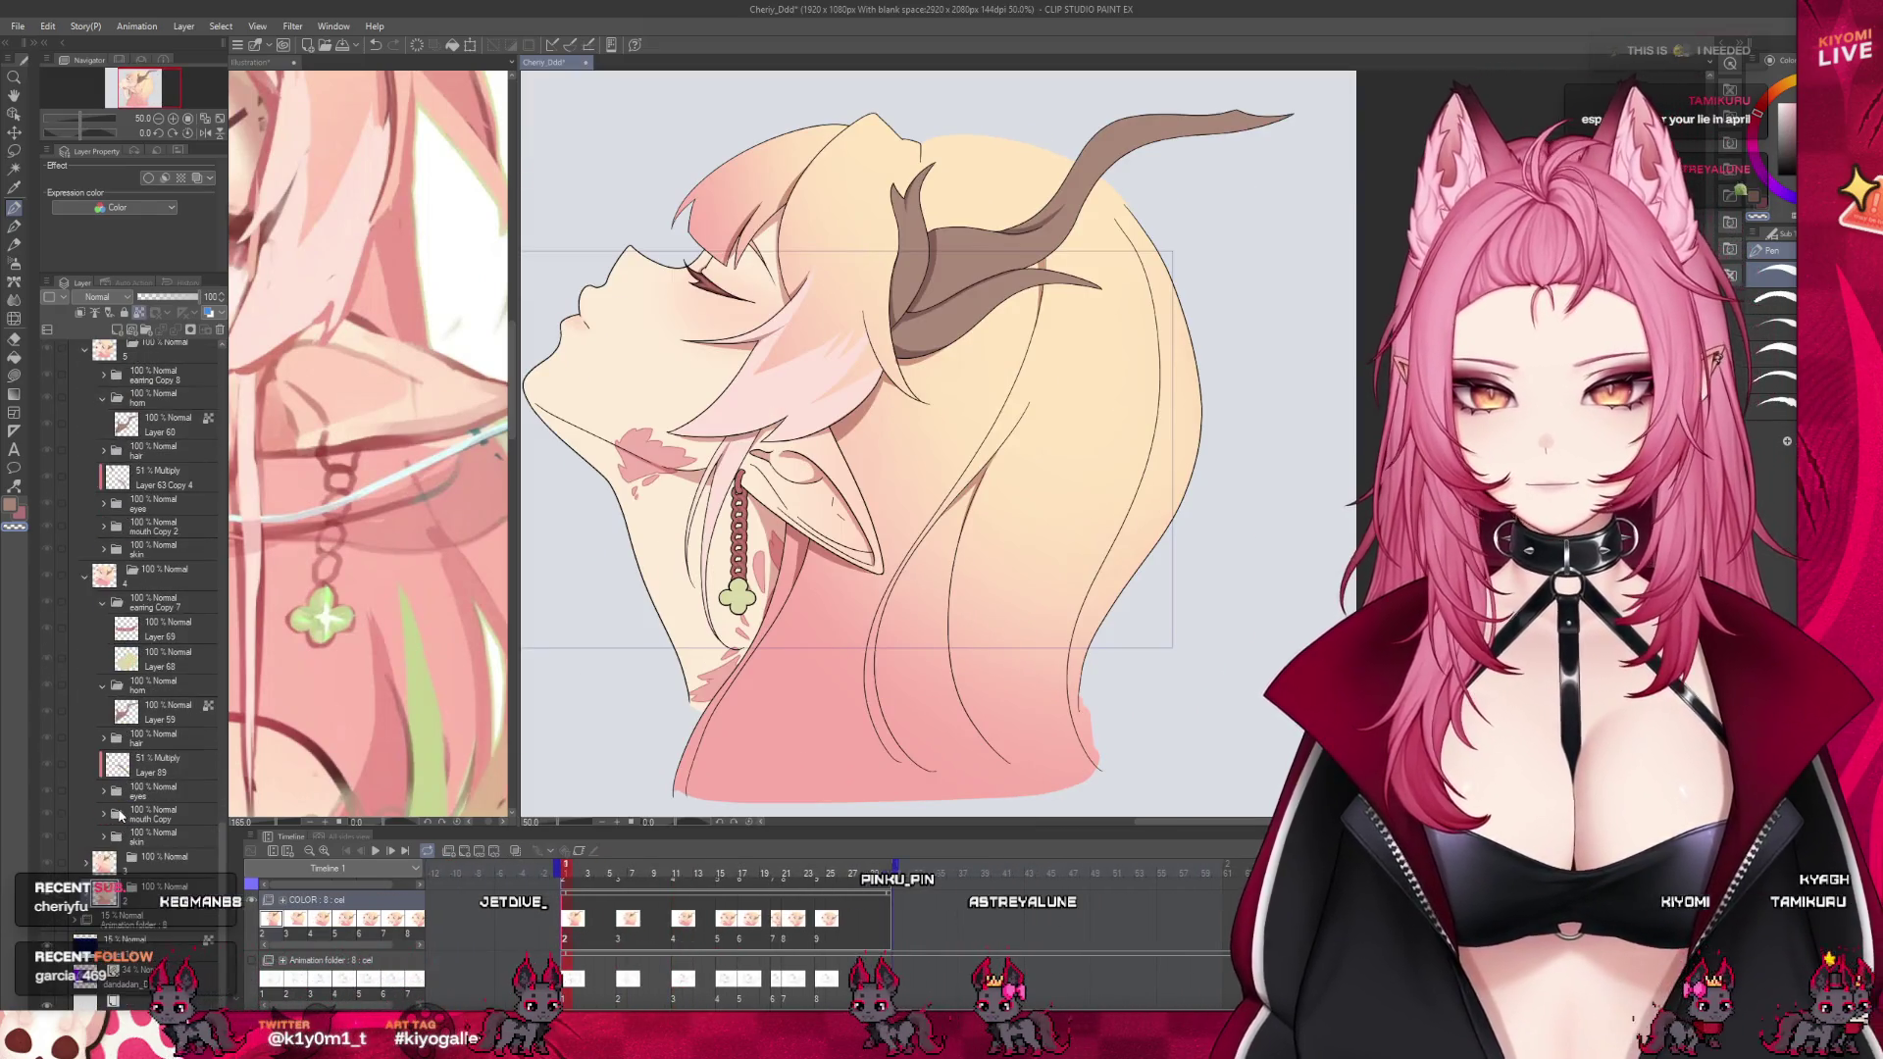
On a new layer above Layer 65, paint reference-sampled light green over the clover's top and bottom lobes
{"action": "scroll", "coordinate": [170, 829], "scroll_direction": "down", "scroll_amount": 2}
{"action": "scroll", "coordinate": [170, 829], "scroll_direction": "down", "scroll_amount": 2}
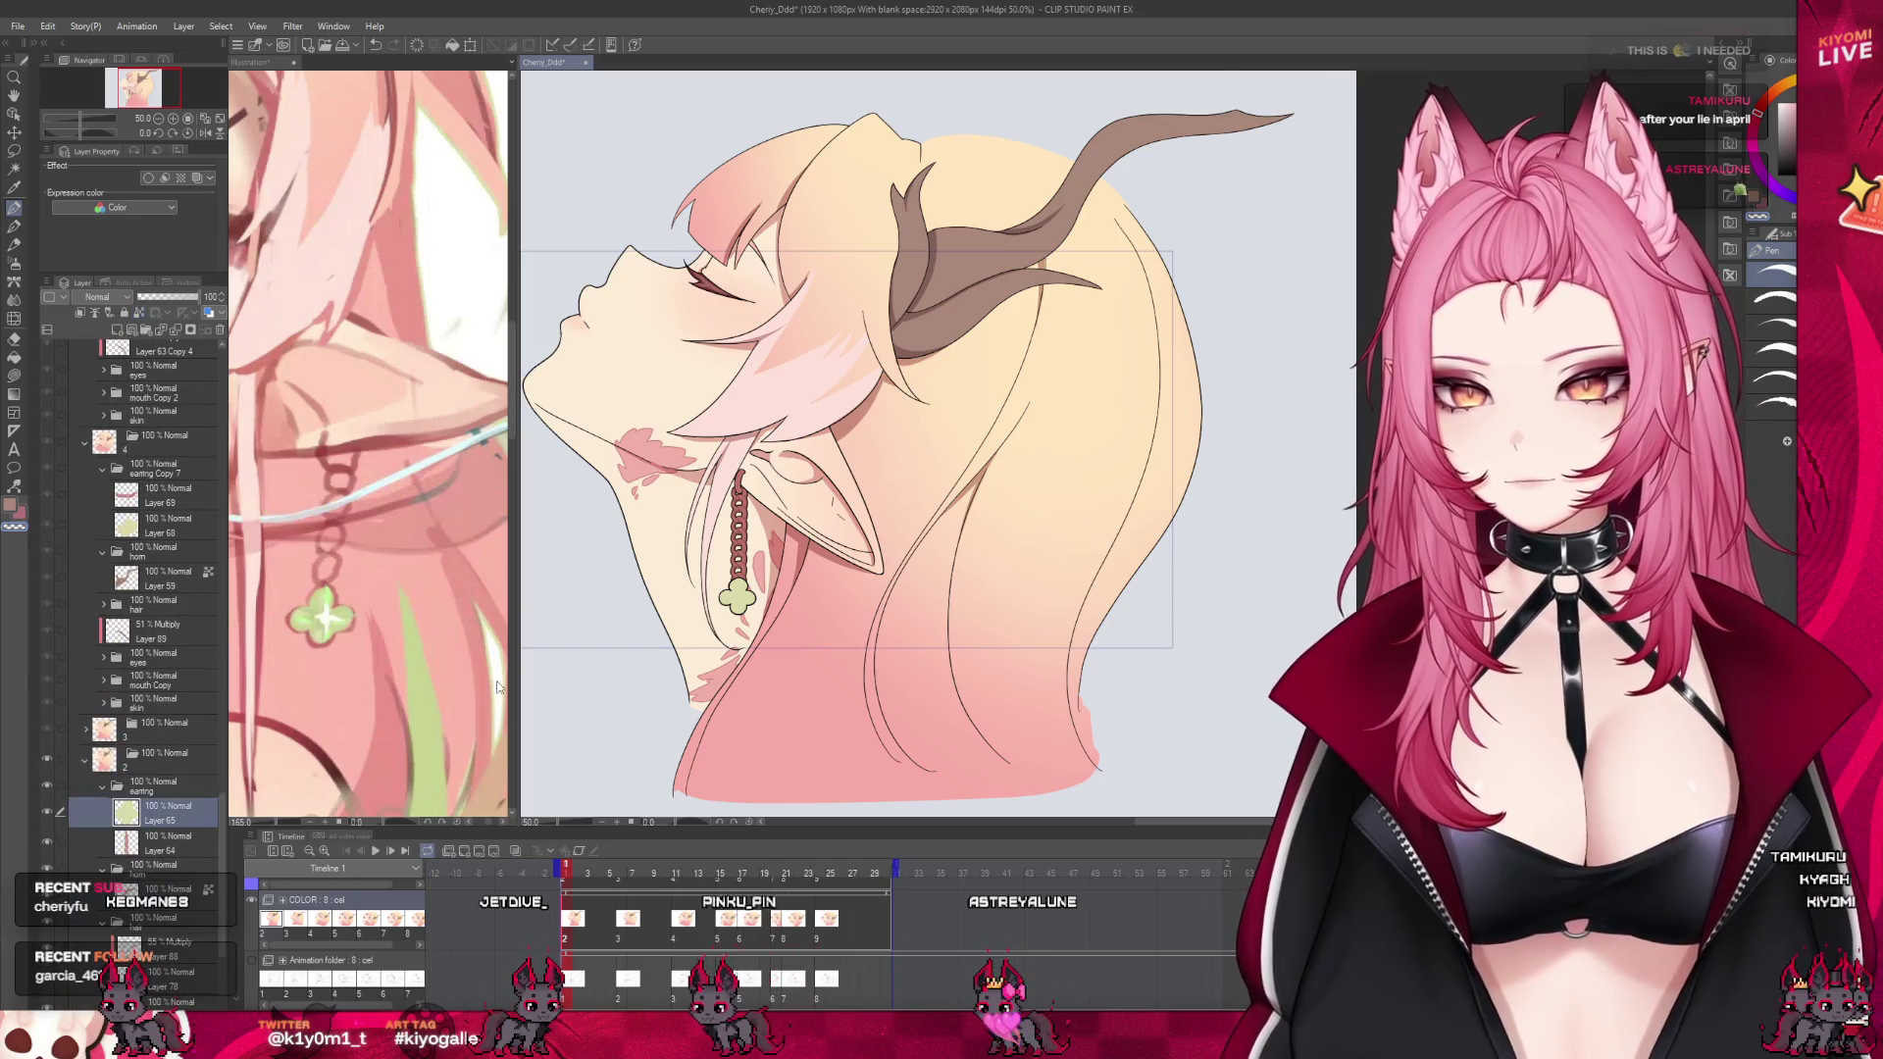
{"action": "key", "text": "ctrl+plus"}
{"action": "key", "text": "ctrl+shift+n"}
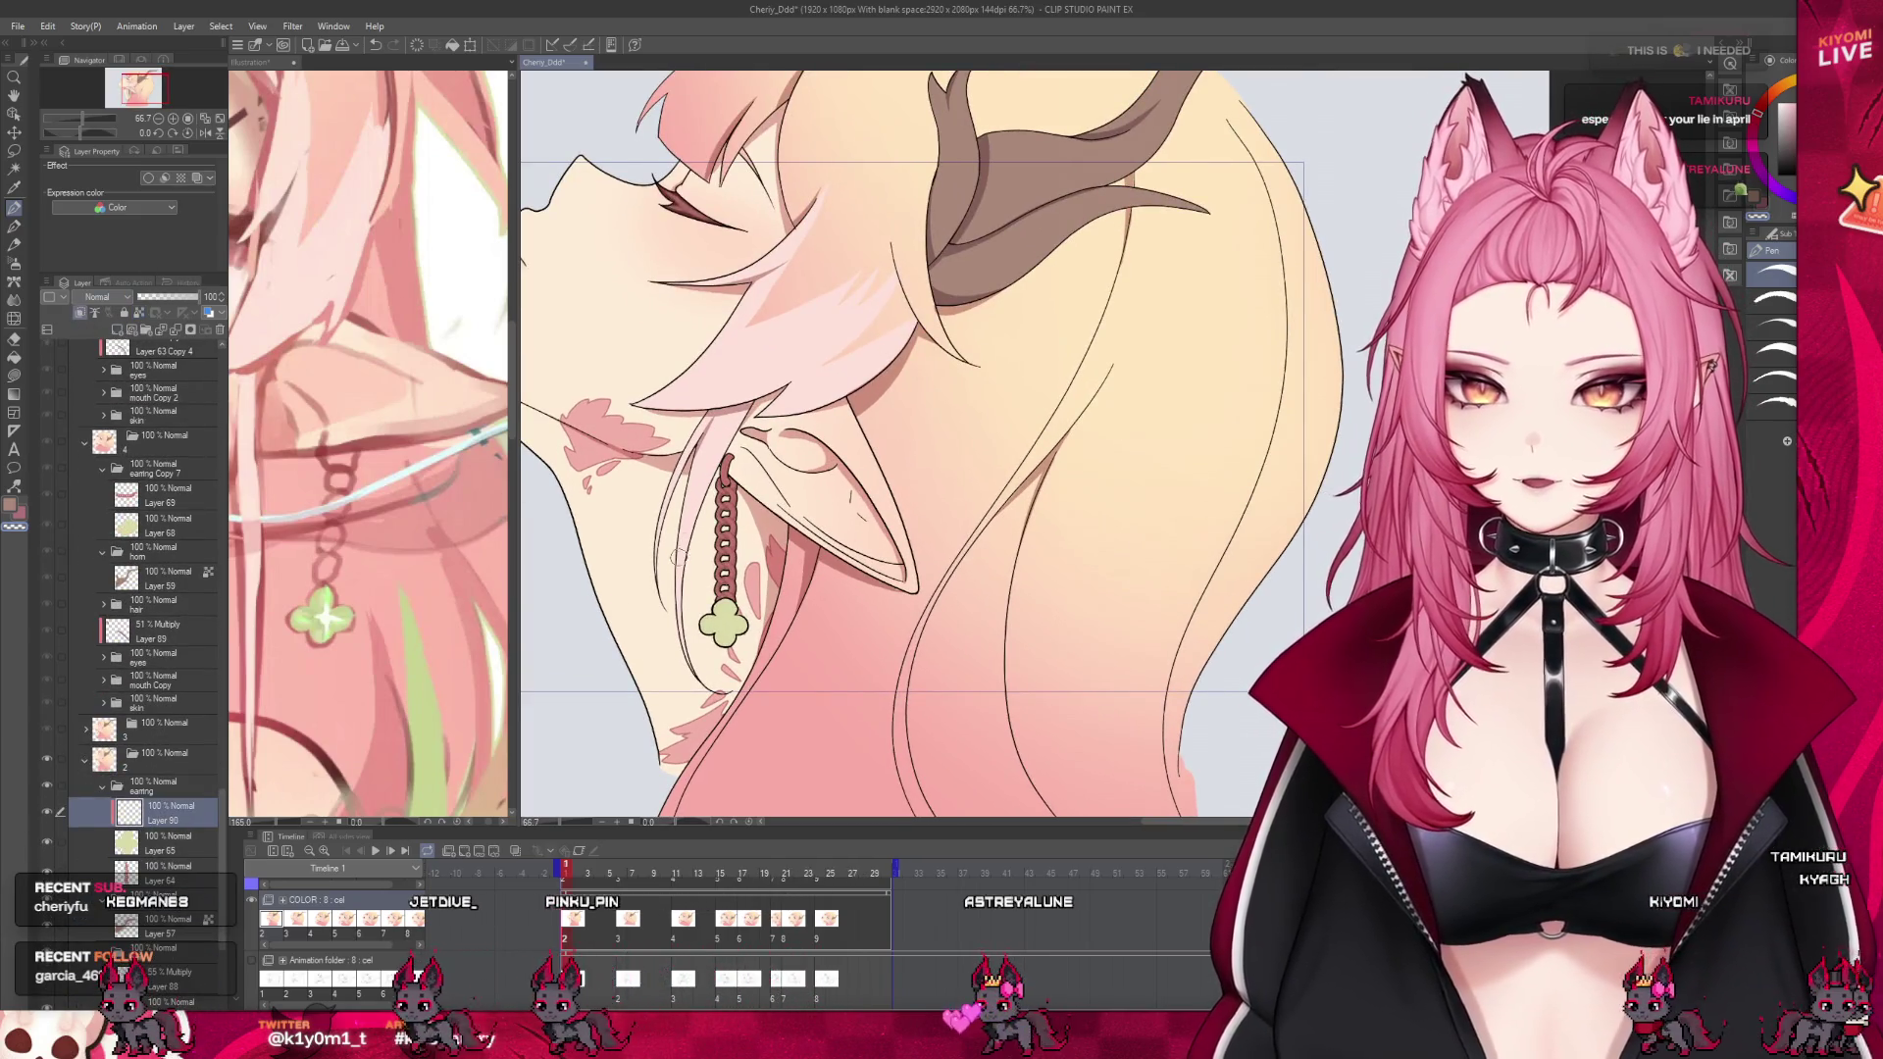
{"action": "scroll", "coordinate": [676, 557], "scroll_direction": "up", "scroll_amount": 1}
{"action": "scroll", "coordinate": [716, 588], "scroll_direction": "up", "scroll_amount": 2}
{"action": "scroll", "coordinate": [756, 616], "scroll_direction": "up", "scroll_amount": 2}
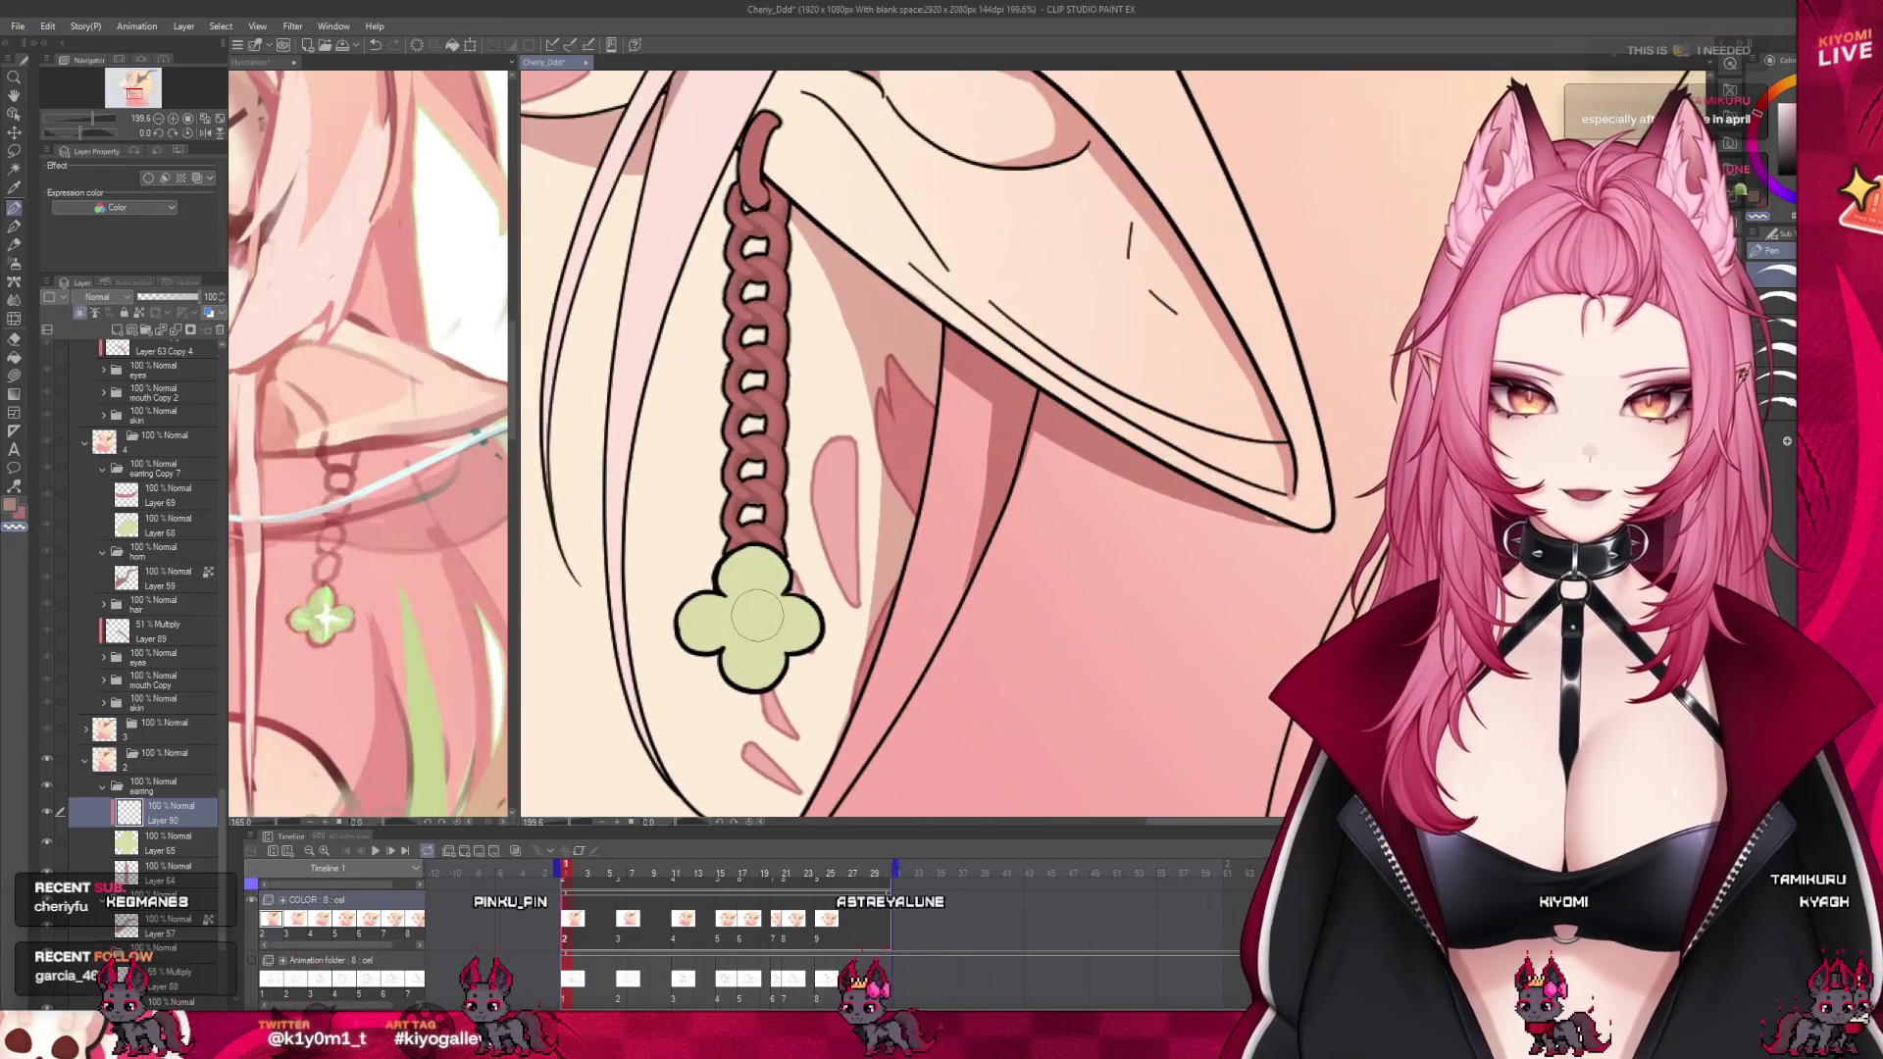
{"action": "left_click", "coordinate": [328, 593], "text": "alt"}
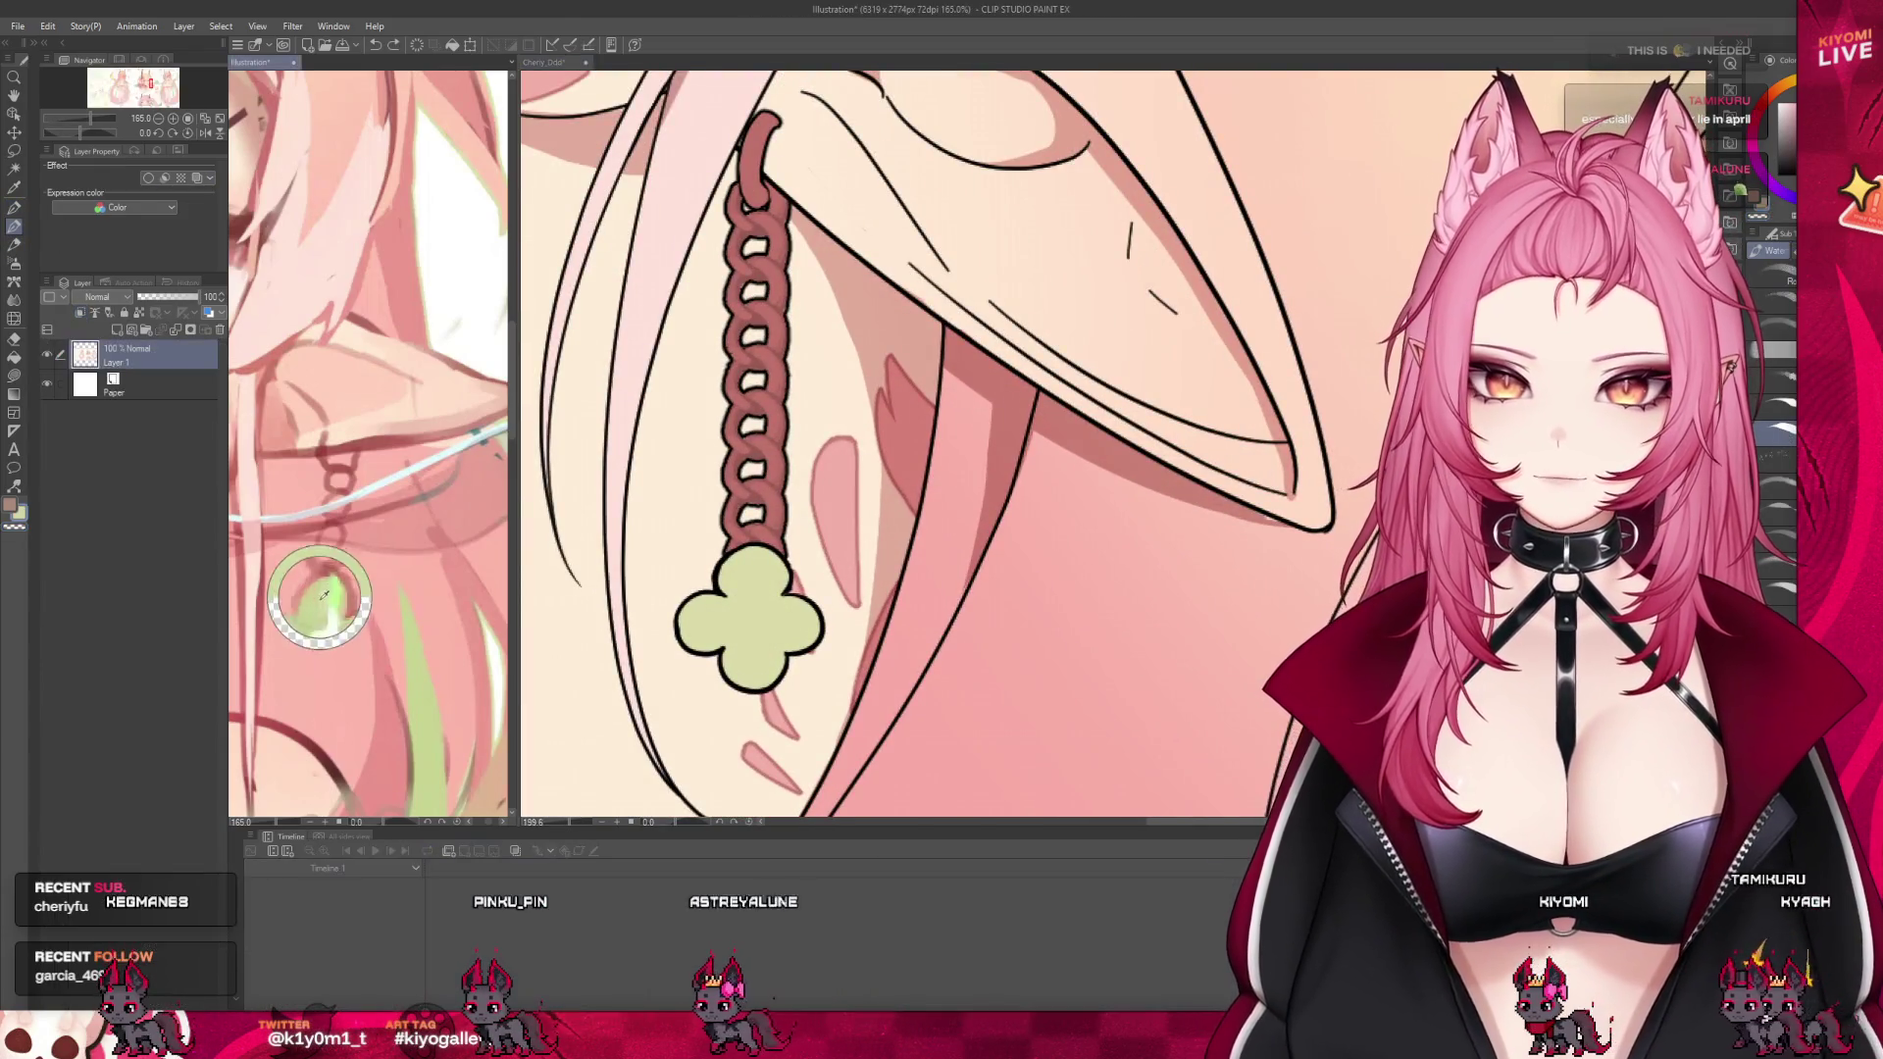
{"action": "left_click_drag", "start_coordinate": [757, 557], "coordinate": [758, 613]}
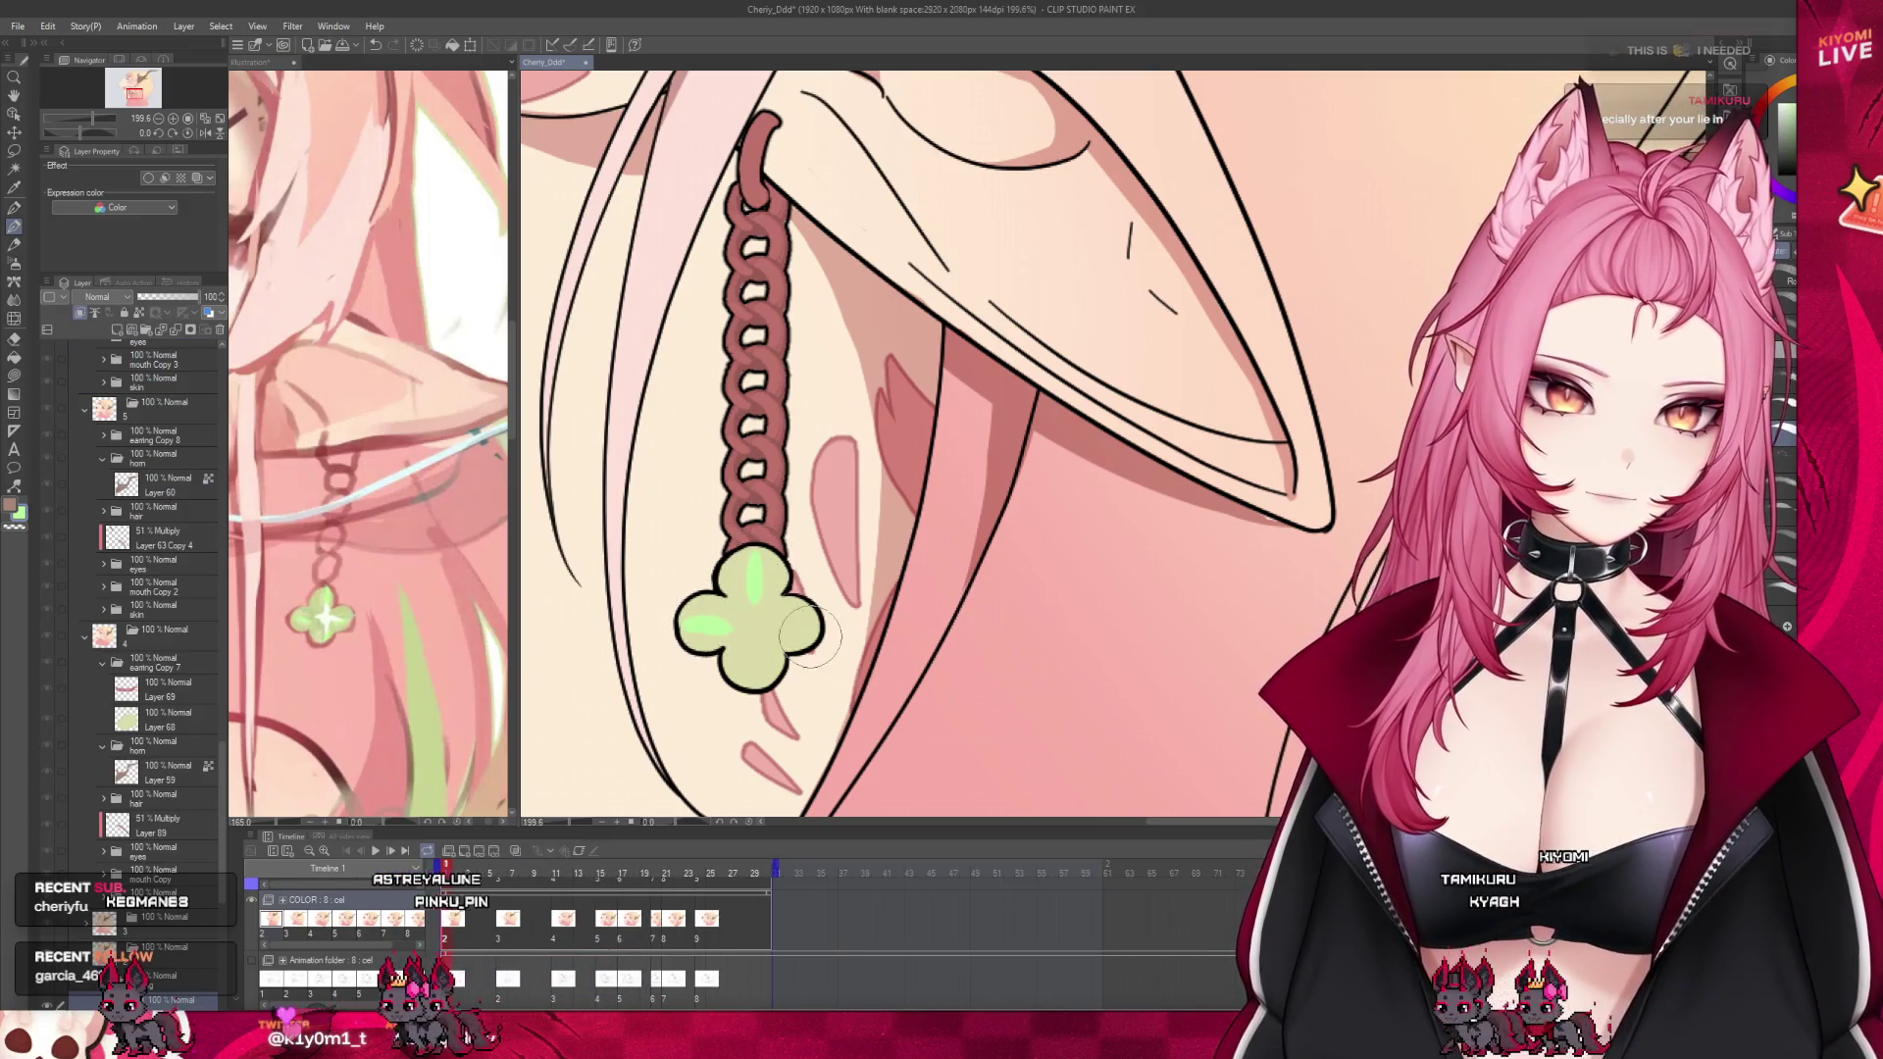
{"action": "left_click_drag", "start_coordinate": [756, 642], "coordinate": [756, 680]}
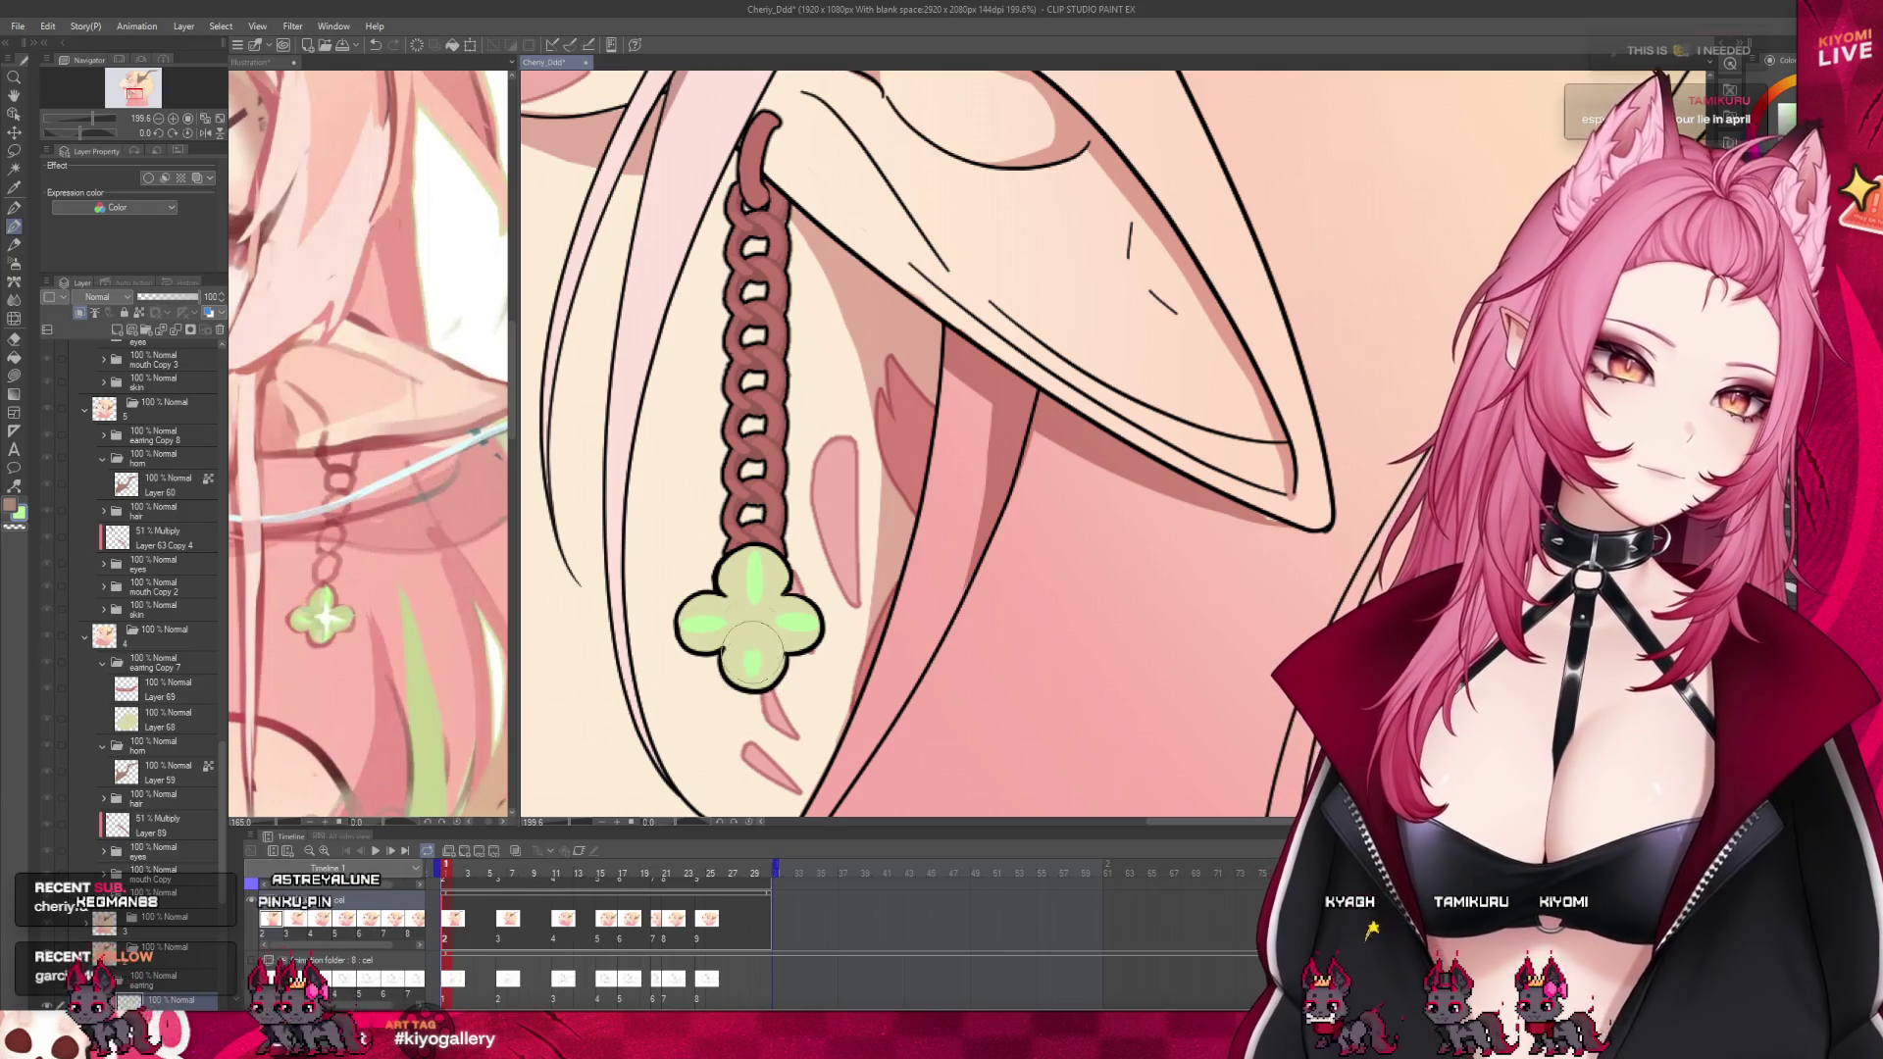
Paint a white cross-shaped sparkle highlight through the center of the clover earring
{"action": "left_click", "coordinate": [327, 609], "text": "alt"}
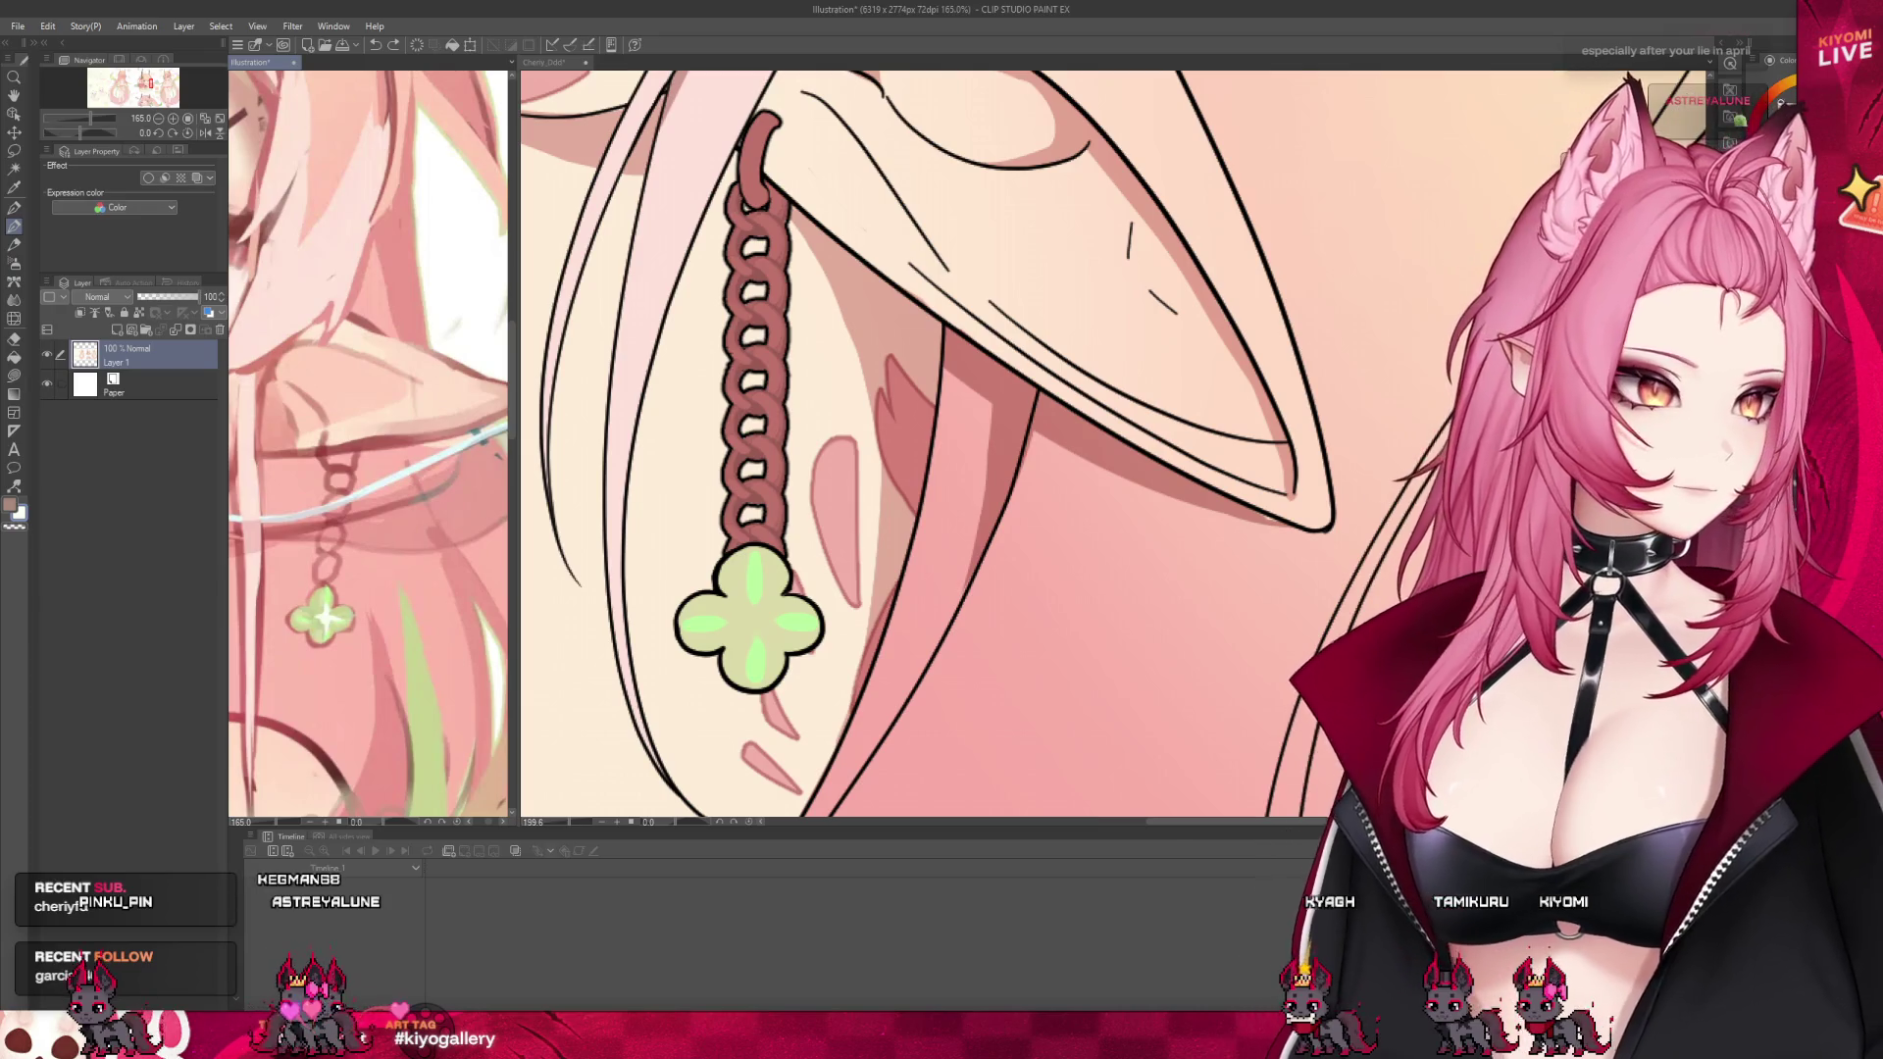
{"action": "left_click_drag", "start_coordinate": [756, 574], "coordinate": [756, 672]}
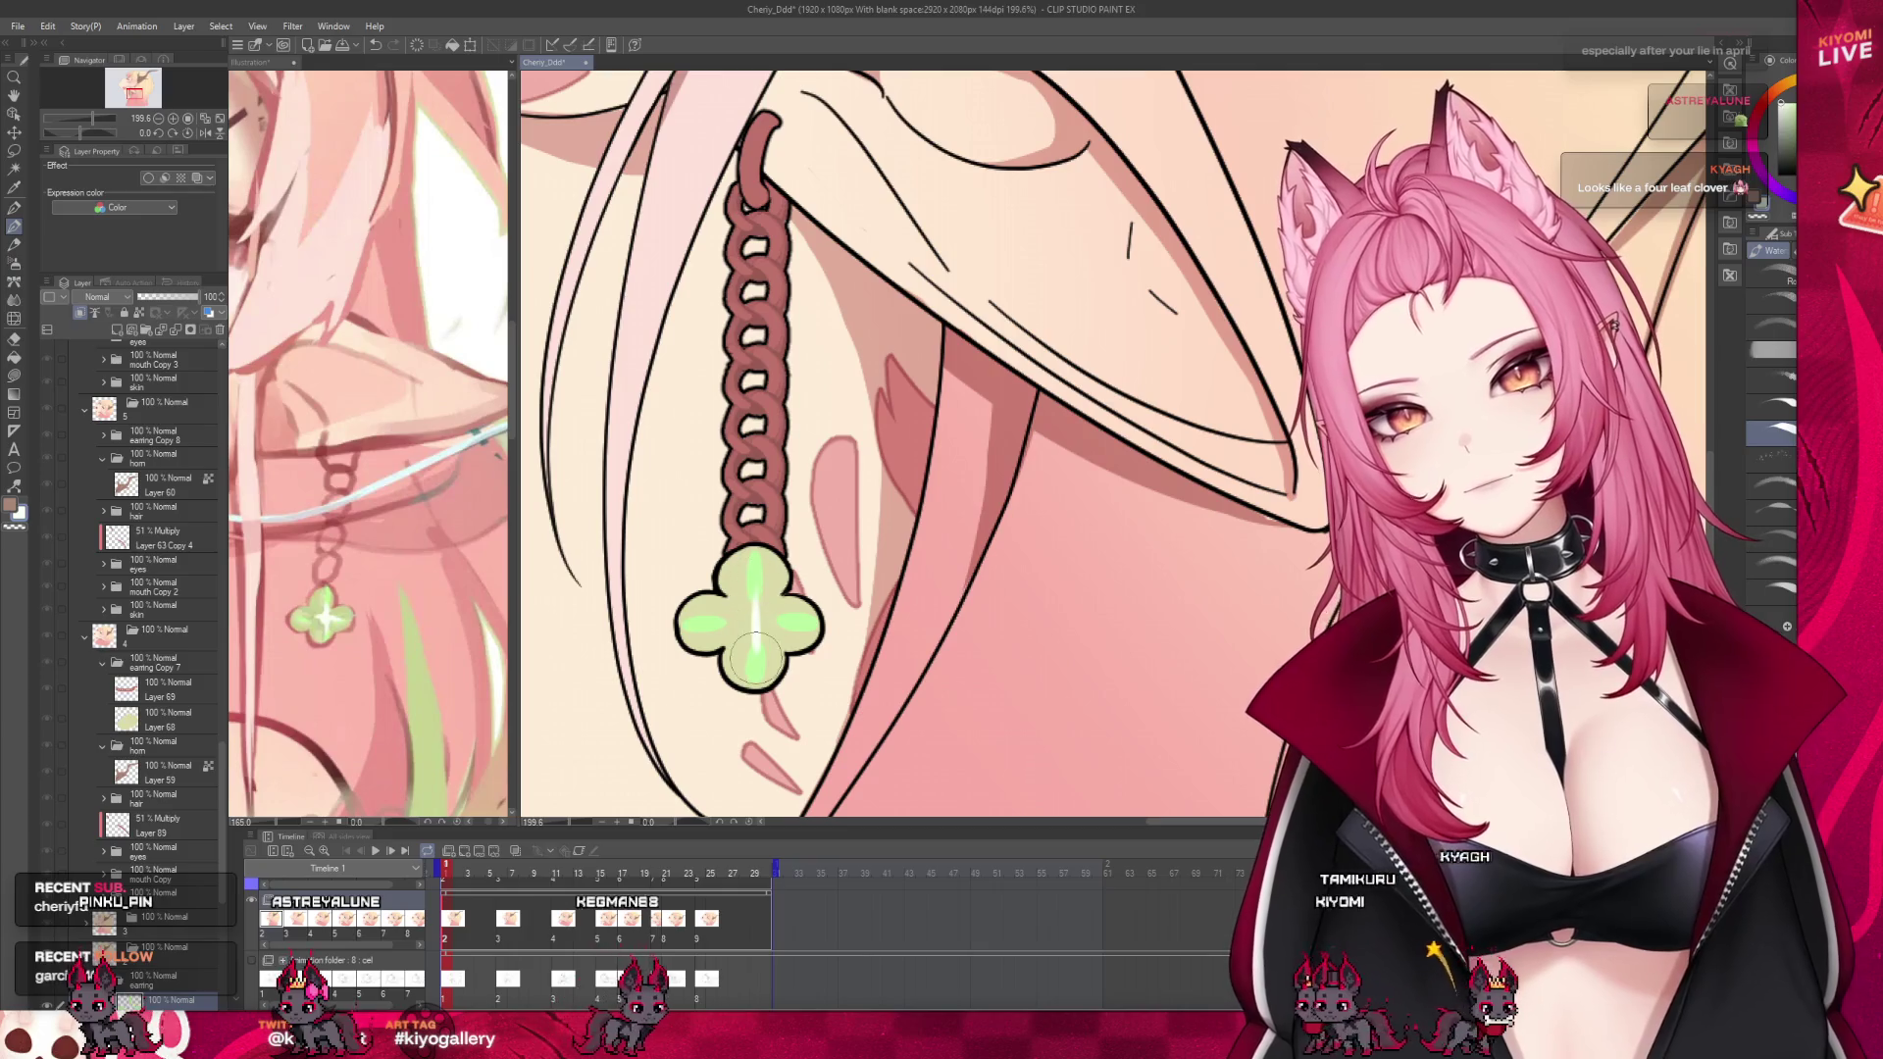
{"action": "left_click_drag", "start_coordinate": [712, 620], "coordinate": [799, 620]}
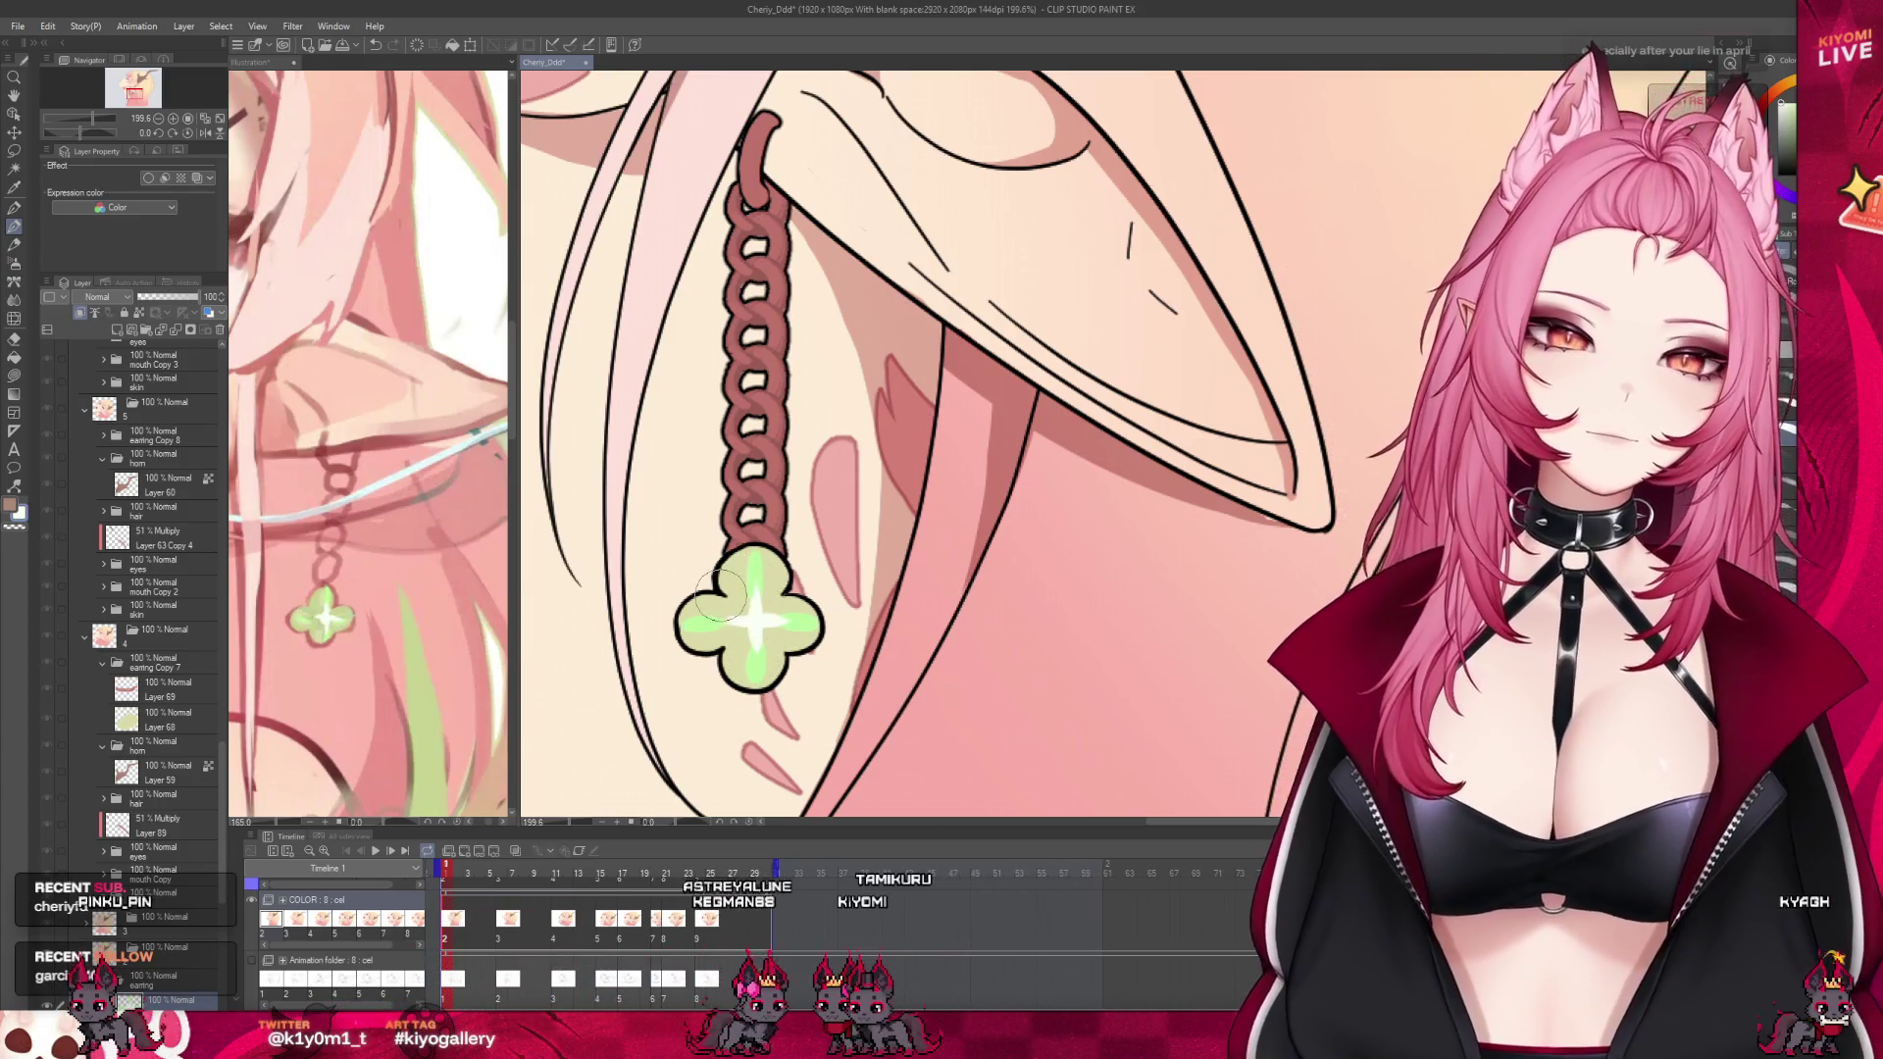
{"action": "scroll", "coordinate": [756, 589], "scroll_direction": "down", "scroll_amount": 3}
{"action": "scroll", "coordinate": [734, 646], "scroll_direction": "up", "scroll_amount": 2}
{"action": "scroll", "coordinate": [733, 646], "scroll_direction": "up", "scroll_amount": 1}
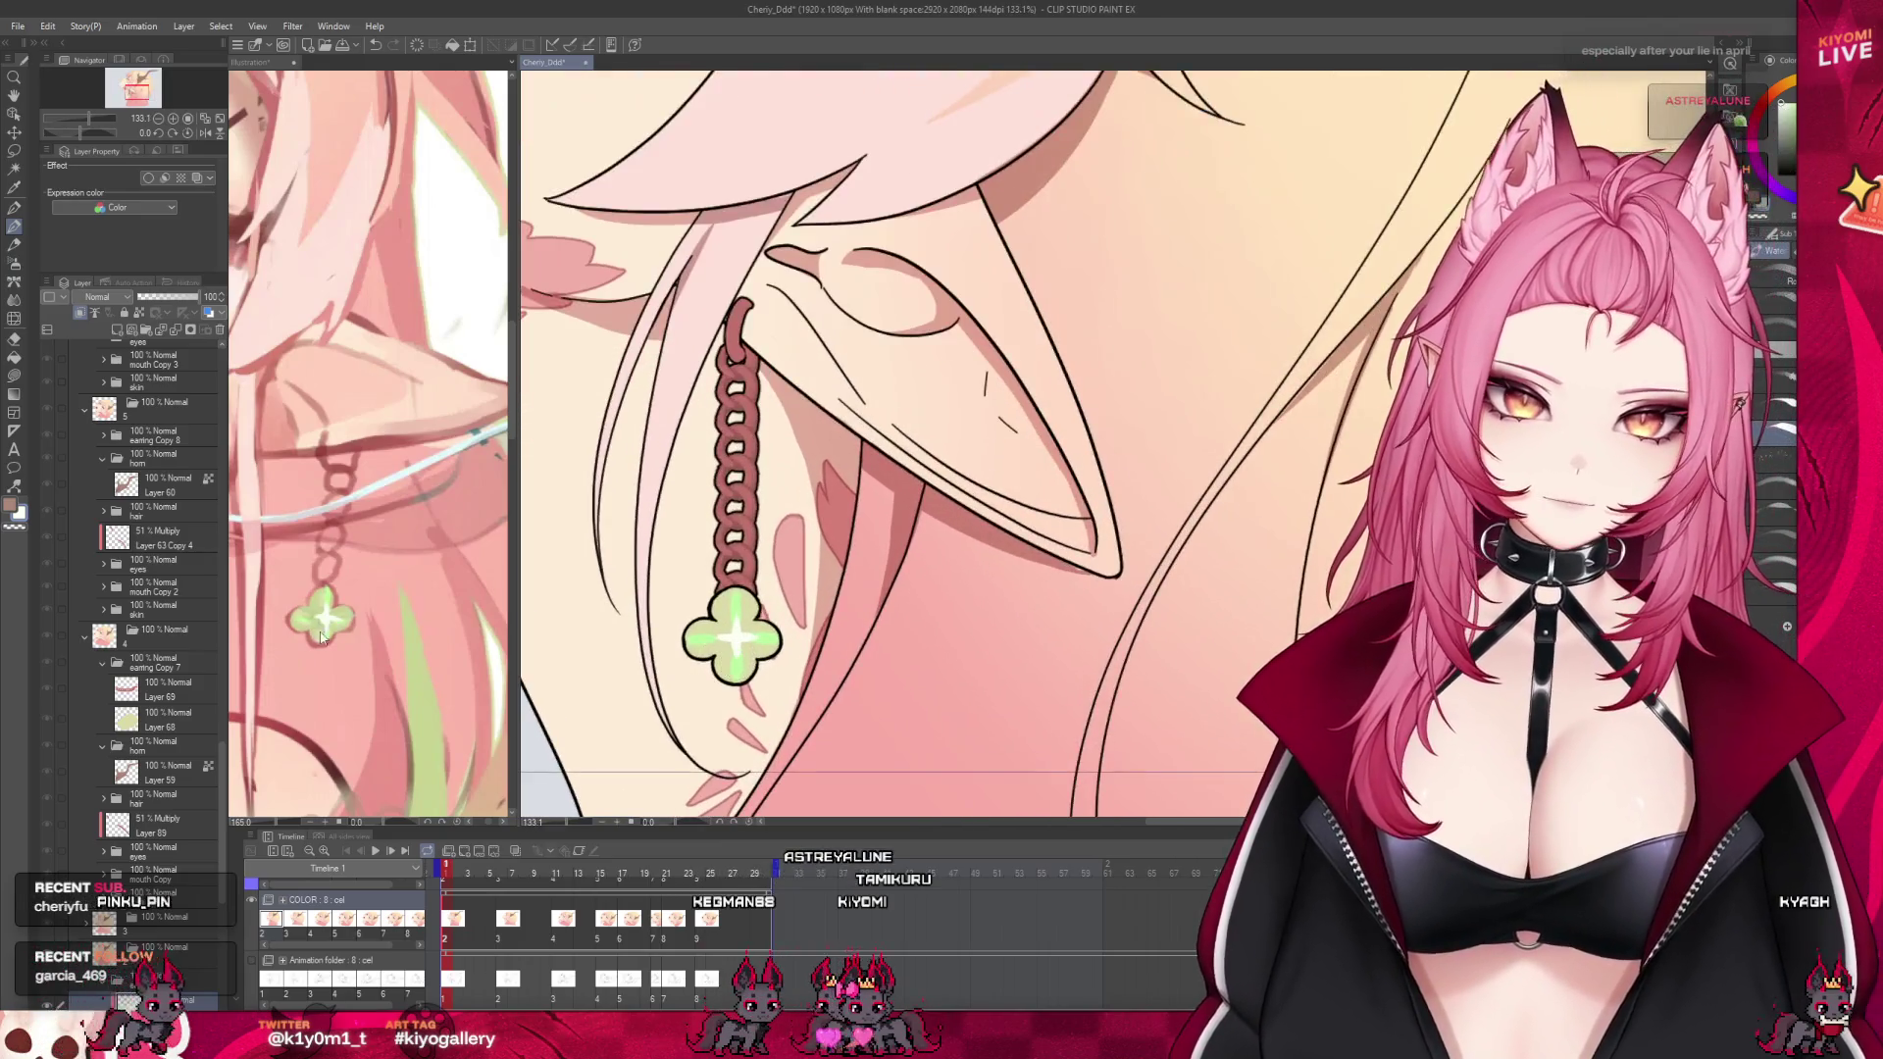
Compare against the reference illustration, then zoom out to check the whole neck and ear
{"action": "left_click", "coordinate": [316, 621]}
{"action": "left_click", "coordinate": [731, 648]}
{"action": "scroll", "coordinate": [731, 647], "scroll_direction": "up", "scroll_amount": 2}
{"action": "scroll", "coordinate": [728, 667], "scroll_direction": "up", "scroll_amount": 2}
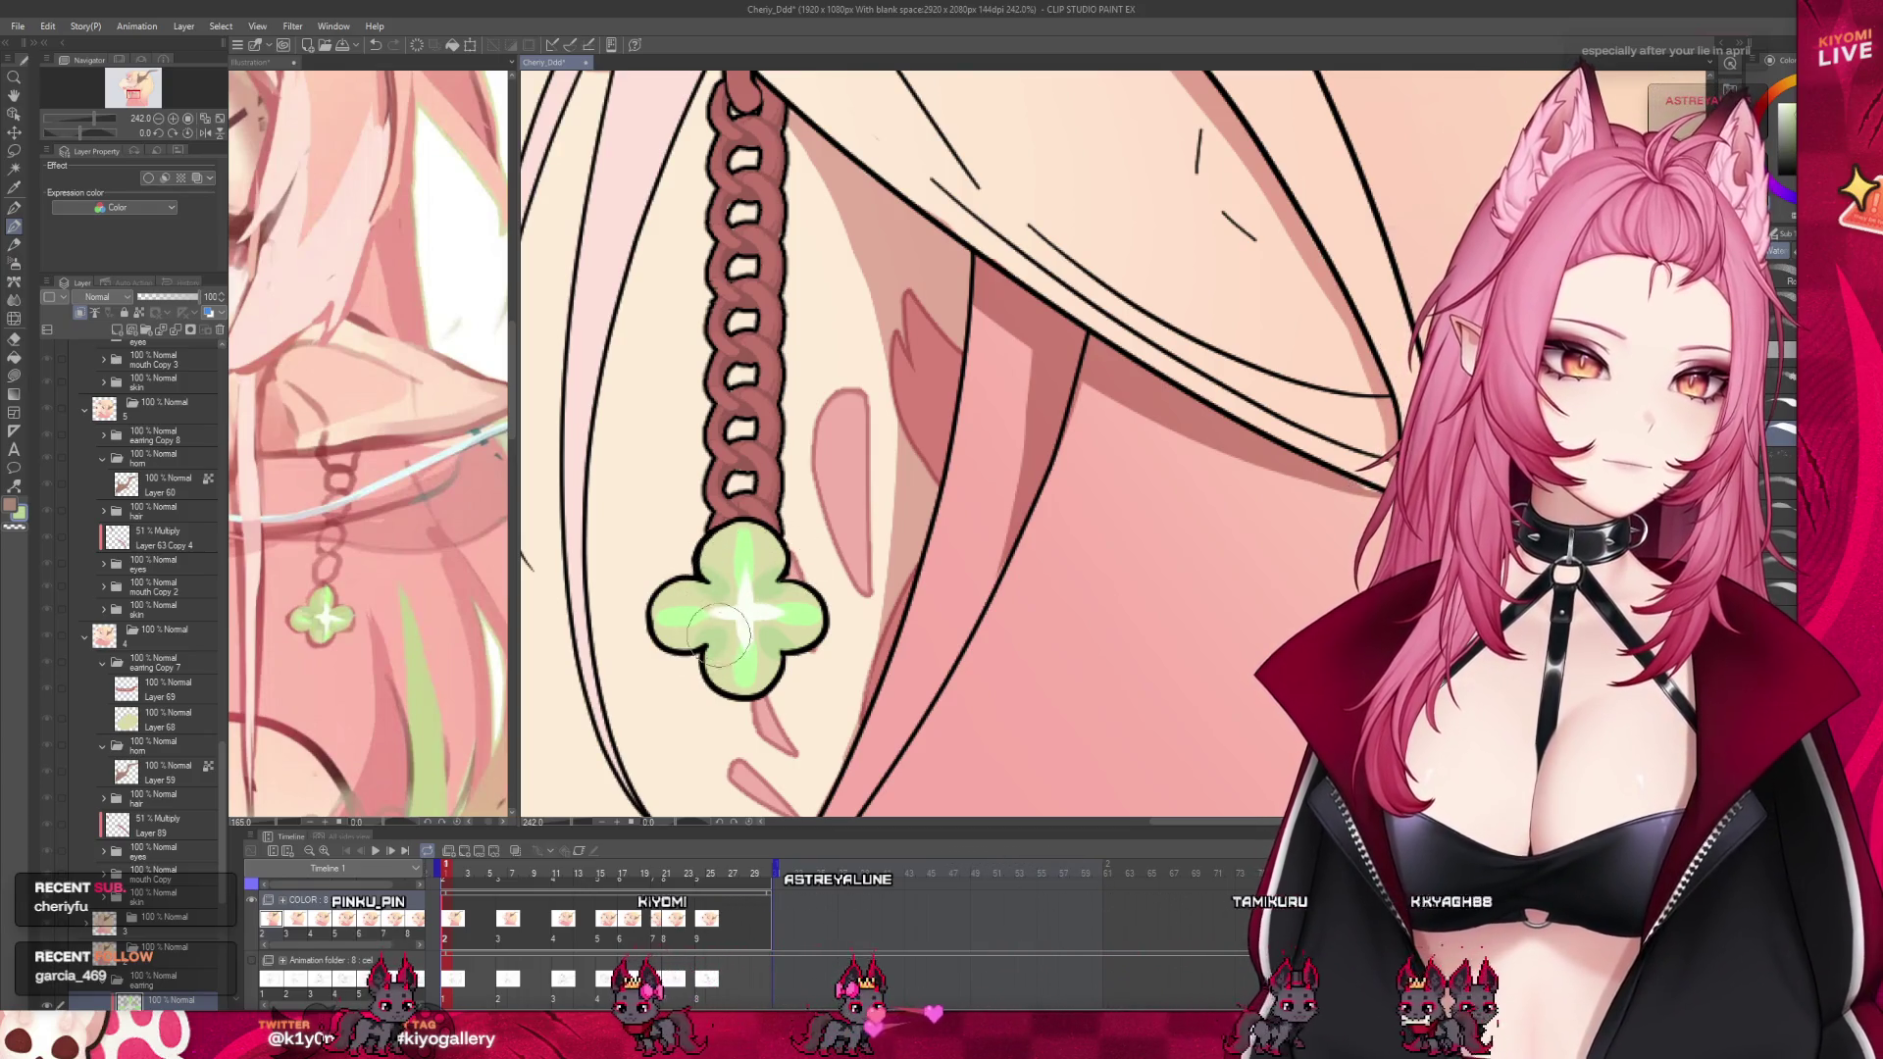
{"action": "scroll", "coordinate": [726, 633], "scroll_direction": "down", "scroll_amount": 2}
{"action": "scroll", "coordinate": [745, 623], "scroll_direction": "down", "scroll_amount": 2}
Paste the highlighted clover onto frame 11 of the timeline
{"action": "scroll", "coordinate": [843, 588], "scroll_direction": "down", "scroll_amount": 2}
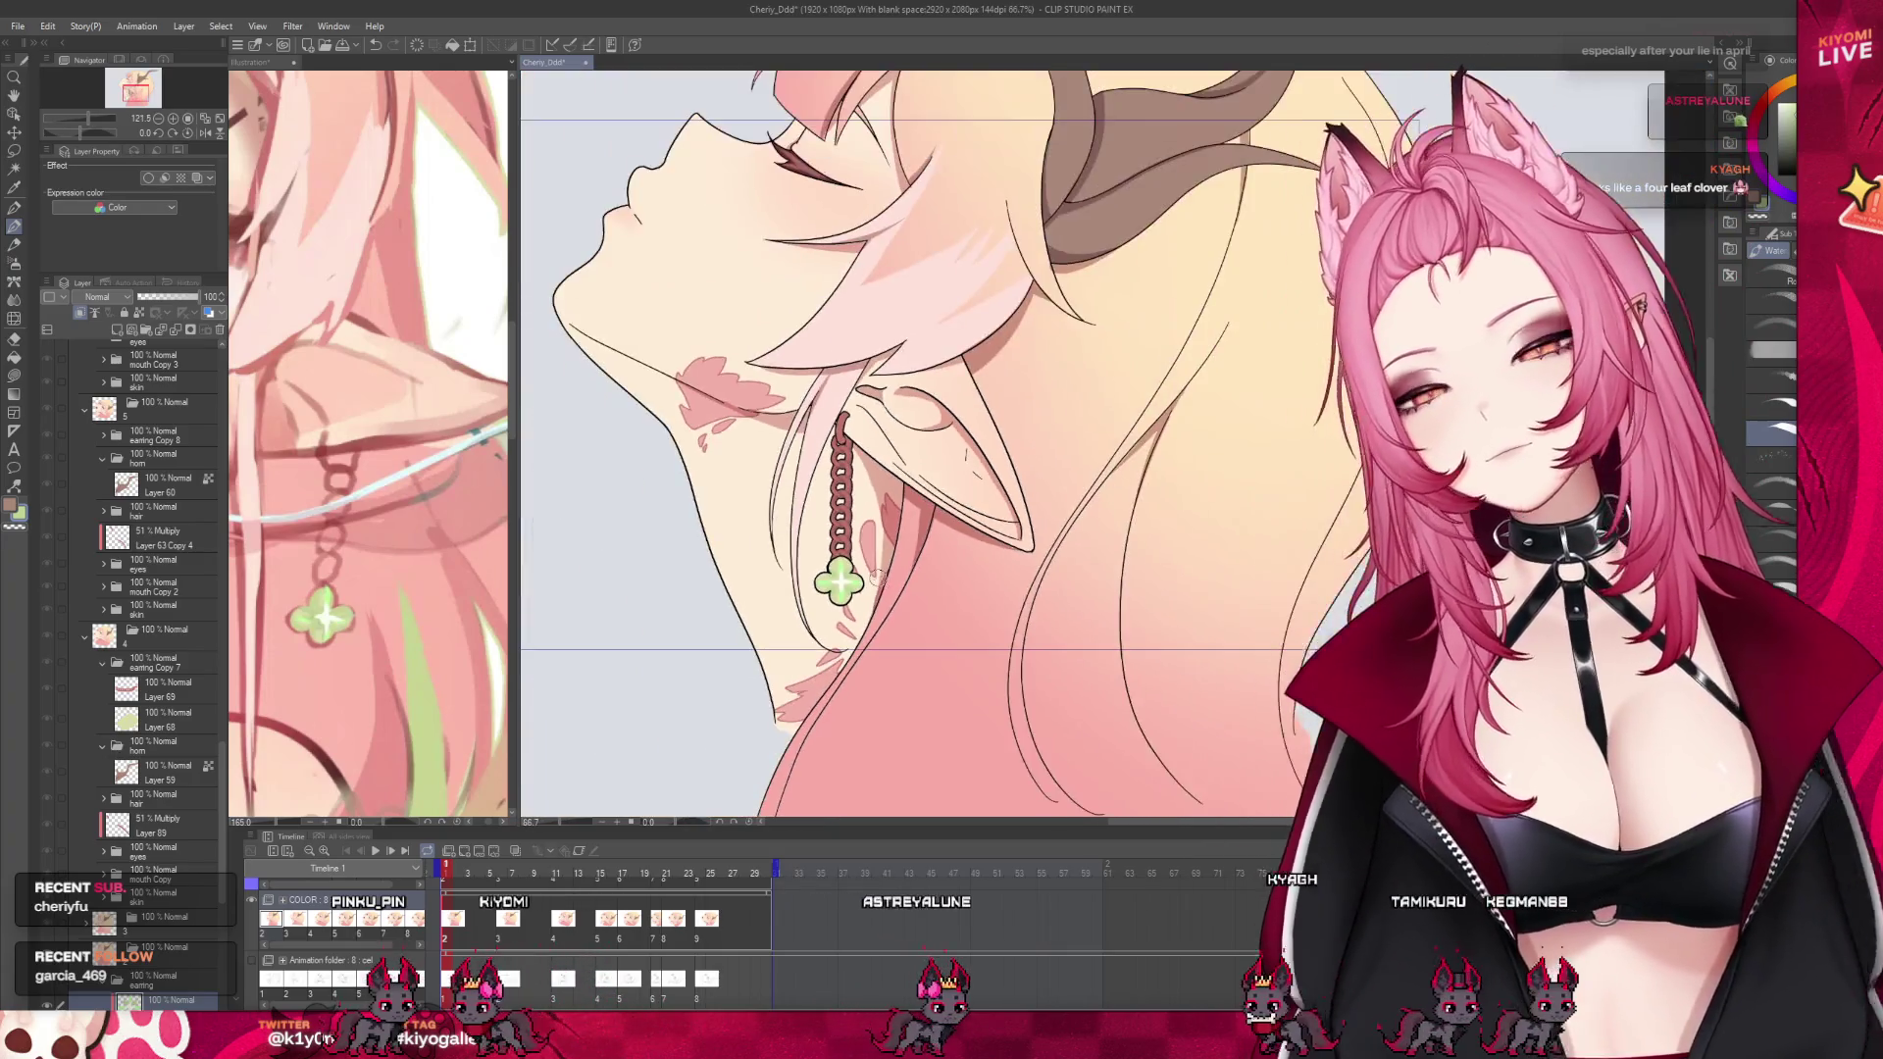
{"action": "scroll", "coordinate": [876, 579], "scroll_direction": "down", "scroll_amount": 2}
{"action": "scroll", "coordinate": [864, 549], "scroll_direction": "up", "scroll_amount": 2}
{"action": "scroll", "coordinate": [844, 549], "scroll_direction": "up", "scroll_amount": 1}
{"action": "scroll", "coordinate": [143, 775], "scroll_direction": "down", "scroll_amount": 3}
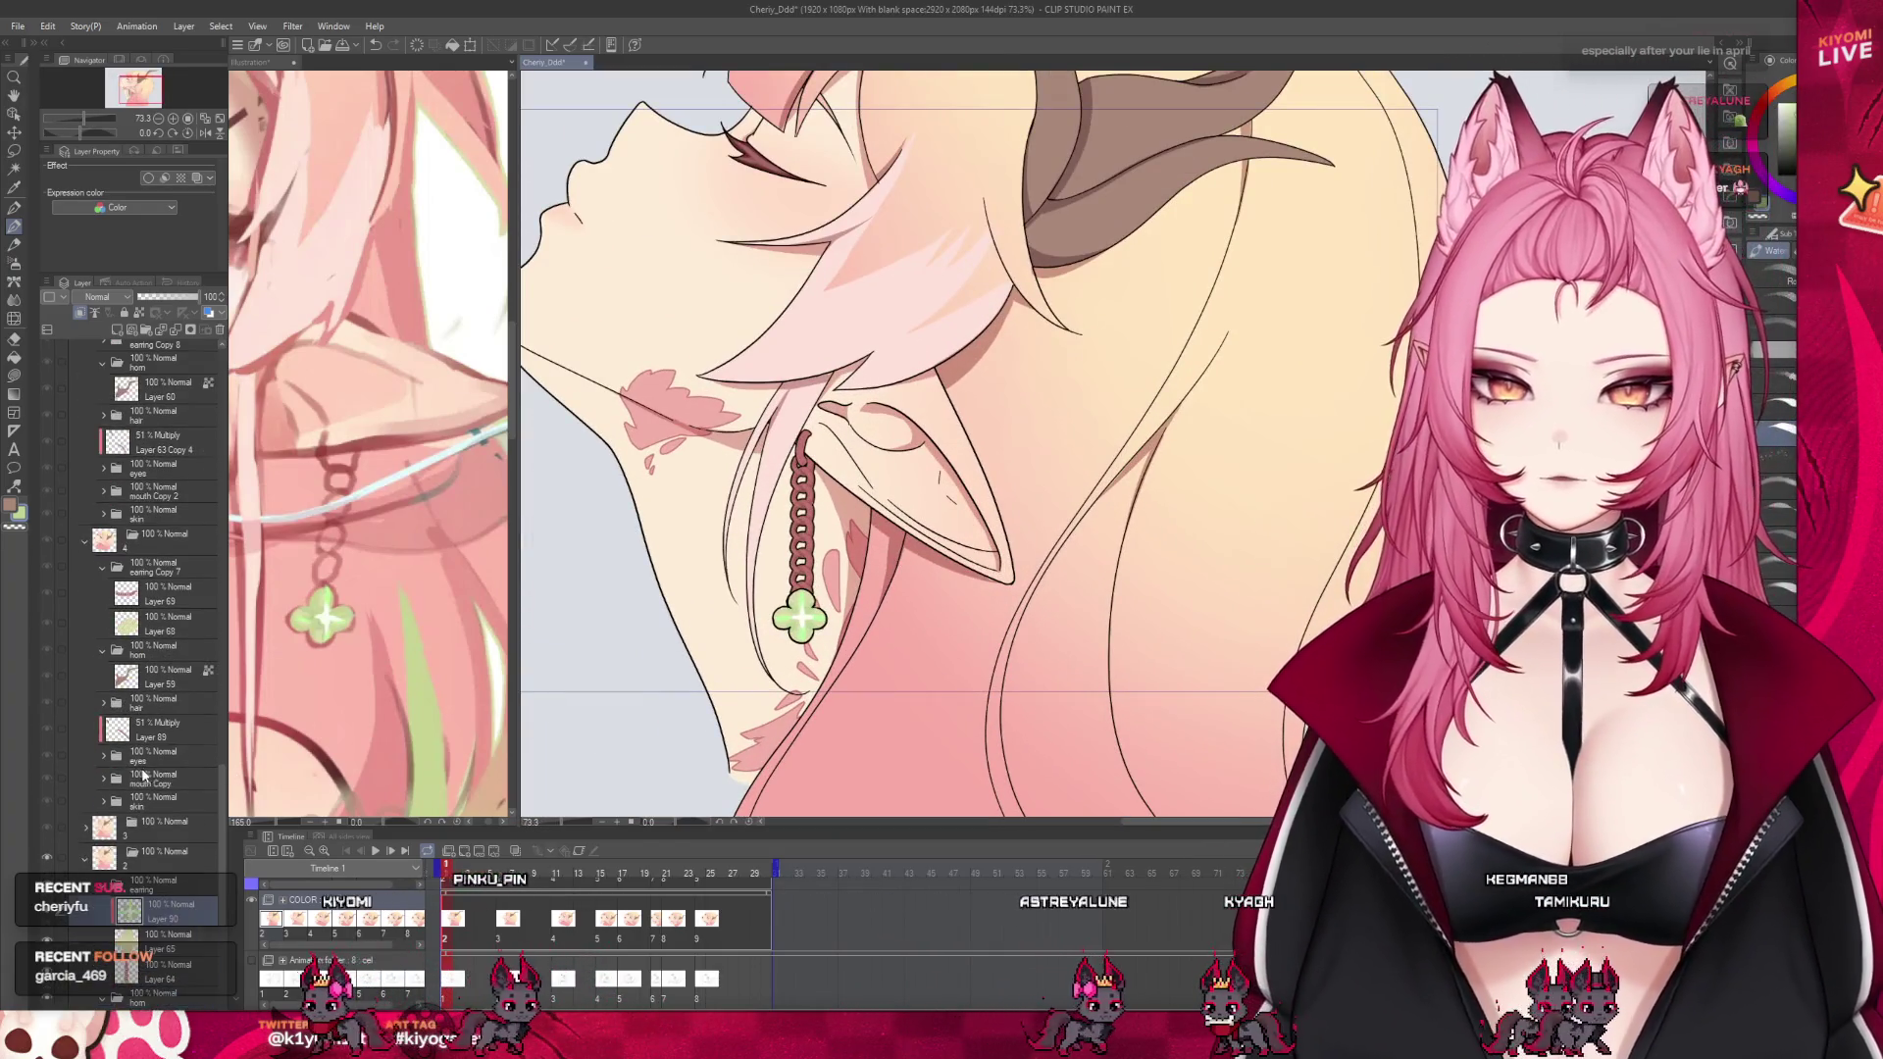
{"action": "left_click", "coordinate": [557, 920]}
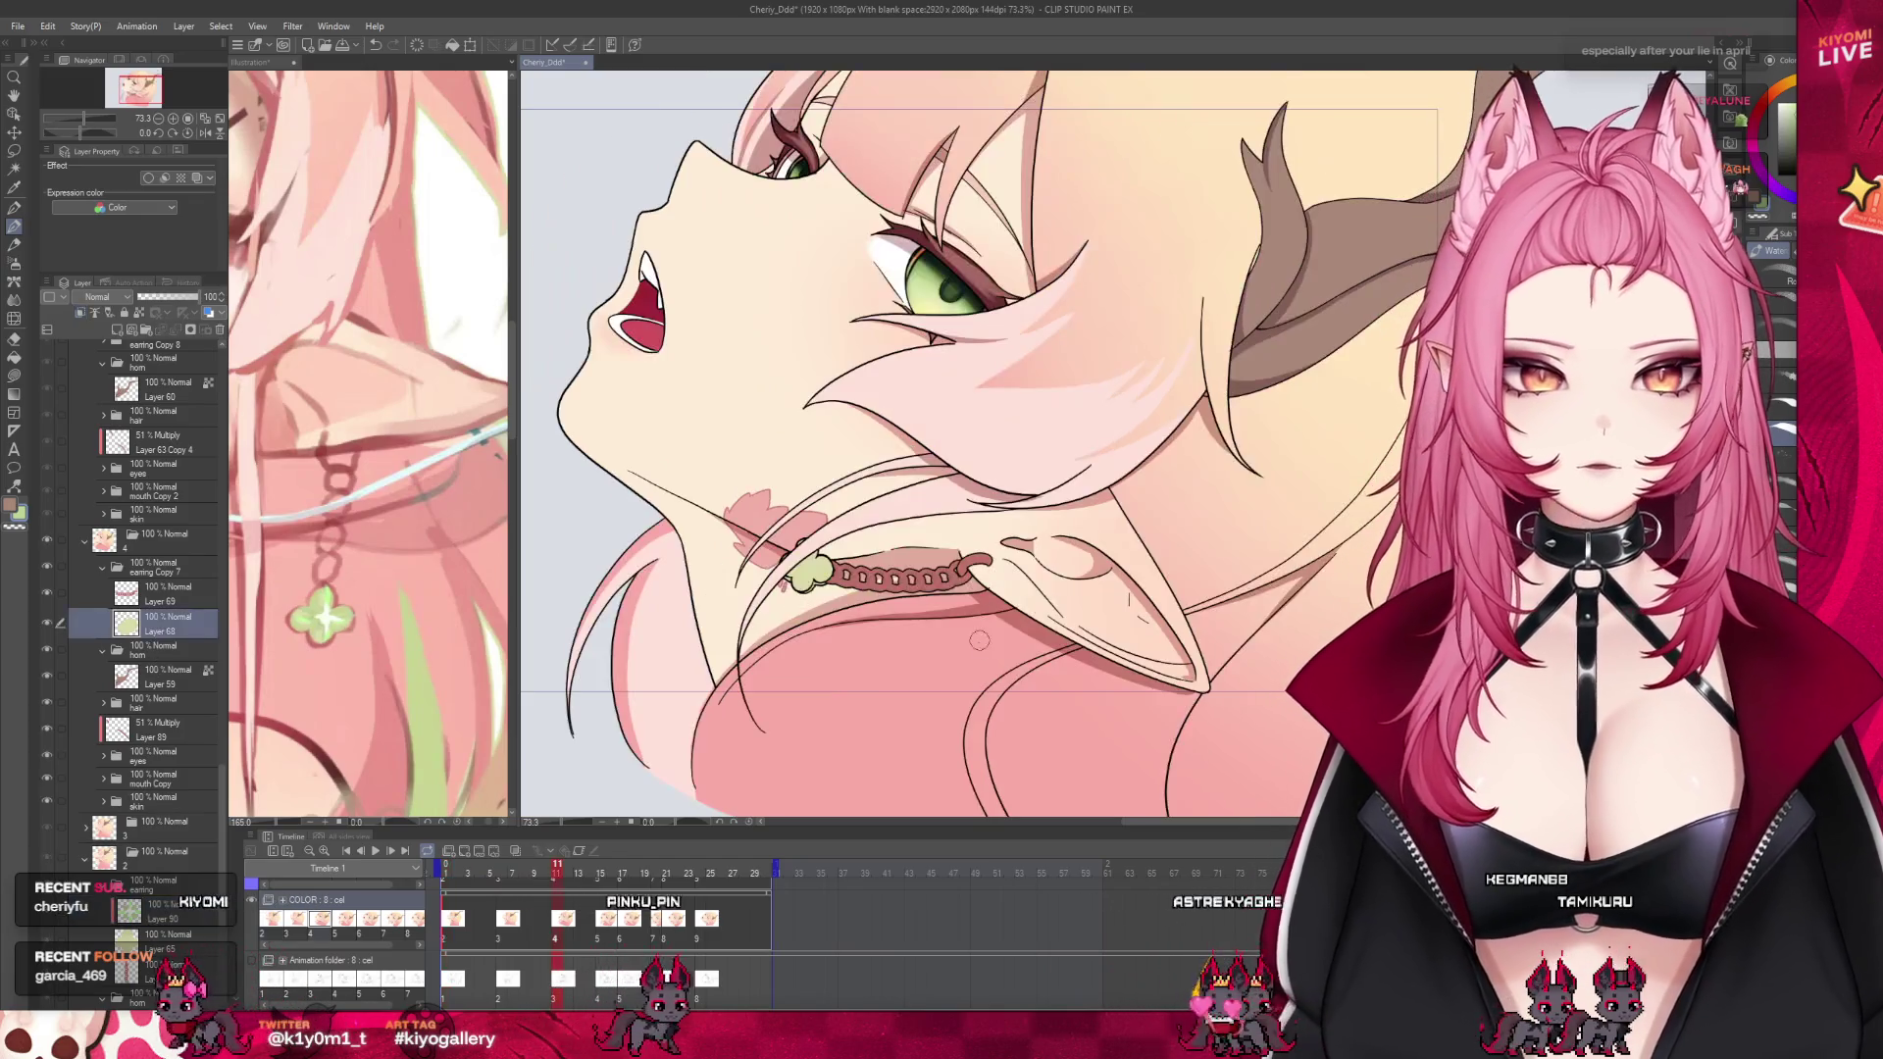
{"action": "key", "text": "ctrl+v"}
Scale and position the pasted clover over frame 11's earring chain end, then confirm
{"action": "scroll", "coordinate": [979, 639], "scroll_direction": "up", "scroll_amount": 1}
{"action": "key", "text": "k"}
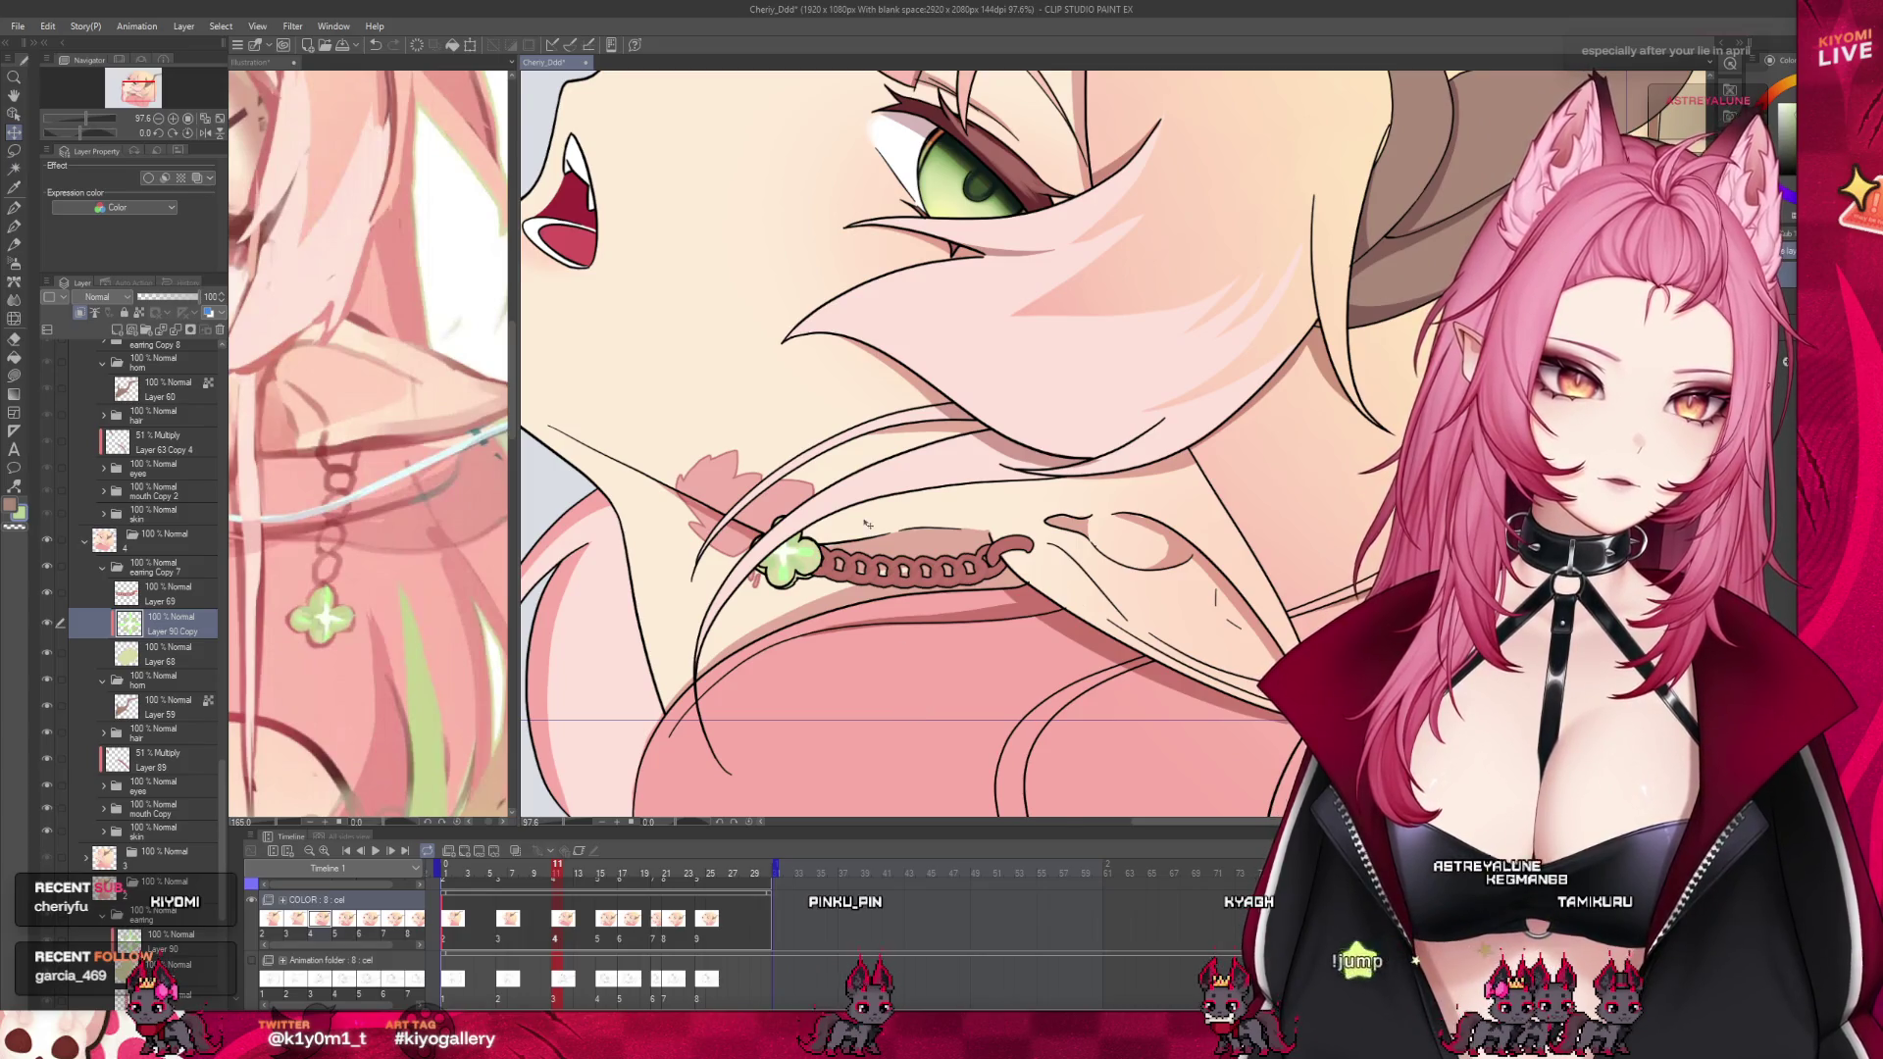
{"action": "scroll", "coordinate": [867, 524], "scroll_direction": "up", "scroll_amount": 1}
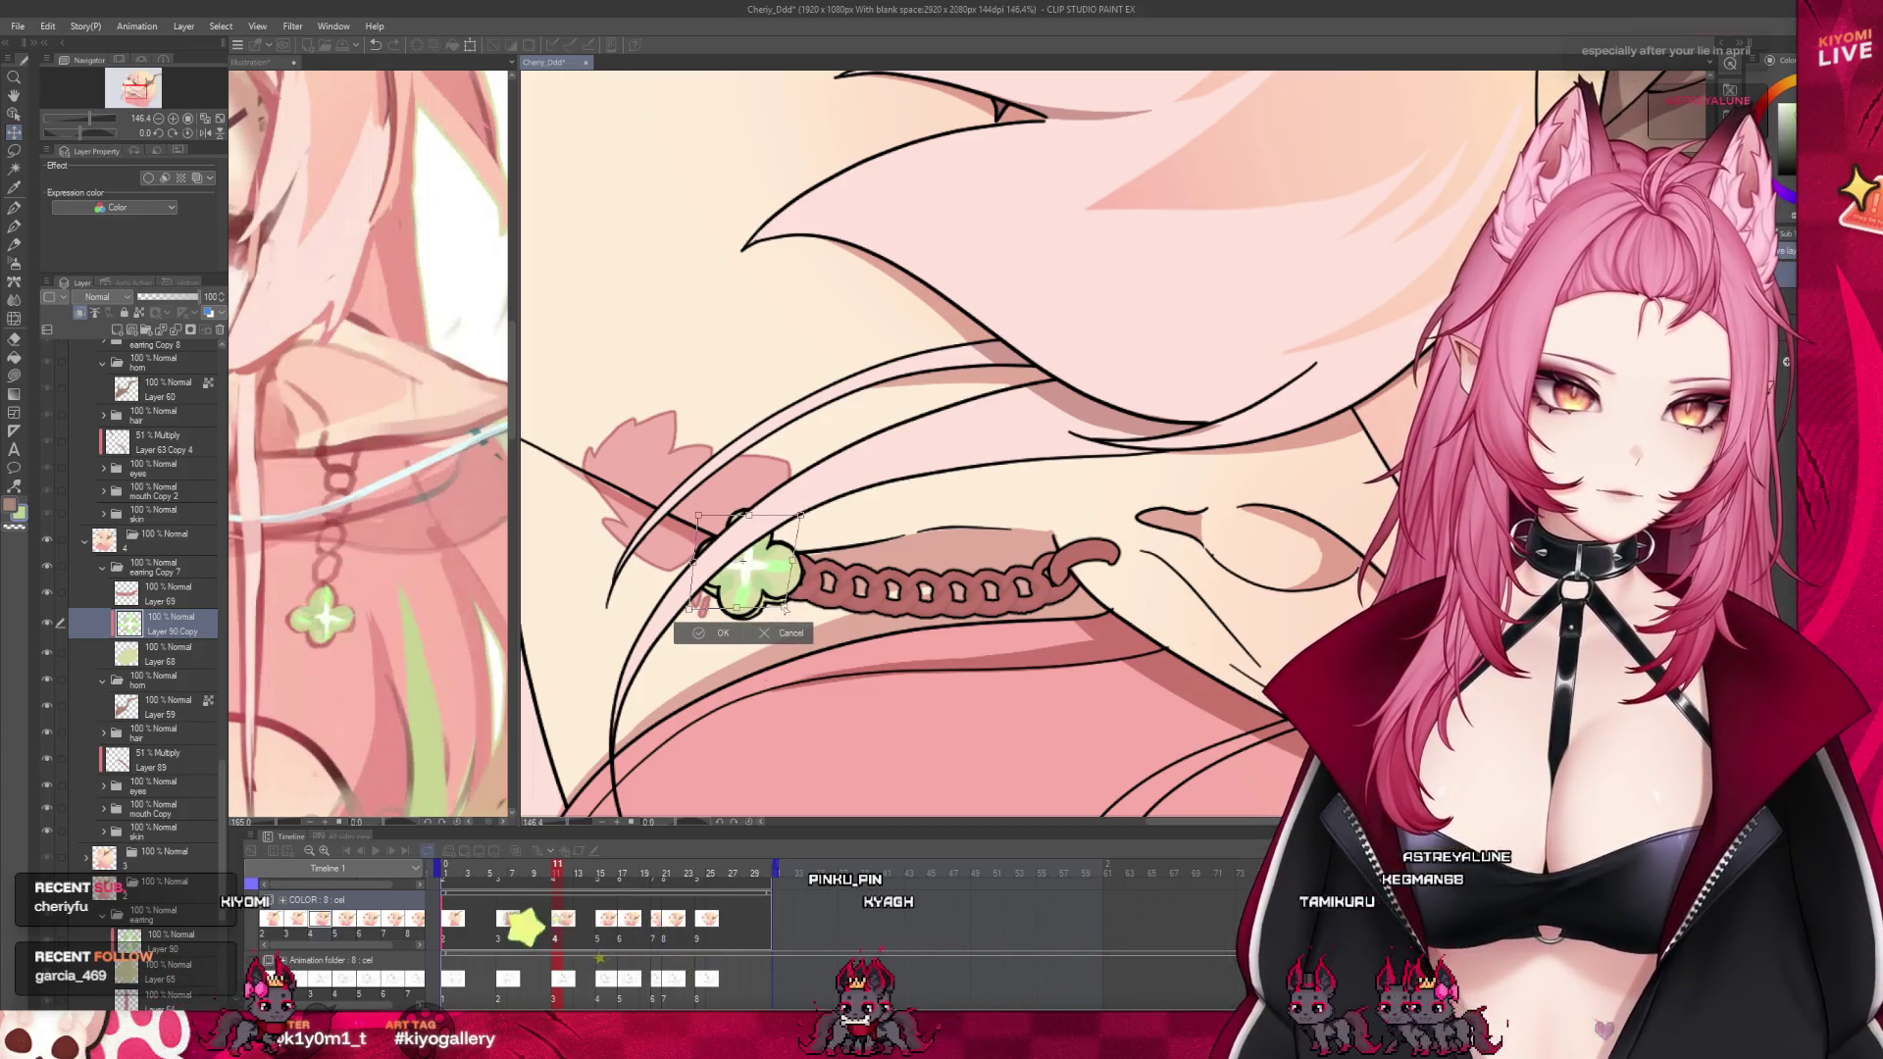
{"action": "left_click_drag", "start_coordinate": [782, 610], "coordinate": [784, 609]}
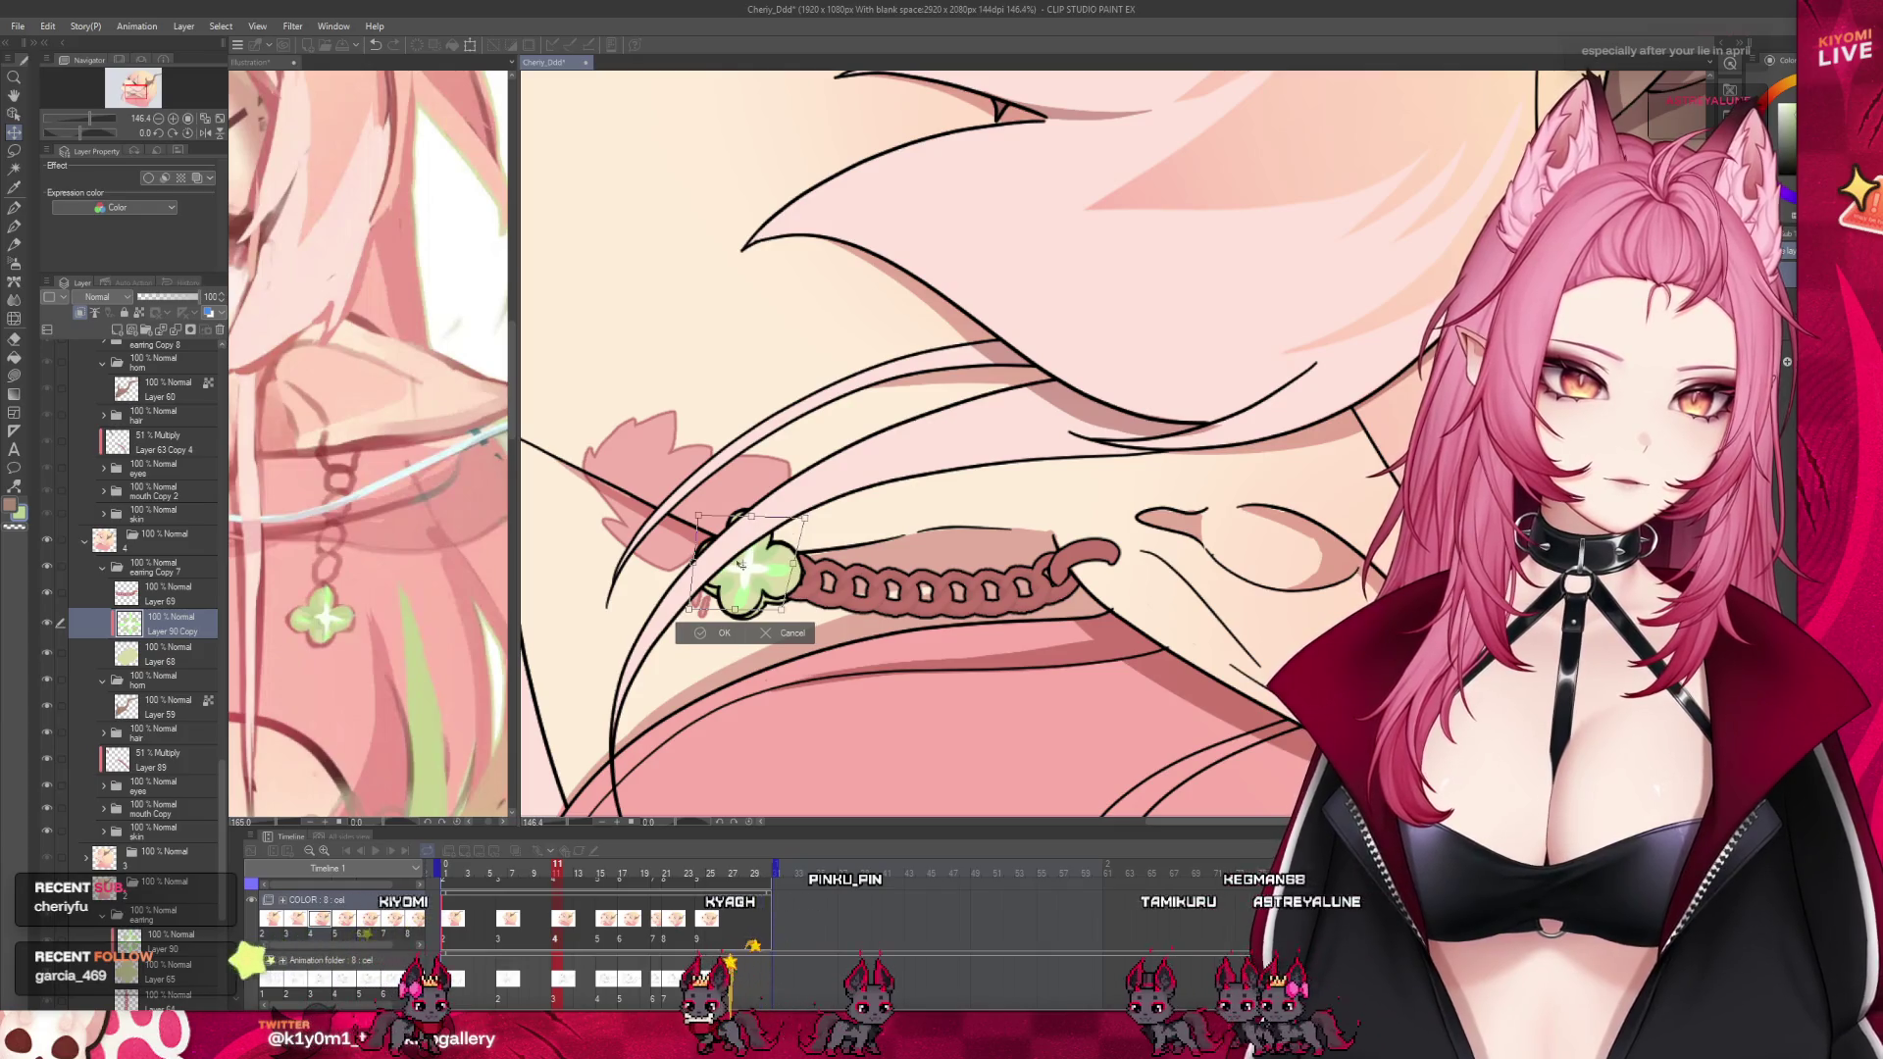
{"action": "left_click_drag", "start_coordinate": [697, 515], "coordinate": [697, 509]}
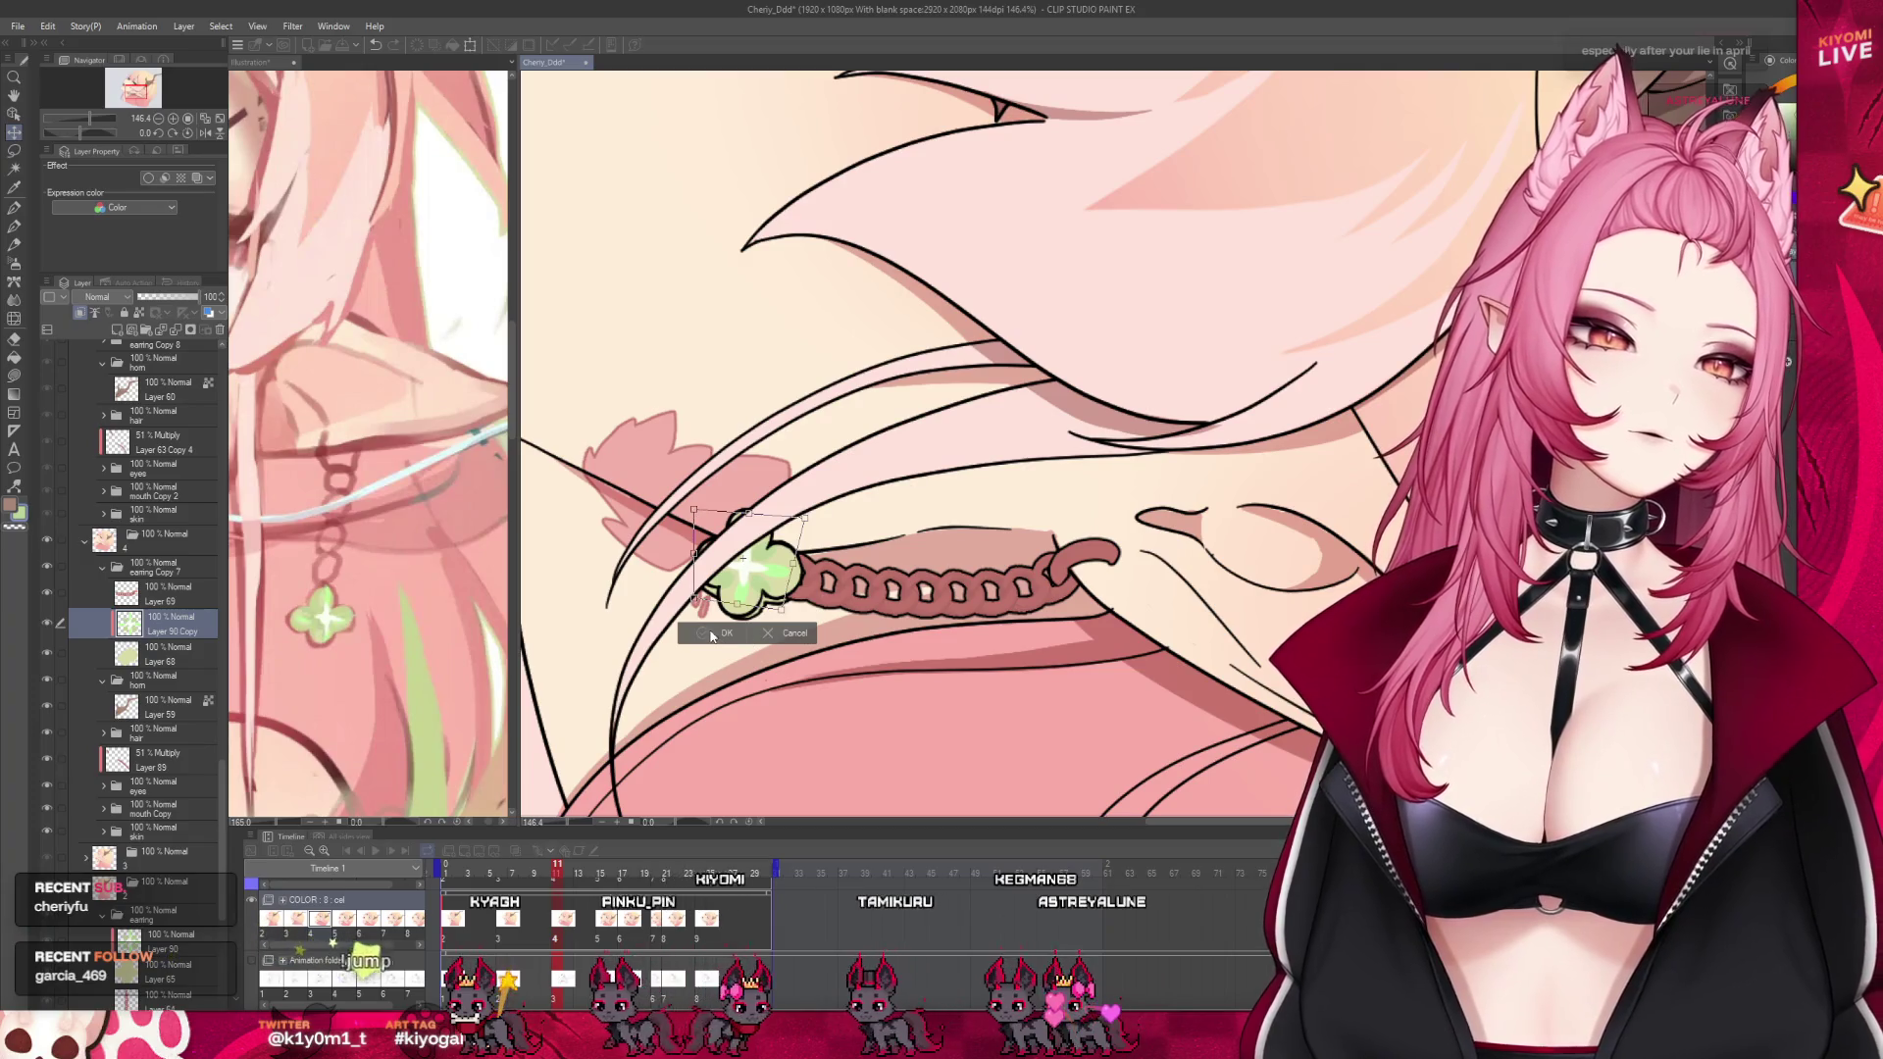
{"action": "key", "text": "Return"}
{"action": "scroll", "coordinate": [682, 657], "scroll_direction": "down", "scroll_amount": 2}
{"action": "scroll", "coordinate": [681, 657], "scroll_direction": "down", "scroll_amount": 2}
Collapse the cel 4 layer folder
{"action": "scroll", "coordinate": [681, 658], "scroll_direction": "down", "scroll_amount": 2}
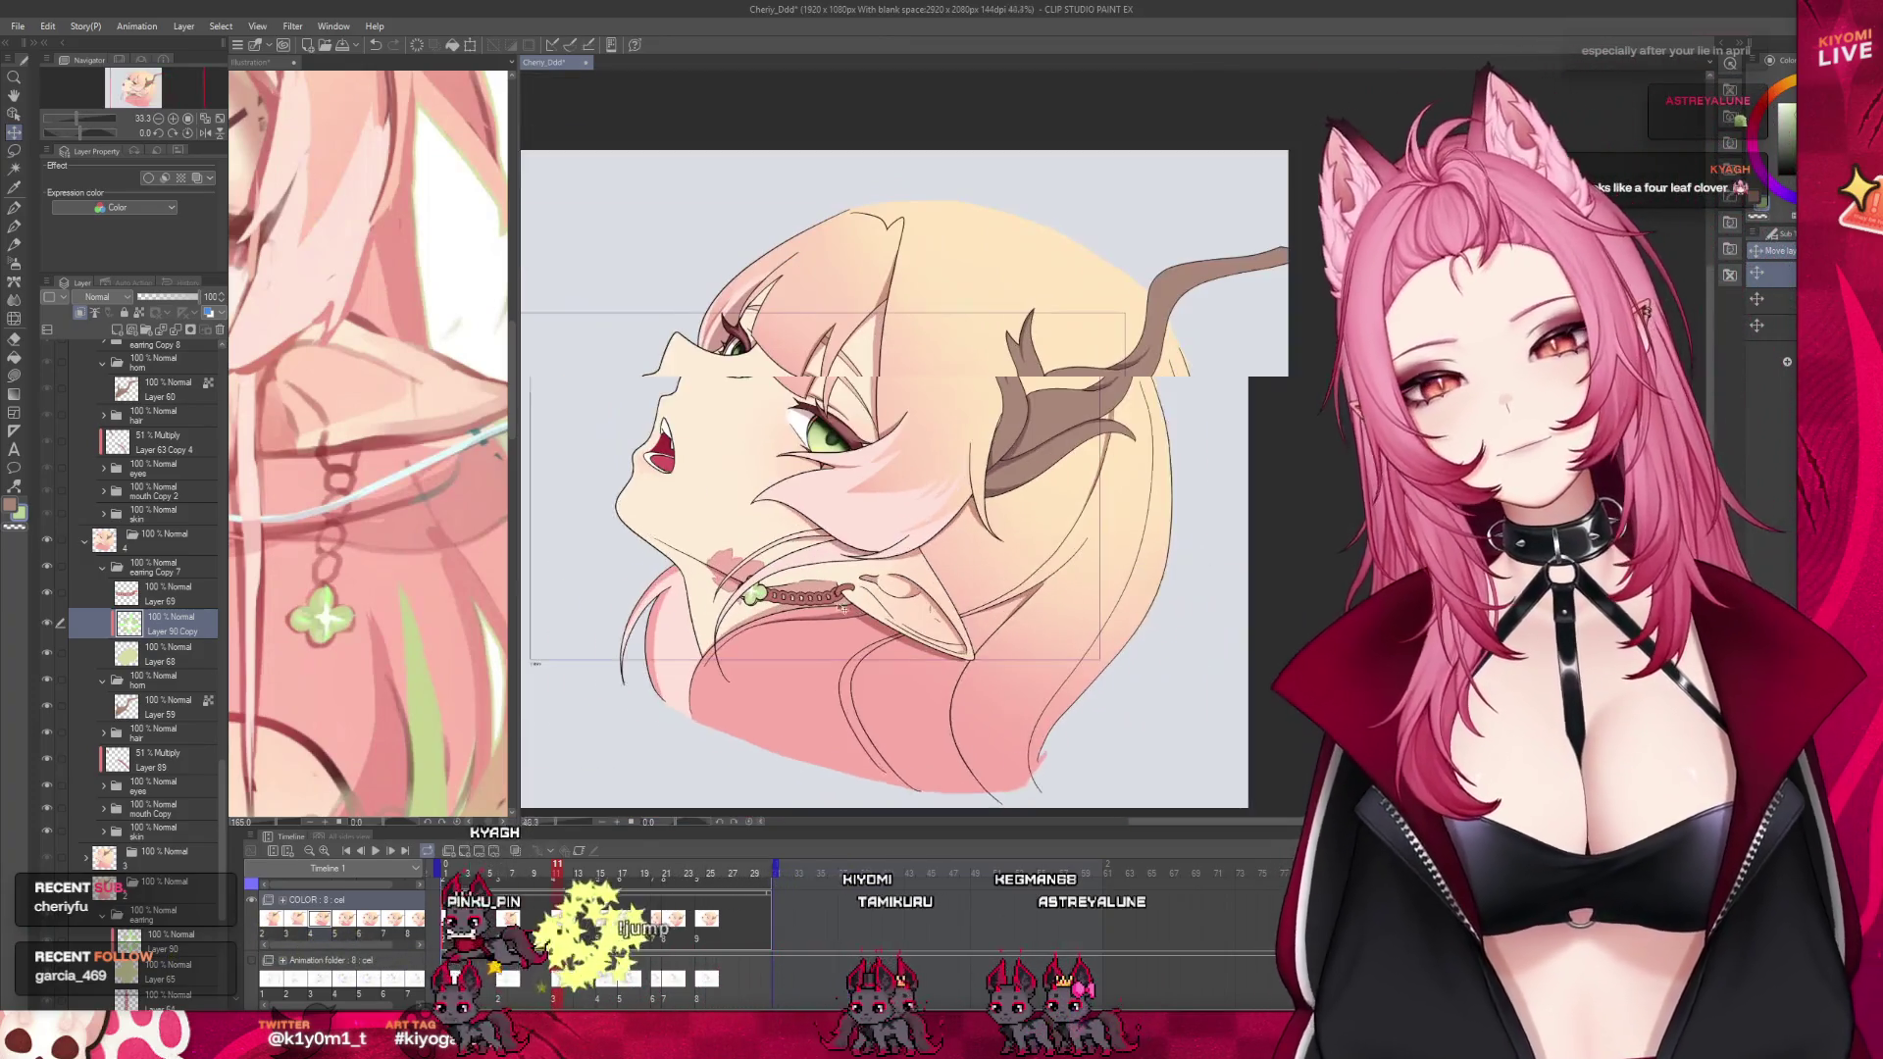
{"action": "scroll", "coordinate": [122, 664], "scroll_direction": "up", "scroll_amount": 1}
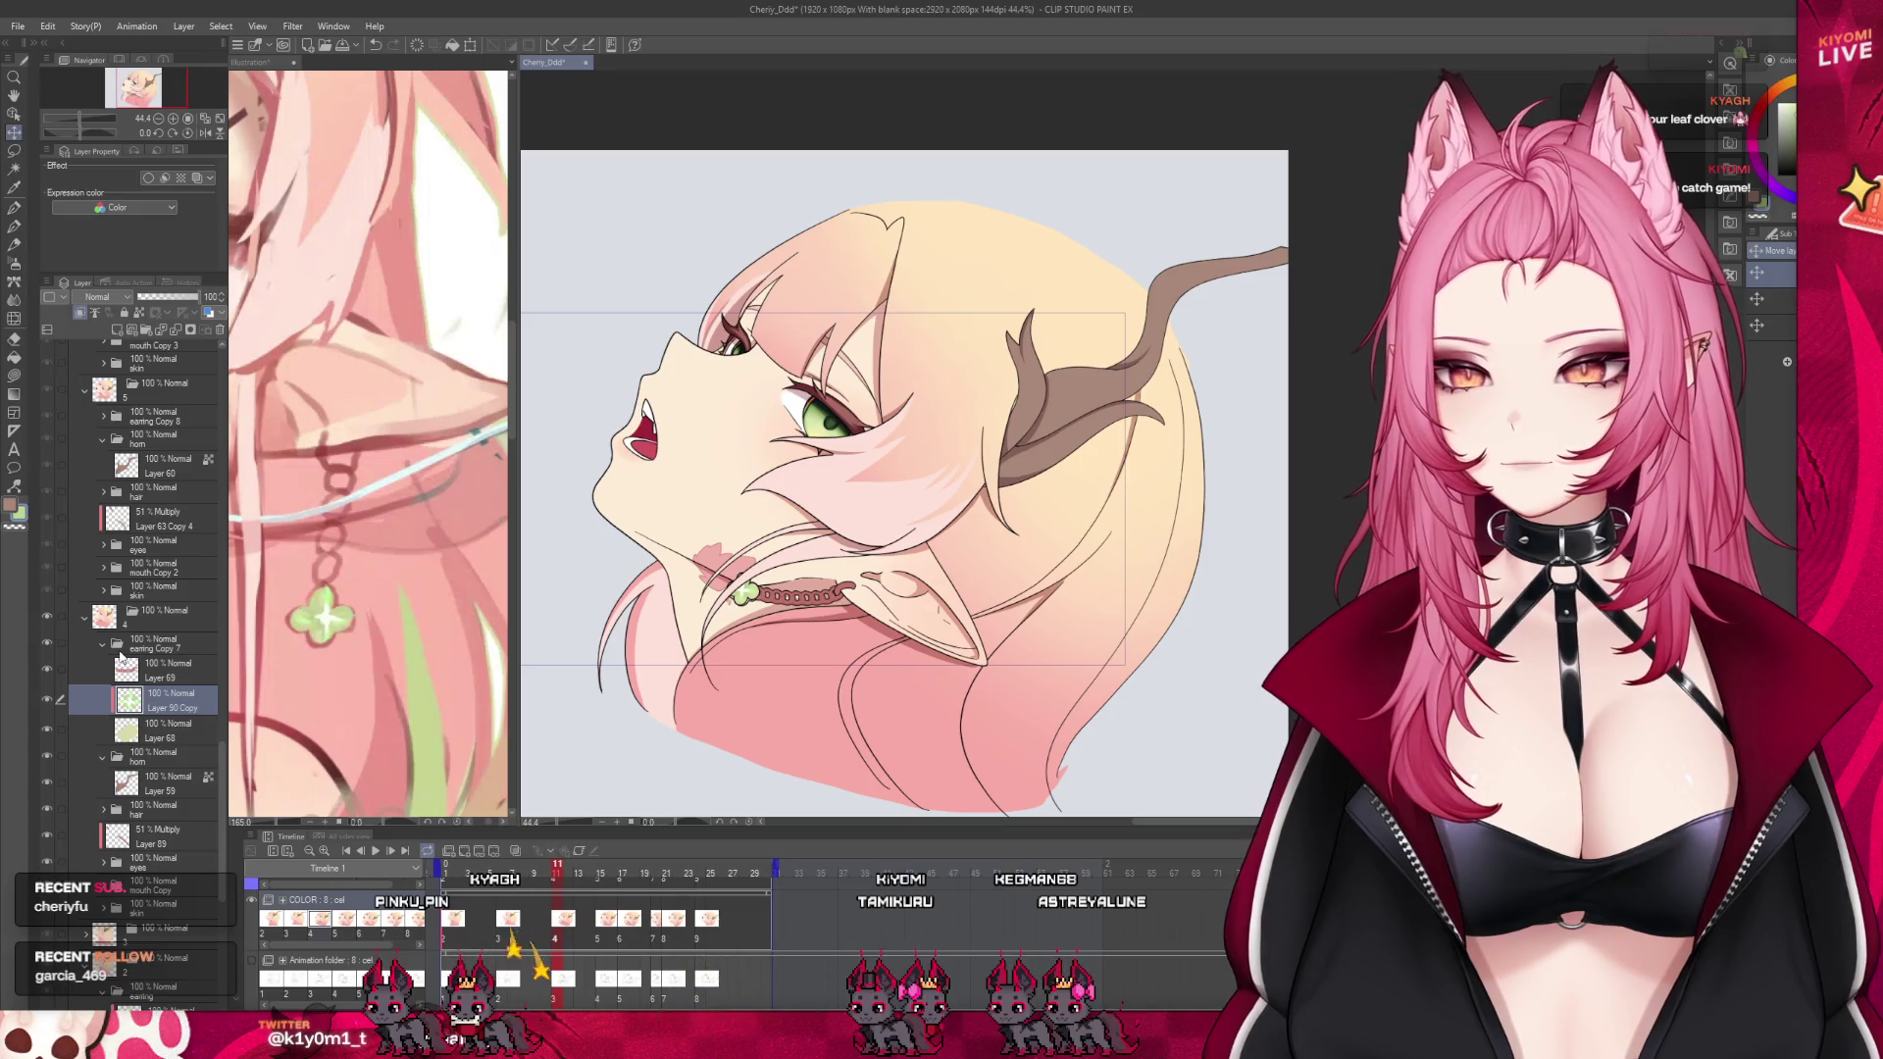
{"action": "scroll", "coordinate": [122, 657], "scroll_direction": "up", "scroll_amount": 1}
{"action": "scroll", "coordinate": [121, 657], "scroll_direction": "up", "scroll_amount": 1}
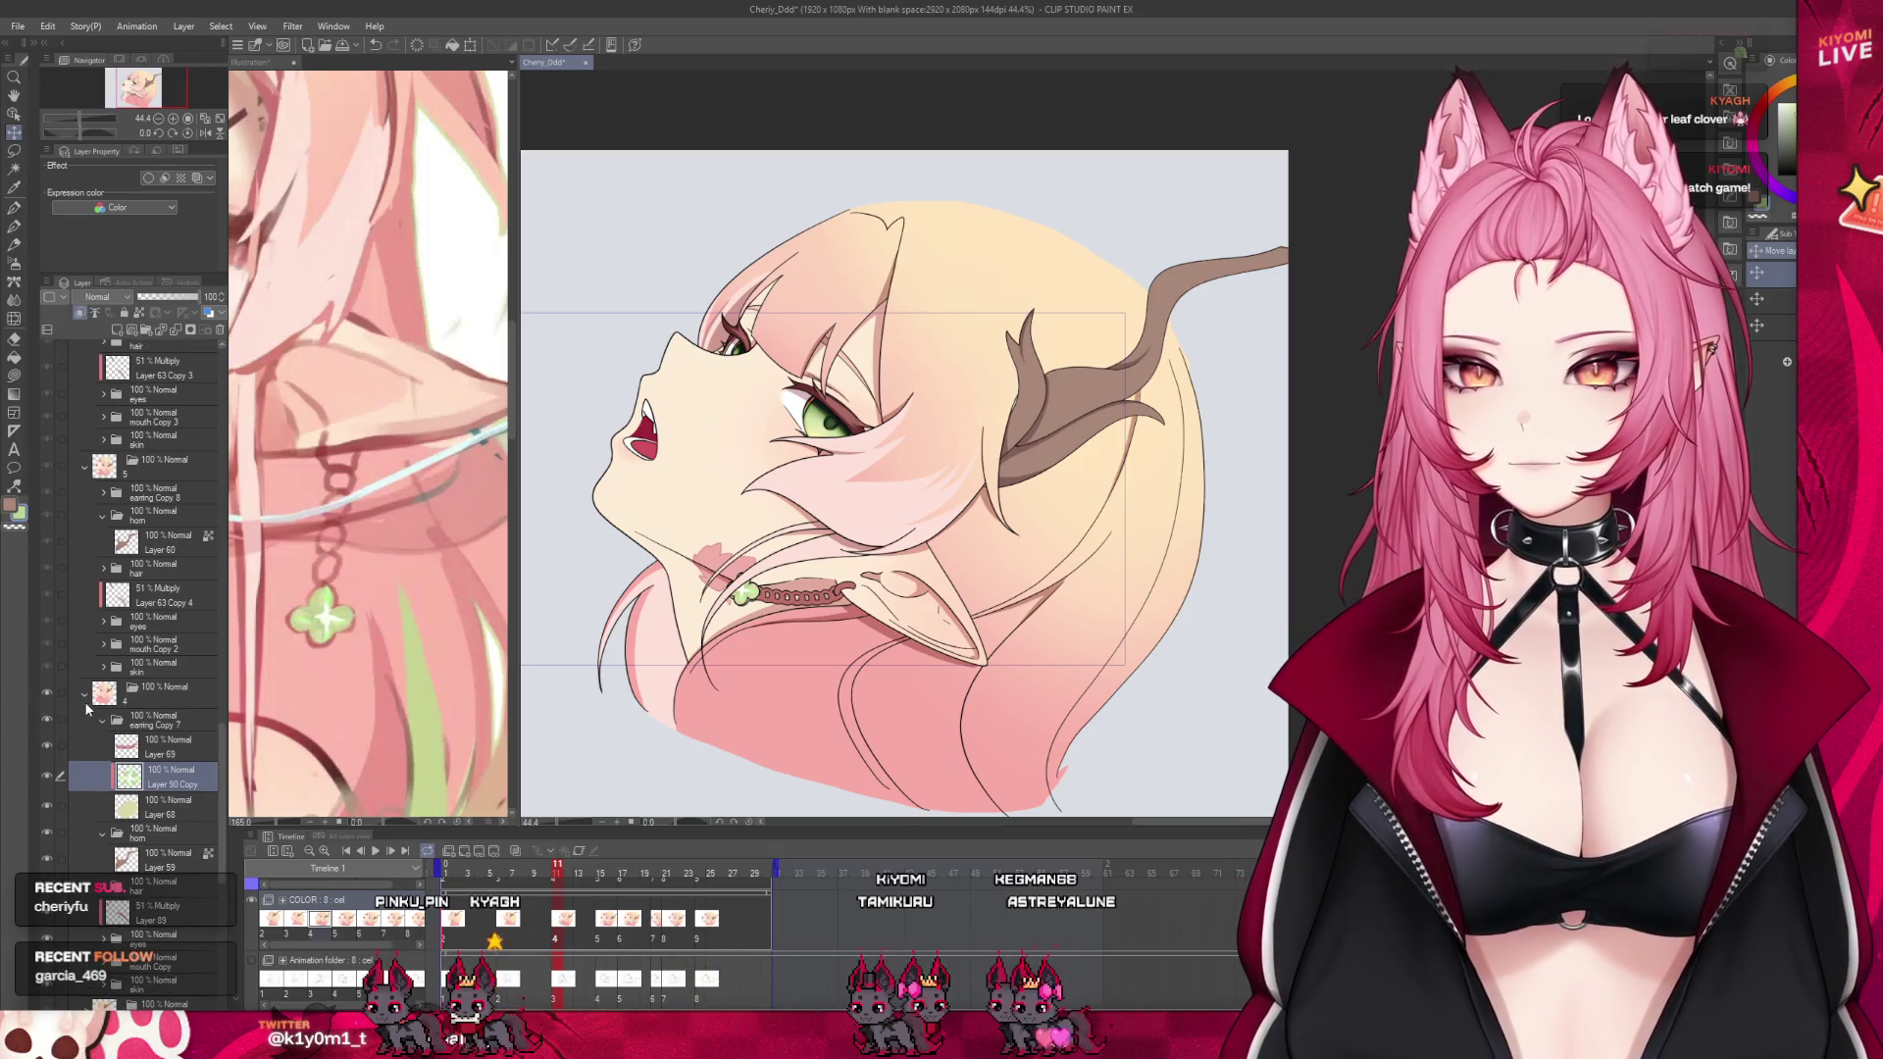
{"action": "left_click", "coordinate": [85, 702]}
{"action": "left_click", "coordinate": [82, 698]}
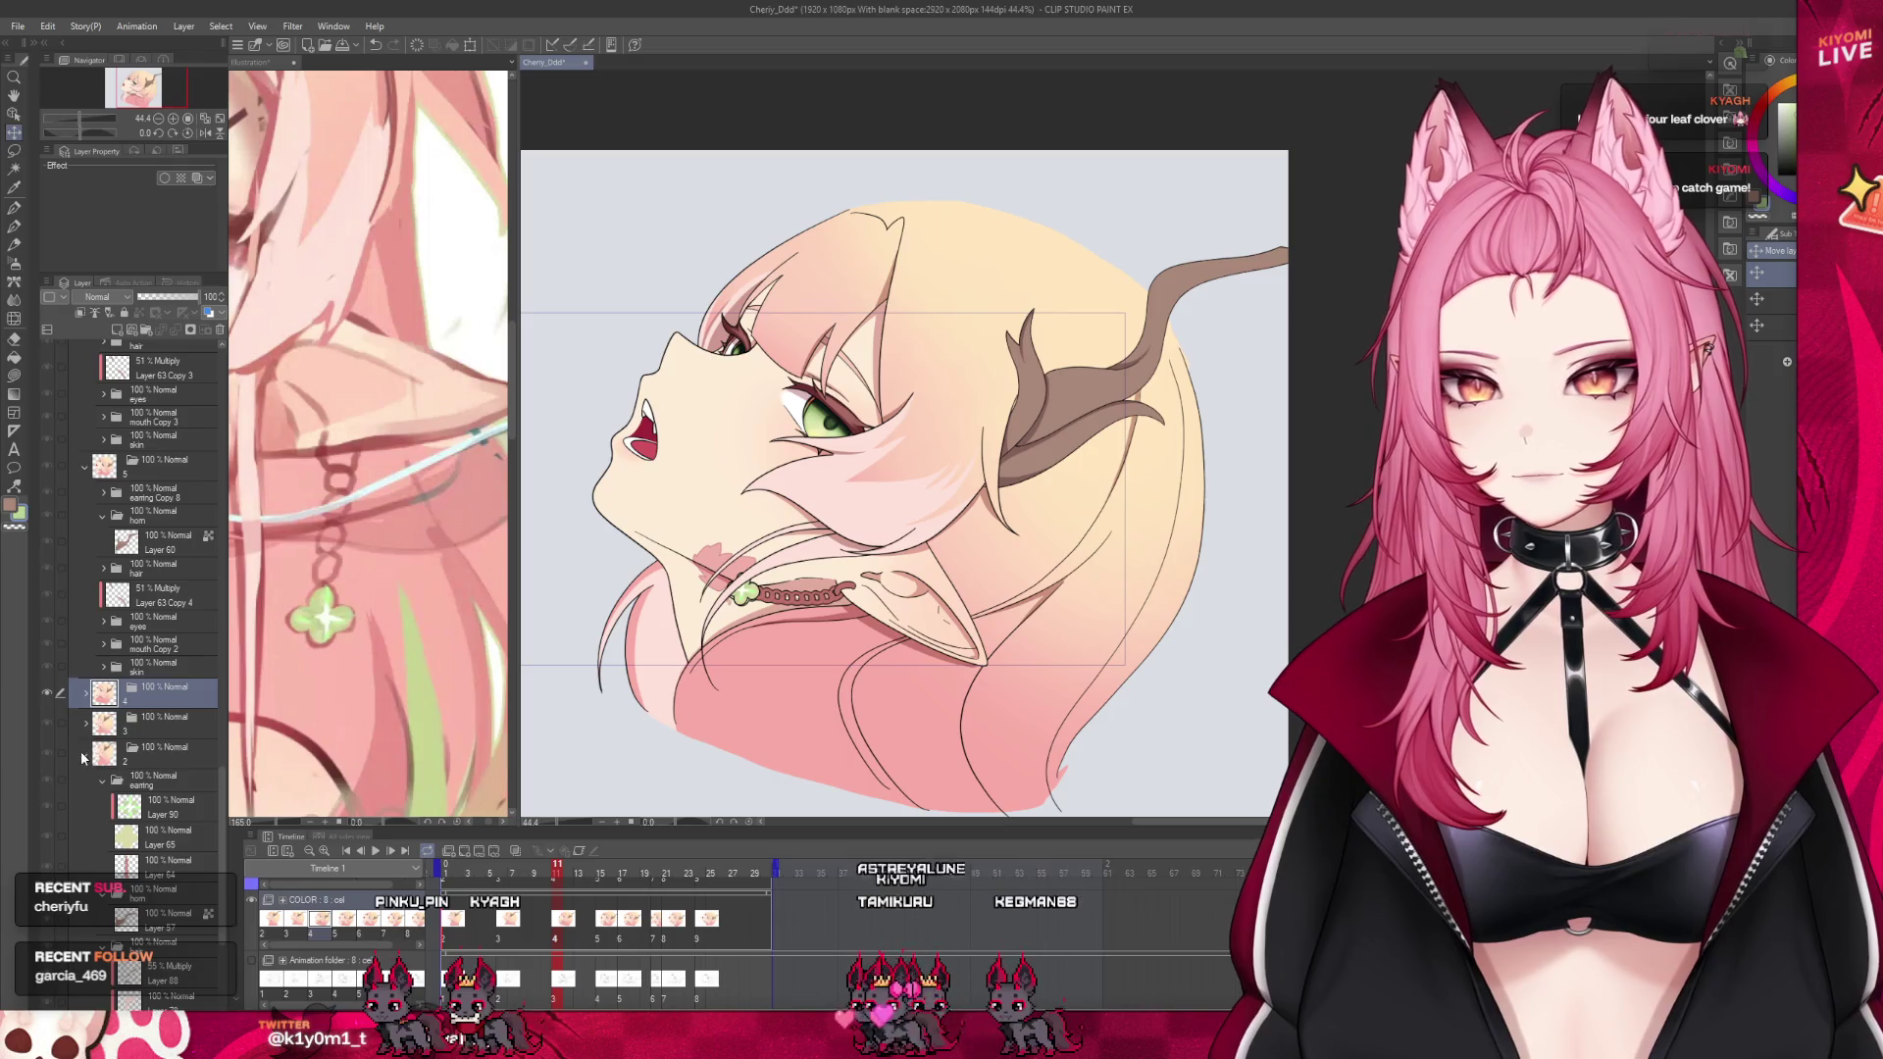
{"action": "scroll", "coordinate": [154, 783], "scroll_direction": "up", "scroll_amount": 4}
Expand the cel 3 layer folder and select its earring layer
{"action": "left_click", "coordinate": [167, 863]}
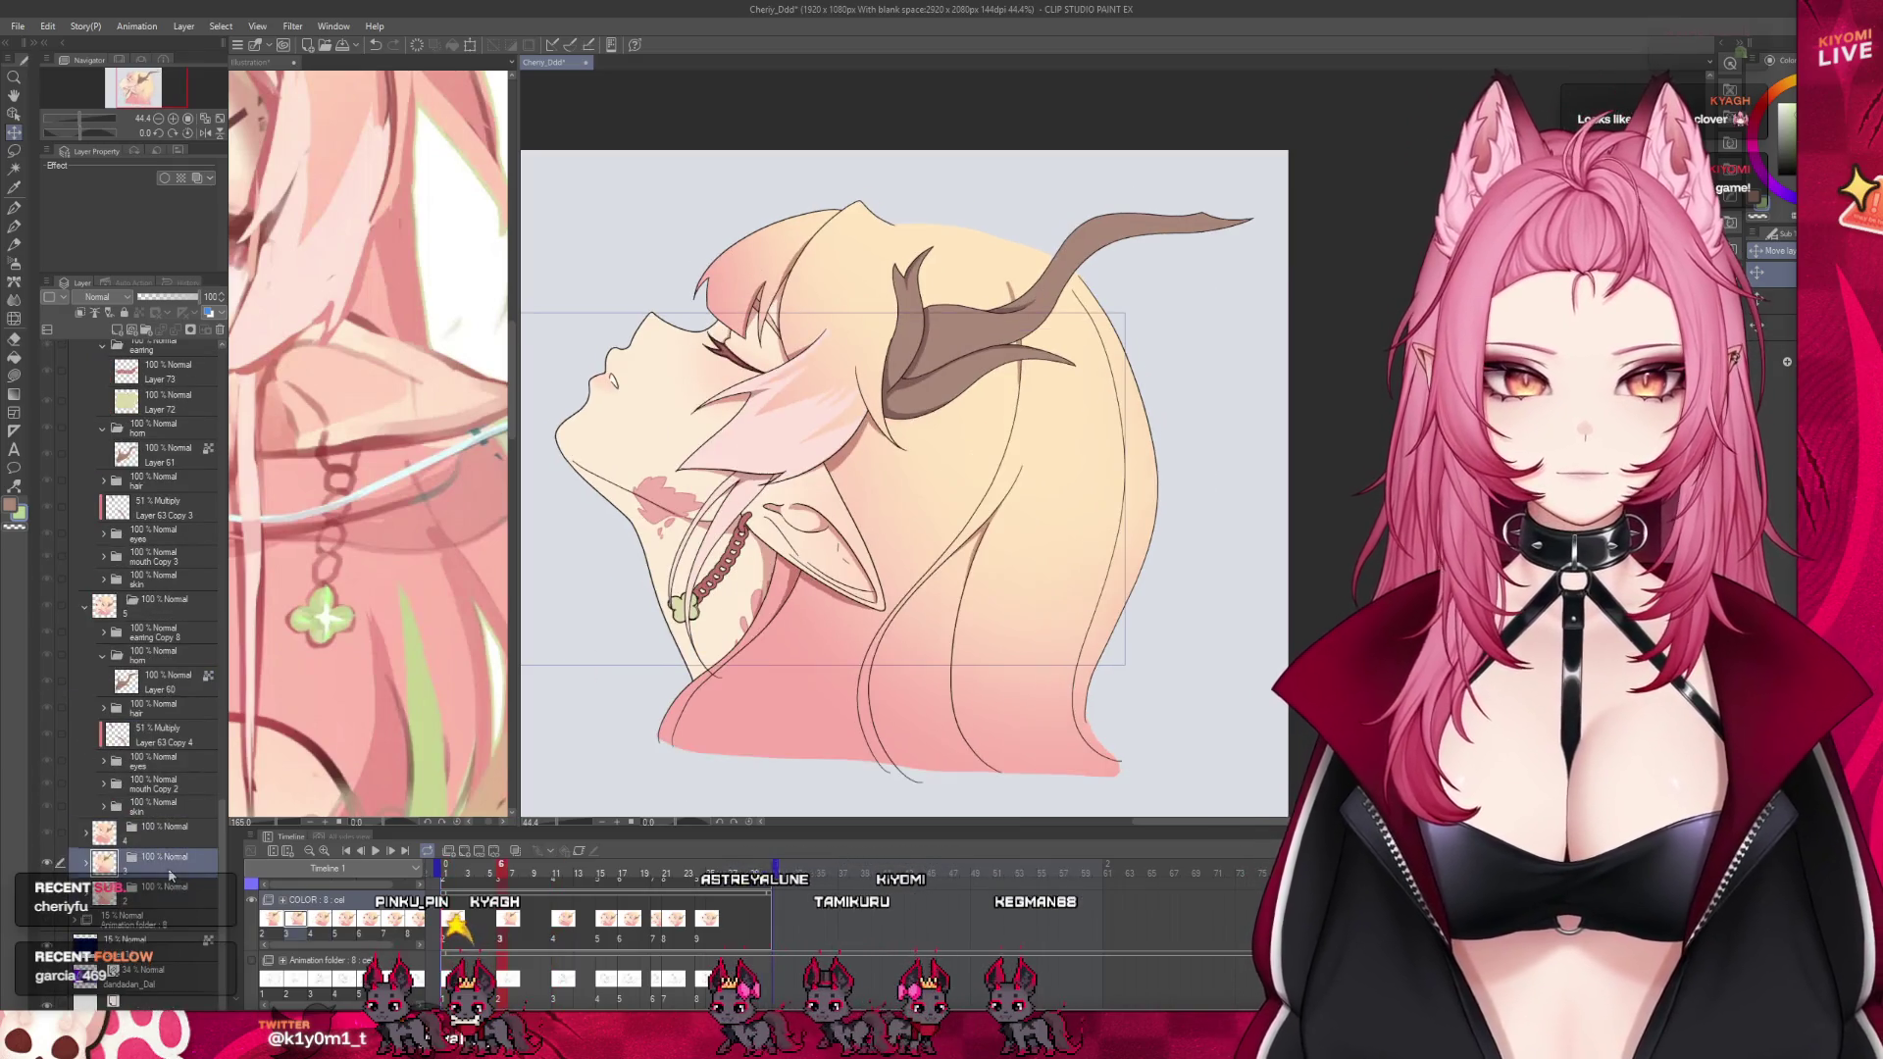
{"action": "left_click", "coordinate": [84, 861]}
{"action": "left_click", "coordinate": [167, 895]}
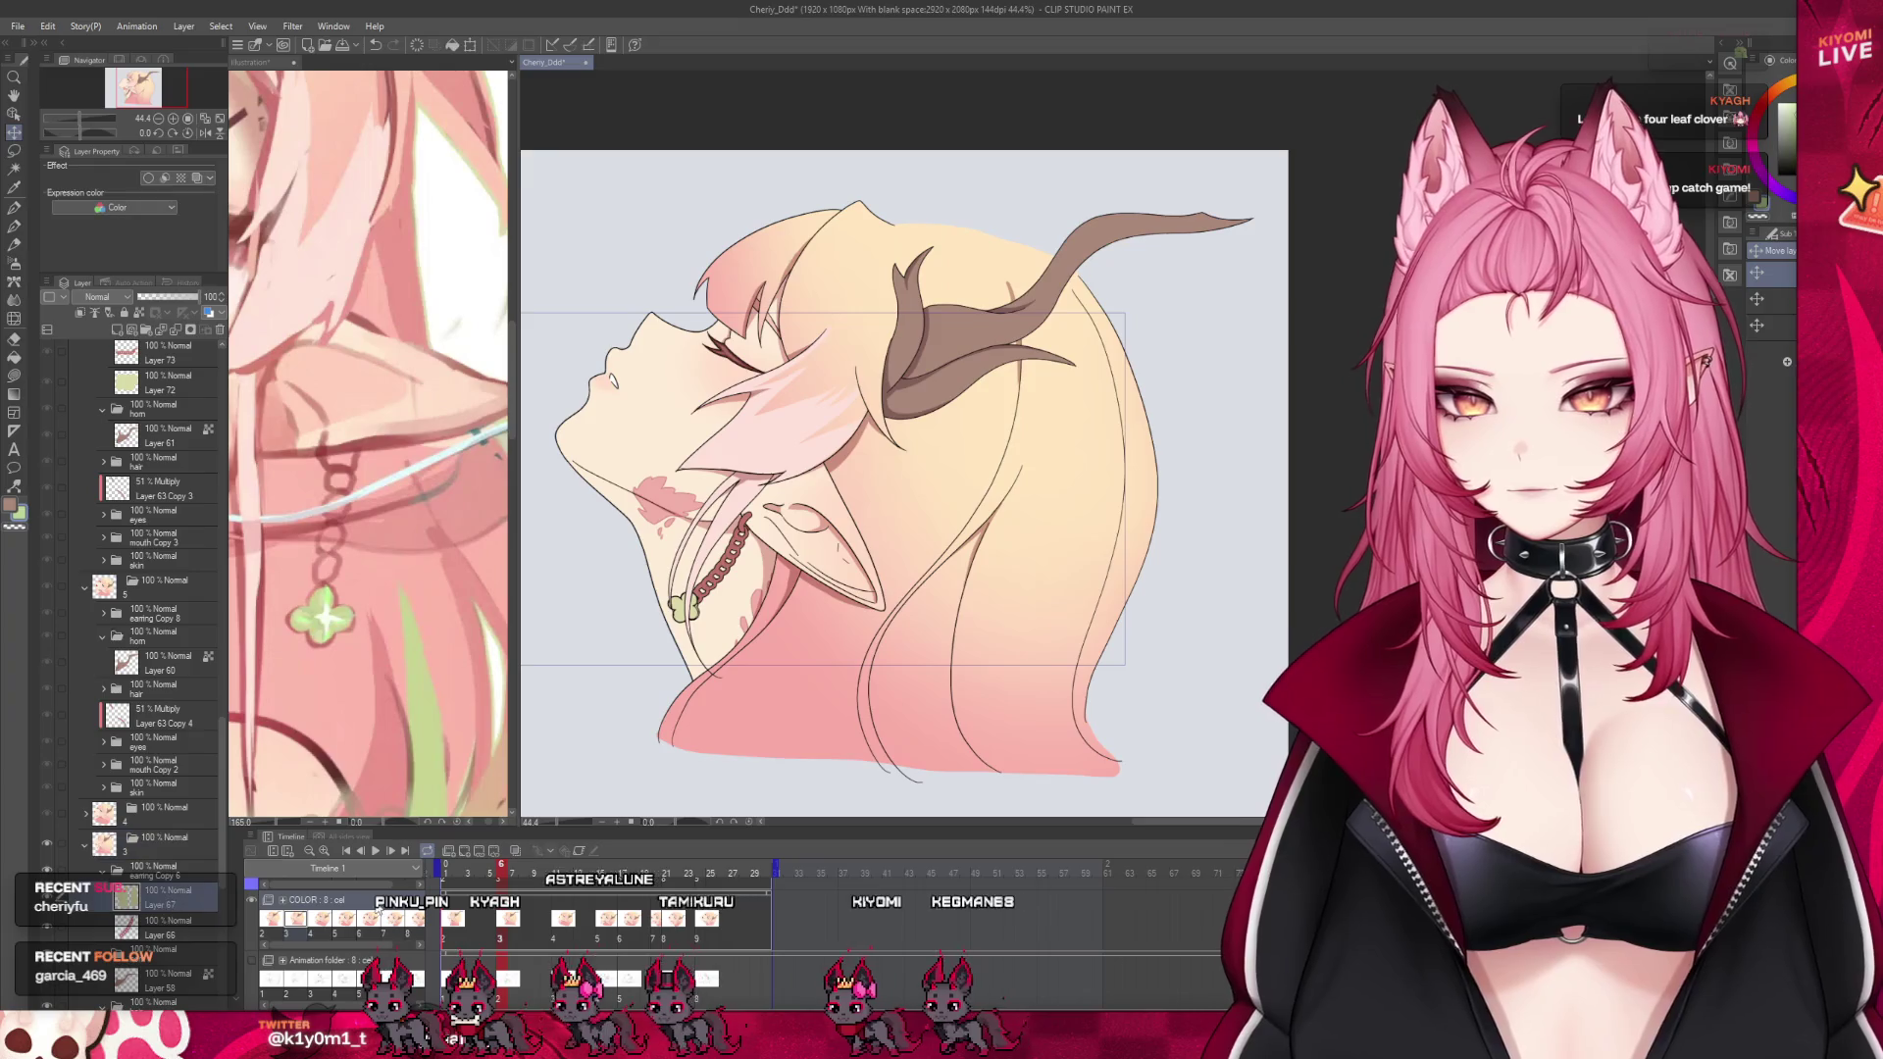
{"action": "scroll", "coordinate": [749, 780], "scroll_direction": "up", "scroll_amount": 1}
{"action": "scroll", "coordinate": [673, 600], "scroll_direction": "up", "scroll_amount": 1}
{"action": "scroll", "coordinate": [673, 600], "scroll_direction": "up", "scroll_amount": 2}
{"action": "scroll", "coordinate": [673, 600], "scroll_direction": "up", "scroll_amount": 2}
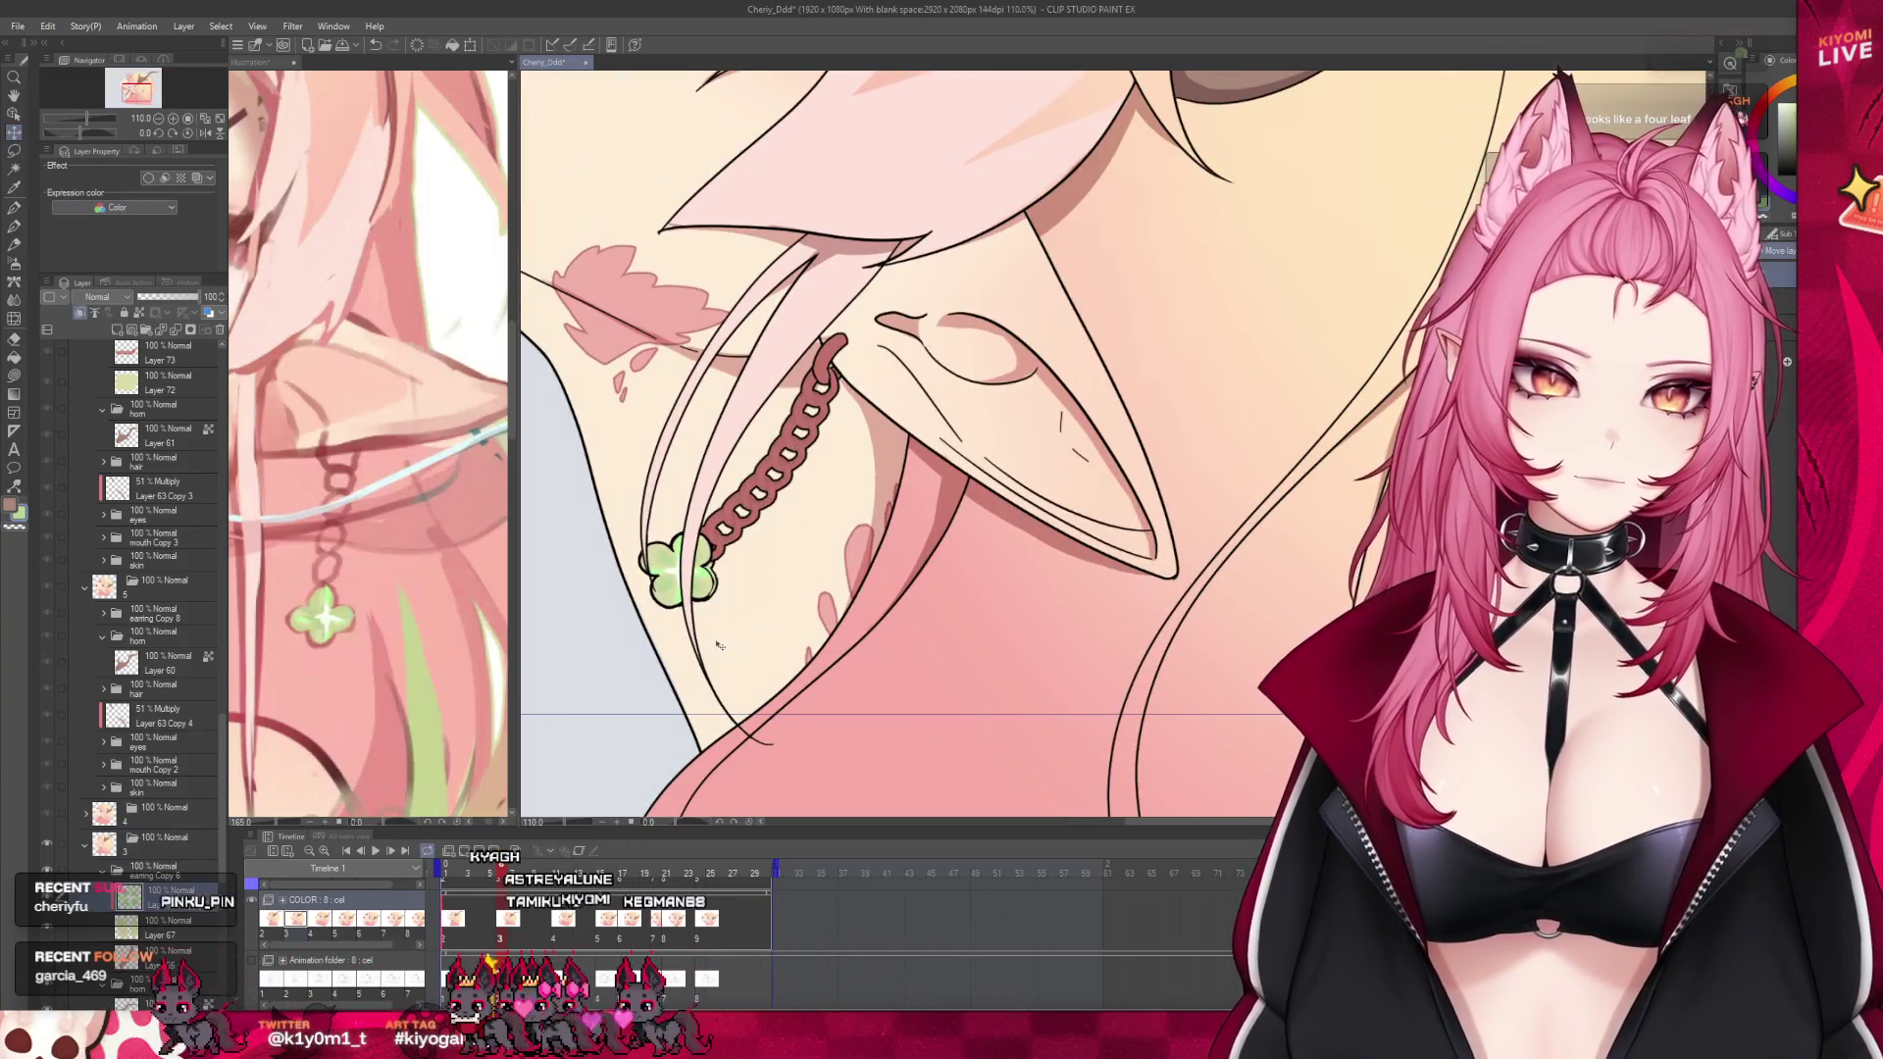
{"action": "scroll", "coordinate": [608, 329], "scroll_direction": "up", "scroll_amount": 2}
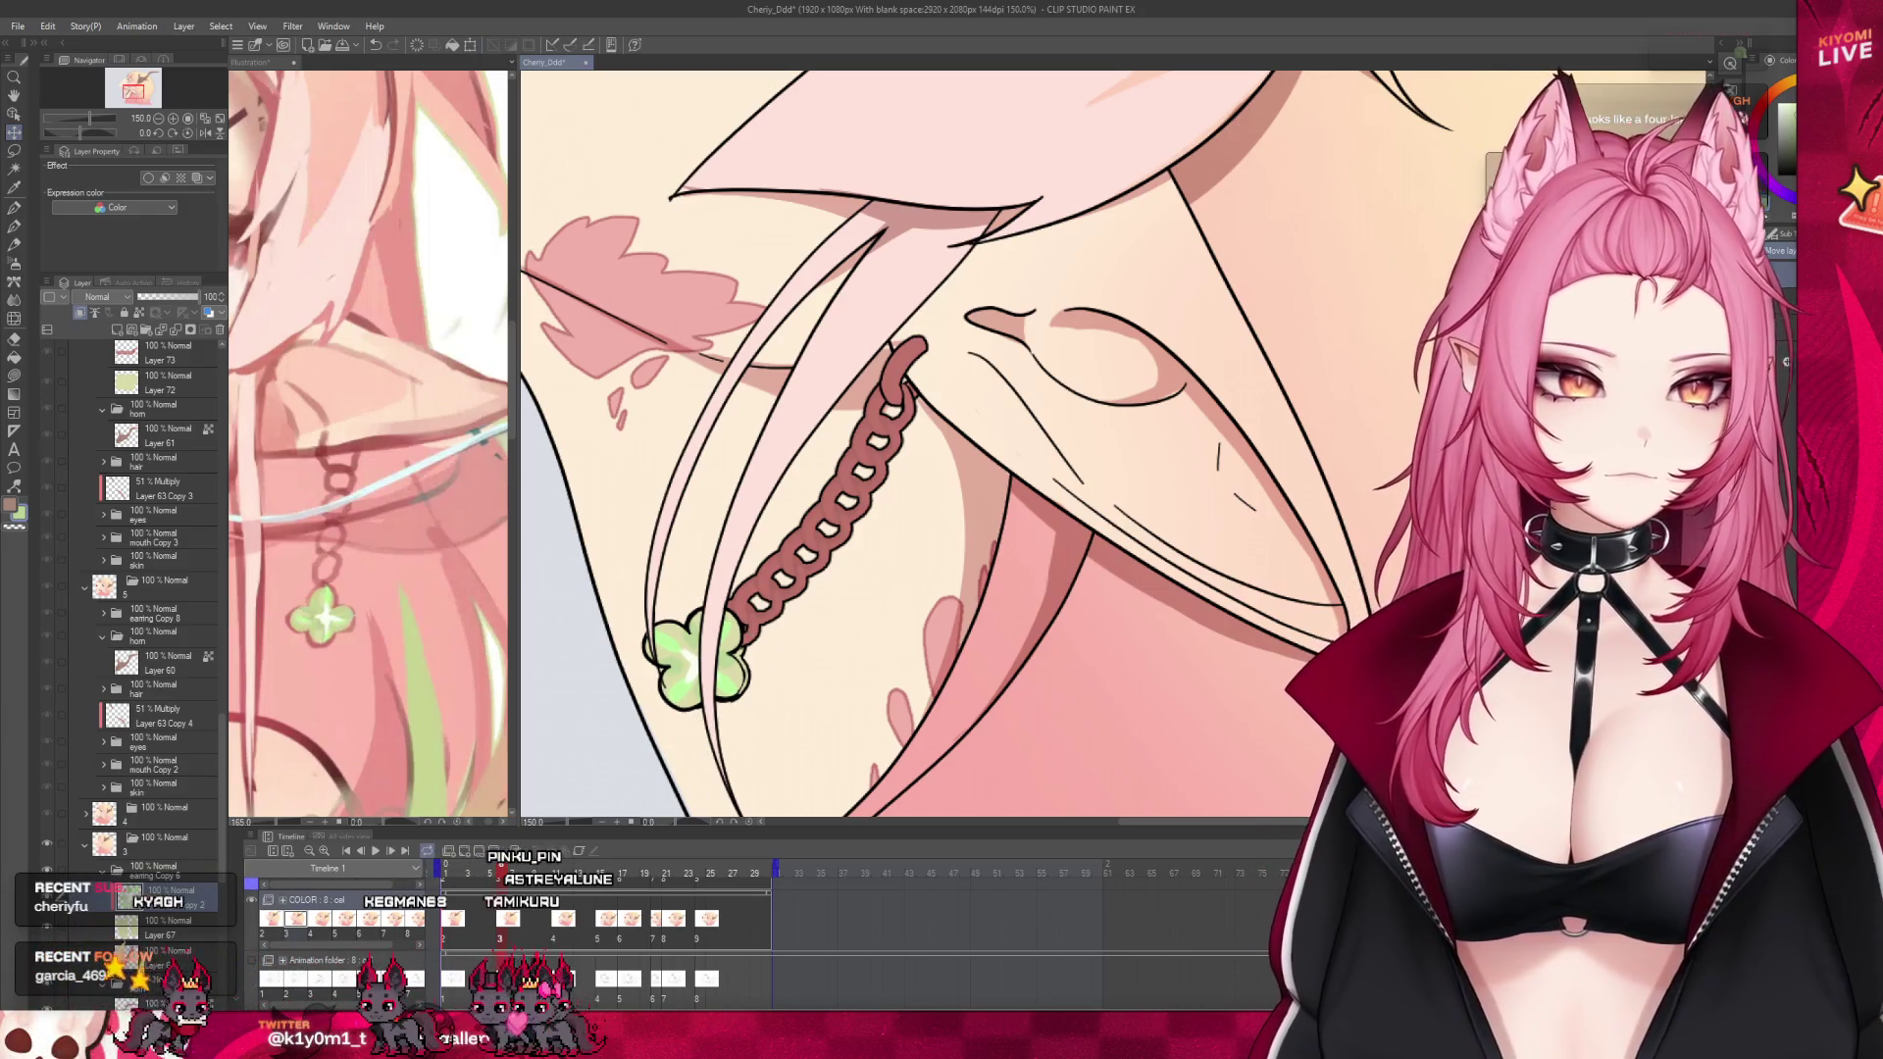
Transform the pasted clover to sit at the end of the earring chain
{"action": "key", "text": "ctrl+t"}
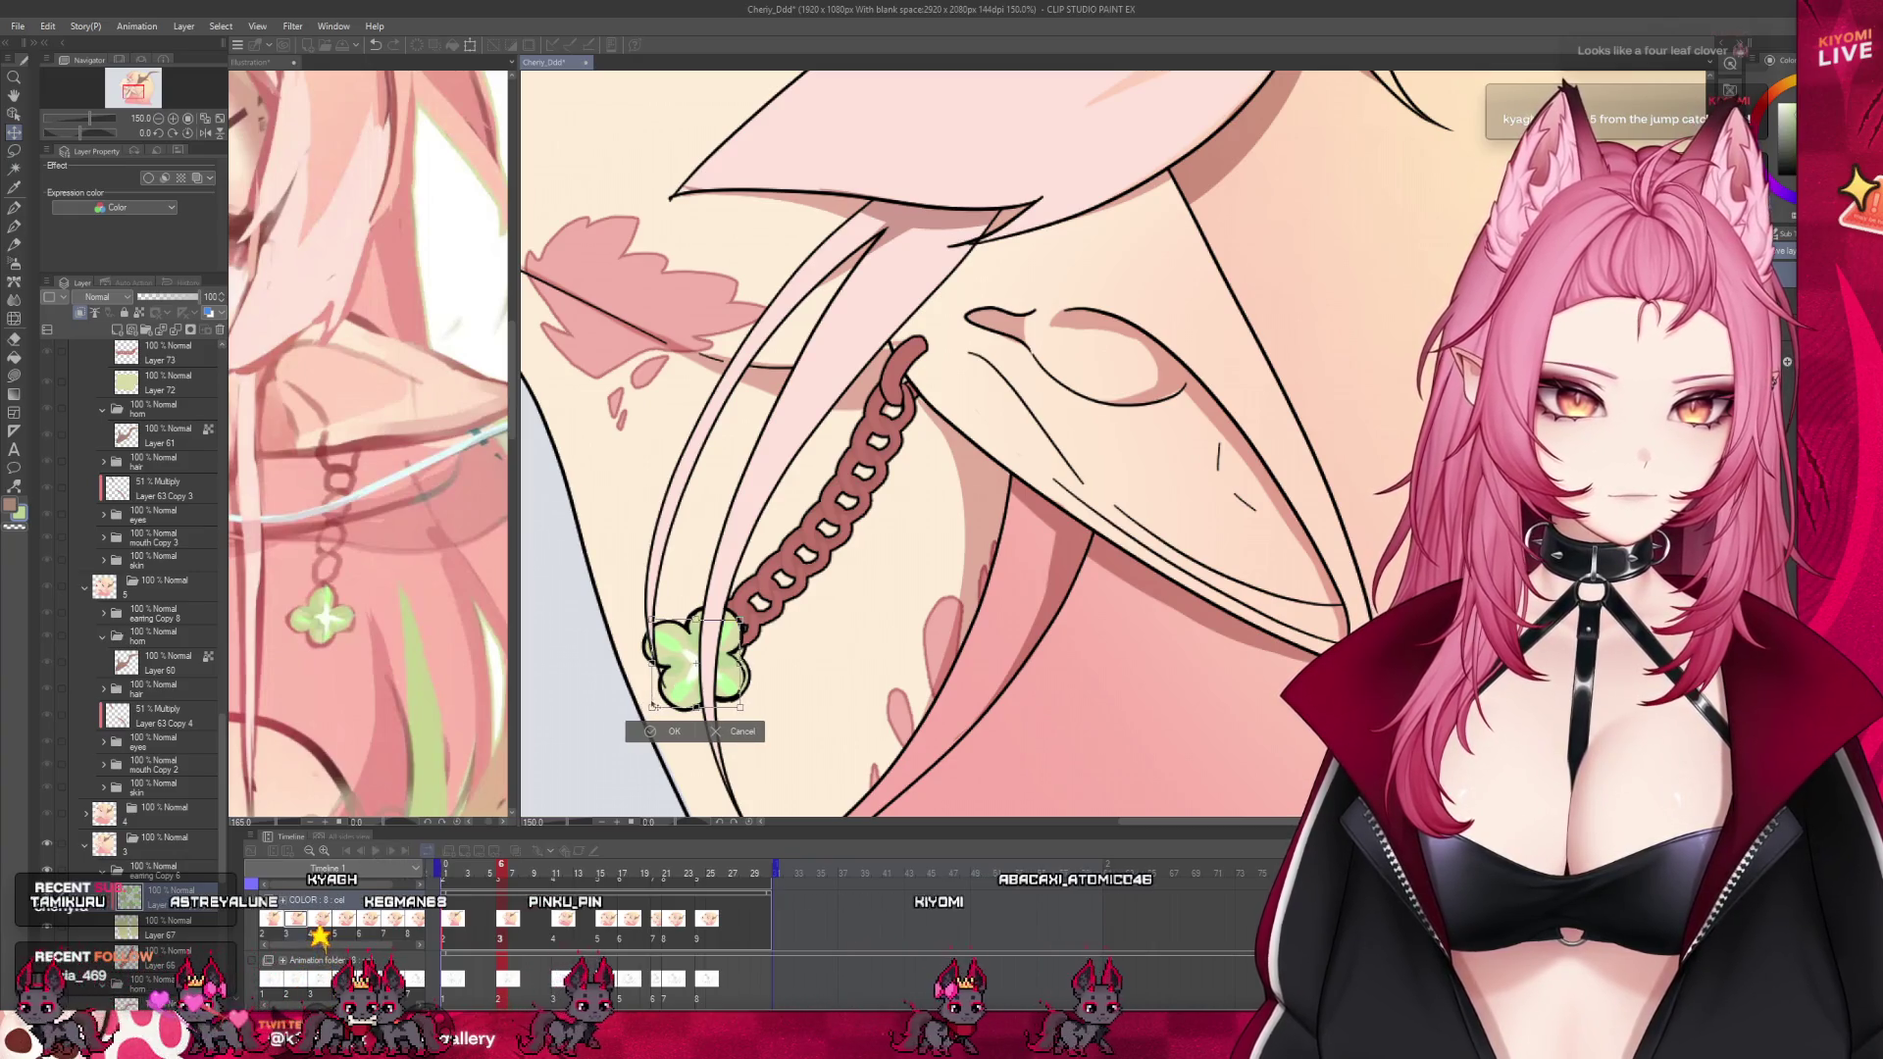
{"action": "left_click_drag", "start_coordinate": [743, 629], "coordinate": [749, 630]}
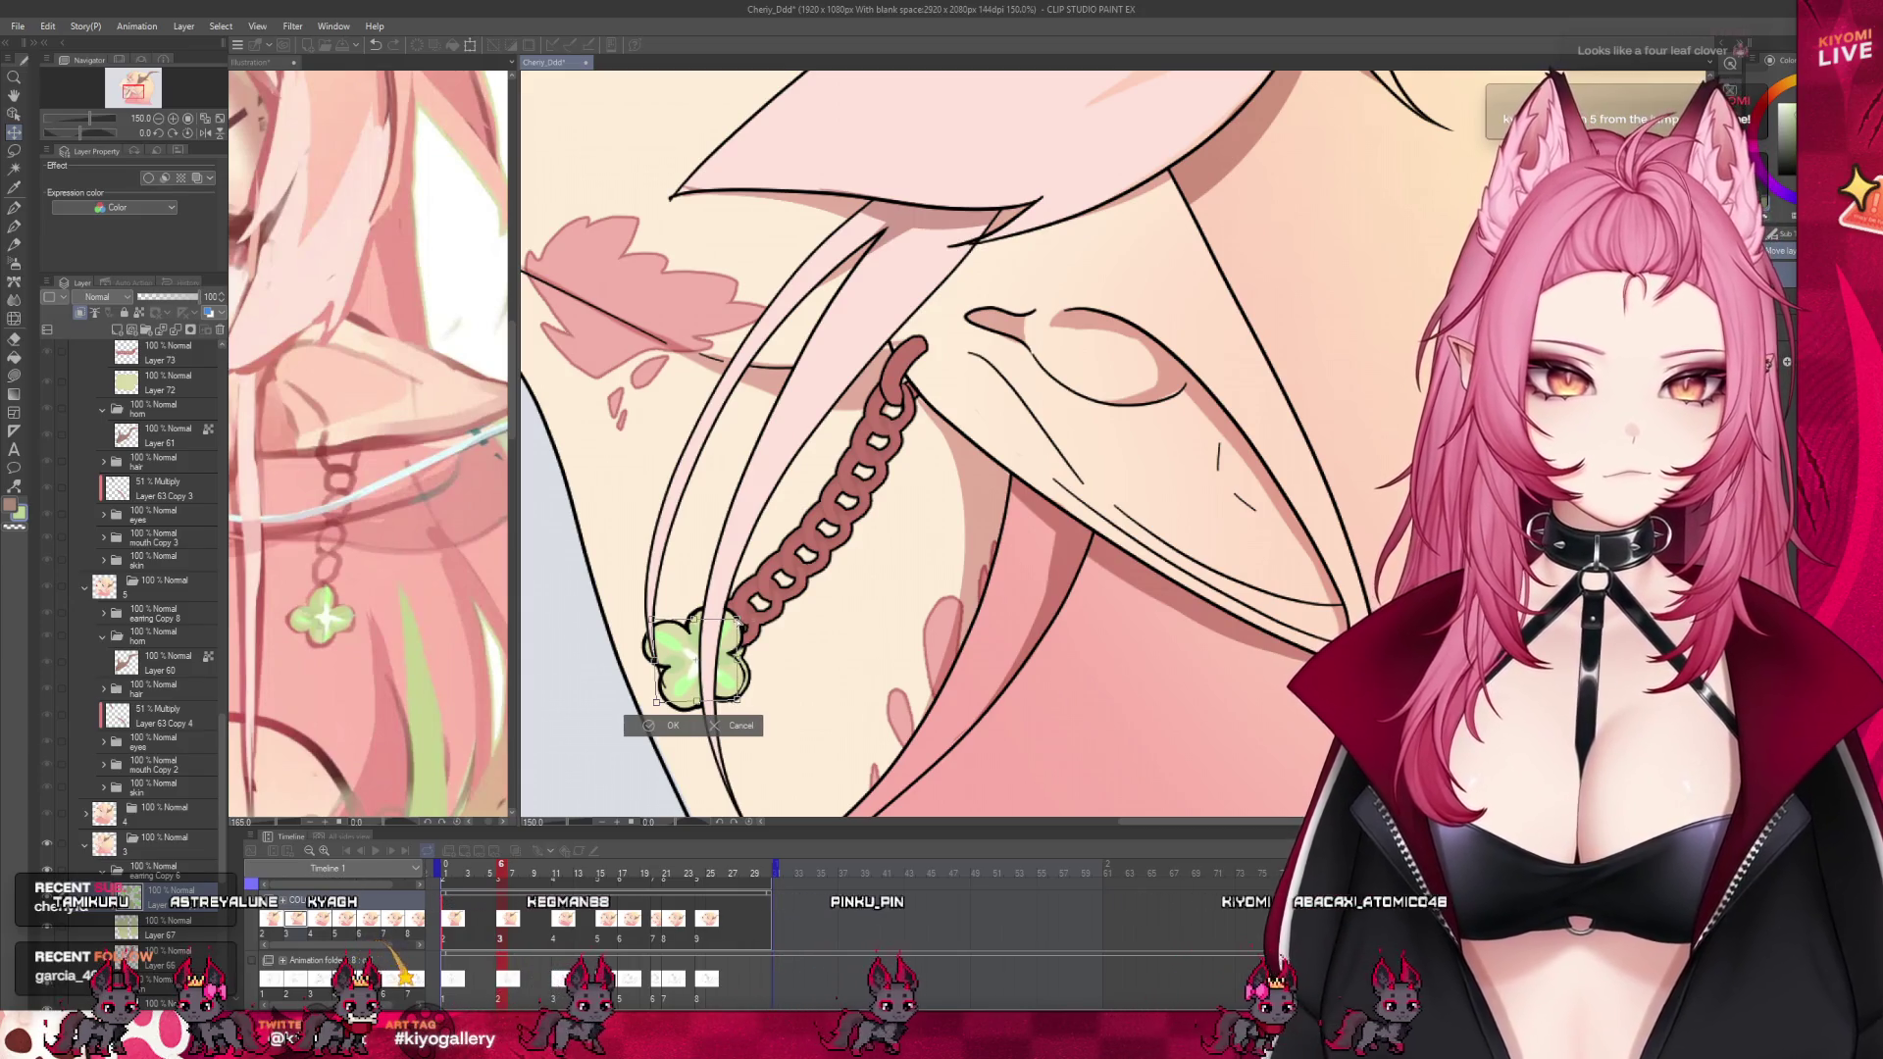
{"action": "scroll", "coordinate": [584, 737], "scroll_direction": "down", "scroll_amount": 3}
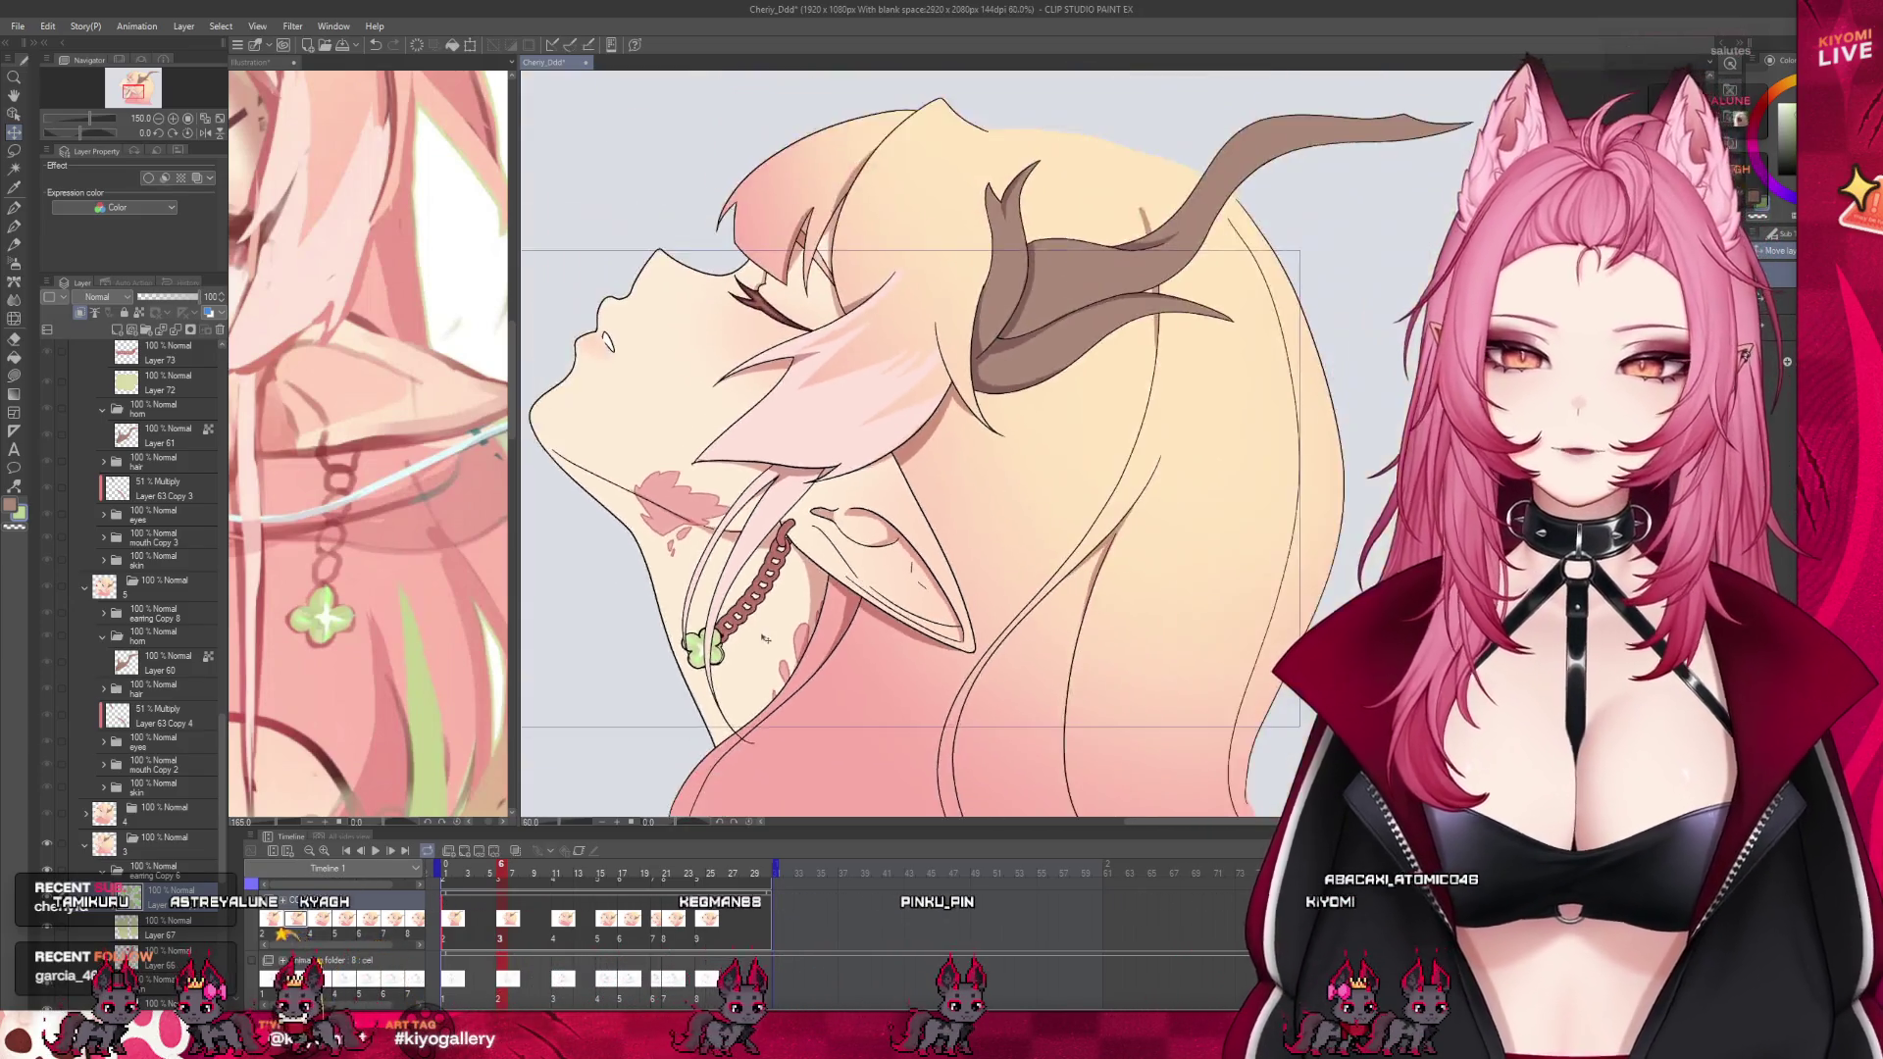
{"action": "scroll", "coordinate": [798, 620], "scroll_direction": "down", "scroll_amount": 2}
{"action": "scroll", "coordinate": [797, 620], "scroll_direction": "up", "scroll_amount": 1}
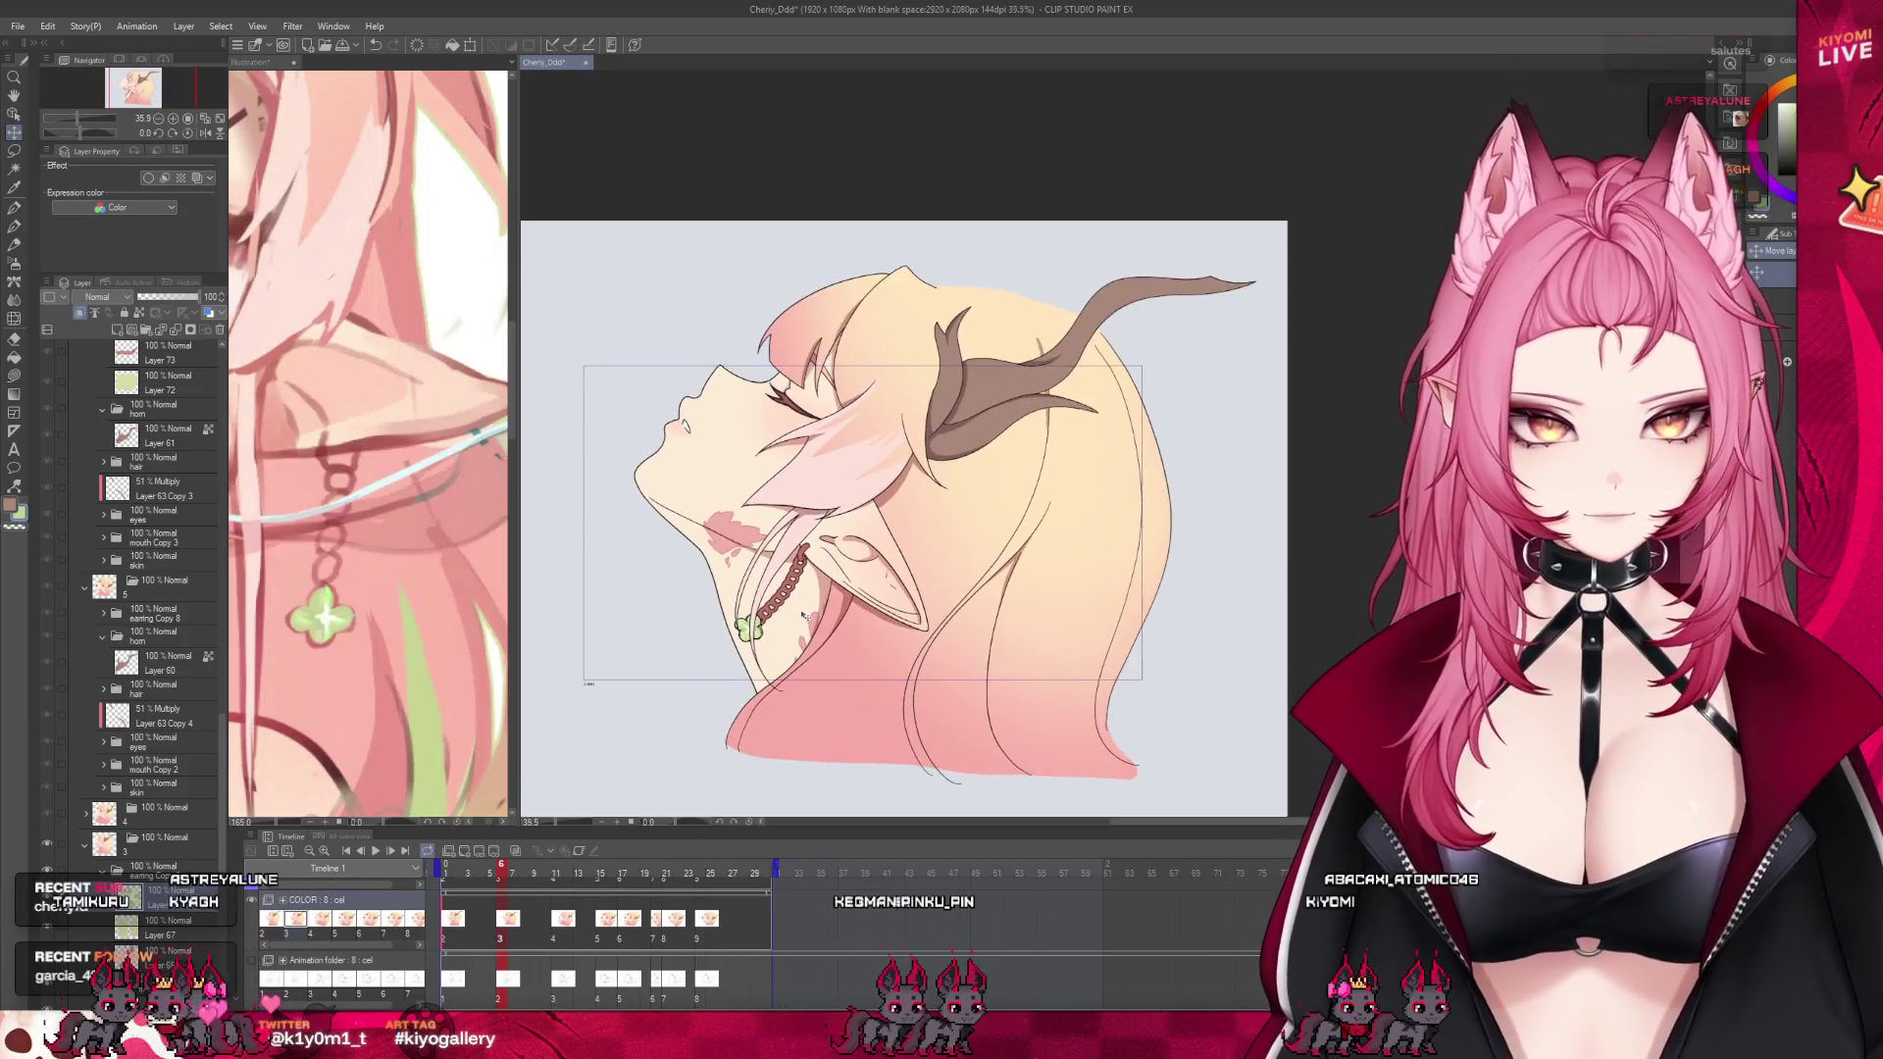
Move the playhead to frame 9, the open-mouthed, green-eyed frame
{"action": "left_click_drag", "start_coordinate": [498, 882], "coordinate": [599, 934]}
{"action": "scroll", "coordinate": [184, 480], "scroll_direction": "up", "scroll_amount": 2}
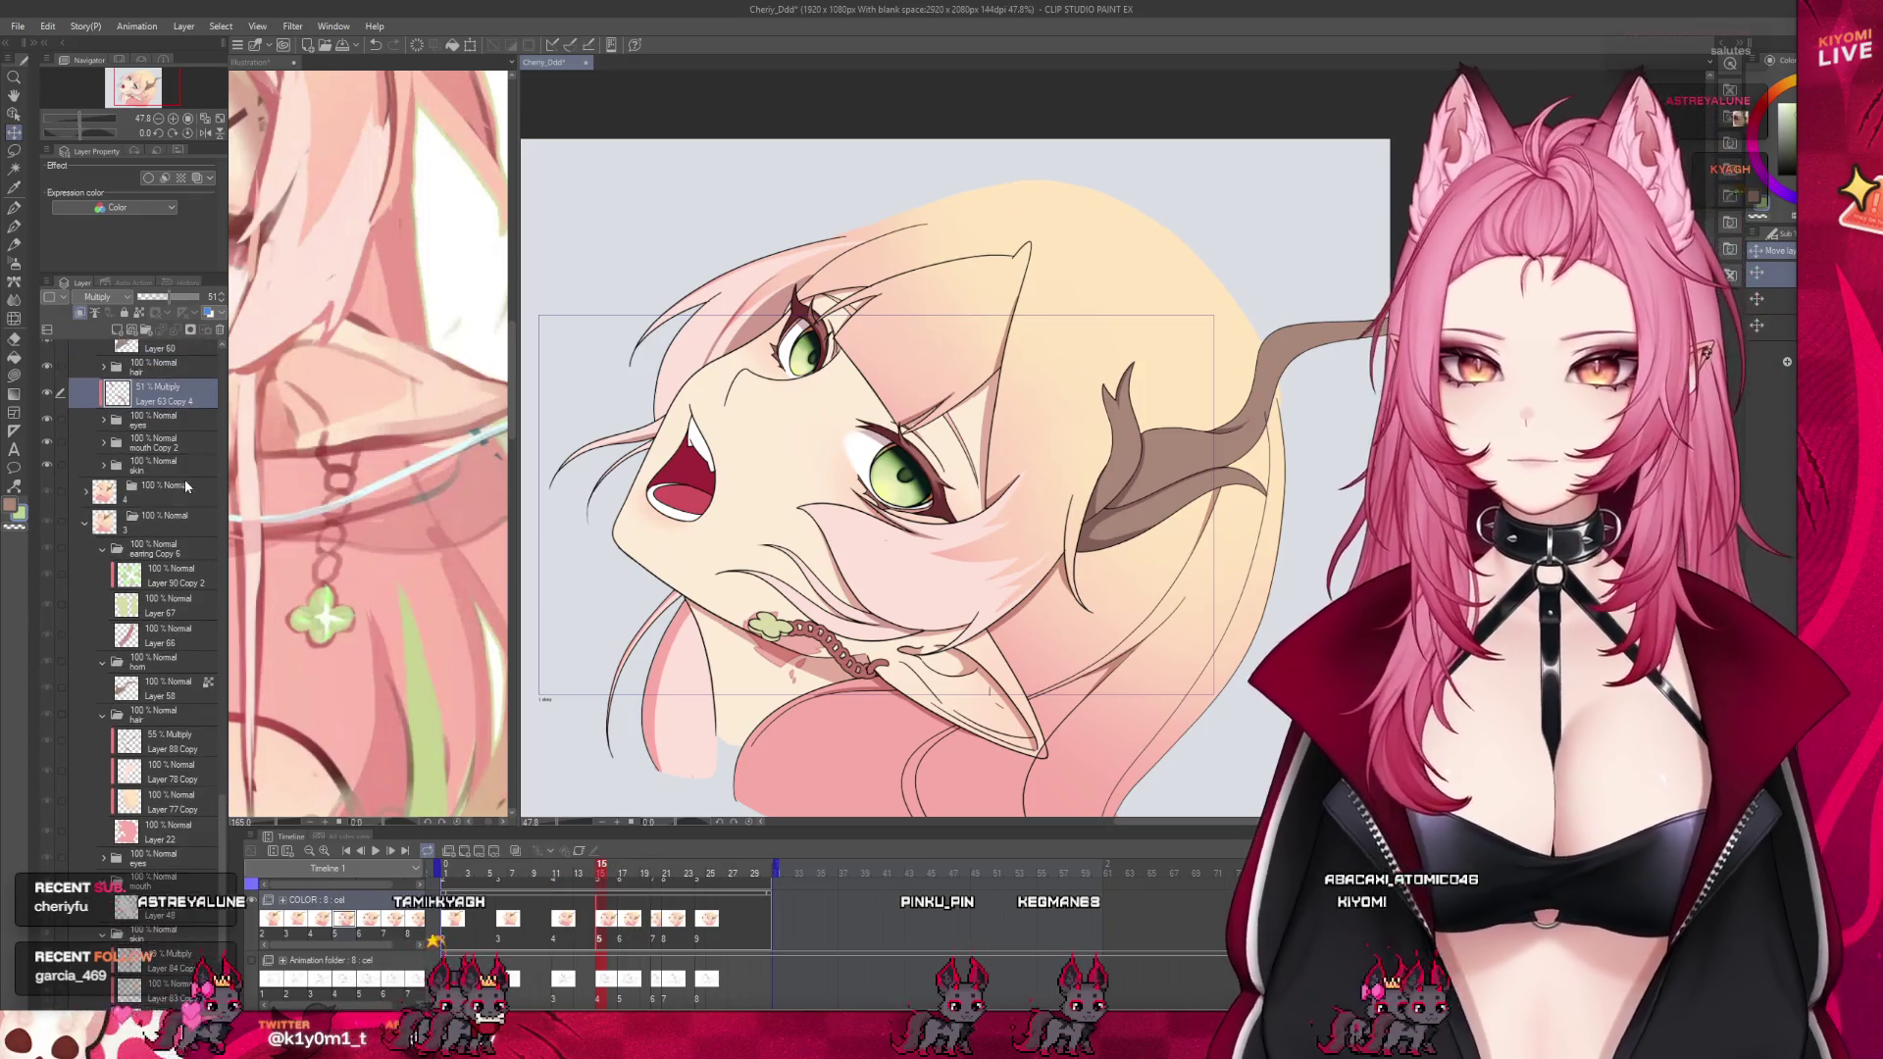
{"action": "scroll", "coordinate": [184, 480], "scroll_direction": "up", "scroll_amount": 1}
{"action": "scroll", "coordinate": [184, 480], "scroll_direction": "up", "scroll_amount": 2}
{"action": "scroll", "coordinate": [185, 480], "scroll_direction": "up", "scroll_amount": 1}
{"action": "scroll", "coordinate": [184, 480], "scroll_direction": "up", "scroll_amount": 2}
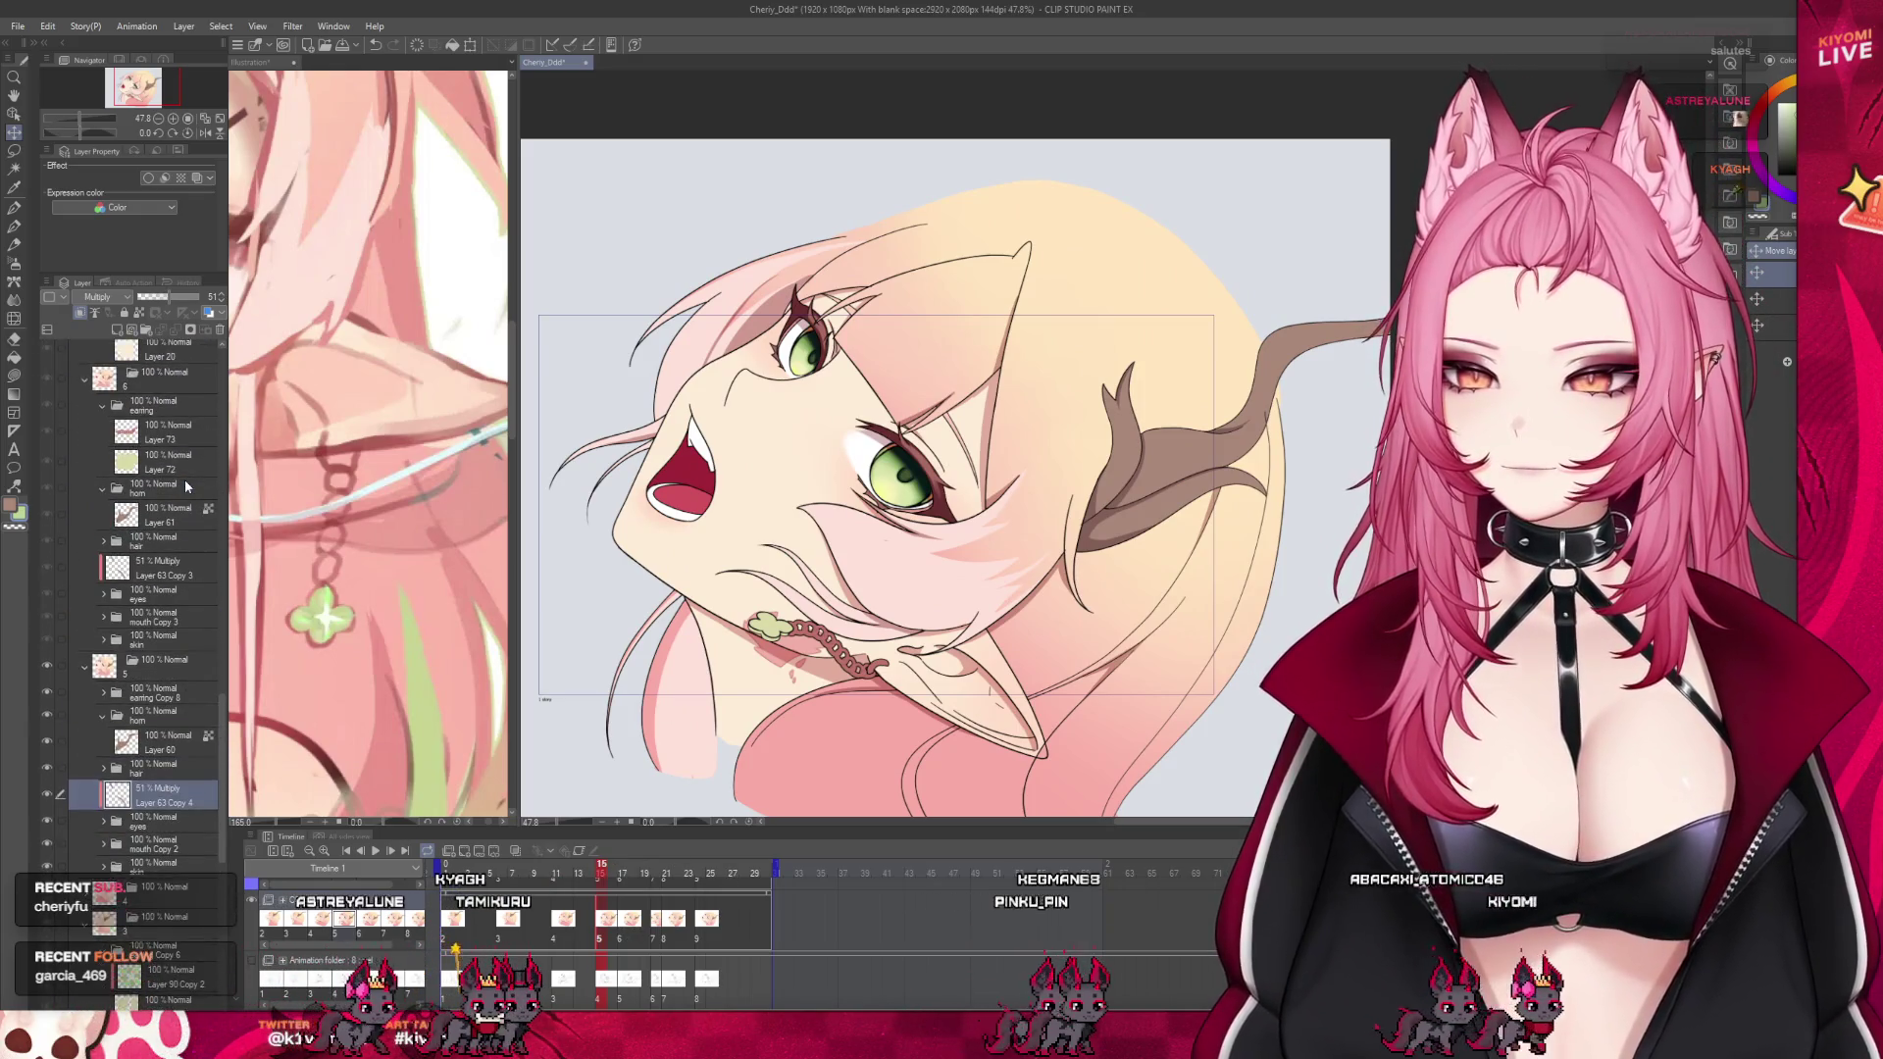
{"action": "scroll", "coordinate": [184, 480], "scroll_direction": "up", "scroll_amount": 1}
{"action": "scroll", "coordinate": [185, 480], "scroll_direction": "up", "scroll_amount": 1}
Paste the highlighted clover above Layer 70 in the earring folder and size it
{"action": "left_click", "coordinate": [172, 600]}
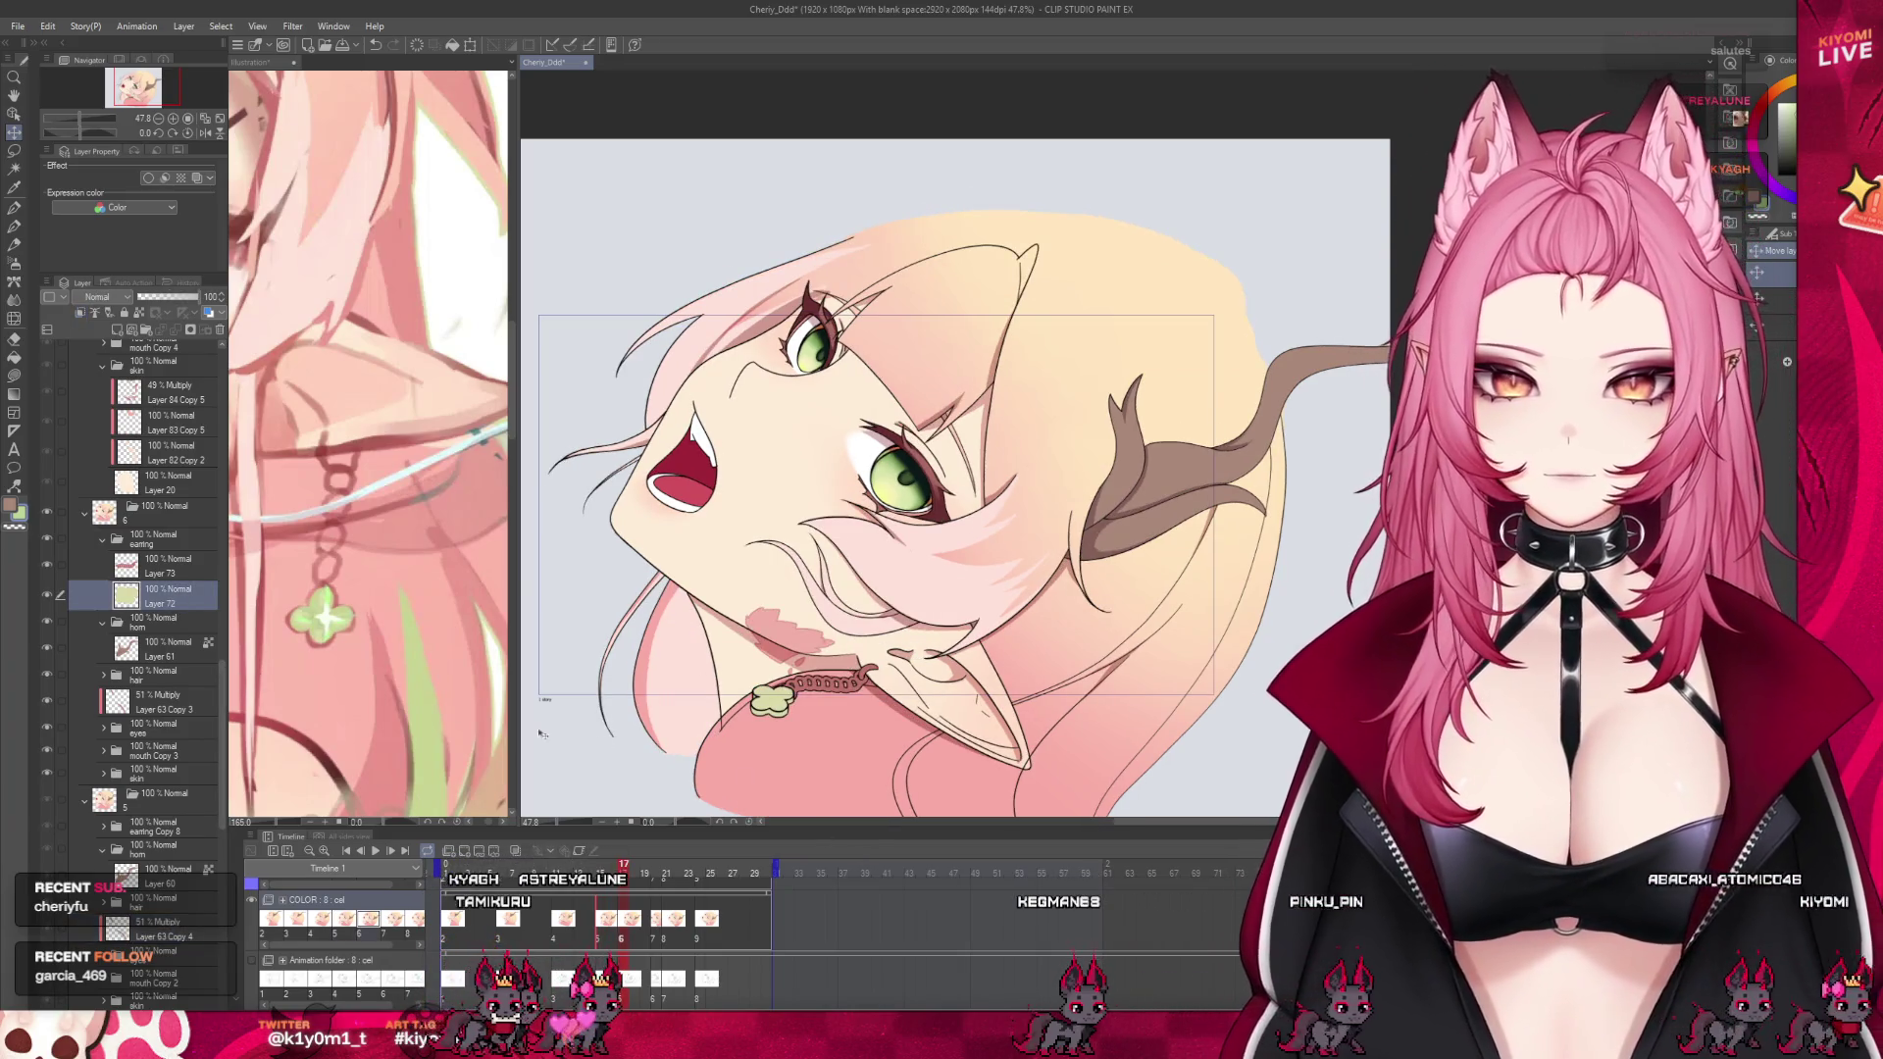
{"action": "left_click", "coordinate": [586, 927]}
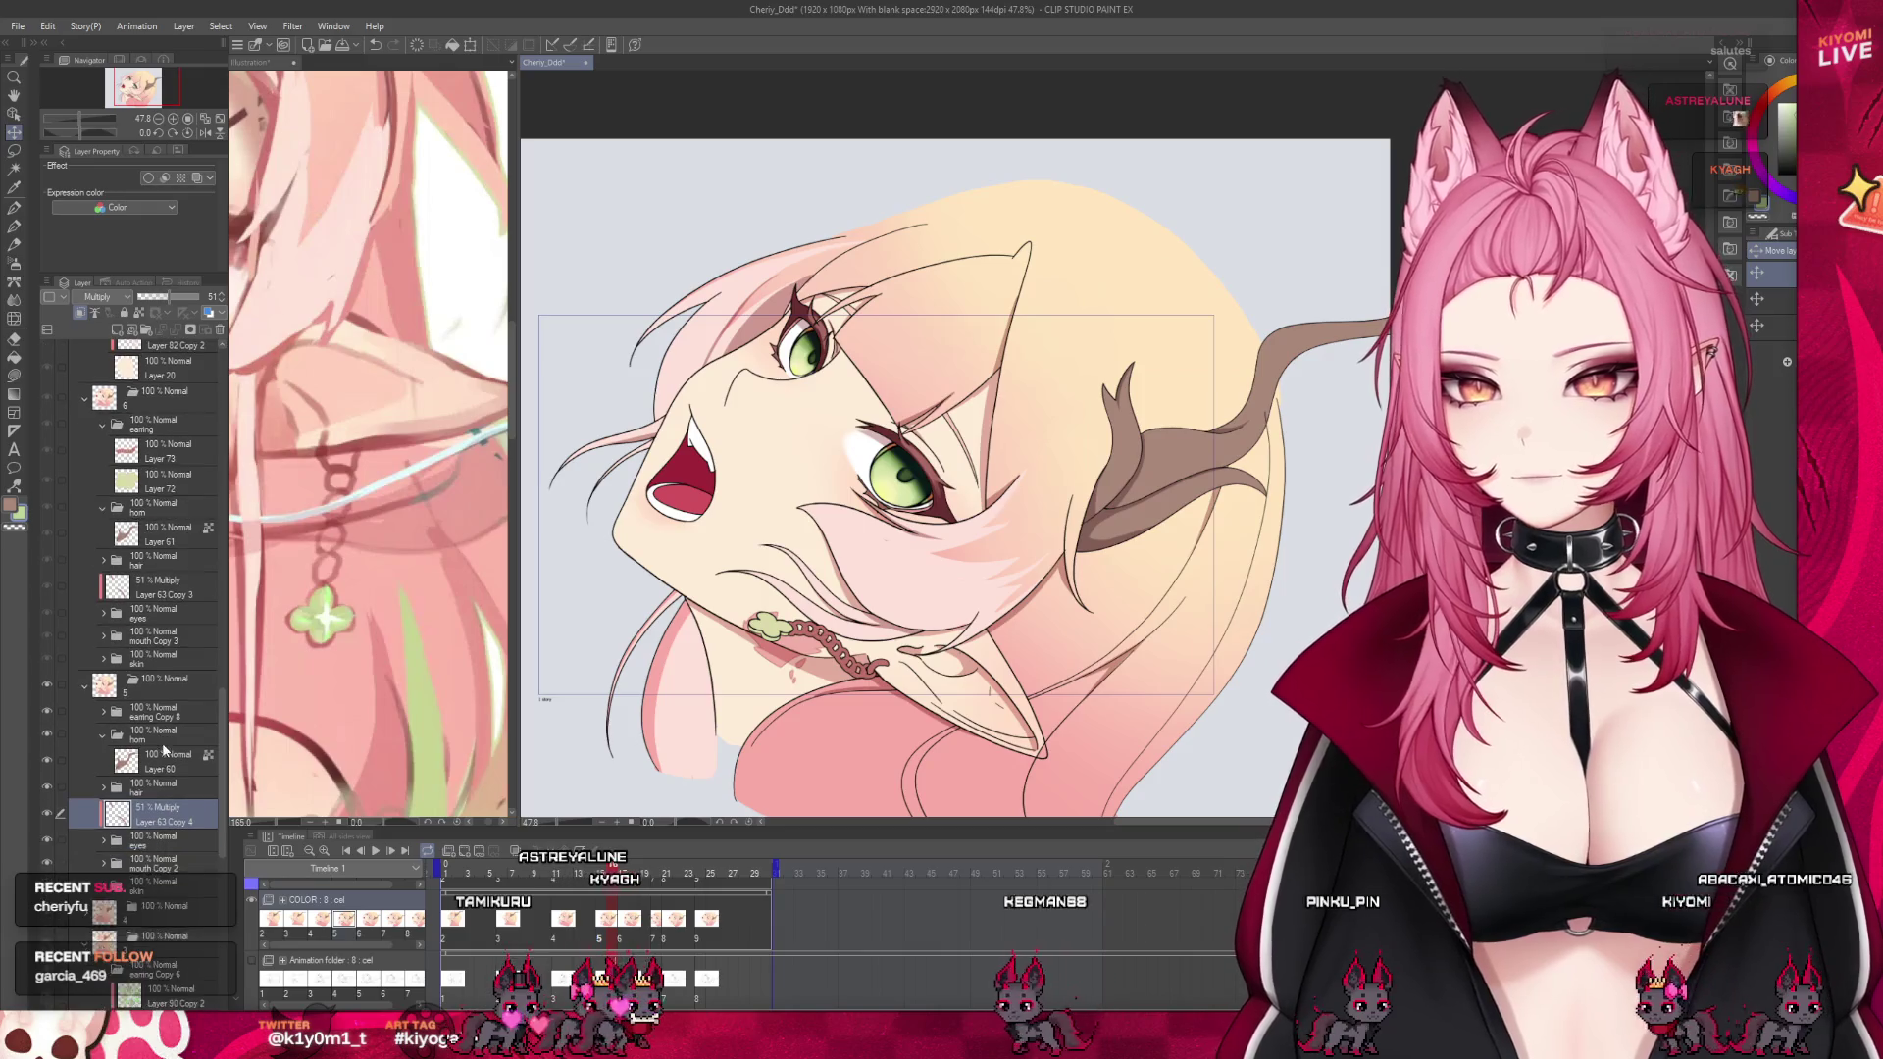
{"action": "left_click", "coordinate": [169, 747]}
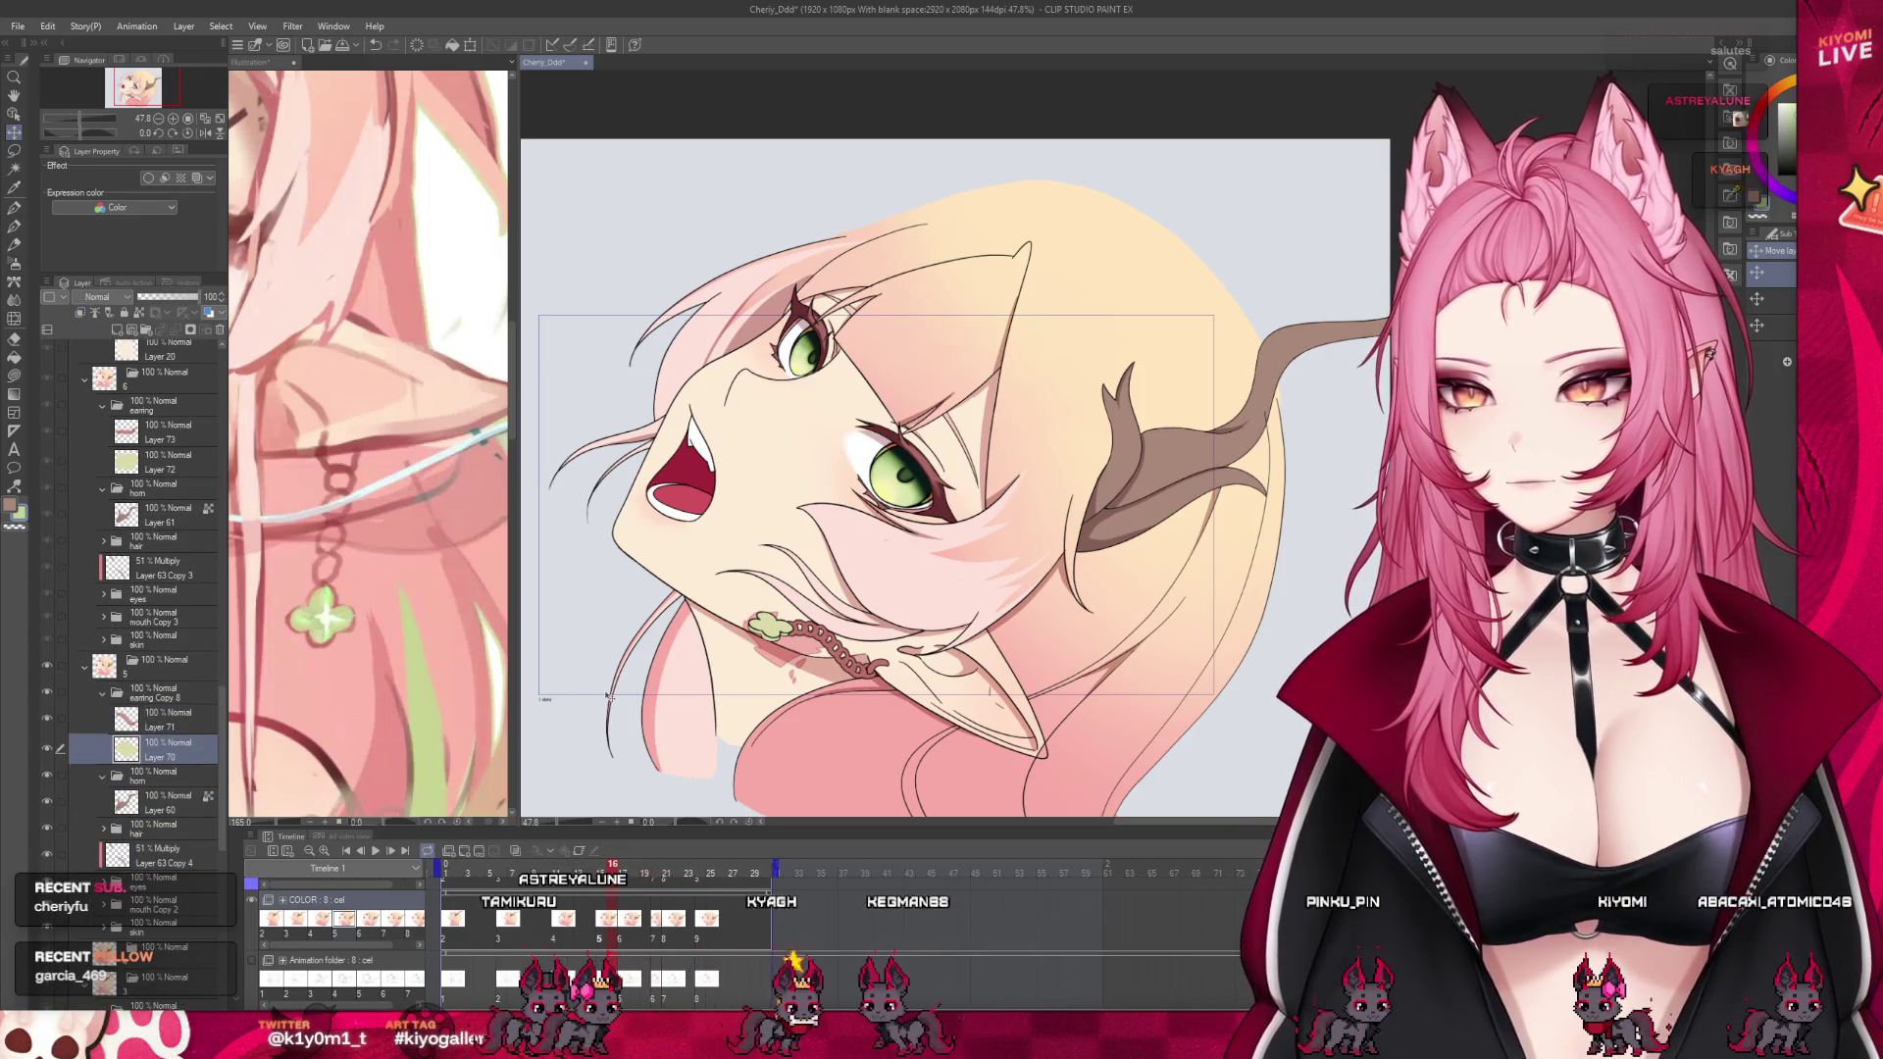
{"action": "key", "text": "ctrl+v"}
{"action": "scroll", "coordinate": [853, 698], "scroll_direction": "up", "scroll_amount": 2}
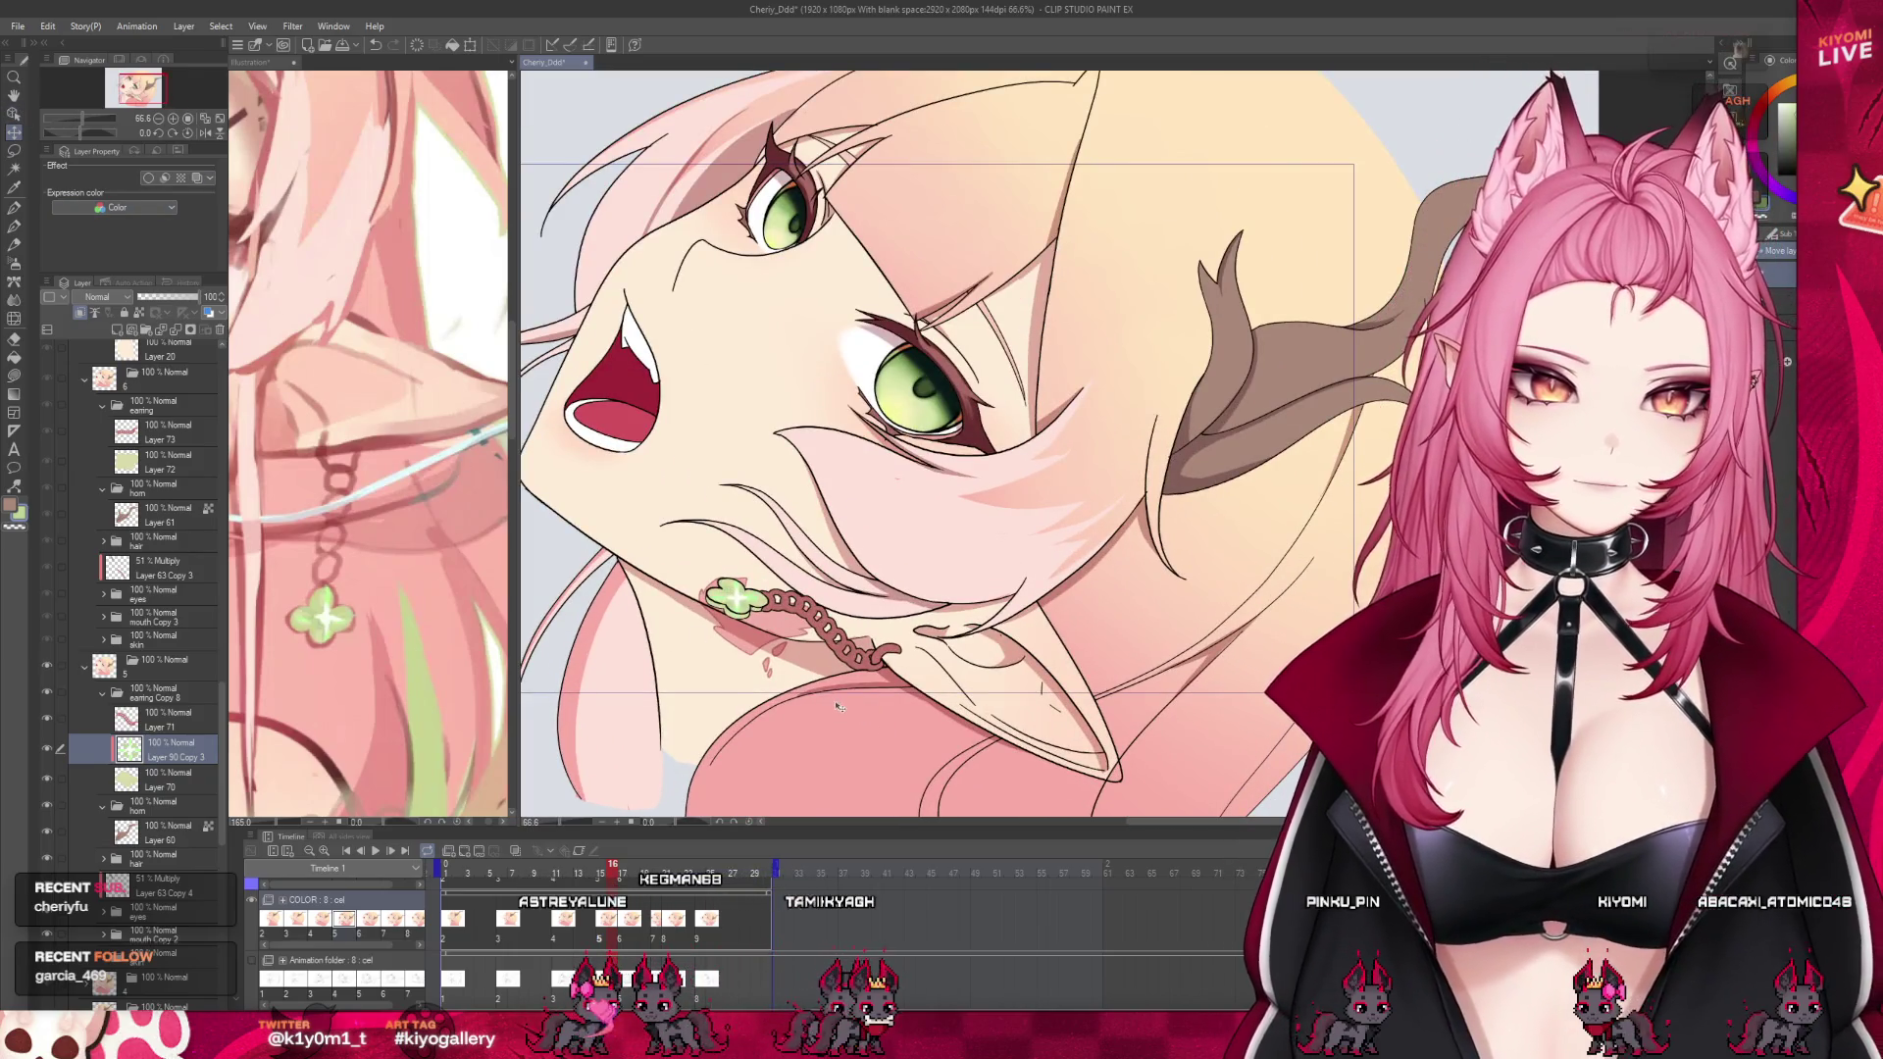
{"action": "scroll", "coordinate": [839, 707], "scroll_direction": "up", "scroll_amount": 1}
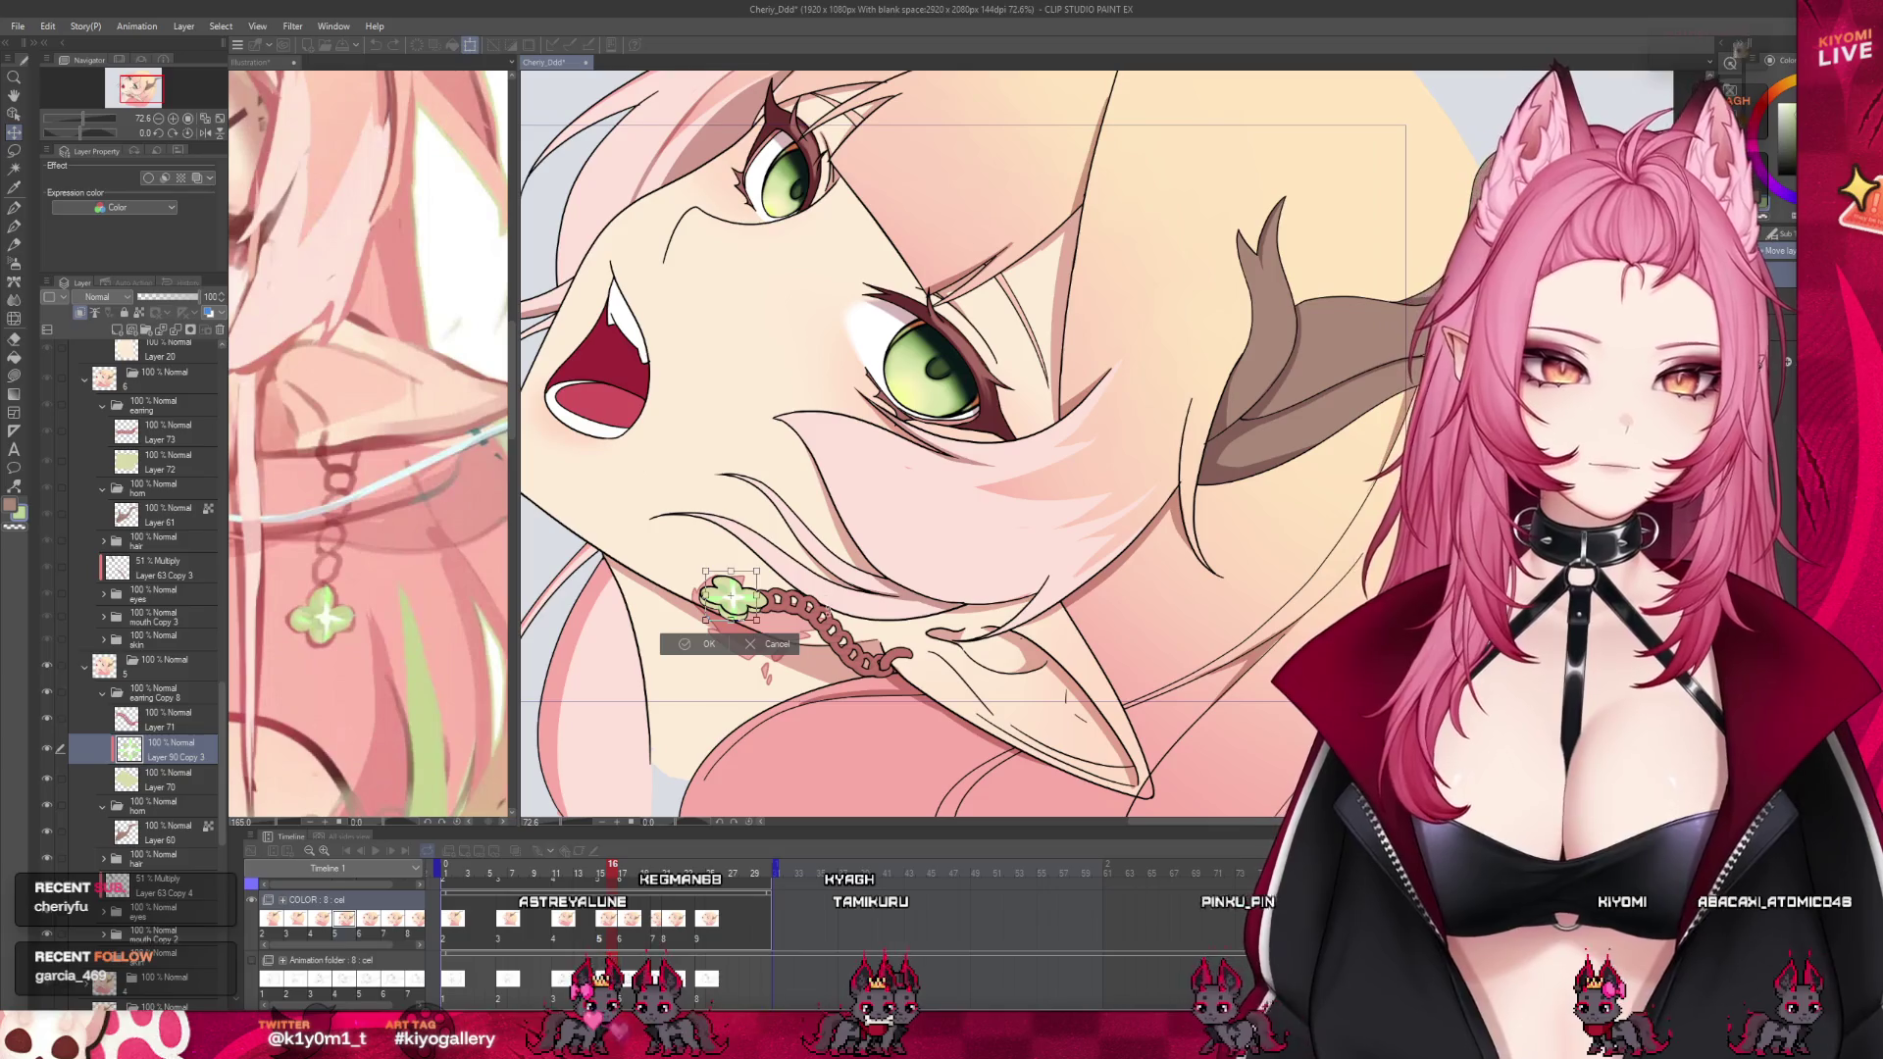
{"action": "left_click", "coordinate": [701, 643]}
{"action": "scroll", "coordinate": [750, 639], "scroll_direction": "up", "scroll_amount": 3}
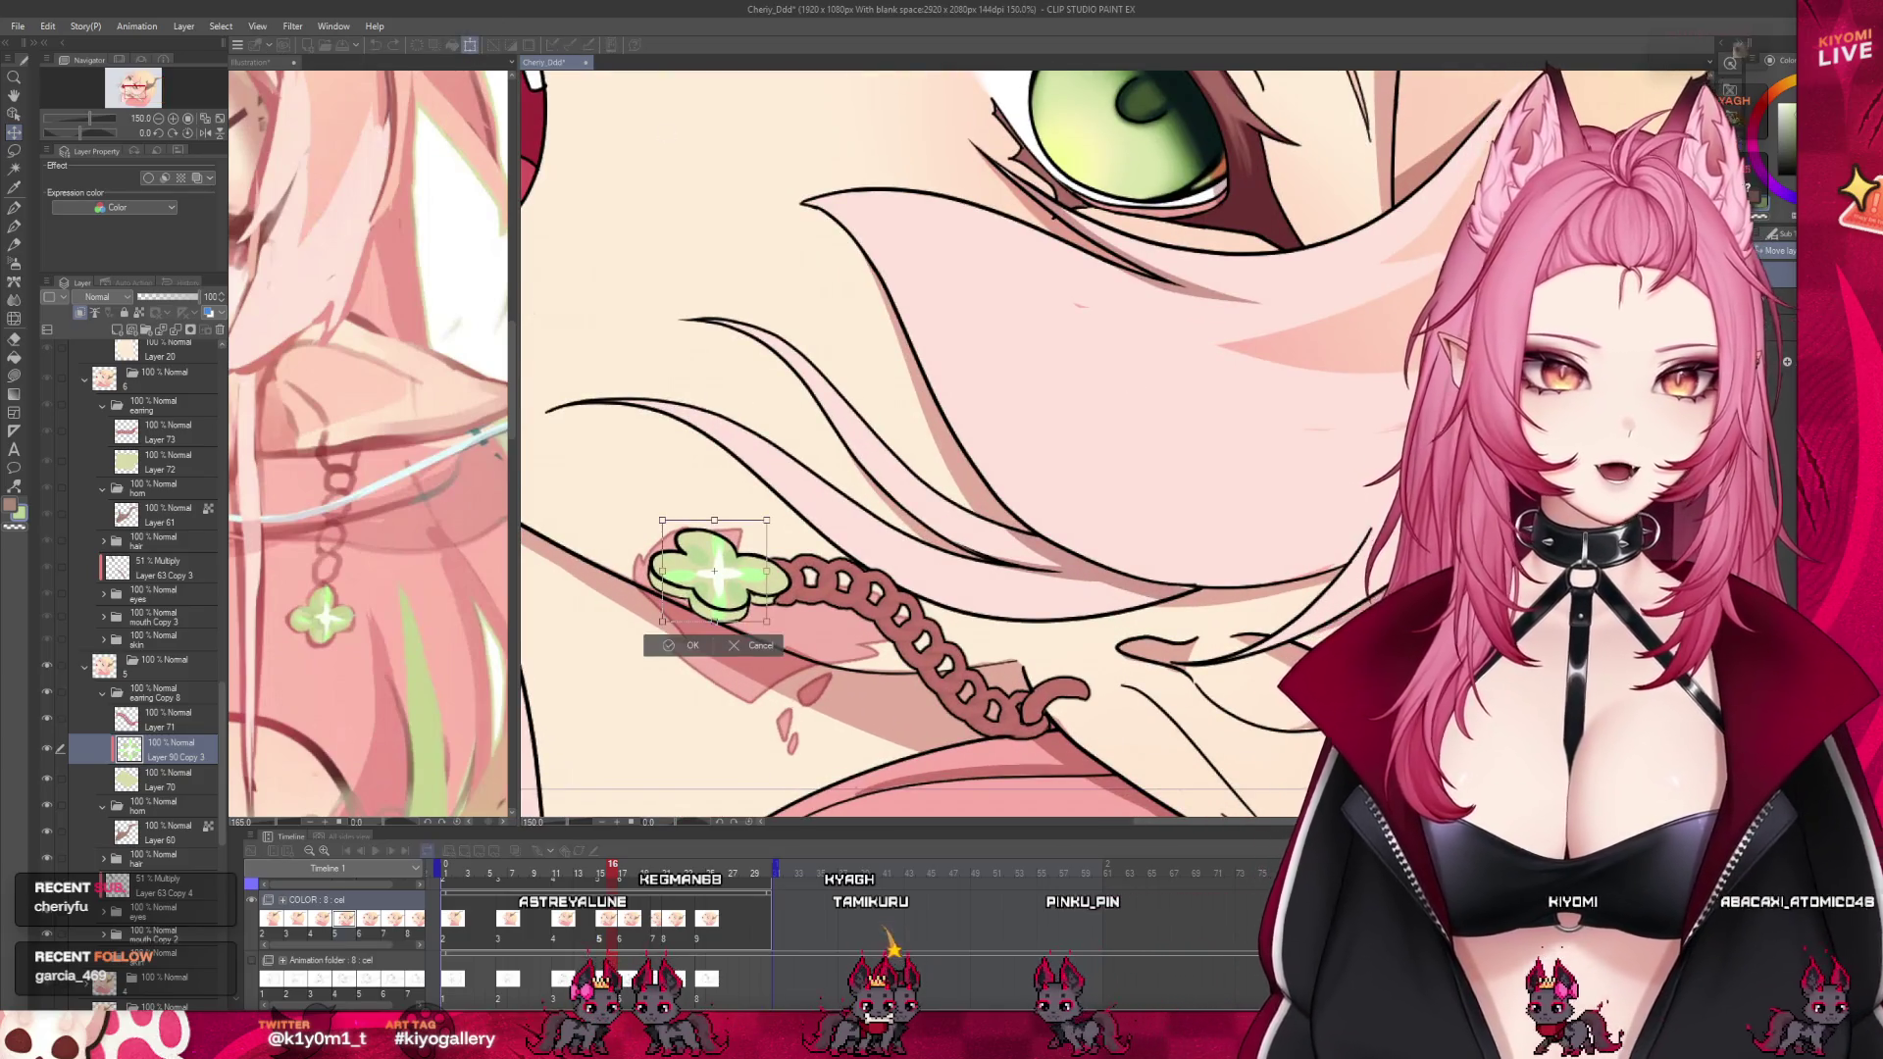